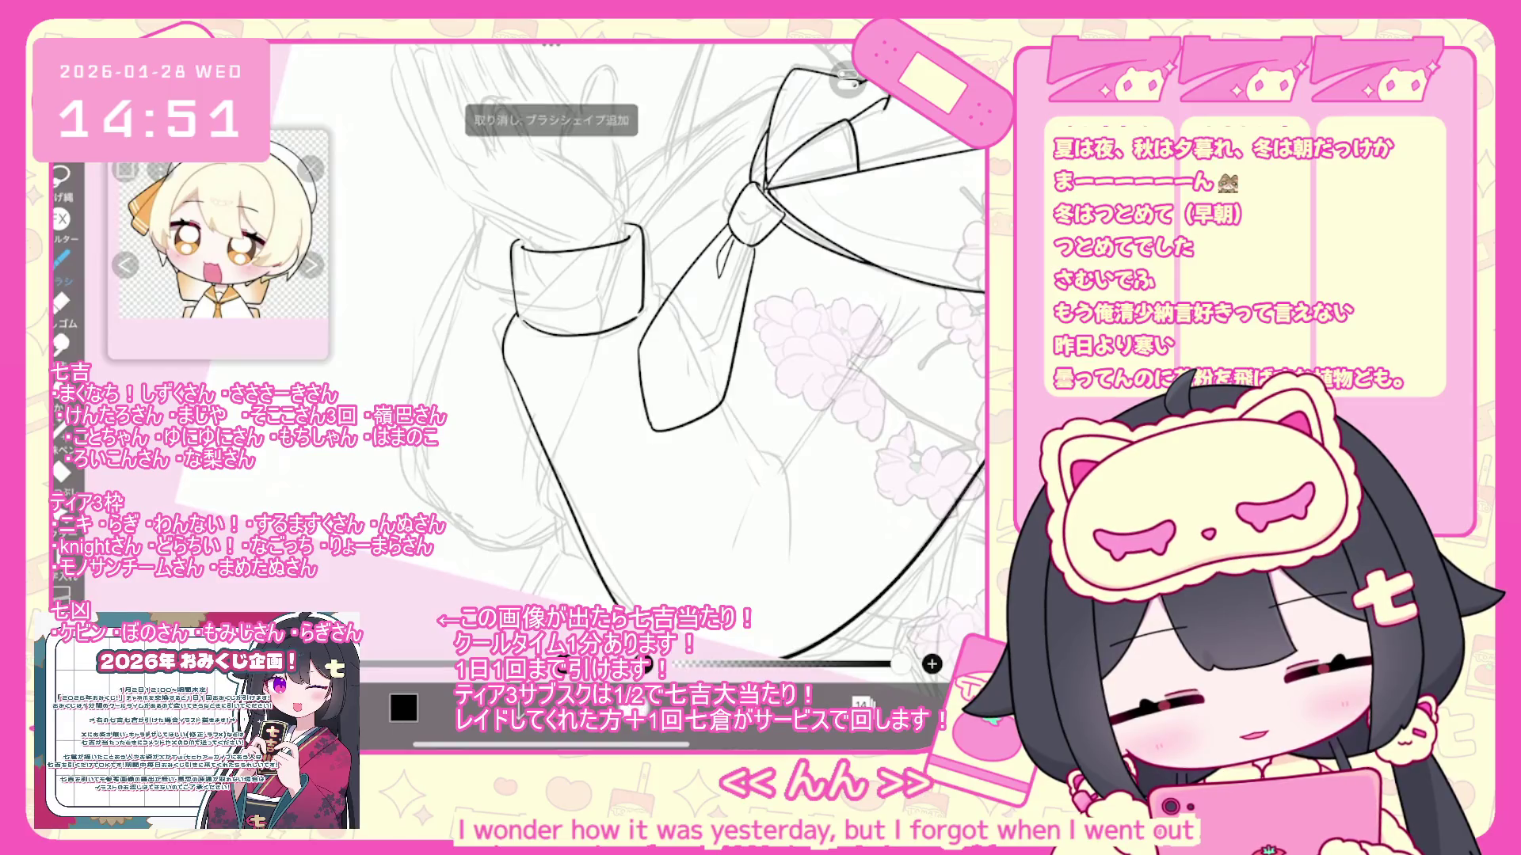
Ink the arm line and inner arm line down the sleeve, undoing unsatisfactory strokes
{"action": "left_click_drag", "start_coordinate": [532, 440], "coordinate": [599, 601]}
{"action": "key", "text": "ctrl+z"}
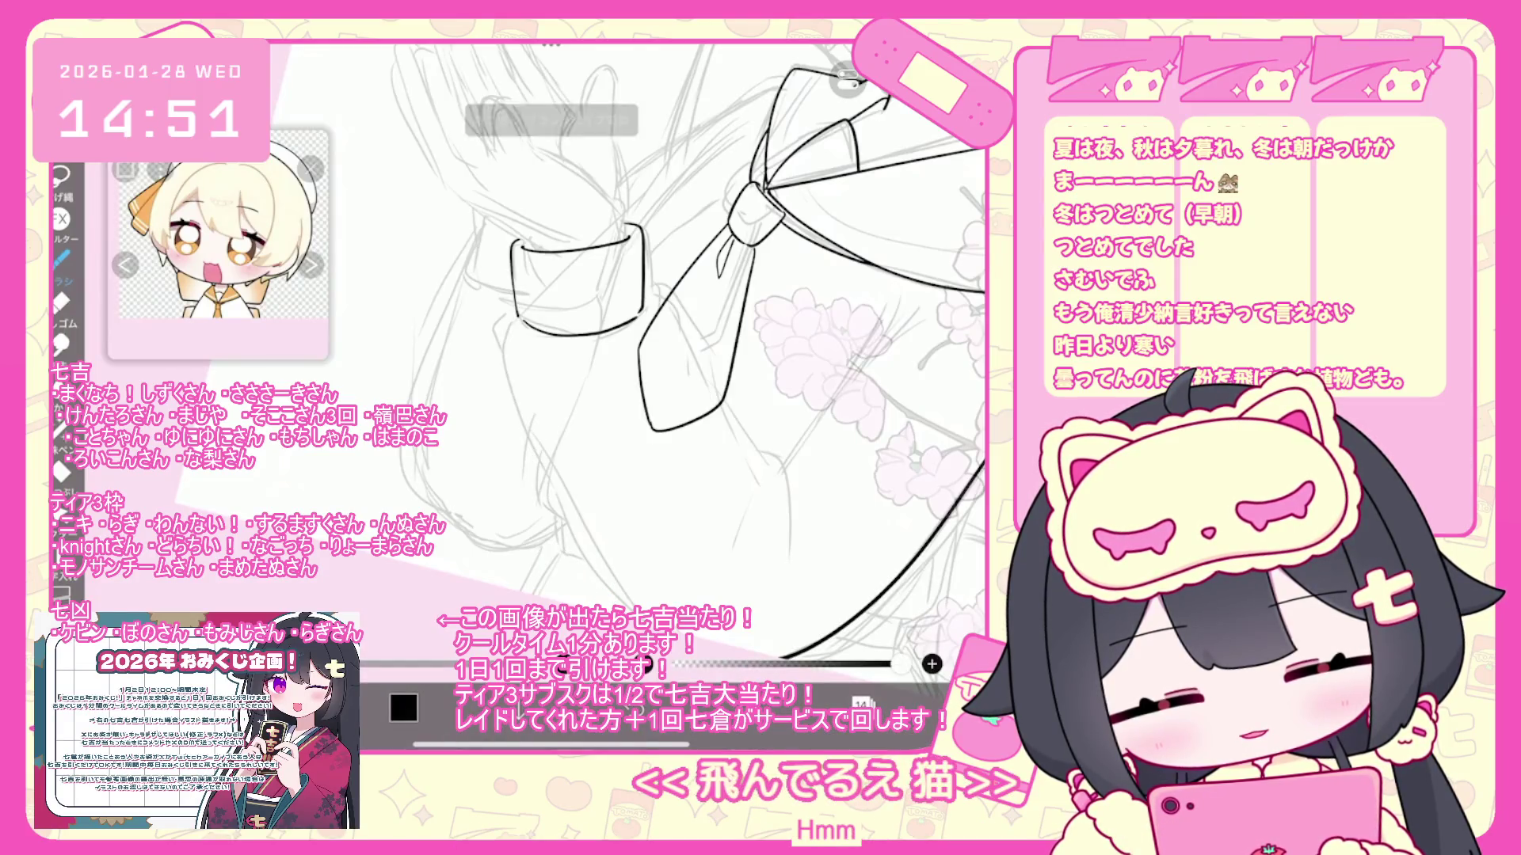
{"action": "left_click_drag", "start_coordinate": [511, 313], "coordinate": [595, 610]}
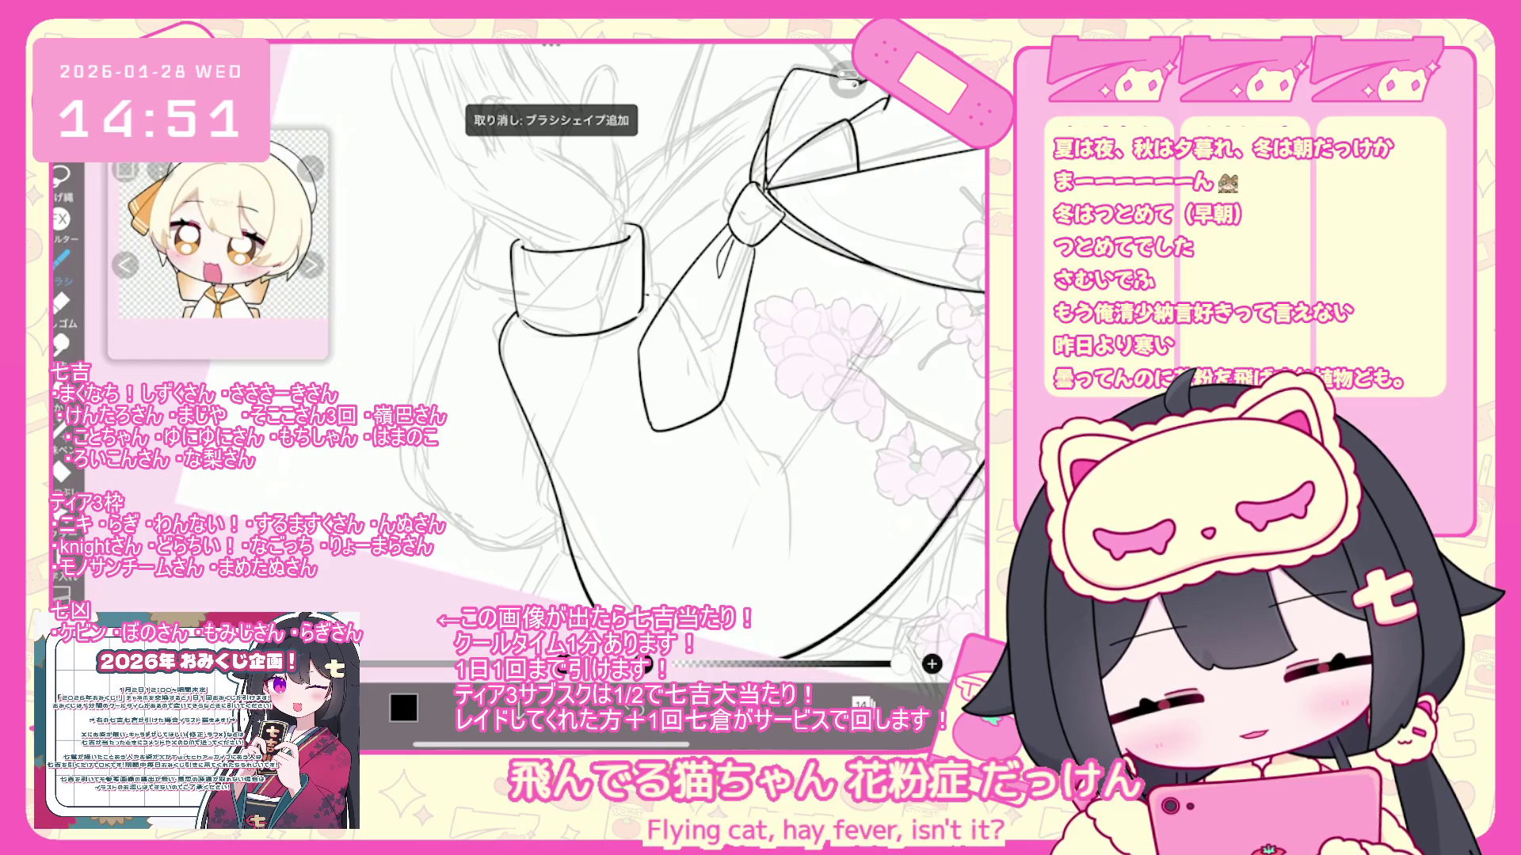
{"action": "left_click_drag", "start_coordinate": [661, 297], "coordinate": [744, 463]}
{"action": "key", "text": "ctrl+z"}
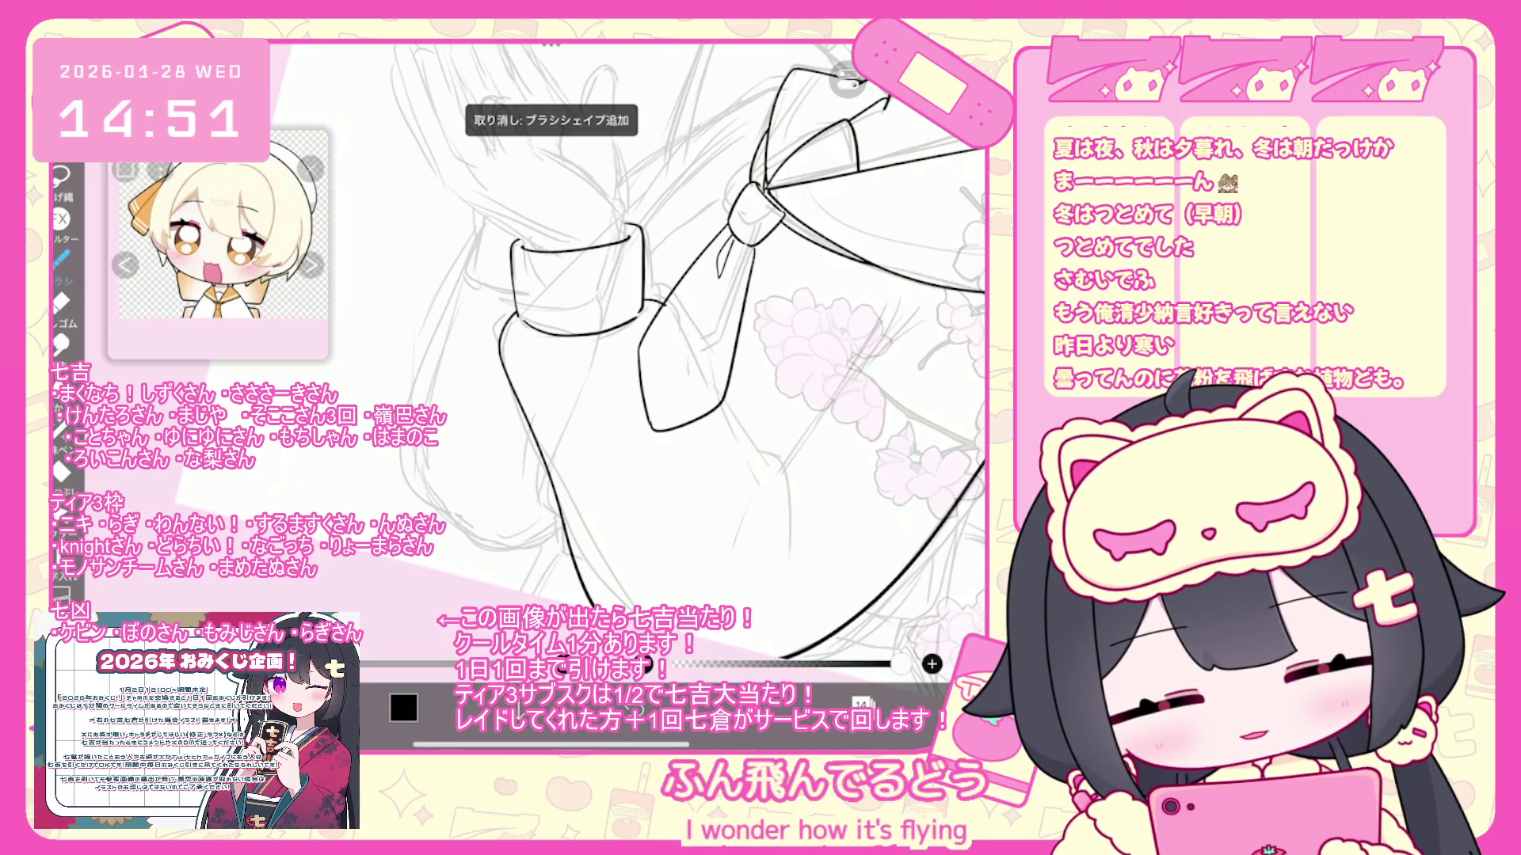
{"action": "scroll", "coordinate": [657, 357], "scroll_direction": "down", "scroll_amount": 3}
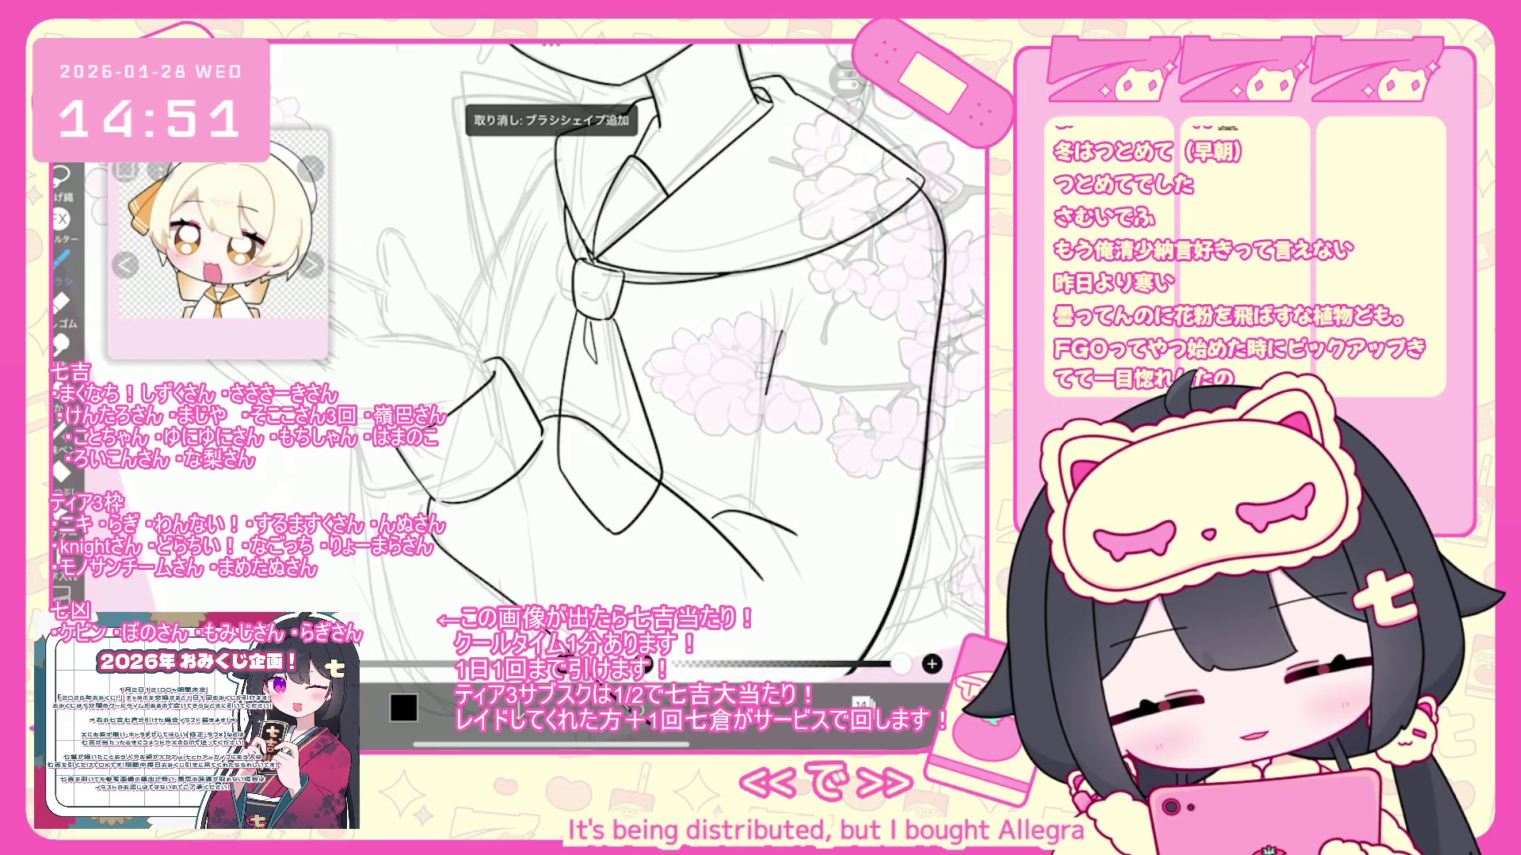
{"action": "key", "text": "ctrl+z"}
{"action": "scroll", "coordinate": [618, 356], "scroll_direction": "up", "scroll_amount": 2}
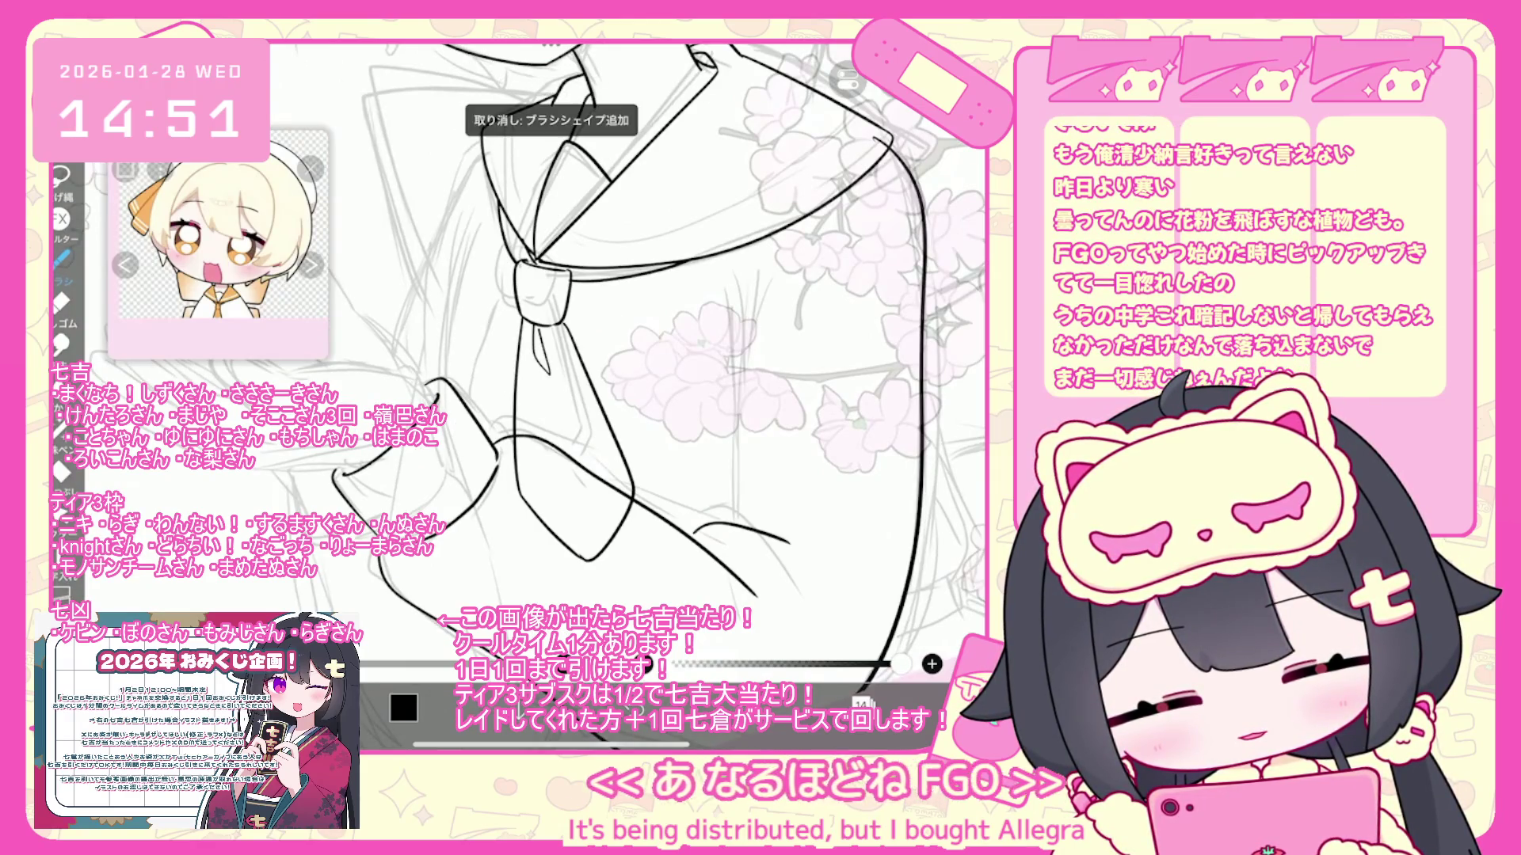
{"action": "key", "text": "ctrl+z"}
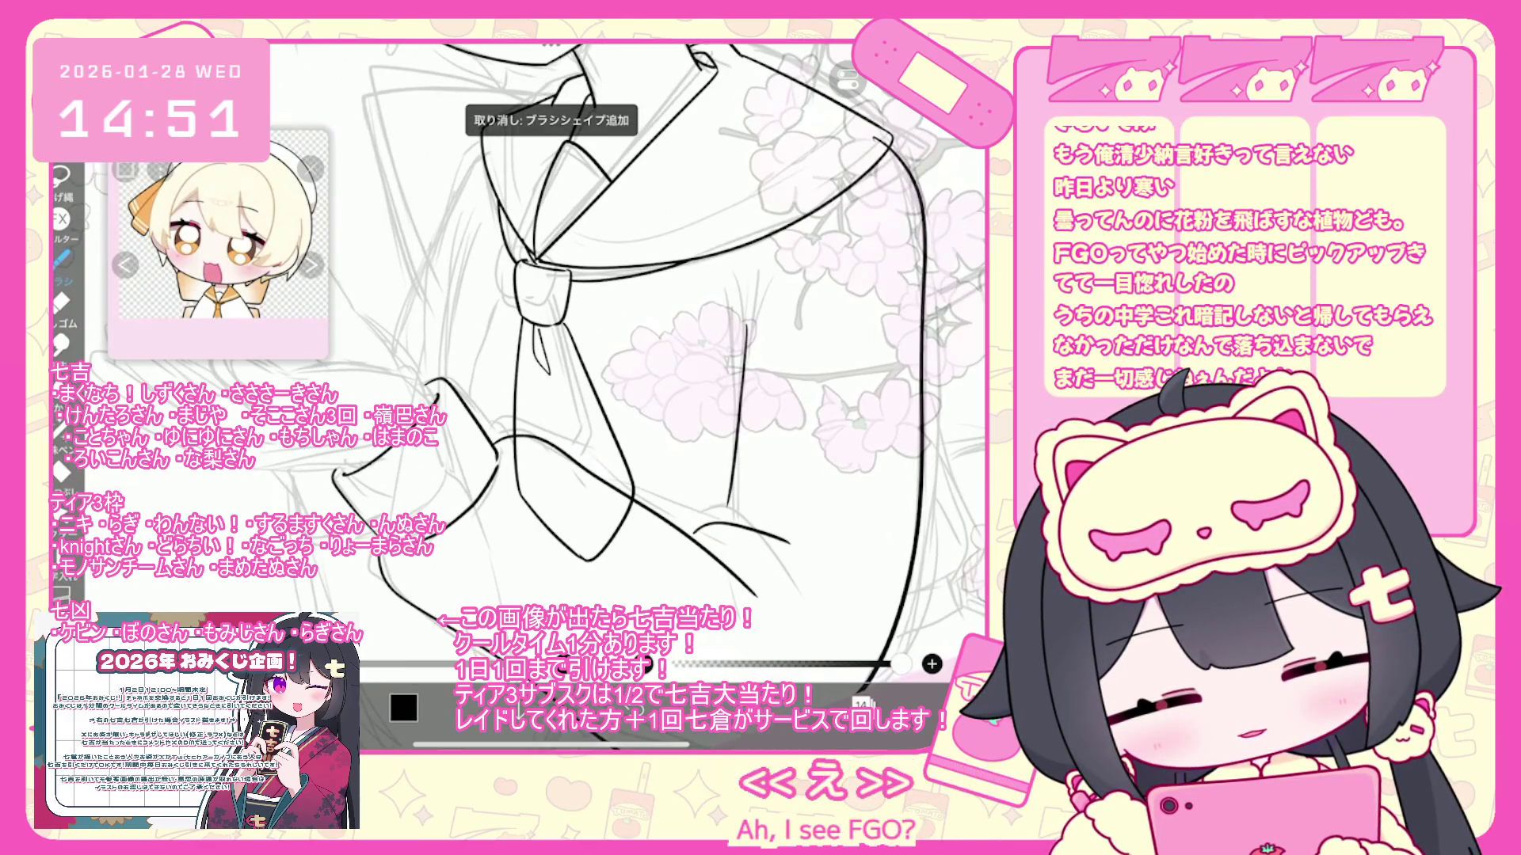
{"action": "key", "text": "ctrl+z"}
{"action": "scroll", "coordinate": [618, 356], "scroll_direction": "up", "scroll_amount": 1}
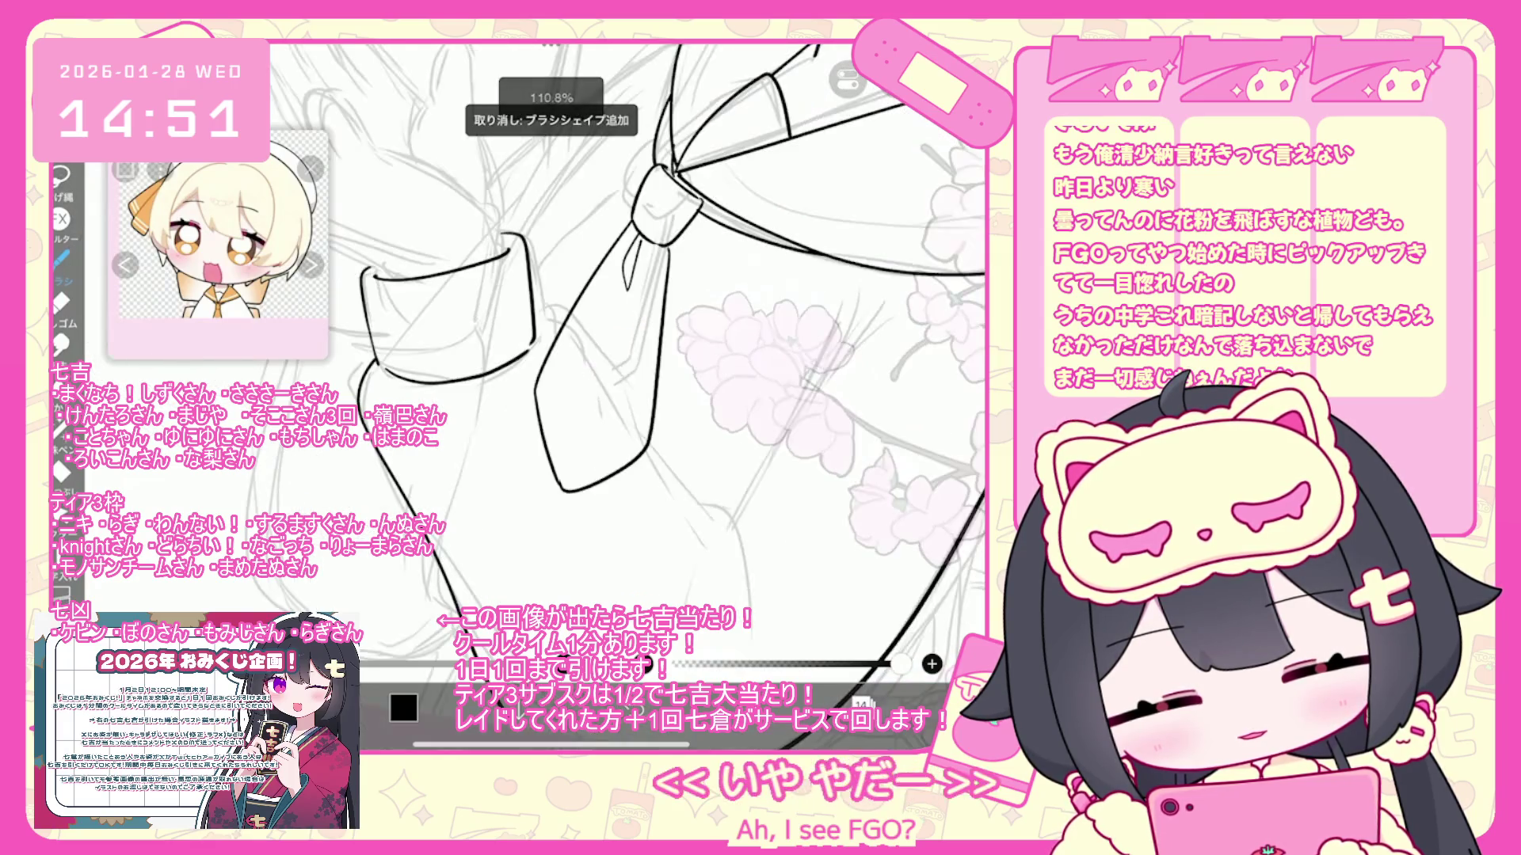
Ink the sleeve line beside the tie and short outer-edge strokes, redoing misplaced ones
{"action": "mouse_move", "coordinate": [539, 325]}
{"action": "left_mouse_down"}
{"action": "mouse_move", "coordinate": [563, 327]}
{"action": "mouse_move", "coordinate": [681, 519]}
{"action": "left_mouse_up"}
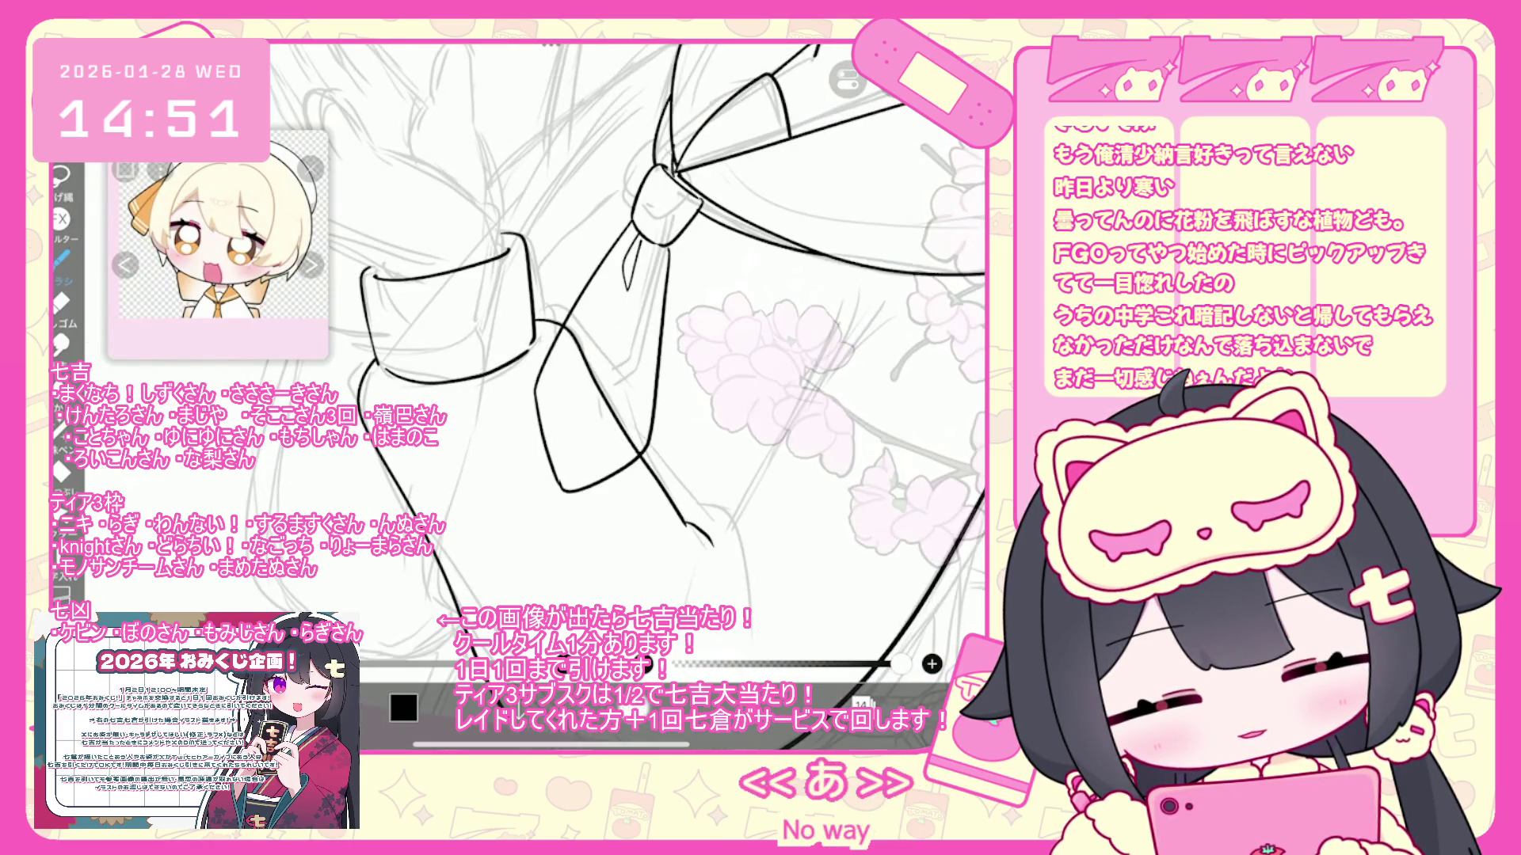
{"action": "scroll", "coordinate": [625, 357], "scroll_direction": "right", "scroll_amount": 3}
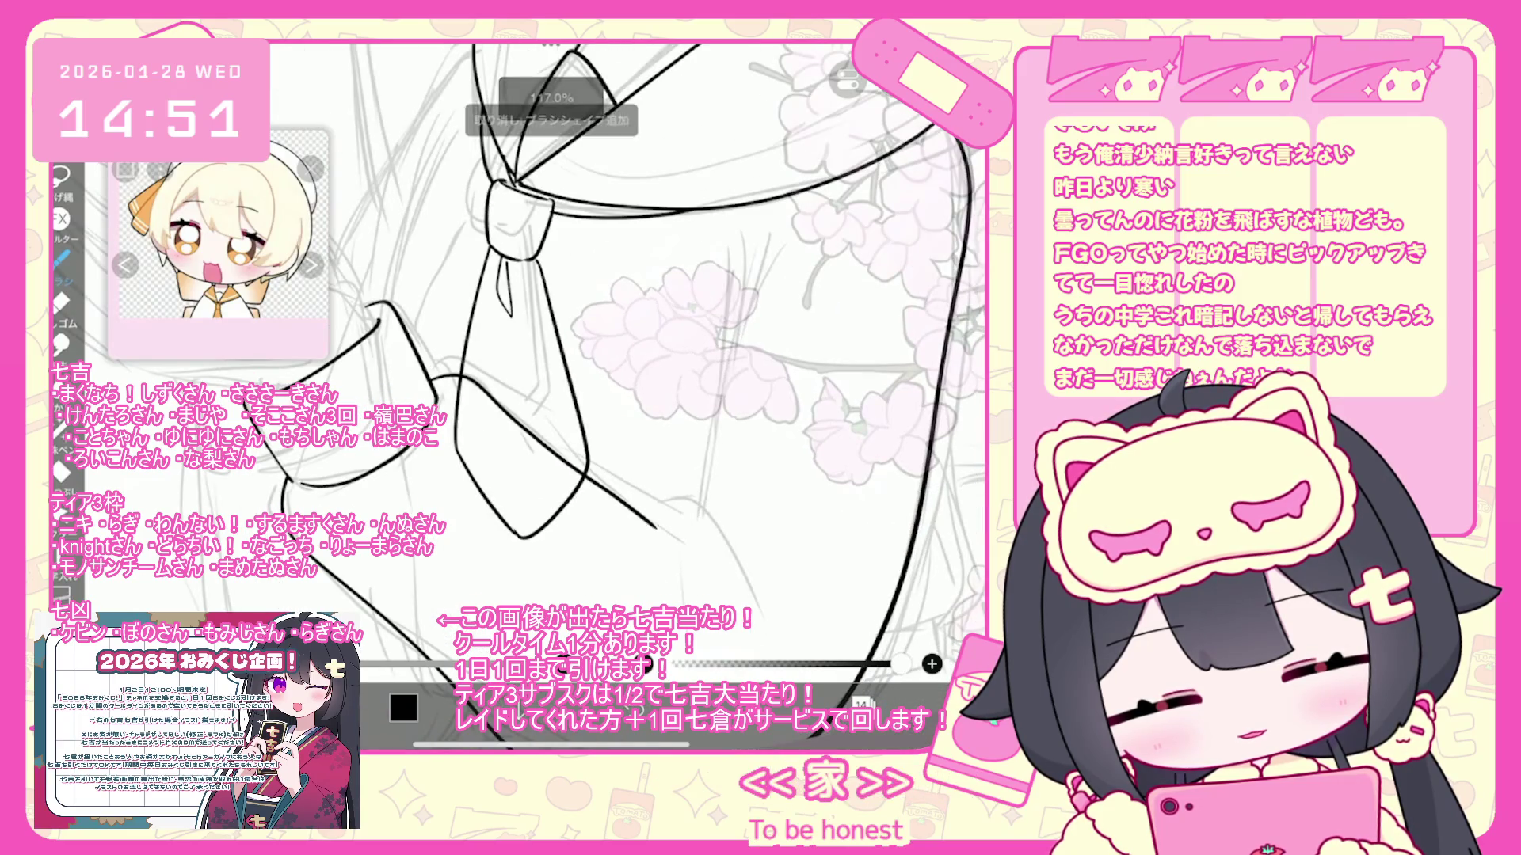
{"action": "left_click_drag", "start_coordinate": [655, 526], "coordinate": [670, 575]}
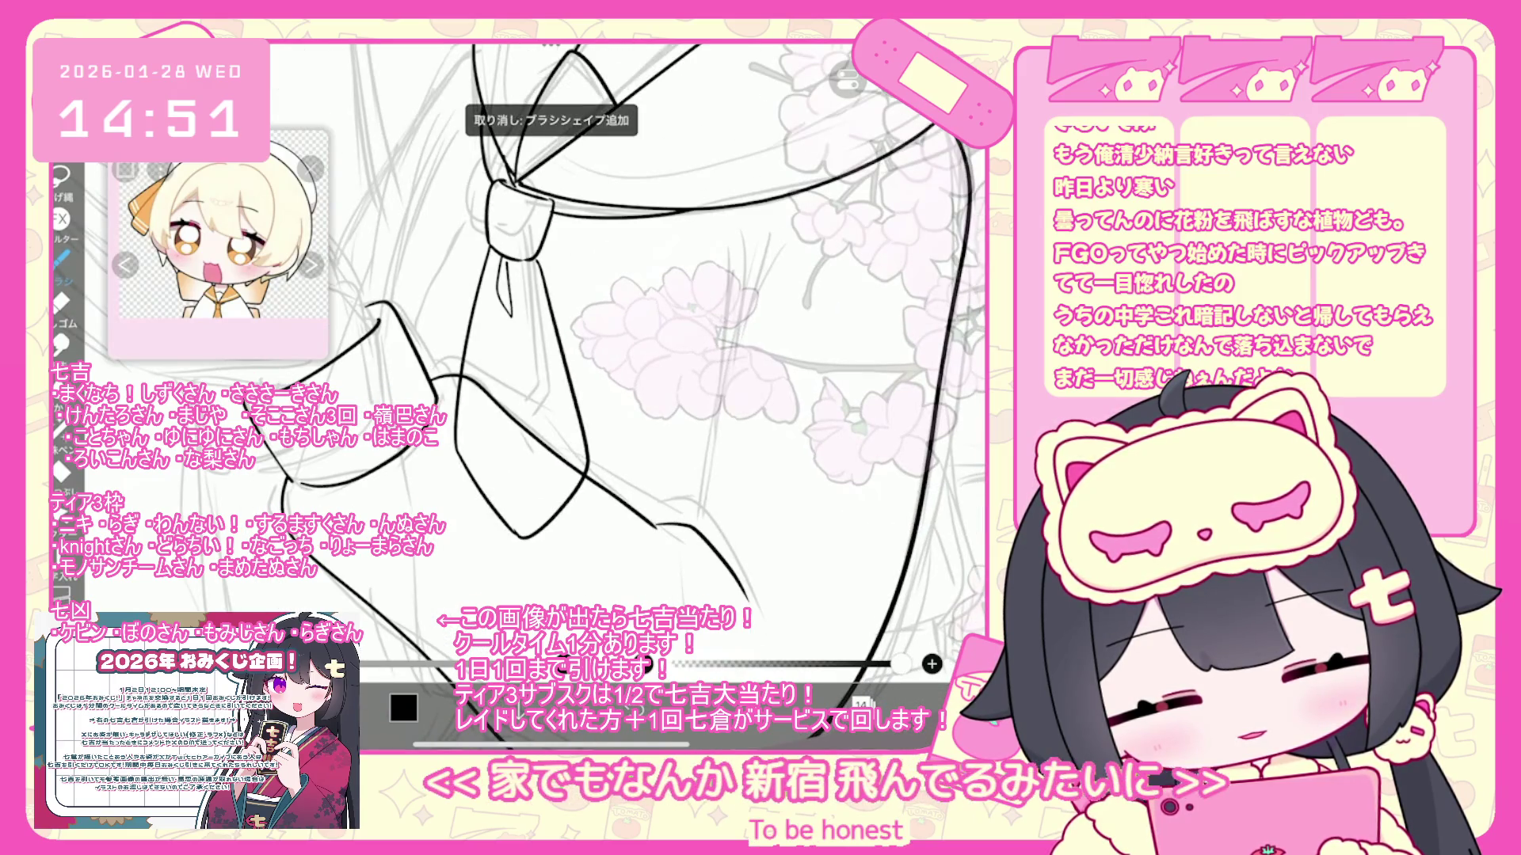
{"action": "left_click_drag", "start_coordinate": [741, 303], "coordinate": [724, 379]}
{"action": "key", "text": "ctrl+z"}
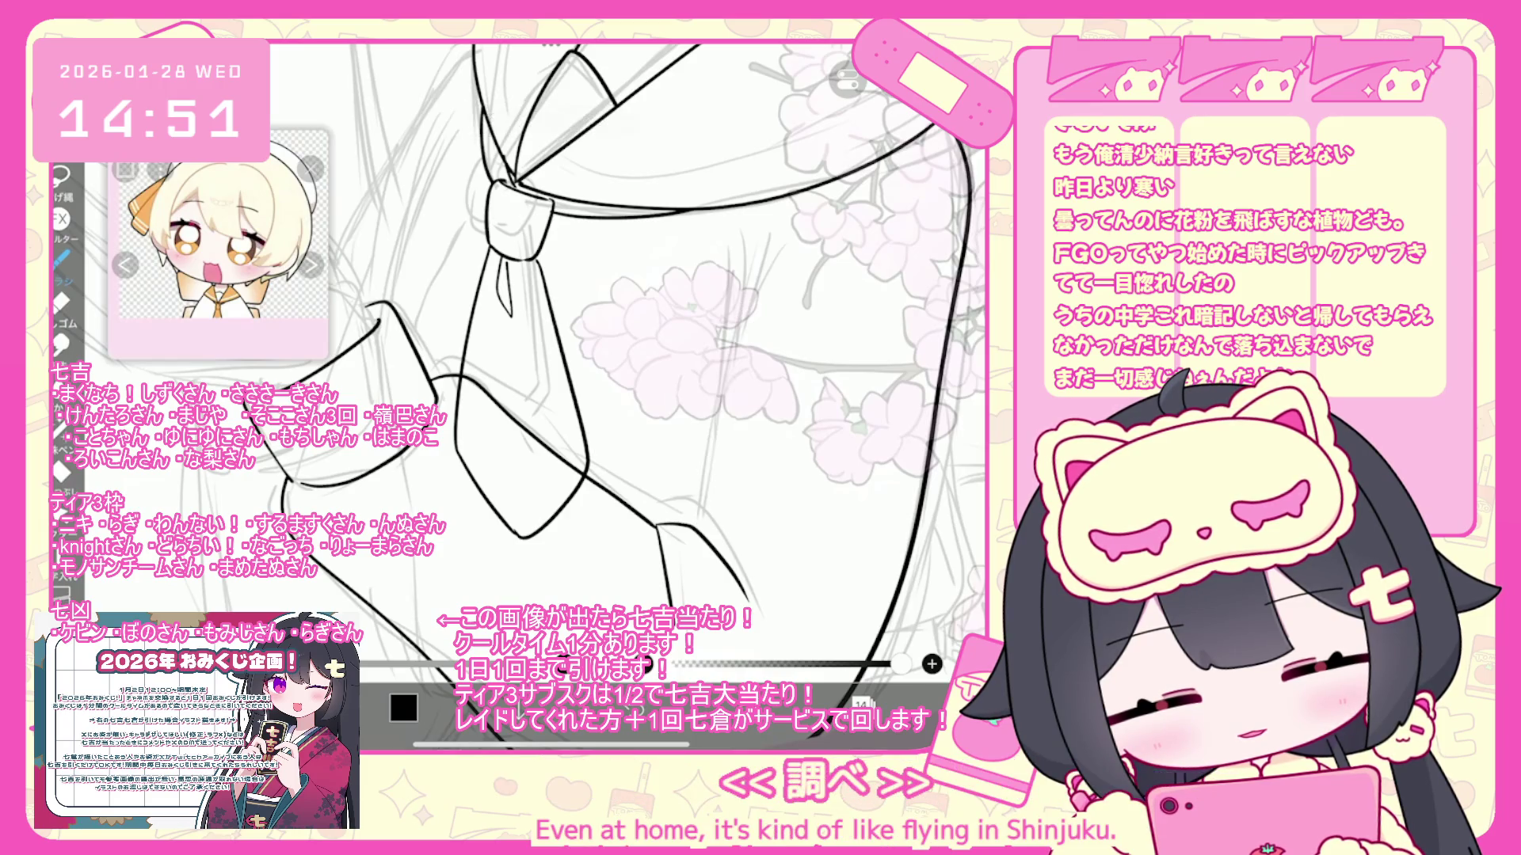
{"action": "mouse_move", "coordinate": [745, 319]}
{"action": "left_mouse_down"}
{"action": "mouse_move", "coordinate": [689, 524]}
{"action": "mouse_move", "coordinate": [734, 356]}
{"action": "left_mouse_up"}
{"action": "key", "text": "ctrl+z"}
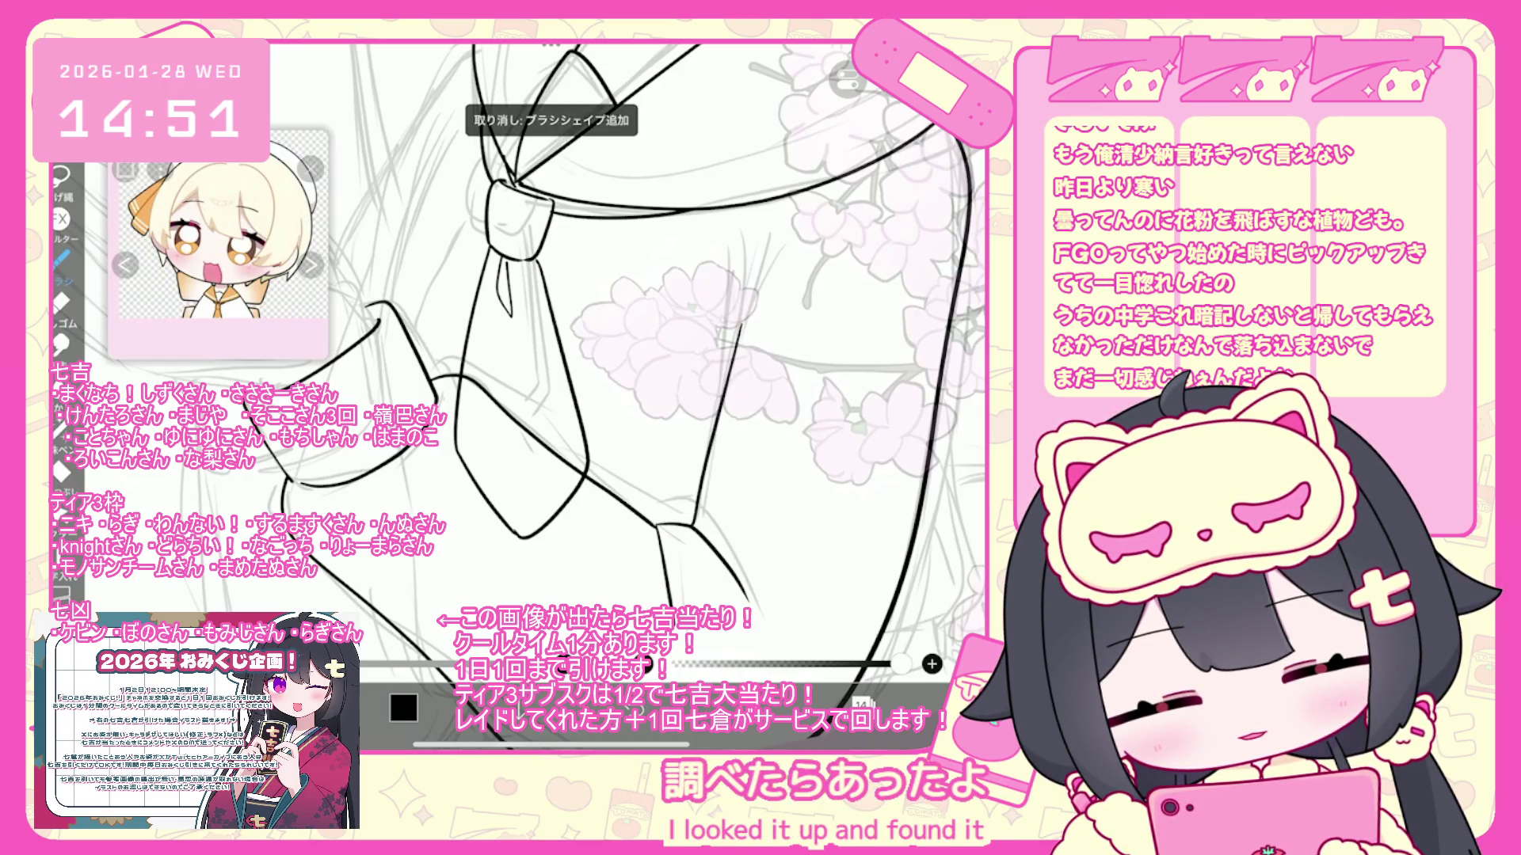
{"action": "scroll", "coordinate": [745, 365], "scroll_direction": "down", "scroll_amount": 5}
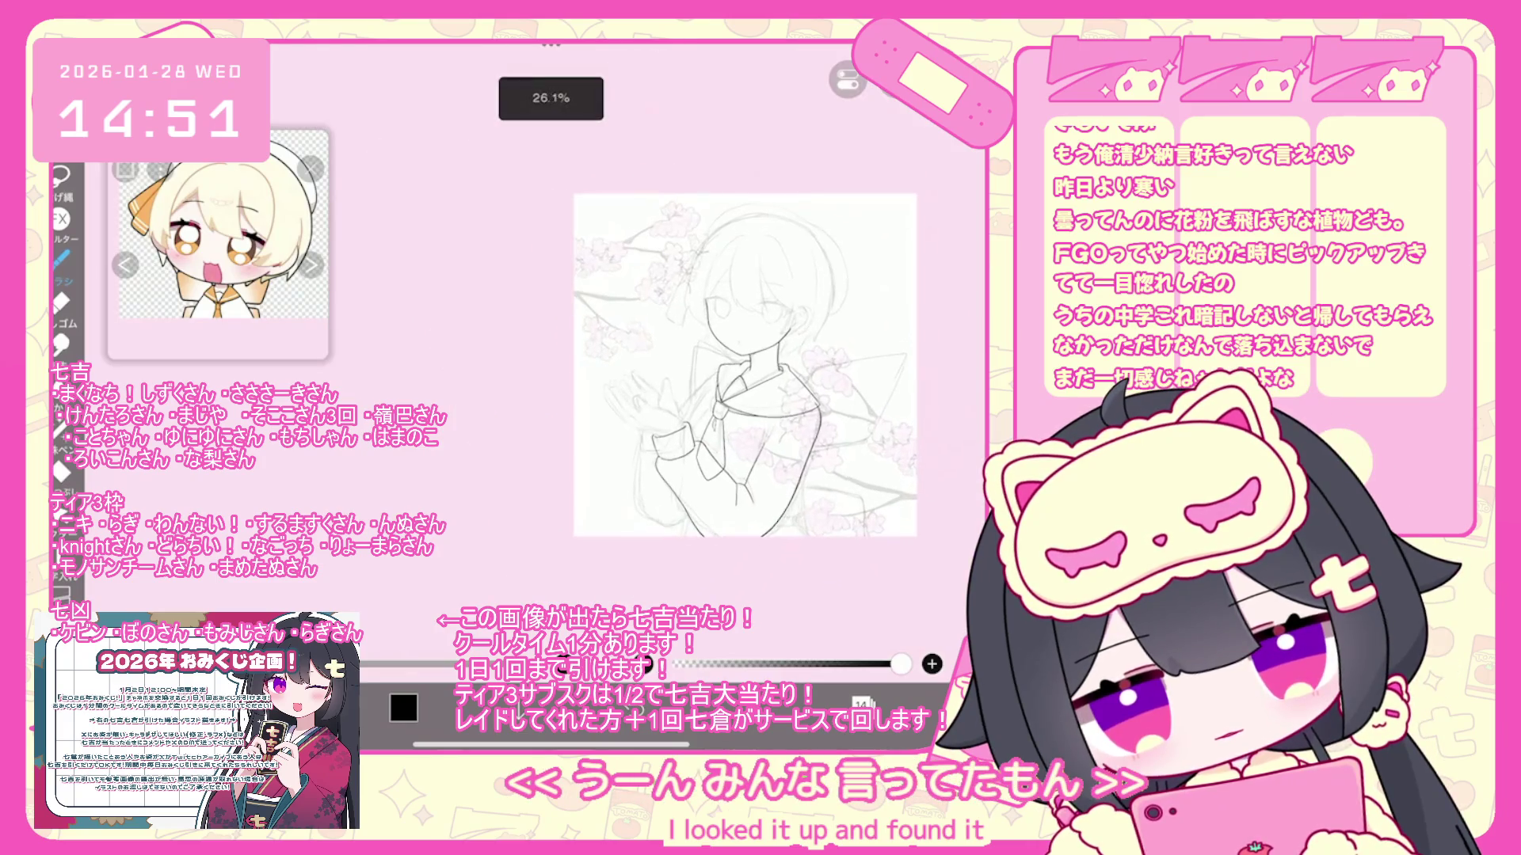
Remove the last two strokes and extend the sleeve's outer line down toward the cuff
{"action": "scroll", "coordinate": [713, 333], "scroll_direction": "up", "scroll_amount": 5}
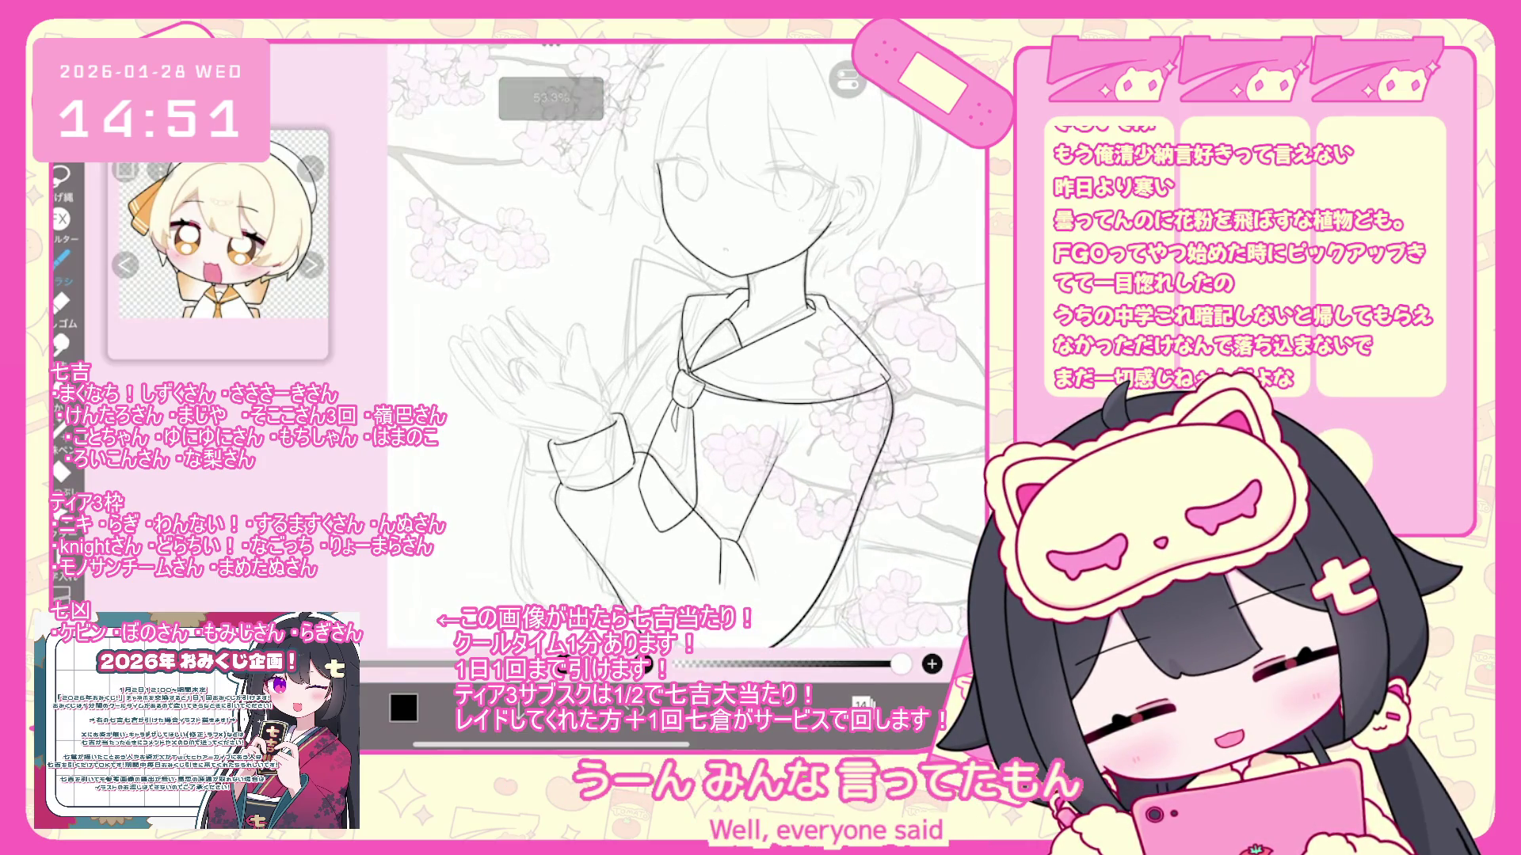
{"action": "scroll", "coordinate": [713, 357], "scroll_direction": "up", "scroll_amount": 2}
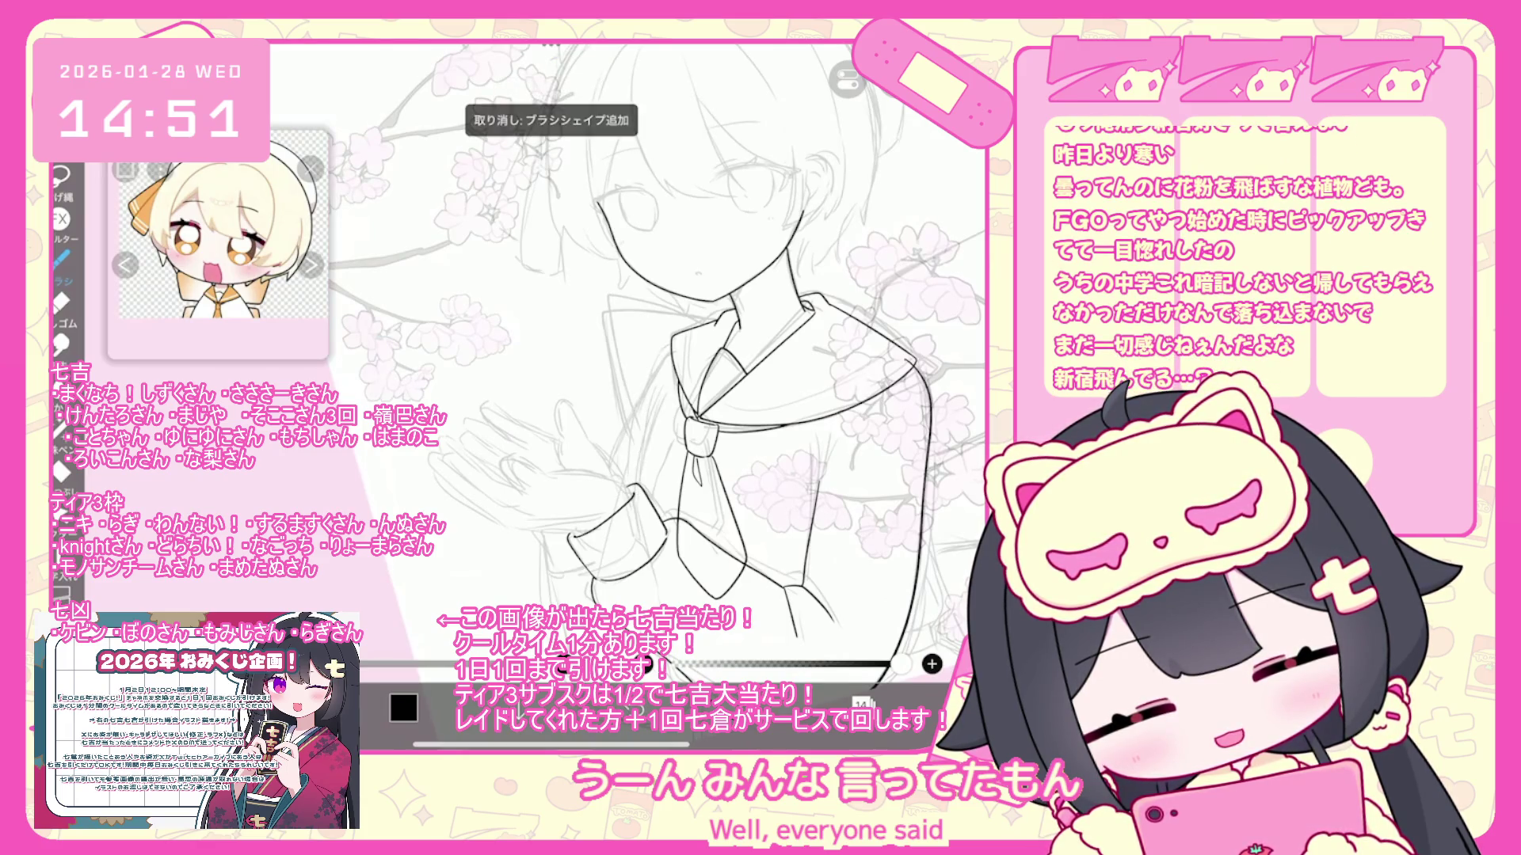
{"action": "key", "text": "ctrl+z"}
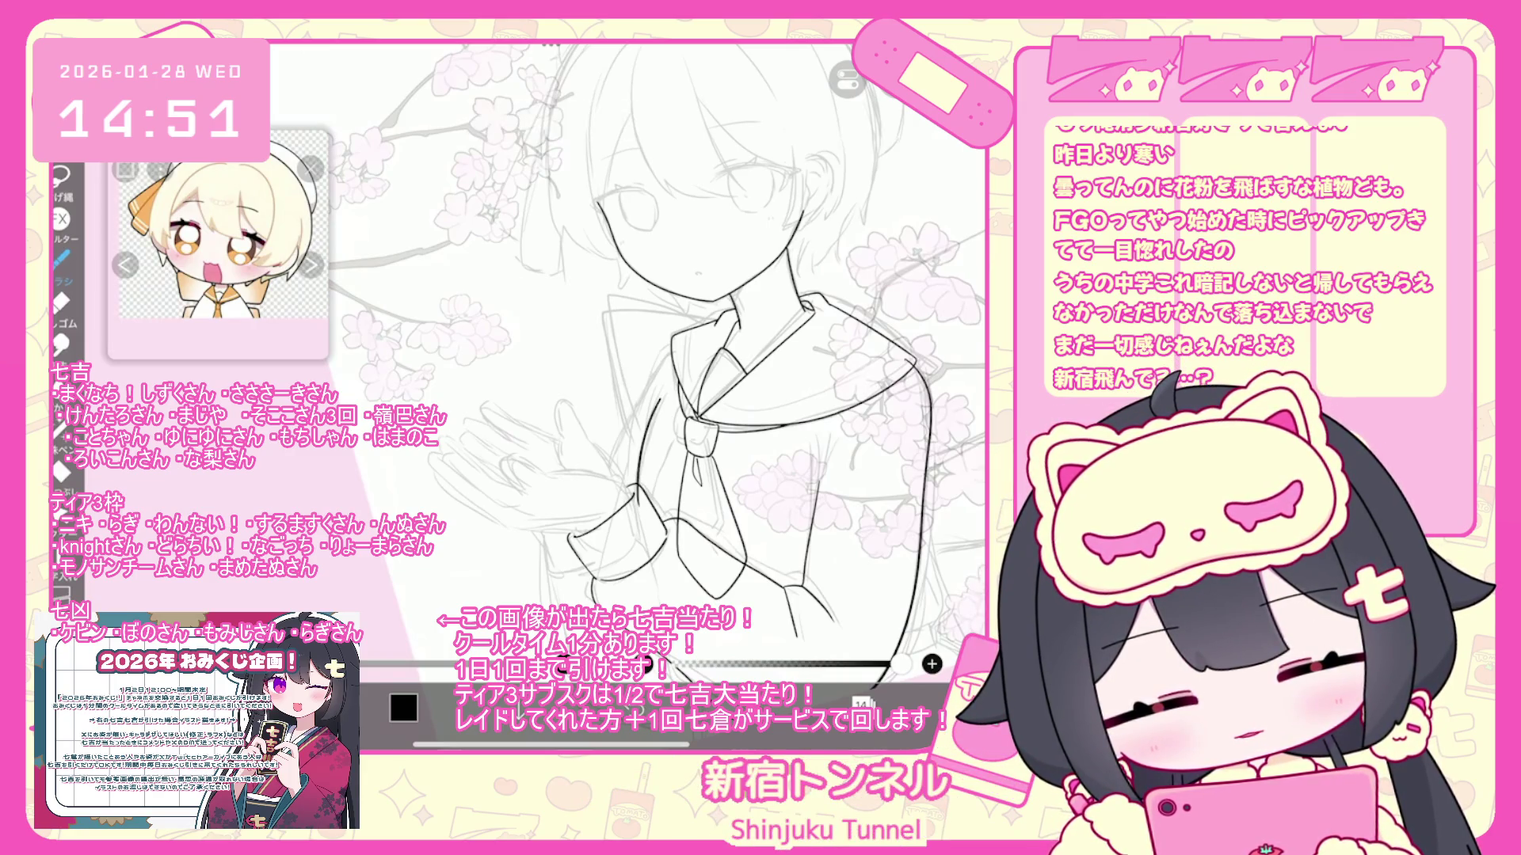
{"action": "key", "text": "ctrl+z"}
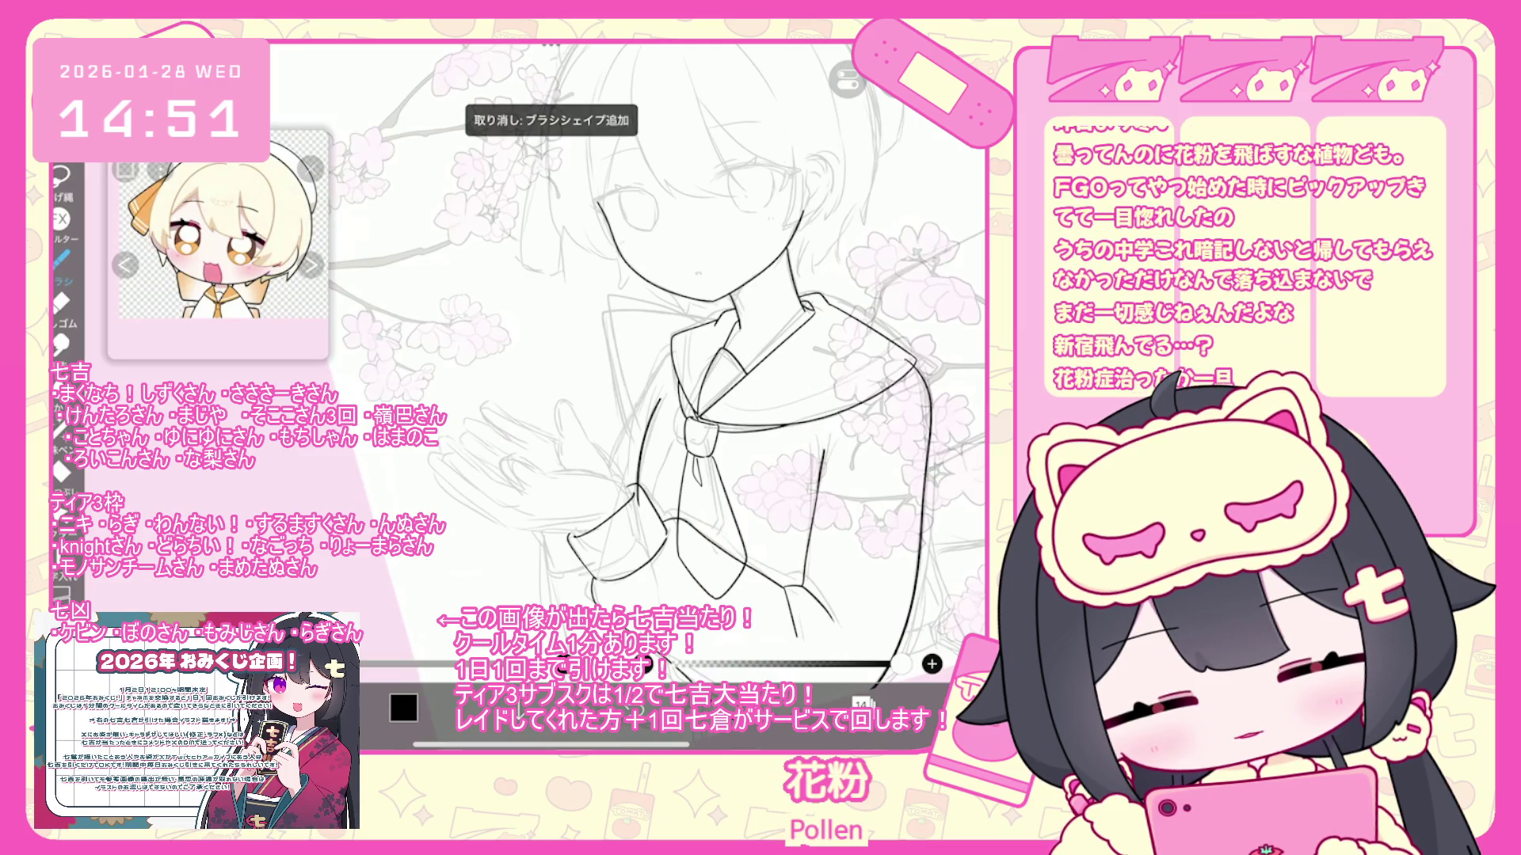
{"action": "scroll", "coordinate": [665, 357], "scroll_direction": "up", "scroll_amount": 5}
{"action": "left_click_drag", "start_coordinate": [743, 401], "coordinate": [722, 495]}
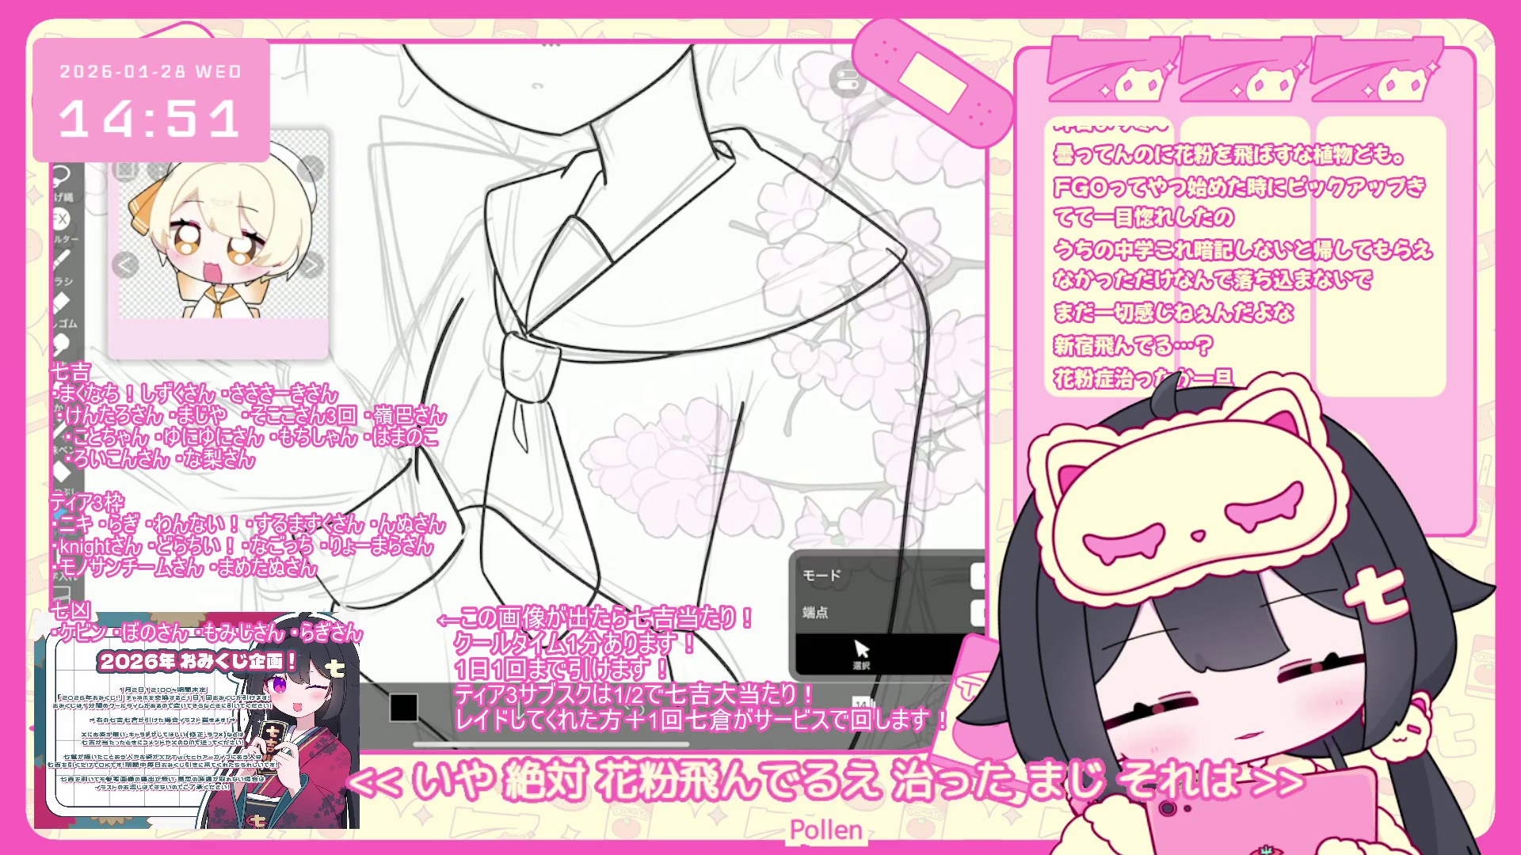
{"action": "scroll", "coordinate": [626, 396], "scroll_direction": "down", "scroll_amount": 3}
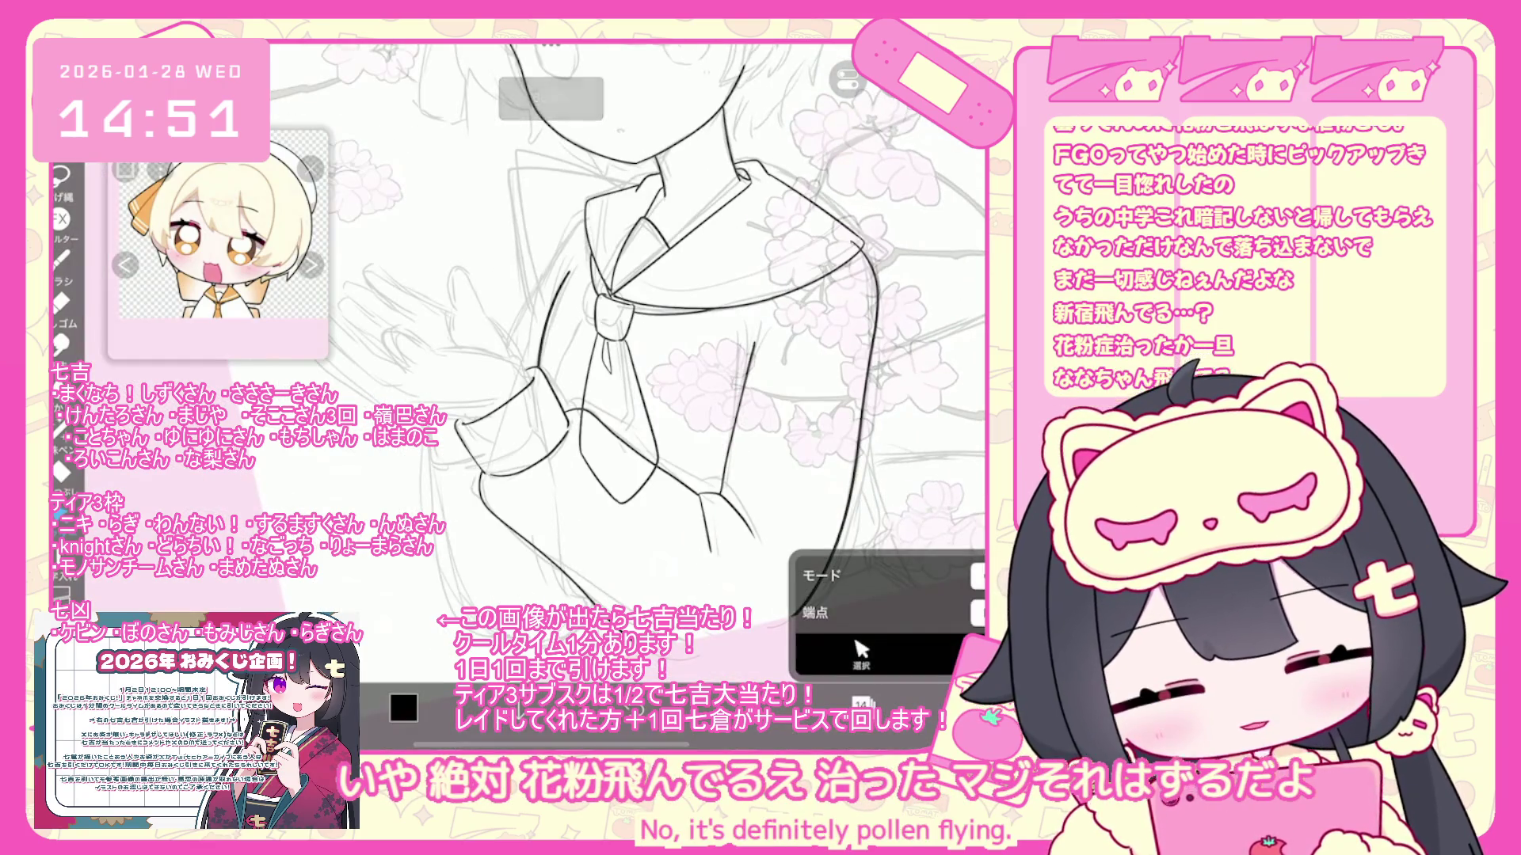
{"action": "scroll", "coordinate": [657, 332], "scroll_direction": "down", "scroll_amount": 1}
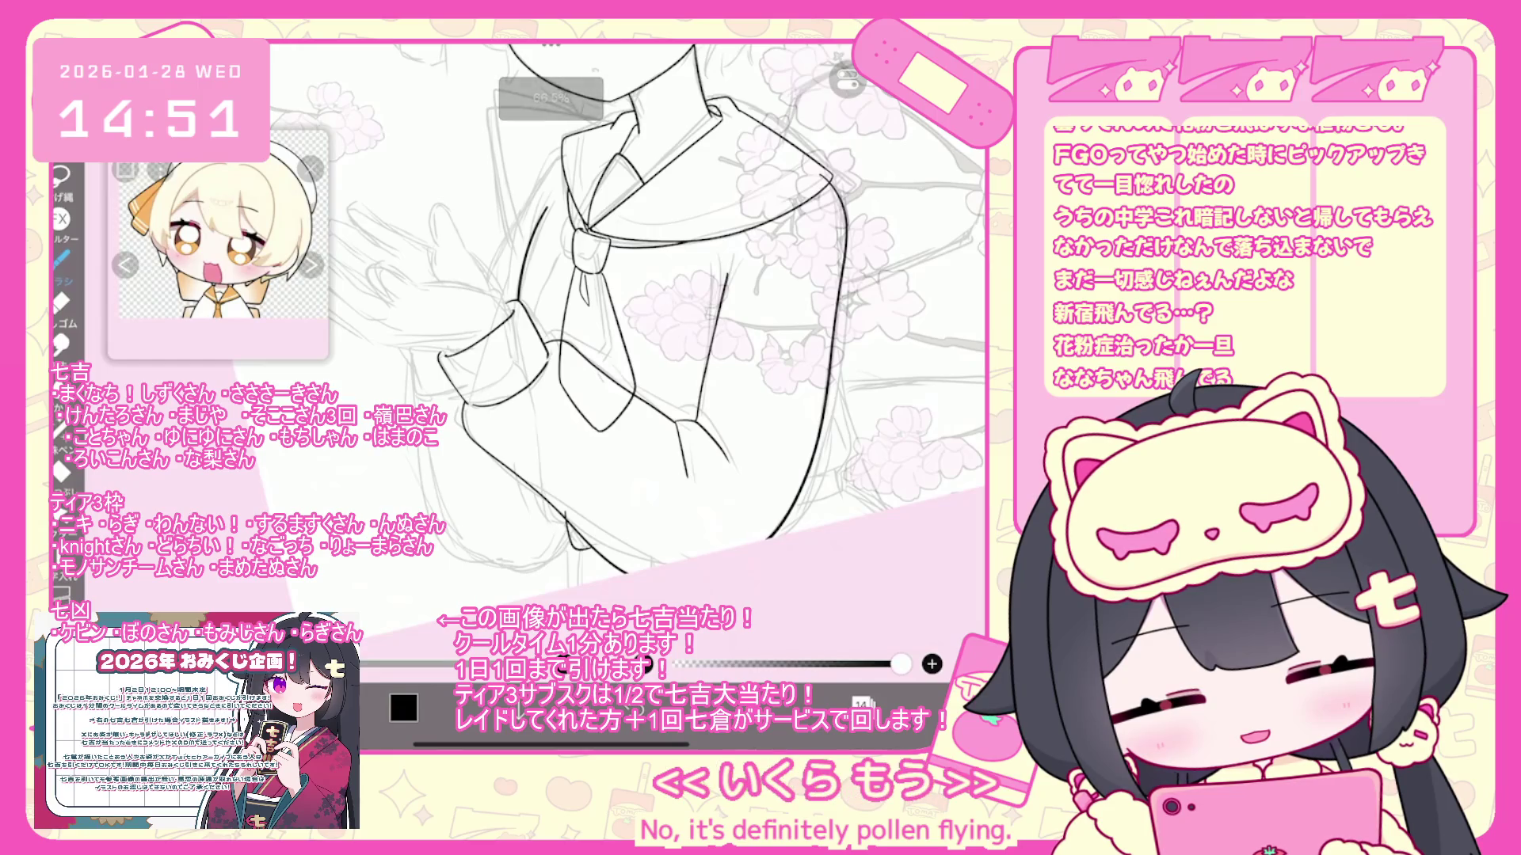
{"action": "scroll", "coordinate": [658, 317], "scroll_direction": "up", "scroll_amount": 2}
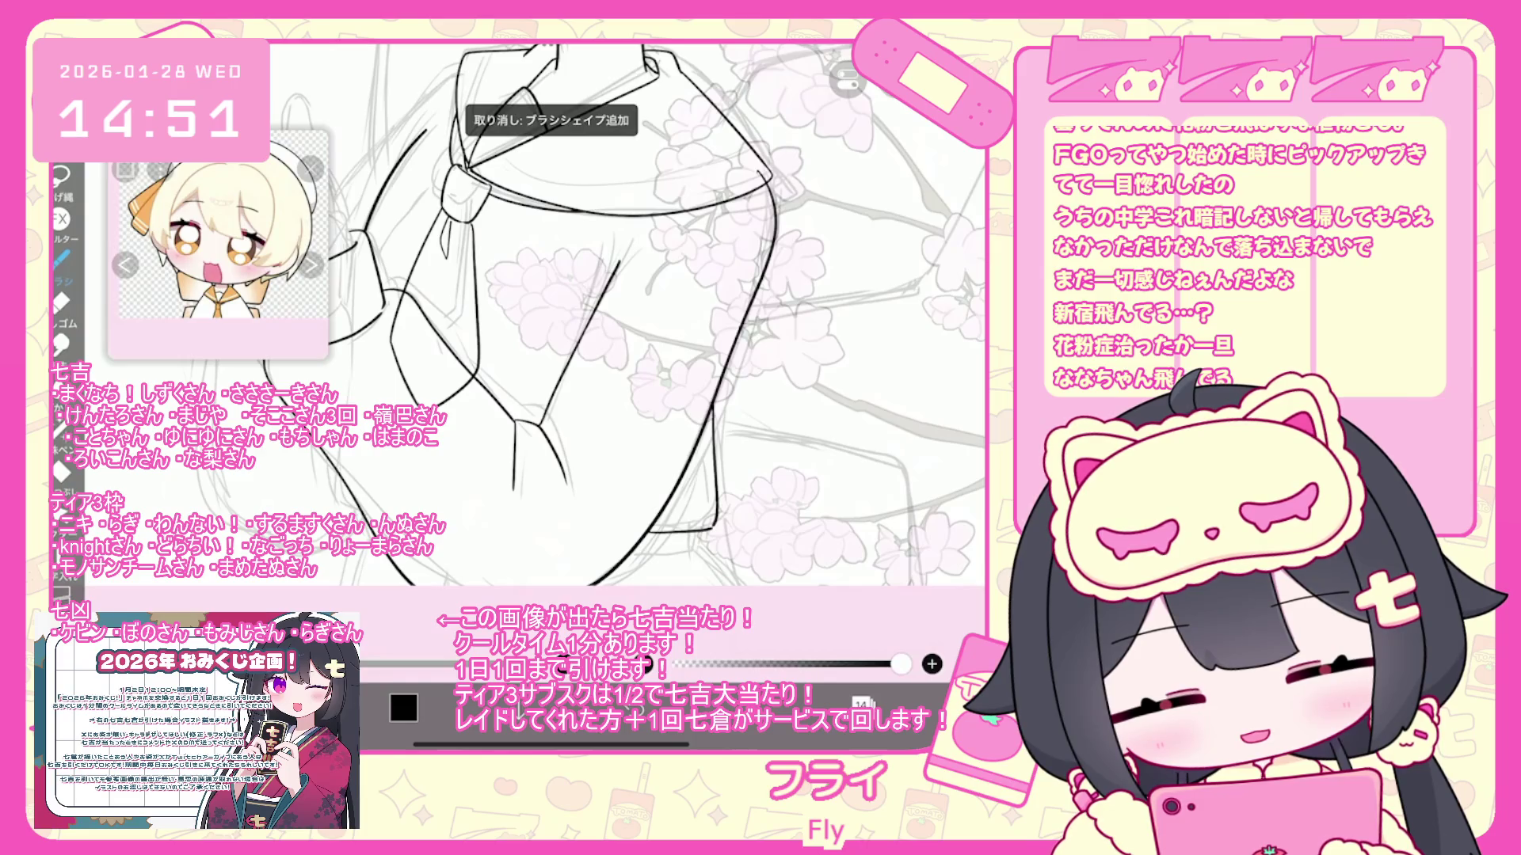
{"action": "scroll", "coordinate": [658, 317], "scroll_direction": "up", "scroll_amount": 2}
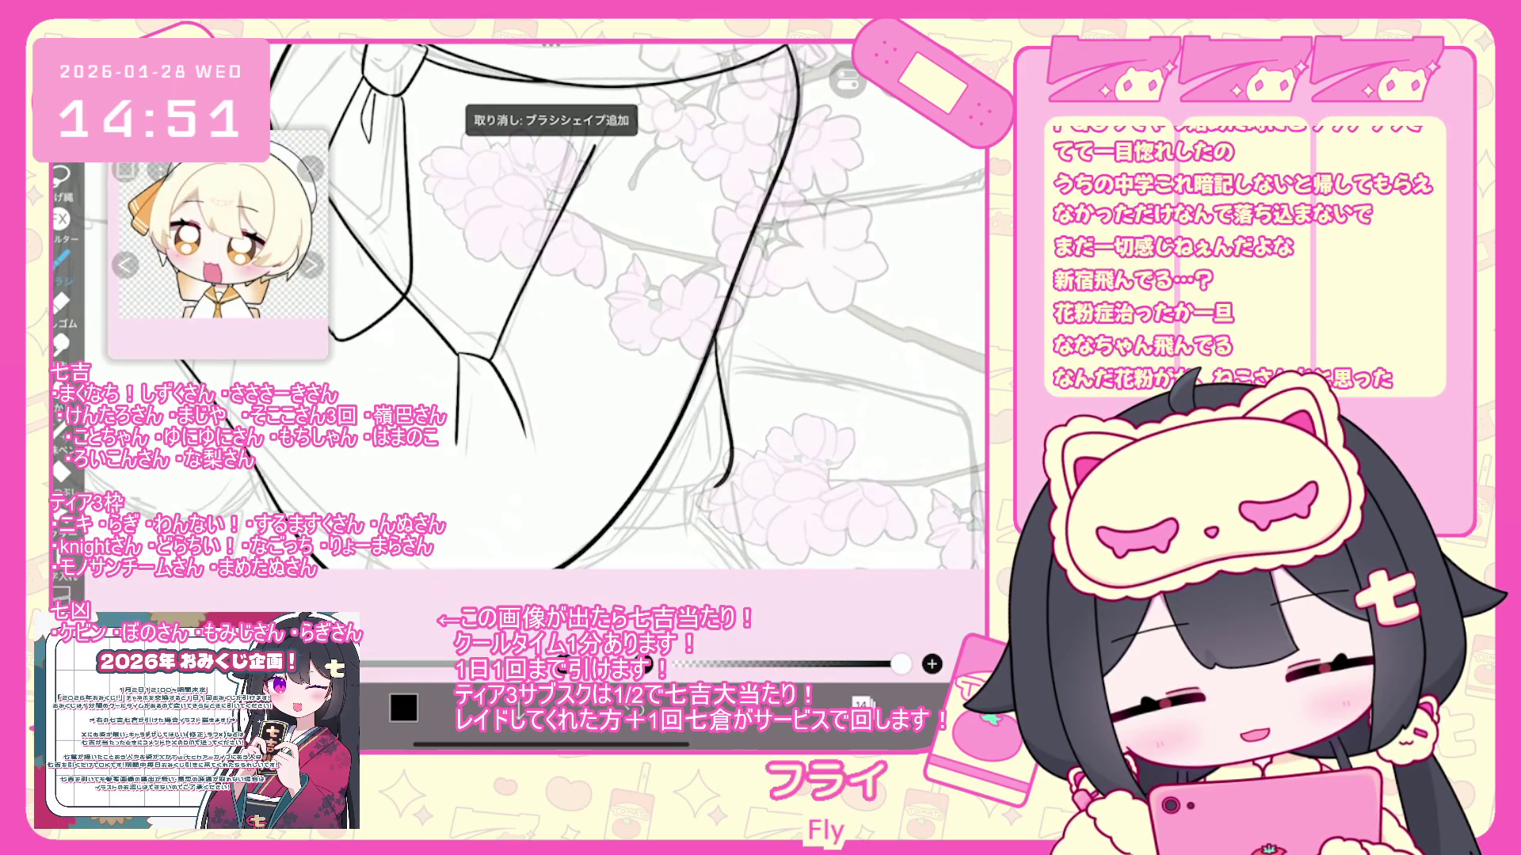
Ink the horizontal bottom edge of the sleeve cuff, then zoom out to the page
{"action": "mouse_move", "coordinate": [637, 496]}
{"action": "left_mouse_down"}
{"action": "mouse_move", "coordinate": [715, 488]}
{"action": "mouse_move", "coordinate": [717, 526]}
{"action": "left_mouse_up"}
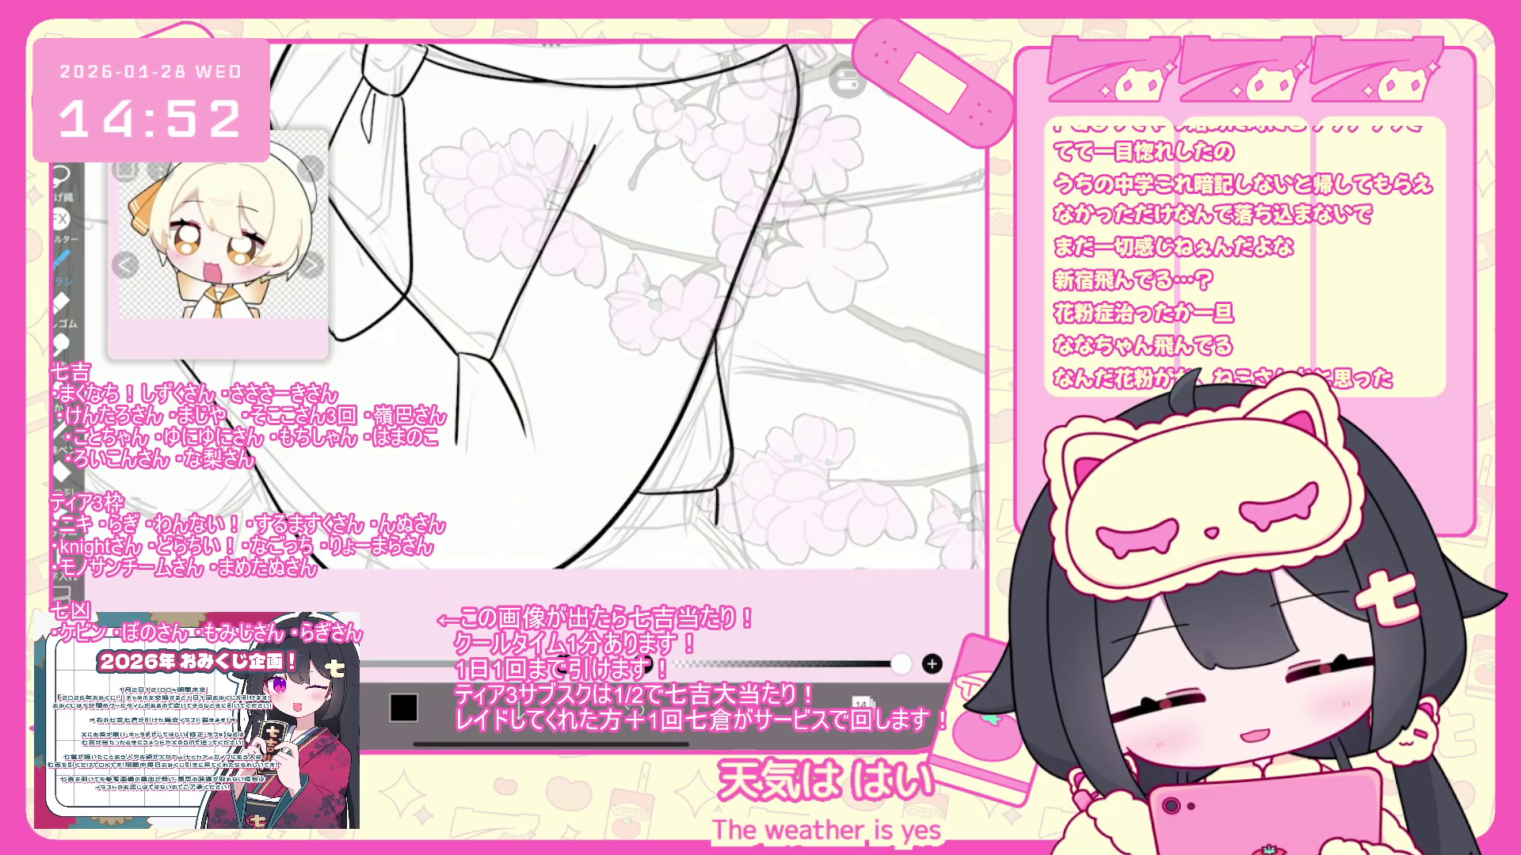
{"action": "left_click_drag", "start_coordinate": [606, 532], "coordinate": [717, 527]}
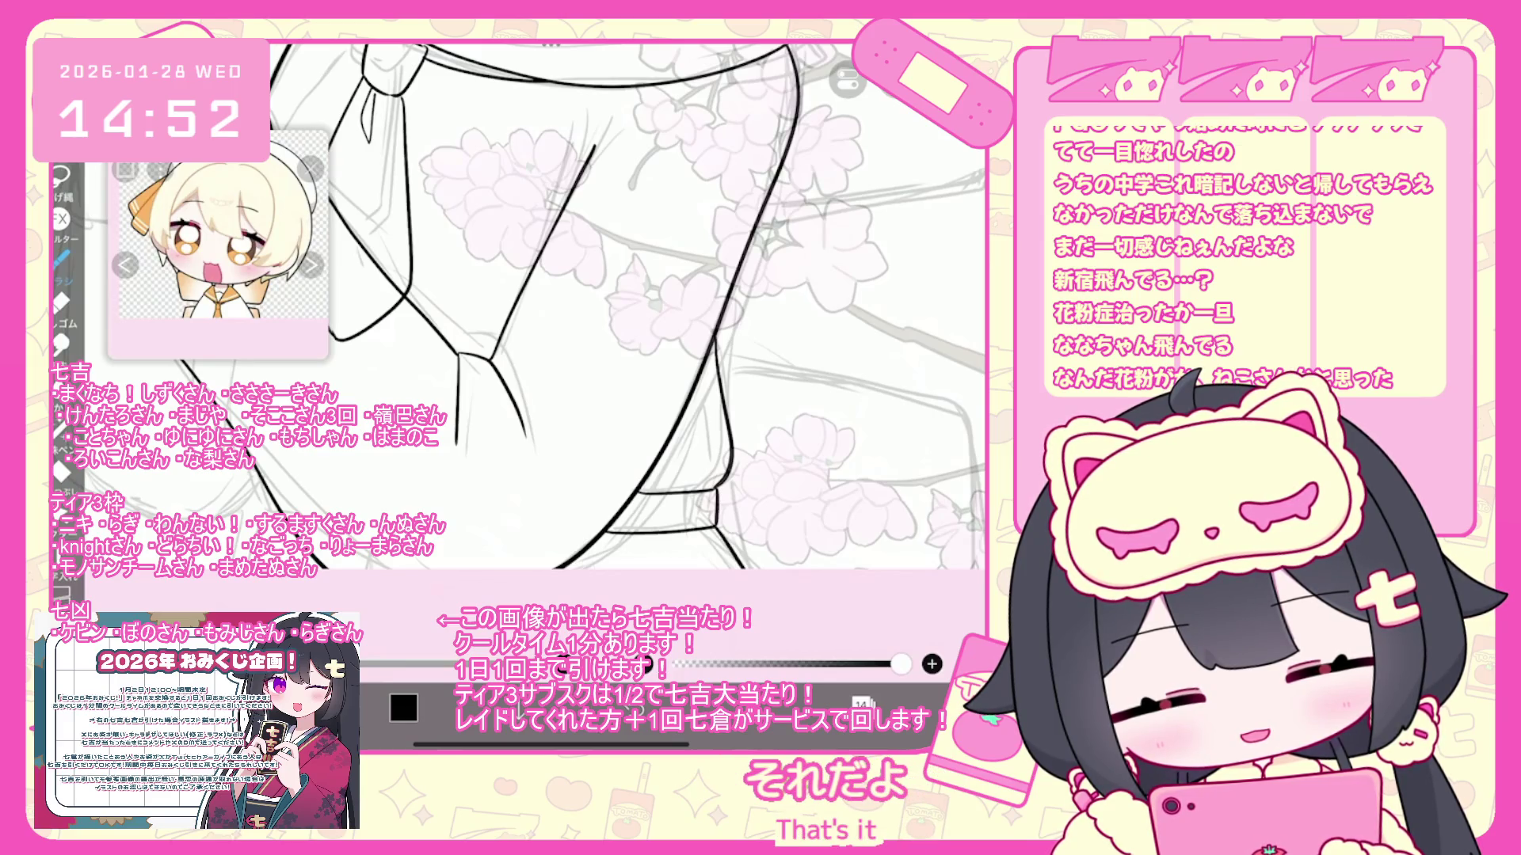
{"action": "scroll", "coordinate": [554, 317], "scroll_direction": "down", "scroll_amount": 3}
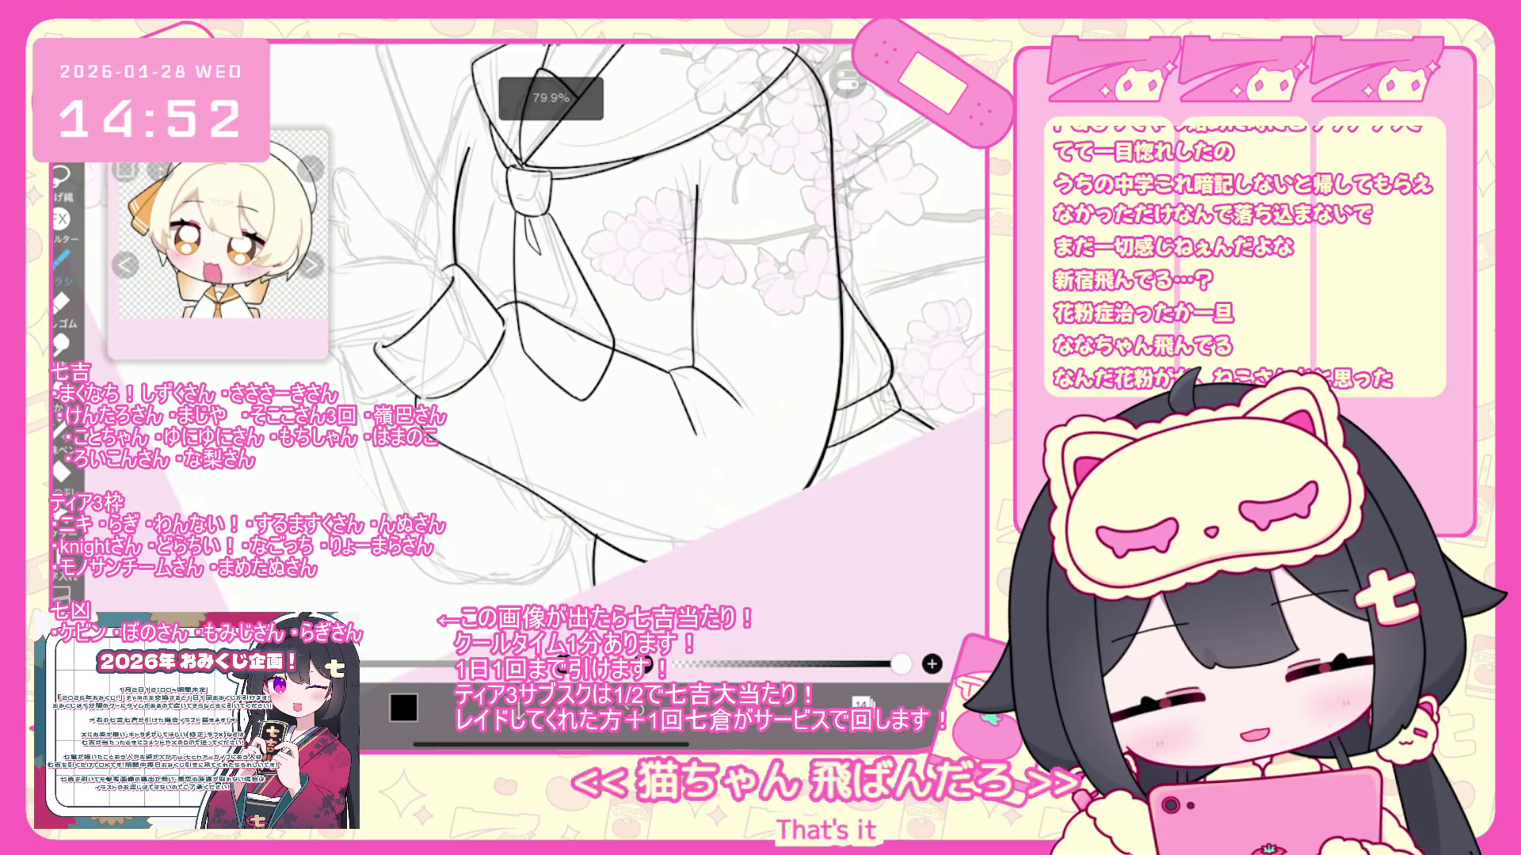
{"action": "scroll", "coordinate": [626, 317], "scroll_direction": "down", "scroll_amount": 3}
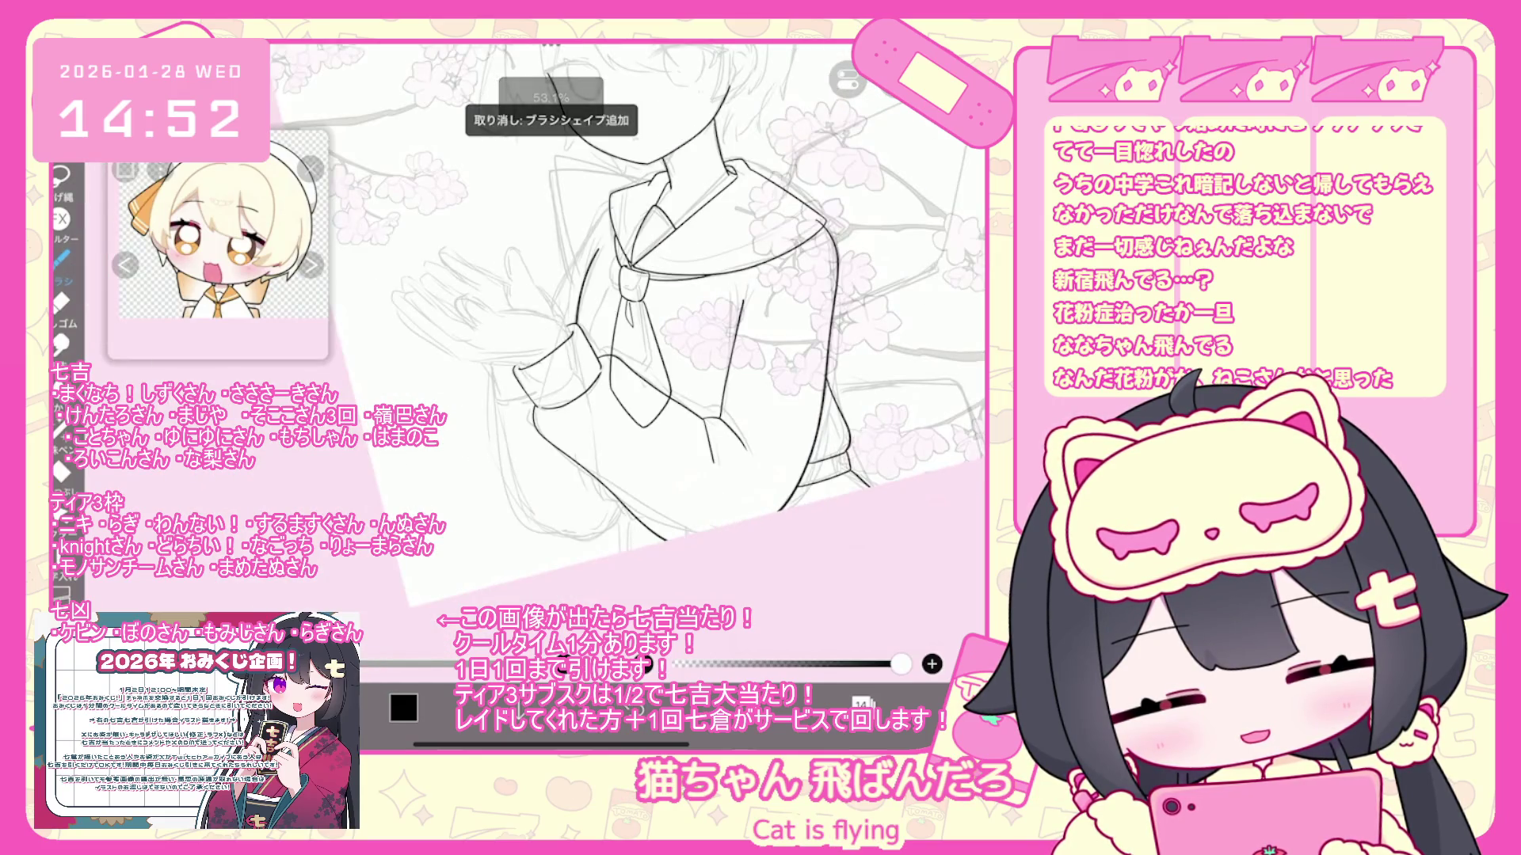
{"action": "scroll", "coordinate": [625, 317], "scroll_direction": "down", "scroll_amount": 5}
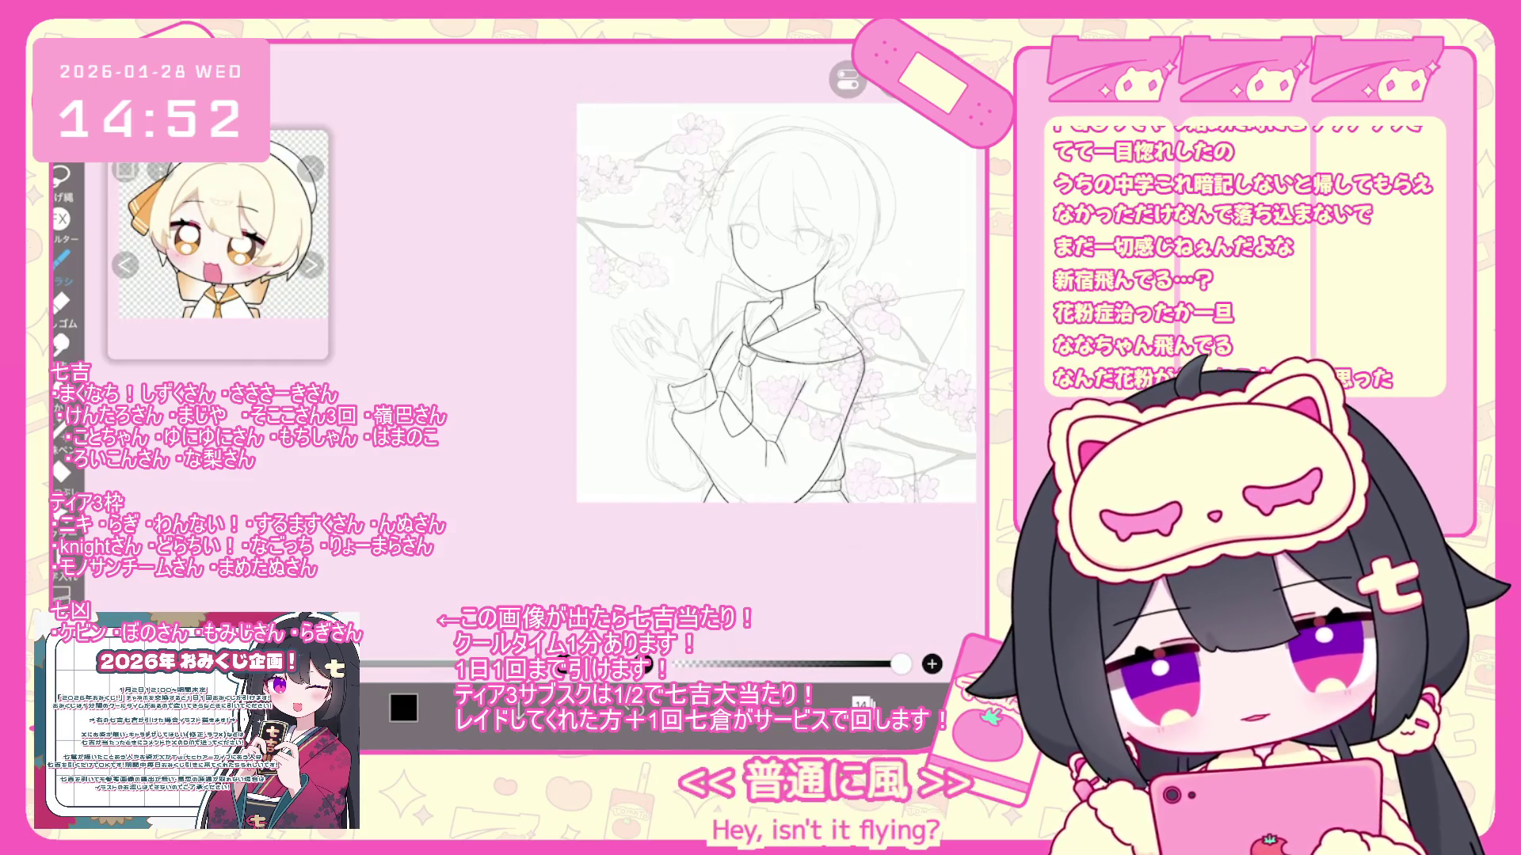
{"action": "scroll", "coordinate": [776, 301], "scroll_direction": "up", "scroll_amount": 3}
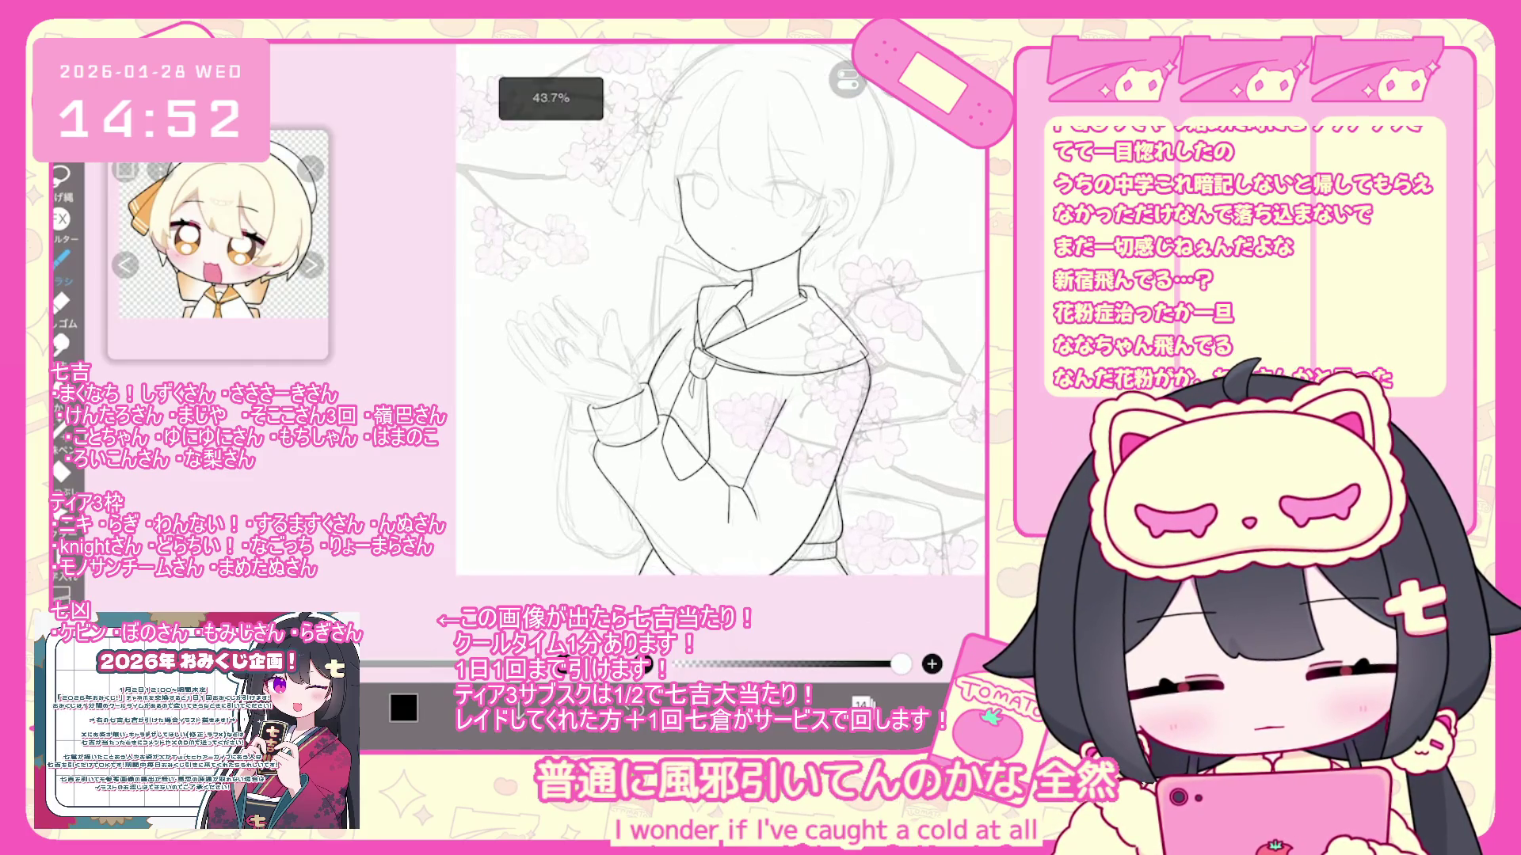
Trace the curve along the hand's outer edge and index finger, redoing strokes until clean
{"action": "left_click", "coordinate": [862, 703]}
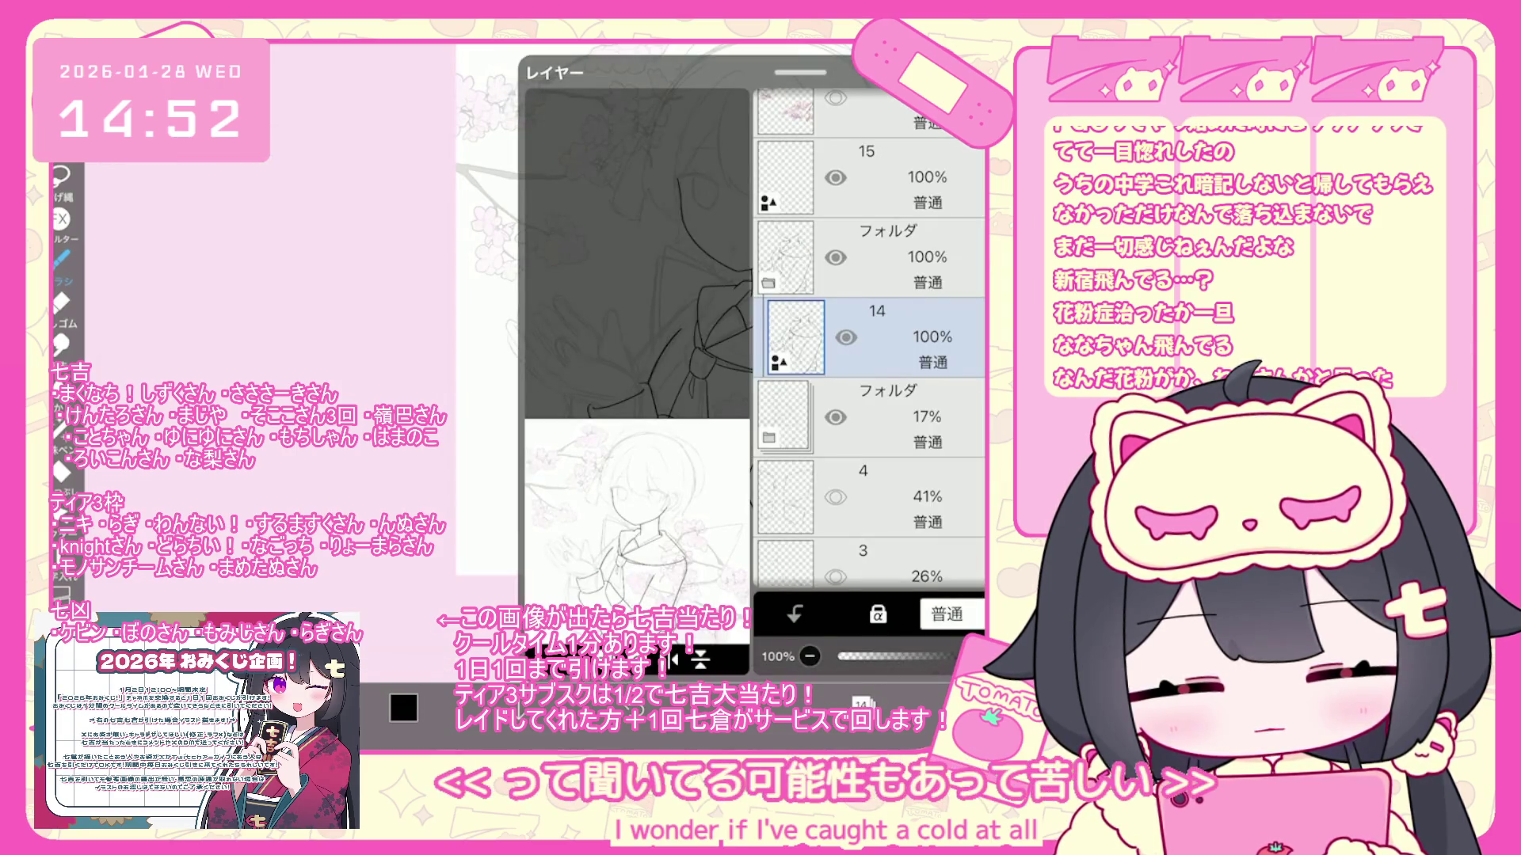
{"action": "left_click", "coordinate": [861, 703]}
{"action": "scroll", "coordinate": [697, 356], "scroll_direction": "up", "scroll_amount": 3}
{"action": "scroll", "coordinate": [697, 340], "scroll_direction": "up", "scroll_amount": 5}
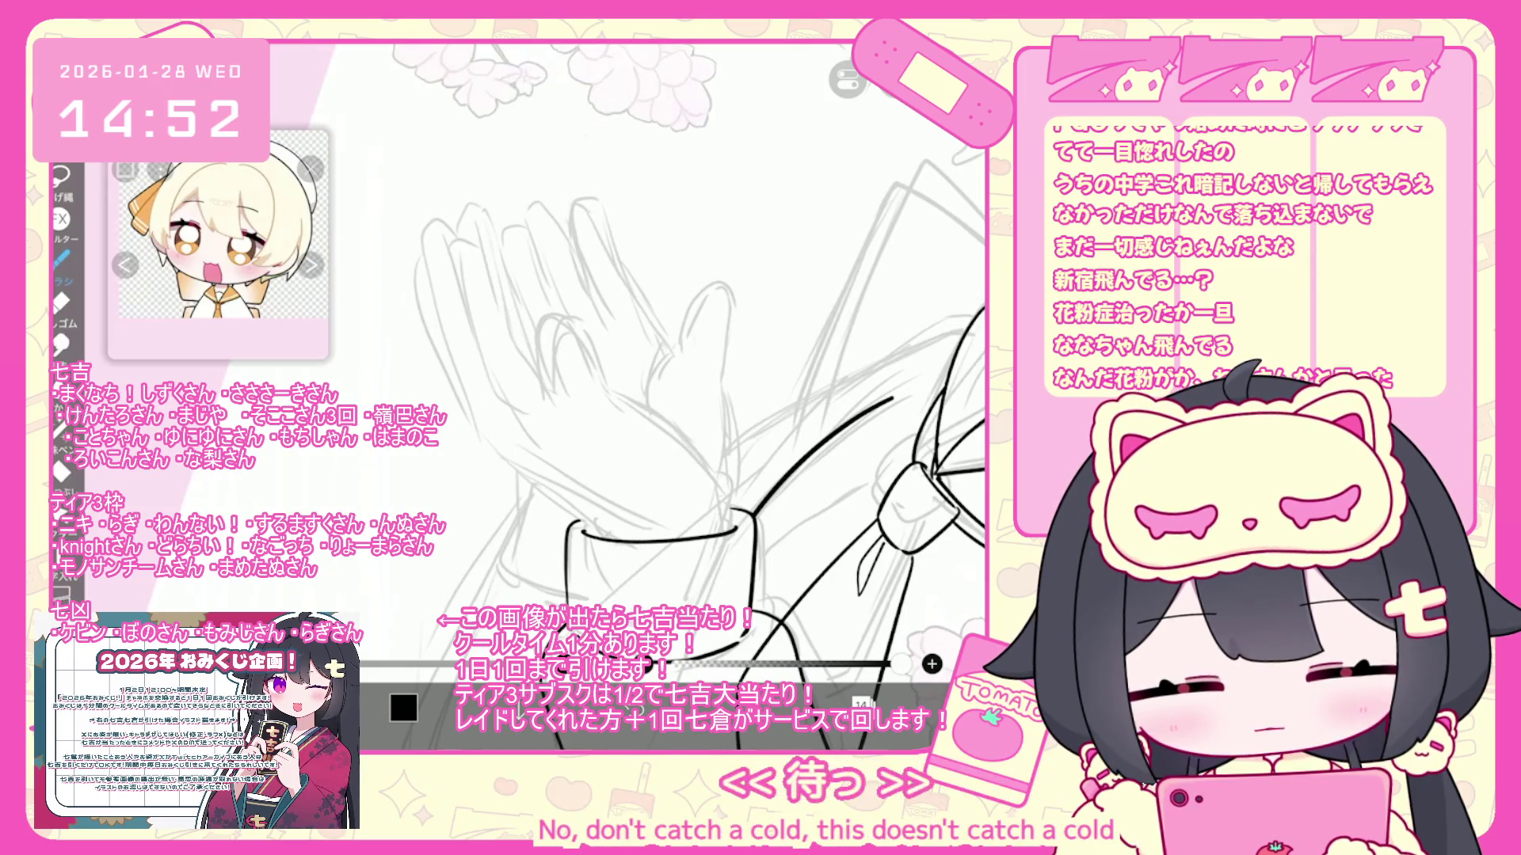
{"action": "mouse_move", "coordinate": [607, 388]}
{"action": "left_mouse_down"}
{"action": "mouse_move", "coordinate": [554, 287]}
{"action": "mouse_move", "coordinate": [525, 303]}
{"action": "left_mouse_up"}
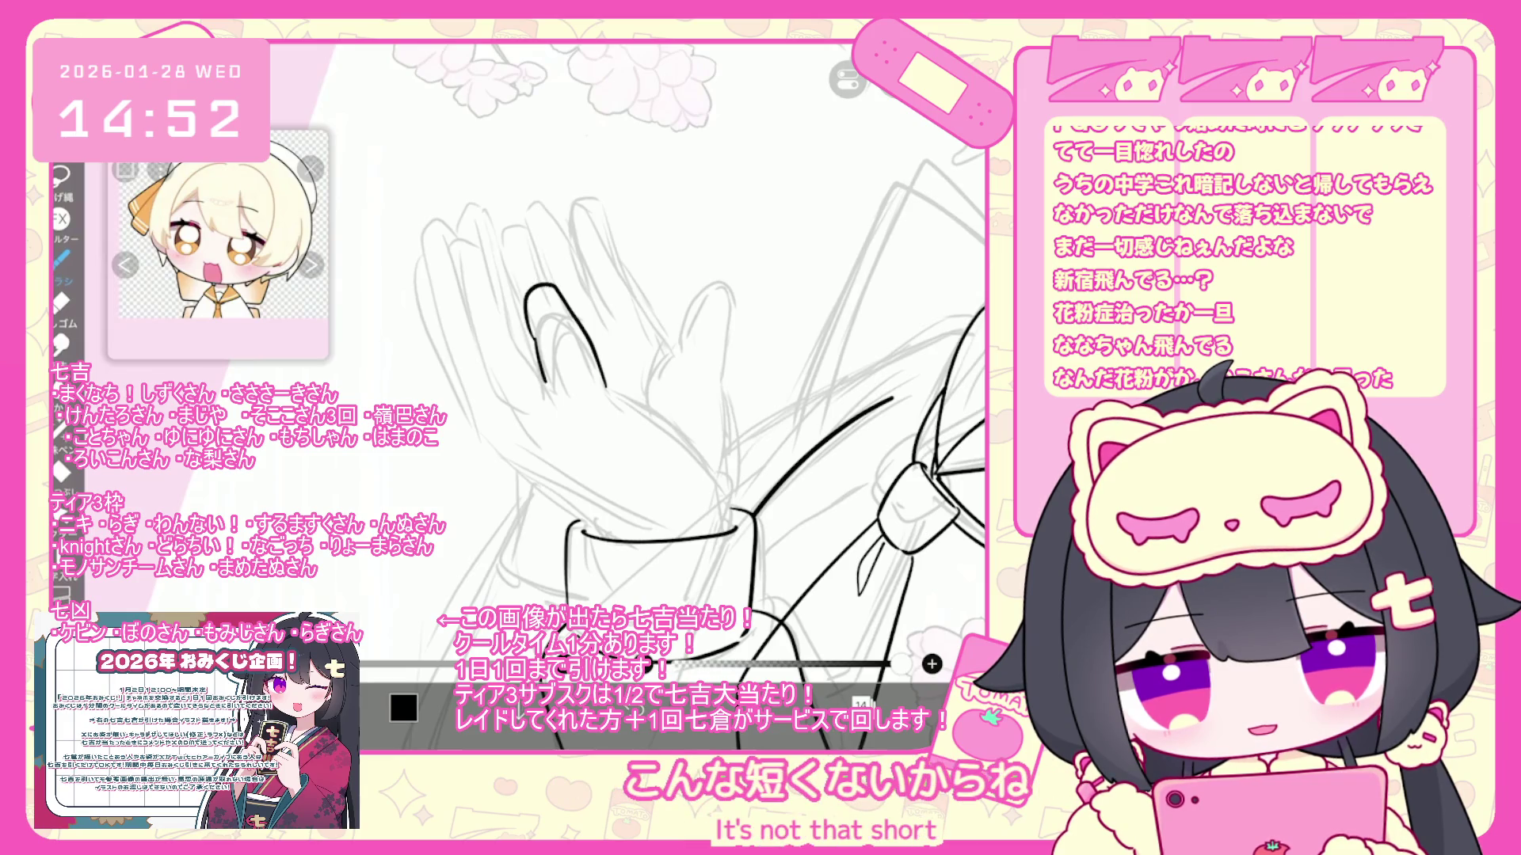
{"action": "key", "text": "ctrl+z"}
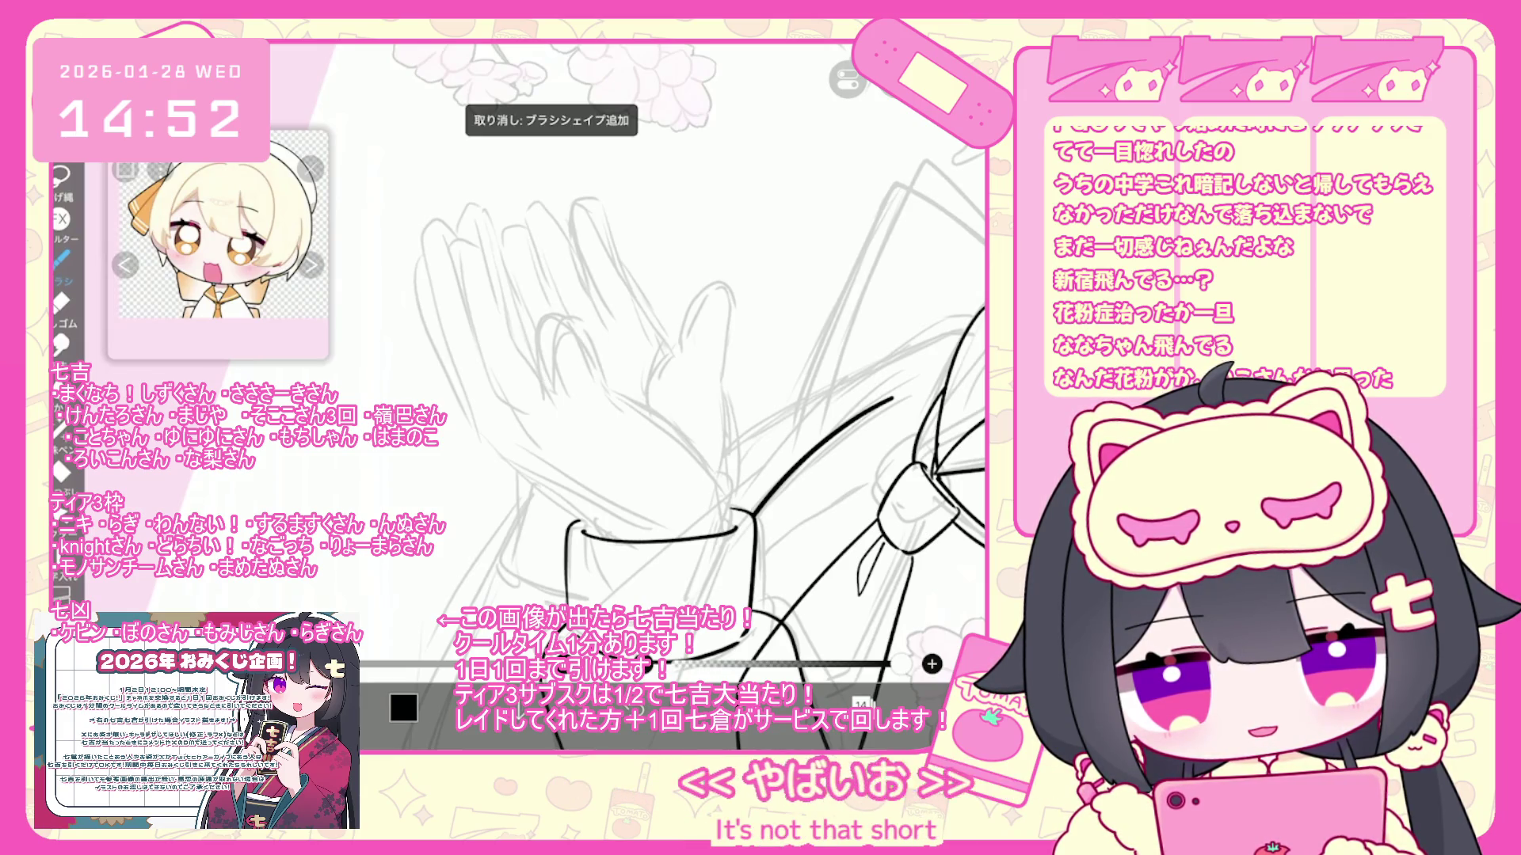
{"action": "left_click_drag", "start_coordinate": [599, 378], "coordinate": [537, 306]}
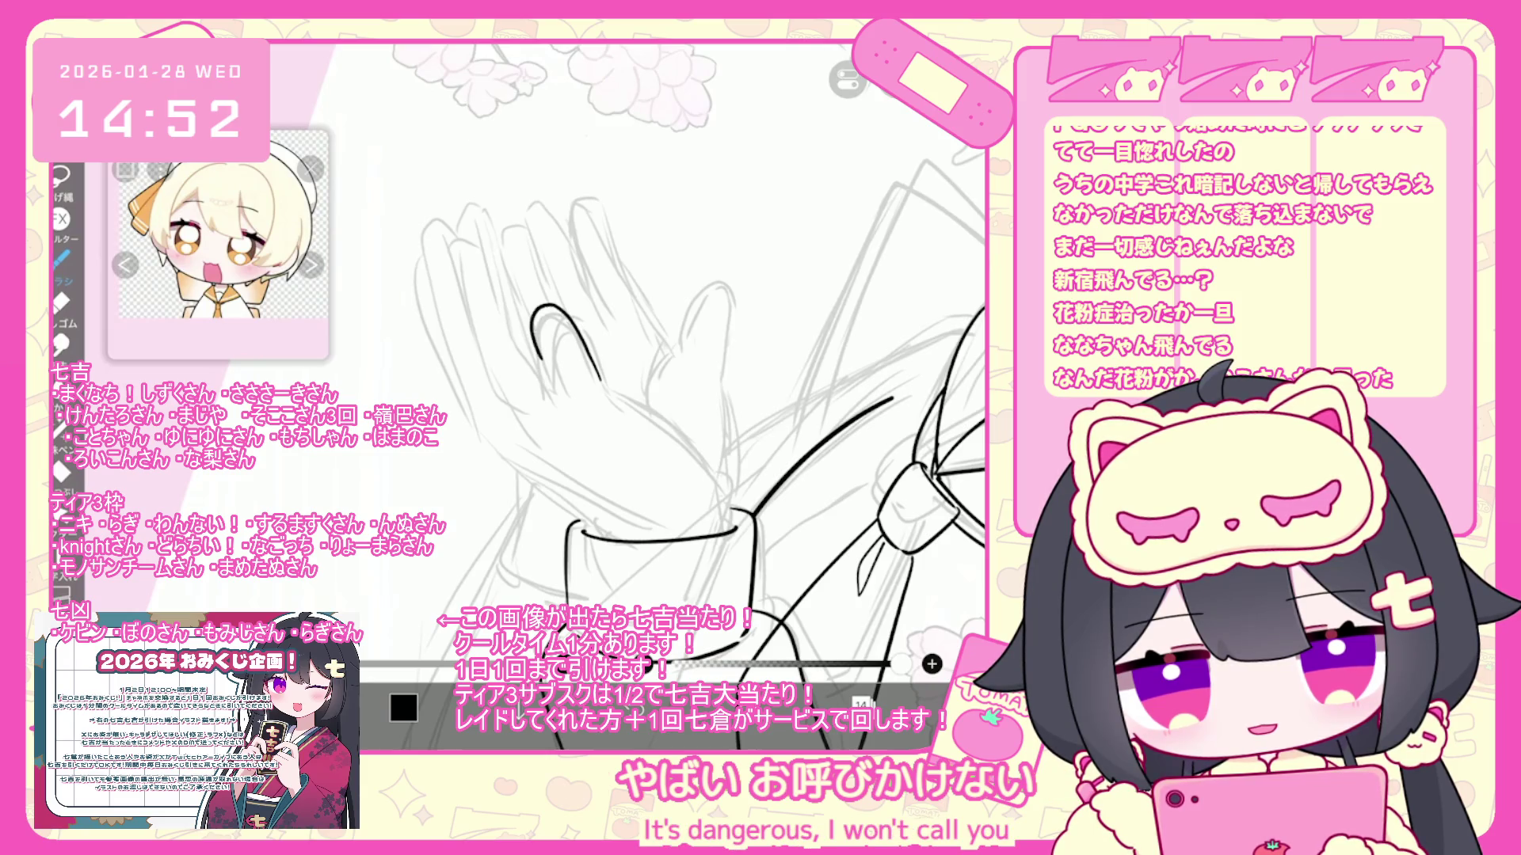
{"action": "key", "text": "ctrl+z"}
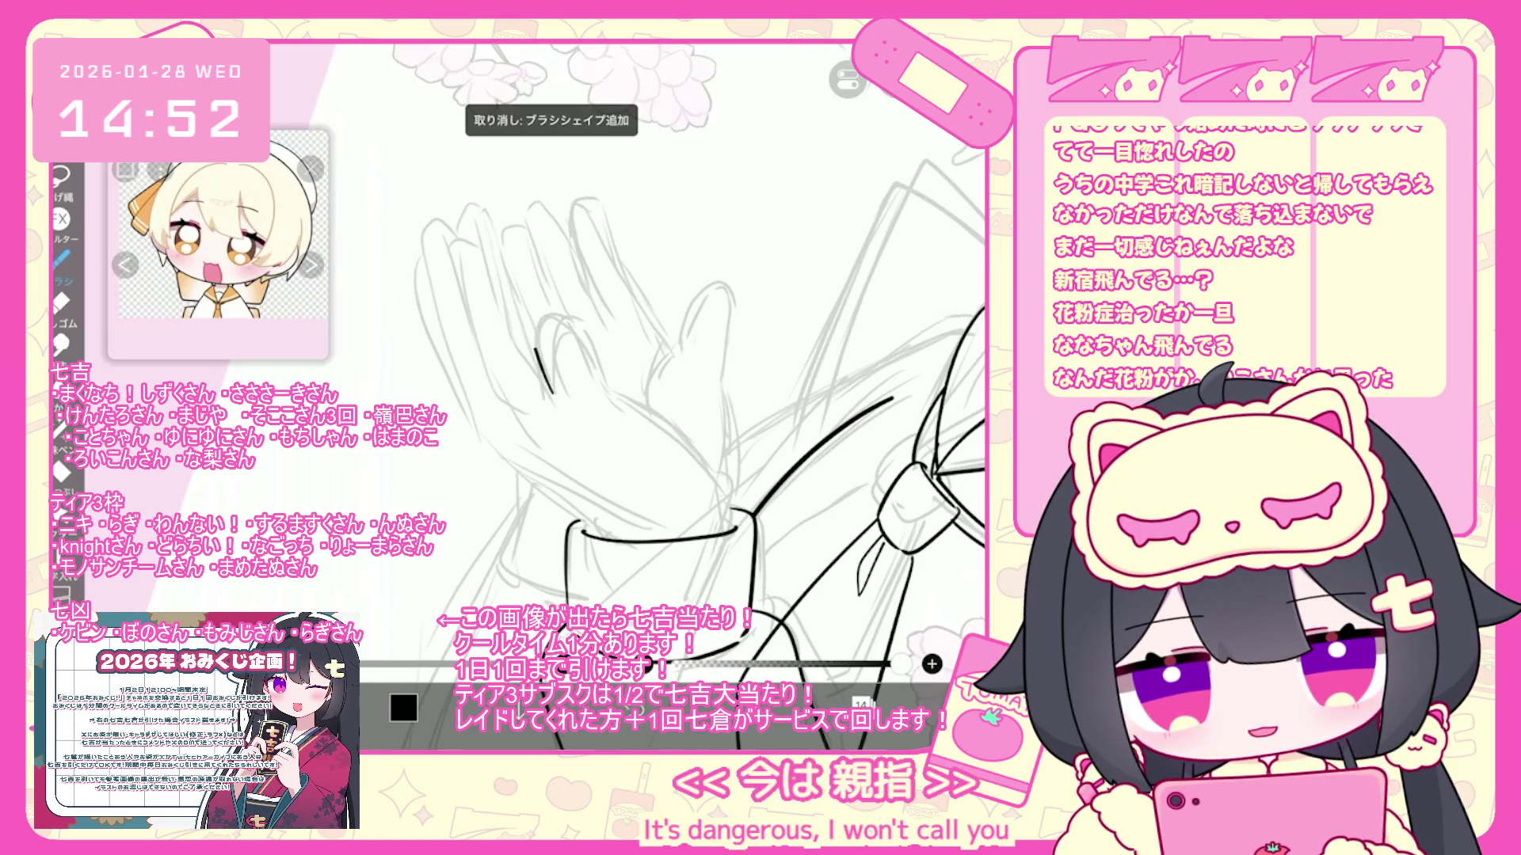
{"action": "left_click_drag", "start_coordinate": [565, 314], "coordinate": [588, 362]}
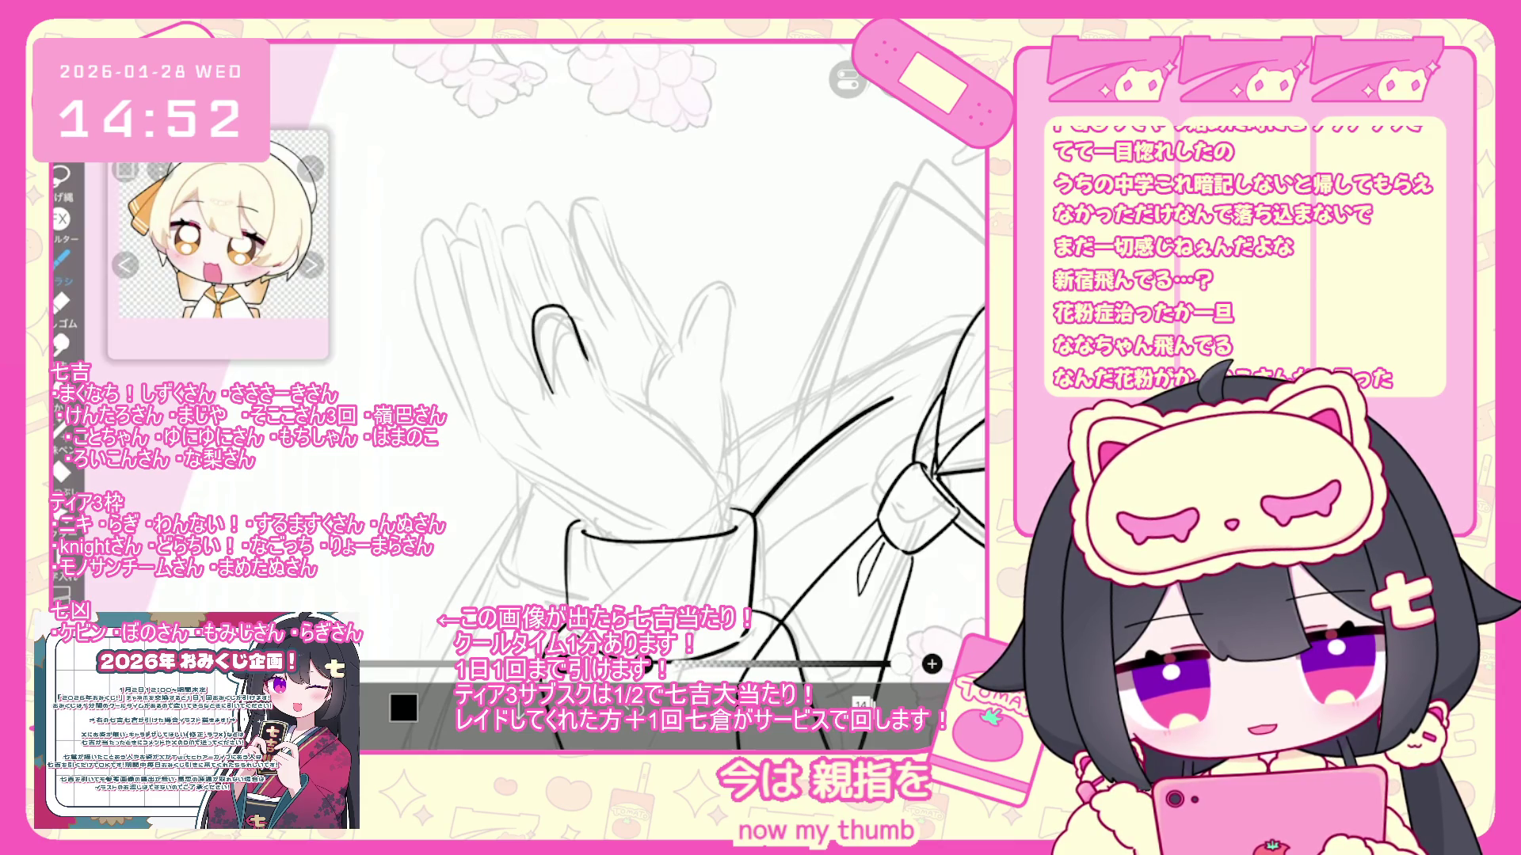
{"action": "key", "text": "ctrl+z"}
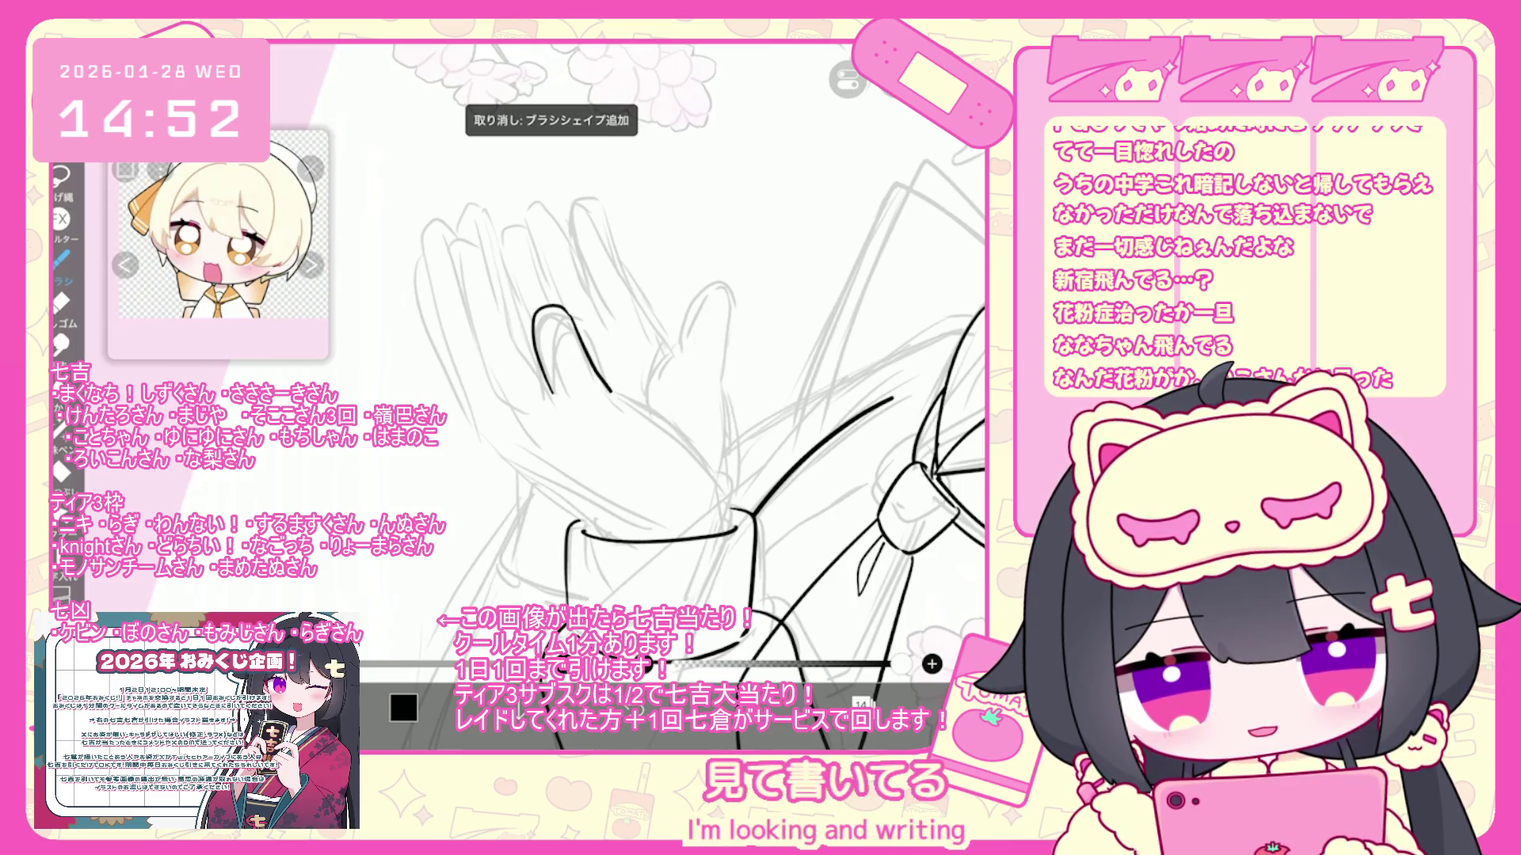
{"action": "scroll", "coordinate": [689, 396], "scroll_direction": "up", "scroll_amount": 2}
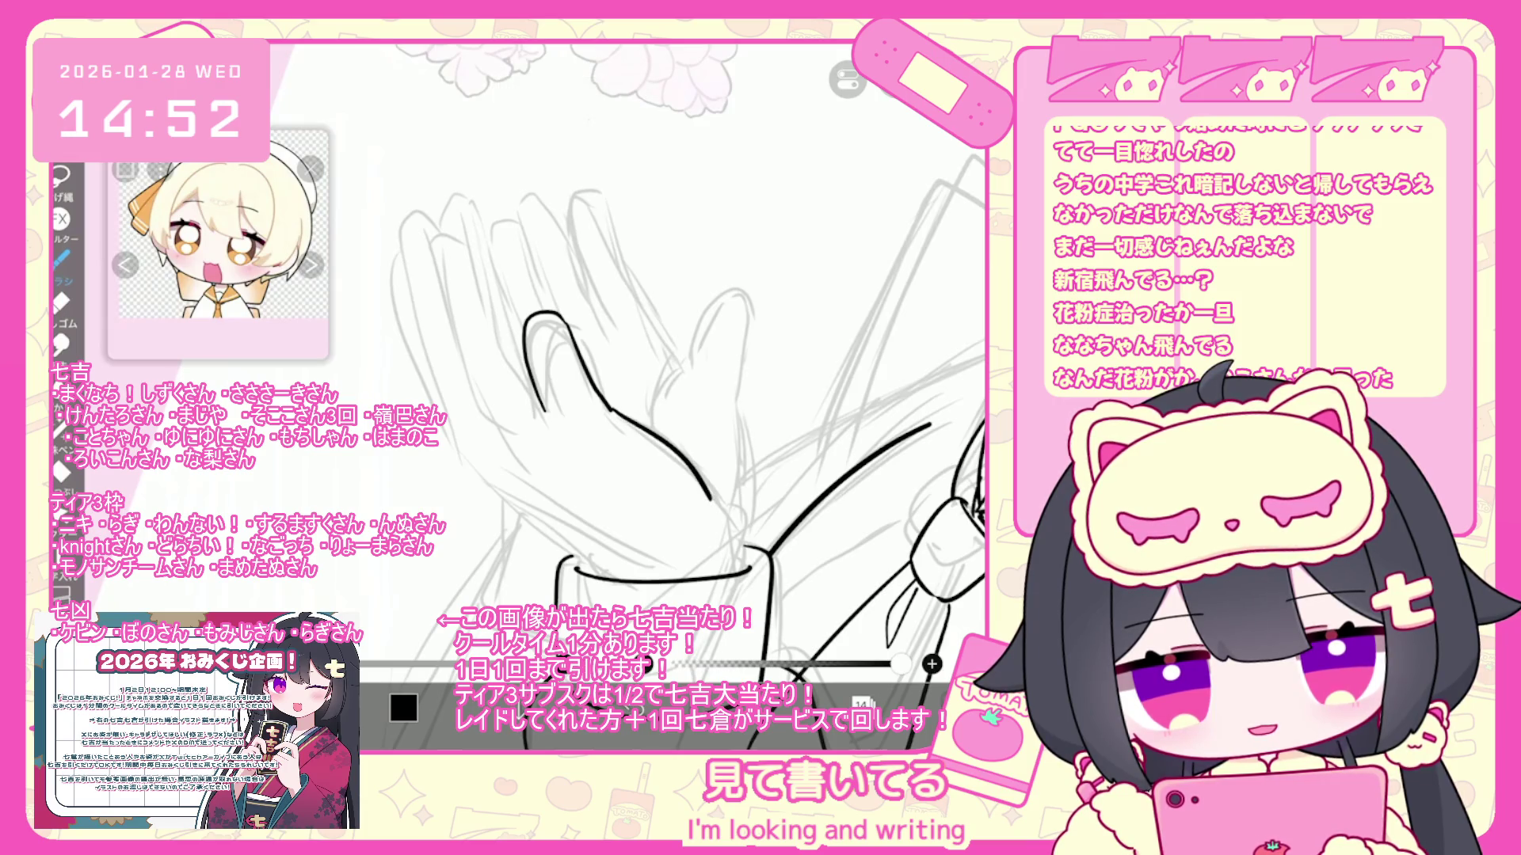
{"action": "key", "text": "ctrl+z"}
Ink the lower palm edge and extend the finger outline toward the palm, removing stray fingertip strokes
{"action": "mouse_move", "coordinate": [611, 410]}
{"action": "left_mouse_down"}
{"action": "mouse_move", "coordinate": [685, 467]}
{"action": "mouse_move", "coordinate": [715, 519]}
{"action": "left_mouse_up"}
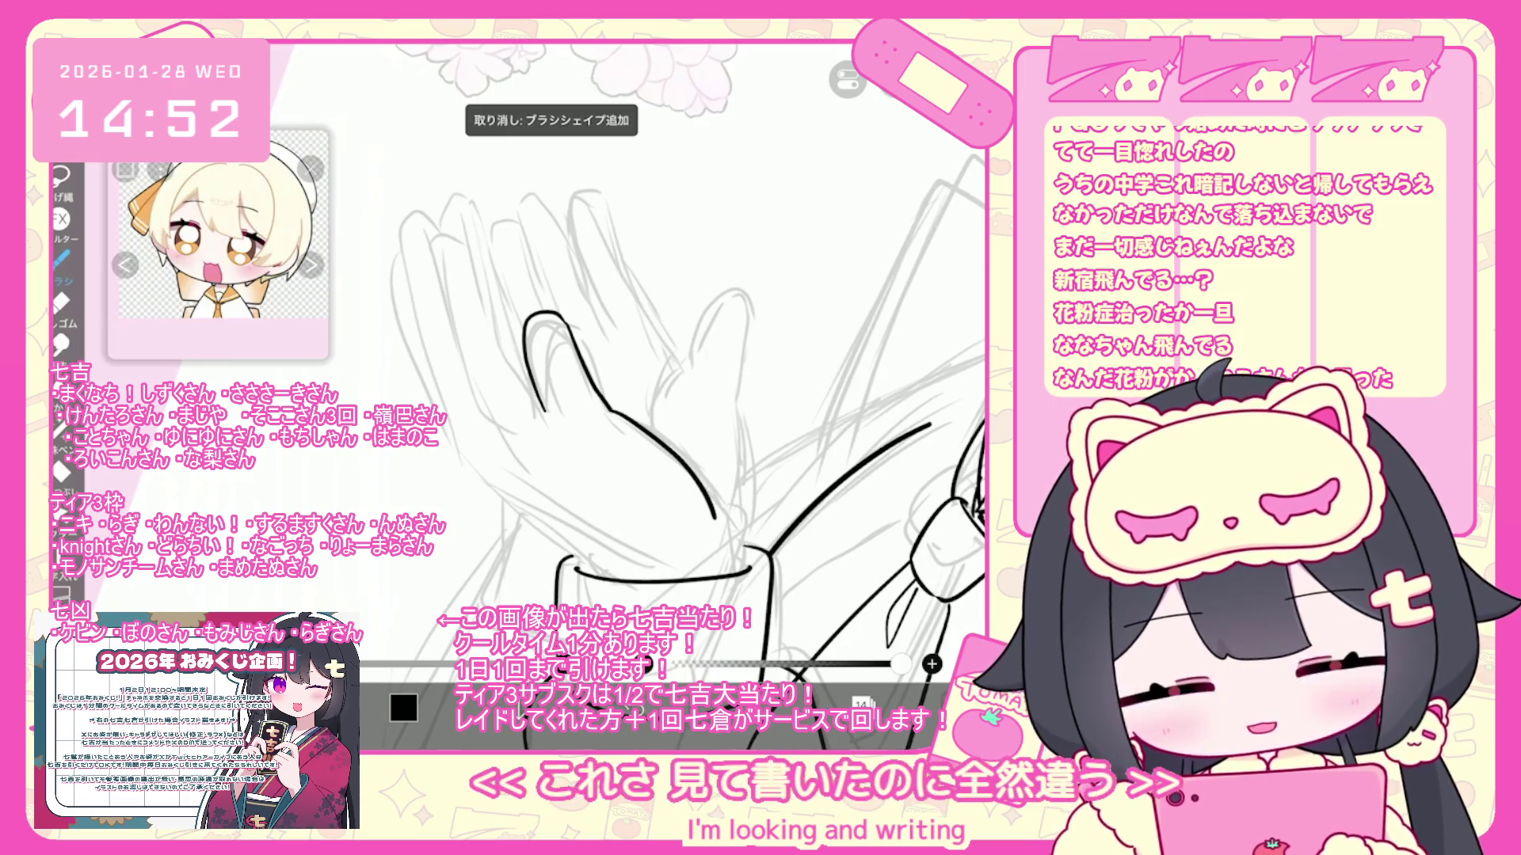
{"action": "scroll", "coordinate": [688, 407], "scroll_direction": "down", "scroll_amount": 1}
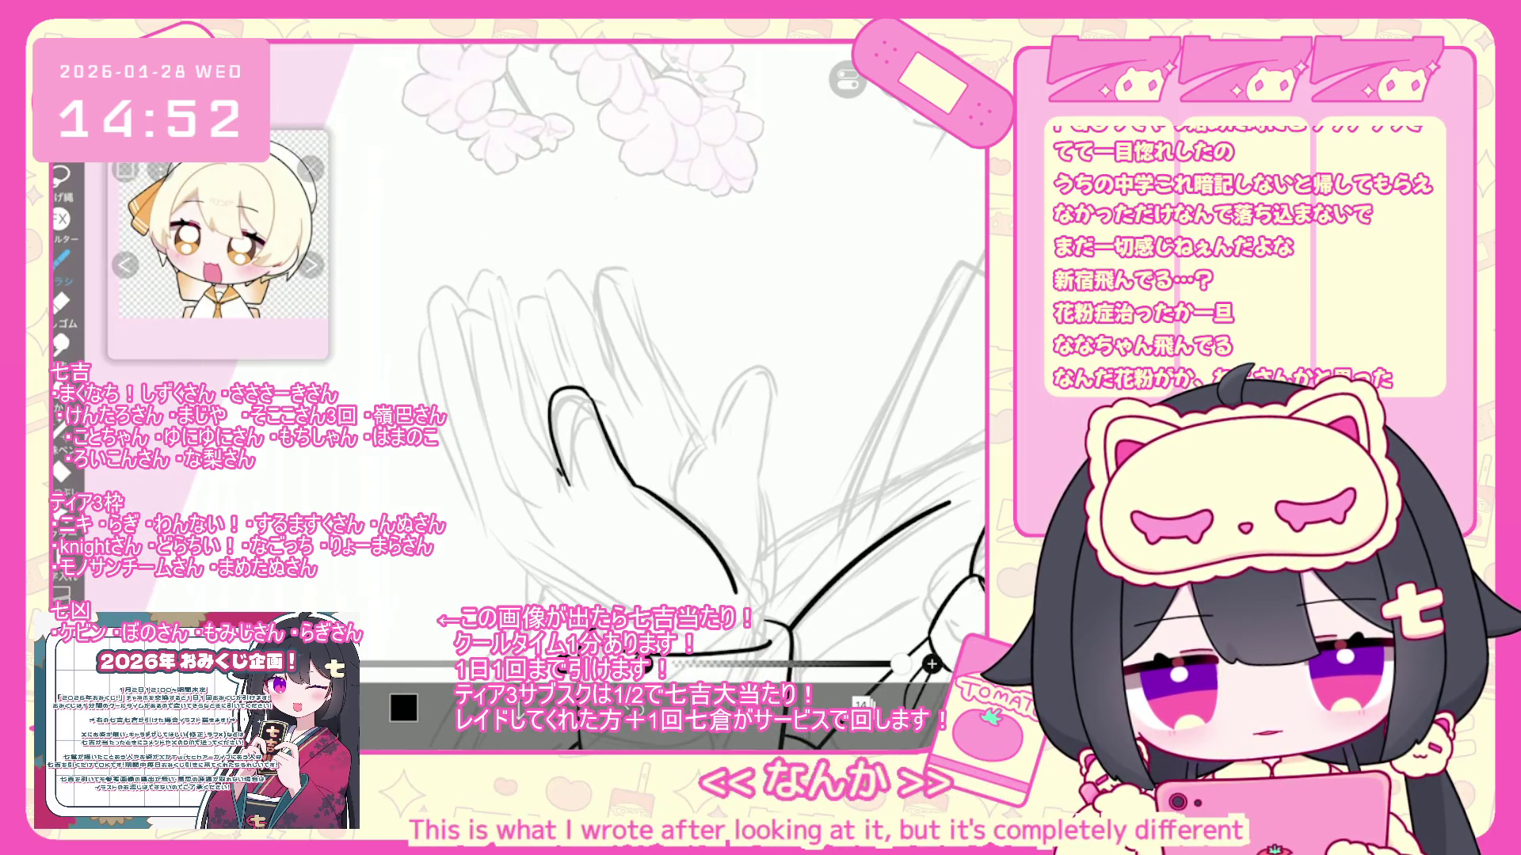
{"action": "mouse_move", "coordinate": [522, 410]}
{"action": "left_mouse_down"}
{"action": "mouse_move", "coordinate": [513, 394]}
{"action": "mouse_move", "coordinate": [525, 416]}
{"action": "left_mouse_up"}
{"action": "key", "text": "ctrl+z"}
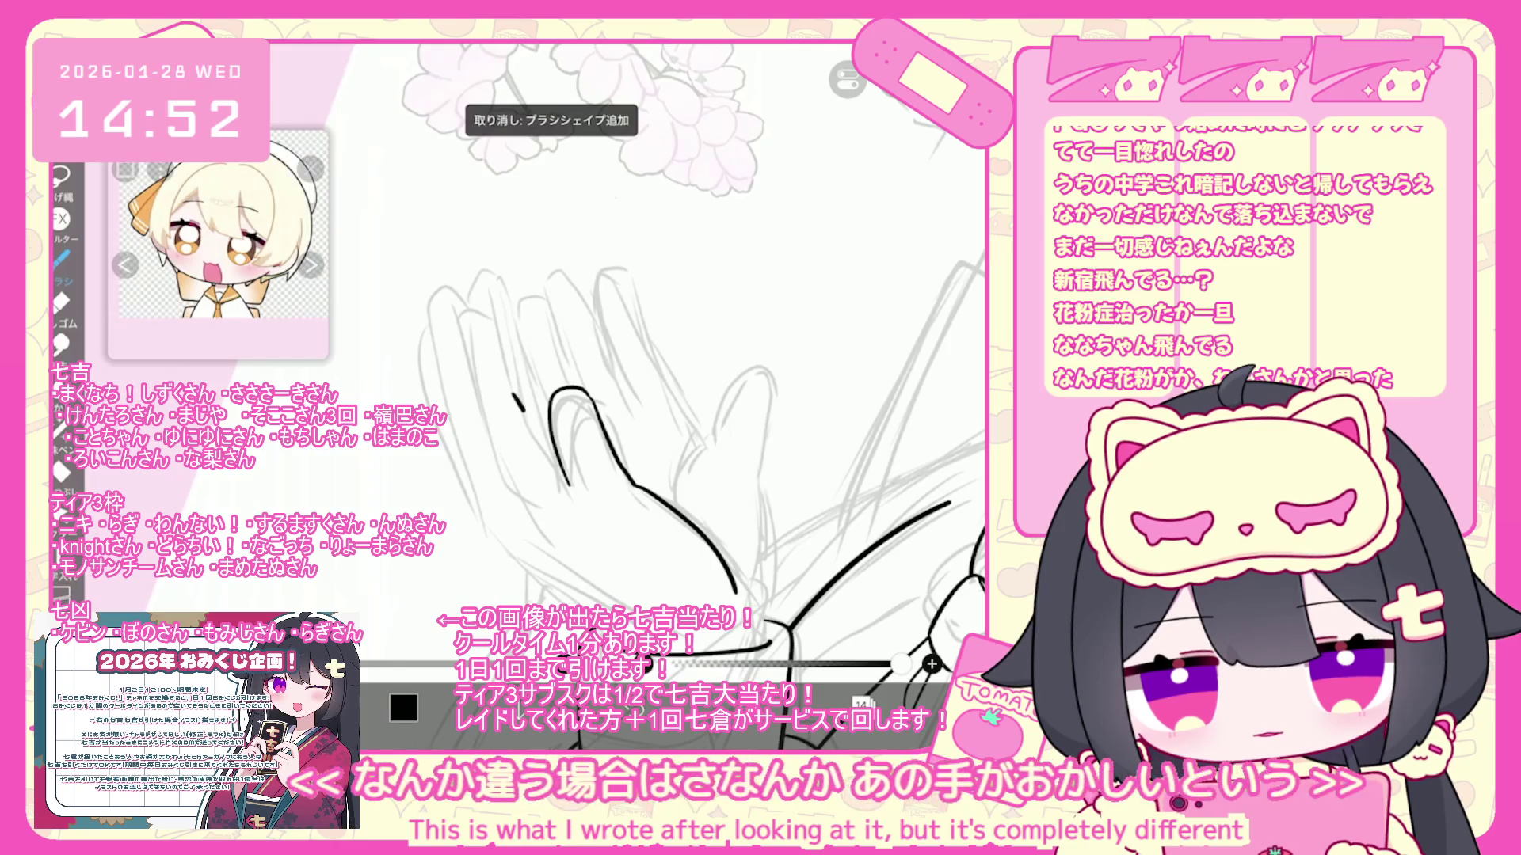
{"action": "key", "text": "ctrl+z"}
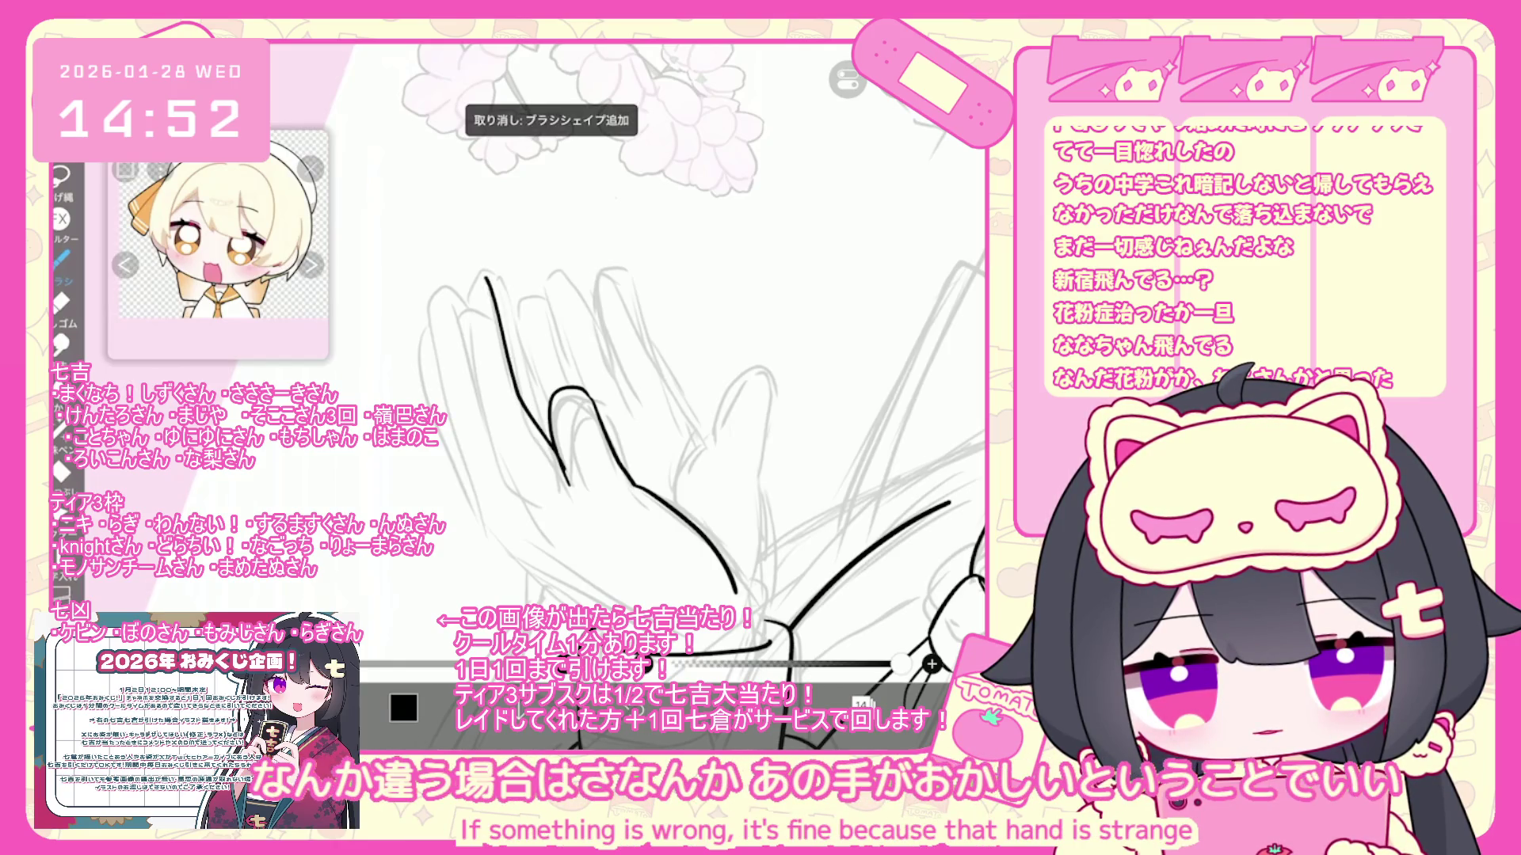
{"action": "mouse_move", "coordinate": [485, 279]}
{"action": "left_mouse_down"}
{"action": "mouse_move", "coordinate": [463, 266]}
{"action": "mouse_move", "coordinate": [452, 290]}
{"action": "left_mouse_up"}
{"action": "key", "text": "ctrl+z"}
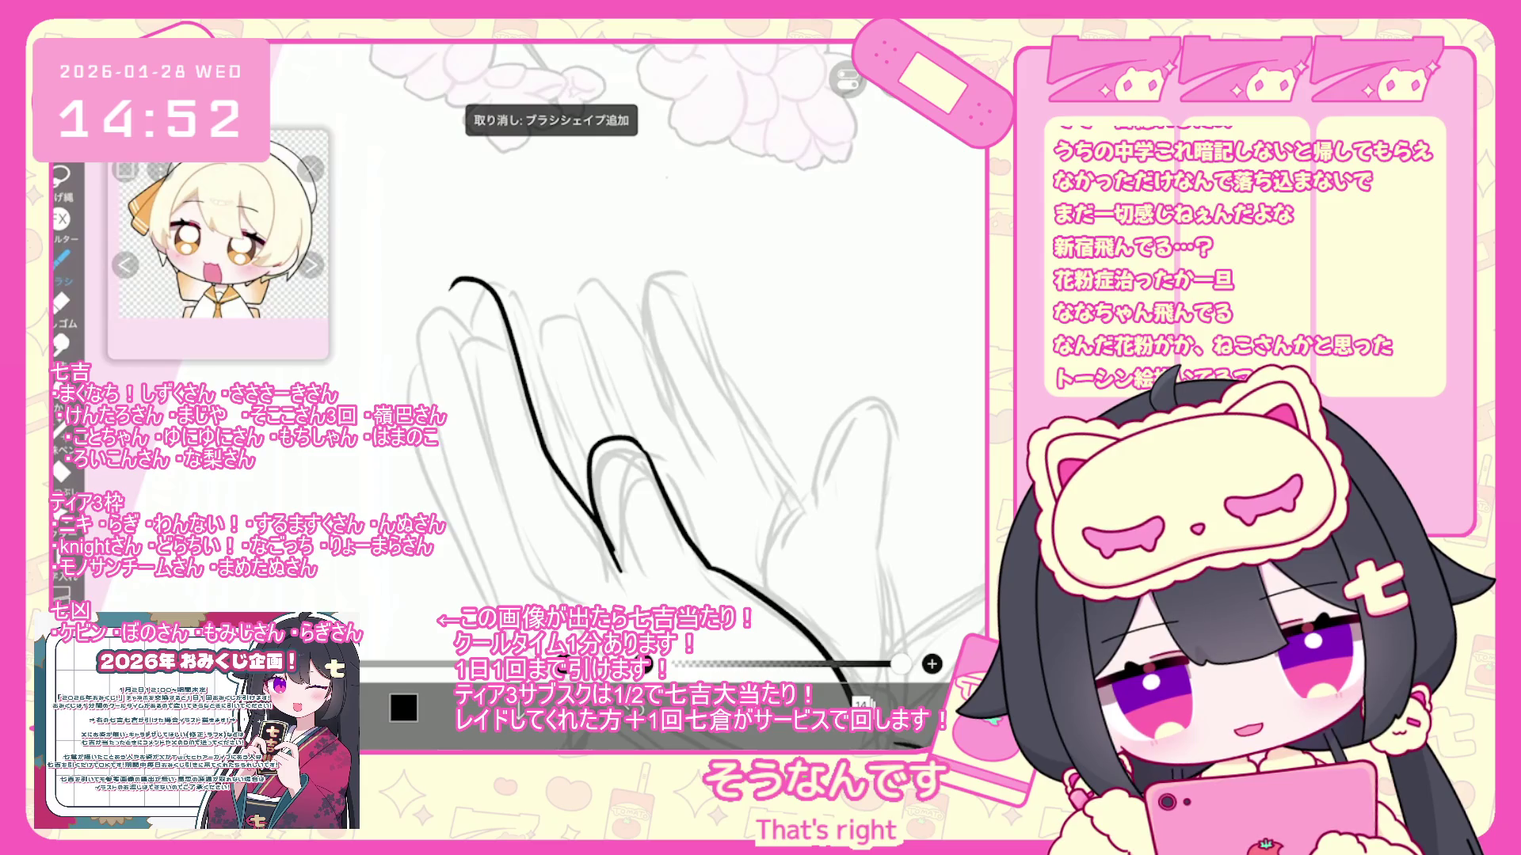
{"action": "key", "text": "ctrl+z"}
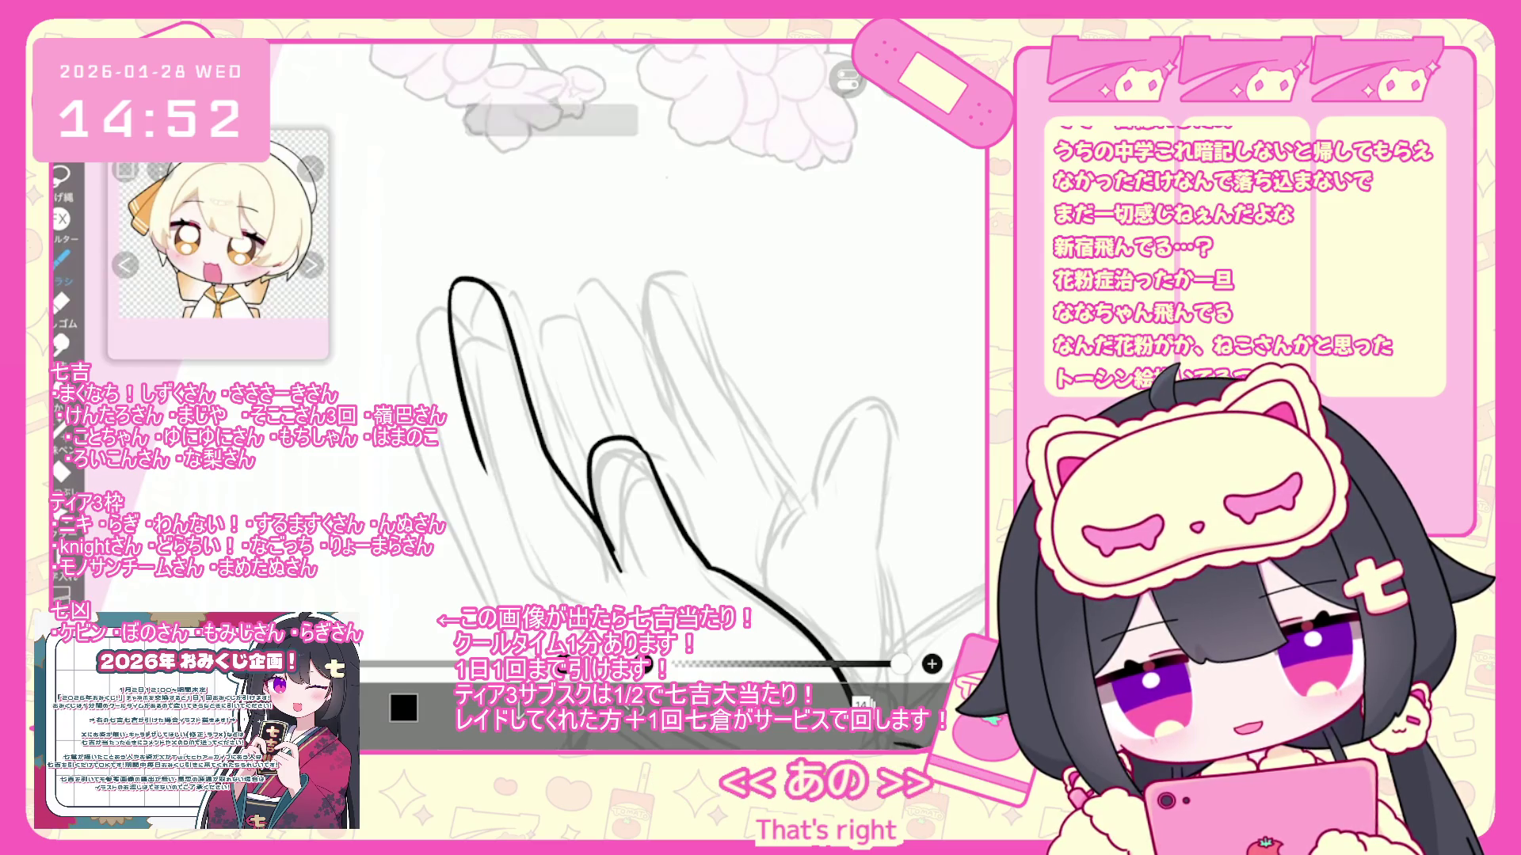
{"action": "key", "text": "ctrl+z"}
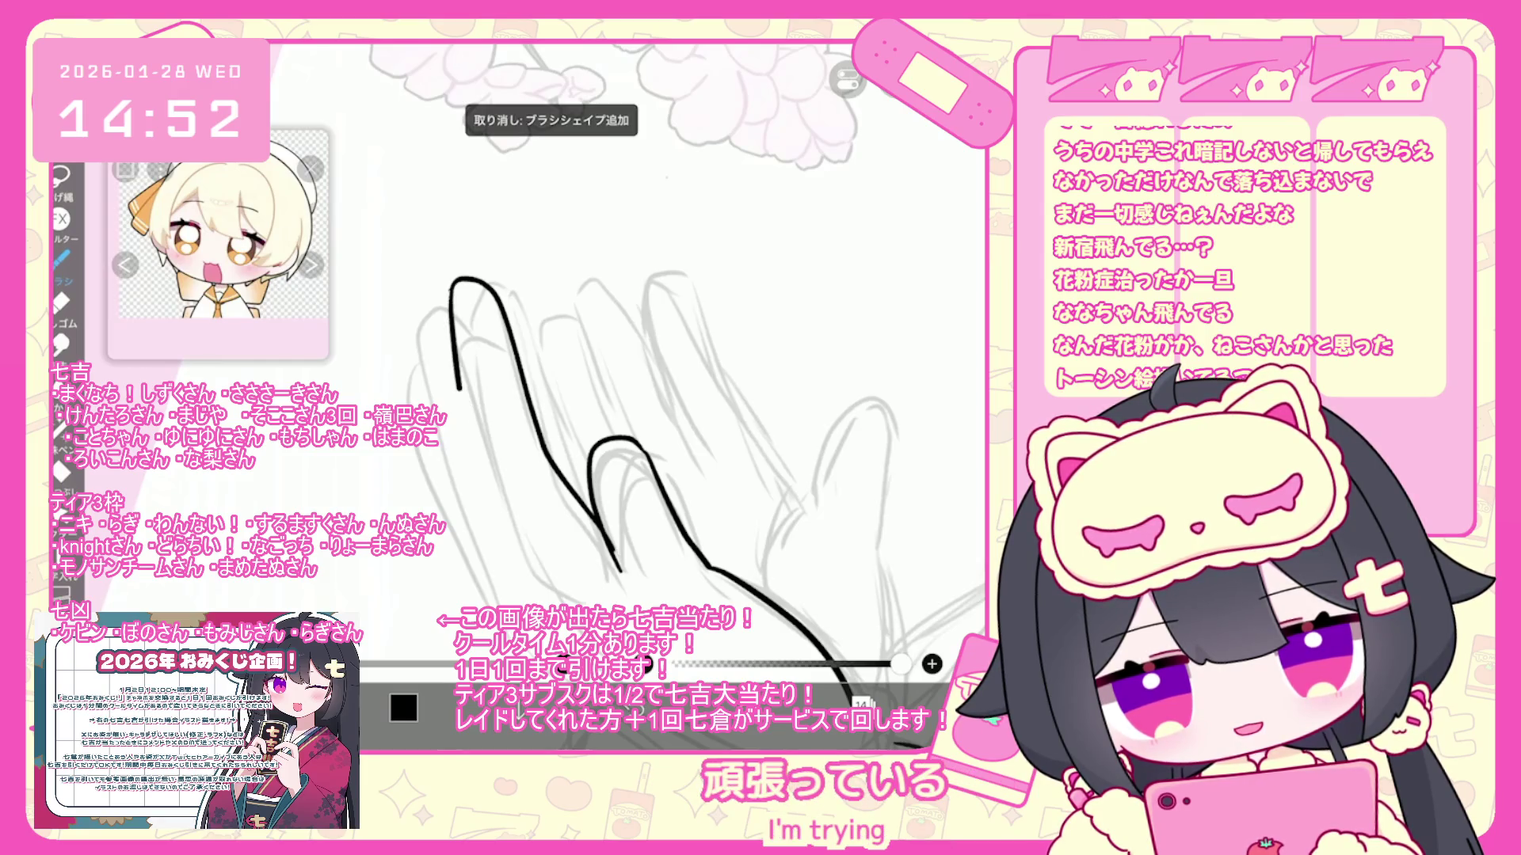
{"action": "key", "text": "ctrl+z"}
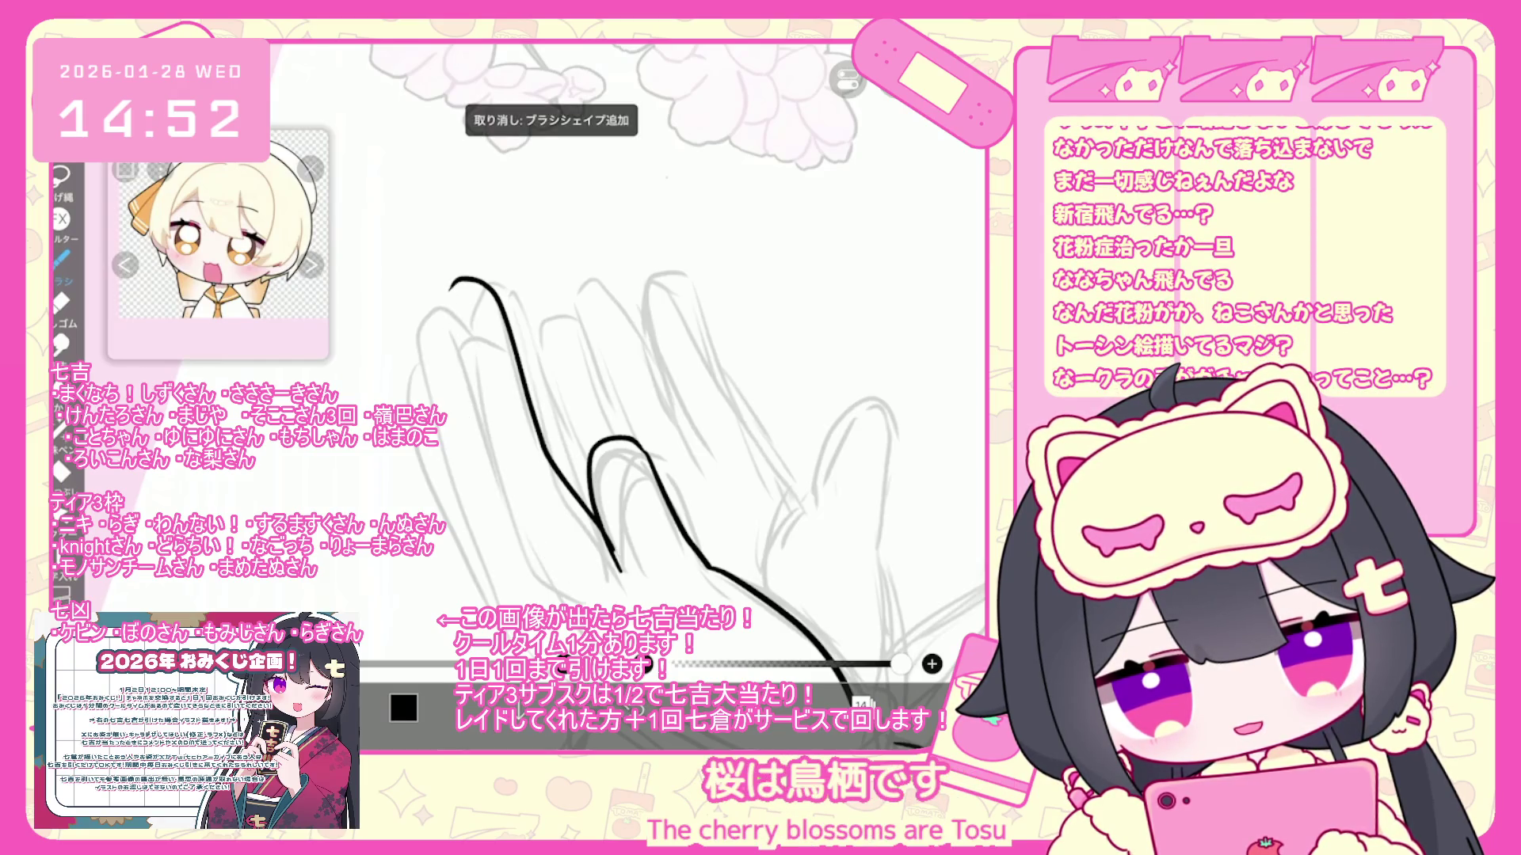
{"action": "left_click_drag", "start_coordinate": [470, 440], "coordinate": [546, 586]}
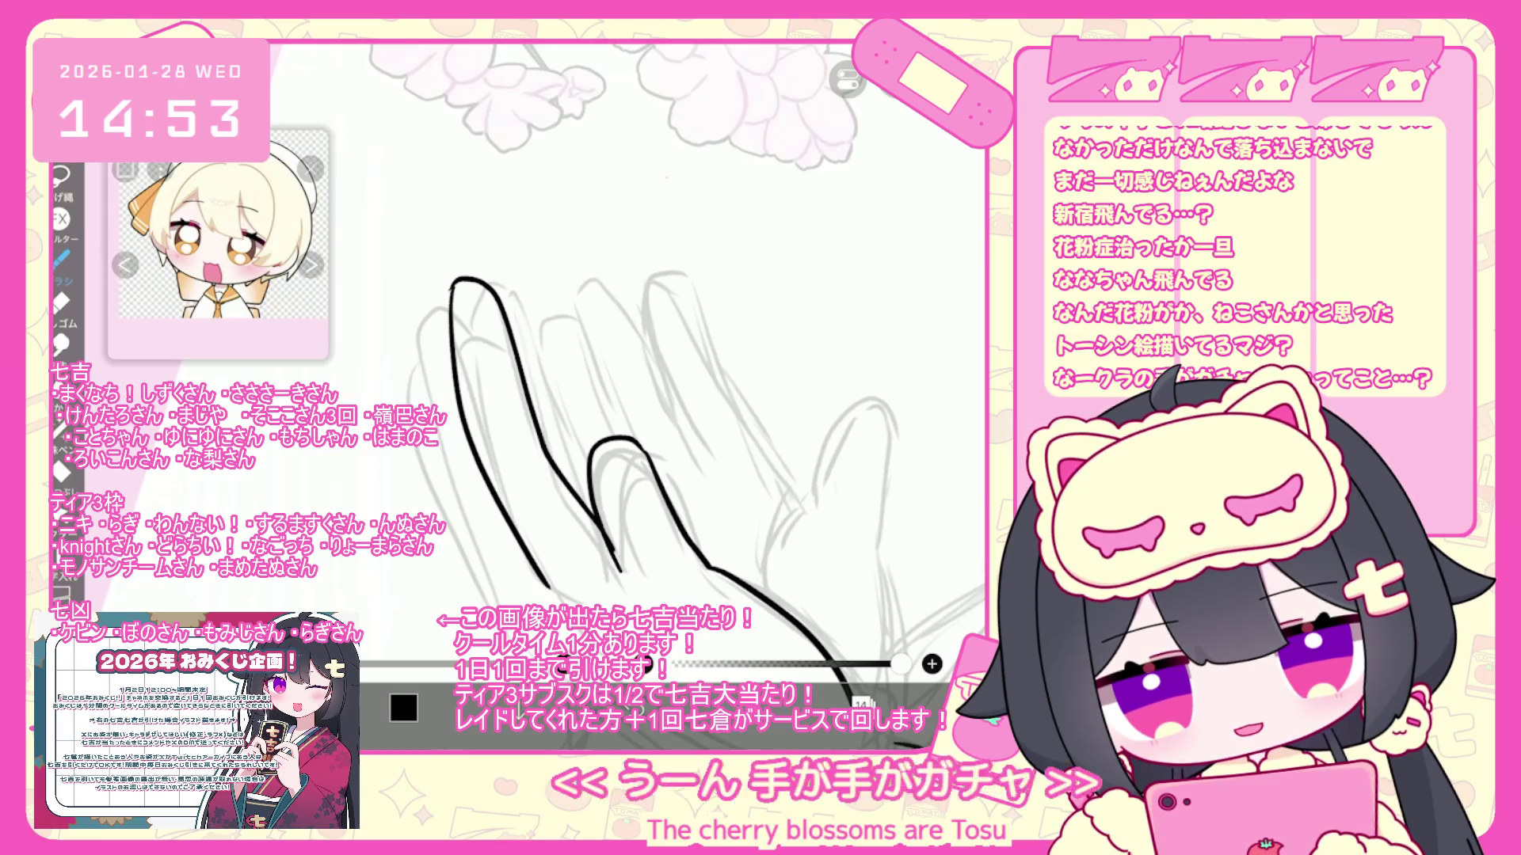
{"action": "scroll", "coordinate": [627, 454], "scroll_direction": "down", "scroll_amount": 1}
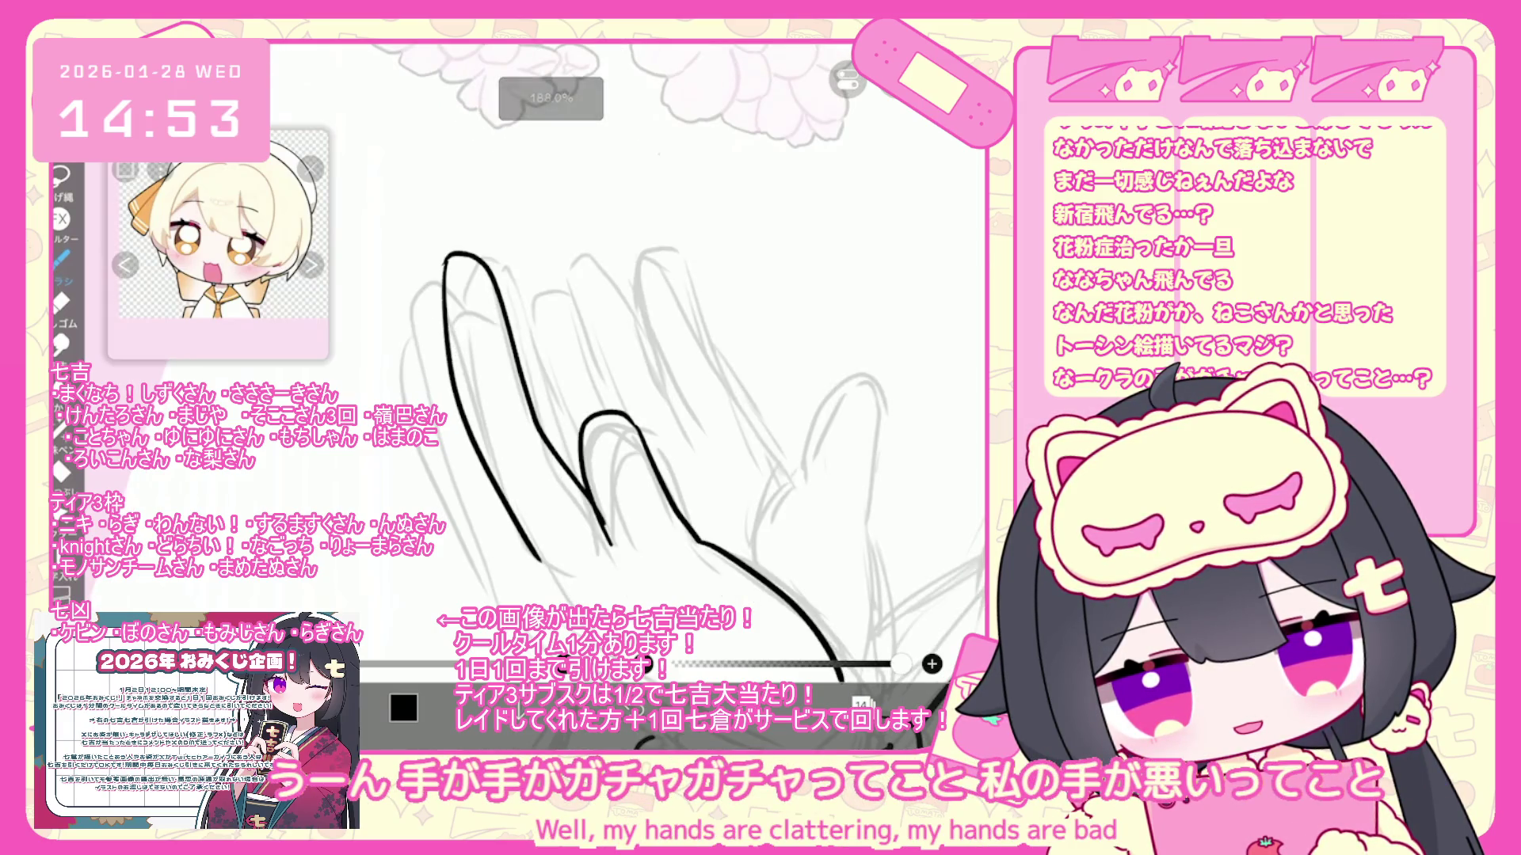
{"action": "key", "text": "ctrl+z"}
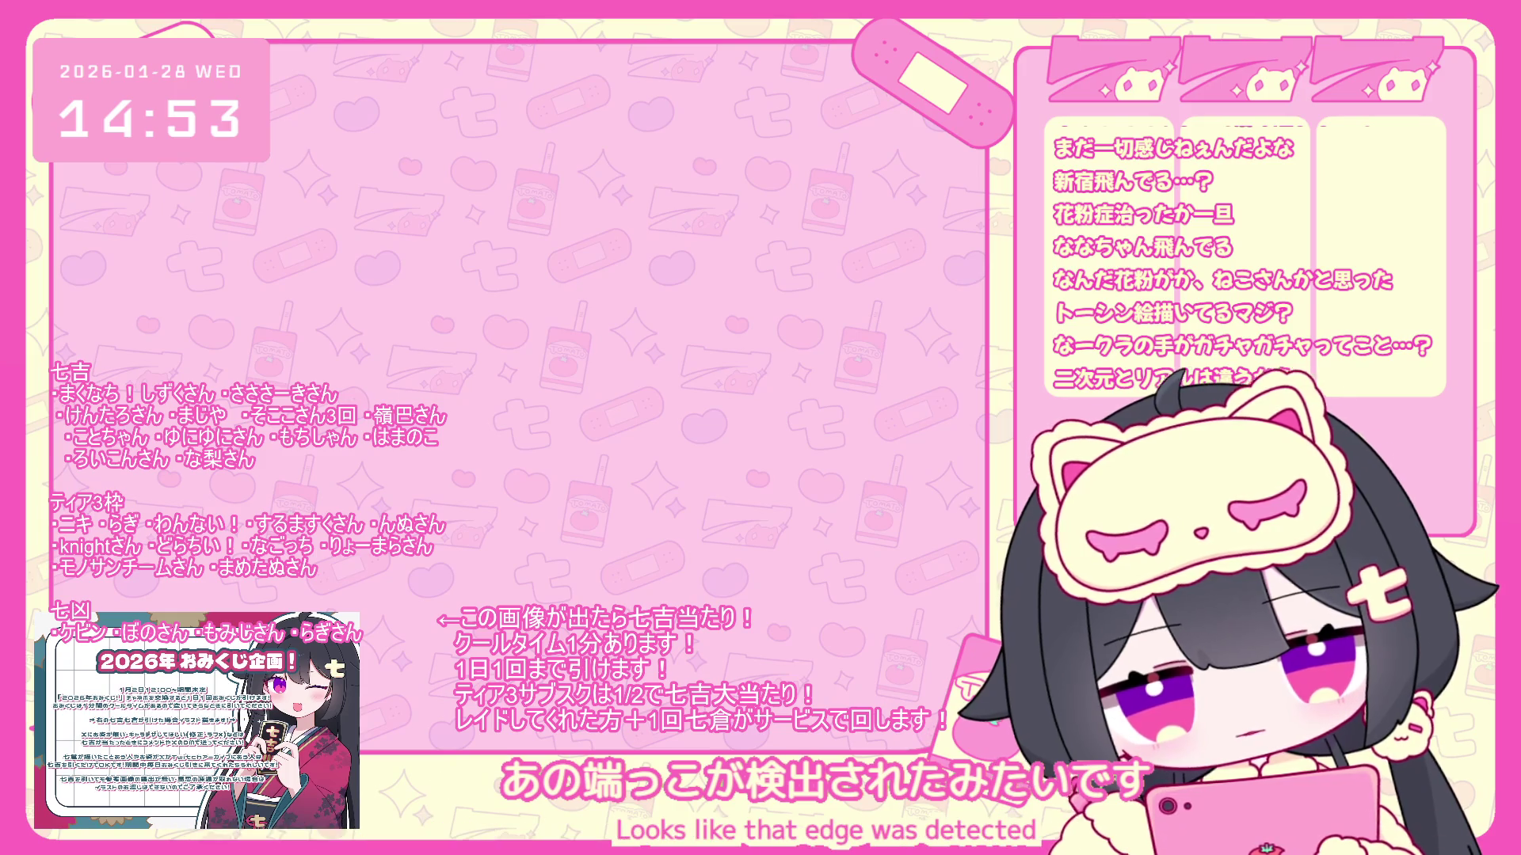
Raise the cherry-blossom folder's opacity to 100%
{"action": "scroll", "coordinate": [594, 357], "scroll_direction": "up", "scroll_amount": 2}
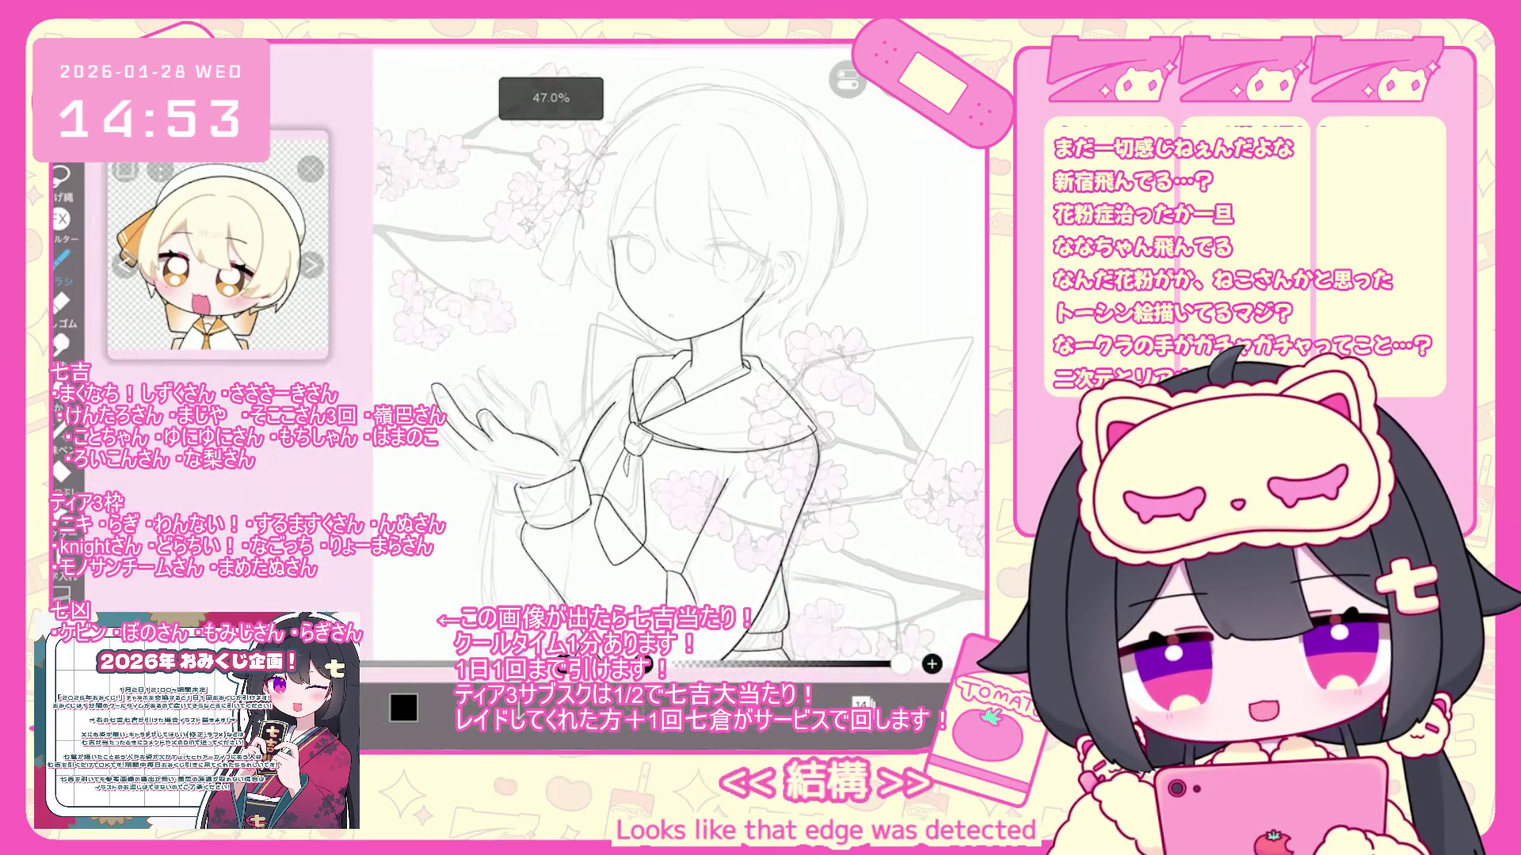
{"action": "left_click", "coordinate": [861, 704]}
{"action": "scroll", "coordinate": [869, 341], "scroll_direction": "up", "scroll_amount": 3}
{"action": "left_click", "coordinate": [872, 287]}
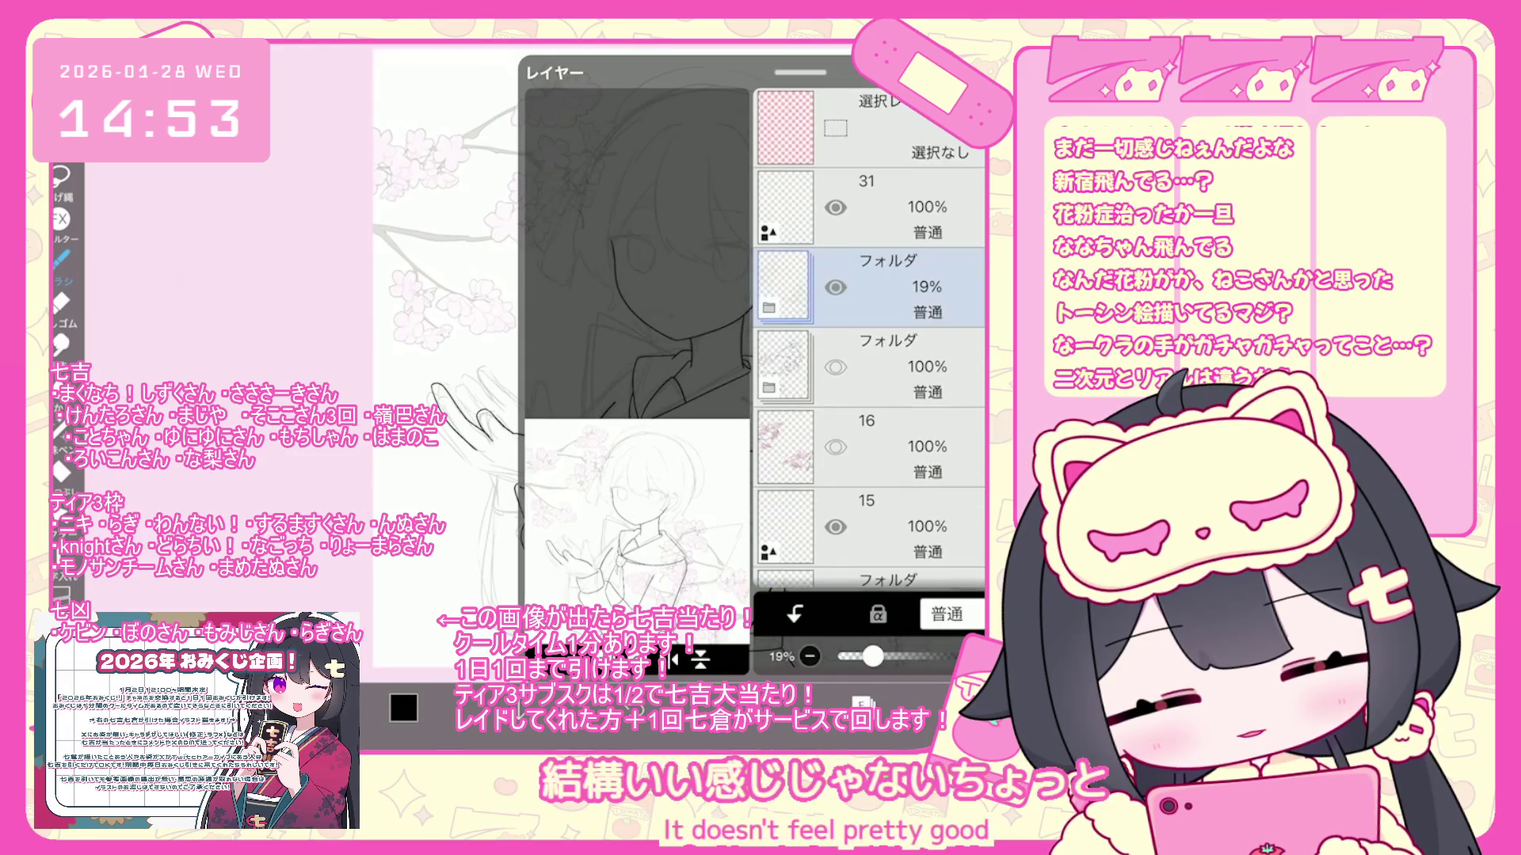
{"action": "left_click_drag", "start_coordinate": [871, 657], "coordinate": [951, 657]}
{"action": "left_click", "coordinate": [862, 703]}
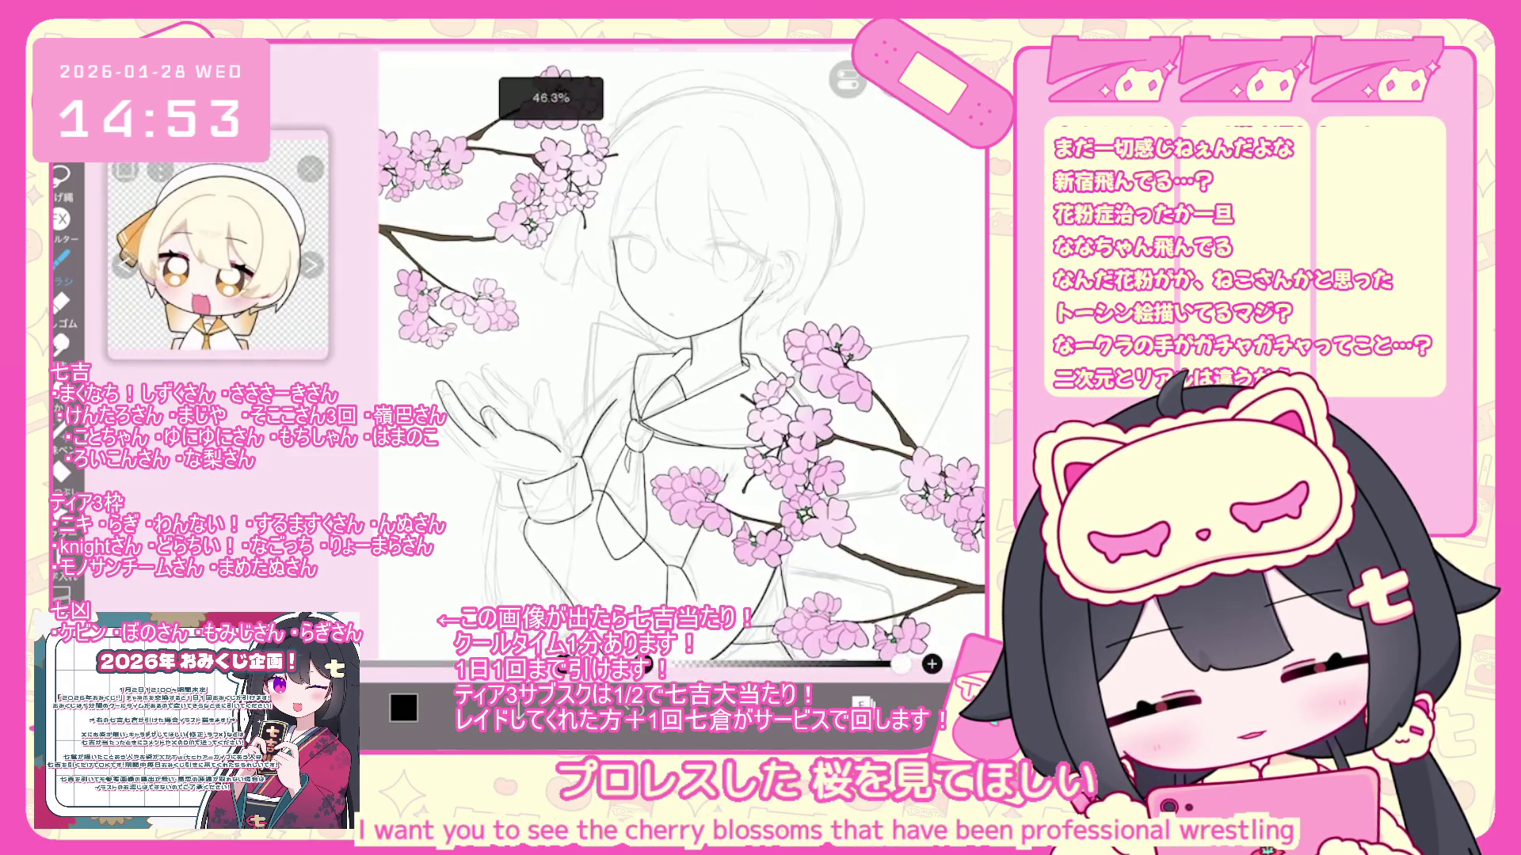
Hide the cherry-blossom folder and make layer 14 the active inking layer
{"action": "scroll", "coordinate": [717, 341], "scroll_direction": "down", "scroll_amount": 1}
{"action": "scroll", "coordinate": [661, 343], "scroll_direction": "up", "scroll_amount": 2}
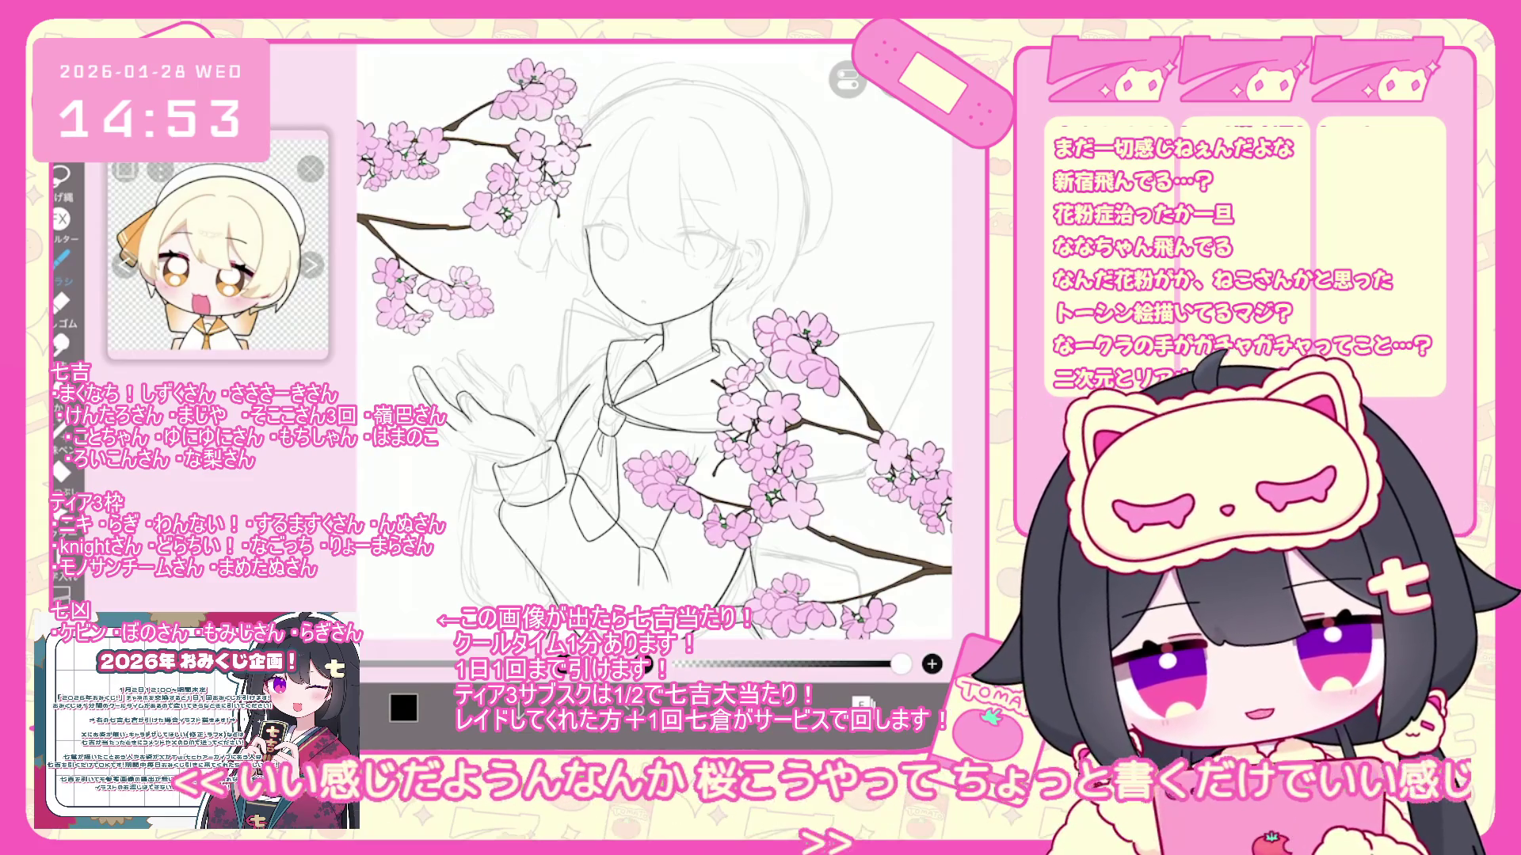
{"action": "left_click", "coordinate": [862, 703]}
{"action": "left_click", "coordinate": [836, 235]}
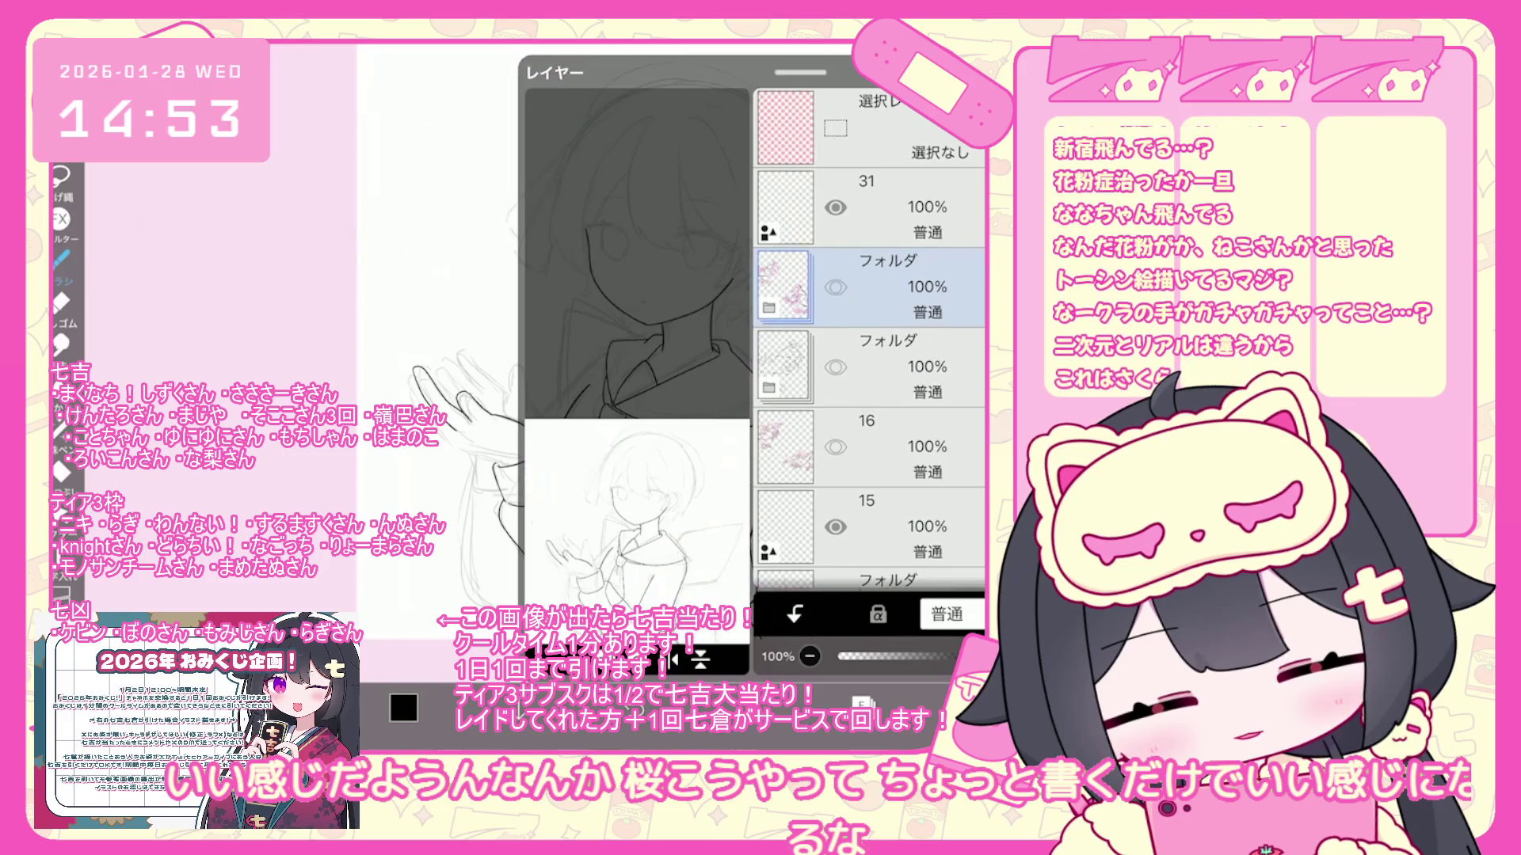
{"action": "scroll", "coordinate": [871, 340], "scroll_direction": "down", "scroll_amount": 2}
{"action": "left_click", "coordinate": [871, 439]}
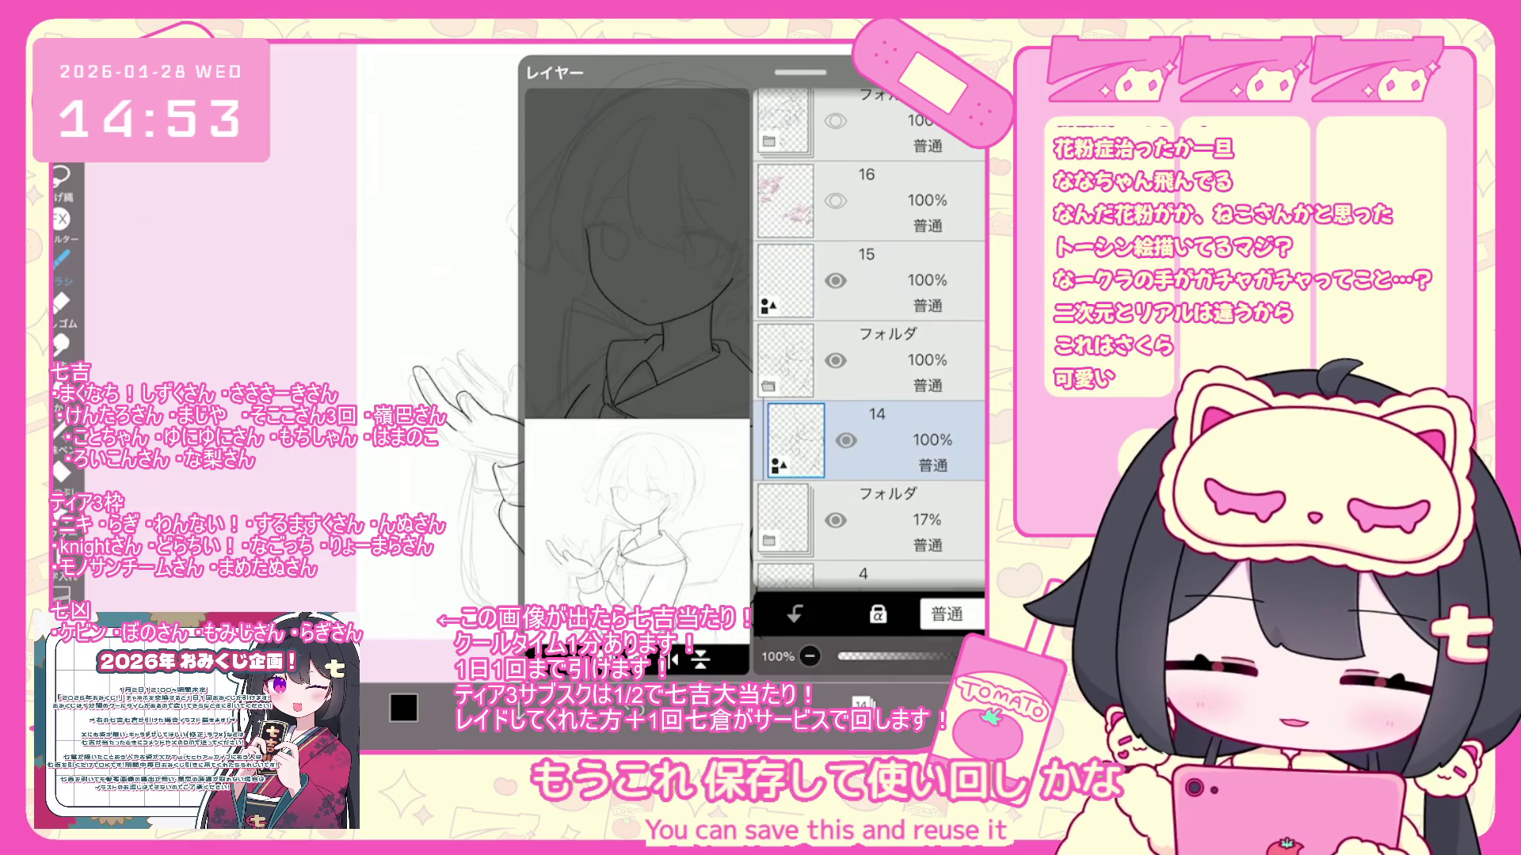
{"action": "left_click", "coordinate": [862, 703]}
Remove the broken finger strokes and retry the finger's left edge
{"action": "scroll", "coordinate": [673, 396], "scroll_direction": "up", "scroll_amount": 5}
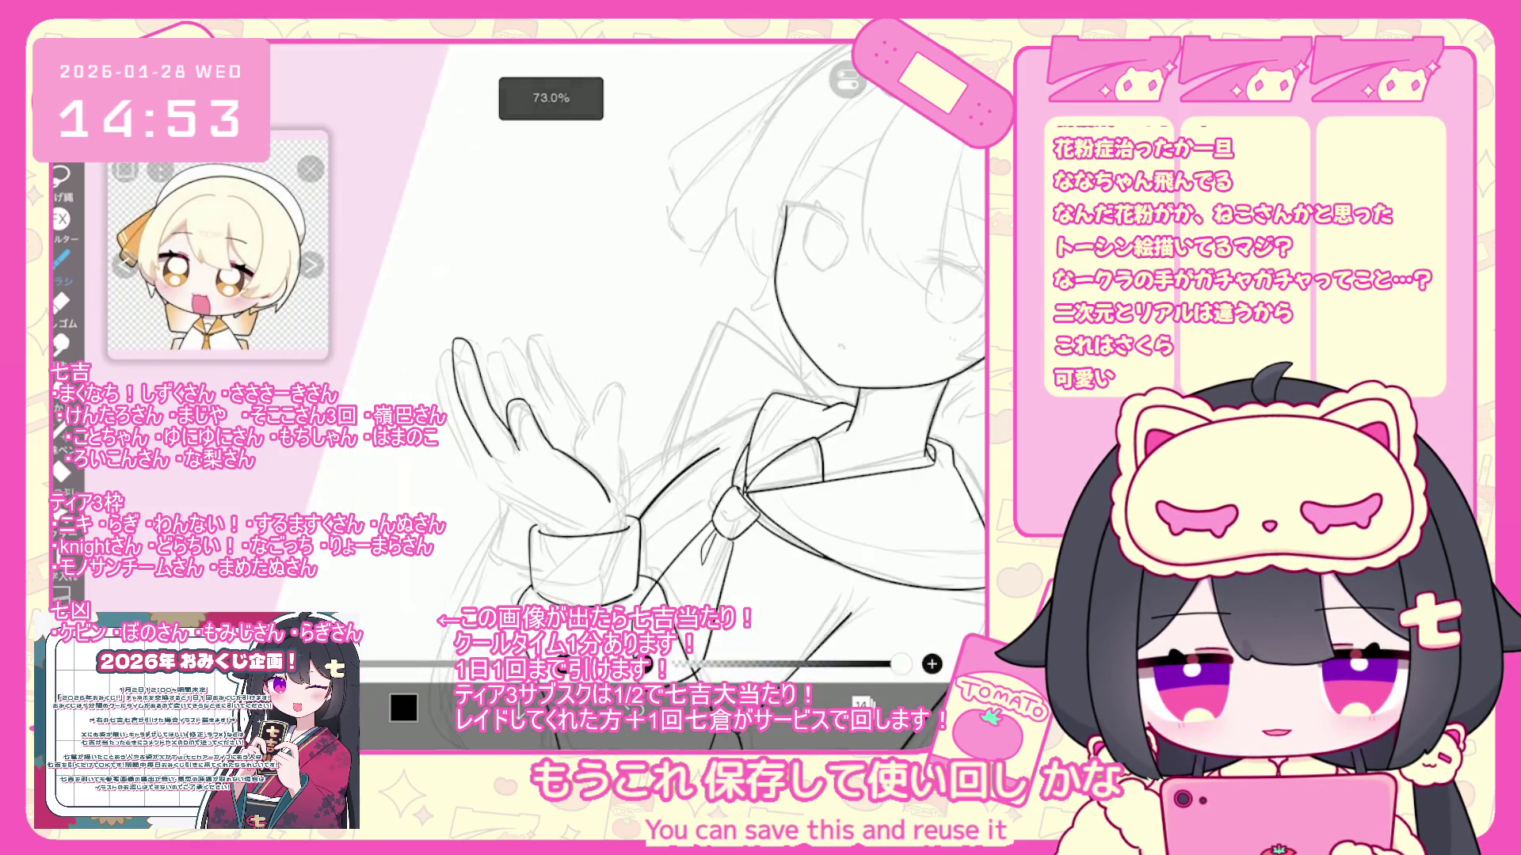
{"action": "scroll", "coordinate": [709, 416], "scroll_direction": "up", "scroll_amount": 3}
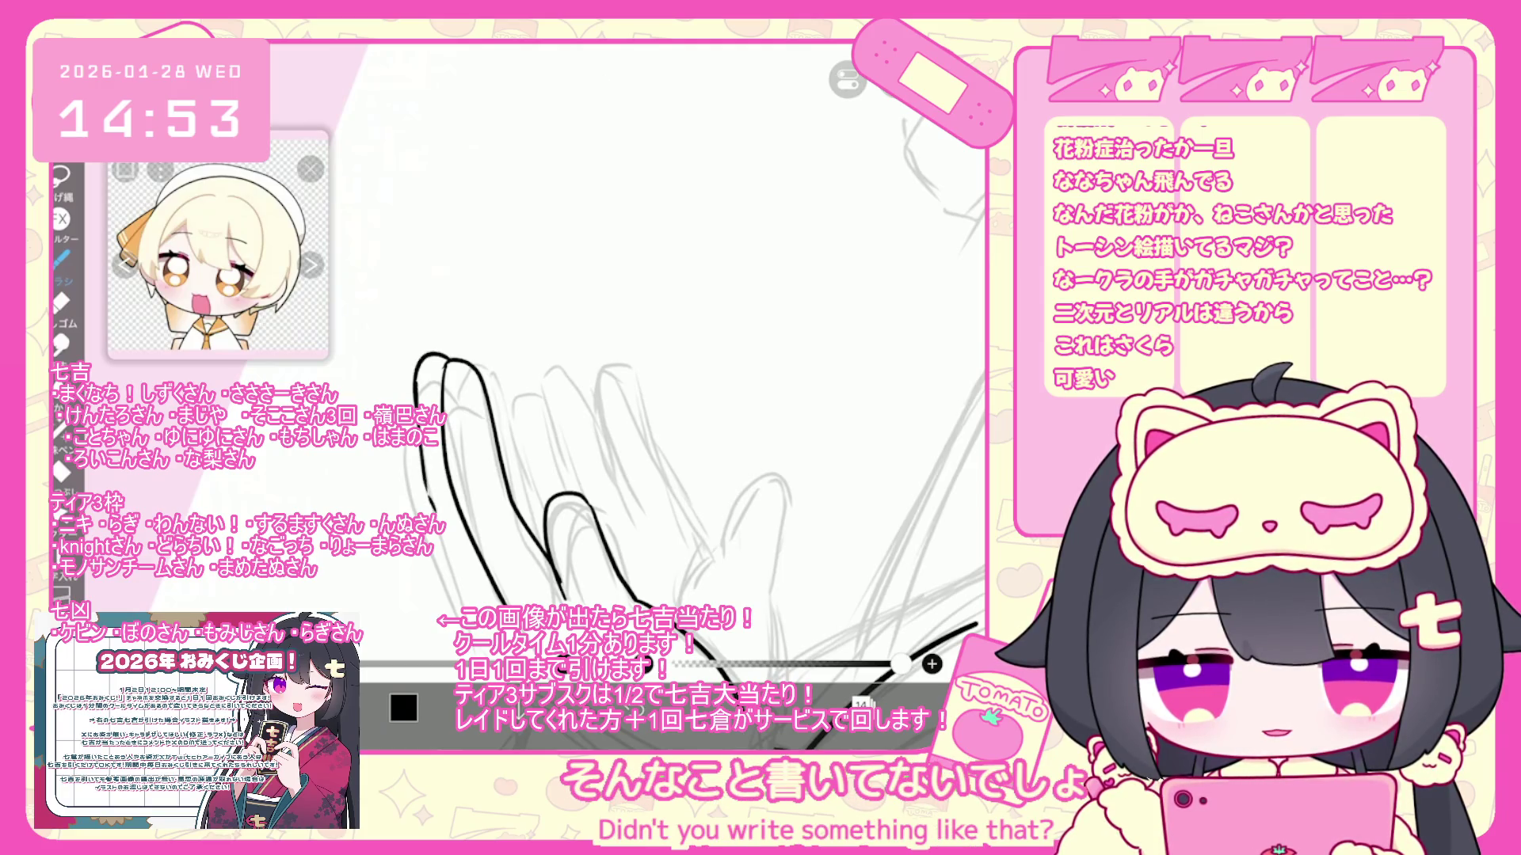
{"action": "key", "text": "ctrl+z"}
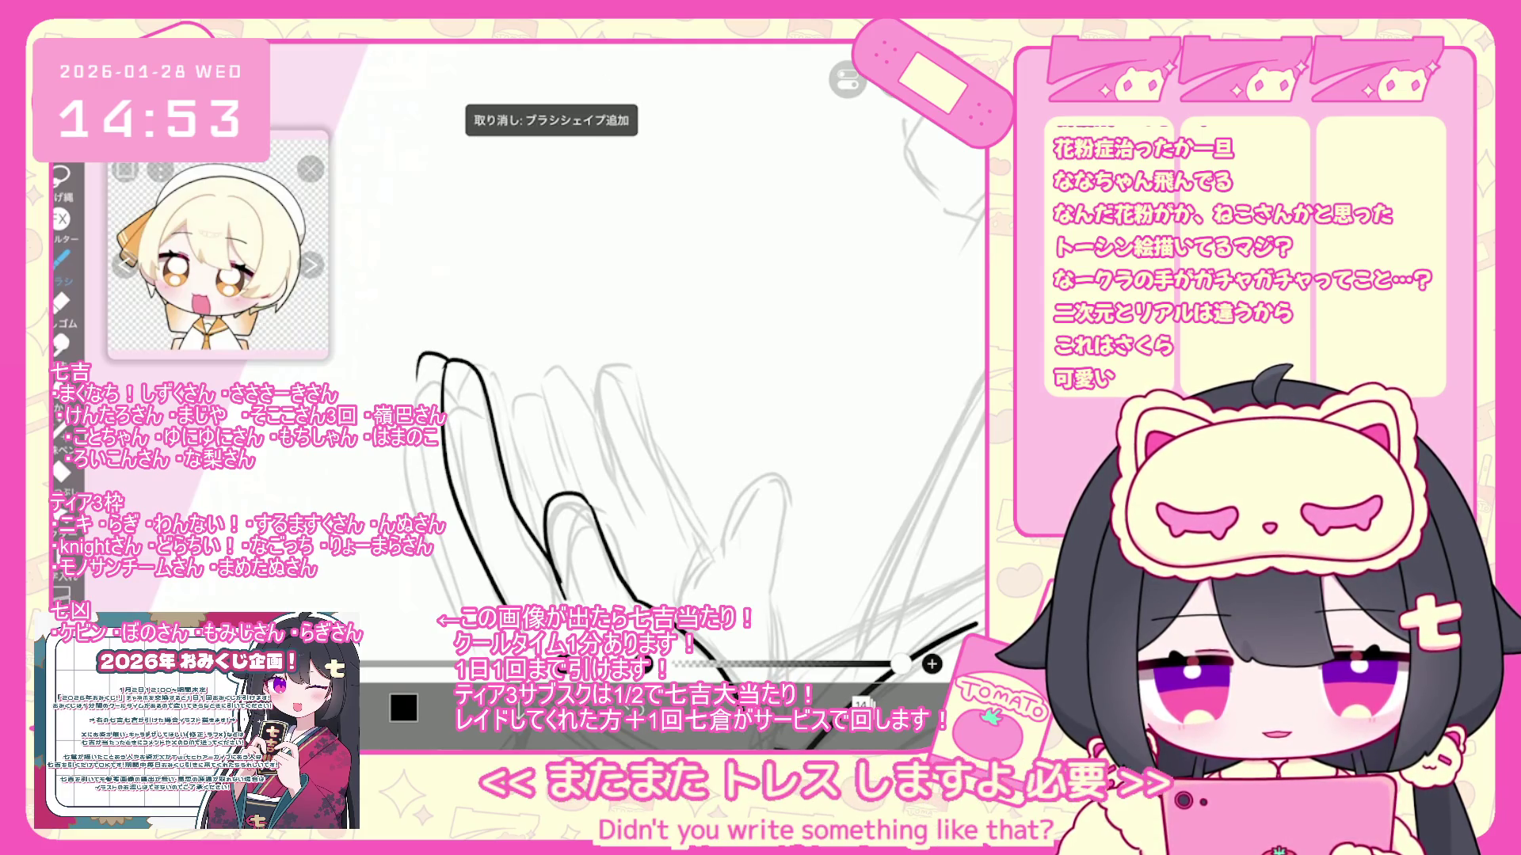
{"action": "key", "text": "ctrl+z"}
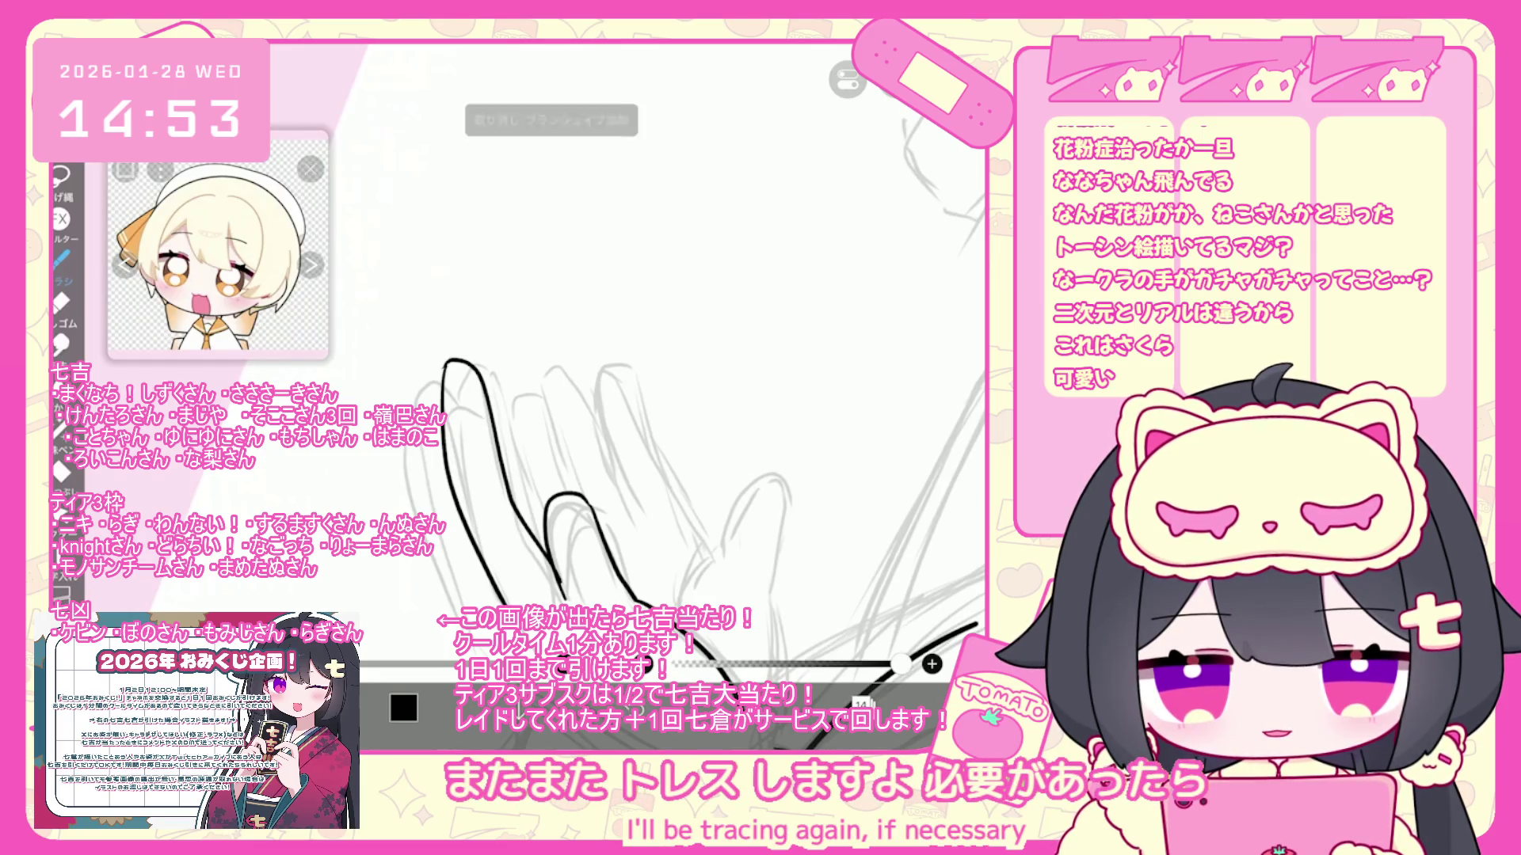
{"action": "mouse_move", "coordinate": [417, 475]}
{"action": "left_mouse_down"}
{"action": "mouse_move", "coordinate": [413, 363]}
{"action": "mouse_move", "coordinate": [441, 539]}
{"action": "left_mouse_up"}
{"action": "key", "text": "ctrl+z"}
{"action": "key", "text": "ctrl+z"}
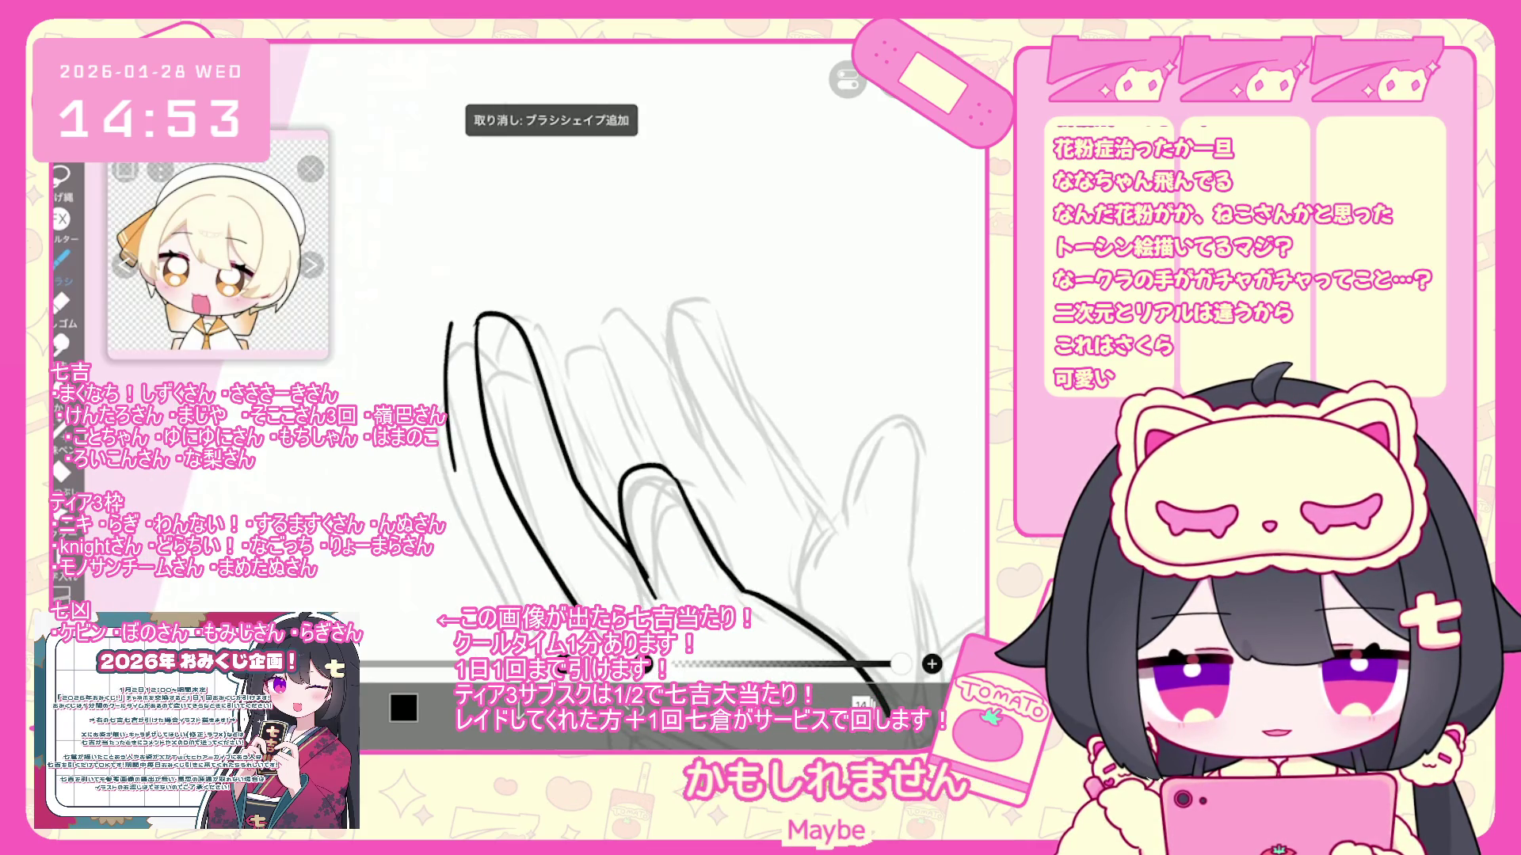
{"action": "key", "text": "ctrl+z"}
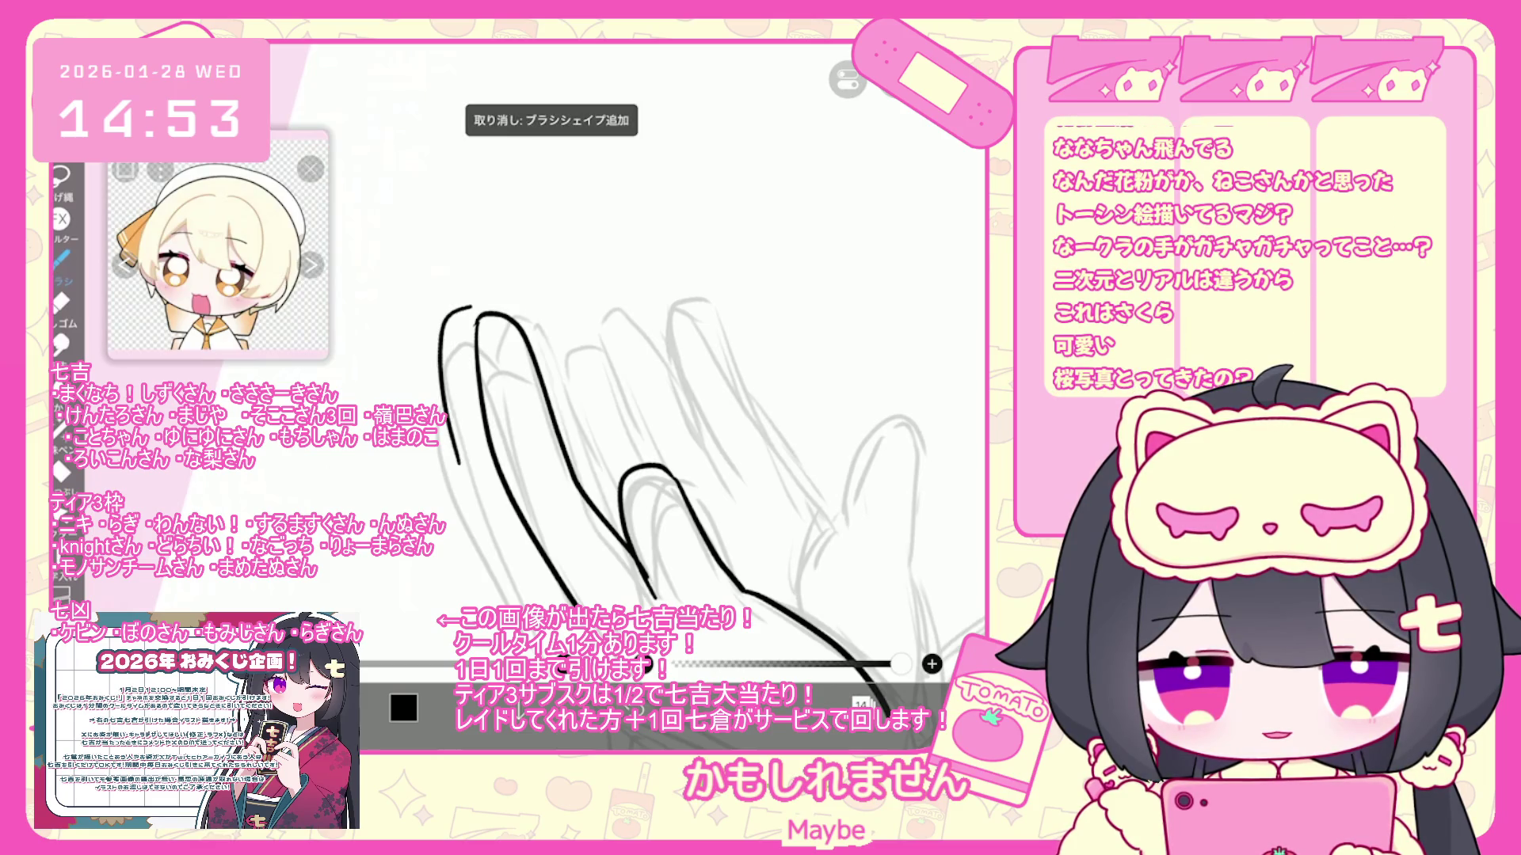
{"action": "key", "text": "ctrl+z"}
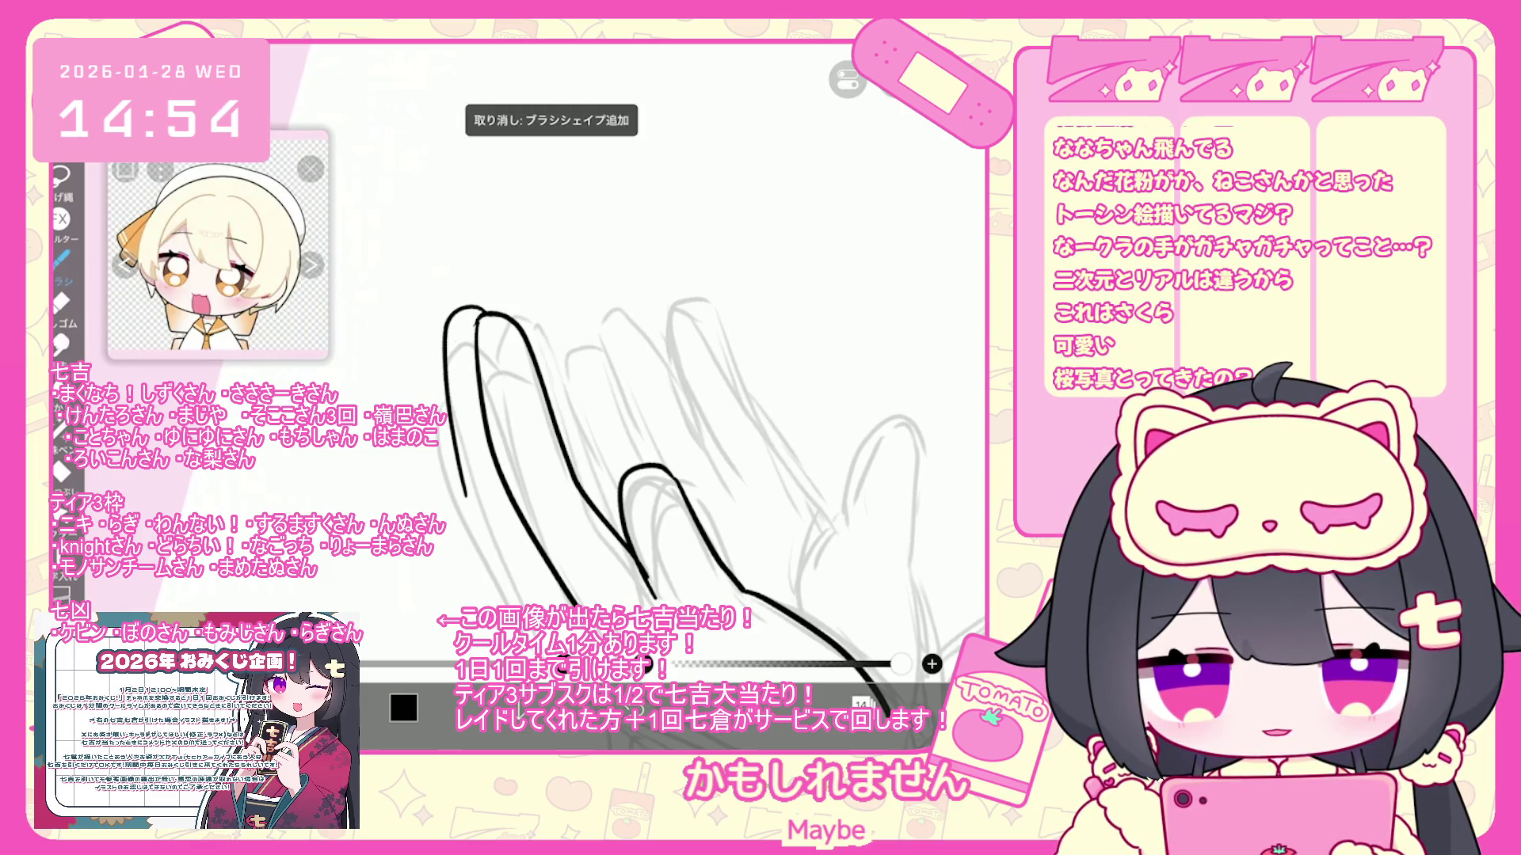
Ink lines along the hand's lower edge, undoing the last one, and zoom out
{"action": "left_click_drag", "start_coordinate": [669, 459], "coordinate": [701, 412]}
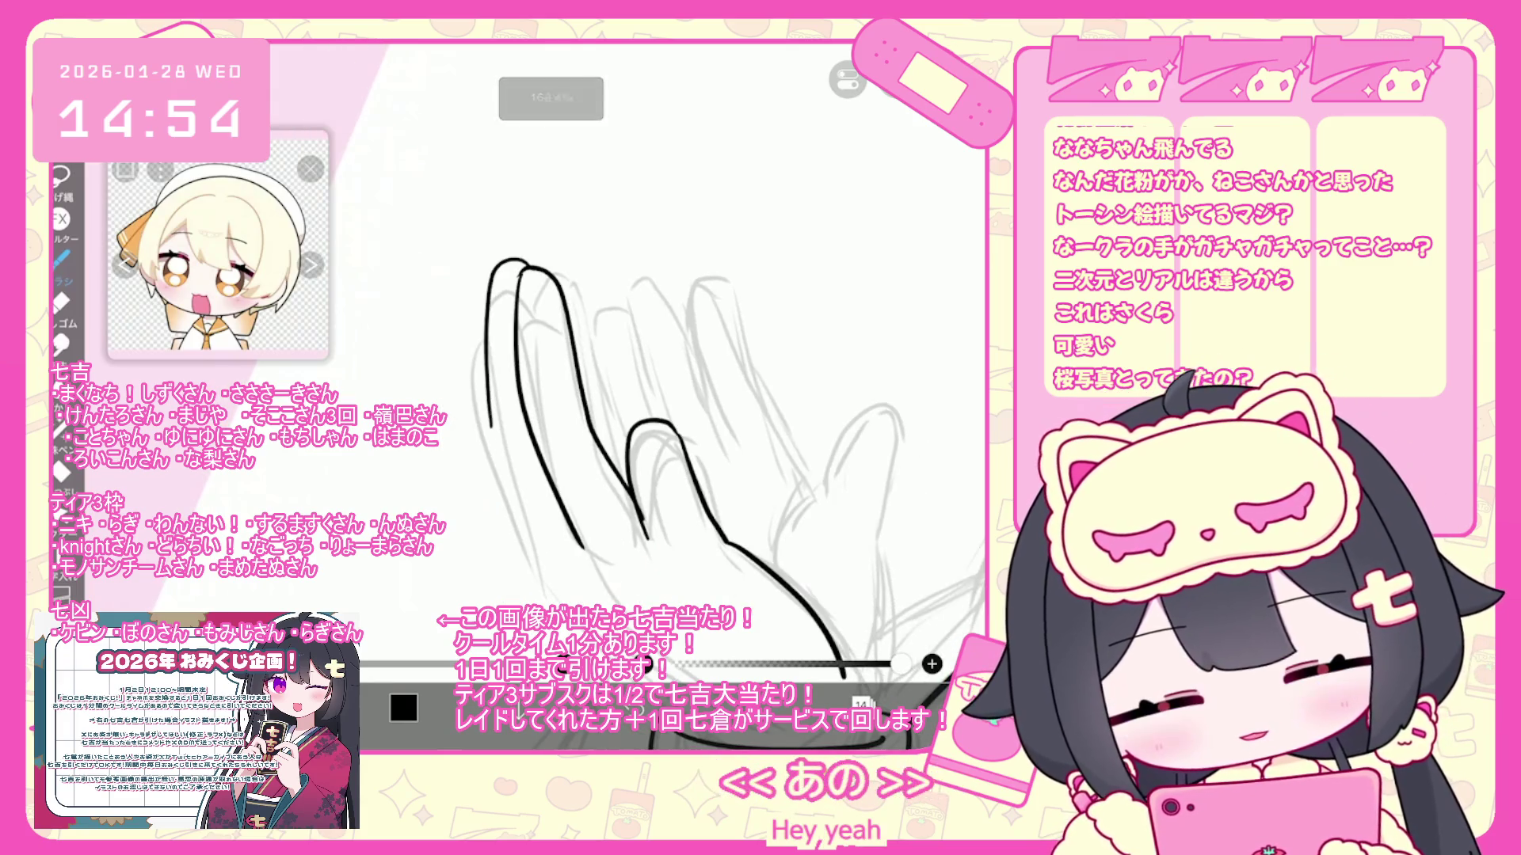
{"action": "key", "text": "ctrl+z"}
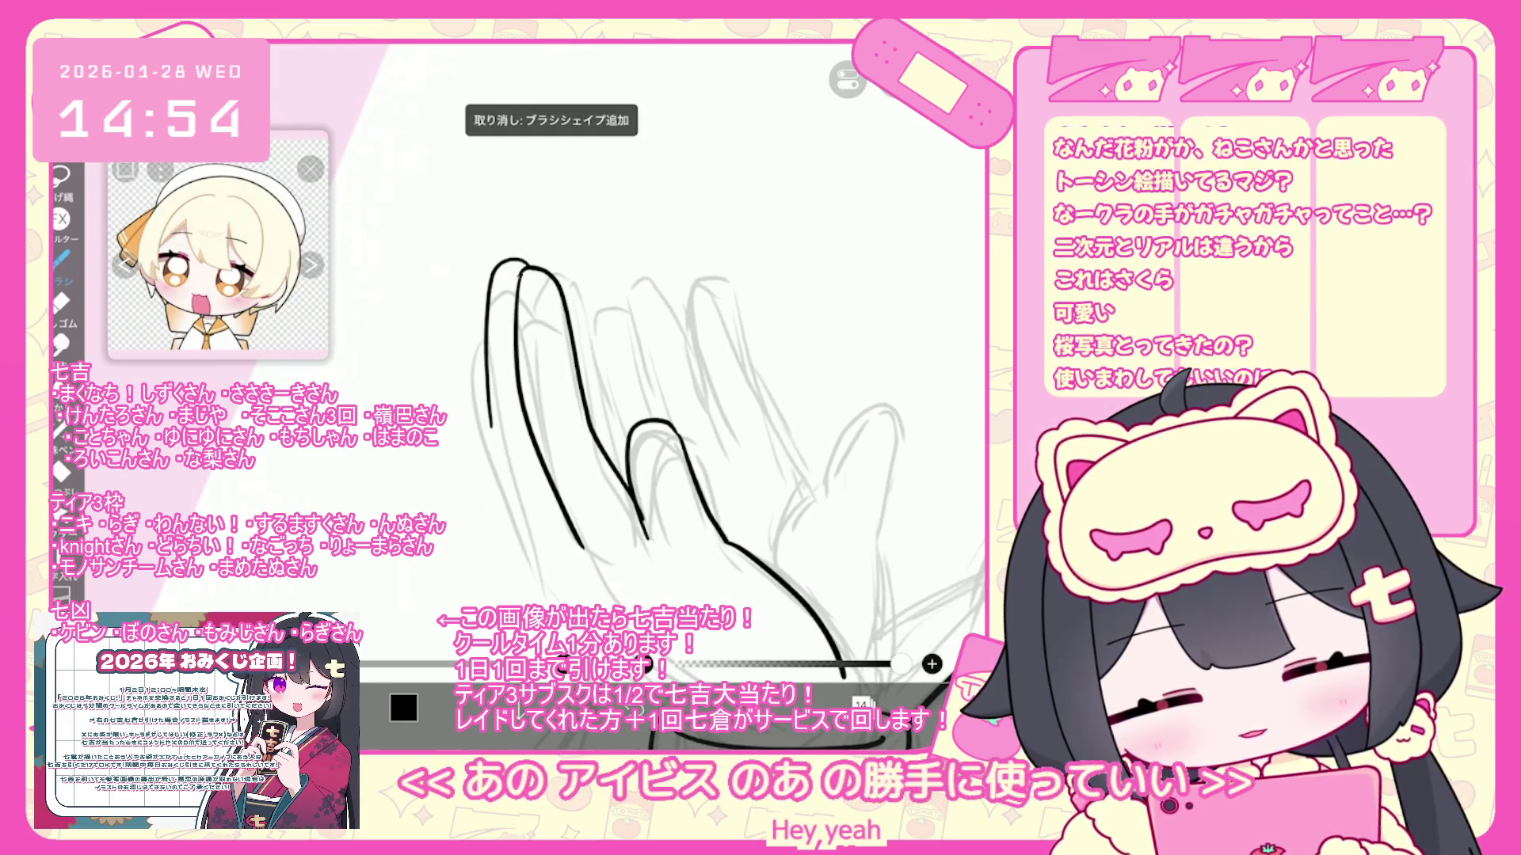
{"action": "left_click_drag", "start_coordinate": [495, 440], "coordinate": [561, 556]}
{"action": "left_click_drag", "start_coordinate": [491, 403], "coordinate": [498, 441]}
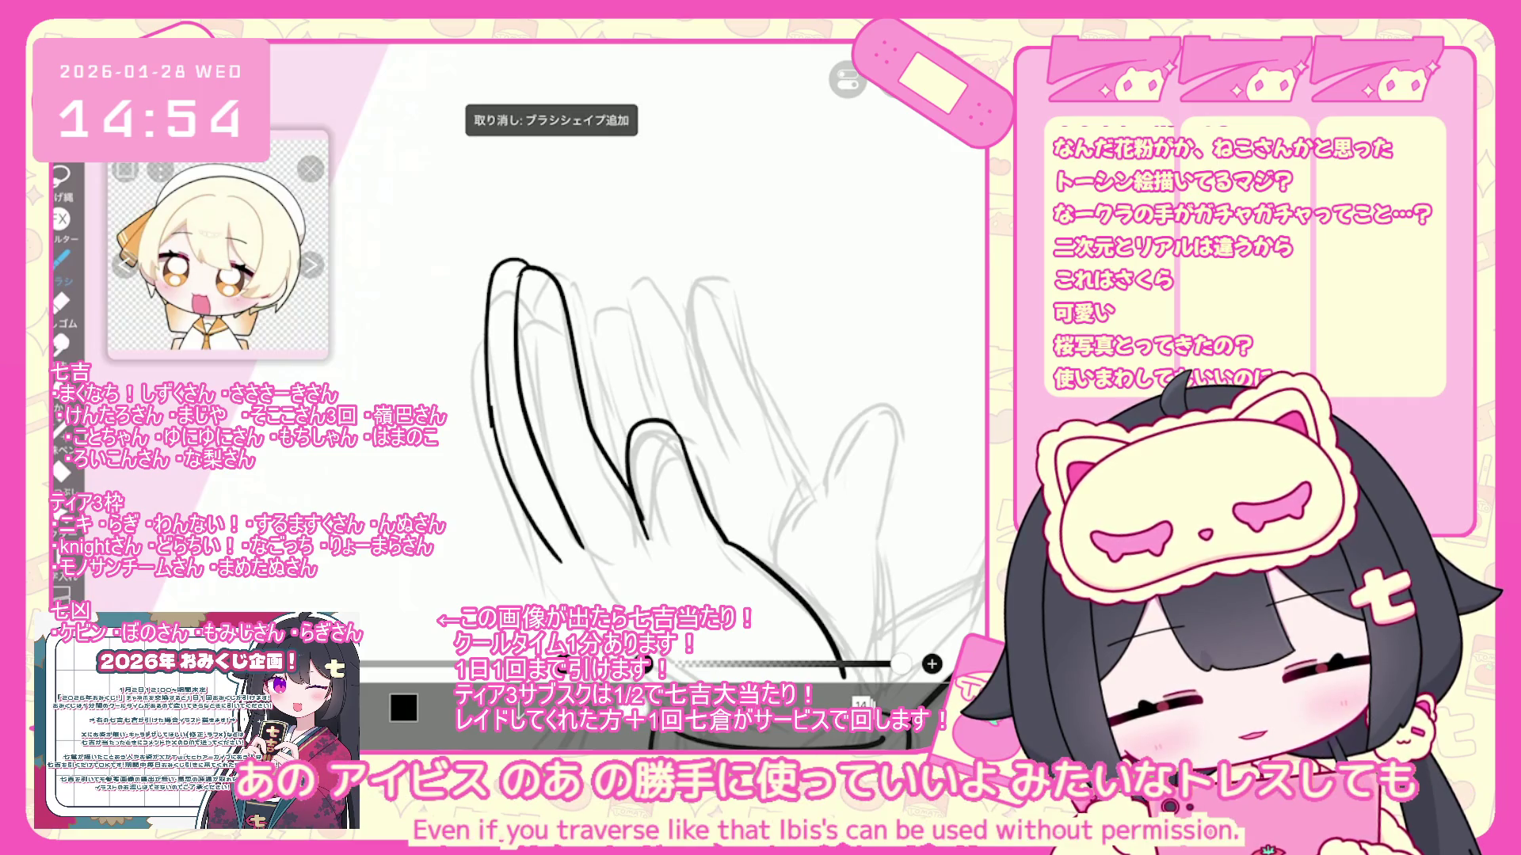
{"action": "key", "text": "ctrl+z"}
{"action": "scroll", "coordinate": [733, 380], "scroll_direction": "down", "scroll_amount": 3}
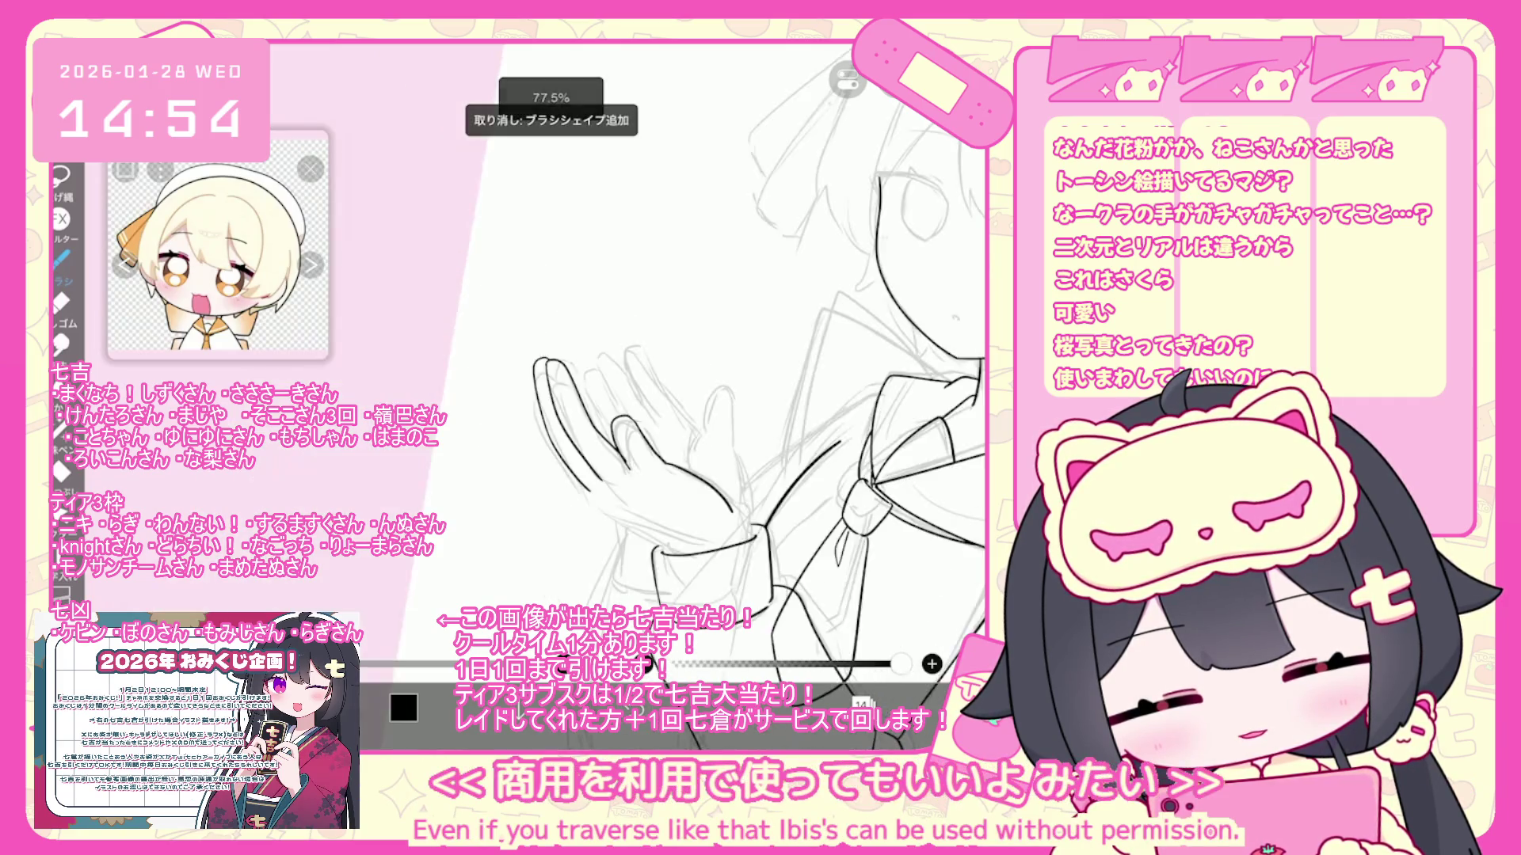
{"action": "scroll", "coordinate": [691, 385], "scroll_direction": "down", "scroll_amount": 2}
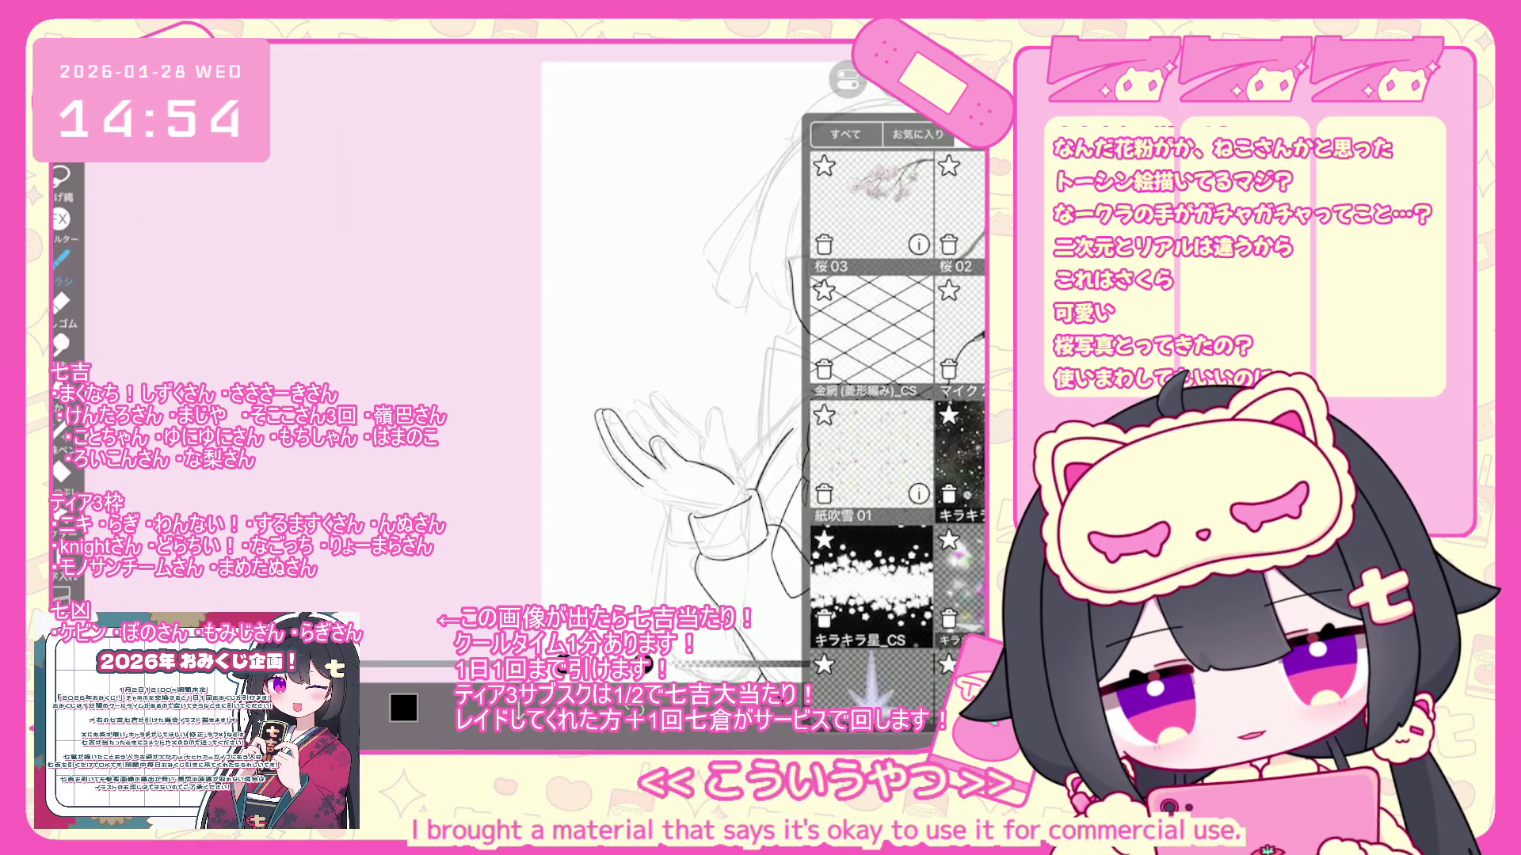
Place the 桜03 cherry-blossom material and enlarge it toward the upper left
{"action": "left_click", "coordinate": [871, 208]}
{"action": "mouse_move", "coordinate": [669, 248]}
{"action": "left_mouse_down"}
{"action": "mouse_move", "coordinate": [560, 221]}
{"action": "mouse_move", "coordinate": [353, 108]}
{"action": "left_mouse_up"}
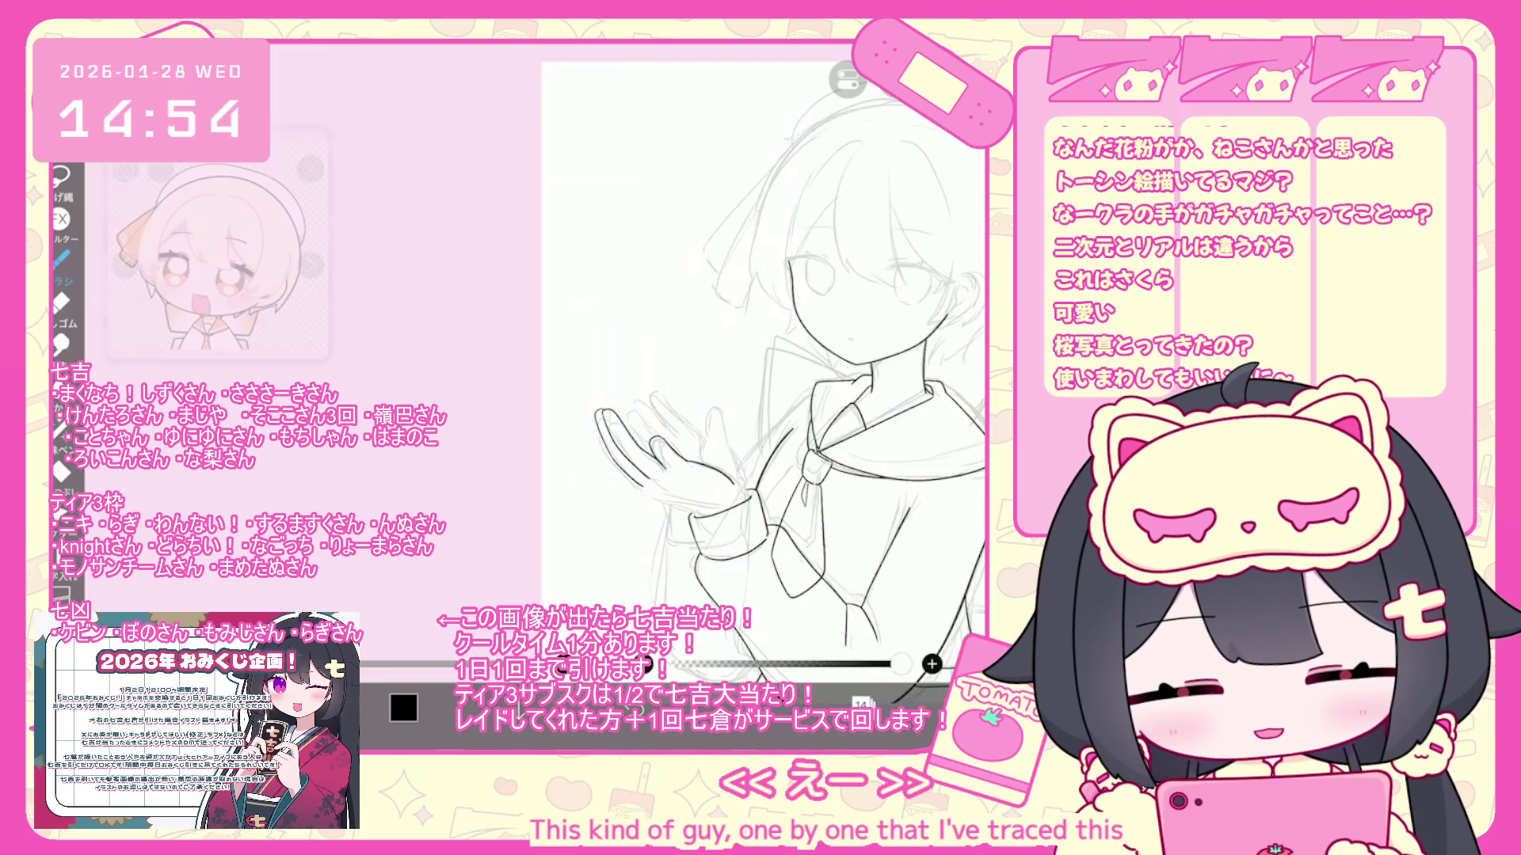
{"action": "scroll", "coordinate": [785, 444], "scroll_direction": "up", "scroll_amount": 5}
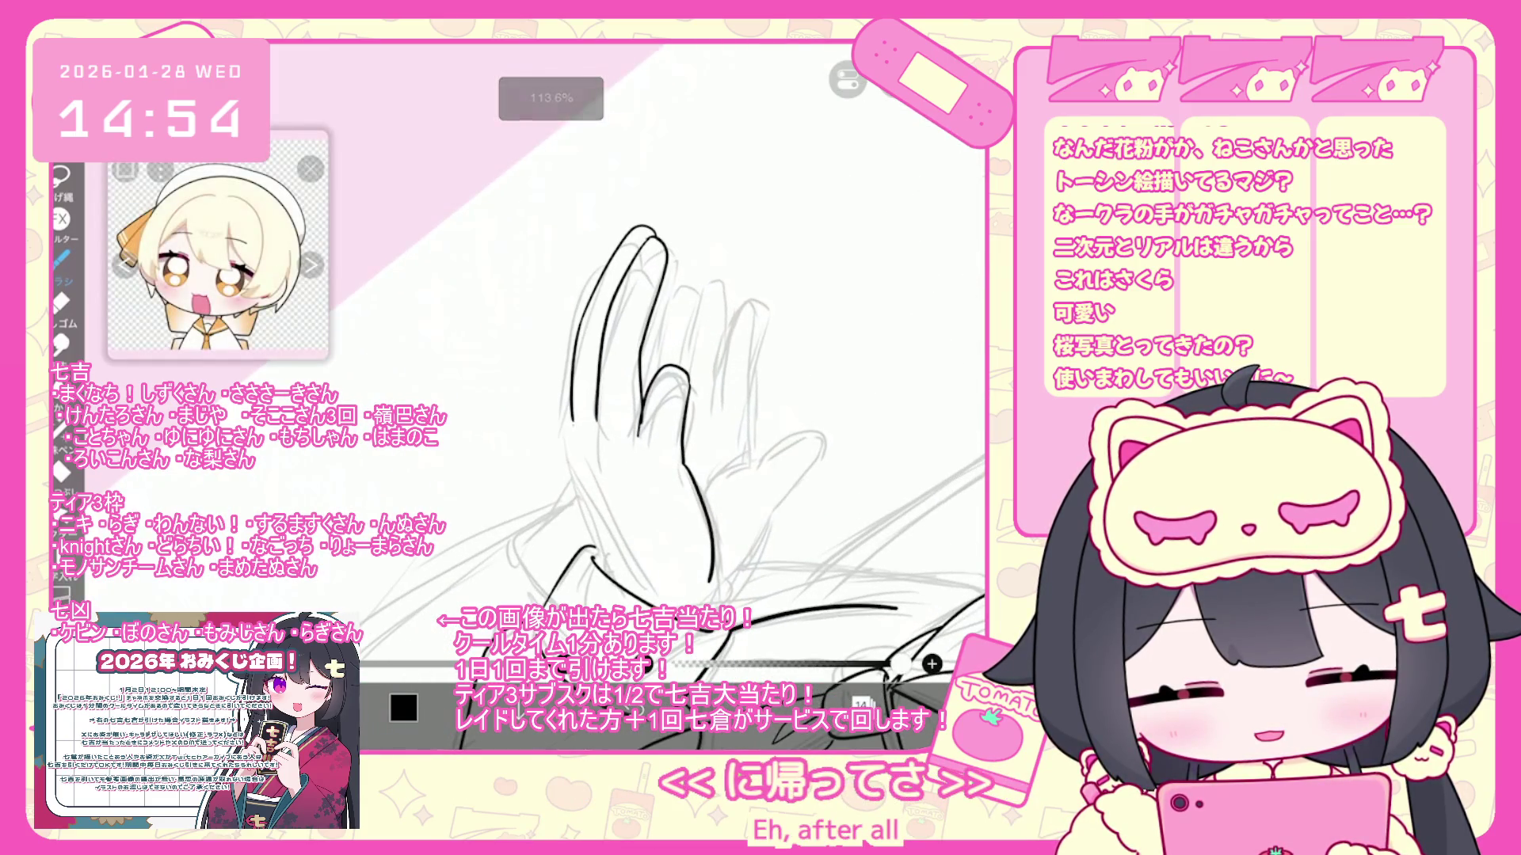
{"action": "key", "text": "ctrl+z"}
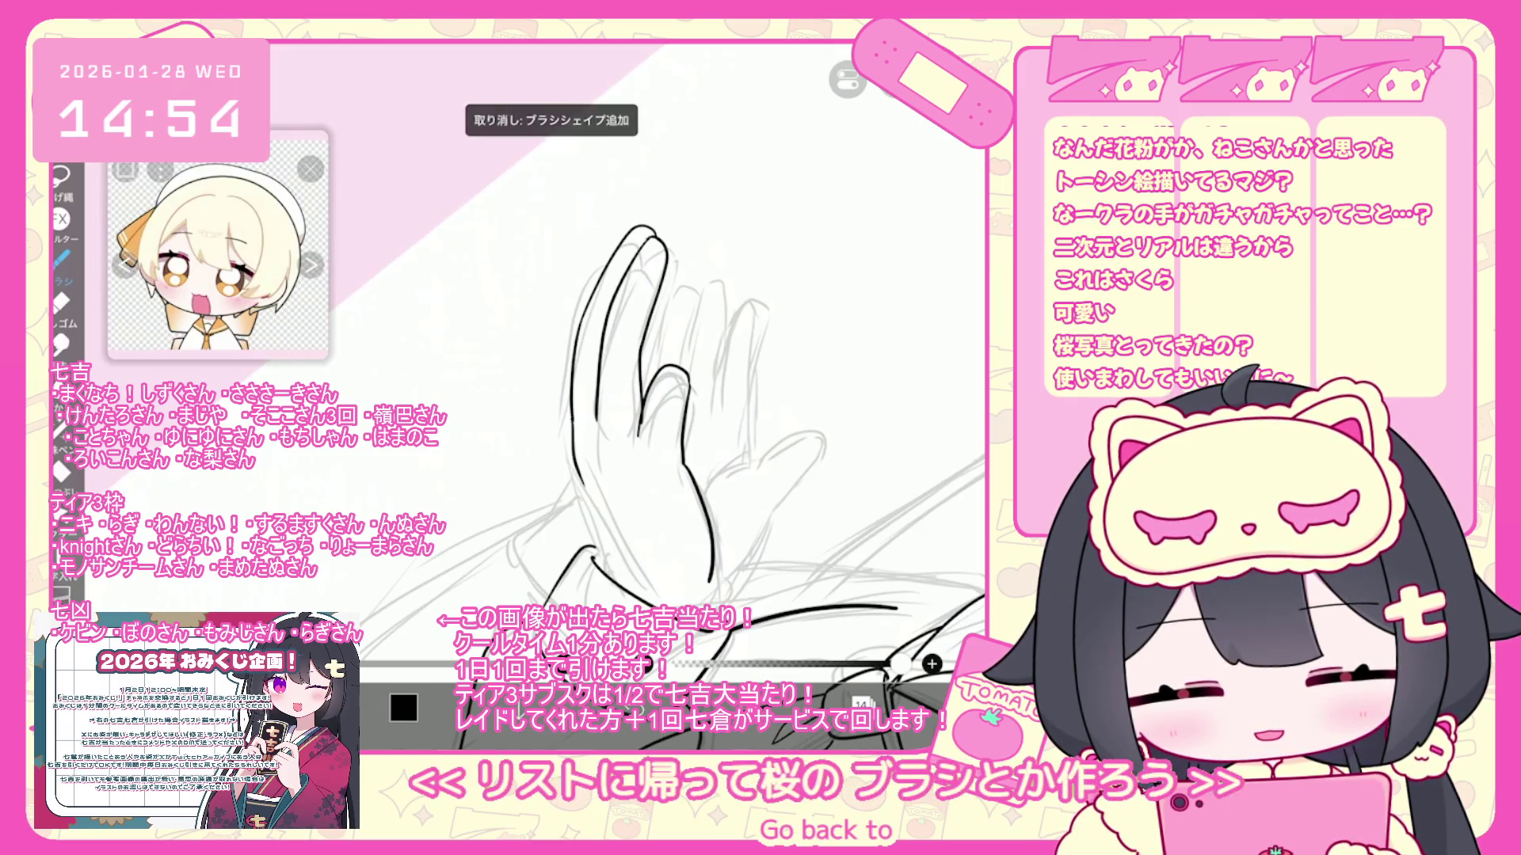
Rework the middle fingertip stroke, then select the middle finger's V-shaped stroke
{"action": "scroll", "coordinate": [673, 388], "scroll_direction": "up", "scroll_amount": 2}
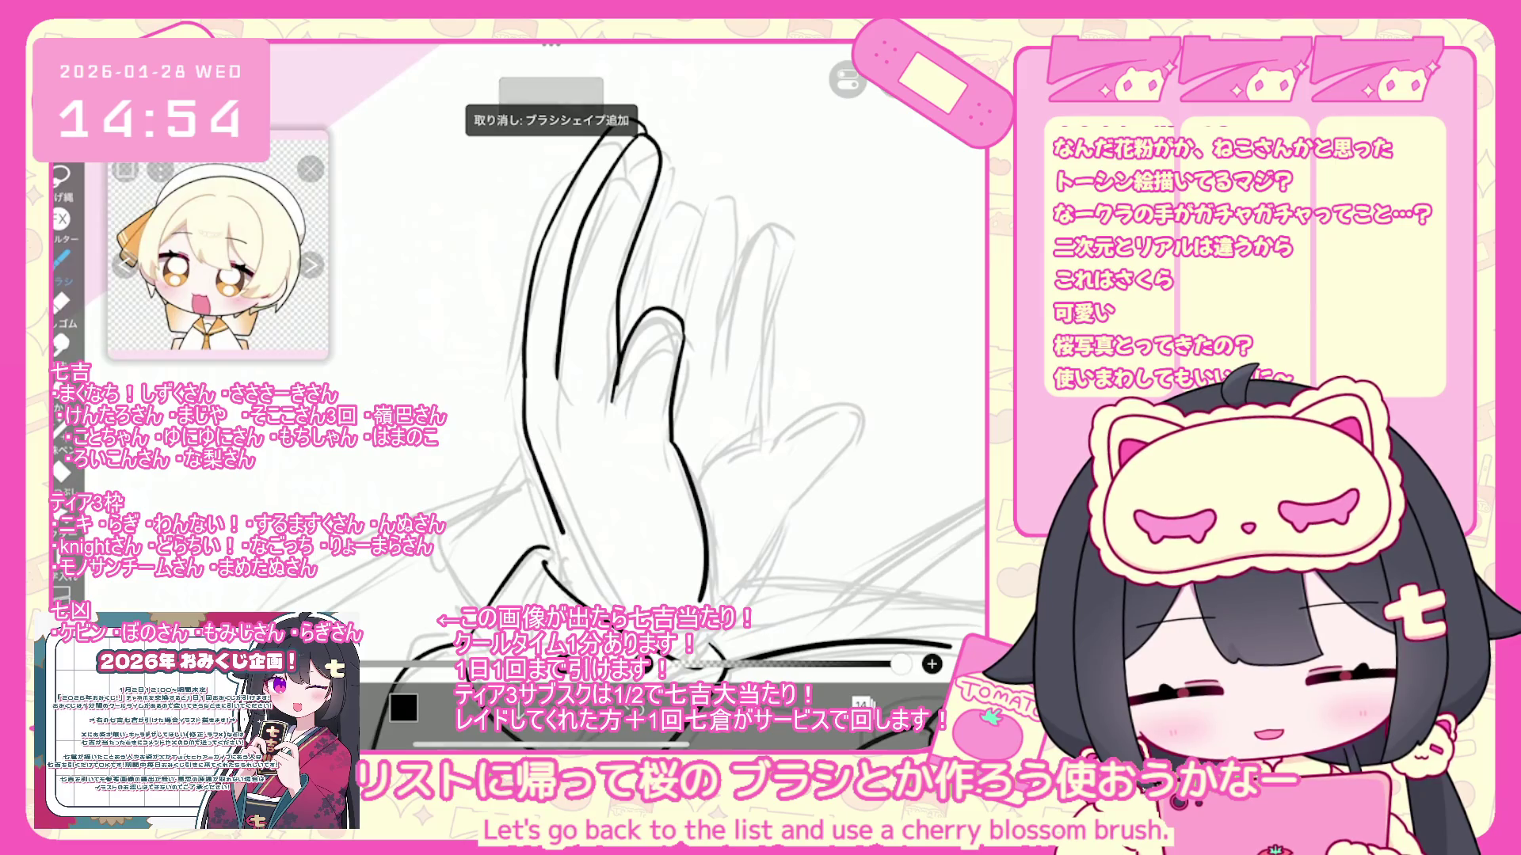
{"action": "scroll", "coordinate": [674, 388], "scroll_direction": "up", "scroll_amount": 2}
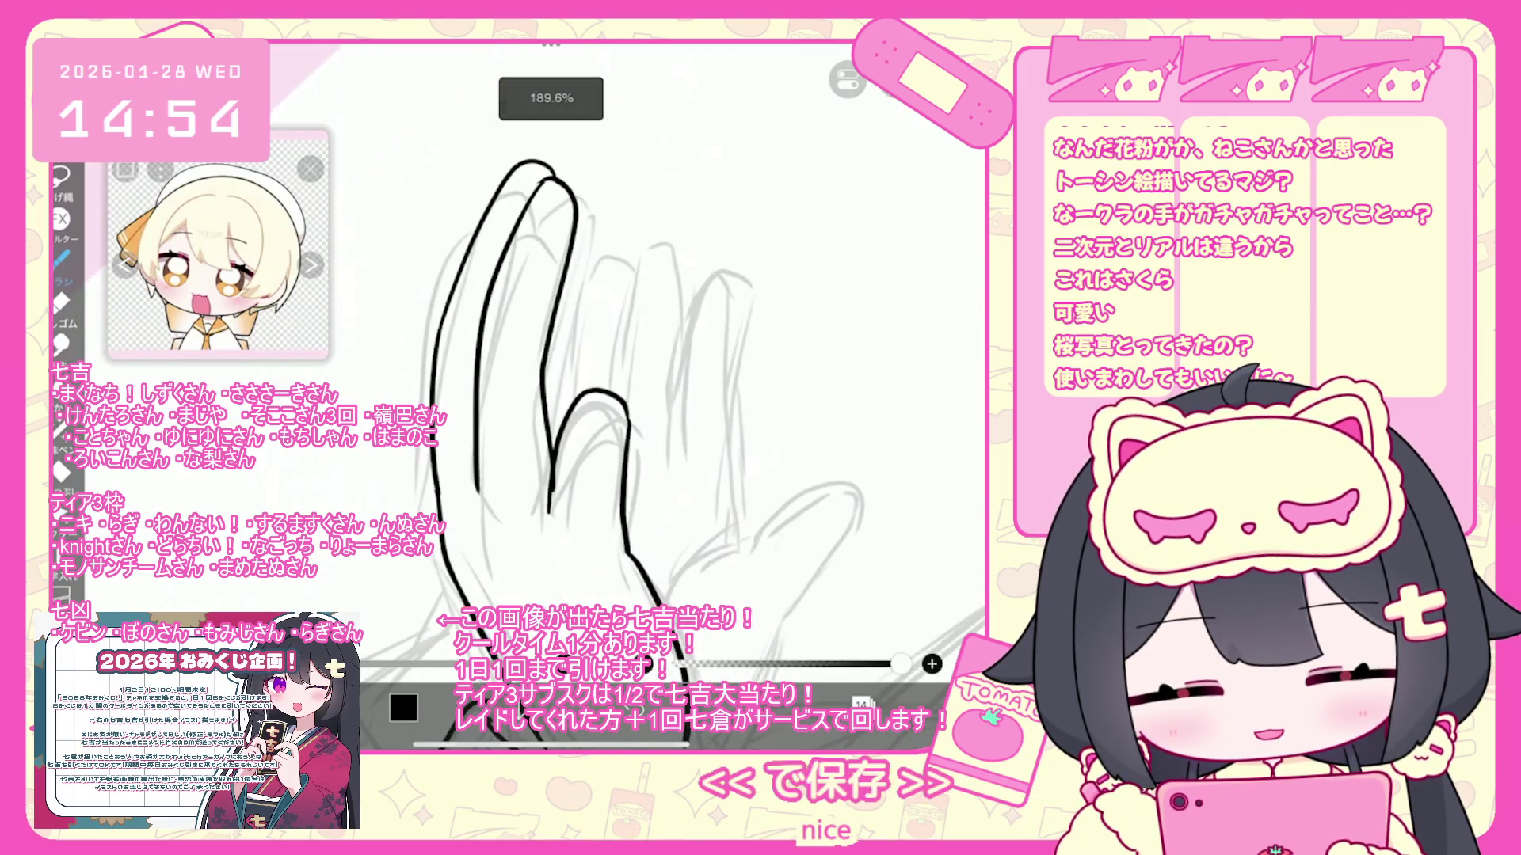
{"action": "left_click_drag", "start_coordinate": [618, 381], "coordinate": [626, 420]}
{"action": "key", "text": "ctrl+z"}
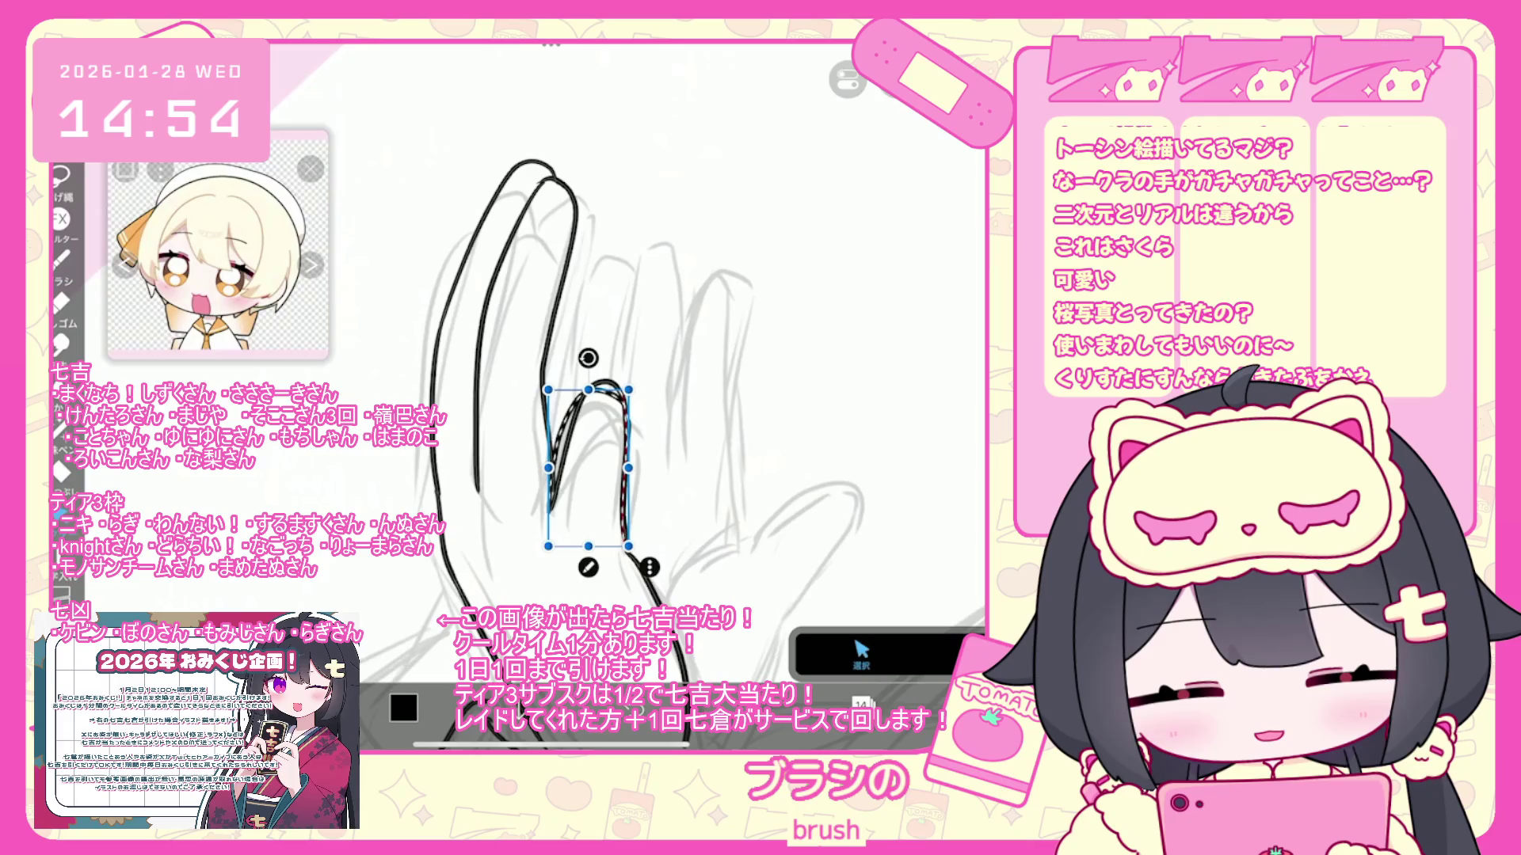
{"action": "key", "text": "ctrl+d"}
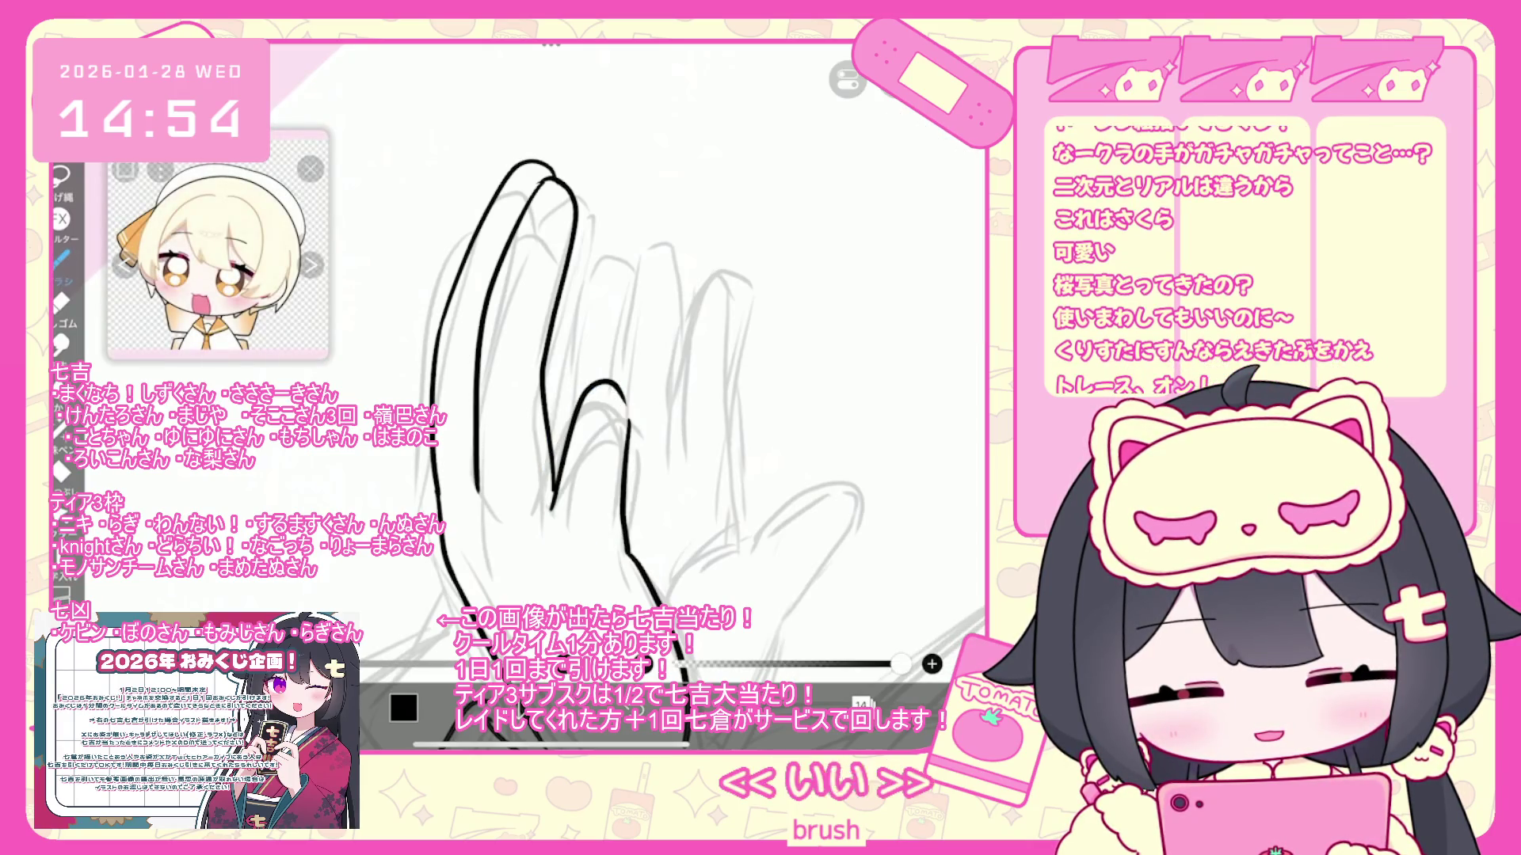
{"action": "key", "text": "ctrl+z"}
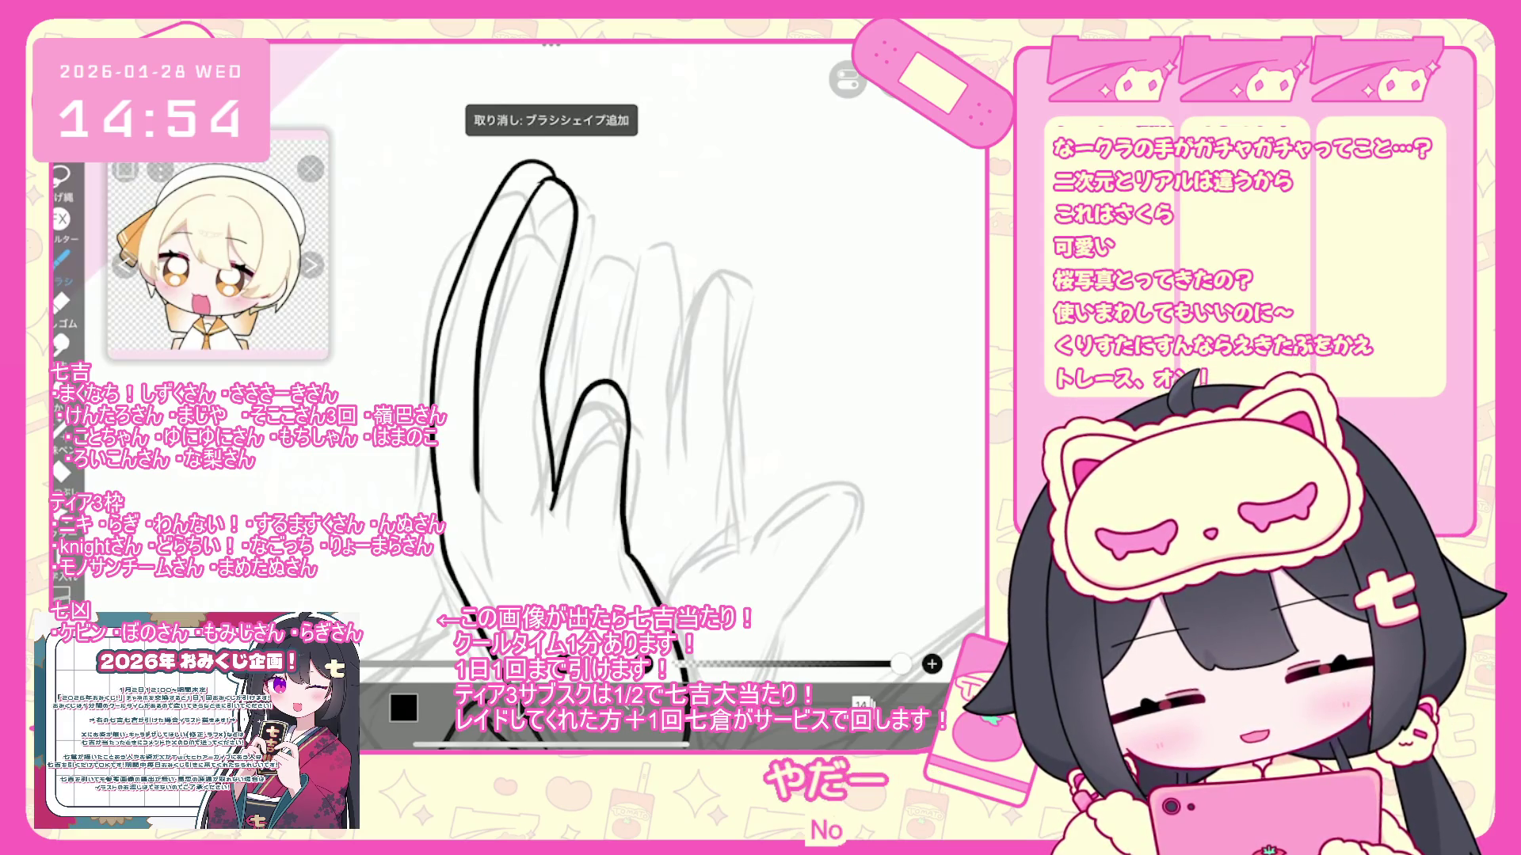
{"action": "scroll", "coordinate": [634, 357], "scroll_direction": "down", "scroll_amount": 2}
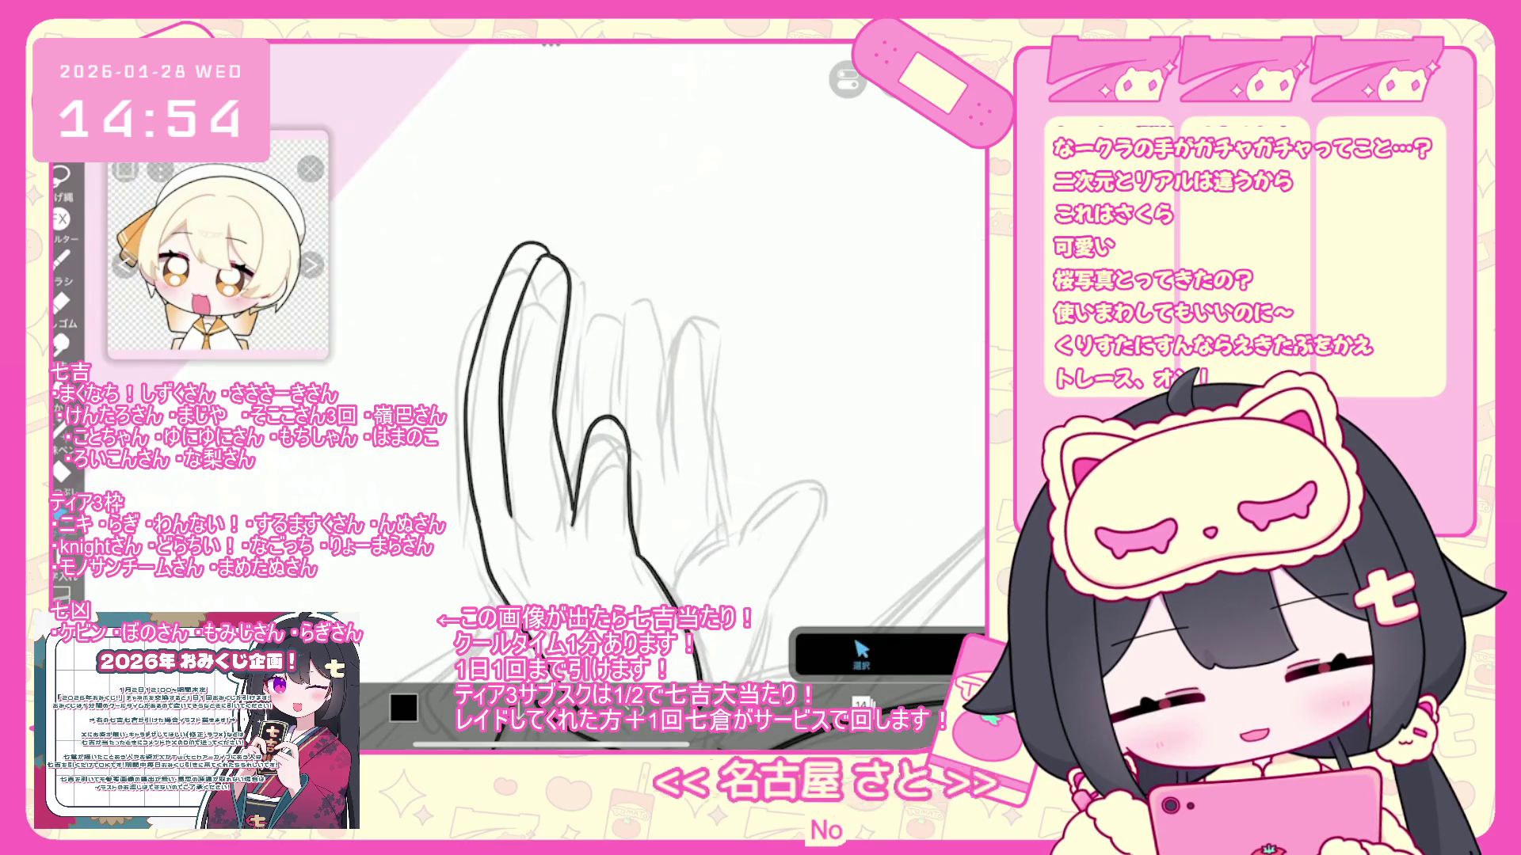
{"action": "left_click", "coordinate": [594, 444]}
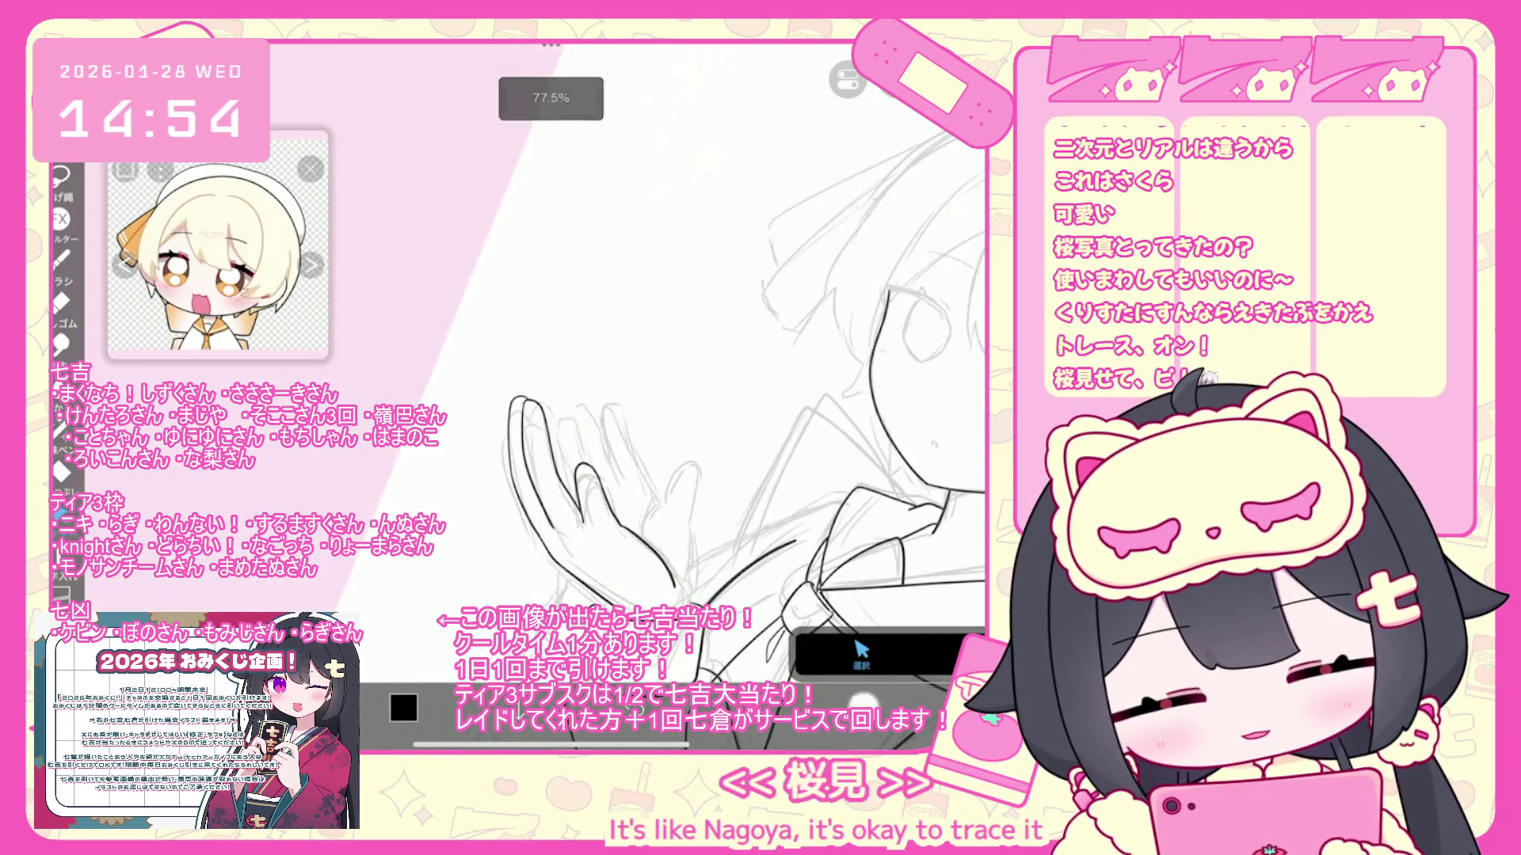
{"action": "left_click", "coordinate": [862, 704]}
Show the blossom folders, set one to 30% opacity, and select the folder above layer 14
{"action": "left_click", "coordinate": [836, 239]}
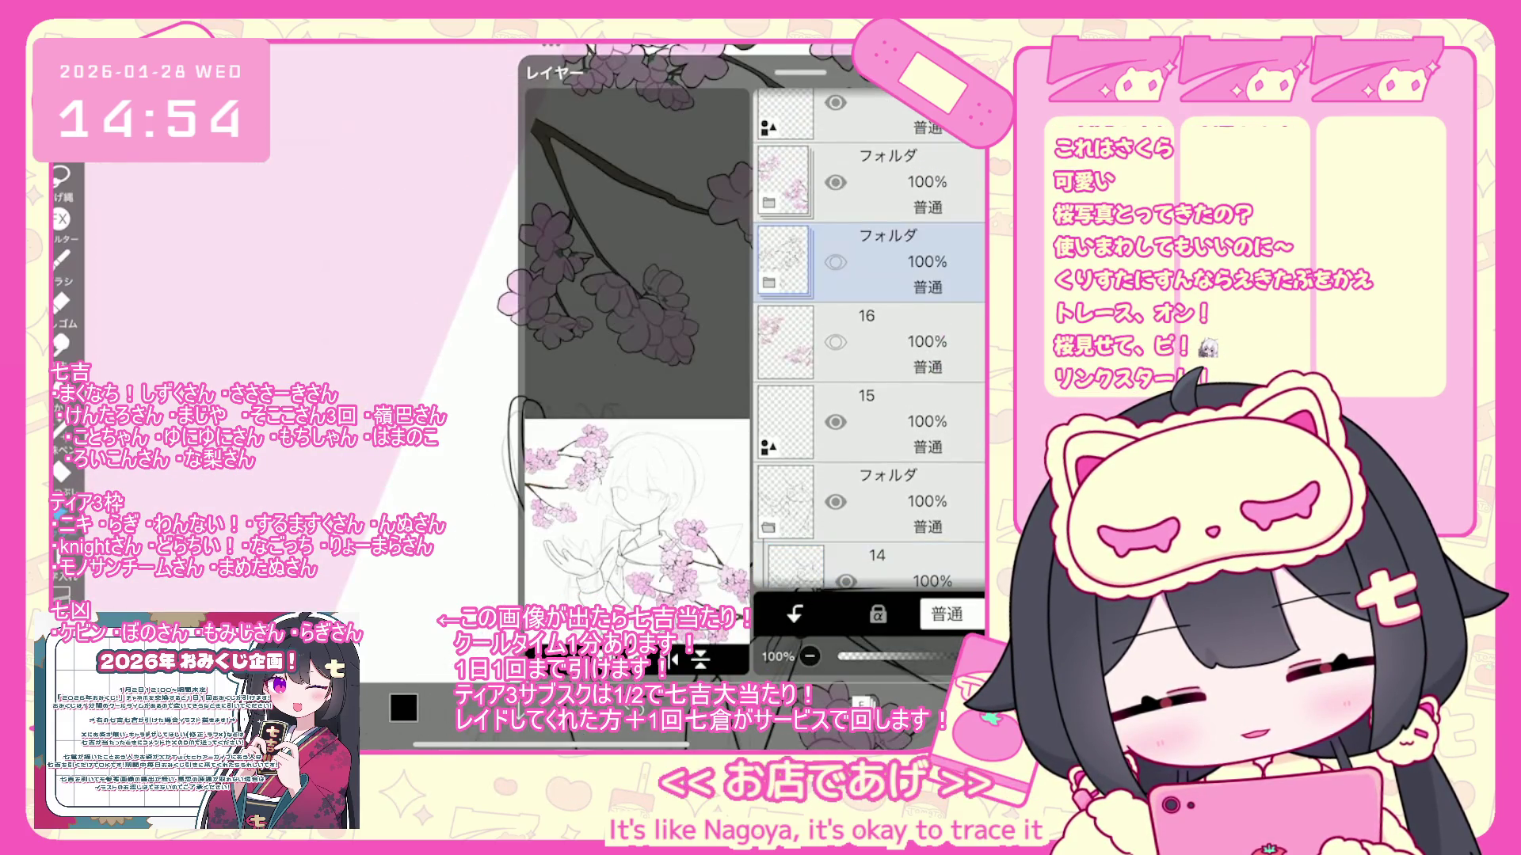
{"action": "scroll", "coordinate": [618, 380], "scroll_direction": "up", "scroll_amount": 2}
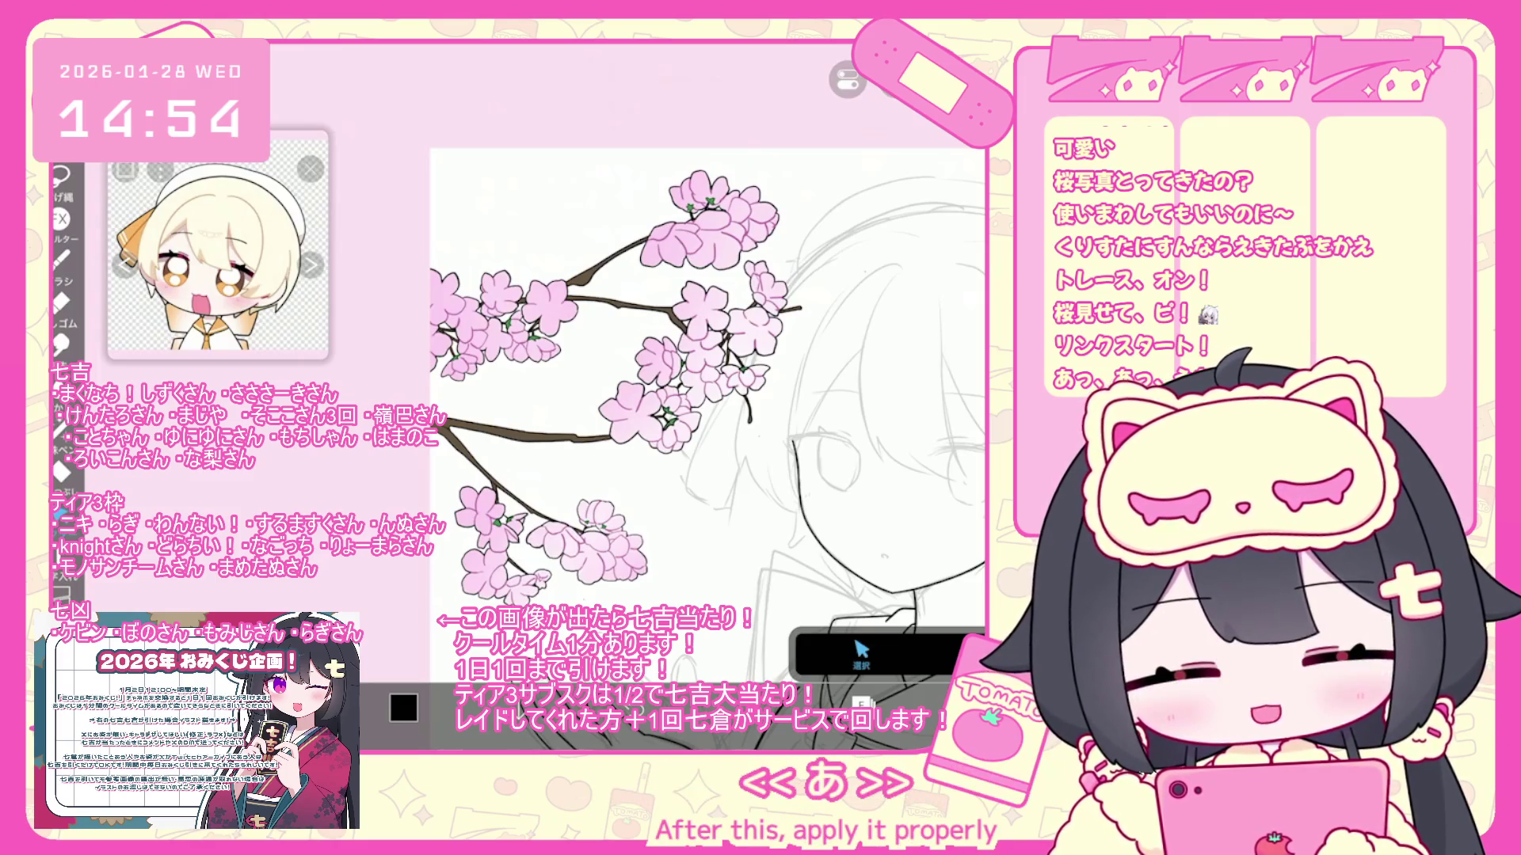
{"action": "scroll", "coordinate": [705, 447], "scroll_direction": "down", "scroll_amount": 3}
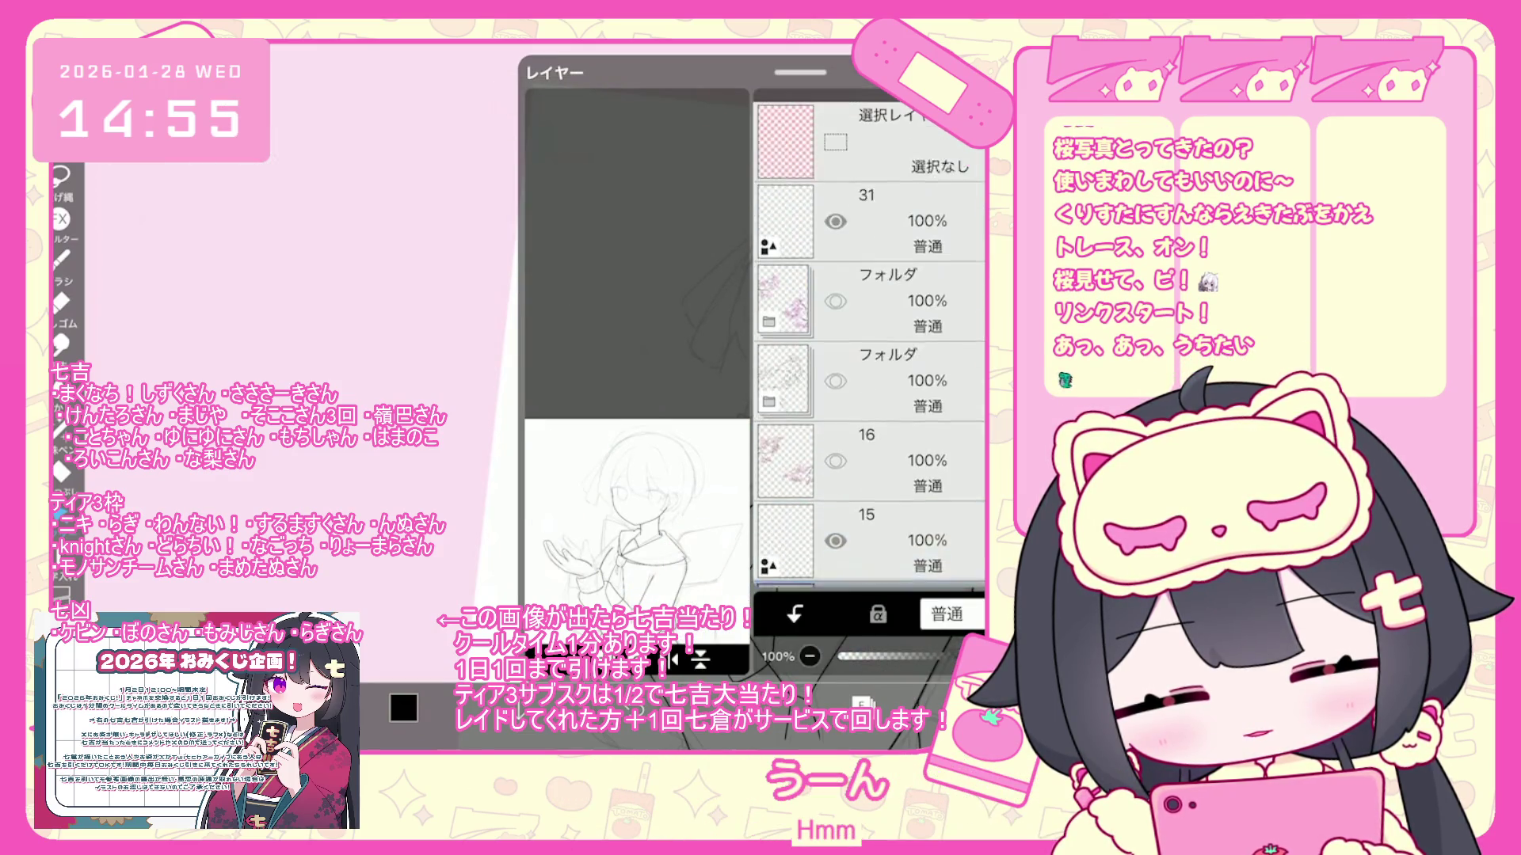
{"action": "left_click", "coordinate": [871, 208]}
{"action": "left_click", "coordinate": [835, 287]}
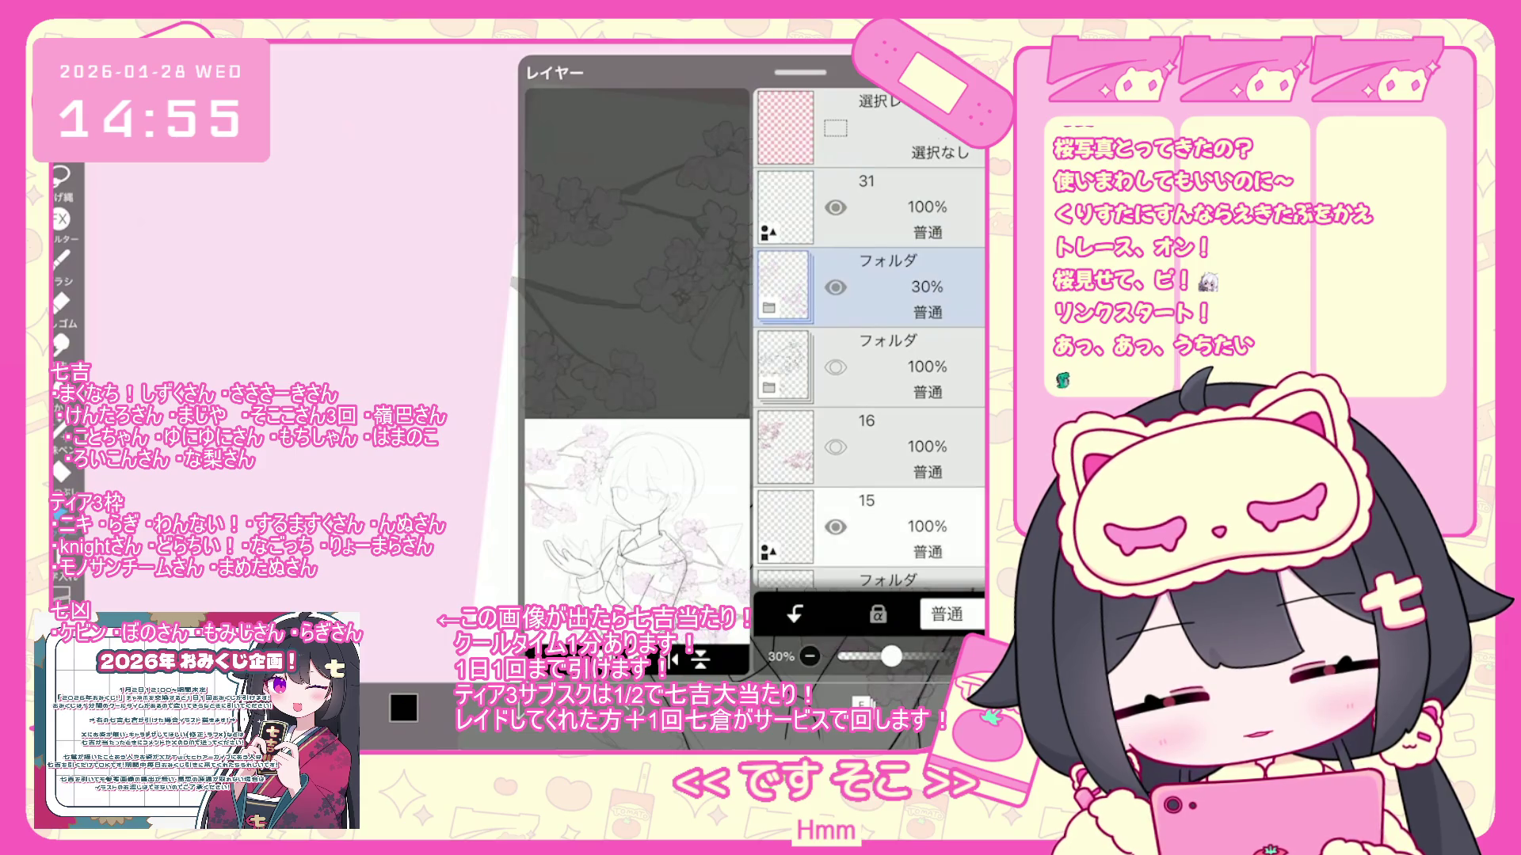
{"action": "left_click", "coordinate": [871, 430]}
{"action": "left_click", "coordinate": [872, 511]}
{"action": "scroll", "coordinate": [872, 396], "scroll_direction": "down", "scroll_amount": 1}
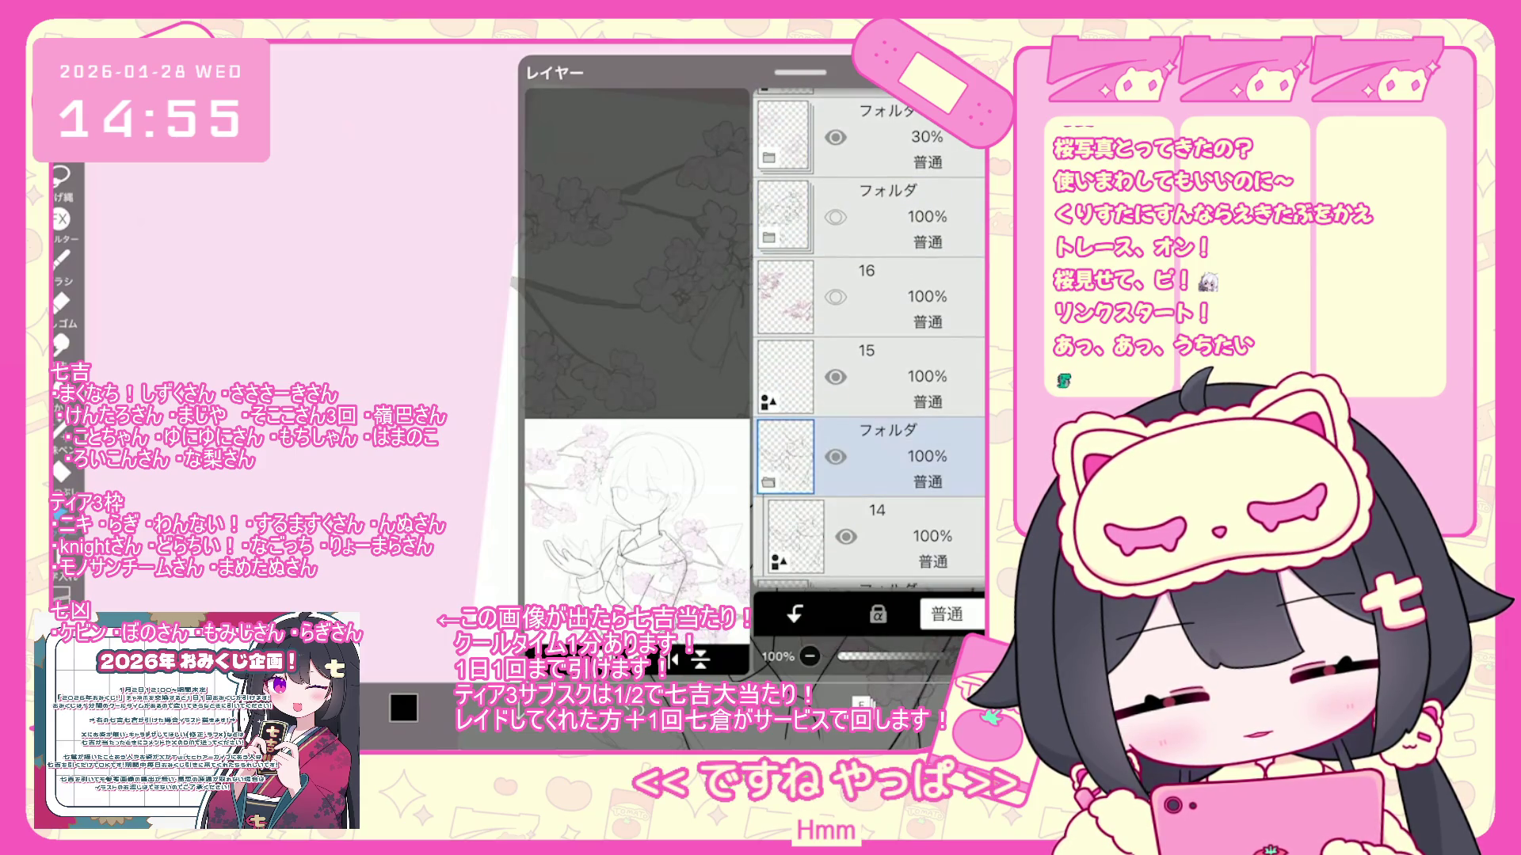
{"action": "left_click", "coordinate": [871, 536]}
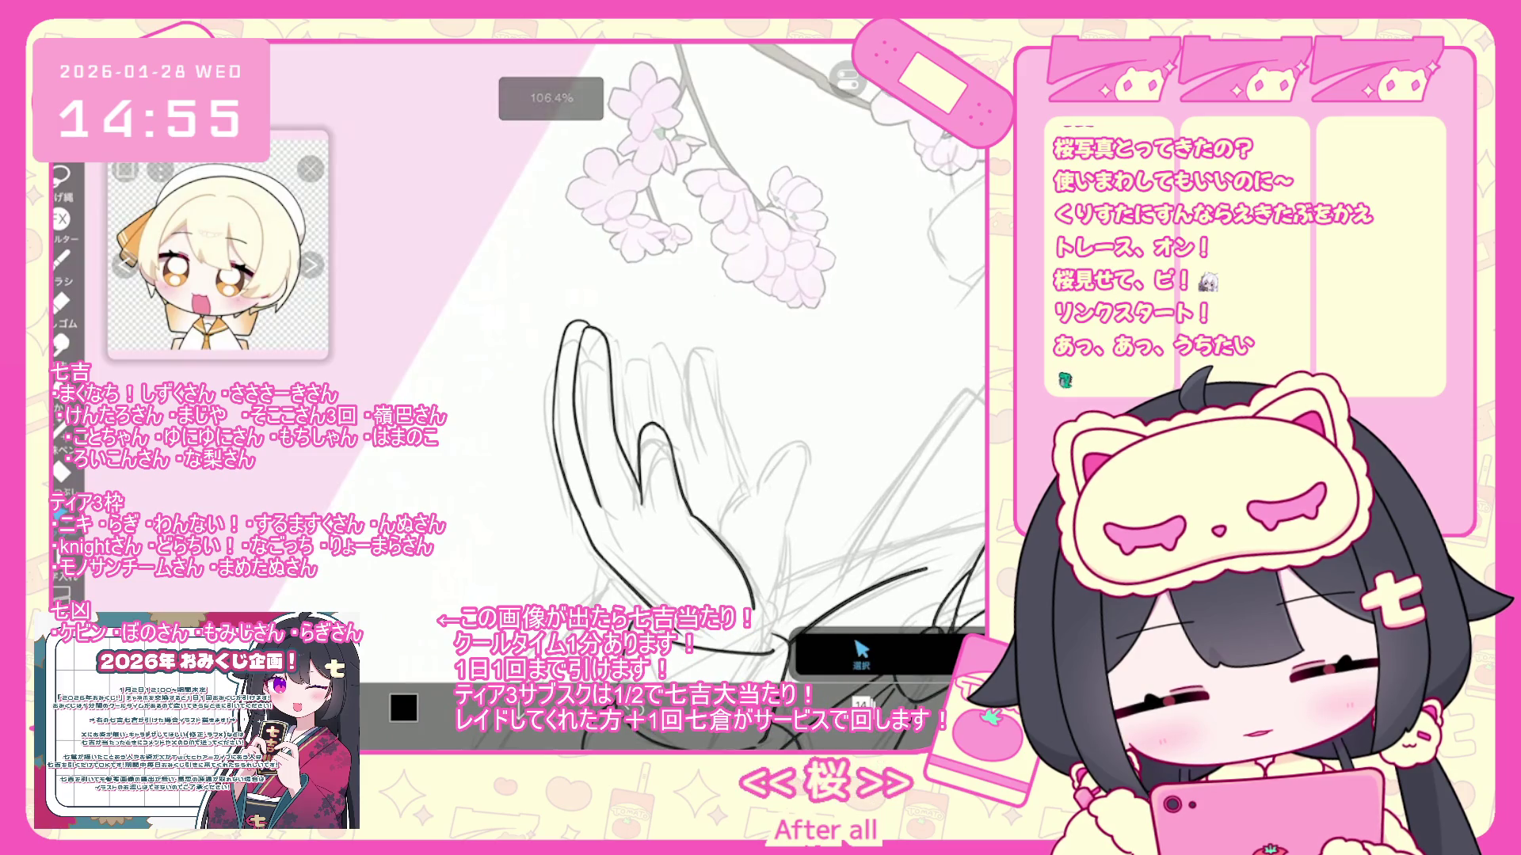
Ink short lines at the index fingertip and along the hand, then select a finger stroke
{"action": "scroll", "coordinate": [634, 356], "scroll_direction": "up", "scroll_amount": 2}
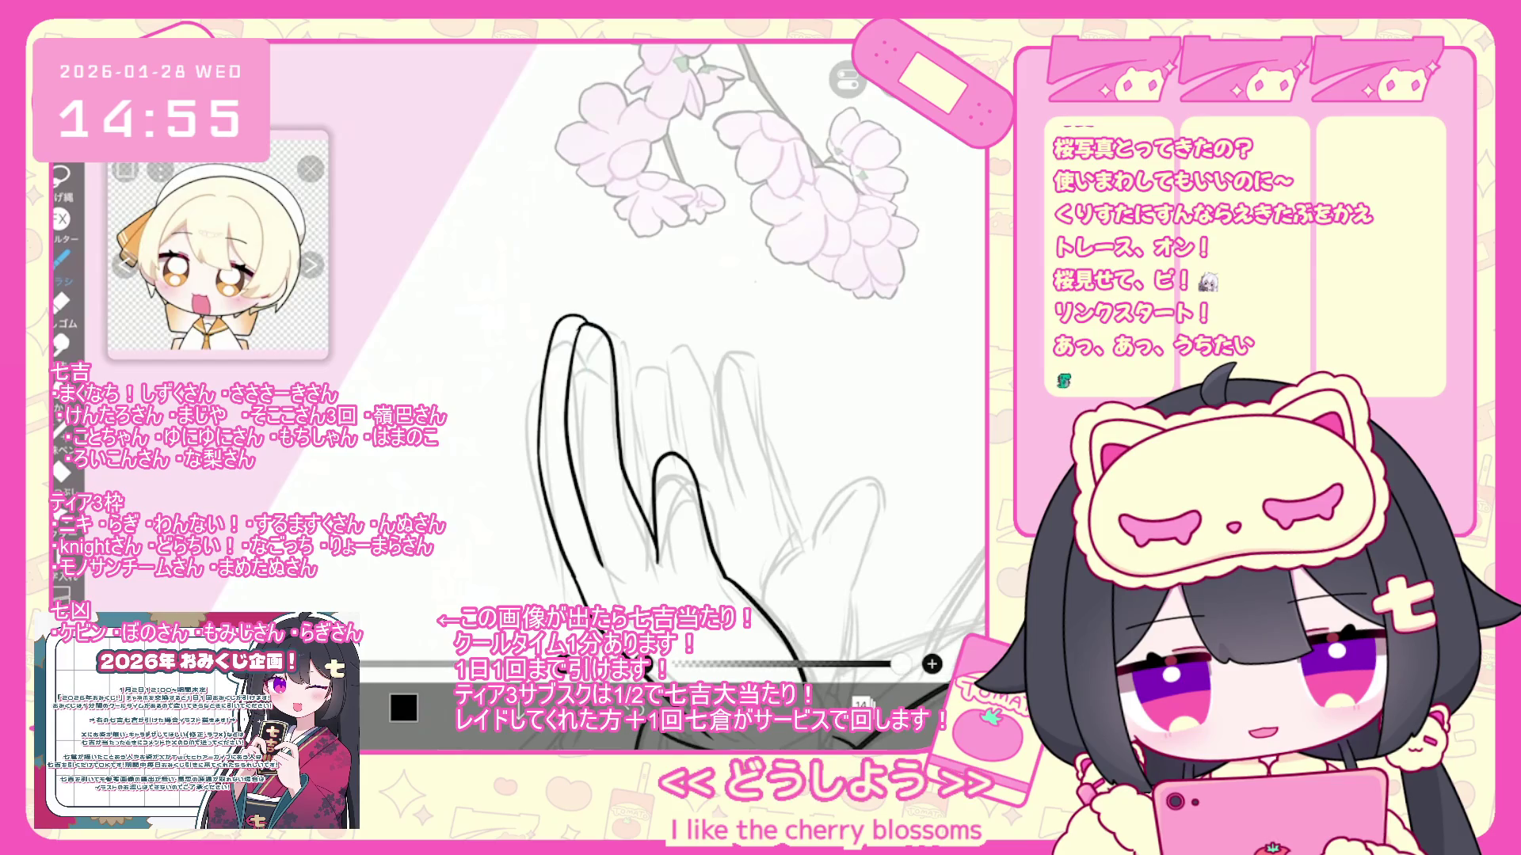
{"action": "mouse_move", "coordinate": [523, 373]}
{"action": "left_mouse_down"}
{"action": "mouse_move", "coordinate": [548, 337]}
{"action": "mouse_move", "coordinate": [523, 487]}
{"action": "left_mouse_up"}
{"action": "key", "text": "ctrl+z"}
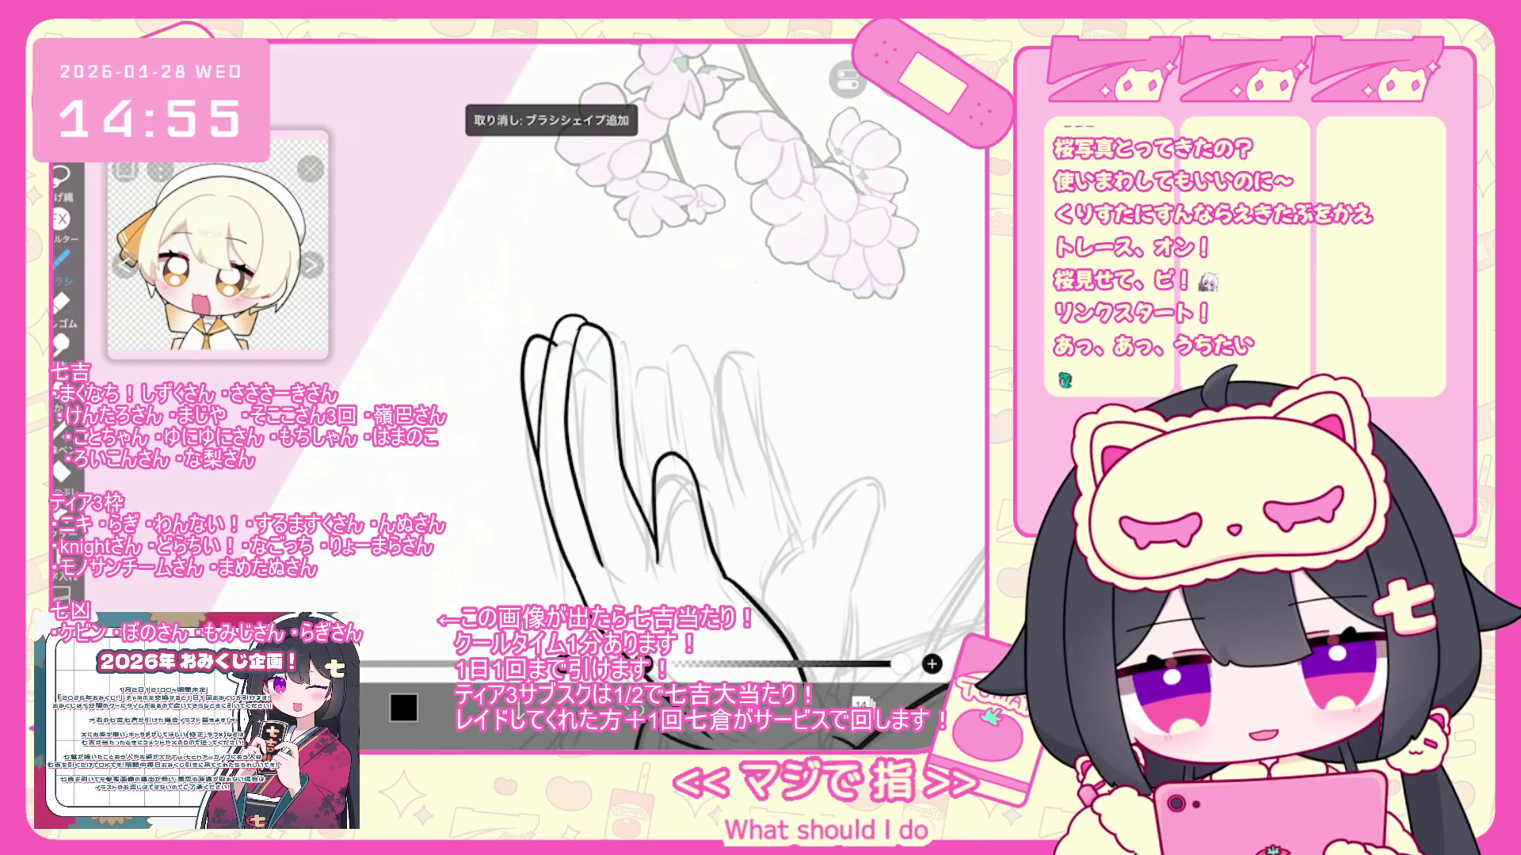
{"action": "key", "text": "ctrl+z"}
{"action": "left_click_drag", "start_coordinate": [547, 339], "coordinate": [560, 344]}
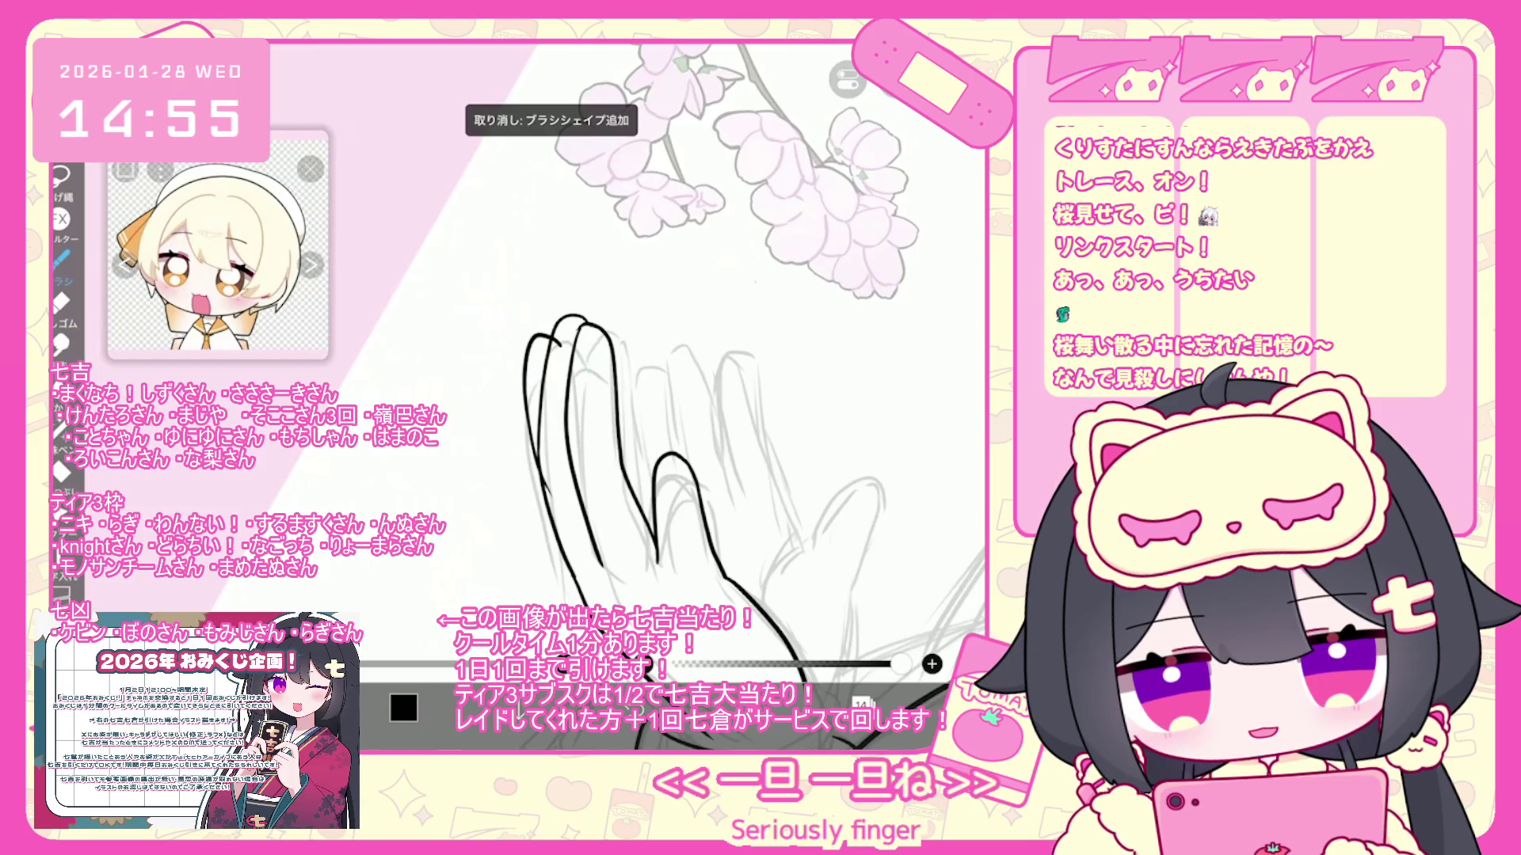
{"action": "scroll", "coordinate": [673, 356], "scroll_direction": "down", "scroll_amount": 3}
{"action": "left_click_drag", "start_coordinate": [516, 361], "coordinate": [518, 396]}
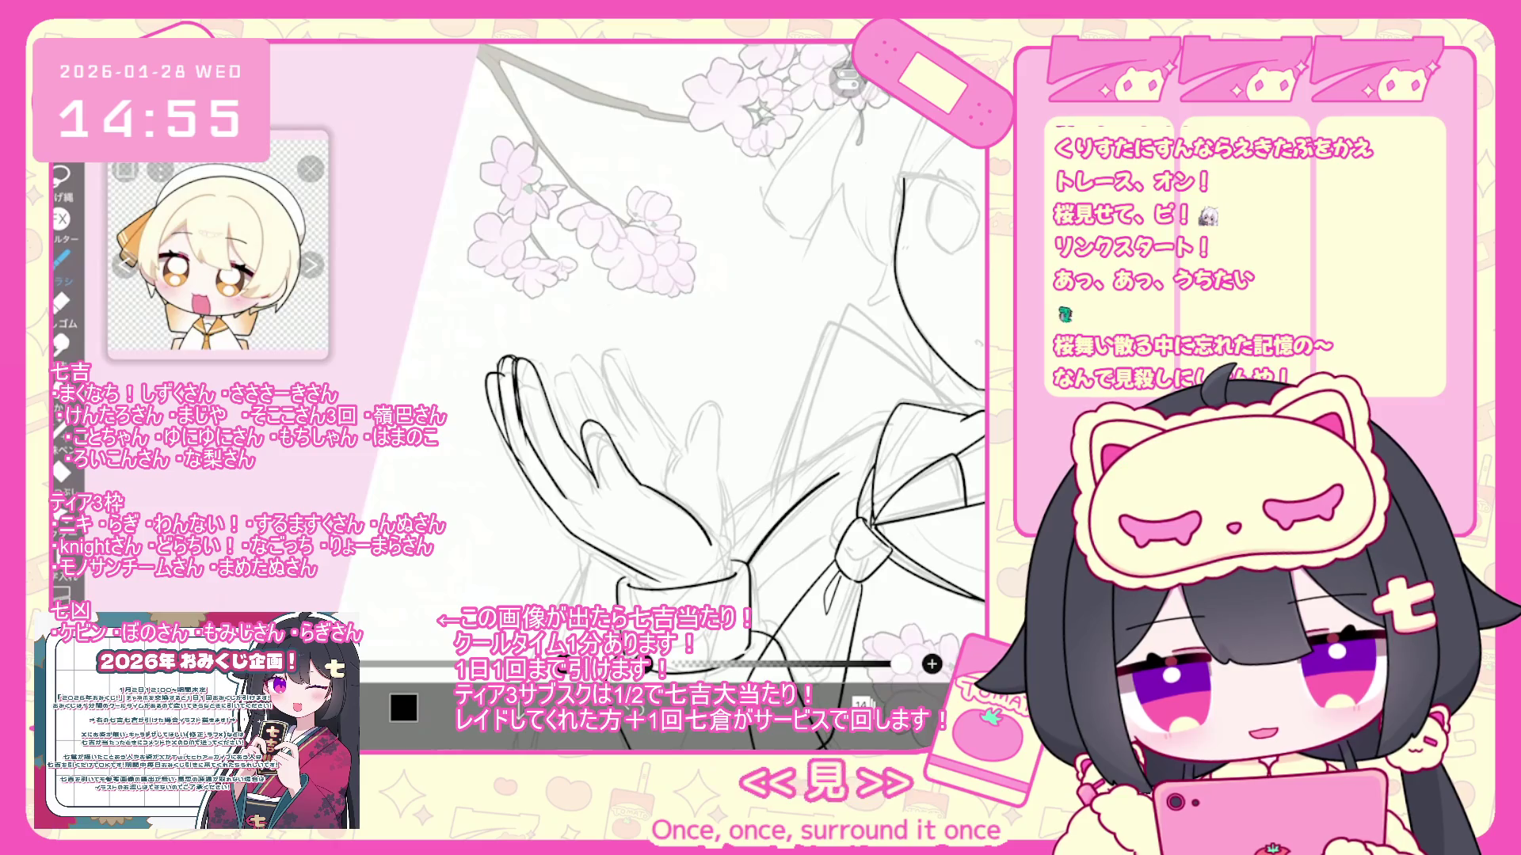
{"action": "scroll", "coordinate": [673, 356], "scroll_direction": "up", "scroll_amount": 2}
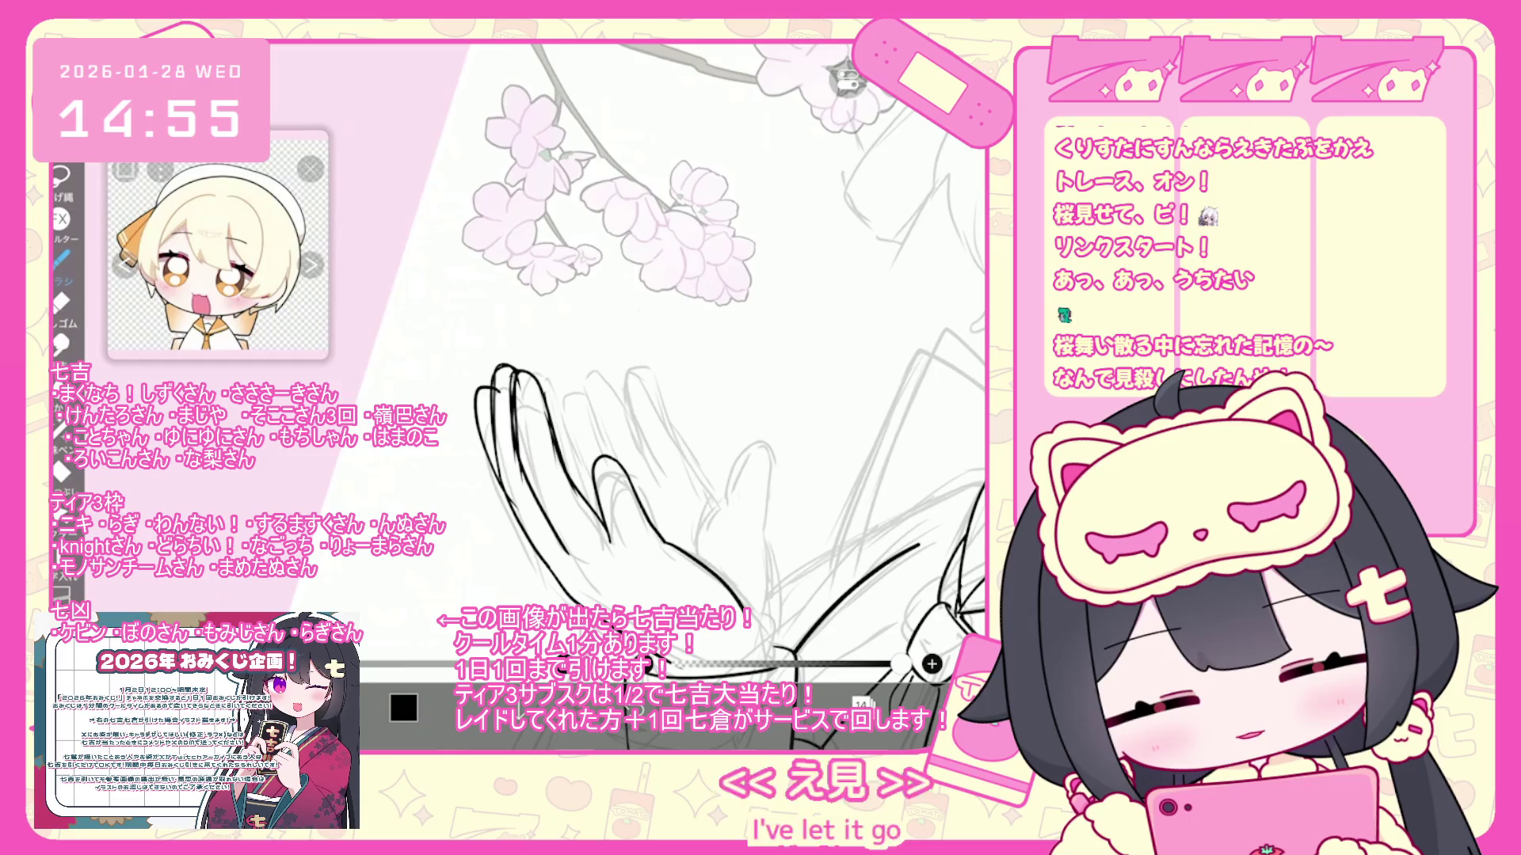
{"action": "left_click_drag", "start_coordinate": [518, 420], "coordinate": [518, 440]}
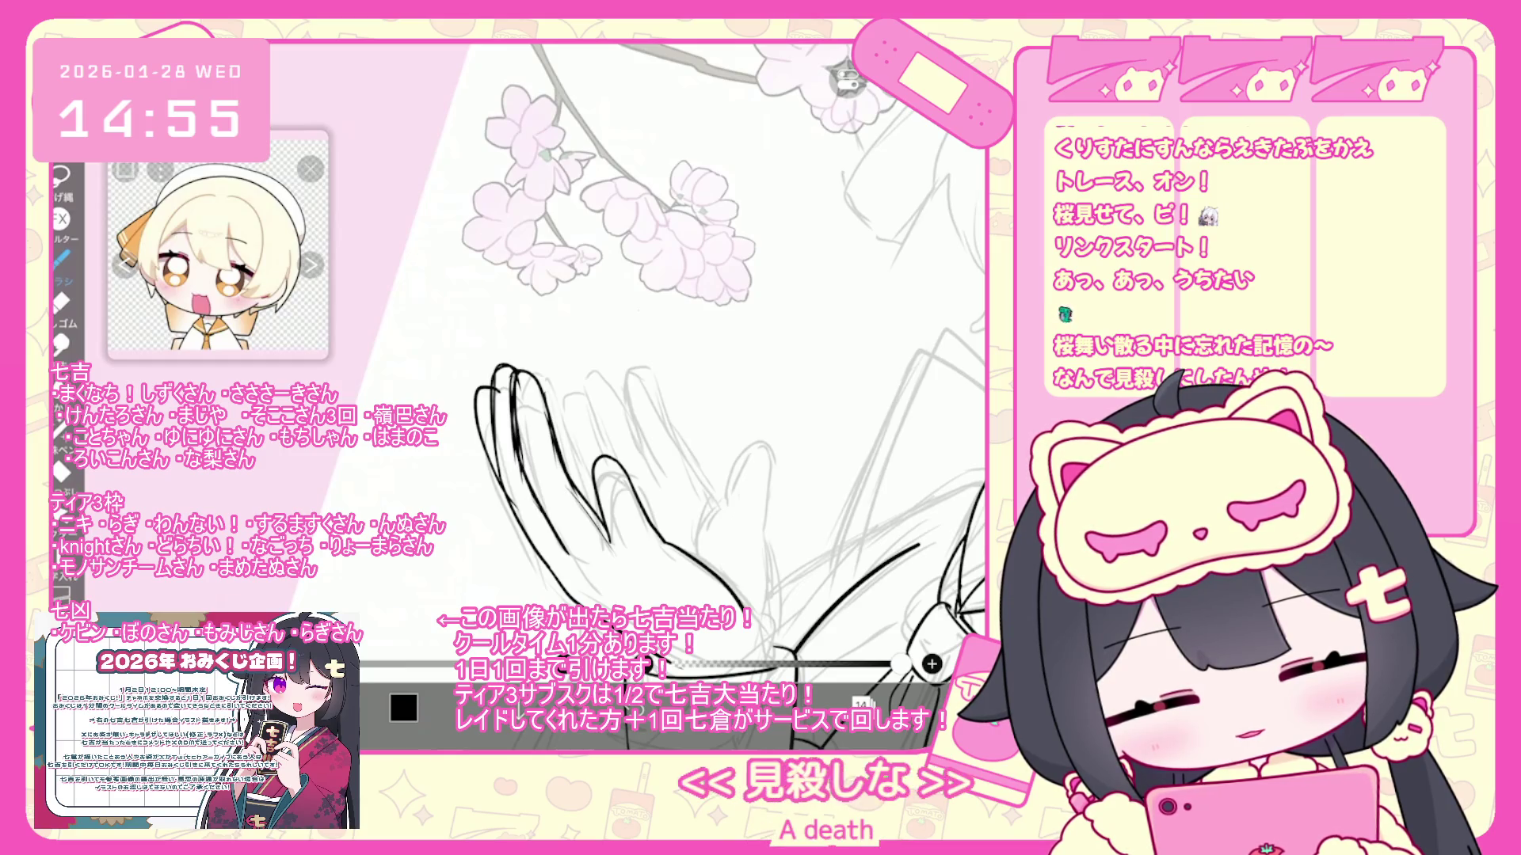
{"action": "scroll", "coordinate": [713, 396], "scroll_direction": "up", "scroll_amount": 1}
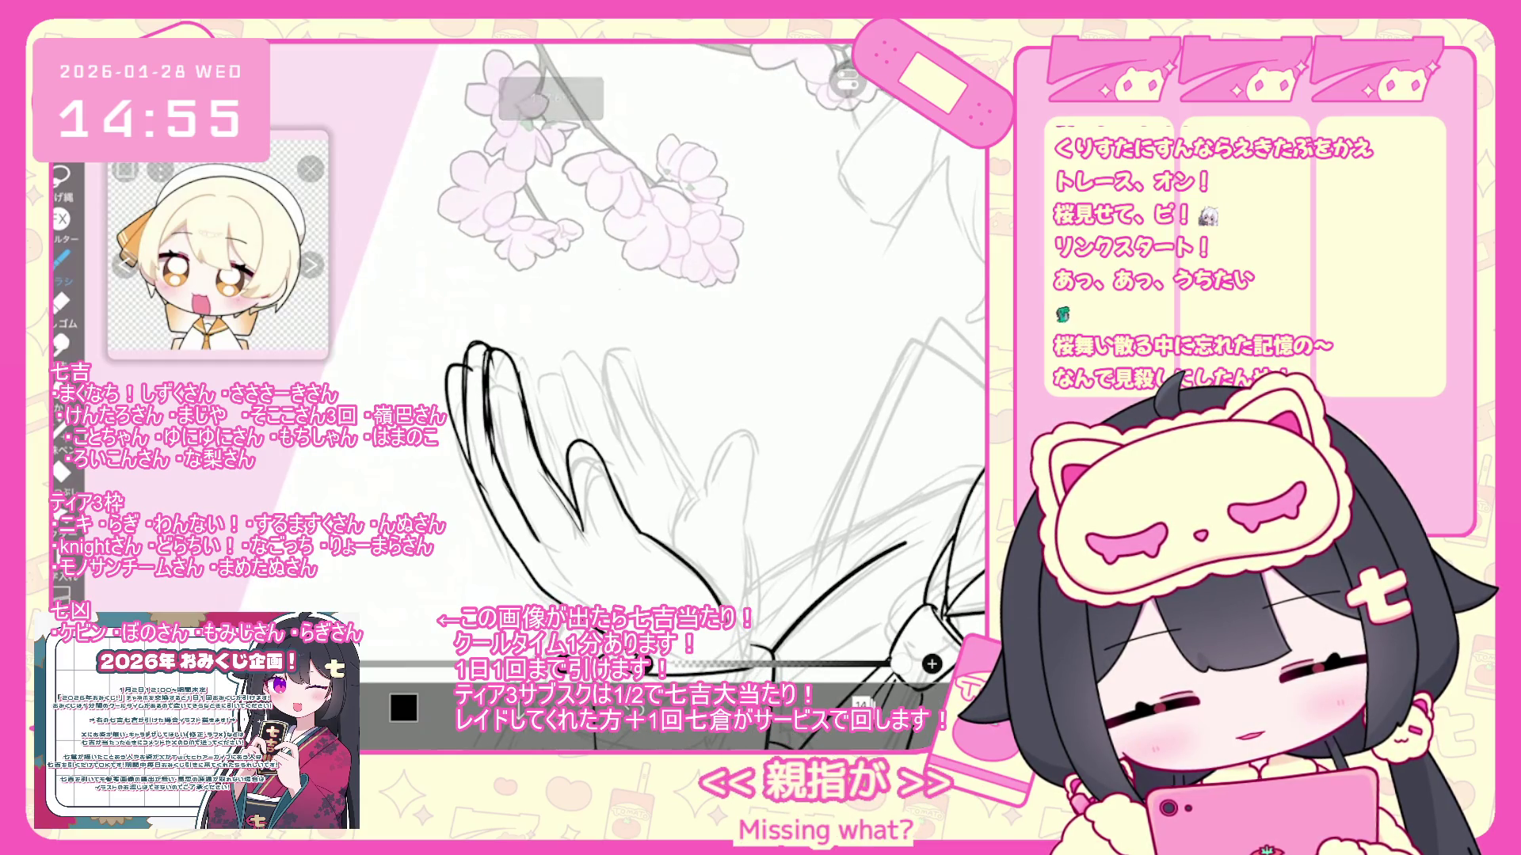
{"action": "key", "text": "o"}
{"action": "left_click", "coordinate": [577, 475]}
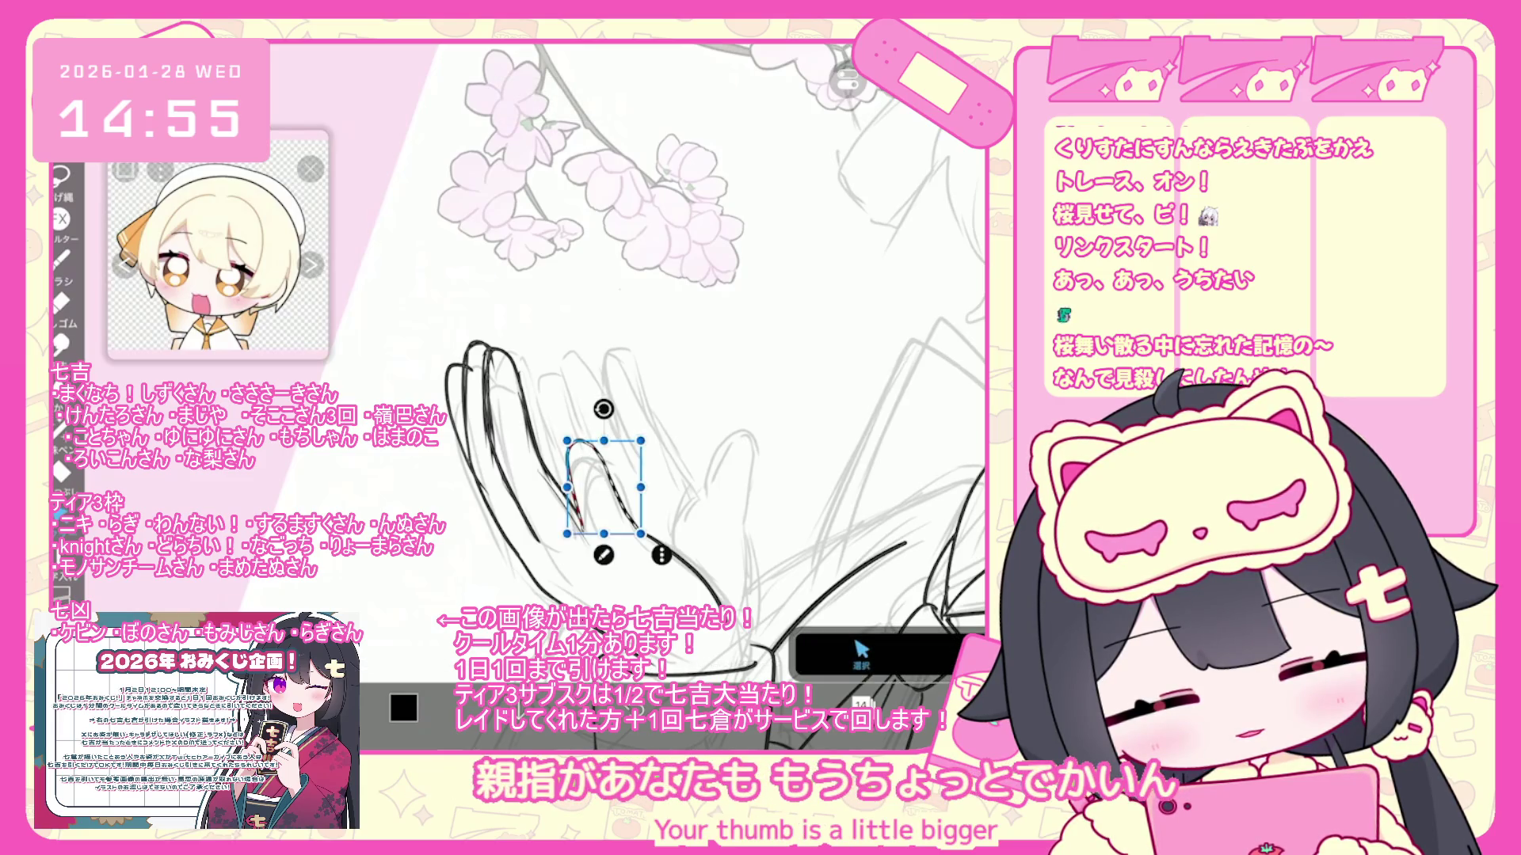
Deselect the stroke, return to the brush, undo the last stroke, and view the whole canvas
{"action": "key", "text": "ctrl+d"}
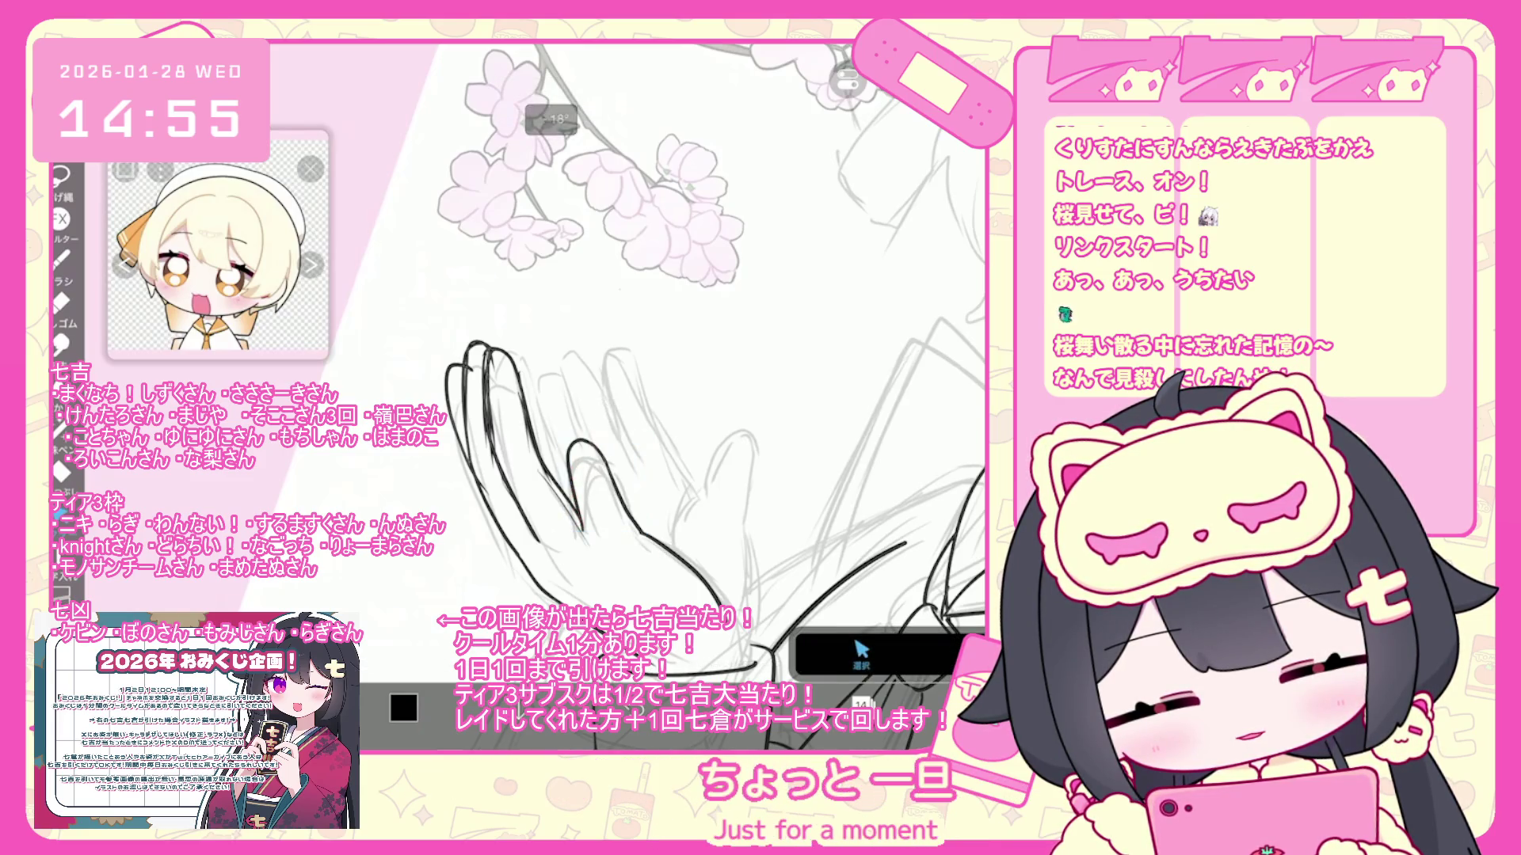
{"action": "scroll", "coordinate": [633, 365], "scroll_direction": "down", "scroll_amount": 2}
{"action": "key", "text": "b"}
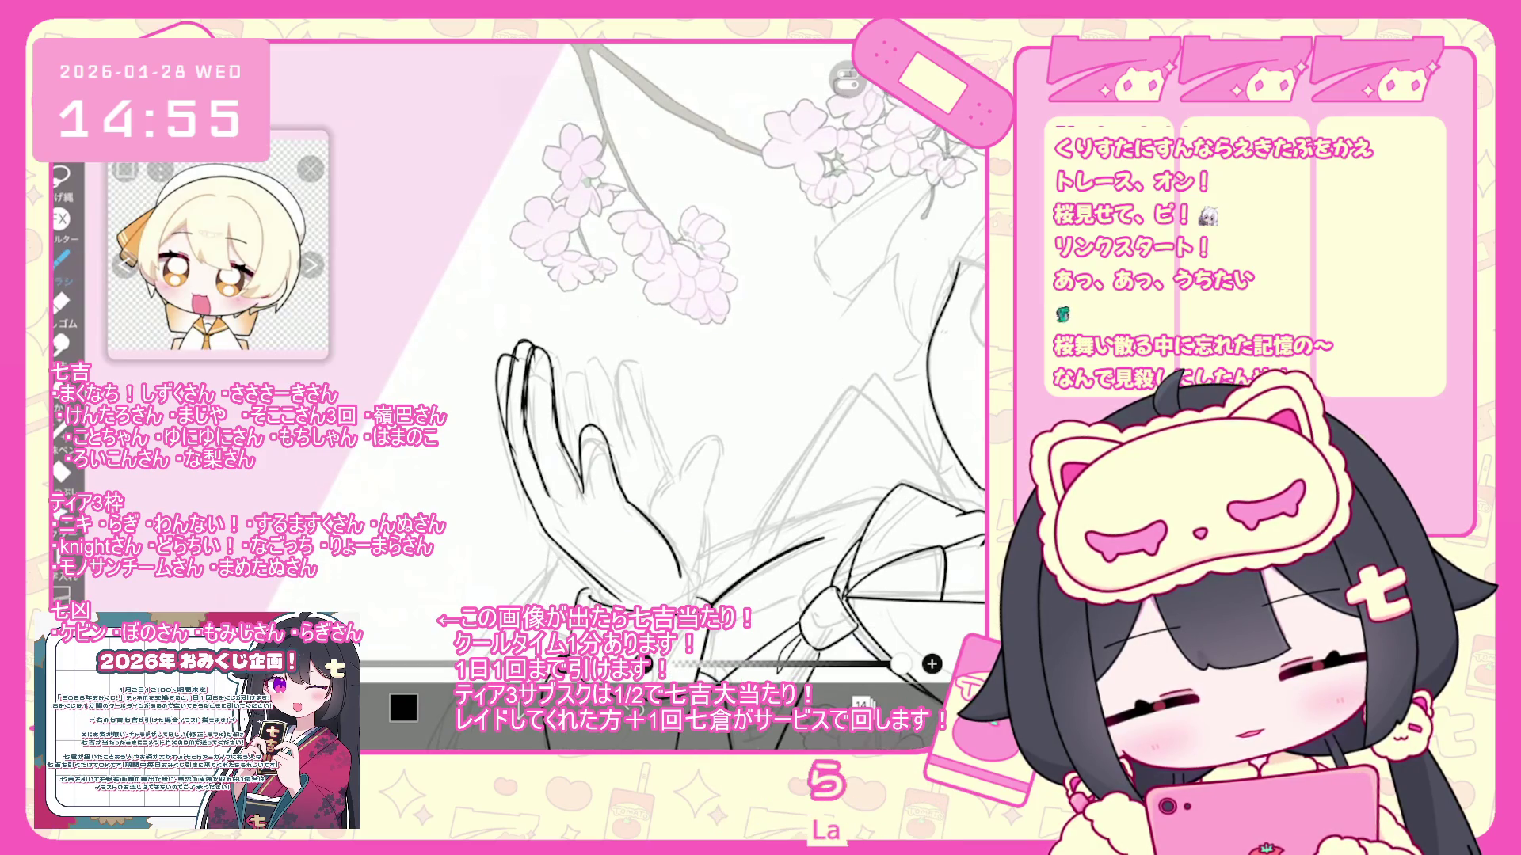
{"action": "scroll", "coordinate": [712, 357], "scroll_direction": "up", "scroll_amount": 2}
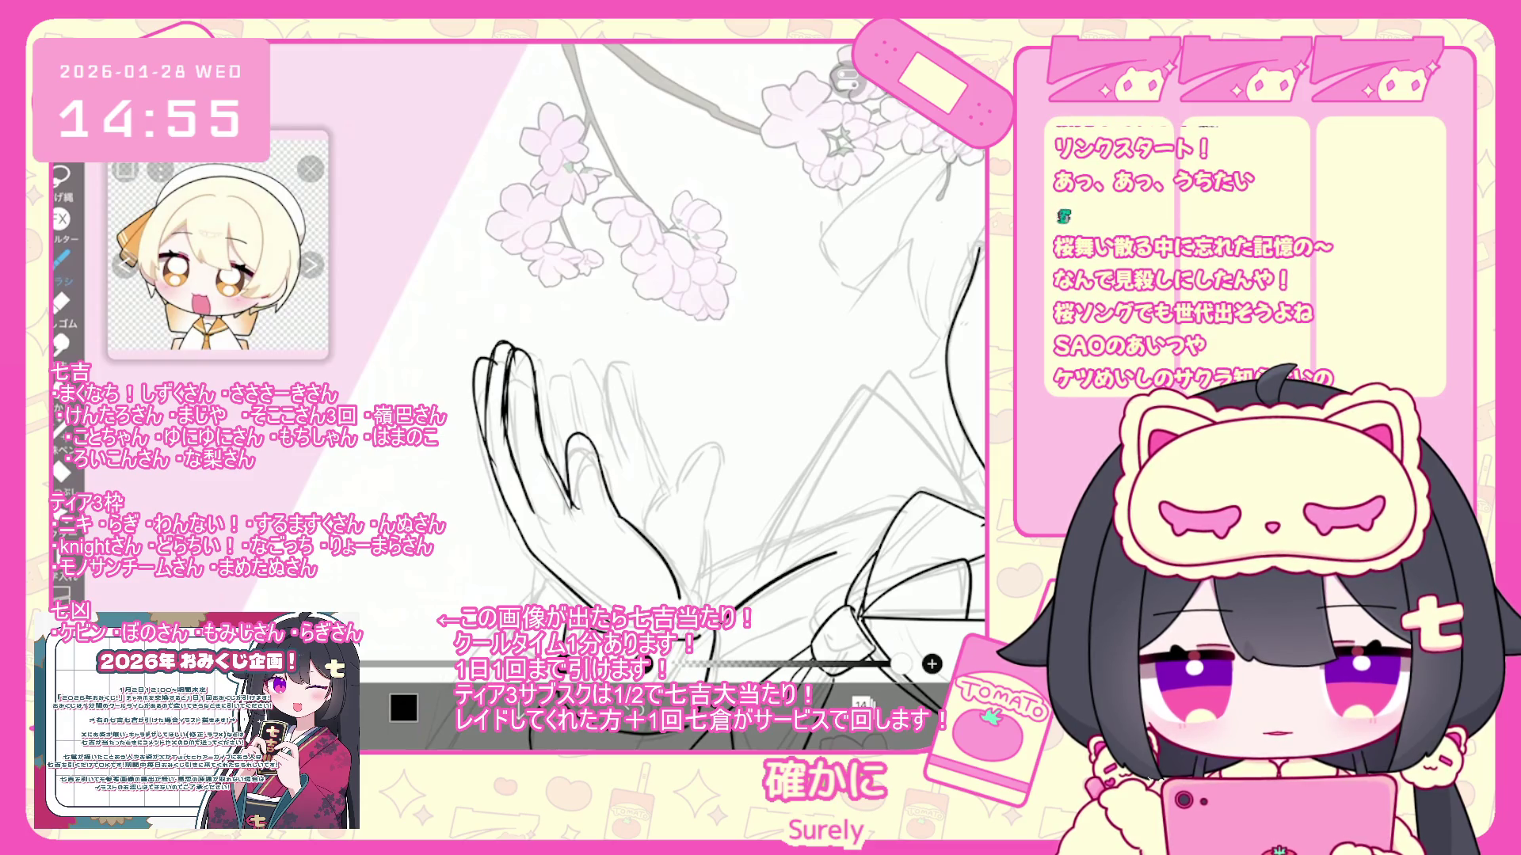
{"action": "key", "text": "ctrl+z"}
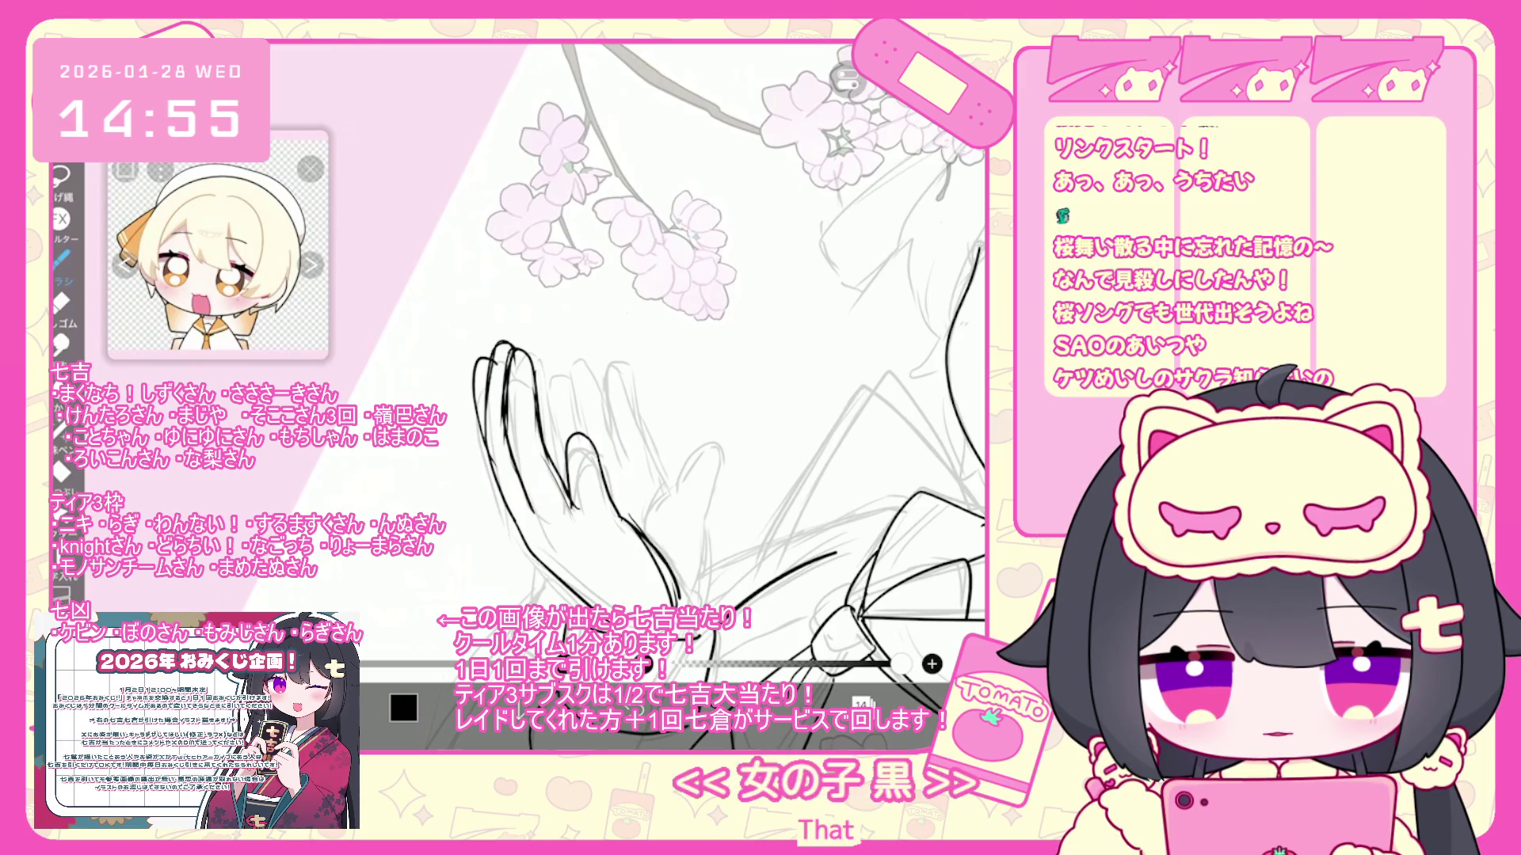
{"action": "scroll", "coordinate": [716, 357], "scroll_direction": "down", "scroll_amount": 1}
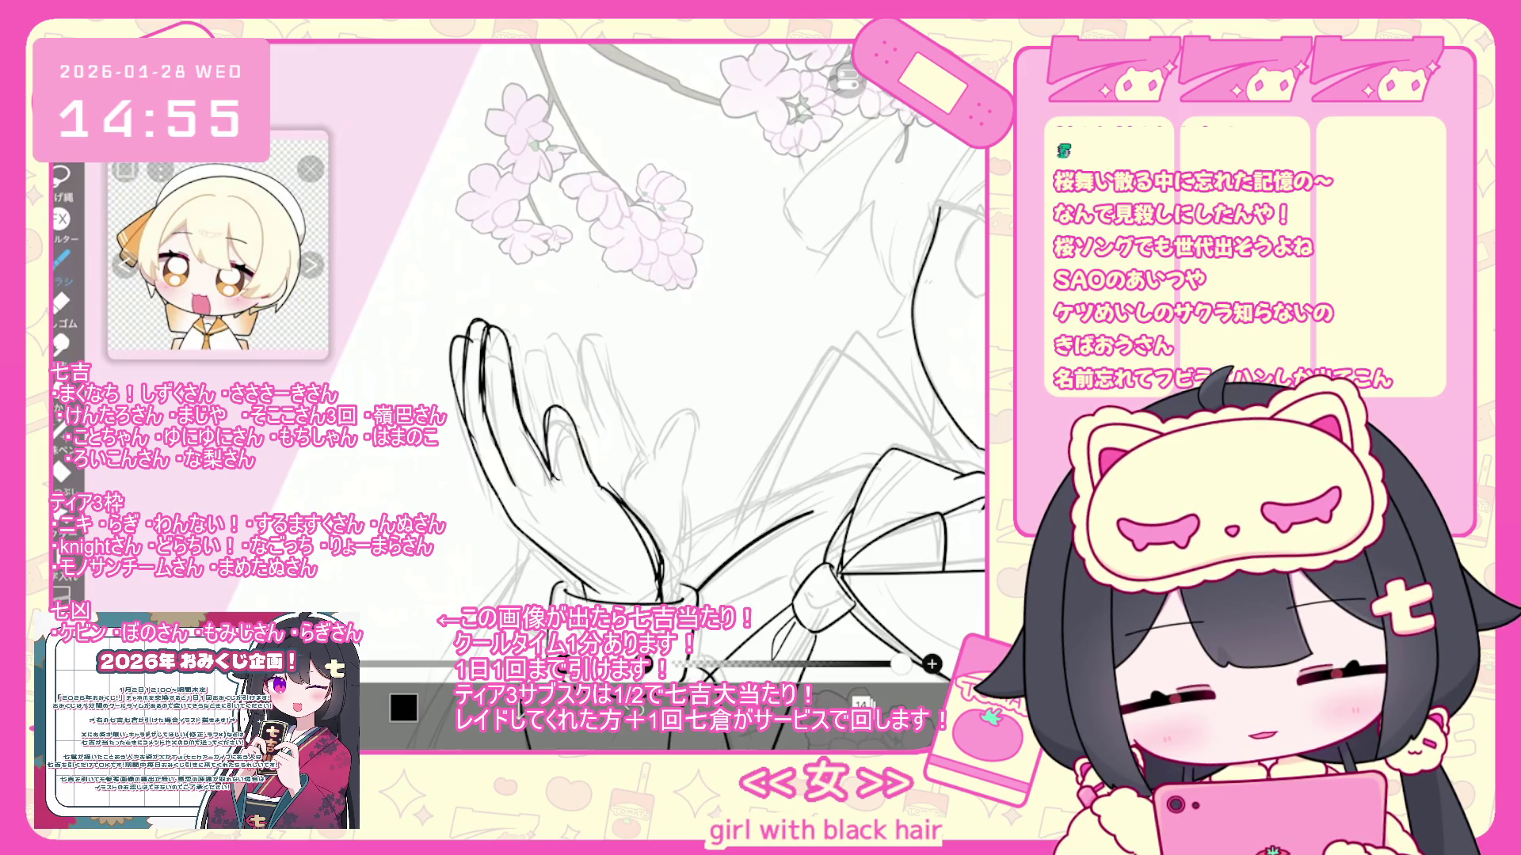
{"action": "scroll", "coordinate": [628, 357], "scroll_direction": "down", "scroll_amount": 5}
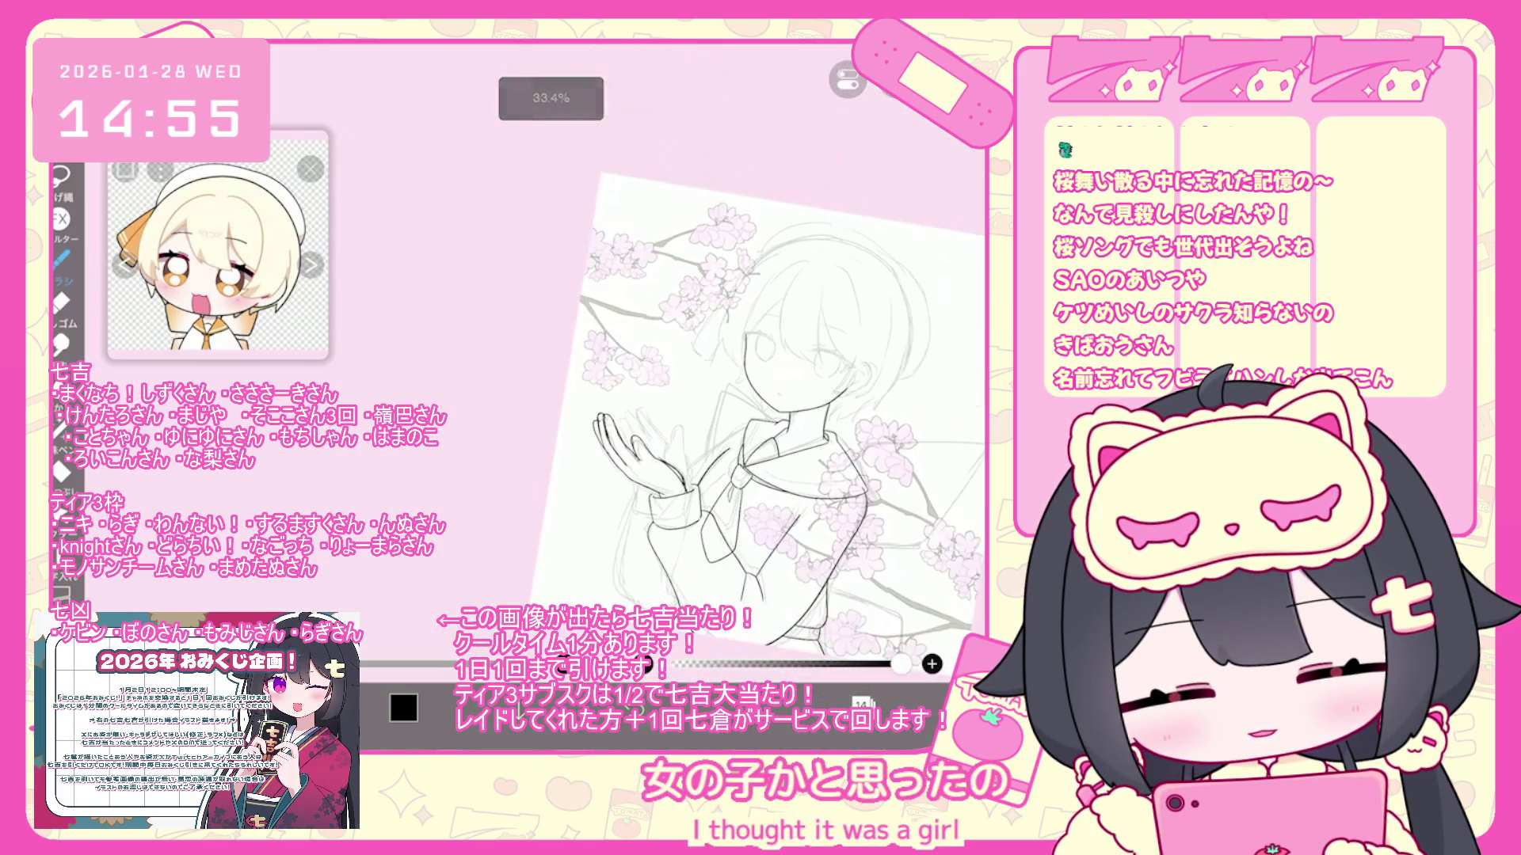
Make layer 15, above inked layer 14, the active layer
{"action": "scroll", "coordinate": [717, 357], "scroll_direction": "up", "scroll_amount": 4}
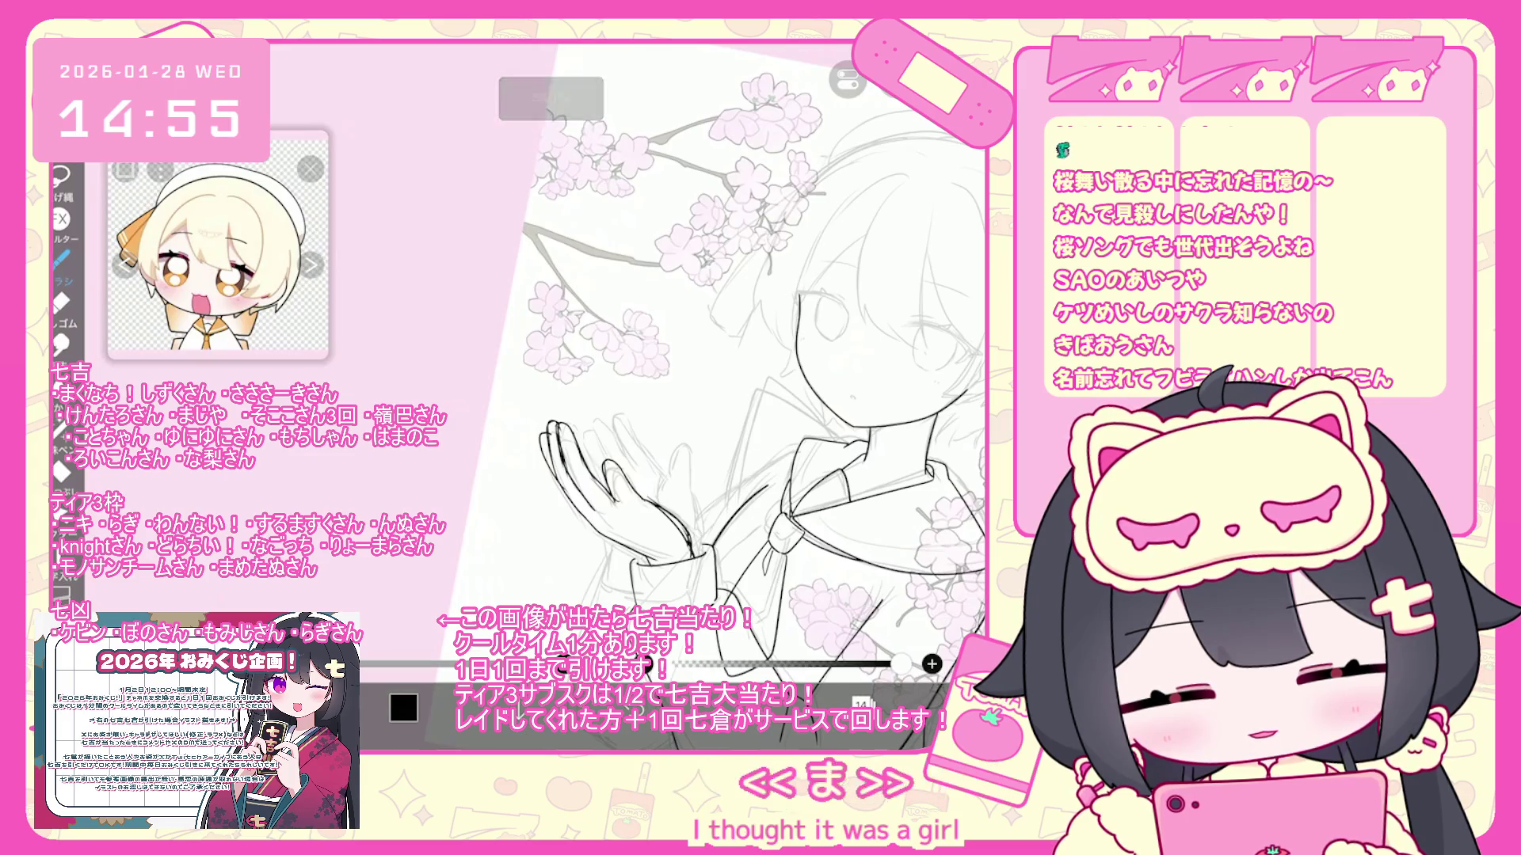
{"action": "scroll", "coordinate": [701, 352], "scroll_direction": "up", "scroll_amount": 1}
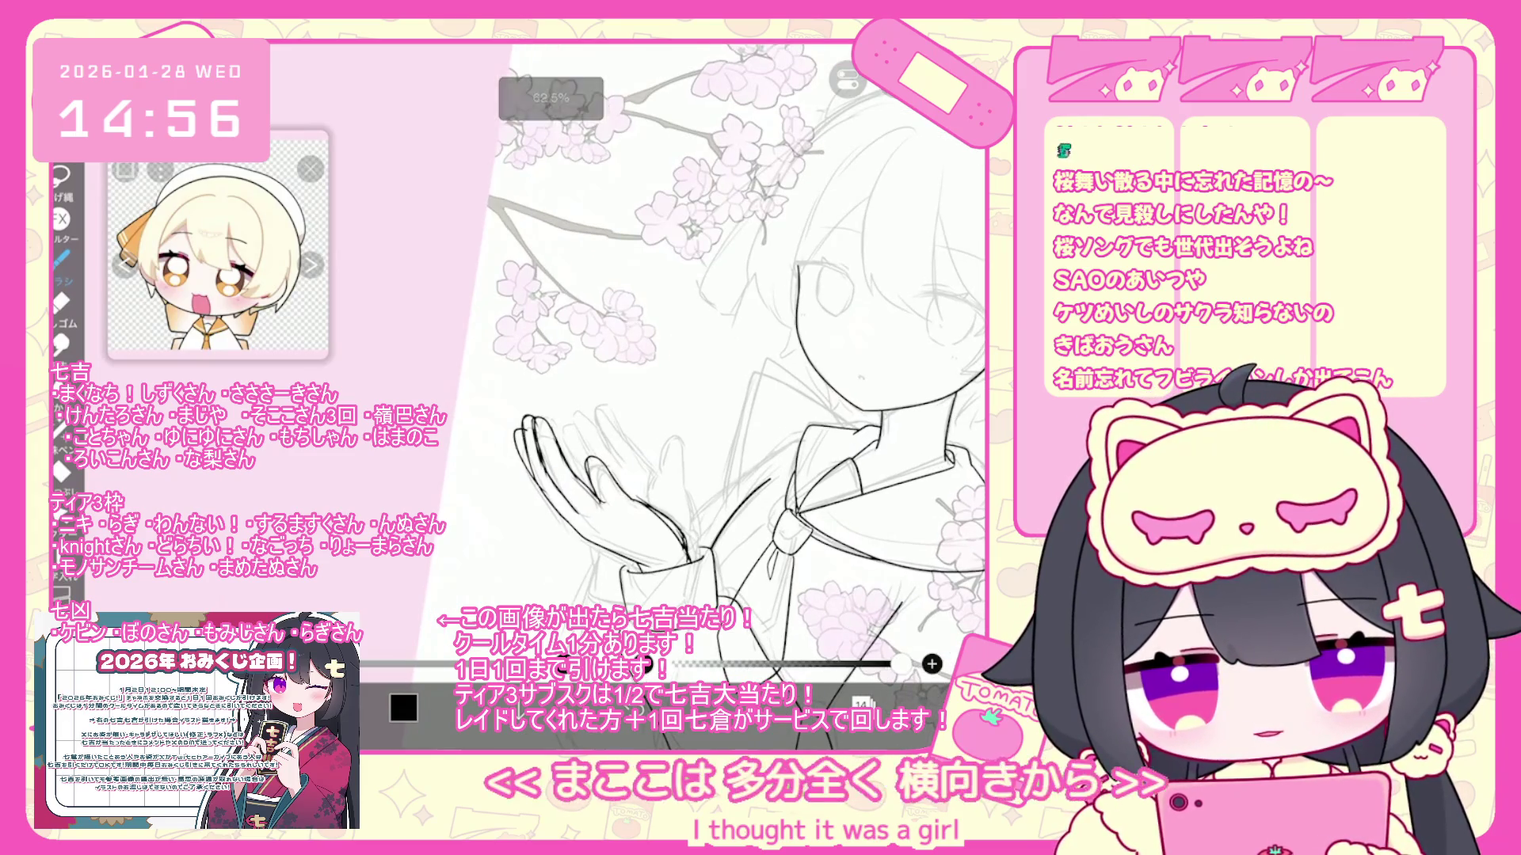
{"action": "left_click", "coordinate": [861, 703]}
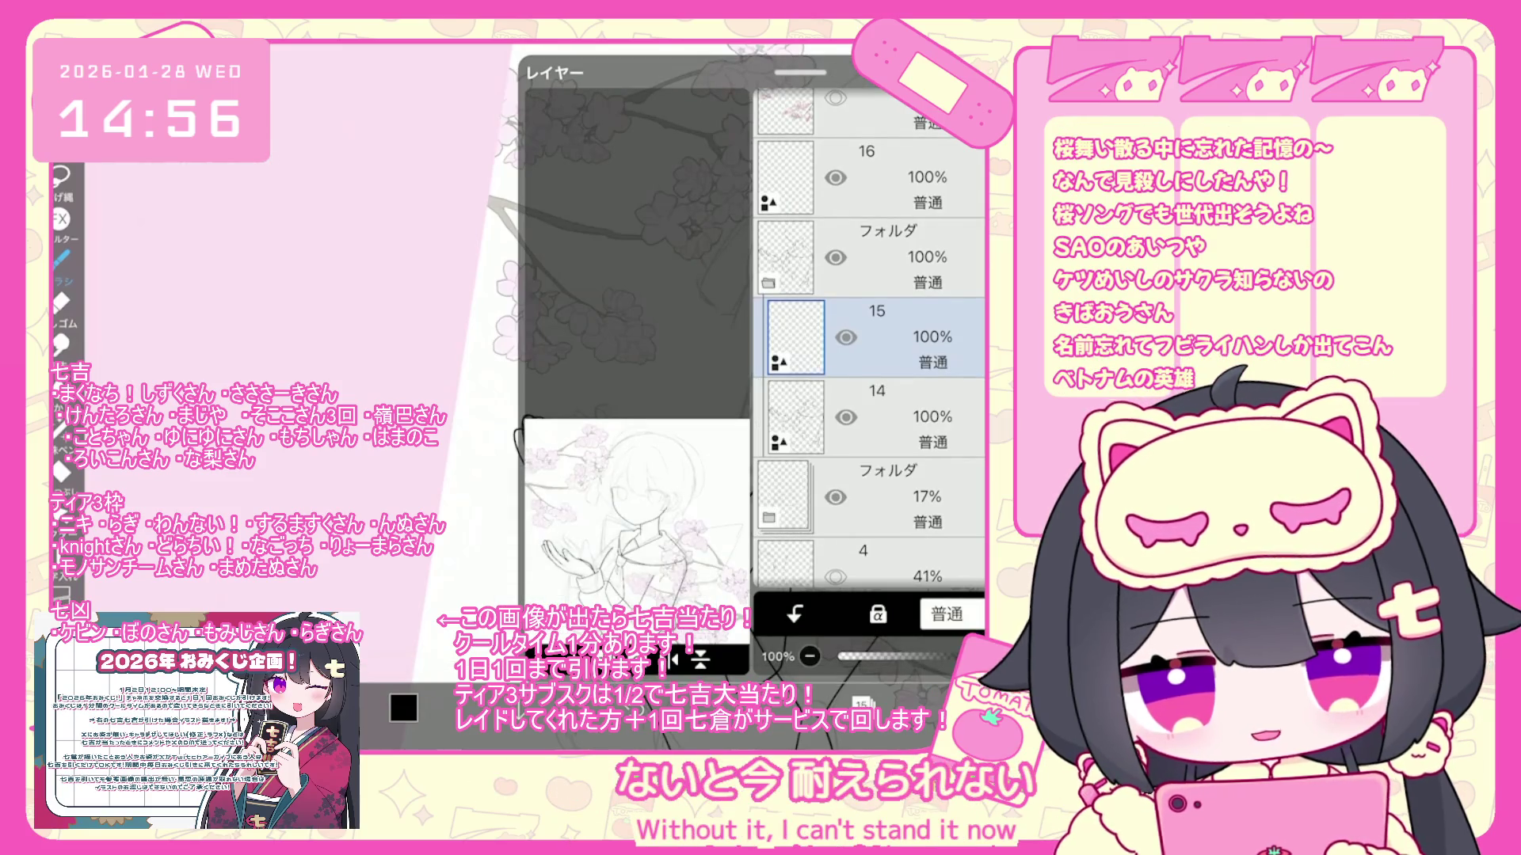
{"action": "left_click", "coordinate": [861, 702]}
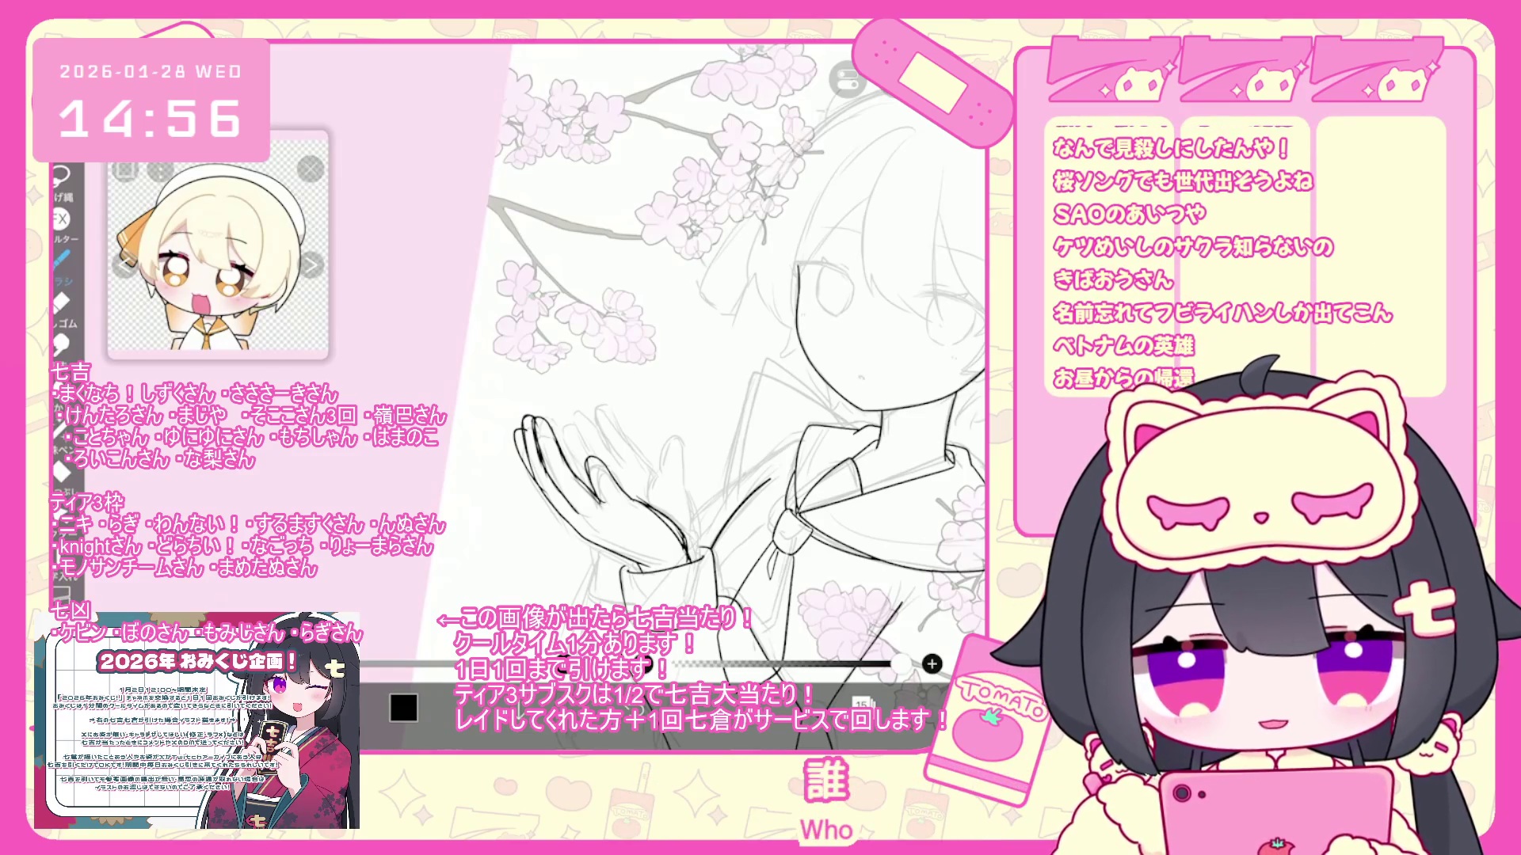
{"action": "scroll", "coordinate": [661, 356], "scroll_direction": "up", "scroll_amount": 5}
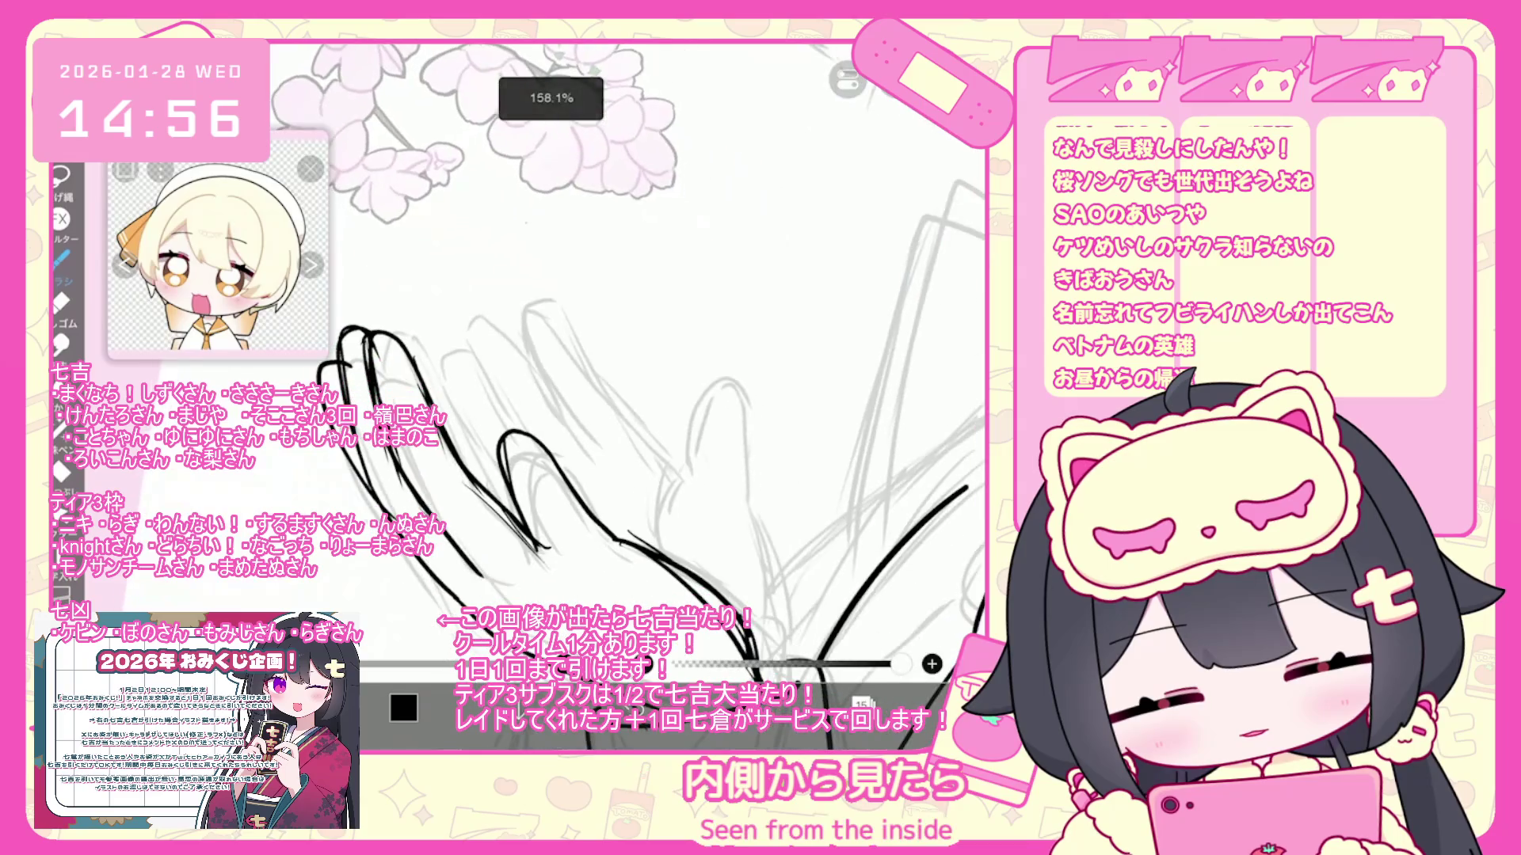
Ink the first finger outline of the right hand, undoing the stray strokes
{"action": "key", "text": "ctrl+z"}
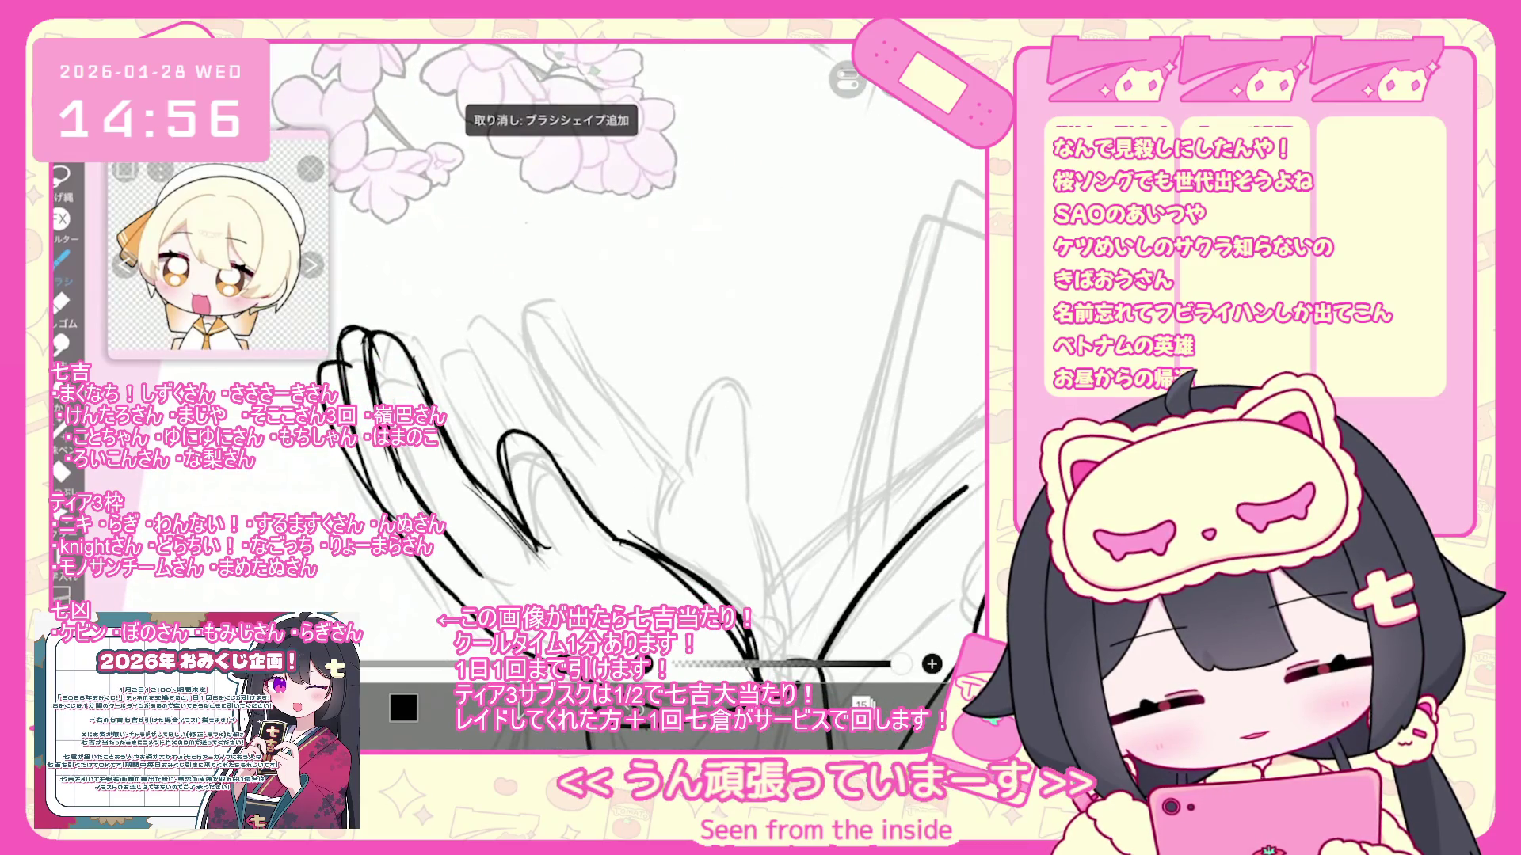
{"action": "mouse_move", "coordinate": [668, 389]}
{"action": "left_mouse_down"}
{"action": "mouse_move", "coordinate": [665, 475]}
{"action": "mouse_move", "coordinate": [712, 442]}
{"action": "mouse_move", "coordinate": [722, 488]}
{"action": "mouse_move", "coordinate": [652, 496]}
{"action": "left_mouse_up"}
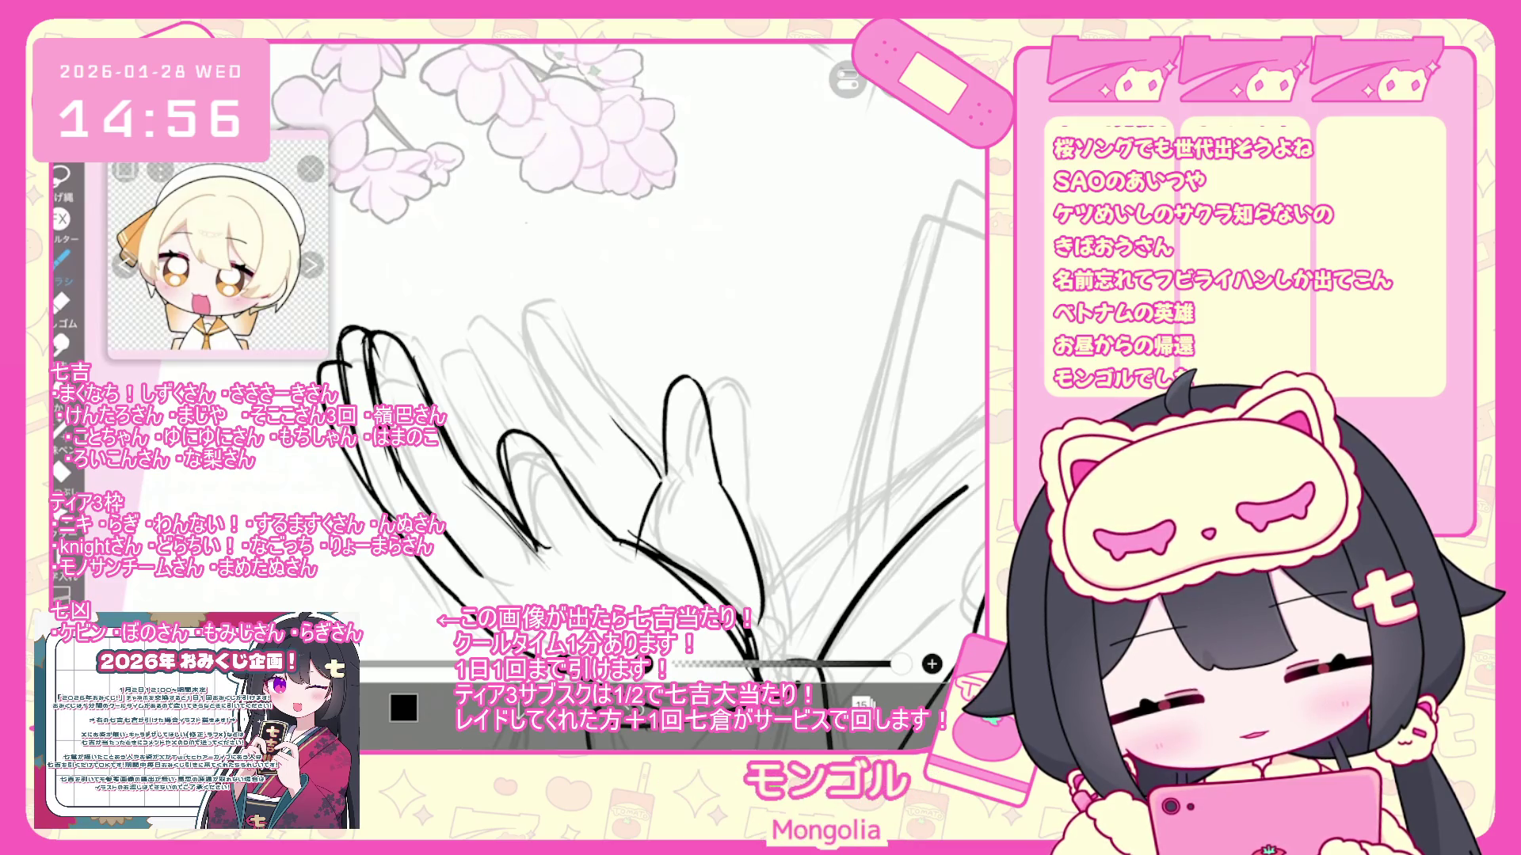
{"action": "key", "text": "ctrl+z"}
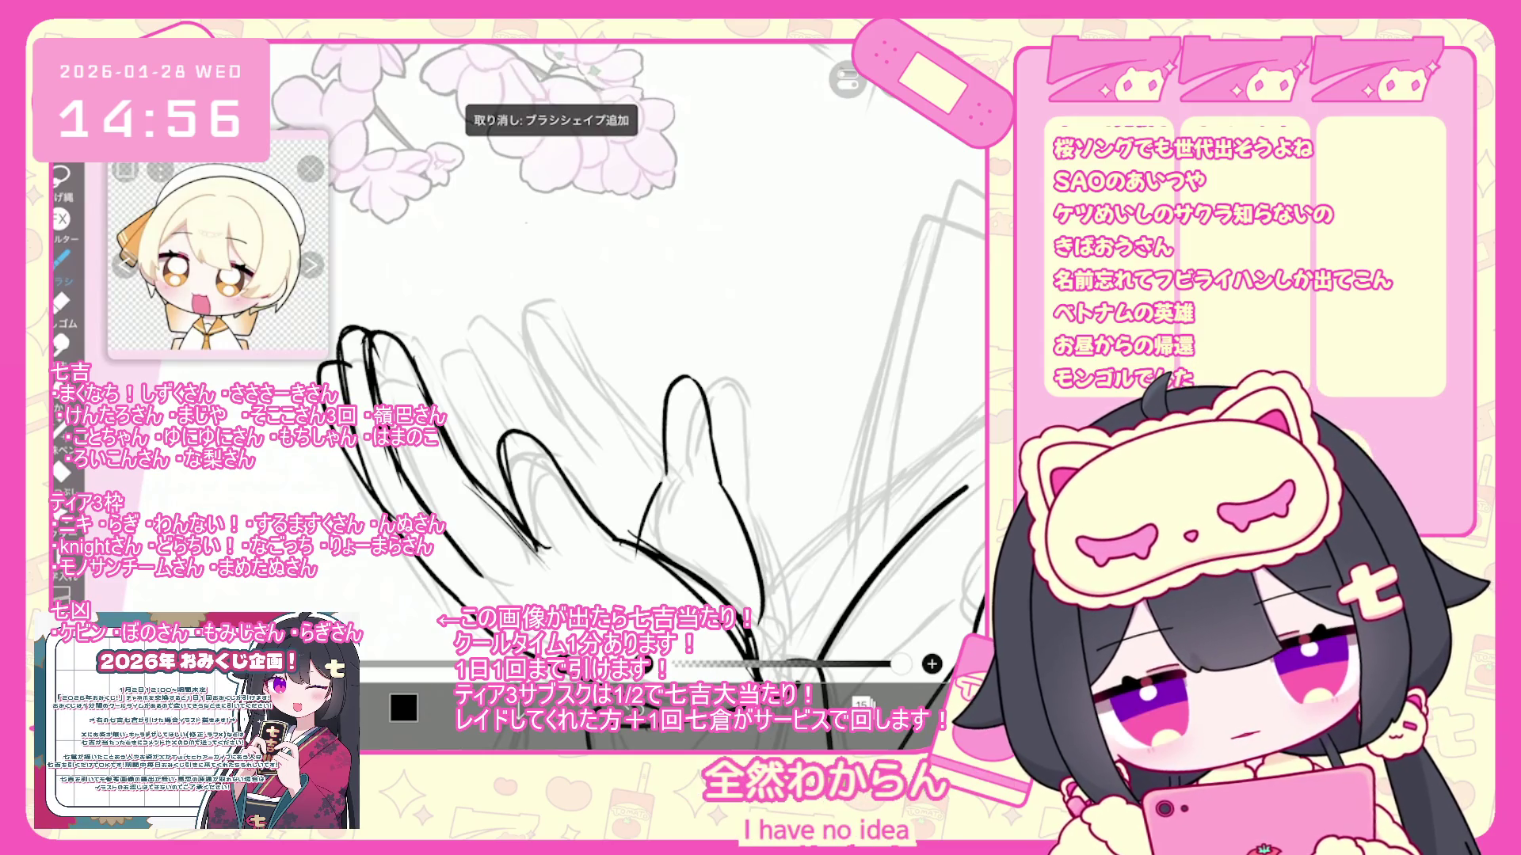
{"action": "scroll", "coordinate": [657, 396], "scroll_direction": "up", "scroll_amount": 3}
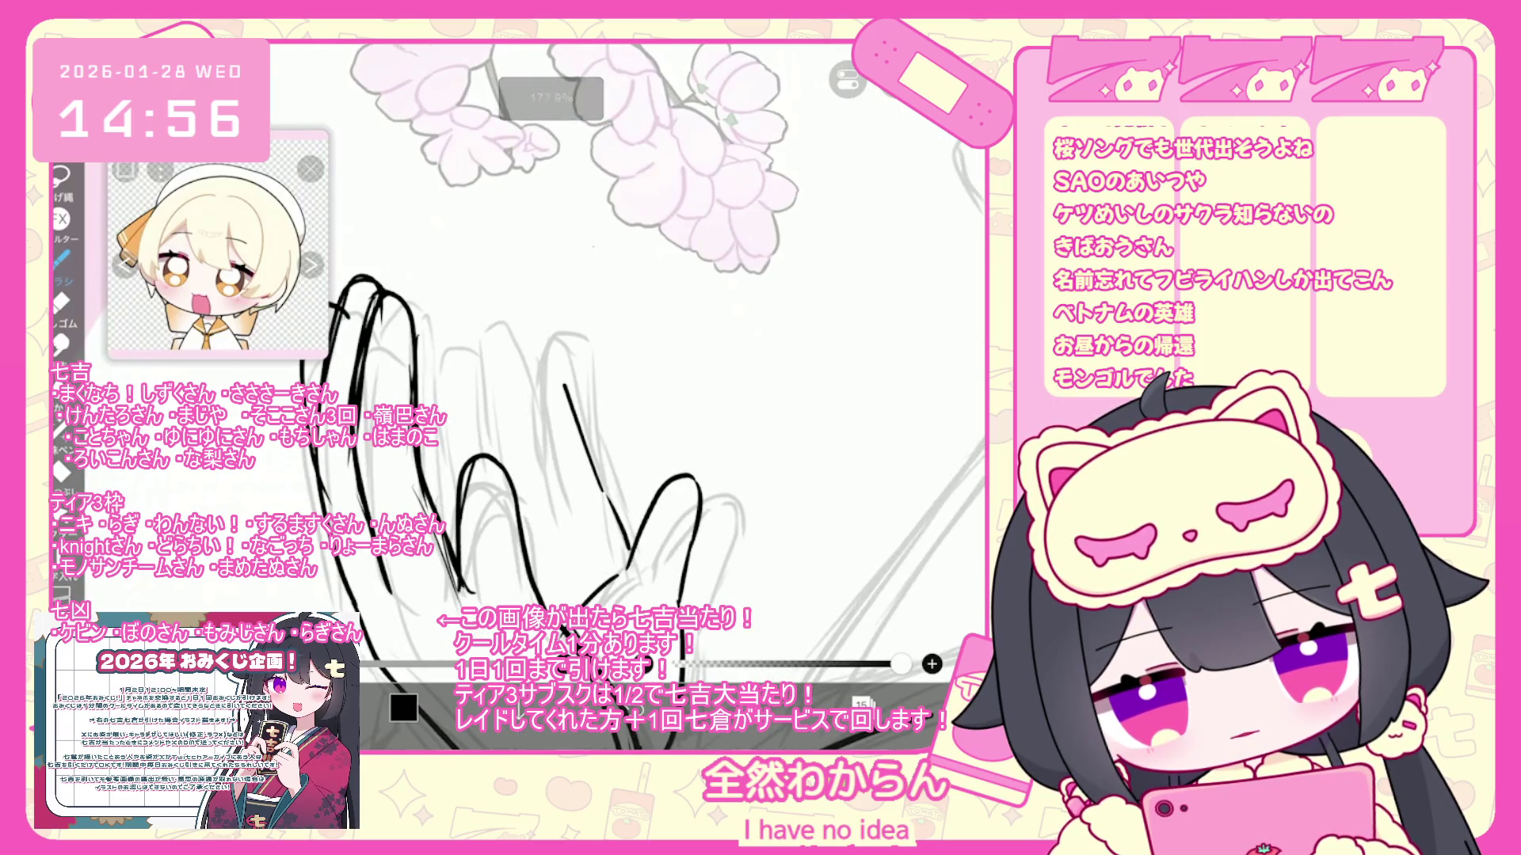
{"action": "key", "text": "ctrl+z"}
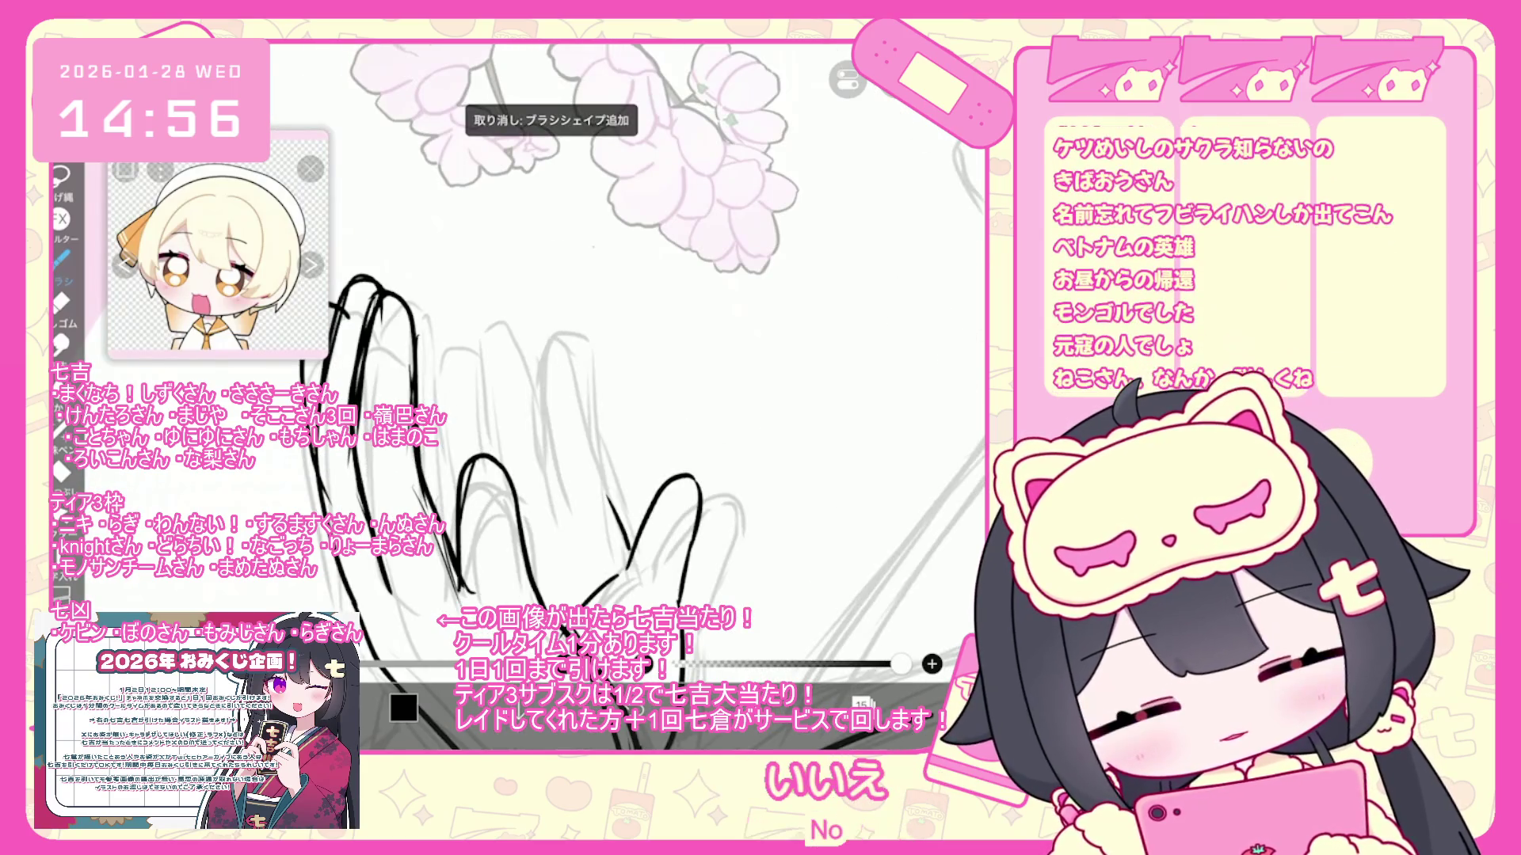
{"action": "left_click_drag", "start_coordinate": [552, 326], "coordinate": [574, 410]}
{"action": "mouse_move", "coordinate": [524, 304]}
{"action": "left_mouse_down"}
{"action": "mouse_move", "coordinate": [515, 401]}
{"action": "mouse_move", "coordinate": [563, 504]}
{"action": "left_mouse_up"}
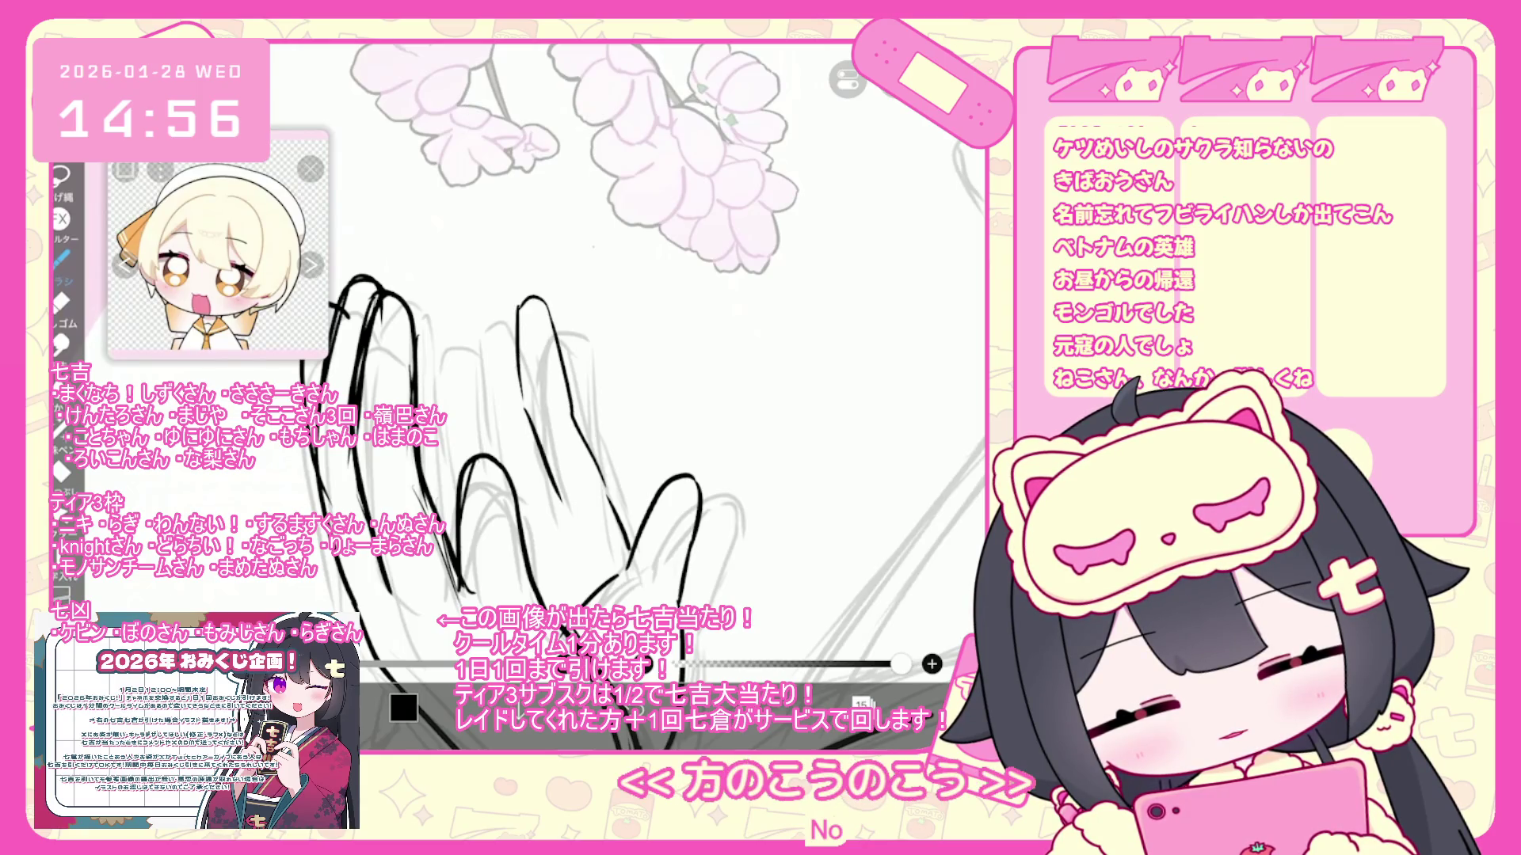
{"action": "left_click_drag", "start_coordinate": [572, 406], "coordinate": [590, 437]}
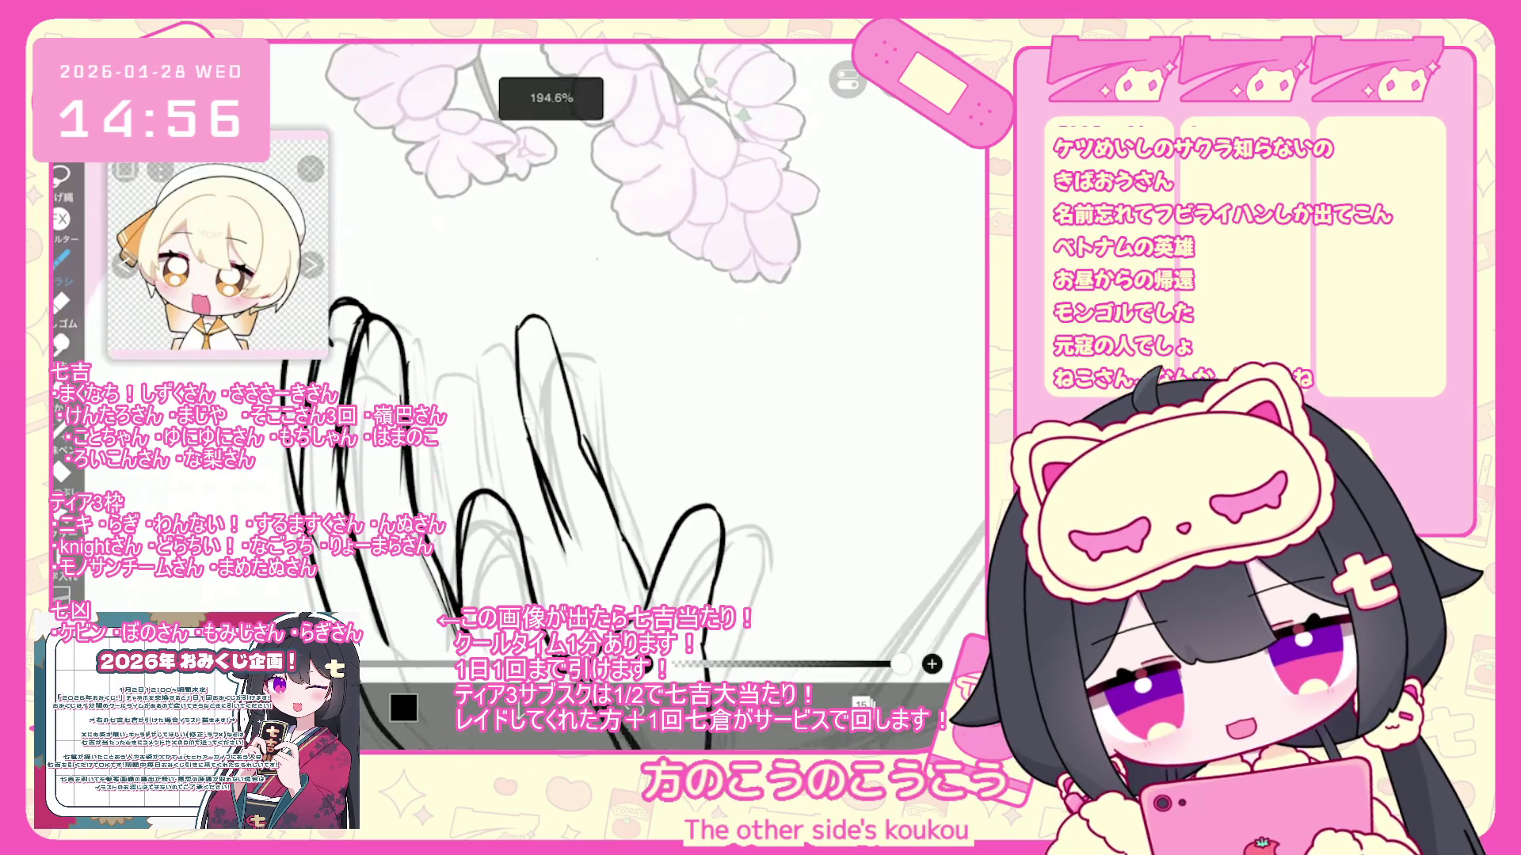
Redo the fingertip outline and ink the neighbouring finger to its left
{"action": "scroll", "coordinate": [554, 356], "scroll_direction": "up", "scroll_amount": 1}
{"action": "left_click_drag", "start_coordinate": [562, 313], "coordinate": [576, 395]}
{"action": "left_click_drag", "start_coordinate": [547, 313], "coordinate": [525, 406]}
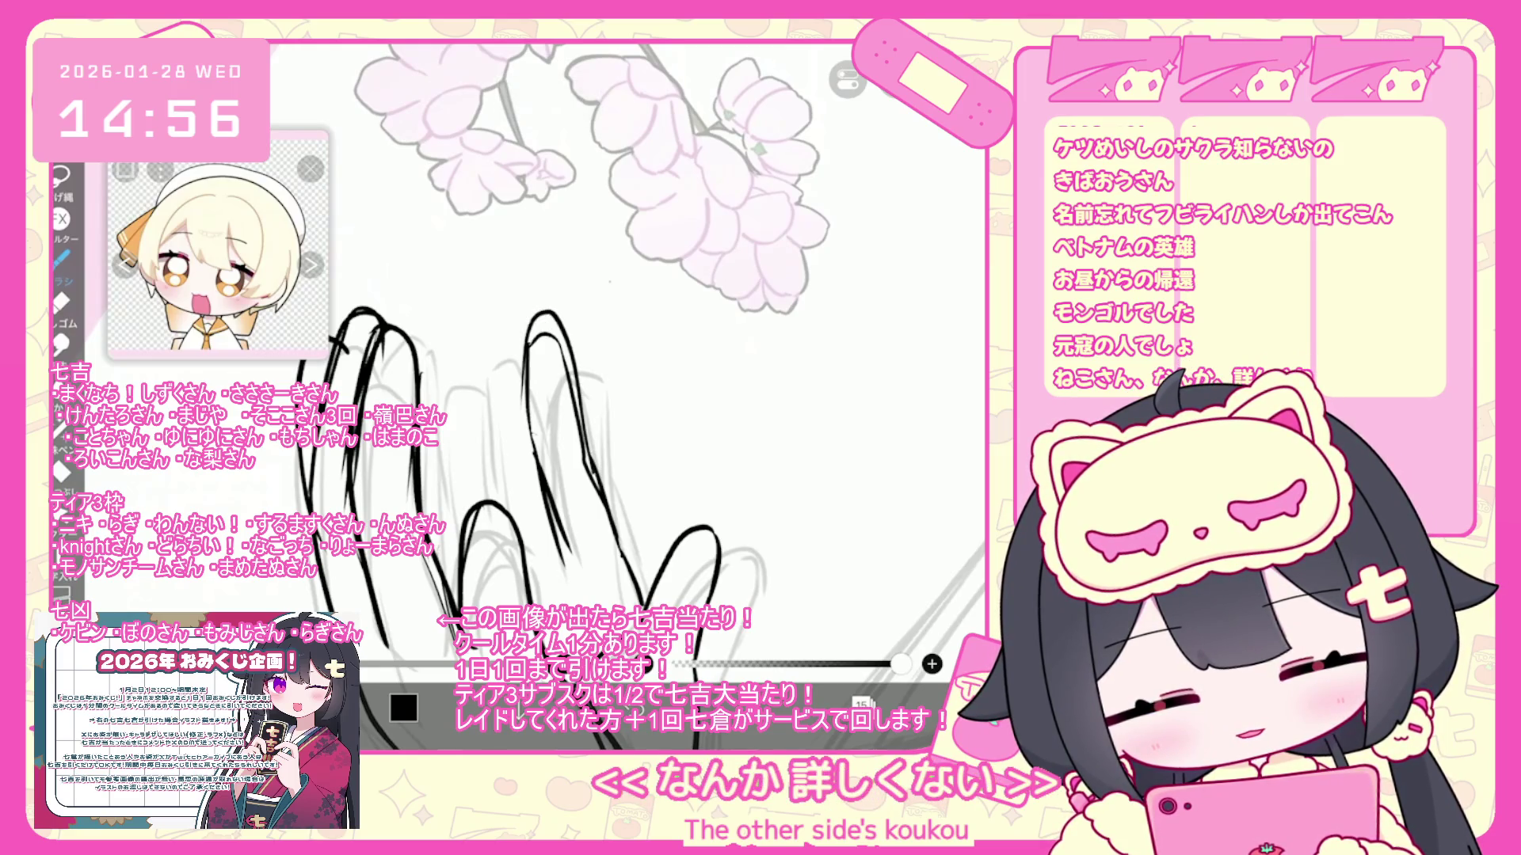
{"action": "key", "text": "ctrl+z"}
{"action": "key", "text": "ctrl+z"}
{"action": "mouse_move", "coordinate": [591, 458]}
{"action": "left_mouse_down"}
{"action": "mouse_move", "coordinate": [545, 329]}
{"action": "mouse_move", "coordinate": [529, 444]}
{"action": "left_mouse_up"}
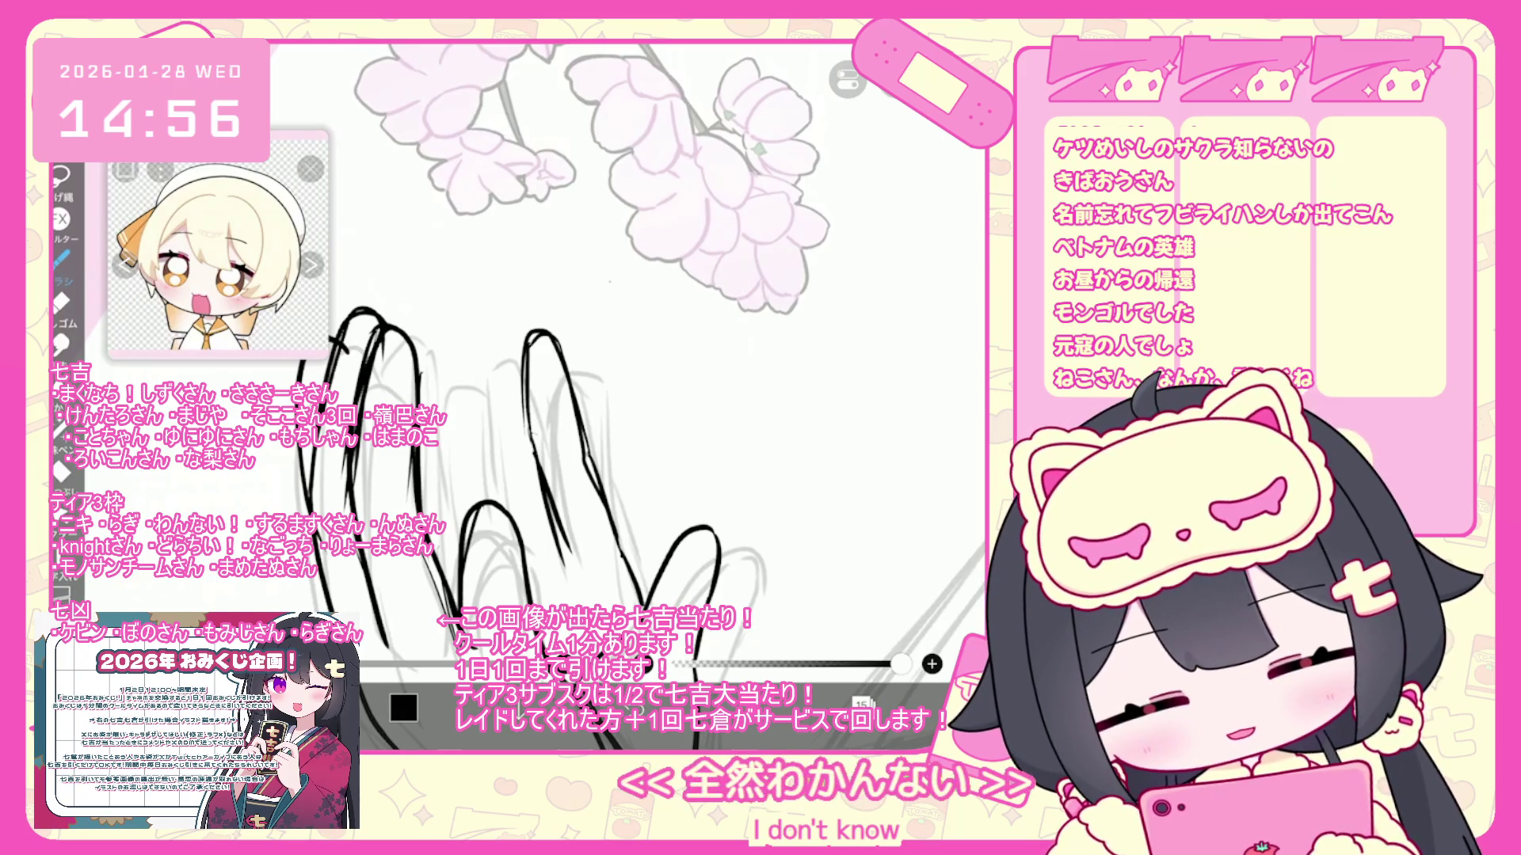
{"action": "mouse_move", "coordinate": [494, 342]}
{"action": "left_mouse_down"}
{"action": "mouse_move", "coordinate": [519, 325]}
{"action": "mouse_move", "coordinate": [475, 395]}
{"action": "left_mouse_up"}
{"action": "mouse_move", "coordinate": [513, 330]}
{"action": "left_mouse_down"}
{"action": "mouse_move", "coordinate": [539, 479]}
{"action": "mouse_move", "coordinate": [512, 514]}
{"action": "left_mouse_up"}
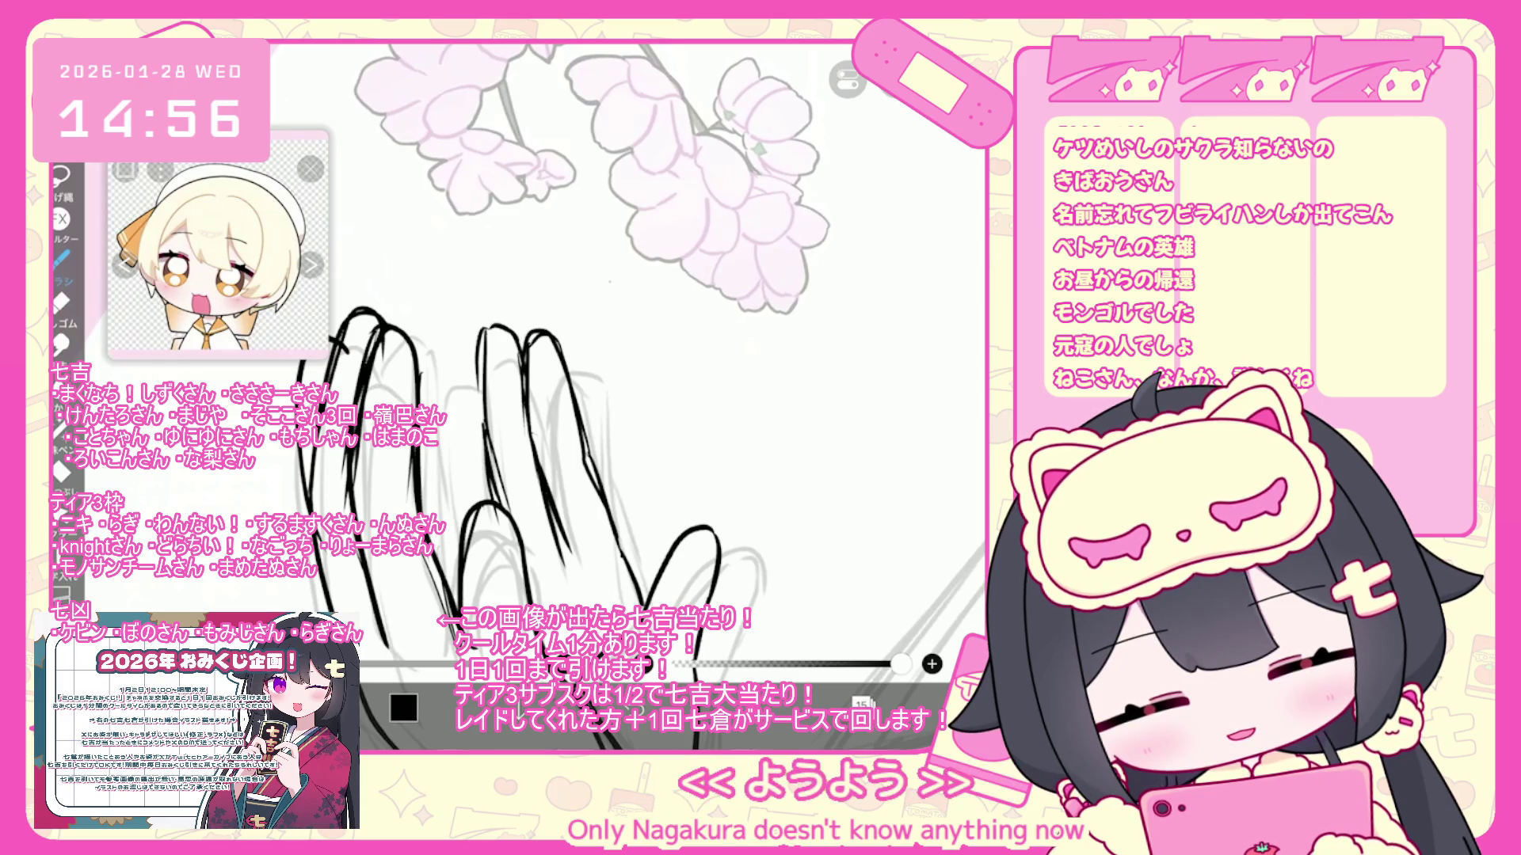
Ink the right hand's thumb outline, then zoom around to check the hand
{"action": "mouse_move", "coordinate": [641, 597]}
{"action": "left_mouse_down"}
{"action": "mouse_move", "coordinate": [716, 554]}
{"action": "mouse_move", "coordinate": [718, 515]}
{"action": "left_mouse_up"}
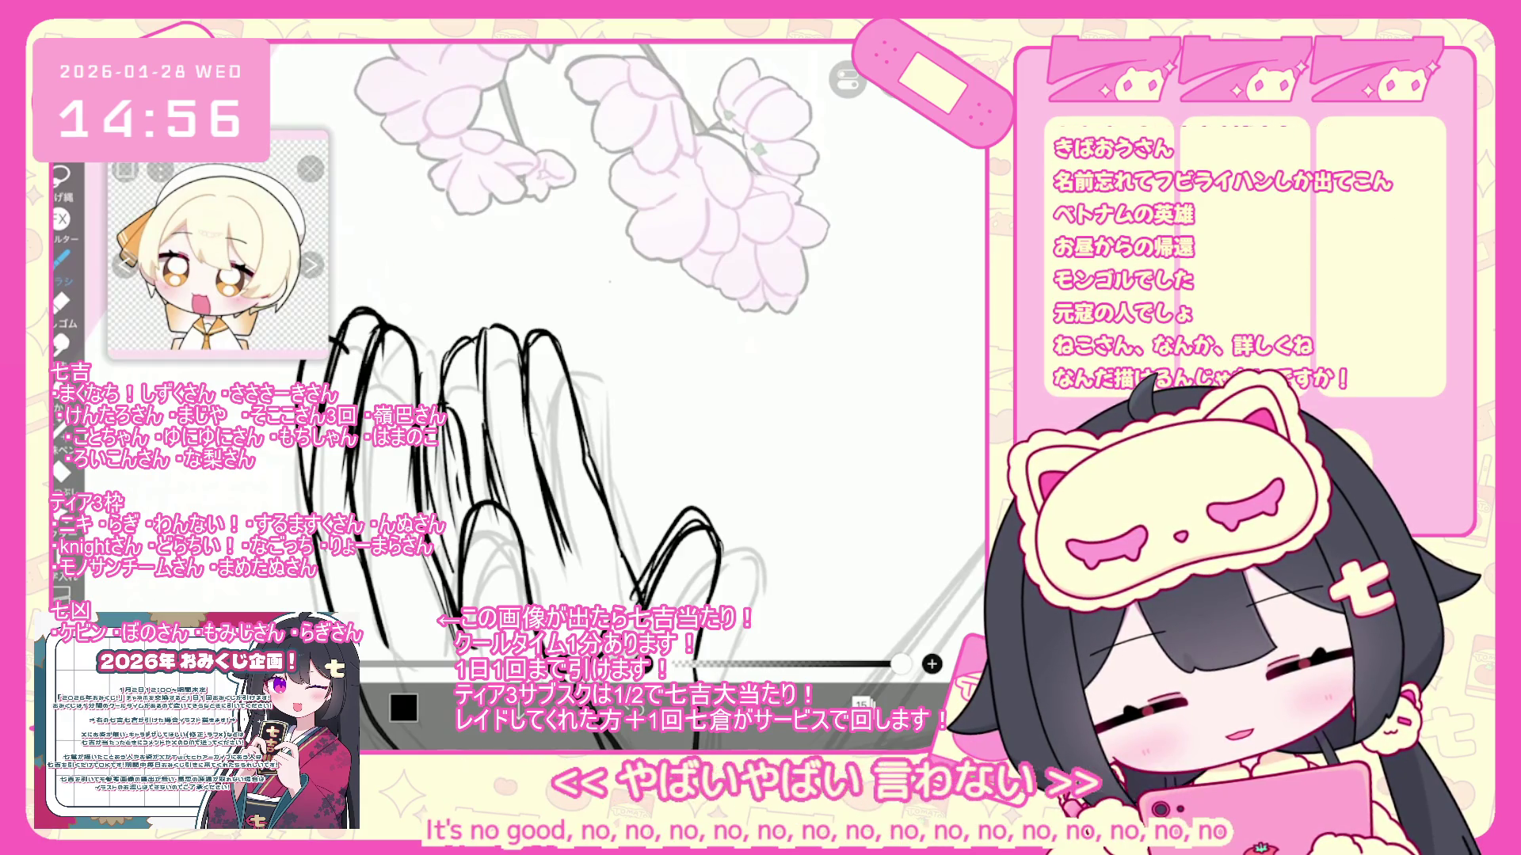
{"action": "scroll", "coordinate": [554, 352], "scroll_direction": "down", "scroll_amount": 3}
{"action": "scroll", "coordinate": [555, 353], "scroll_direction": "up", "scroll_amount": 3}
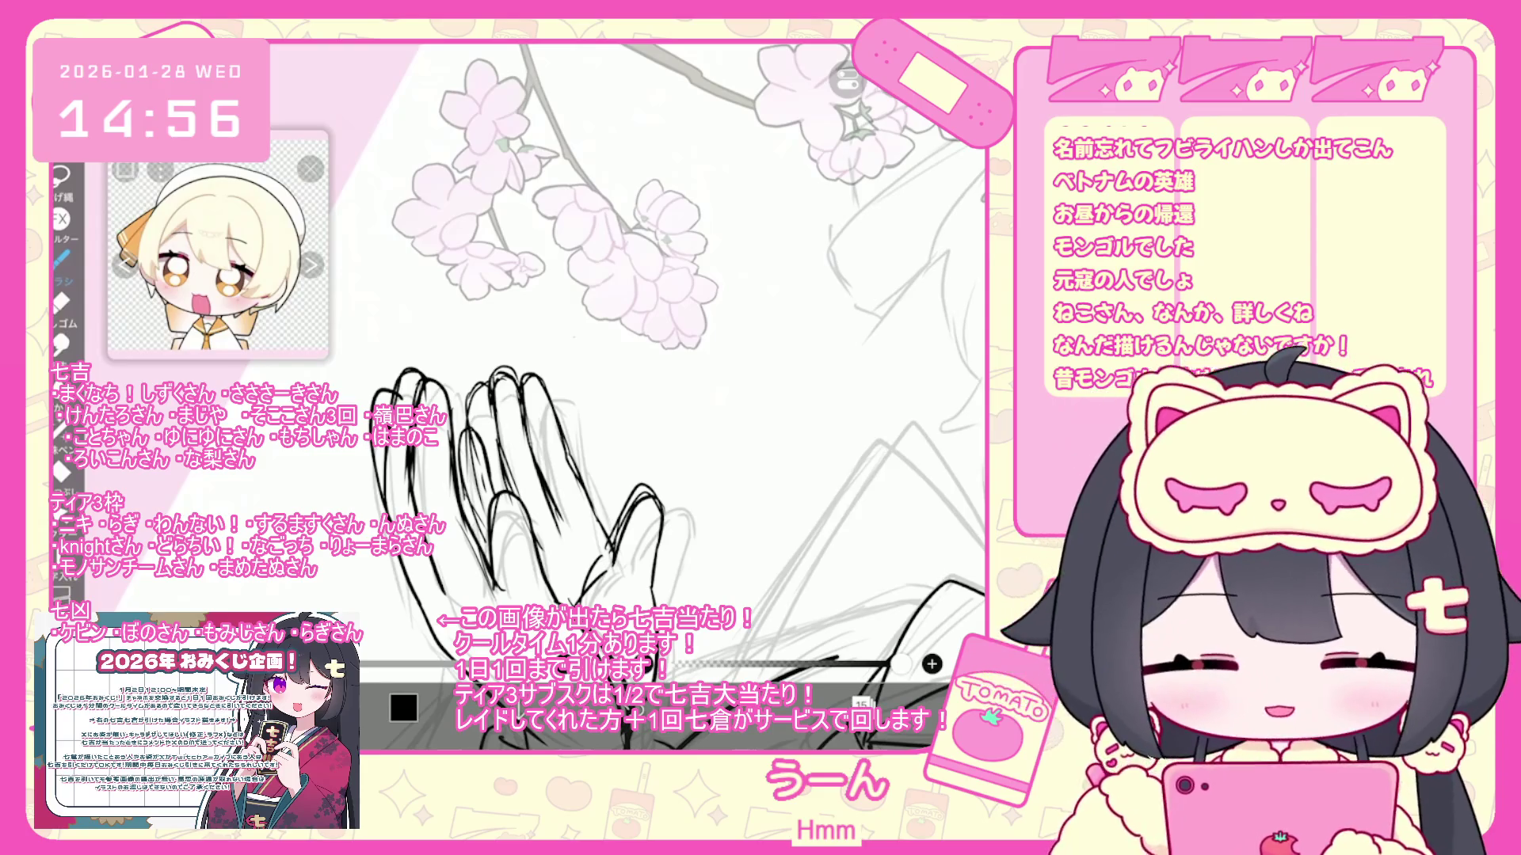
{"action": "scroll", "coordinate": [571, 356], "scroll_direction": "up", "scroll_amount": 2}
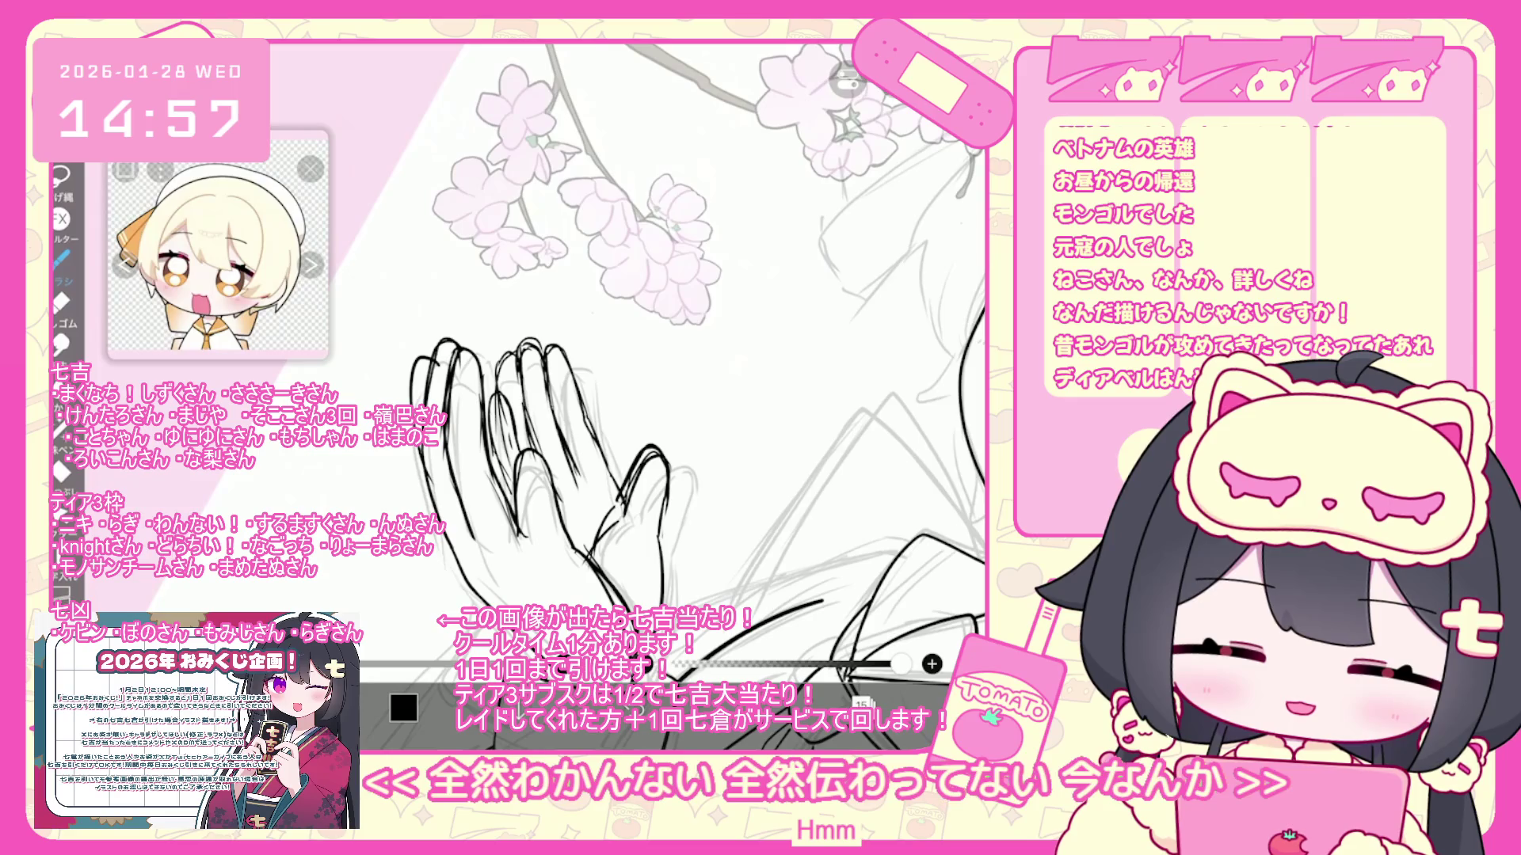
{"action": "scroll", "coordinate": [652, 376], "scroll_direction": "up", "scroll_amount": 2}
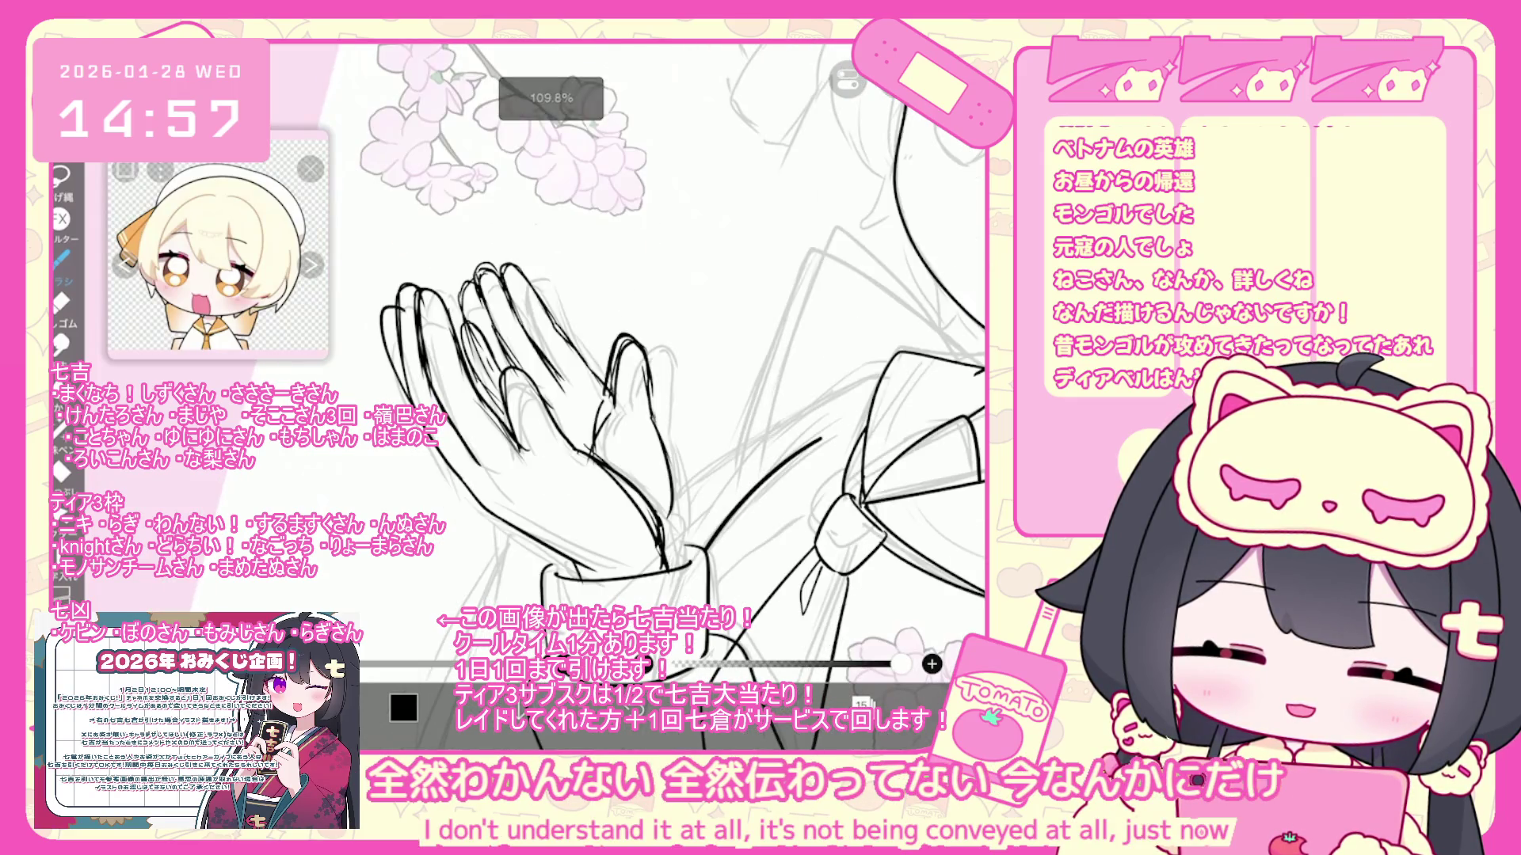
Lasso the inked hands and apply the adjustment to them
{"action": "scroll", "coordinate": [654, 376], "scroll_direction": "down", "scroll_amount": 5}
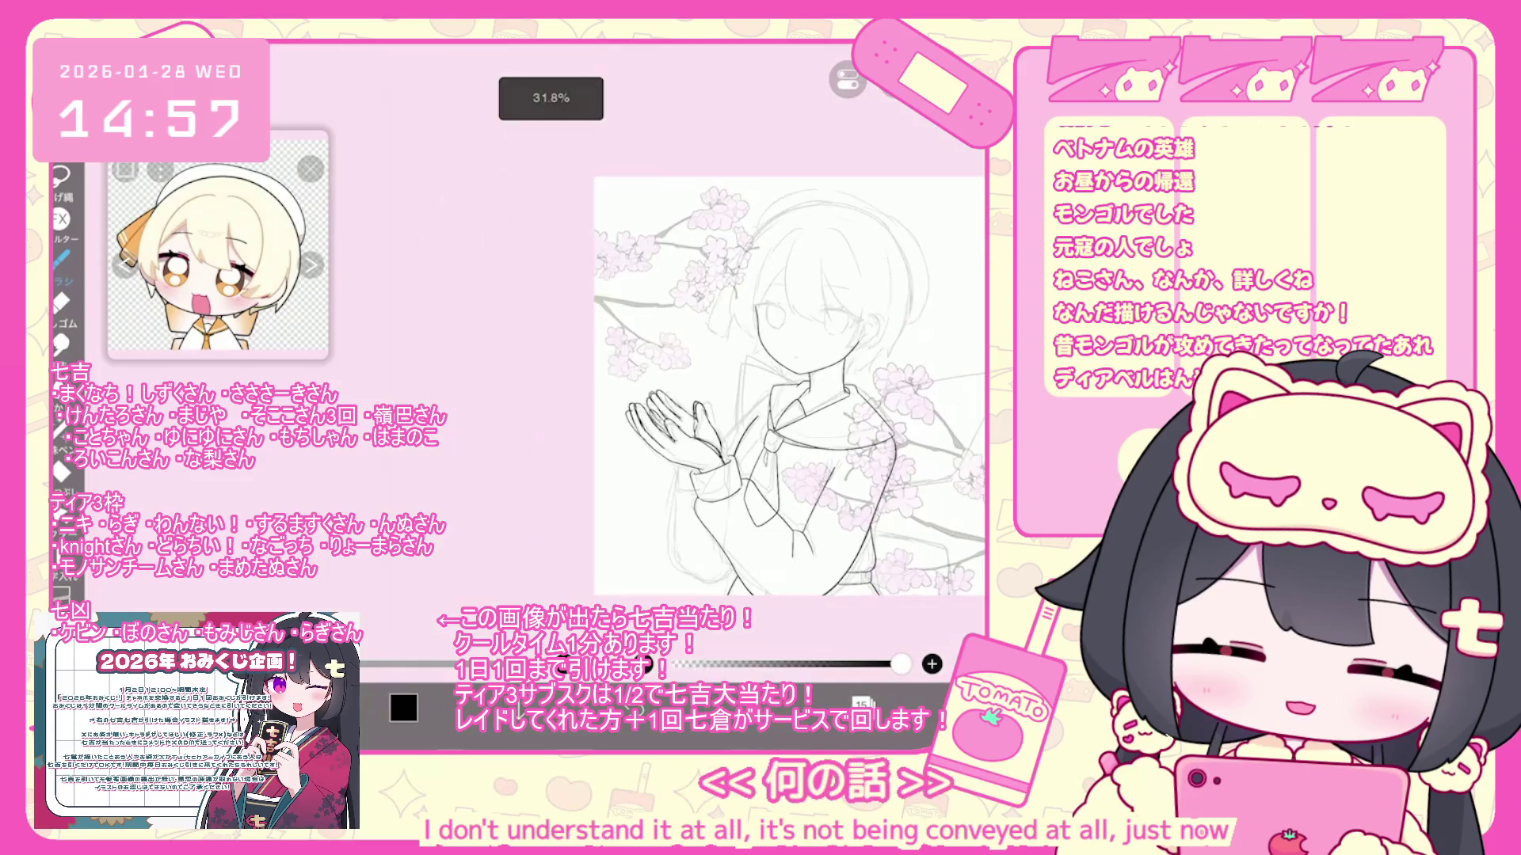
{"action": "scroll", "coordinate": [741, 372], "scroll_direction": "up", "scroll_amount": 5}
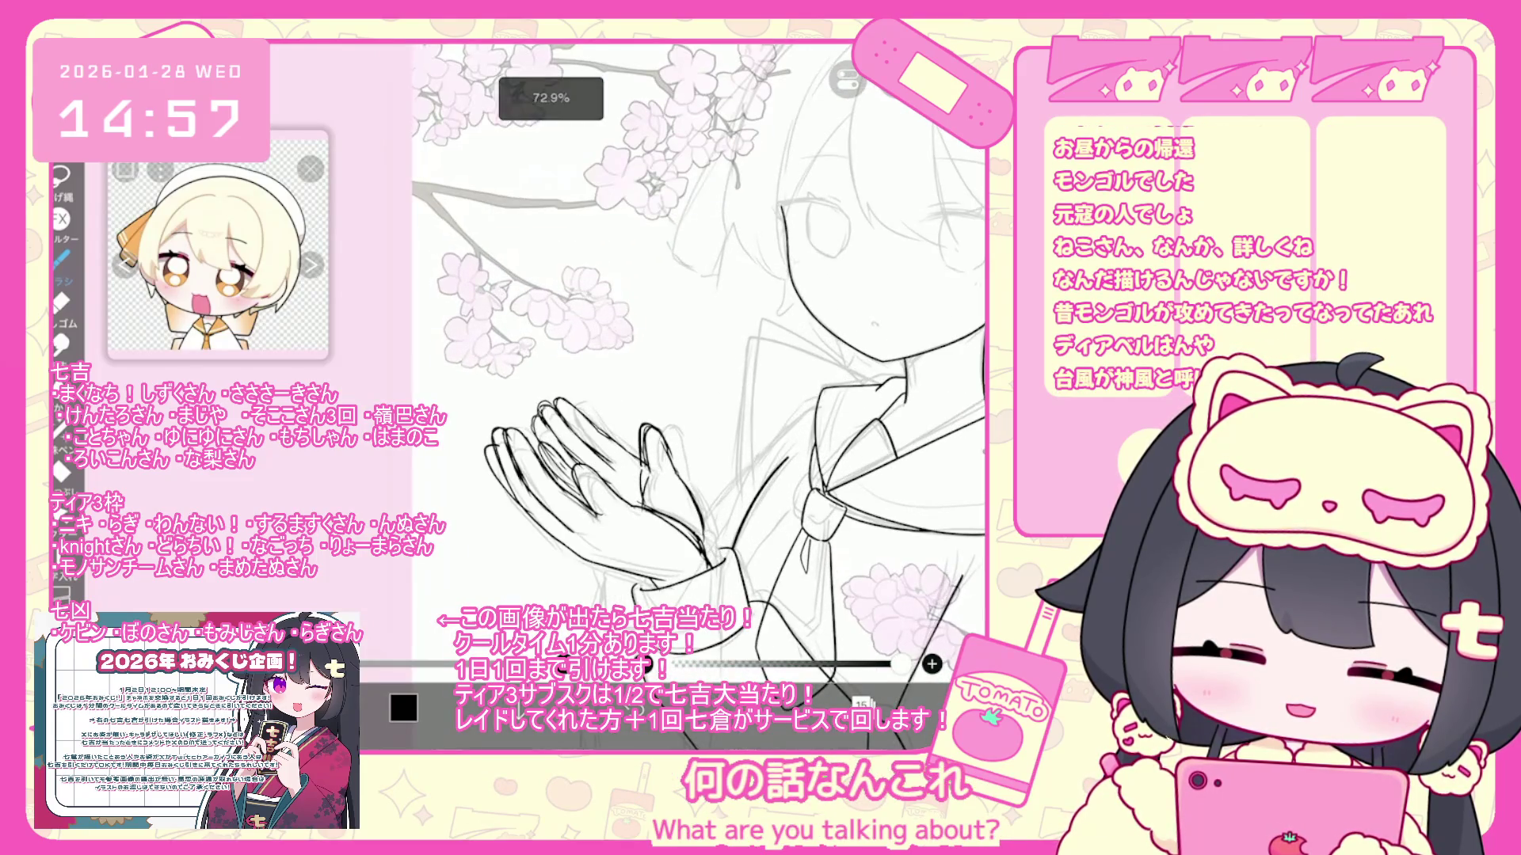
{"action": "left_click_drag", "start_coordinate": [499, 400], "coordinate": [698, 554]}
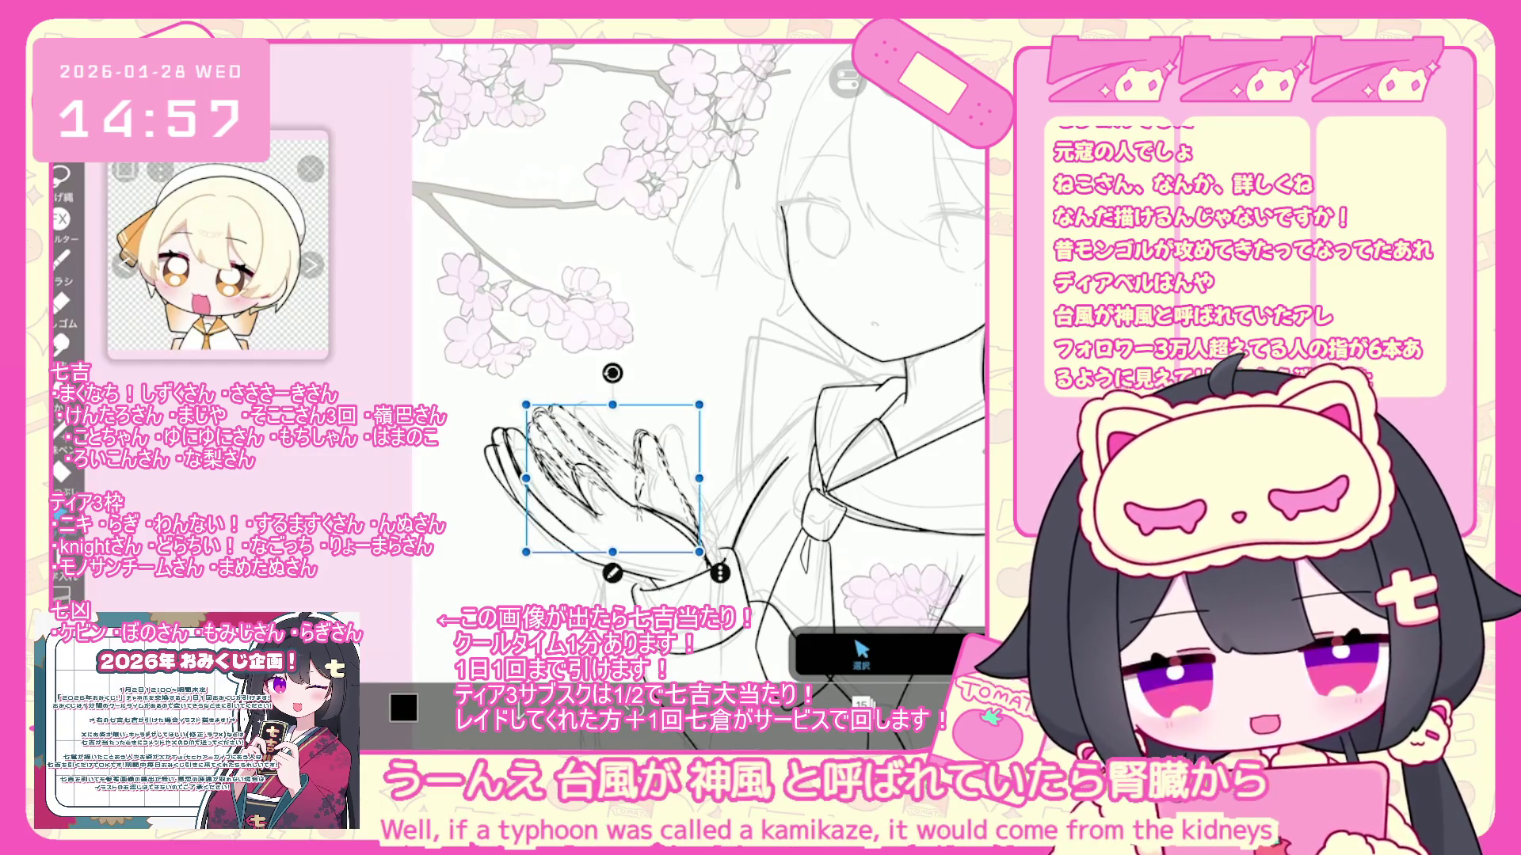
{"action": "key", "text": "Return"}
Touch up the fingertip line, drop the lasso, then undo that last ink stroke
{"action": "scroll", "coordinate": [650, 364], "scroll_direction": "up", "scroll_amount": 2}
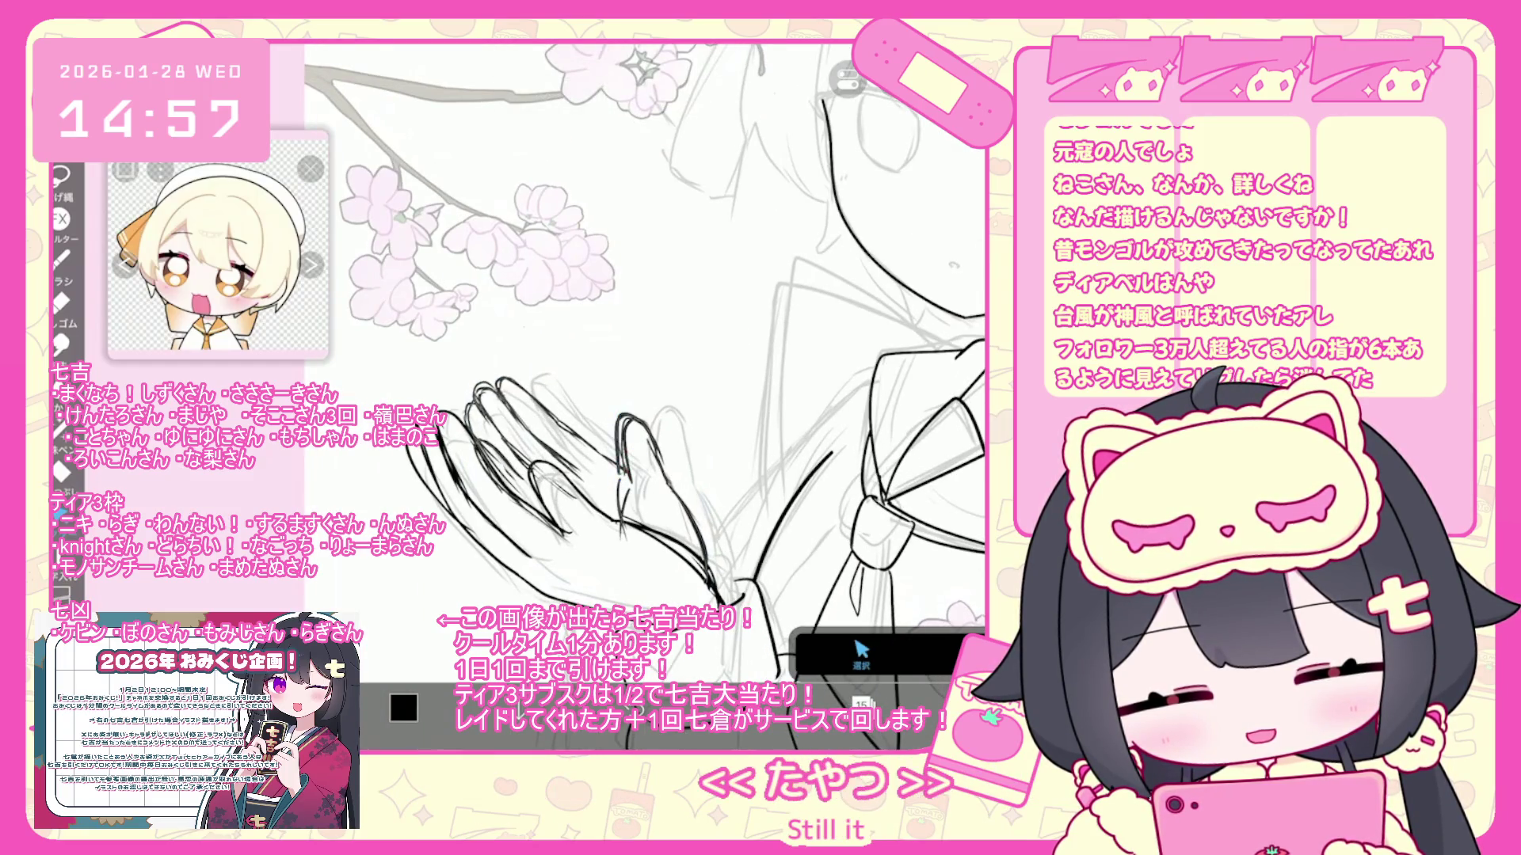
{"action": "left_click_drag", "start_coordinate": [626, 440], "coordinate": [630, 479]}
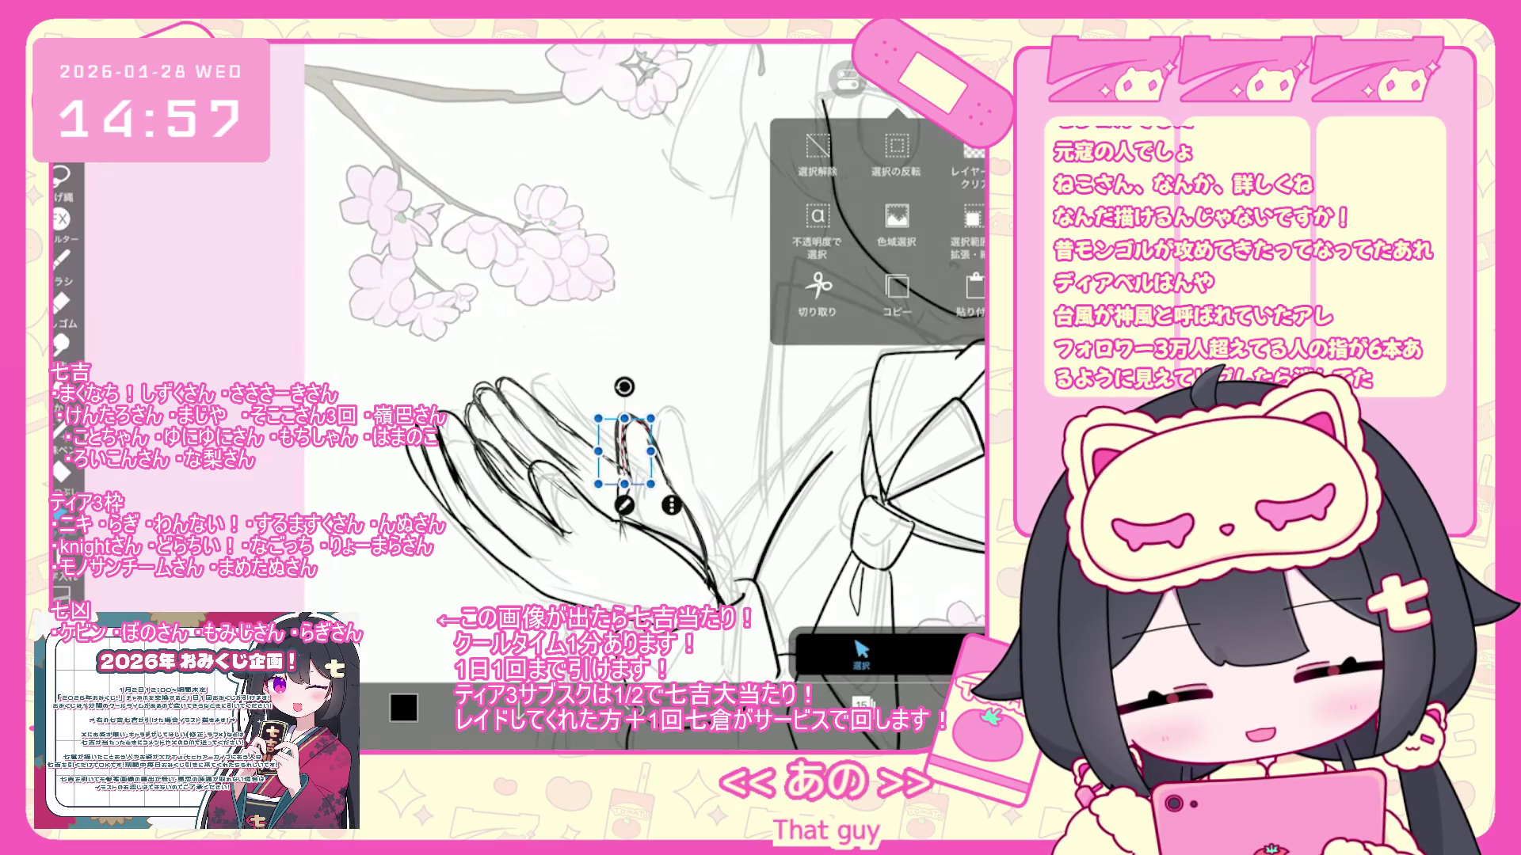
{"action": "key", "text": "ctrl+d"}
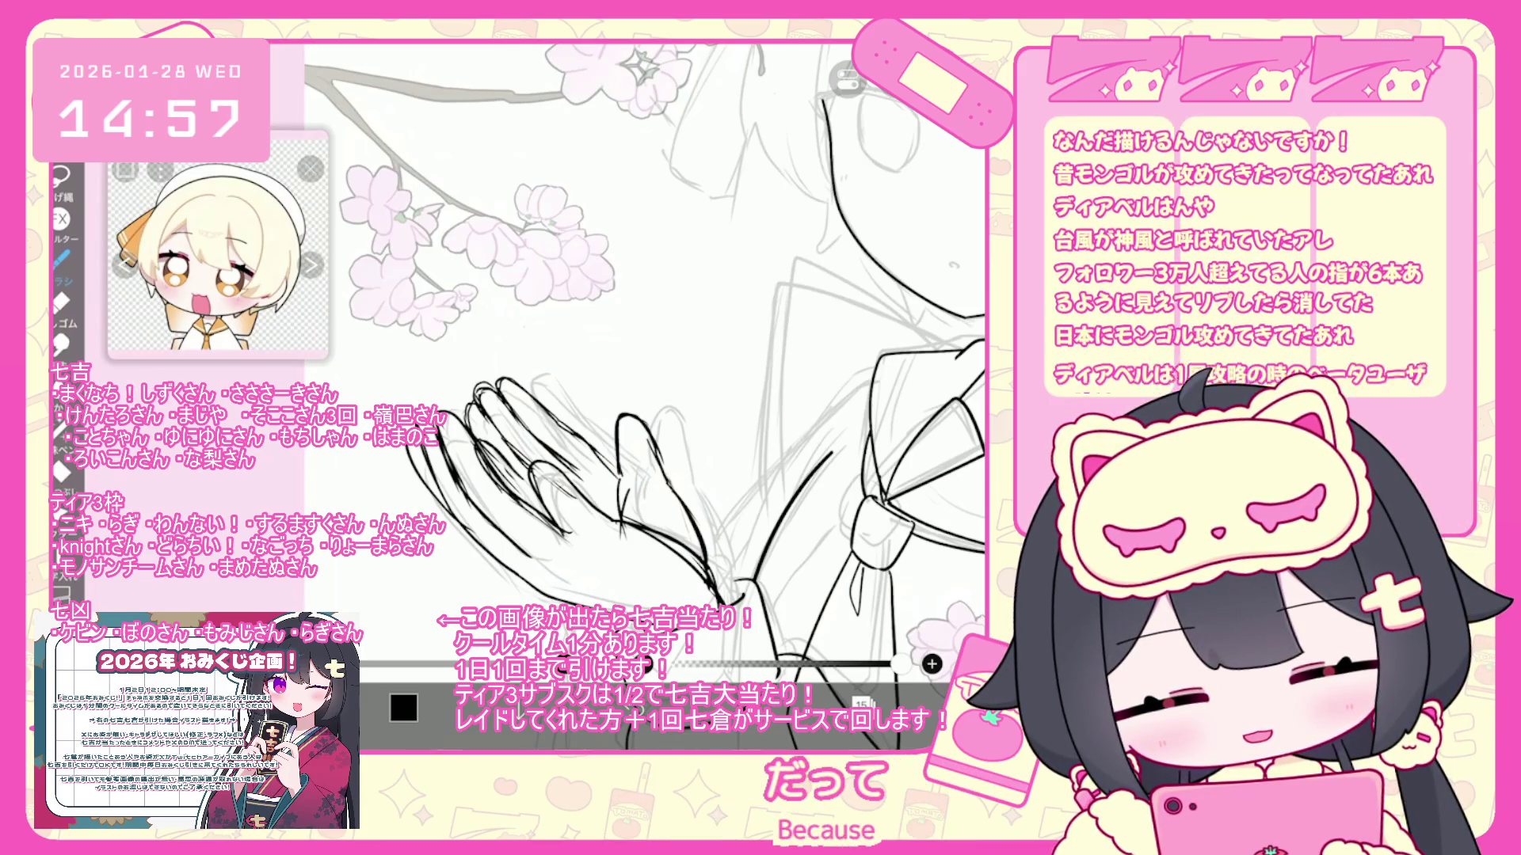
{"action": "key", "text": "ctrl+z"}
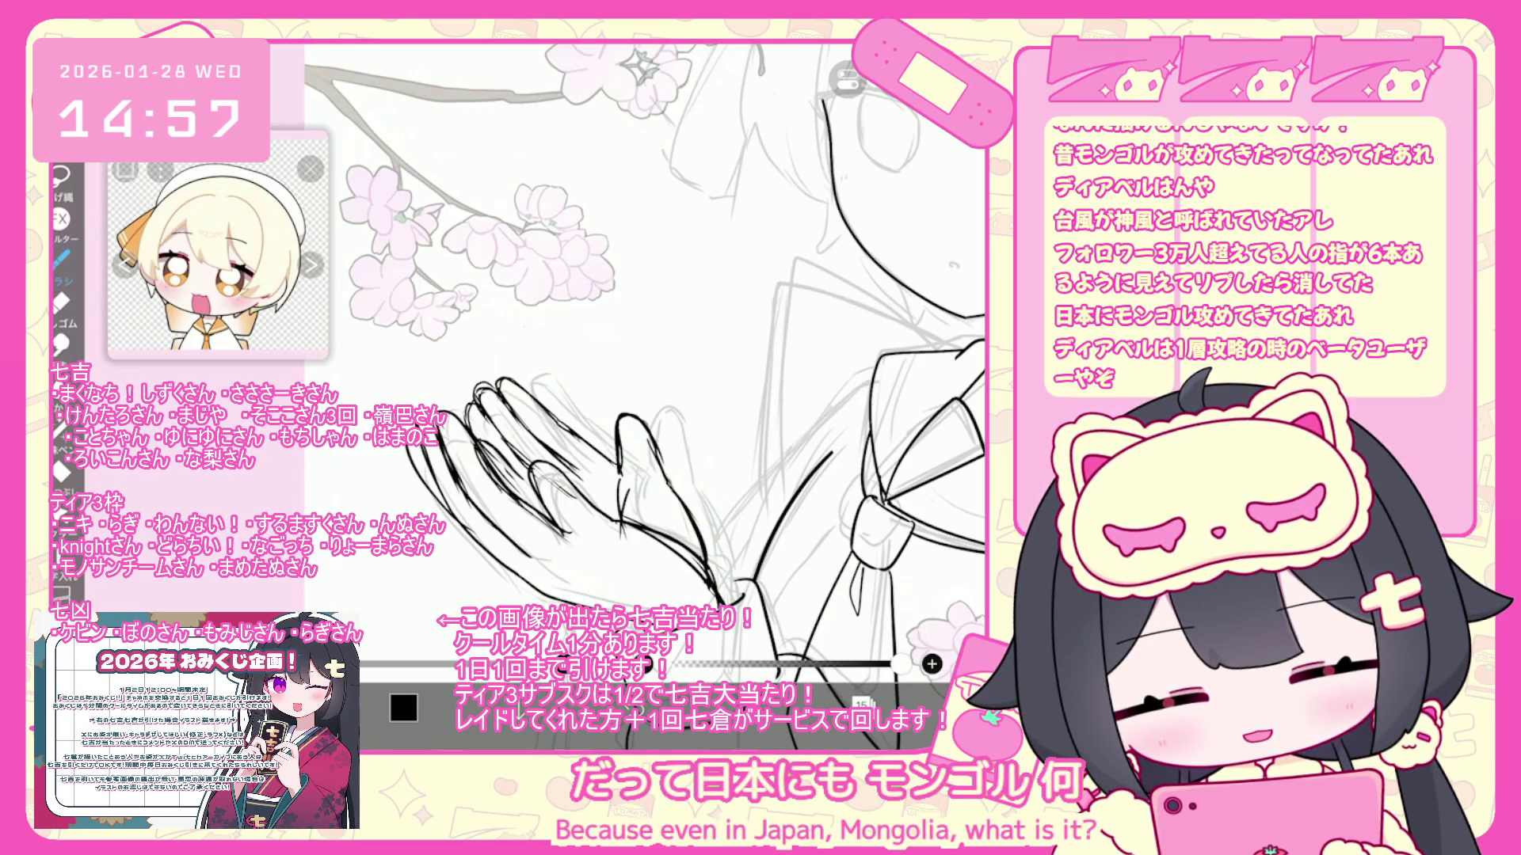
{"action": "scroll", "coordinate": [645, 357], "scroll_direction": "down", "scroll_amount": 3}
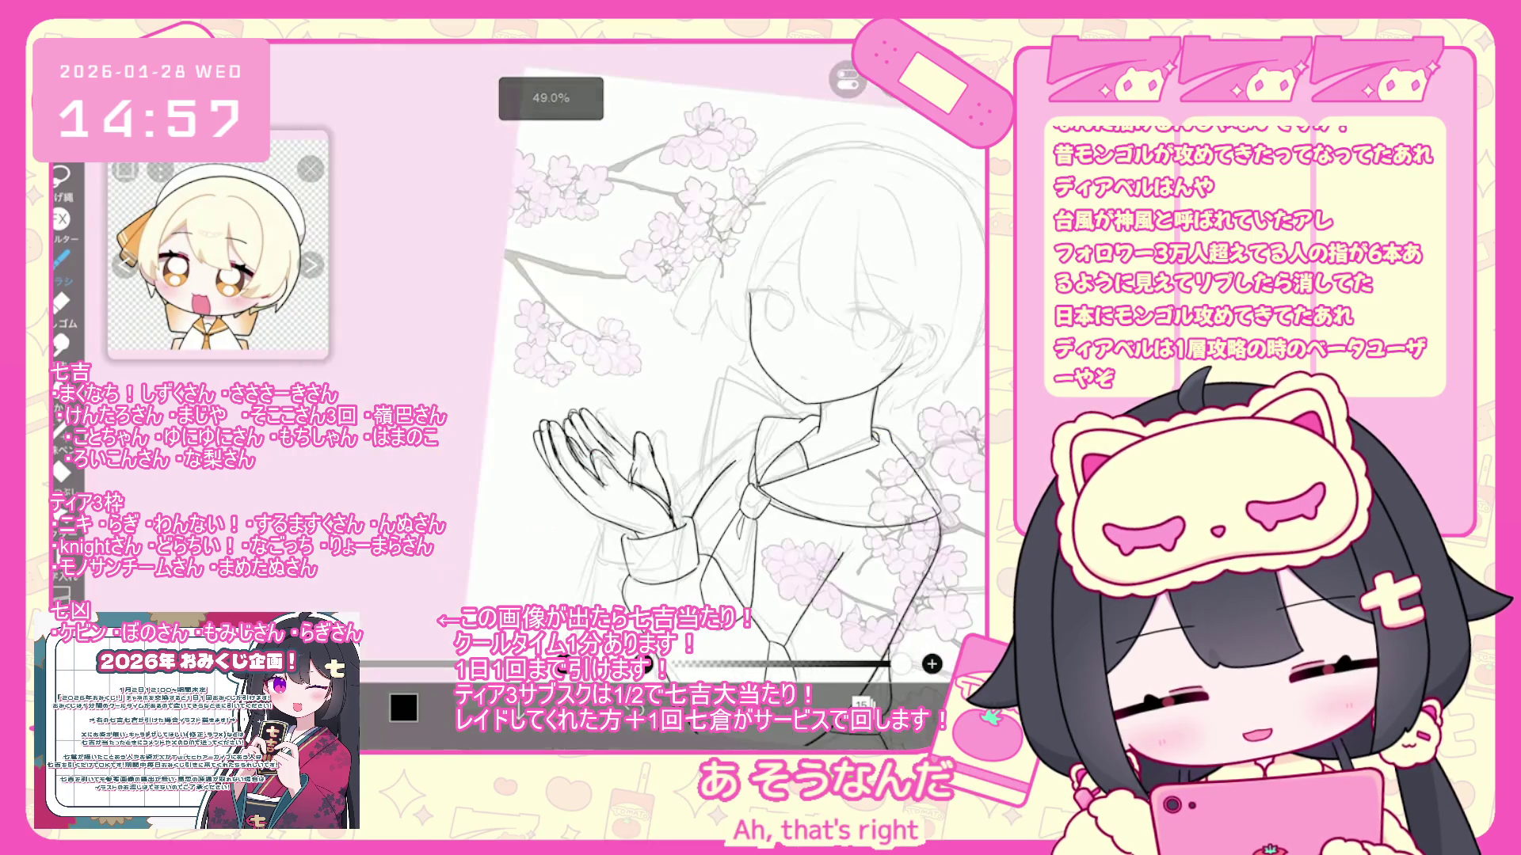
{"action": "scroll", "coordinate": [664, 357], "scroll_direction": "up", "scroll_amount": 2}
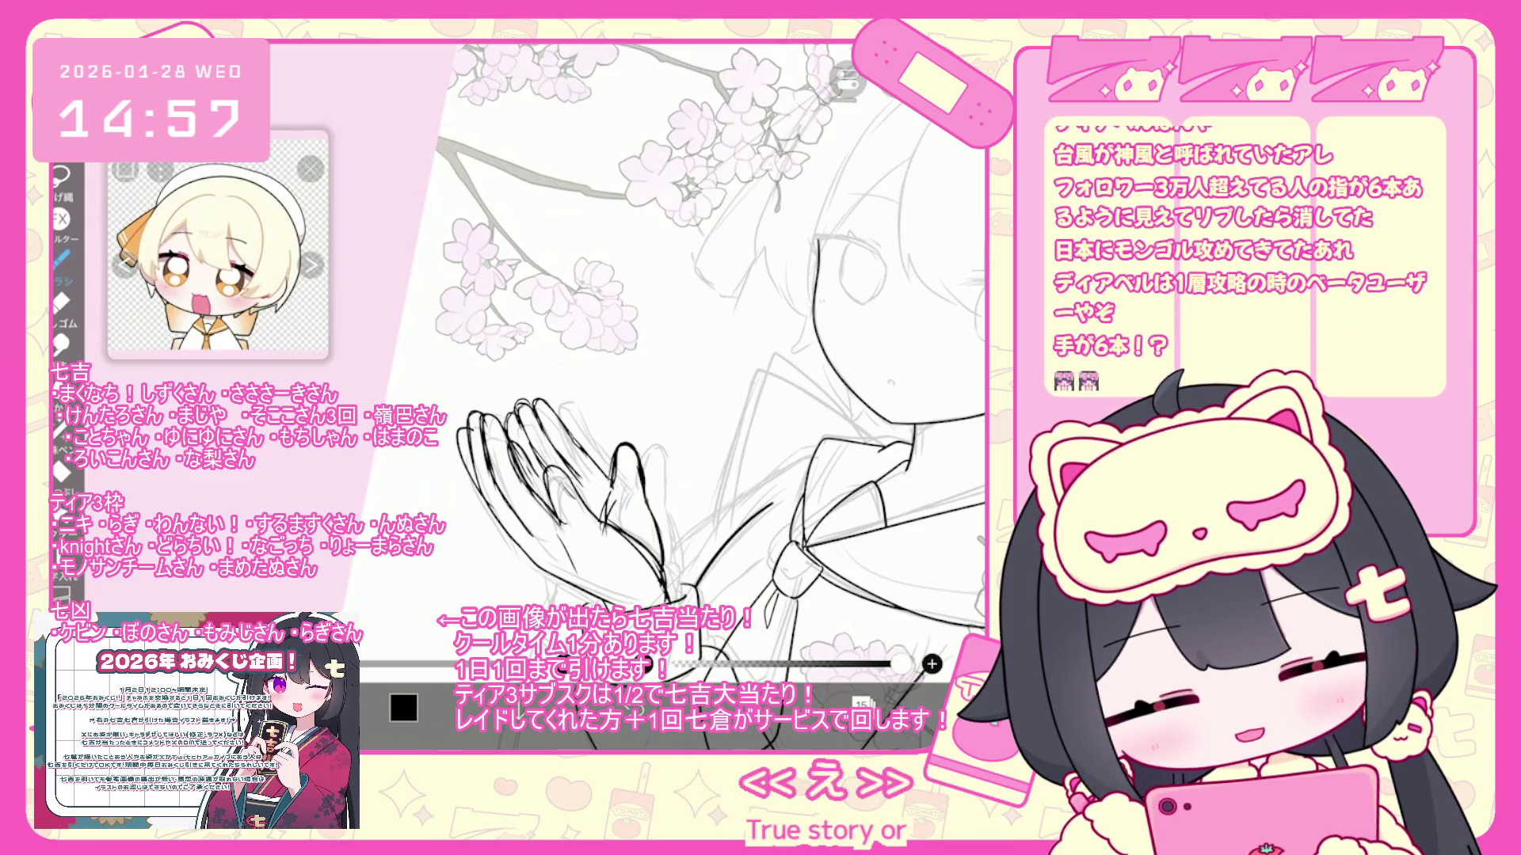
Undo another ink stroke near the hands and end with the Brush tool active
{"action": "scroll", "coordinate": [669, 357], "scroll_direction": "down", "scroll_amount": 1}
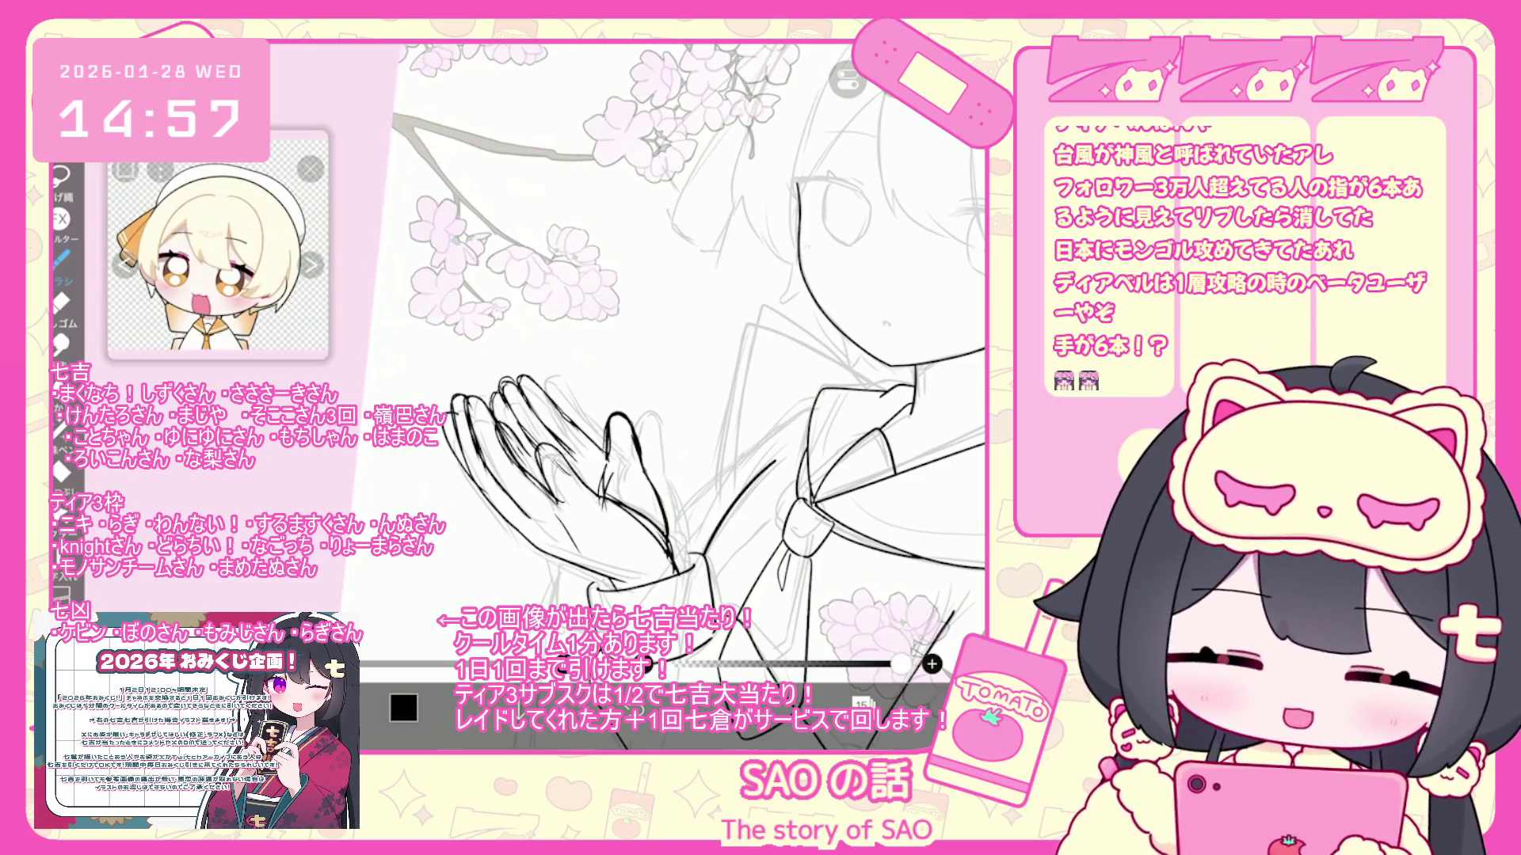
{"action": "key", "text": "ctrl+z"}
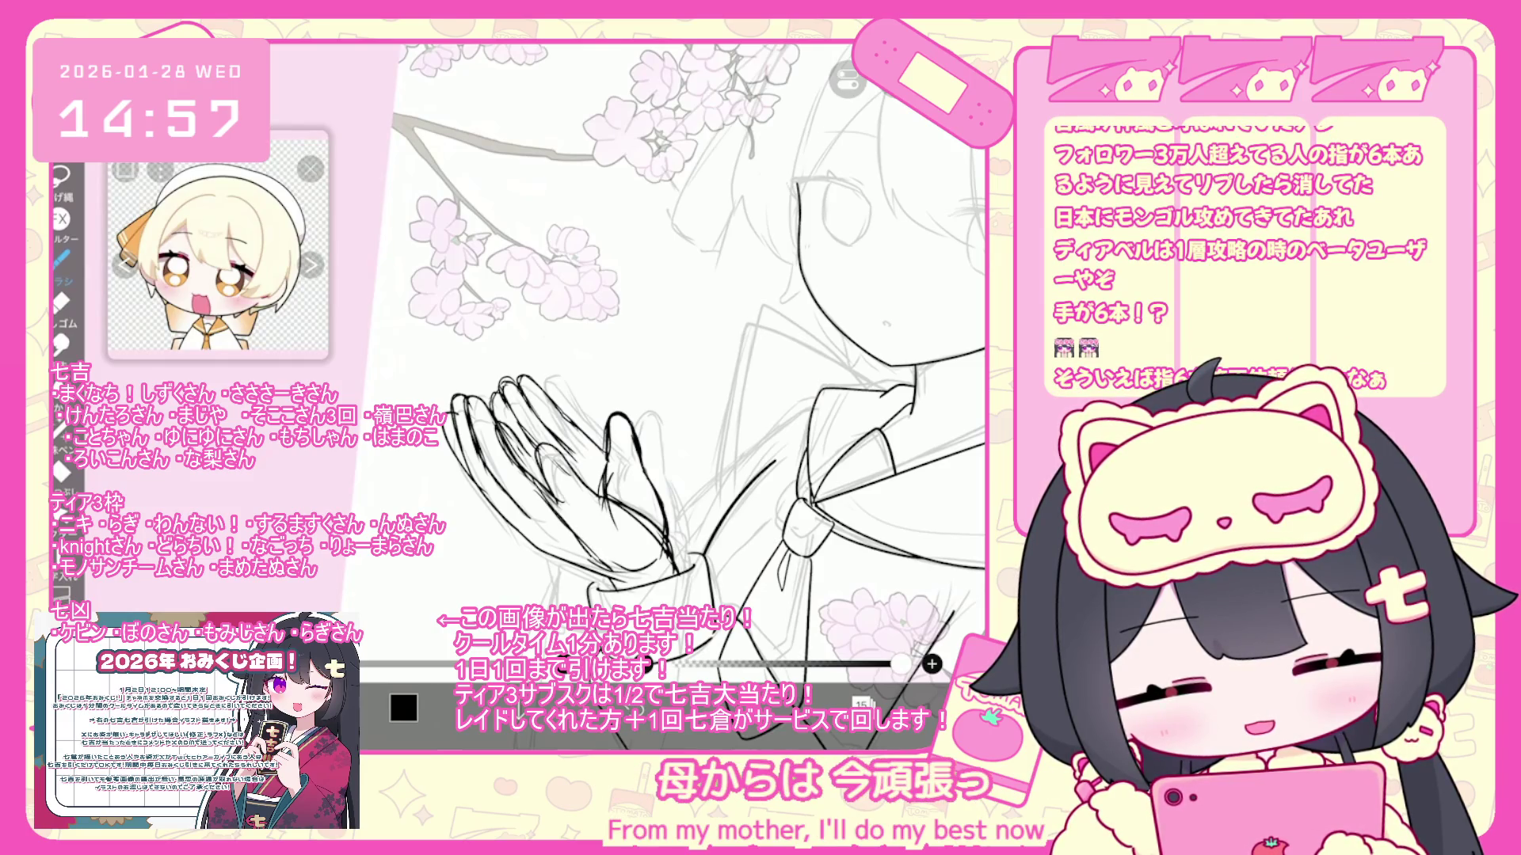
{"action": "scroll", "coordinate": [673, 380], "scroll_direction": "up", "scroll_amount": 2}
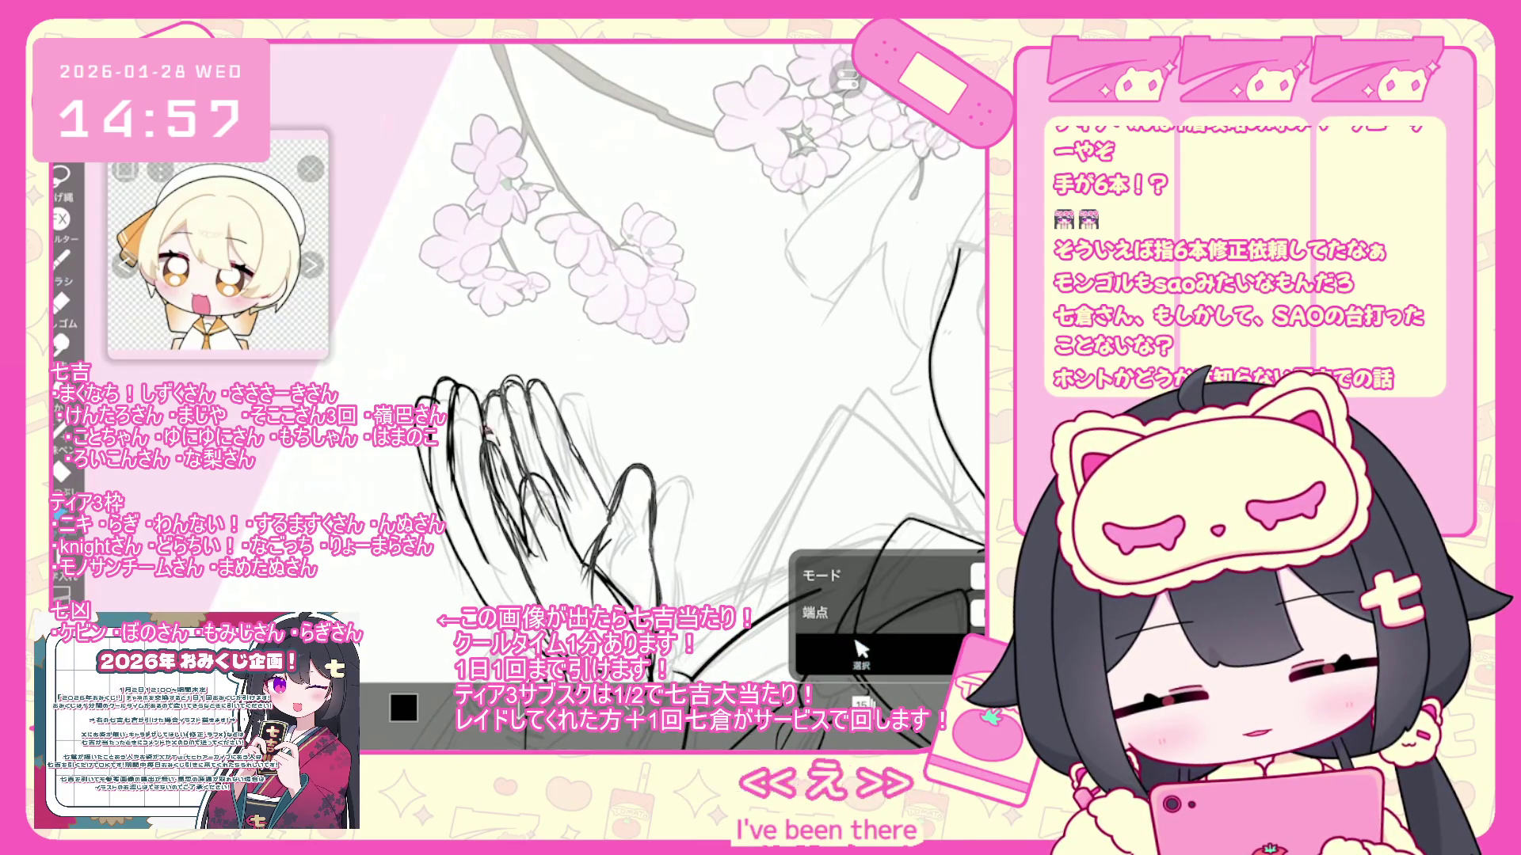
{"action": "left_click", "coordinate": [62, 258]}
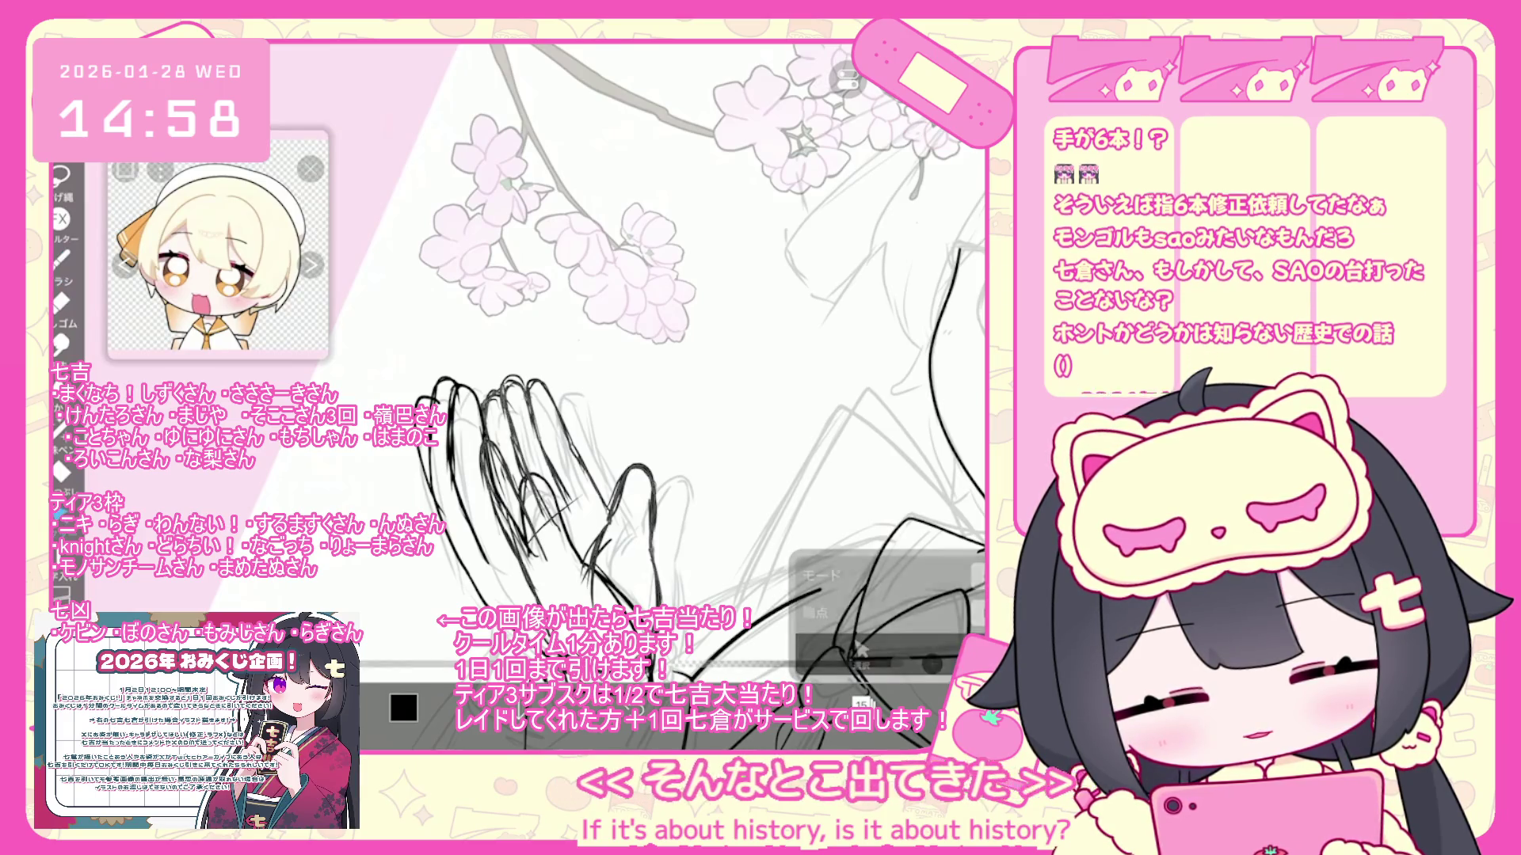
{"action": "left_click", "coordinate": [61, 176]}
{"action": "scroll", "coordinate": [555, 396], "scroll_direction": "down", "scroll_amount": 1}
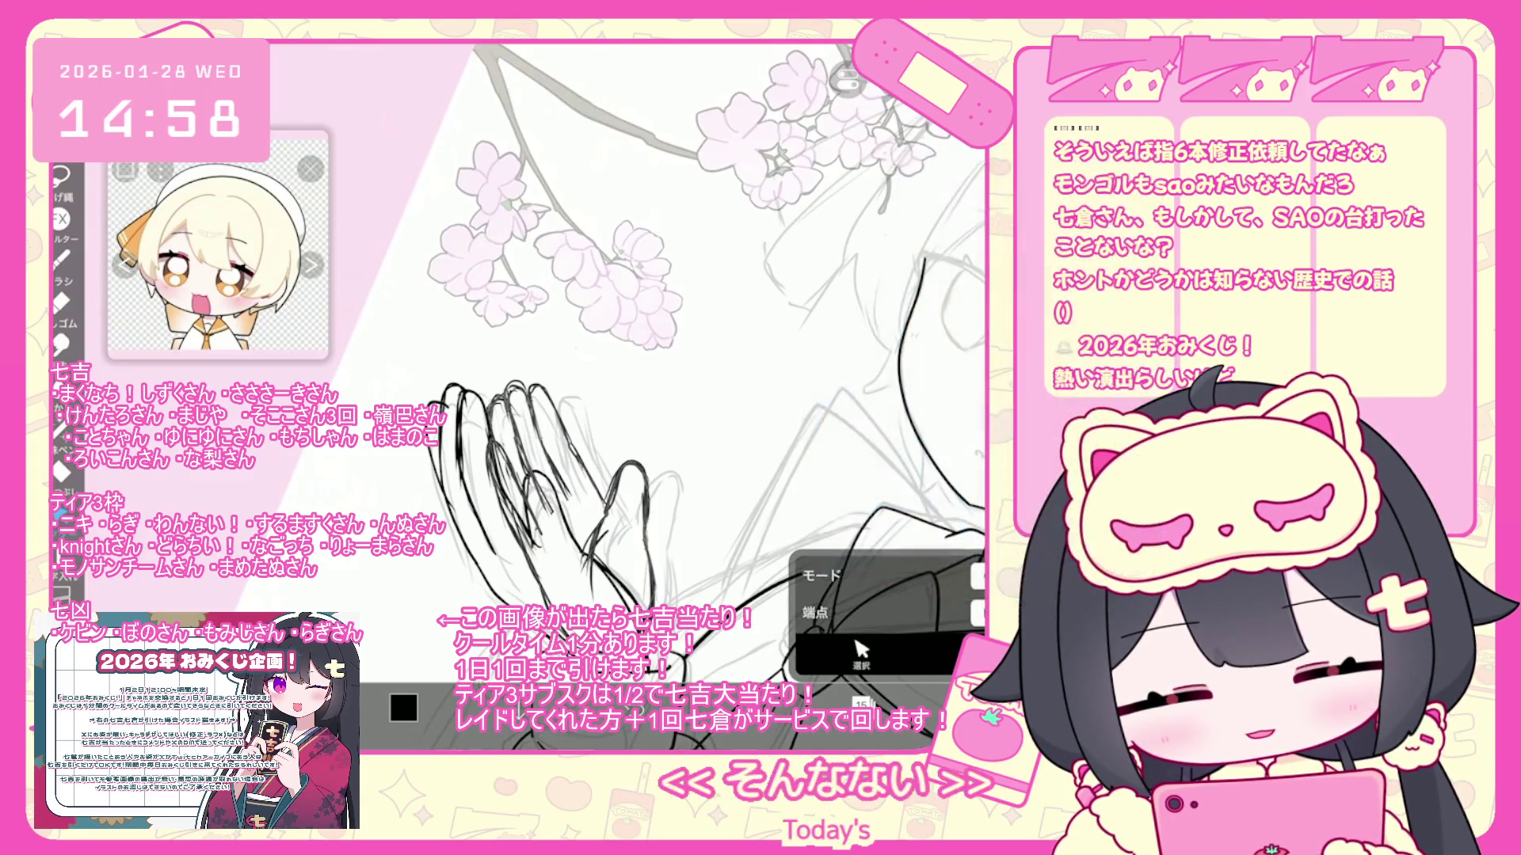
{"action": "left_click", "coordinate": [61, 258]}
{"action": "scroll", "coordinate": [610, 357], "scroll_direction": "down", "scroll_amount": 5}
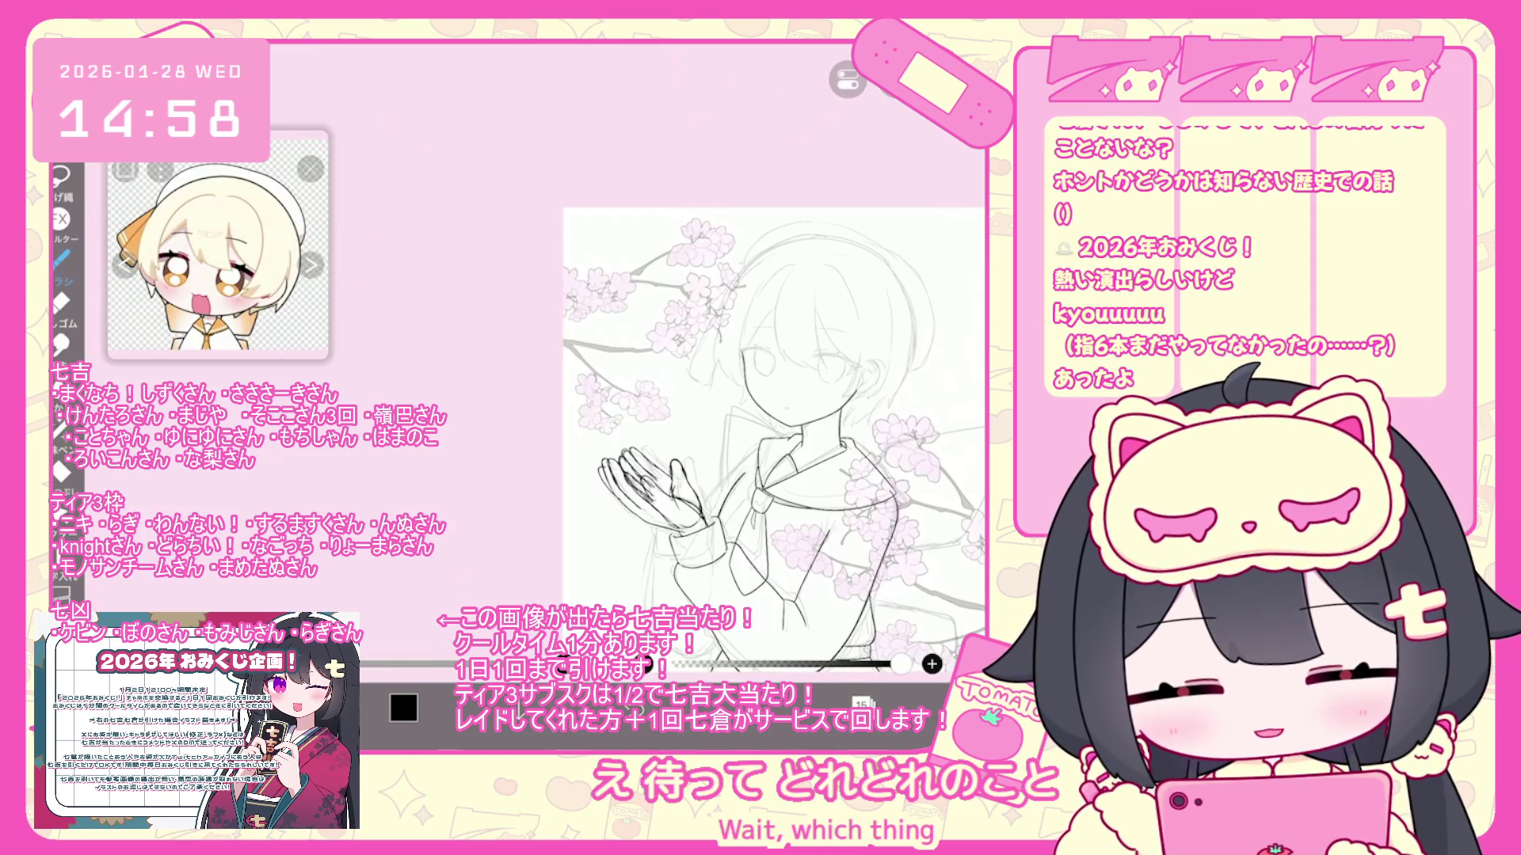
Try two short strokes near the wrist and undo both
{"action": "scroll", "coordinate": [697, 515], "scroll_direction": "up", "scroll_amount": 5}
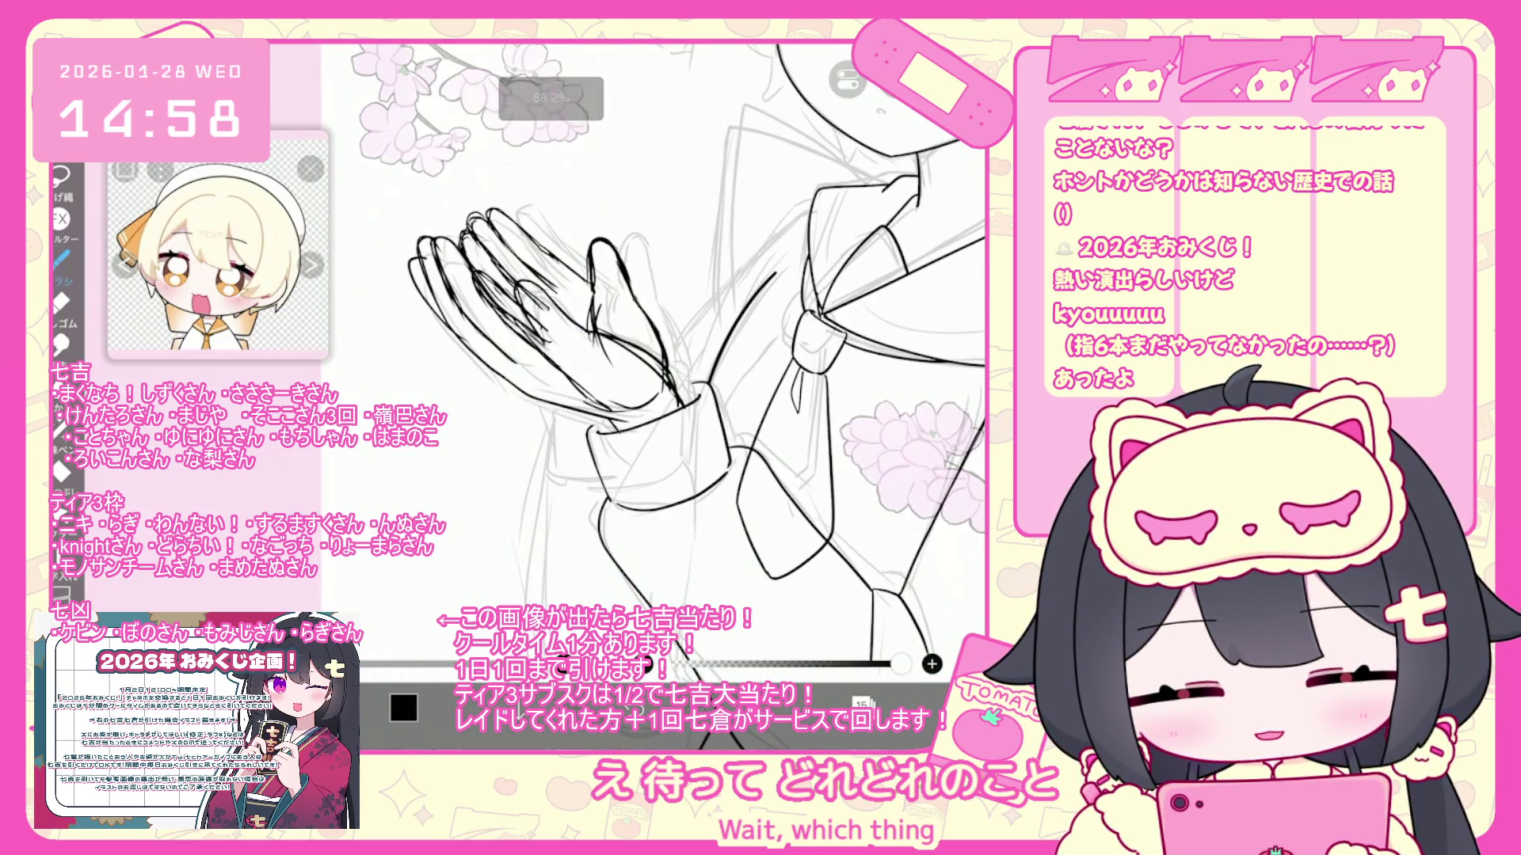
{"action": "left_click_drag", "start_coordinate": [668, 417], "coordinate": [667, 388]}
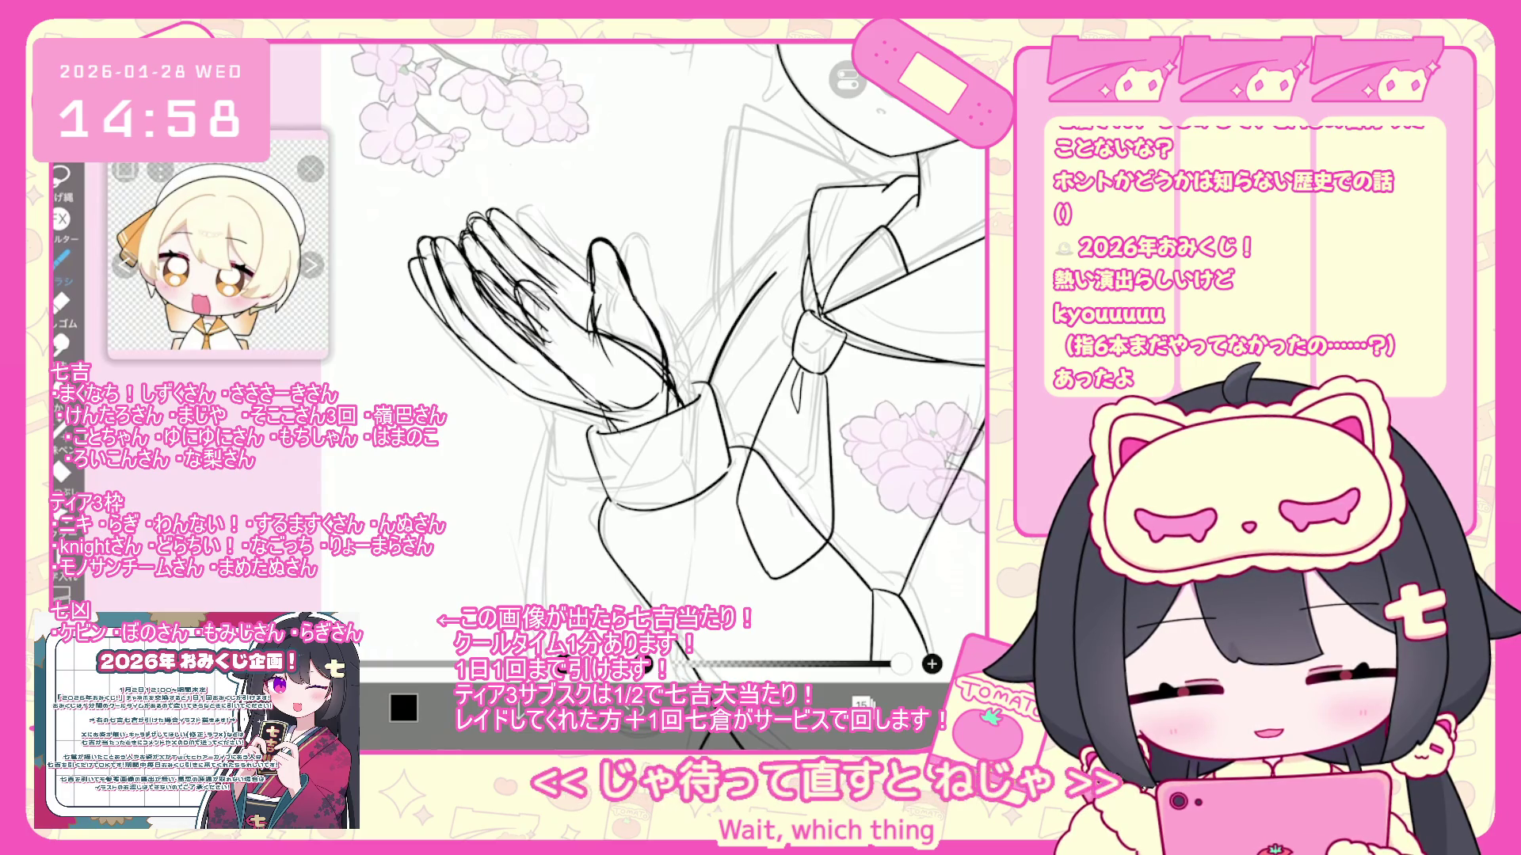
{"action": "key", "text": "ctrl+z"}
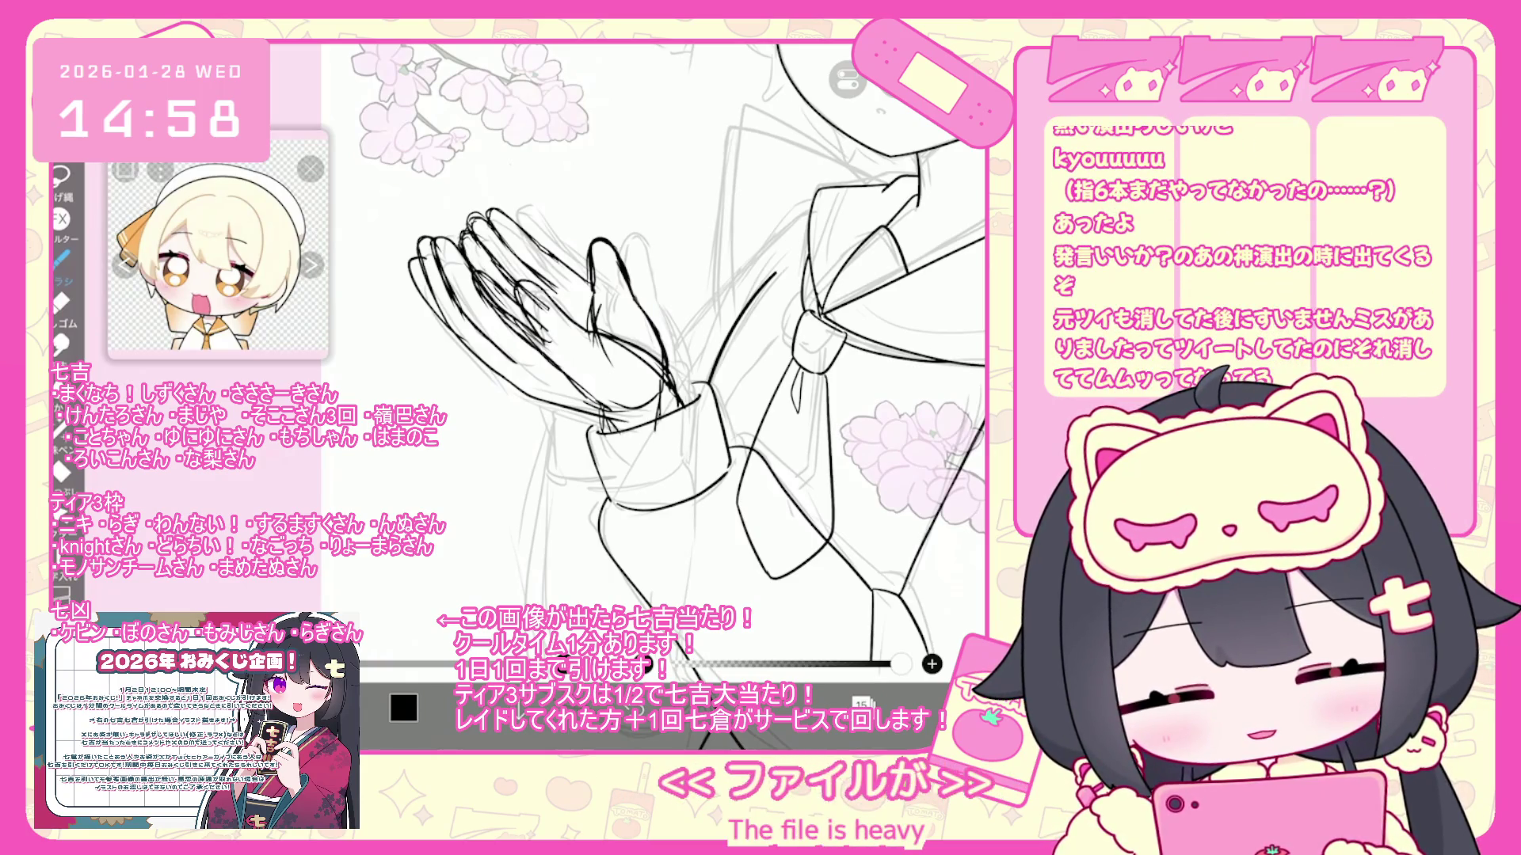
{"action": "left_click_drag", "start_coordinate": [602, 440], "coordinate": [656, 431]}
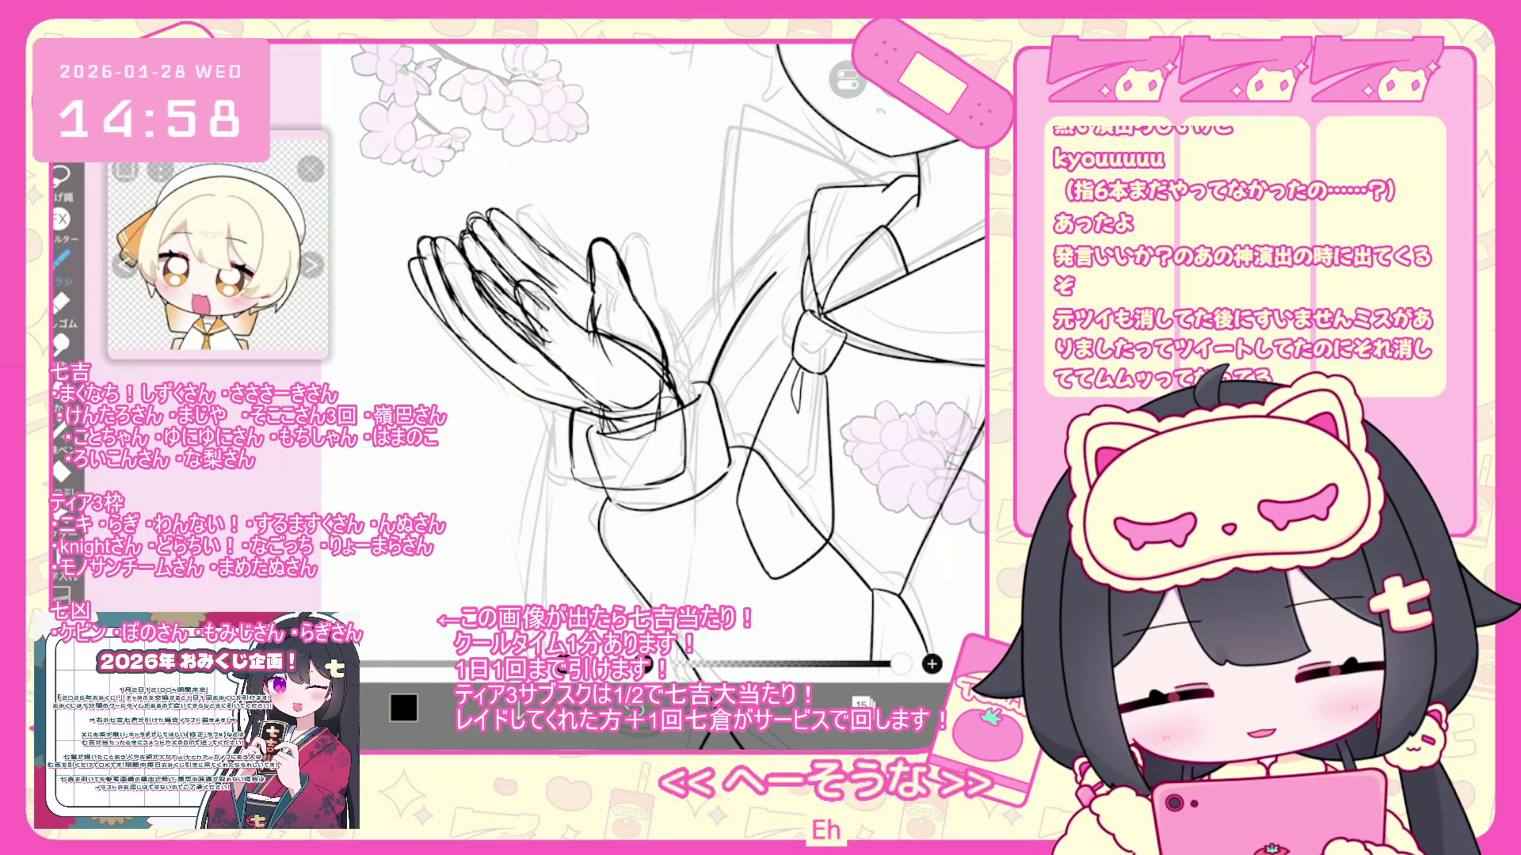
{"action": "key", "text": "ctrl+z"}
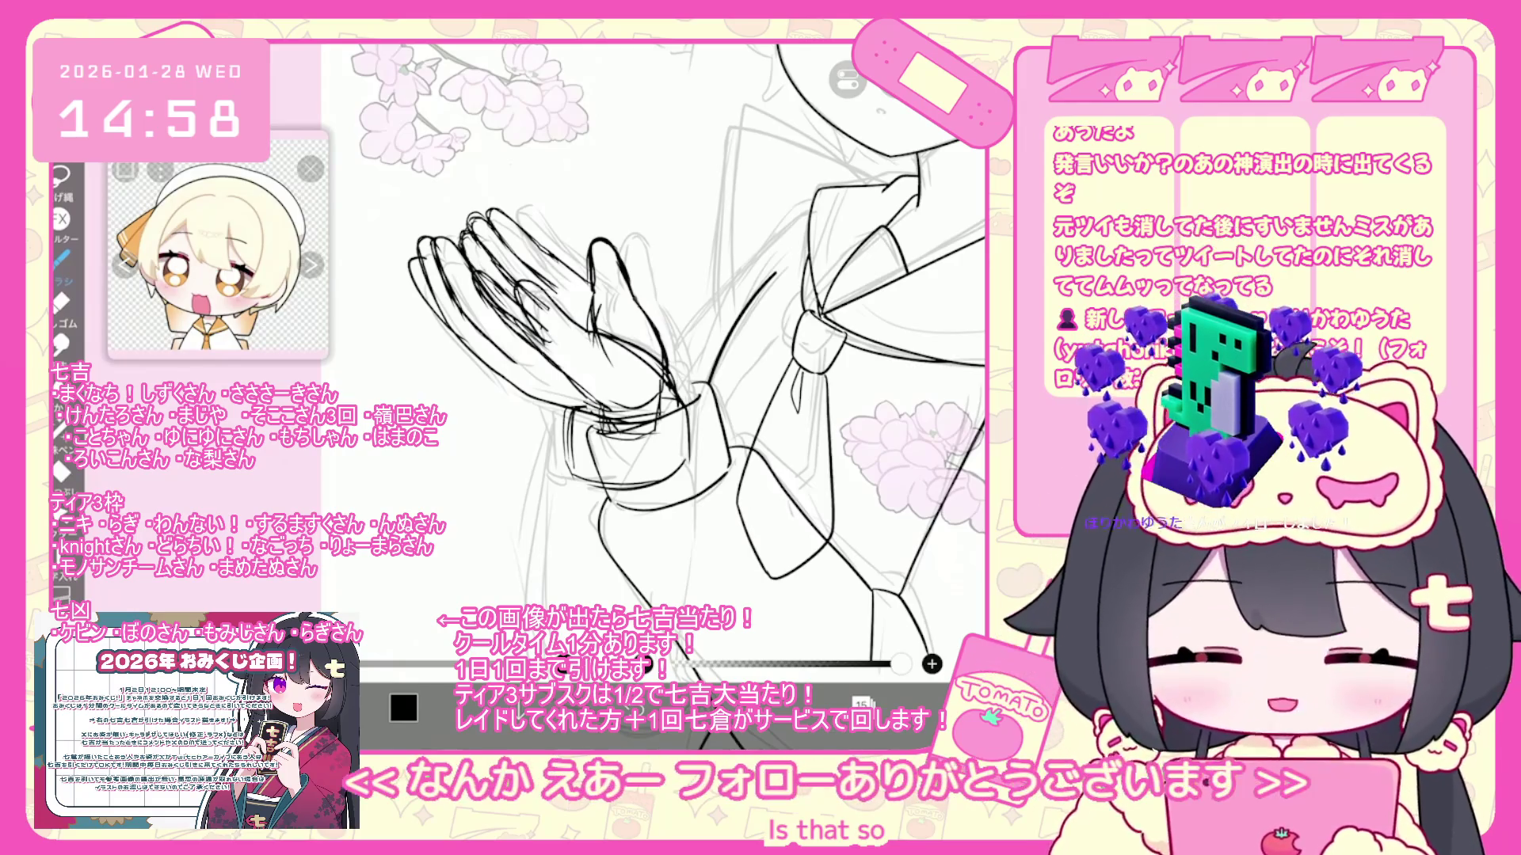
Ink the sleeve cuff's outline, lower edge and left edge, then zoom out to check
{"action": "left_click_drag", "start_coordinate": [688, 399], "coordinate": [689, 475]}
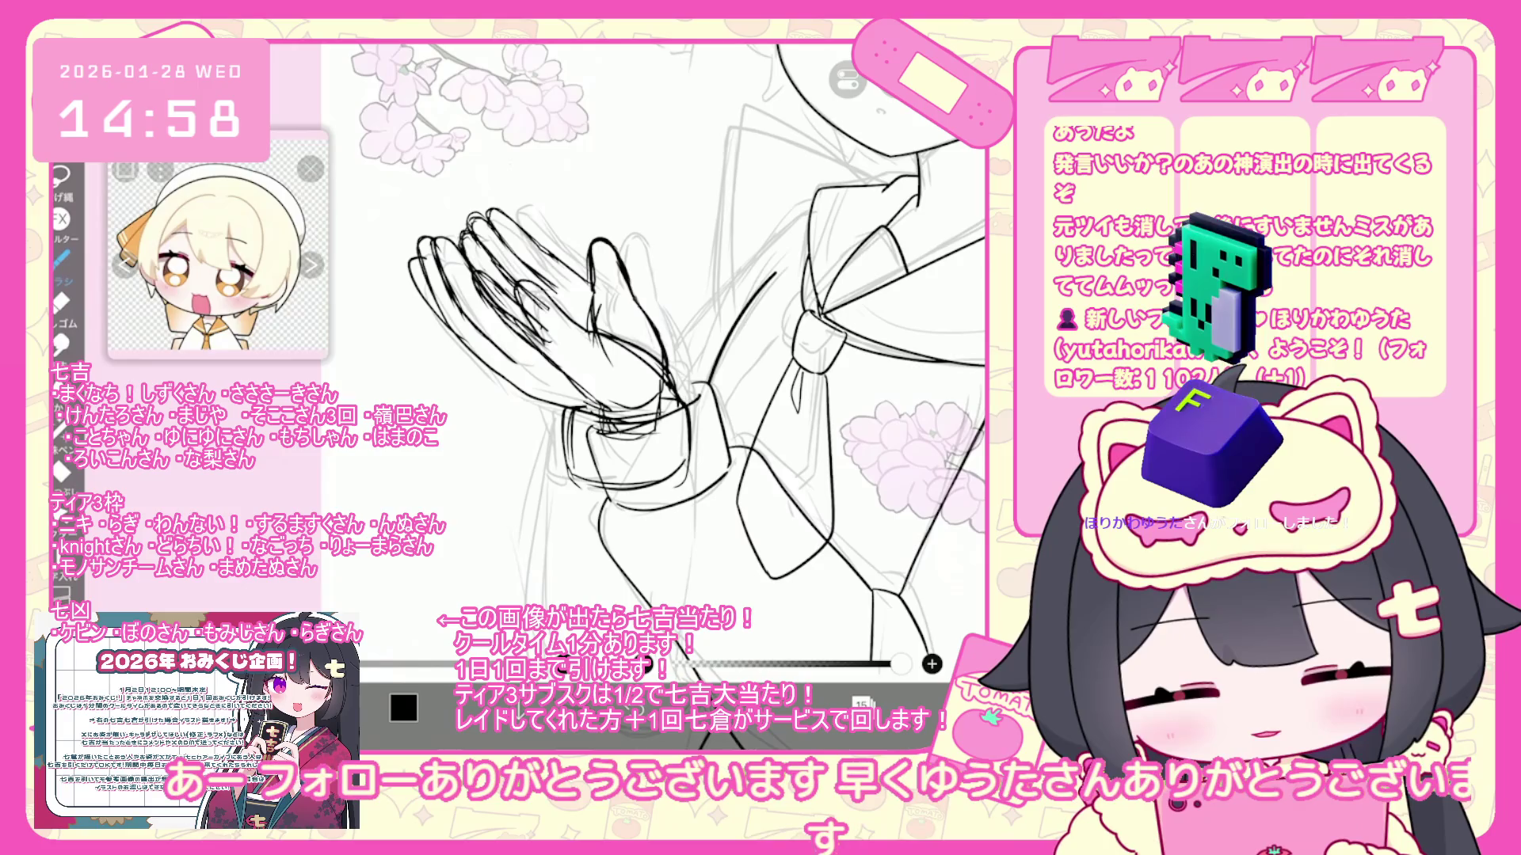
{"action": "left_click_drag", "start_coordinate": [558, 486], "coordinate": [661, 497]}
{"action": "left_click_drag", "start_coordinate": [561, 420], "coordinate": [599, 503]}
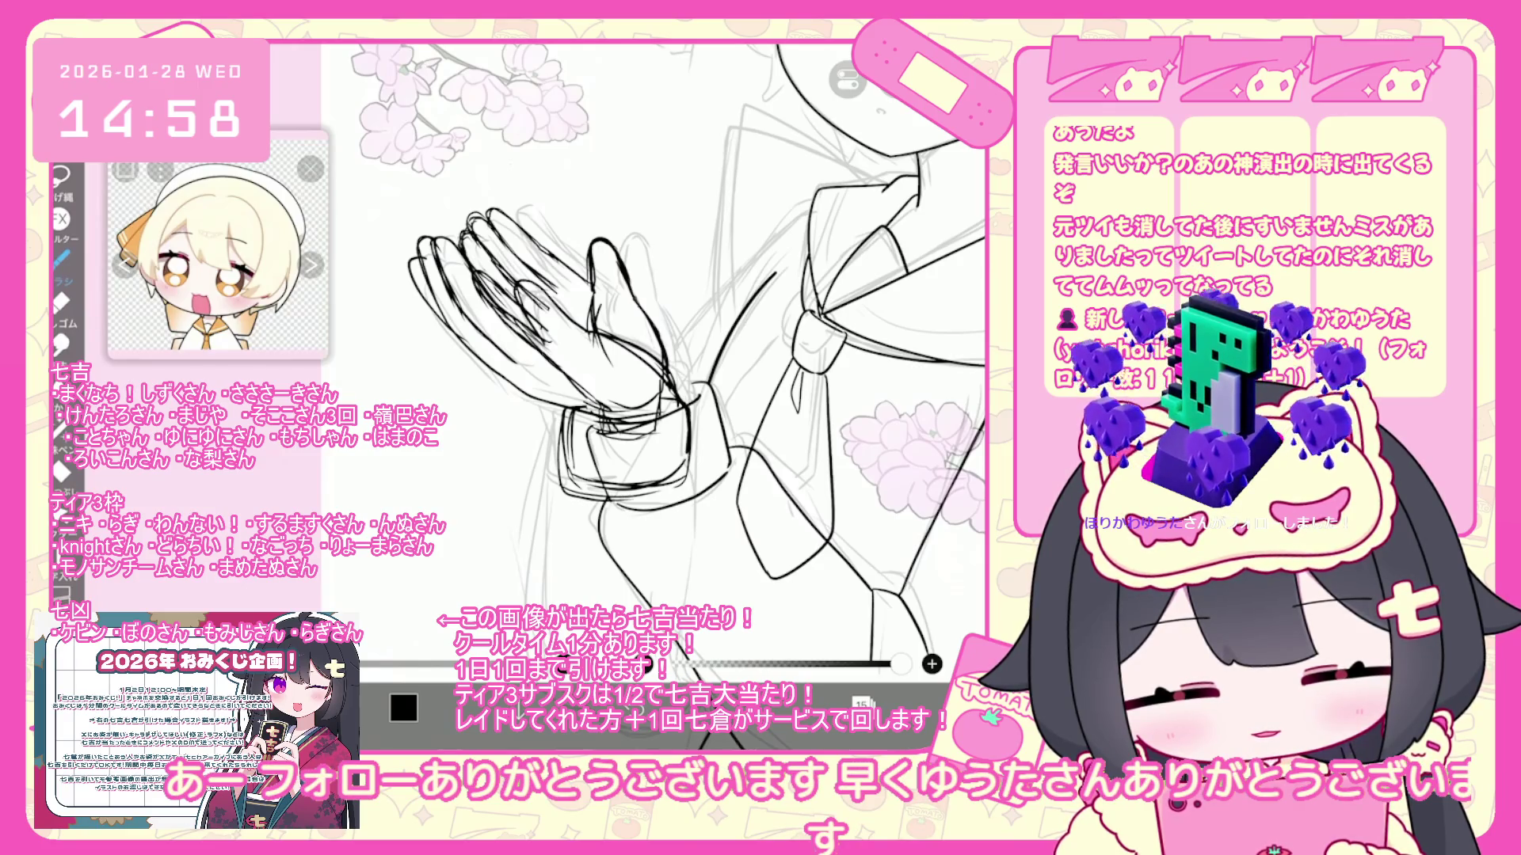
{"action": "scroll", "coordinate": [662, 353], "scroll_direction": "down", "scroll_amount": 2}
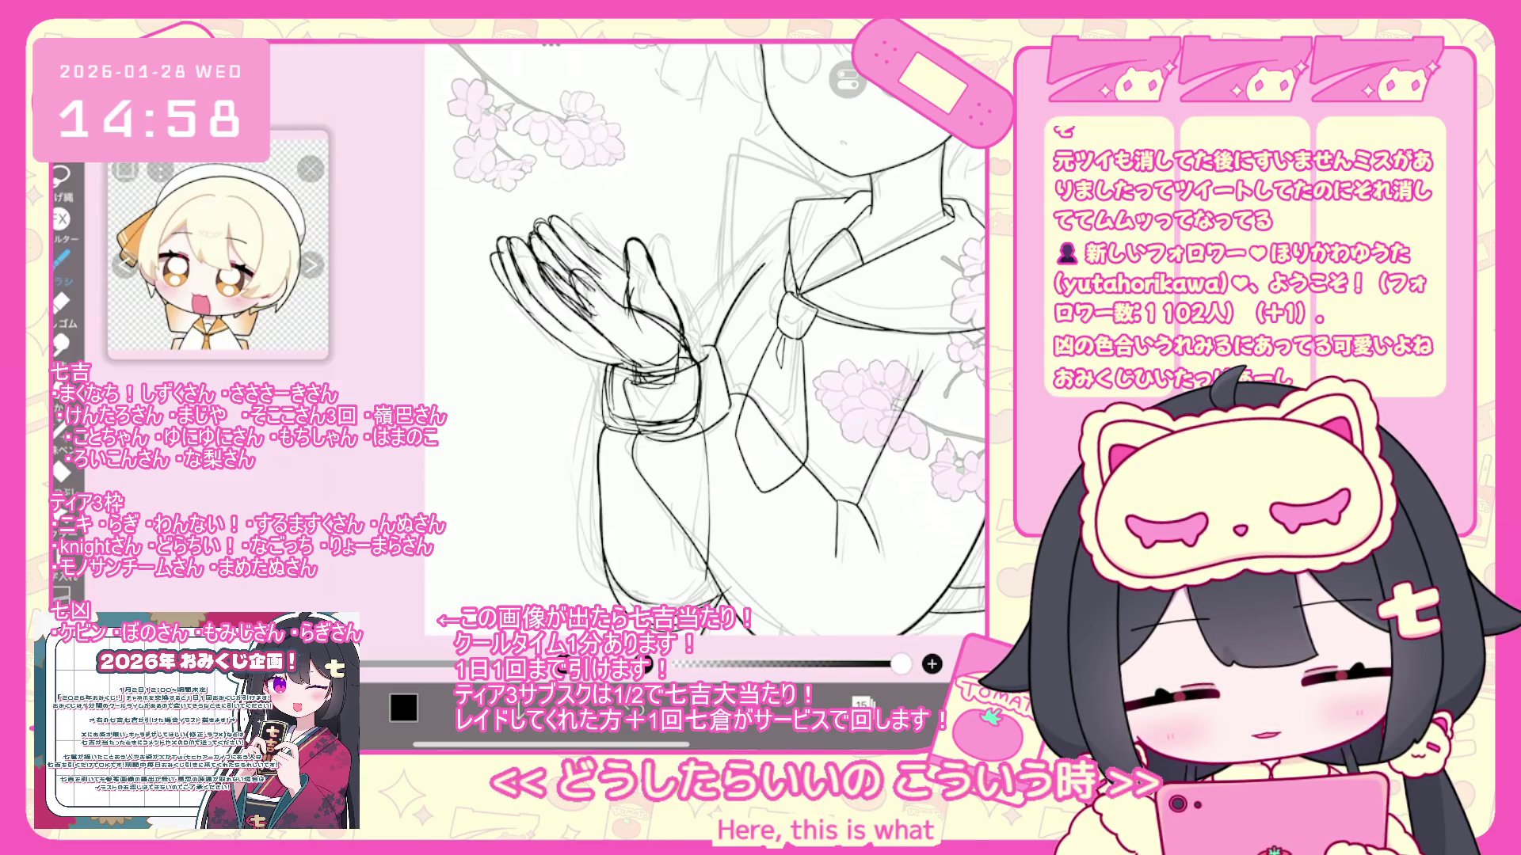
{"action": "scroll", "coordinate": [706, 339], "scroll_direction": "down", "scroll_amount": 5}
{"action": "scroll", "coordinate": [736, 319], "scroll_direction": "up", "scroll_amount": 3}
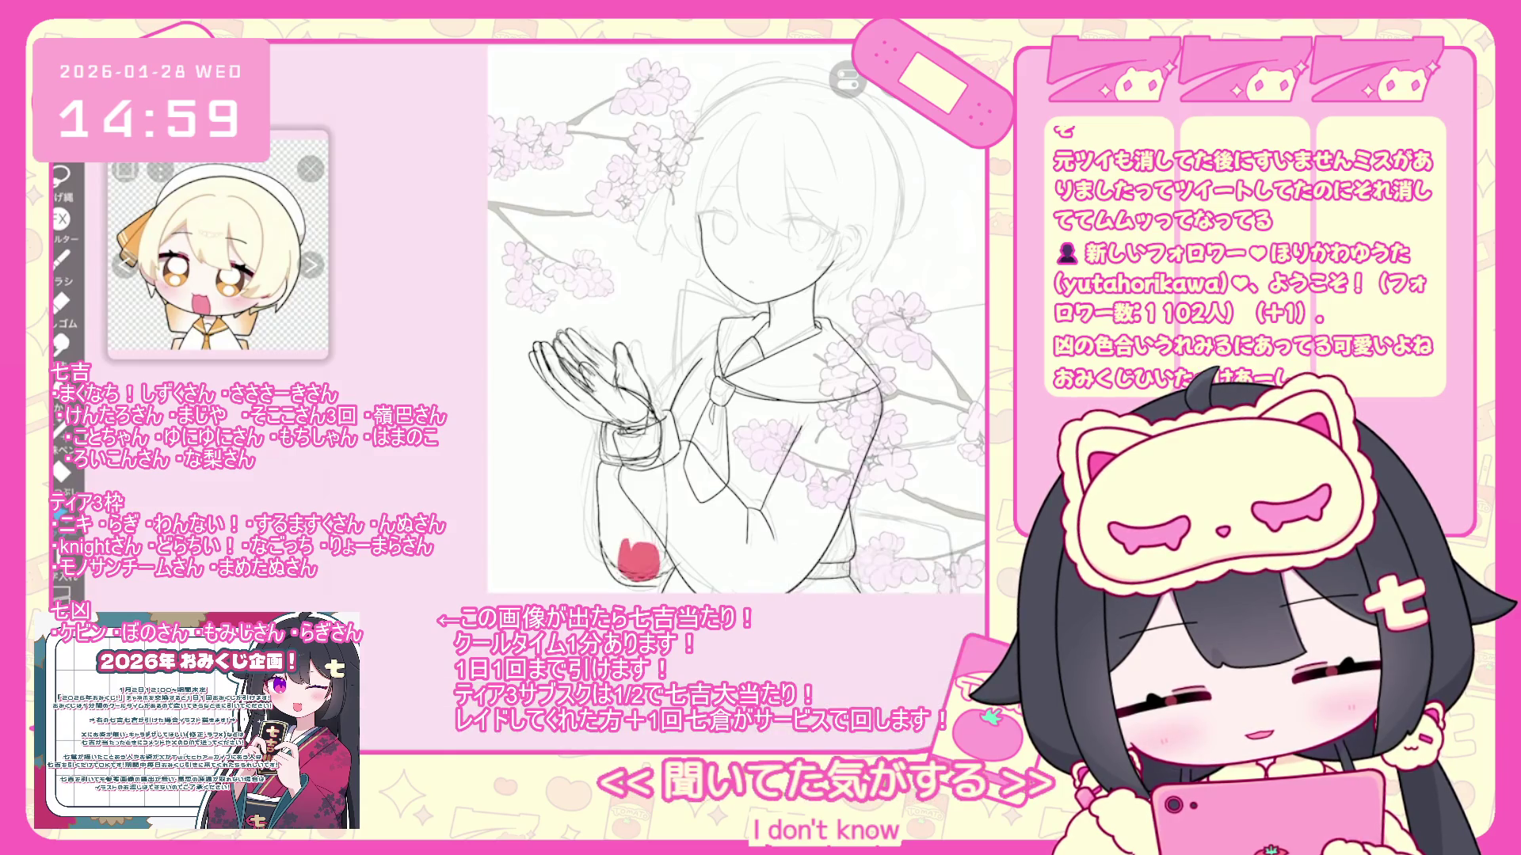
{"action": "left_click", "coordinate": [59, 258]}
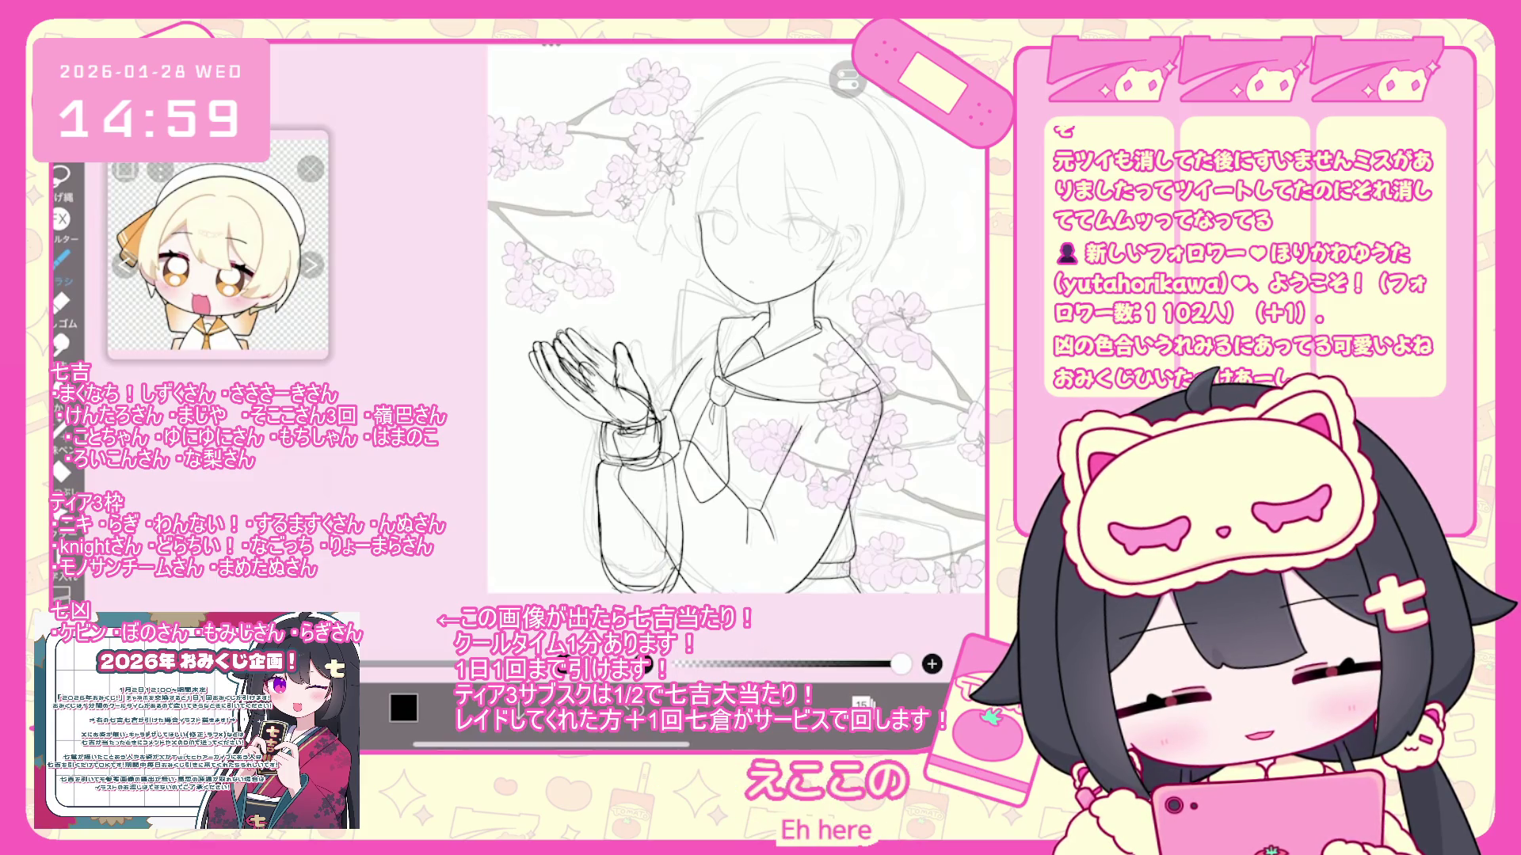
{"action": "scroll", "coordinate": [692, 335], "scroll_direction": "up", "scroll_amount": 2}
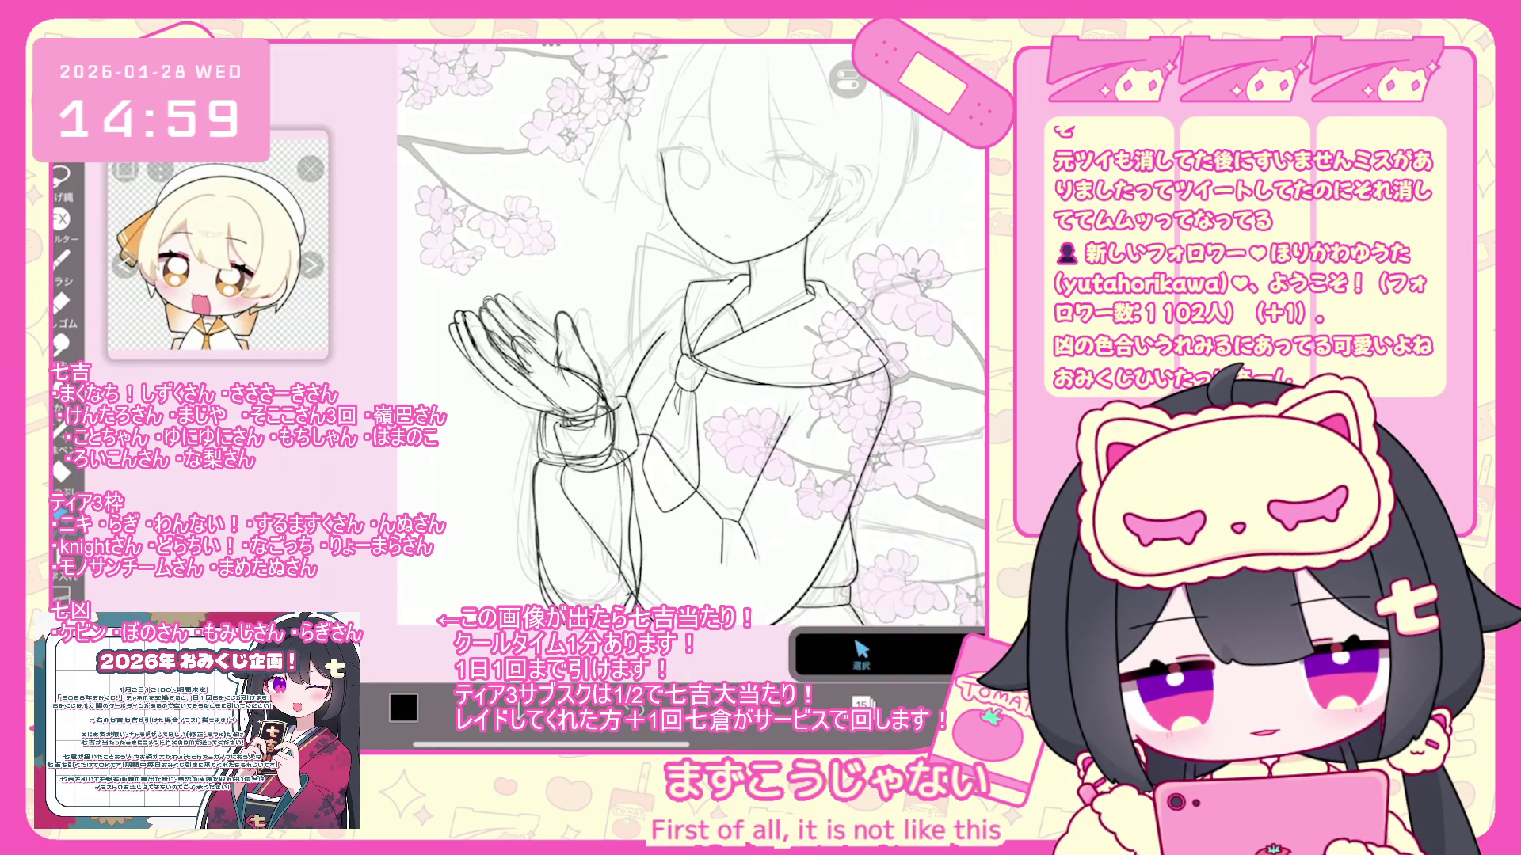
Lasso the sleeve lines and rotate them about 12° clockwise, then commit
{"action": "left_click_drag", "start_coordinate": [610, 405], "coordinate": [606, 408]}
{"action": "left_click_drag", "start_coordinate": [668, 606], "coordinate": [706, 608]}
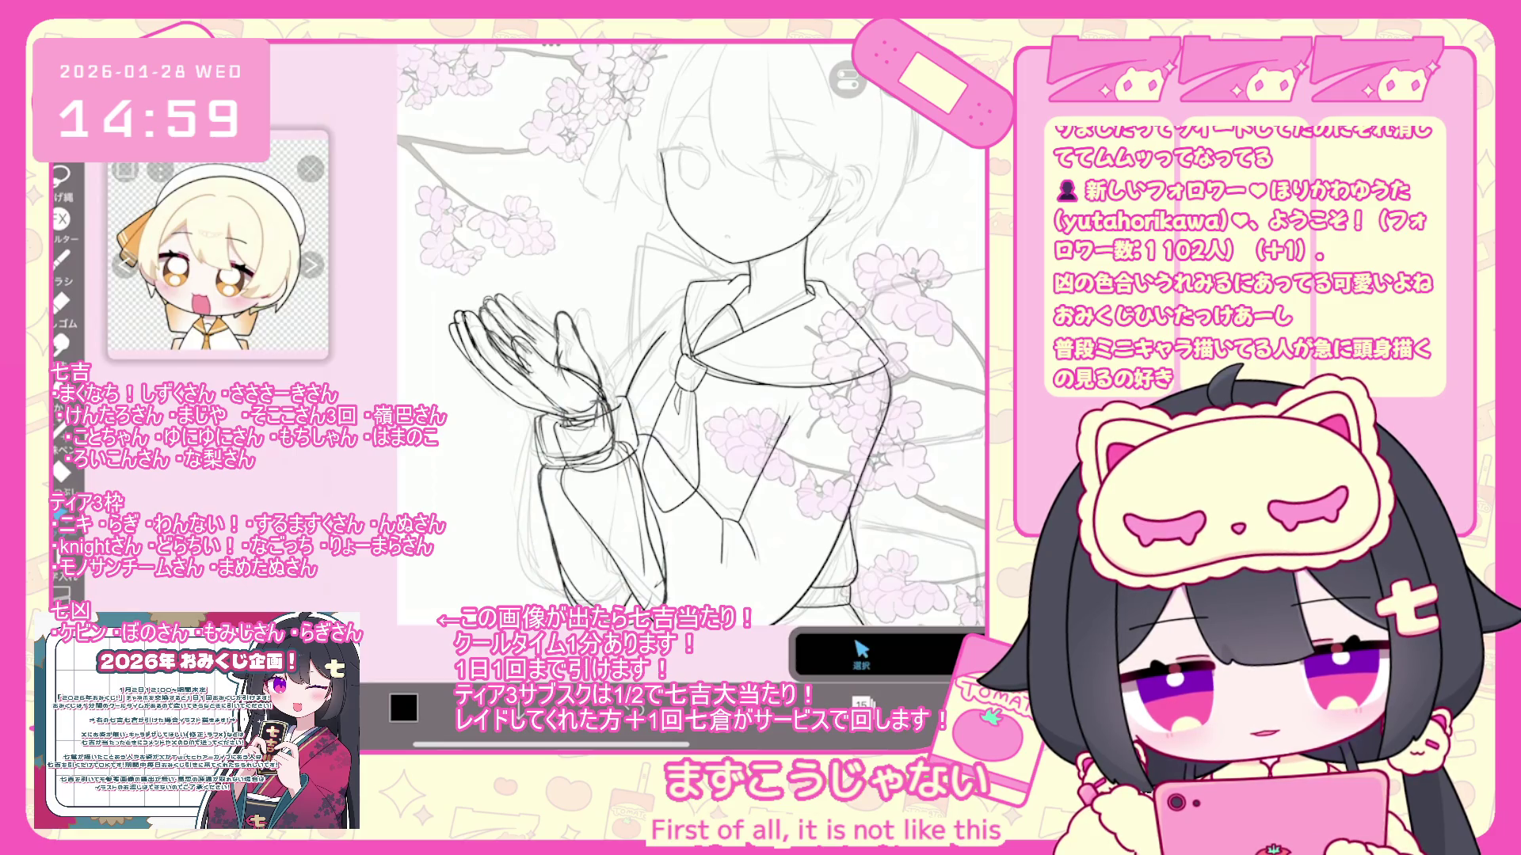
{"action": "key", "text": "ctrl+z"}
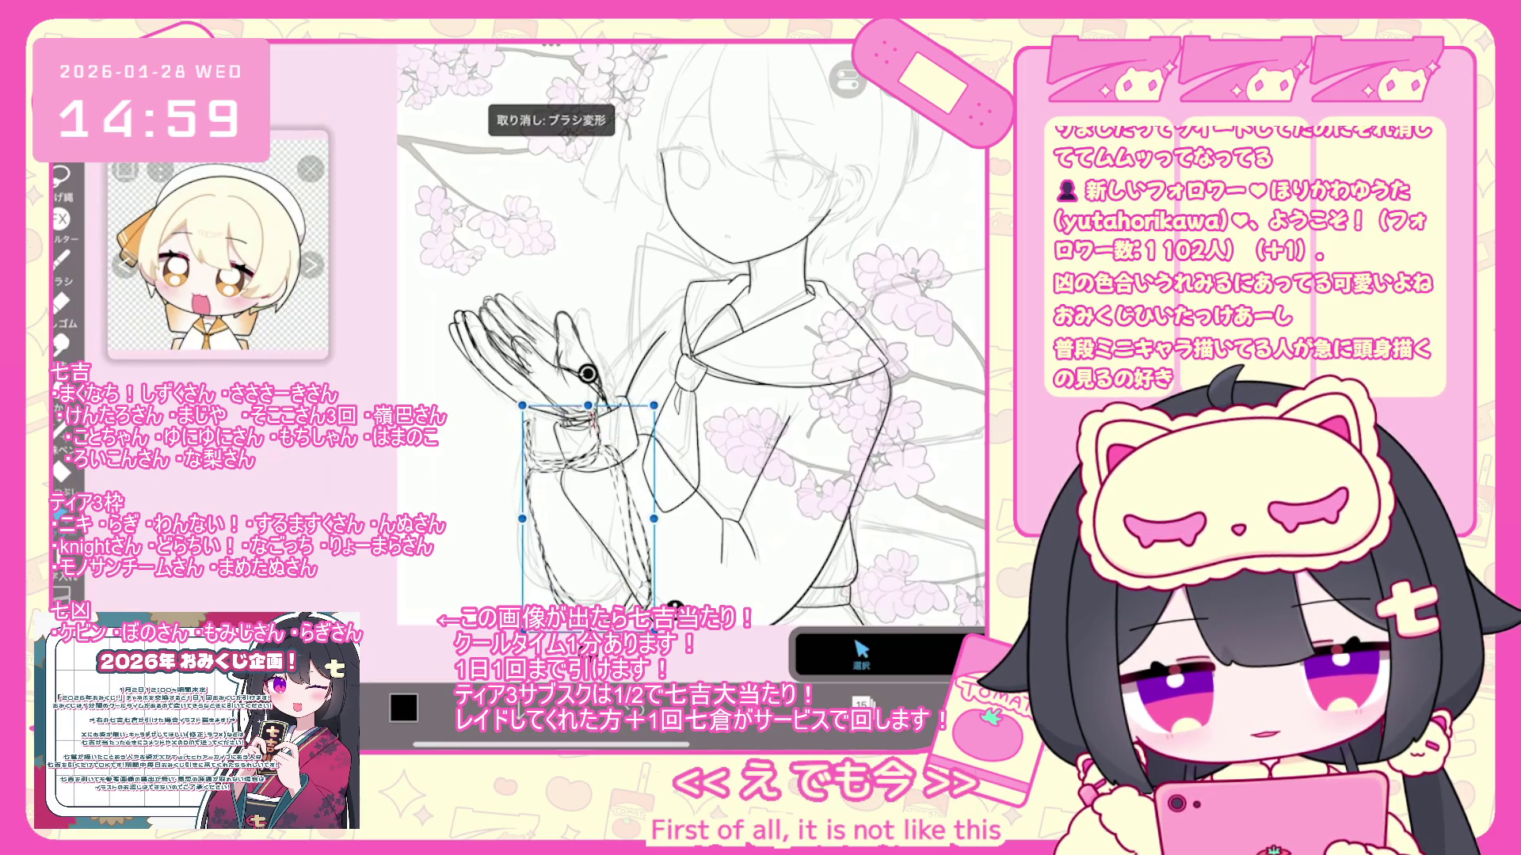
{"action": "key", "text": "ctrl+z"}
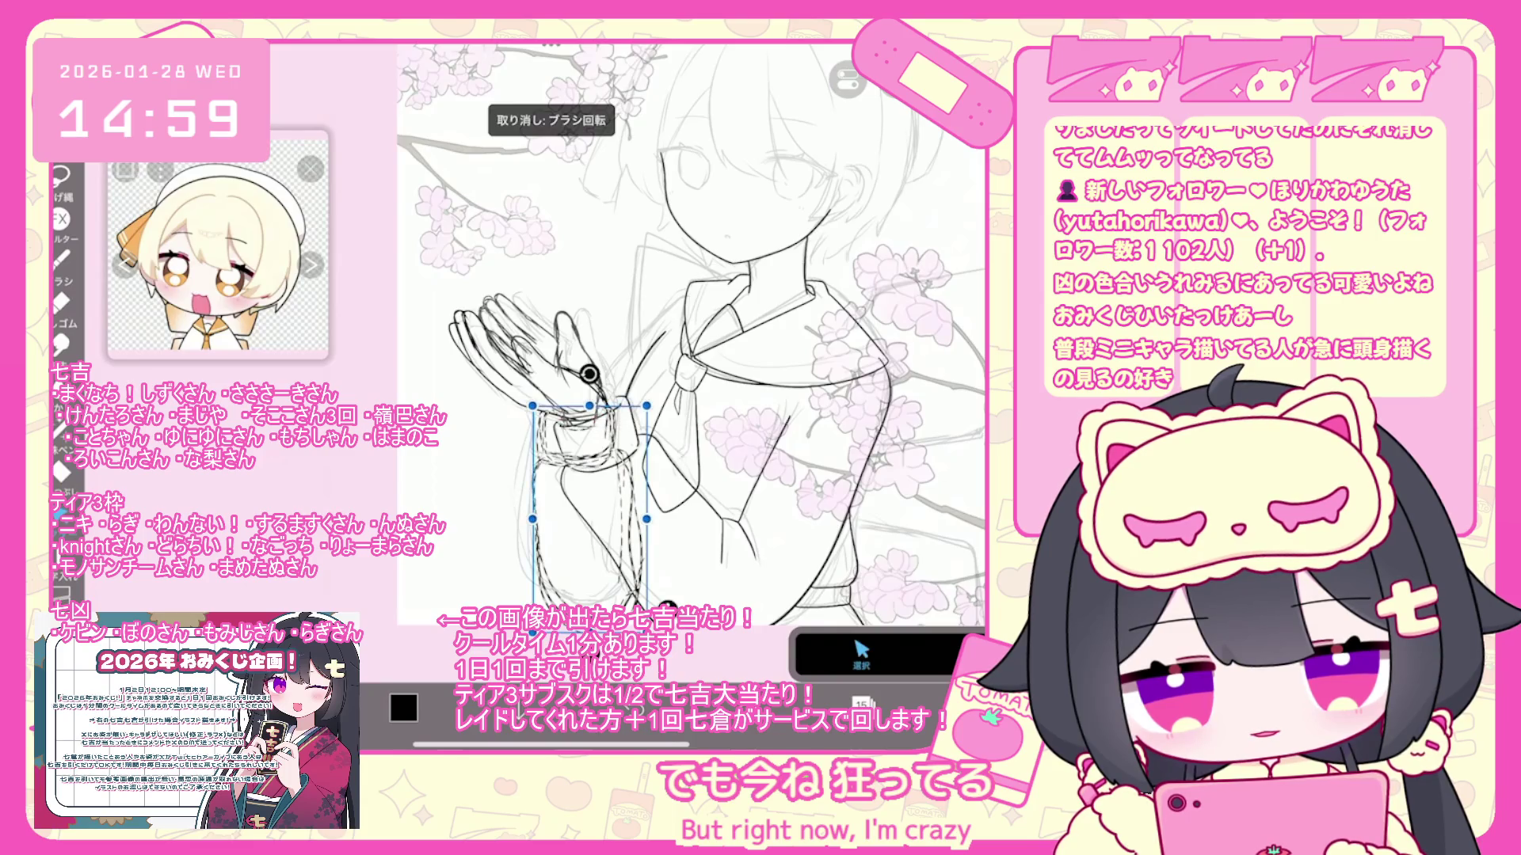
{"action": "left_click_drag", "start_coordinate": [667, 606], "coordinate": [619, 608]}
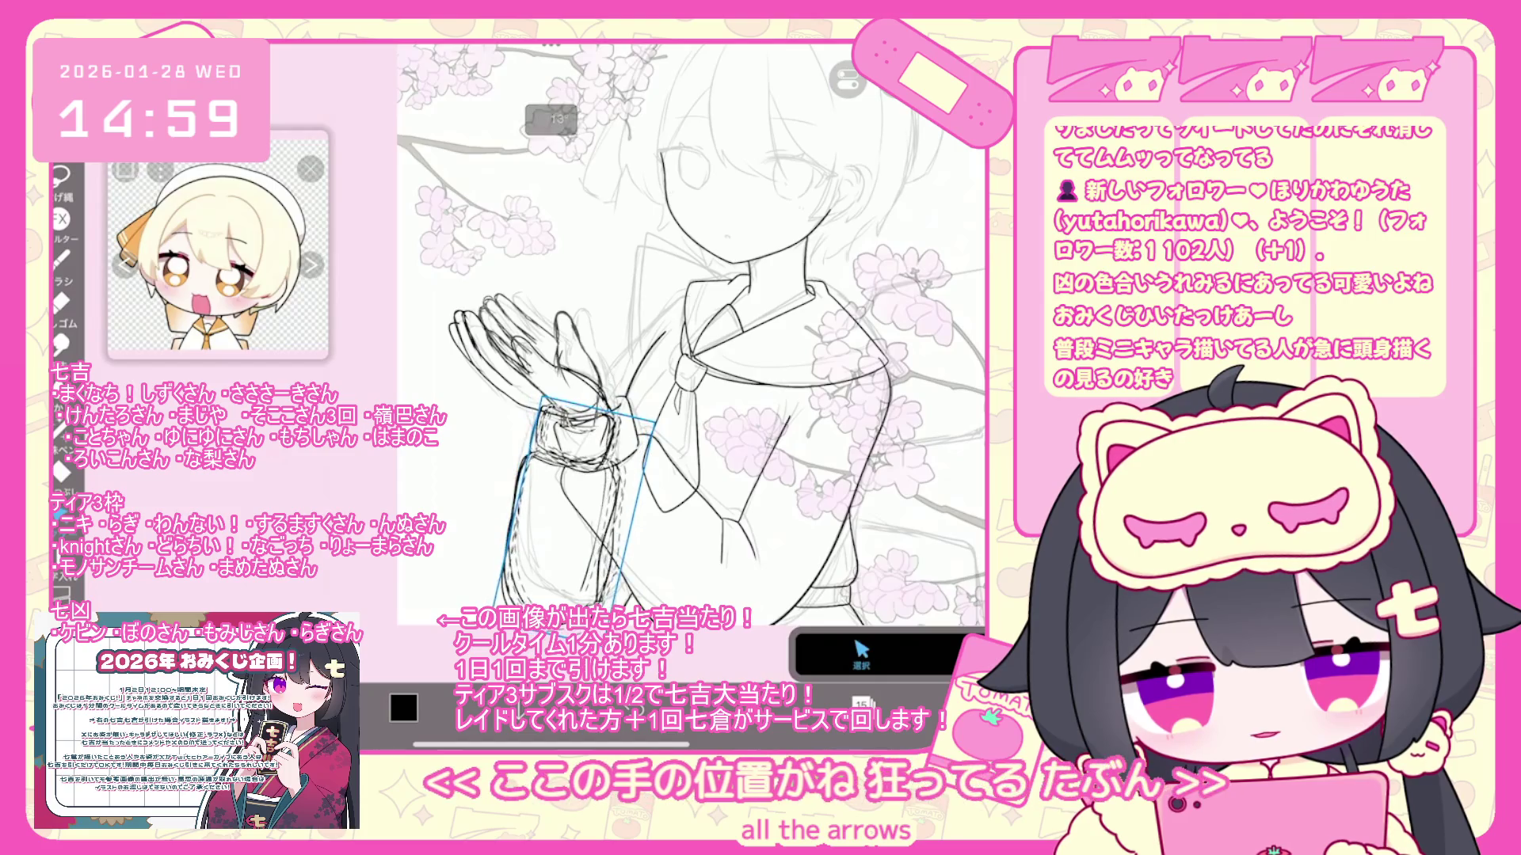
{"action": "left_click", "coordinate": [61, 258]}
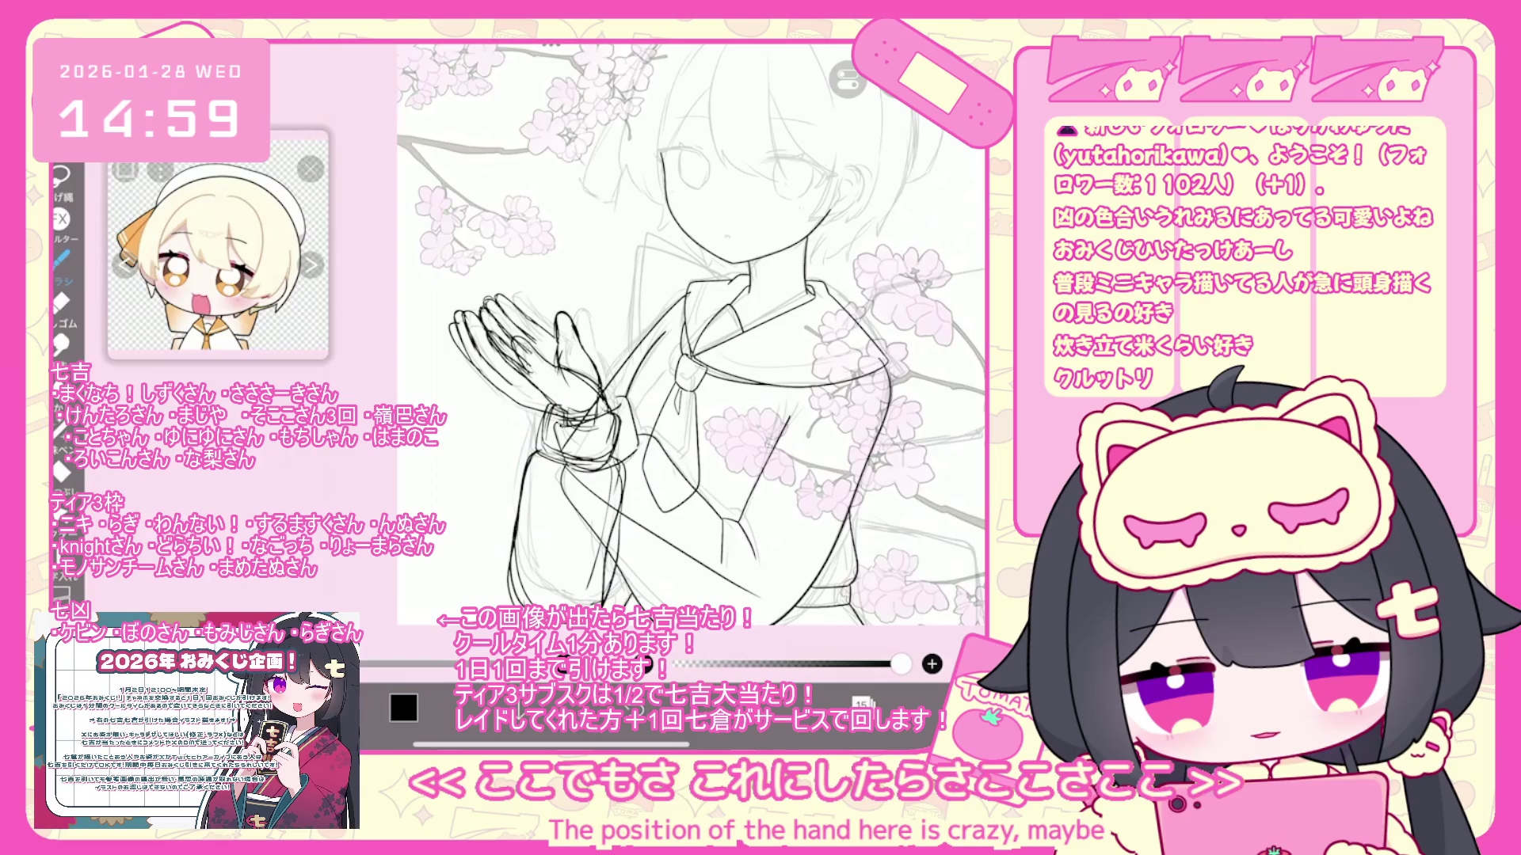
Try a small loop and short strokes on the sleeve, undoing and redoing the edits
{"action": "key", "text": "ctrl+z"}
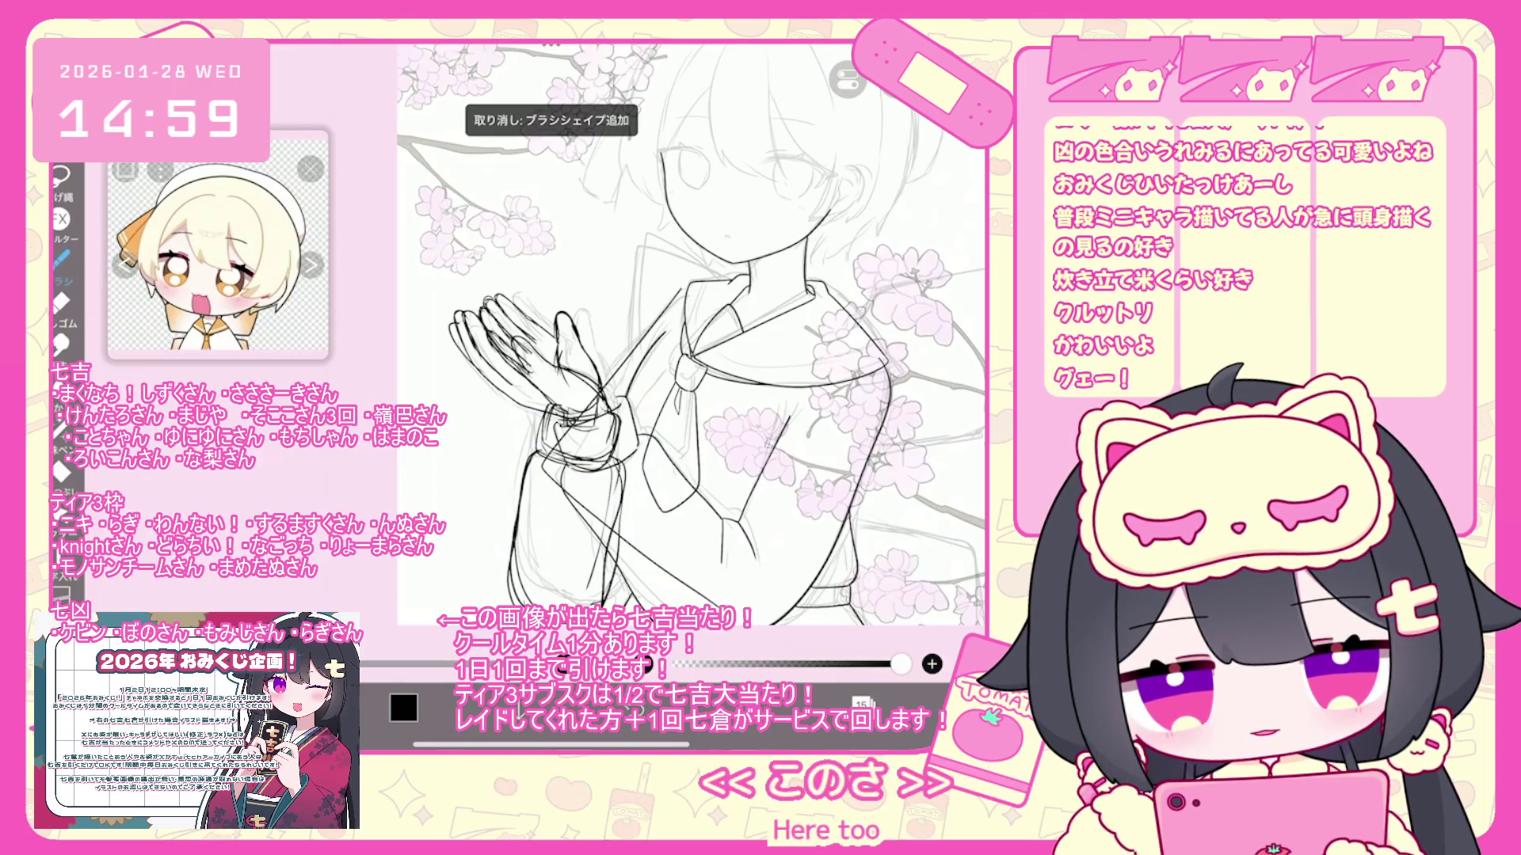
{"action": "left_click_drag", "start_coordinate": [535, 460], "coordinate": [549, 474]}
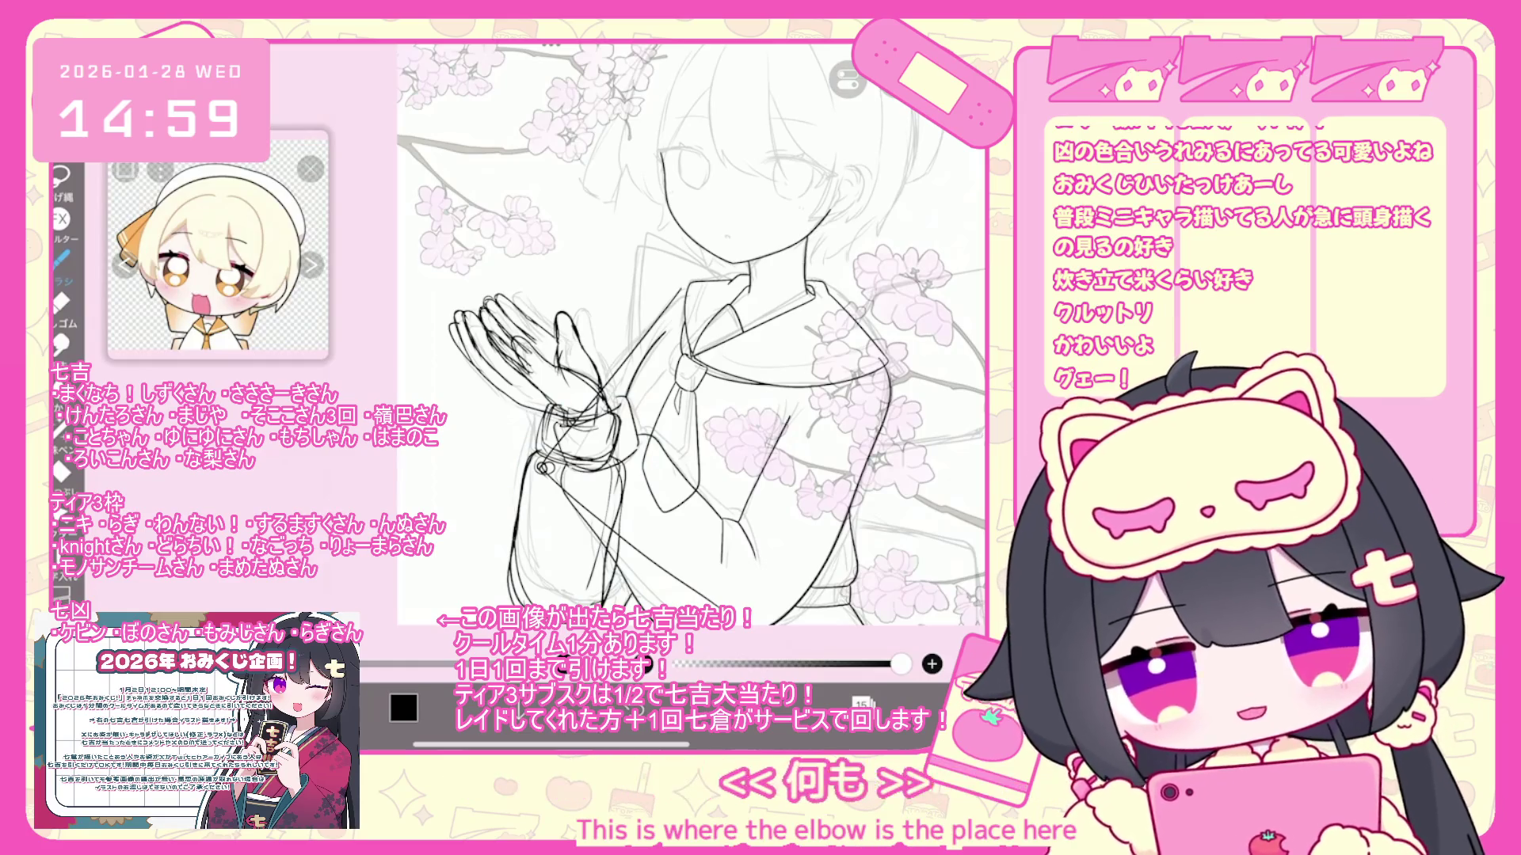
{"action": "key", "text": "ctrl+z"}
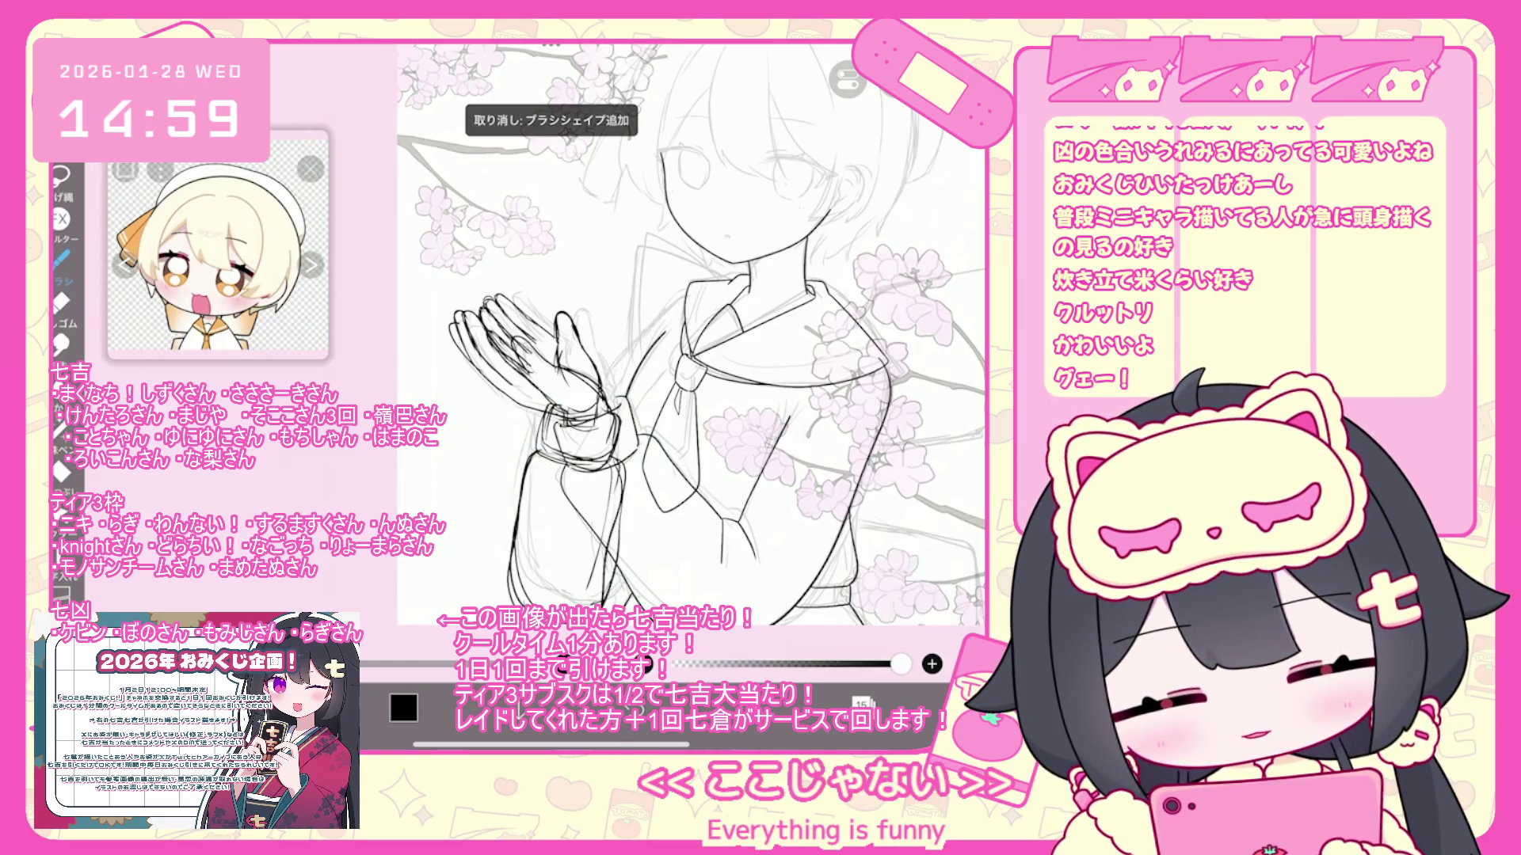
{"action": "left_click_drag", "start_coordinate": [605, 514], "coordinate": [612, 526]}
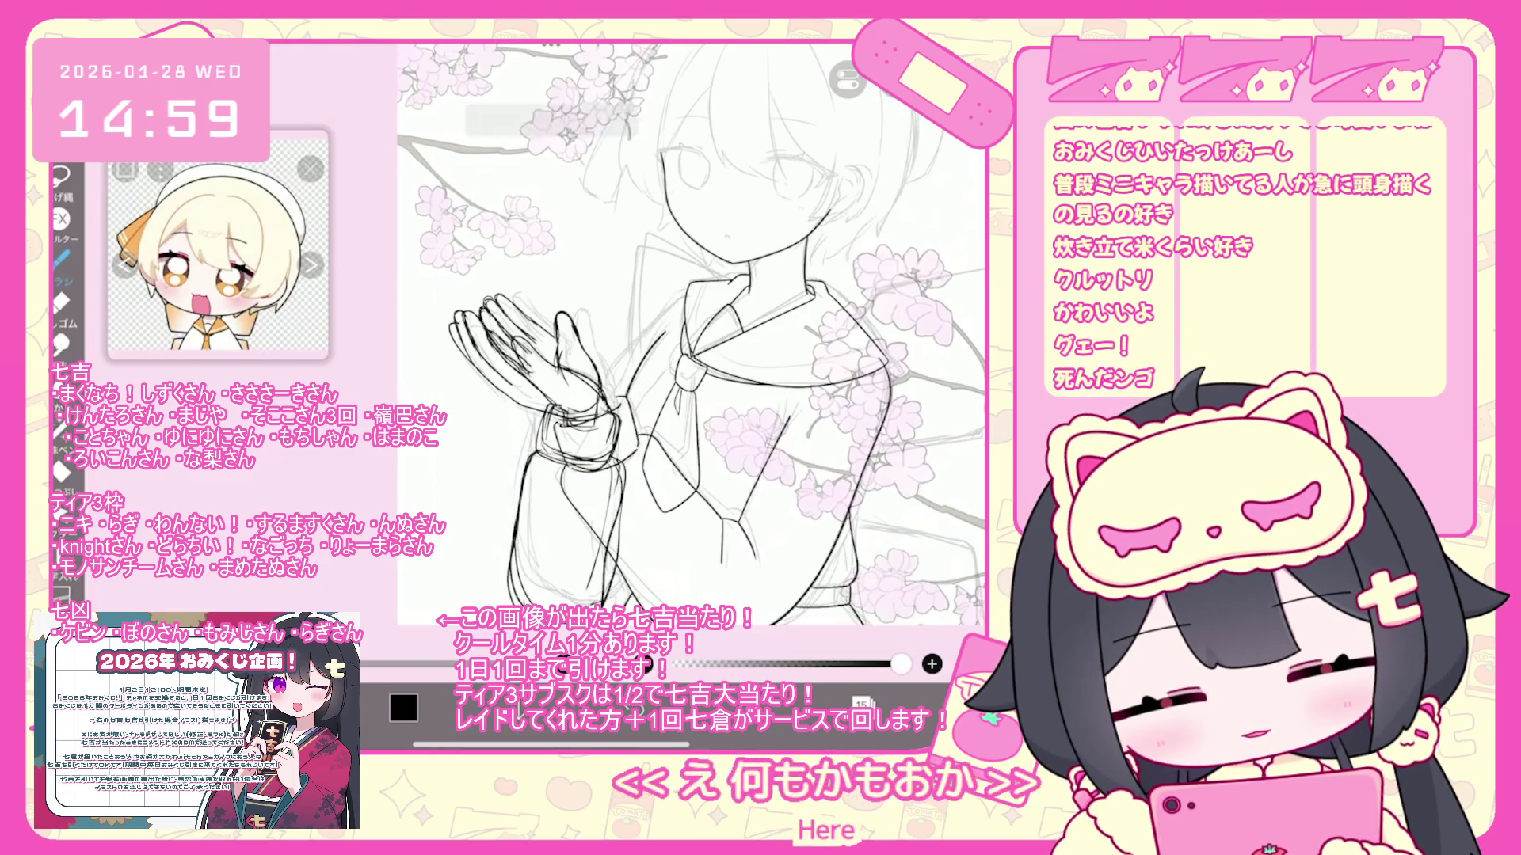
{"action": "key", "text": "ctrl+z"}
{"action": "key", "text": "ctrl+shift+z"}
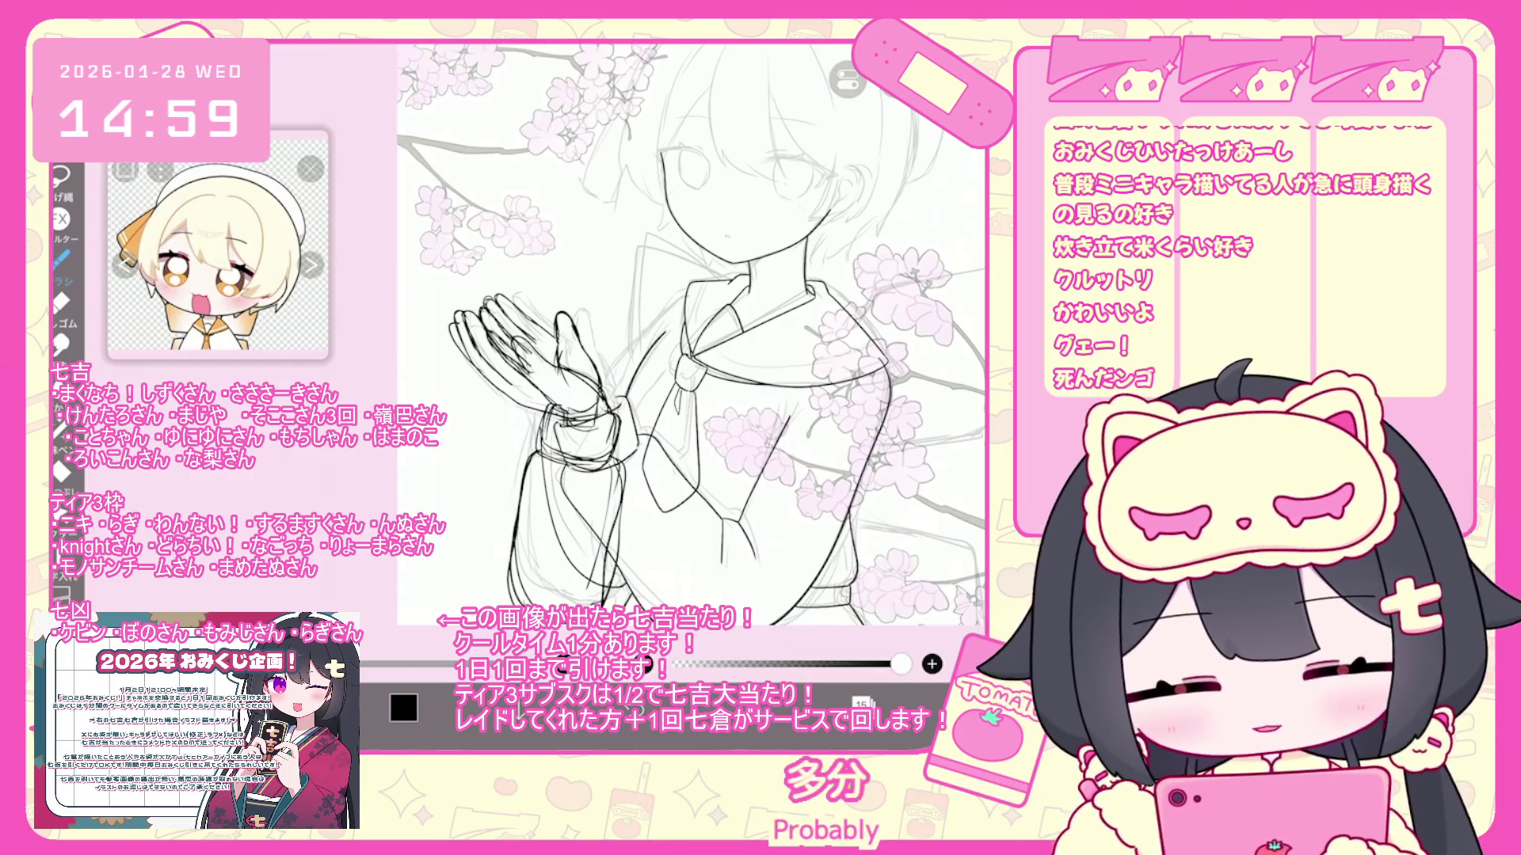
{"action": "key", "text": "ctrl+z"}
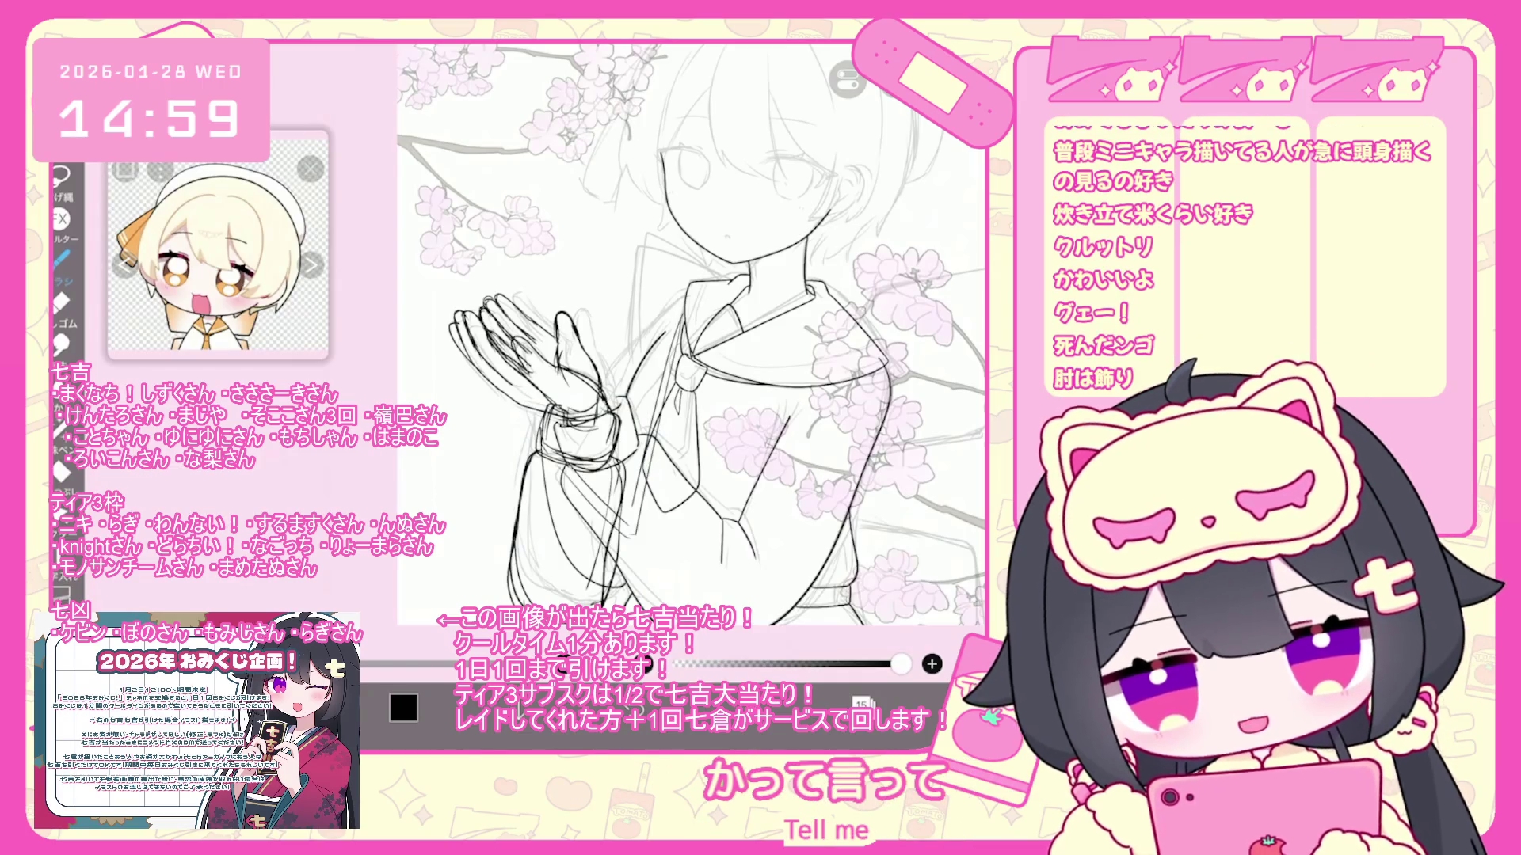
{"action": "key", "text": "ctrl+z"}
{"action": "key", "text": "ctrl+z"}
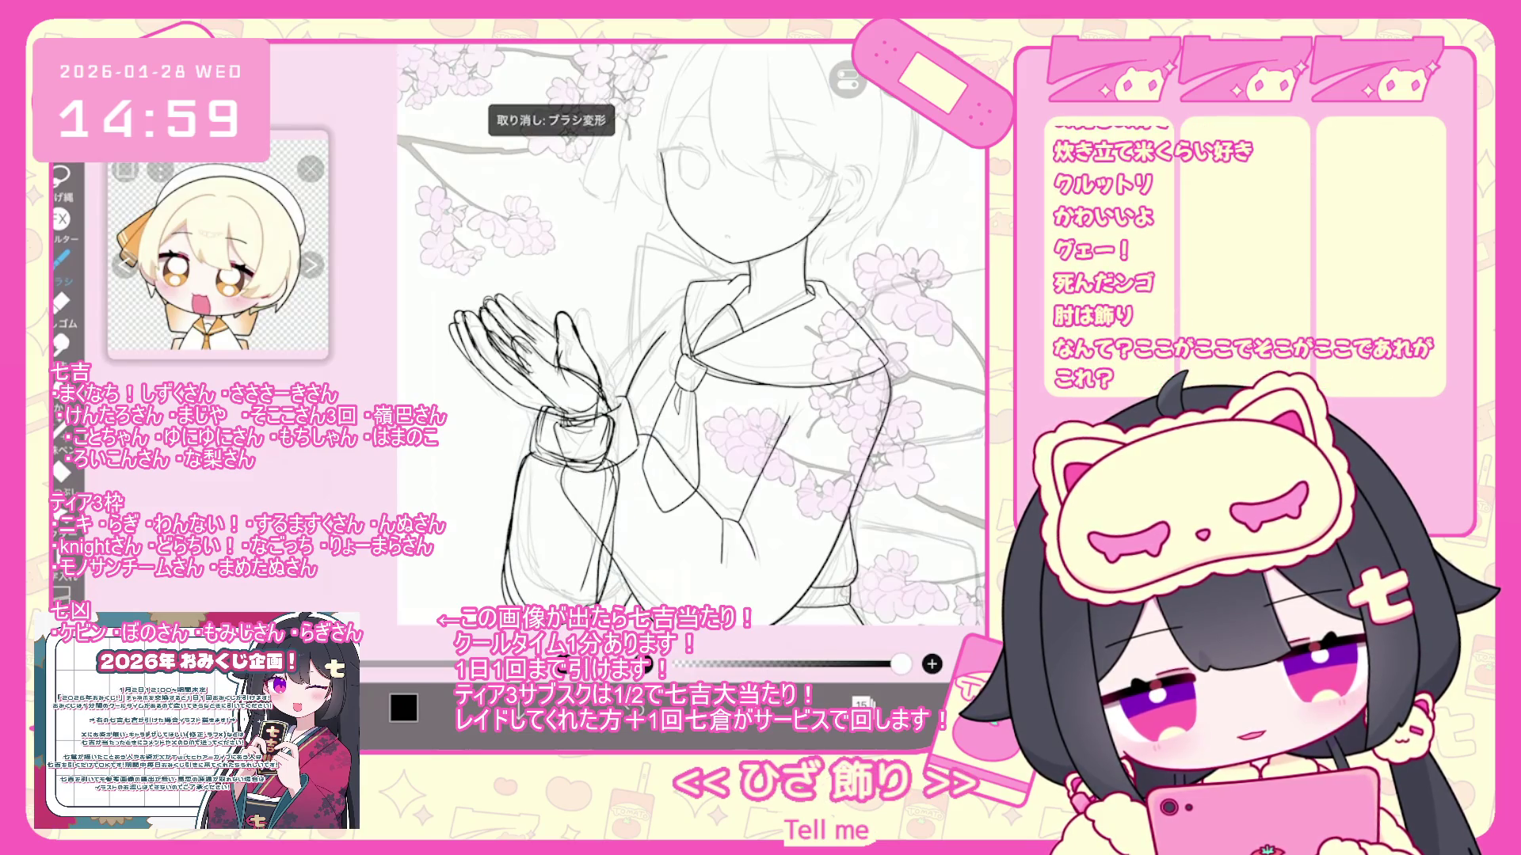
{"action": "key", "text": "ctrl+shift+z"}
Select and tilt the coiled sleeve cuff strokes, then delete them from the selection options
{"action": "key", "text": "v"}
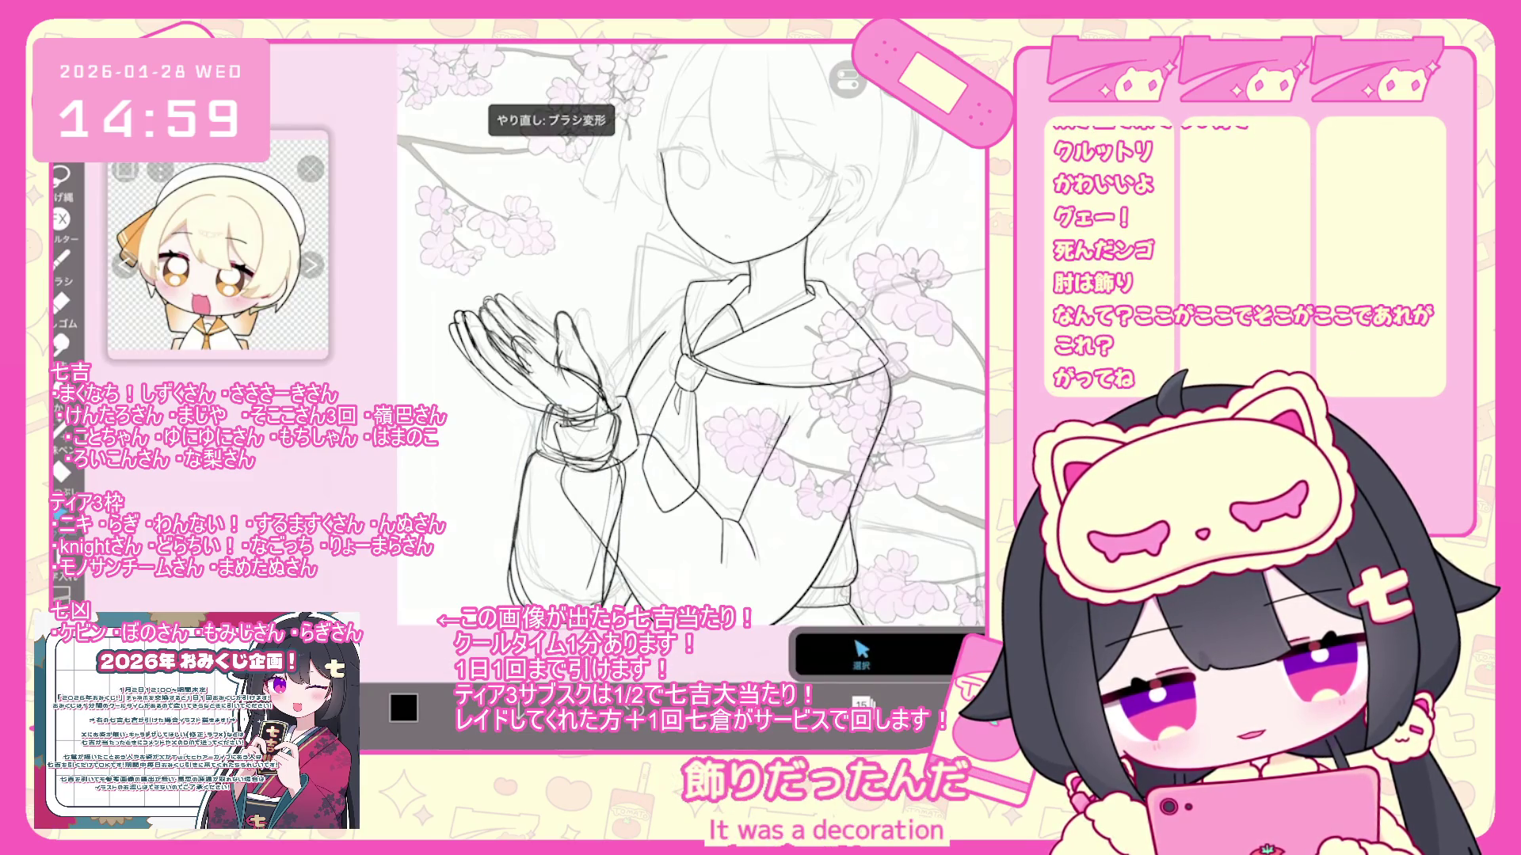
{"action": "mouse_move", "coordinate": [576, 372]}
{"action": "left_mouse_down"}
{"action": "mouse_move", "coordinate": [640, 379]}
{"action": "mouse_move", "coordinate": [555, 380]}
{"action": "mouse_move", "coordinate": [570, 349]}
{"action": "mouse_move", "coordinate": [562, 361]}
{"action": "left_mouse_up"}
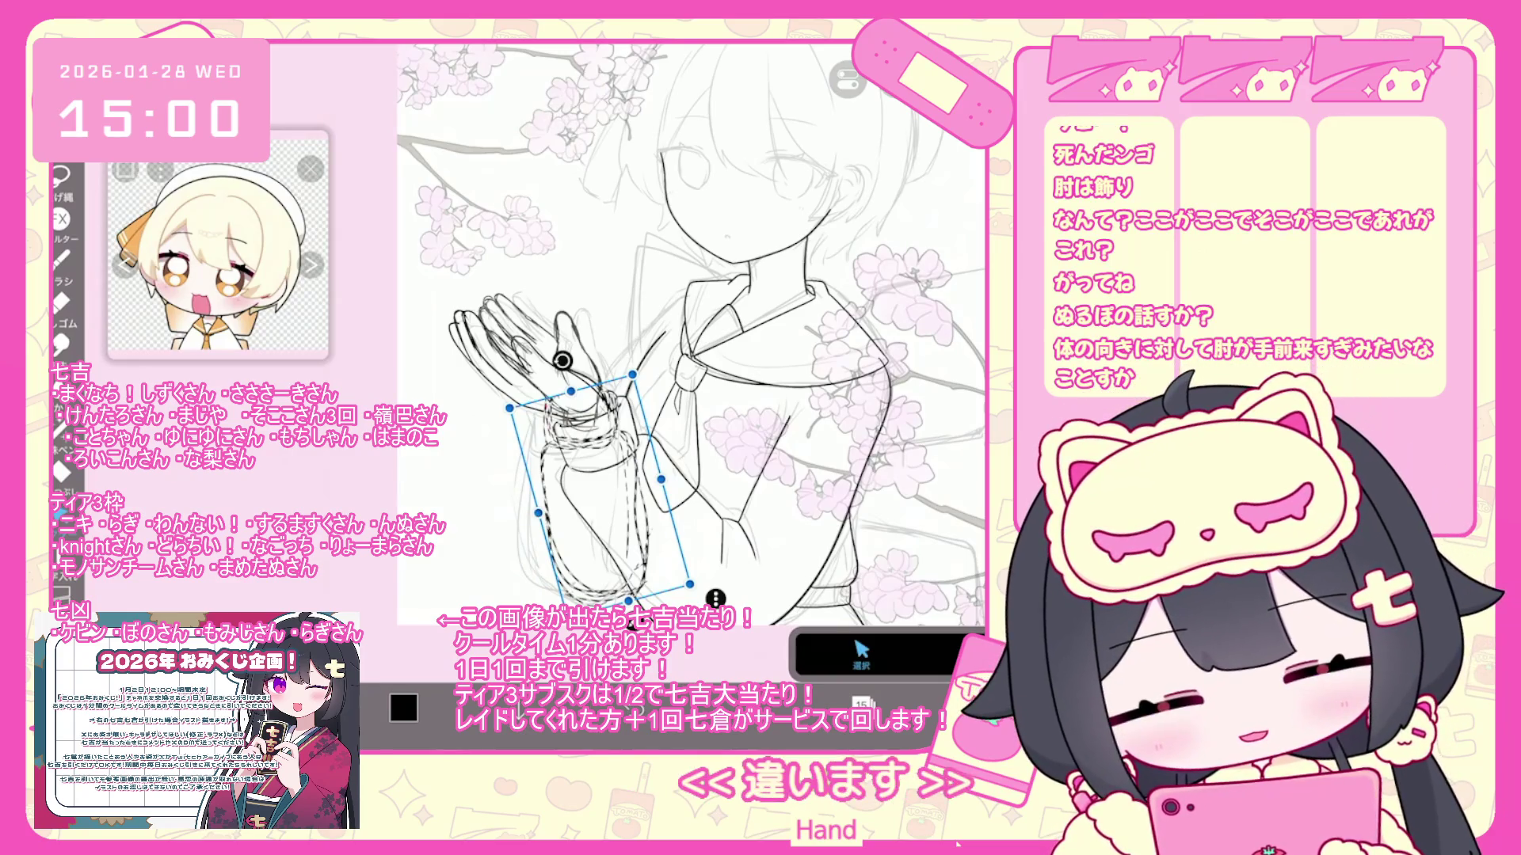
{"action": "left_click", "coordinate": [716, 598]}
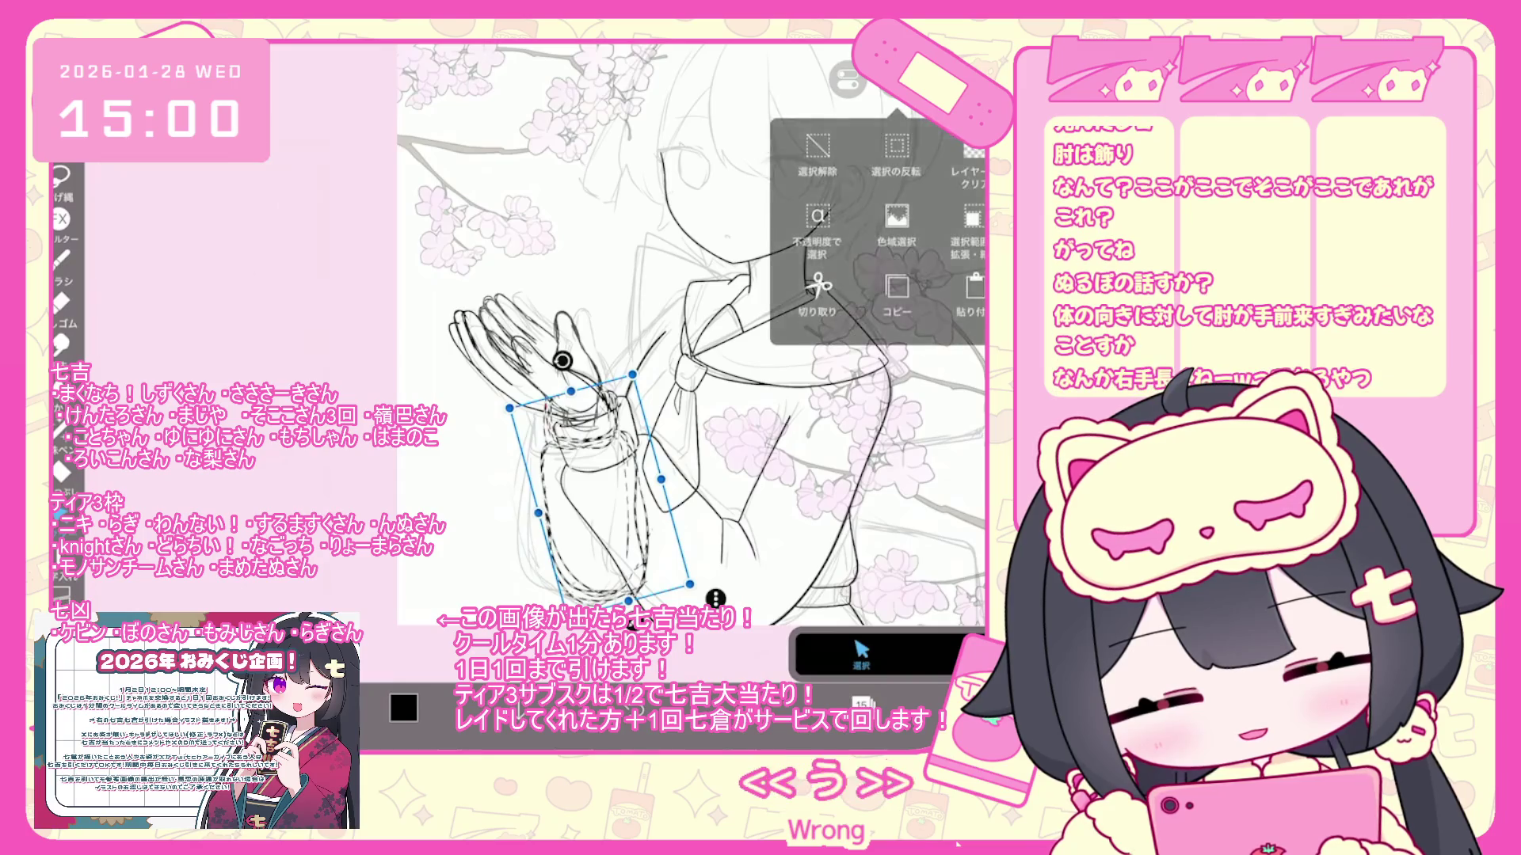
{"action": "left_click", "coordinate": [804, 333]}
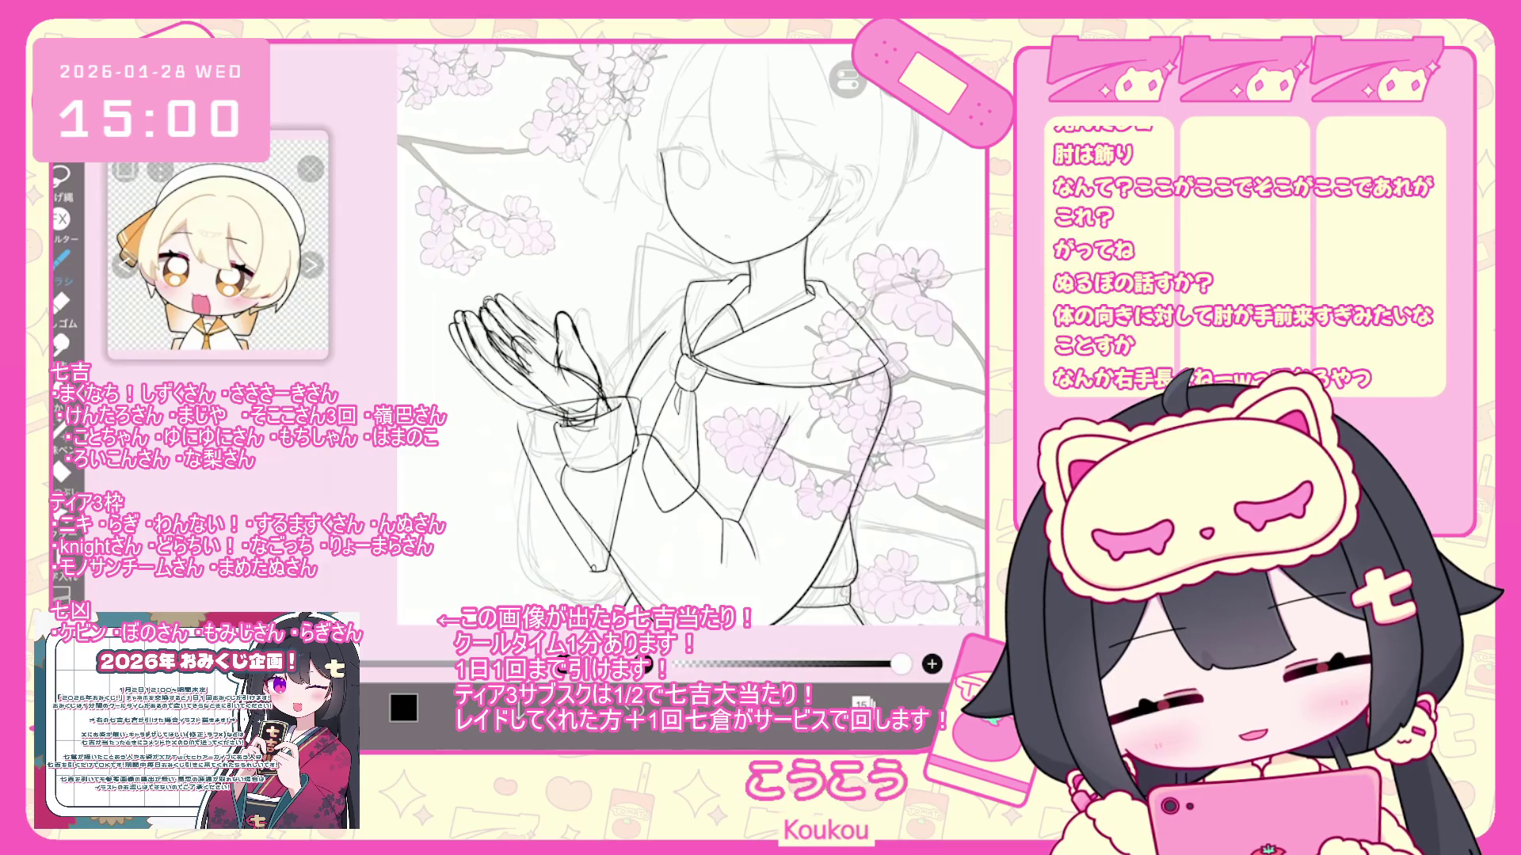
Undo two left-sleeve strokes, redraw the line along the left arm and elbow, and show layers
{"action": "key", "text": "ctrl+z"}
{"action": "key", "text": "ctrl+z"}
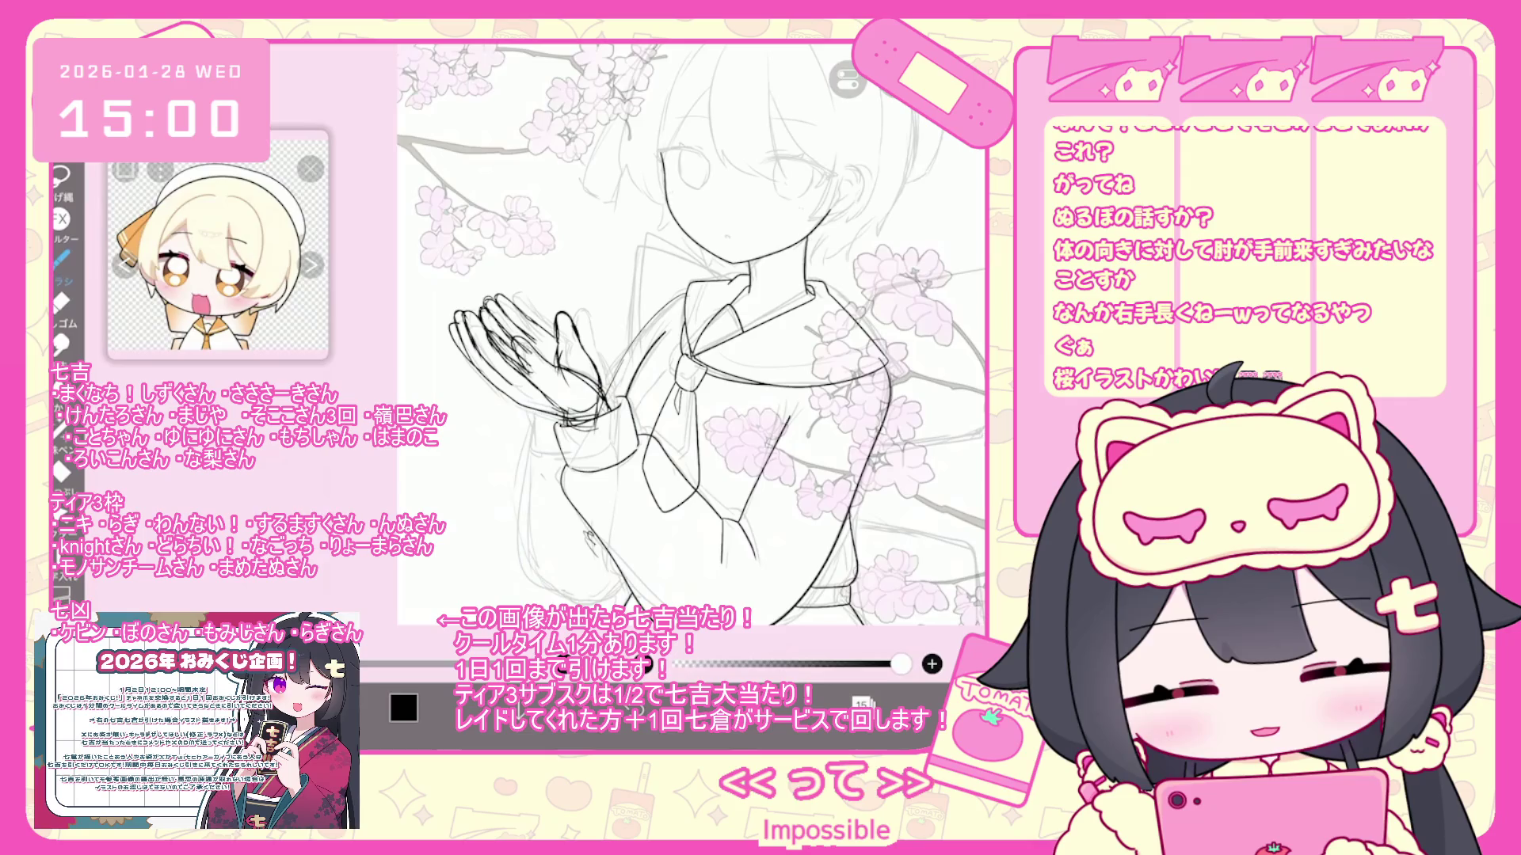
{"action": "key", "text": "ctrl+z"}
{"action": "key", "text": "ctrl+z"}
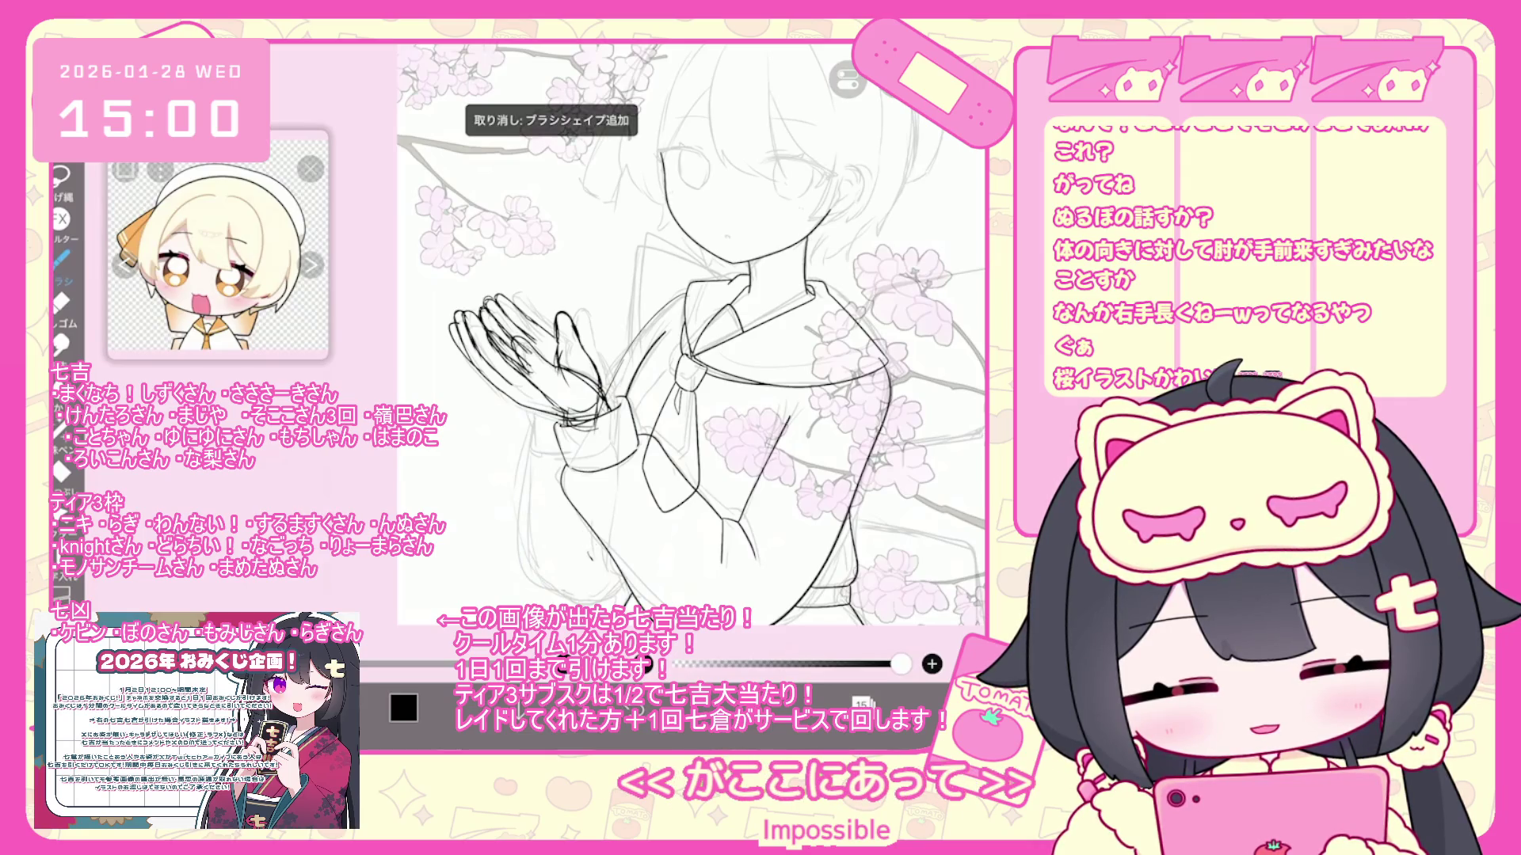
{"action": "left_click_drag", "start_coordinate": [620, 369], "coordinate": [588, 540]}
{"action": "left_click_drag", "start_coordinate": [669, 306], "coordinate": [700, 329]}
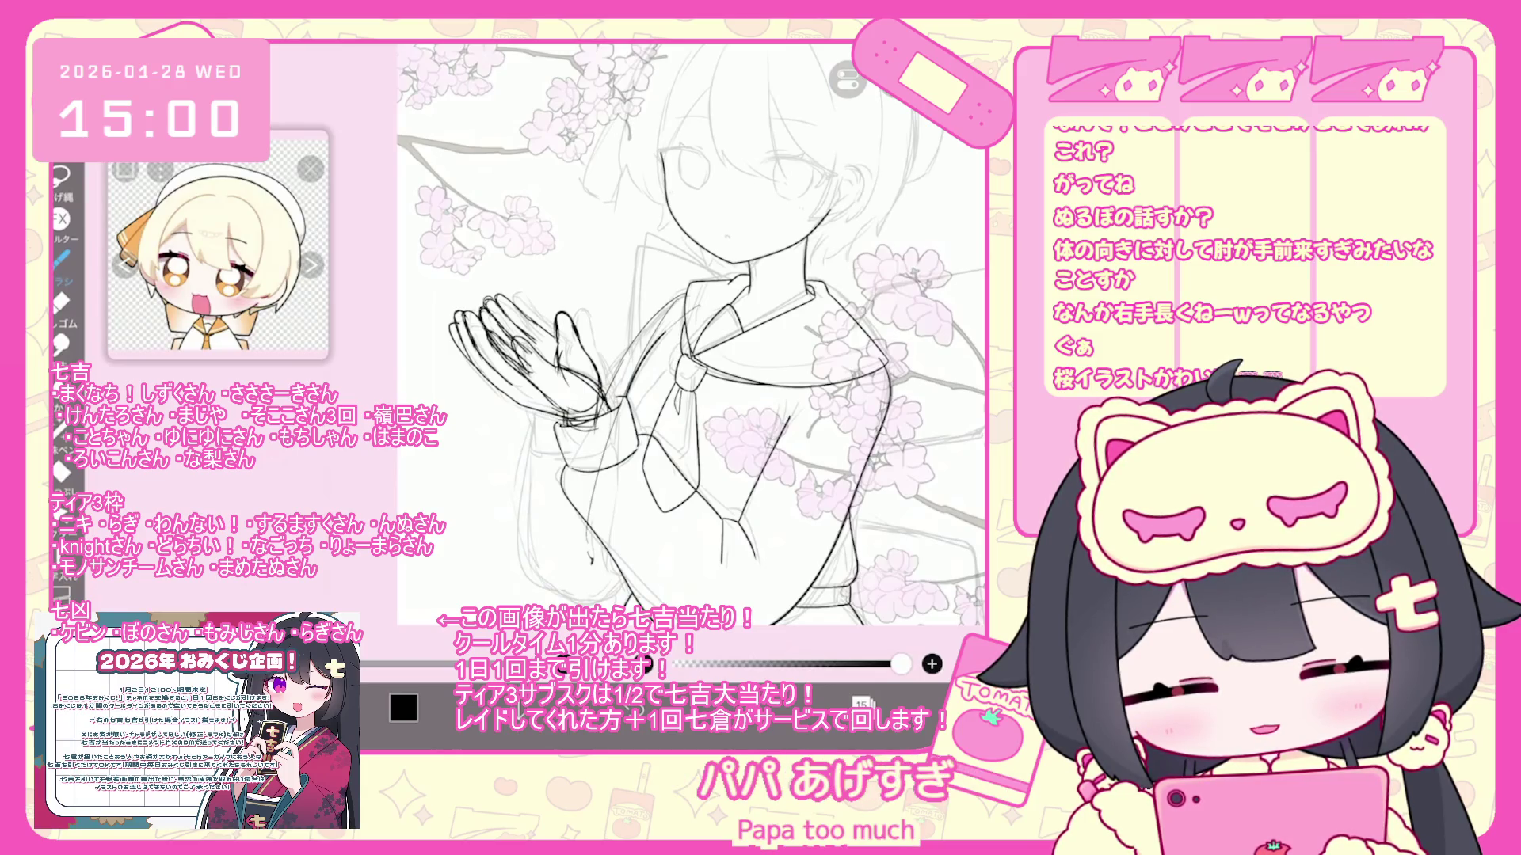
{"action": "left_click", "coordinate": [862, 704]}
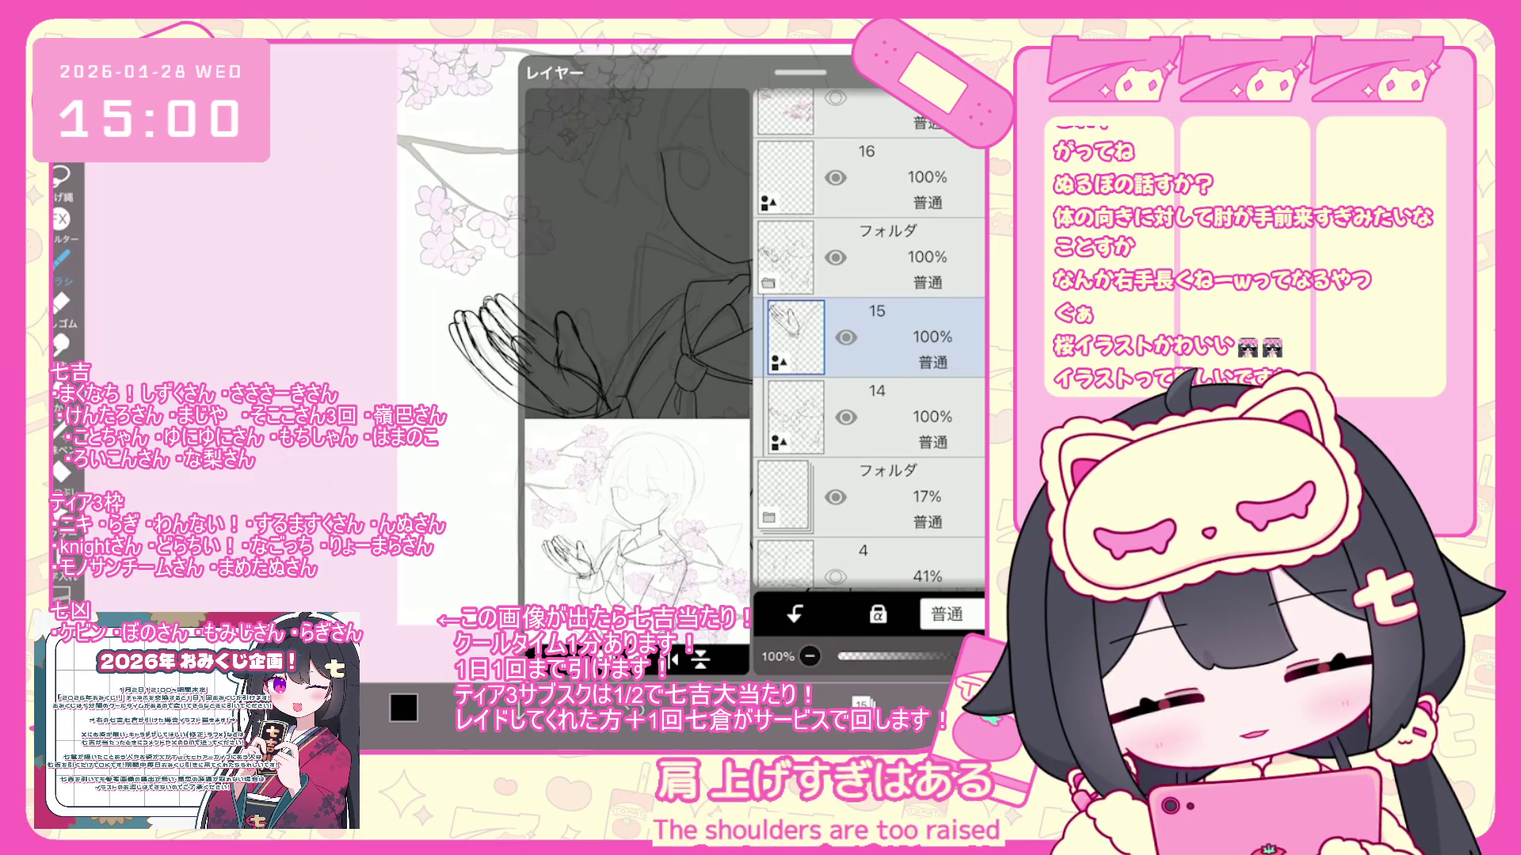
On layer 14, lasso the collar lines and rotate them slightly counter-clockwise
{"action": "left_click", "coordinate": [871, 416]}
{"action": "left_click", "coordinate": [862, 704]}
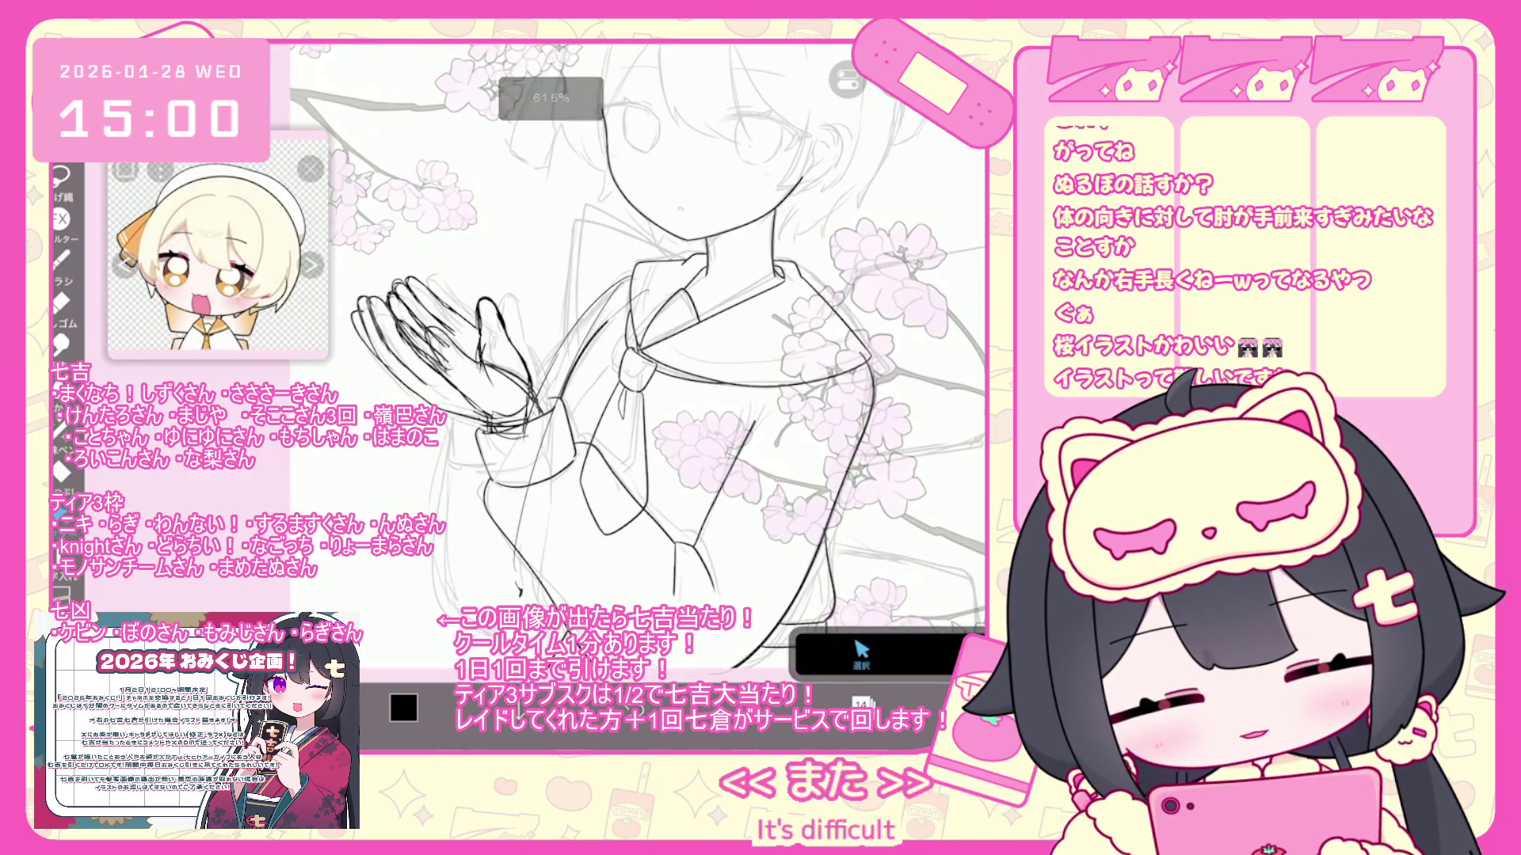
{"action": "left_click_drag", "start_coordinate": [633, 357], "coordinate": [673, 392]}
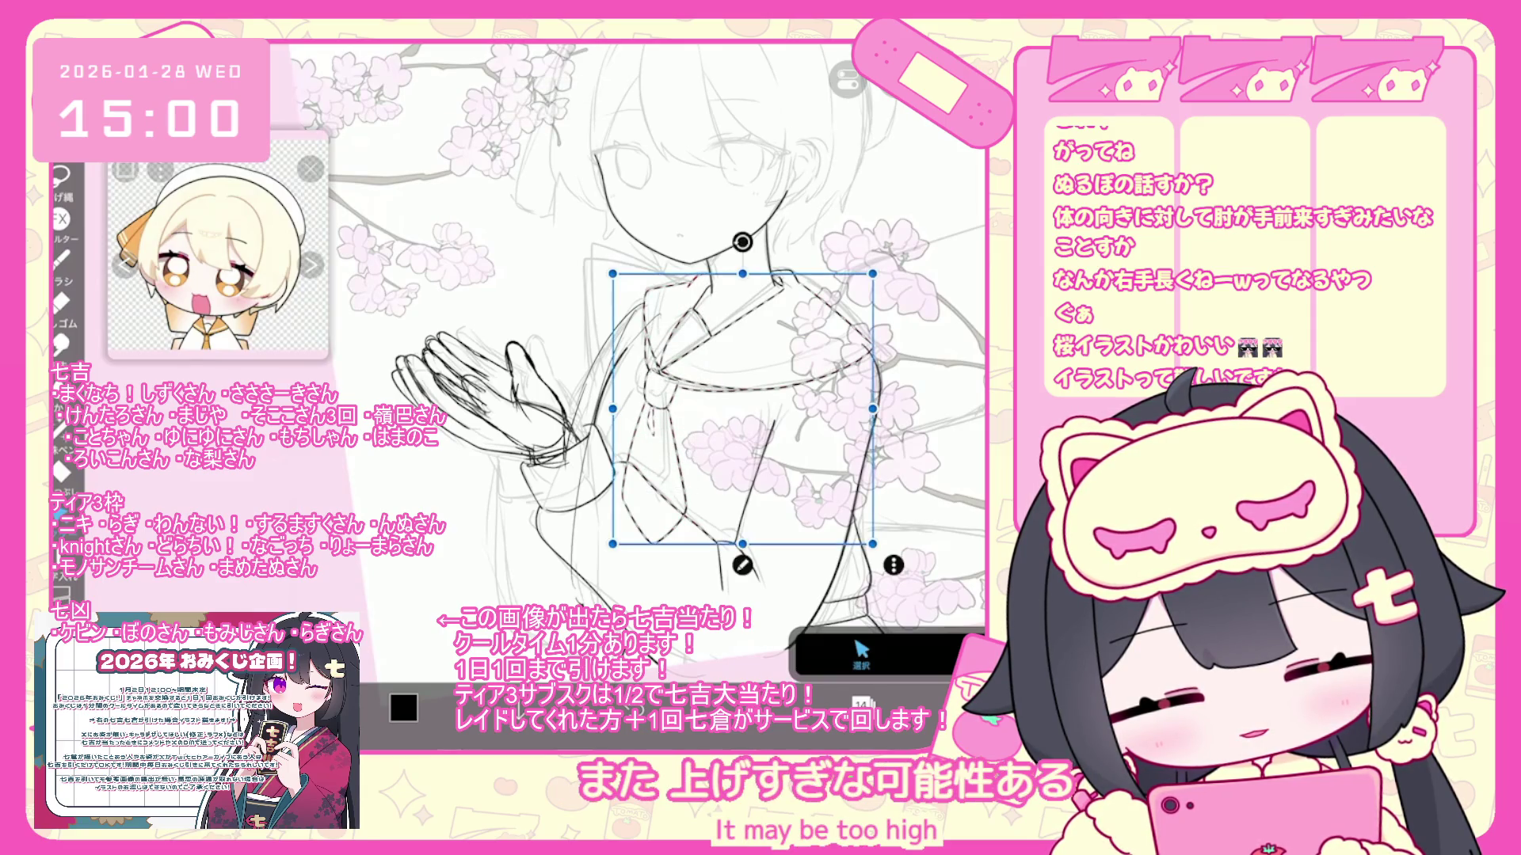
{"action": "left_click_drag", "start_coordinate": [872, 428], "coordinate": [878, 384]}
{"action": "left_click_drag", "start_coordinate": [745, 412], "coordinate": [745, 406]}
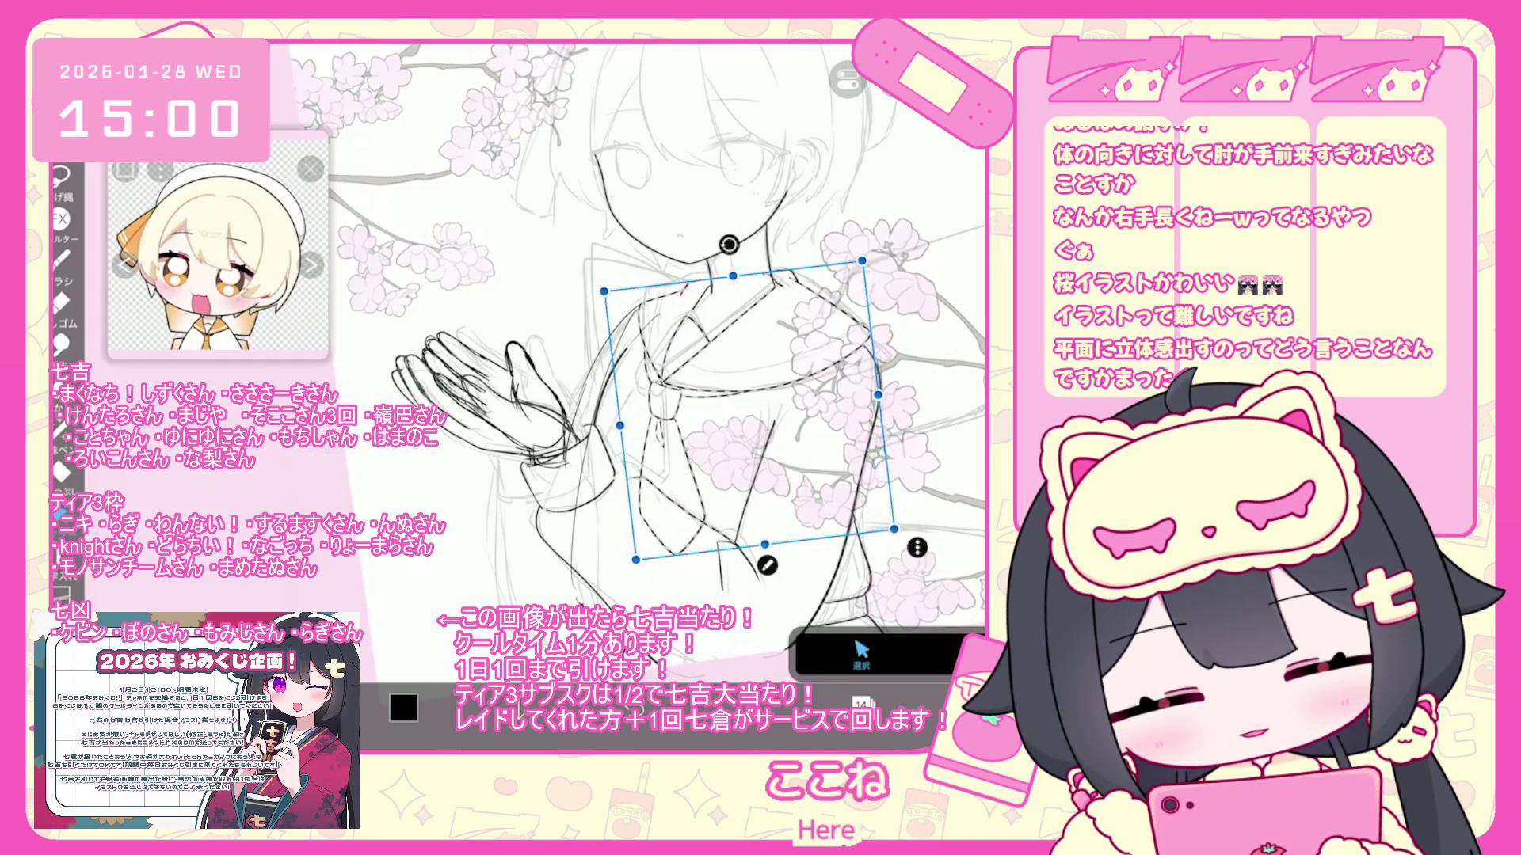
Apply the collar tilt, then undo it to restore the original collar position
{"action": "scroll", "coordinate": [689, 301], "scroll_direction": "up", "scroll_amount": 3}
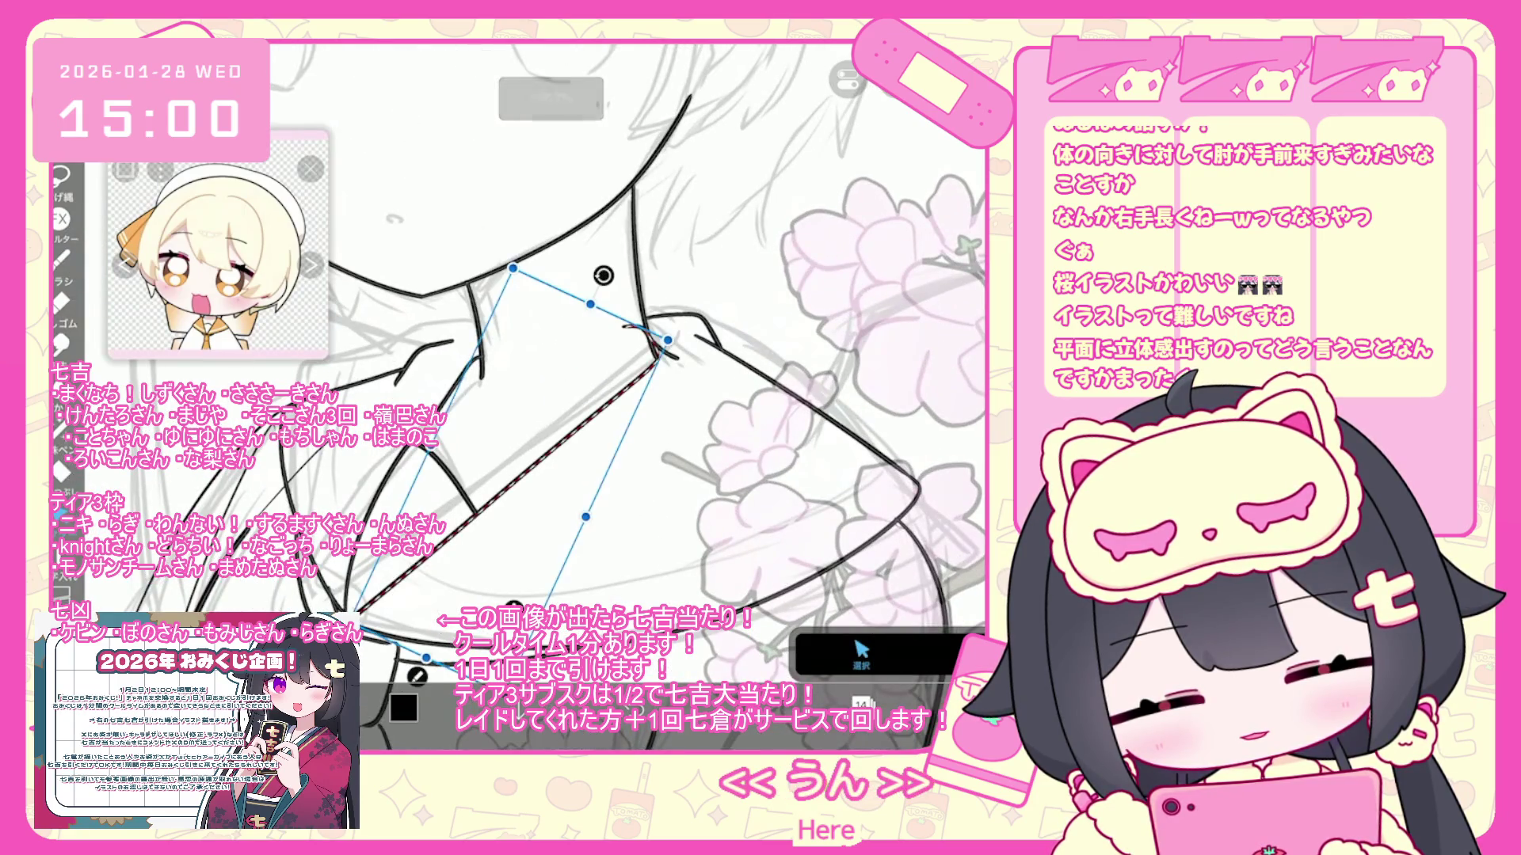
{"action": "key", "text": "Return"}
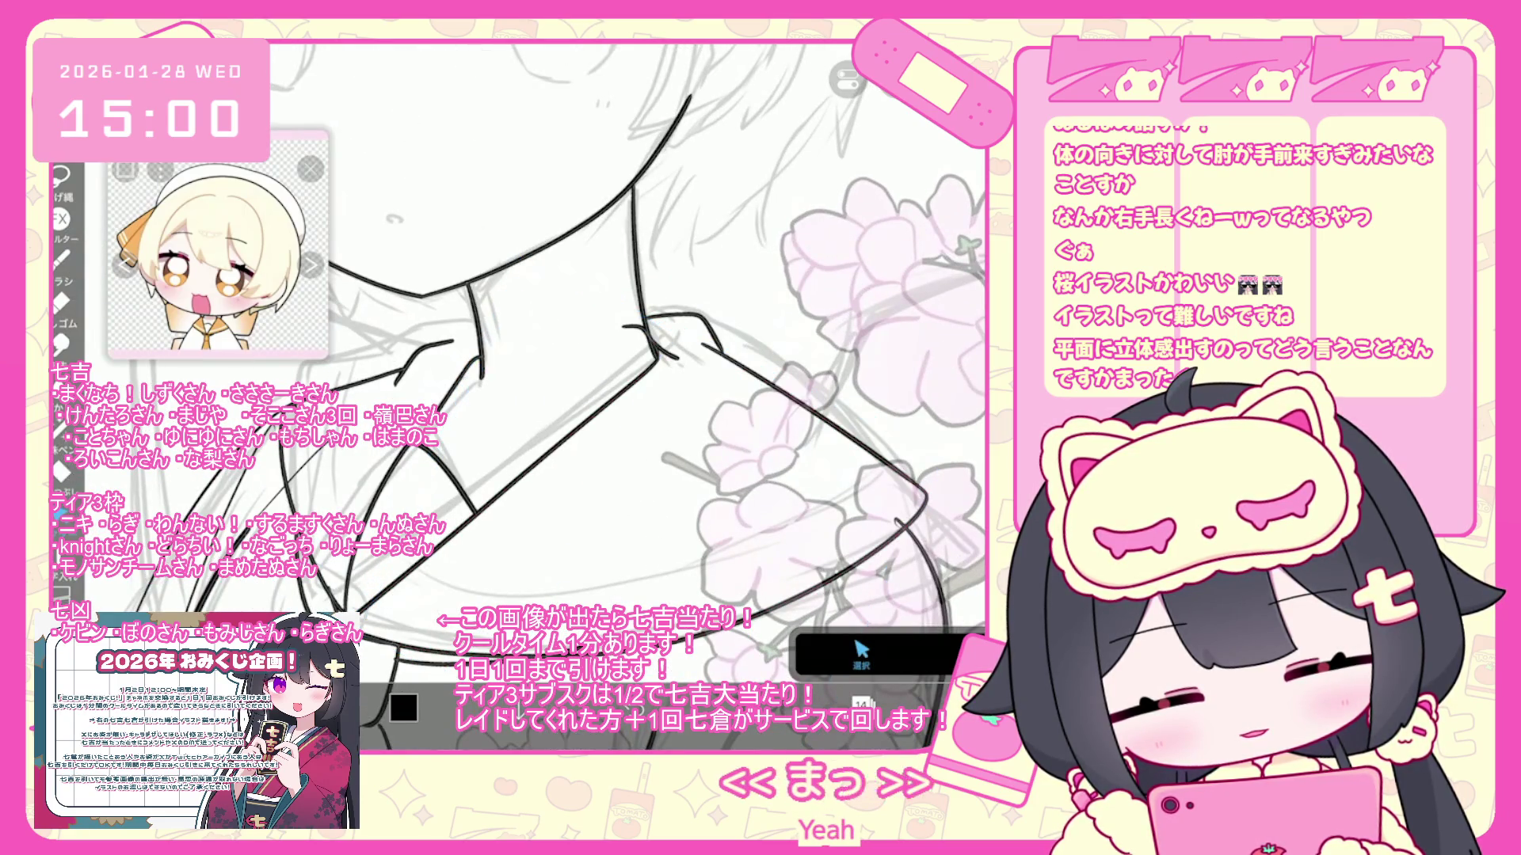
{"action": "key", "text": "ctrl+z"}
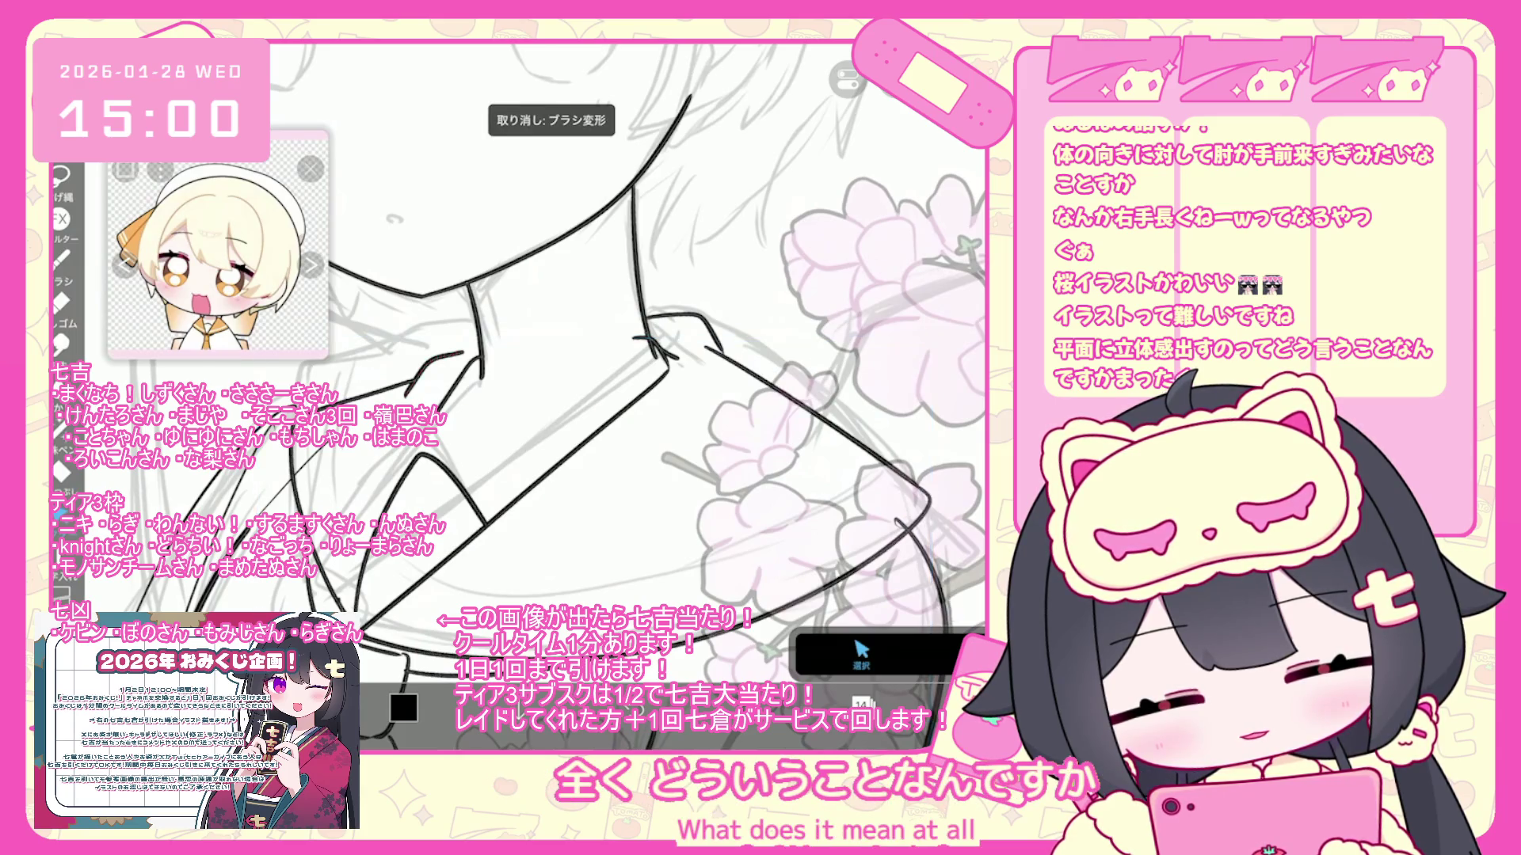
{"action": "scroll", "coordinate": [622, 357], "scroll_direction": "down", "scroll_amount": 5}
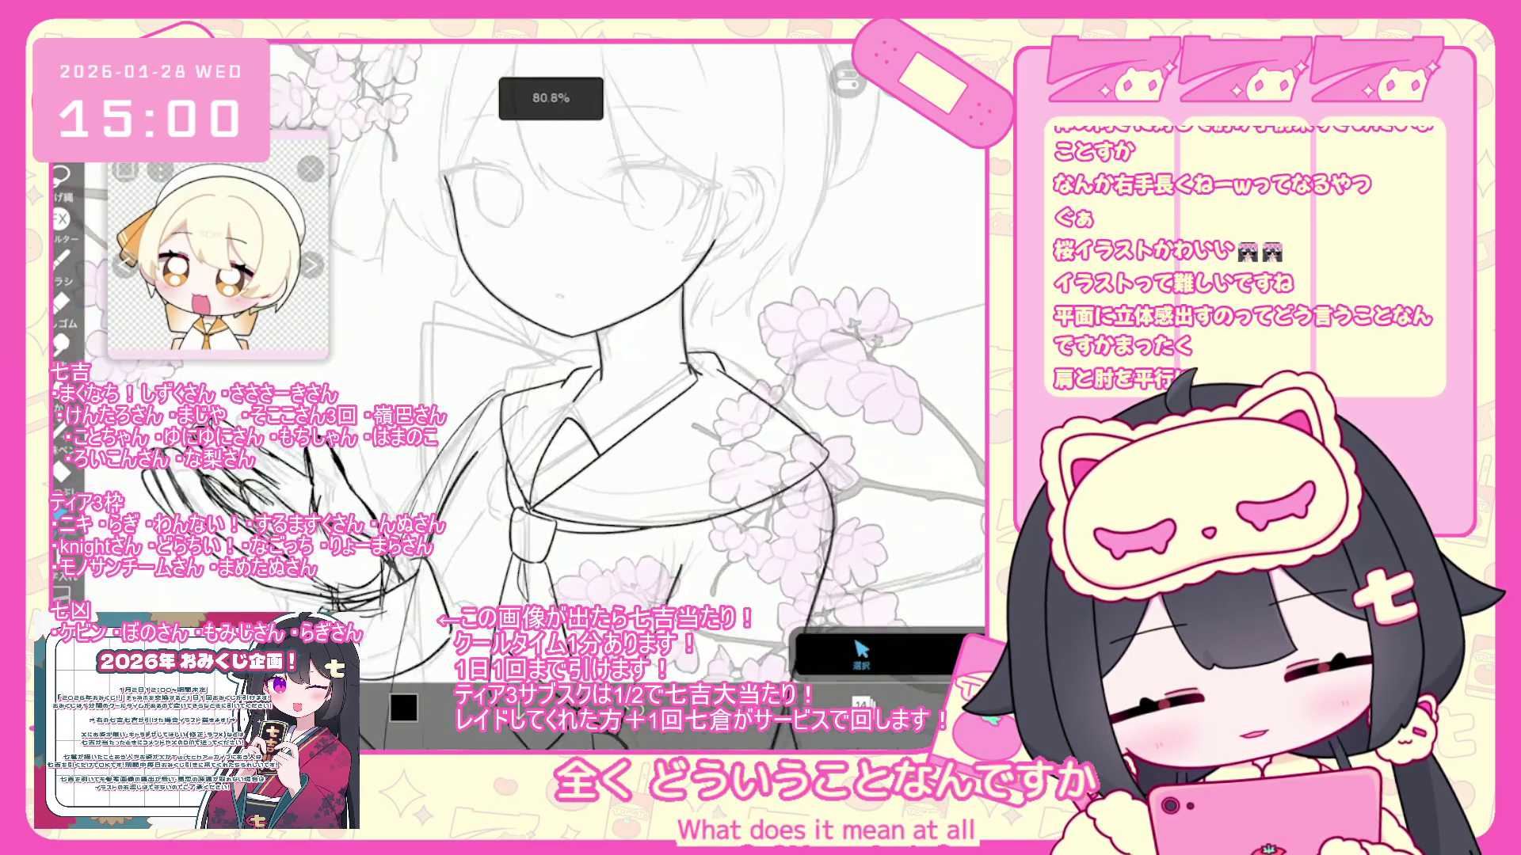
{"action": "scroll", "coordinate": [663, 389], "scroll_direction": "up", "scroll_amount": 2}
{"action": "scroll", "coordinate": [594, 357], "scroll_direction": "up", "scroll_amount": 1}
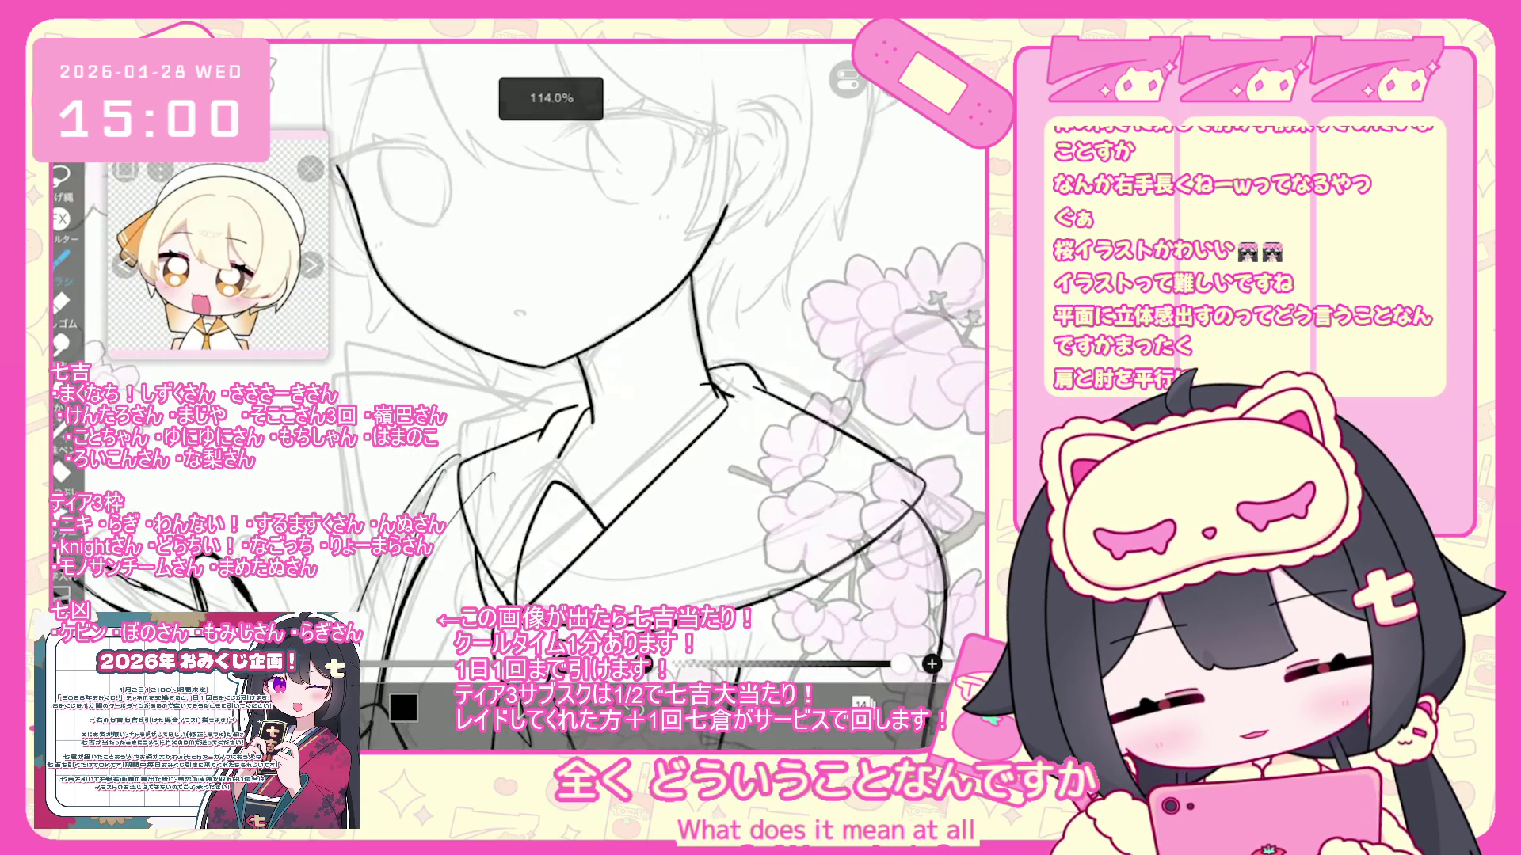
{"action": "scroll", "coordinate": [622, 356], "scroll_direction": "up", "scroll_amount": 2}
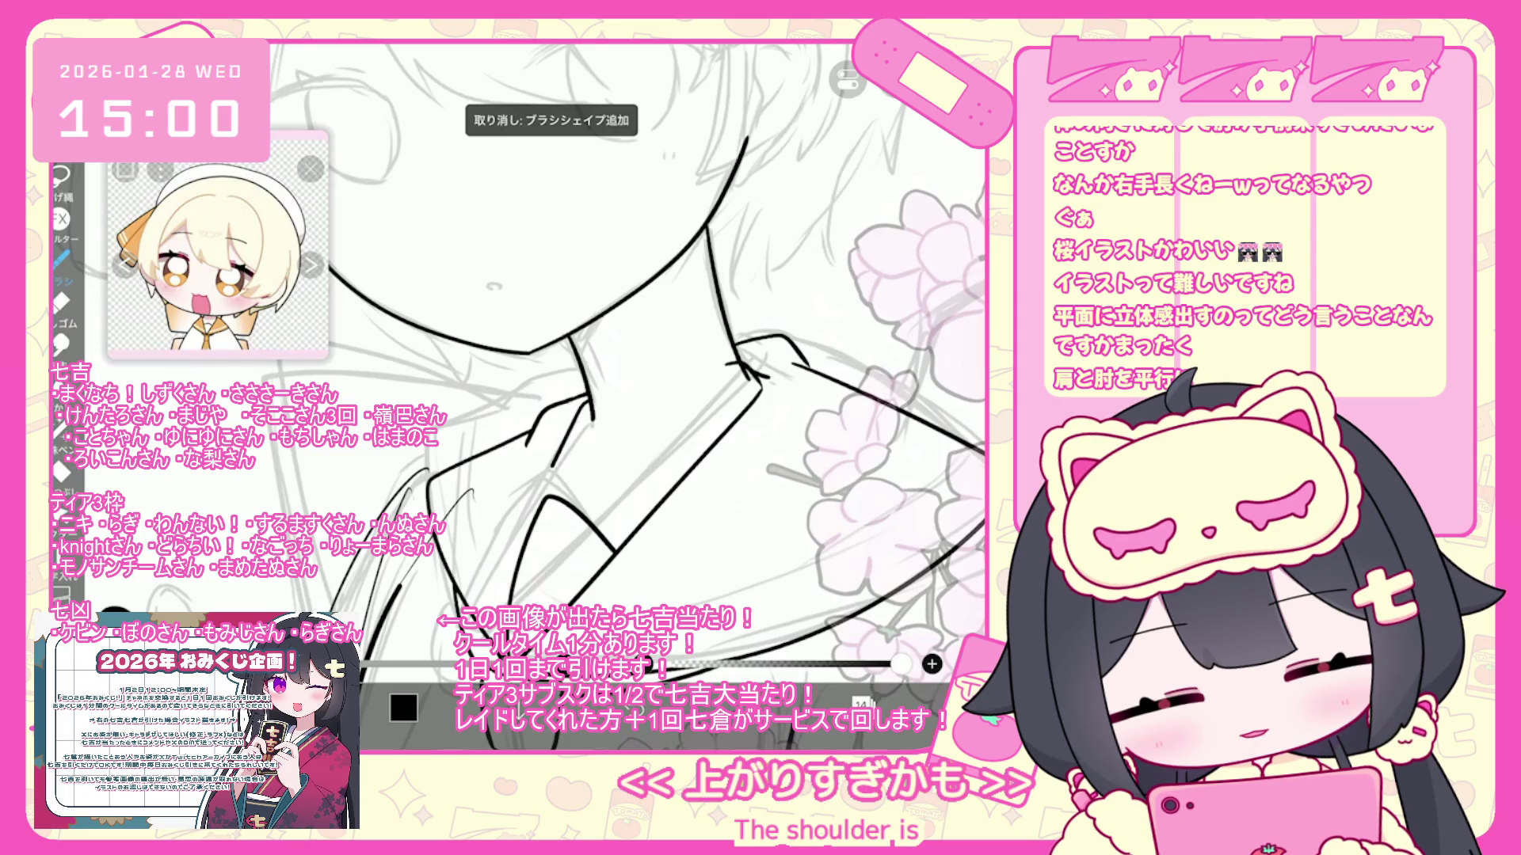
{"action": "scroll", "coordinate": [622, 357], "scroll_direction": "down", "scroll_amount": 2}
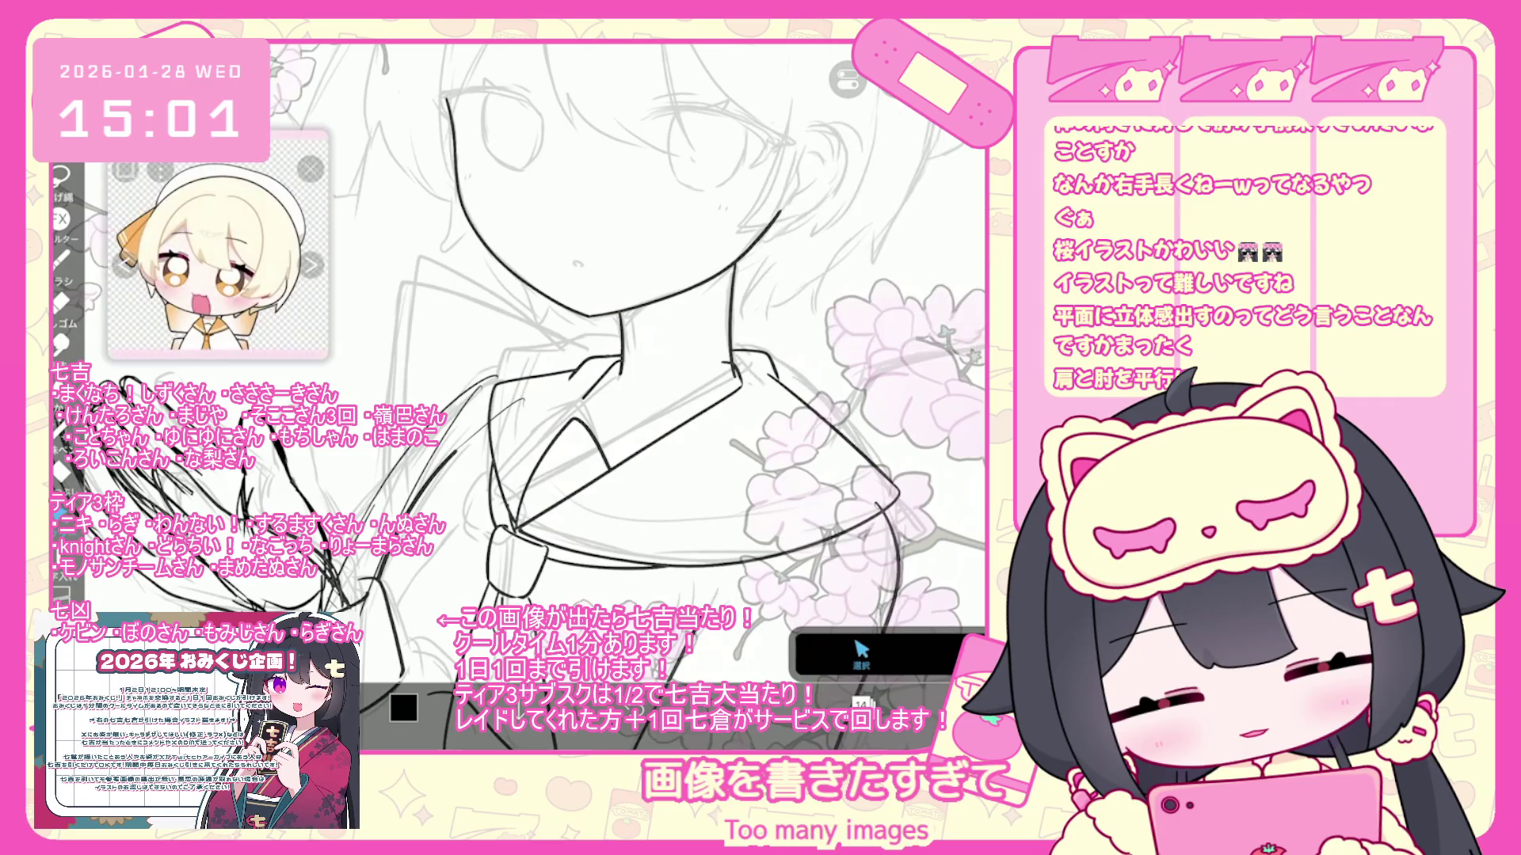
{"action": "scroll", "coordinate": [602, 380], "scroll_direction": "down", "scroll_amount": 3}
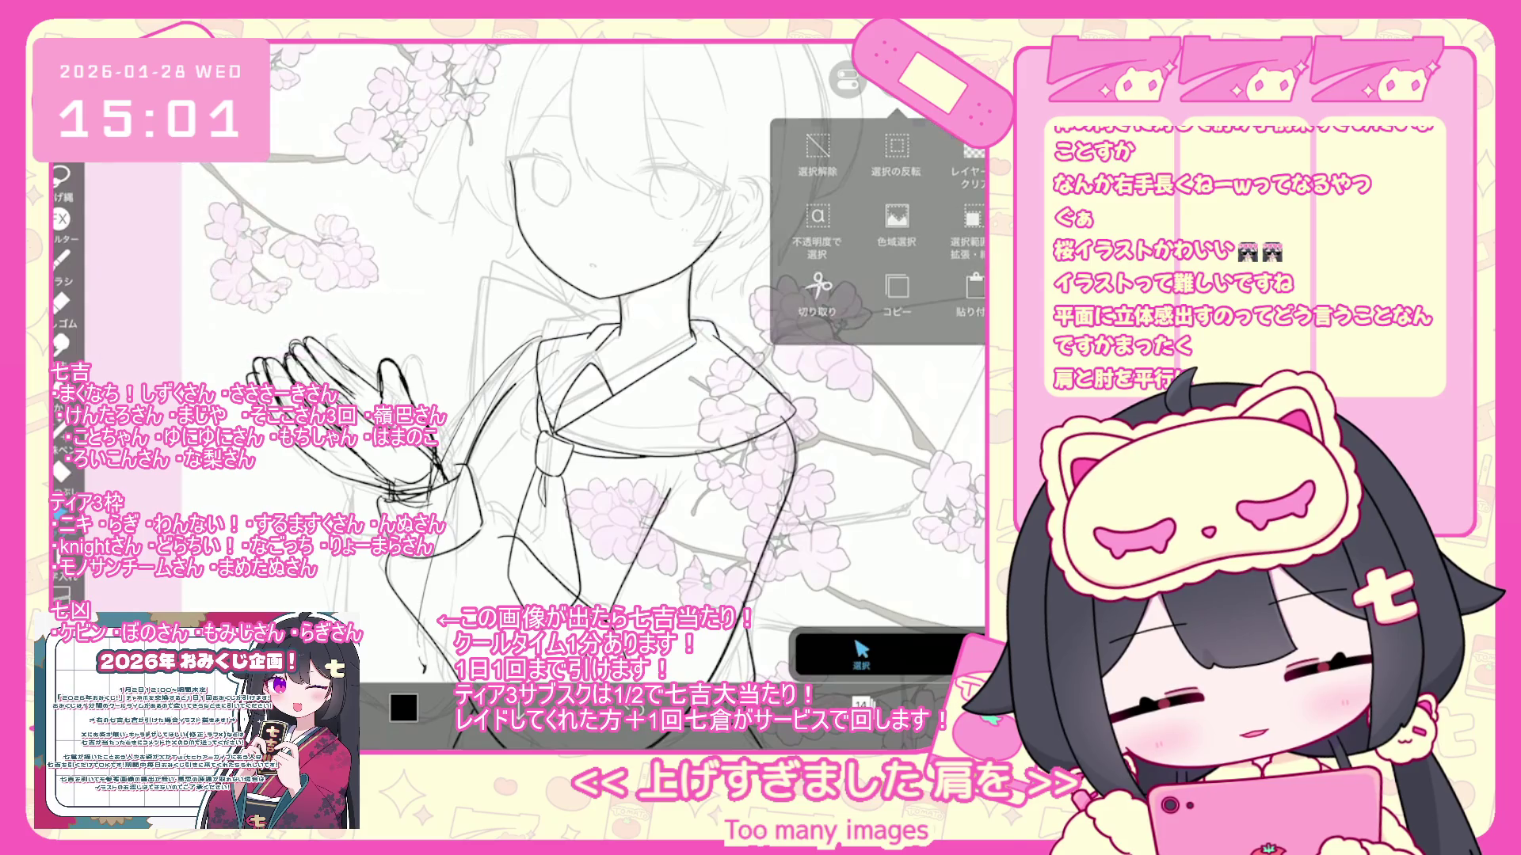
Return to the Brush and undo the last stroke near the collar
{"action": "left_click", "coordinate": [61, 258]}
{"action": "scroll", "coordinate": [598, 353], "scroll_direction": "up", "scroll_amount": 2}
{"action": "scroll", "coordinate": [555, 357], "scroll_direction": "up", "scroll_amount": 2}
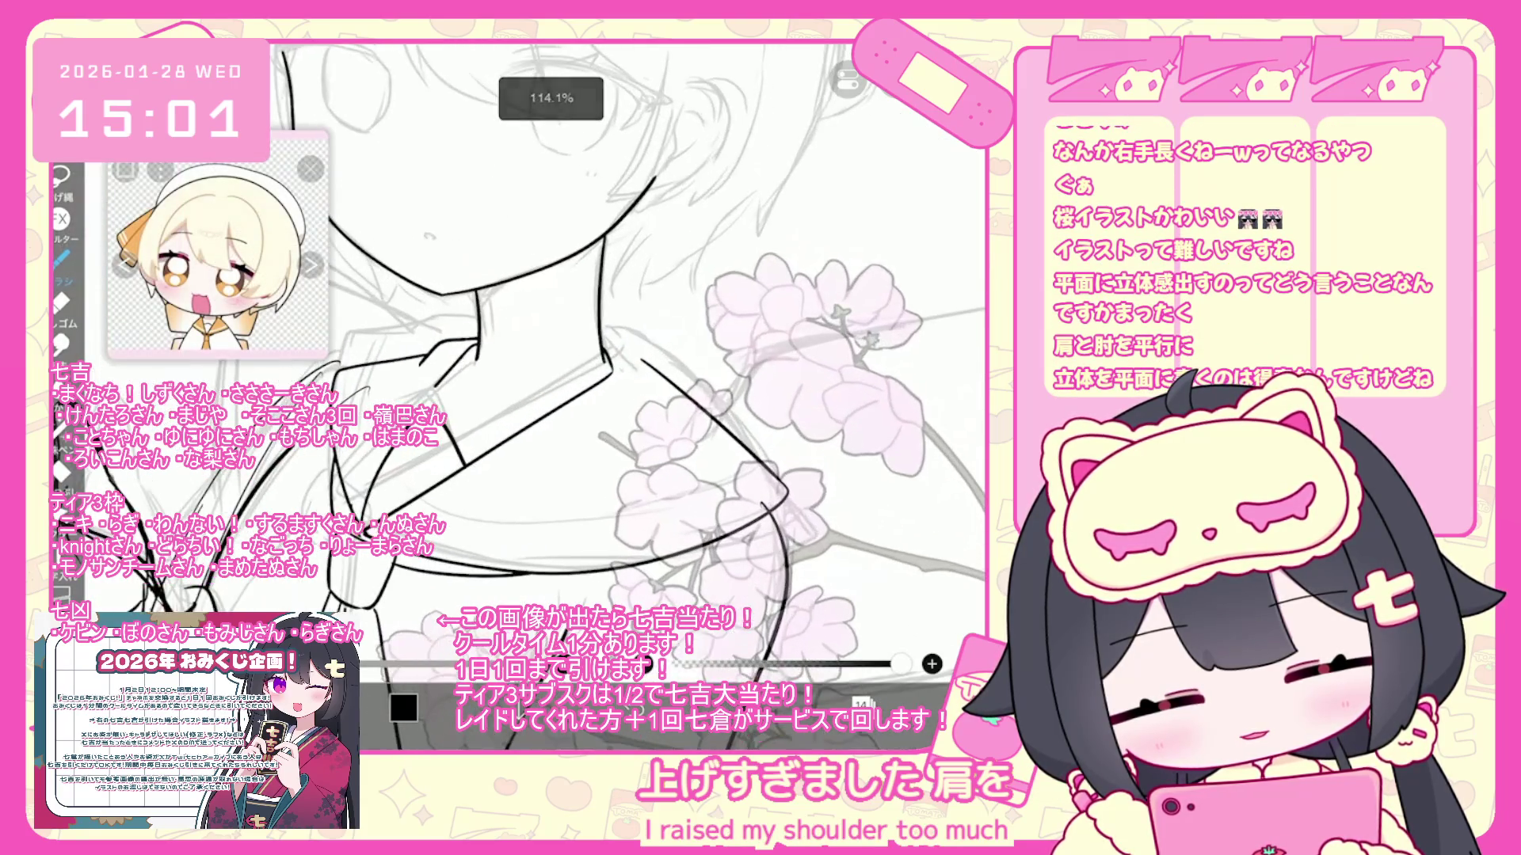
{"action": "scroll", "coordinate": [554, 380], "scroll_direction": "up", "scroll_amount": 2}
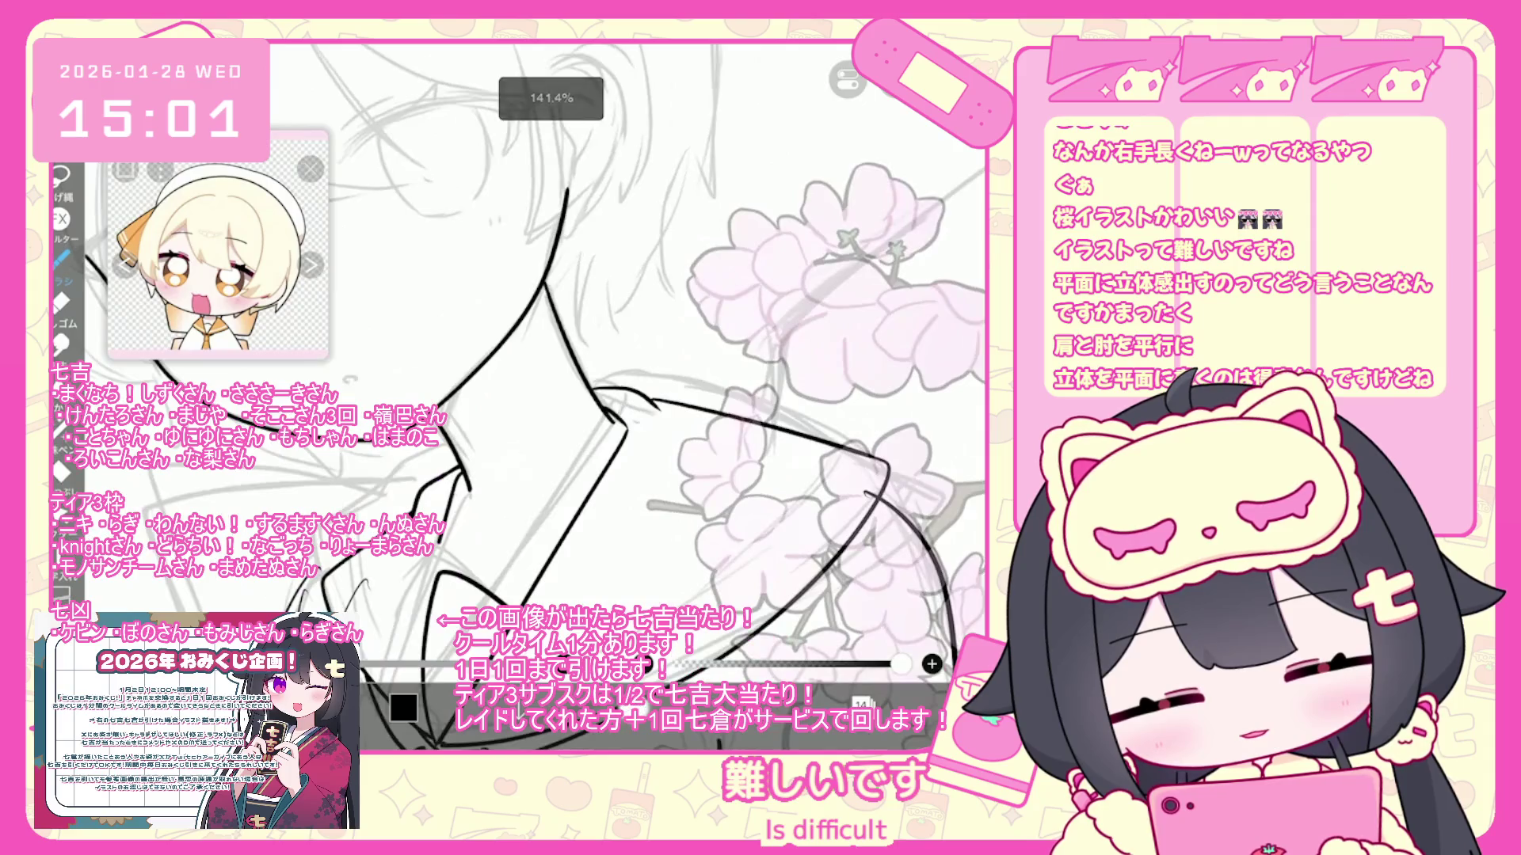
{"action": "key", "text": "ctrl+z"}
{"action": "scroll", "coordinate": [555, 356], "scroll_direction": "down", "scroll_amount": 4}
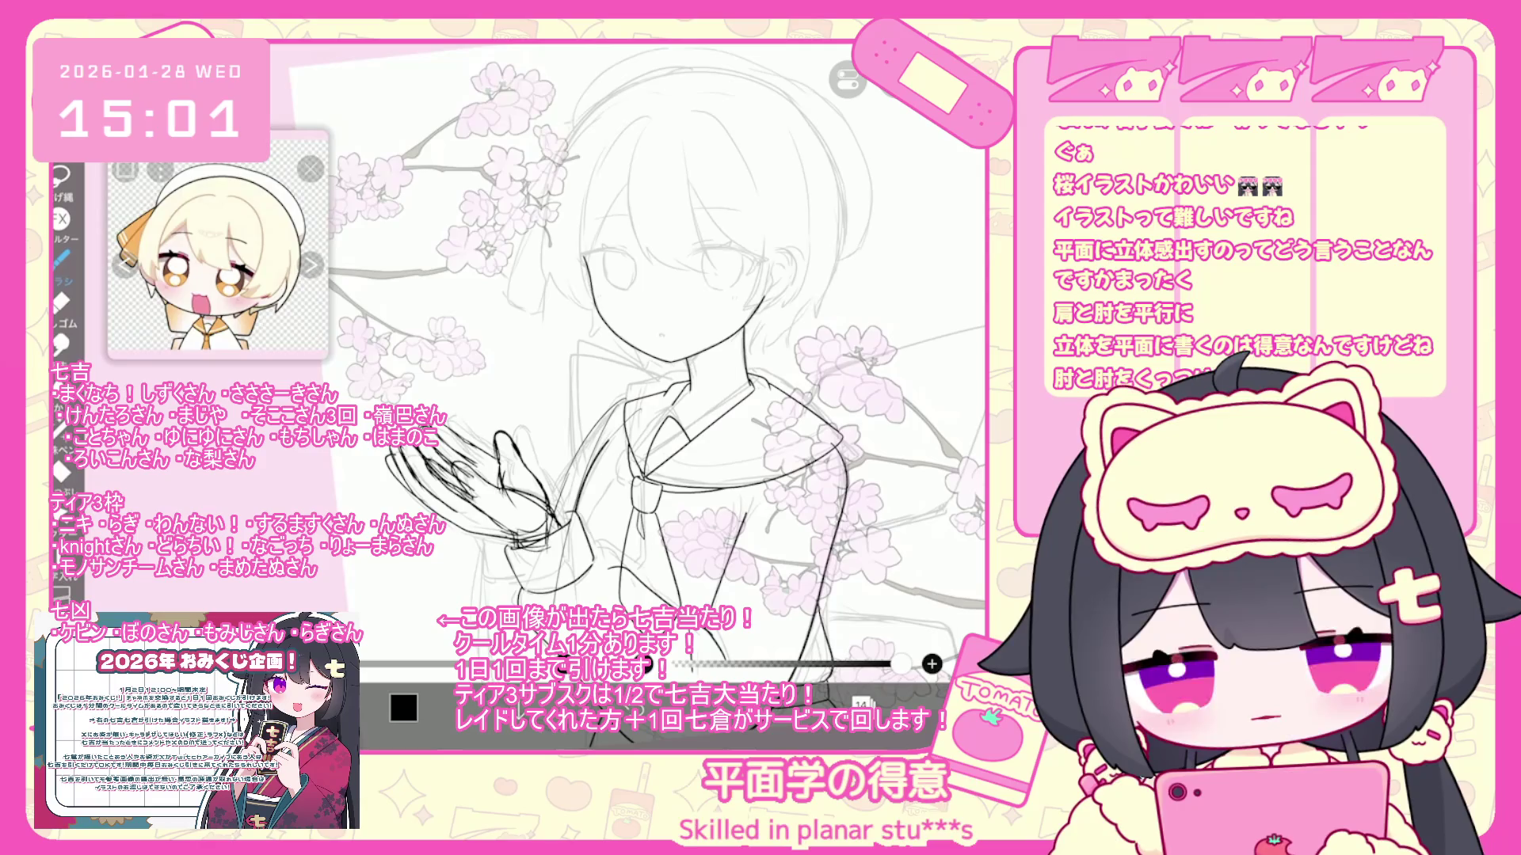
{"action": "scroll", "coordinate": [626, 364], "scroll_direction": "down", "scroll_amount": 1}
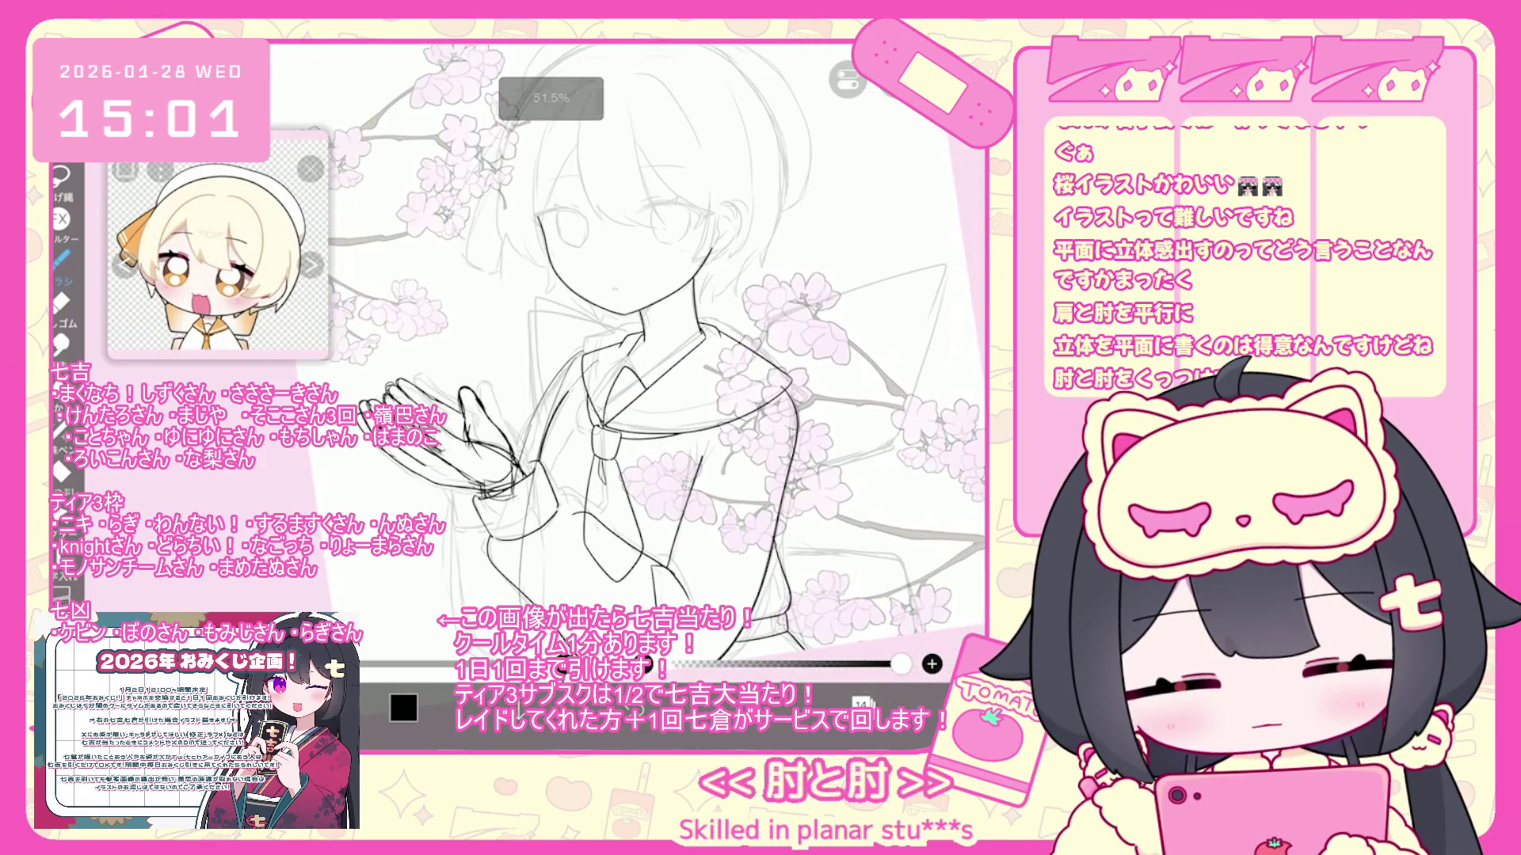
Make layer 15 the active drawing layer again
{"action": "left_click", "coordinate": [861, 703]}
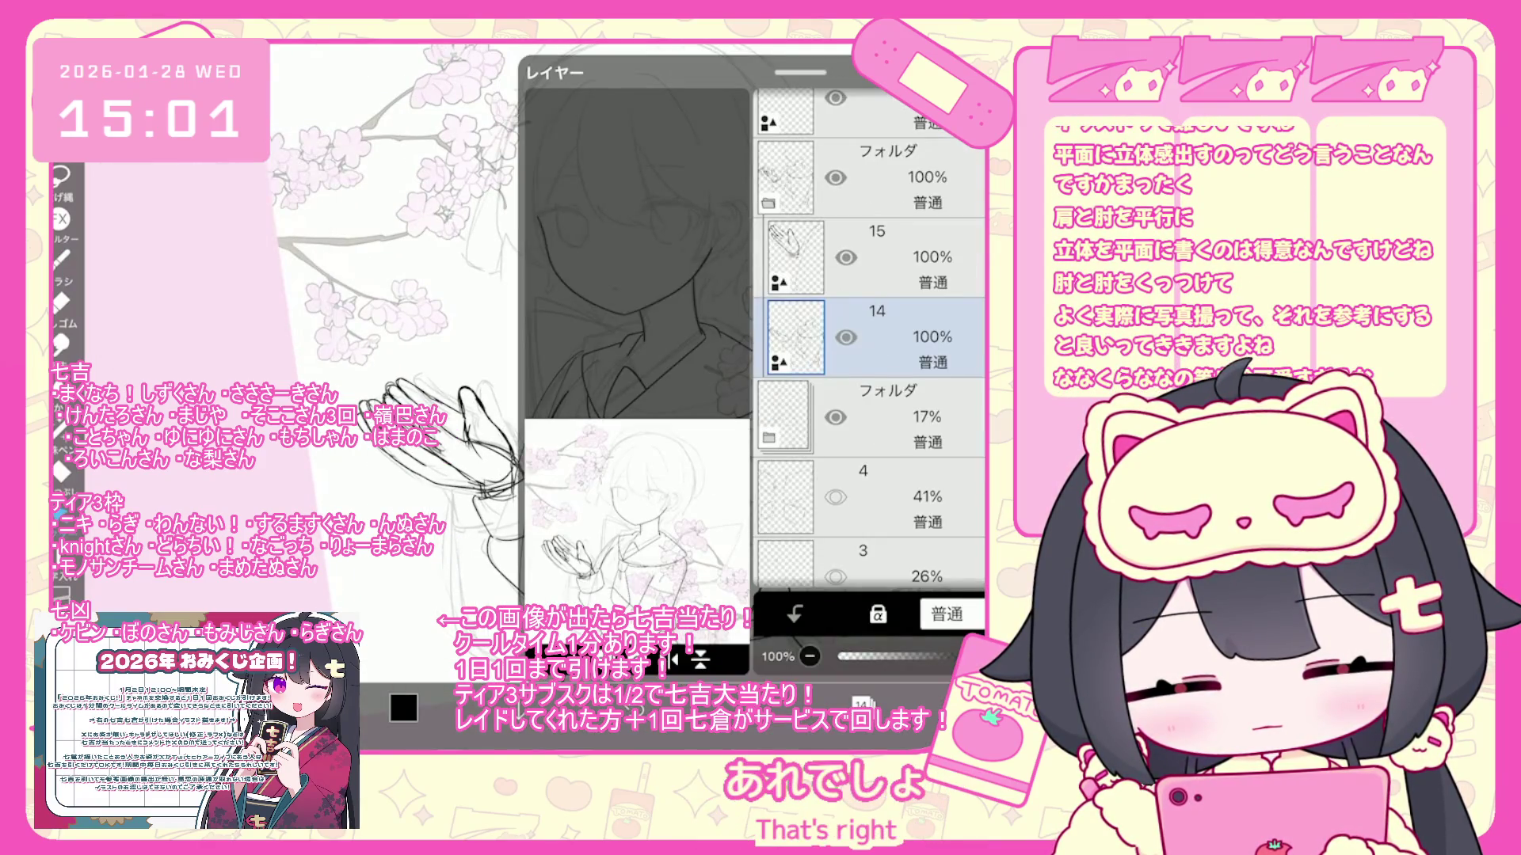
{"action": "left_click", "coordinate": [903, 258]}
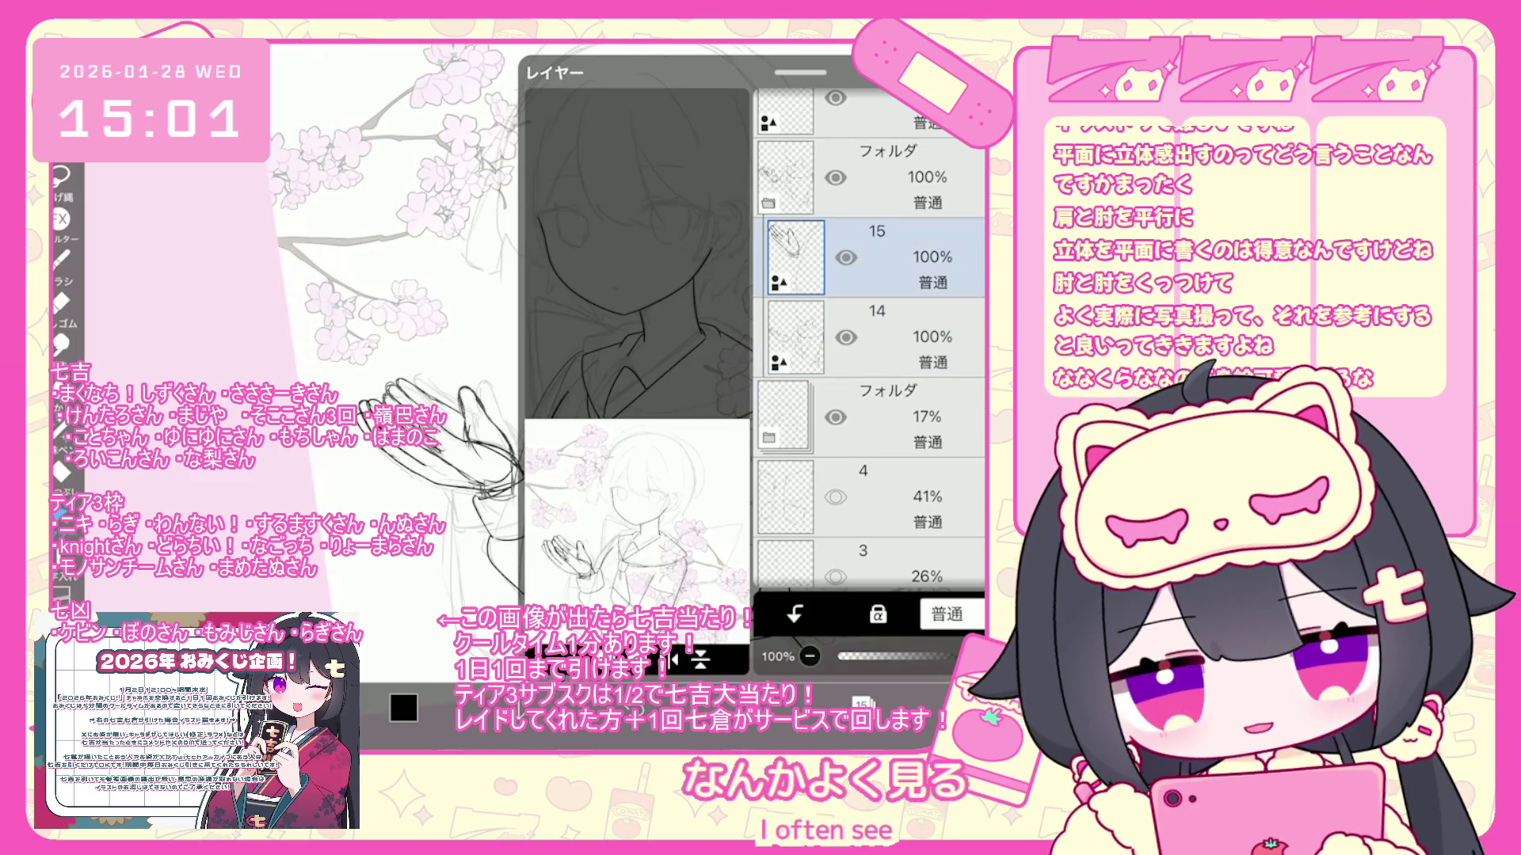
{"action": "left_click", "coordinate": [861, 703]}
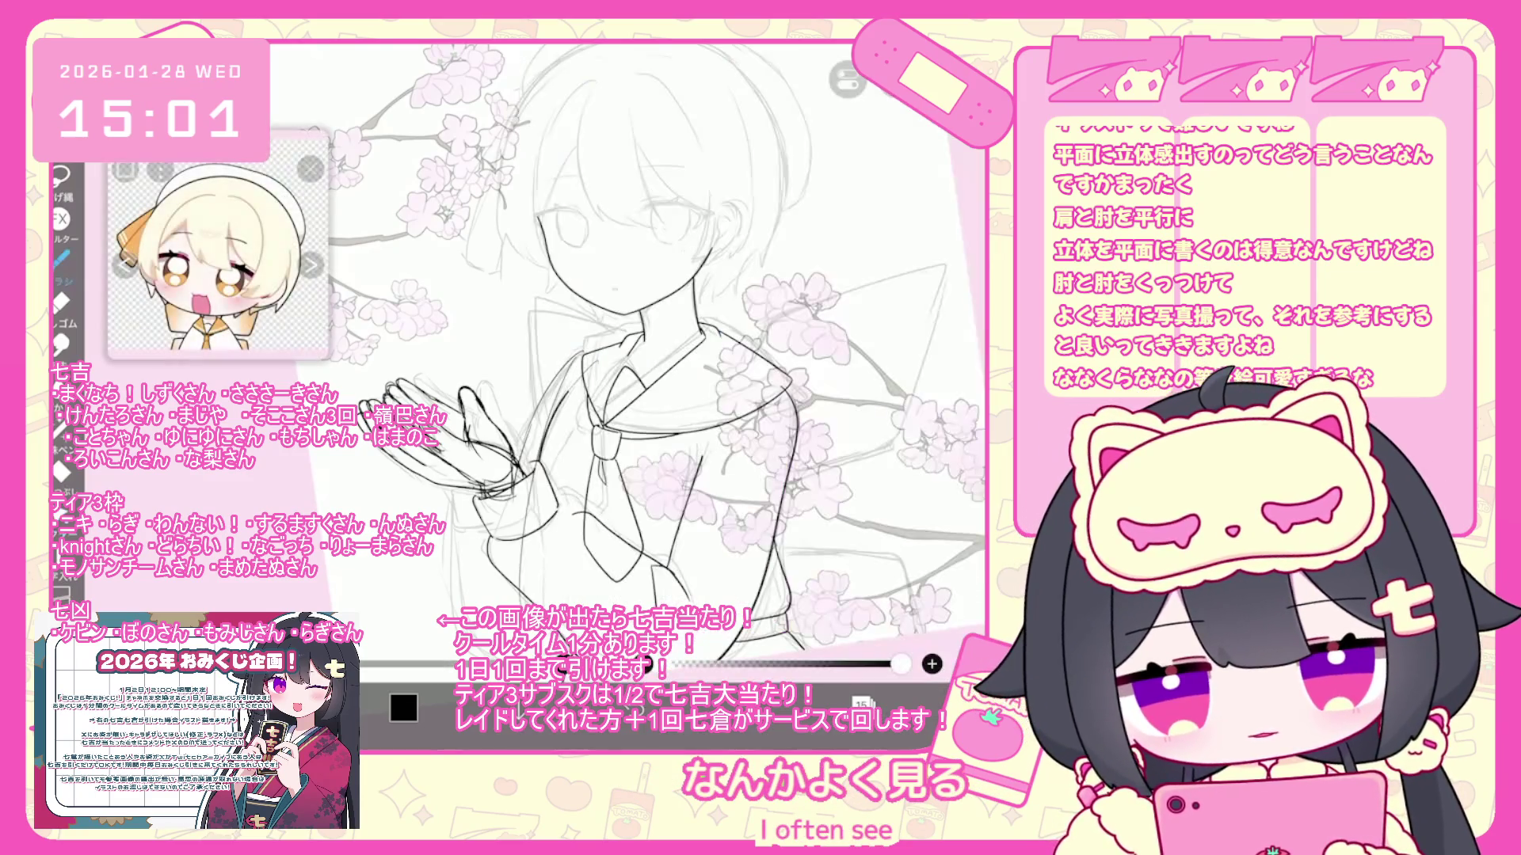
{"action": "scroll", "coordinate": [681, 316], "scroll_direction": "down", "scroll_amount": 1}
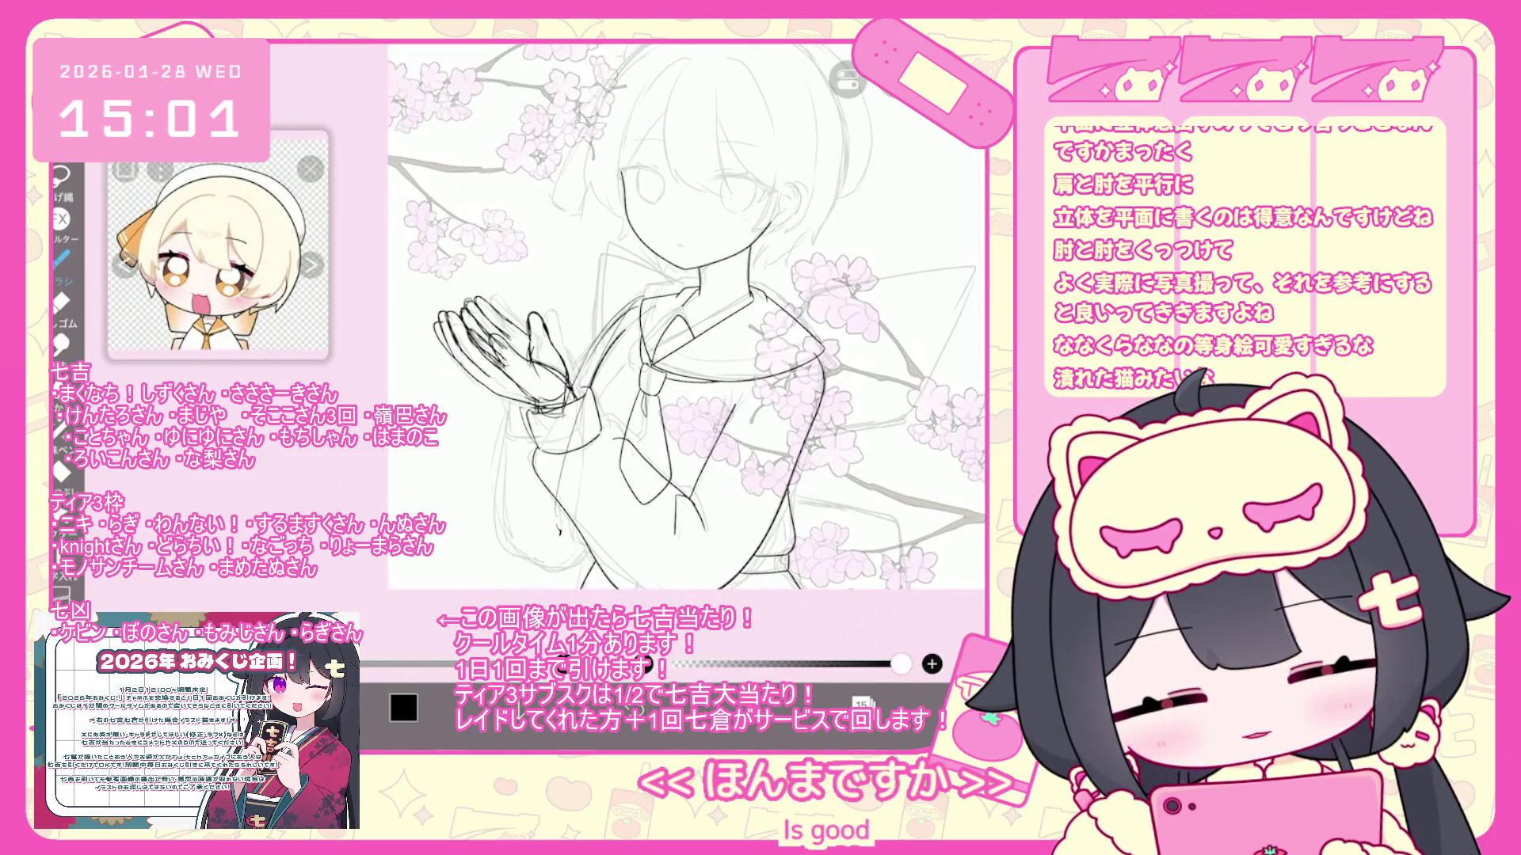
Sketch rough pencil guides along the raised arm's sleeve, its outer edge and lower cuff
{"action": "left_click_drag", "start_coordinate": [519, 404], "coordinate": [529, 447]}
{"action": "mouse_move", "coordinate": [586, 392]}
{"action": "left_mouse_down"}
{"action": "mouse_move", "coordinate": [590, 435]}
{"action": "mouse_move", "coordinate": [530, 483]}
{"action": "mouse_move", "coordinate": [524, 511]}
{"action": "left_mouse_up"}
{"action": "left_click_drag", "start_coordinate": [530, 513], "coordinate": [571, 578]}
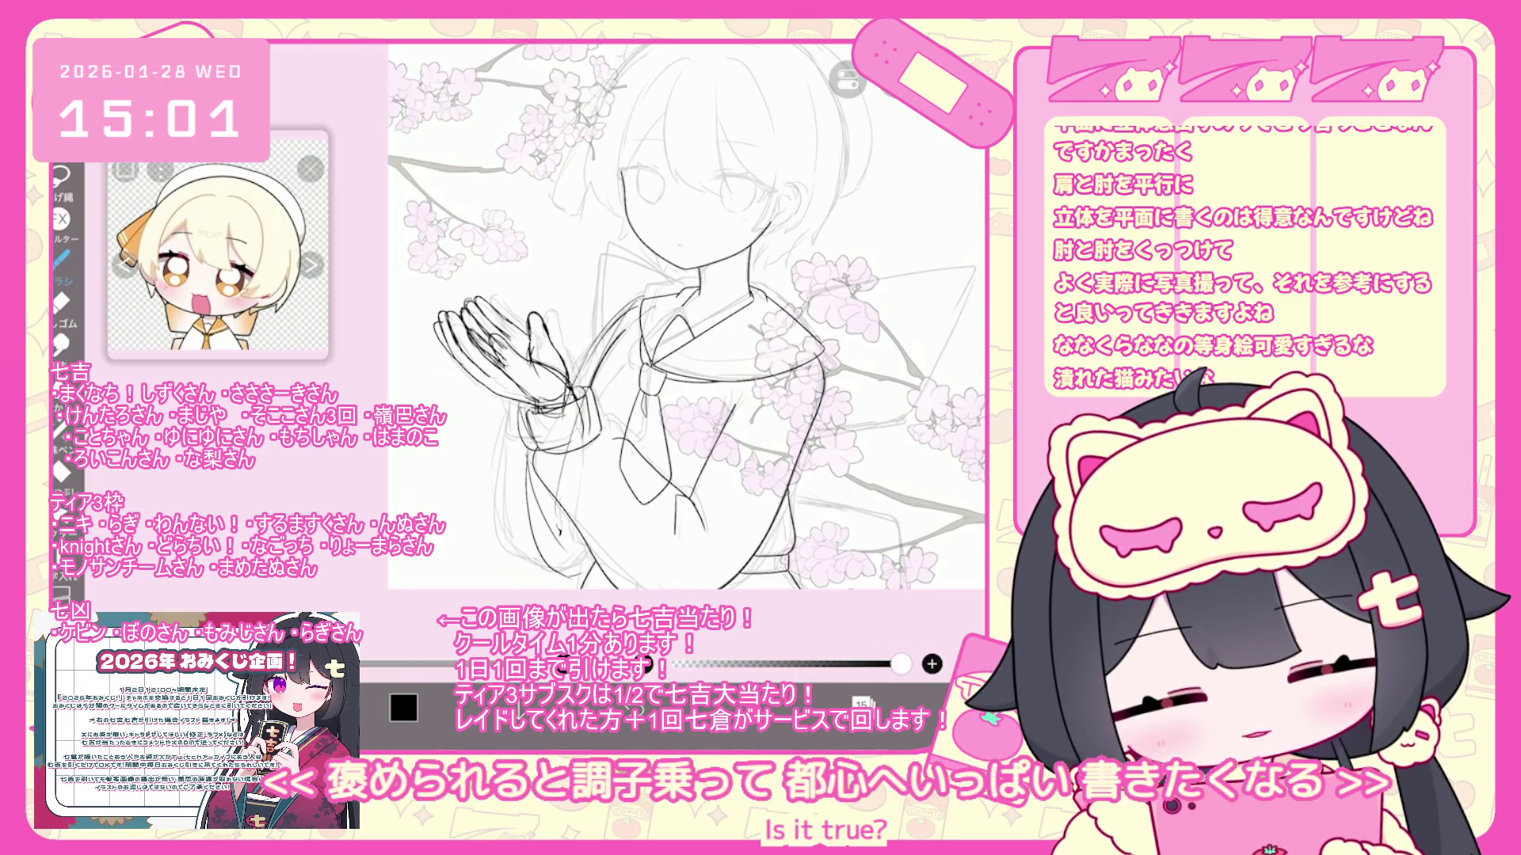
{"action": "left_click_drag", "start_coordinate": [526, 448], "coordinate": [571, 582]}
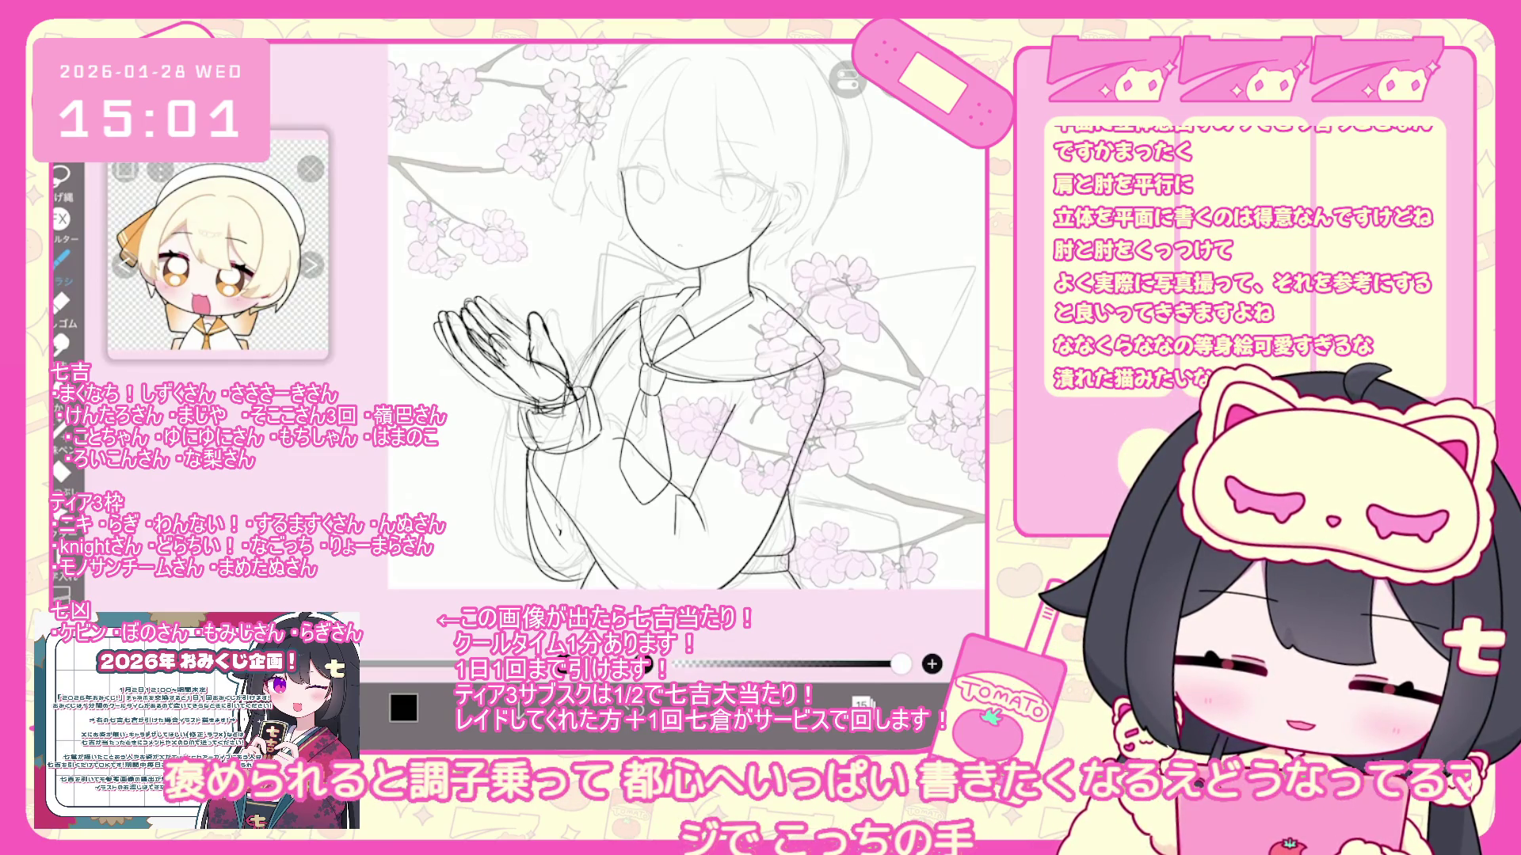
{"action": "mouse_move", "coordinate": [541, 567]}
{"action": "left_mouse_down"}
{"action": "mouse_move", "coordinate": [664, 590]}
{"action": "mouse_move", "coordinate": [613, 576]}
{"action": "left_mouse_up"}
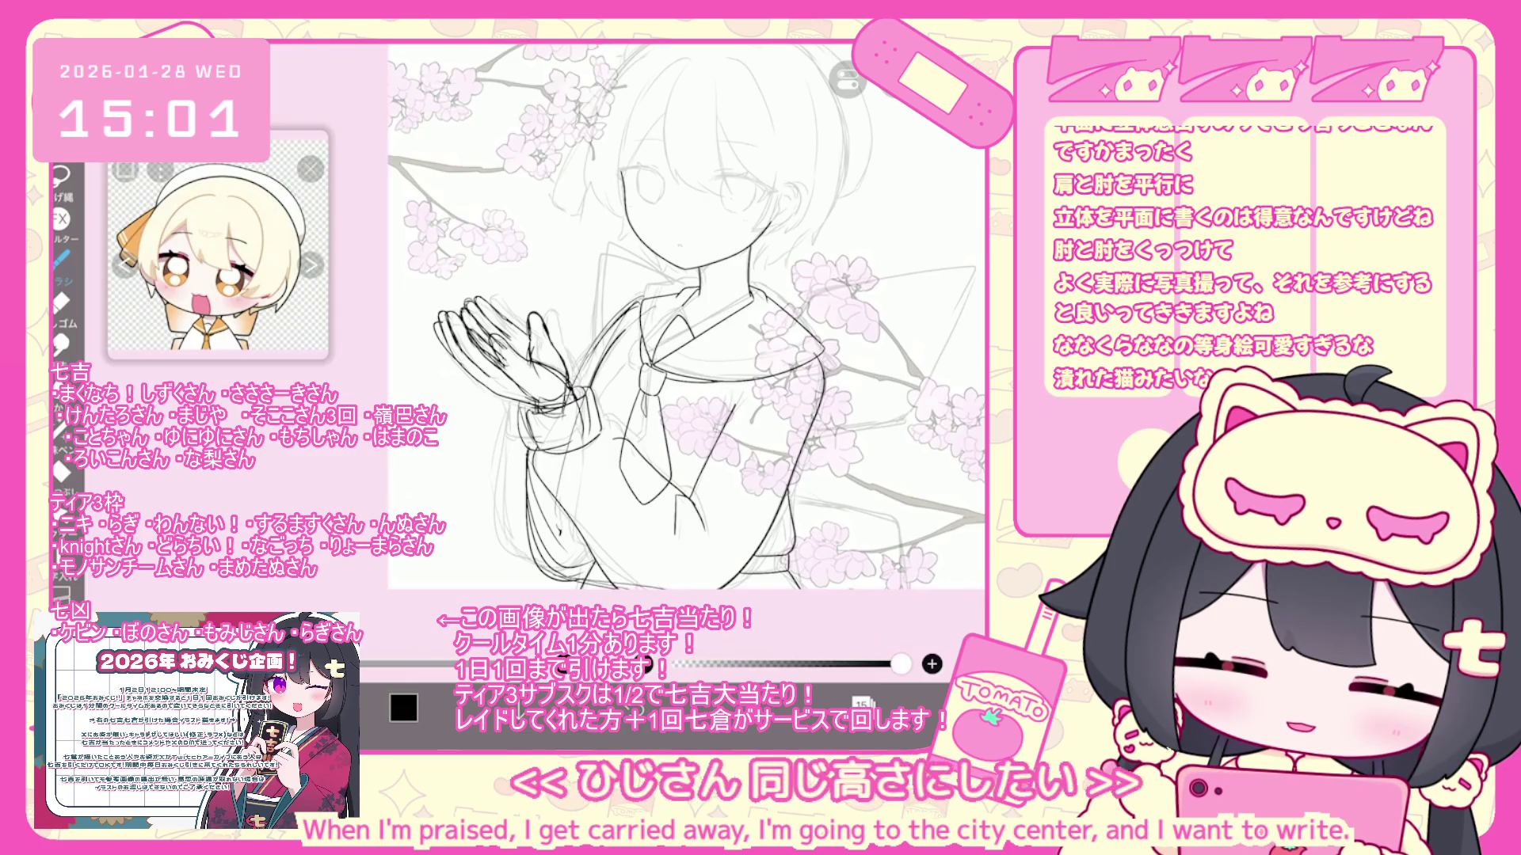
Rough in the shoulder, collar and arm lines, undoing the stray stroke beside the collar
{"action": "left_click_drag", "start_coordinate": [598, 299], "coordinate": [838, 360]}
{"action": "left_click_drag", "start_coordinate": [615, 303], "coordinate": [801, 339]}
{"action": "left_click_drag", "start_coordinate": [501, 557], "coordinate": [678, 590]}
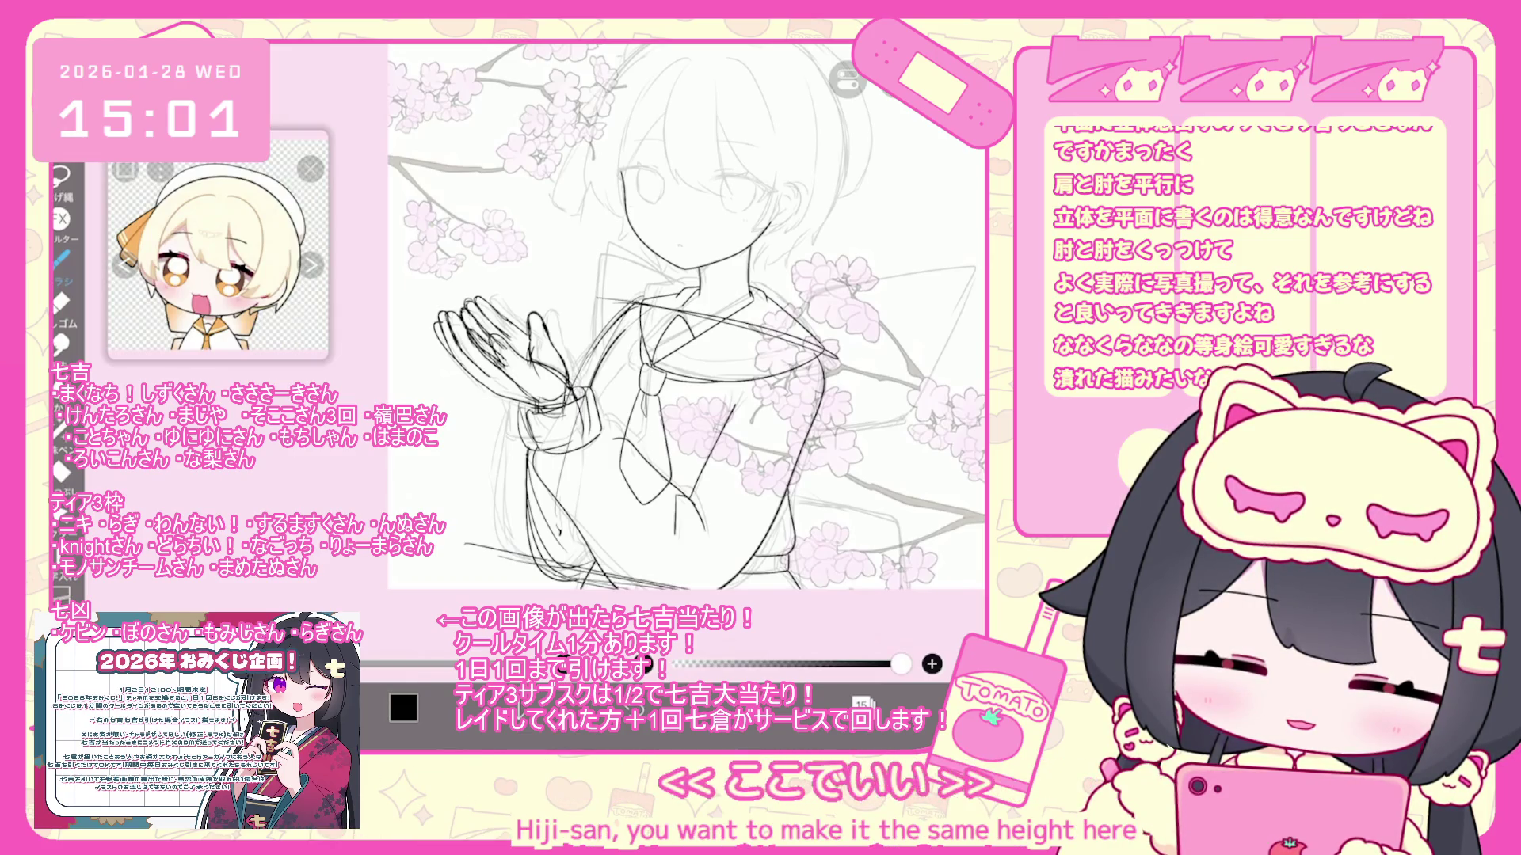
{"action": "left_click_drag", "start_coordinate": [637, 310], "coordinate": [574, 537]}
{"action": "left_click_drag", "start_coordinate": [808, 344], "coordinate": [775, 423]}
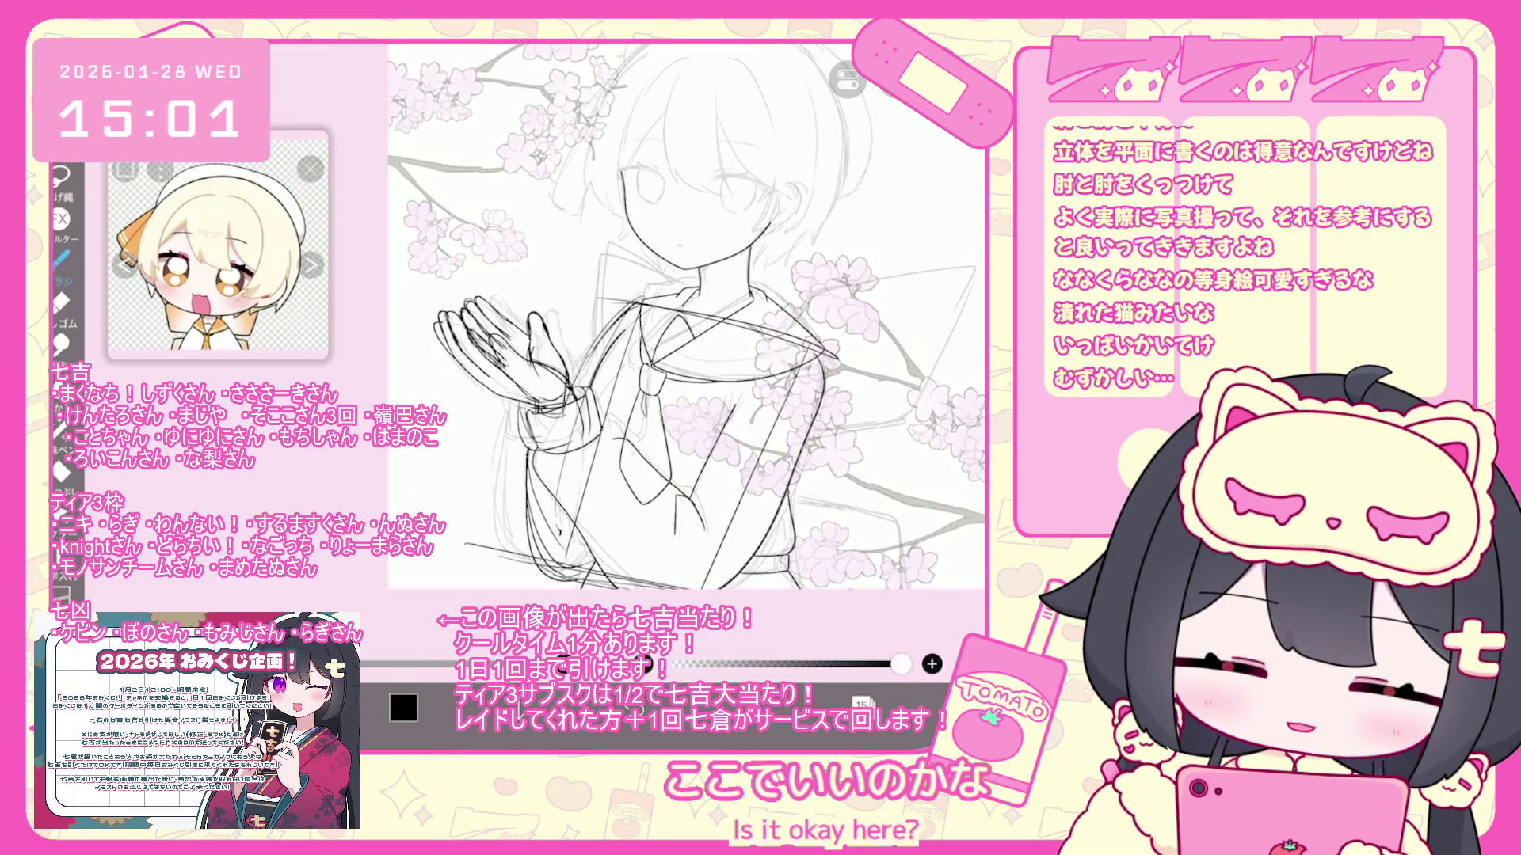
{"action": "key", "text": "ctrl+z"}
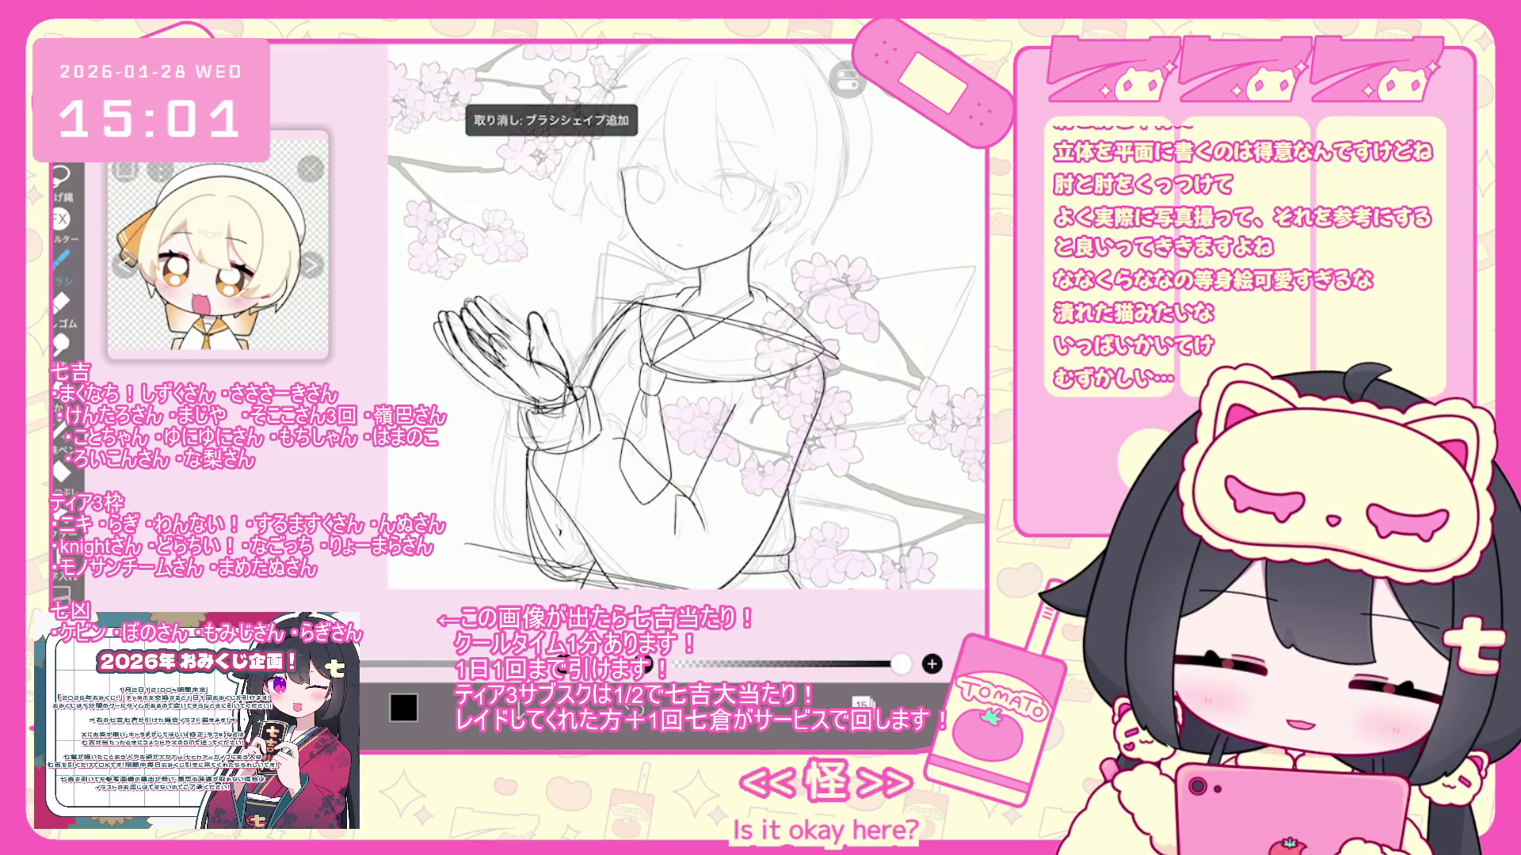
{"action": "scroll", "coordinate": [687, 317], "scroll_direction": "up", "scroll_amount": 1}
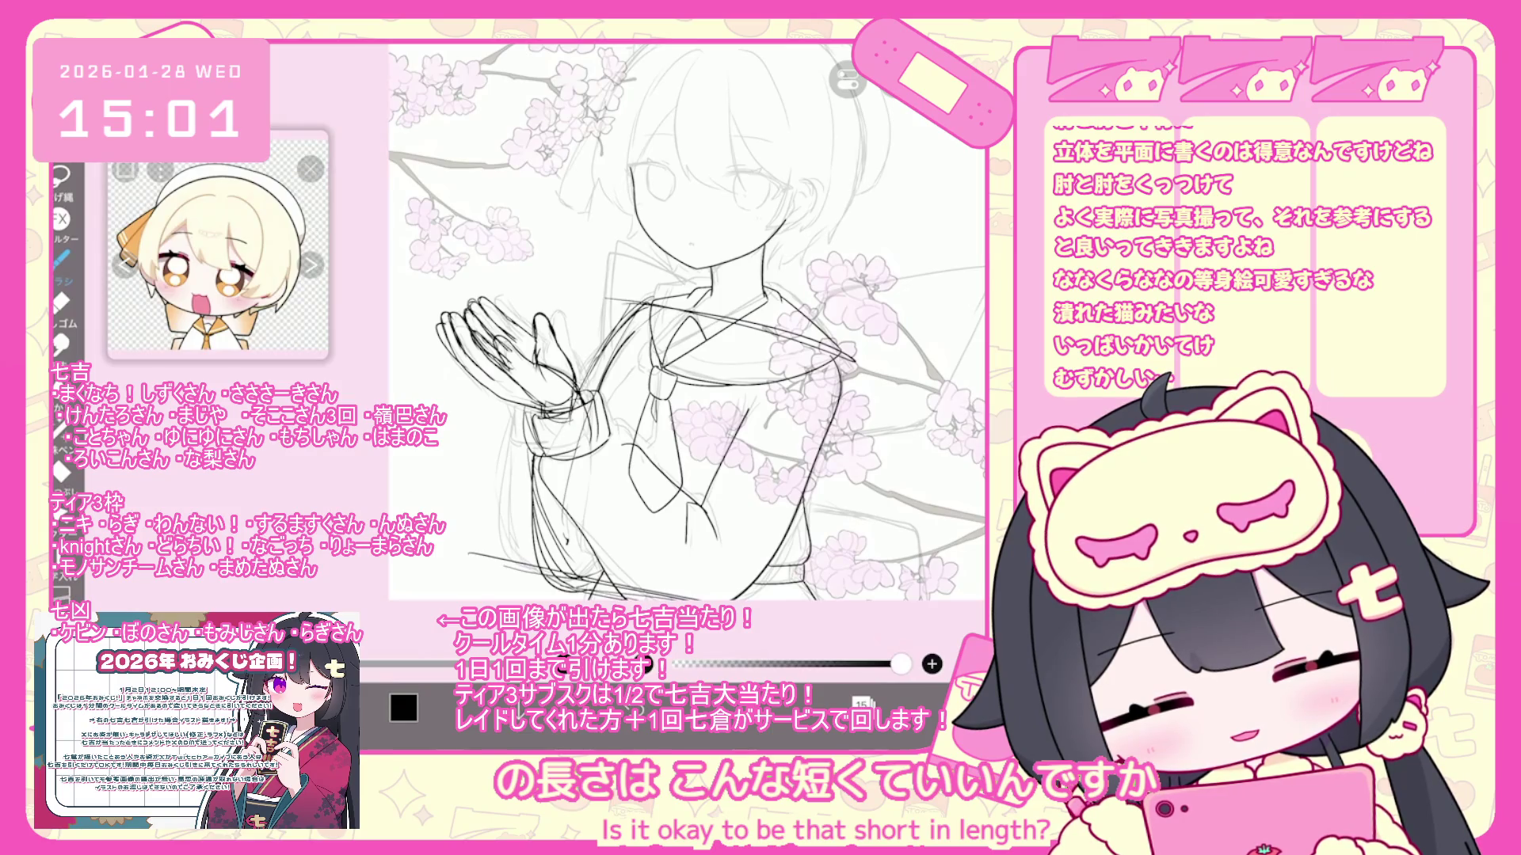
Lower layer 15's opacity, switch to layer 14 and select the hand strokes
{"action": "left_click", "coordinate": [862, 702]}
{"action": "left_click_drag", "start_coordinate": [978, 657], "coordinate": [895, 657]}
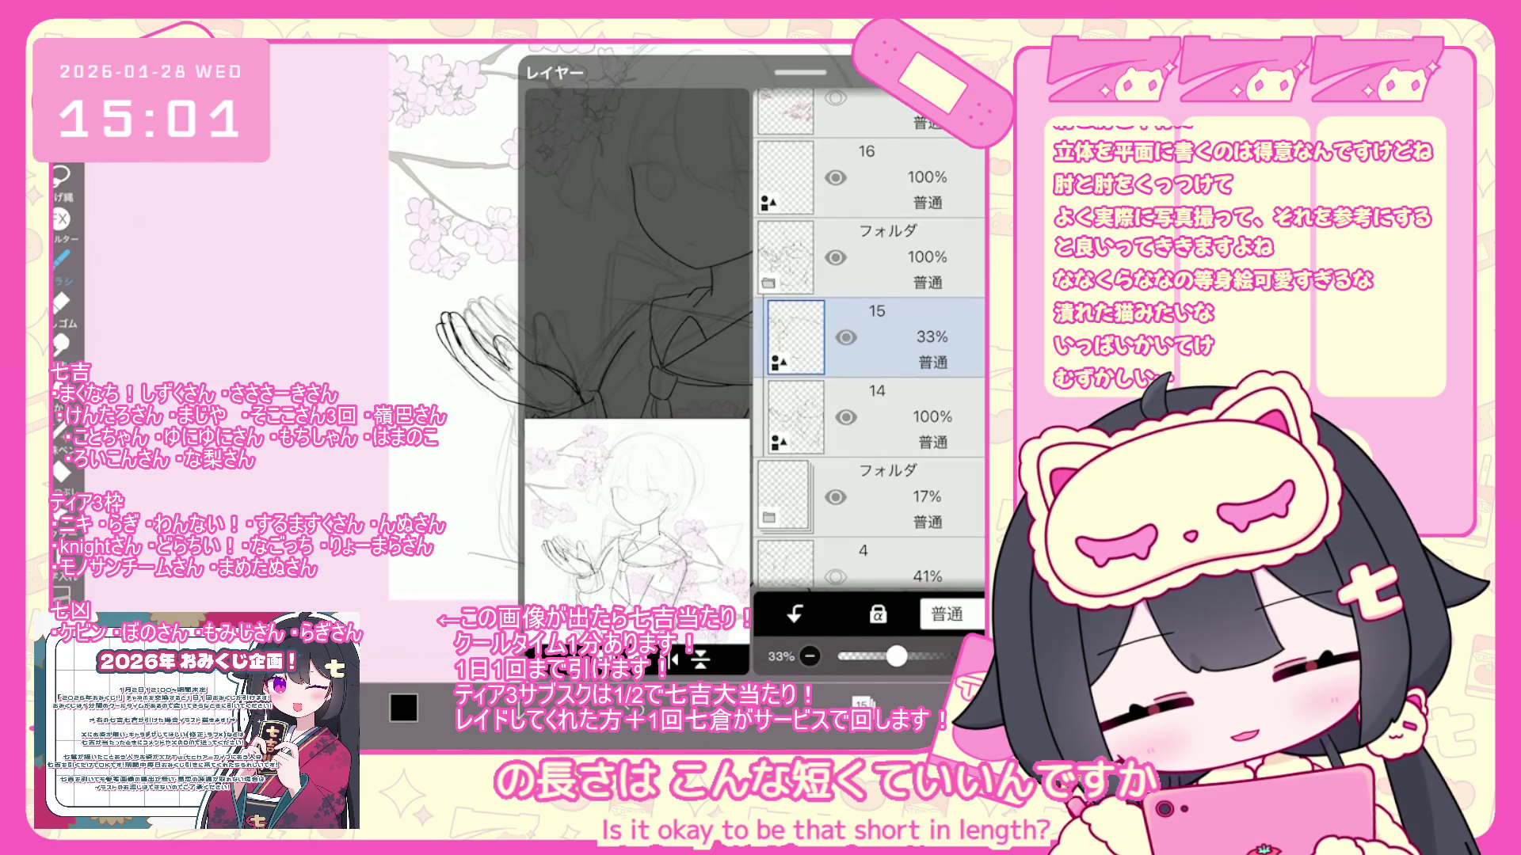
{"action": "left_click", "coordinate": [871, 417]}
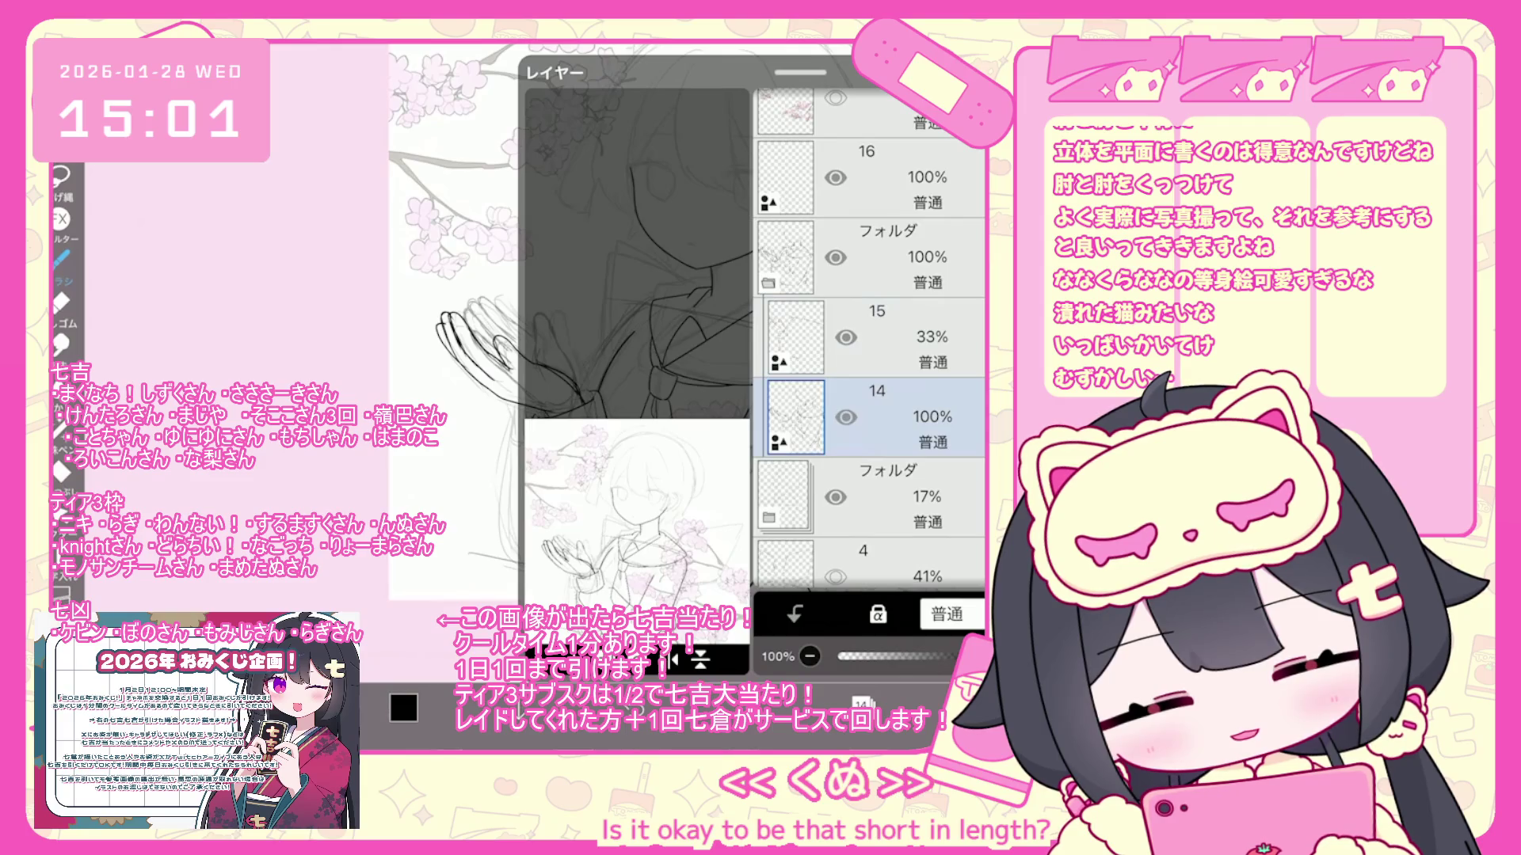
{"action": "left_click", "coordinate": [861, 702]}
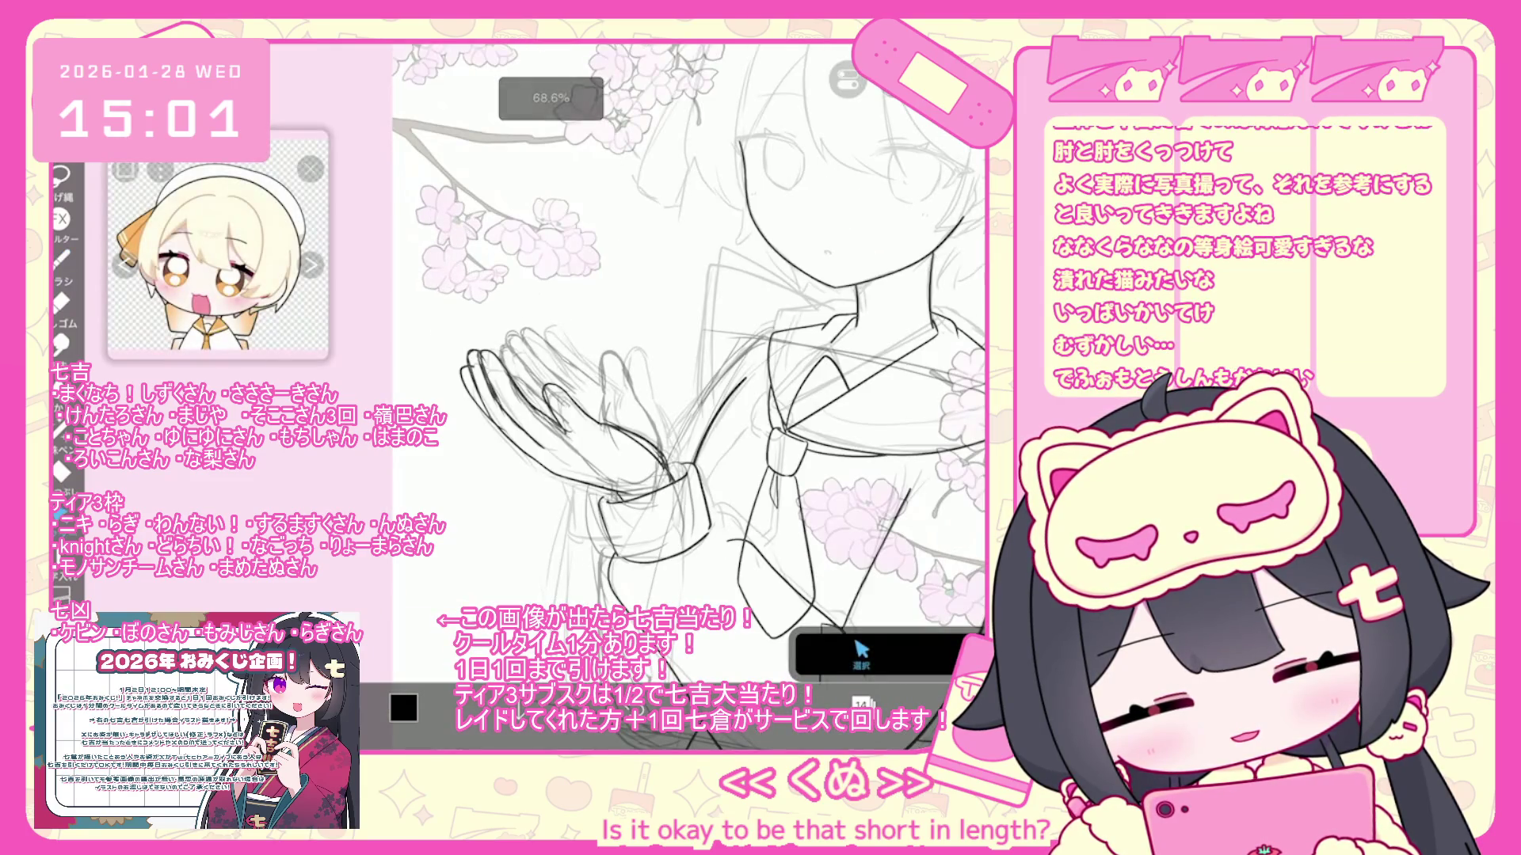
{"action": "left_click", "coordinate": [554, 396]}
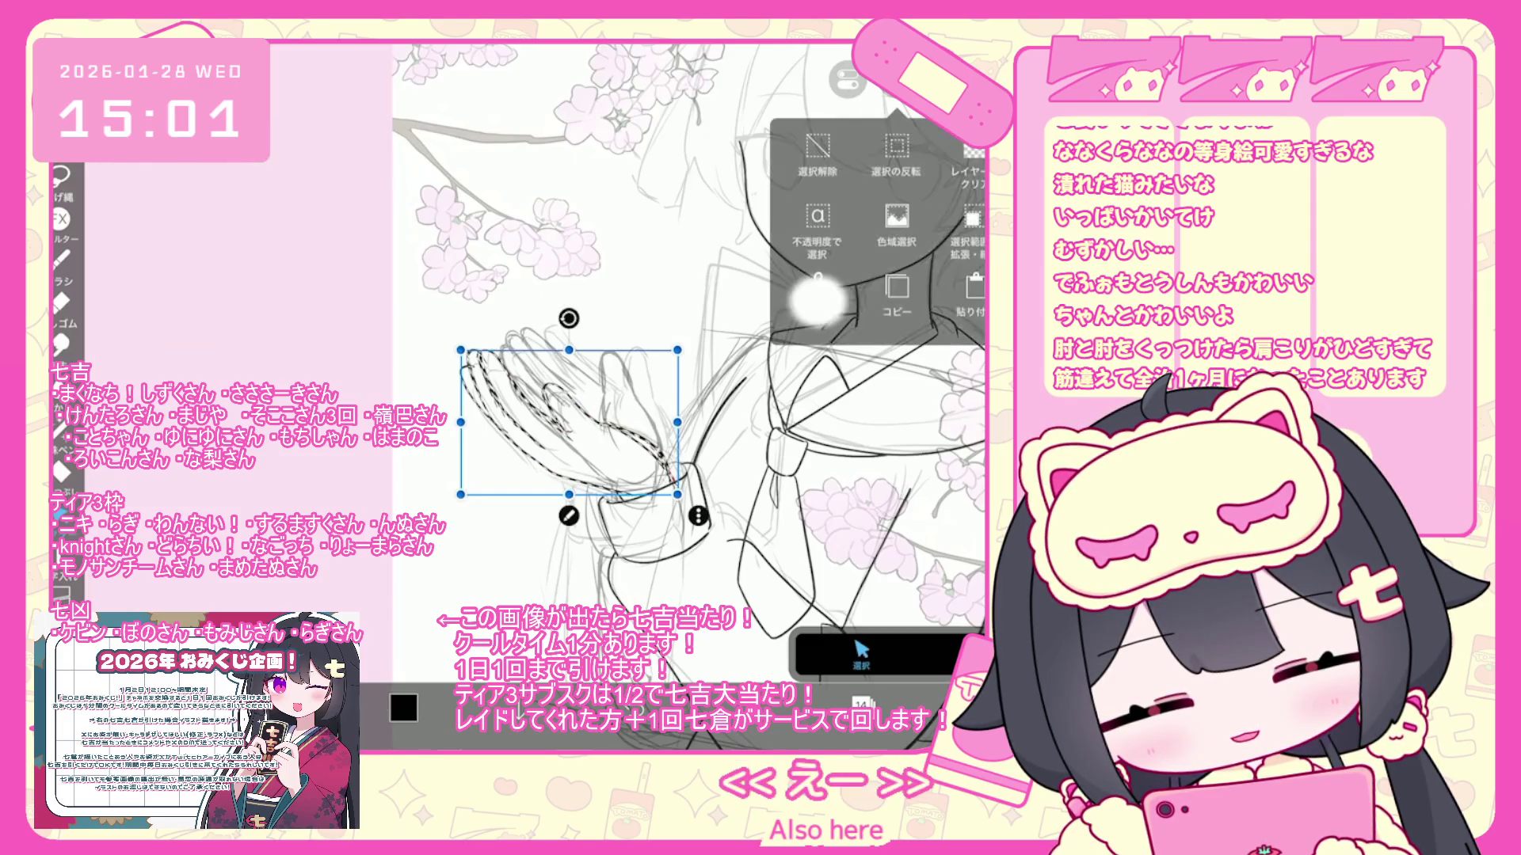
{"action": "left_click", "coordinate": [862, 702]}
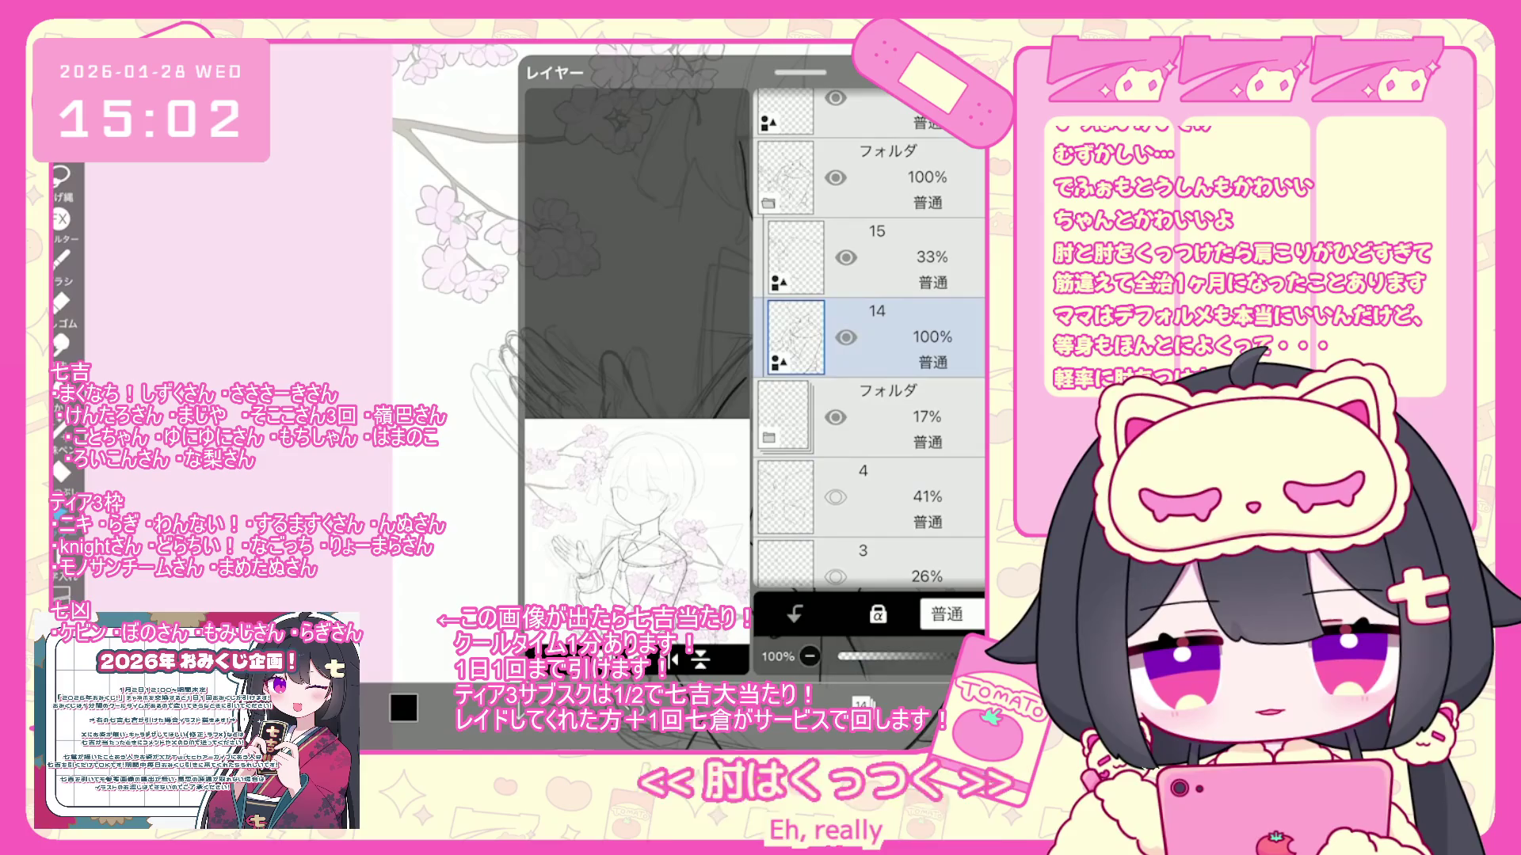
Set layer 15 to 26% opacity and move layer 14 above it
{"action": "left_click", "coordinate": [871, 258]}
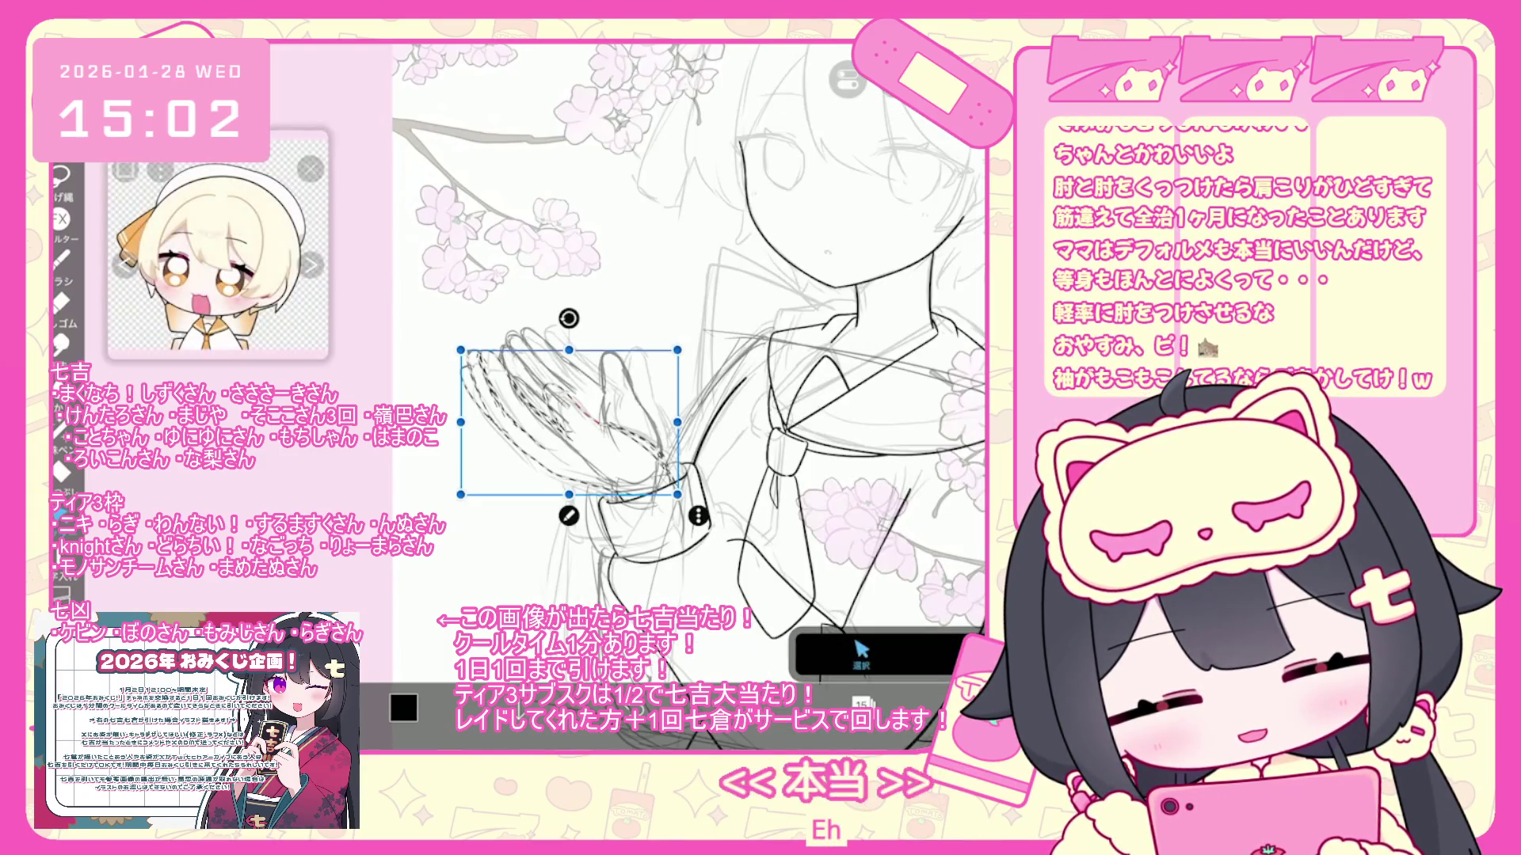
{"action": "left_click", "coordinate": [861, 704]}
{"action": "left_click_drag", "start_coordinate": [945, 656], "coordinate": [884, 656]}
{"action": "left_click", "coordinate": [872, 417]}
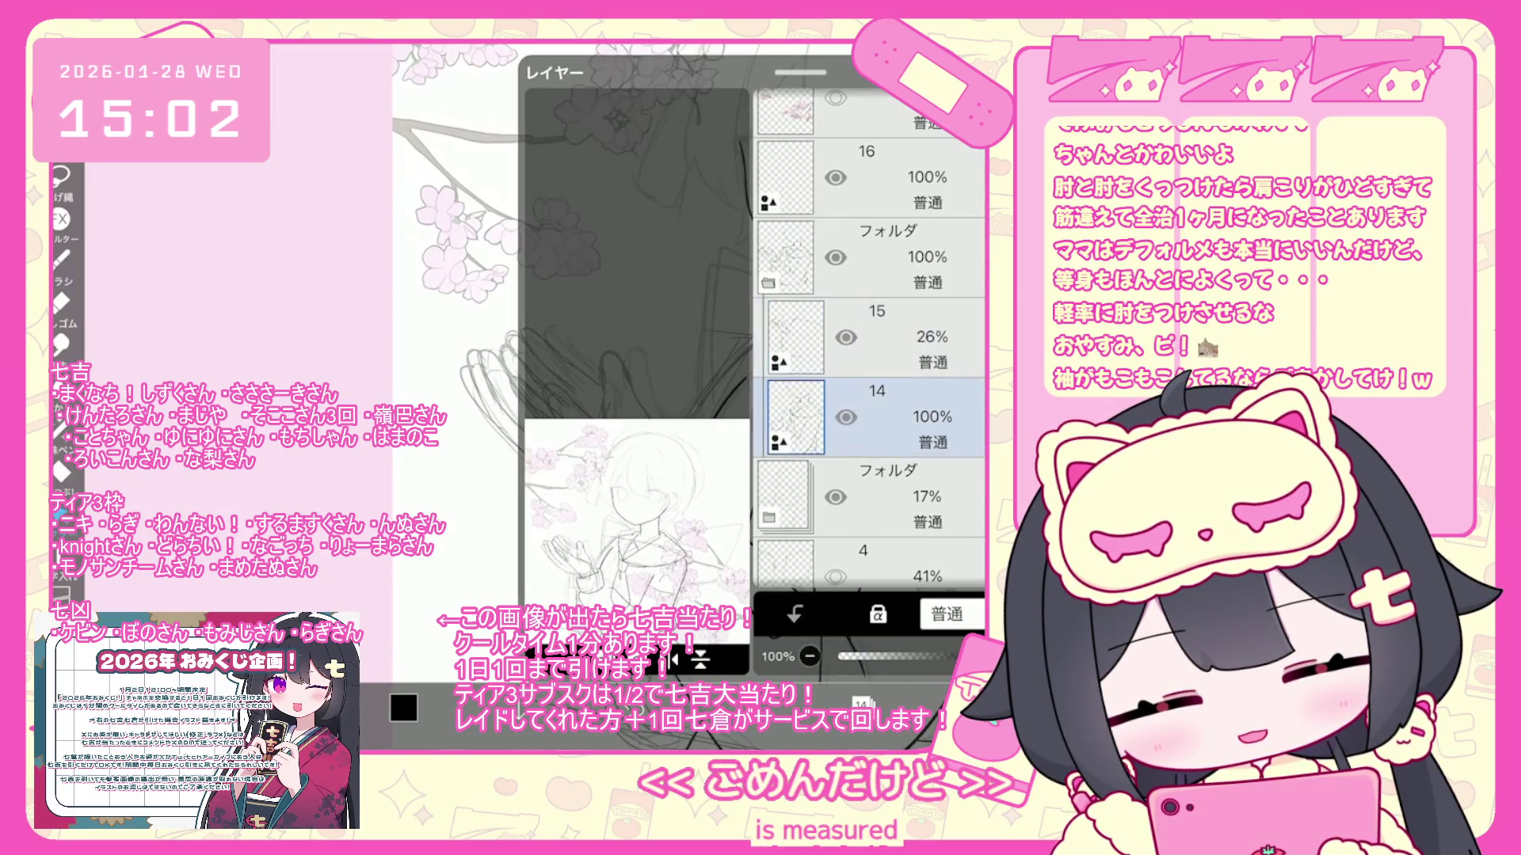
{"action": "left_click_drag", "start_coordinate": [871, 416], "coordinate": [871, 318]}
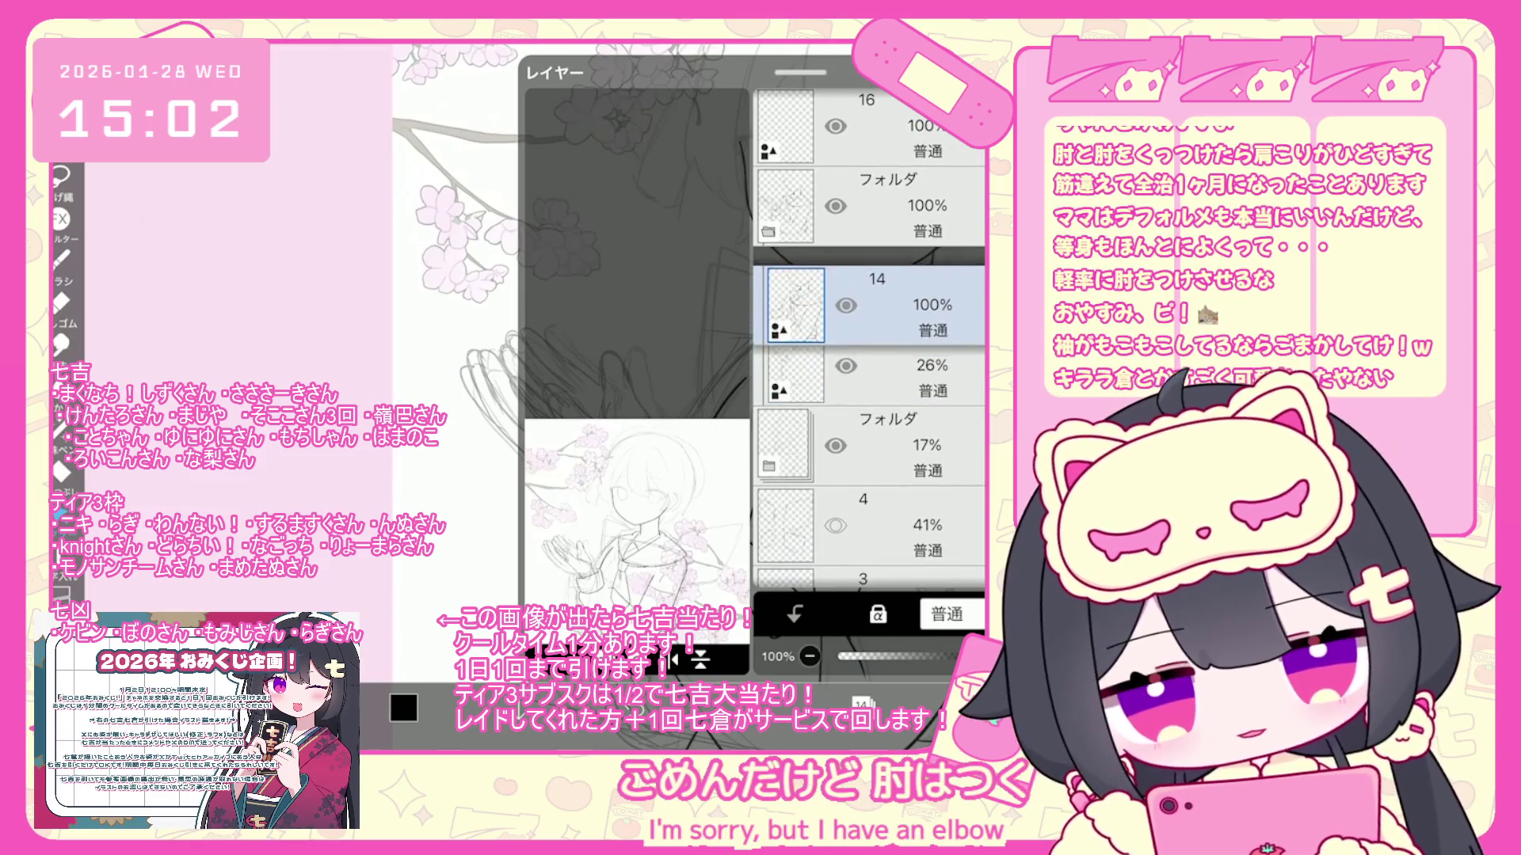
{"action": "left_click", "coordinate": [861, 703]}
Shift the selected sleeve strokes up-left and rotate them about 30° clockwise
{"action": "scroll", "coordinate": [689, 380], "scroll_direction": "up", "scroll_amount": 3}
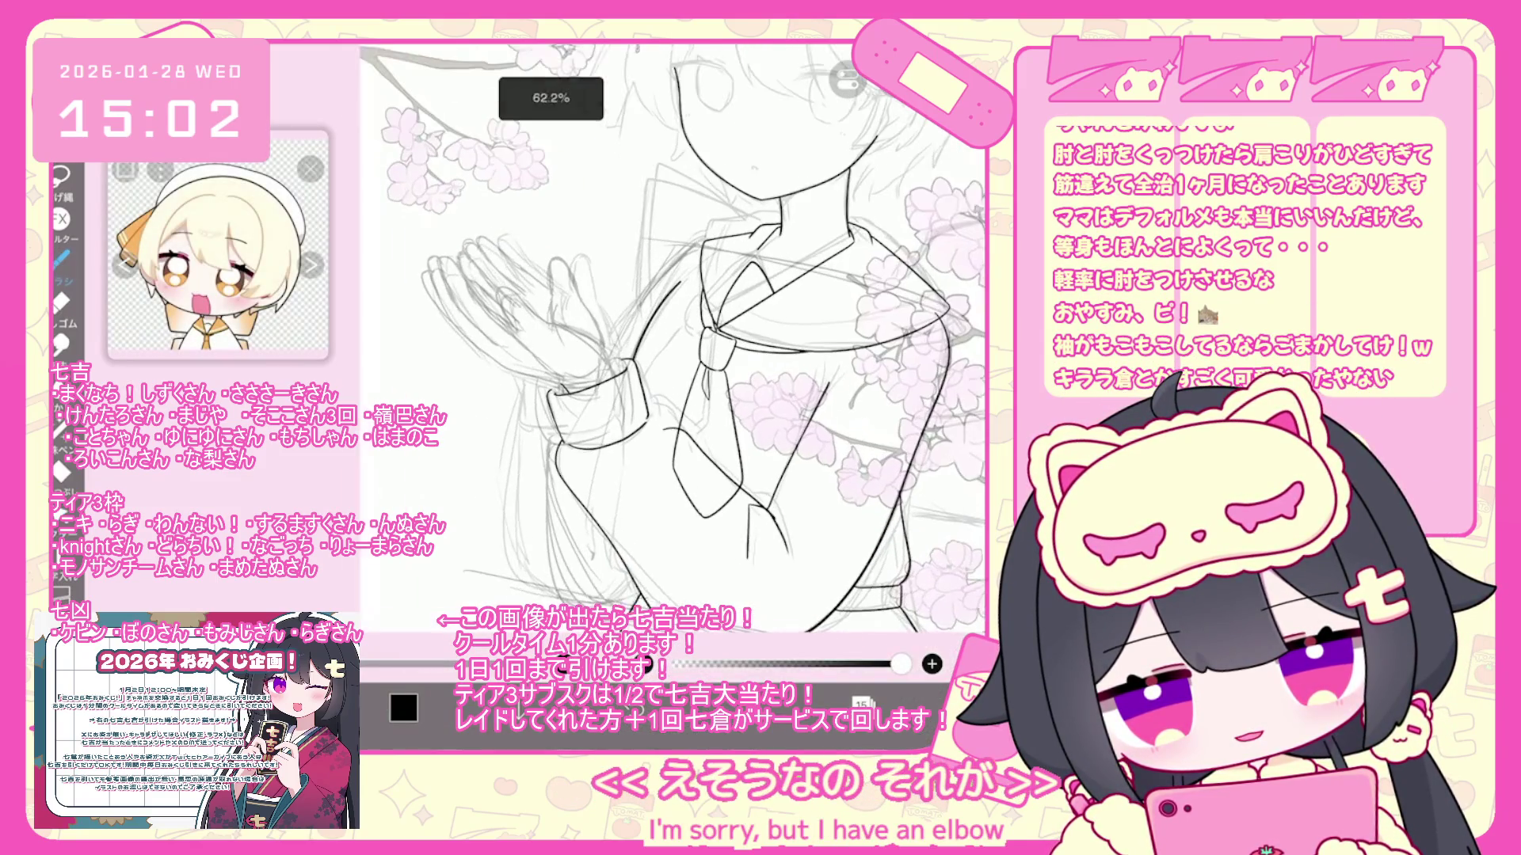
{"action": "scroll", "coordinate": [645, 362], "scroll_direction": "down", "scroll_amount": 3}
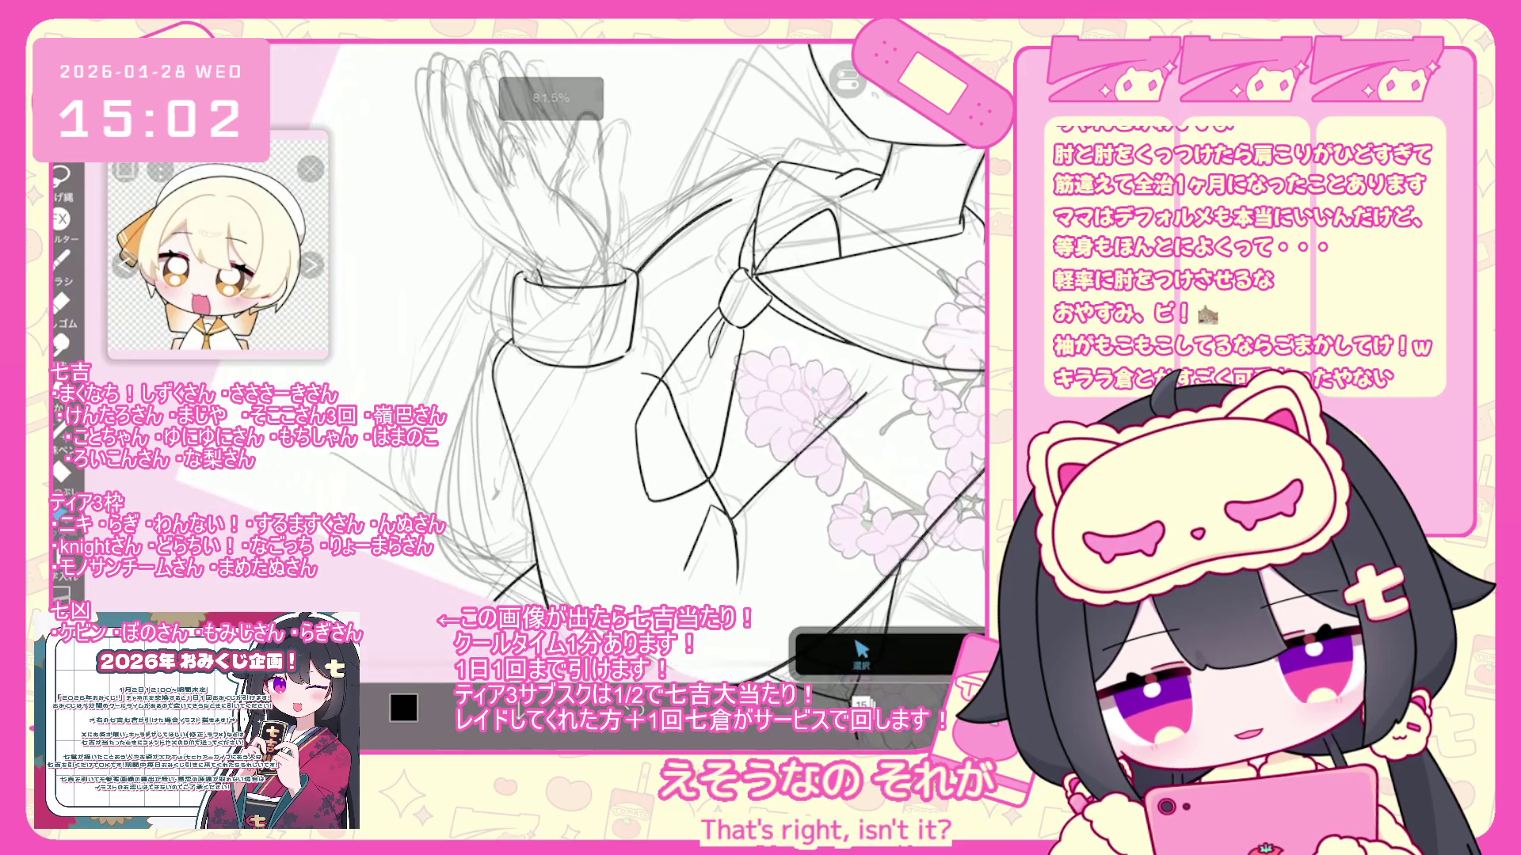
{"action": "left_click_drag", "start_coordinate": [689, 454], "coordinate": [672, 428]}
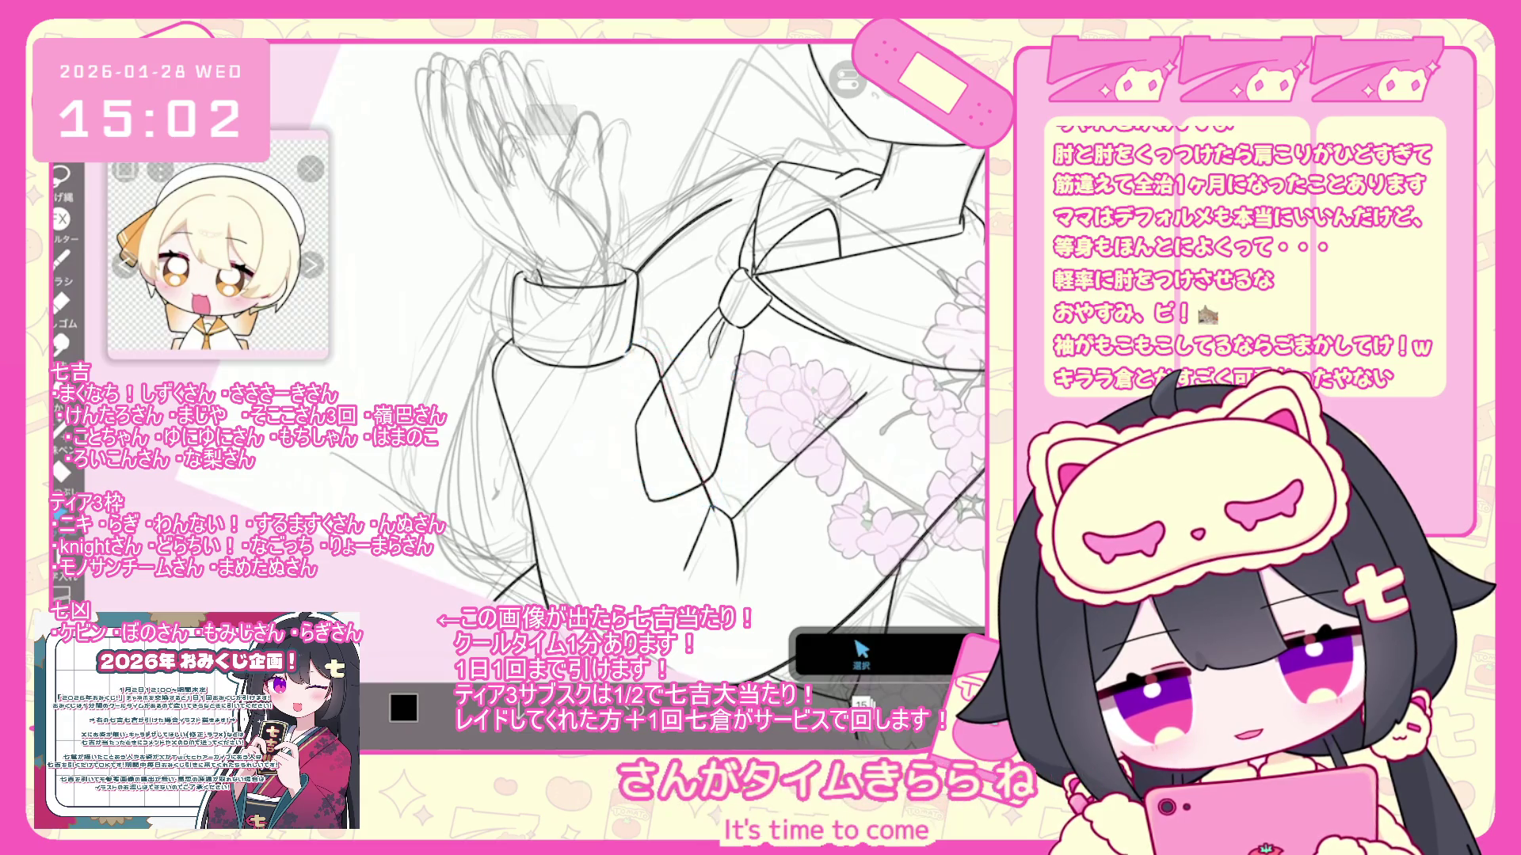
{"action": "left_click_drag", "start_coordinate": [673, 276], "coordinate": [708, 335]}
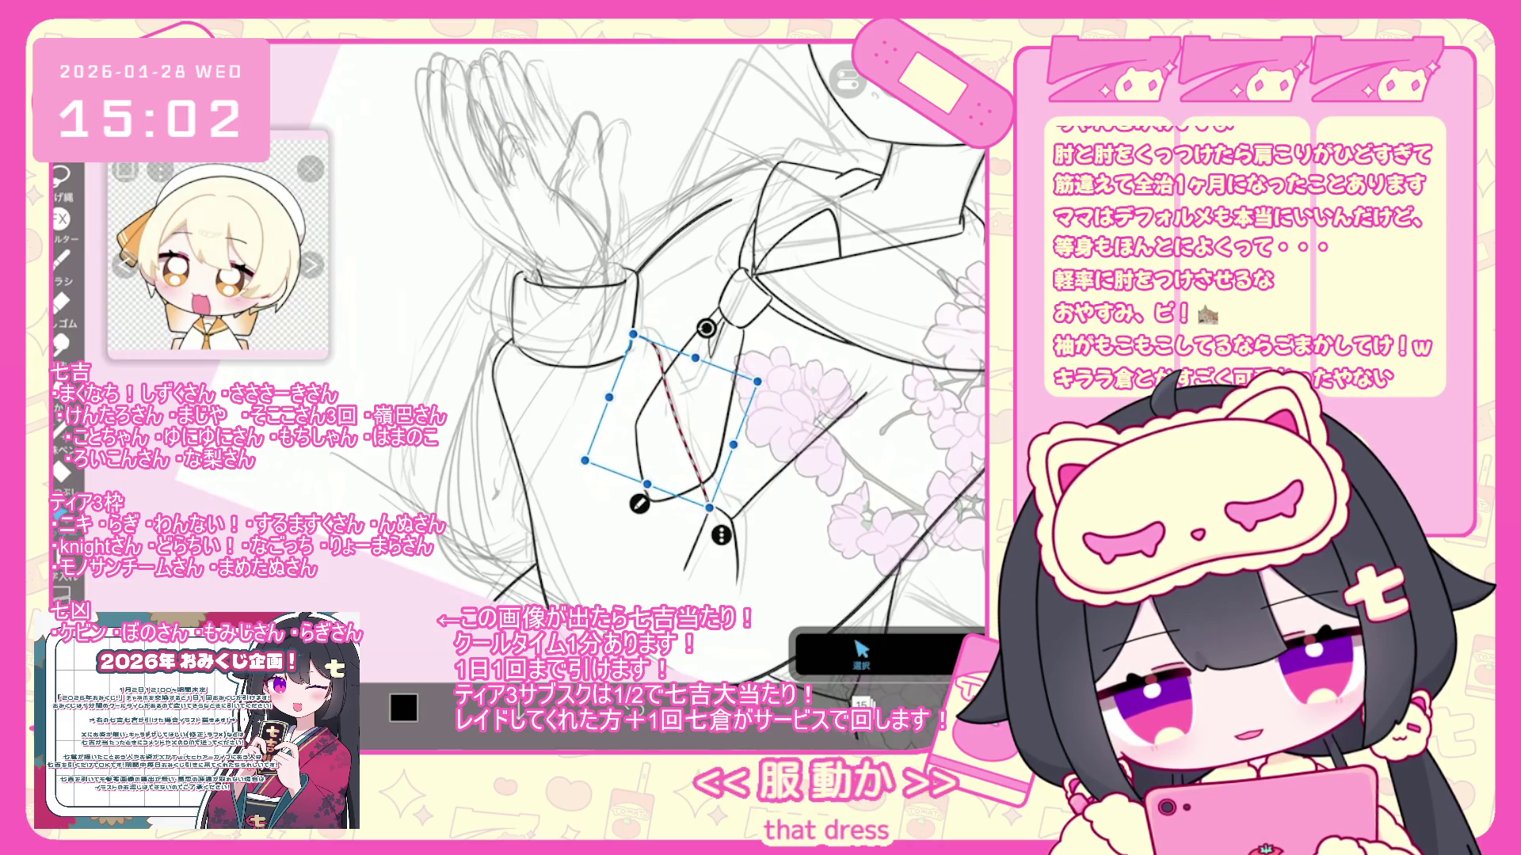
Tilt the lassoed sleeve stroke slightly and apply the rotation
{"action": "scroll", "coordinate": [734, 323], "scroll_direction": "down", "scroll_amount": 5}
{"action": "scroll", "coordinate": [764, 365], "scroll_direction": "down", "scroll_amount": 3}
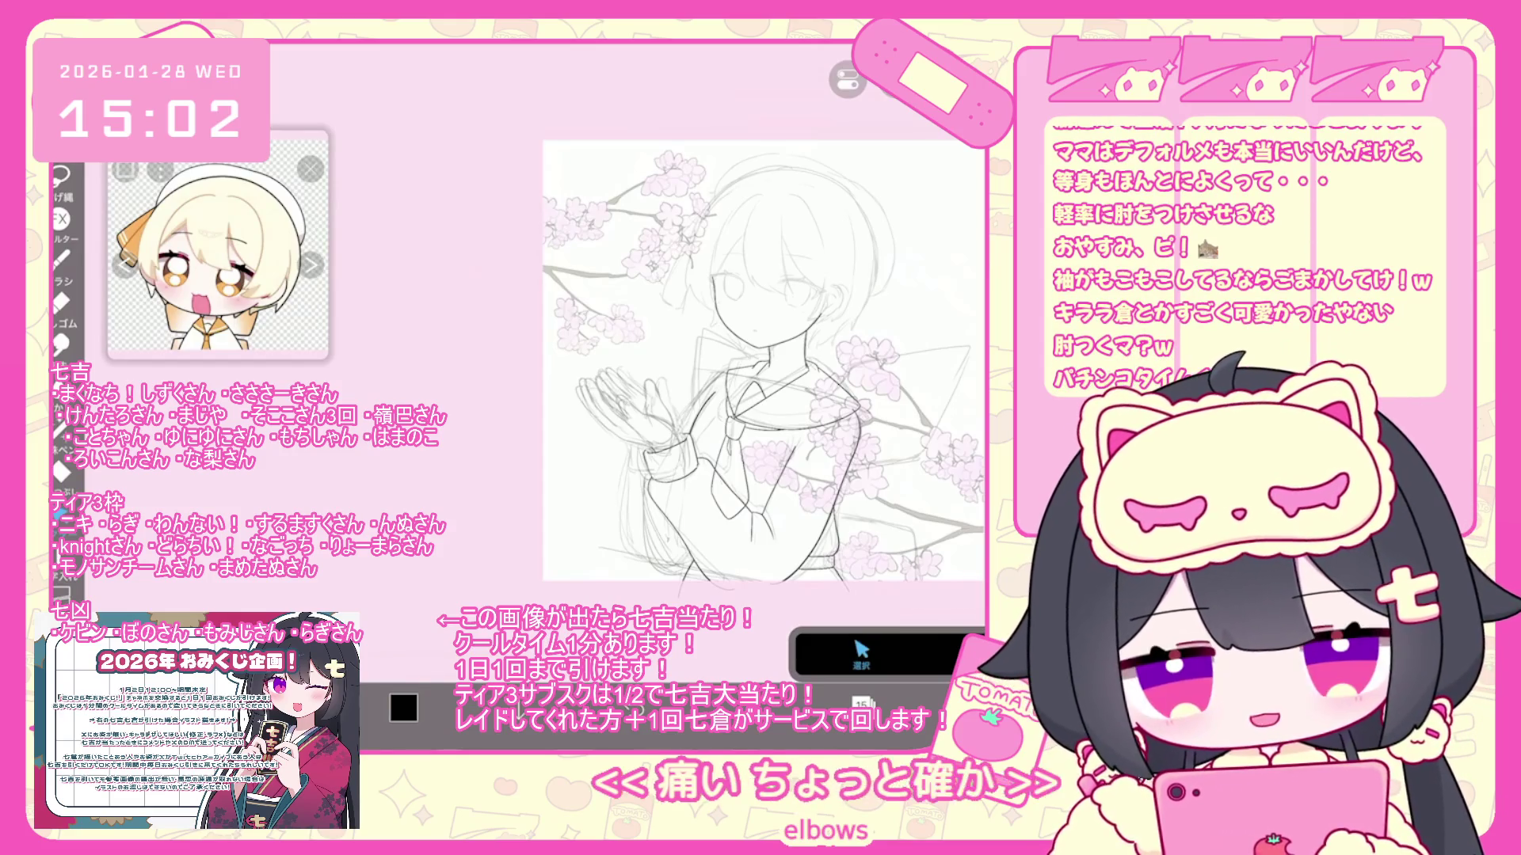
{"action": "scroll", "coordinate": [816, 372], "scroll_direction": "up", "scroll_amount": 5}
{"action": "mouse_move", "coordinate": [636, 460]}
{"action": "left_mouse_down"}
{"action": "mouse_move", "coordinate": [675, 394]}
{"action": "mouse_move", "coordinate": [648, 367]}
{"action": "left_mouse_up"}
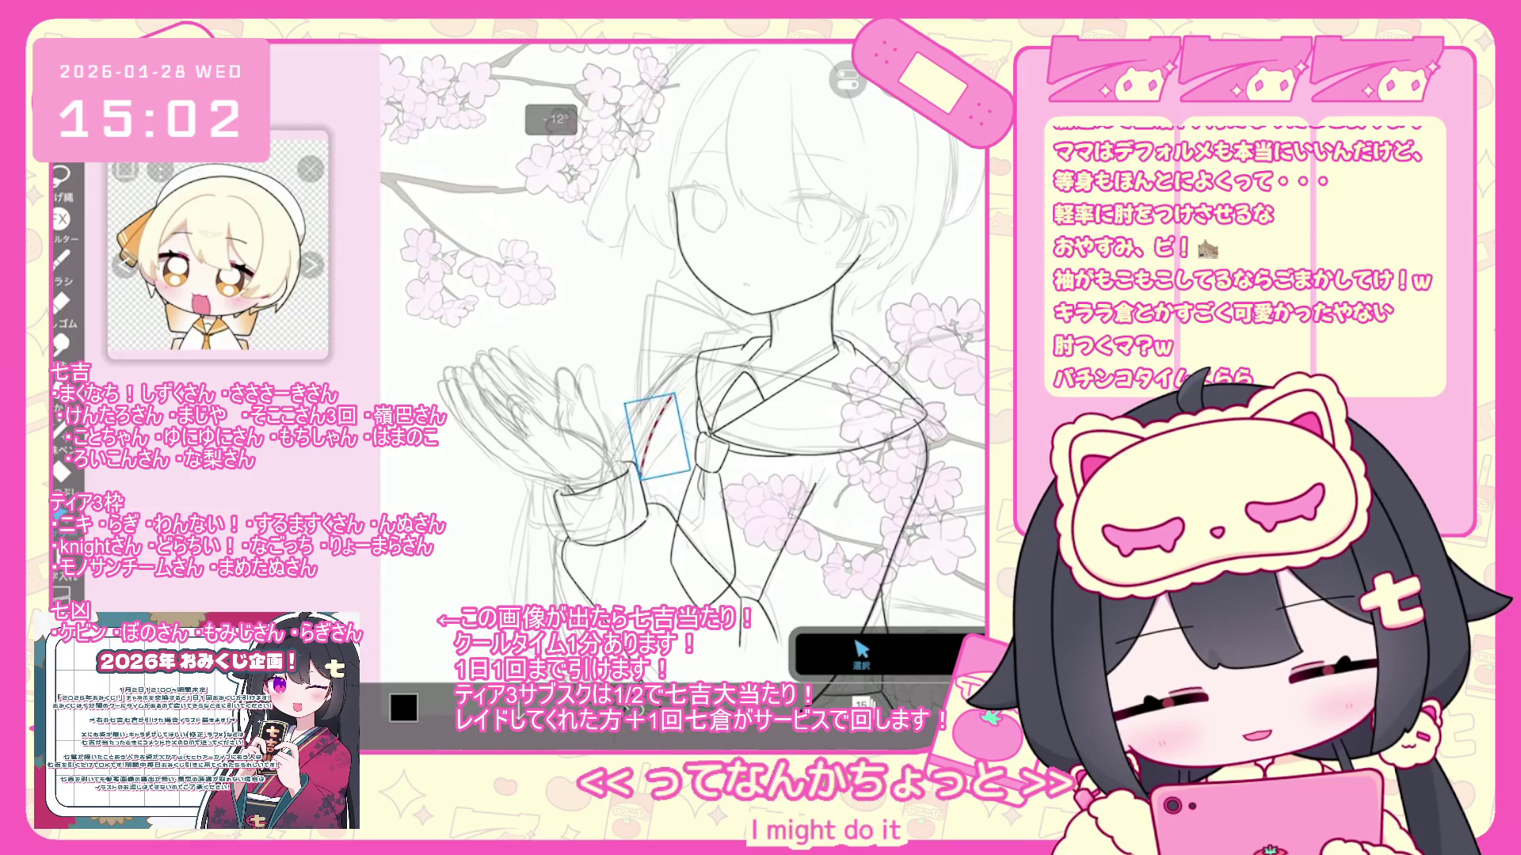
{"action": "key", "text": "Return"}
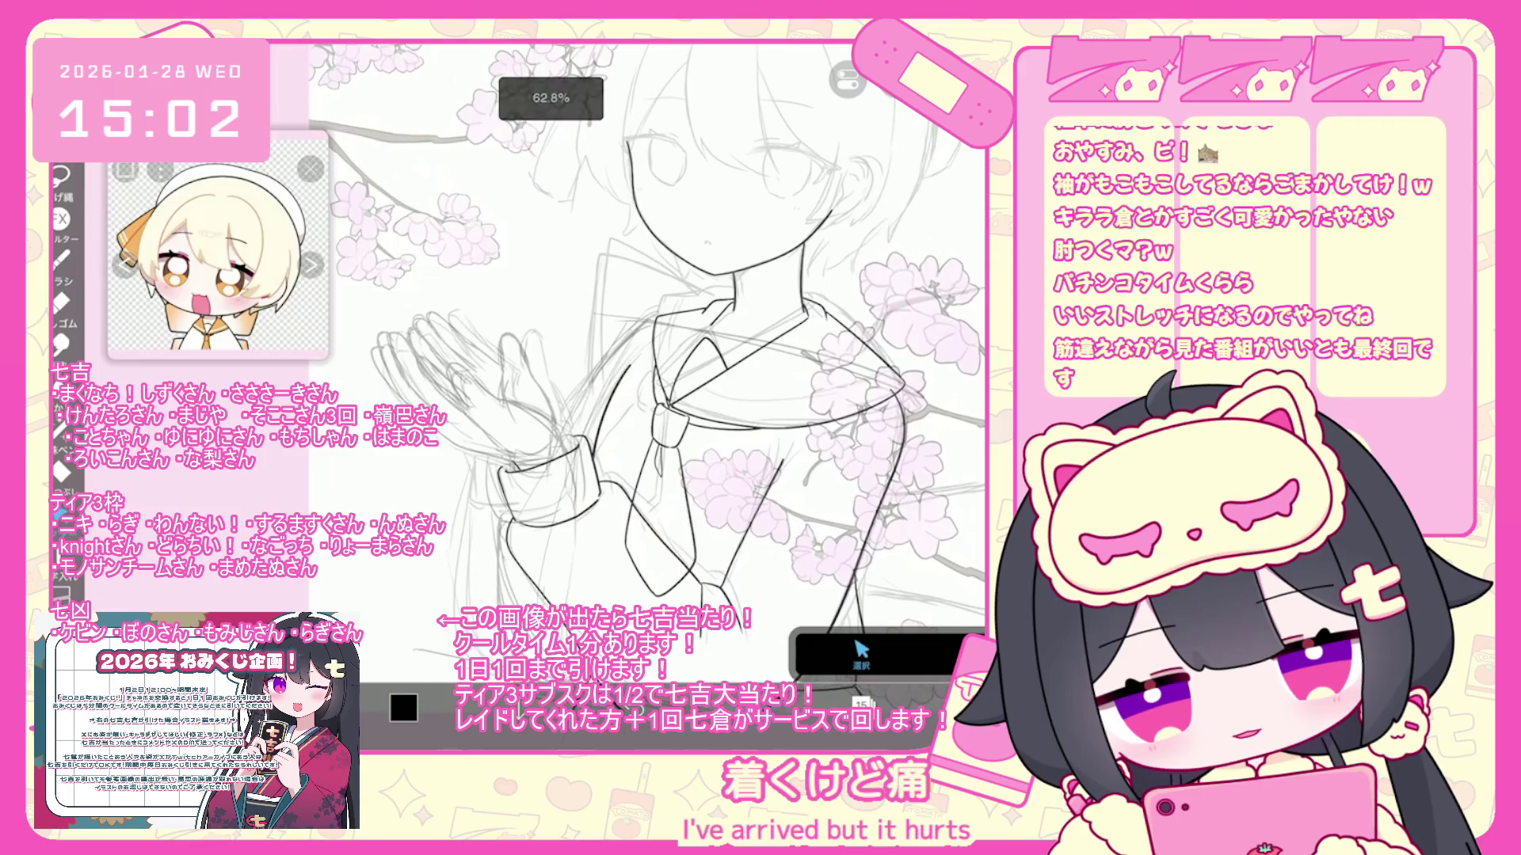
Select a stroke near the hand, then undo the last two strokes
{"action": "left_click", "coordinate": [608, 419]}
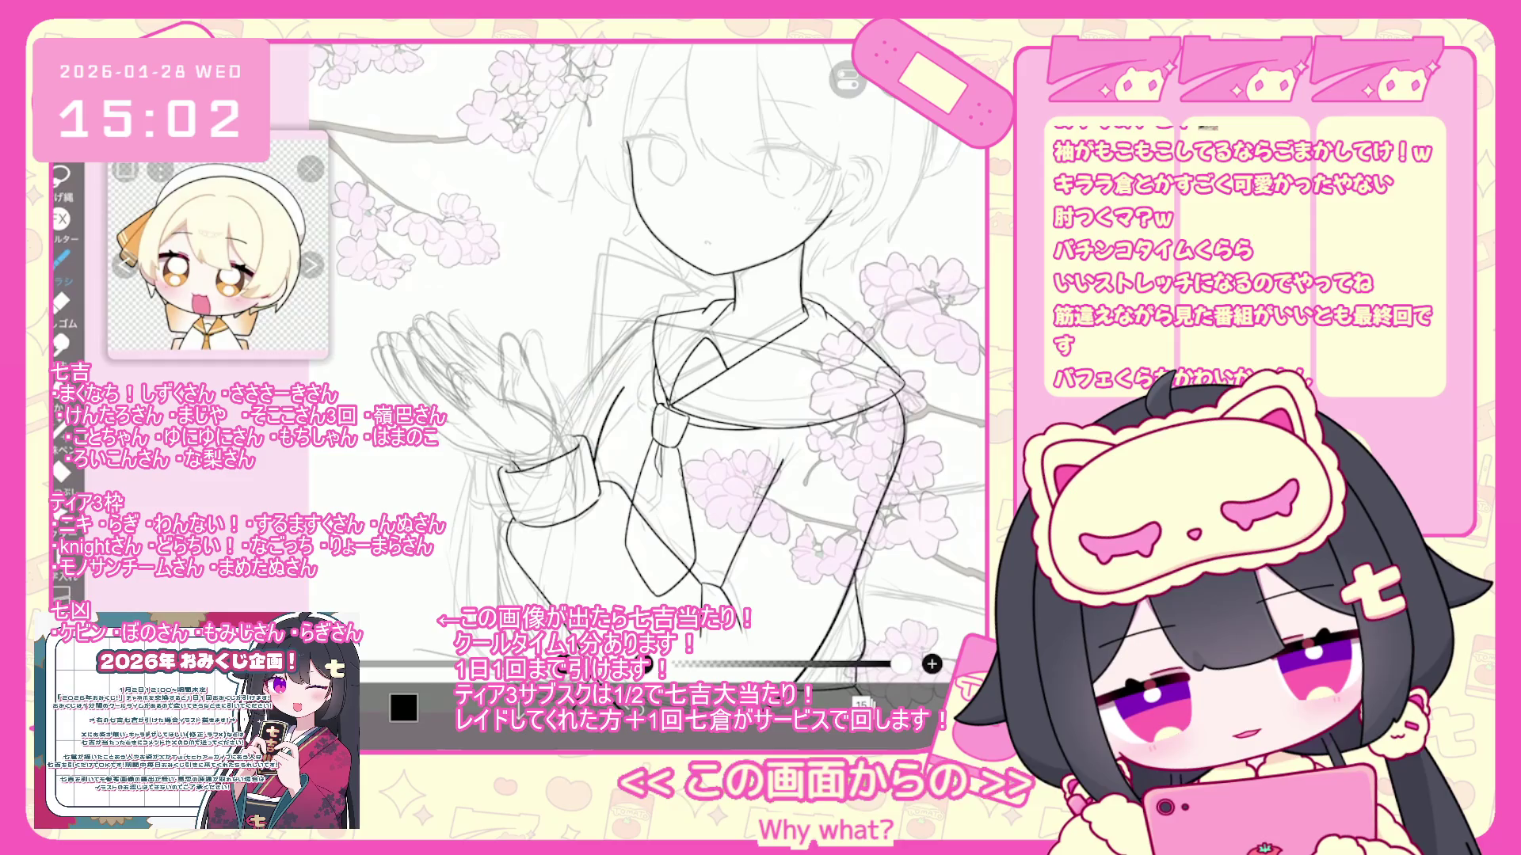
{"action": "key", "text": "ctrl+z"}
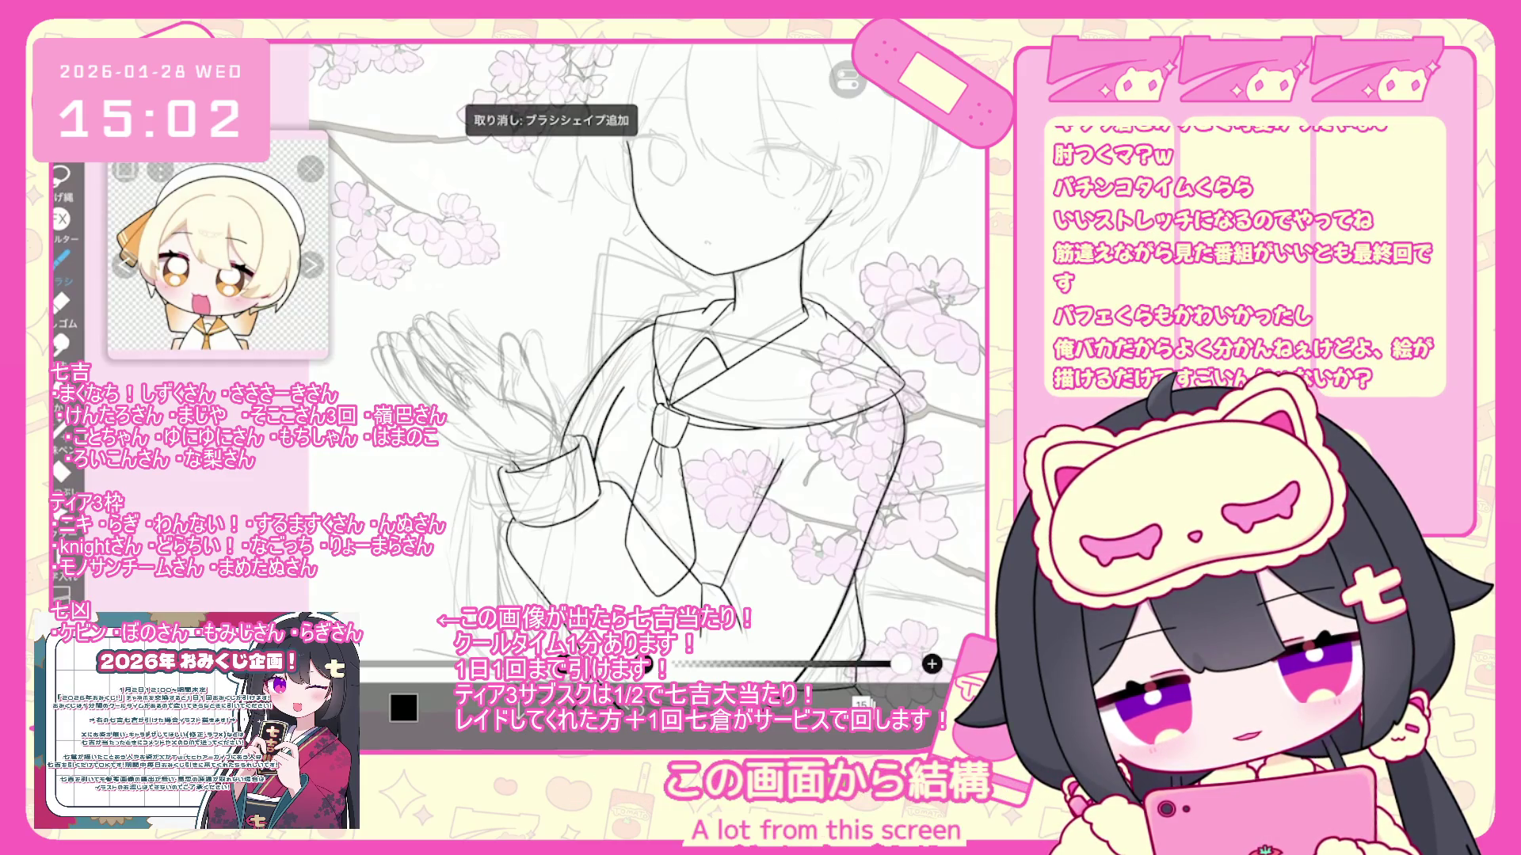
{"action": "scroll", "coordinate": [658, 356], "scroll_direction": "down", "scroll_amount": 2}
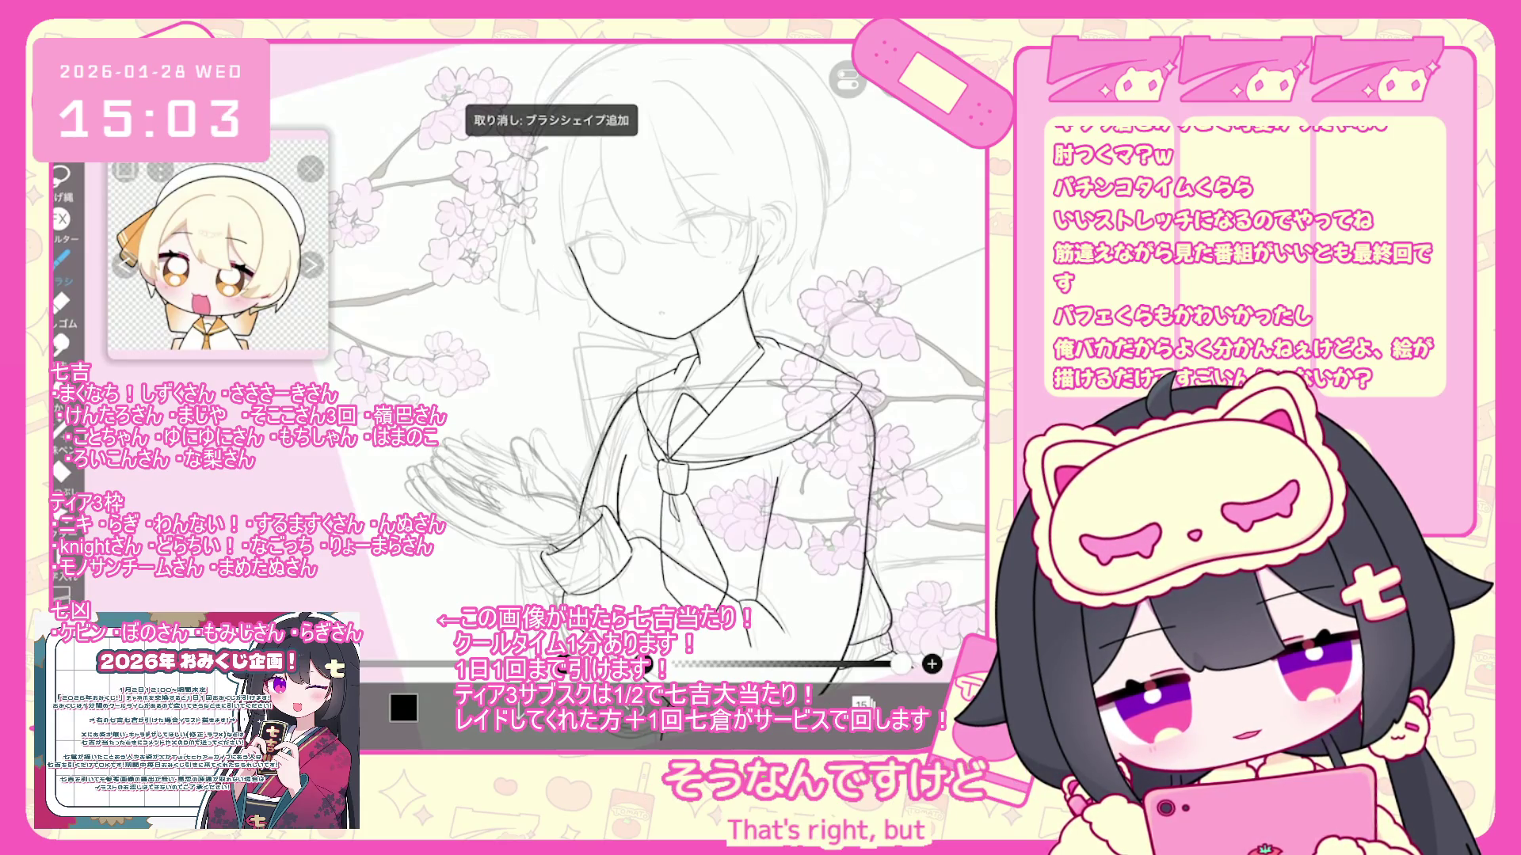
{"action": "scroll", "coordinate": [634, 364], "scroll_direction": "down", "scroll_amount": 1}
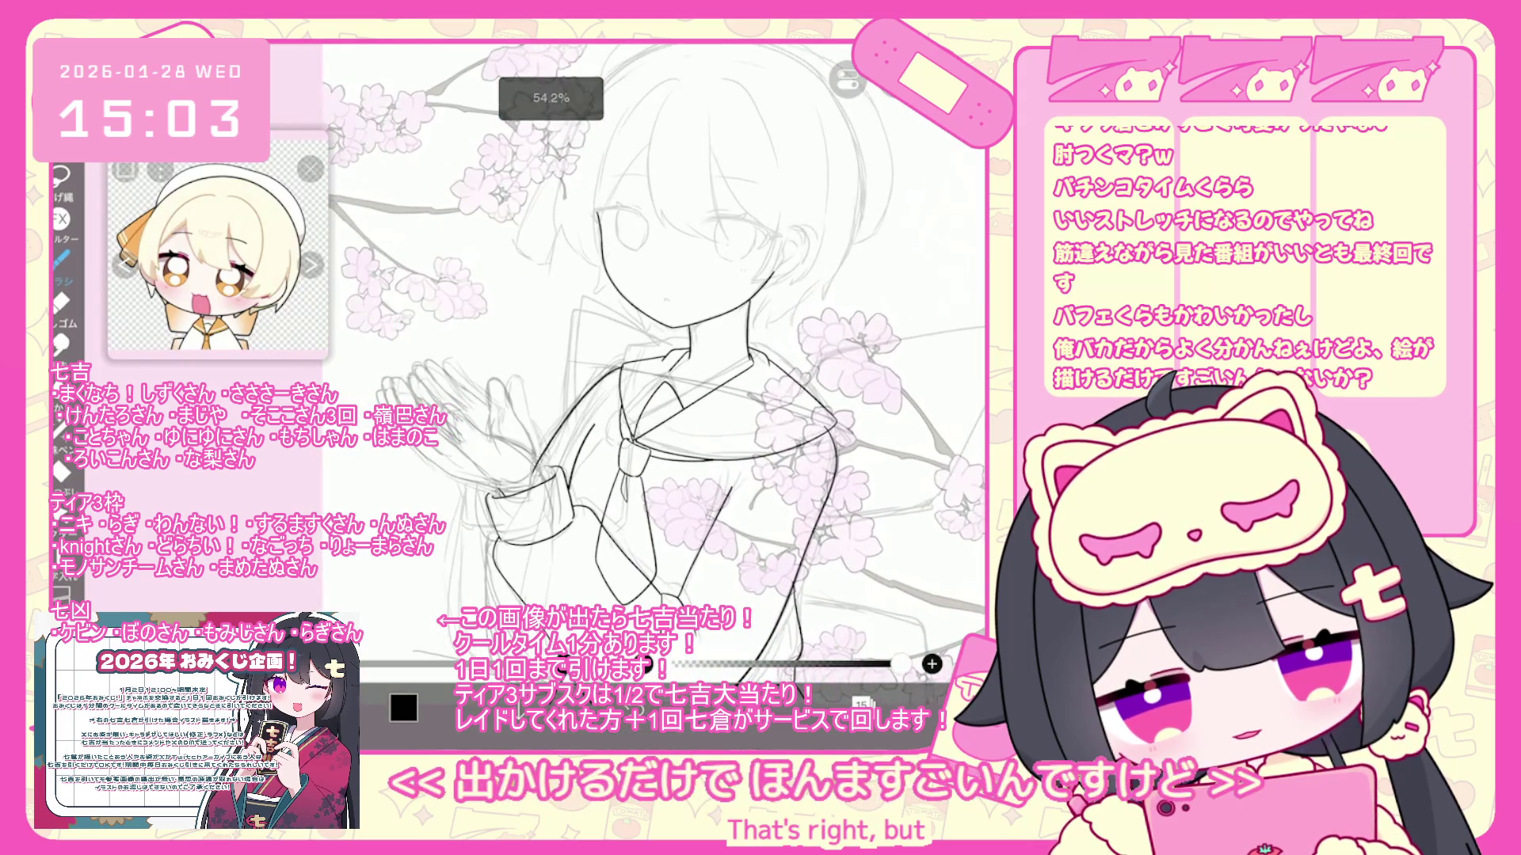
{"action": "key", "text": "ctrl+z"}
Ink a dark line along the left sleeve edge of the cuff
{"action": "scroll", "coordinate": [650, 356], "scroll_direction": "up", "scroll_amount": 1}
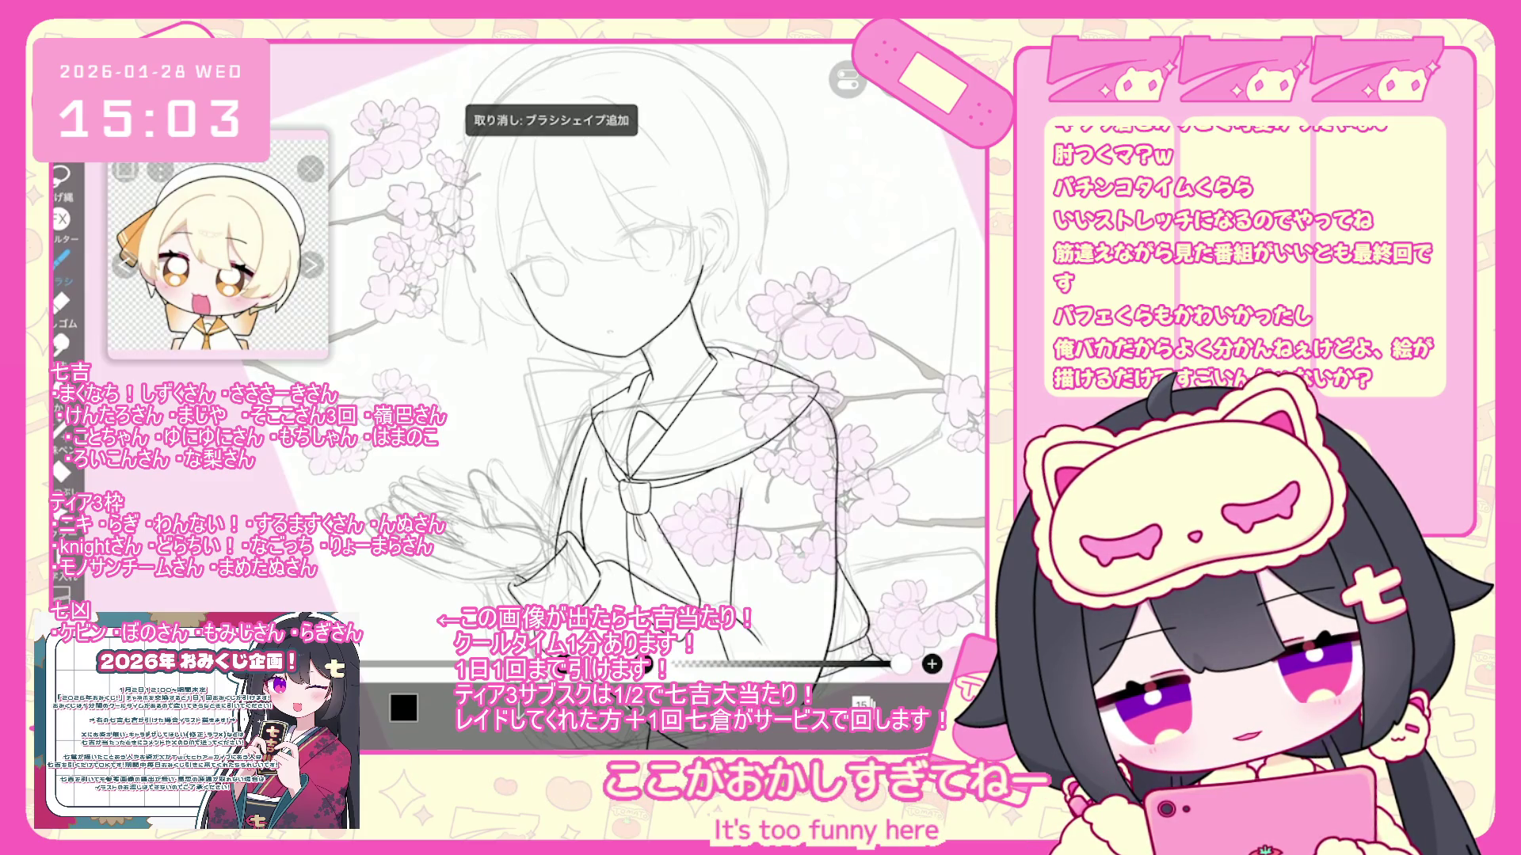
{"action": "scroll", "coordinate": [682, 396], "scroll_direction": "down", "scroll_amount": 2}
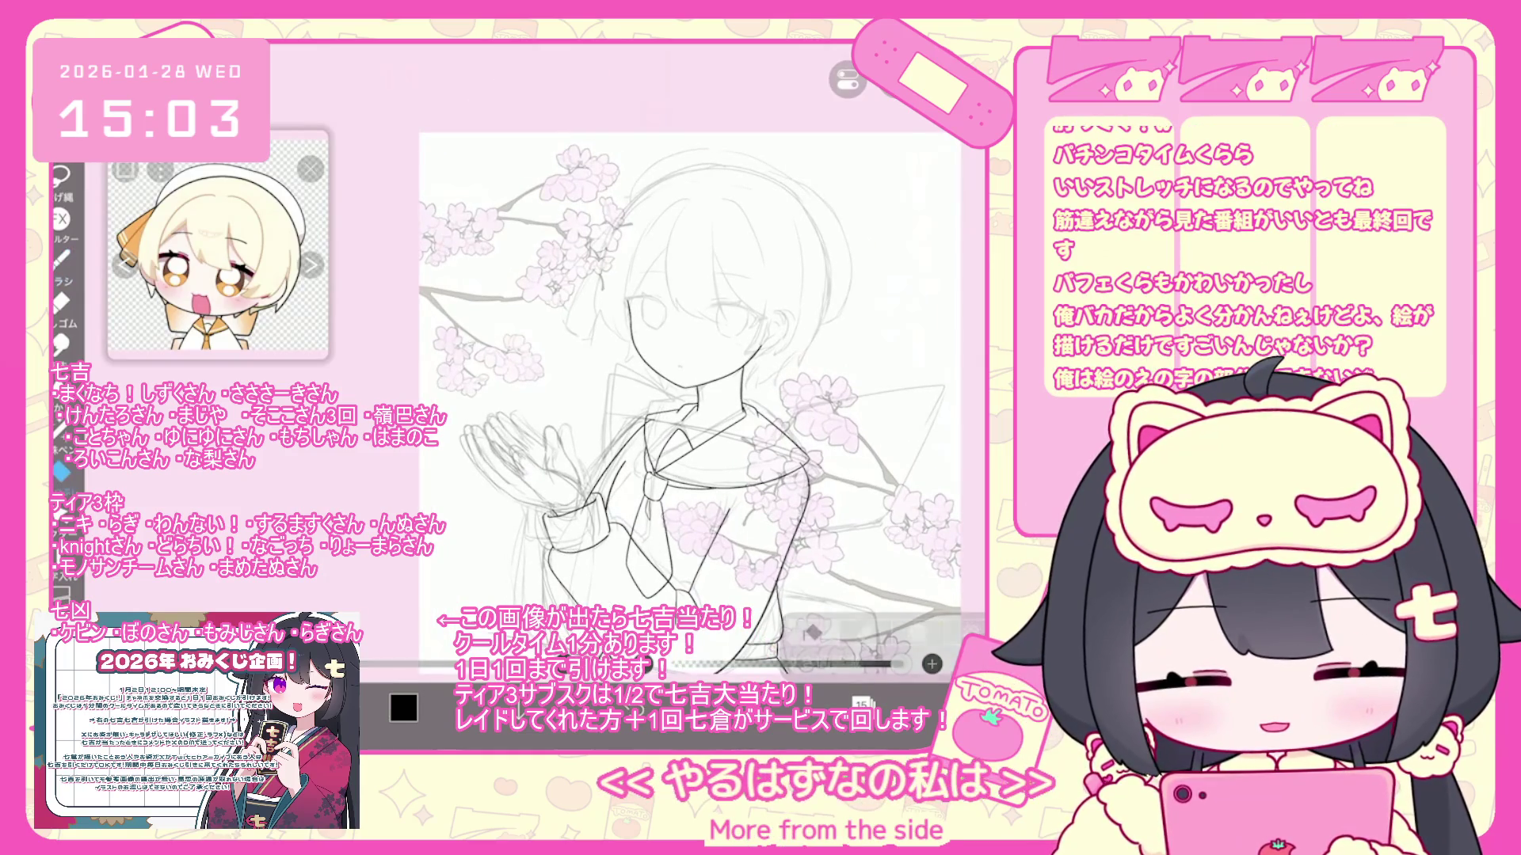
{"action": "scroll", "coordinate": [652, 365], "scroll_direction": "up", "scroll_amount": 2}
{"action": "scroll", "coordinate": [651, 364], "scroll_direction": "up", "scroll_amount": 2}
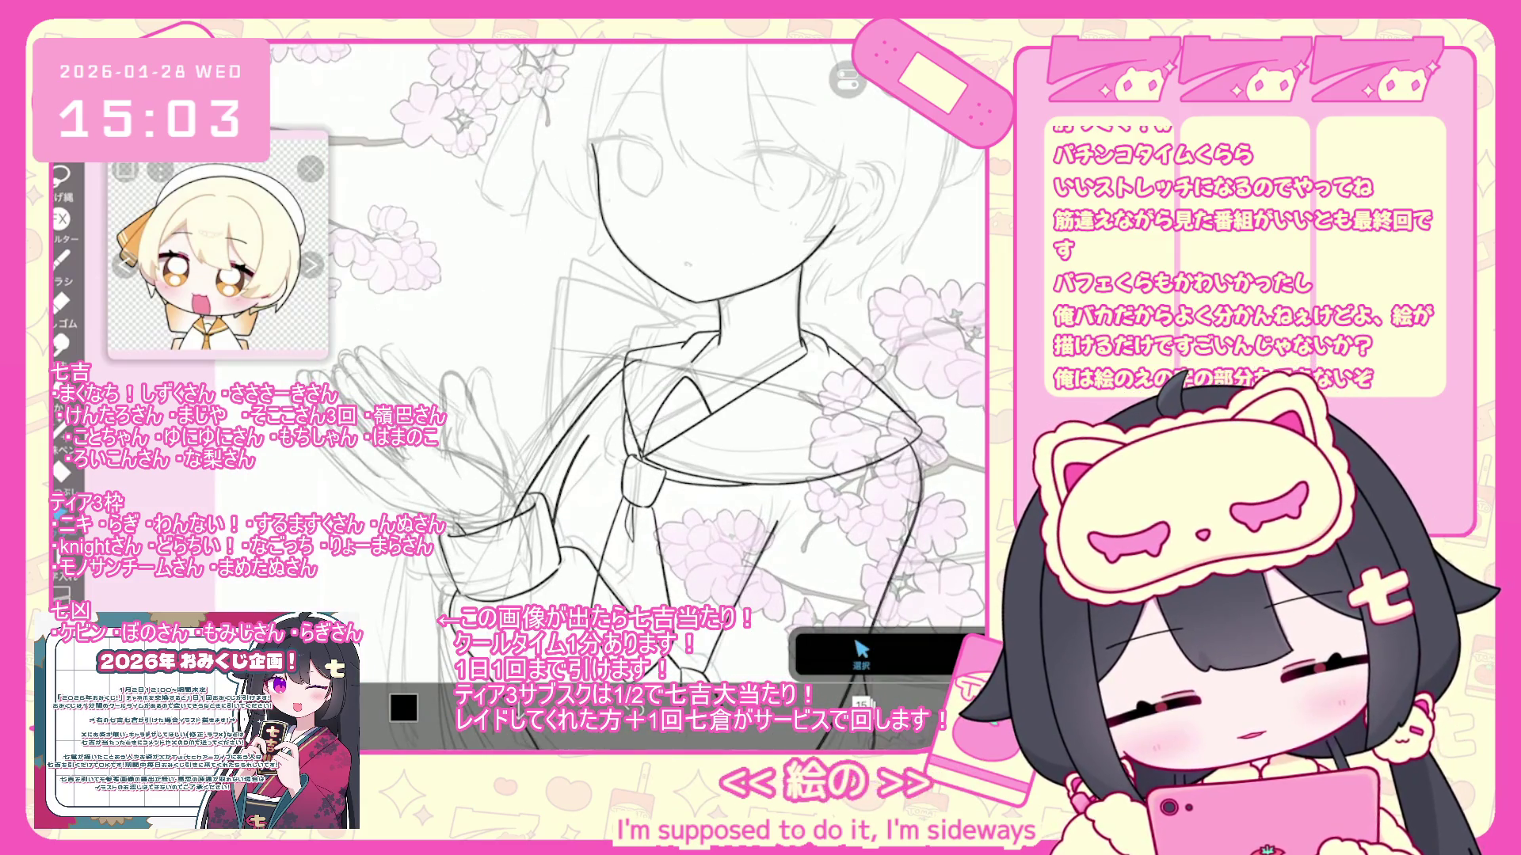
{"action": "left_click_drag", "start_coordinate": [592, 440], "coordinate": [557, 531]}
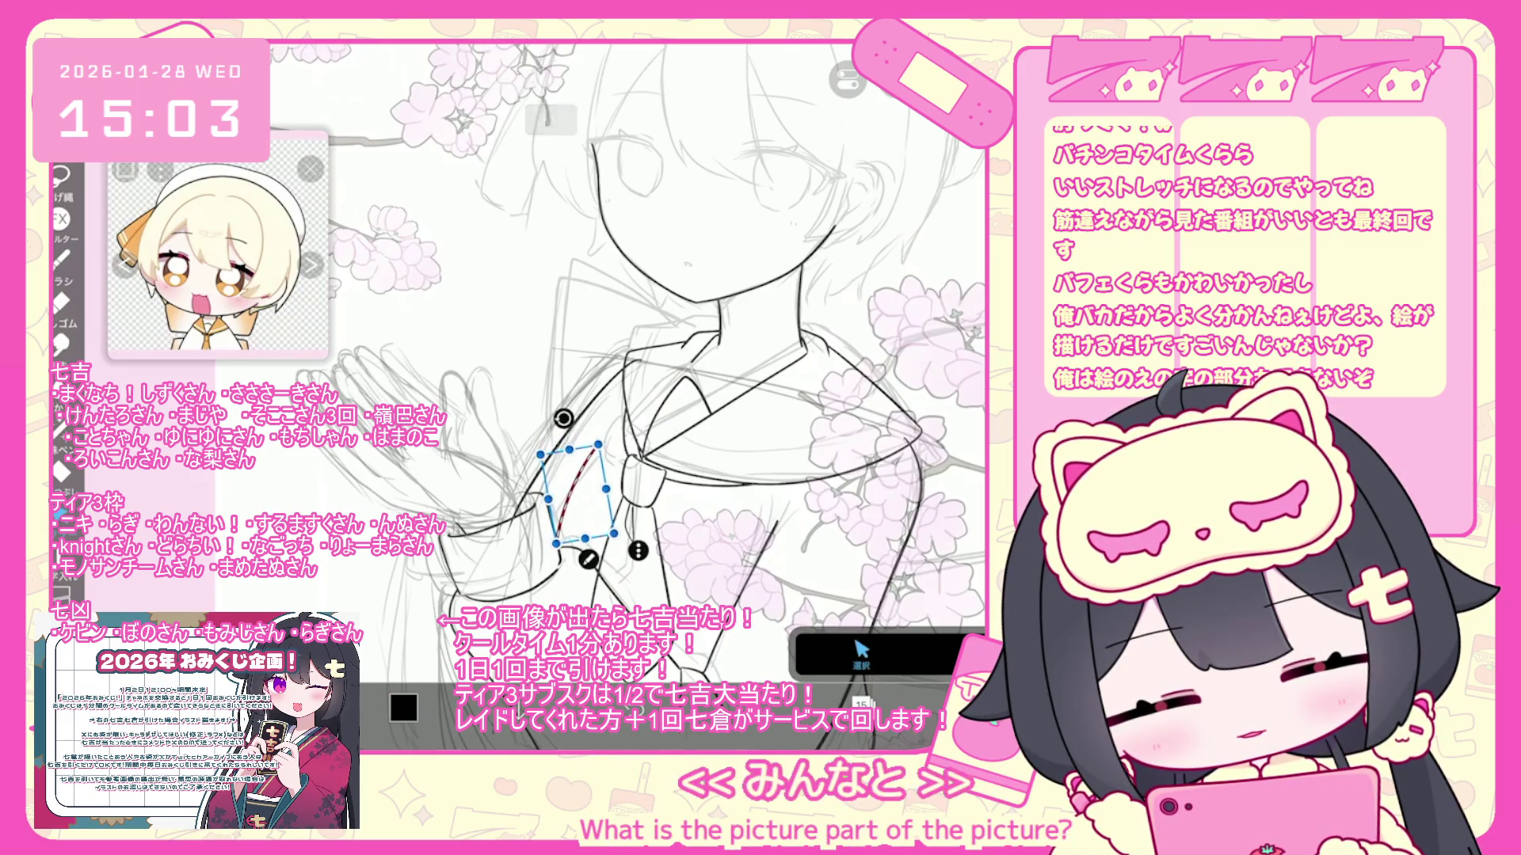
{"action": "scroll", "coordinate": [560, 417], "scroll_direction": "down", "scroll_amount": 4}
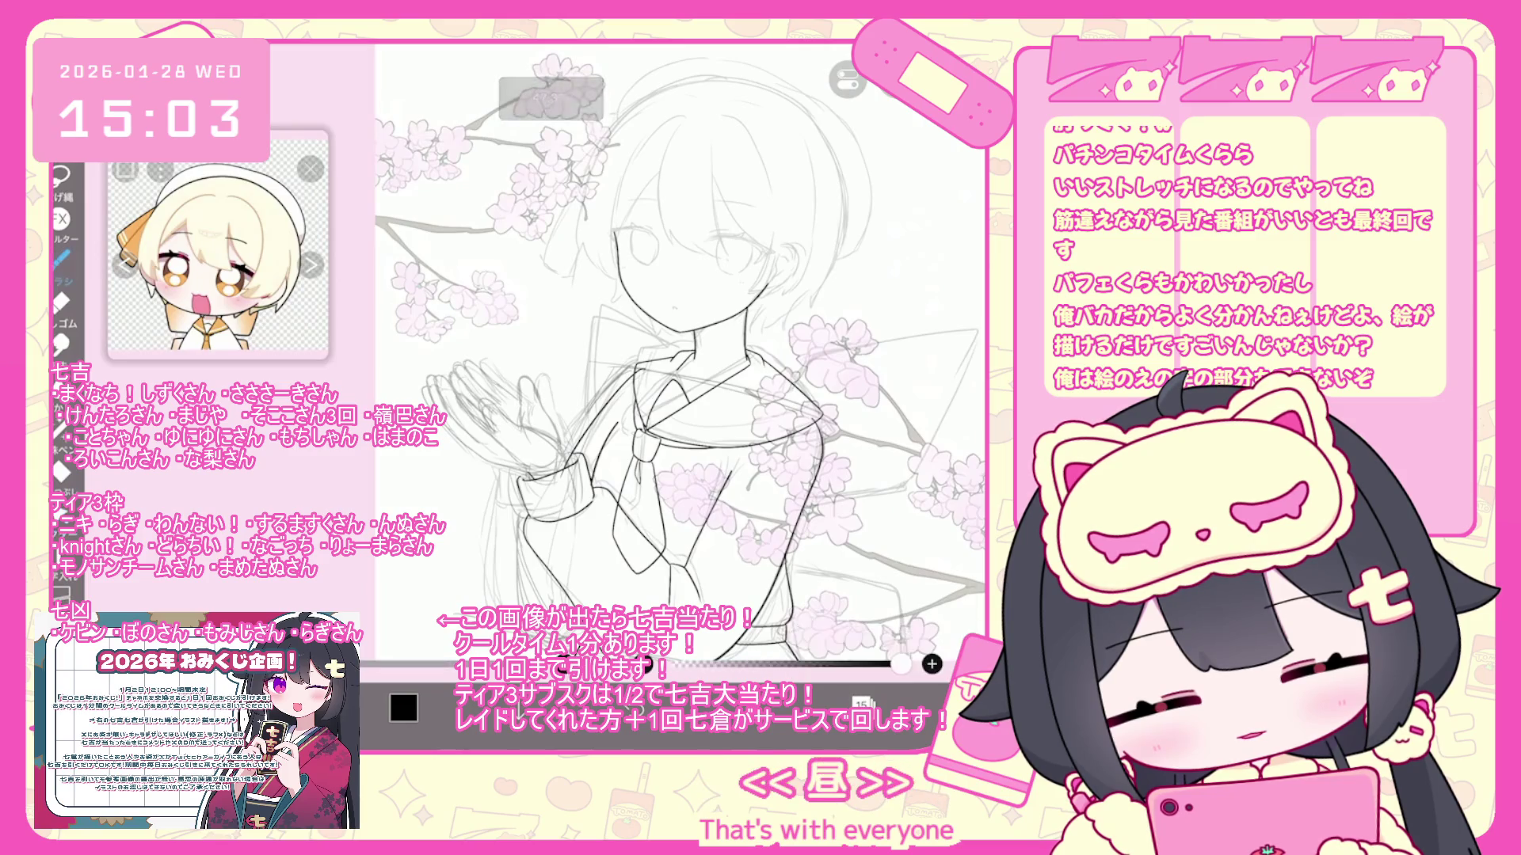
{"action": "scroll", "coordinate": [681, 356], "scroll_direction": "up", "scroll_amount": 2}
{"action": "scroll", "coordinate": [669, 336], "scroll_direction": "up", "scroll_amount": 2}
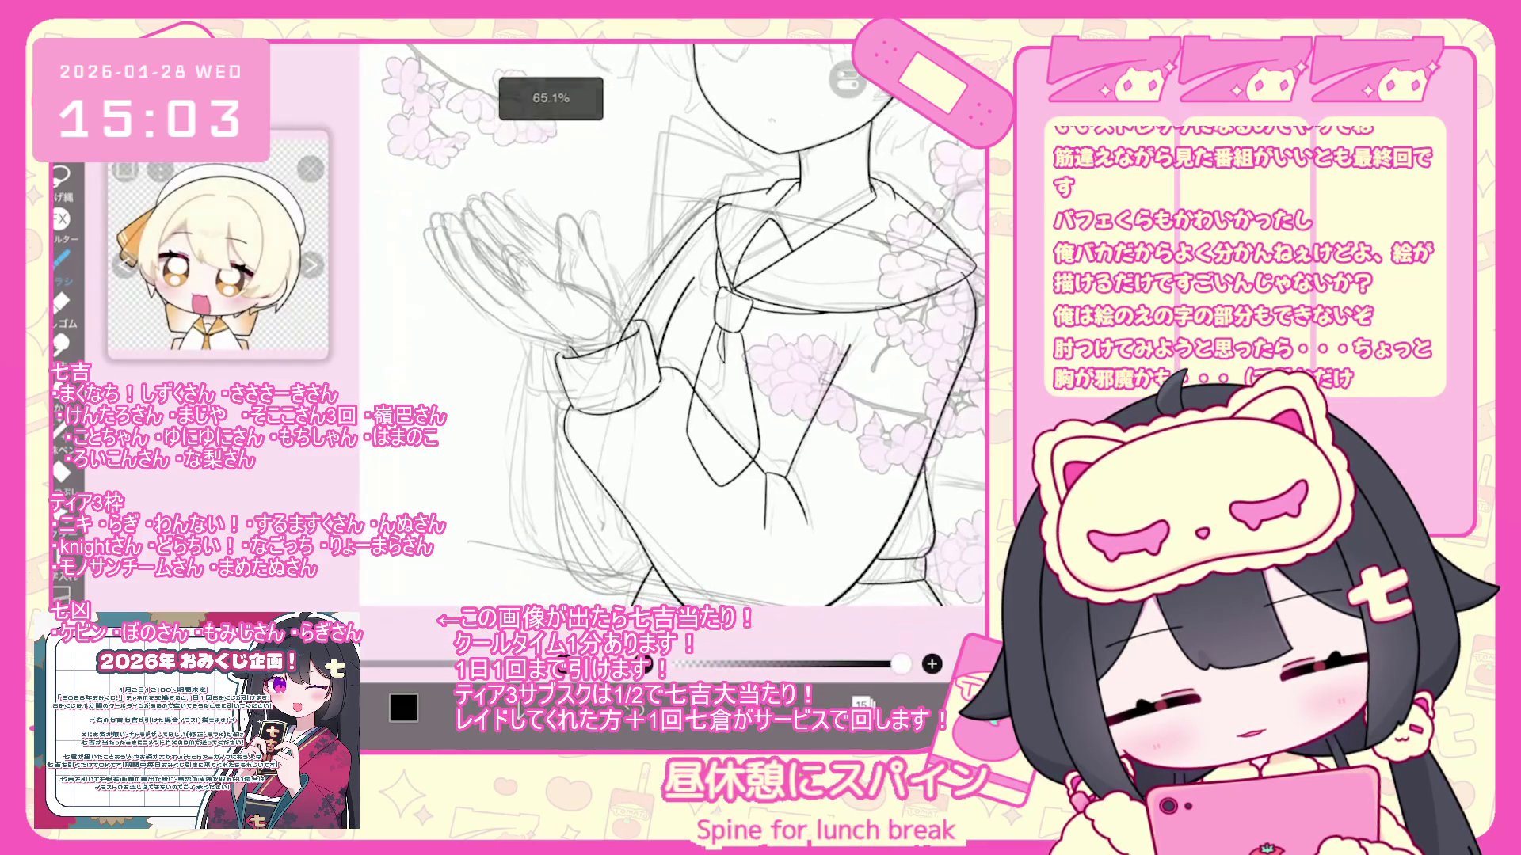
Add layer 16 above layer 15 and return to the canvas with it active
{"action": "left_click", "coordinate": [862, 703]}
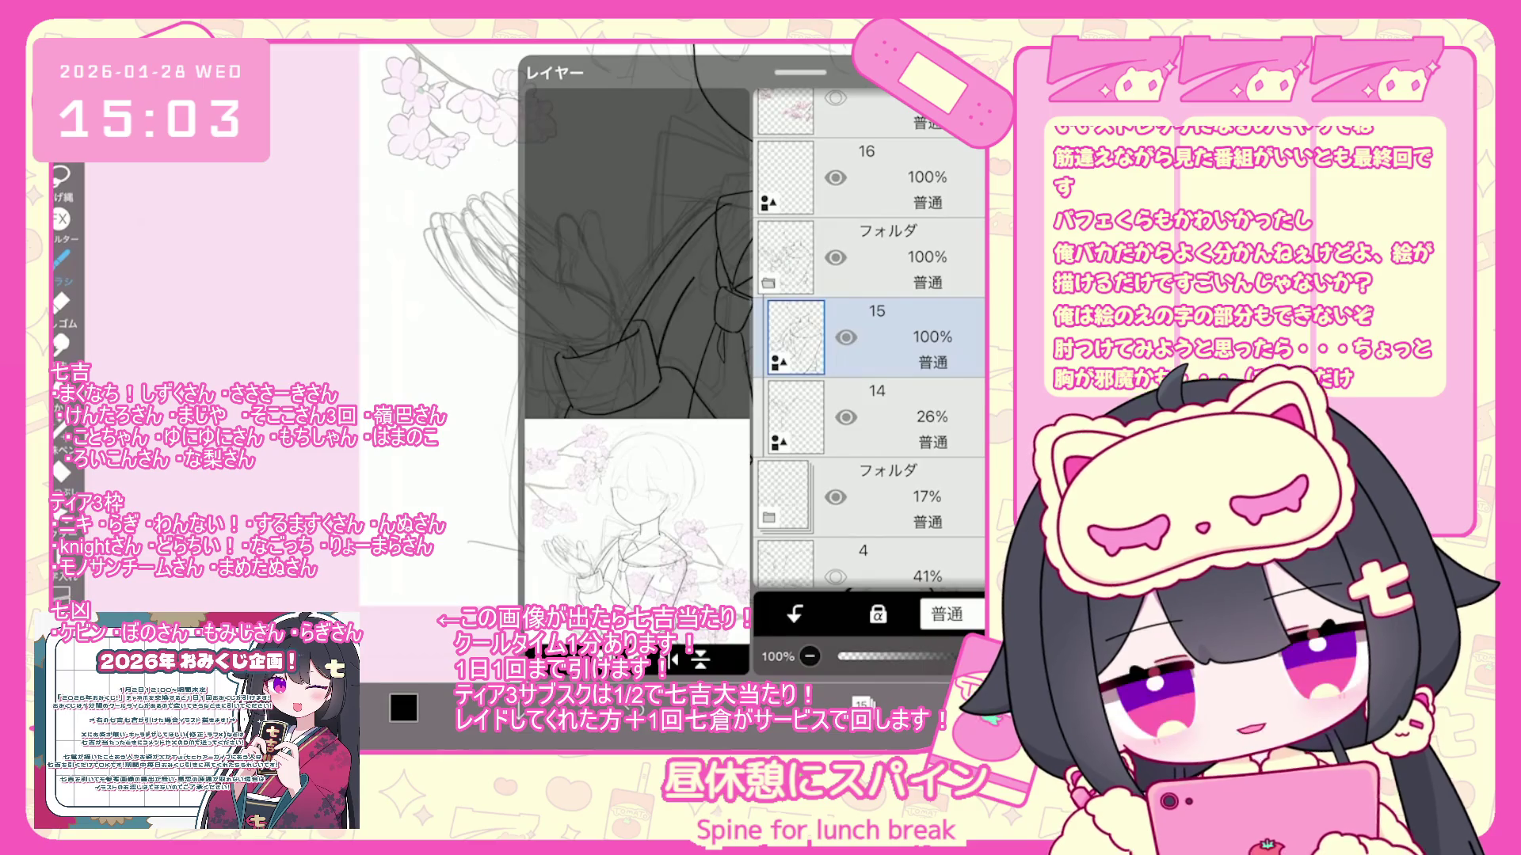
{"action": "left_click", "coordinate": [861, 703]}
{"action": "left_click", "coordinate": [862, 703]}
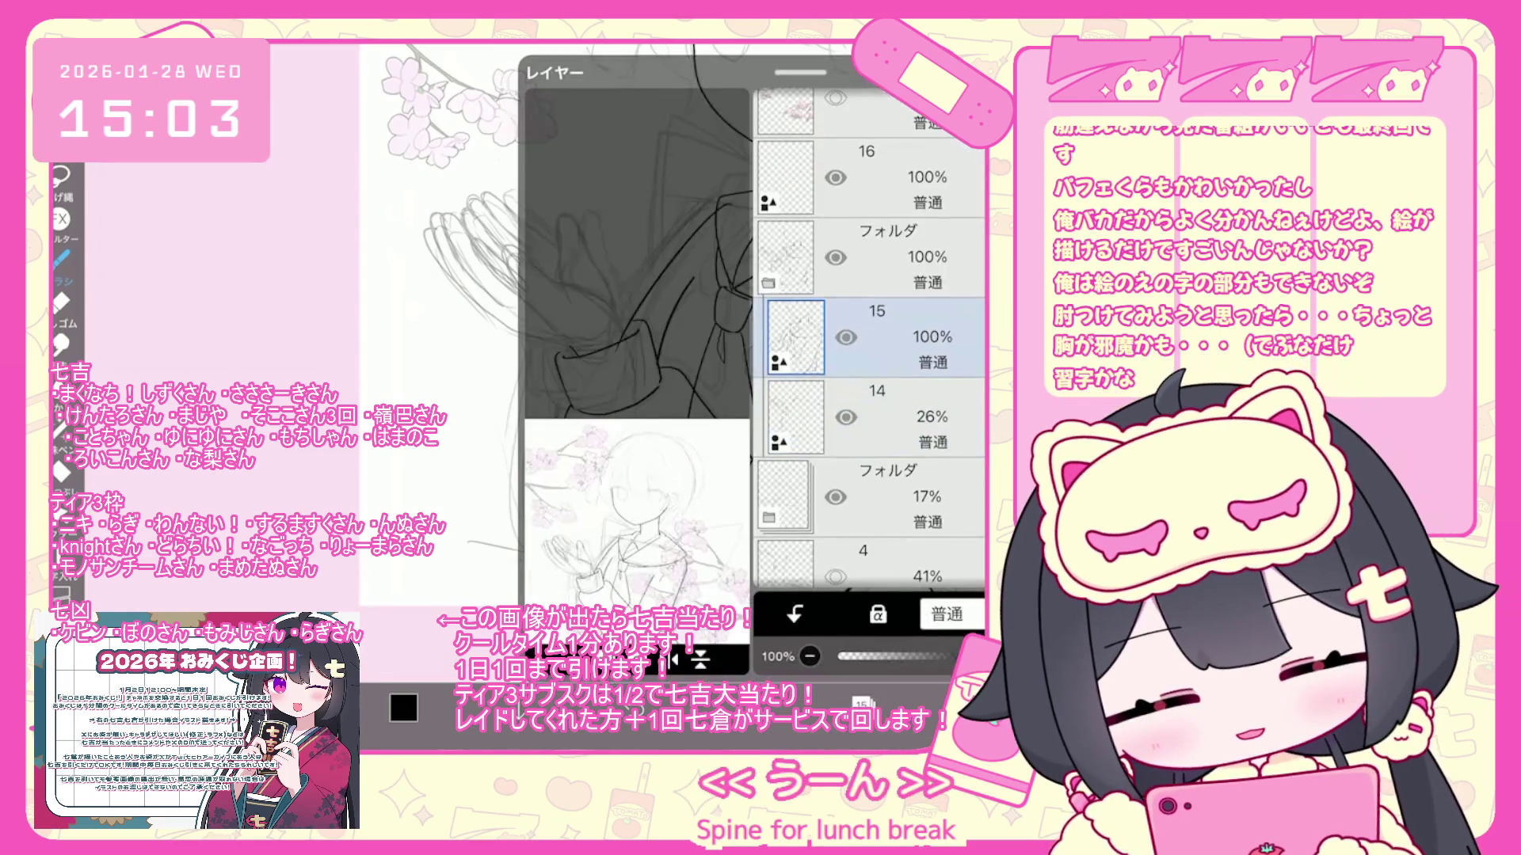
{"action": "left_click", "coordinate": [555, 659]}
{"action": "left_click", "coordinate": [610, 618]}
{"action": "left_click", "coordinate": [861, 702]}
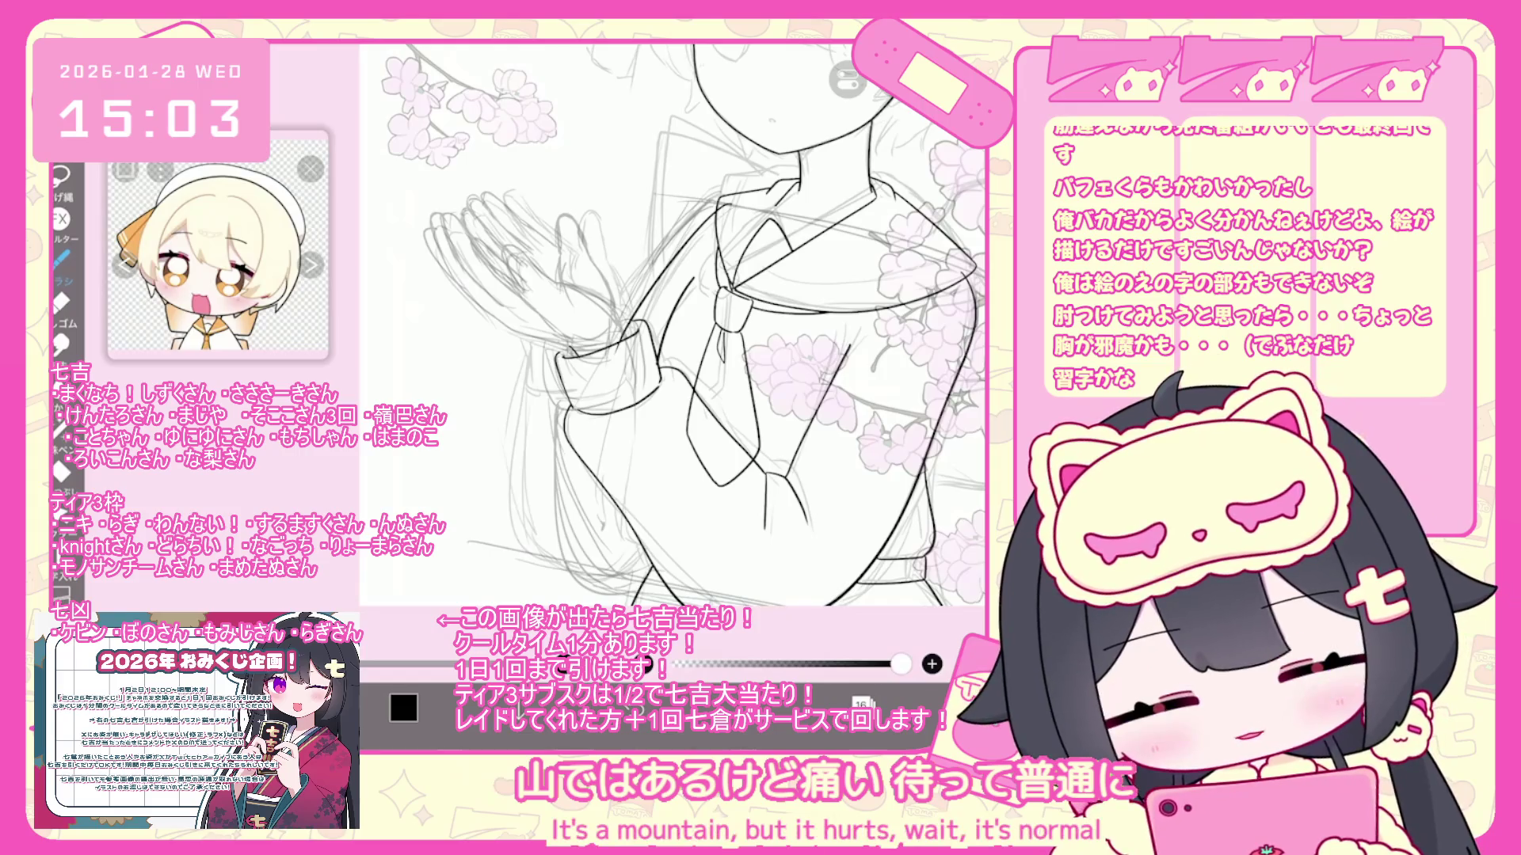
Reopen the layer list with layer 16 active and undo to restore the darker hand sketch
{"action": "scroll", "coordinate": [673, 356], "scroll_direction": "up", "scroll_amount": 3}
{"action": "left_click", "coordinate": [862, 702]}
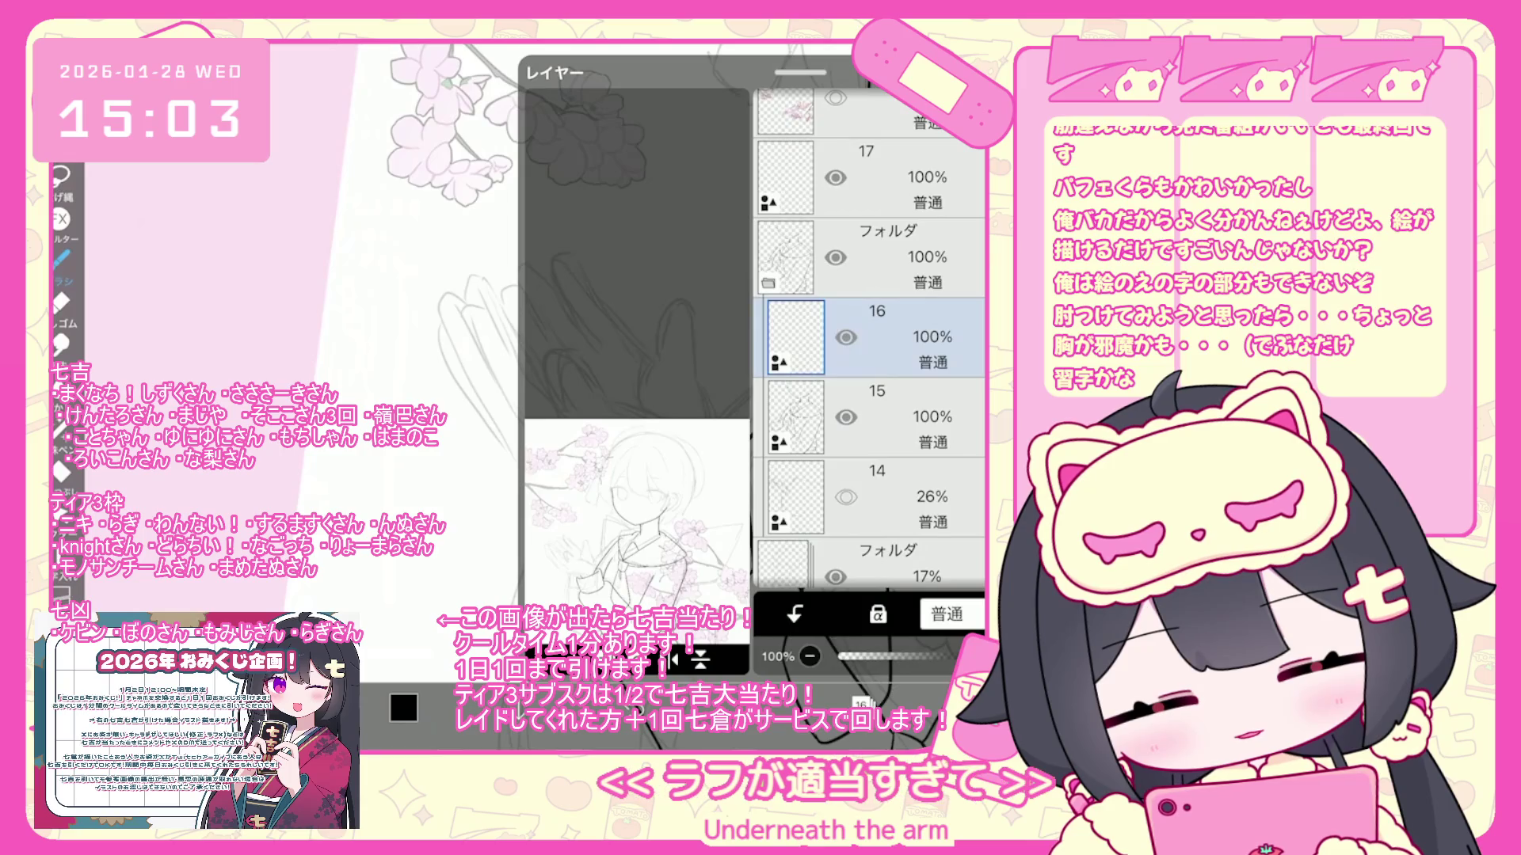
{"action": "key", "text": "ctrl+z"}
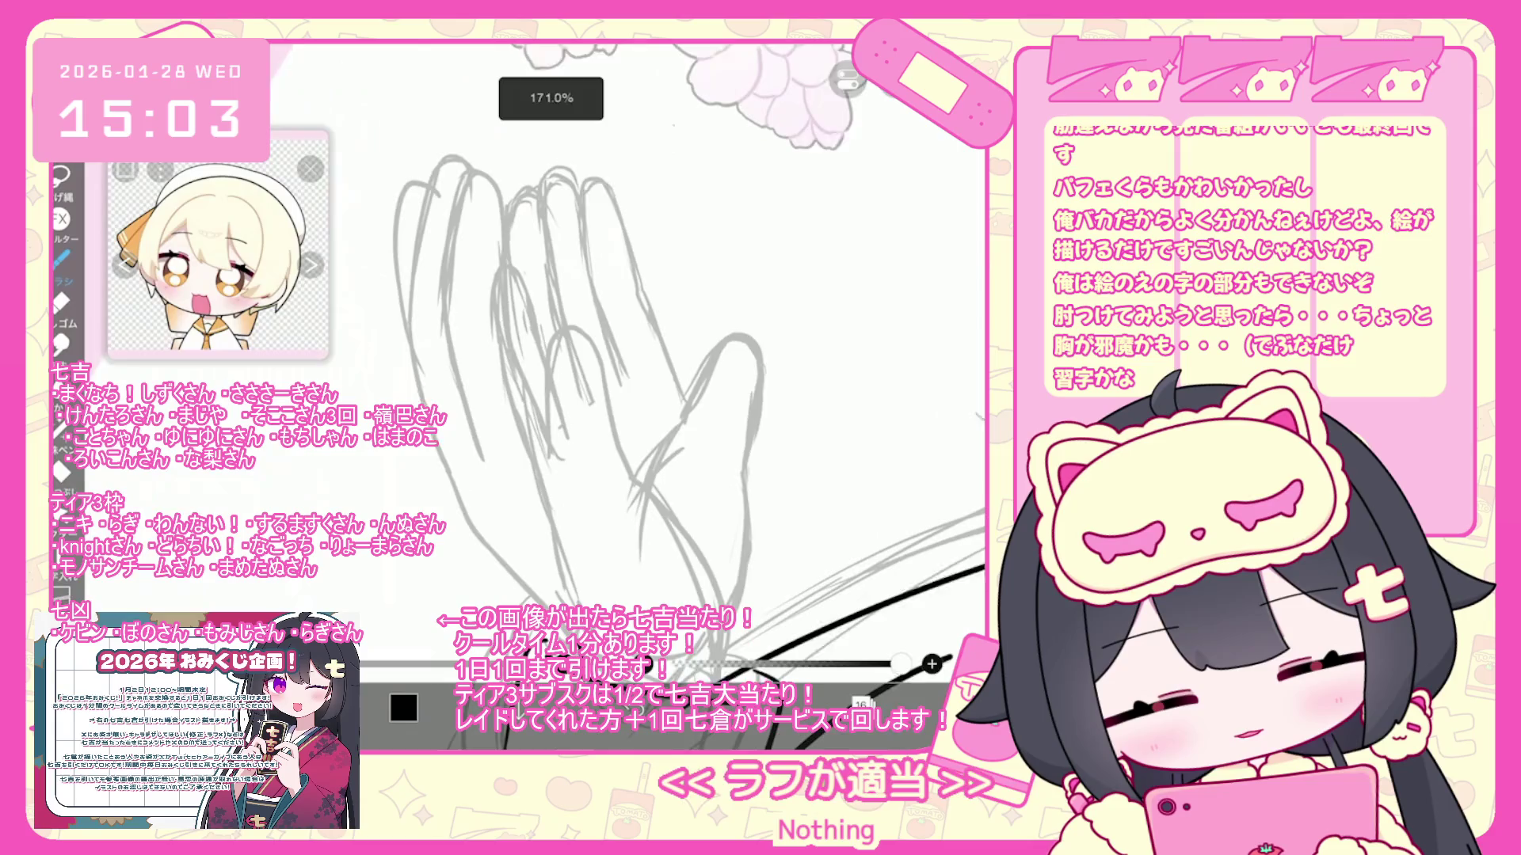
Ink and undo trial finger-outline strokes on the raised hand
{"action": "left_click_drag", "start_coordinate": [559, 369], "coordinate": [551, 438]}
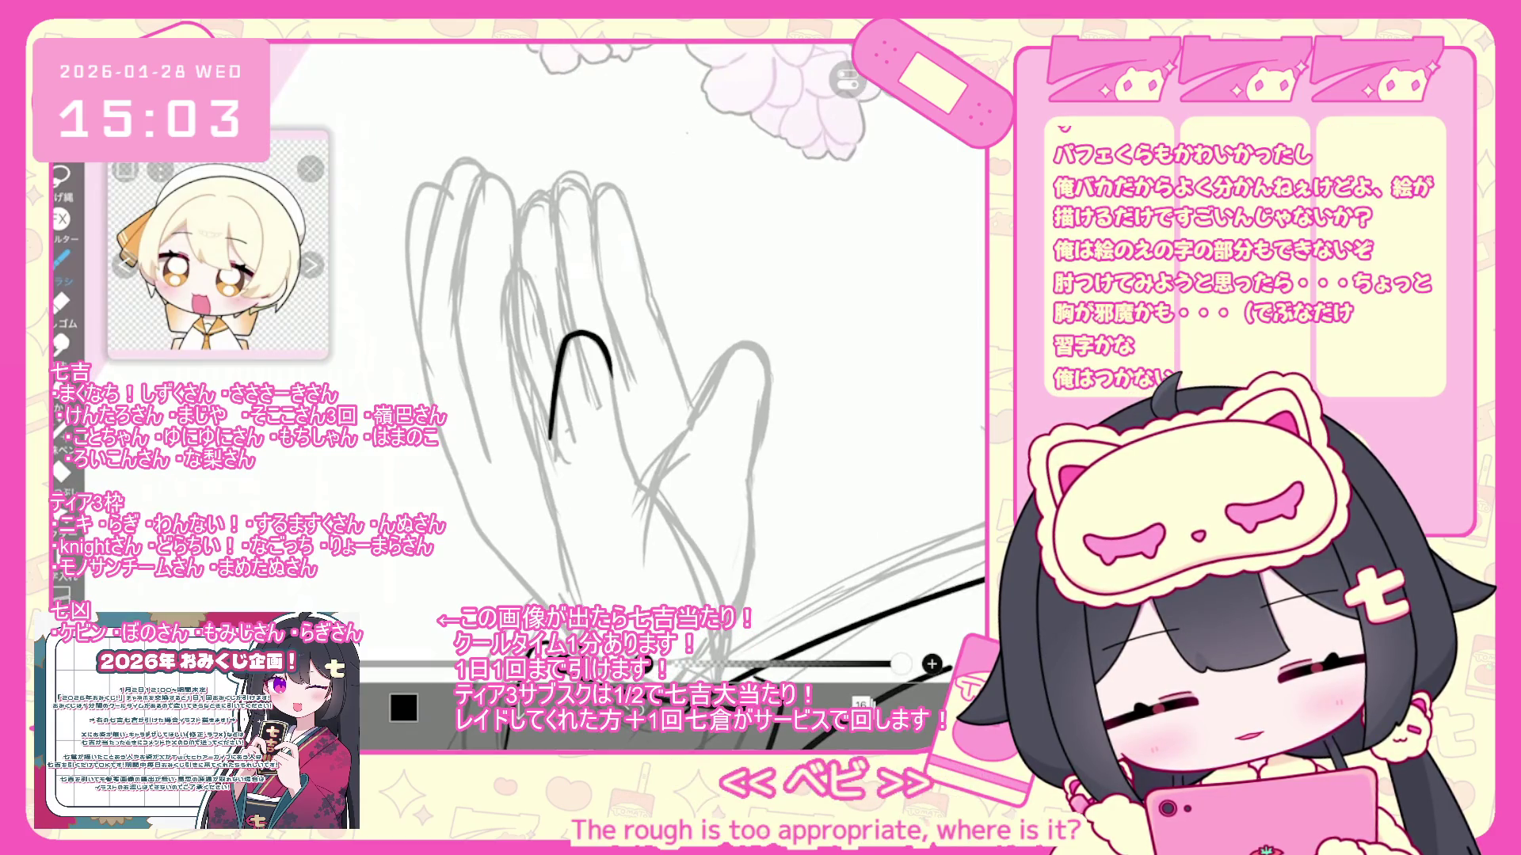
{"action": "key", "text": "ctrl+z"}
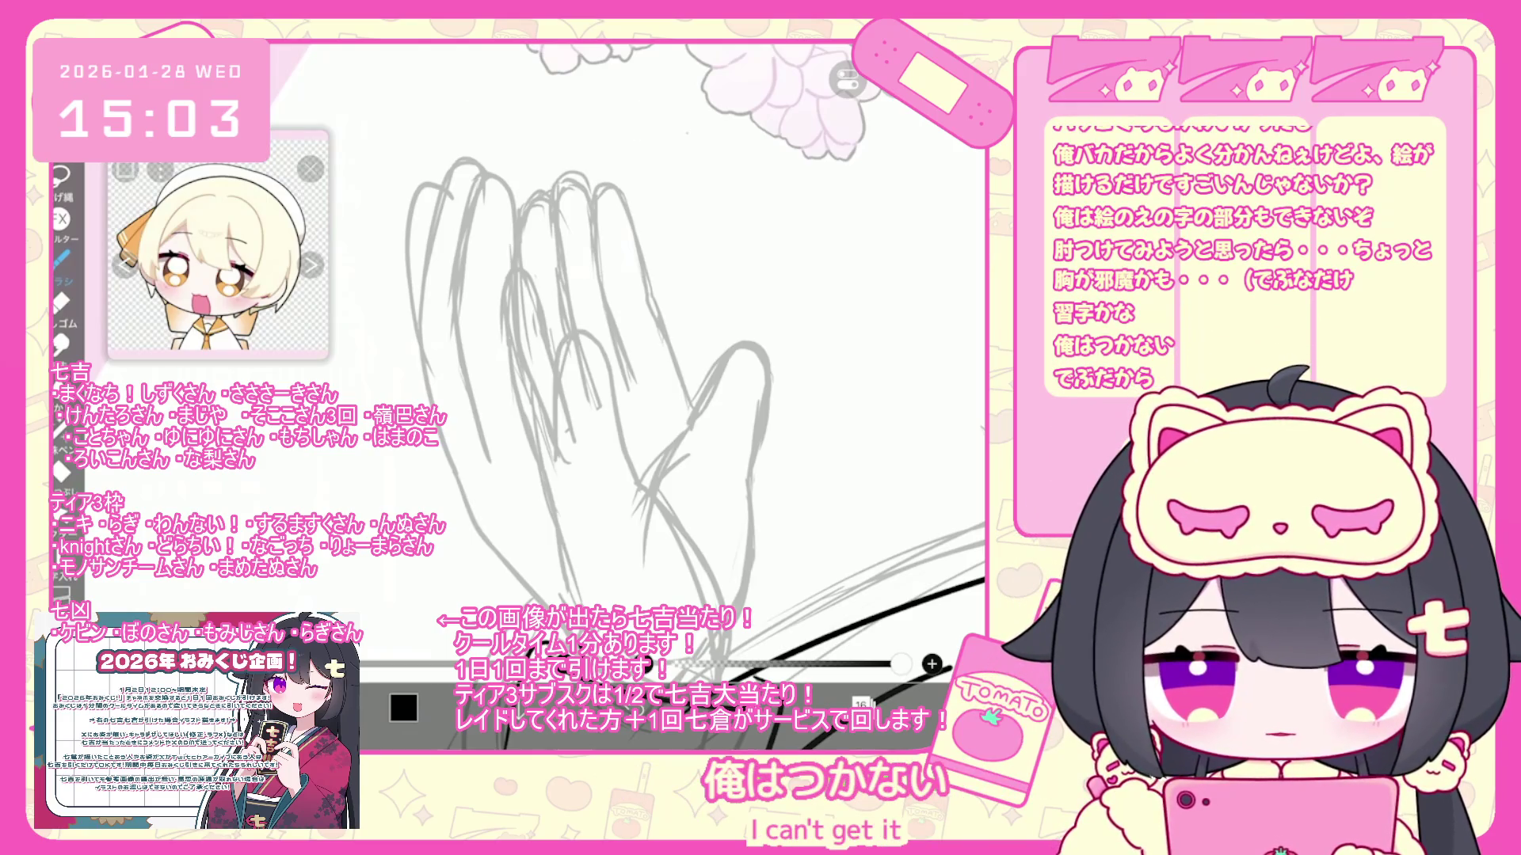
{"action": "left_click_drag", "start_coordinate": [562, 381], "coordinate": [556, 448]}
{"action": "left_click_drag", "start_coordinate": [602, 346], "coordinate": [617, 380]}
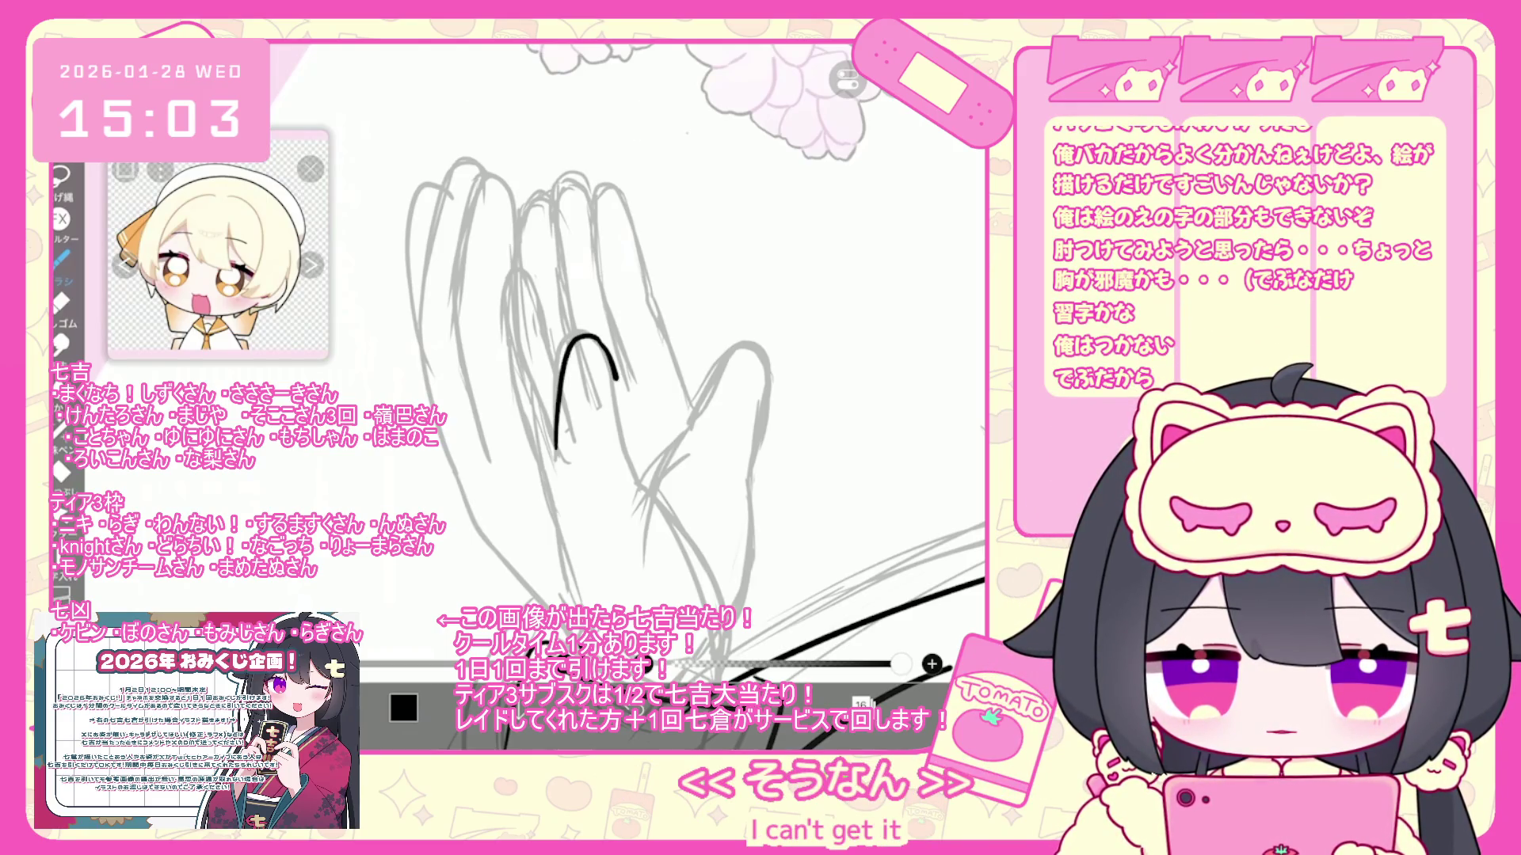
{"action": "key", "text": "ctrl+z"}
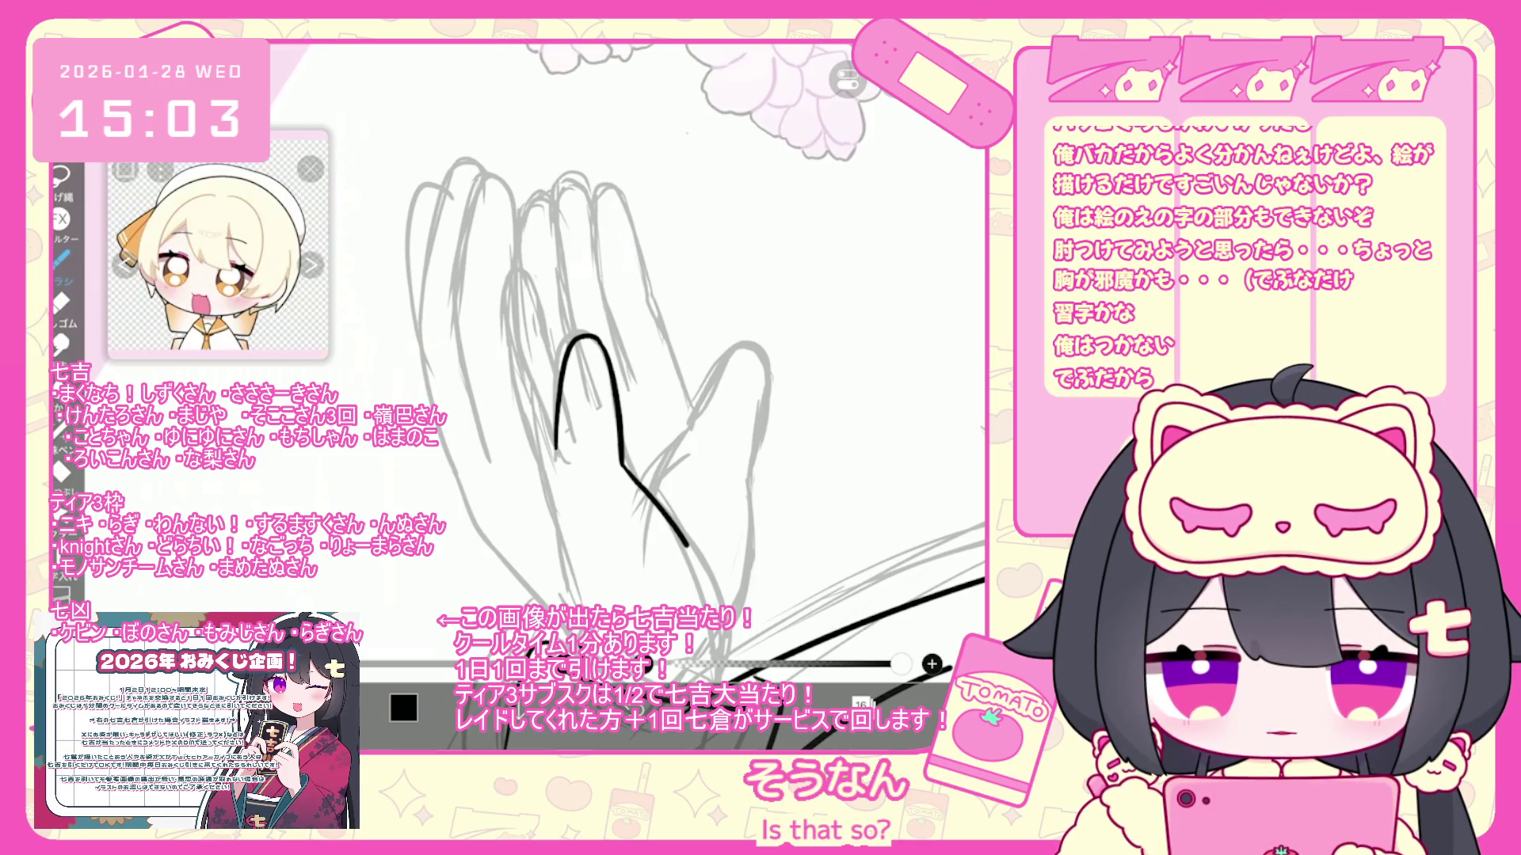
{"action": "scroll", "coordinate": [594, 356], "scroll_direction": "down", "scroll_amount": 3}
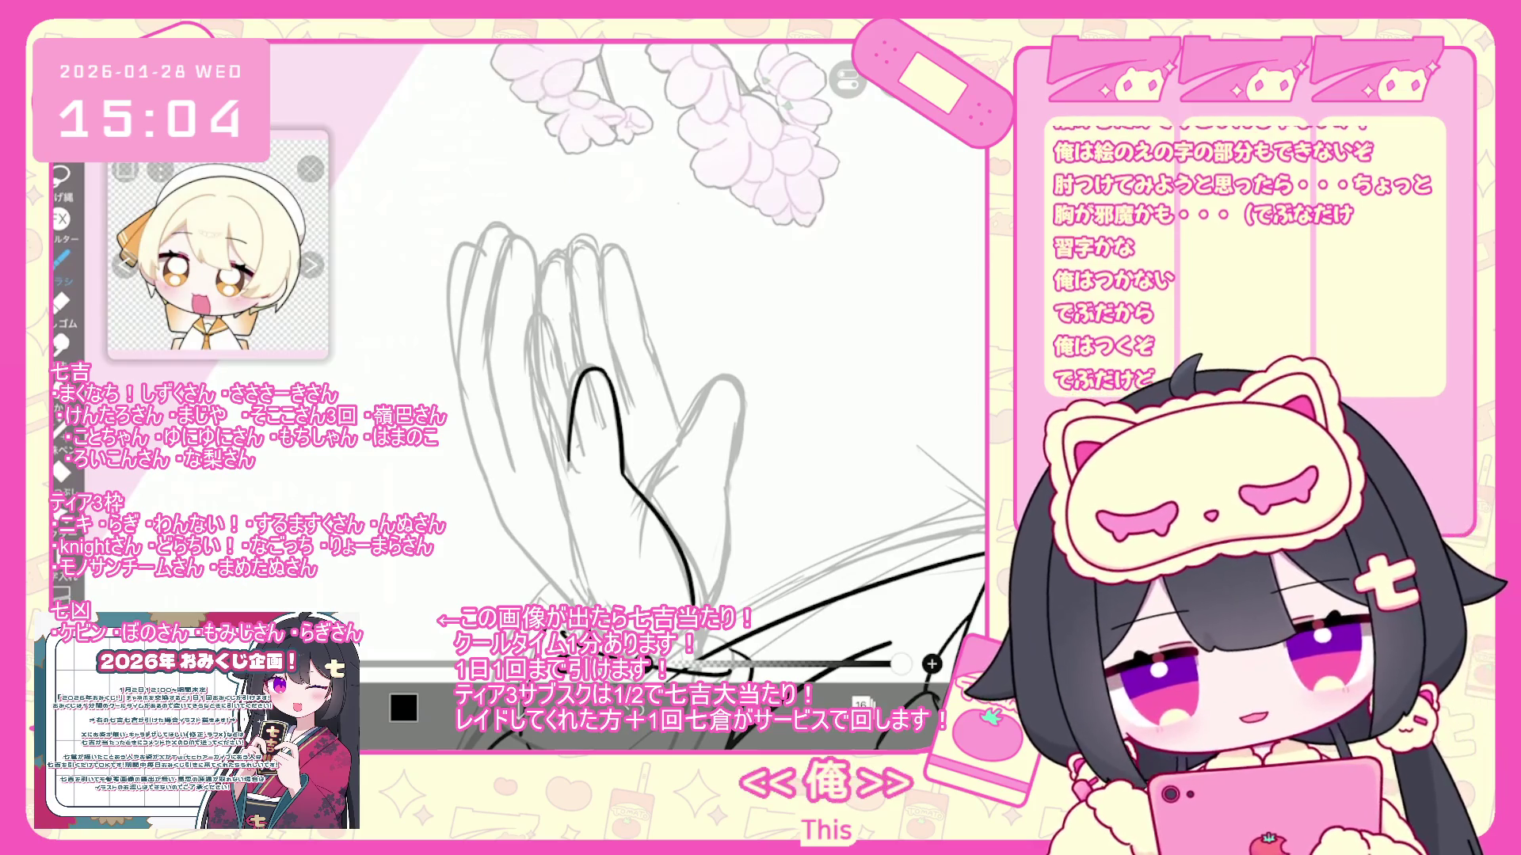
{"action": "key", "text": "ctrl+z"}
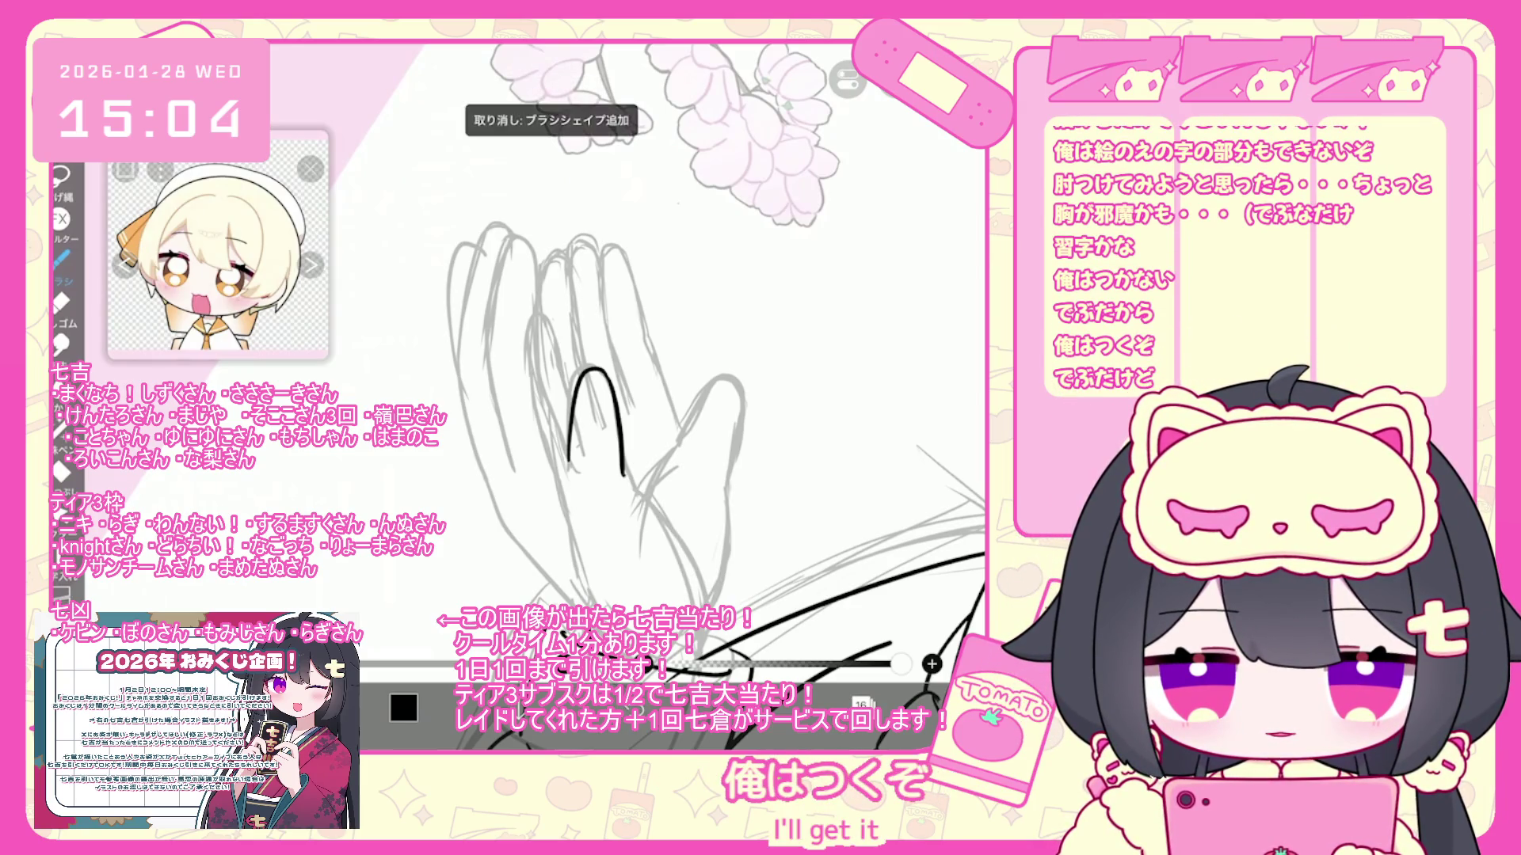
{"action": "scroll", "coordinate": [713, 357], "scroll_direction": "up", "scroll_amount": 2}
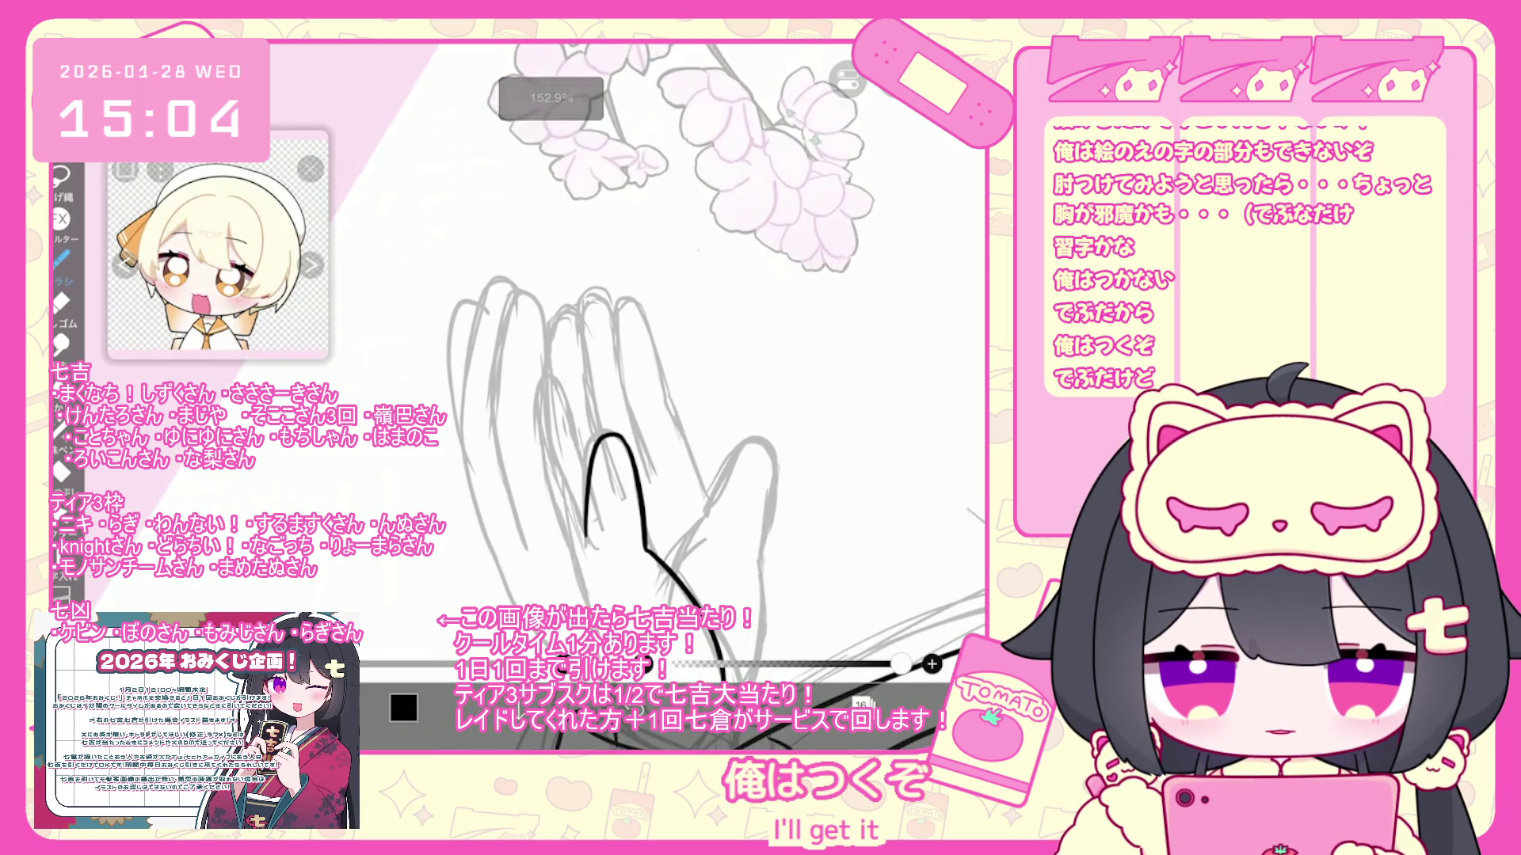
Try fingertip and lower-hand strokes, undoing them along with earlier finger ink
{"action": "mouse_move", "coordinate": [585, 531]}
{"action": "left_mouse_down"}
{"action": "mouse_move", "coordinate": [546, 385]}
{"action": "mouse_move", "coordinate": [493, 439]}
{"action": "left_mouse_up"}
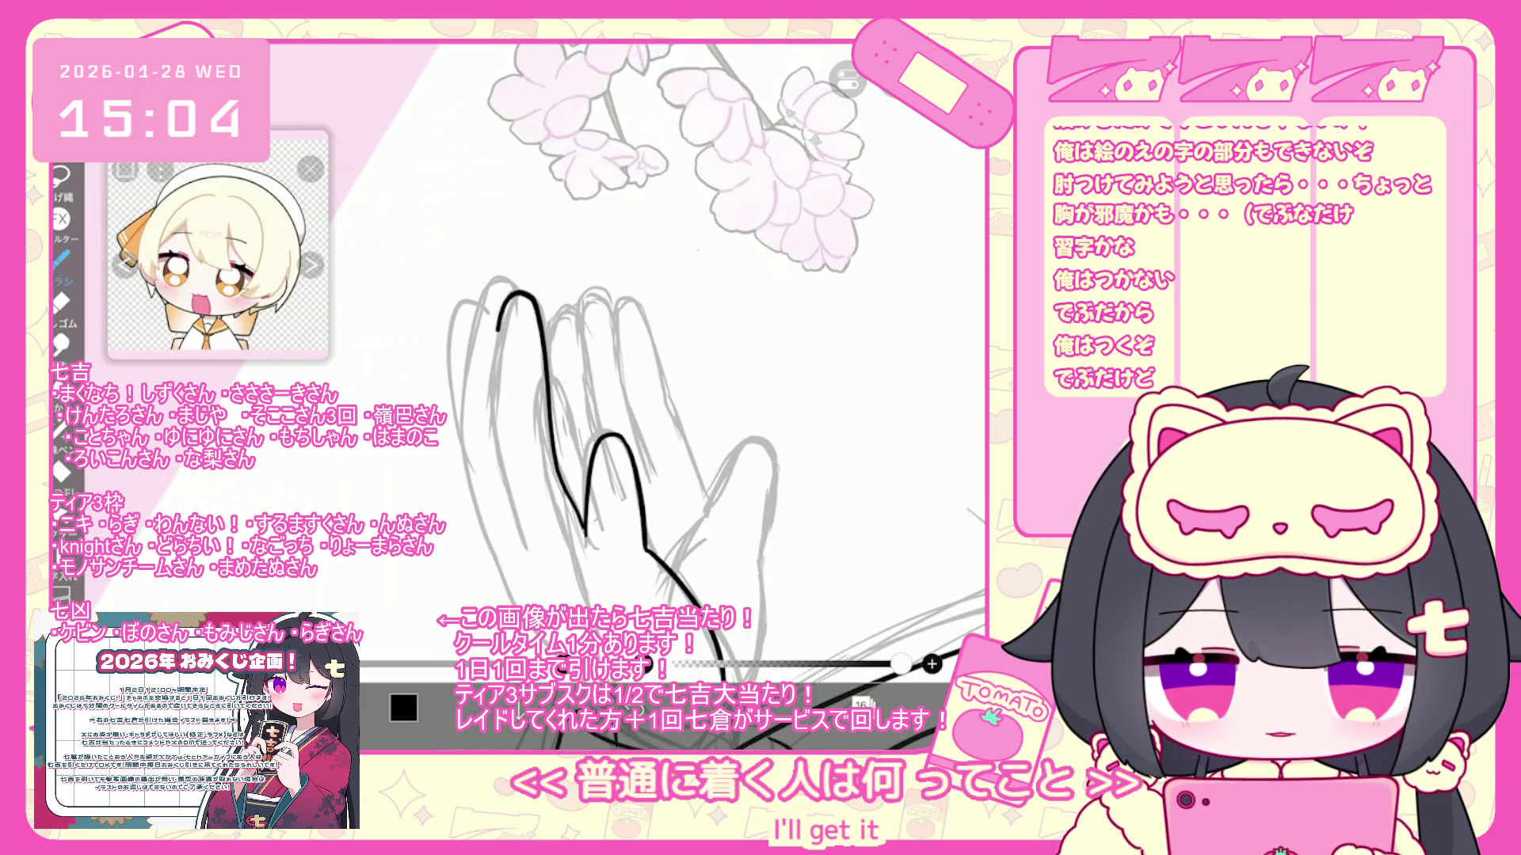
{"action": "scroll", "coordinate": [634, 258], "scroll_direction": "up", "scroll_amount": 2}
{"action": "key", "text": "ctrl+z"}
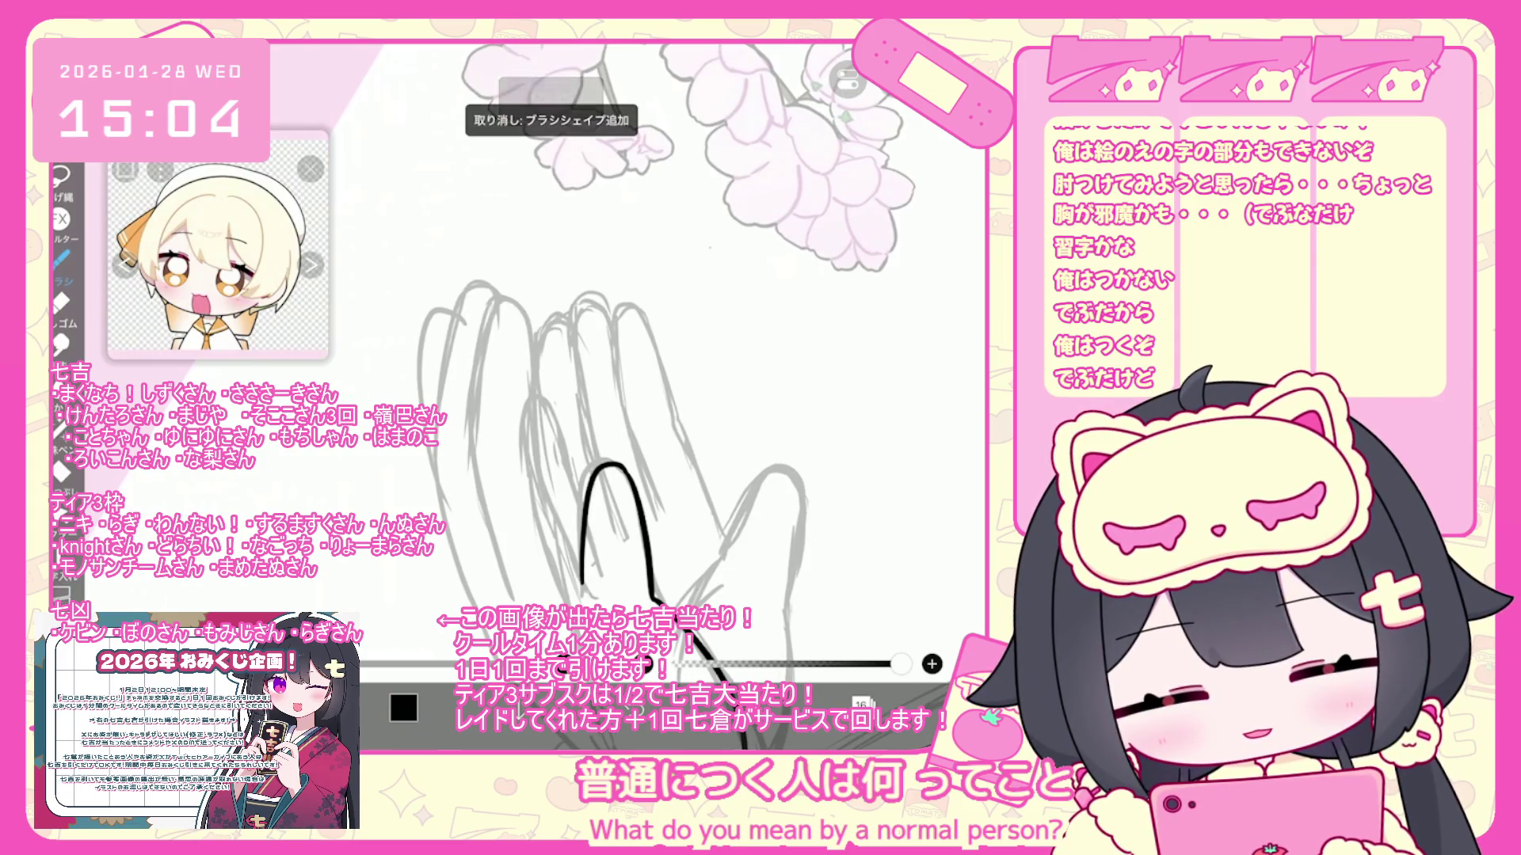
{"action": "key", "text": "ctrl+z"}
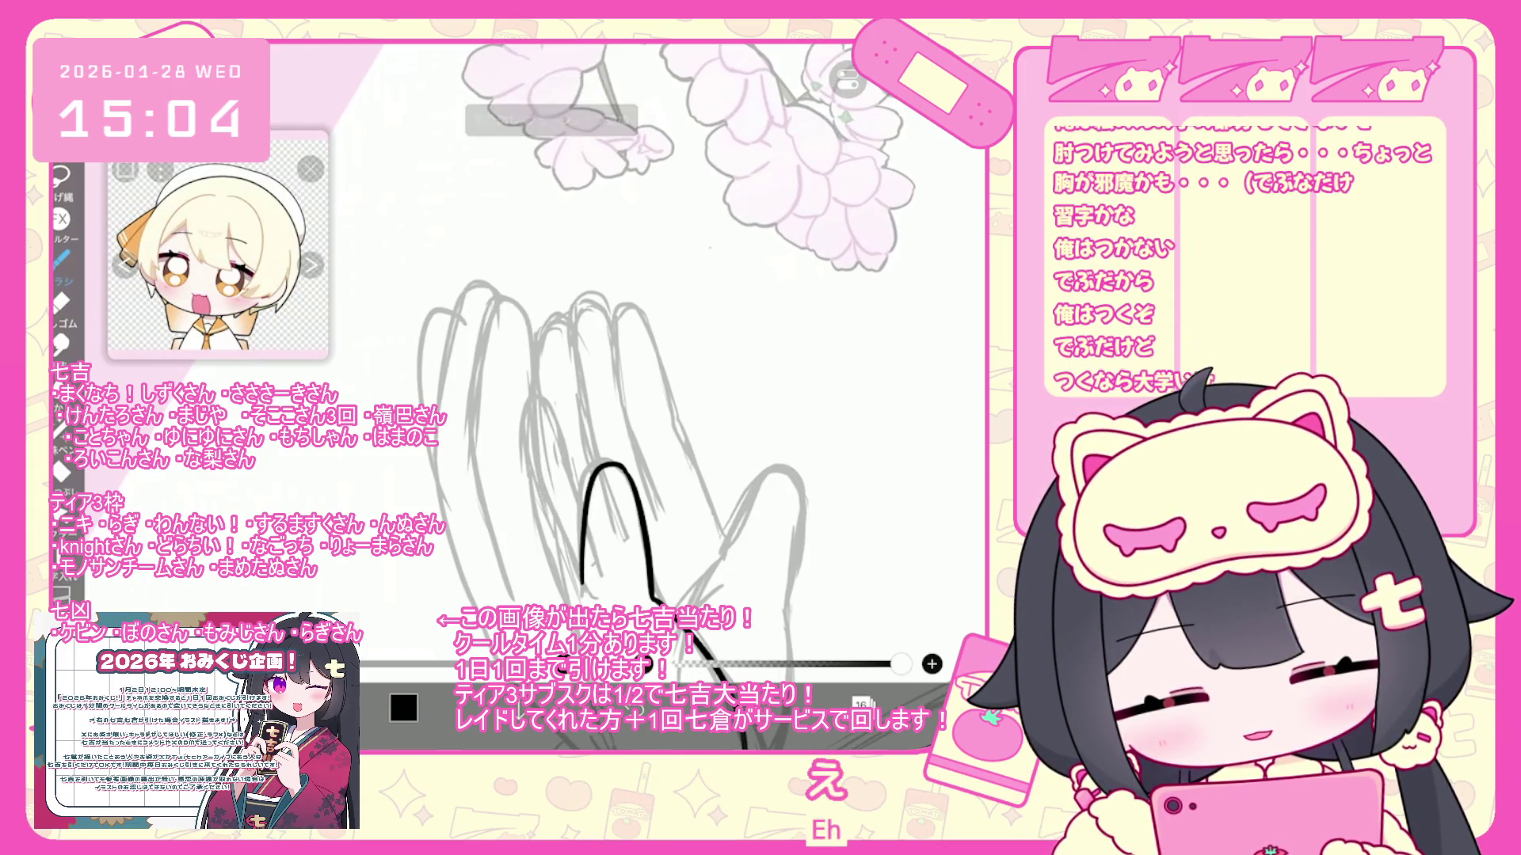
{"action": "left_click_drag", "start_coordinate": [563, 499], "coordinate": [583, 560]}
{"action": "key", "text": "ctrl+z"}
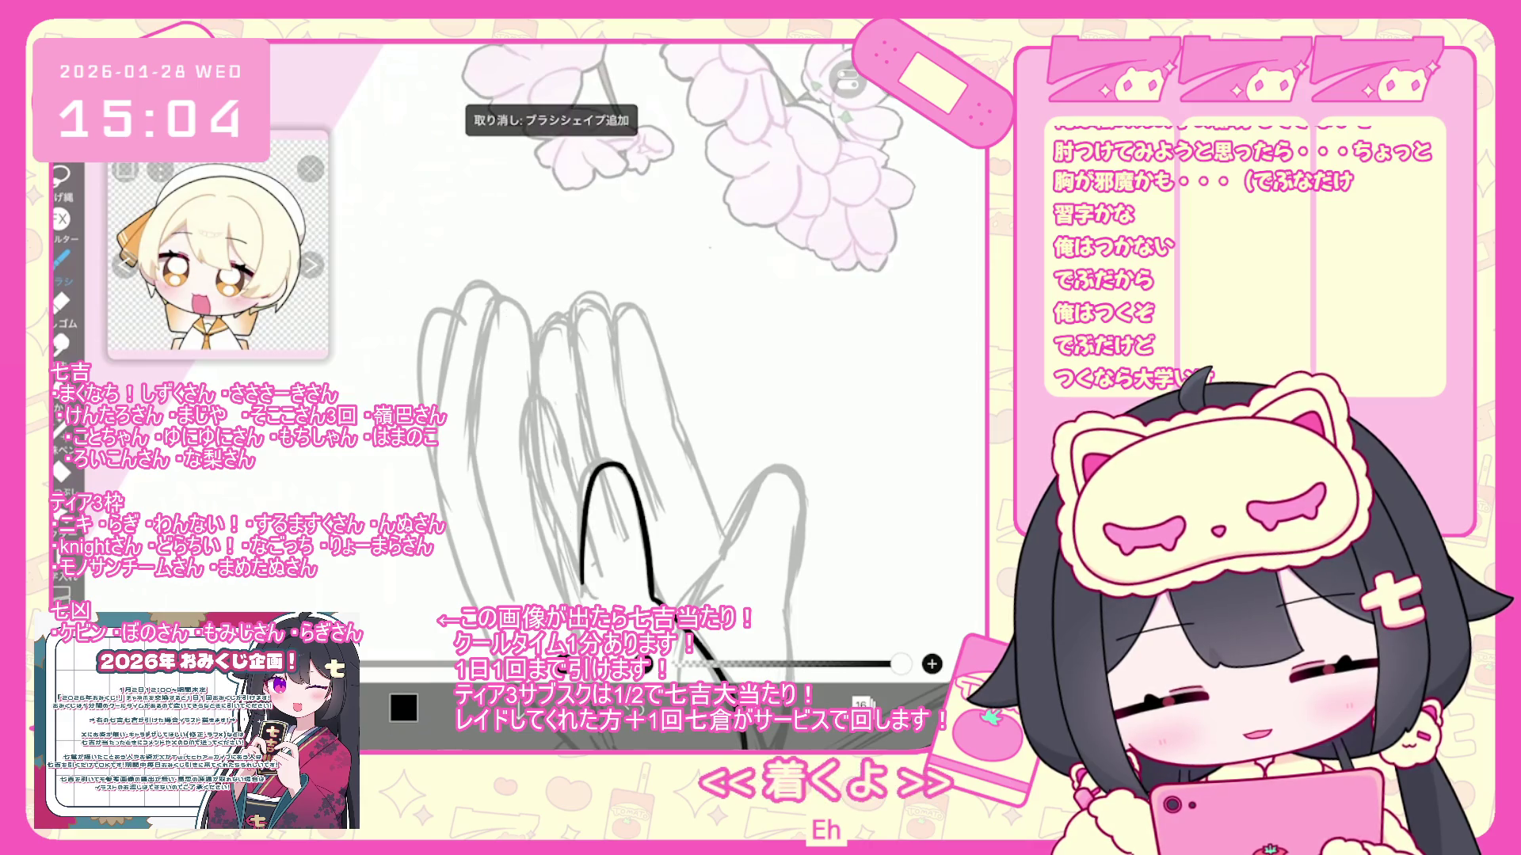
{"action": "key", "text": "ctrl+z"}
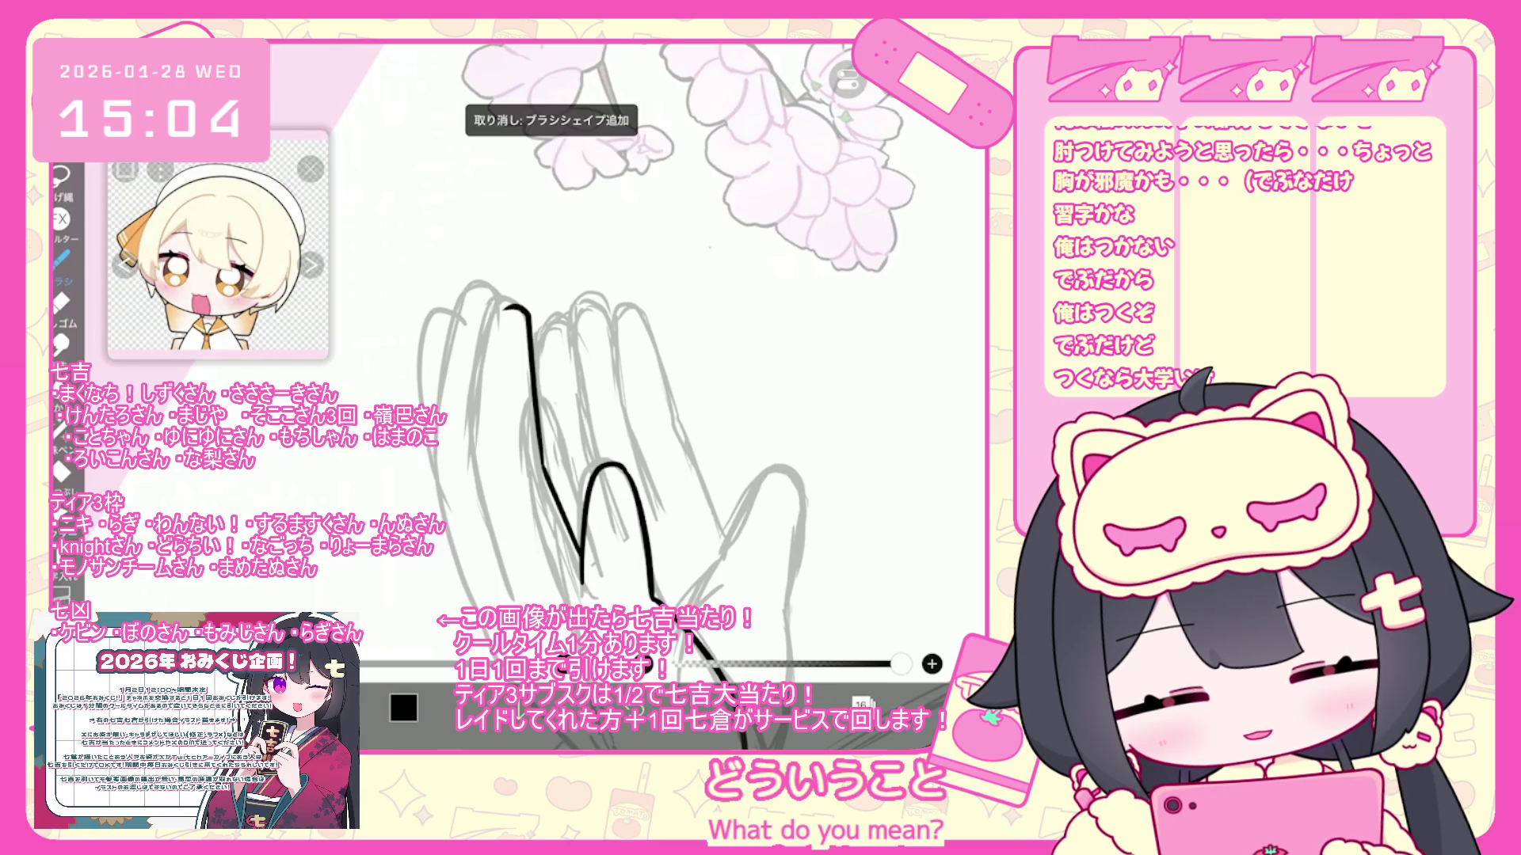
{"action": "left_click_drag", "start_coordinate": [507, 311], "coordinate": [485, 380]}
{"action": "key", "text": "ctrl+z"}
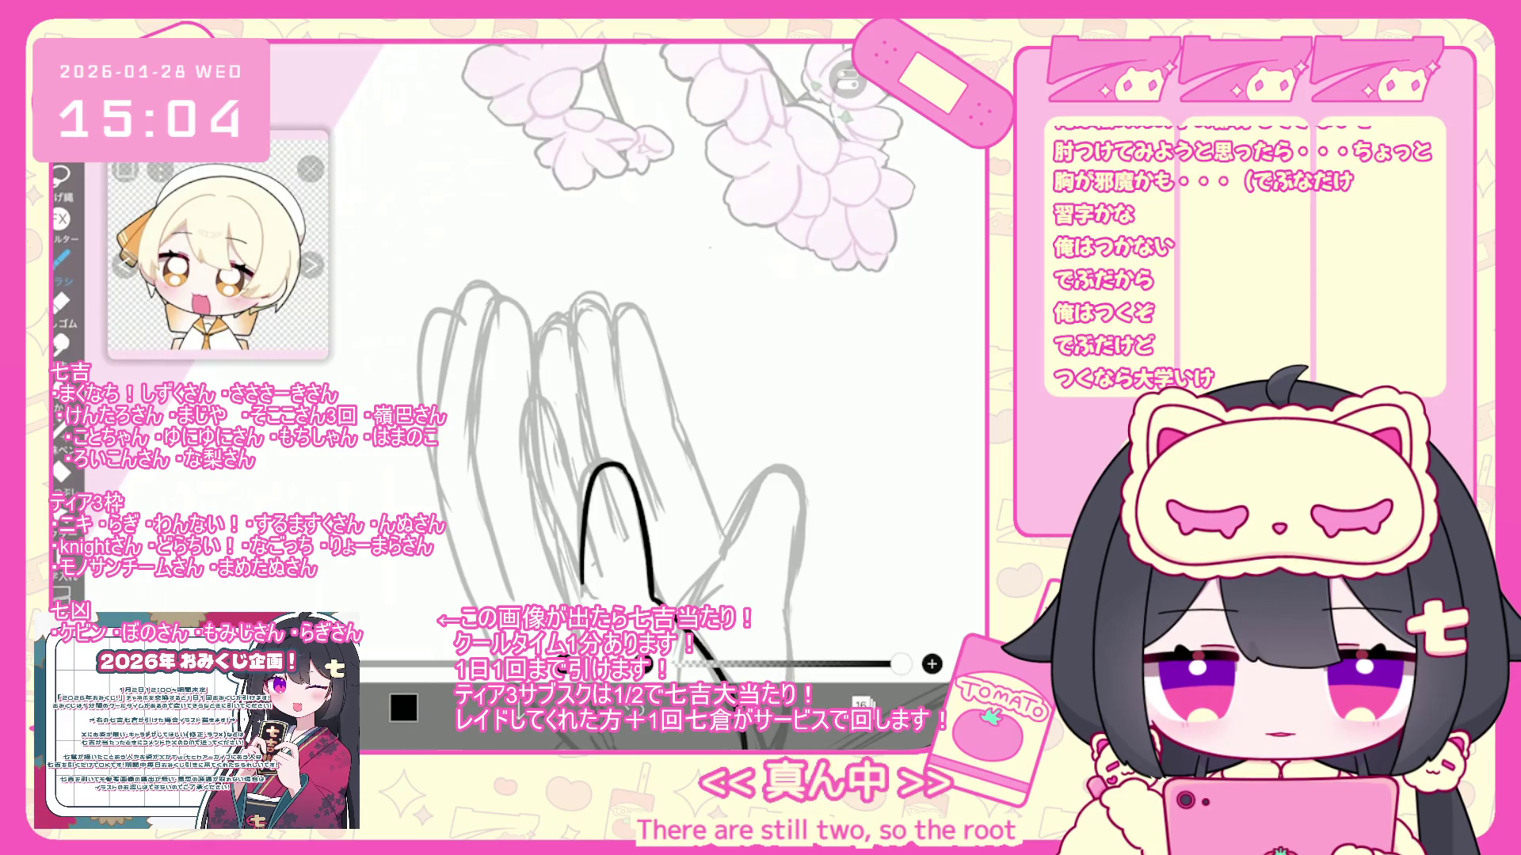
{"action": "key", "text": "ctrl+z"}
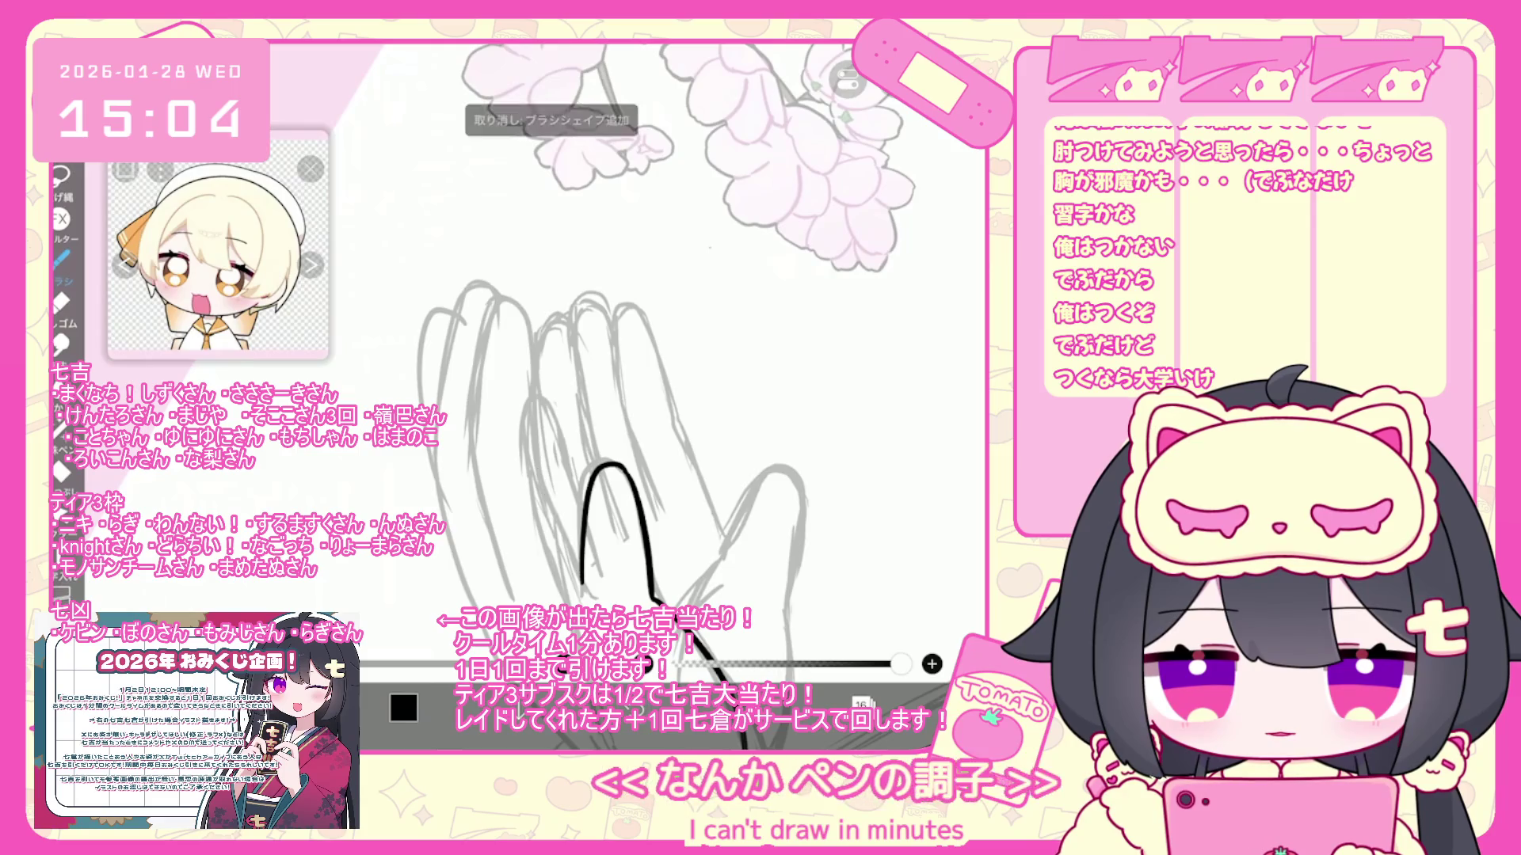
{"action": "key", "text": "ctrl+z"}
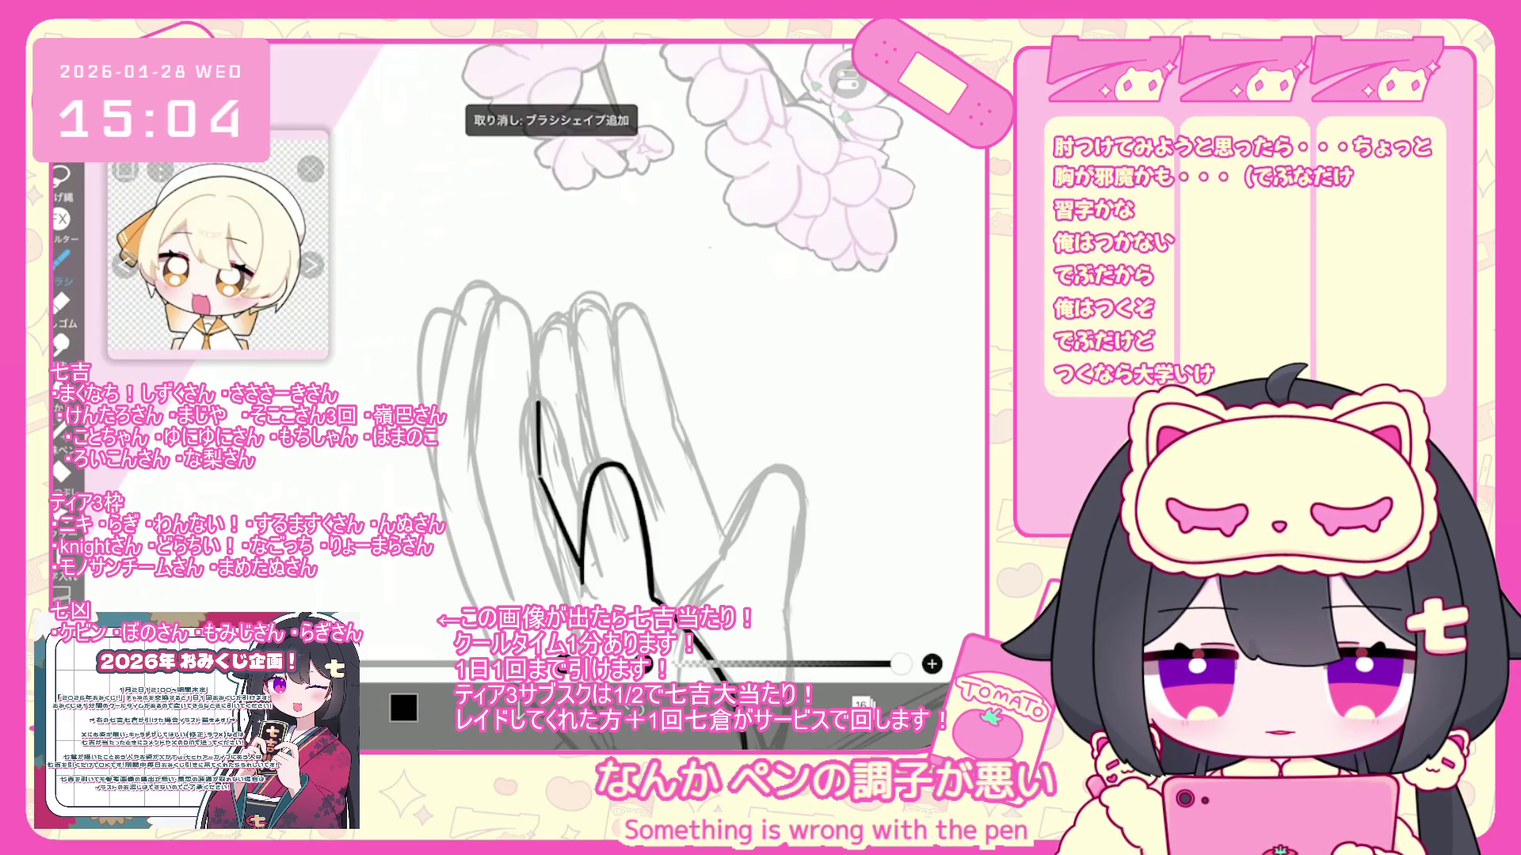
{"action": "key", "text": "ctrl+z"}
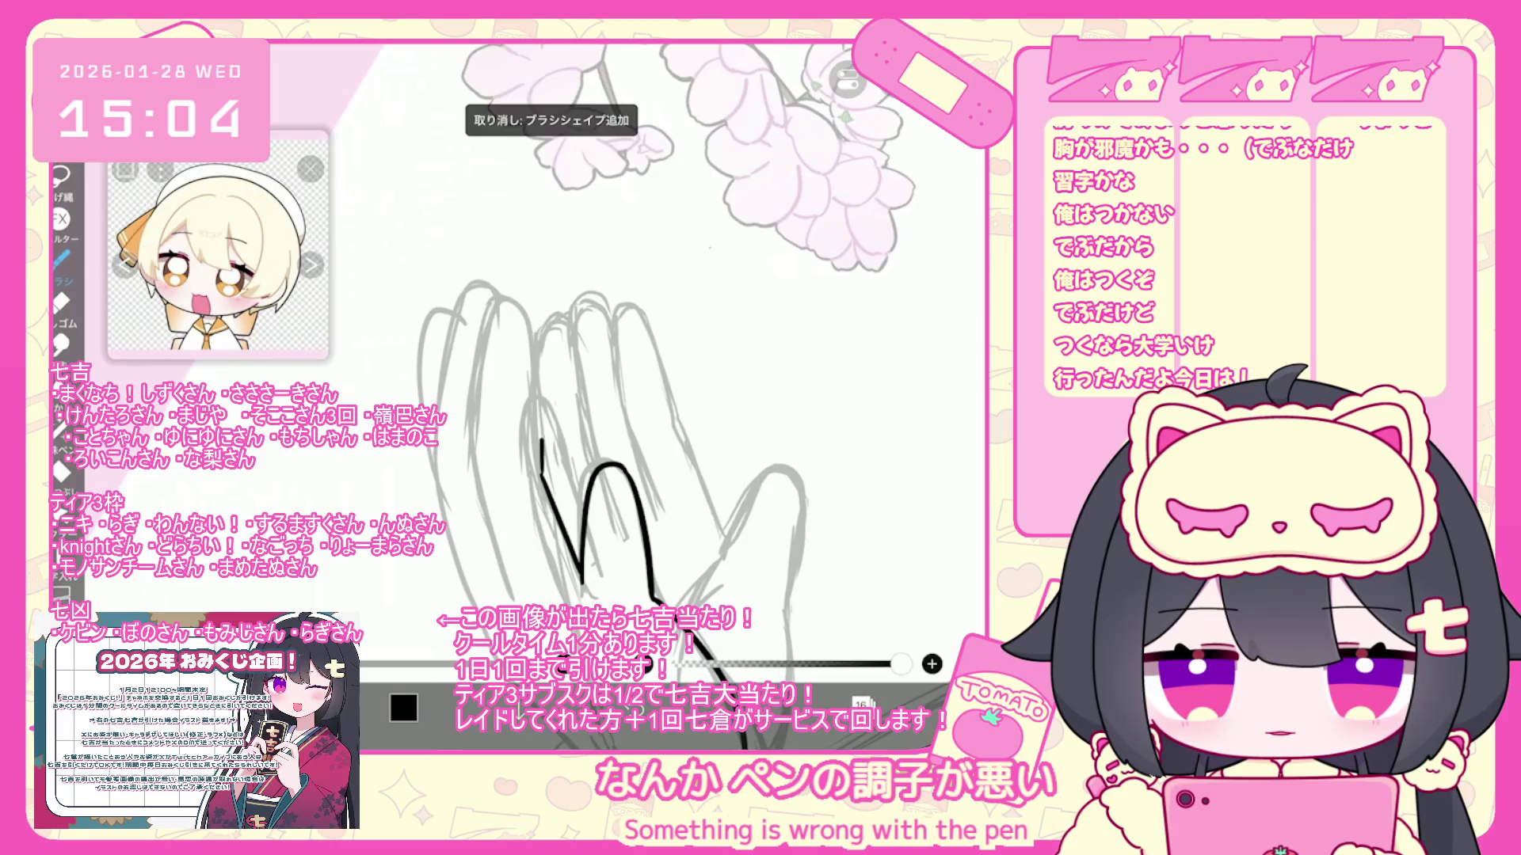
Redraw the finger top several times, finishing with a straight black line along the finger
{"action": "mouse_move", "coordinate": [540, 396]}
{"action": "left_mouse_down"}
{"action": "mouse_move", "coordinate": [522, 311]}
{"action": "mouse_move", "coordinate": [478, 362]}
{"action": "left_mouse_up"}
{"action": "key", "text": "ctrl+z"}
{"action": "mouse_move", "coordinate": [542, 472]}
{"action": "left_mouse_down"}
{"action": "mouse_move", "coordinate": [535, 371]}
{"action": "mouse_move", "coordinate": [495, 340]}
{"action": "left_mouse_up"}
{"action": "key", "text": "ctrl+z"}
{"action": "left_click_drag", "start_coordinate": [543, 474], "coordinate": [540, 408]}
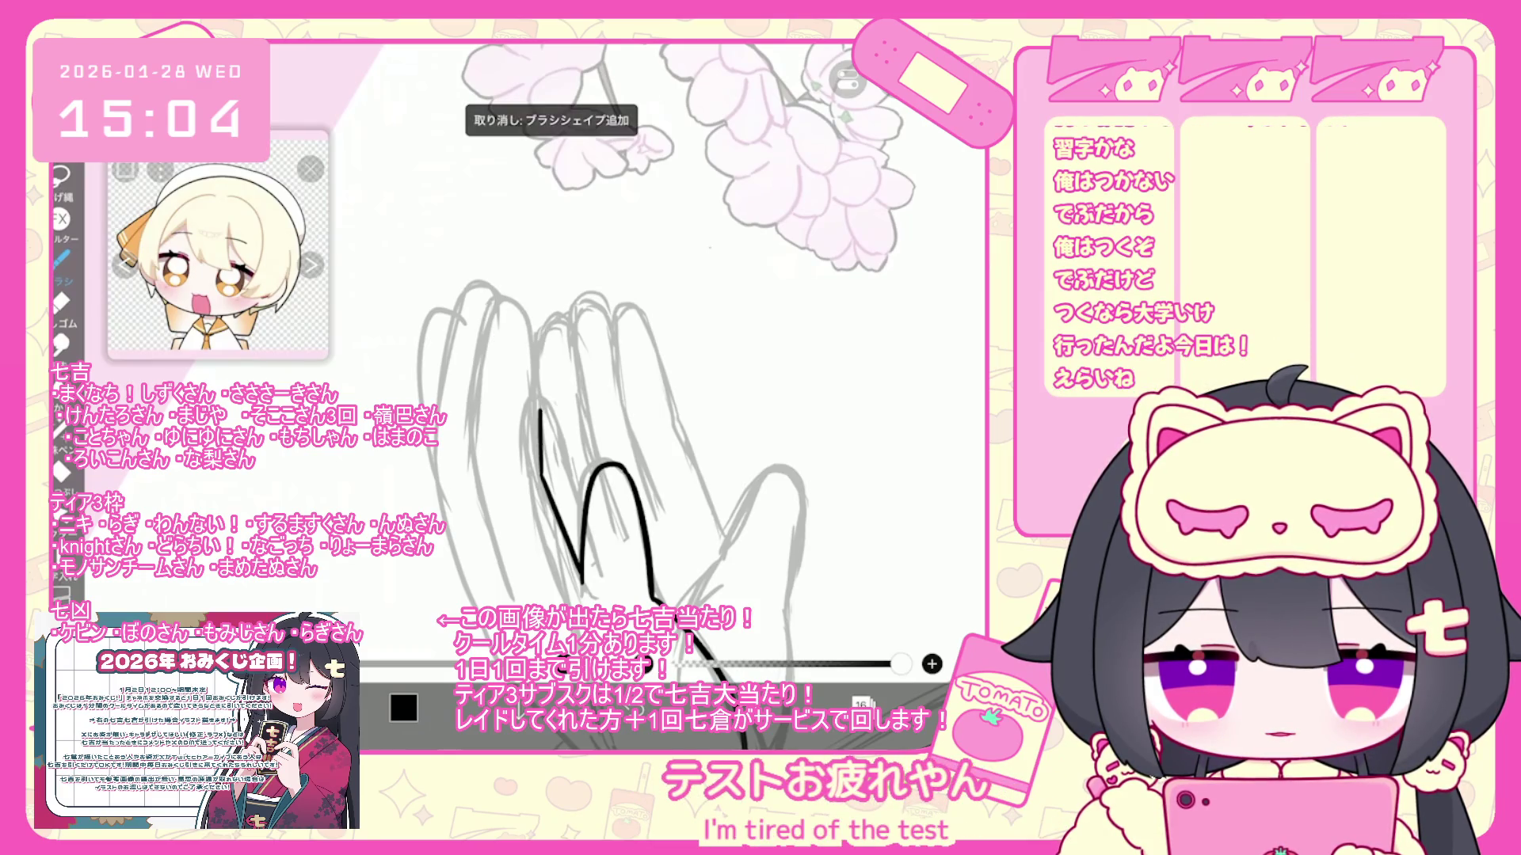
{"action": "key", "text": "ctrl+z"}
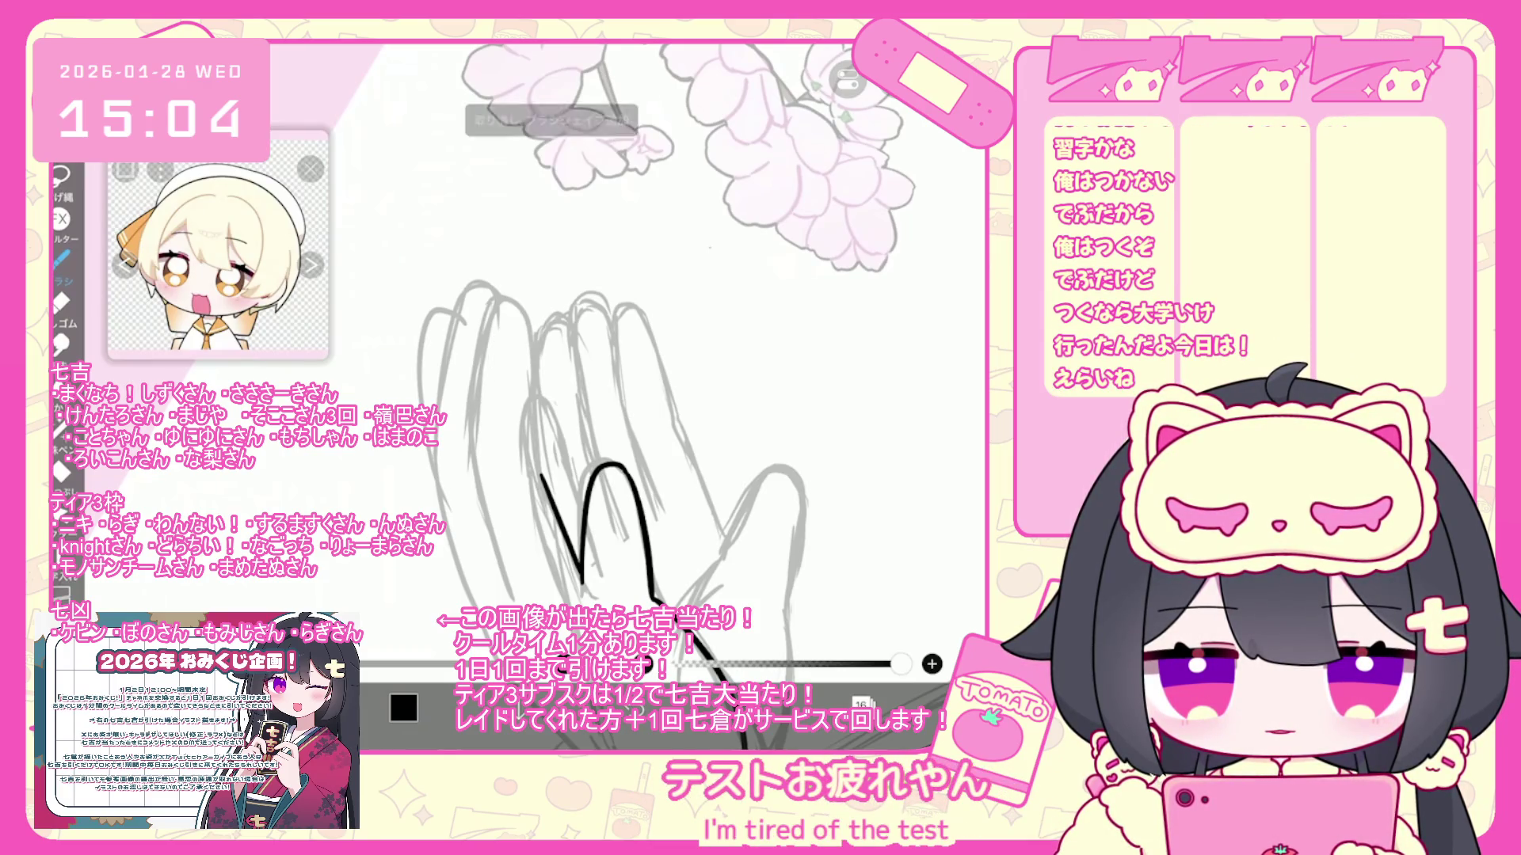
{"action": "left_click_drag", "start_coordinate": [541, 471], "coordinate": [538, 325]}
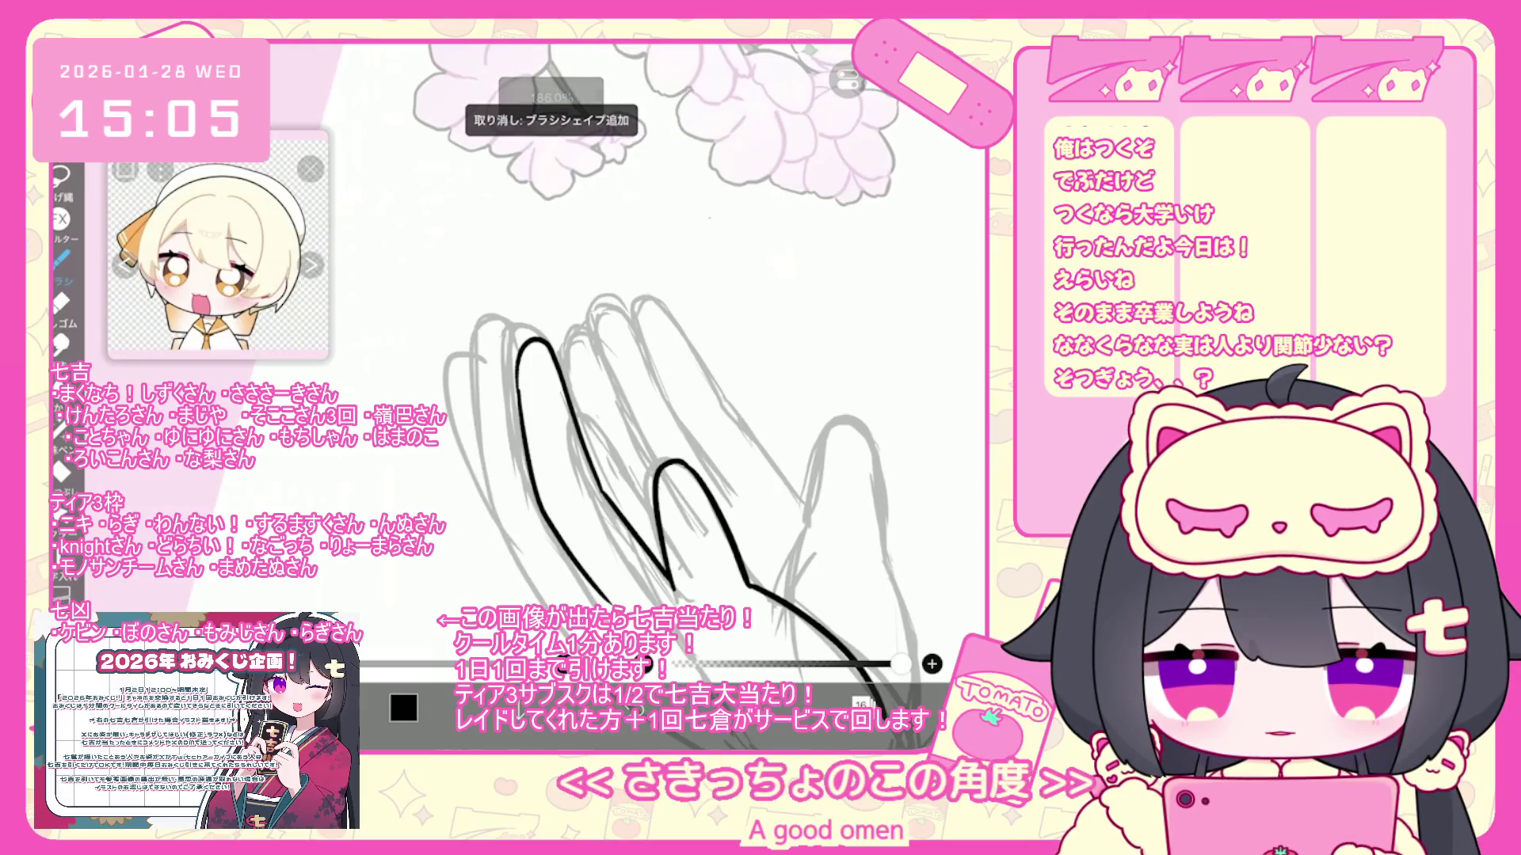
Ink a line along the left finger's edge, then undo the latest stroke
{"action": "mouse_move", "coordinate": [560, 601]}
{"action": "left_mouse_down"}
{"action": "mouse_move", "coordinate": [529, 562]}
{"action": "mouse_move", "coordinate": [480, 375]}
{"action": "left_mouse_up"}
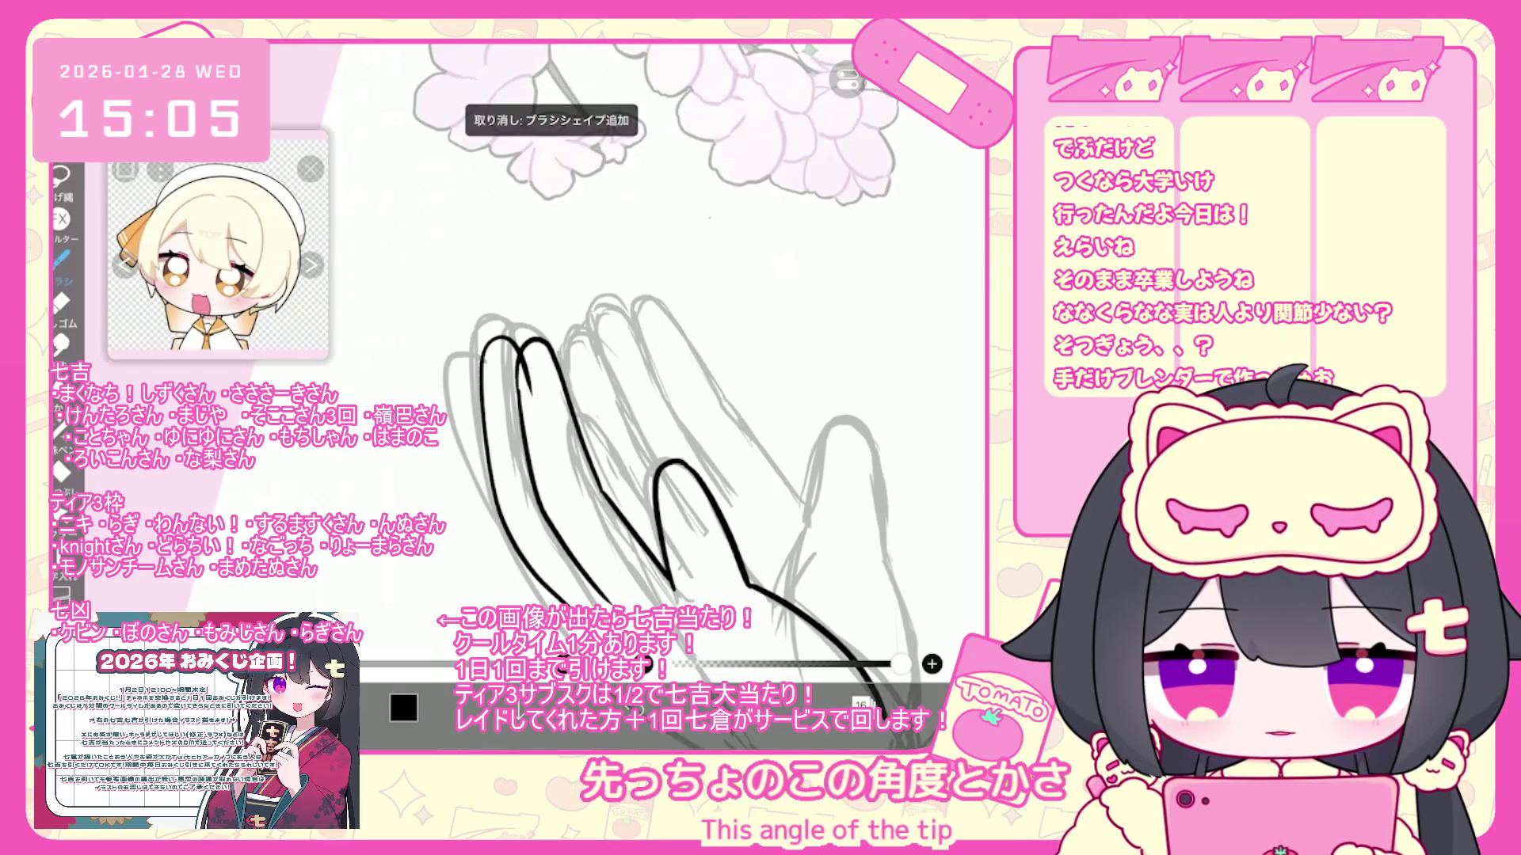
{"action": "left_click", "coordinate": [60, 511]}
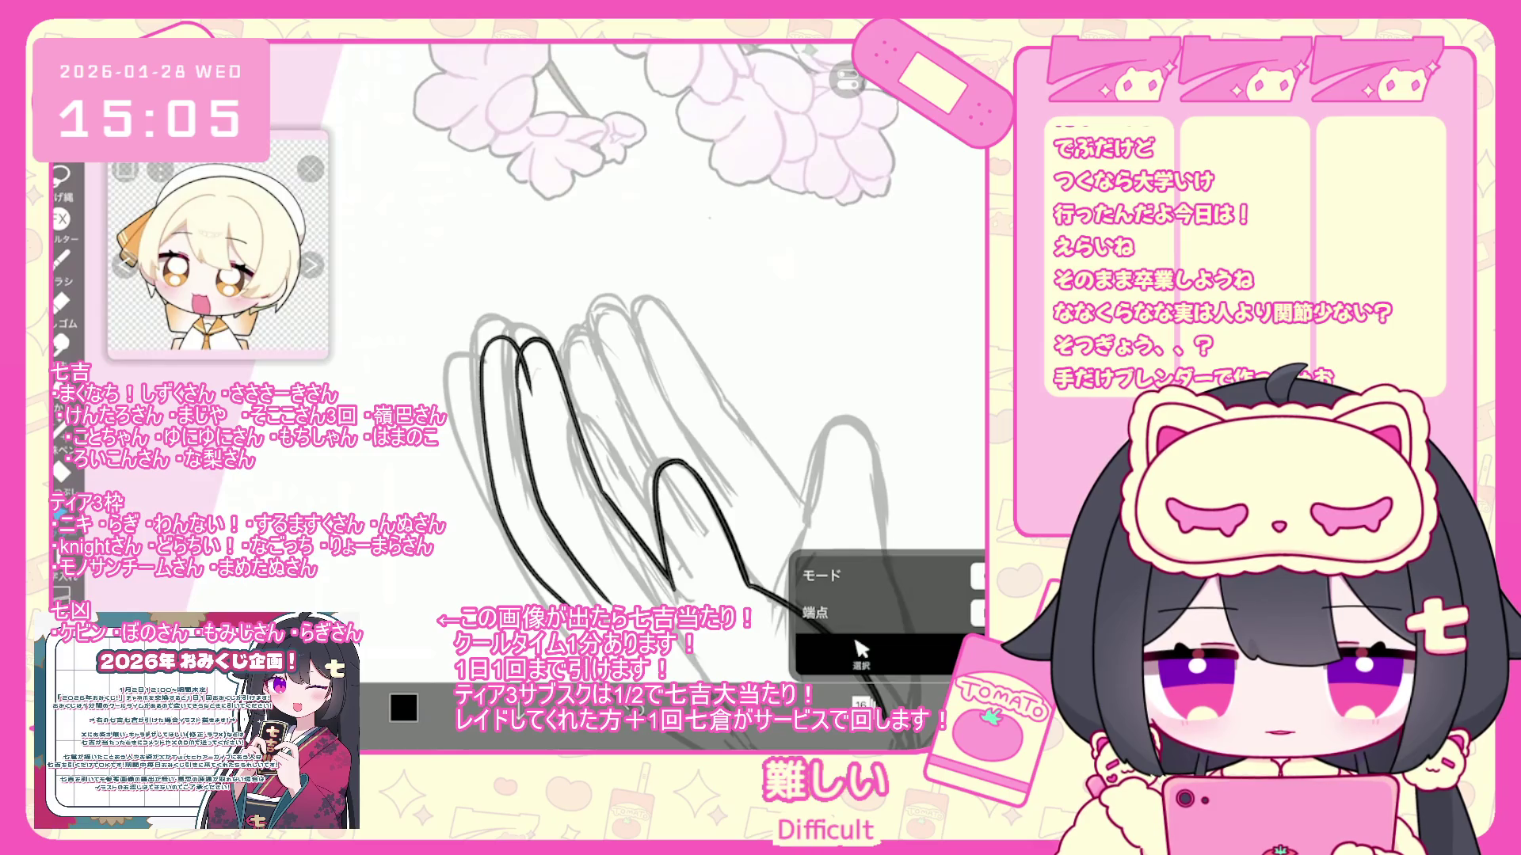
{"action": "scroll", "coordinate": [673, 444], "scroll_direction": "up", "scroll_amount": 1}
{"action": "left_click", "coordinate": [59, 257]}
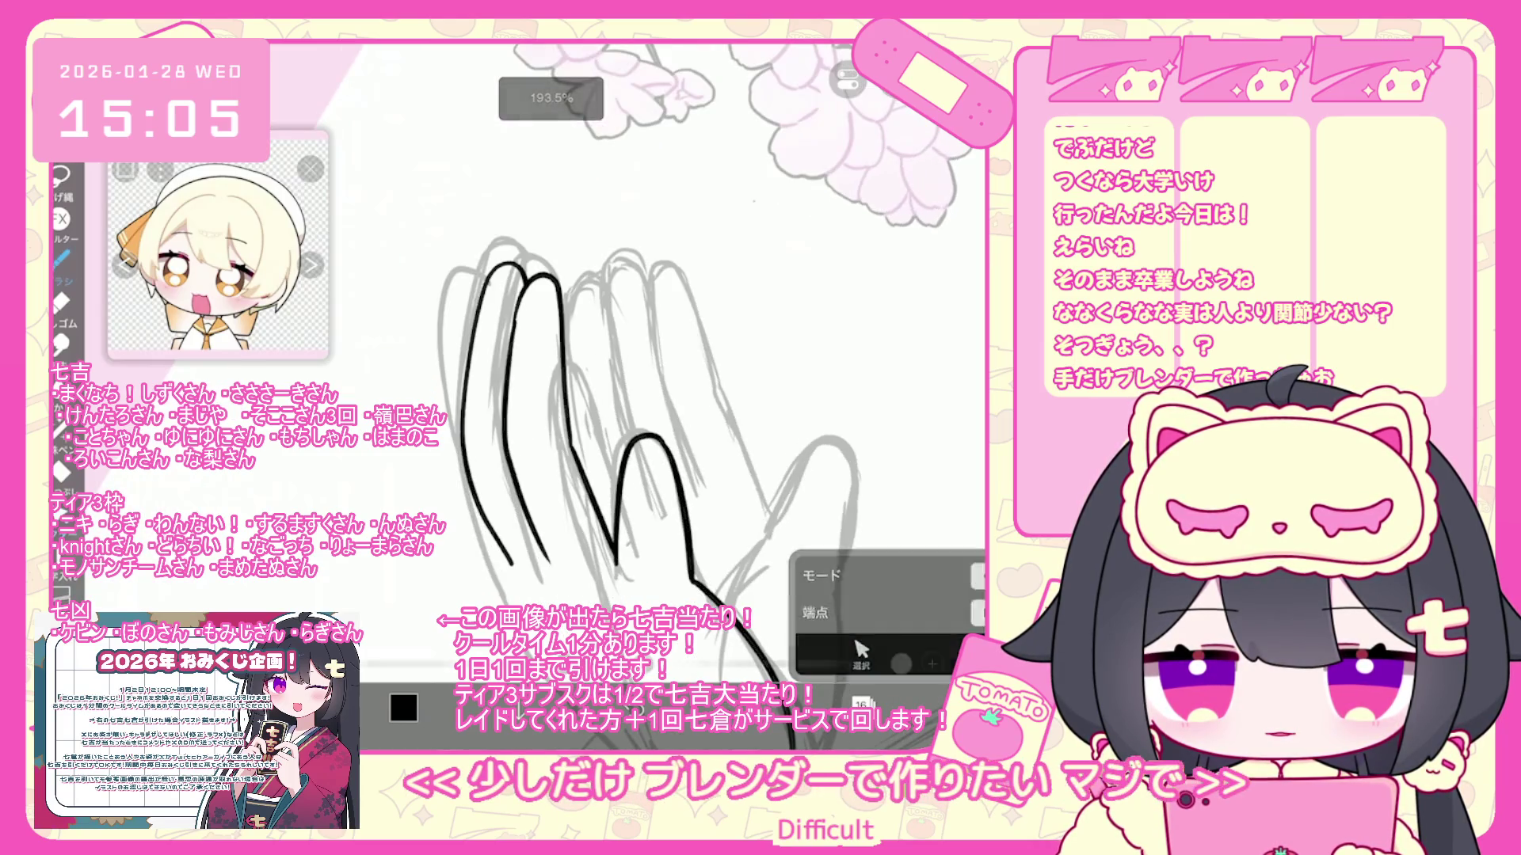
{"action": "scroll", "coordinate": [682, 356], "scroll_direction": "up", "scroll_amount": 2}
{"action": "key", "text": "ctrl+z"}
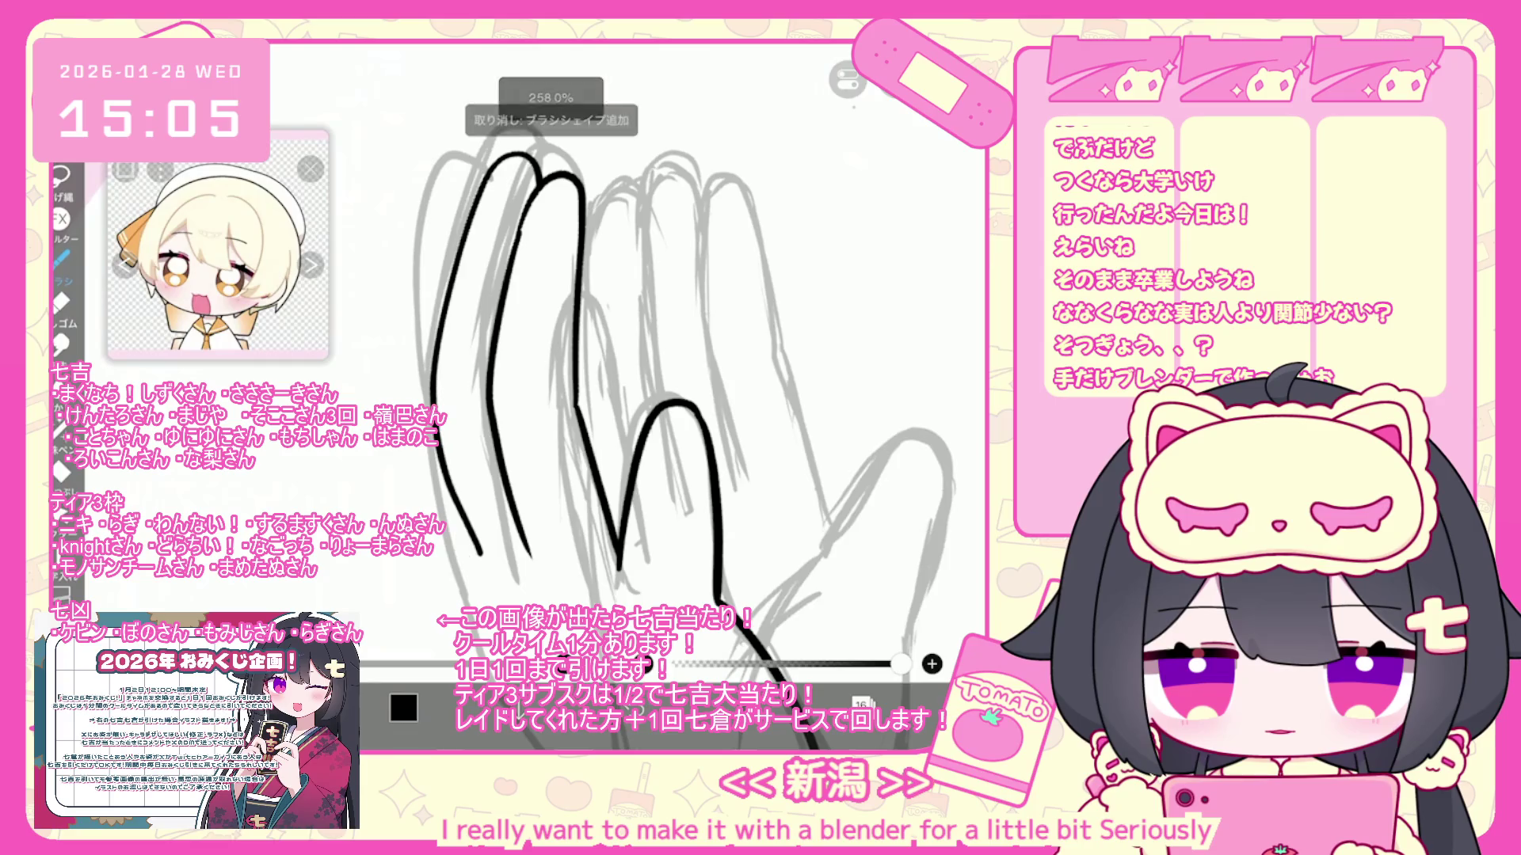
Select the left outer finger stroke with the vector tool to check it, then deselect
{"action": "left_click", "coordinate": [65, 520]}
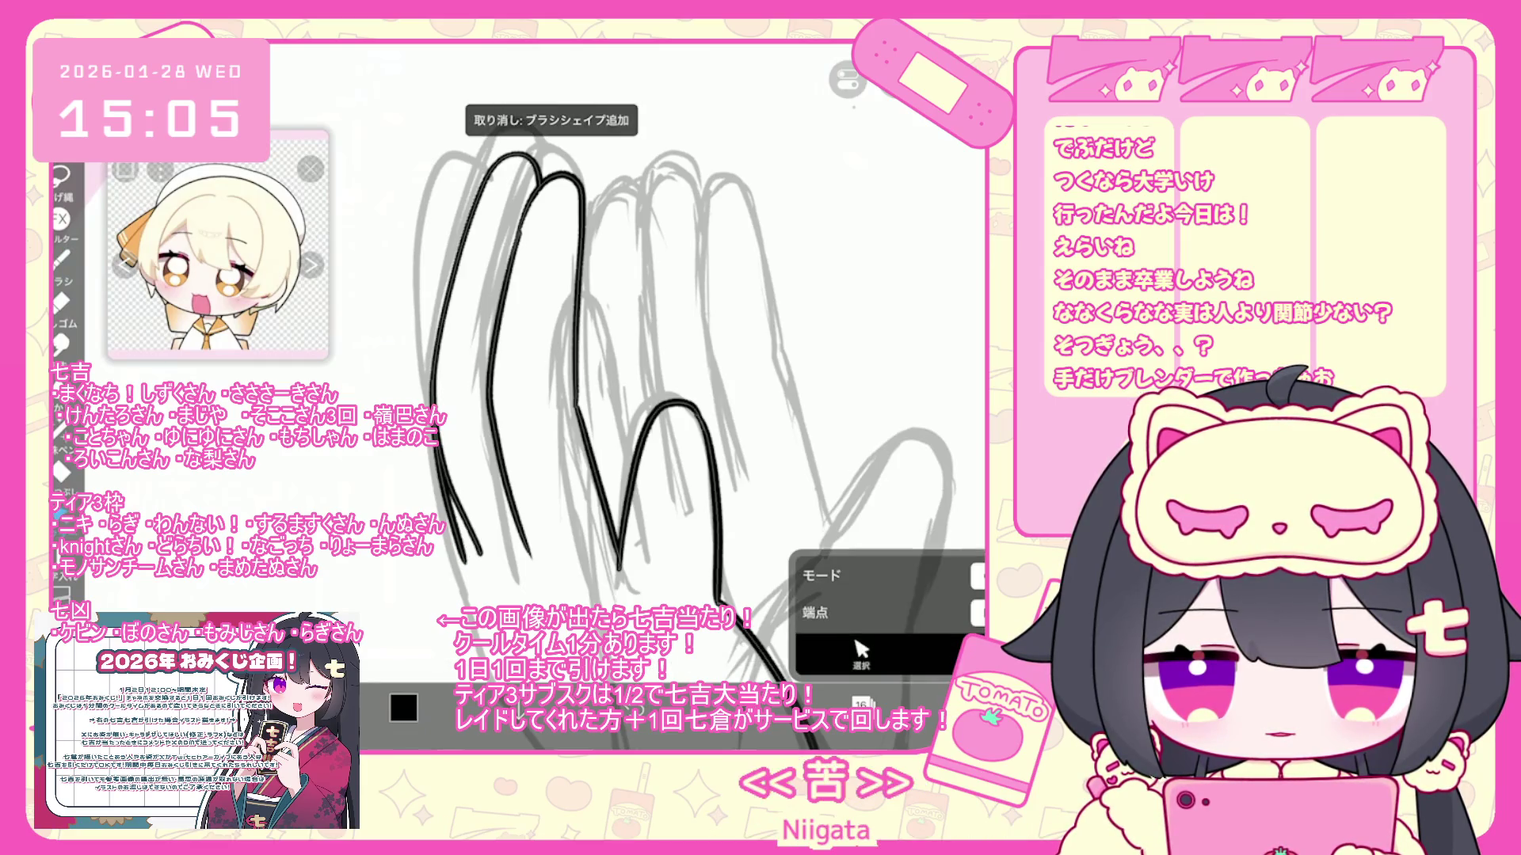
{"action": "left_click", "coordinate": [450, 499]}
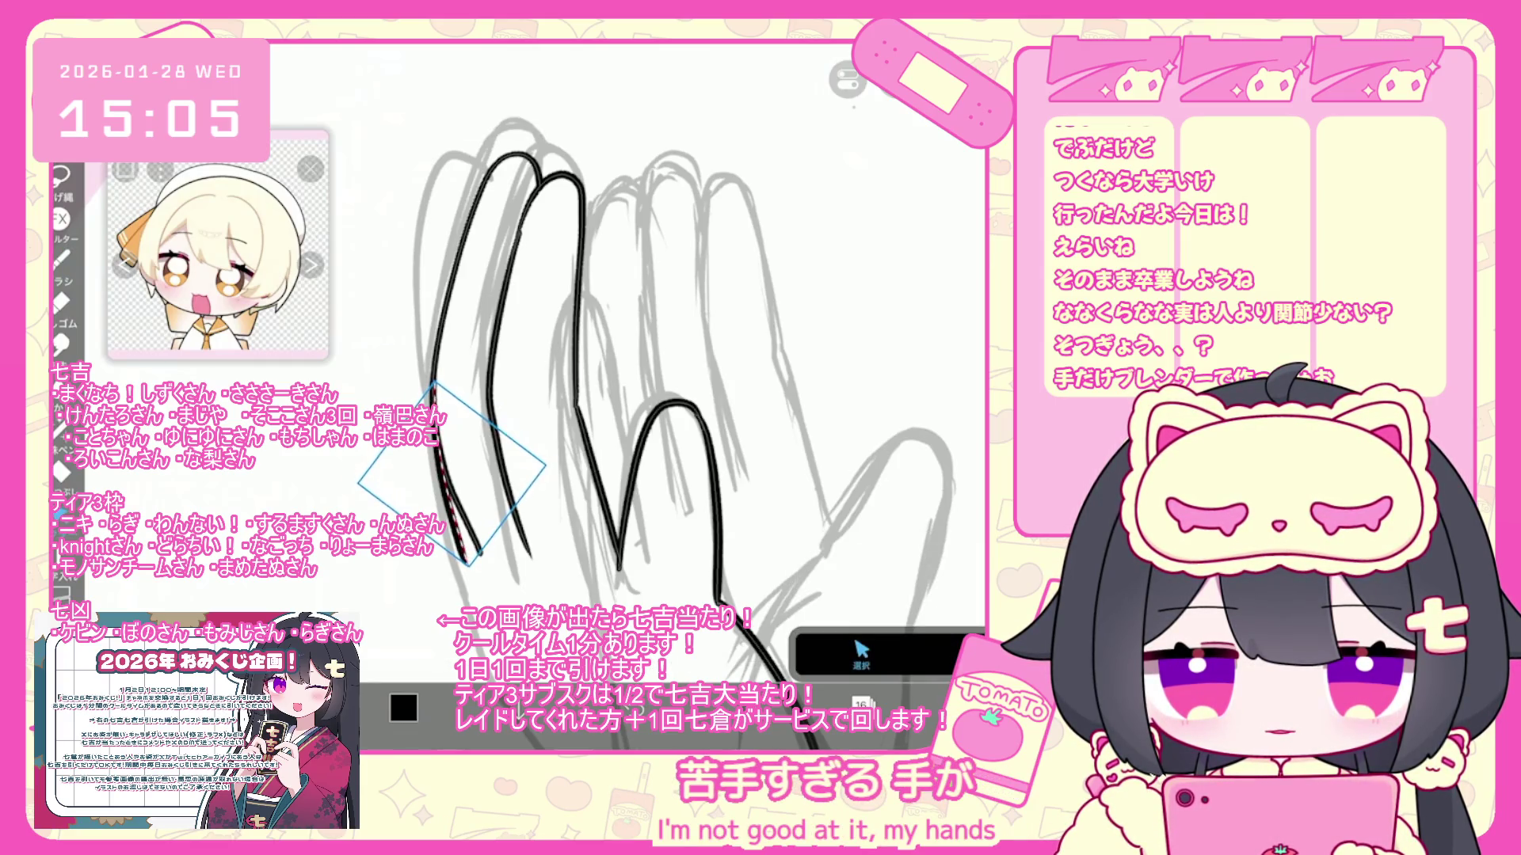
{"action": "left_click", "coordinate": [861, 654]}
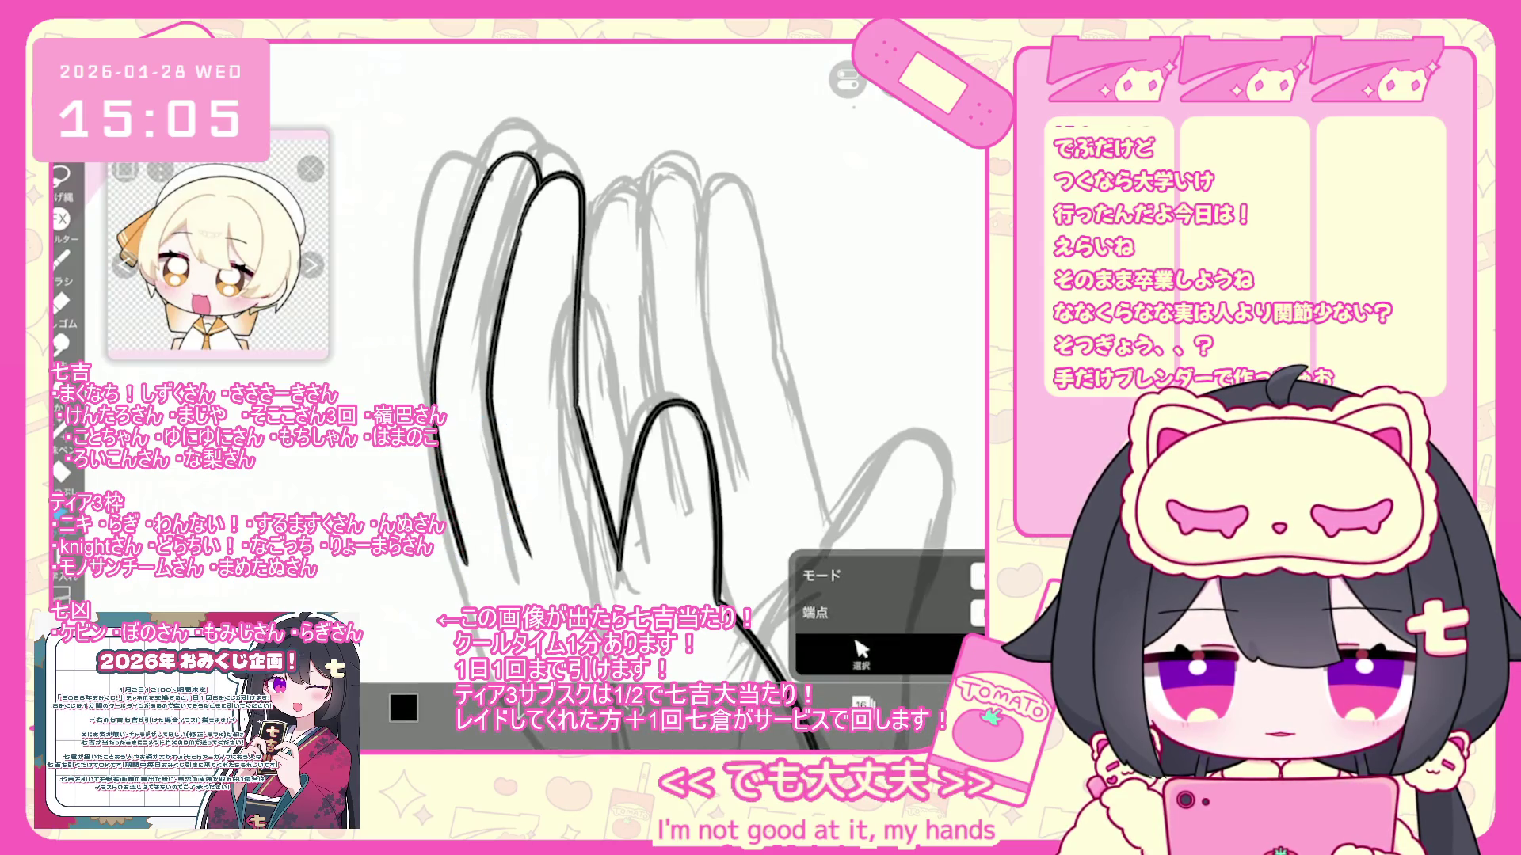
{"action": "scroll", "coordinate": [633, 357], "scroll_direction": "down", "scroll_amount": 3}
{"action": "scroll", "coordinate": [713, 356], "scroll_direction": "down", "scroll_amount": 5}
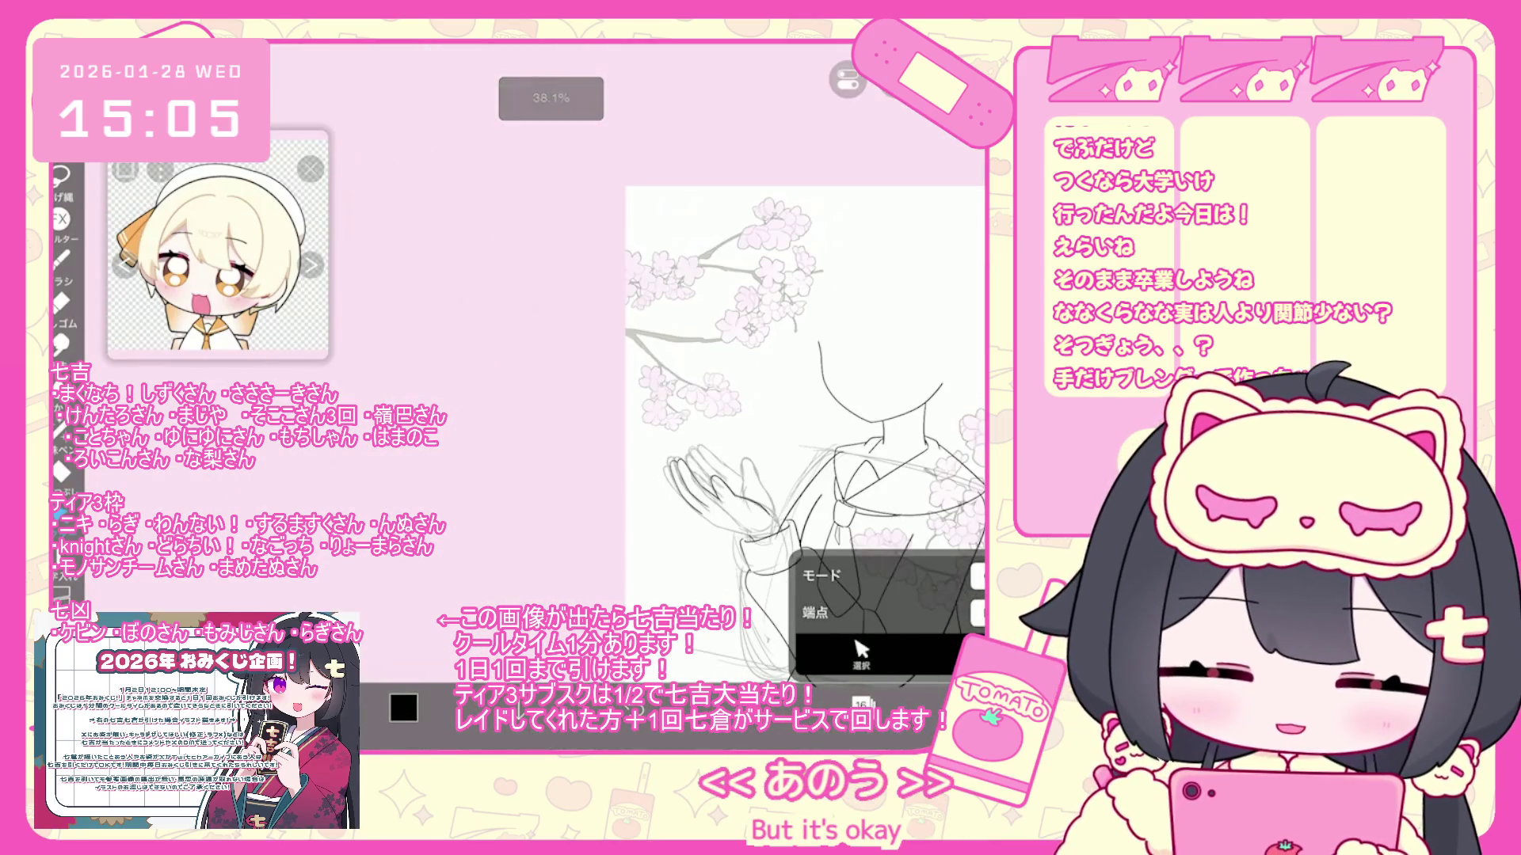
Undo the last stroke and select the left finger stroke for editing
{"action": "scroll", "coordinate": [713, 396], "scroll_direction": "up", "scroll_amount": 5}
{"action": "left_click", "coordinate": [61, 257]}
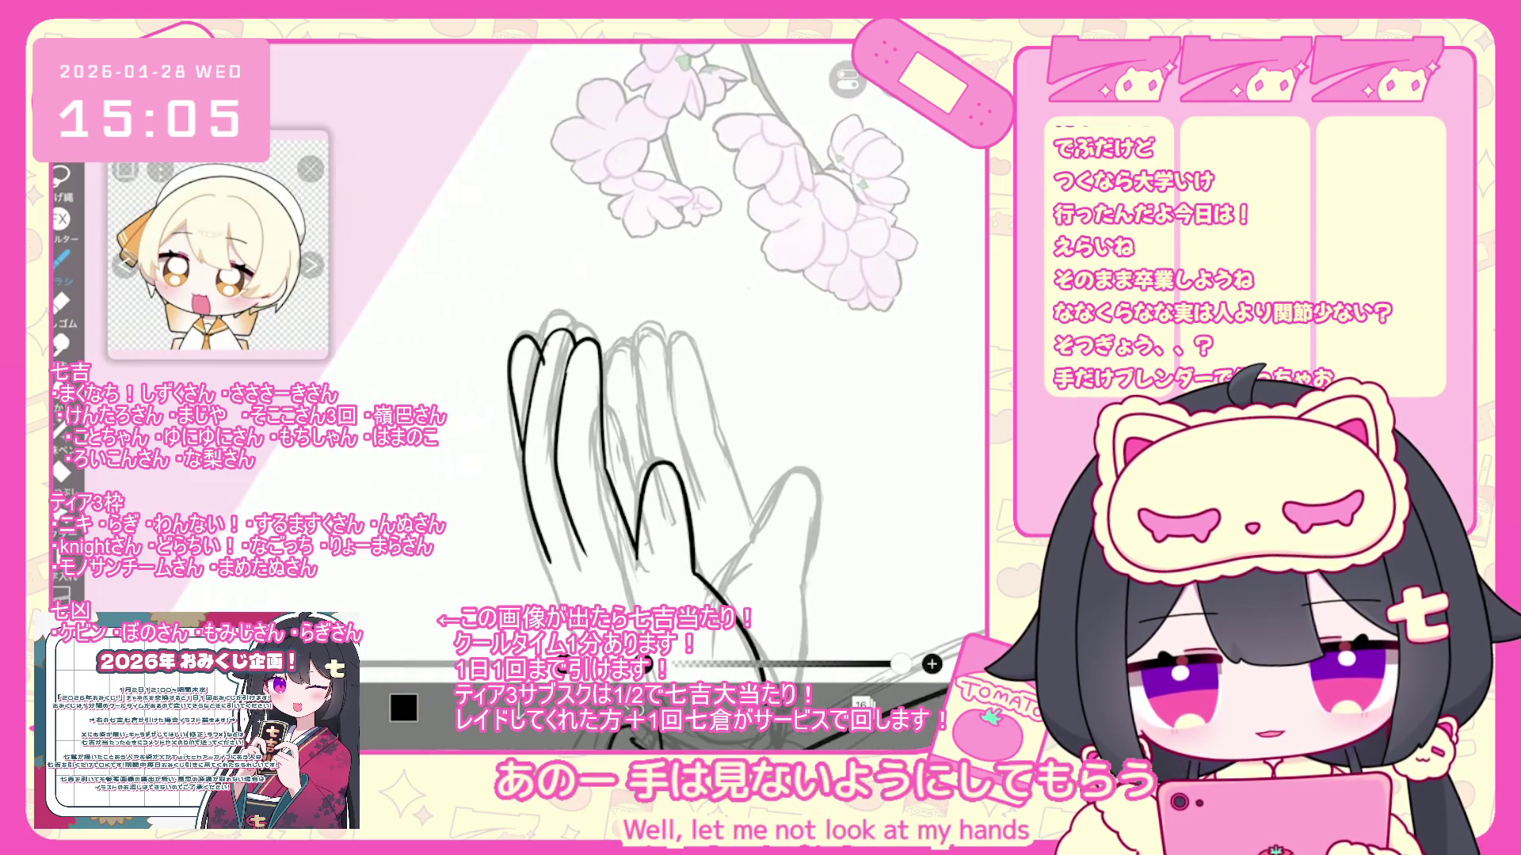
{"action": "scroll", "coordinate": [666, 483], "scroll_direction": "up", "scroll_amount": 2}
{"action": "key", "text": "ctrl+z"}
{"action": "scroll", "coordinate": [713, 523], "scroll_direction": "up", "scroll_amount": 2}
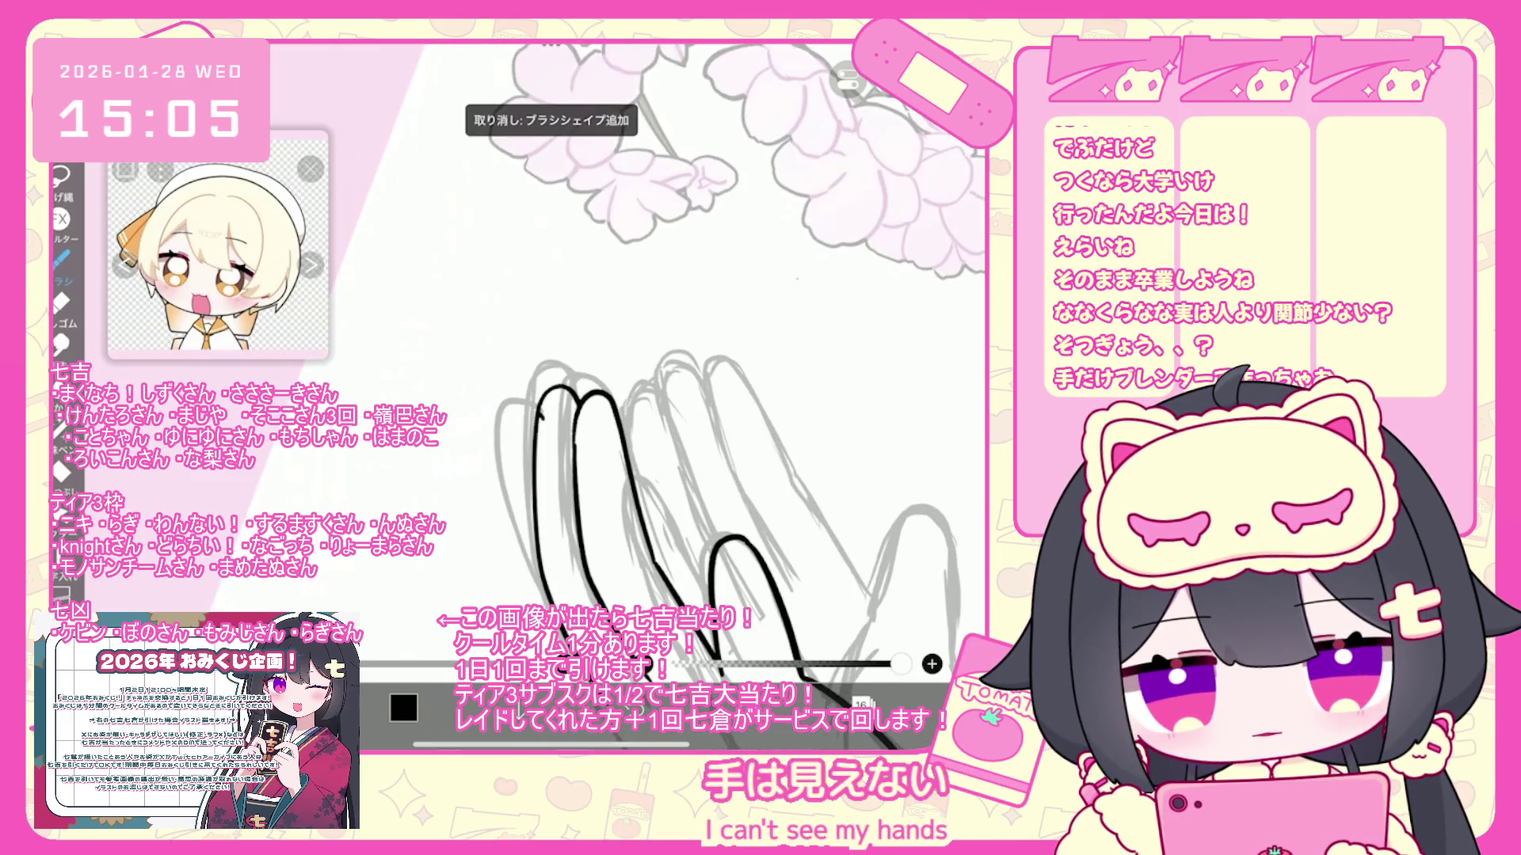
{"action": "left_click", "coordinate": [514, 443]}
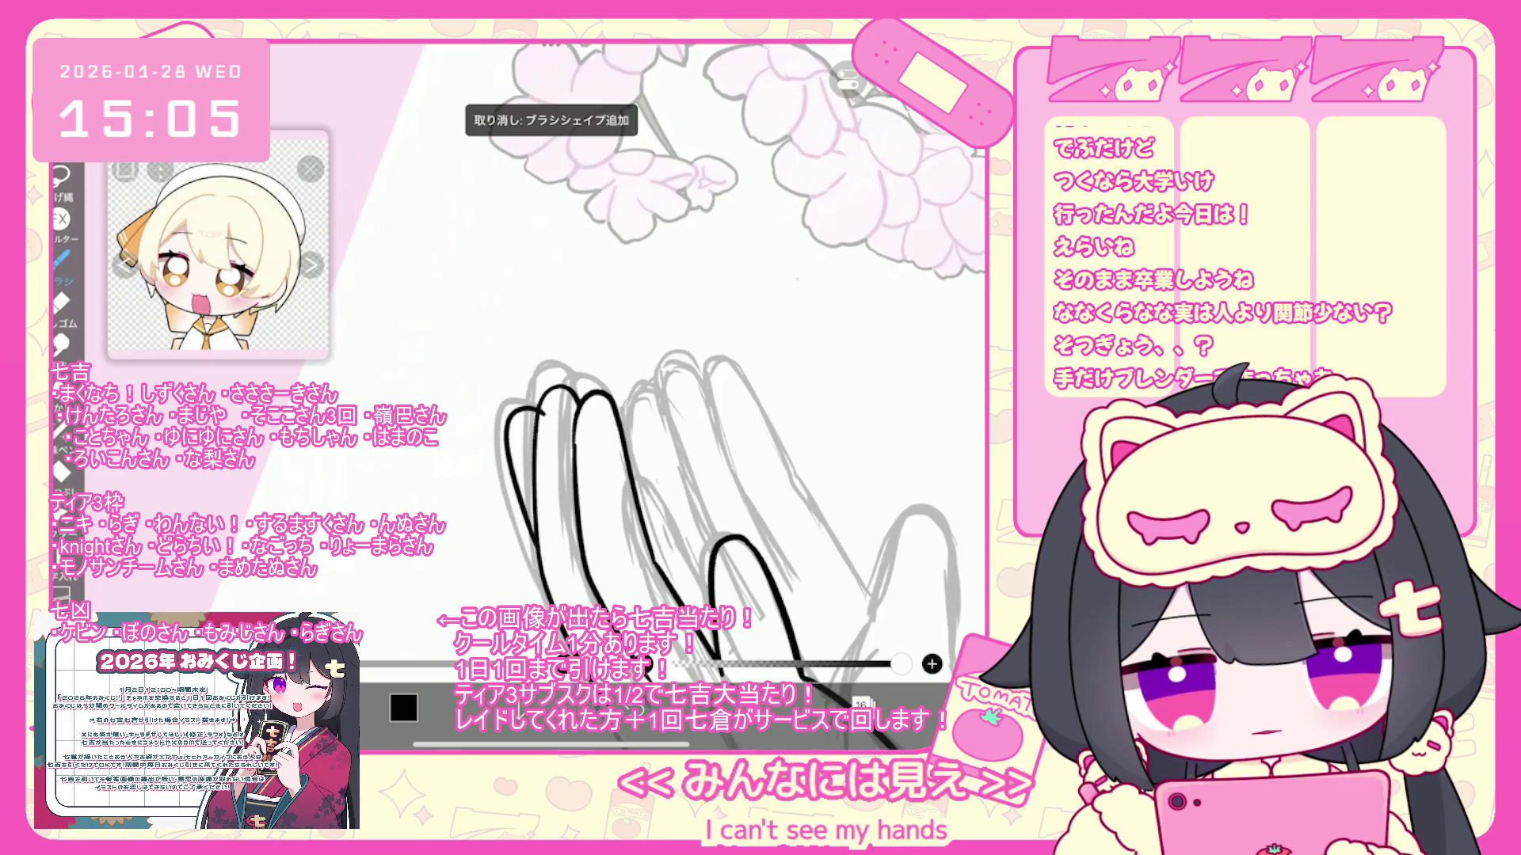
{"action": "scroll", "coordinate": [674, 475], "scroll_direction": "down", "scroll_amount": 3}
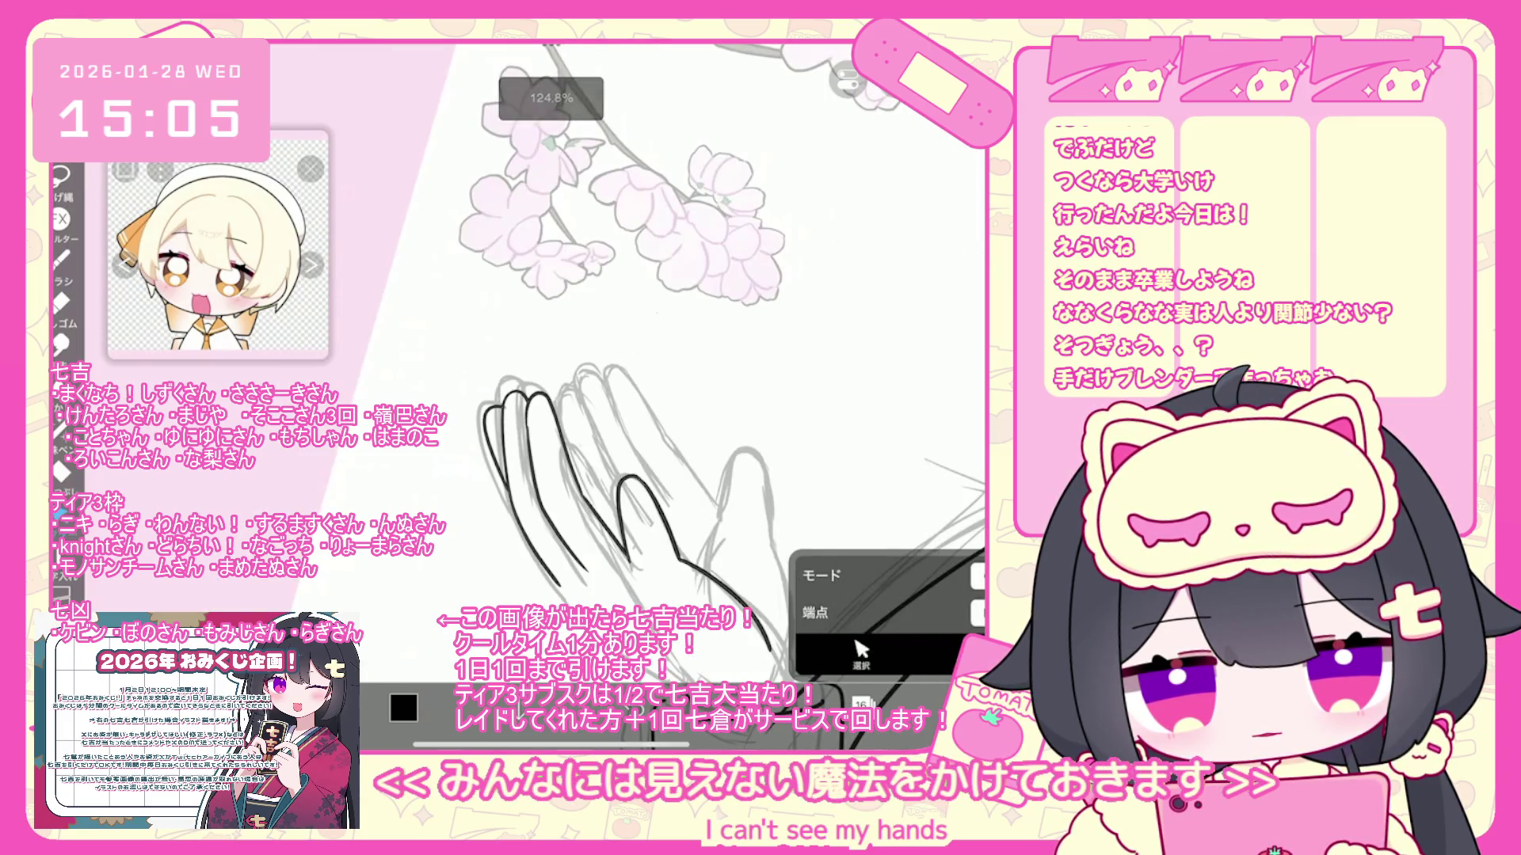
Back on the brush, undo two stray strokes near the left fingers
{"action": "key", "text": "b"}
{"action": "scroll", "coordinate": [713, 396], "scroll_direction": "up", "scroll_amount": 2}
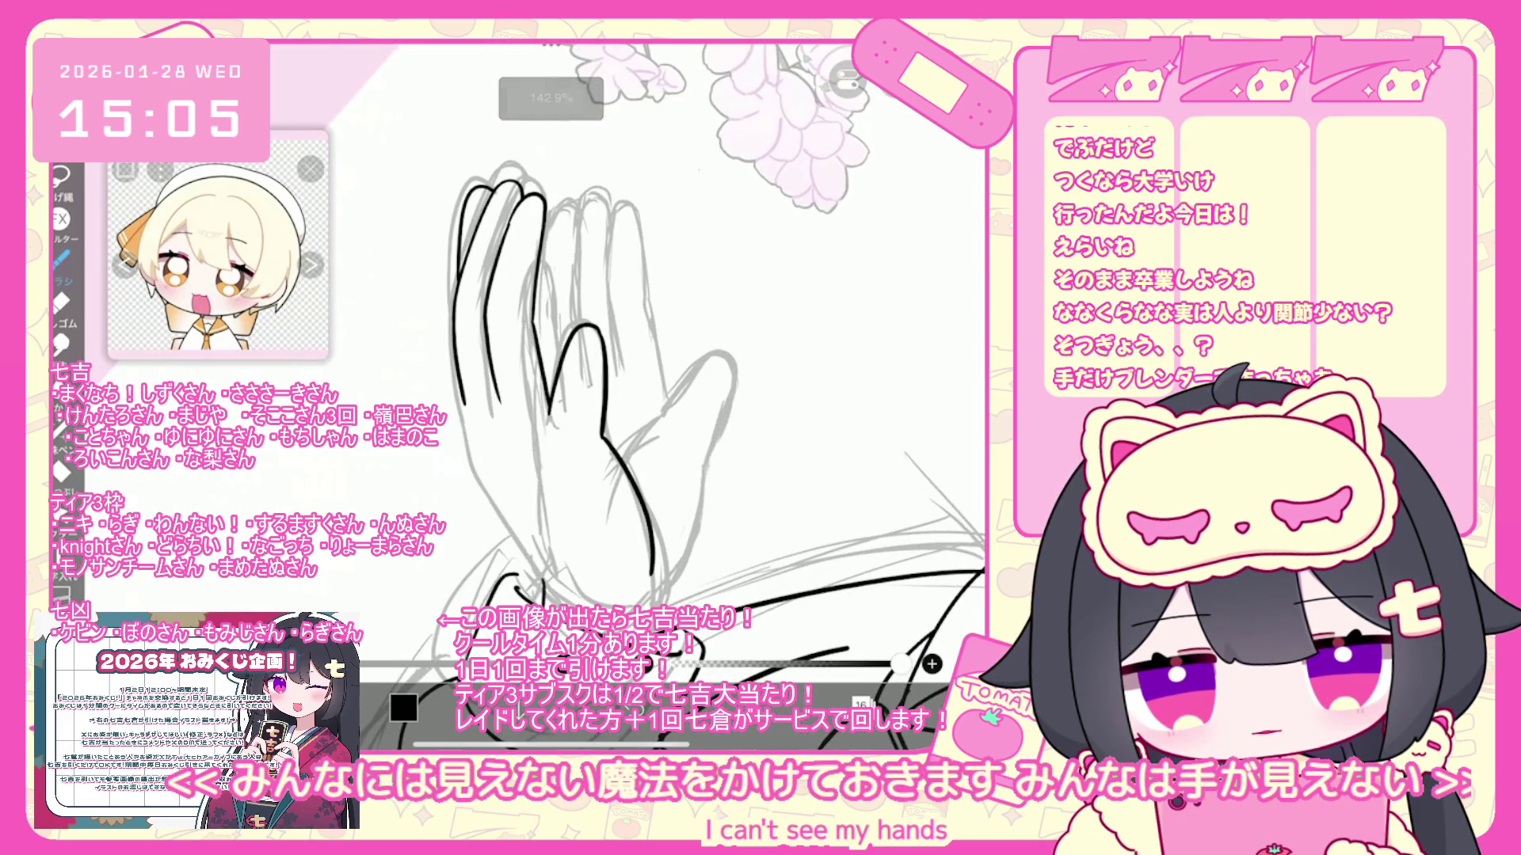
{"action": "key", "text": "ctrl+z"}
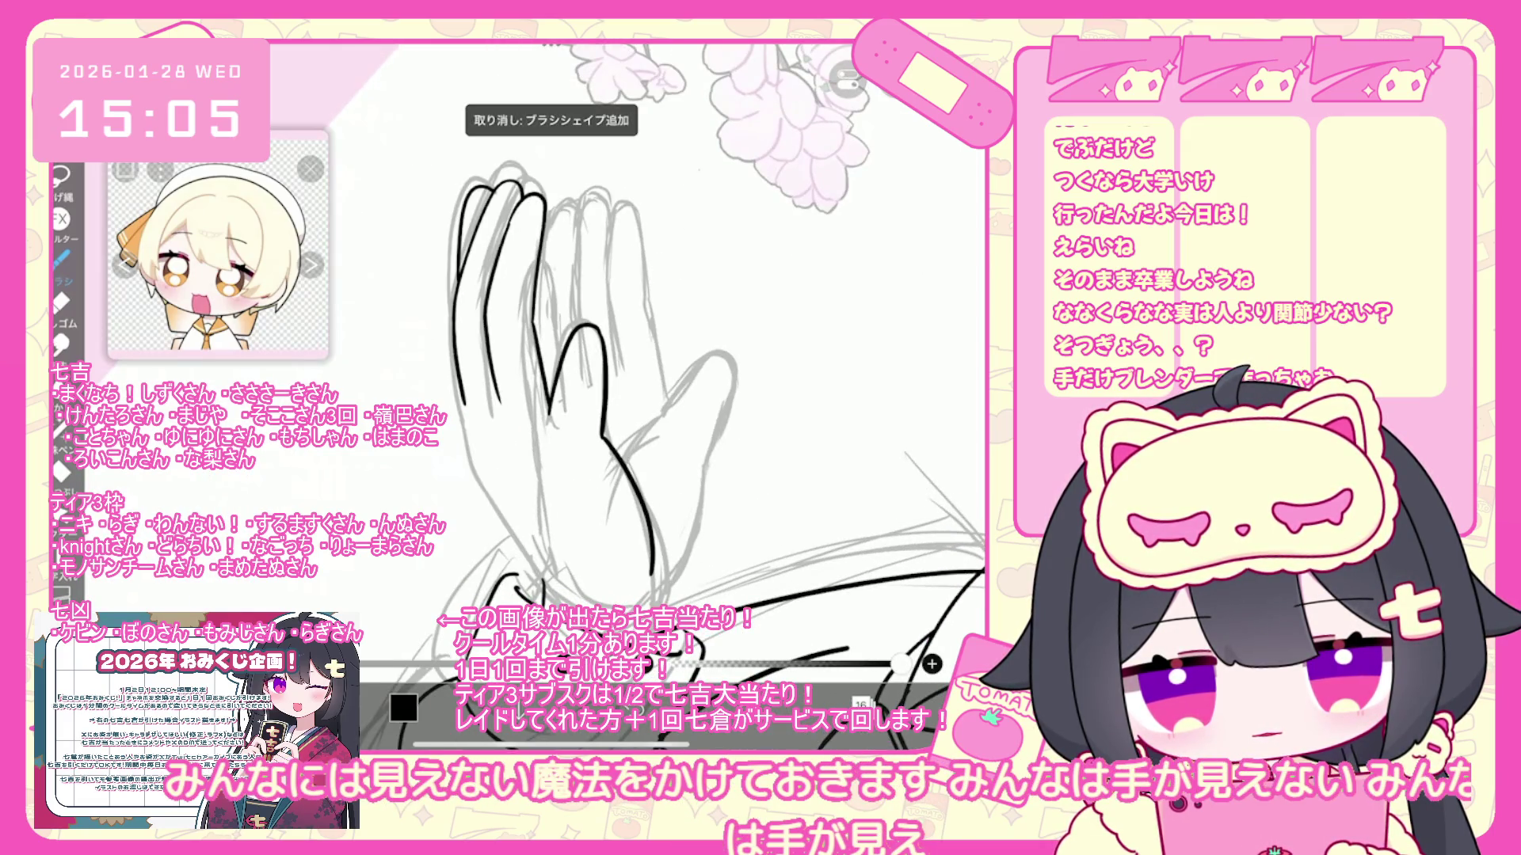
{"action": "key", "text": "ctrl+z"}
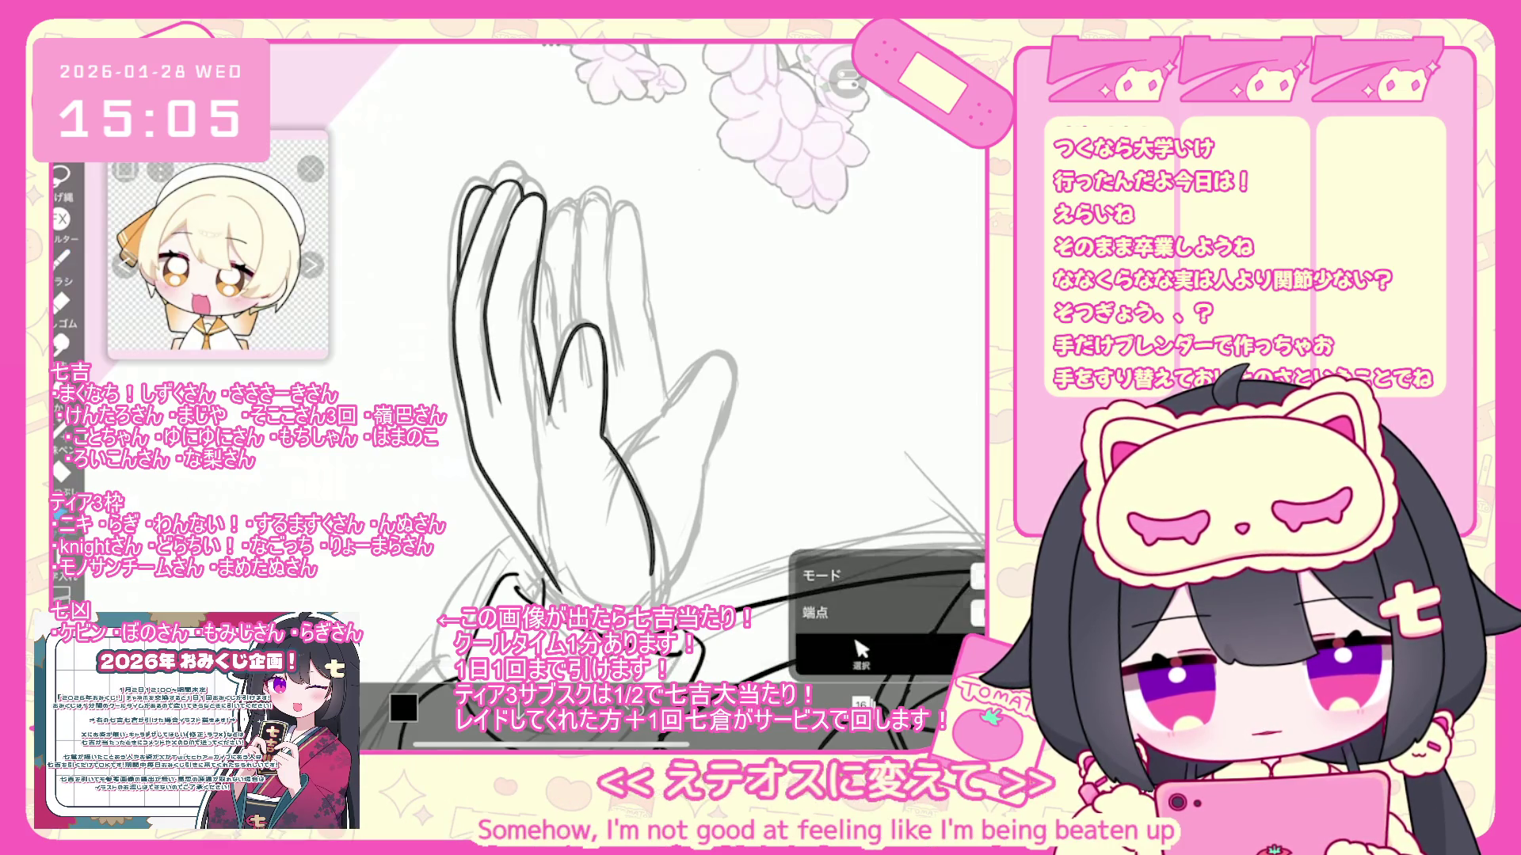
Select the stroke between the fingers and undo three recent strokes
{"action": "key", "text": "v"}
{"action": "left_click", "coordinate": [630, 507]}
{"action": "scroll", "coordinate": [685, 431], "scroll_direction": "down", "scroll_amount": 2}
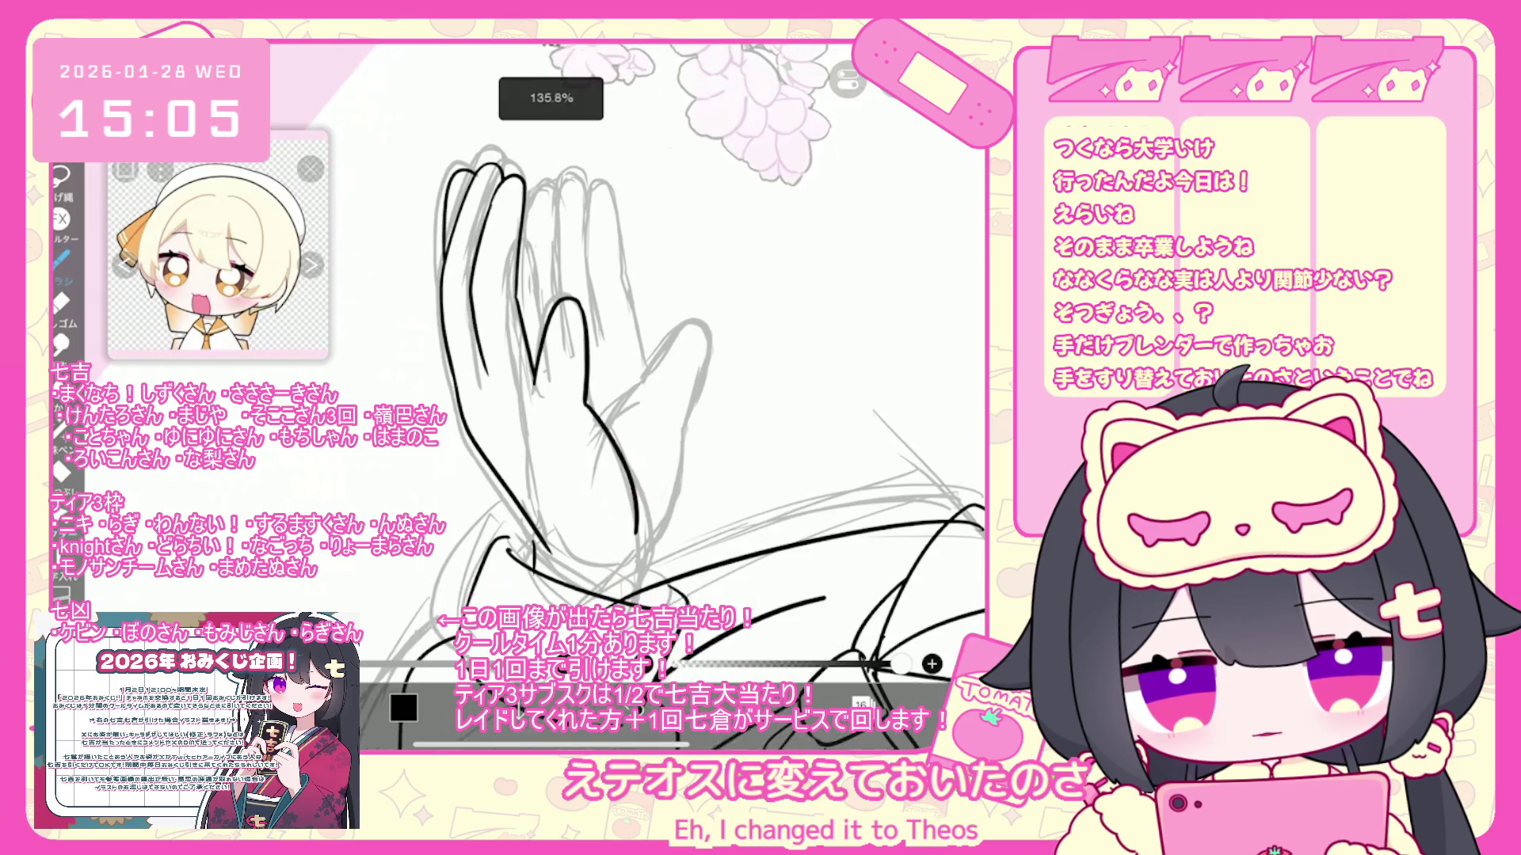
{"action": "key", "text": "ctrl+z"}
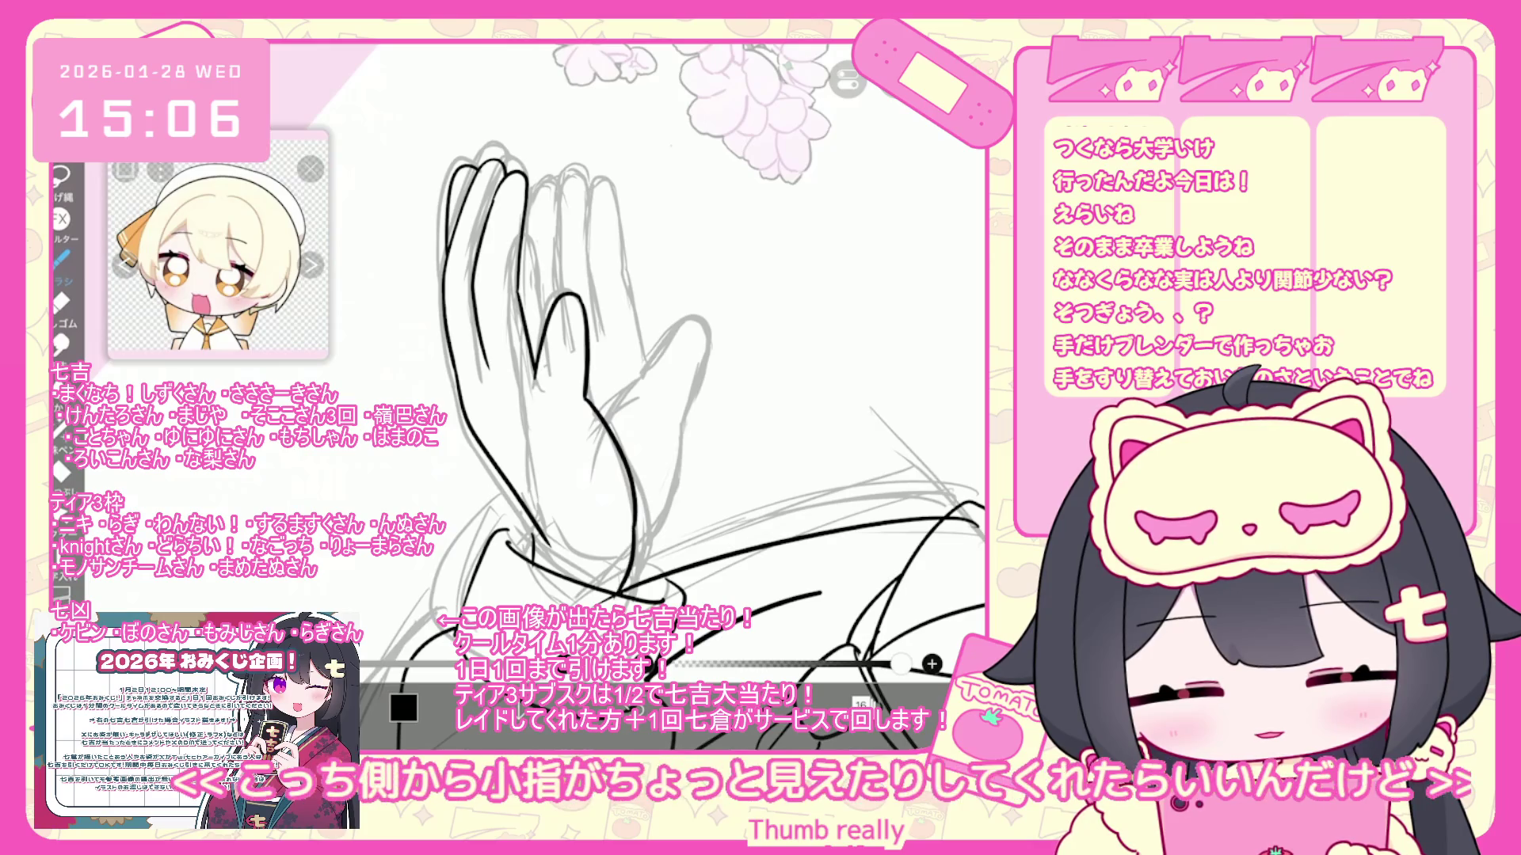
{"action": "key", "text": "ctrl+z"}
{"action": "key", "text": "ctrl+z"}
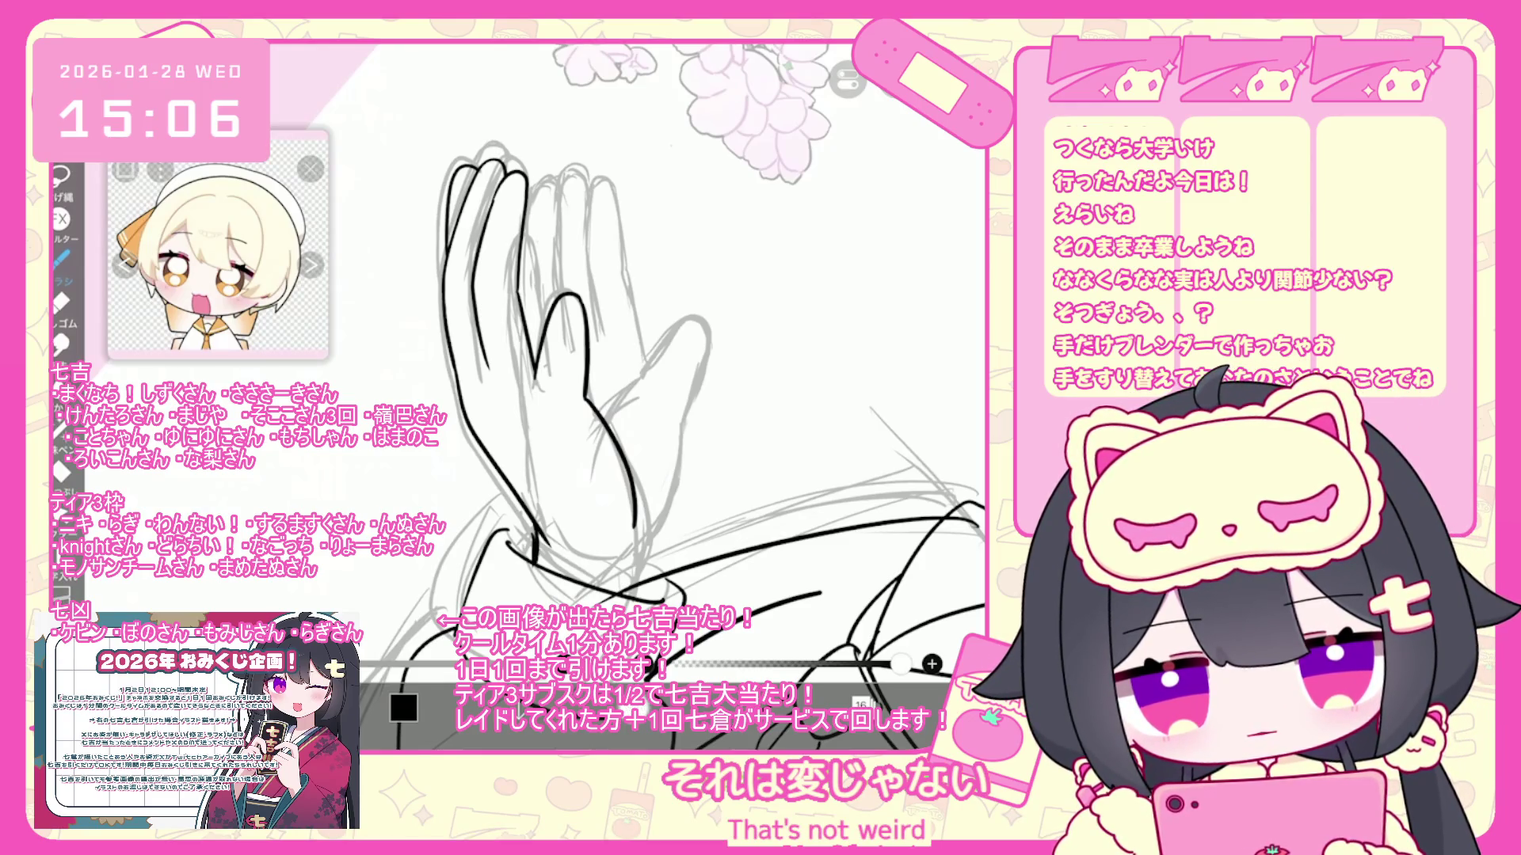
{"action": "key", "text": "ctrl+z"}
Try a short line on the hand three times, undoing each attempt
{"action": "left_click_drag", "start_coordinate": [618, 598], "coordinate": [630, 564]}
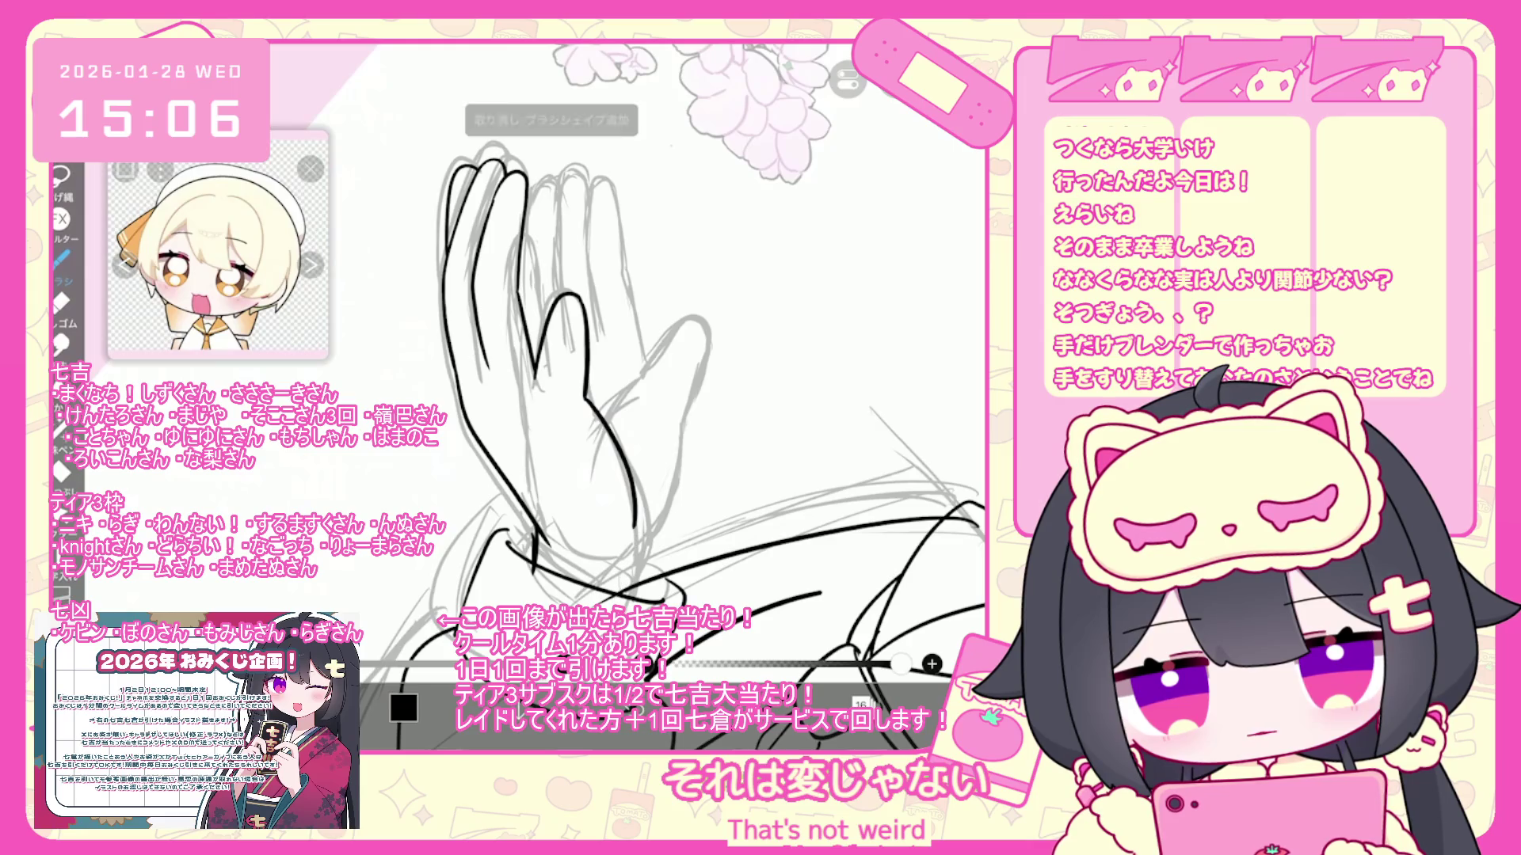
{"action": "key", "text": "ctrl+z"}
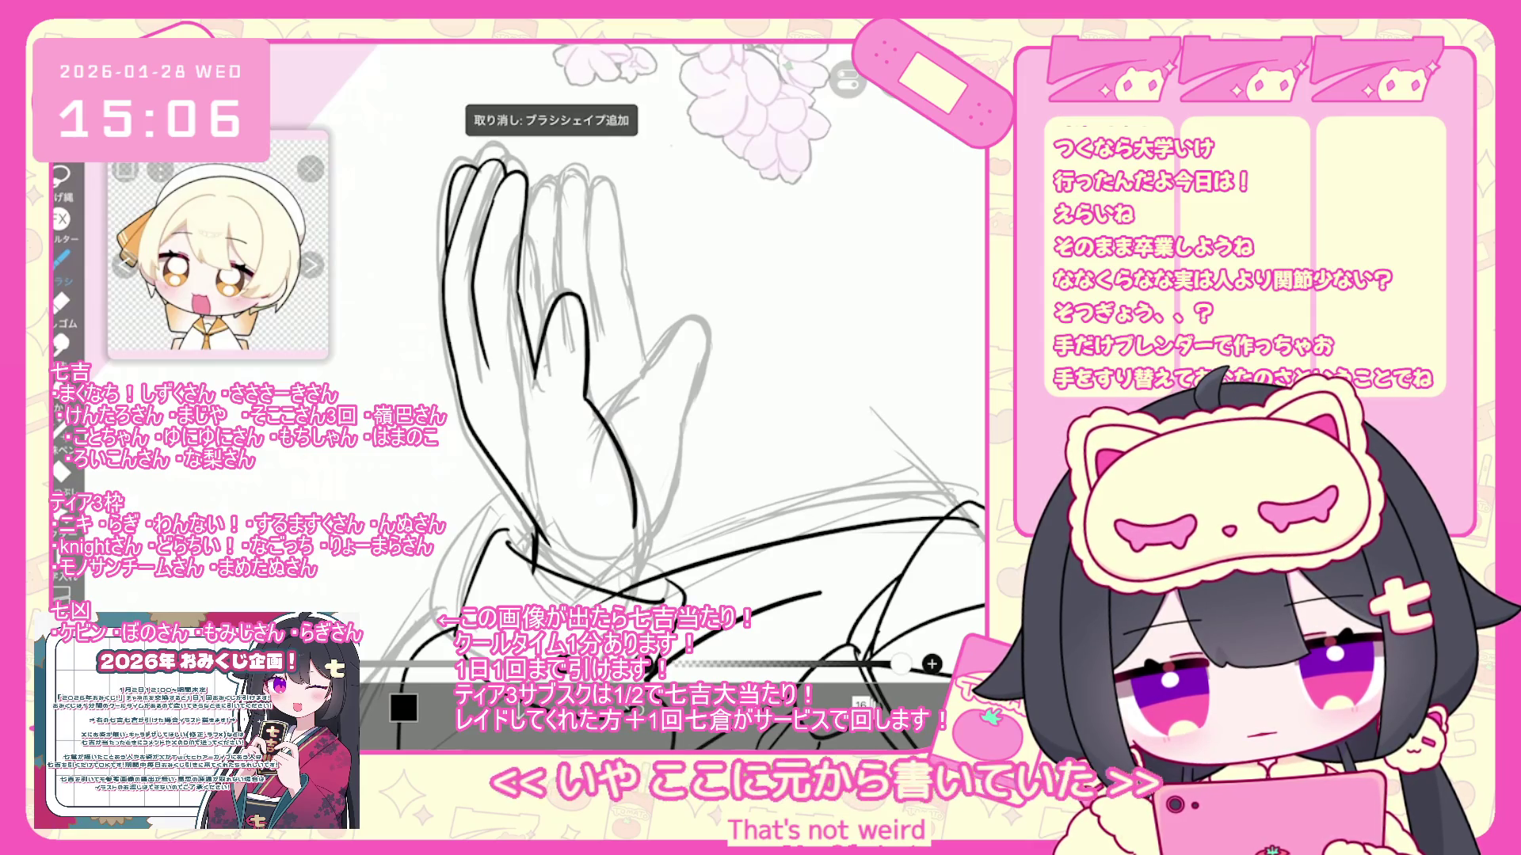
{"action": "left_click_drag", "start_coordinate": [618, 592], "coordinate": [633, 529]}
{"action": "key", "text": "ctrl+z"}
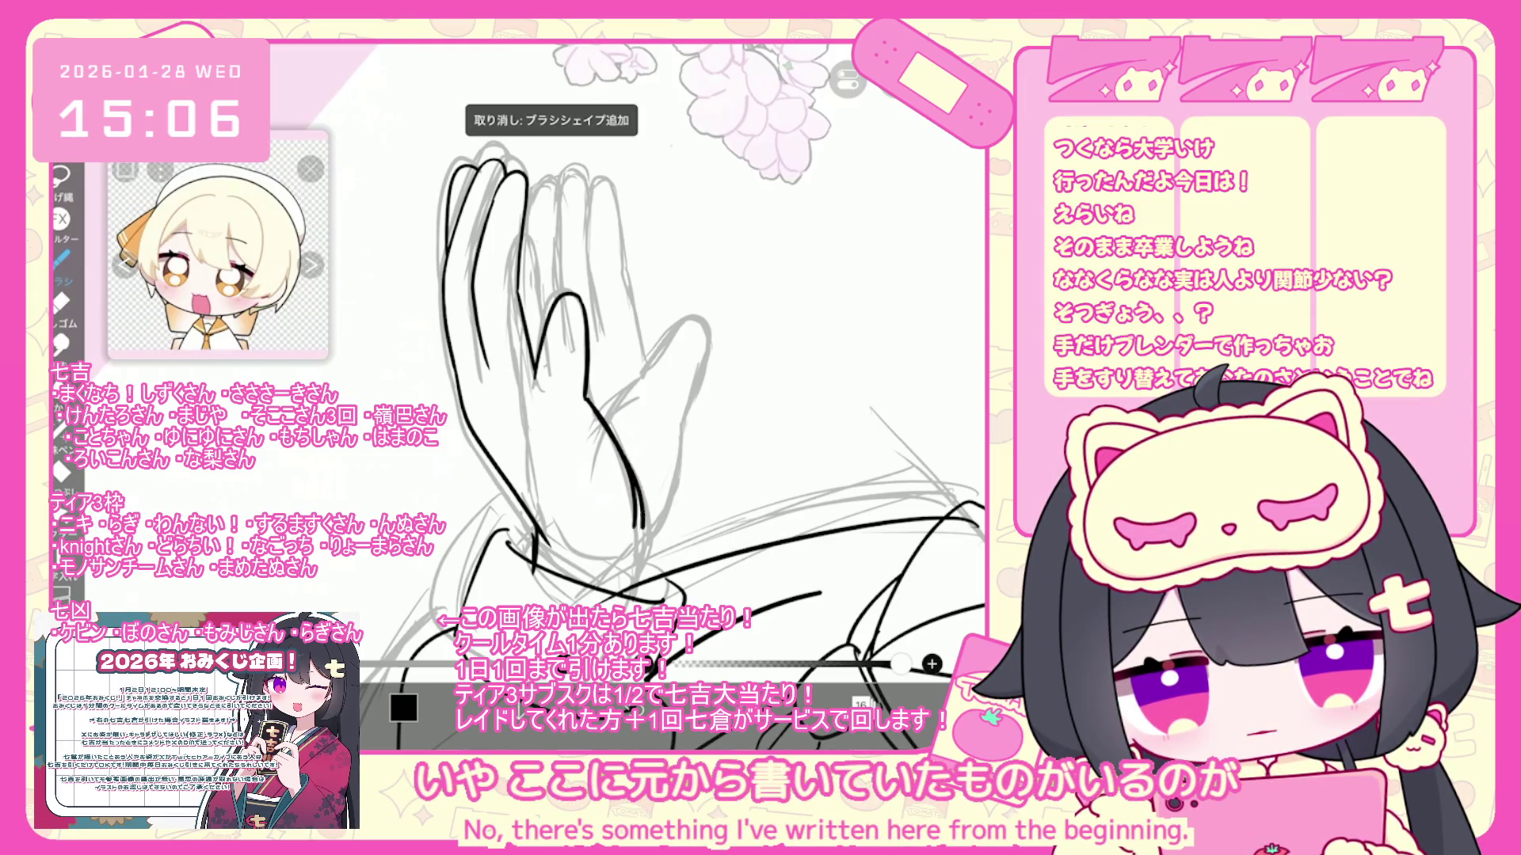
{"action": "left_click_drag", "start_coordinate": [623, 606], "coordinate": [634, 547]}
{"action": "key", "text": "ctrl+z"}
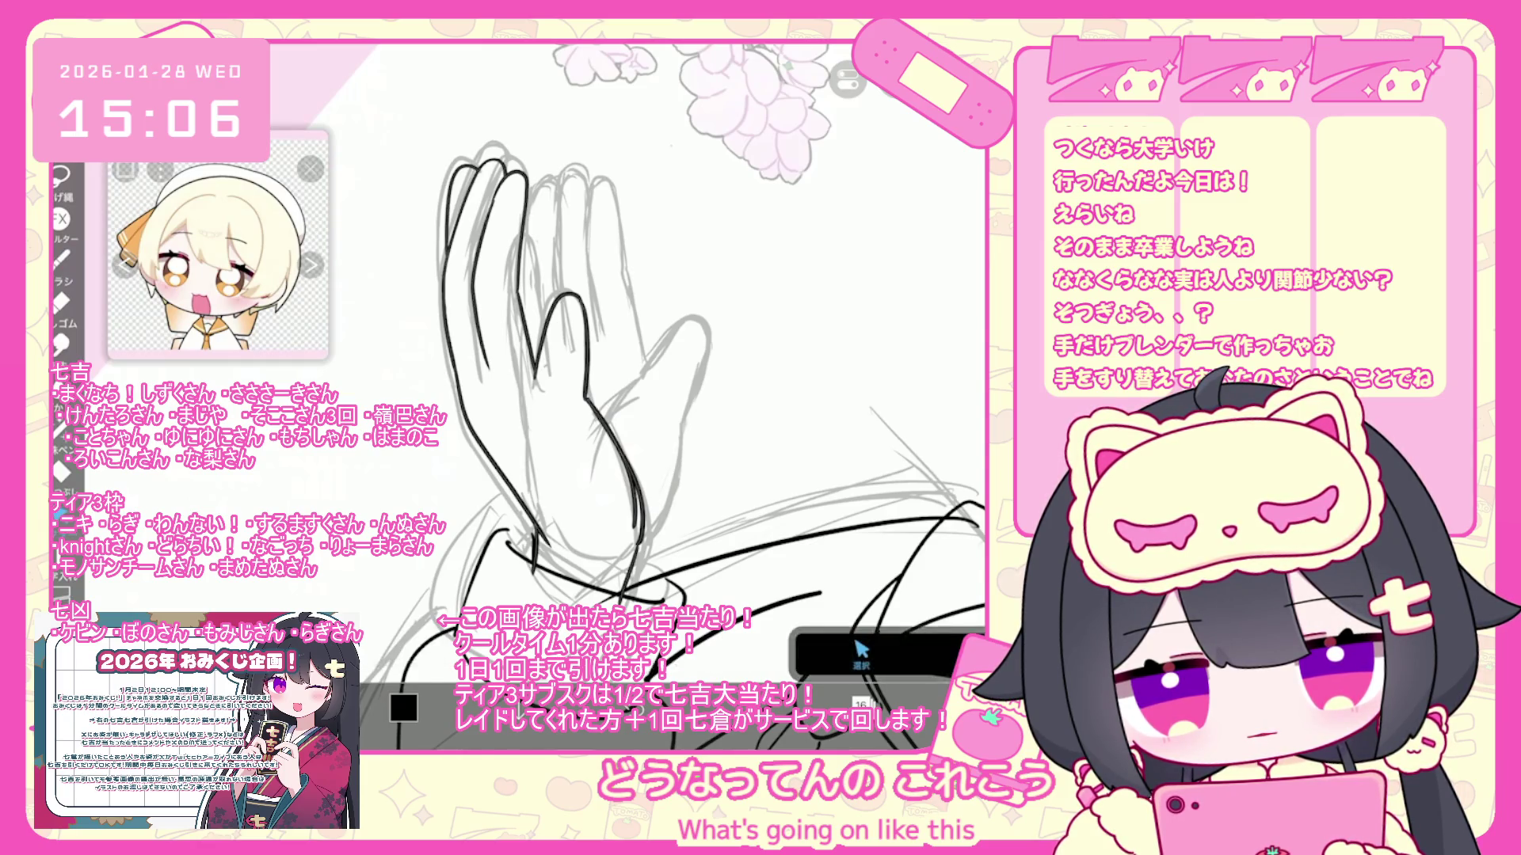
Check the layer list, then clear the stroke selection
{"action": "left_click", "coordinate": [861, 704]}
{"action": "left_click", "coordinate": [861, 704]}
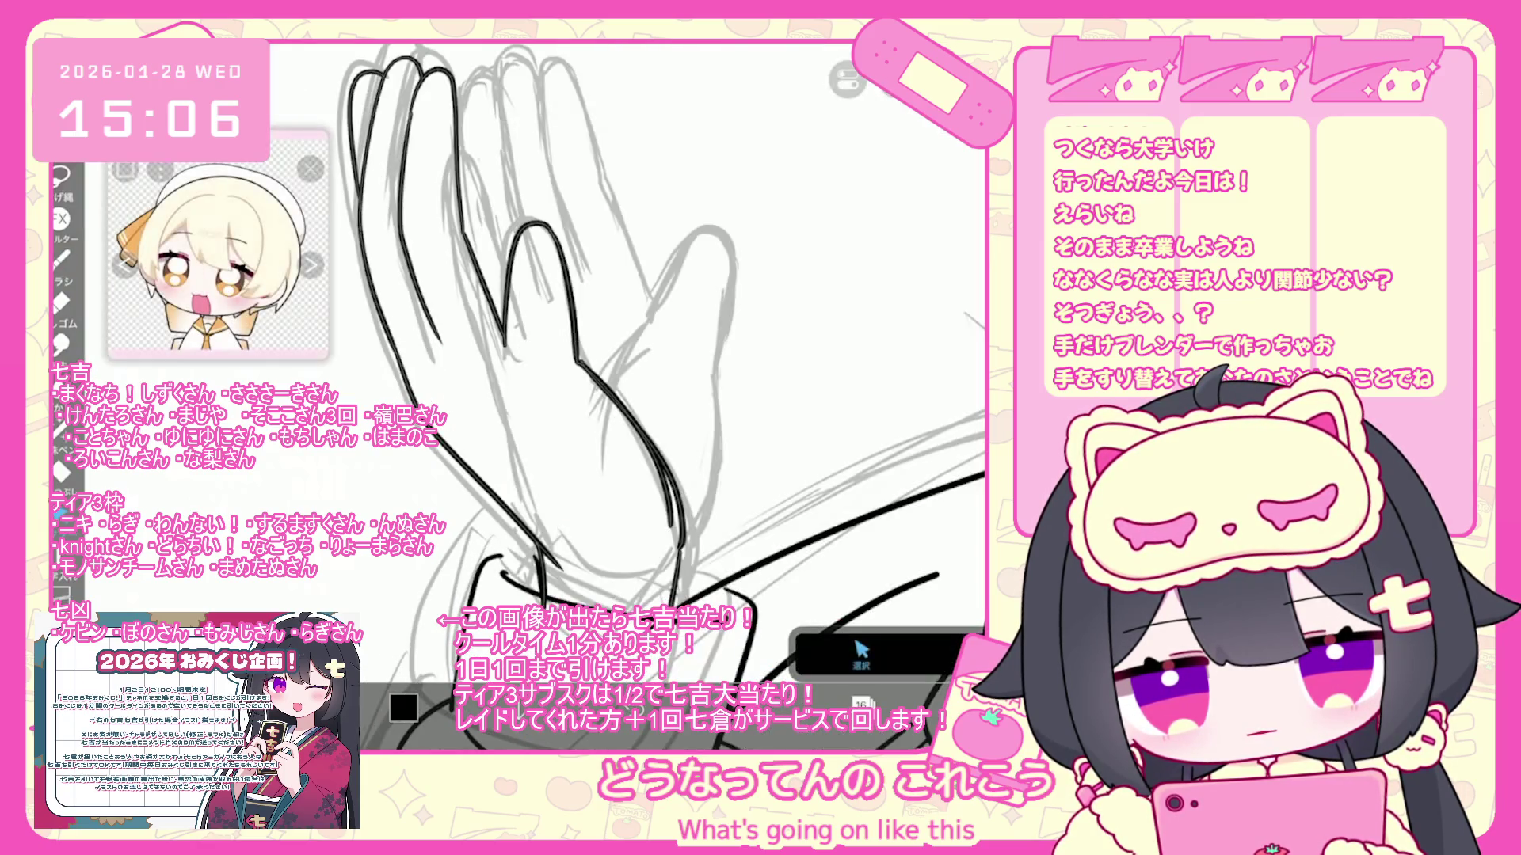
{"action": "key", "text": "ctrl+d"}
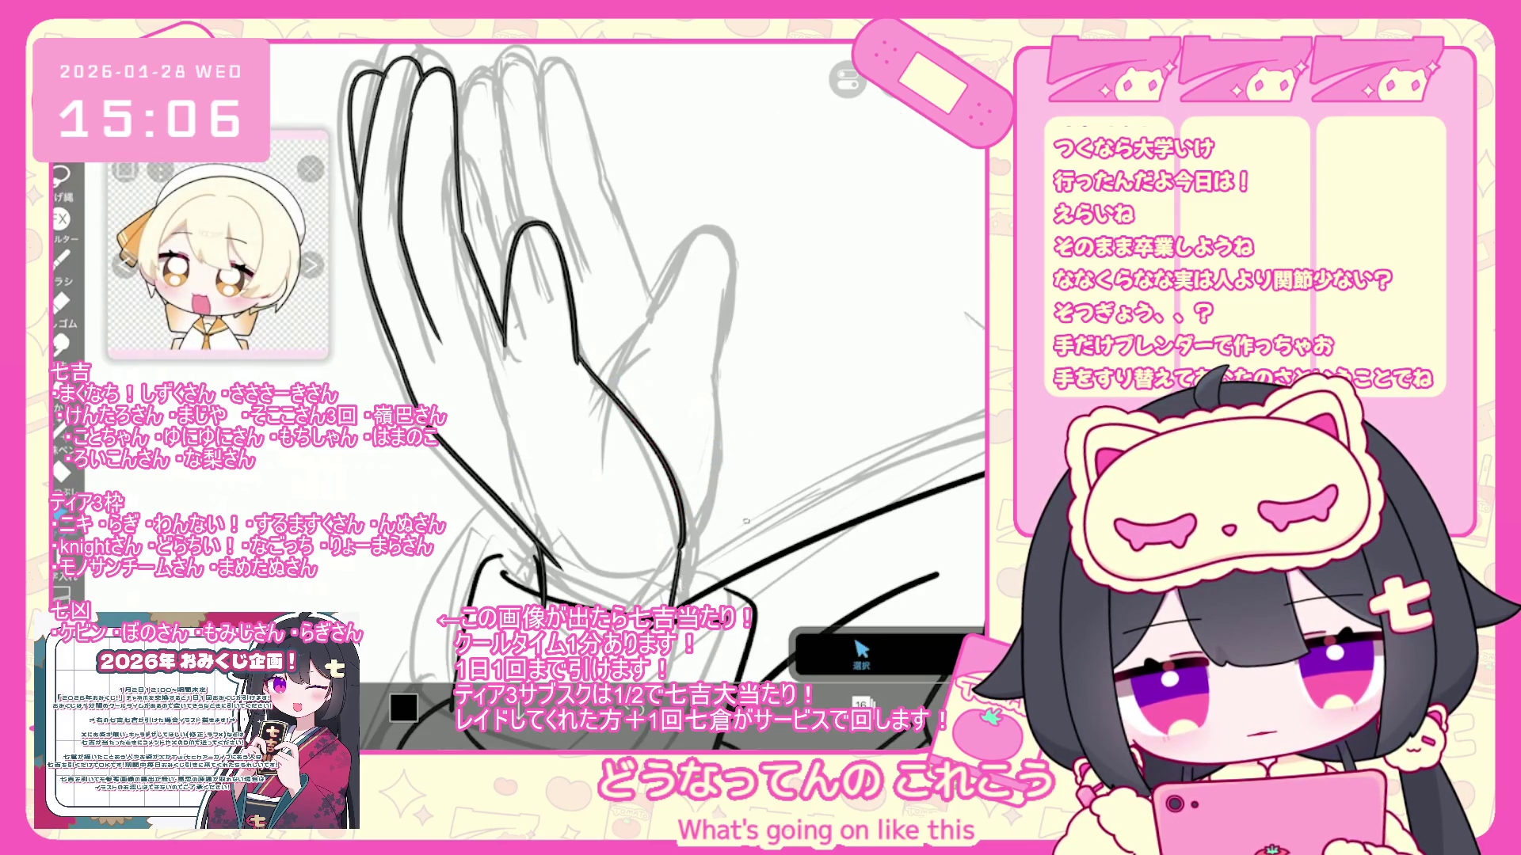
{"action": "scroll", "coordinate": [666, 356], "scroll_direction": "up", "scroll_amount": 2}
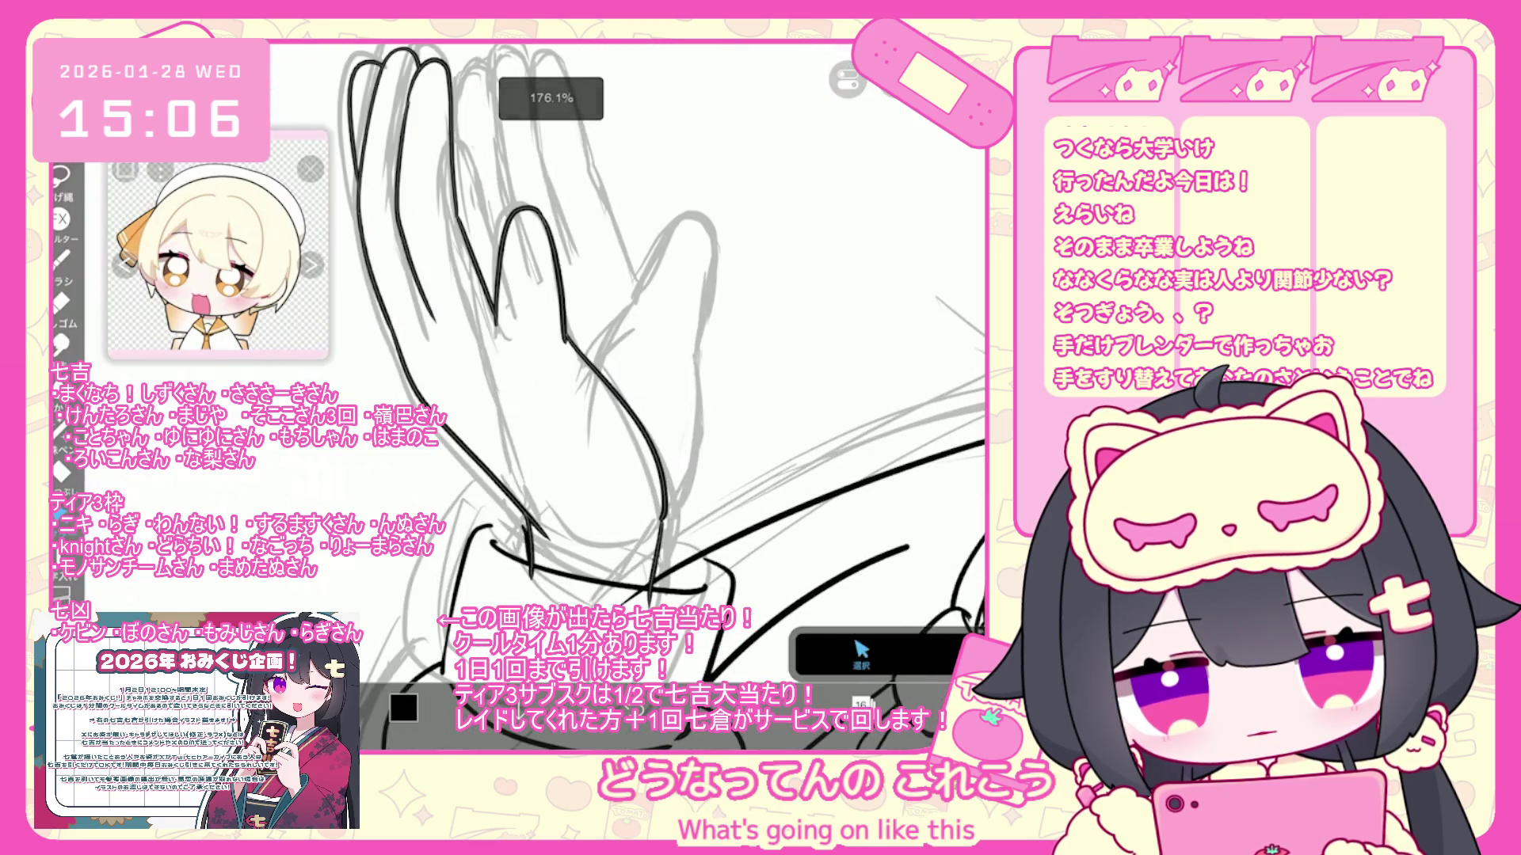
Switch the active layer to 15 and back to 16
{"action": "left_click", "coordinate": [861, 703]}
{"action": "left_click", "coordinate": [871, 417]}
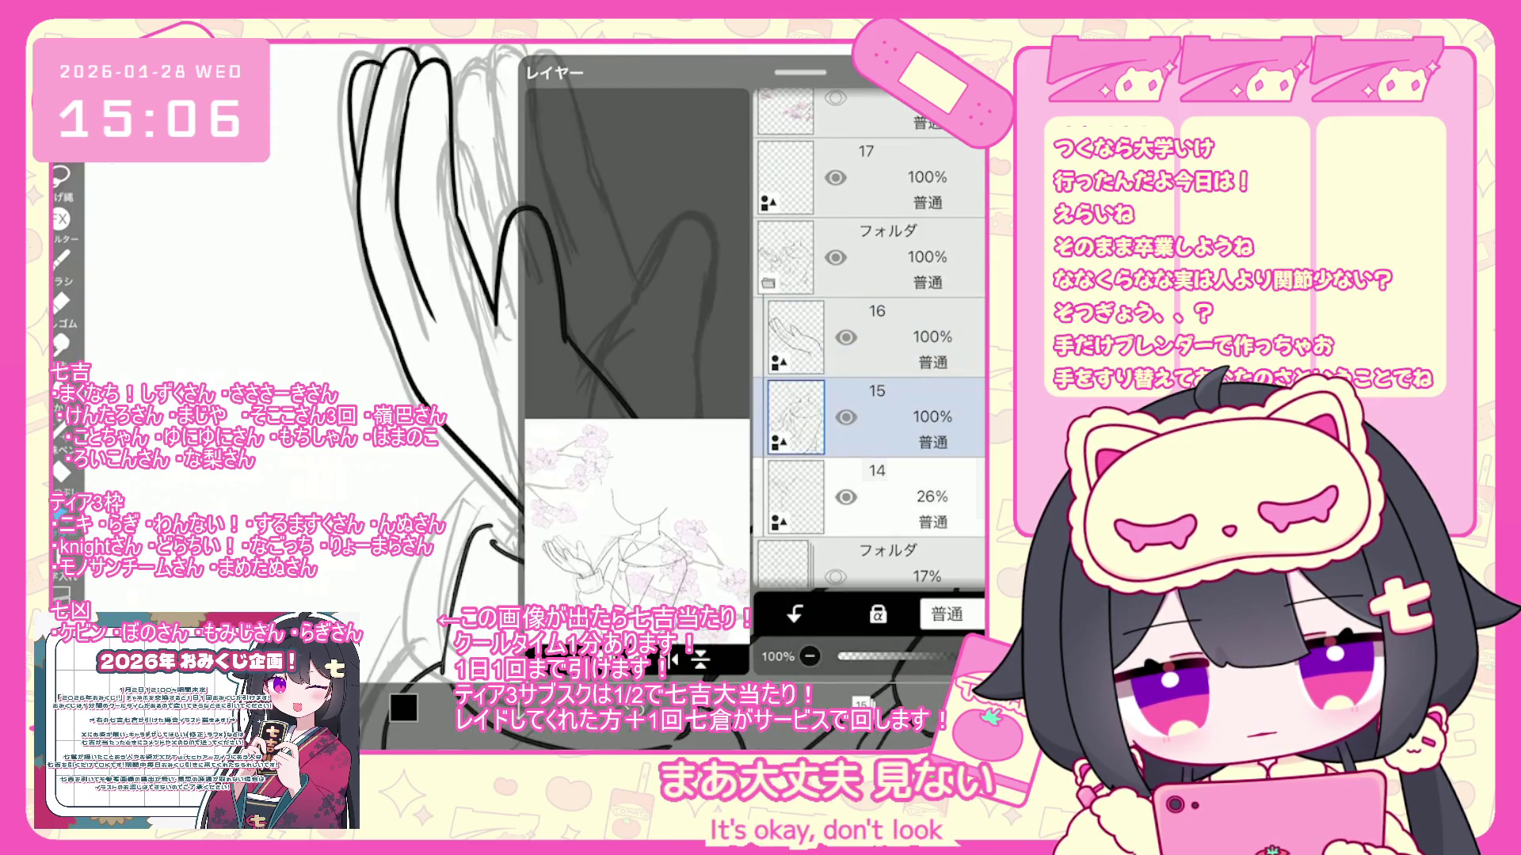
{"action": "left_click", "coordinate": [876, 336]}
{"action": "left_click", "coordinate": [861, 703]}
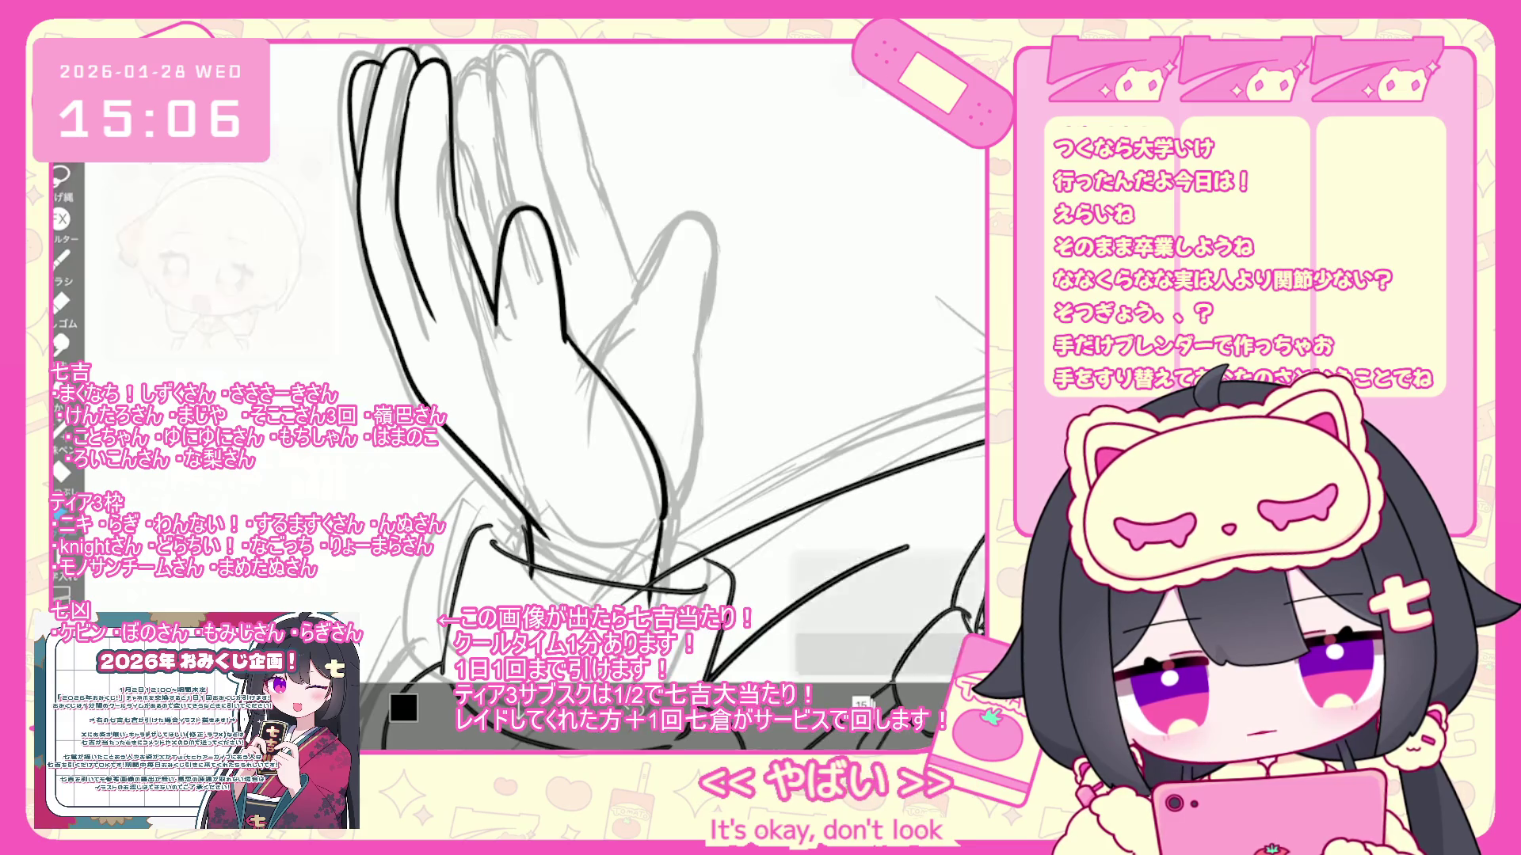
Zoom onto the sleeve cuff and undo the last edit there
{"action": "left_click", "coordinate": [861, 703]}
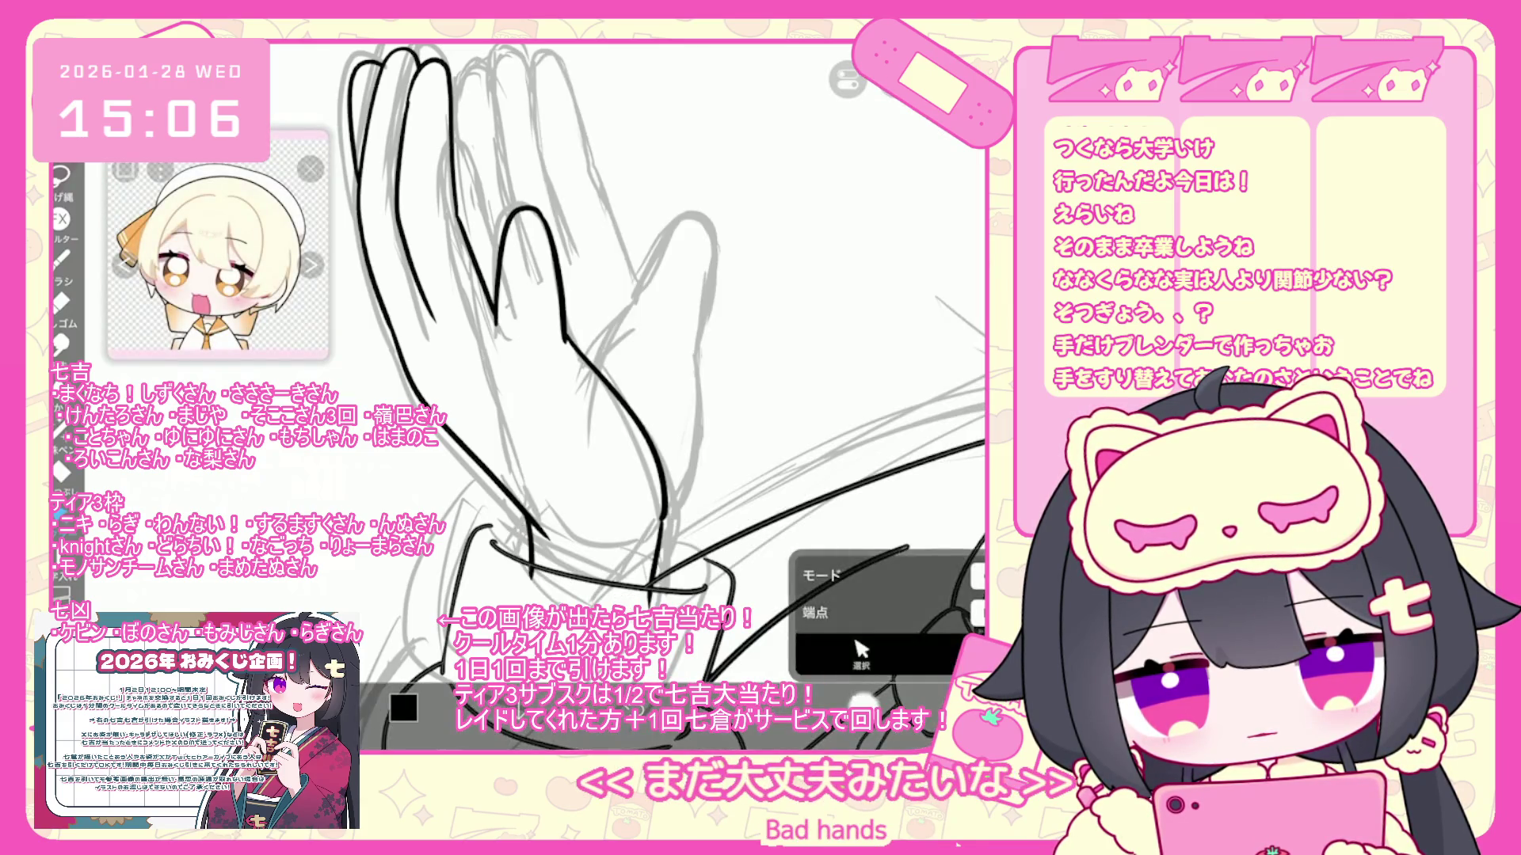
{"action": "left_click", "coordinate": [861, 703]}
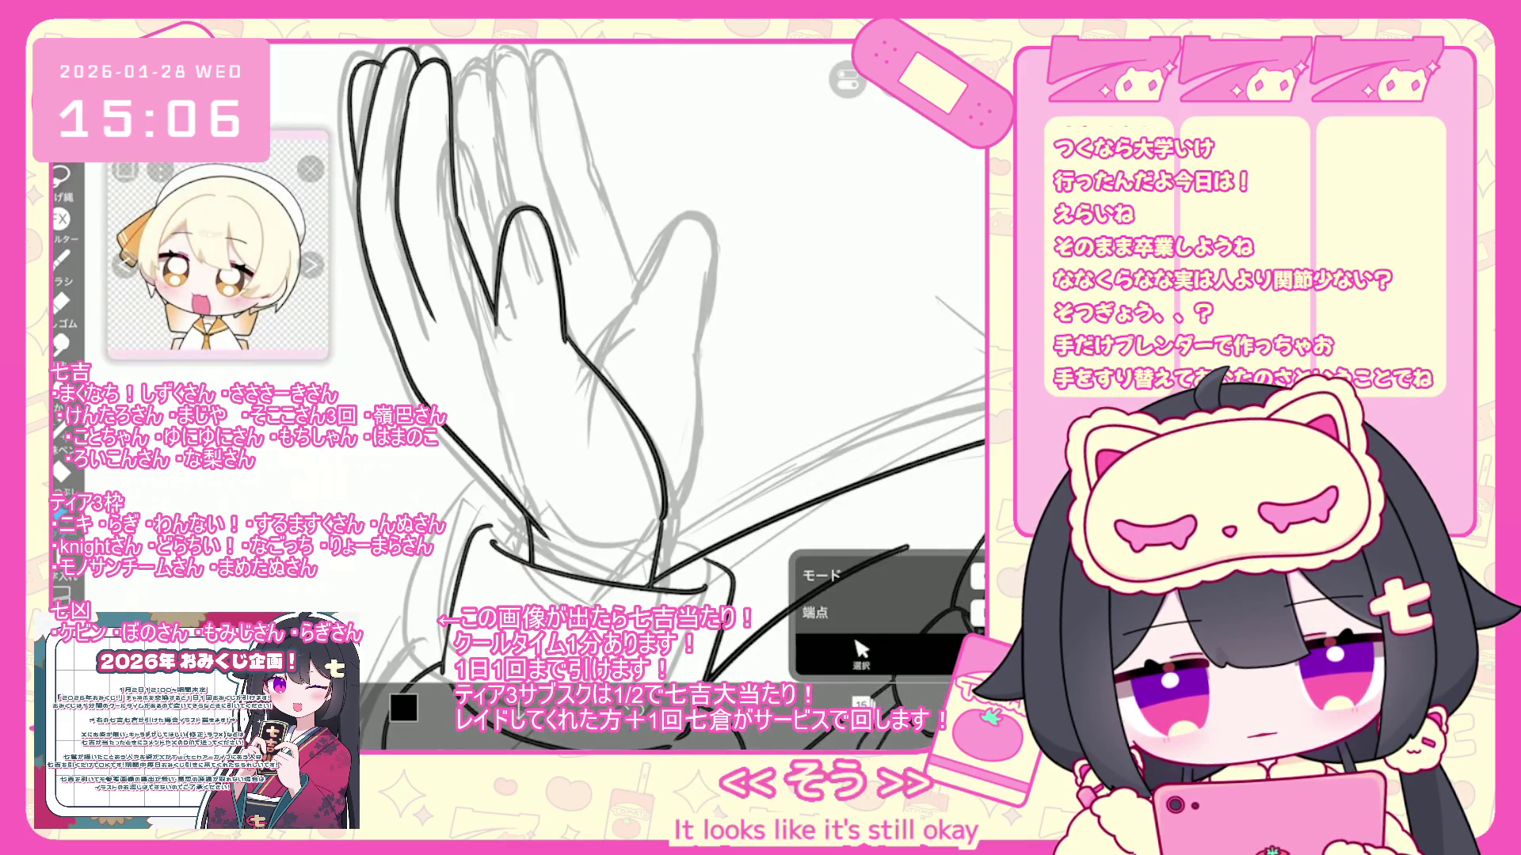
{"action": "scroll", "coordinate": [626, 357], "scroll_direction": "up", "scroll_amount": 3}
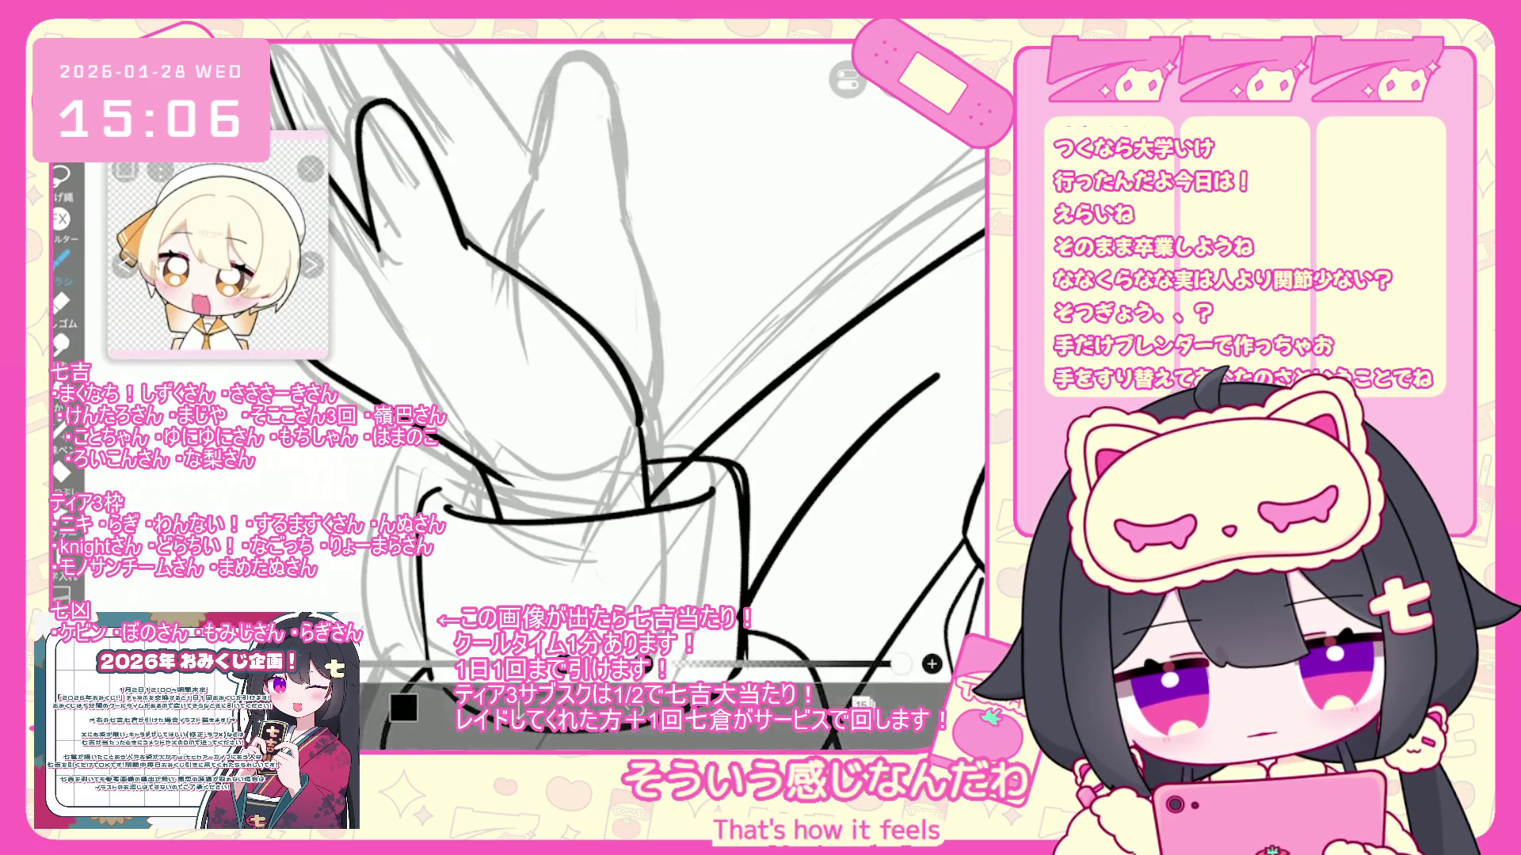
{"action": "scroll", "coordinate": [625, 380], "scroll_direction": "down", "scroll_amount": 2}
{"action": "key", "text": "ctrl+z"}
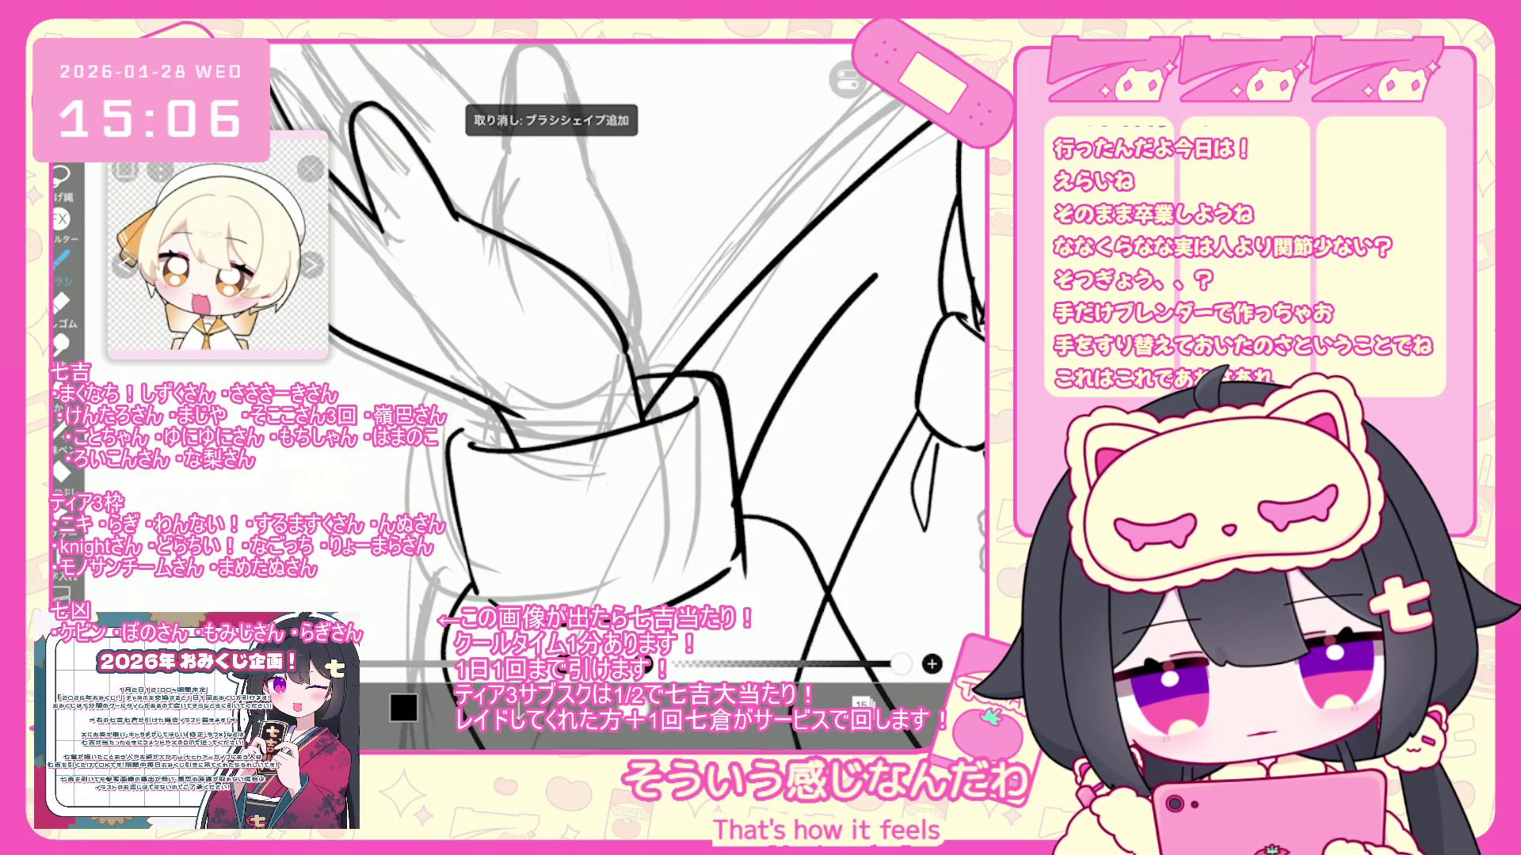
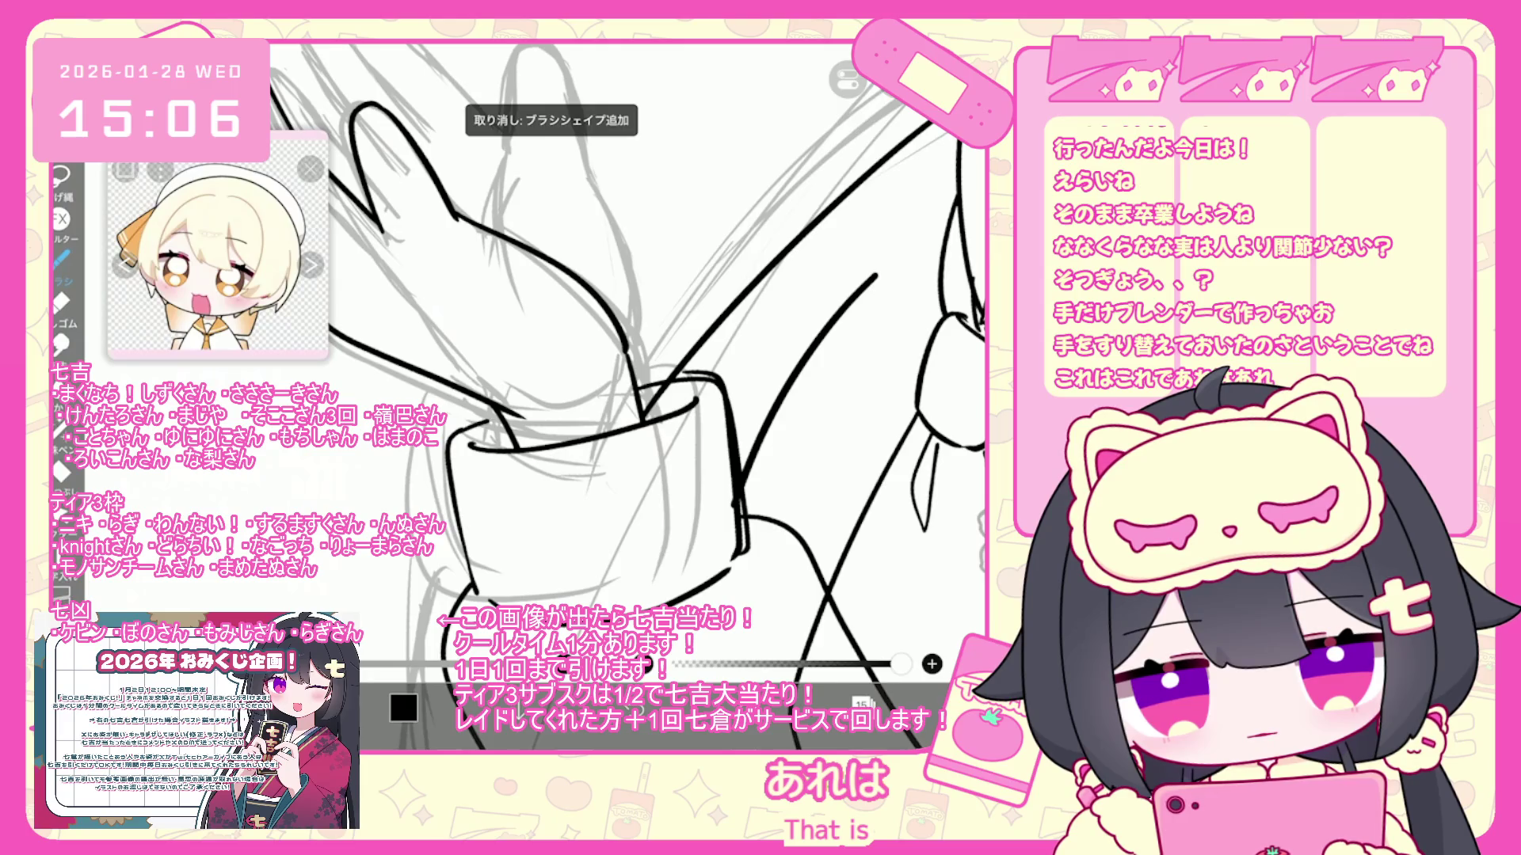
Undo the last ink stroke at the sleeve cuff, leaving the inked cuff outline
{"action": "scroll", "coordinate": [625, 352], "scroll_direction": "up", "scroll_amount": 3}
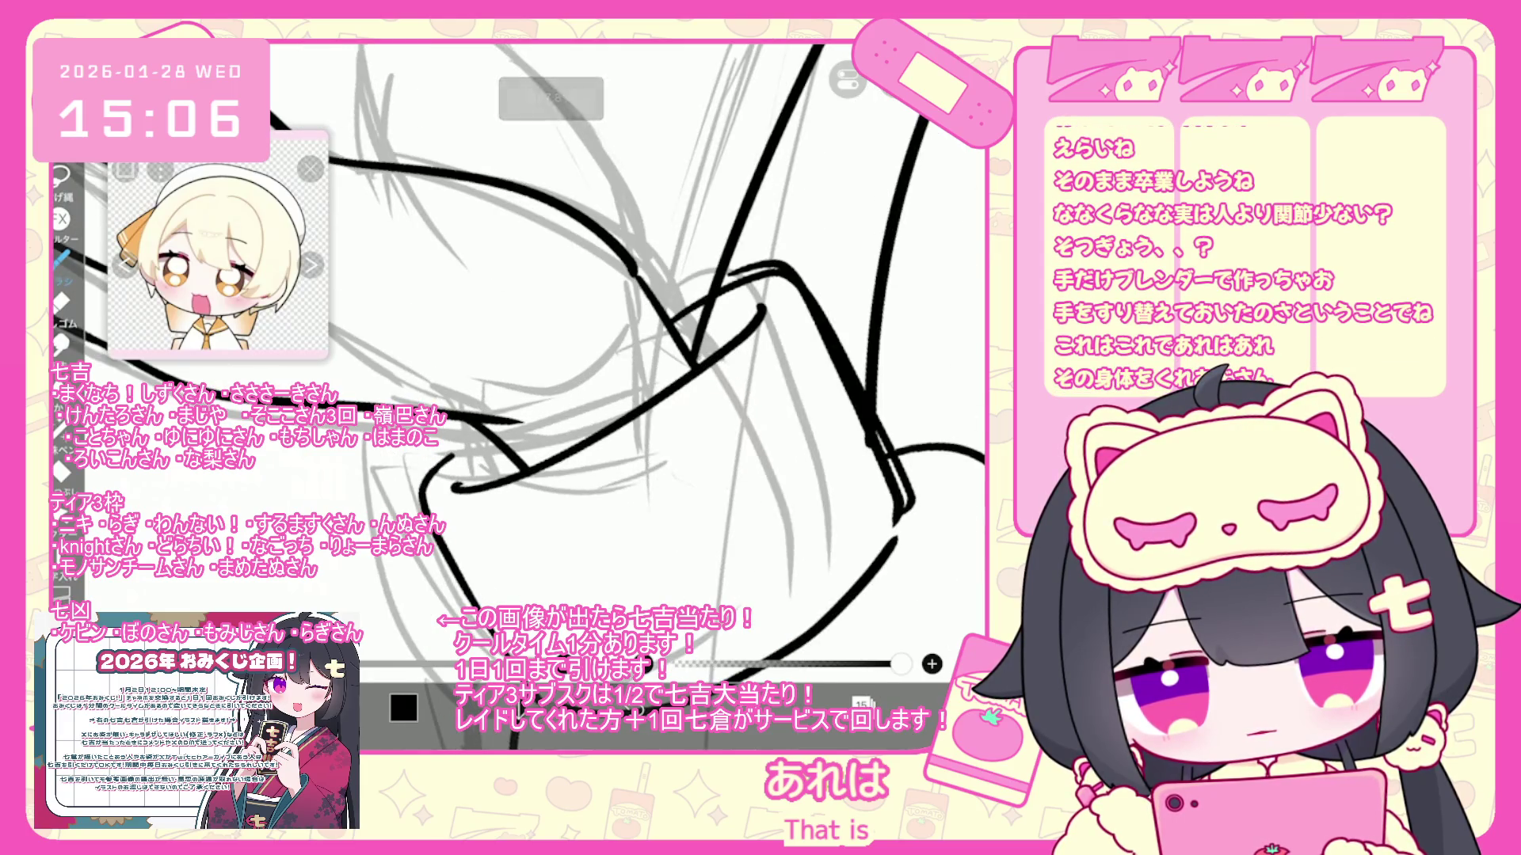
{"action": "scroll", "coordinate": [657, 396], "scroll_direction": "down", "scroll_amount": 3}
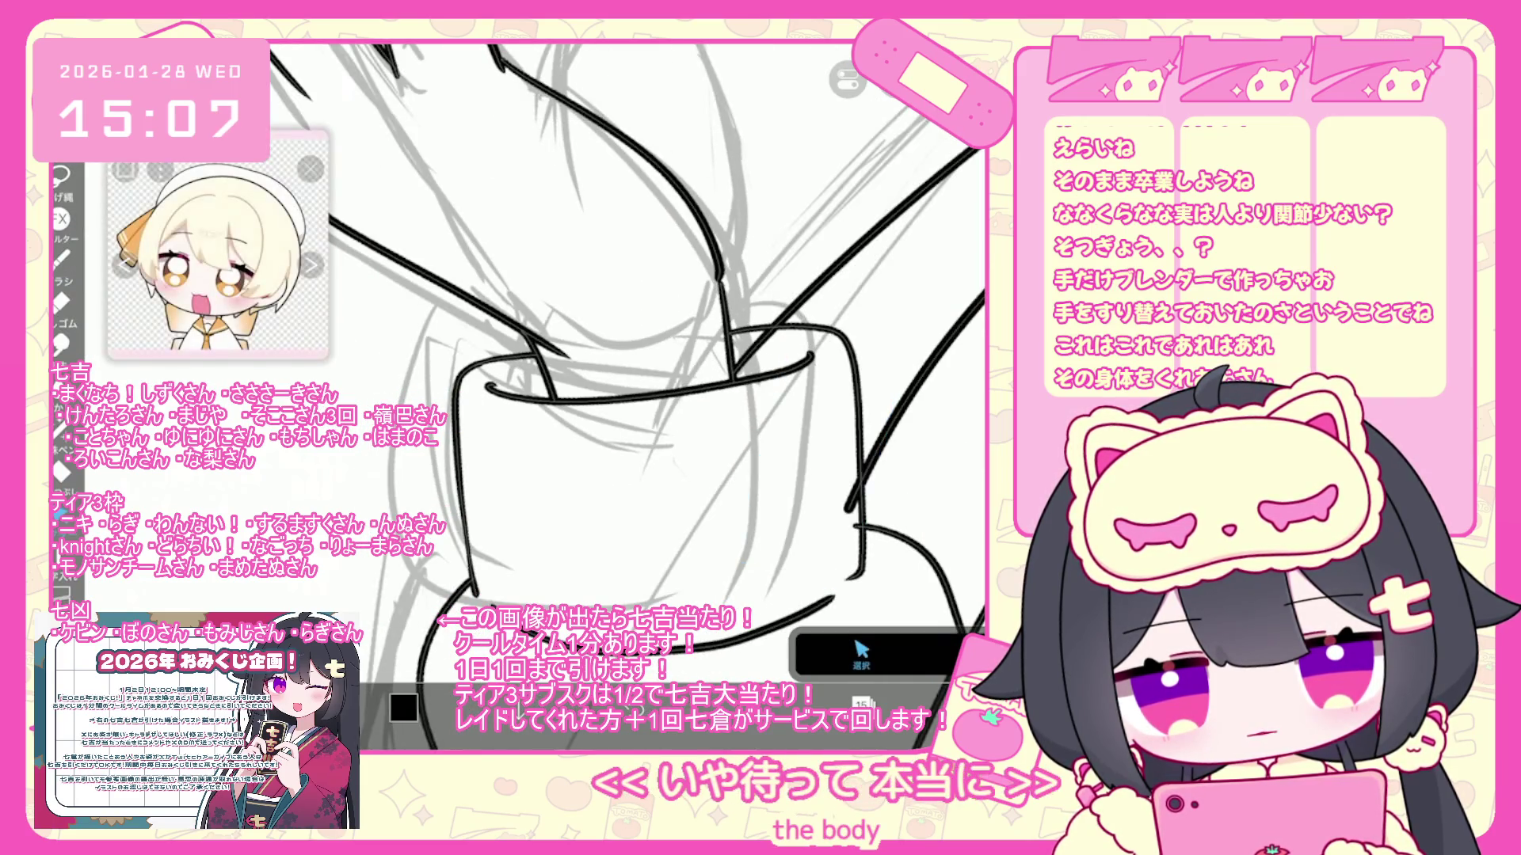
{"action": "scroll", "coordinate": [657, 357], "scroll_direction": "up", "scroll_amount": 3}
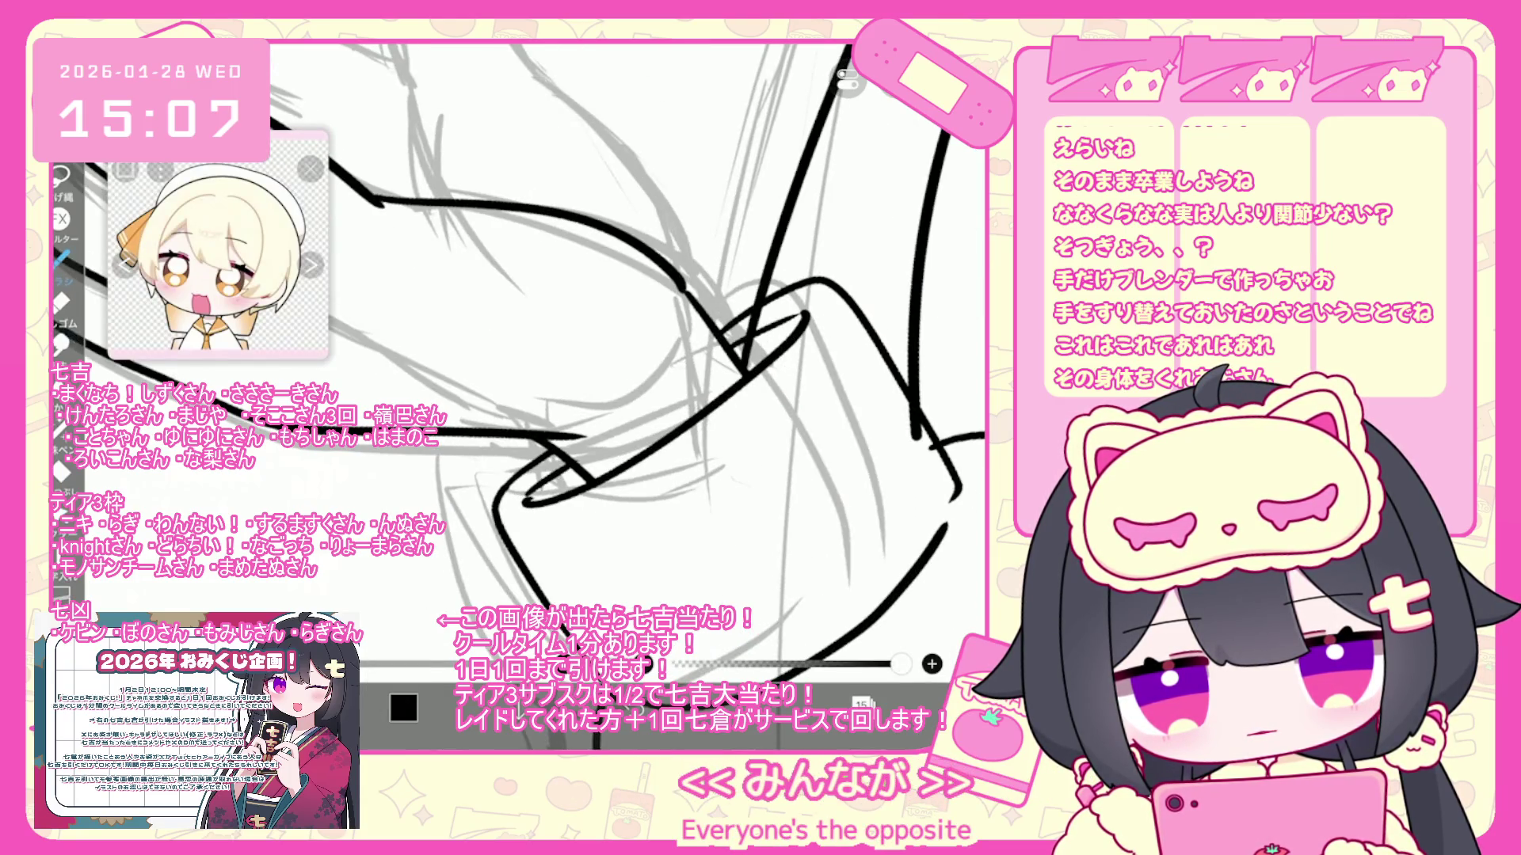
{"action": "key", "text": "ctrl+z"}
{"action": "key", "text": "ctrl+z"}
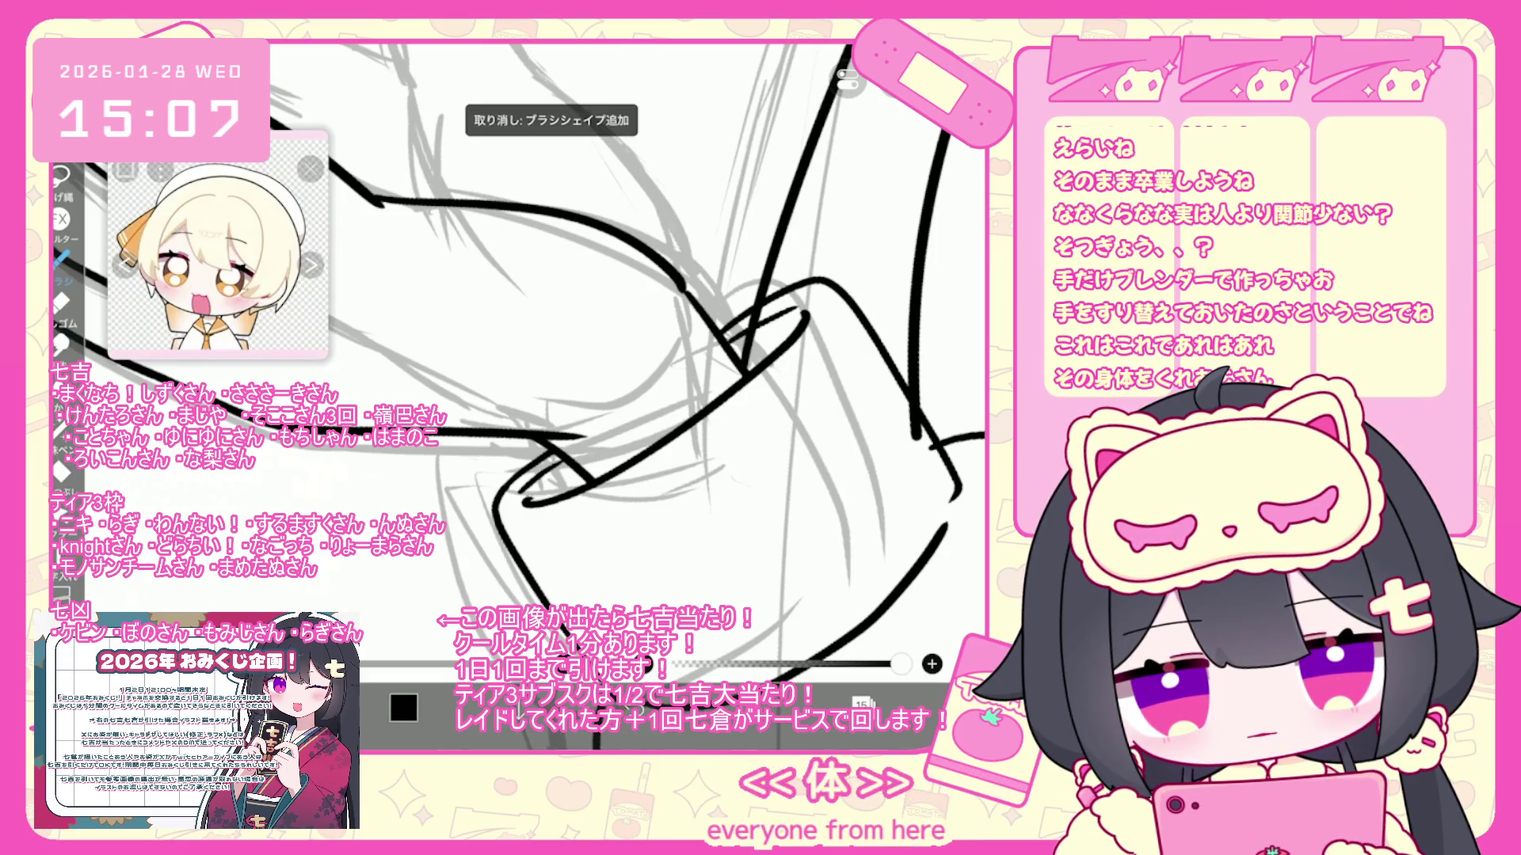
{"action": "scroll", "coordinate": [626, 357], "scroll_direction": "down", "scroll_amount": 10}
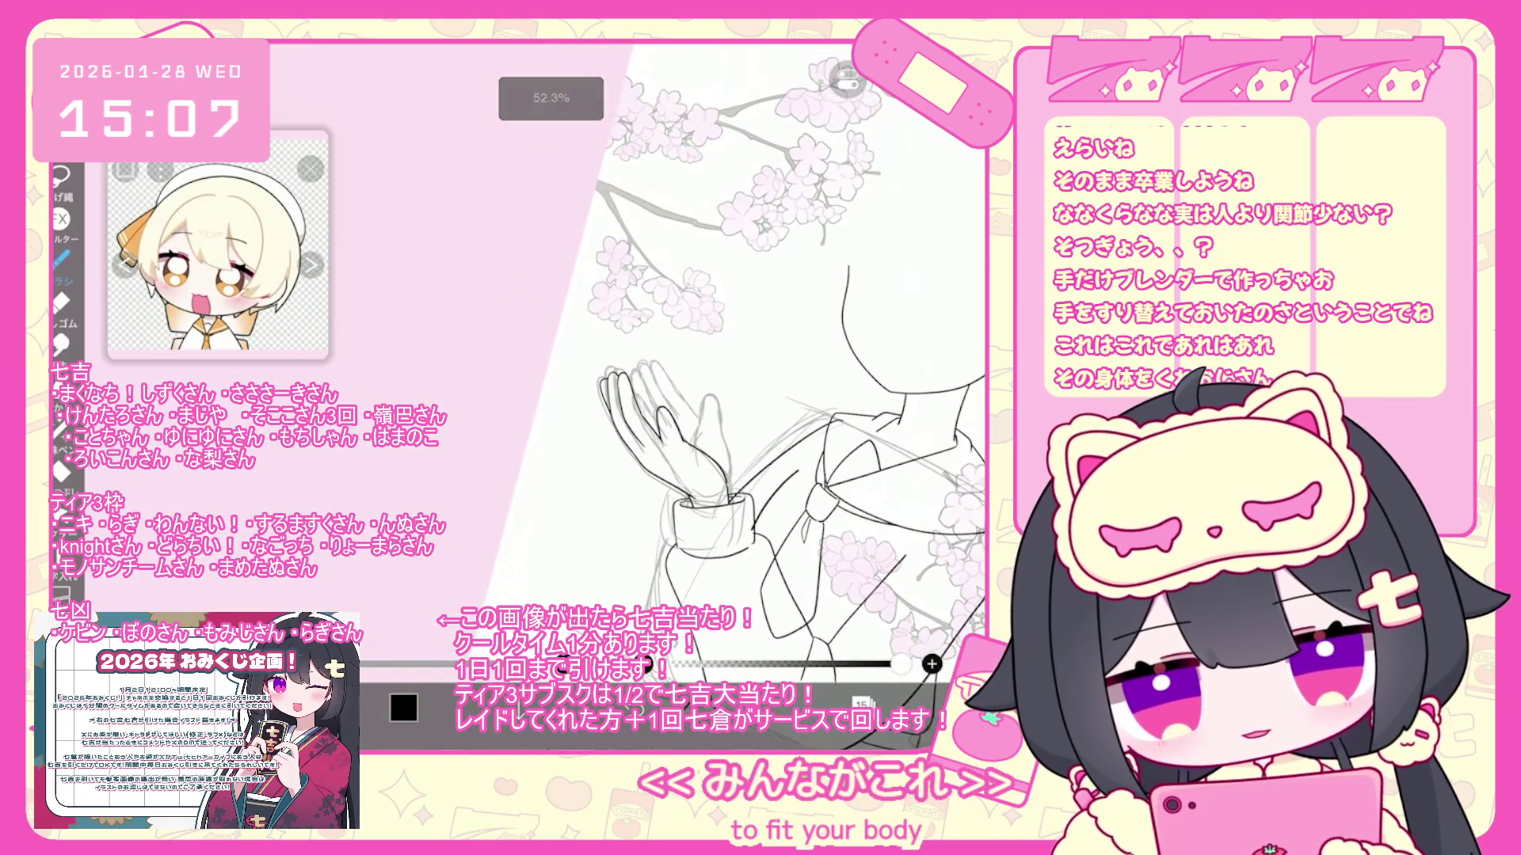
{"action": "scroll", "coordinate": [713, 357], "scroll_direction": "down", "scroll_amount": 3}
{"action": "scroll", "coordinate": [741, 353], "scroll_direction": "up", "scroll_amount": 2}
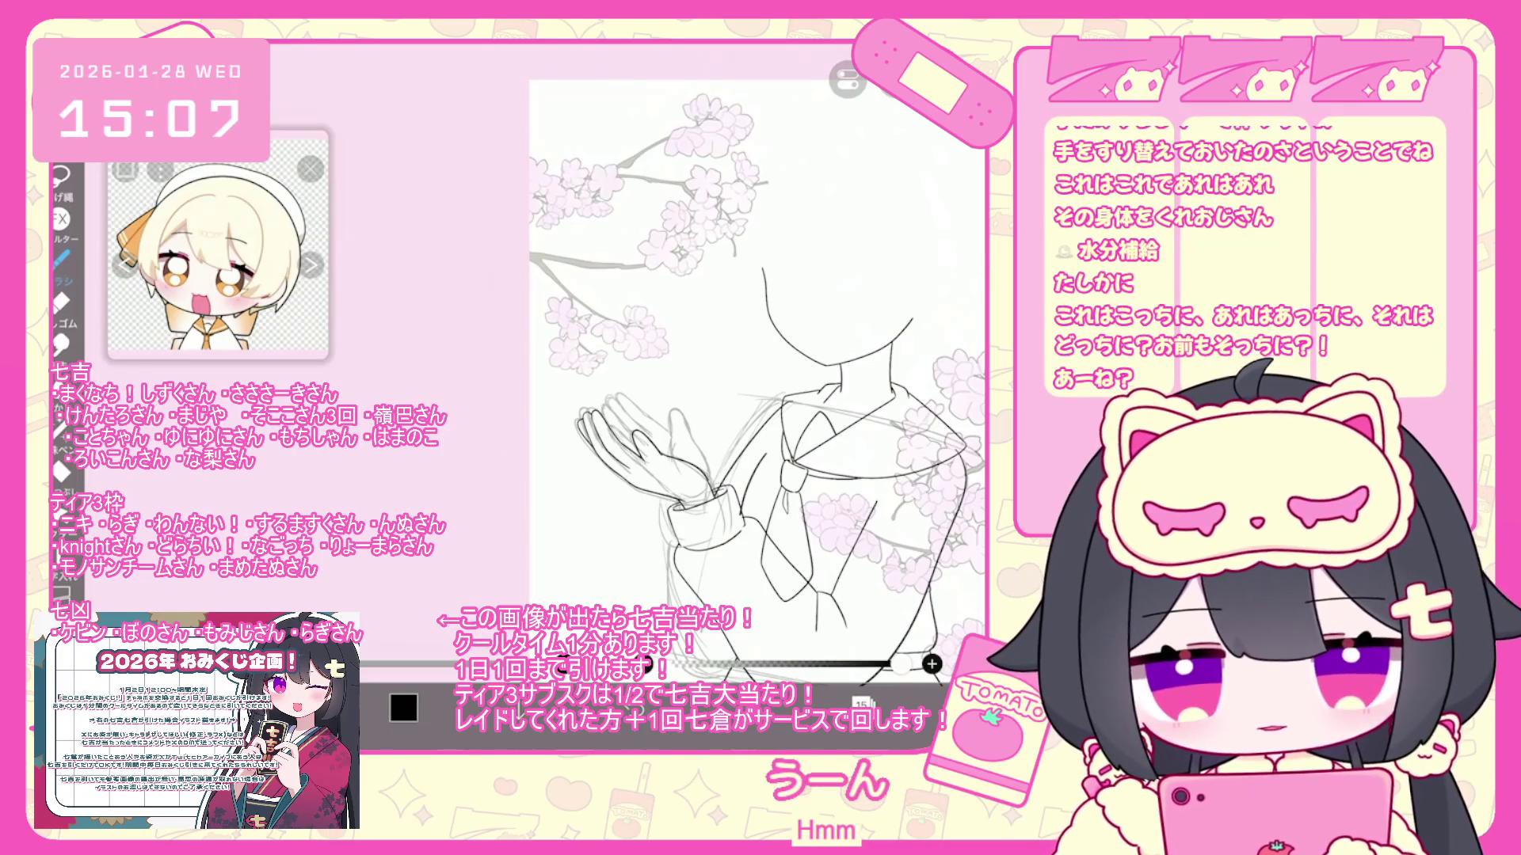
{"action": "left_click", "coordinate": [861, 703]}
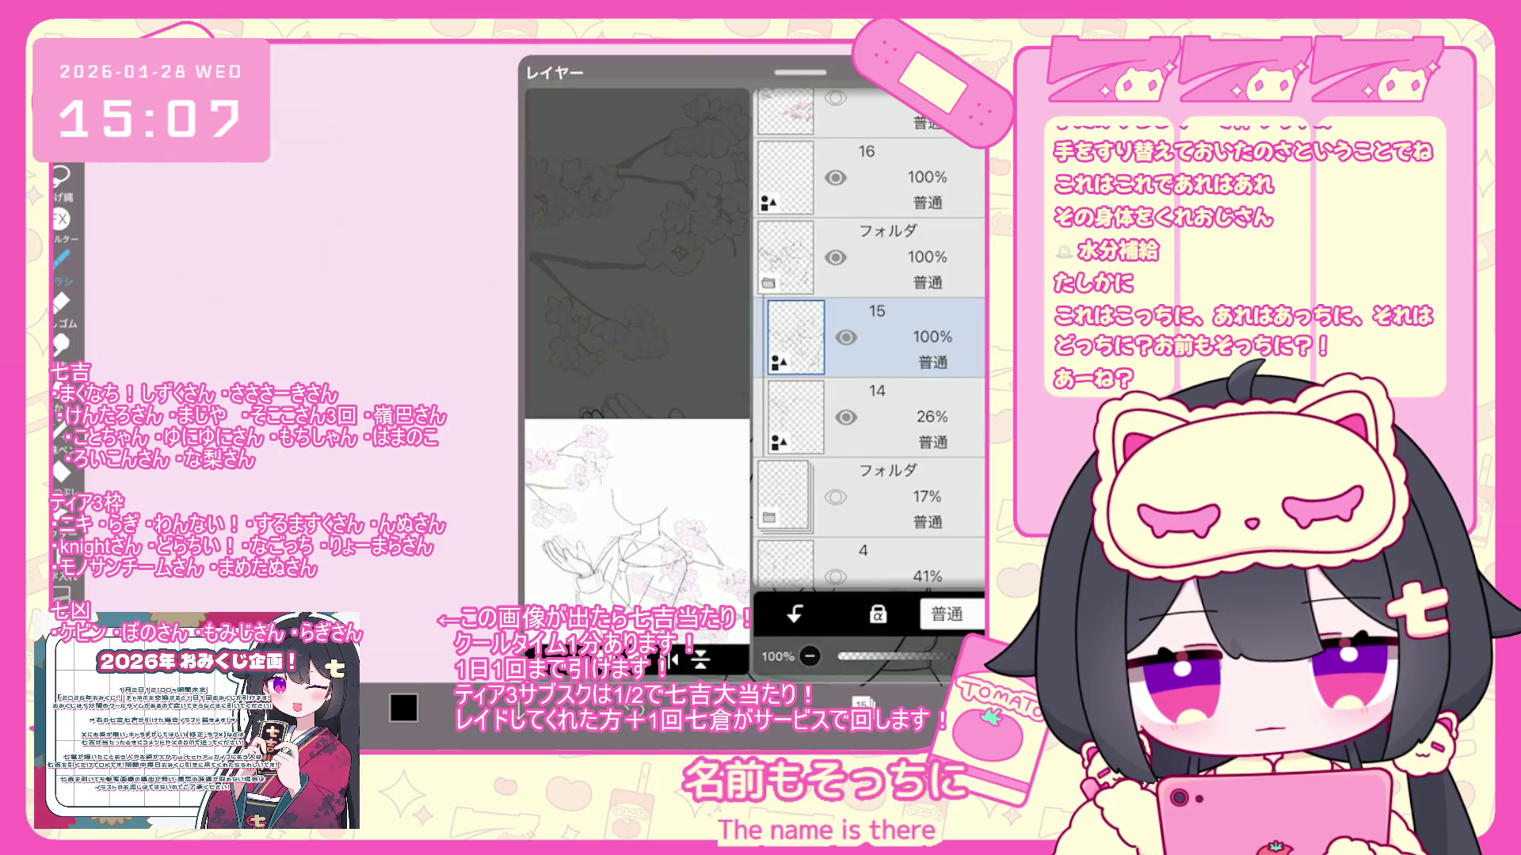
{"action": "left_click", "coordinate": [862, 704]}
{"action": "scroll", "coordinate": [634, 396], "scroll_direction": "up", "scroll_amount": 5}
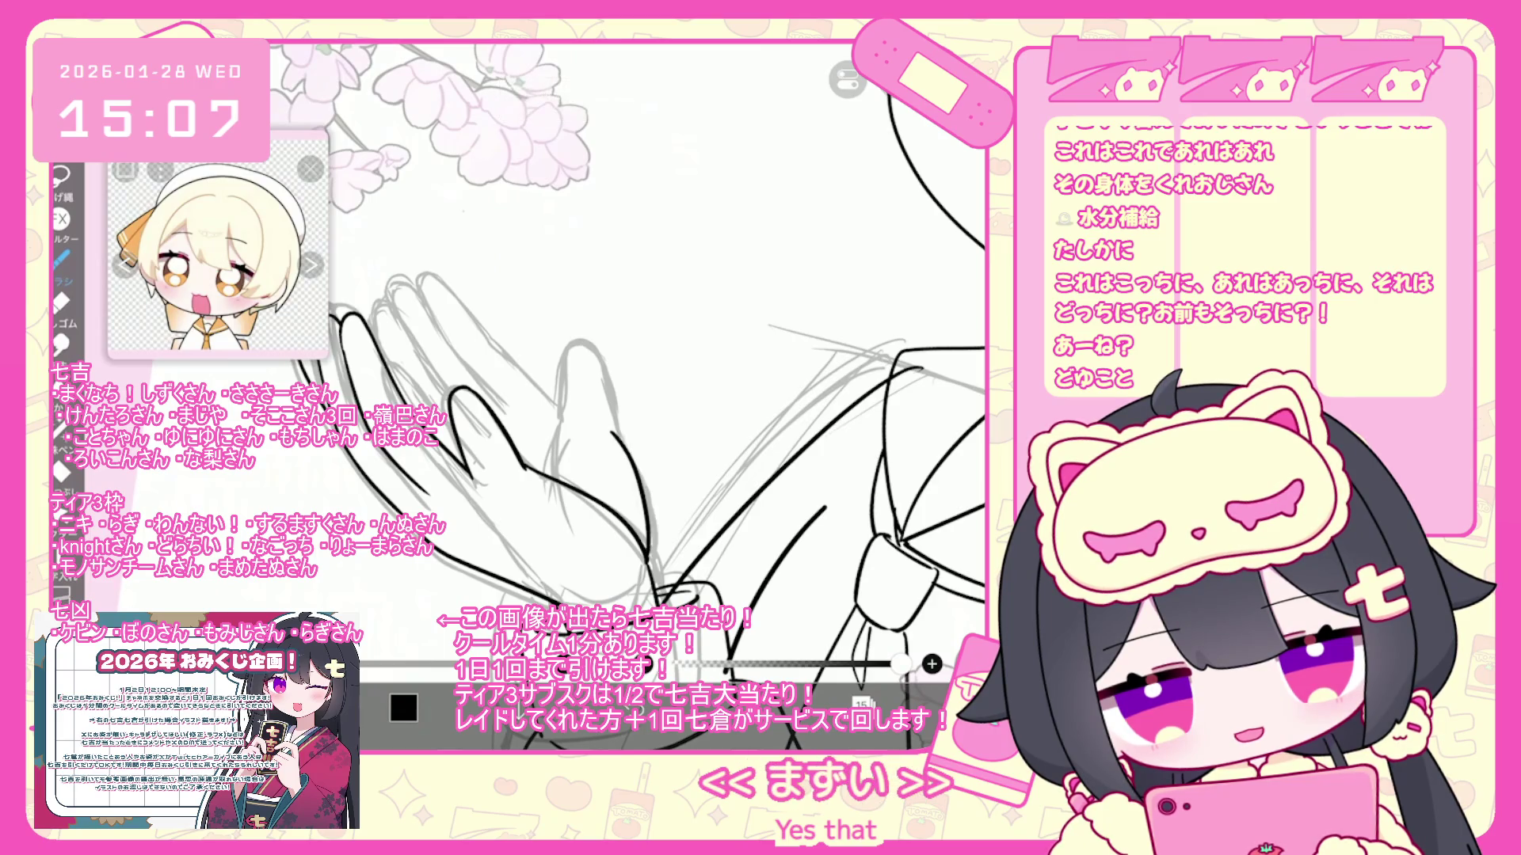
Ink the hand outline and fingertip curves, undoing and retrying the unsatisfying strokes
{"action": "key", "text": "ctrl+z"}
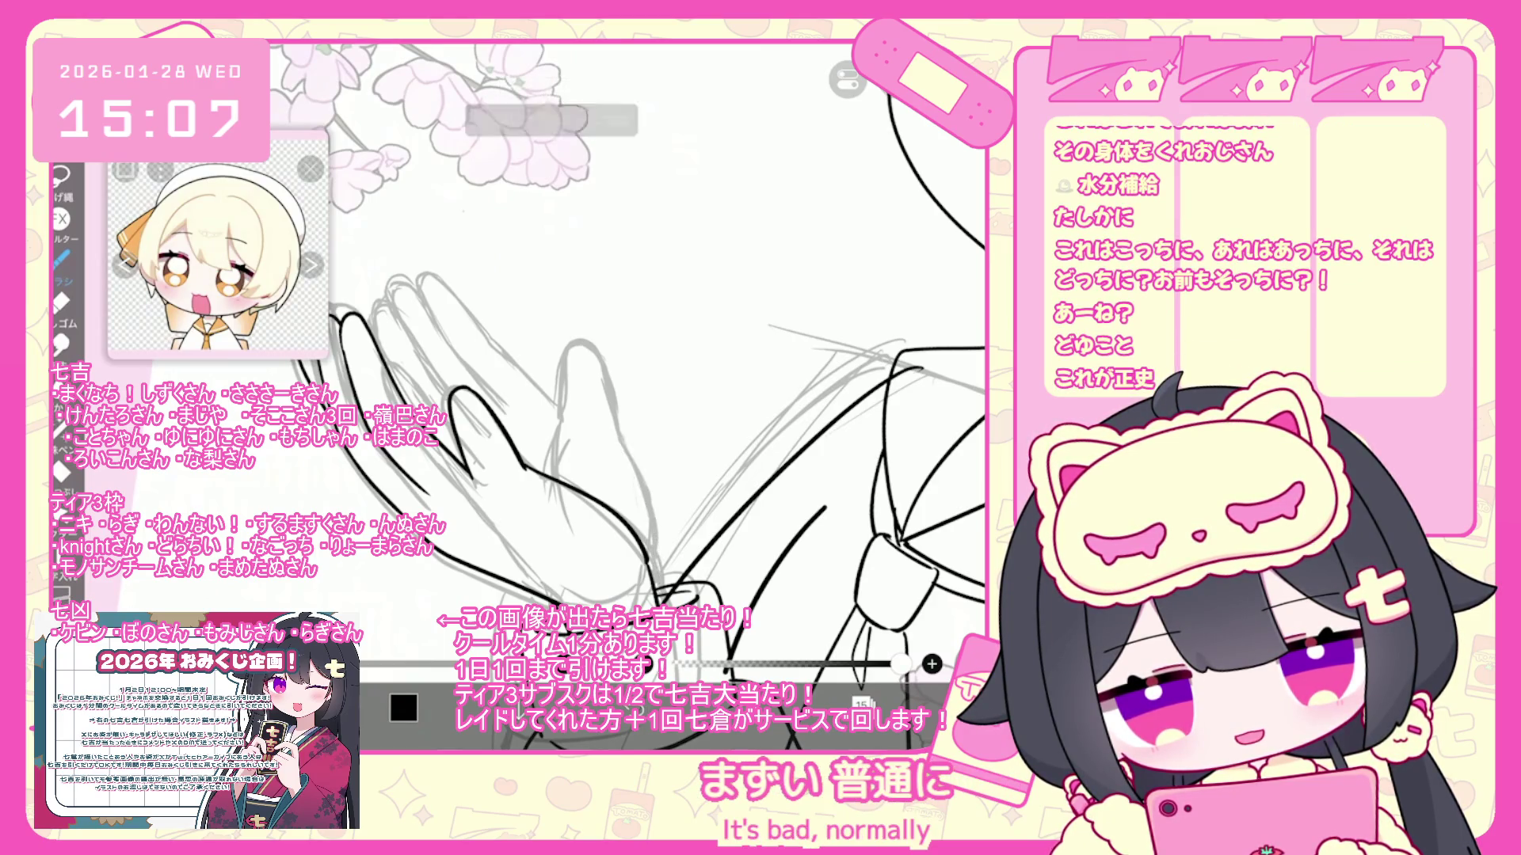
{"action": "scroll", "coordinate": [626, 357], "scroll_direction": "up", "scroll_amount": 2}
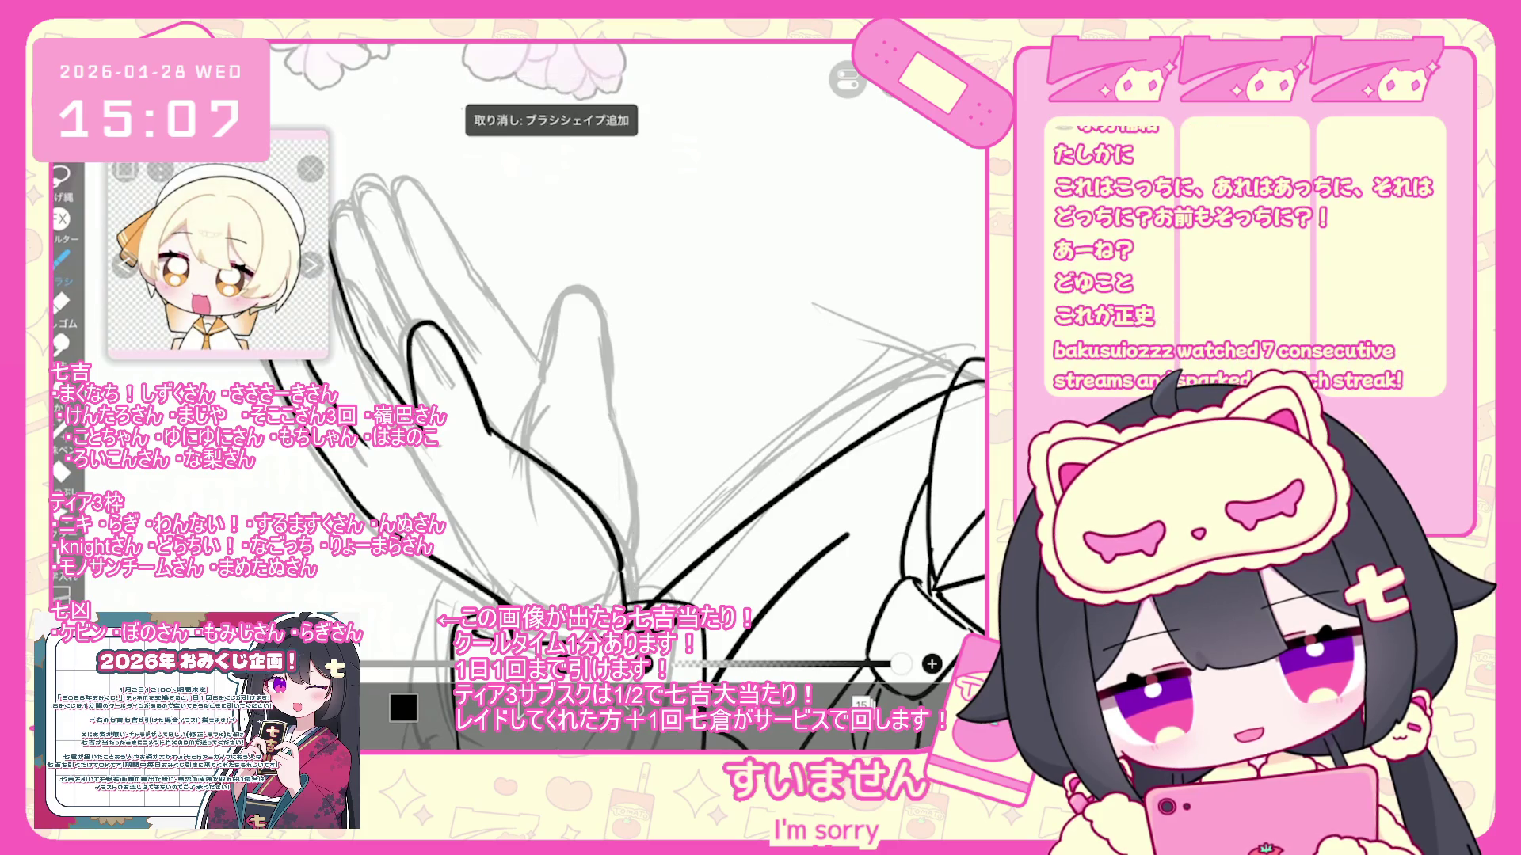
{"action": "left_click_drag", "start_coordinate": [604, 404], "coordinate": [633, 581]}
{"action": "scroll", "coordinate": [626, 357], "scroll_direction": "down", "scroll_amount": 1}
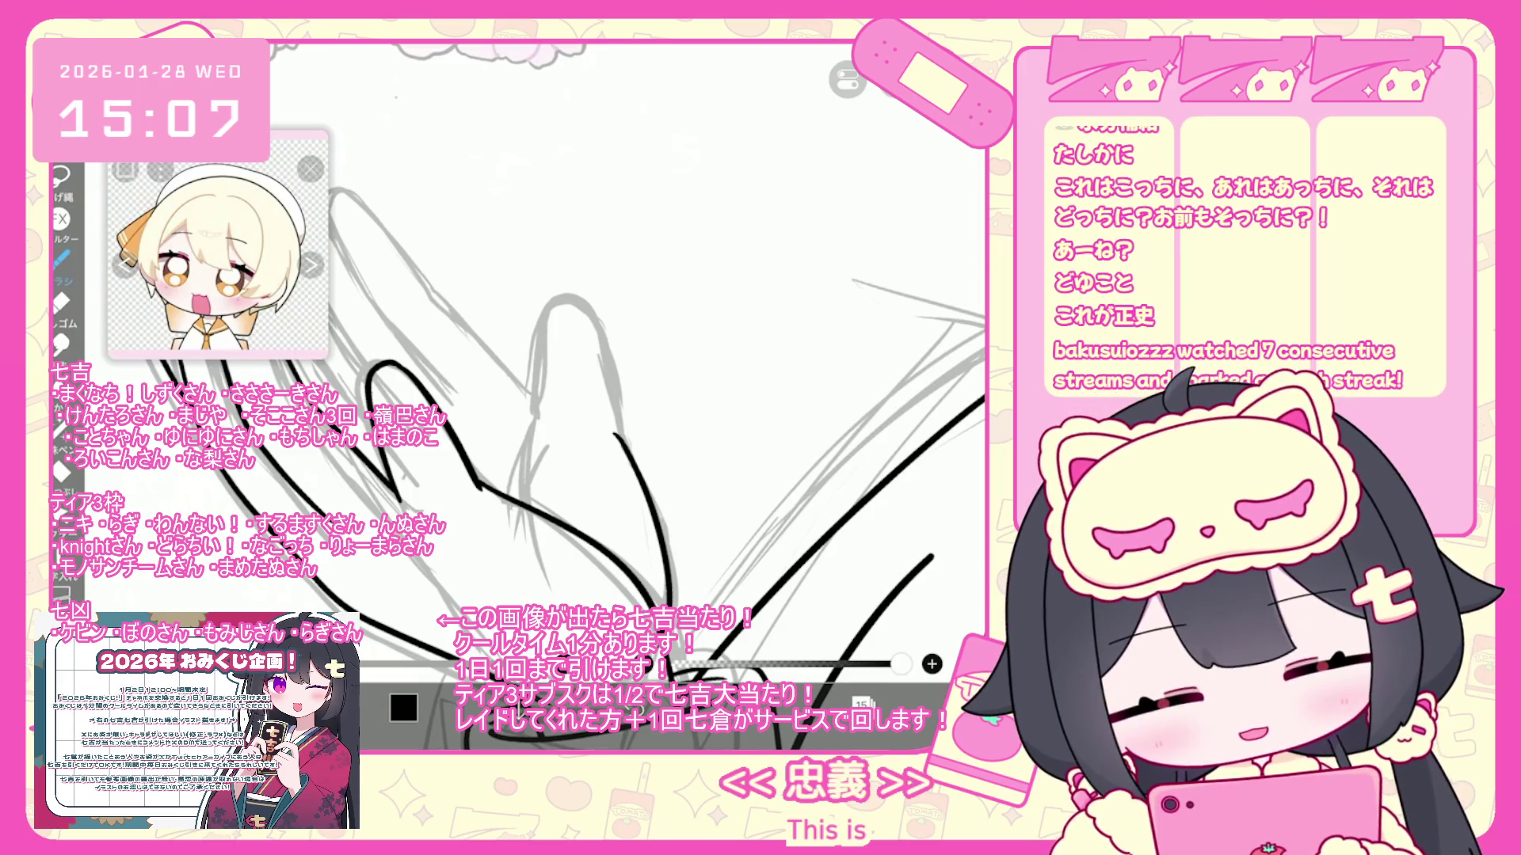
{"action": "key", "text": "ctrl+z"}
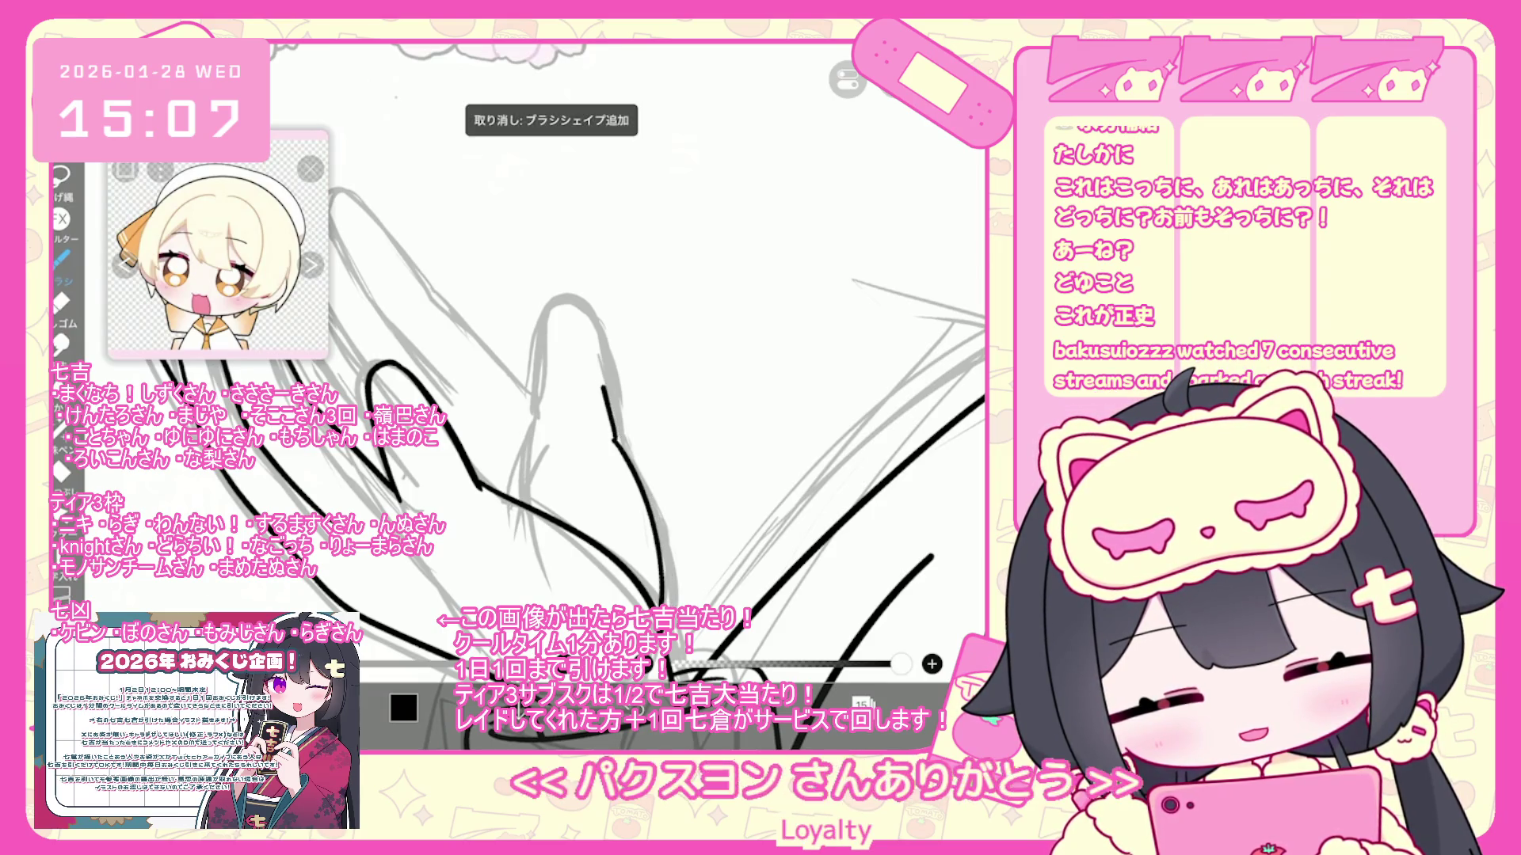
{"action": "left_click_drag", "start_coordinate": [530, 297], "coordinate": [625, 443]}
{"action": "scroll", "coordinate": [507, 396], "scroll_direction": "up", "scroll_amount": 2}
{"action": "key", "text": "ctrl+z"}
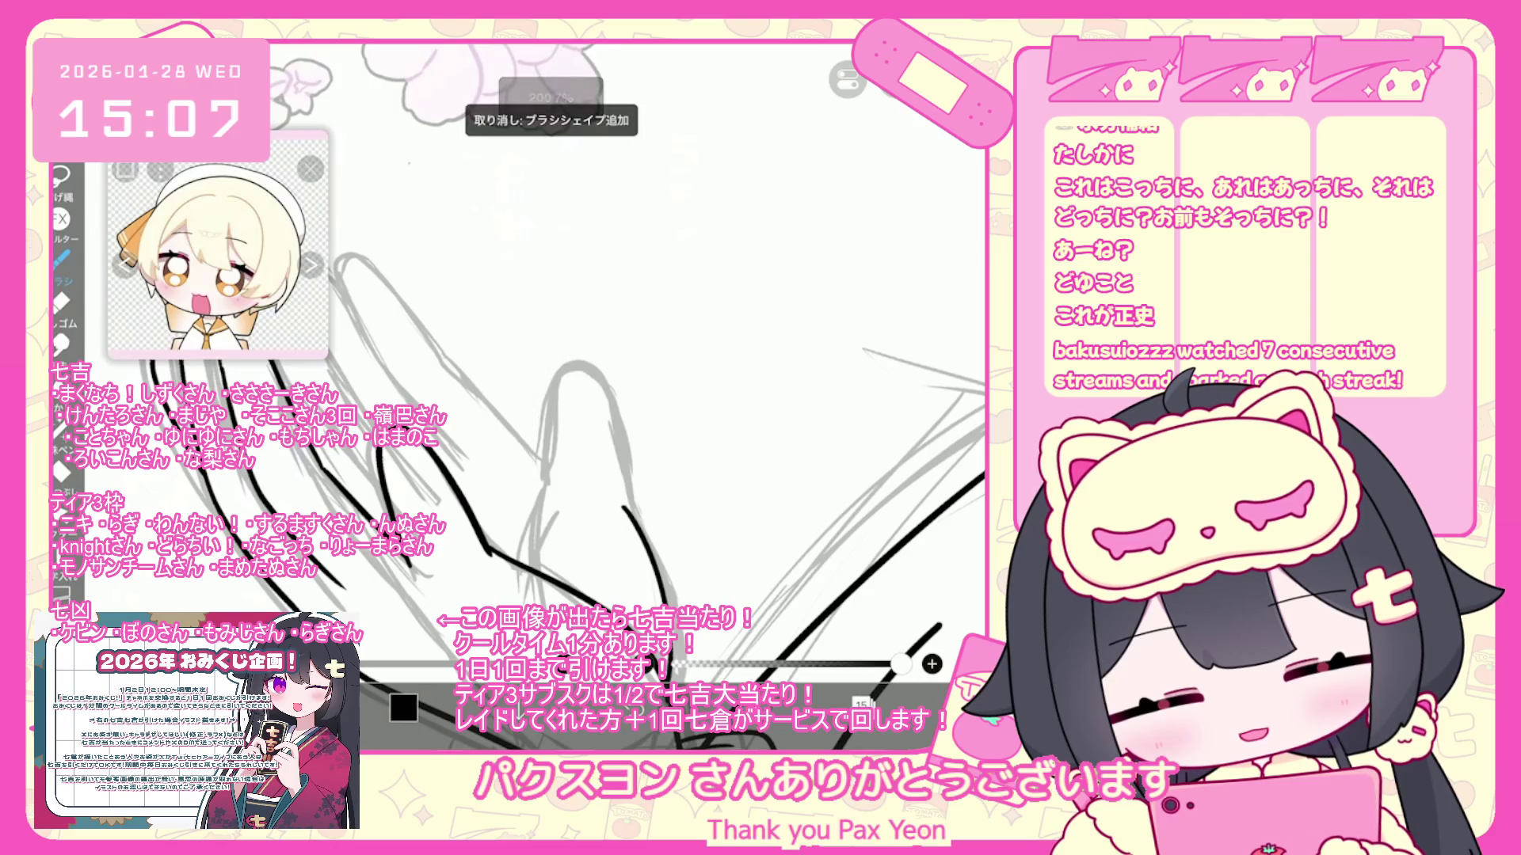
{"action": "key", "text": "ctrl+z"}
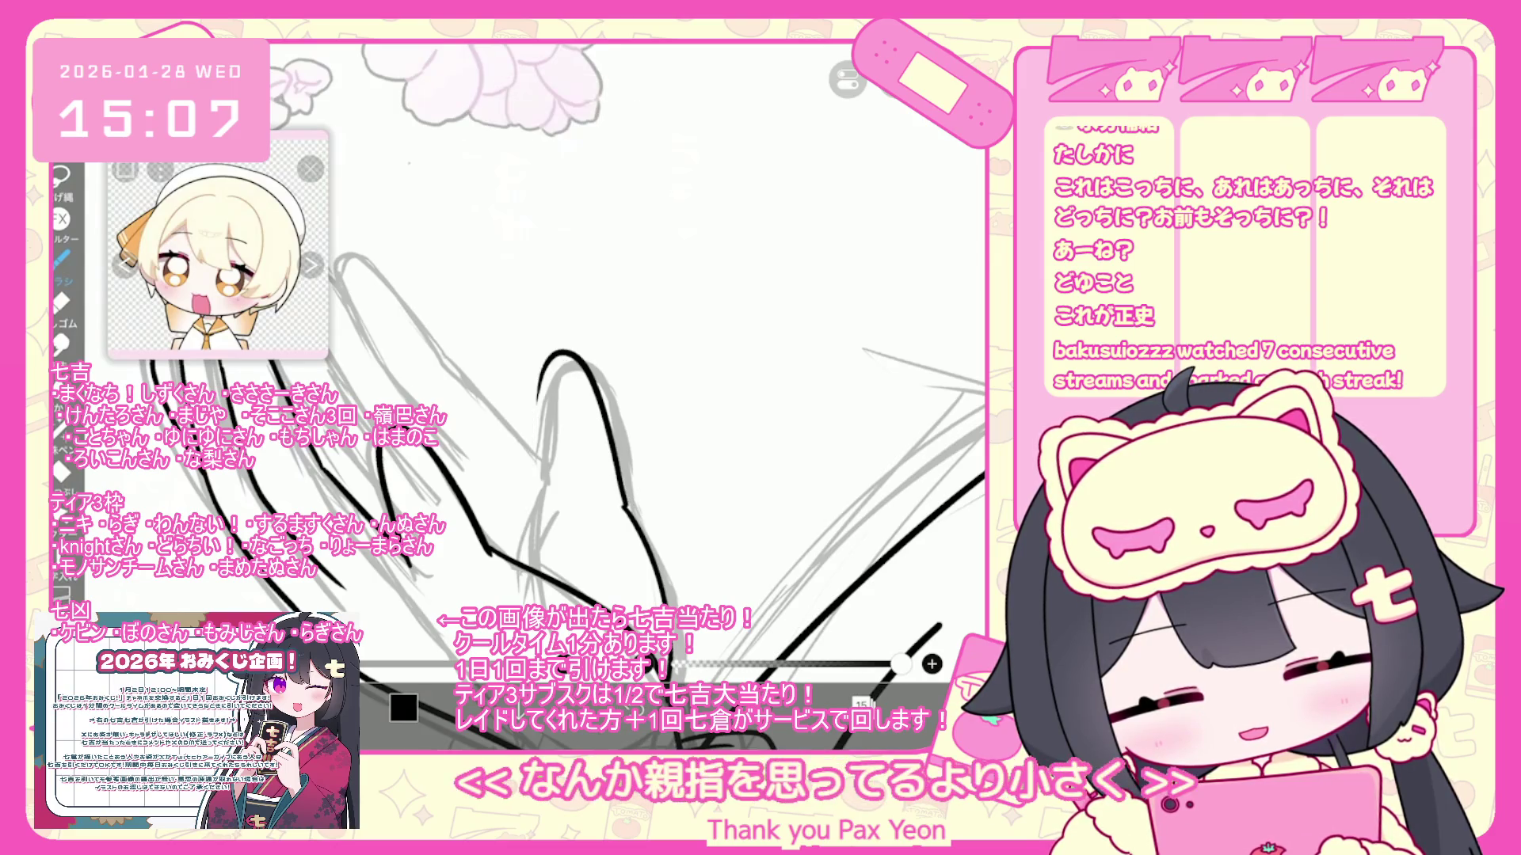
{"action": "left_click_drag", "start_coordinate": [619, 488], "coordinate": [626, 508]}
{"action": "left_click_drag", "start_coordinate": [560, 360], "coordinate": [600, 394]}
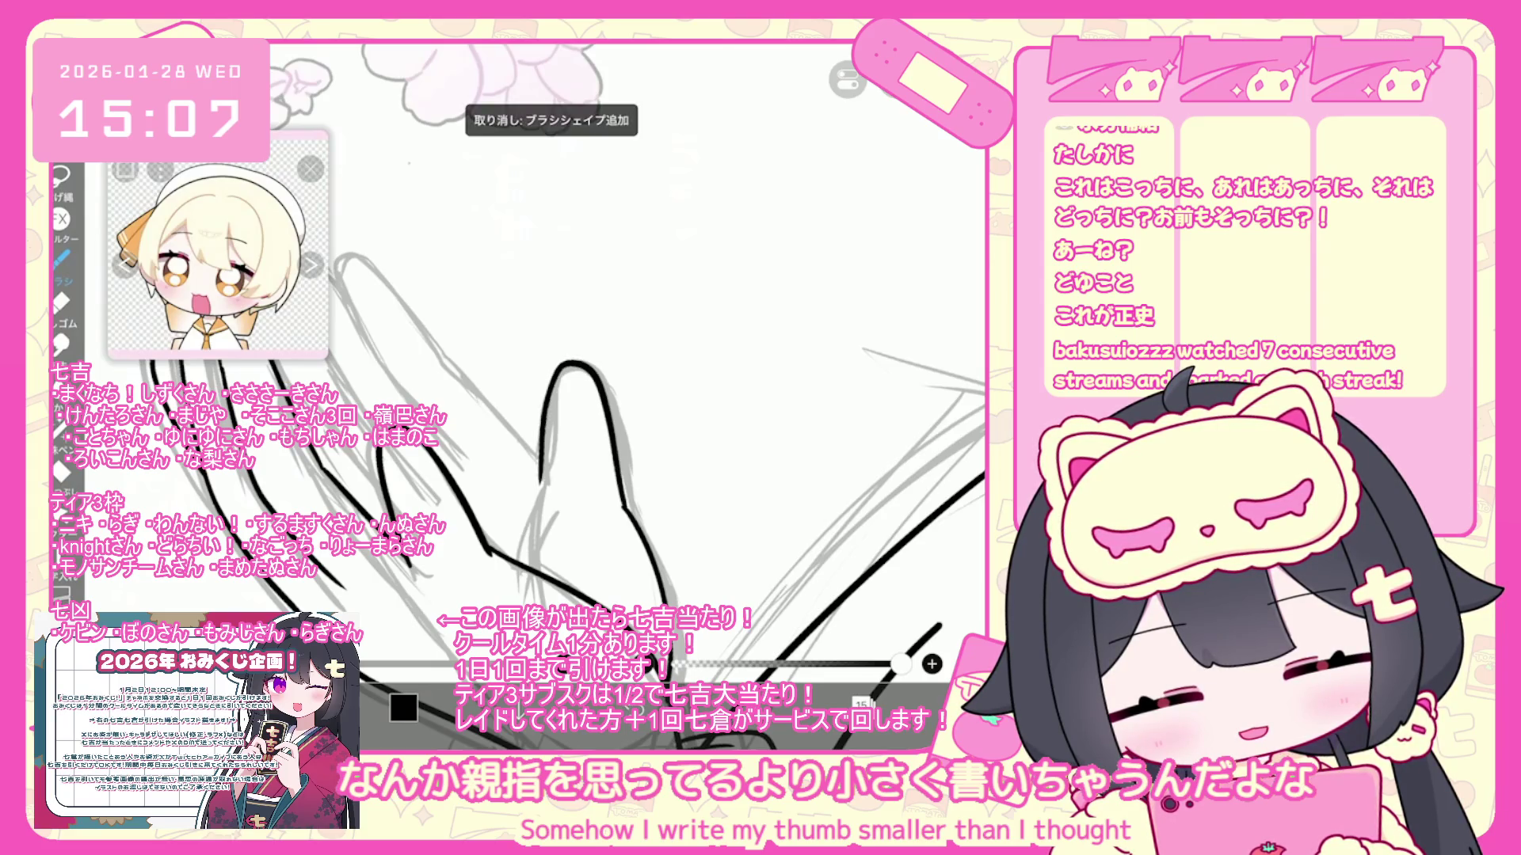
Trace the fingertip's side and top outlines and redraw the middle finger's outline
{"action": "scroll", "coordinate": [657, 435], "scroll_direction": "up", "scroll_amount": 3}
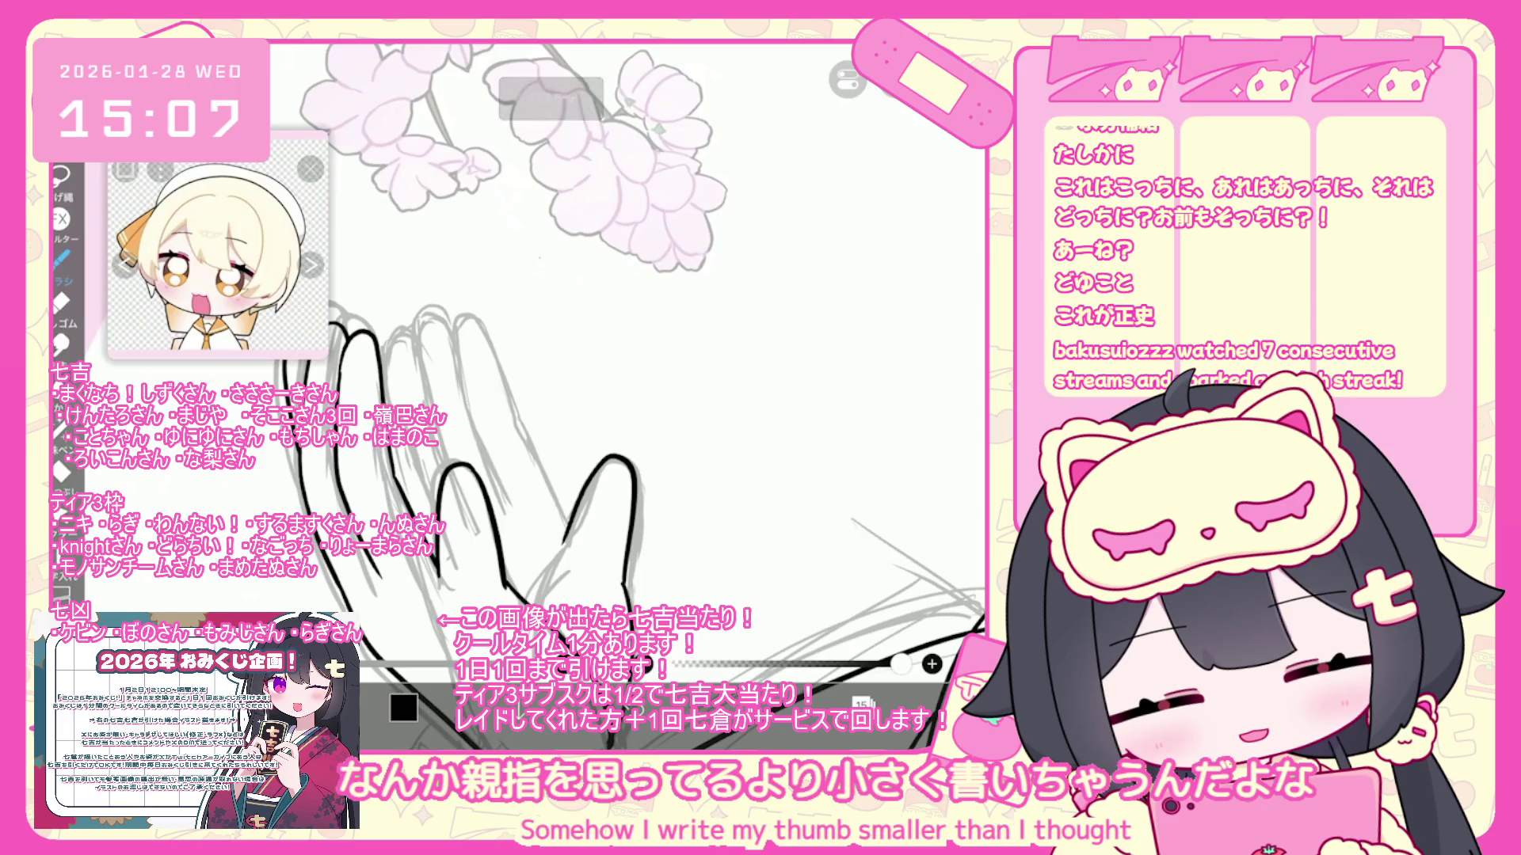
{"action": "key", "text": "ctrl+z"}
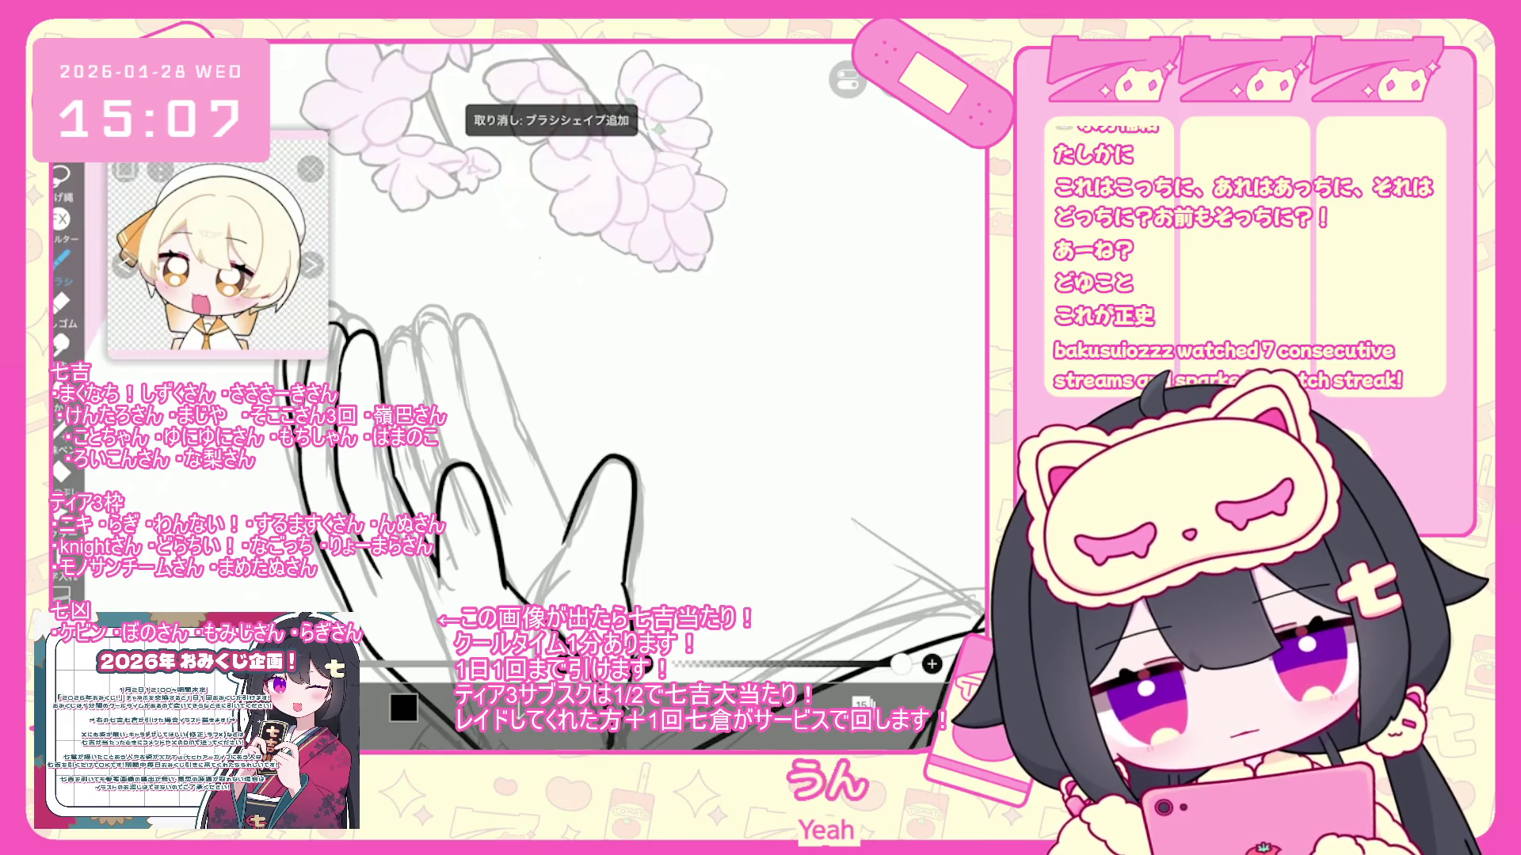
{"action": "key", "text": "ctrl+z"}
{"action": "left_click_drag", "start_coordinate": [623, 584], "coordinate": [623, 529]}
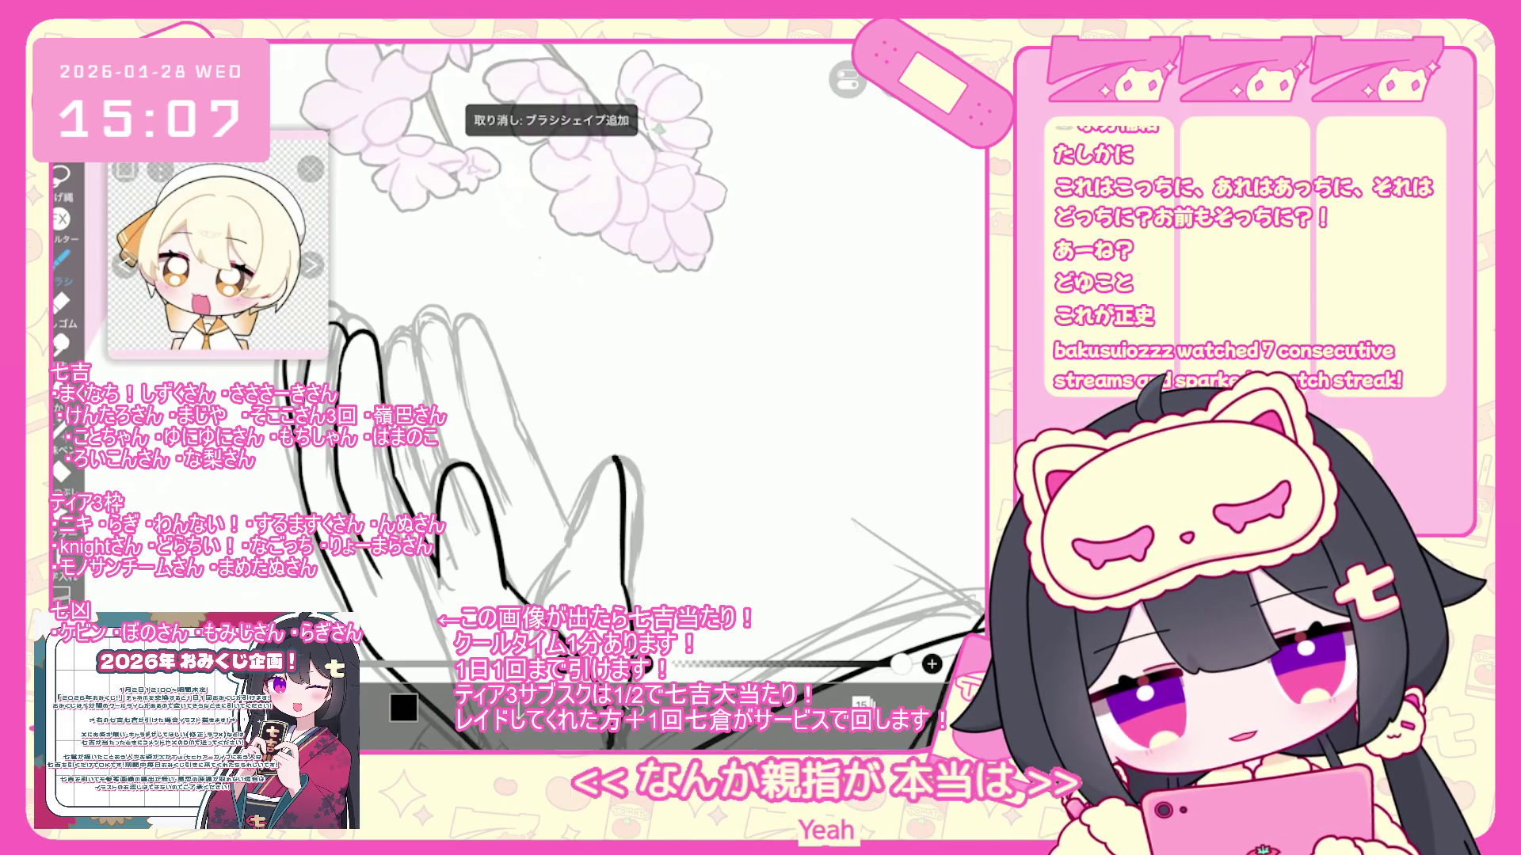
{"action": "left_click_drag", "start_coordinate": [620, 467], "coordinate": [554, 554]}
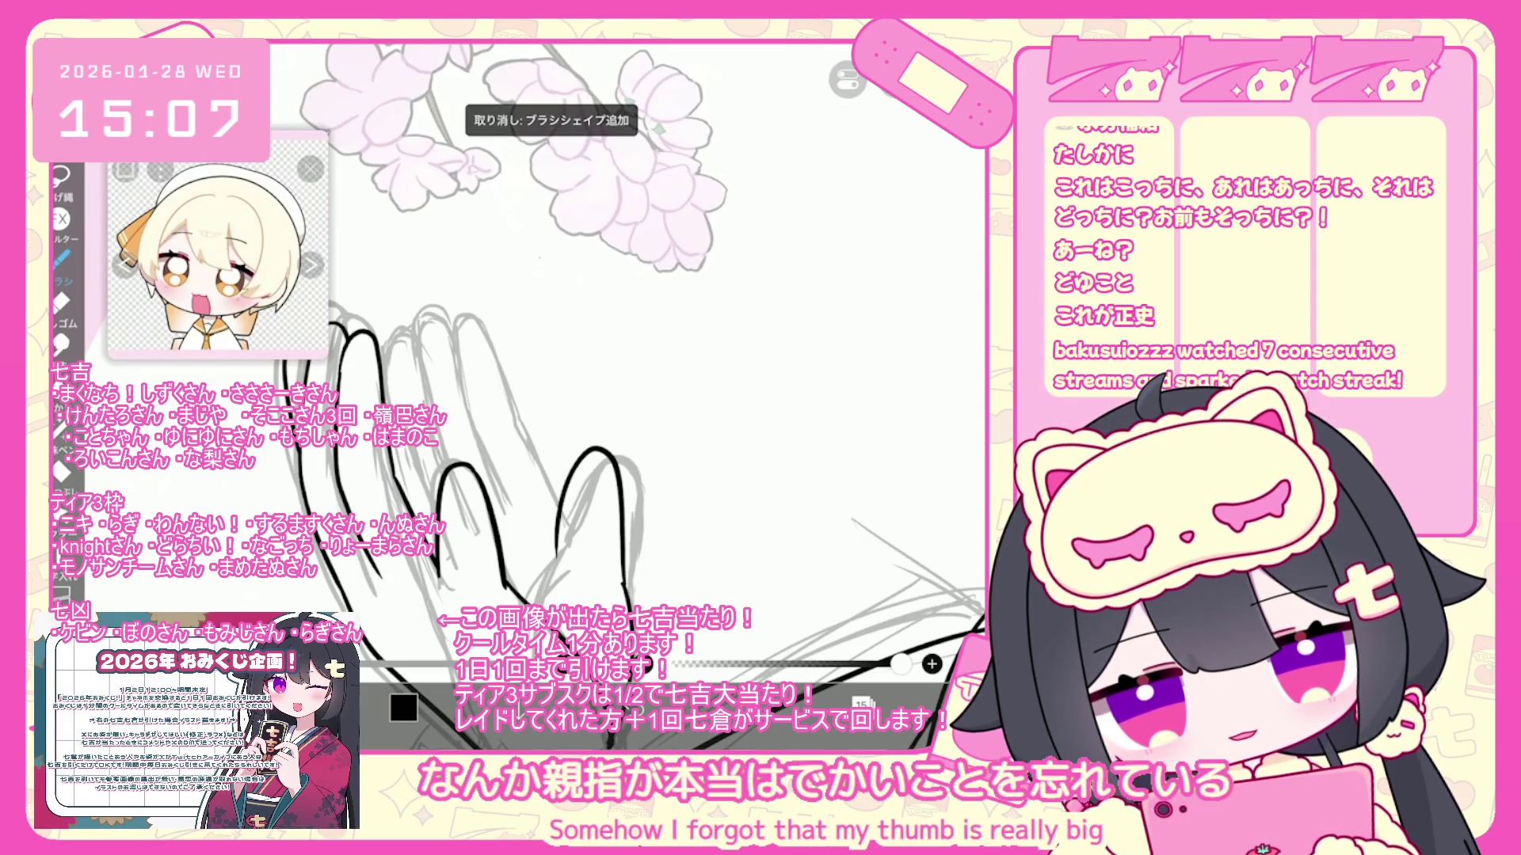
{"action": "scroll", "coordinate": [507, 317], "scroll_direction": "up", "scroll_amount": 3}
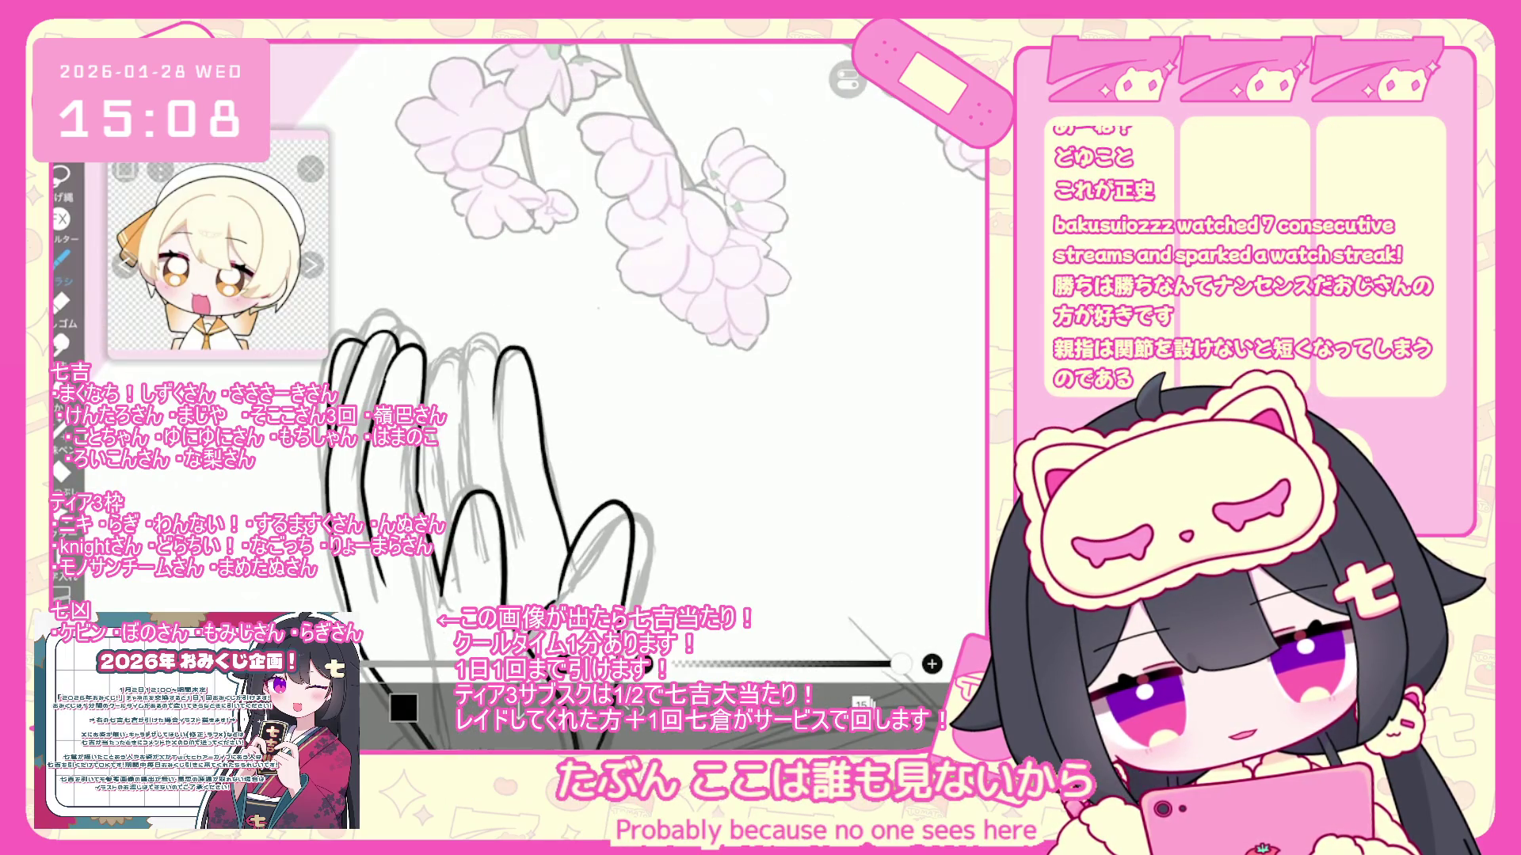
{"action": "scroll", "coordinate": [588, 316], "scroll_direction": "up", "scroll_amount": 2}
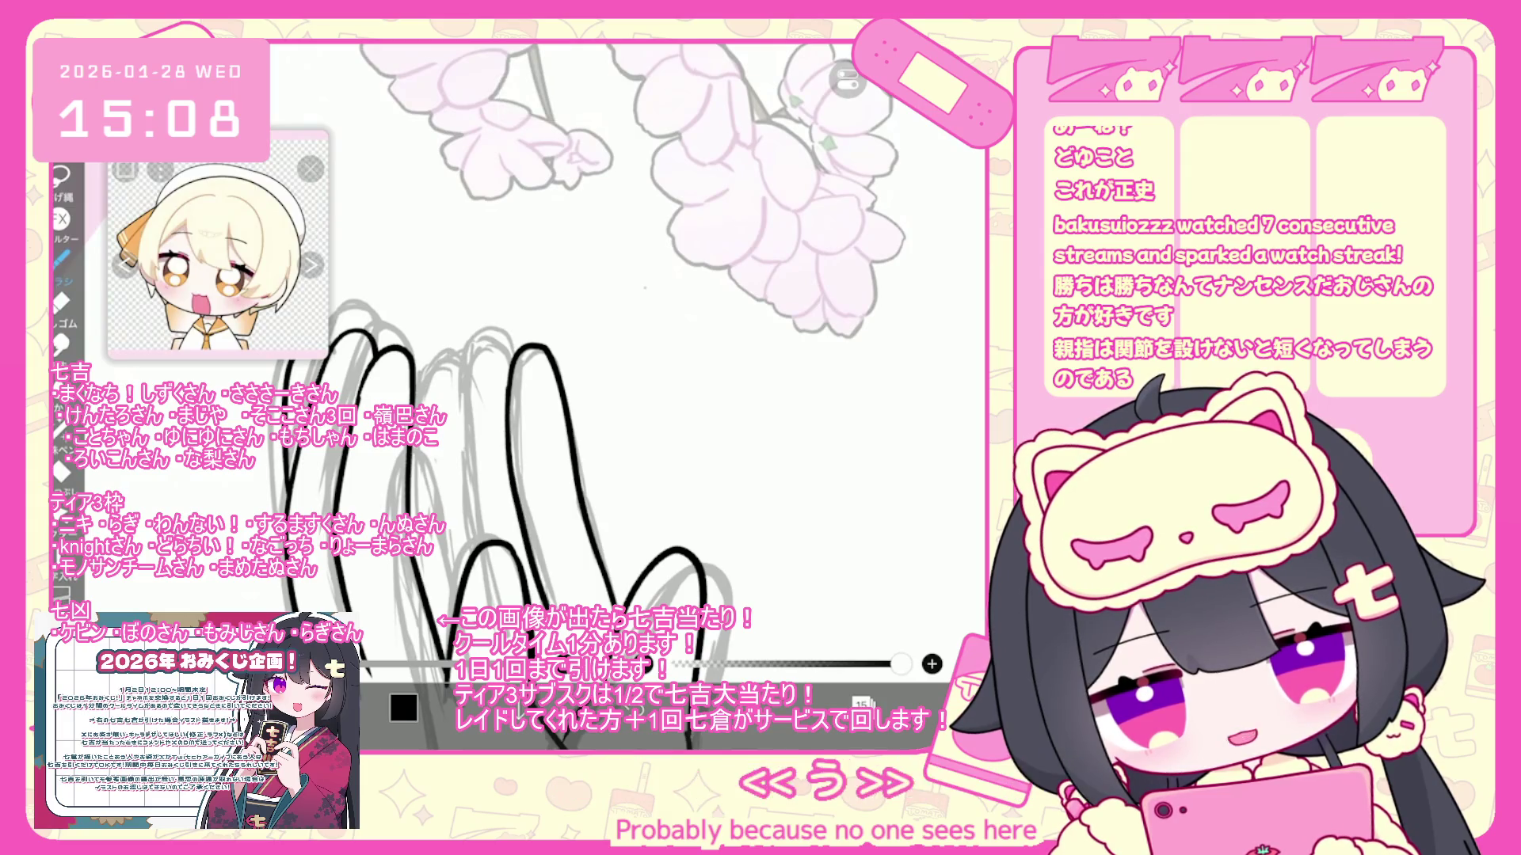
{"action": "key", "text": "ctrl+z"}
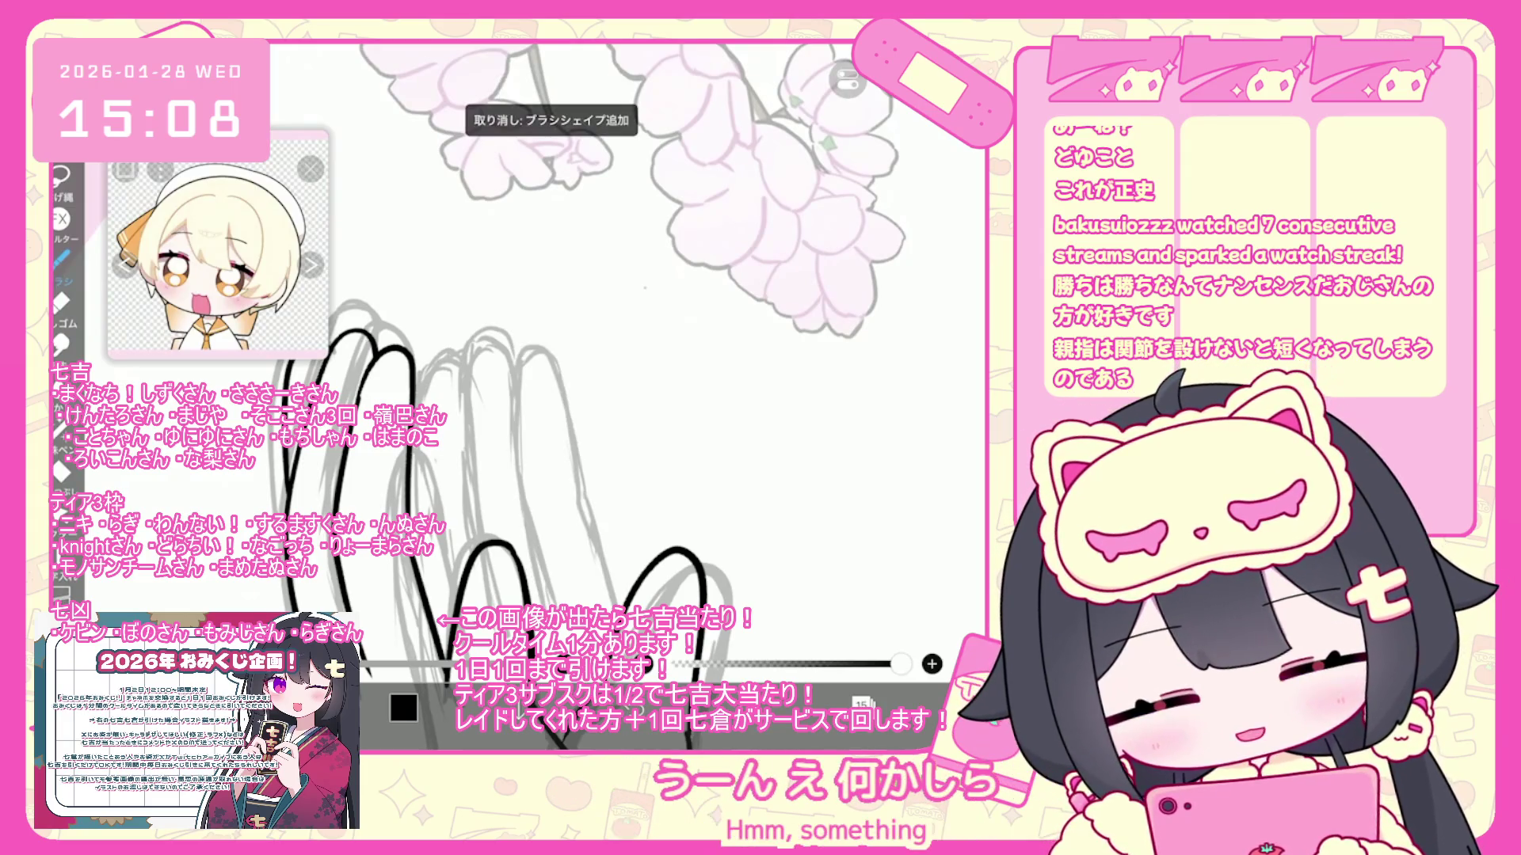
{"action": "left_click_drag", "start_coordinate": [612, 606], "coordinate": [531, 347]}
{"action": "mouse_move", "coordinate": [614, 602]}
{"action": "left_mouse_down"}
{"action": "mouse_move", "coordinate": [537, 346]}
{"action": "mouse_move", "coordinate": [520, 511]}
{"action": "left_mouse_up"}
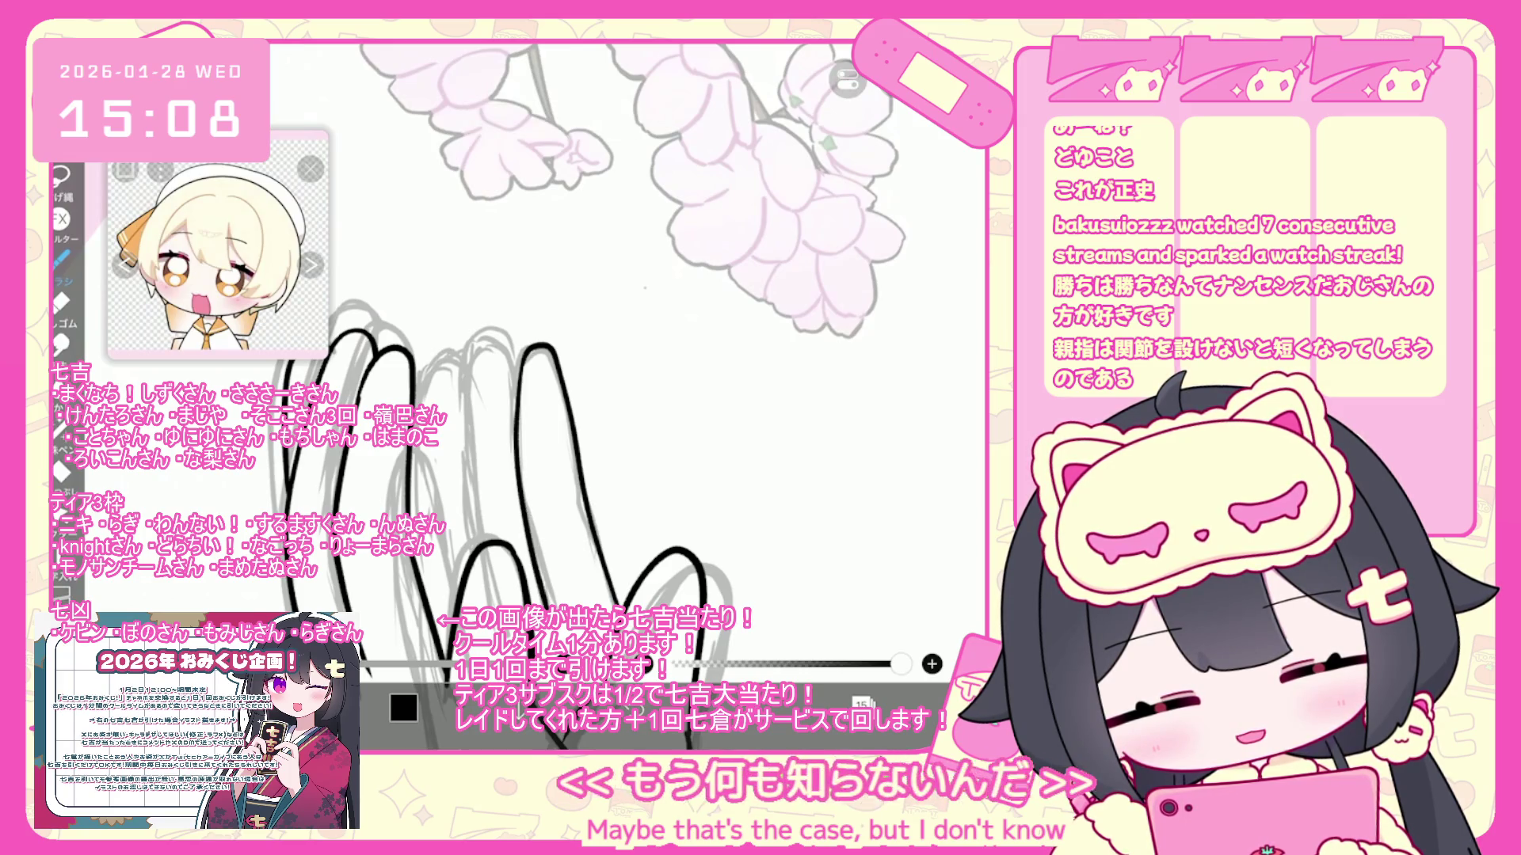
{"action": "key", "text": "ctrl+z"}
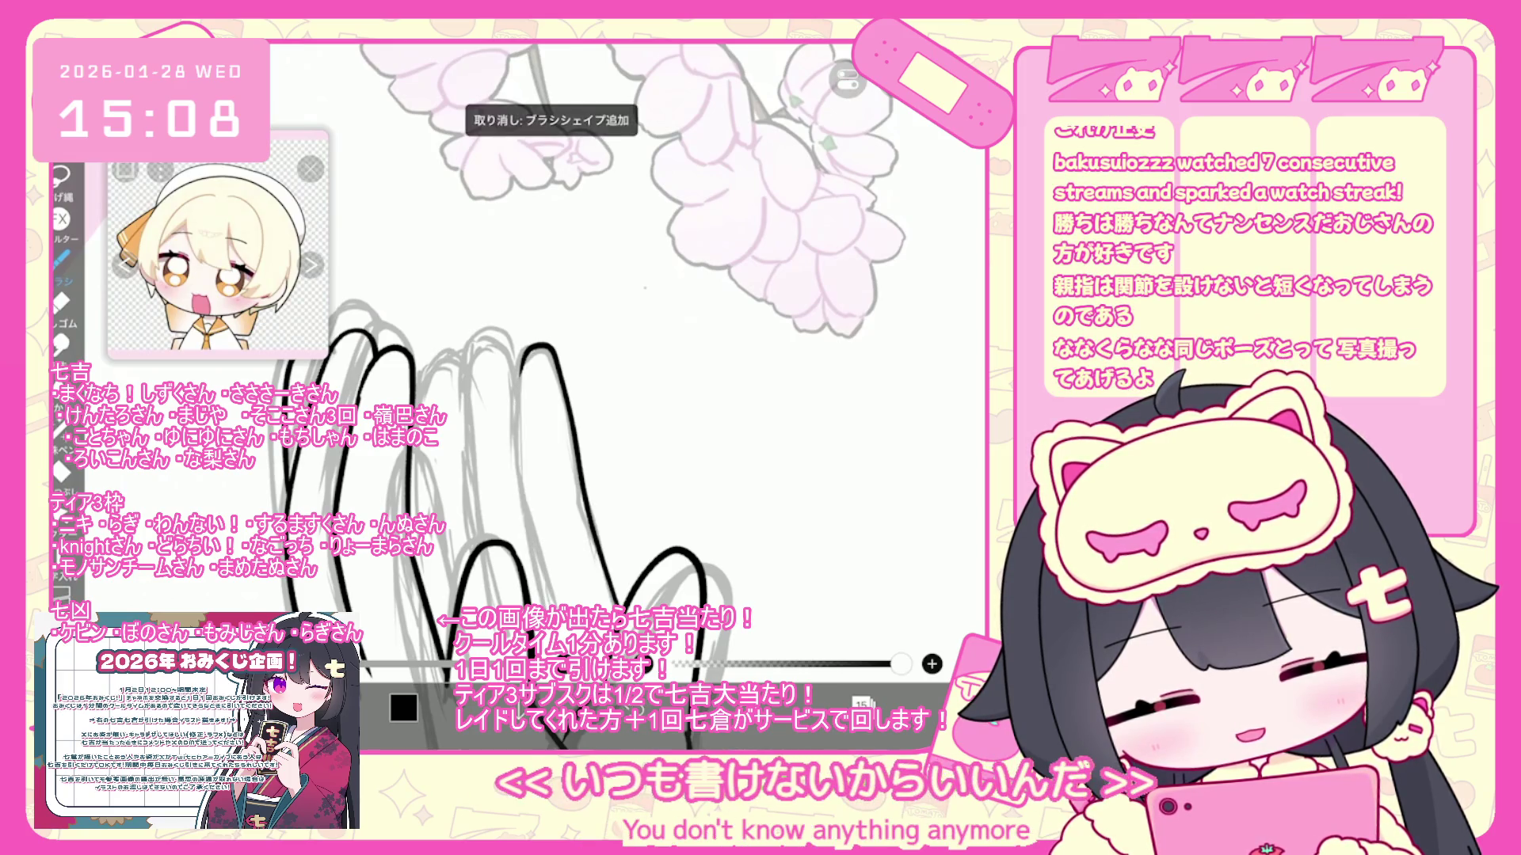
Ink the remaining finger edges and the middle fingertip curve, retrying strokes until clean
{"action": "left_click_drag", "start_coordinate": [504, 339], "coordinate": [521, 370]}
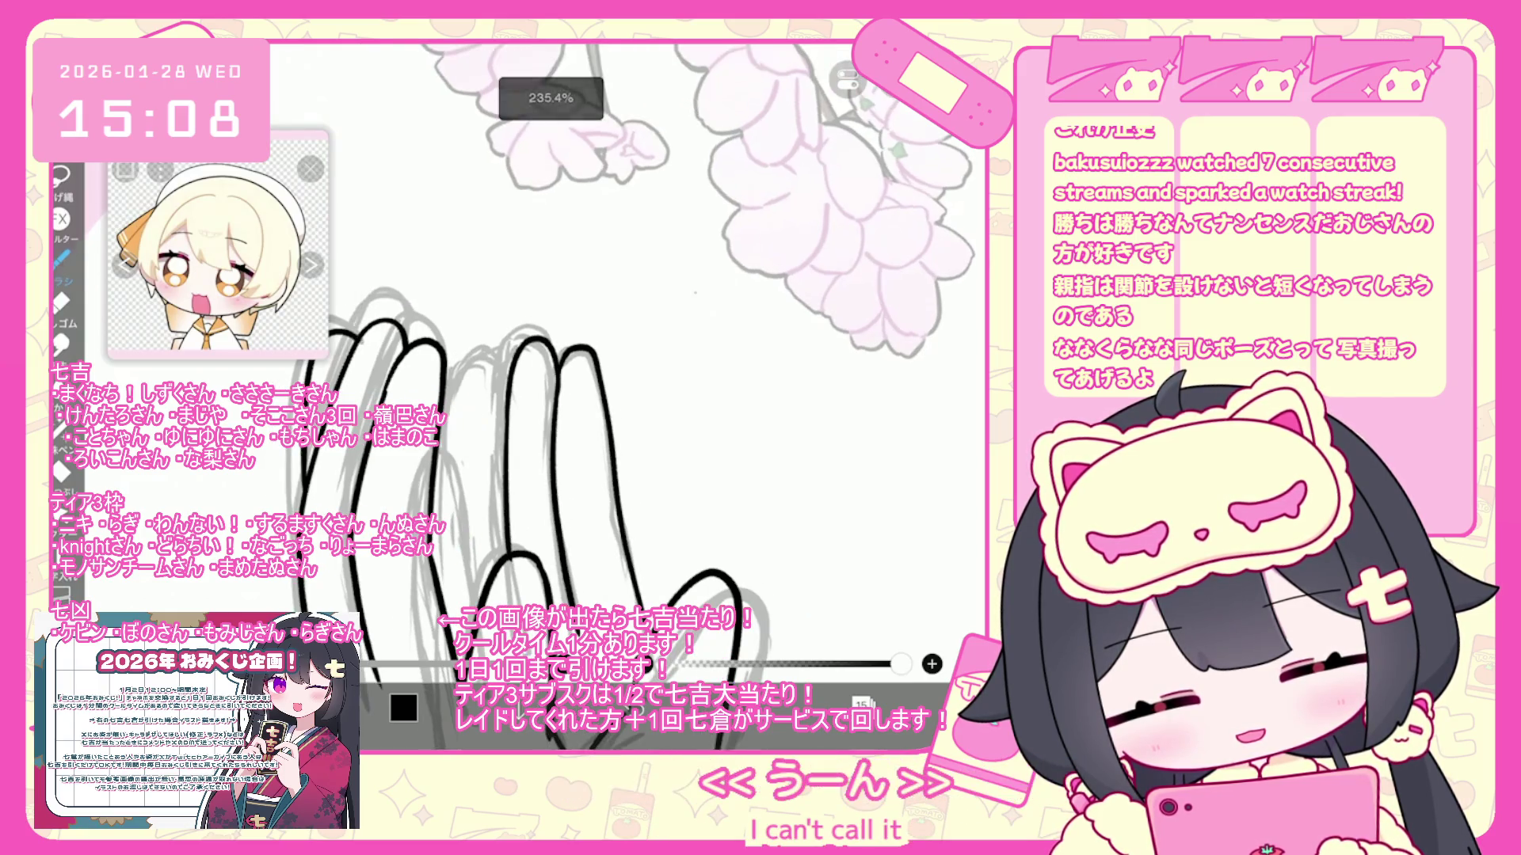
{"action": "key", "text": "ctrl+z"}
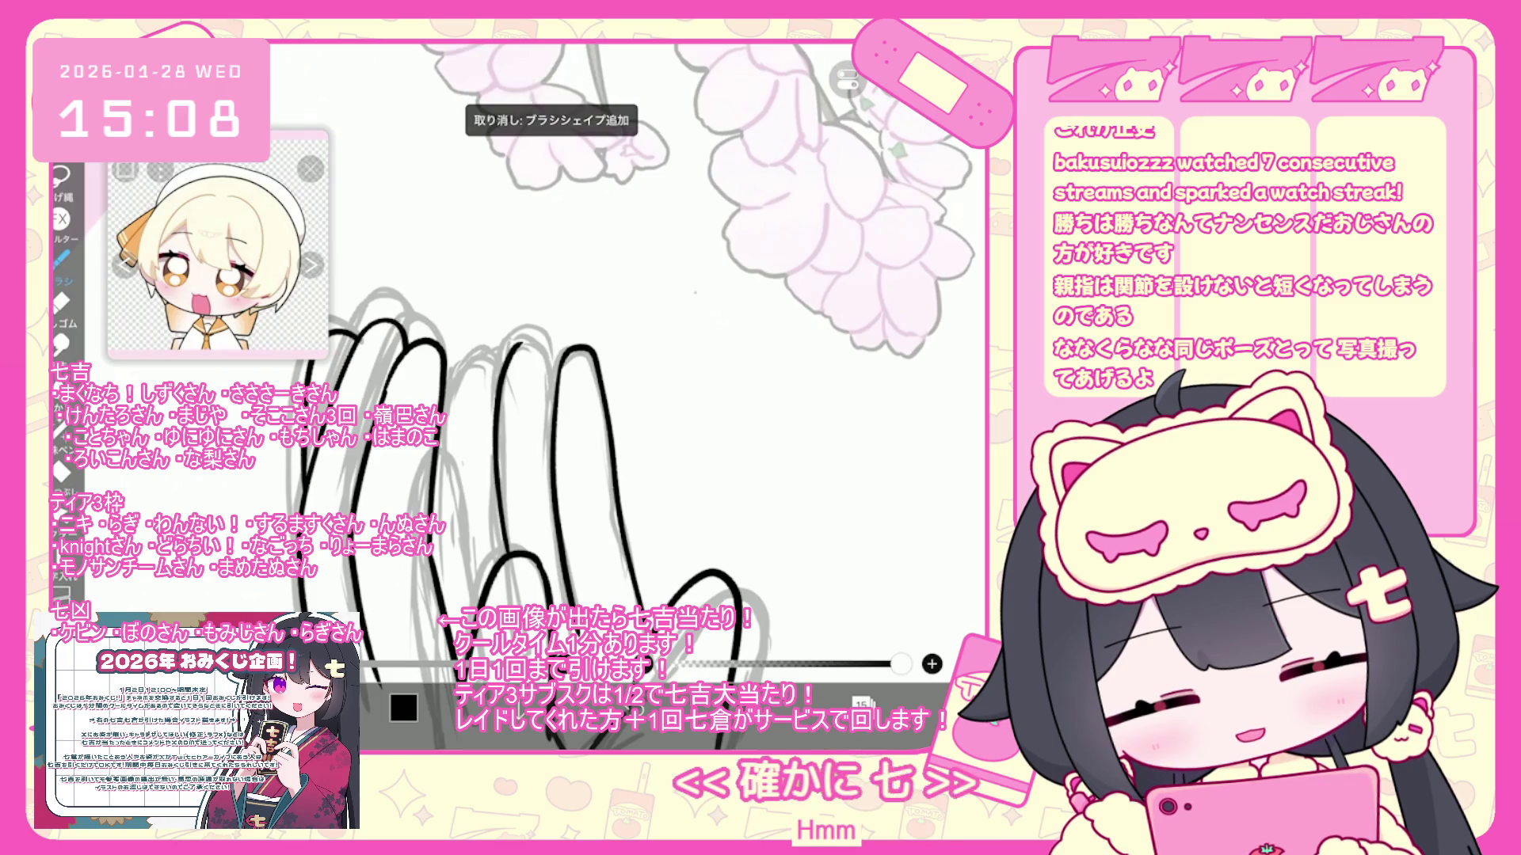
{"action": "key", "text": "ctrl+z"}
{"action": "mouse_move", "coordinate": [443, 455]}
{"action": "left_mouse_down"}
{"action": "mouse_move", "coordinate": [478, 608]}
{"action": "mouse_move", "coordinate": [443, 424]}
{"action": "mouse_move", "coordinate": [492, 371]}
{"action": "left_mouse_up"}
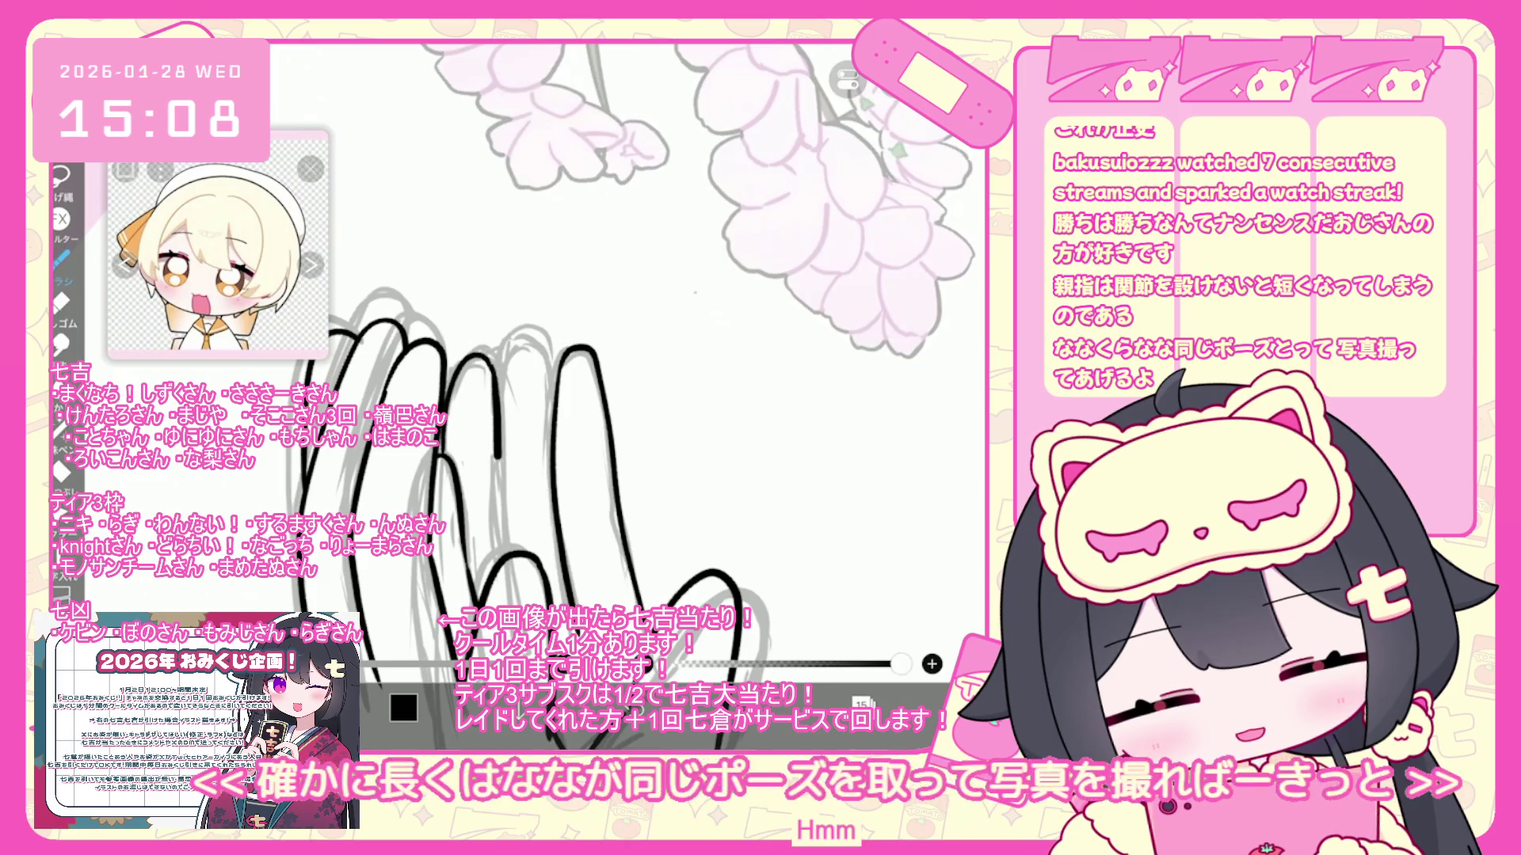
{"action": "key", "text": "ctrl+z"}
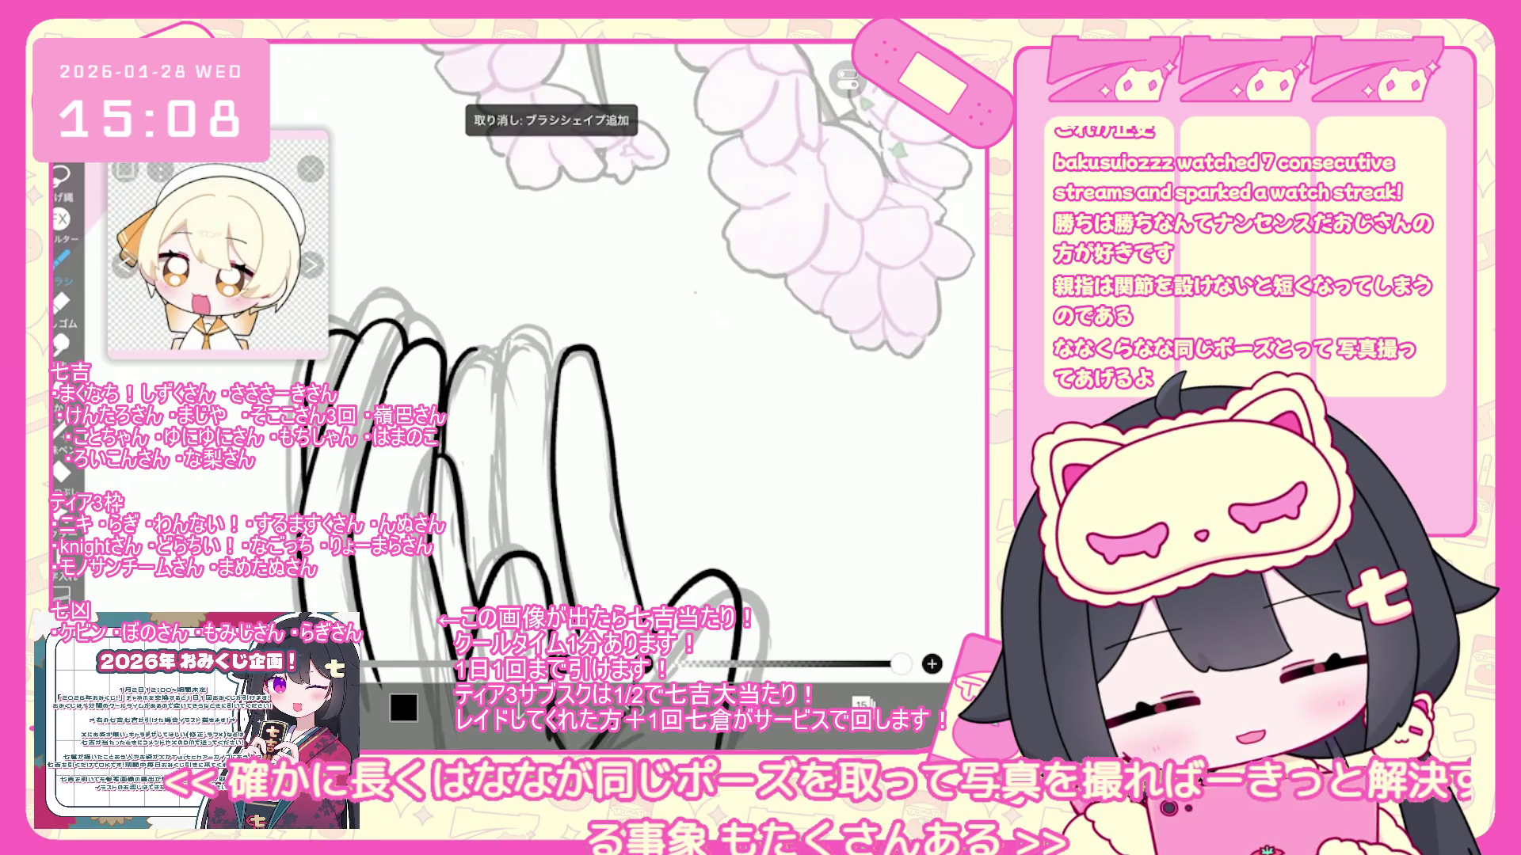
{"action": "left_click_drag", "start_coordinate": [495, 375], "coordinate": [499, 482]}
{"action": "key", "text": "ctrl+z"}
{"action": "left_click_drag", "start_coordinate": [498, 368], "coordinate": [502, 523]}
{"action": "key", "text": "ctrl+z"}
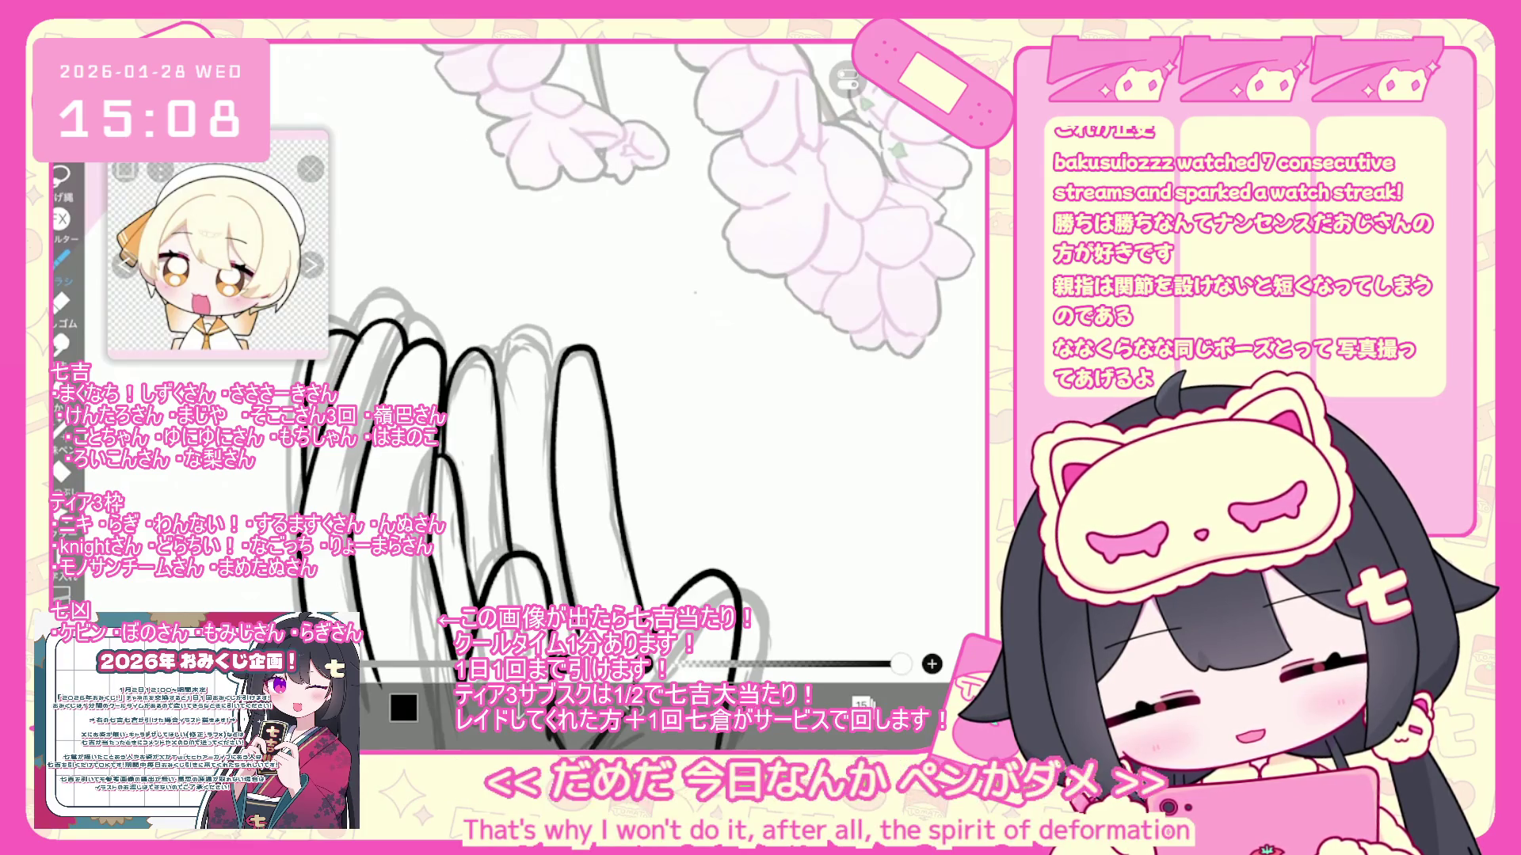
{"action": "left_click_drag", "start_coordinate": [512, 518], "coordinate": [504, 553]}
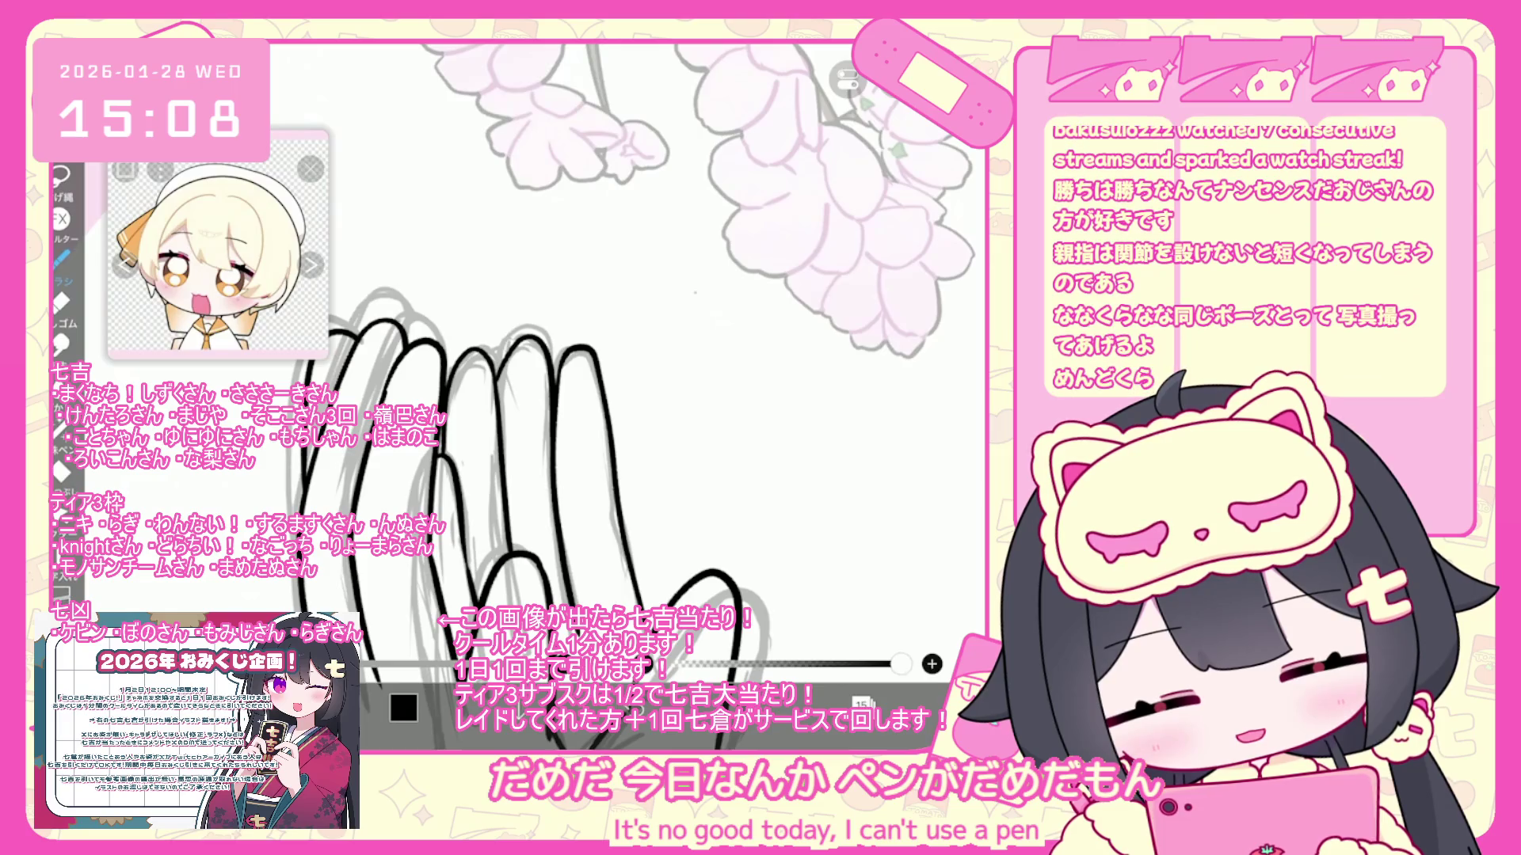
{"action": "key", "text": "ctrl+z"}
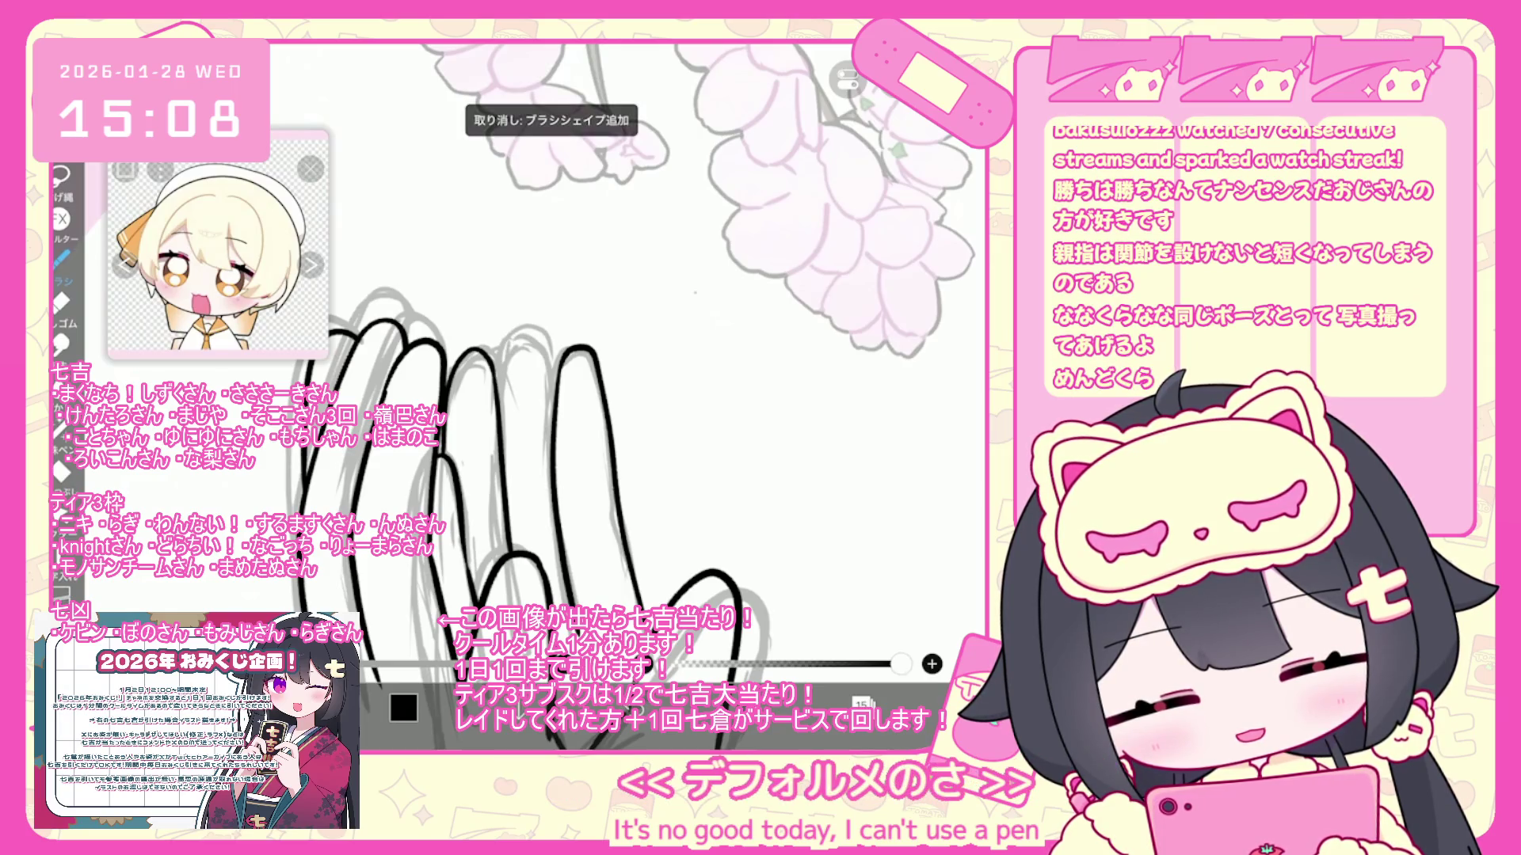
{"action": "mouse_move", "coordinate": [513, 331]}
{"action": "left_mouse_down"}
{"action": "mouse_move", "coordinate": [497, 374]}
{"action": "mouse_move", "coordinate": [545, 356]}
{"action": "left_mouse_up"}
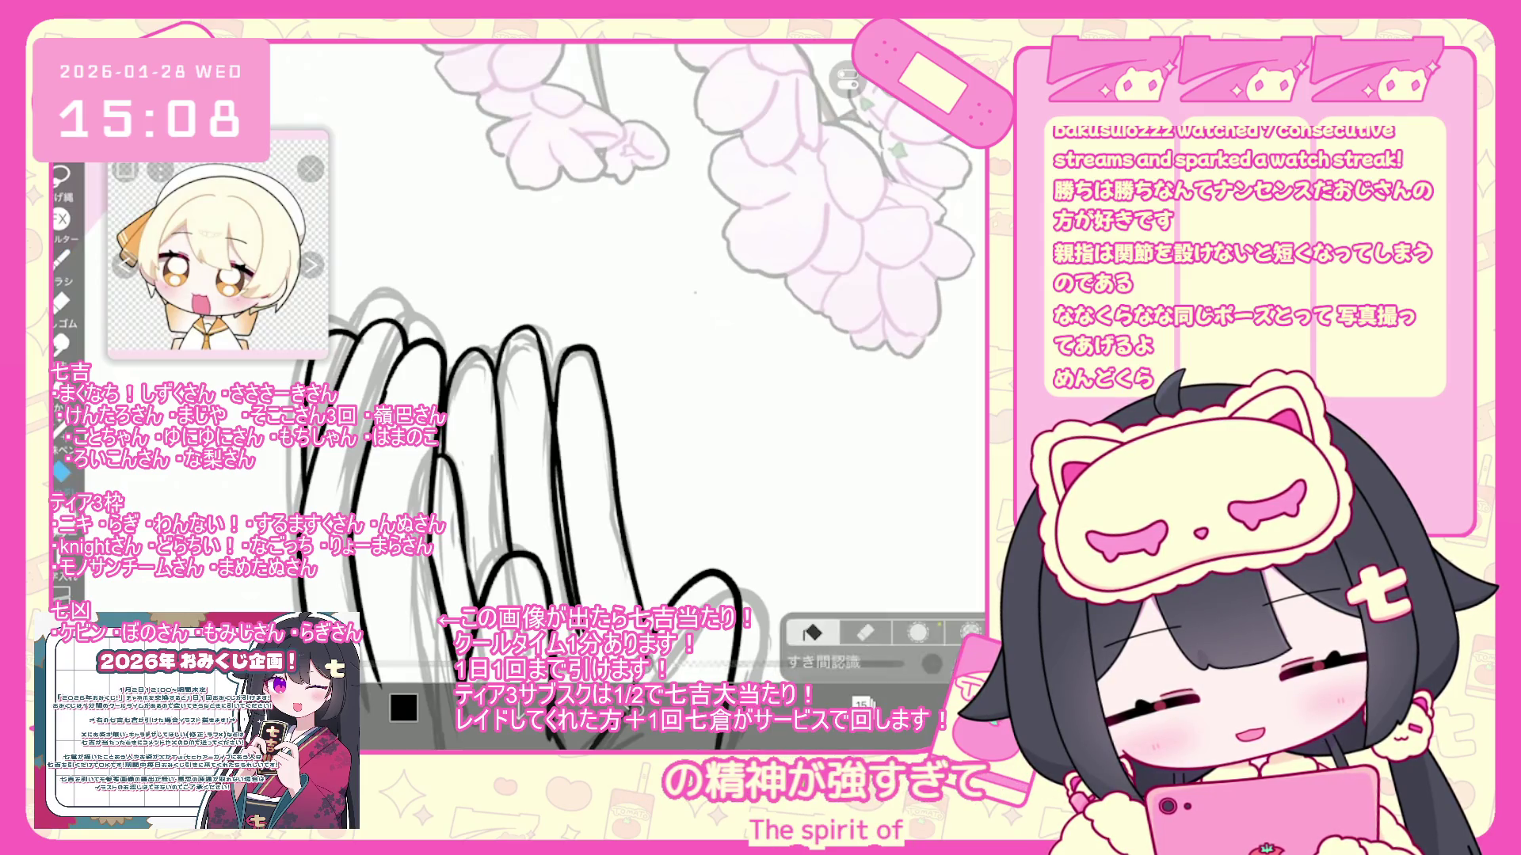
Try the Brush Shape, Eraser and Lasso tools, then undo the lasso edit on the hand
{"action": "left_click", "coordinate": [60, 513]}
{"action": "scroll", "coordinate": [554, 397], "scroll_direction": "down", "scroll_amount": 2}
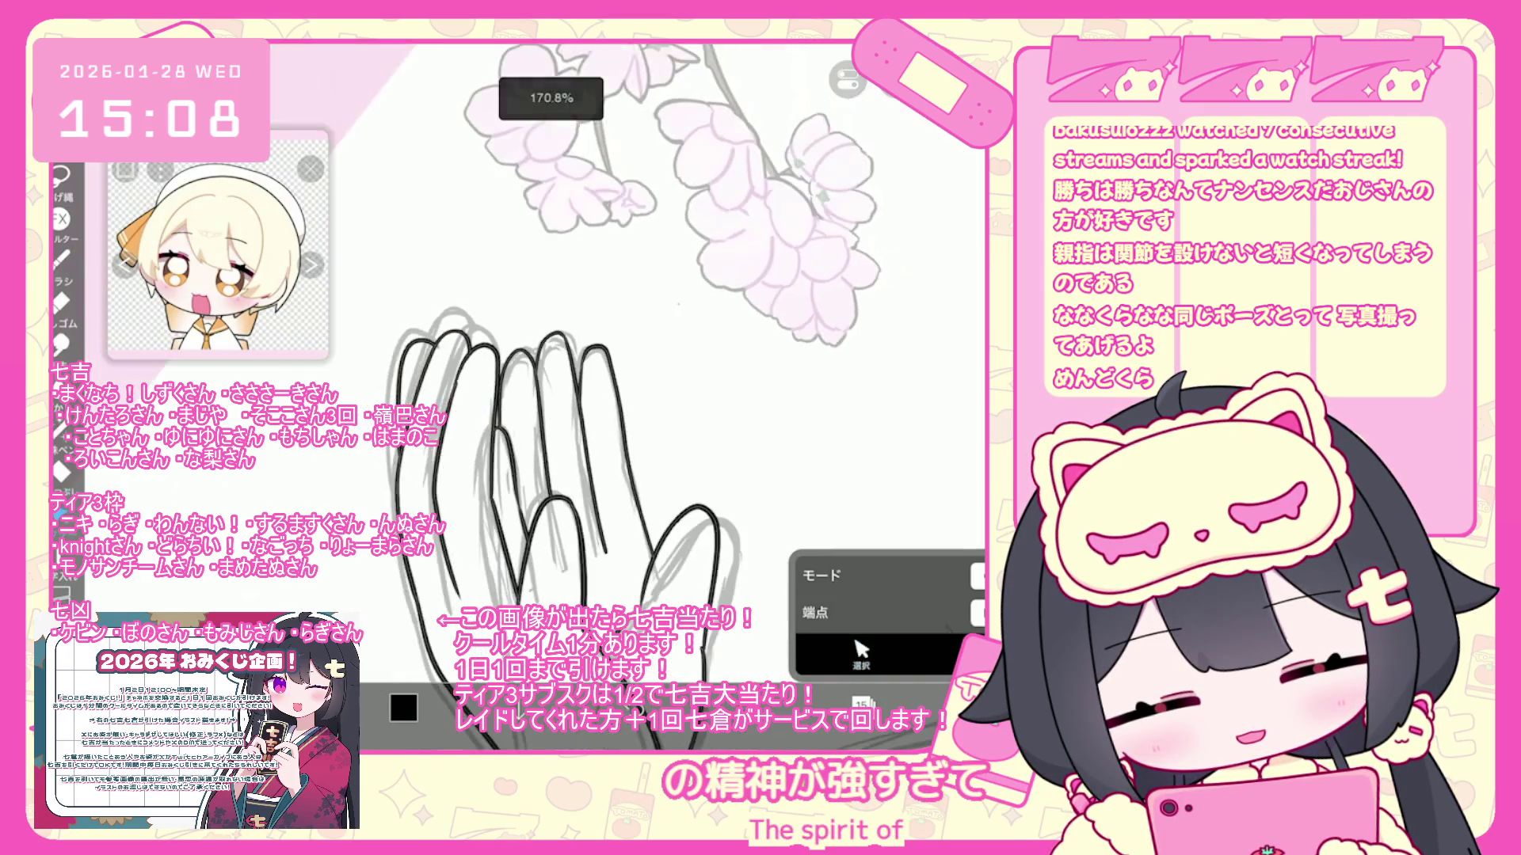
{"action": "scroll", "coordinate": [539, 396], "scroll_direction": "up", "scroll_amount": 2}
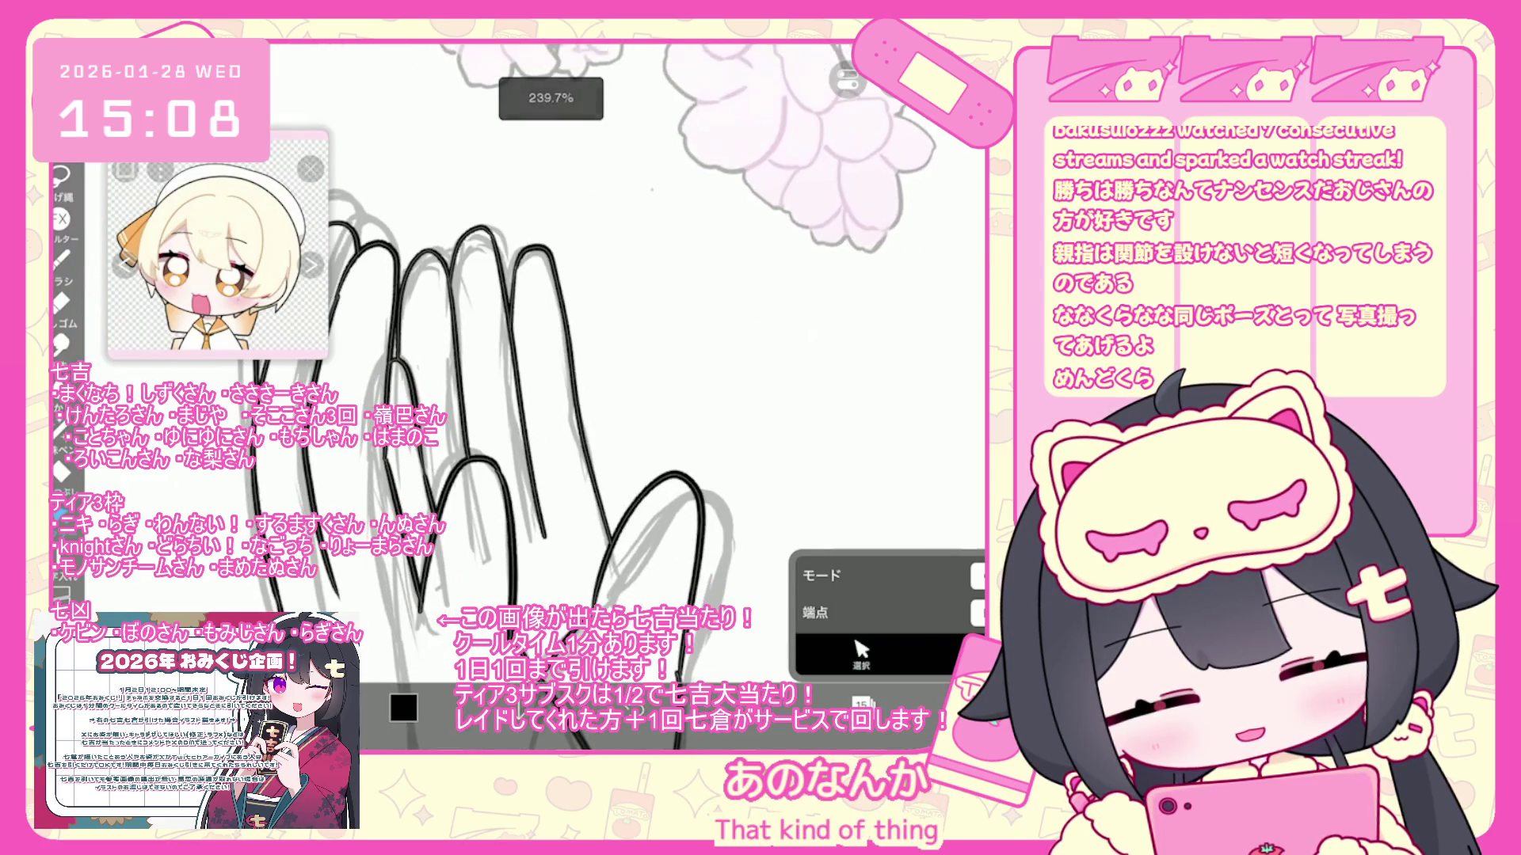
{"action": "left_click", "coordinate": [60, 304]}
{"action": "left_click", "coordinate": [61, 175]}
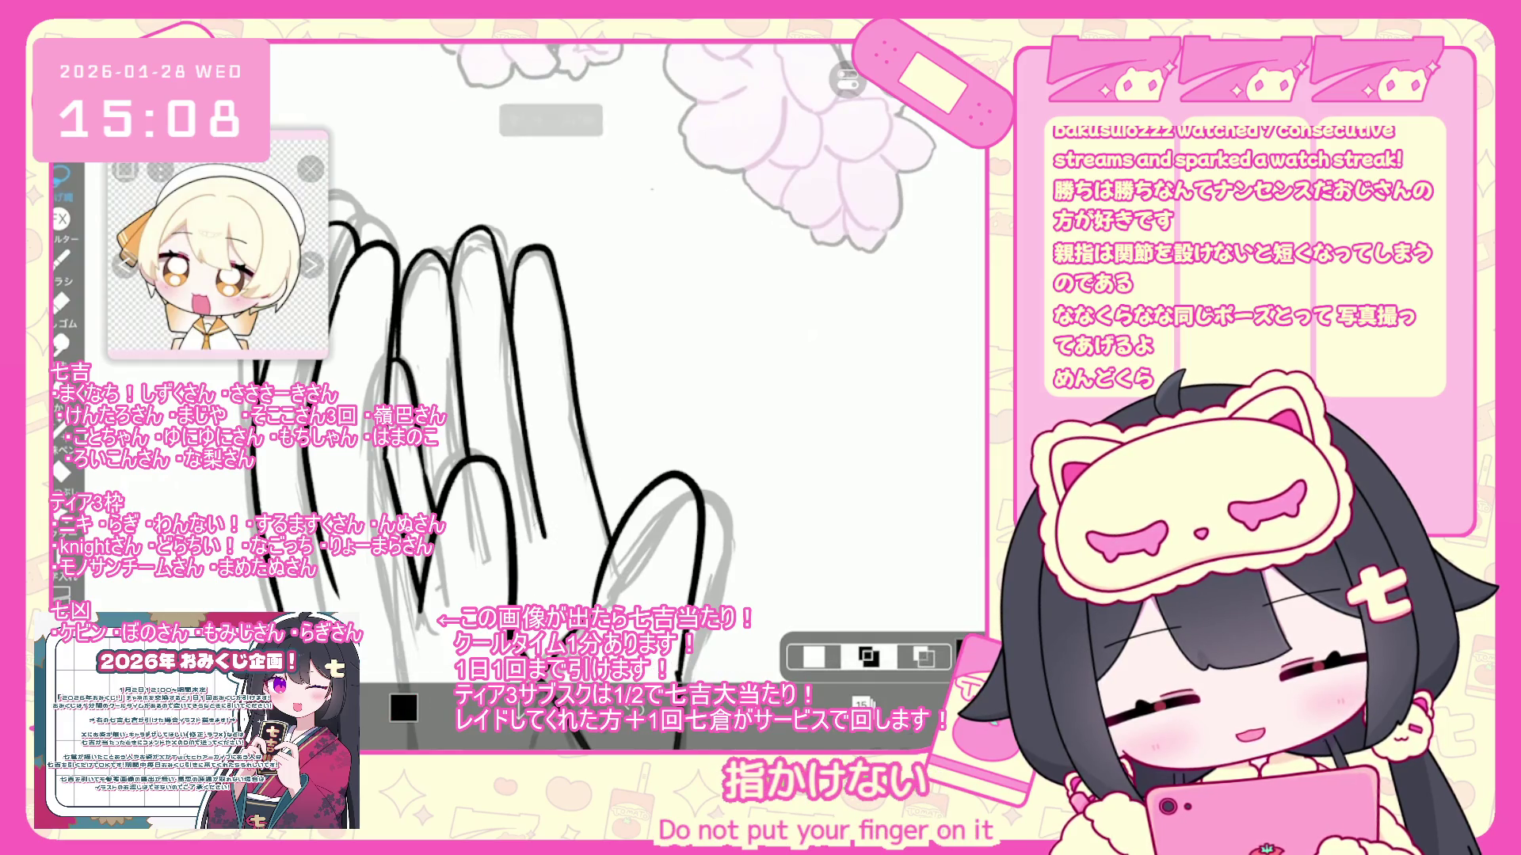
{"action": "key", "text": "ctrl+z"}
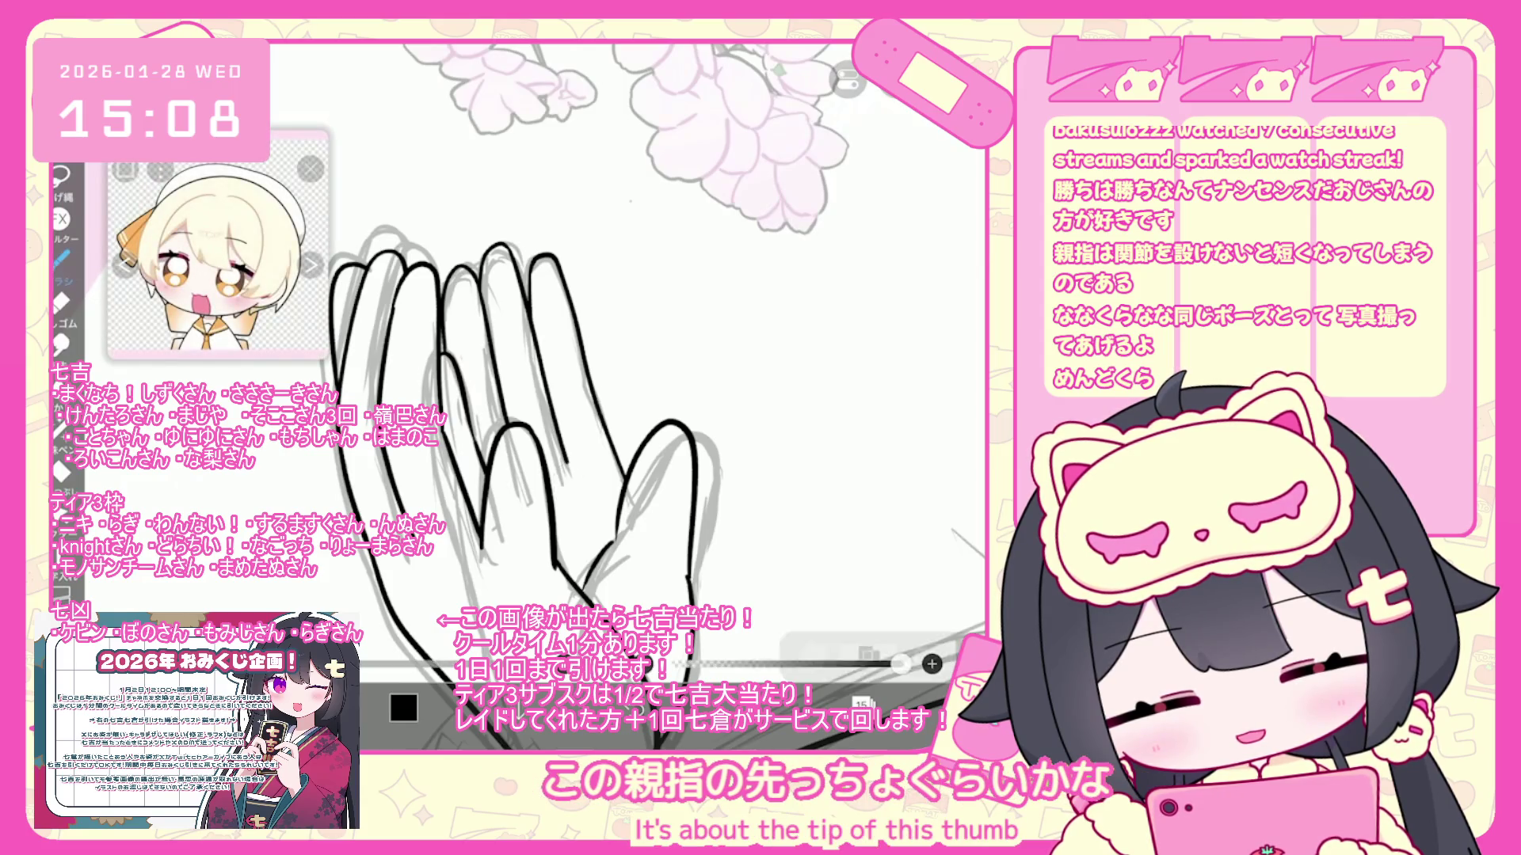
{"action": "scroll", "coordinate": [535, 420], "scroll_direction": "up", "scroll_amount": 2}
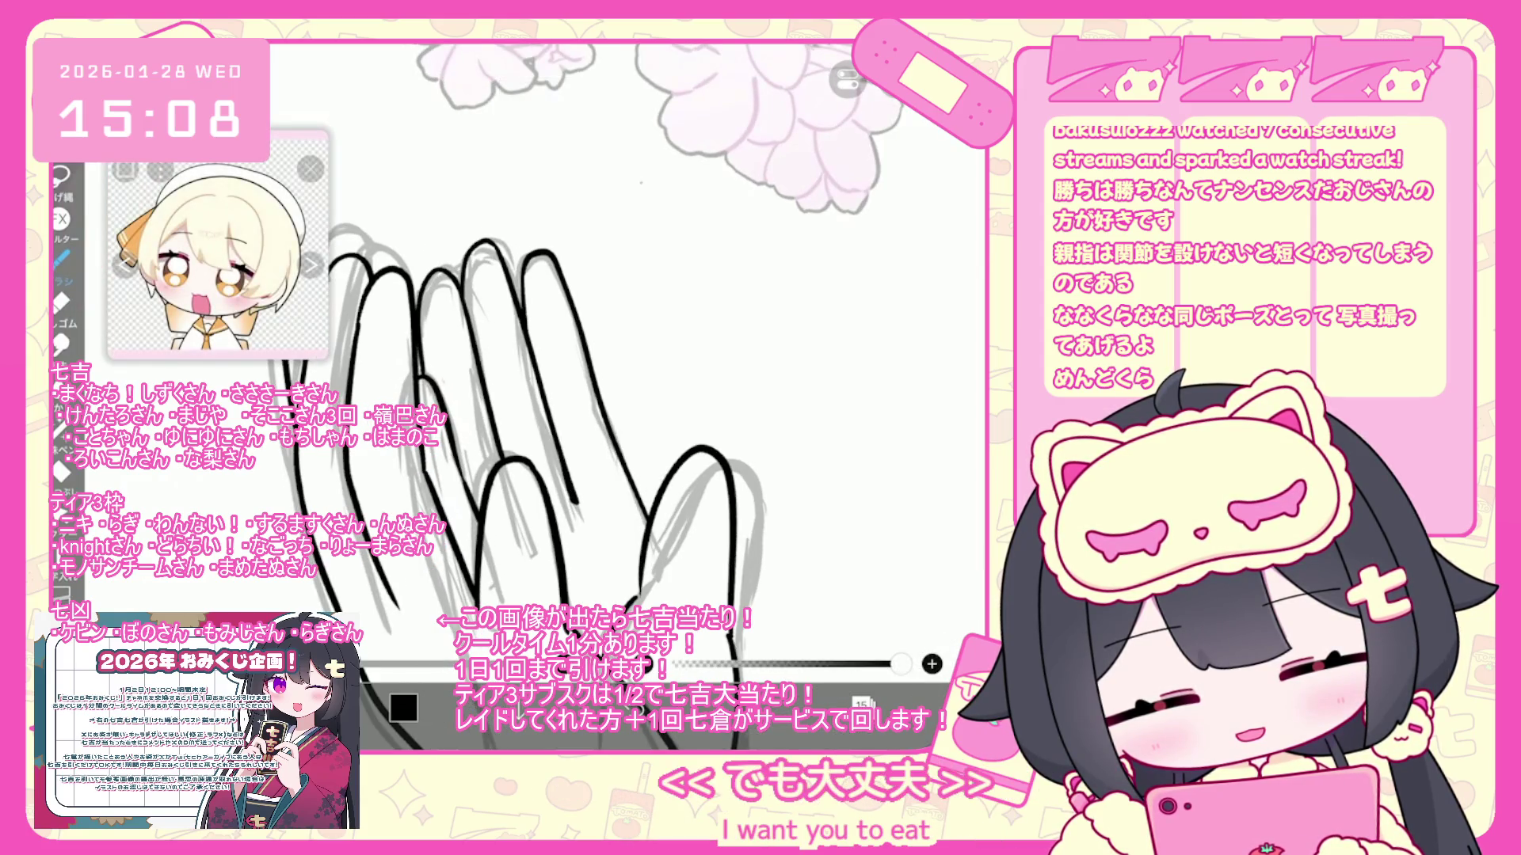
{"action": "scroll", "coordinate": [628, 357], "scroll_direction": "down", "scroll_amount": 5}
{"action": "scroll", "coordinate": [735, 439], "scroll_direction": "down", "scroll_amount": 2}
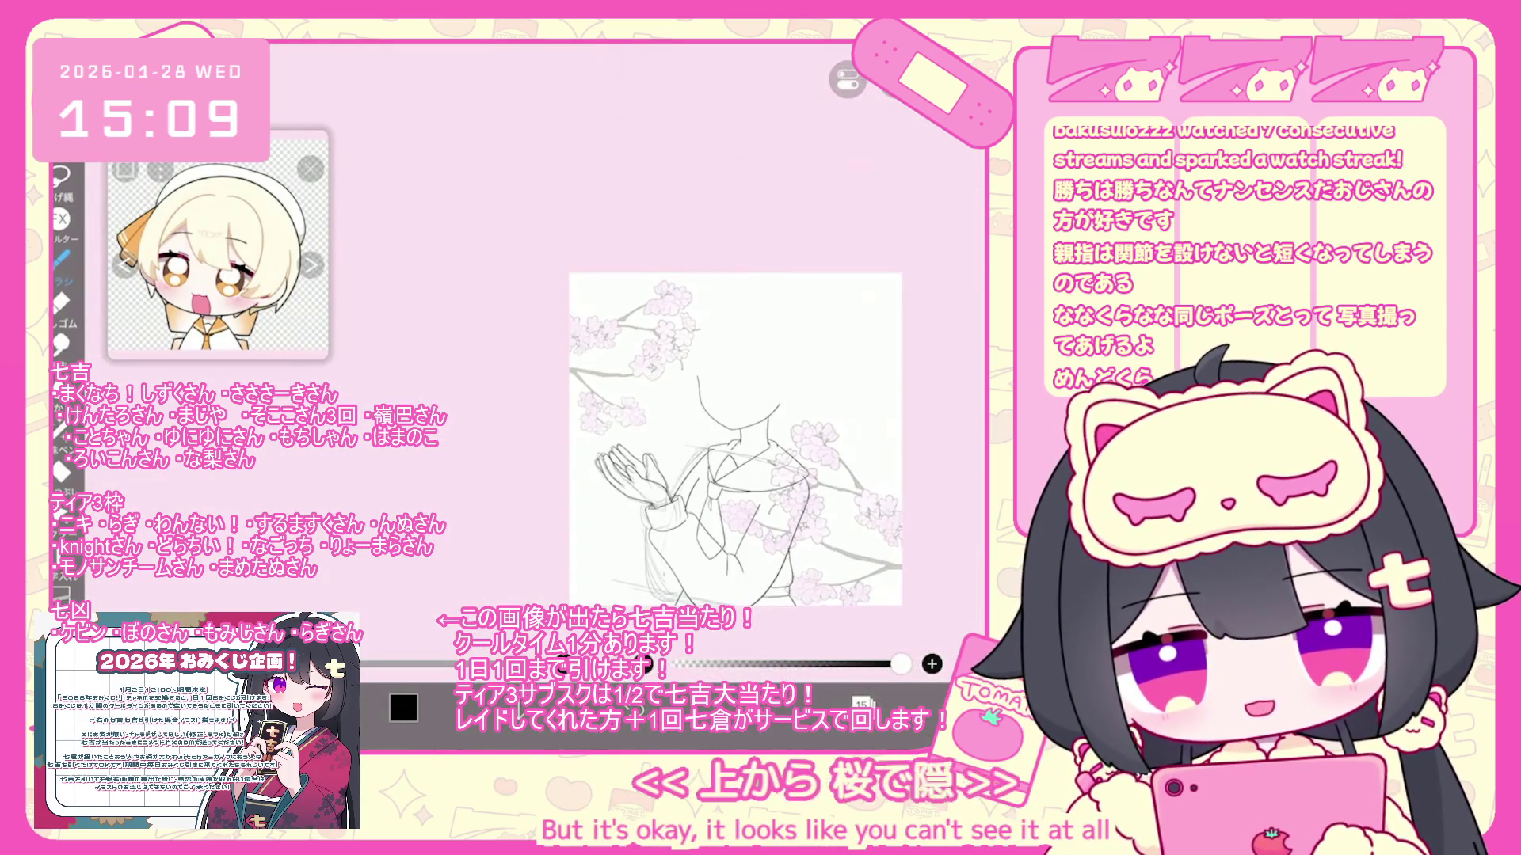
Check sketch layer 14 in the layer list, then reselect layer 15
{"action": "scroll", "coordinate": [665, 381], "scroll_direction": "up", "scroll_amount": 3}
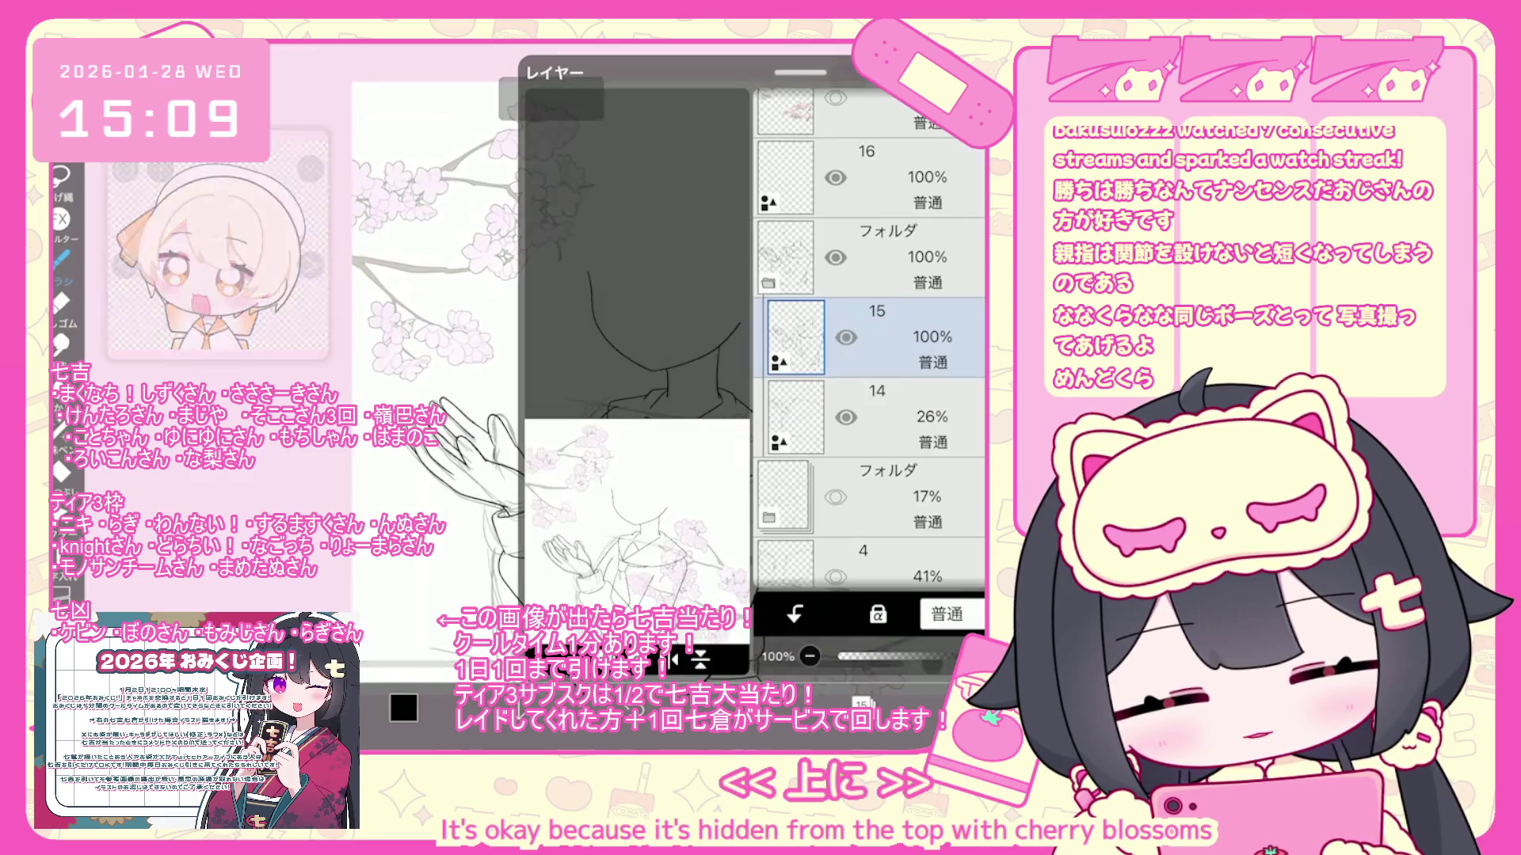
{"action": "left_click", "coordinate": [862, 703]}
{"action": "left_click", "coordinate": [871, 416]}
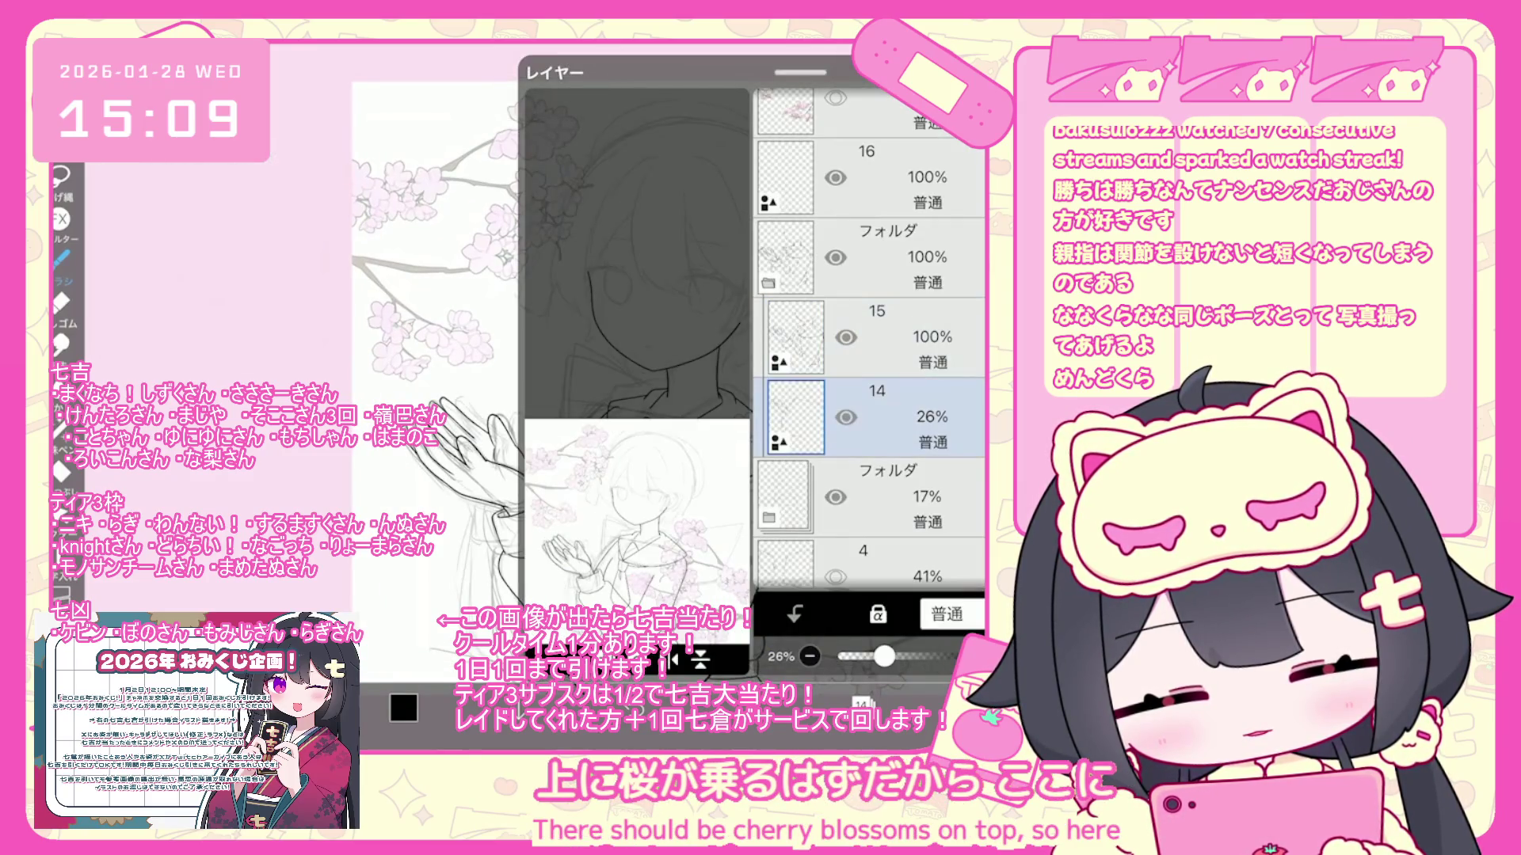
{"action": "left_click", "coordinate": [871, 336]}
{"action": "left_click", "coordinate": [861, 702]}
Undo the last five added line shapes around the sleeve cuff
{"action": "scroll", "coordinate": [665, 356], "scroll_direction": "up", "scroll_amount": 3}
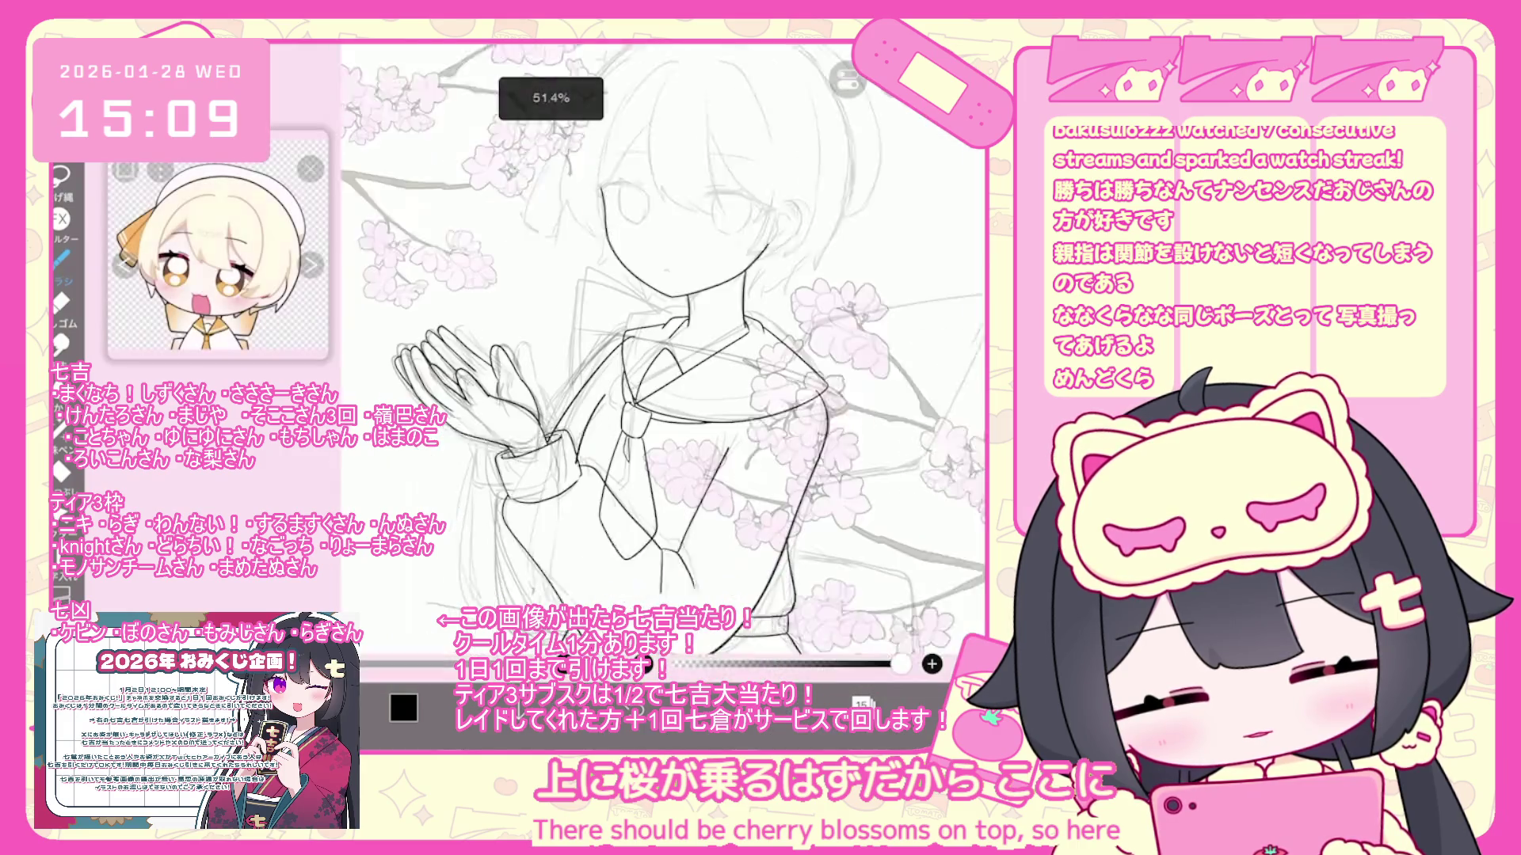
{"action": "scroll", "coordinate": [625, 357], "scroll_direction": "up", "scroll_amount": 3}
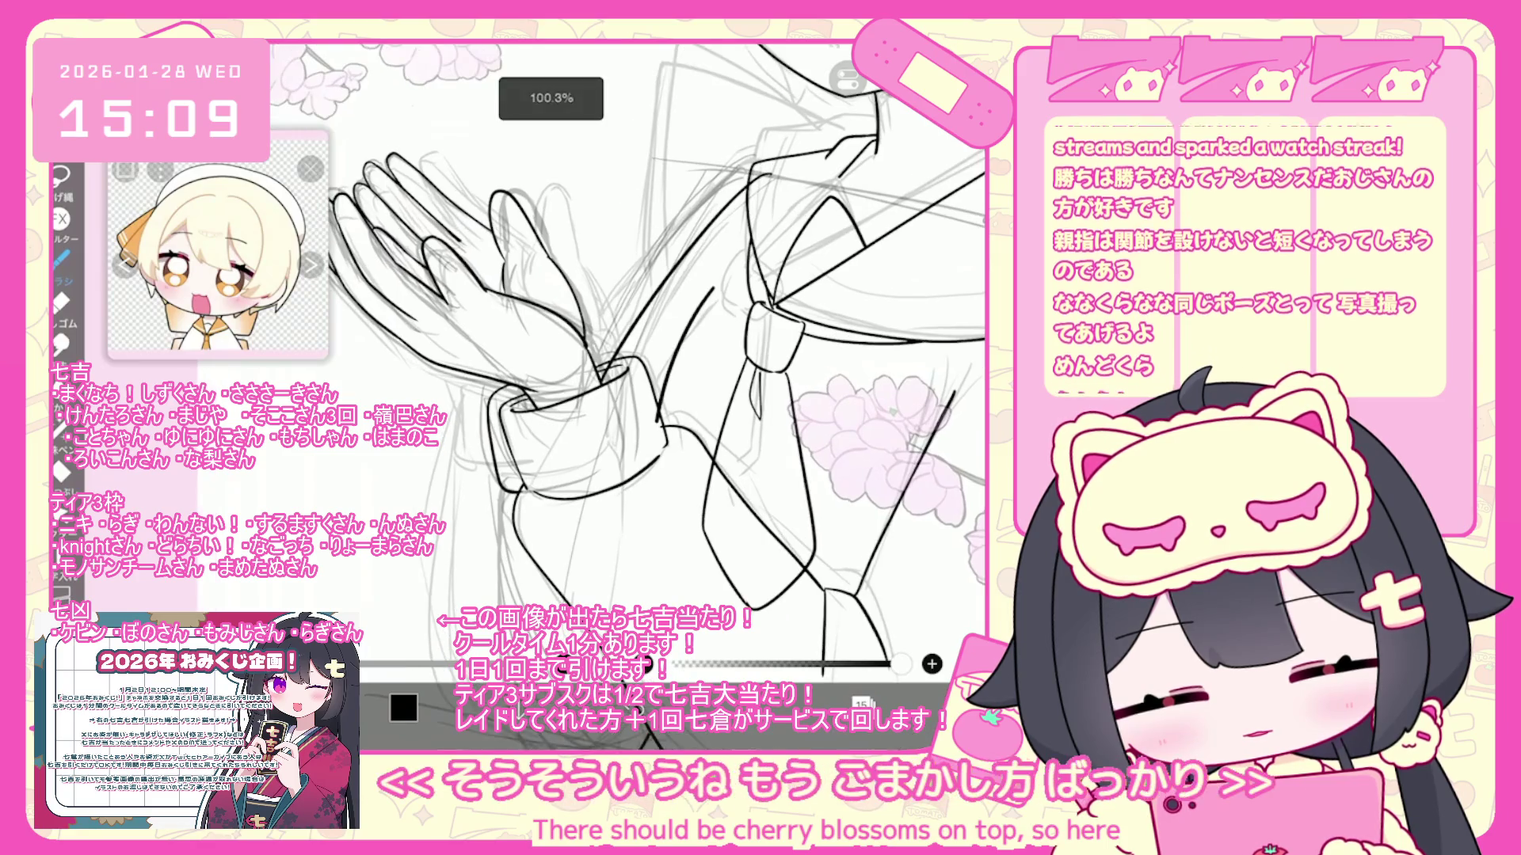
{"action": "key", "text": "ctrl+z"}
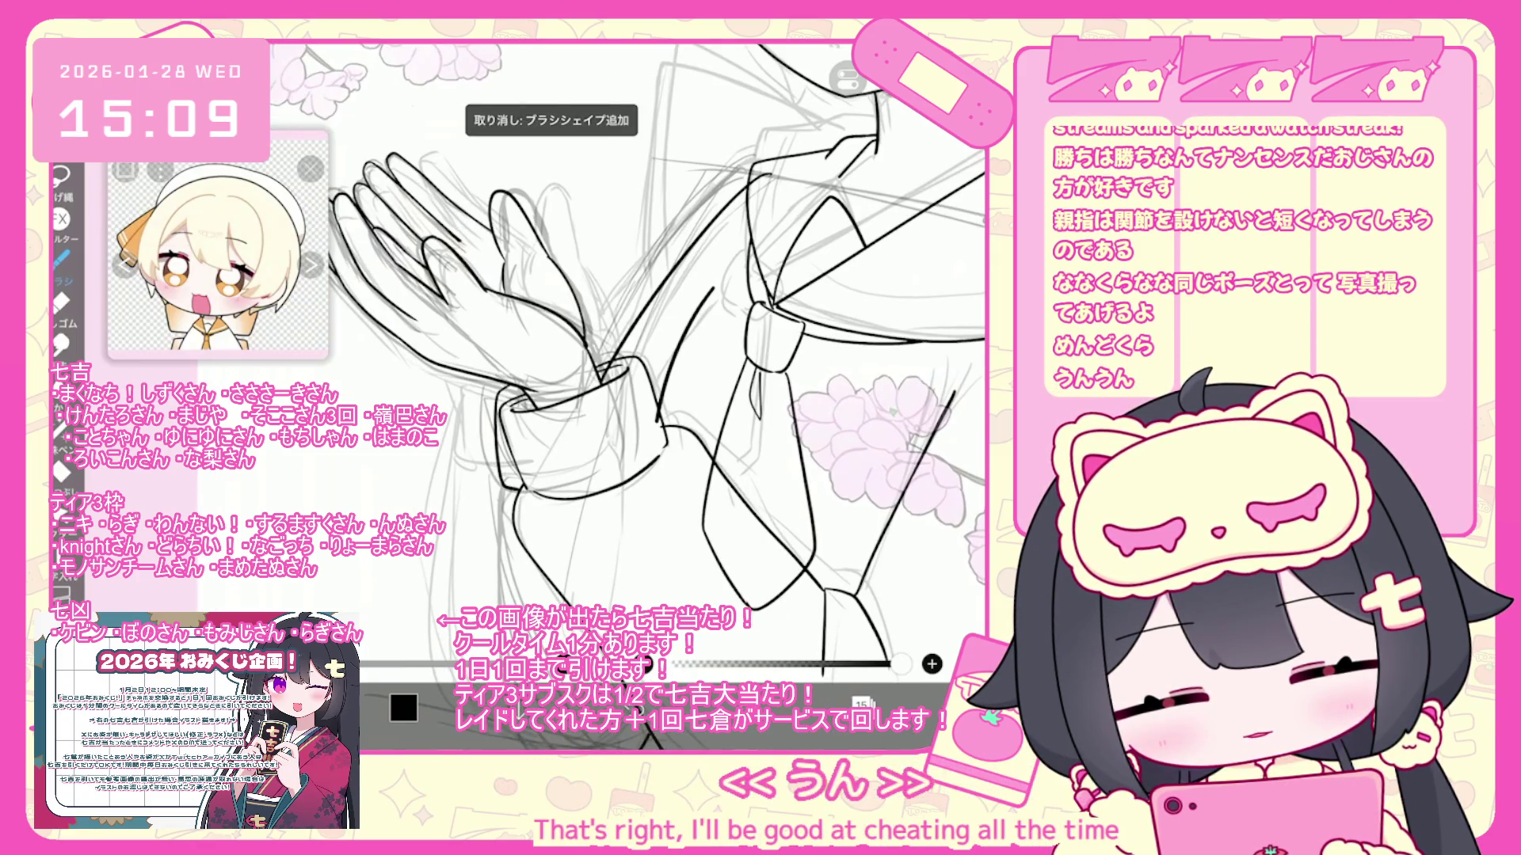
{"action": "scroll", "coordinate": [657, 352], "scroll_direction": "up", "scroll_amount": 2}
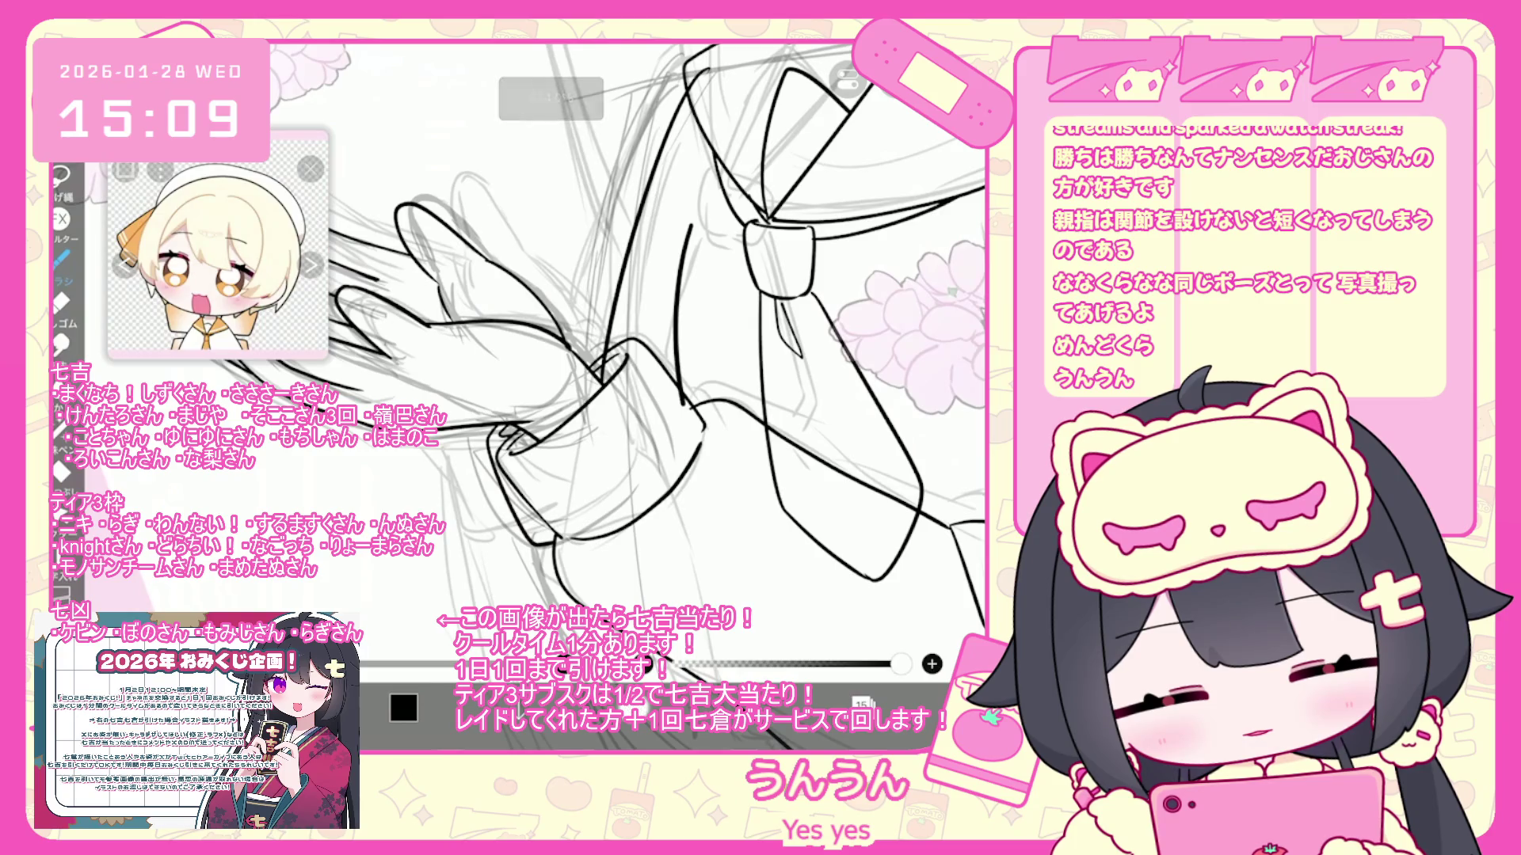
{"action": "key", "text": "ctrl+z"}
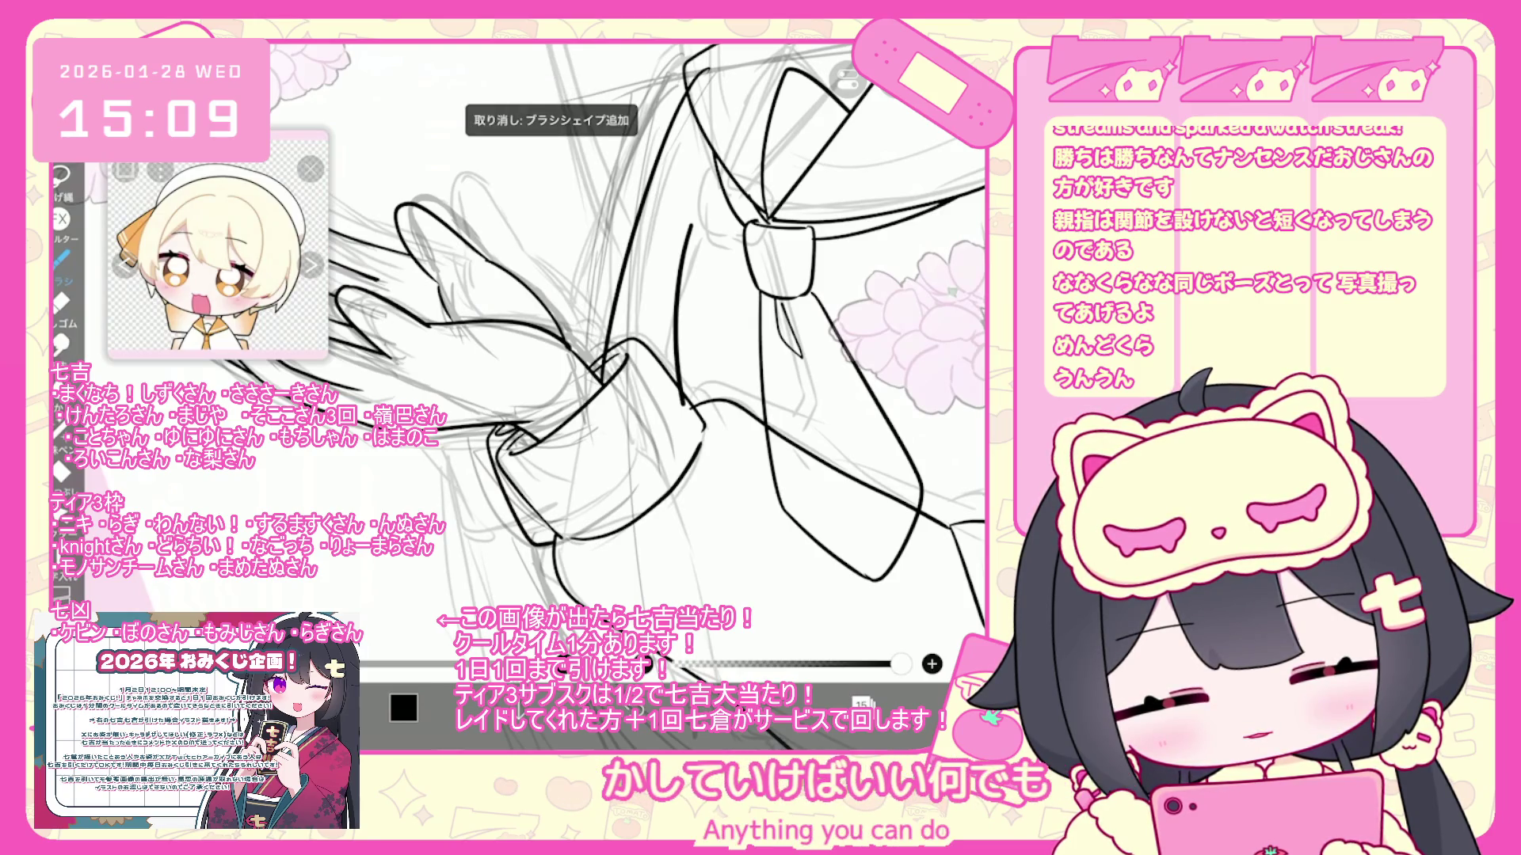
{"action": "key", "text": "ctrl+z"}
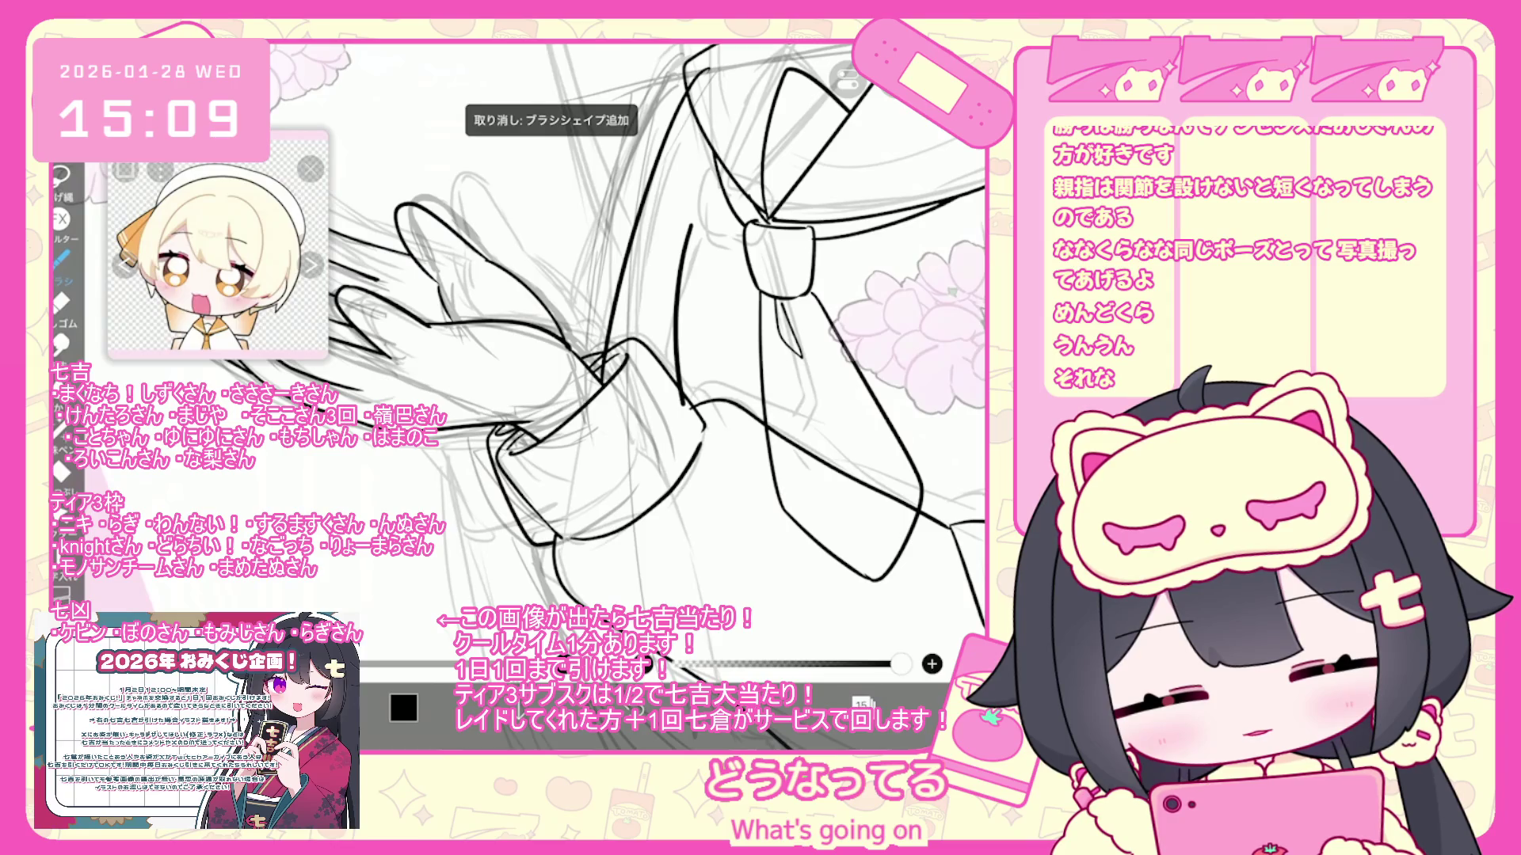
{"action": "scroll", "coordinate": [658, 352], "scroll_direction": "down", "scroll_amount": 2}
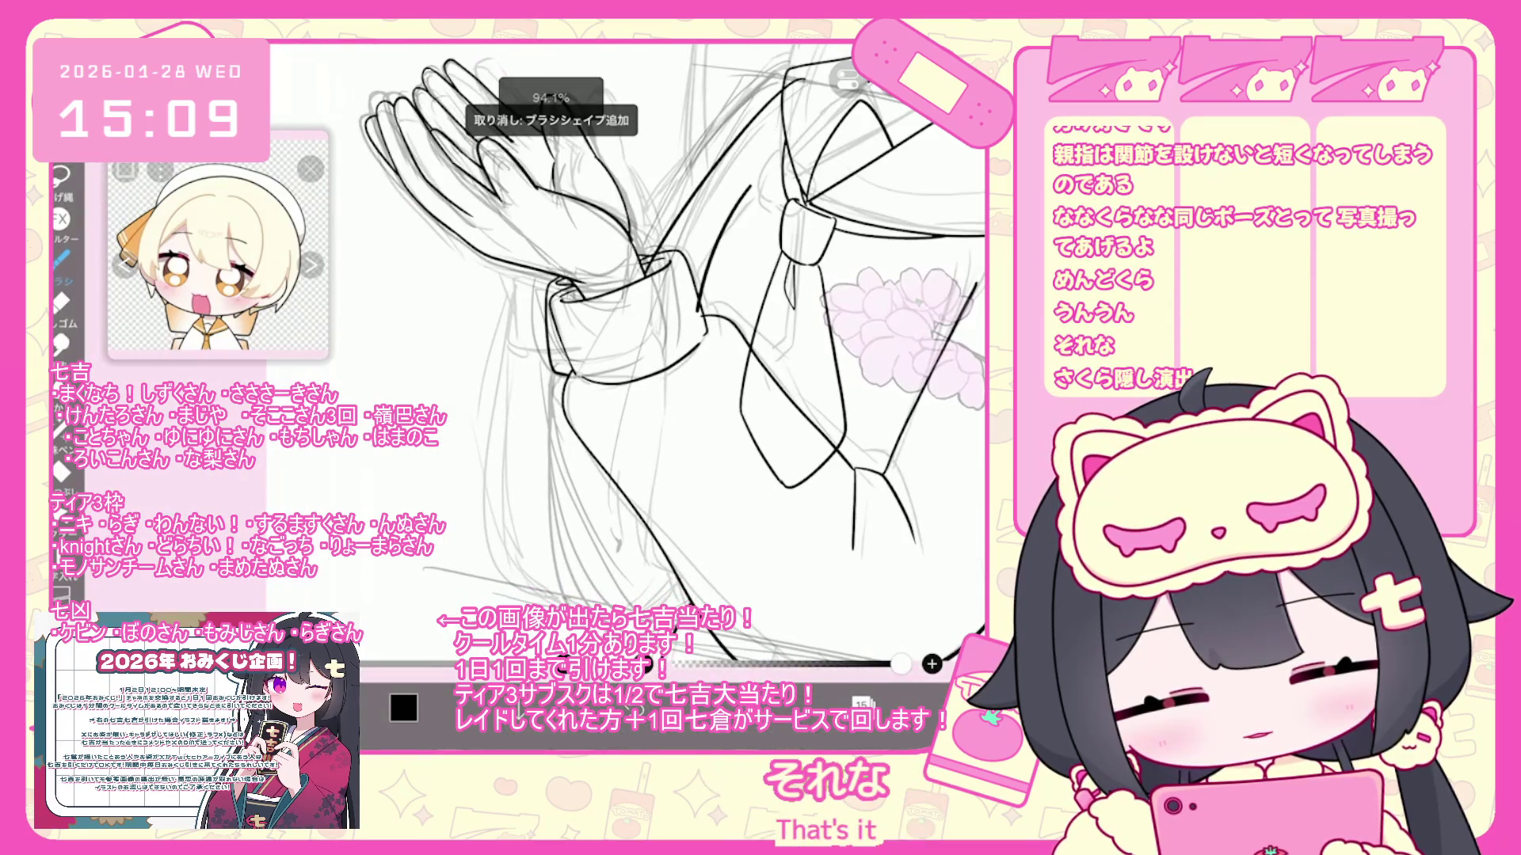
{"action": "key", "text": "ctrl+z"}
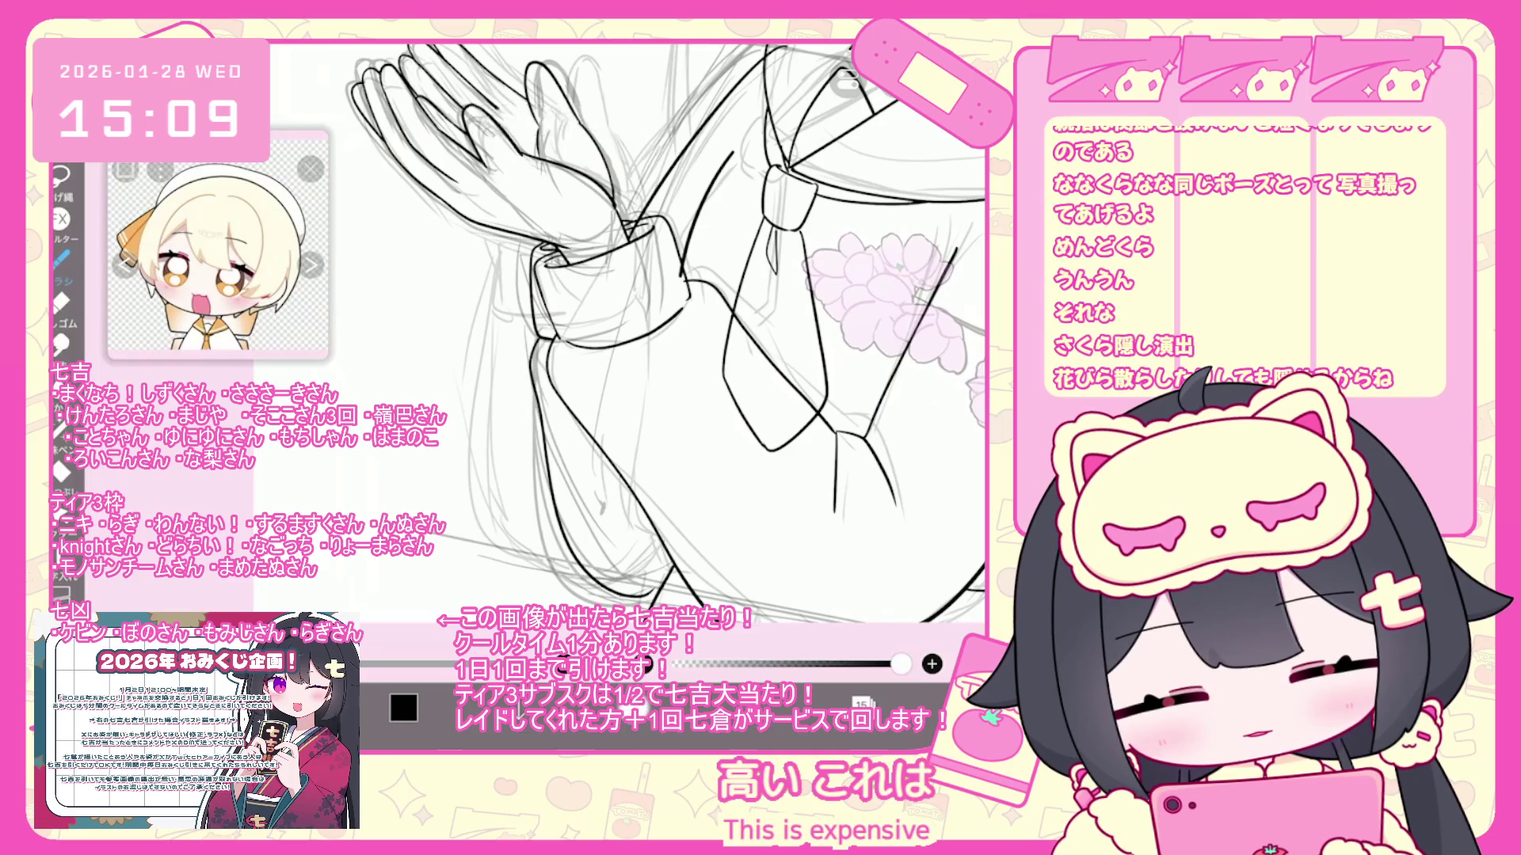
{"action": "key", "text": "ctrl+z"}
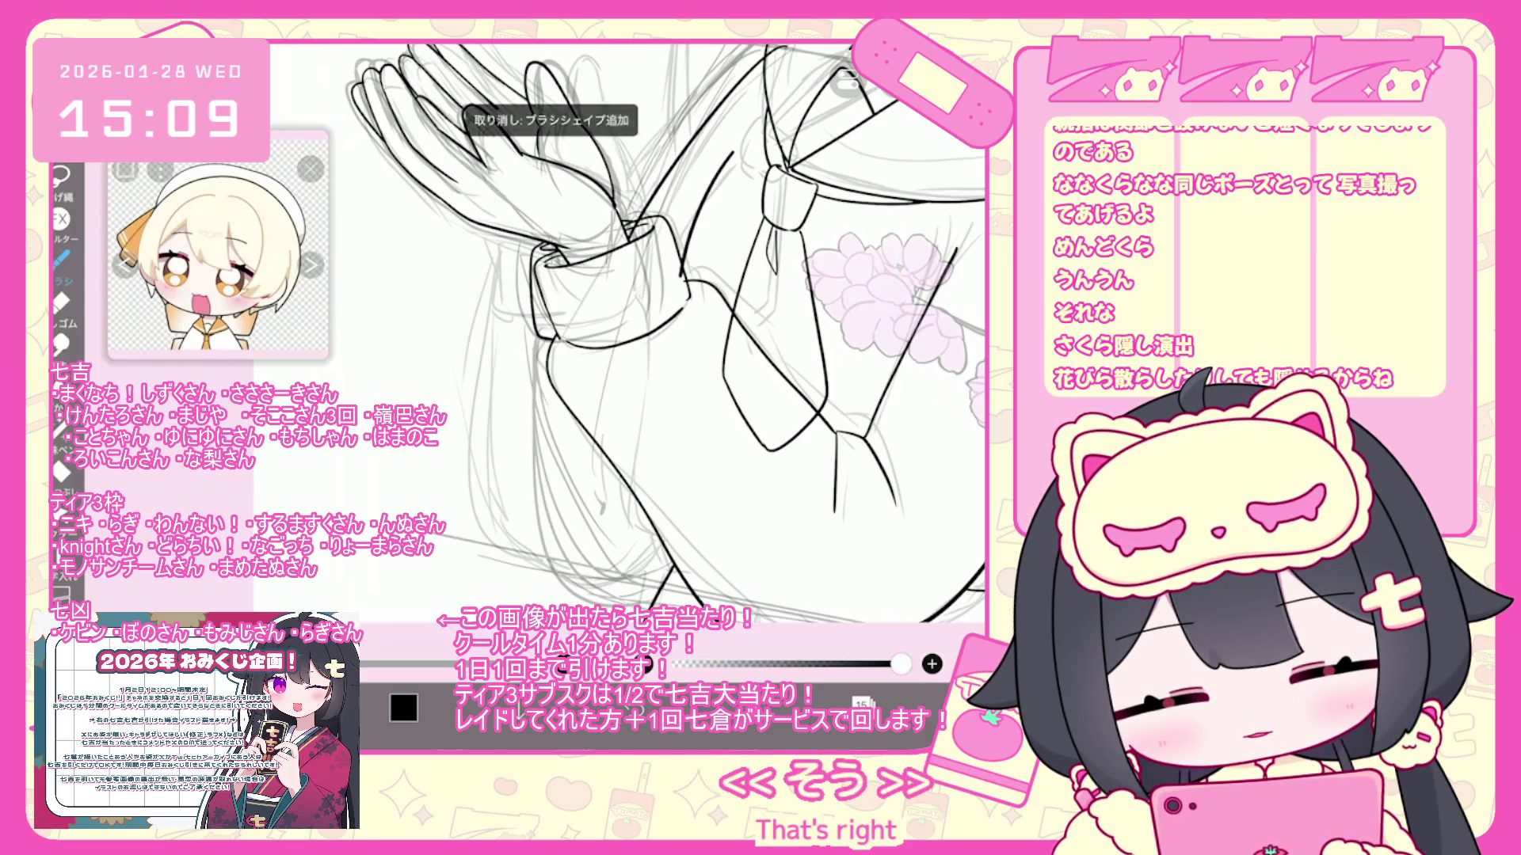
Inspect the hands and cuff after the undos, briefly reopening the layer list
{"action": "scroll", "coordinate": [618, 333], "scroll_direction": "down", "scroll_amount": 3}
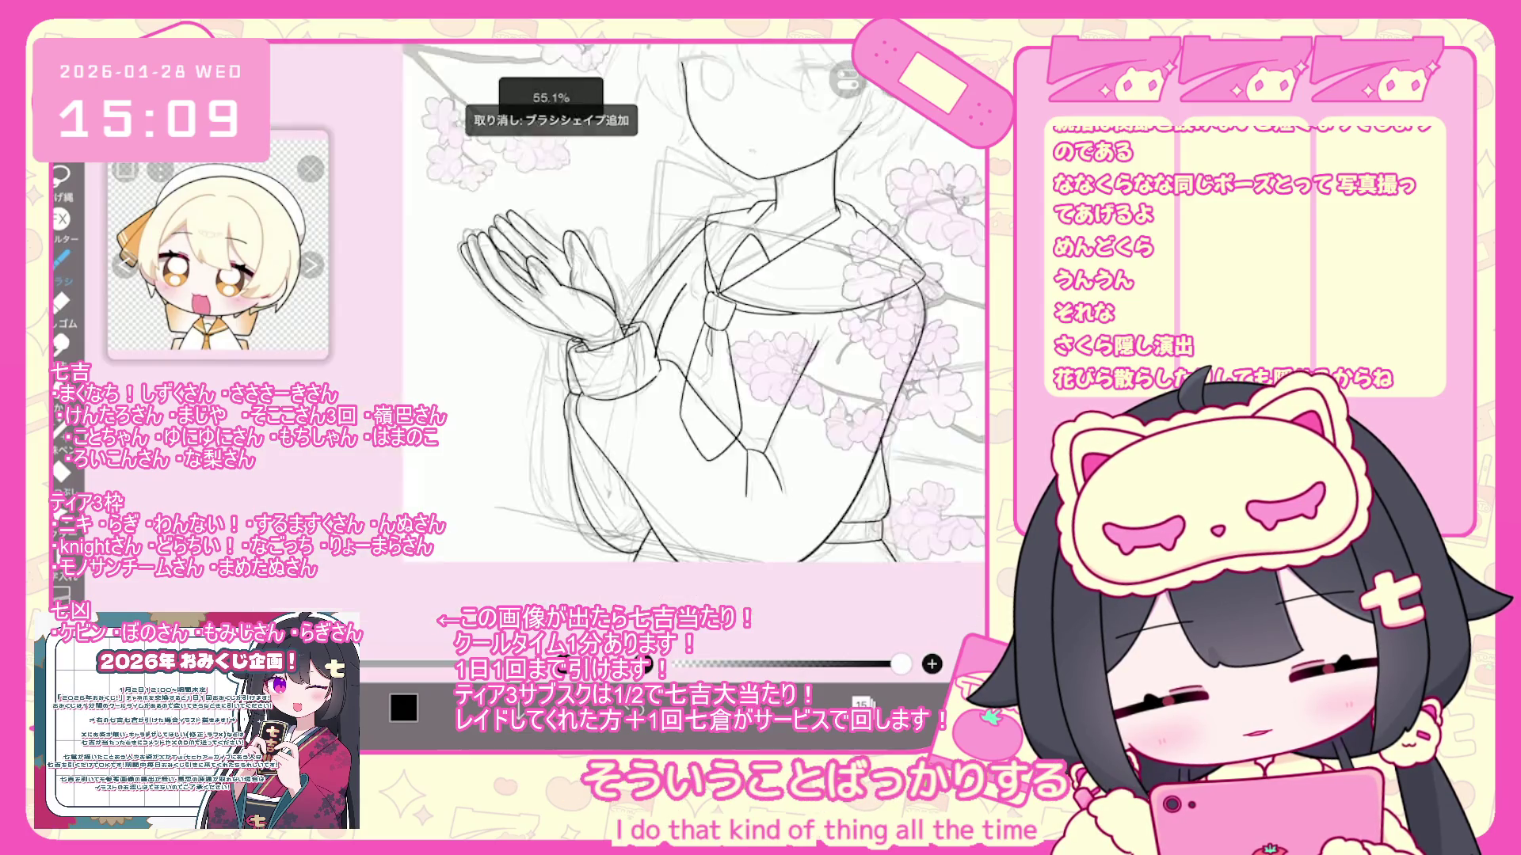
{"action": "scroll", "coordinate": [499, 420], "scroll_direction": "up", "scroll_amount": 2}
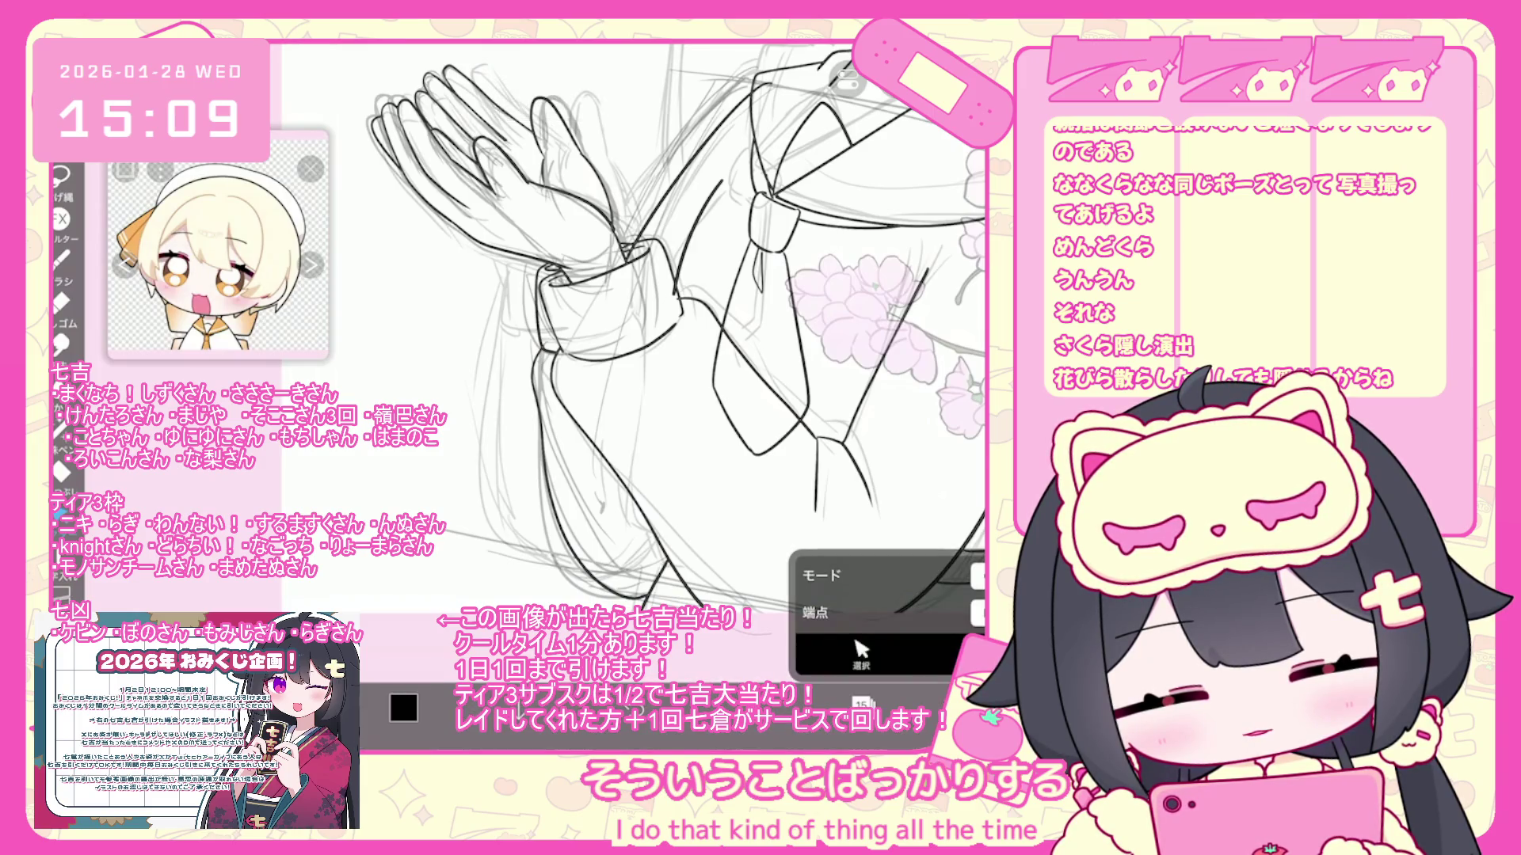
{"action": "scroll", "coordinate": [633, 357], "scroll_direction": "down", "scroll_amount": 3}
{"action": "scroll", "coordinate": [634, 356], "scroll_direction": "up", "scroll_amount": 5}
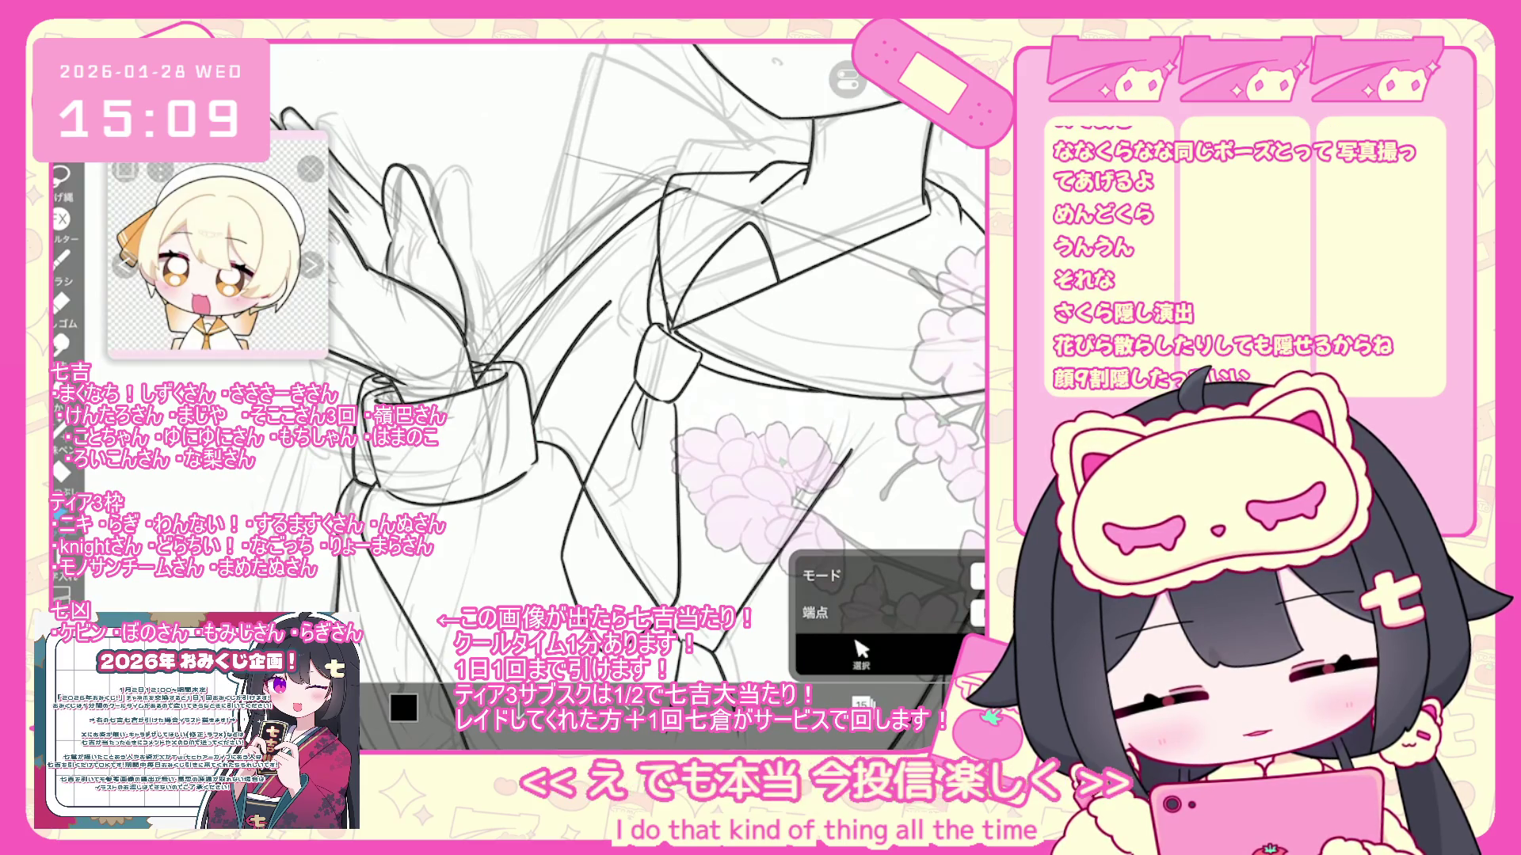
{"action": "scroll", "coordinate": [627, 364], "scroll_direction": "down", "scroll_amount": 2}
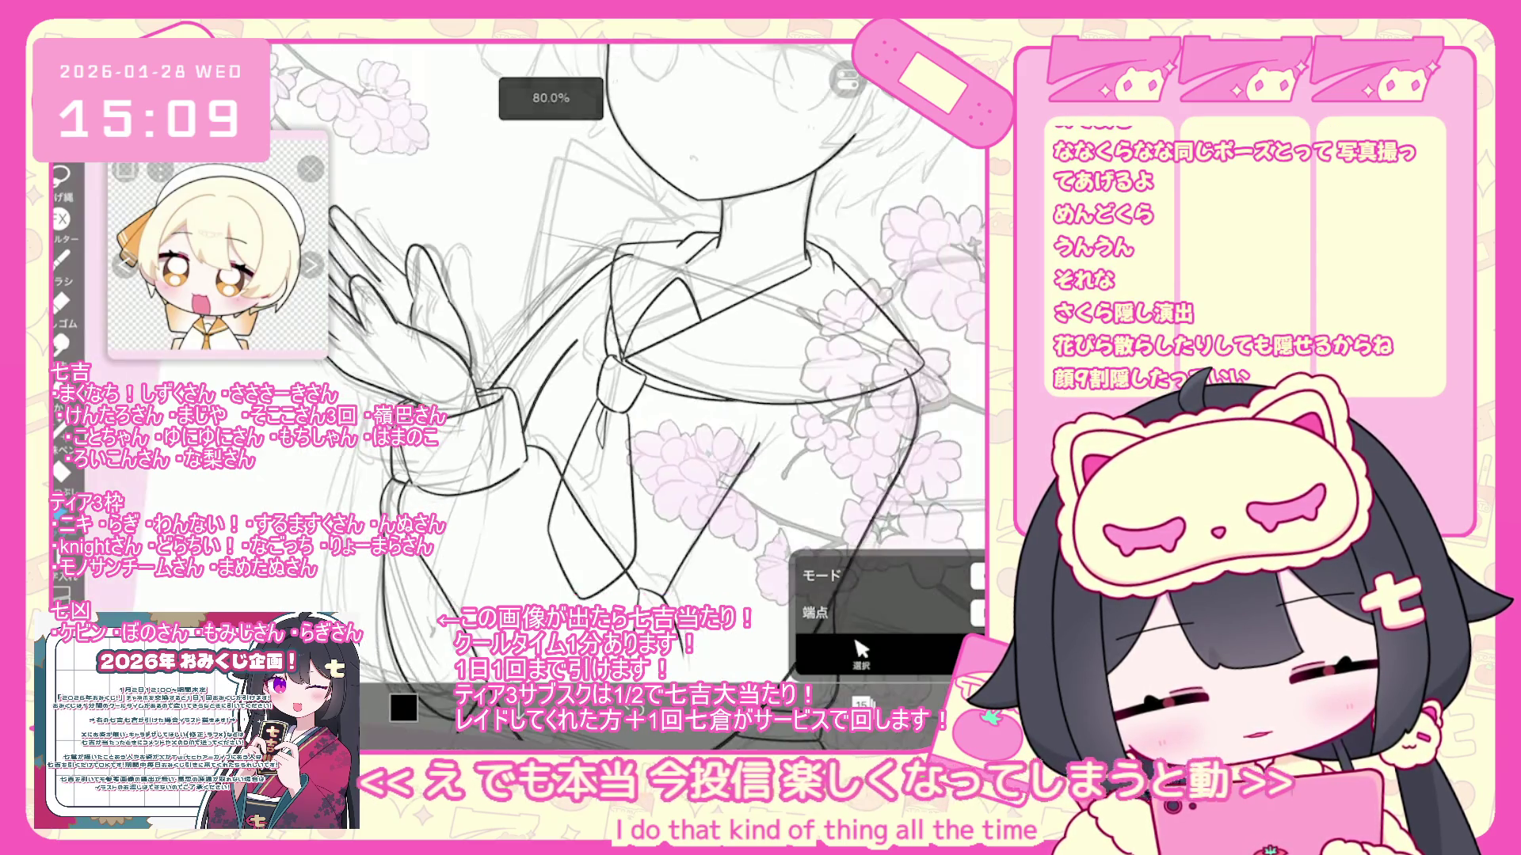
{"action": "scroll", "coordinate": [489, 324], "scroll_direction": "up", "scroll_amount": 3}
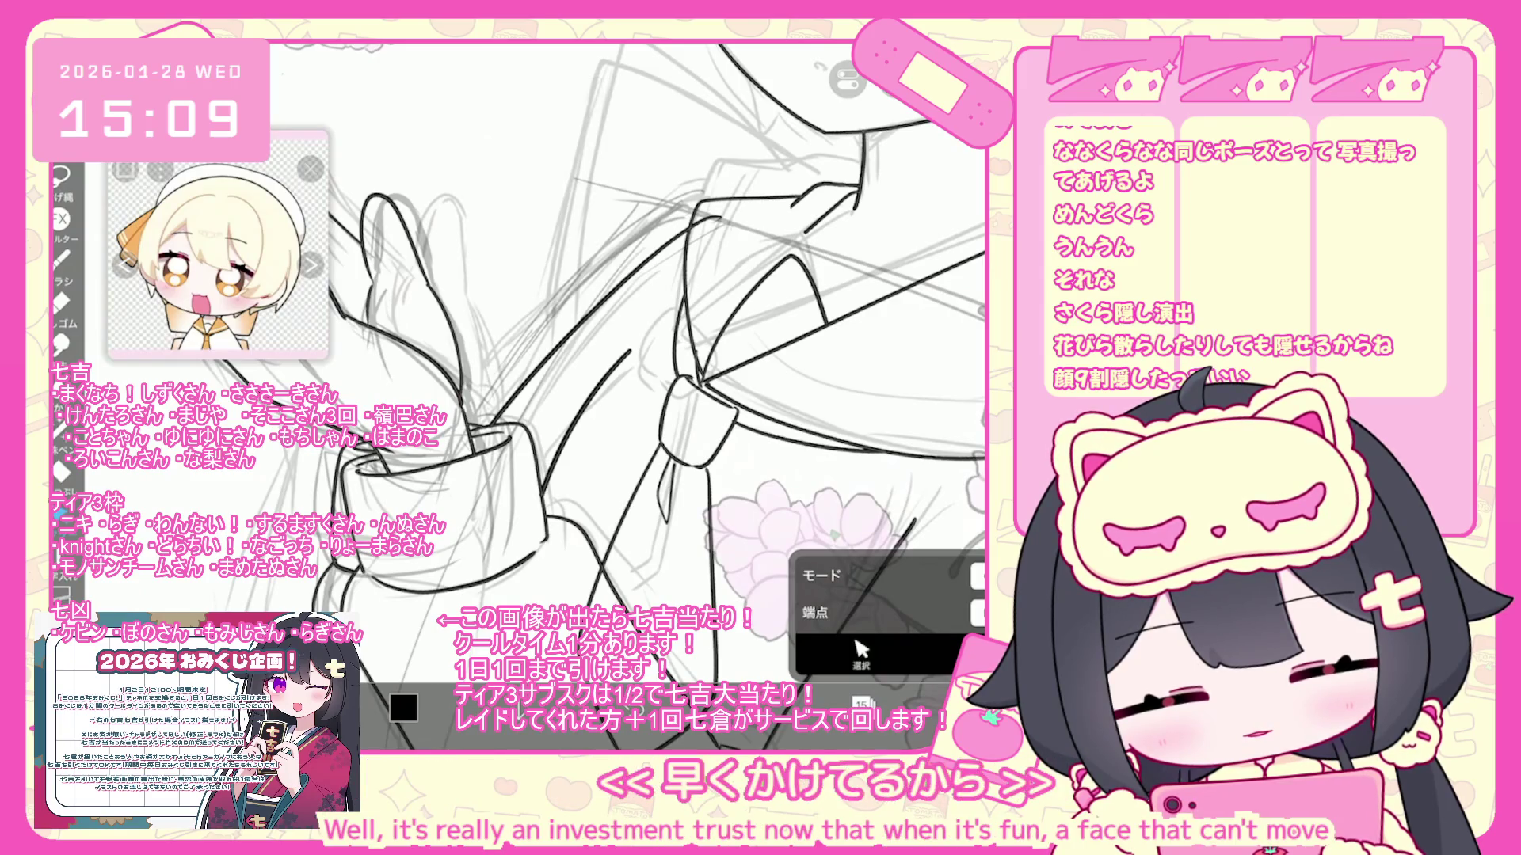
{"action": "scroll", "coordinate": [647, 379], "scroll_direction": "down", "scroll_amount": 4}
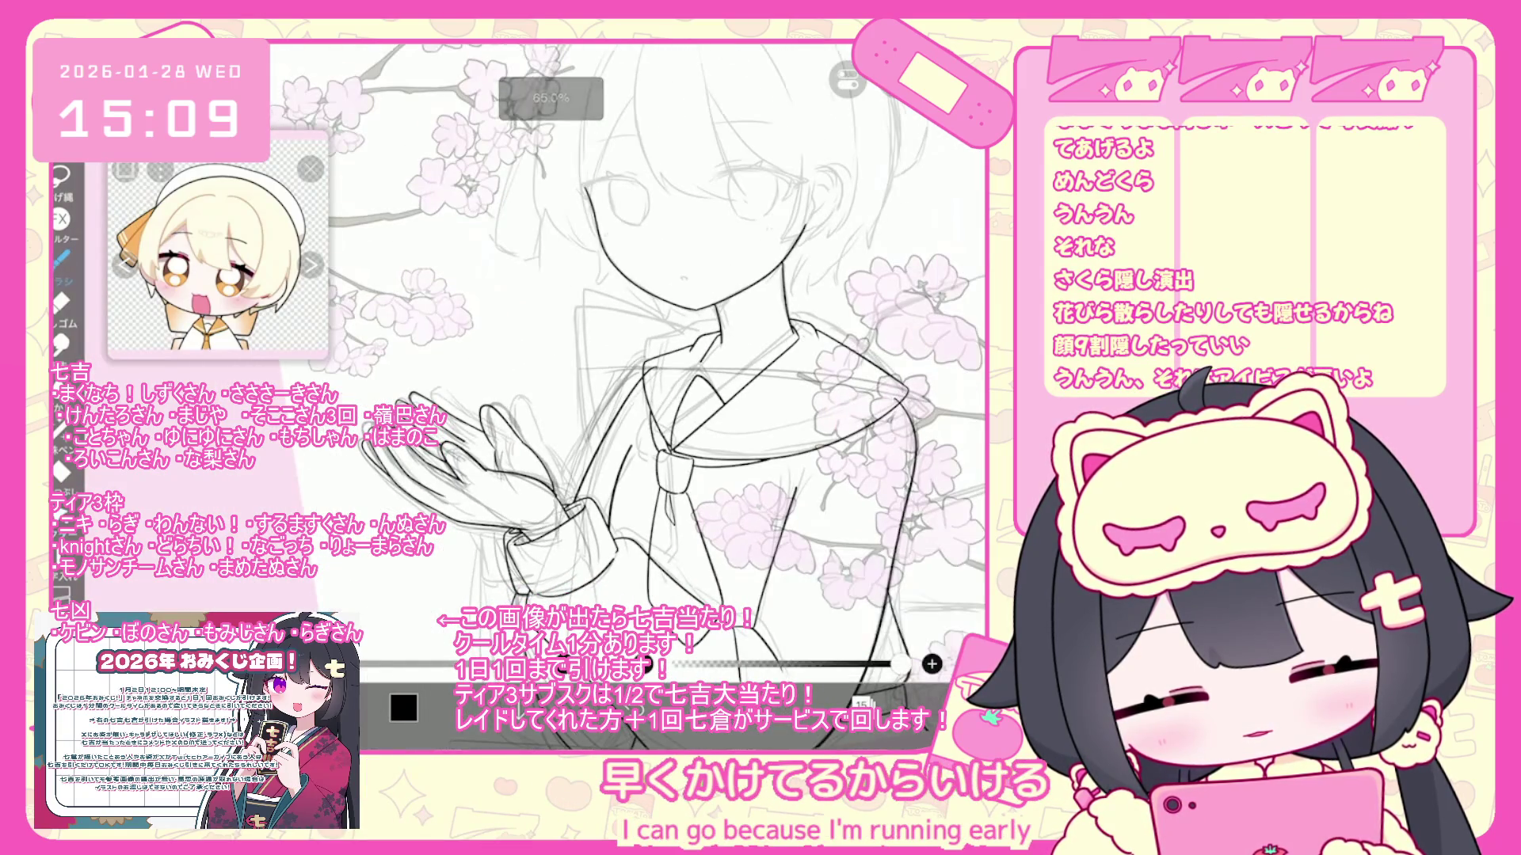
{"action": "scroll", "coordinate": [737, 356], "scroll_direction": "down", "scroll_amount": 3}
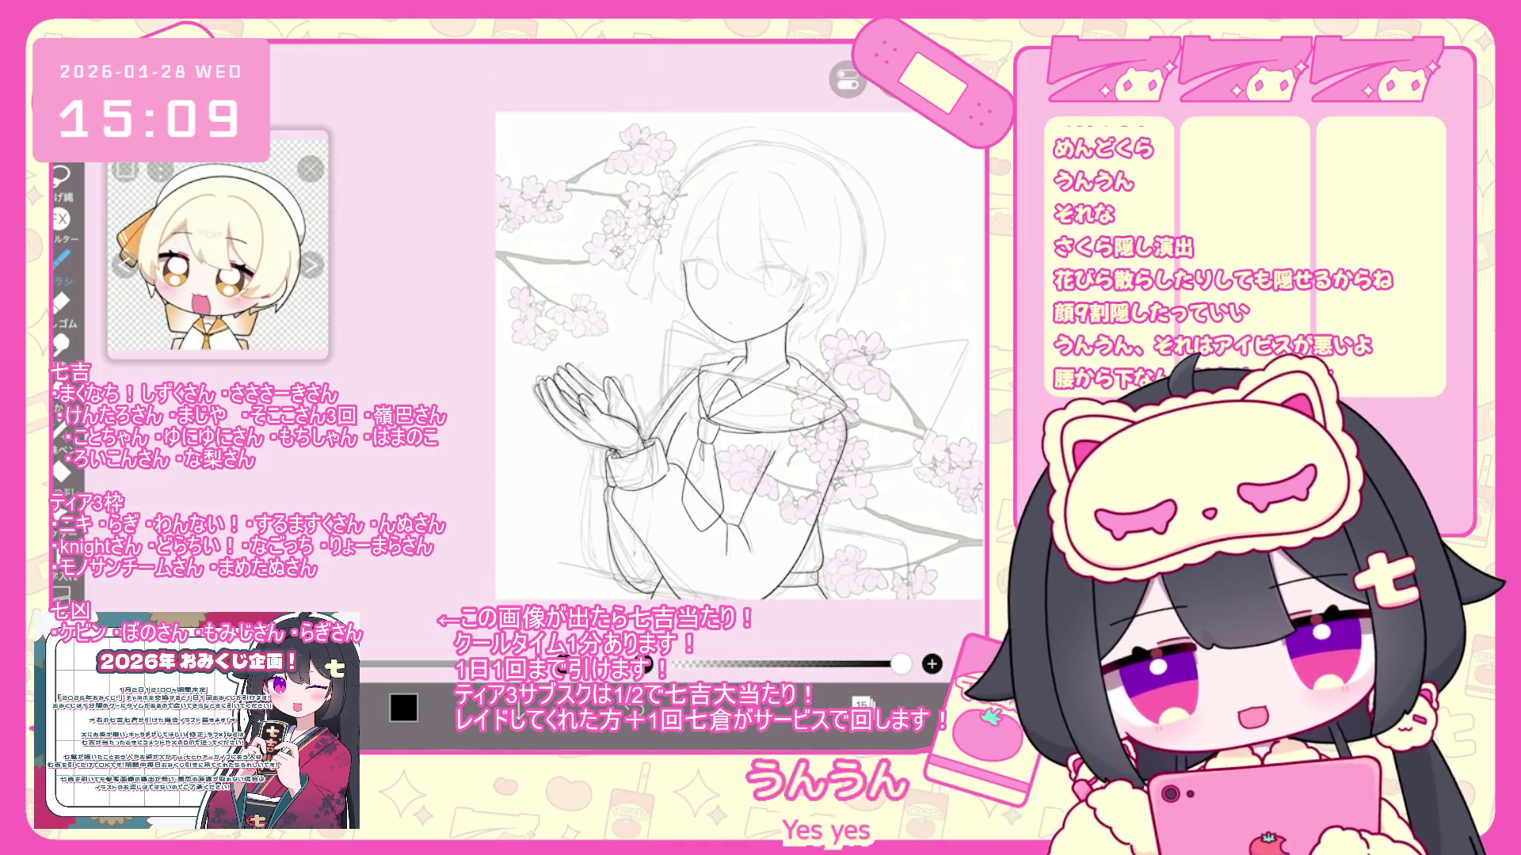
{"action": "scroll", "coordinate": [690, 348], "scroll_direction": "up", "scroll_amount": 2}
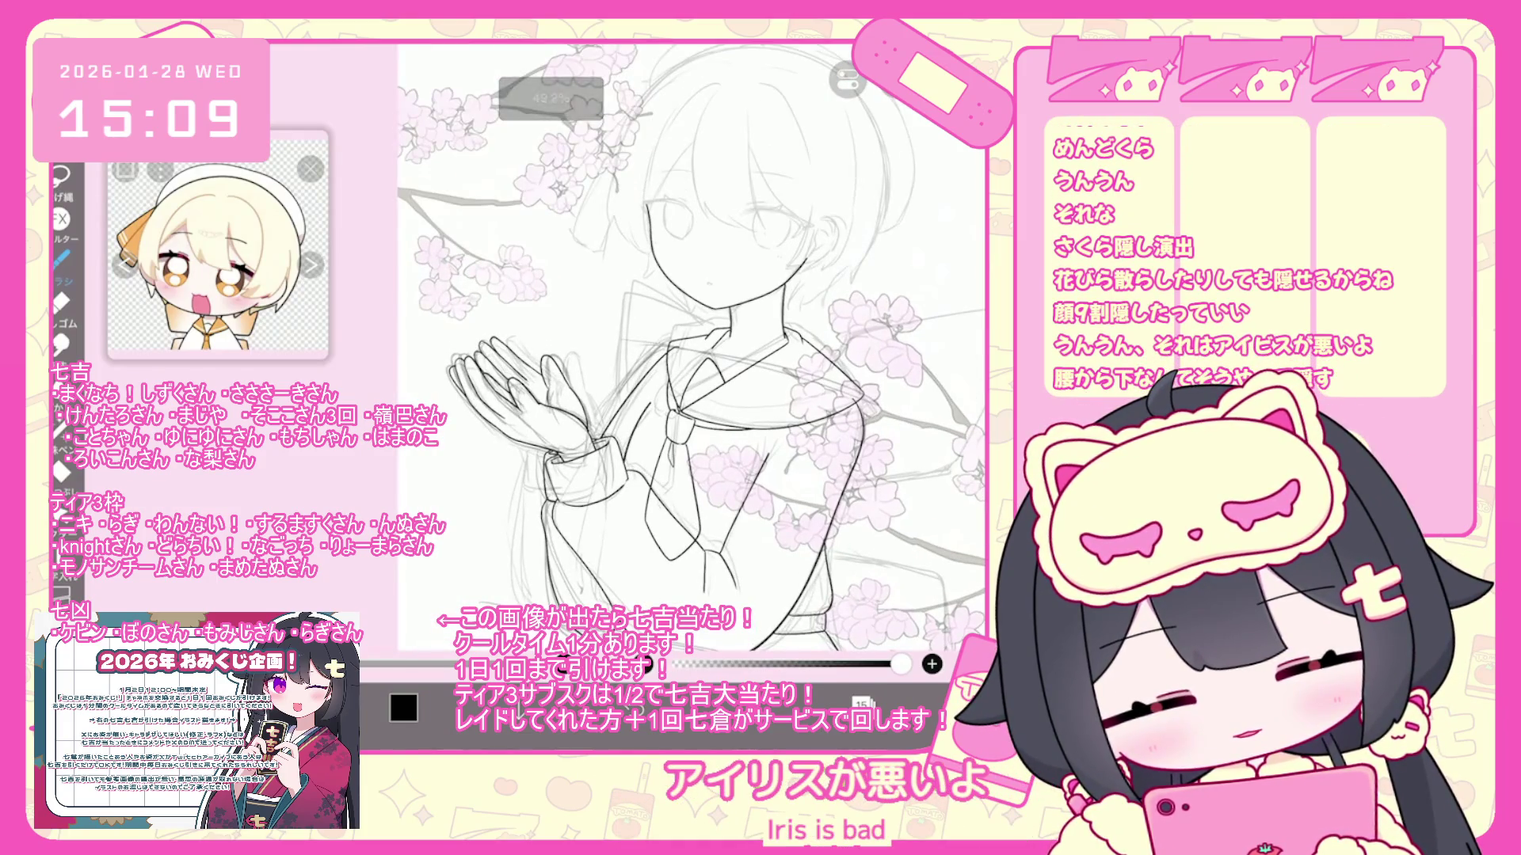
{"action": "left_click", "coordinate": [864, 703]}
{"action": "left_click", "coordinate": [863, 703]}
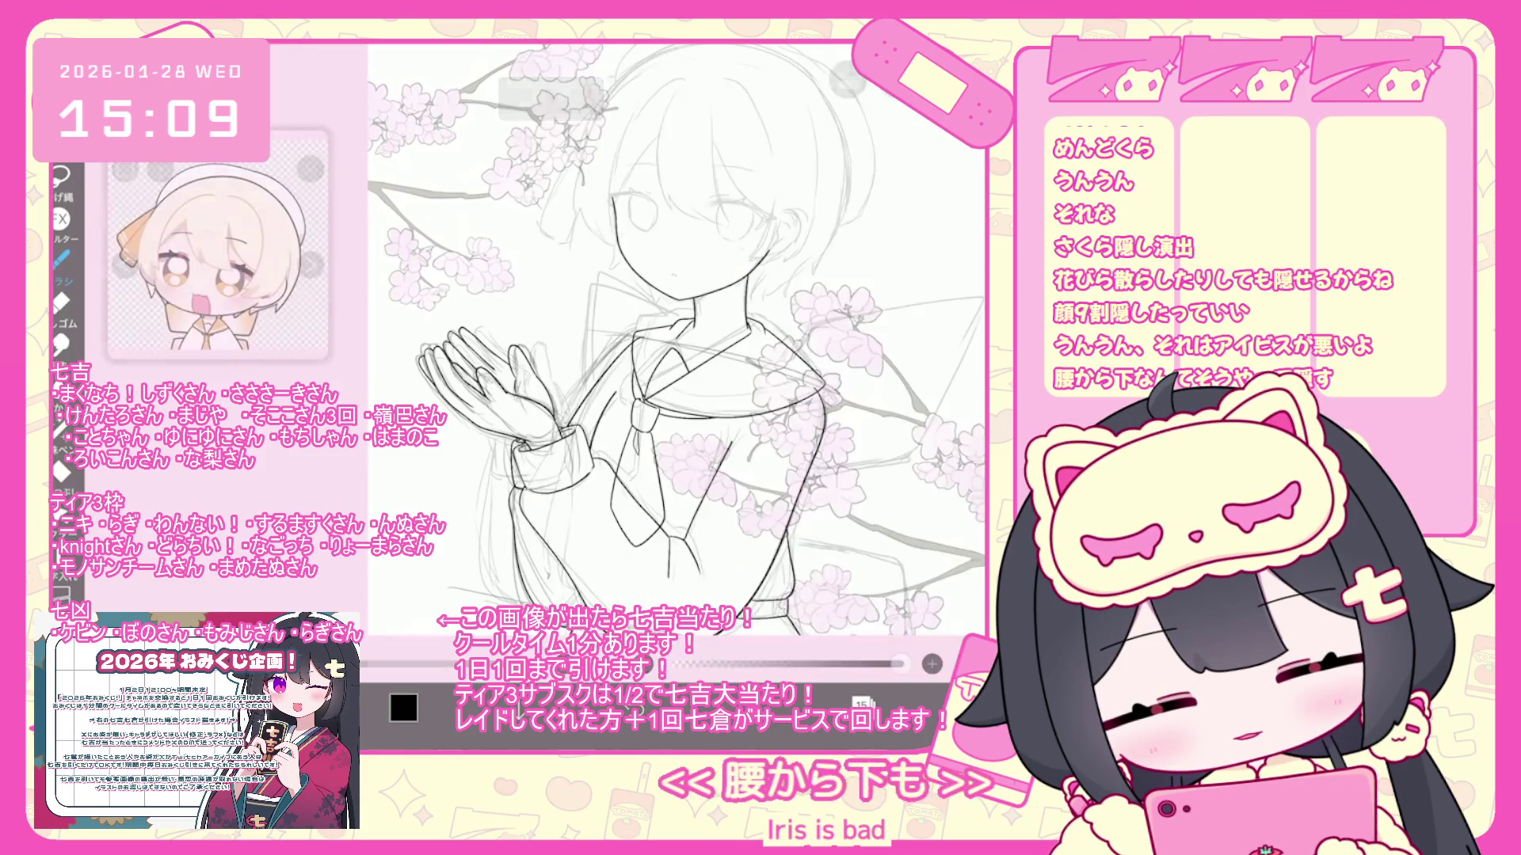
{"action": "scroll", "coordinate": [713, 356], "scroll_direction": "up", "scroll_amount": 5}
{"action": "scroll", "coordinate": [634, 364], "scroll_direction": "up", "scroll_amount": 1}
Ink a short collar line and a curved line out from the collar knot, then commit it
{"action": "left_click_drag", "start_coordinate": [624, 387], "coordinate": [588, 504]}
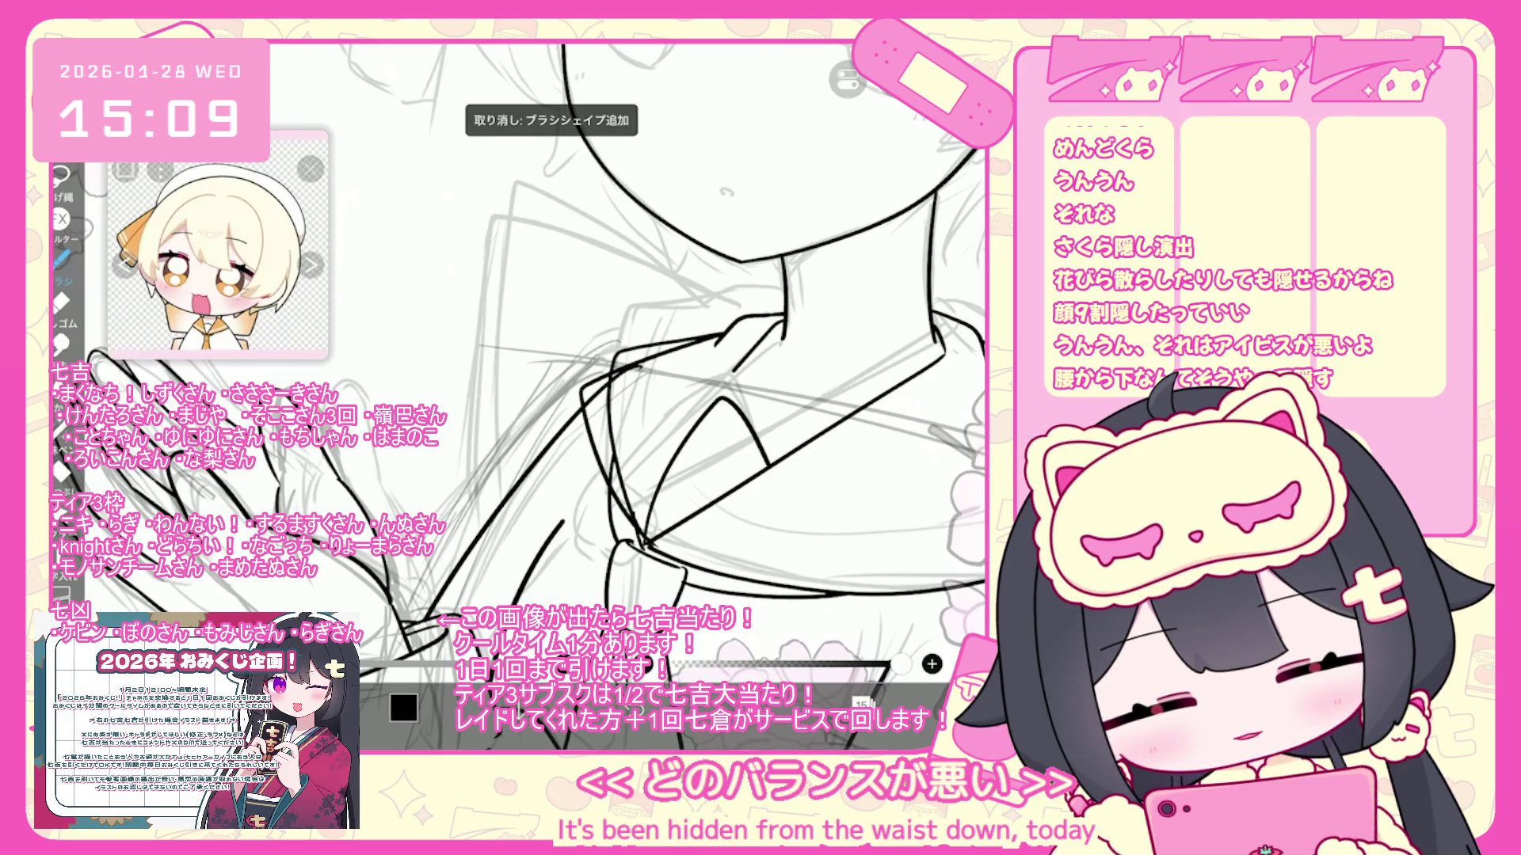
{"action": "scroll", "coordinate": [633, 365], "scroll_direction": "up", "scroll_amount": 1}
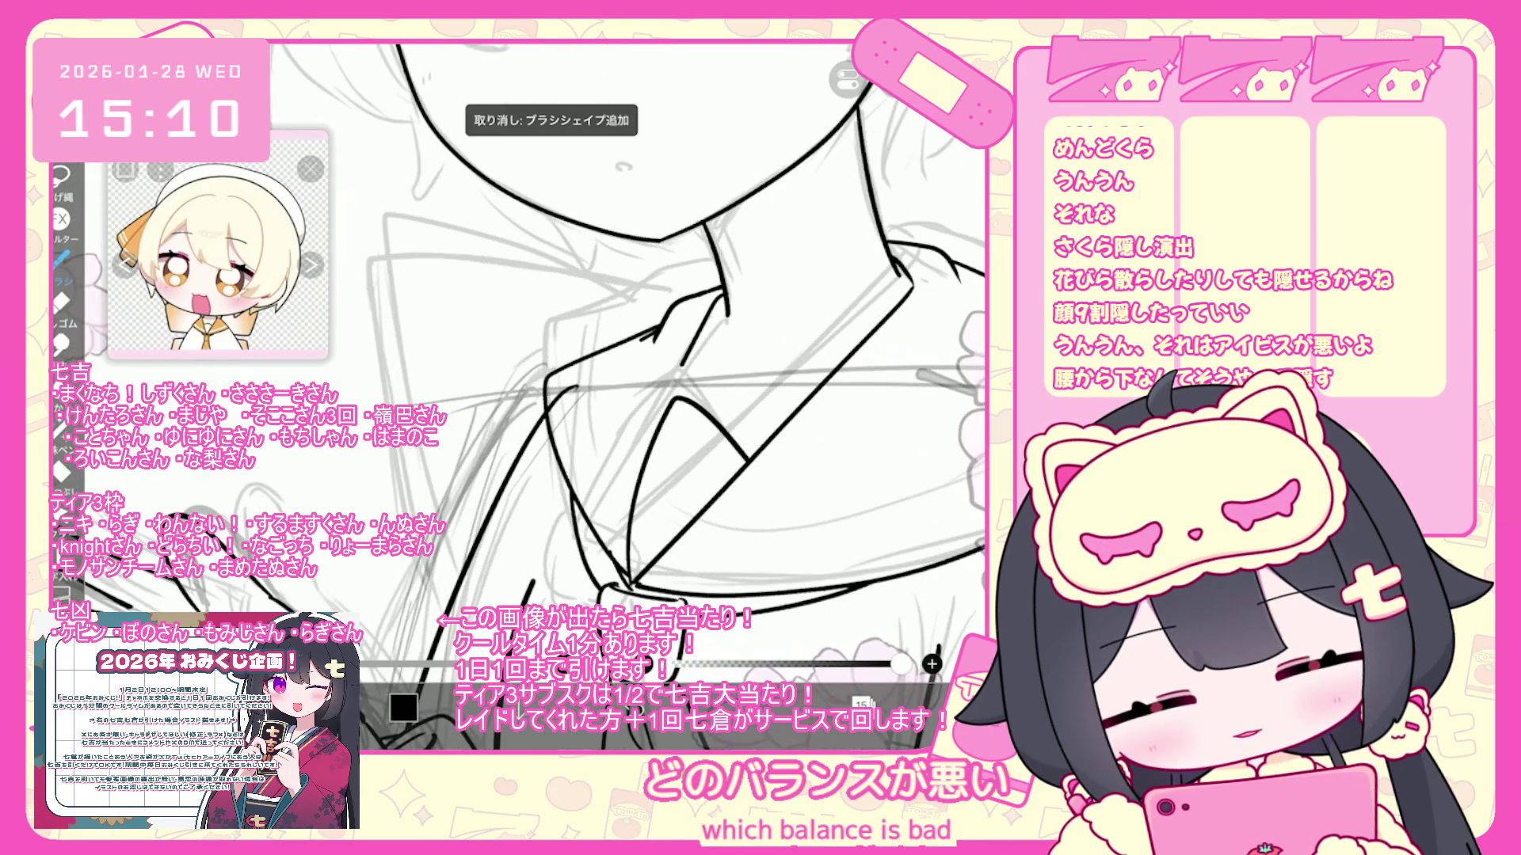
{"action": "left_click_drag", "start_coordinate": [630, 588], "coordinate": [824, 566]}
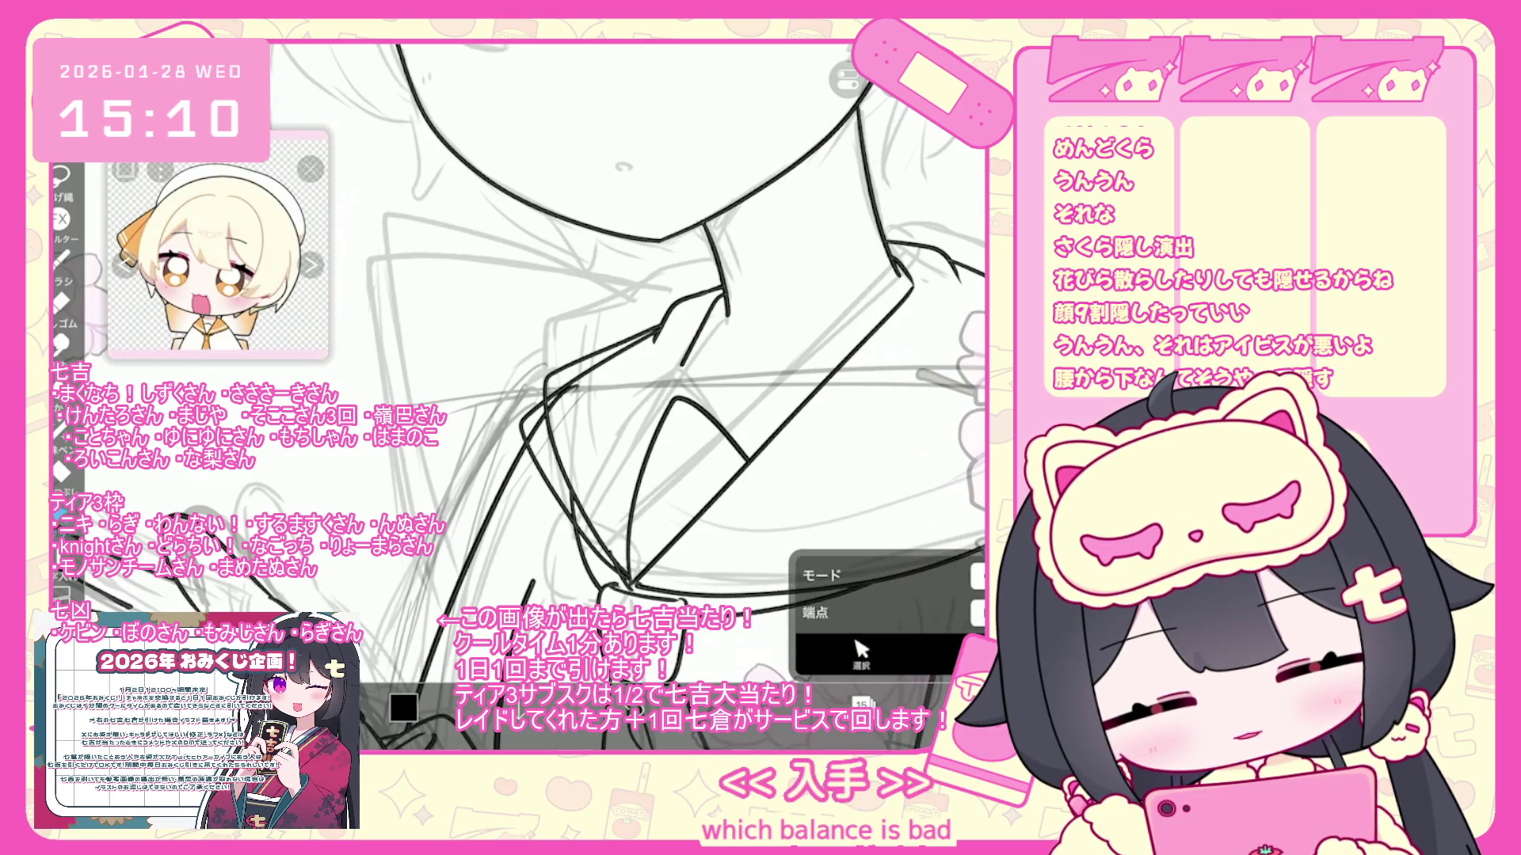
{"action": "left_click", "coordinate": [847, 79]}
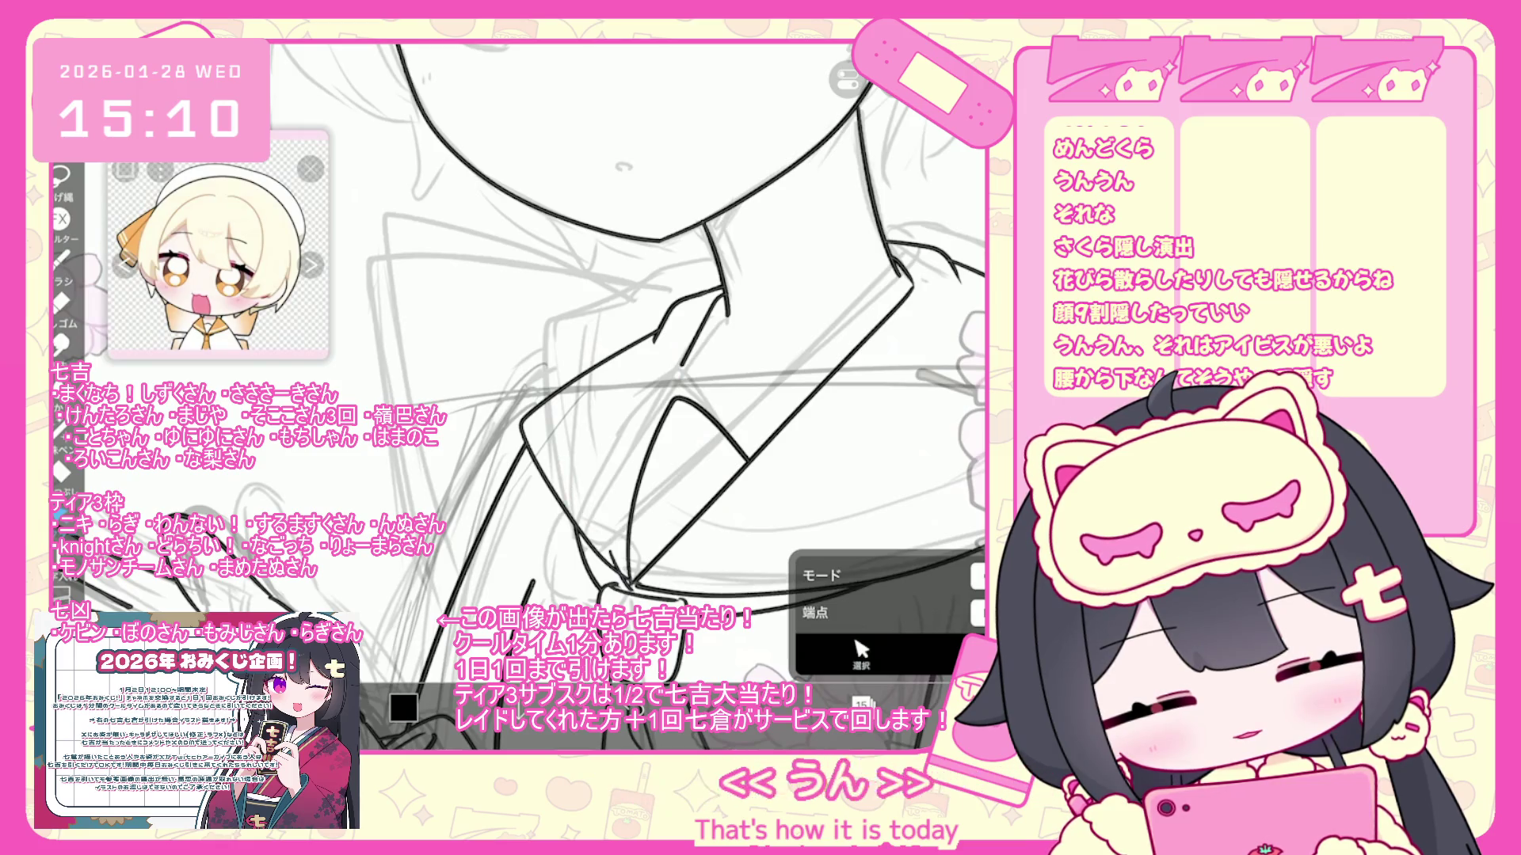
Open the layer list and bring up the add-layer options
{"action": "scroll", "coordinate": [618, 357], "scroll_direction": "down", "scroll_amount": 5}
{"action": "scroll", "coordinate": [661, 317], "scroll_direction": "up", "scroll_amount": 3}
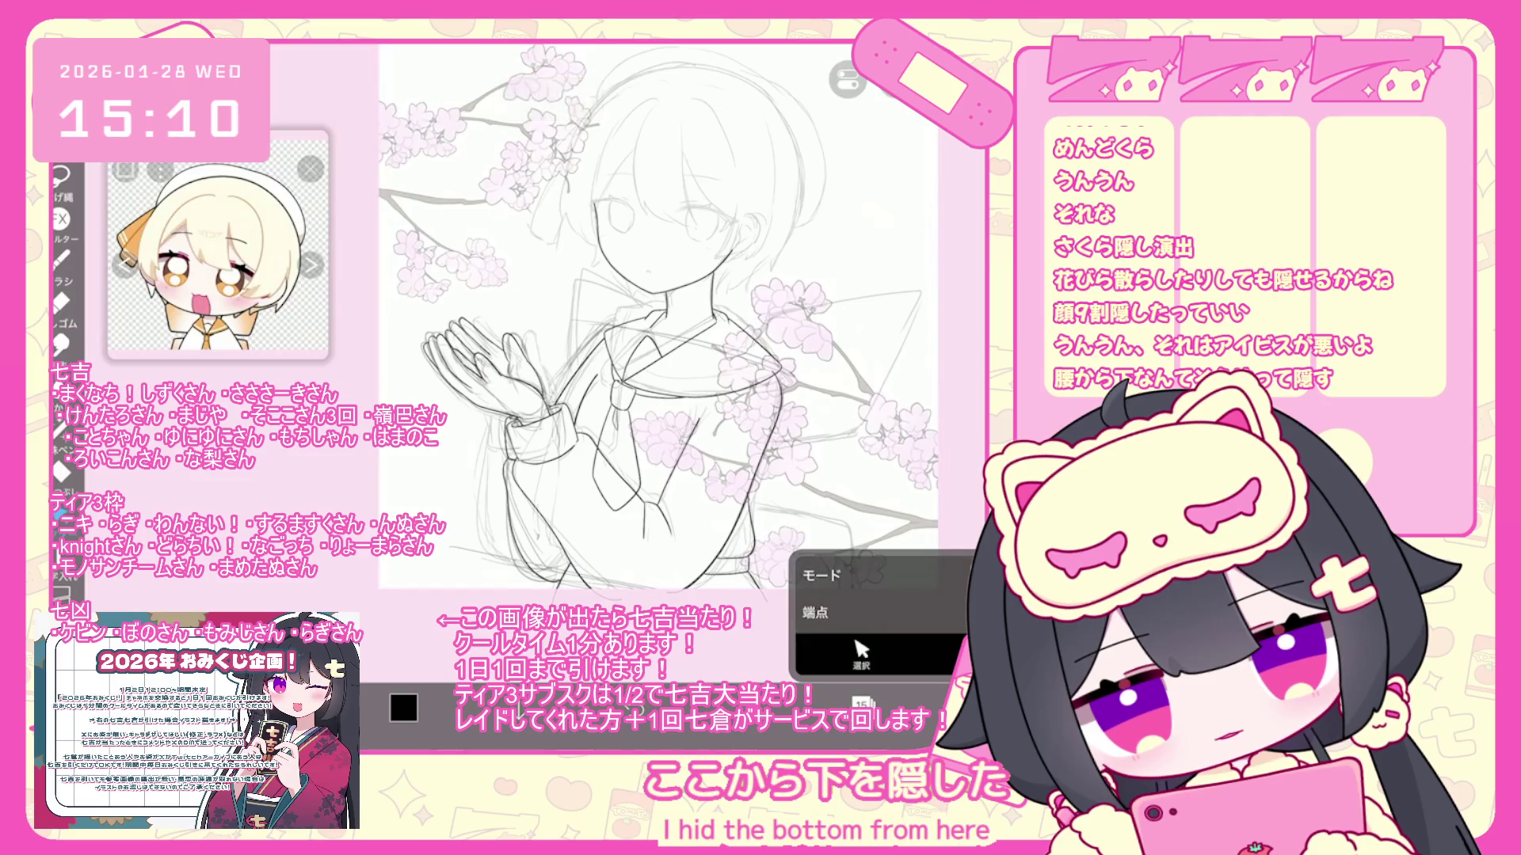
{"action": "scroll", "coordinate": [594, 357], "scroll_direction": "up", "scroll_amount": 3}
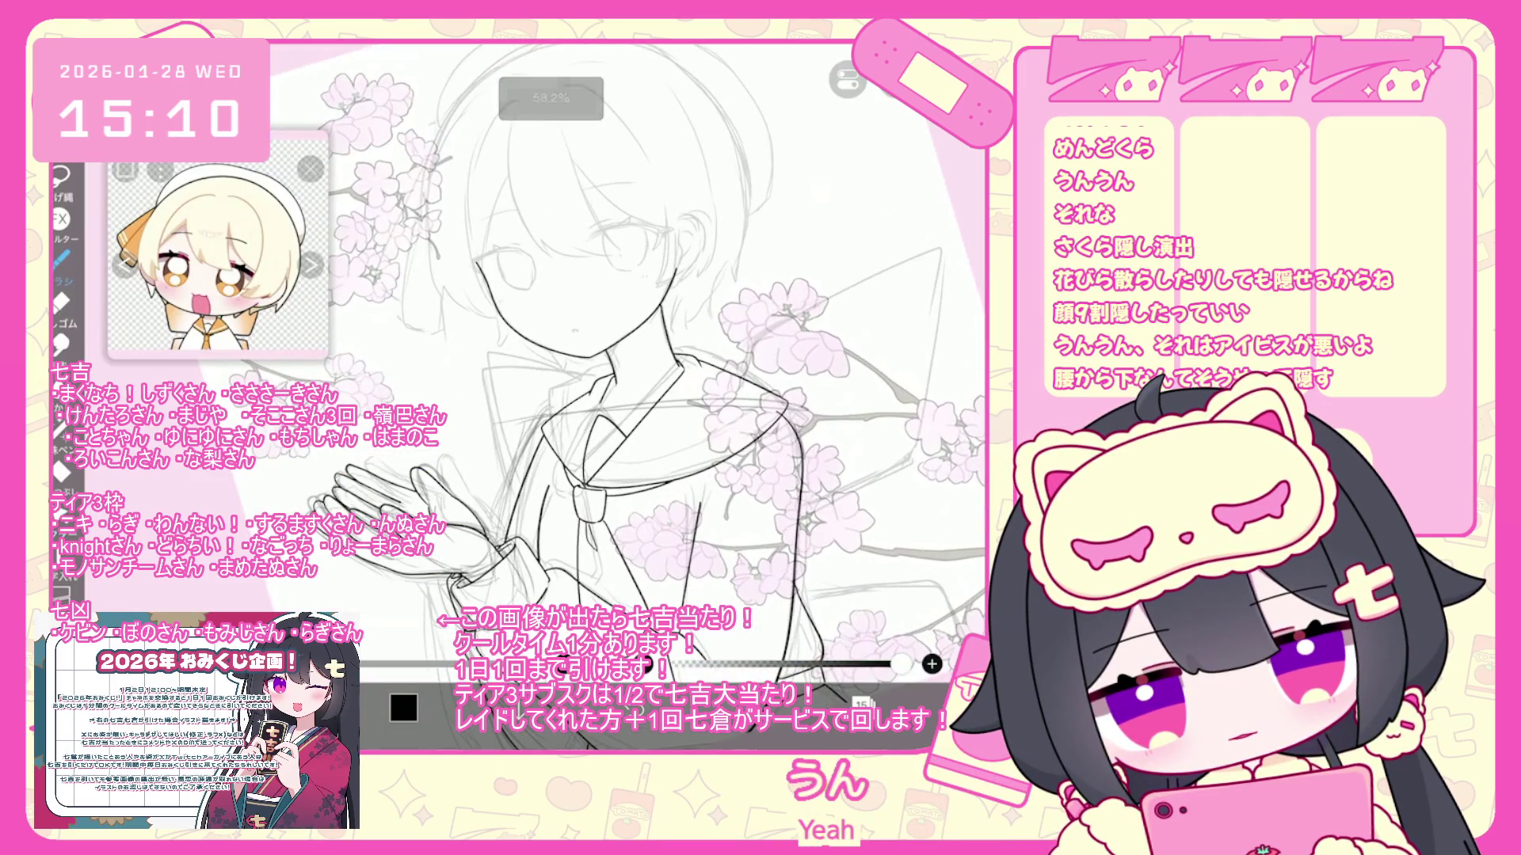
{"action": "scroll", "coordinate": [658, 357], "scroll_direction": "down", "scroll_amount": 2}
{"action": "scroll", "coordinate": [614, 356], "scroll_direction": "up", "scroll_amount": 2}
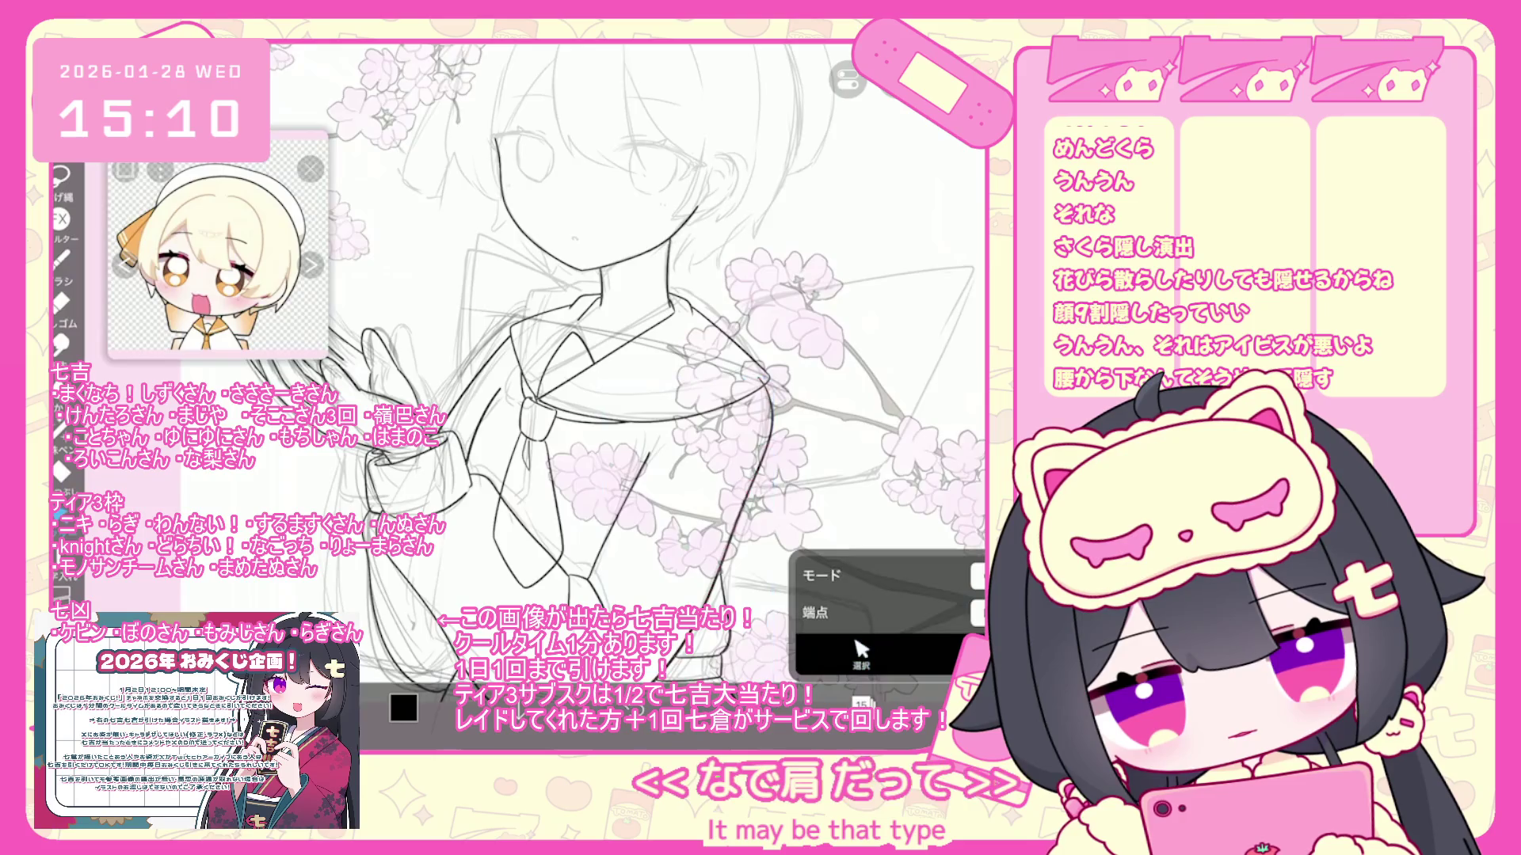
{"action": "scroll", "coordinate": [554, 356], "scroll_direction": "up", "scroll_amount": 3}
{"action": "scroll", "coordinate": [614, 357], "scroll_direction": "down", "scroll_amount": 5}
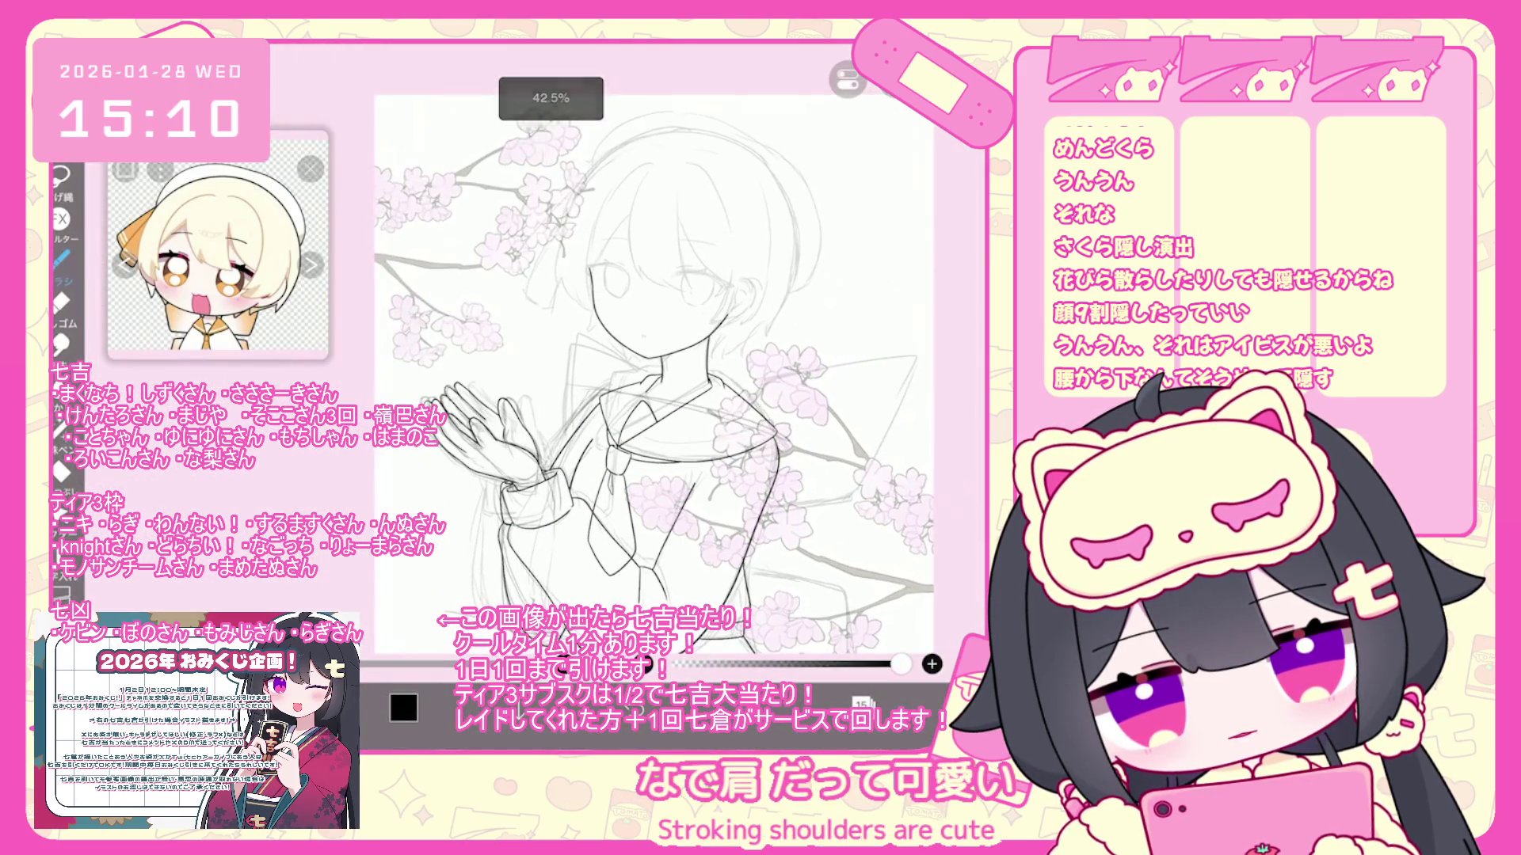
{"action": "left_click", "coordinate": [862, 703]}
{"action": "left_click", "coordinate": [555, 658]}
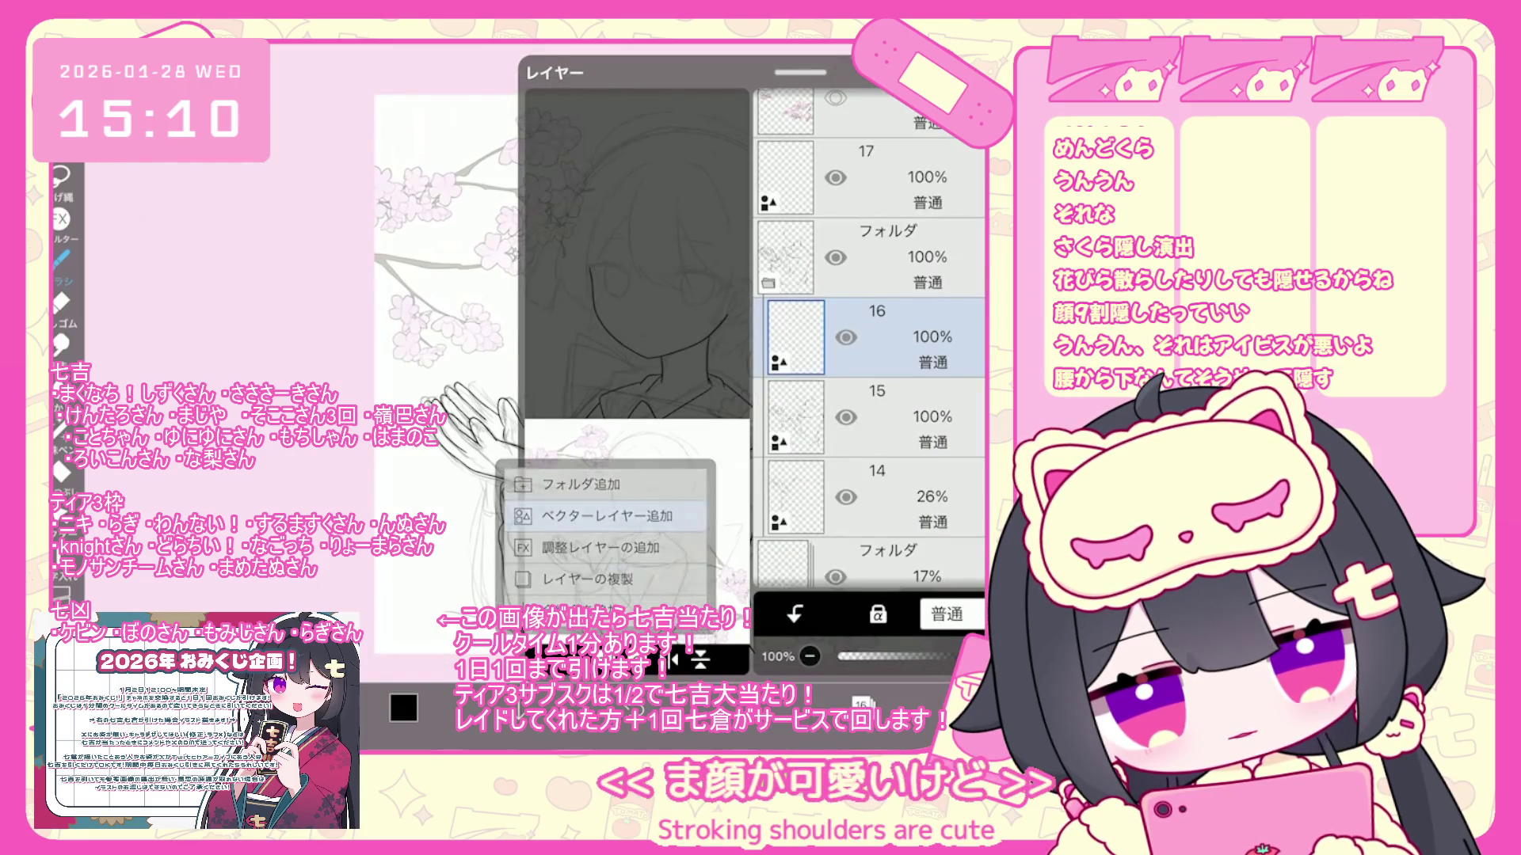
Add a vector layer above layer 15, undo the last eraser stroke, and return to the brush
{"action": "left_click", "coordinate": [554, 546]}
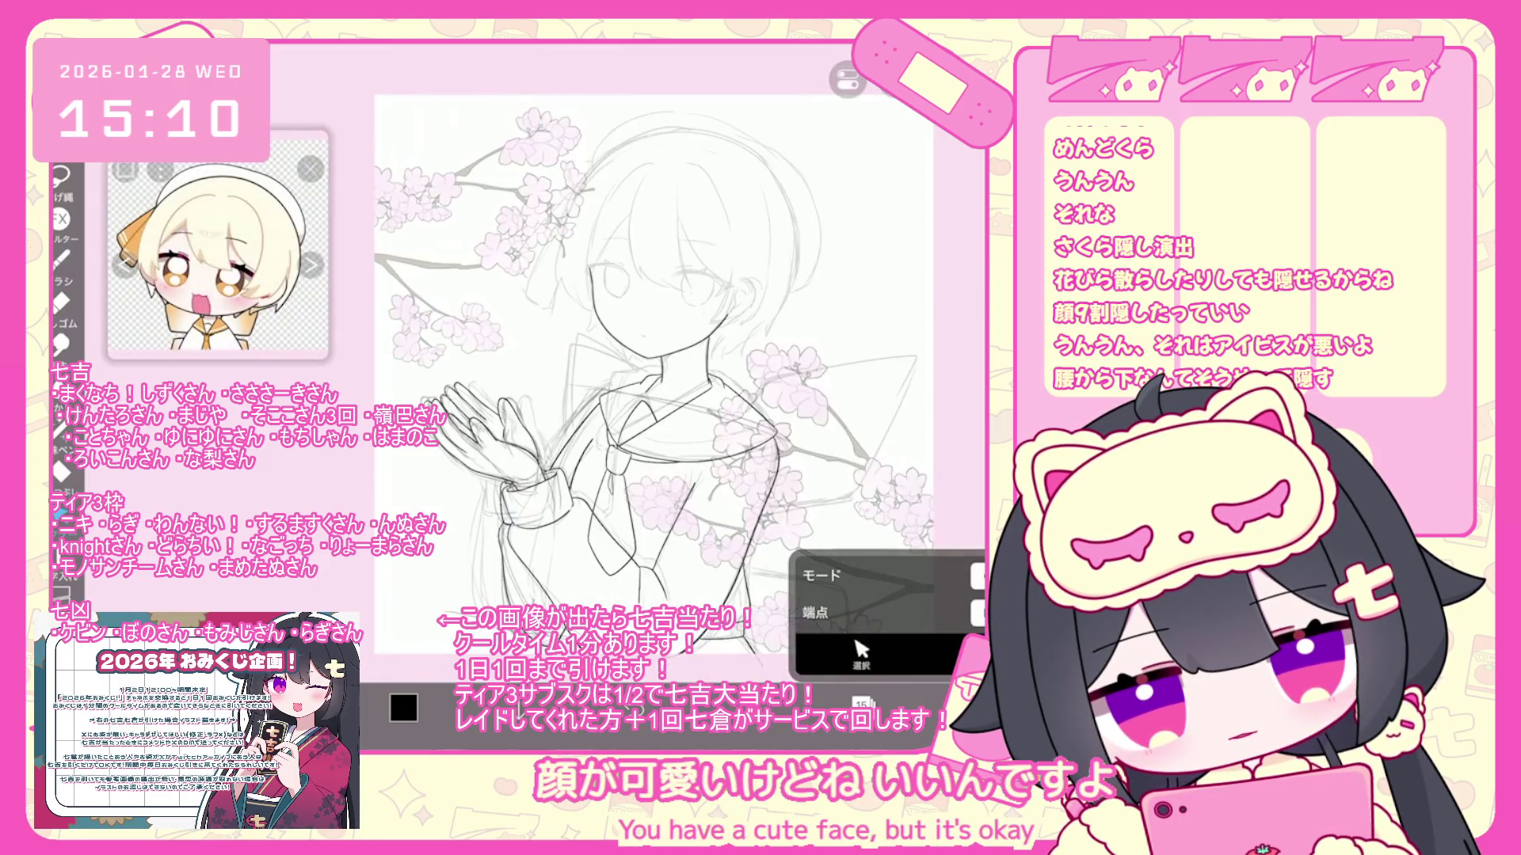
{"action": "scroll", "coordinate": [666, 408], "scroll_direction": "down", "scroll_amount": 2}
{"action": "scroll", "coordinate": [626, 419], "scroll_direction": "up", "scroll_amount": 2}
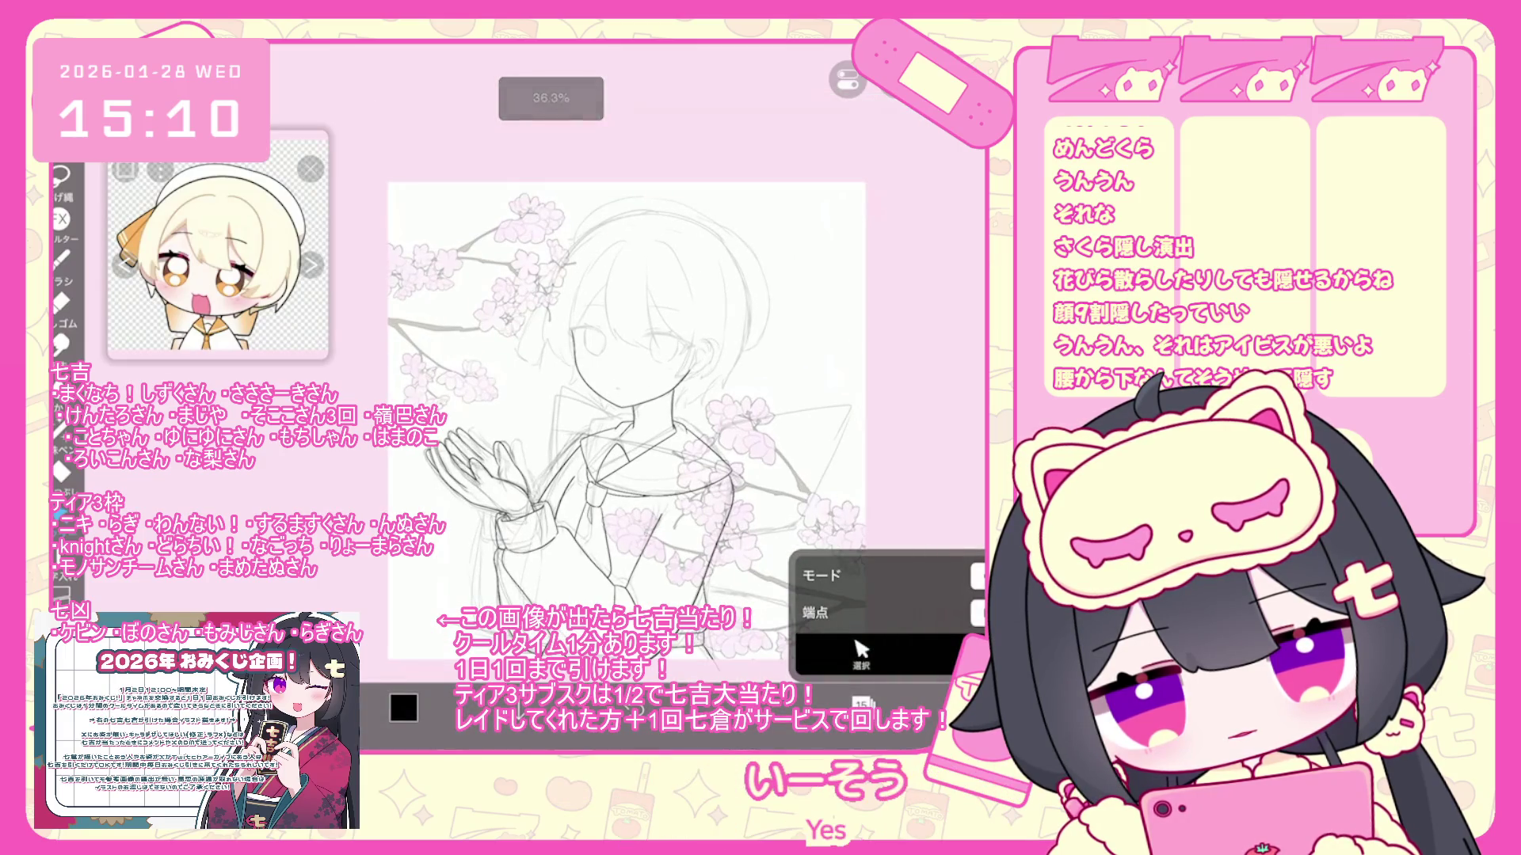
{"action": "scroll", "coordinate": [618, 353], "scroll_direction": "up", "scroll_amount": 3}
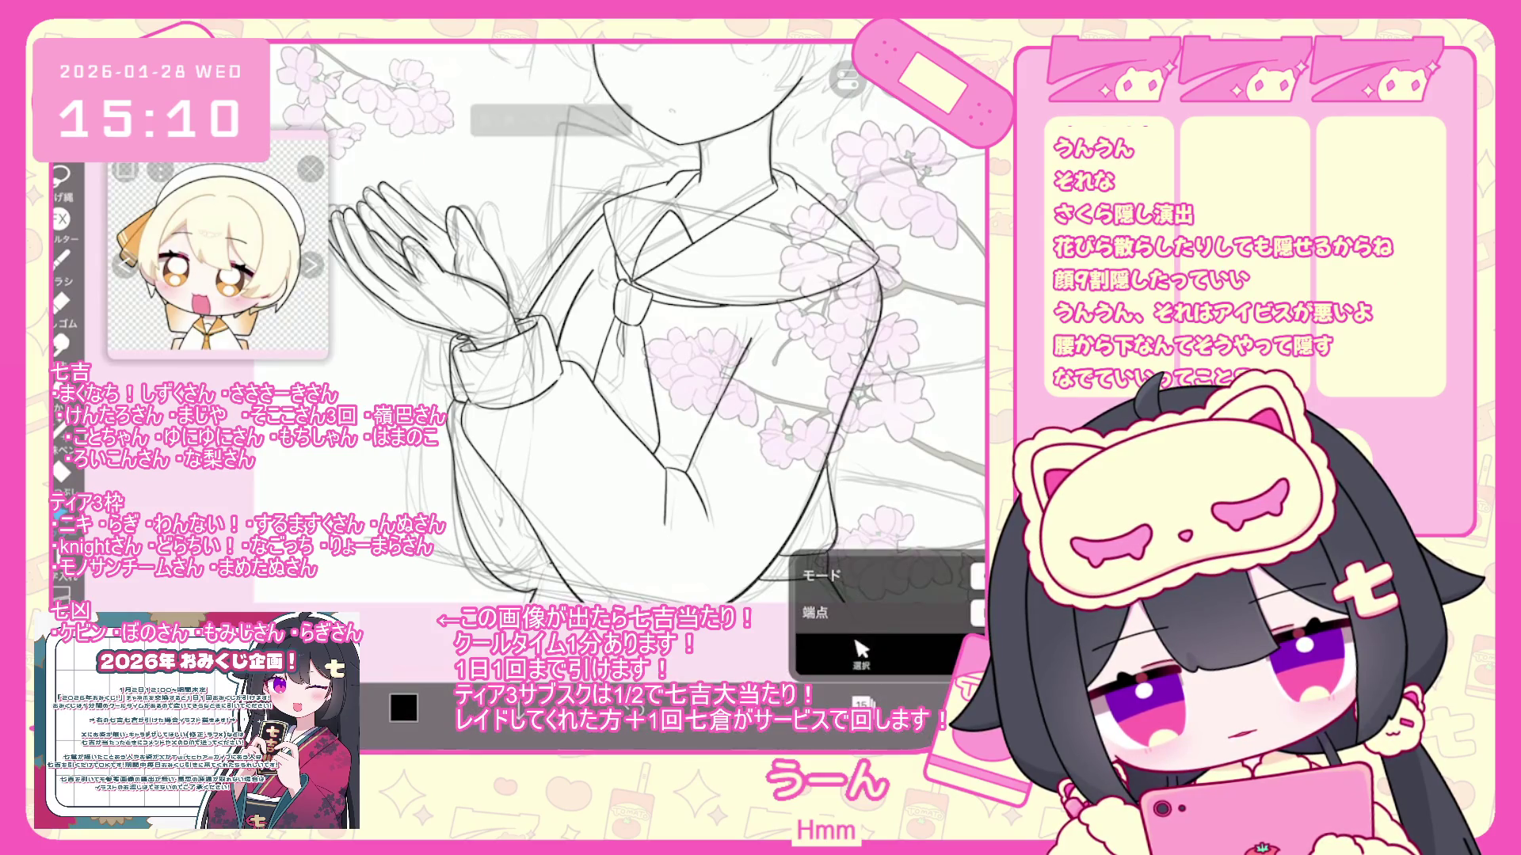
{"action": "key", "text": "ctrl+z"}
{"action": "key", "text": "b"}
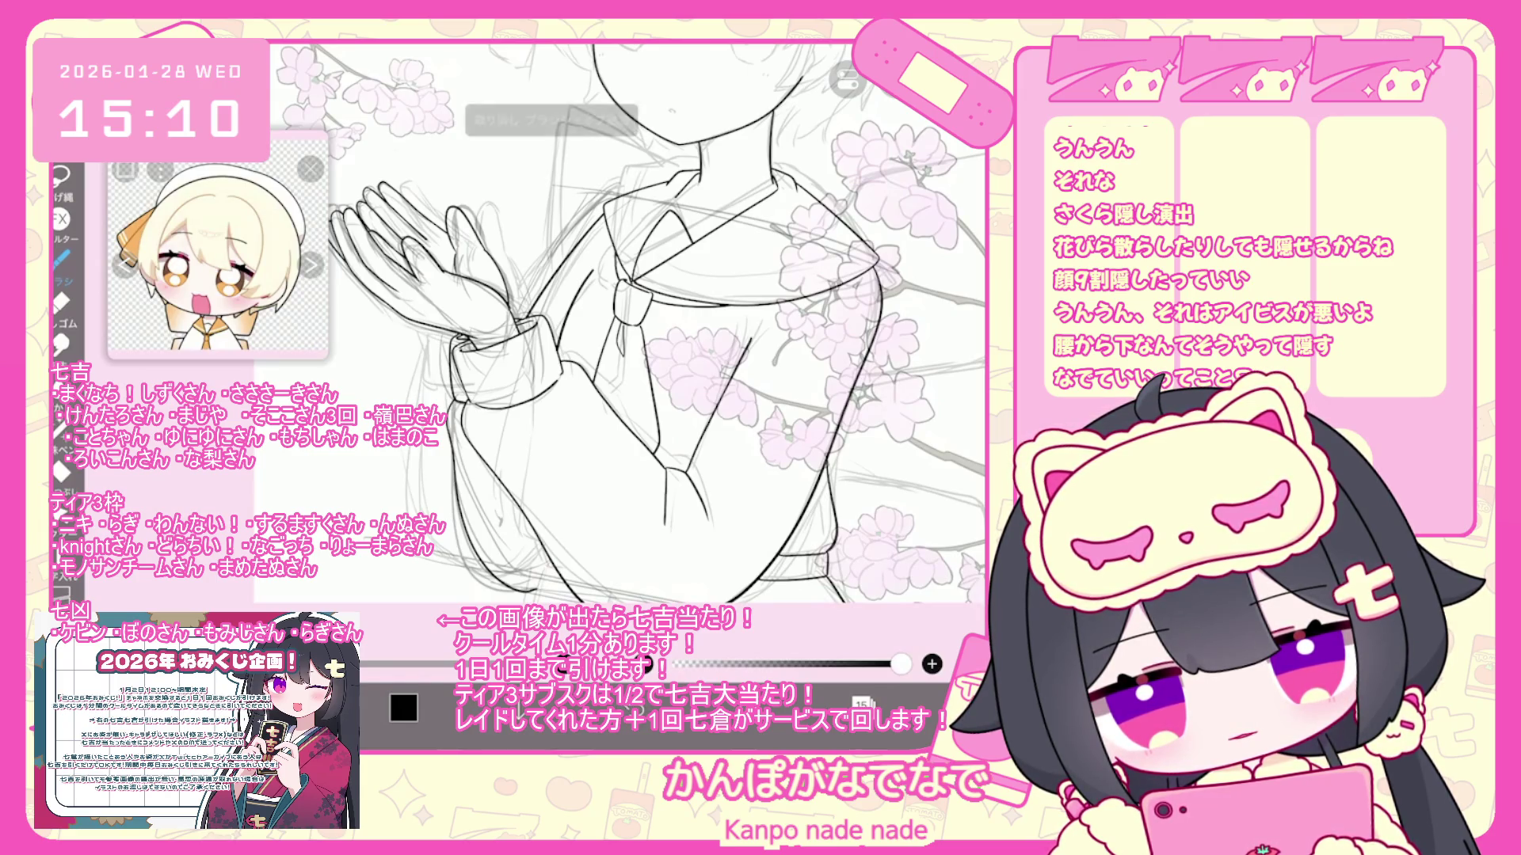
Finish adjusting the selected lines and release the selection
{"action": "scroll", "coordinate": [617, 316], "scroll_direction": "up", "scroll_amount": 3}
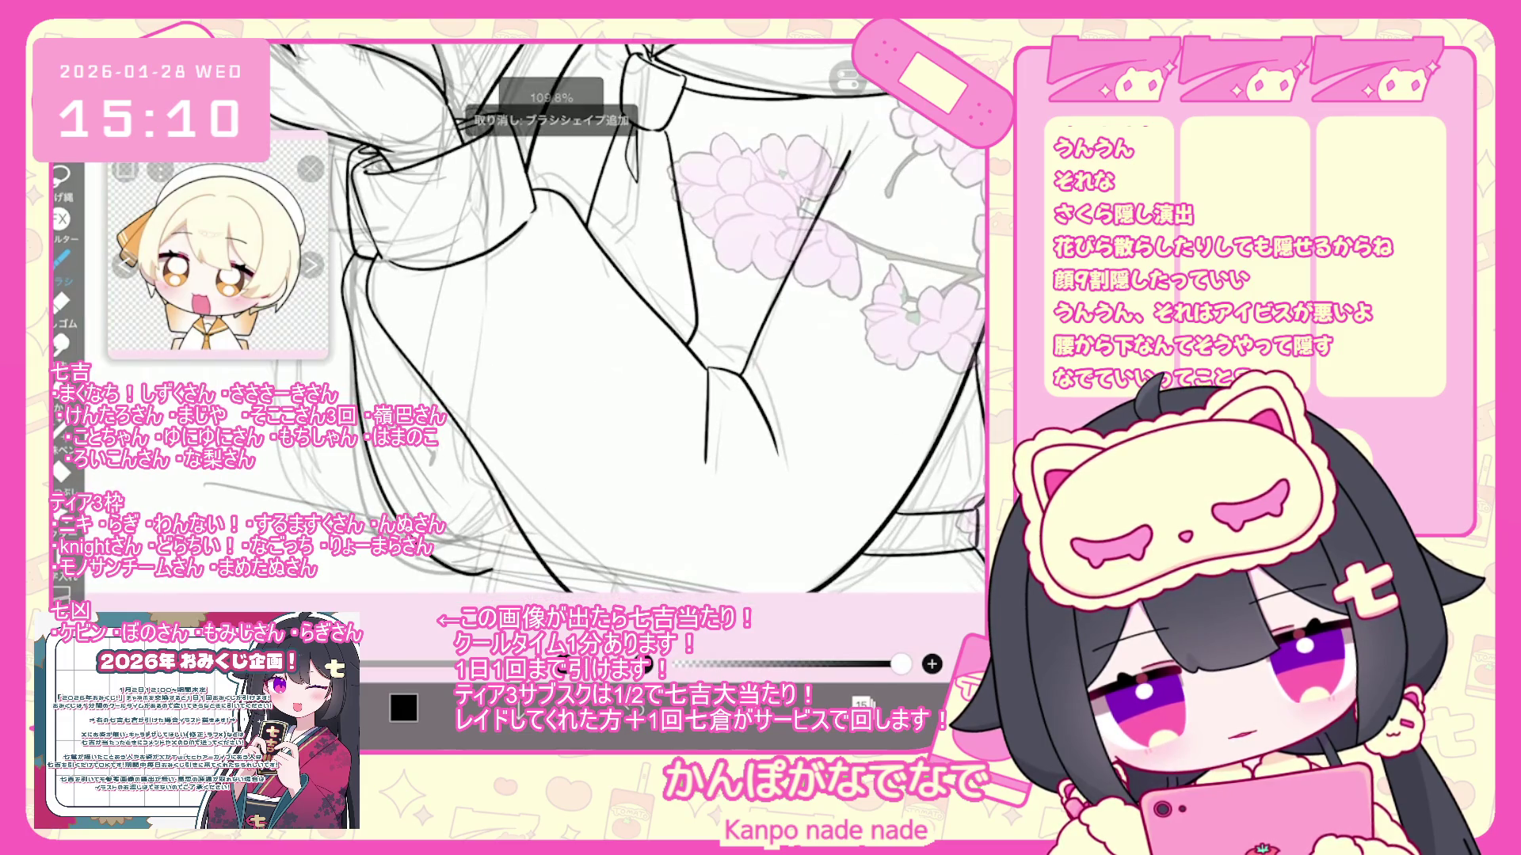
{"action": "scroll", "coordinate": [570, 317], "scroll_direction": "down", "scroll_amount": 5}
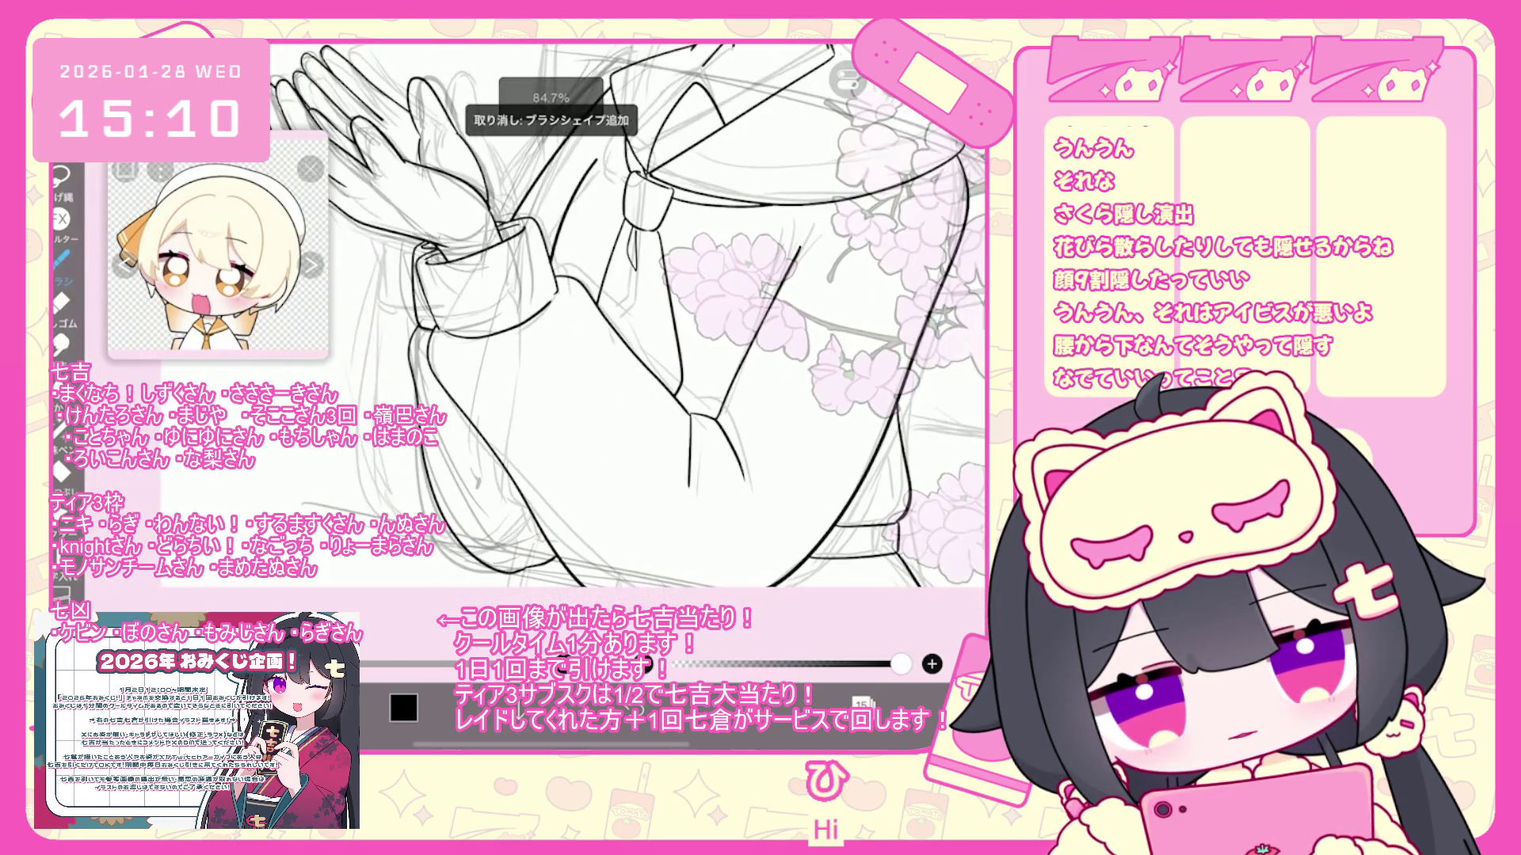
{"action": "scroll", "coordinate": [677, 317], "scroll_direction": "up", "scroll_amount": 1}
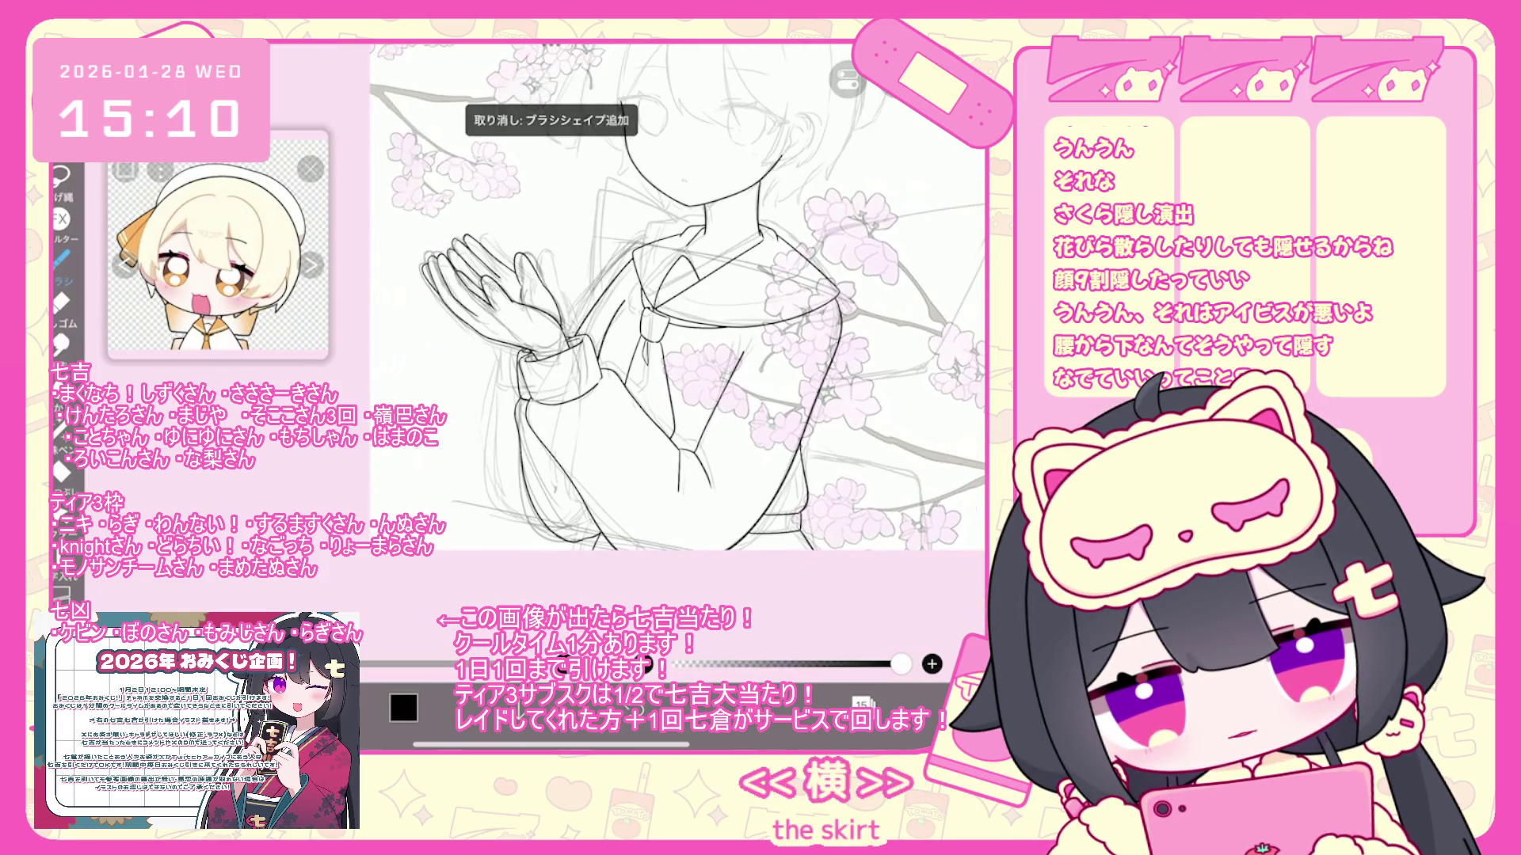
{"action": "scroll", "coordinate": [678, 317], "scroll_direction": "down", "scroll_amount": 3}
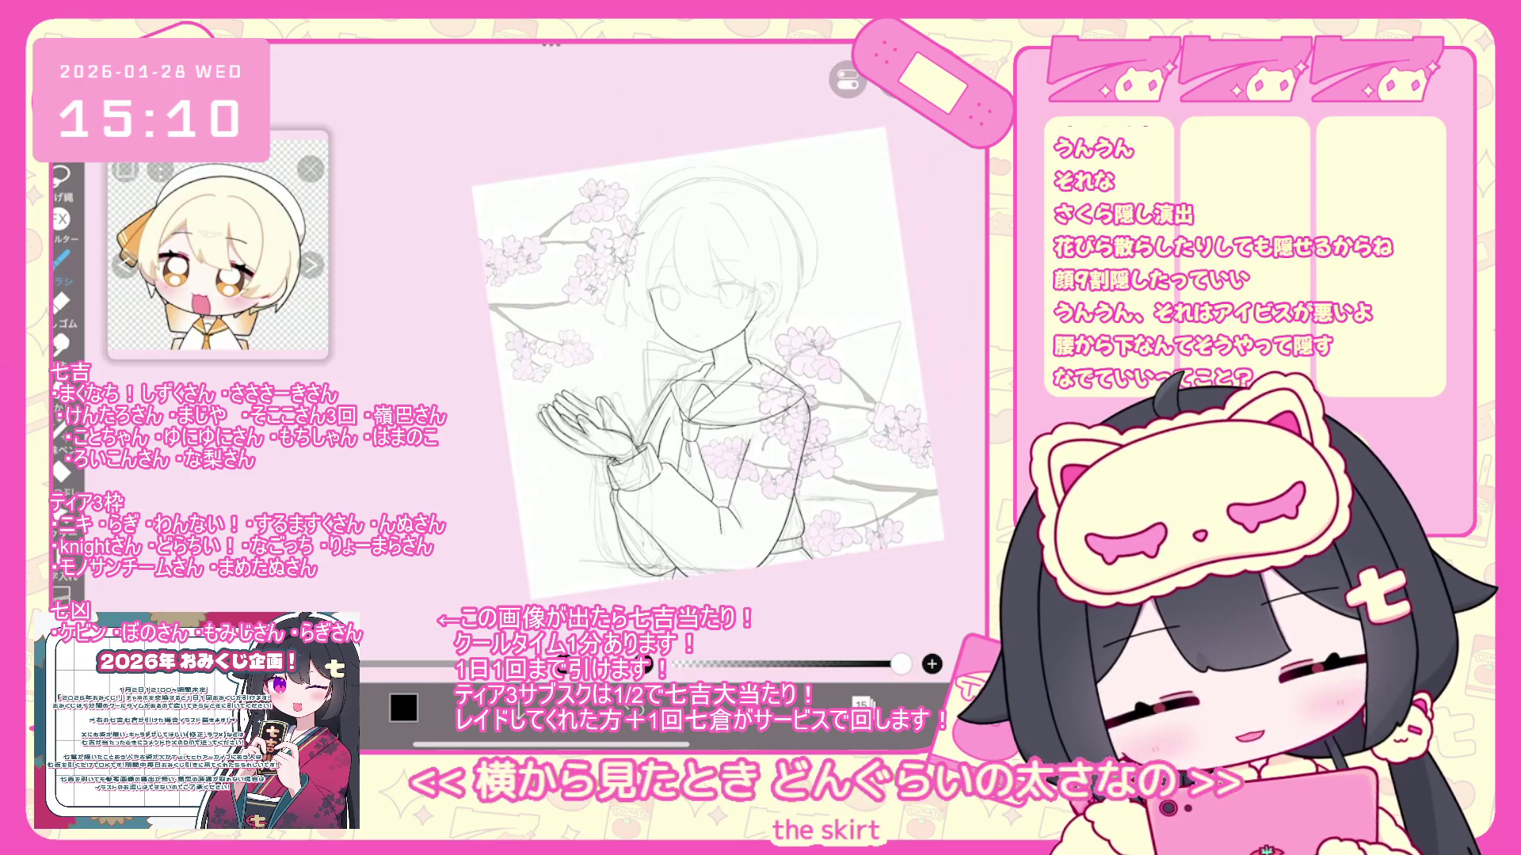
{"action": "scroll", "coordinate": [682, 391], "scroll_direction": "up", "scroll_amount": 2}
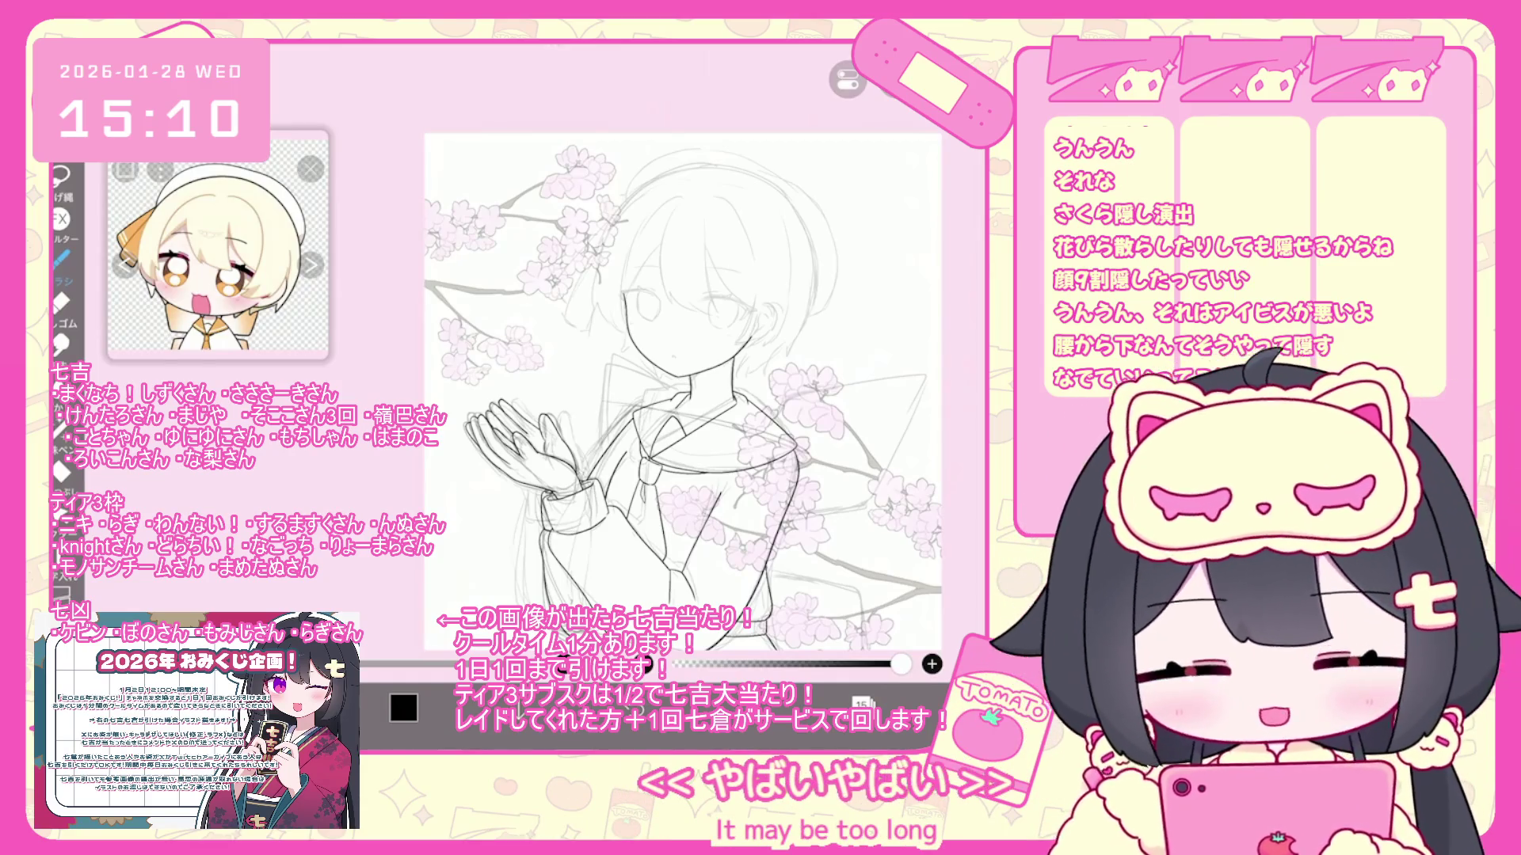
{"action": "scroll", "coordinate": [637, 346], "scroll_direction": "up", "scroll_amount": 2}
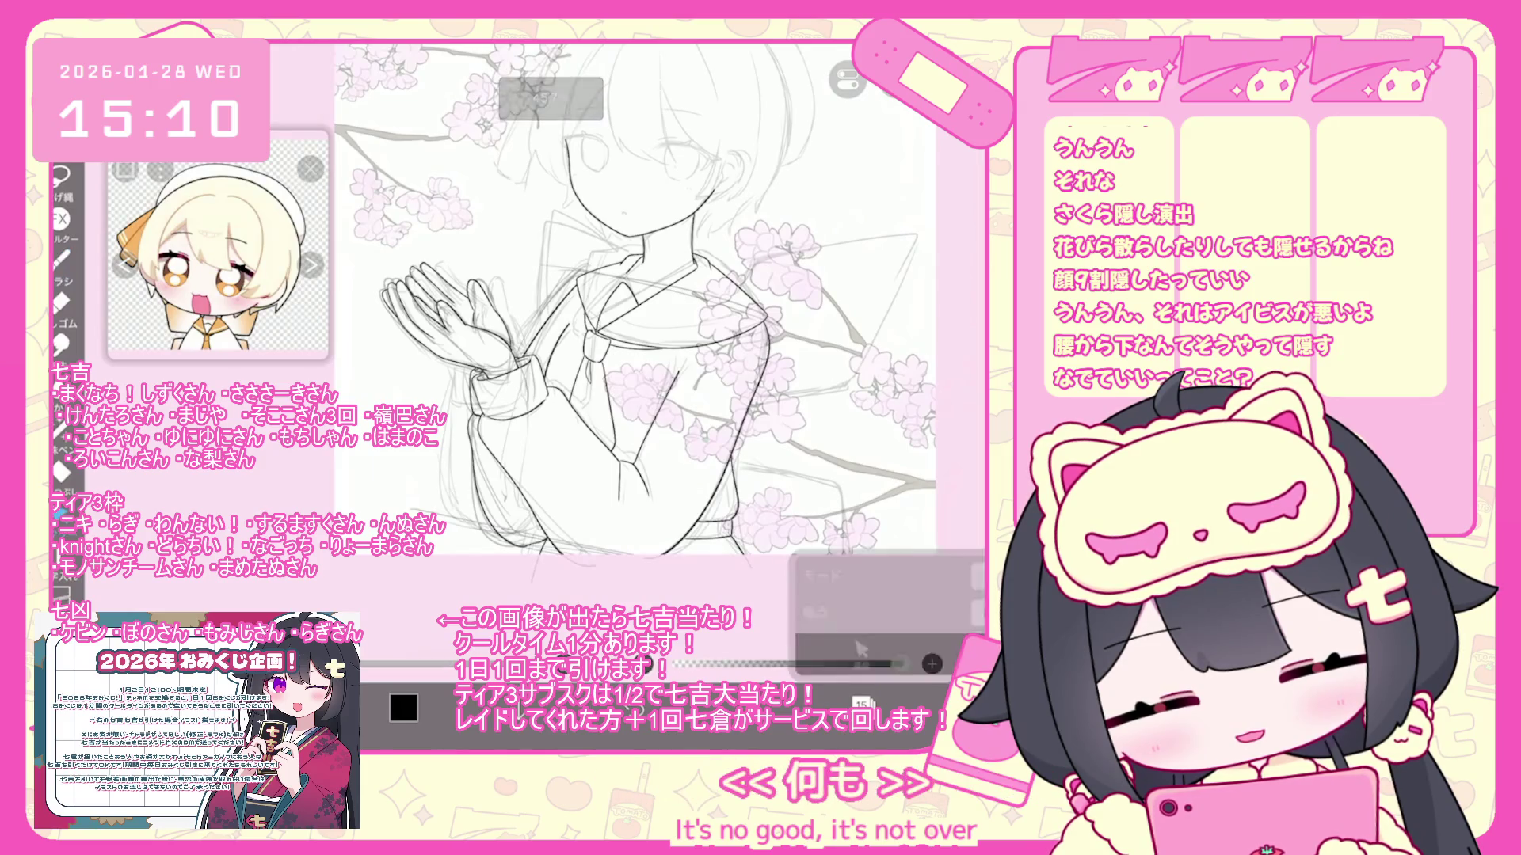
{"action": "scroll", "coordinate": [585, 311], "scroll_direction": "up", "scroll_amount": 2}
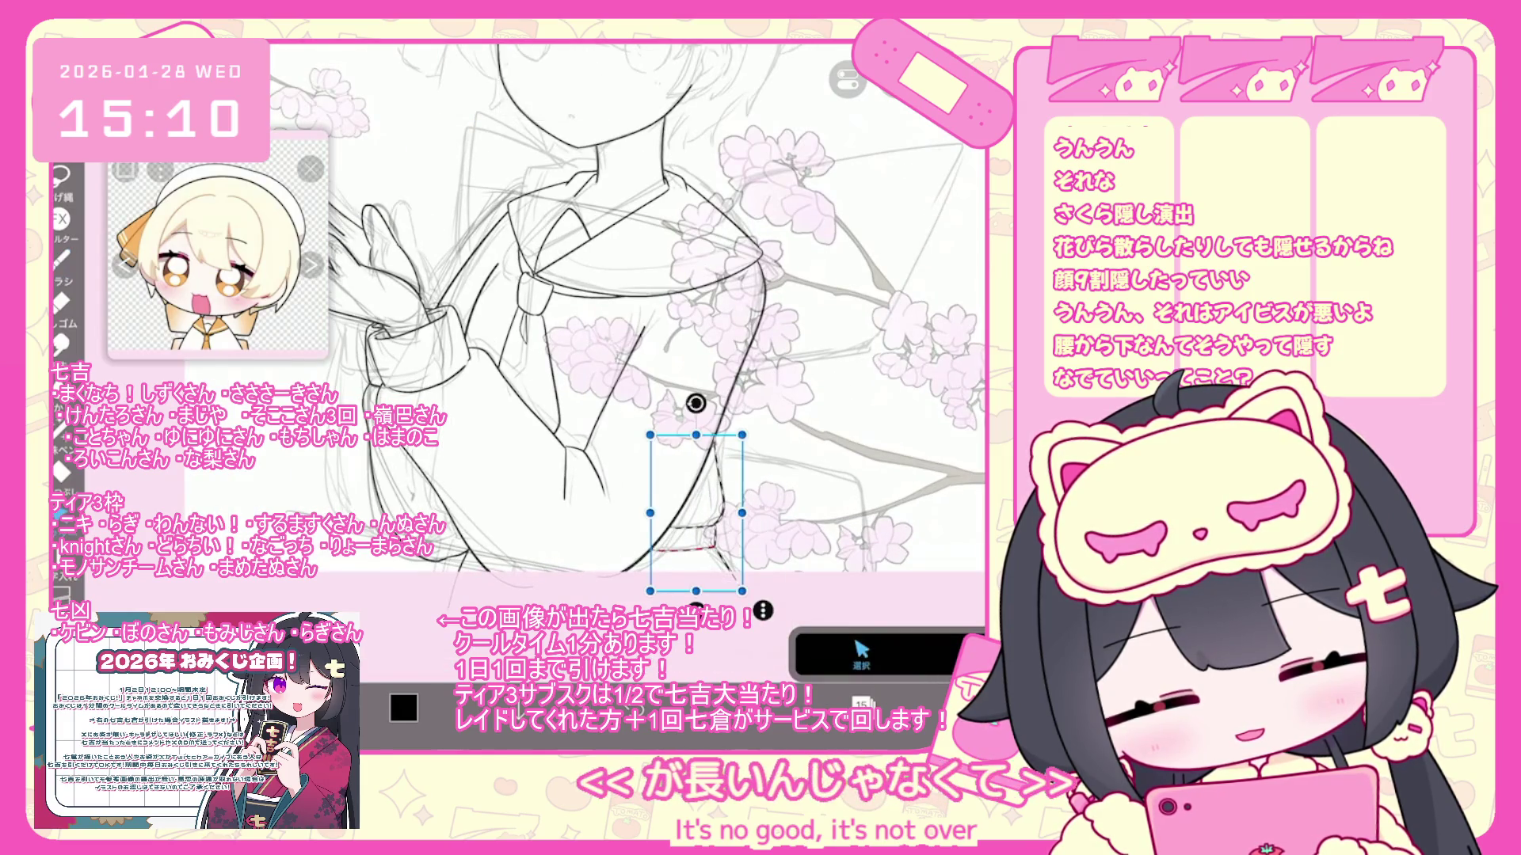
{"action": "scroll", "coordinate": [627, 310], "scroll_direction": "up", "scroll_amount": 3}
{"action": "scroll", "coordinate": [646, 309], "scroll_direction": "up", "scroll_amount": 1}
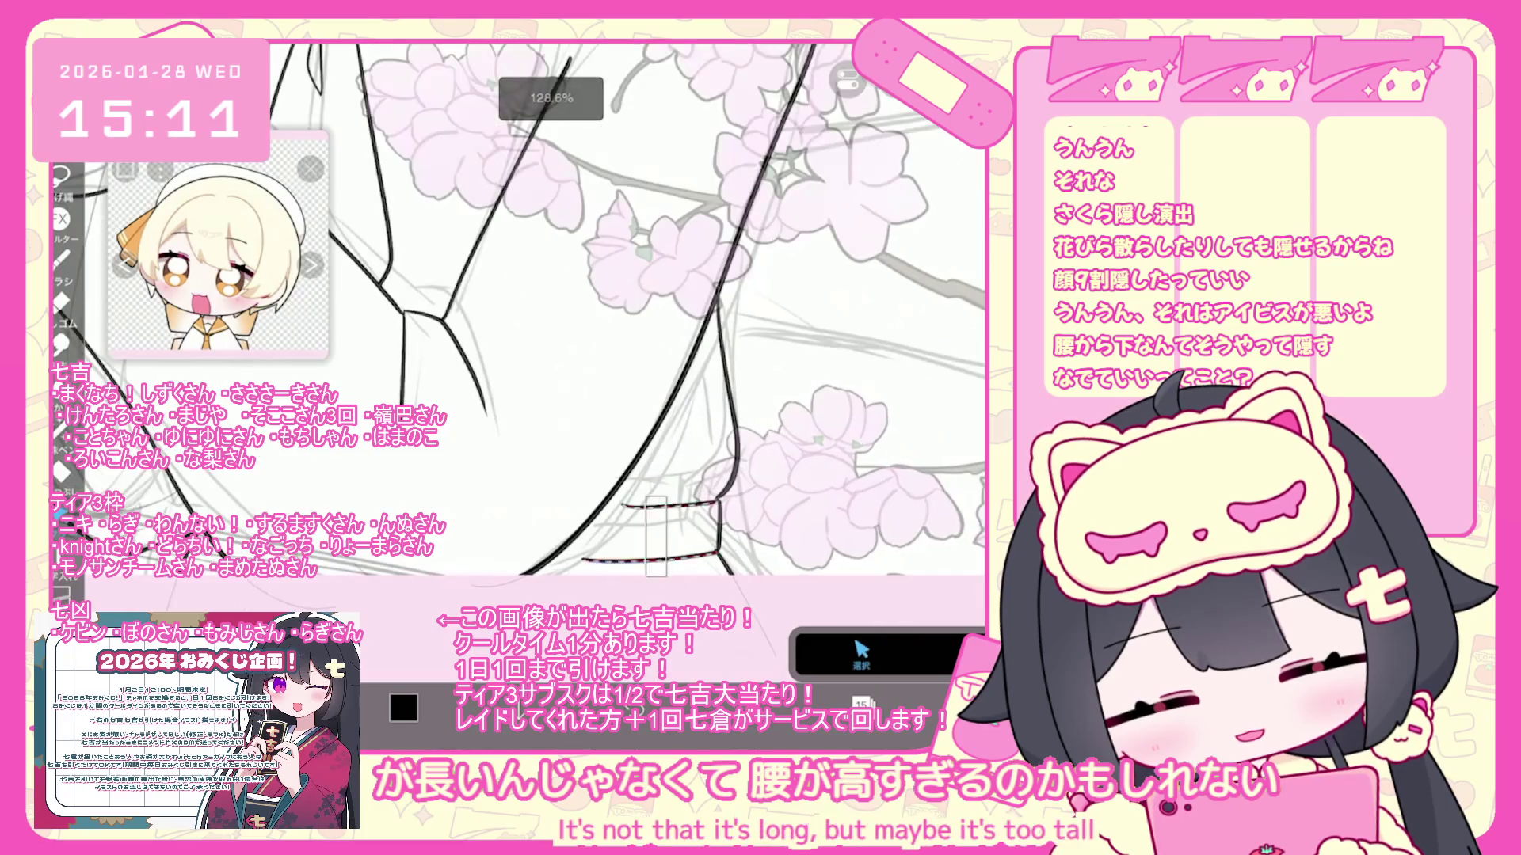
{"action": "left_click", "coordinate": [861, 651]}
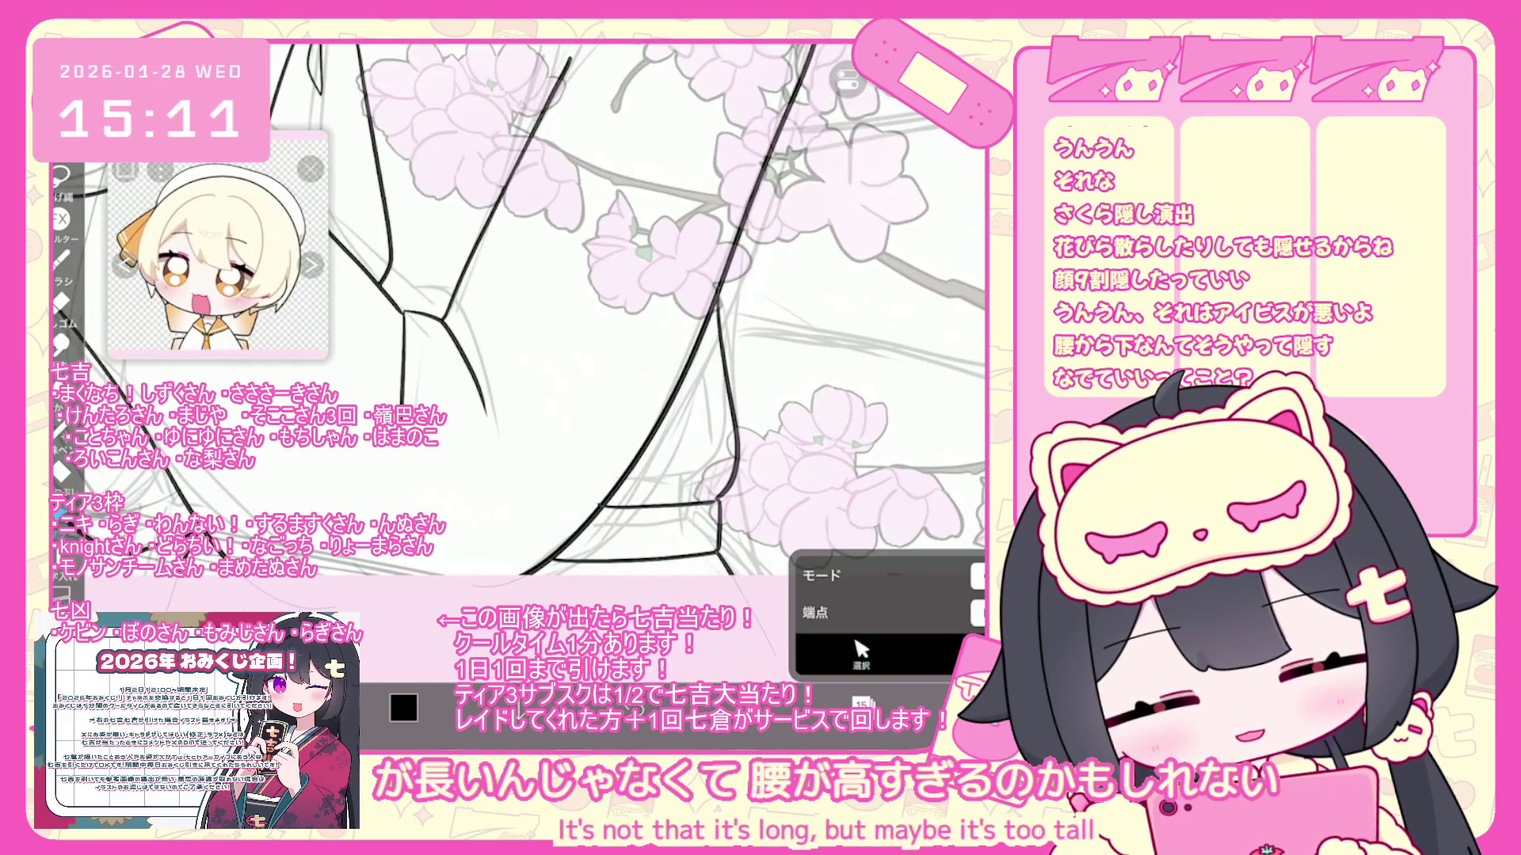
Undo the last brush stroke, then switch from the Select tool back to the Brush
{"action": "scroll", "coordinate": [539, 333], "scroll_direction": "left", "scroll_amount": 3}
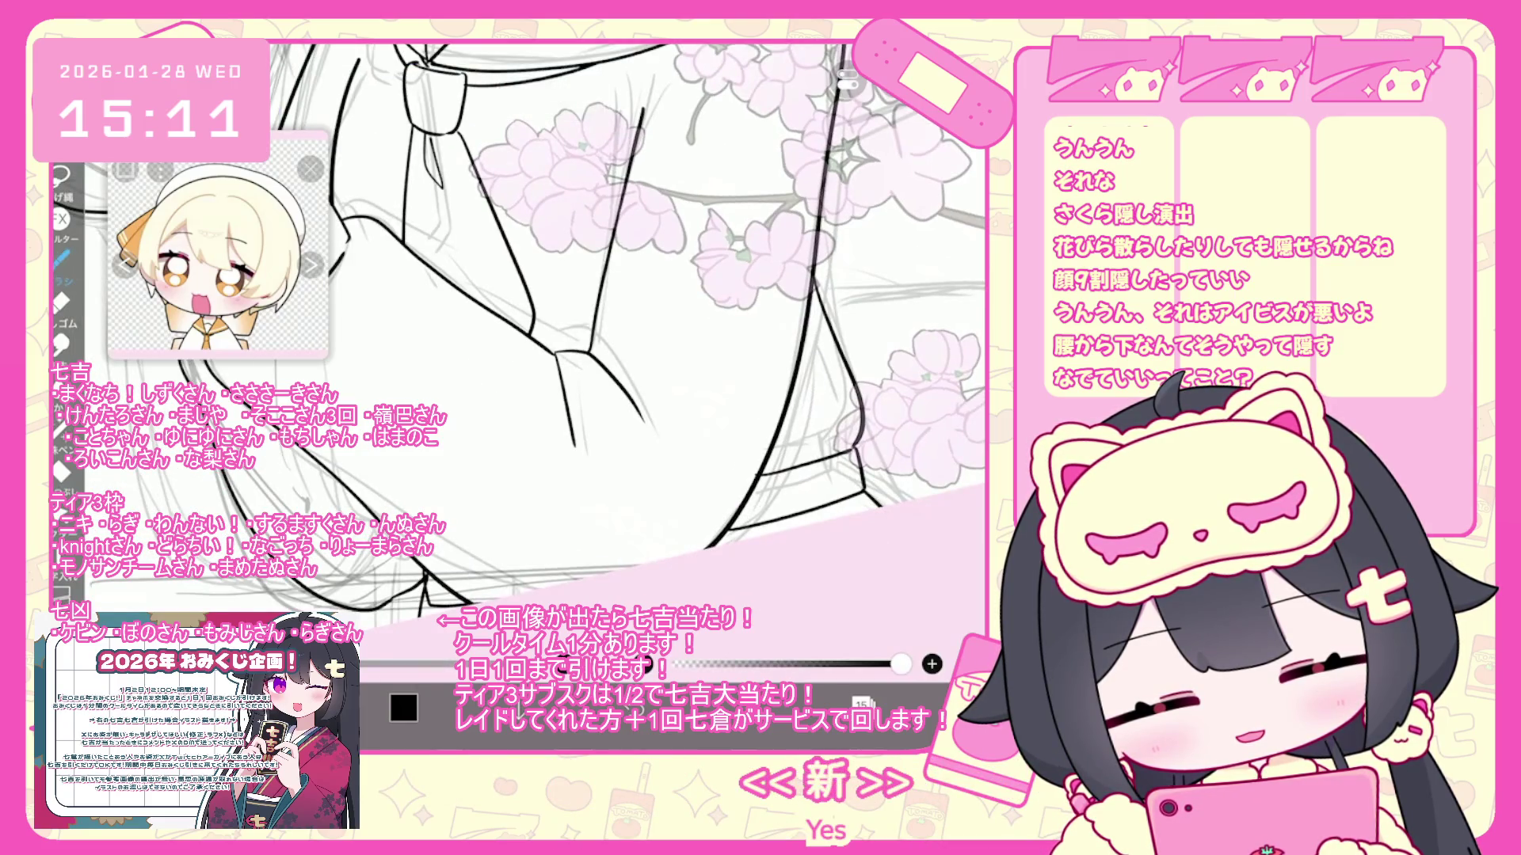
{"action": "key", "text": "ctrl+z"}
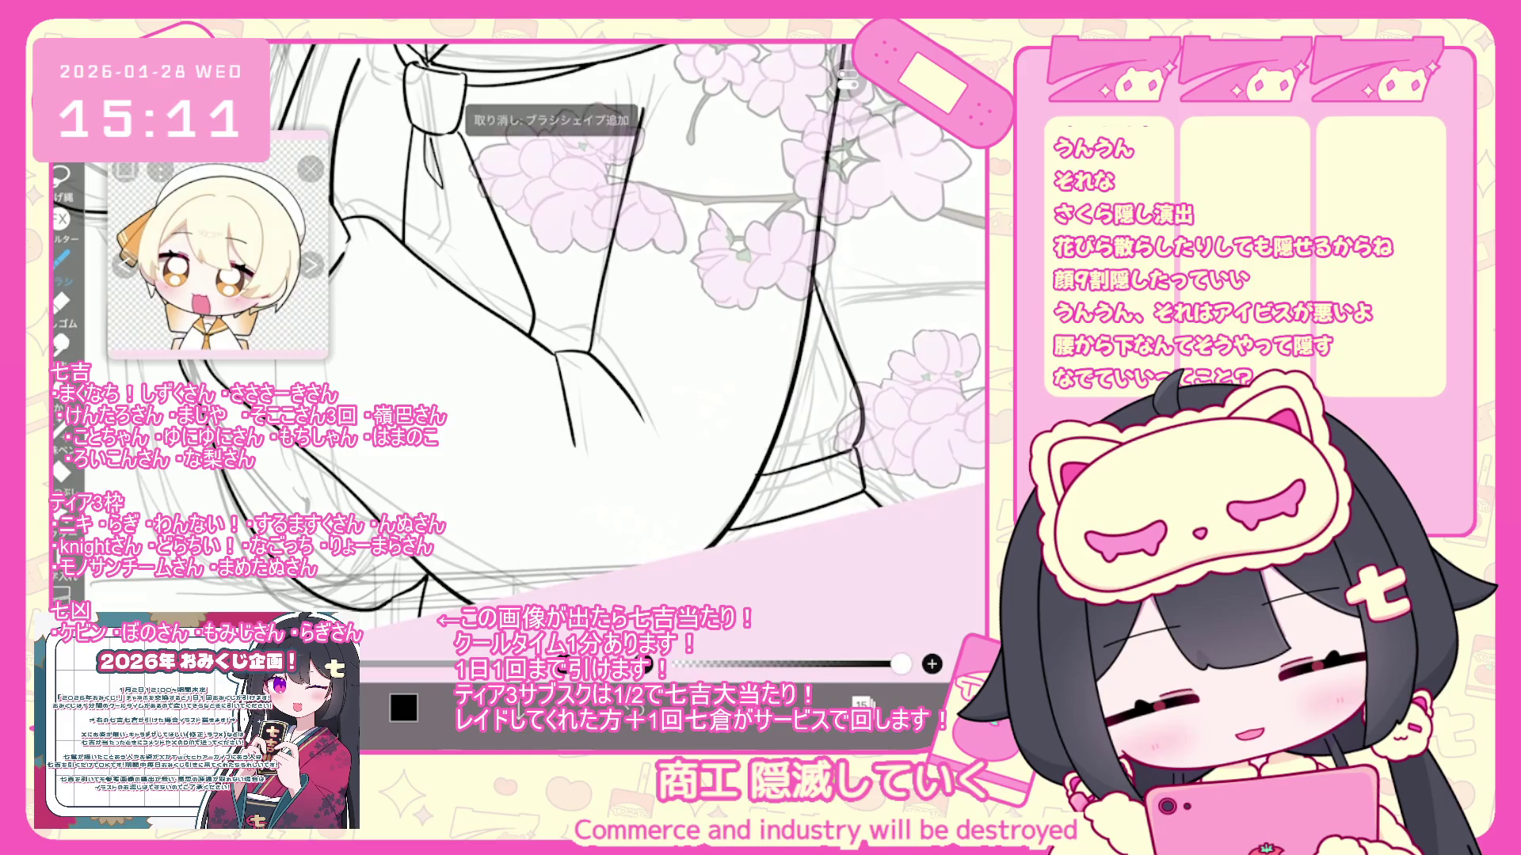
{"action": "left_click", "coordinate": [60, 515]}
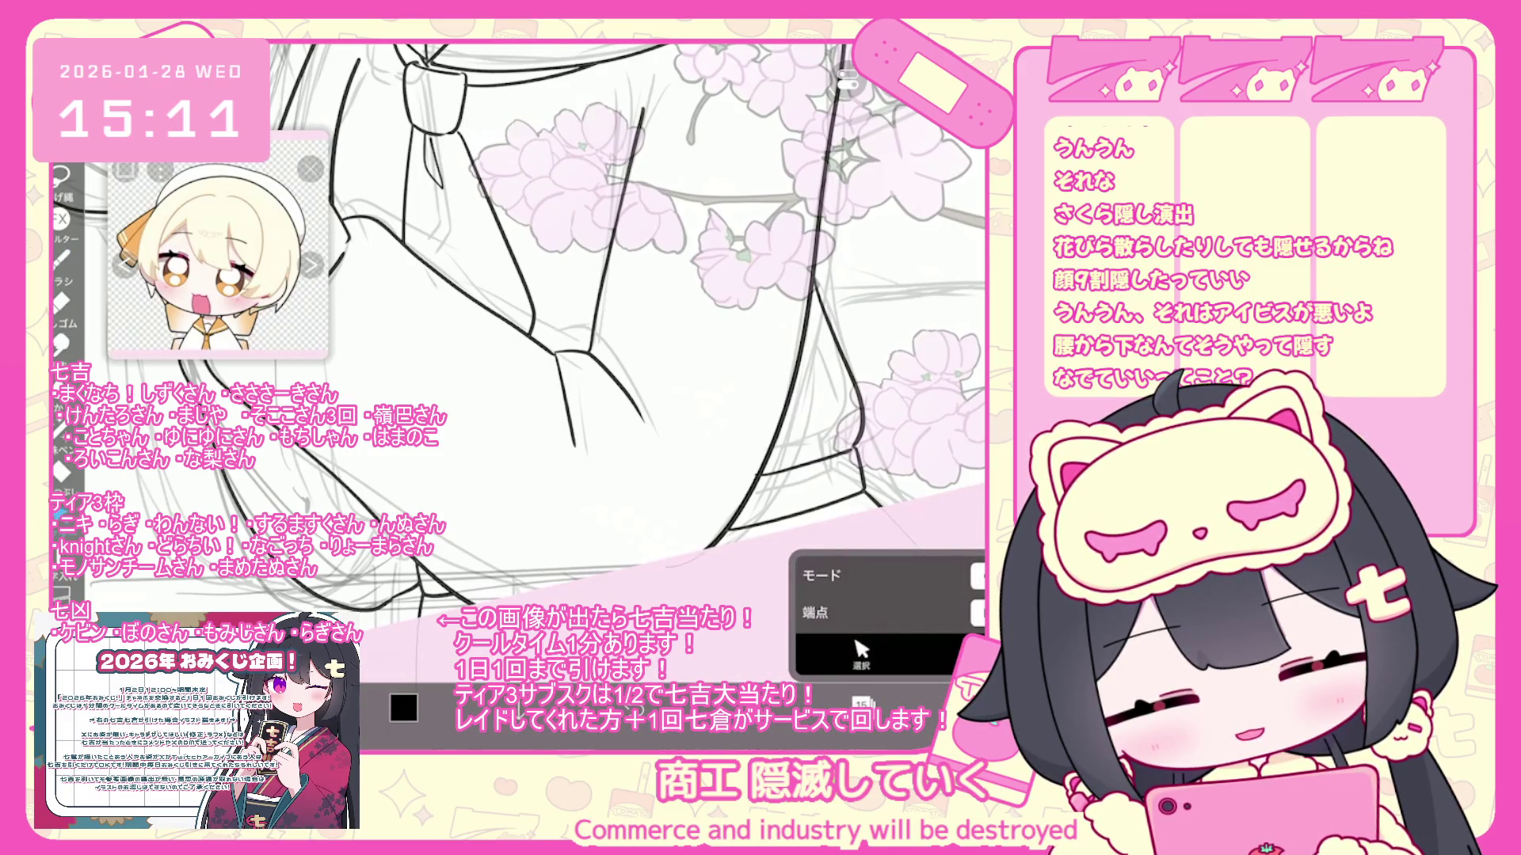
{"action": "scroll", "coordinate": [646, 396], "scroll_direction": "down", "scroll_amount": 5}
{"action": "left_click", "coordinate": [61, 258]}
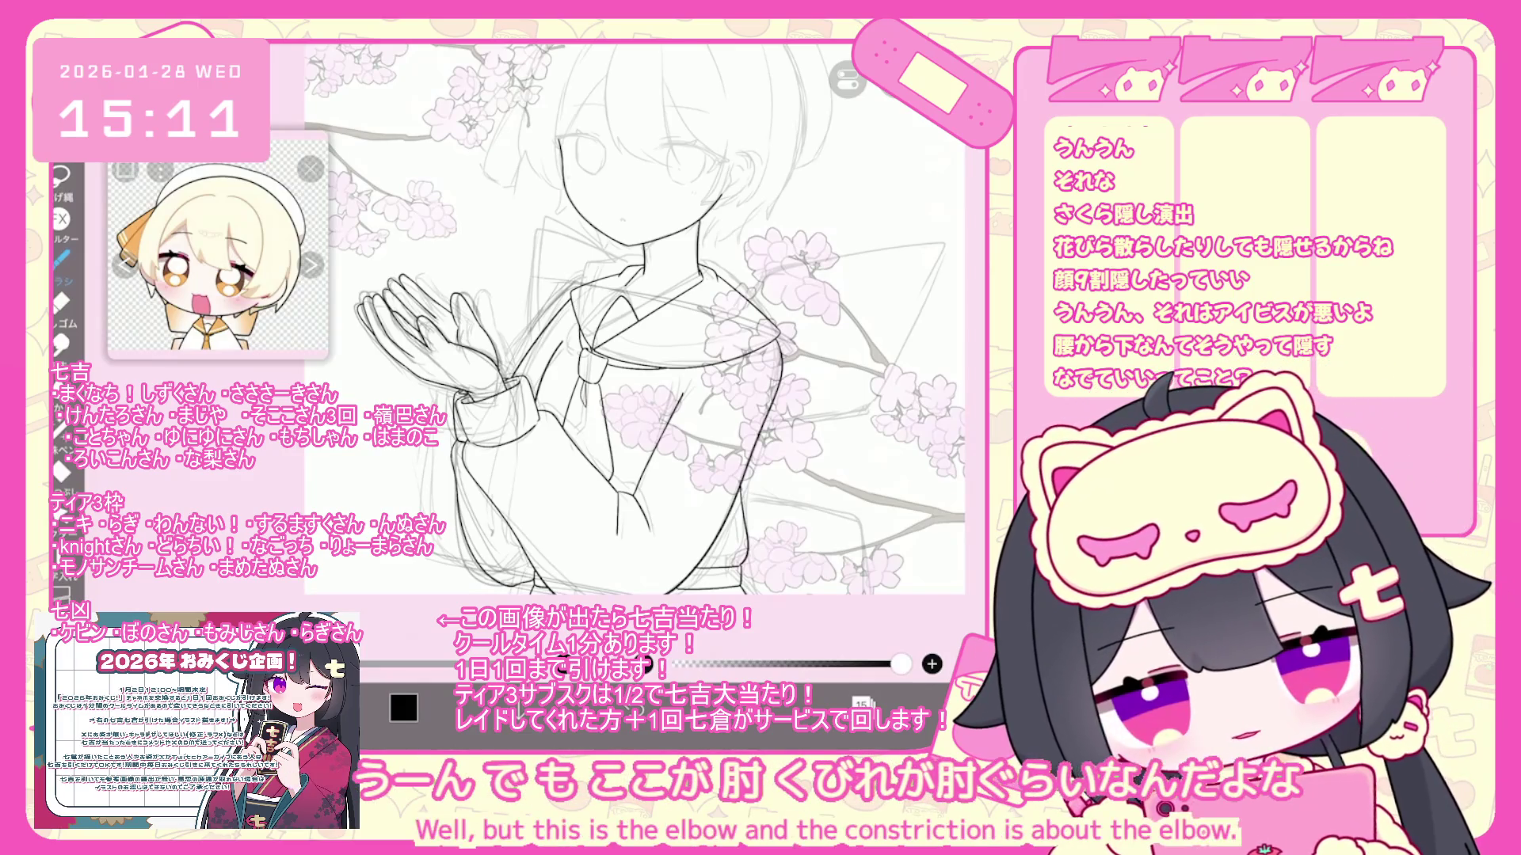
Undo a short test stroke and finish reshaping the skirt's side line
{"action": "left_click_drag", "start_coordinate": [749, 491], "coordinate": [748, 532]}
{"action": "key", "text": "ctrl+z"}
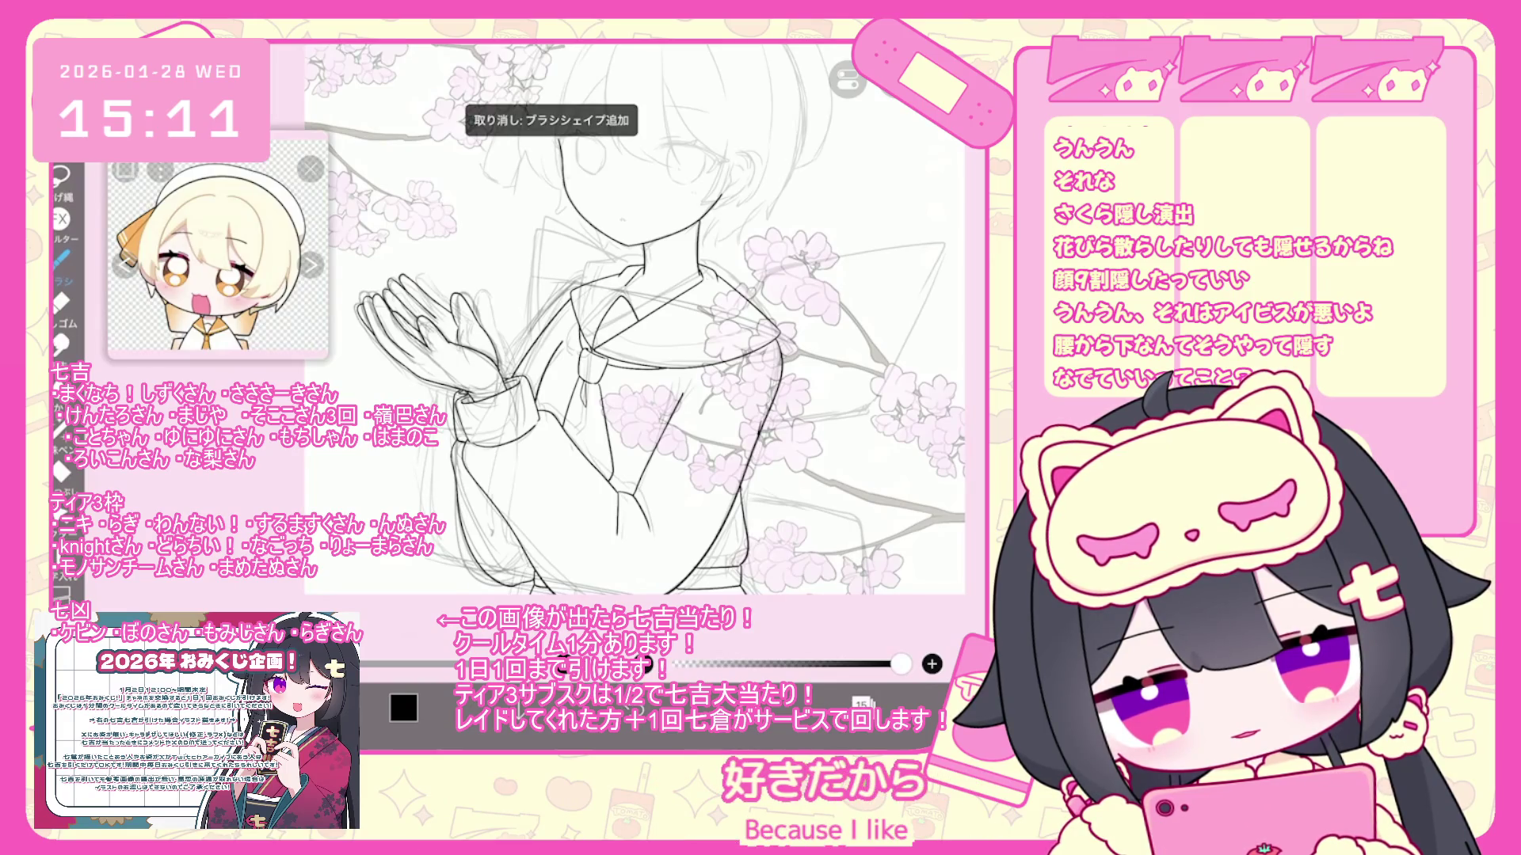
{"action": "scroll", "coordinate": [633, 356], "scroll_direction": "up", "scroll_amount": 3}
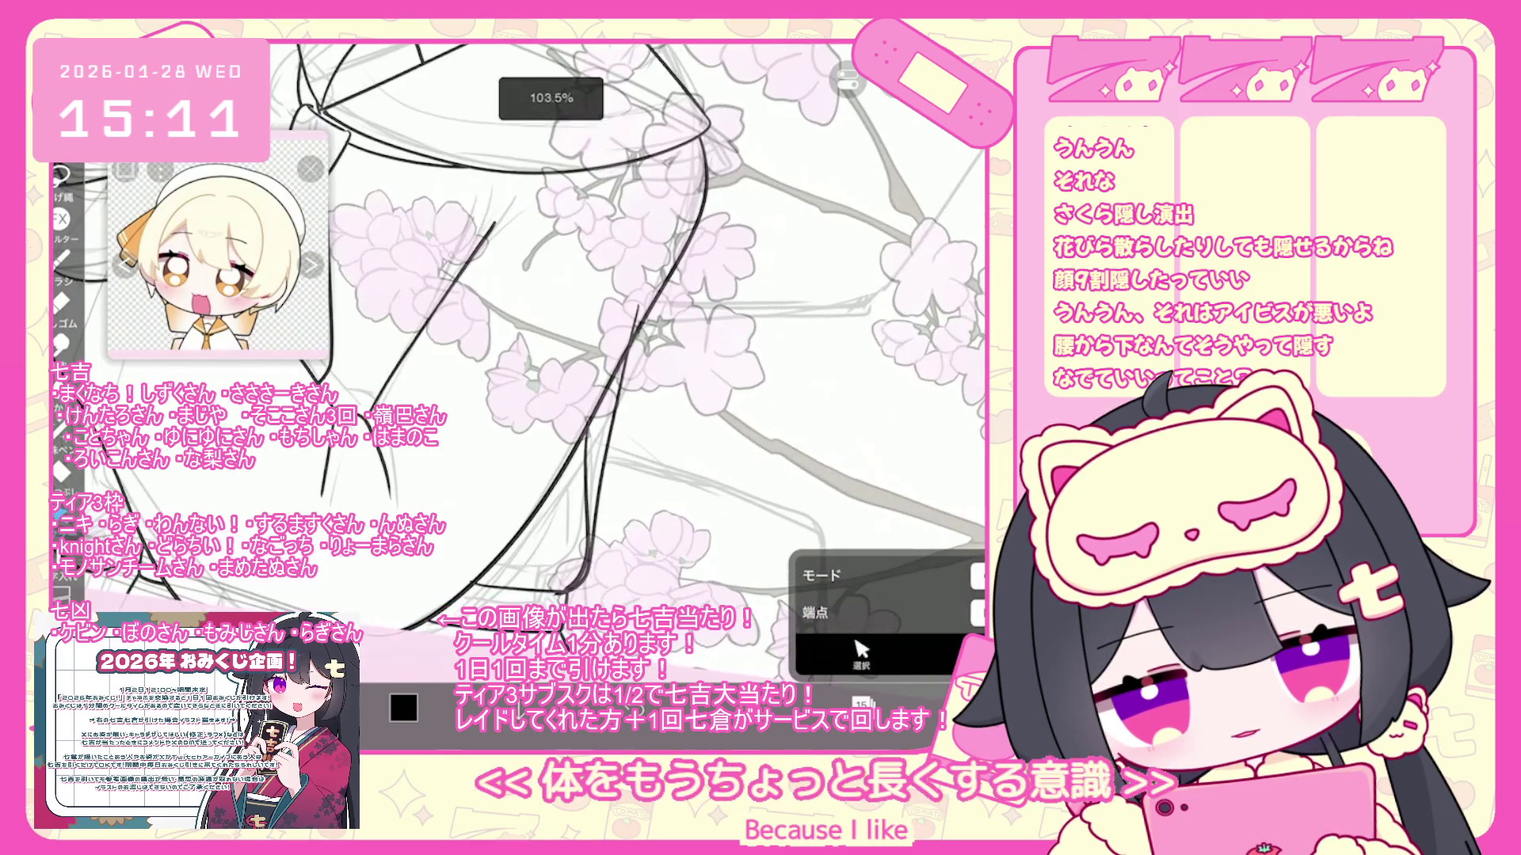
{"action": "scroll", "coordinate": [539, 356], "scroll_direction": "up", "scroll_amount": 3}
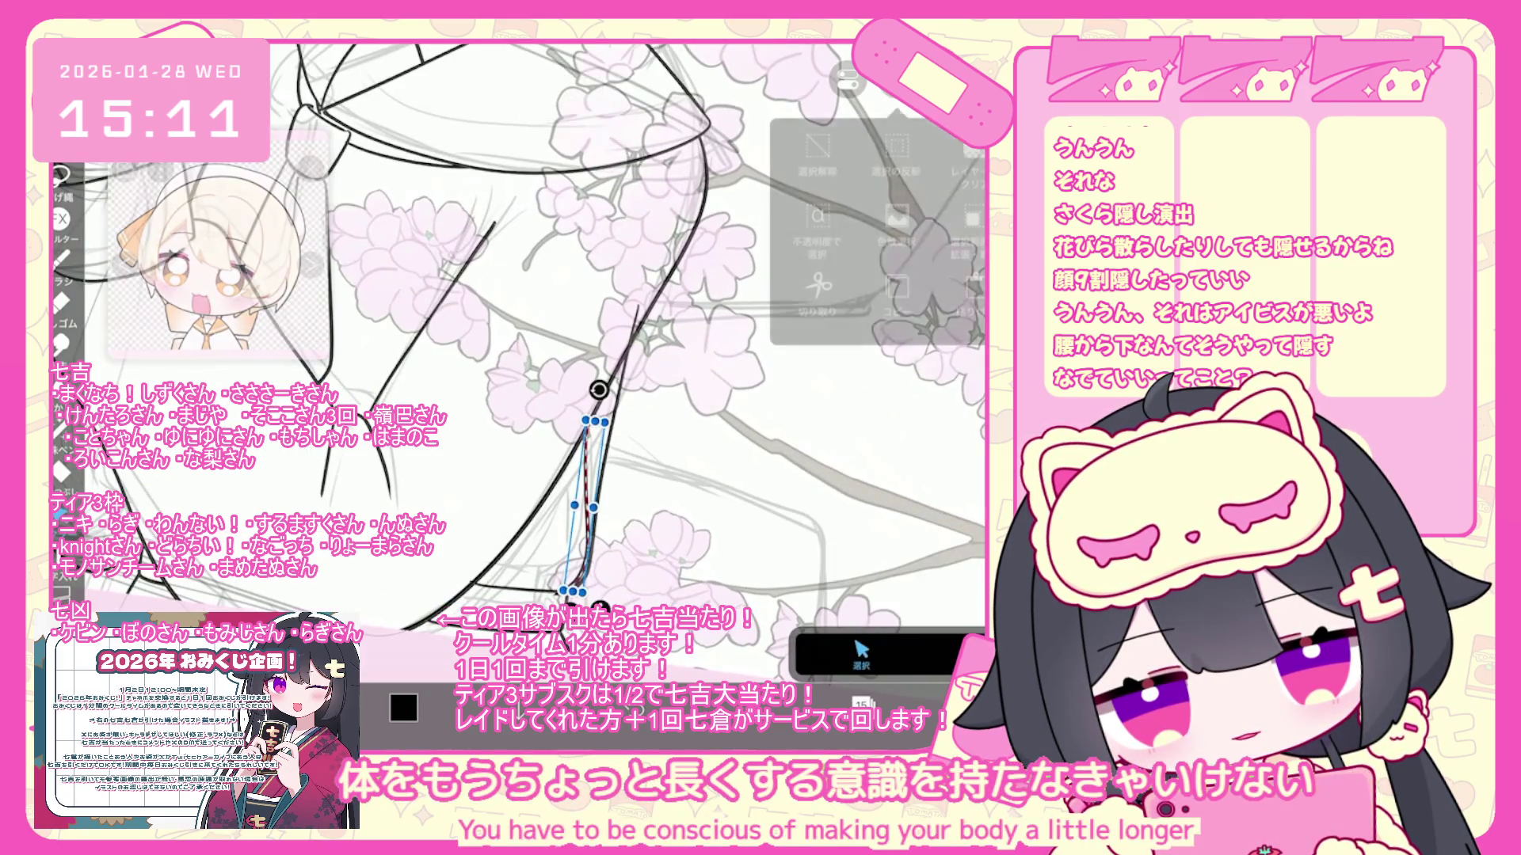
{"action": "left_click", "coordinate": [861, 653]}
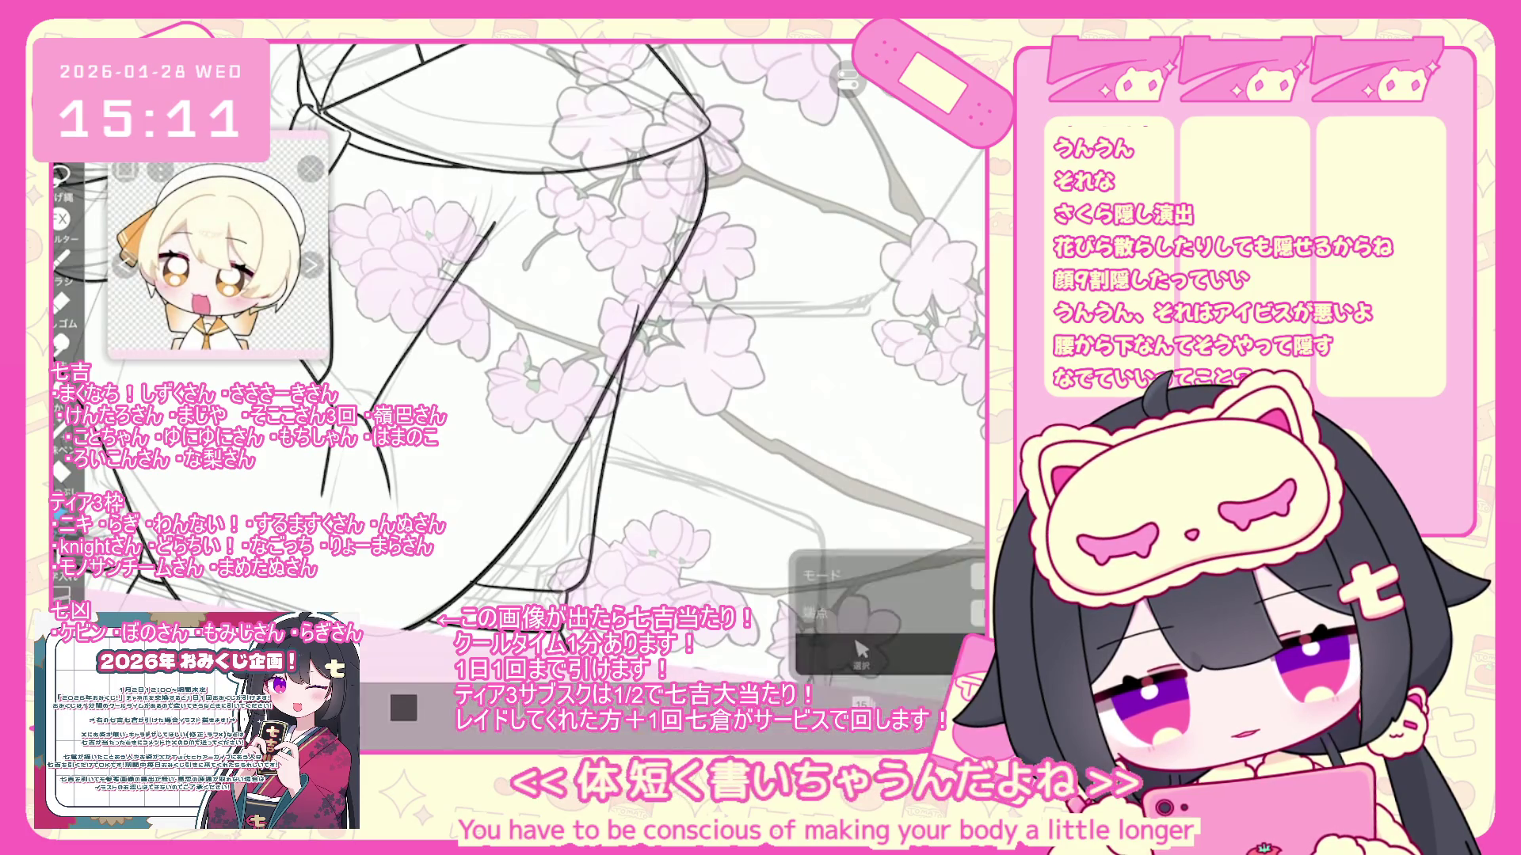
Return to the brush and make layer 16 the working layer
{"action": "scroll", "coordinate": [539, 317], "scroll_direction": "down", "scroll_amount": 5}
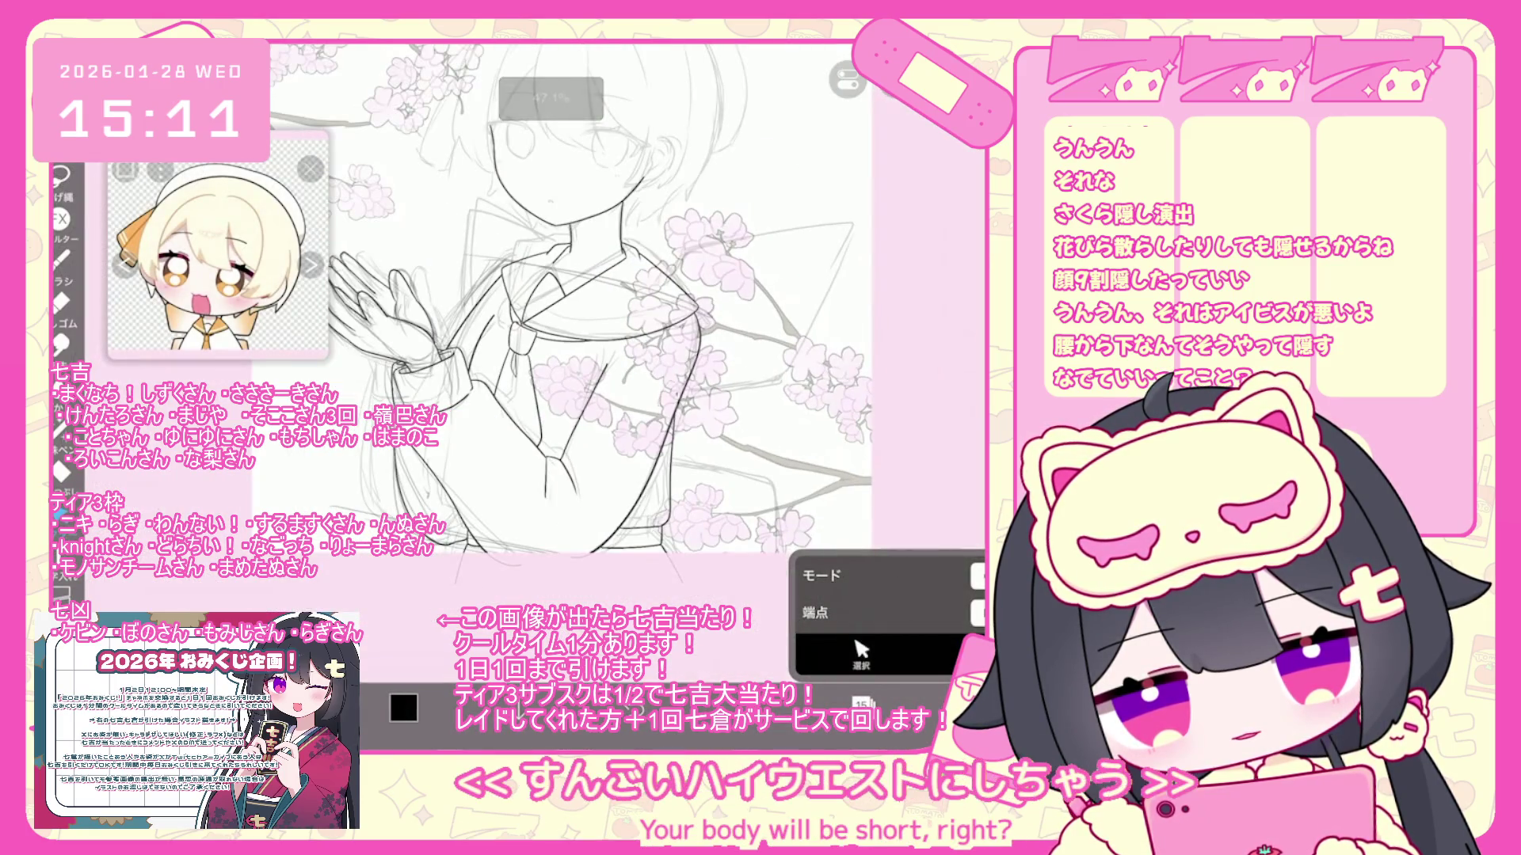
{"action": "scroll", "coordinate": [562, 301], "scroll_direction": "down", "scroll_amount": 5}
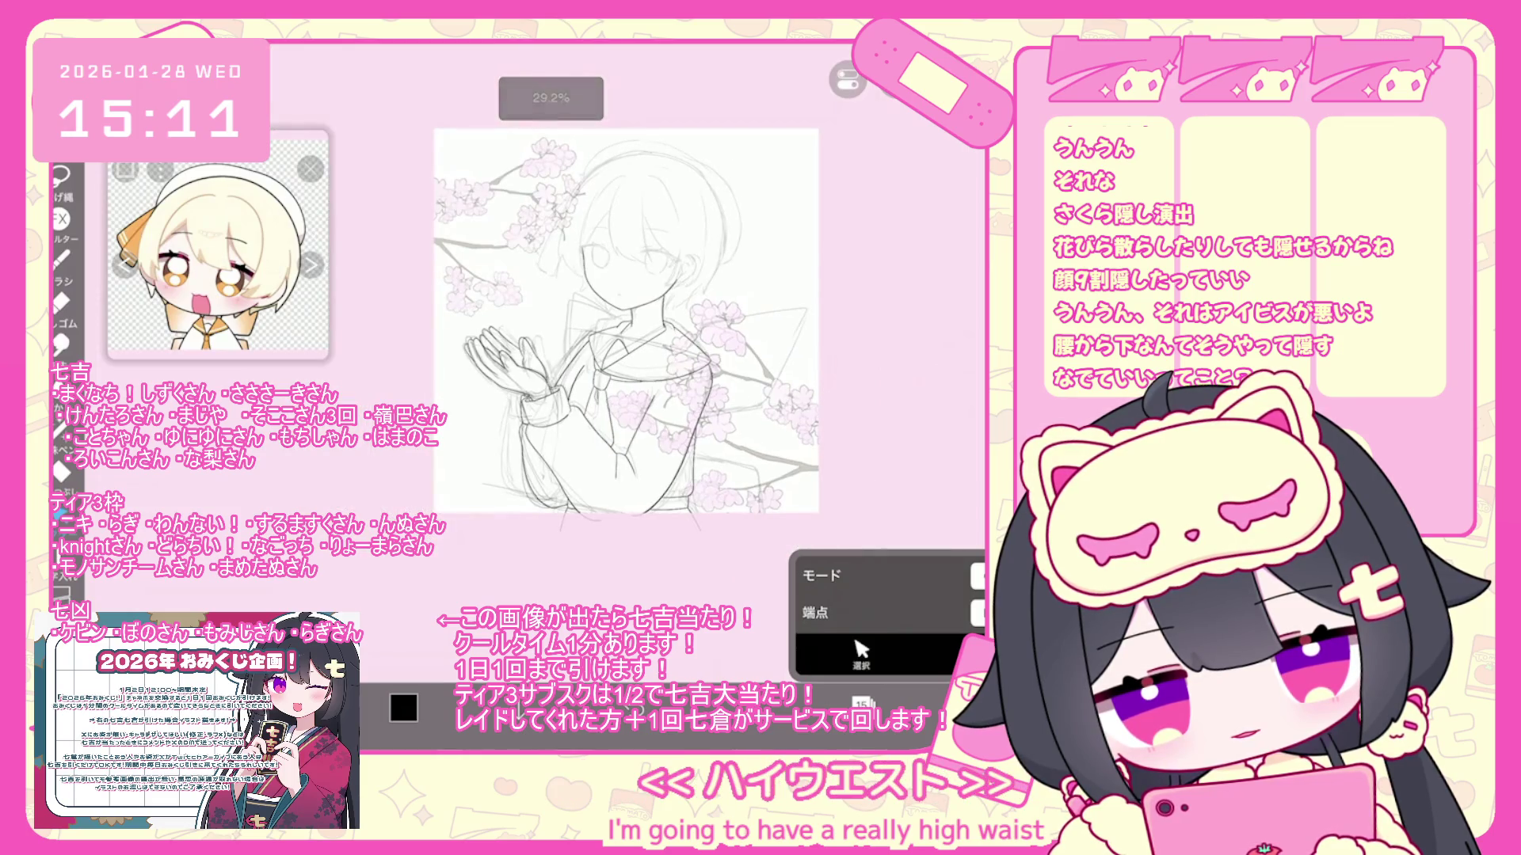
{"action": "scroll", "coordinate": [571, 333], "scroll_direction": "up", "scroll_amount": 3}
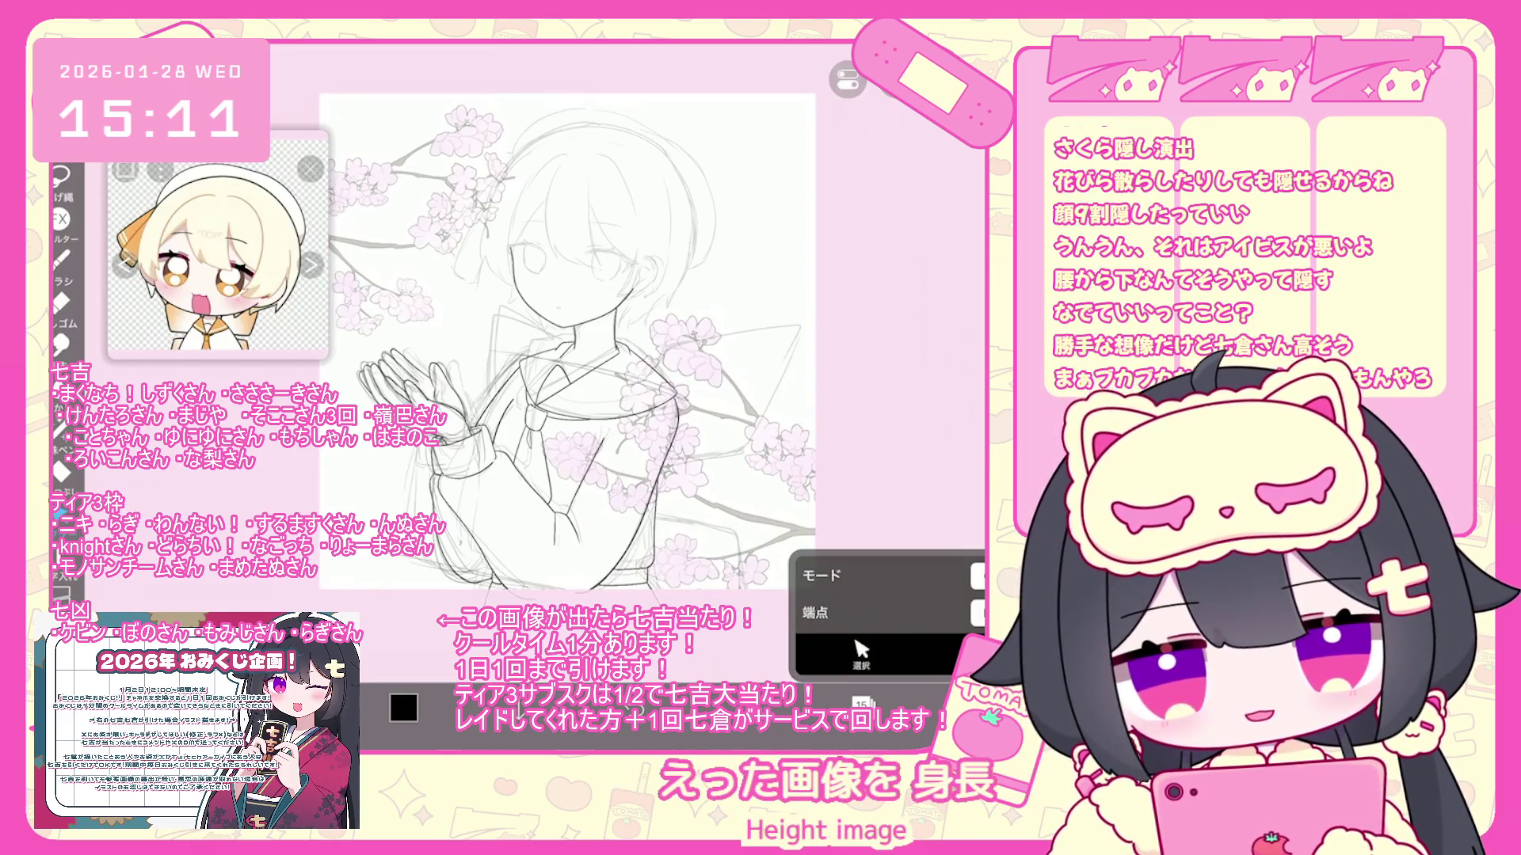
{"action": "left_click", "coordinate": [61, 257]}
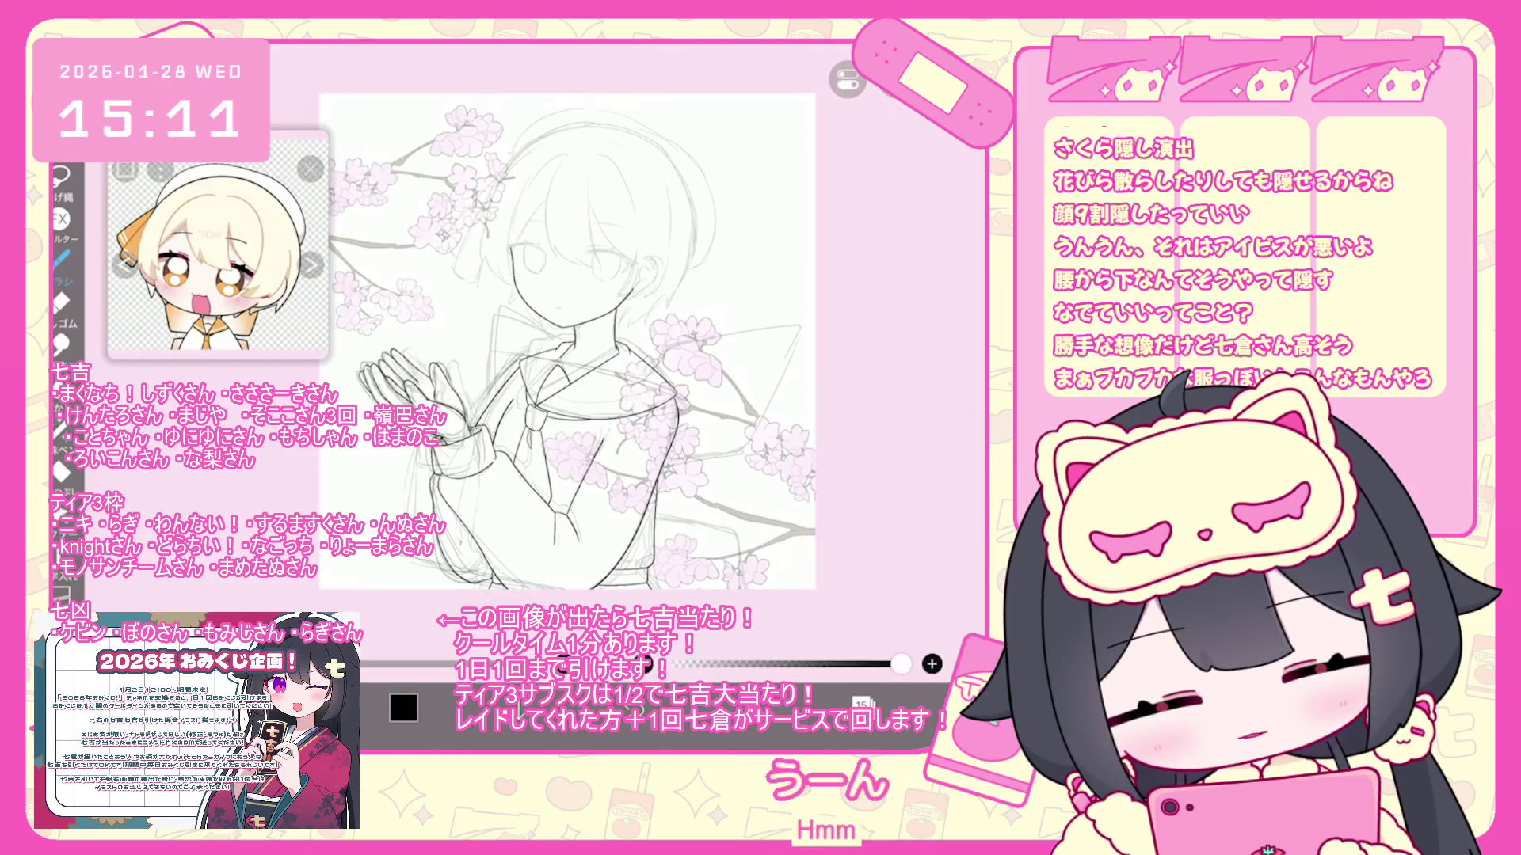
{"action": "scroll", "coordinate": [583, 352], "scroll_direction": "up", "scroll_amount": 5}
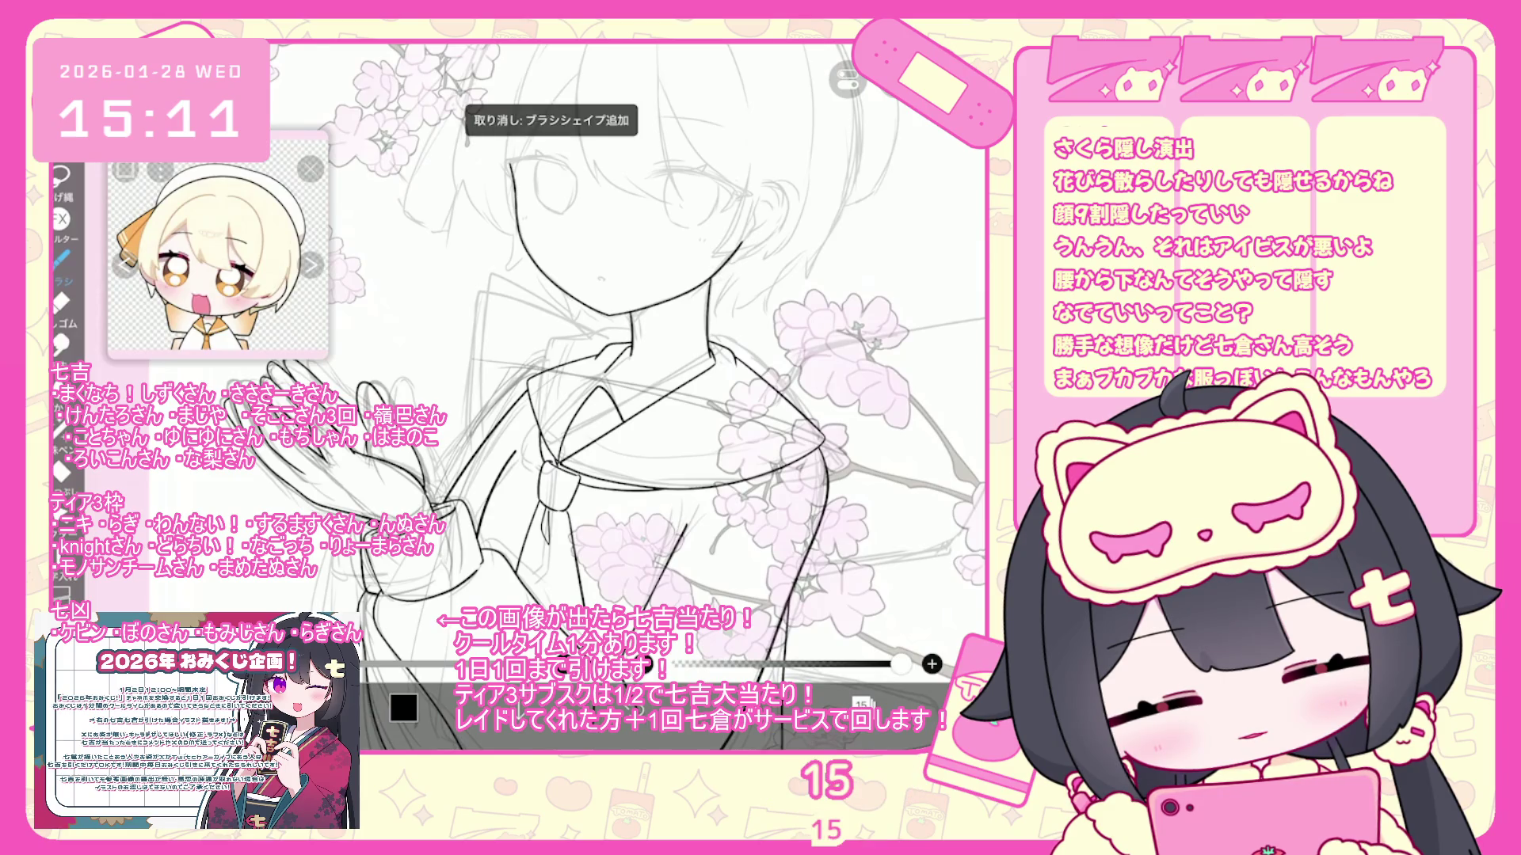
{"action": "scroll", "coordinate": [582, 353], "scroll_direction": "down", "scroll_amount": 2}
{"action": "left_click", "coordinate": [862, 704]}
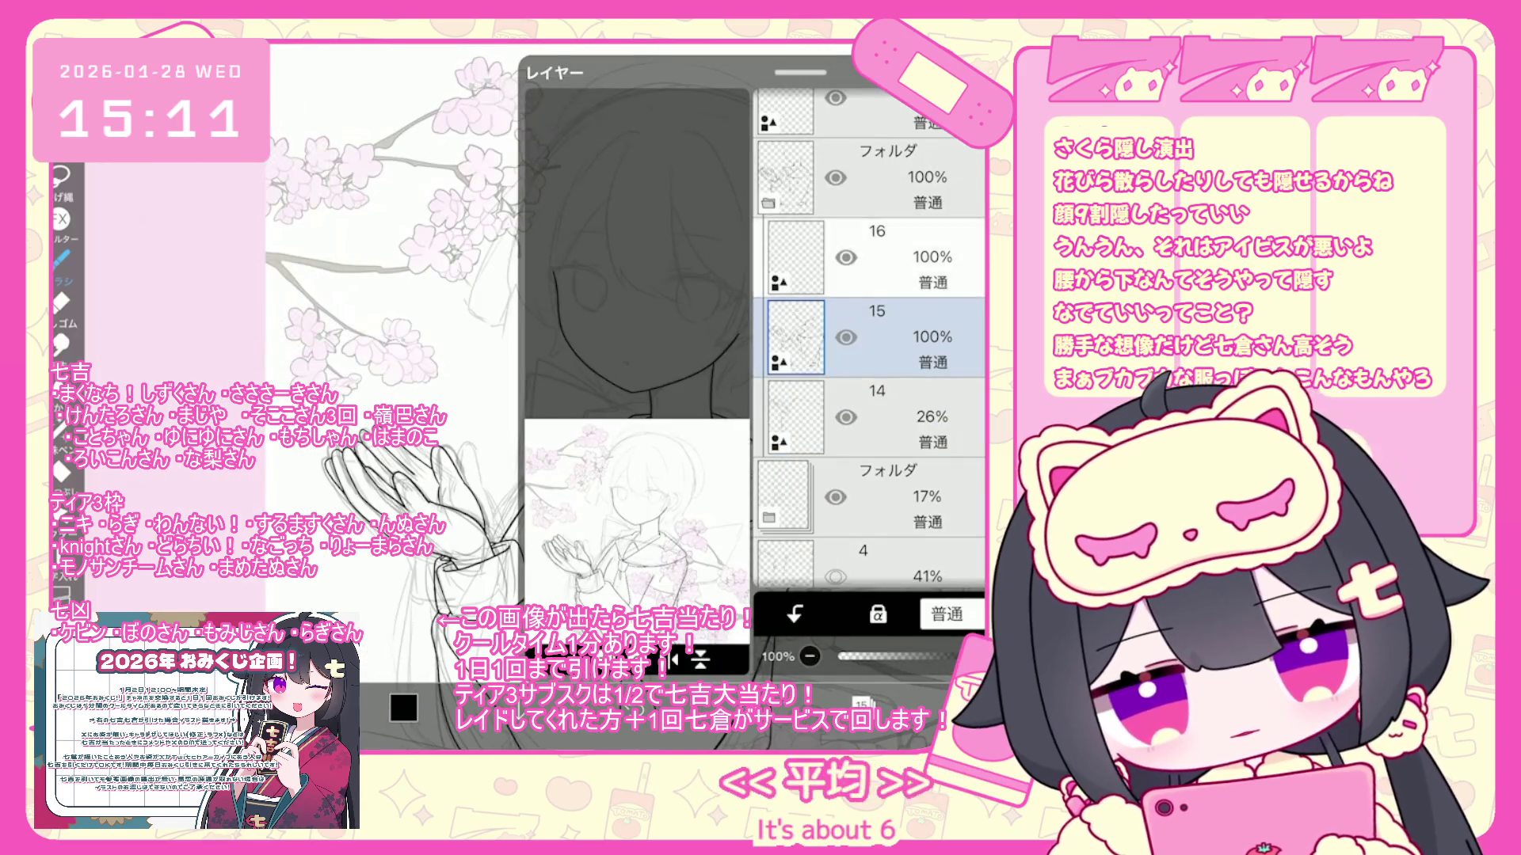
{"action": "left_click", "coordinate": [875, 257]}
{"action": "left_click", "coordinate": [862, 703]}
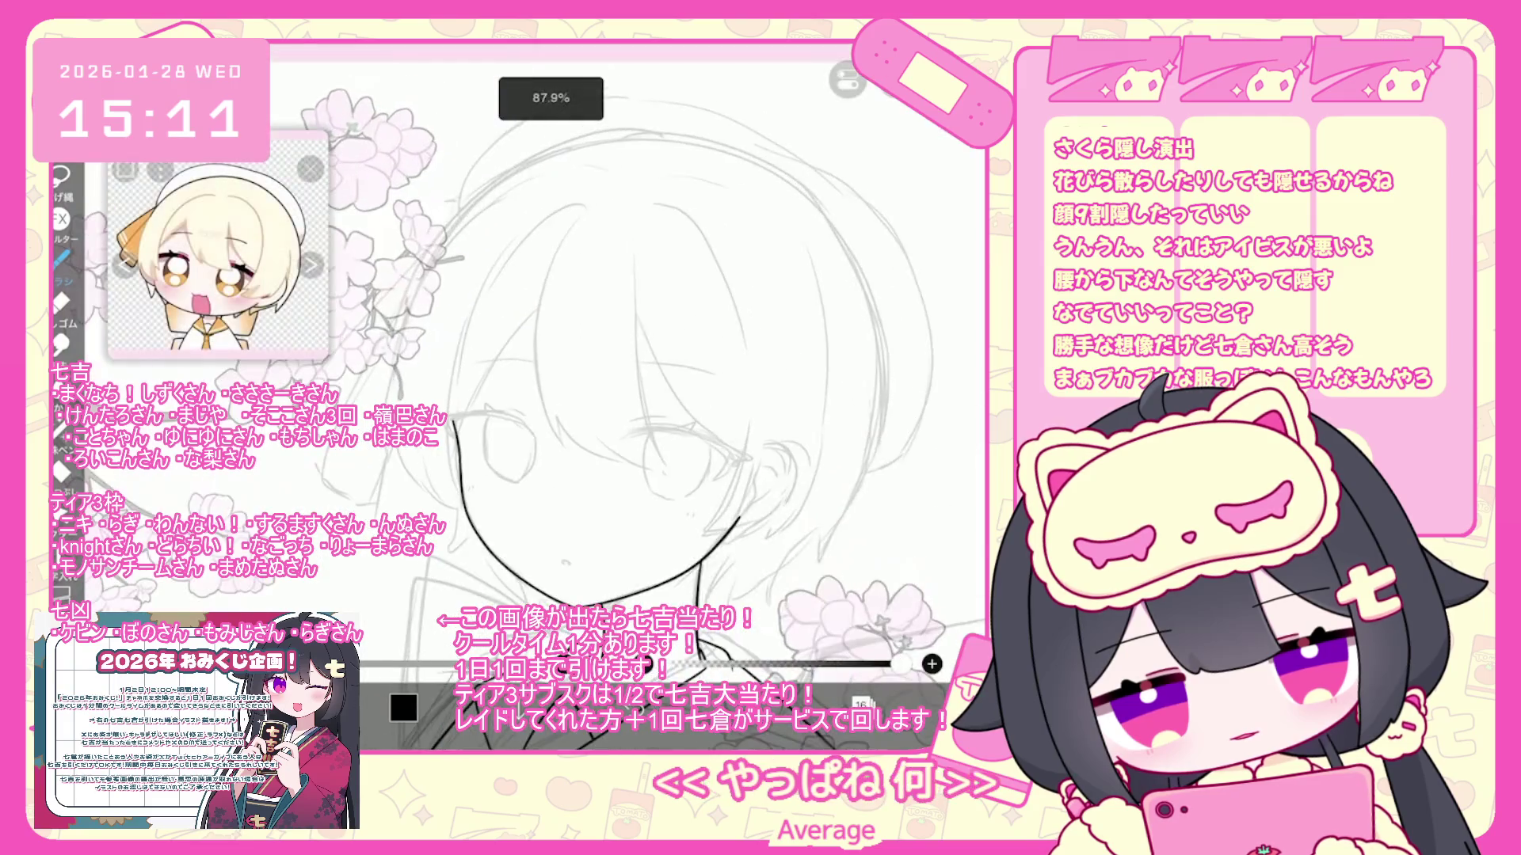
{"action": "scroll", "coordinate": [634, 357], "scroll_direction": "up", "scroll_amount": 3}
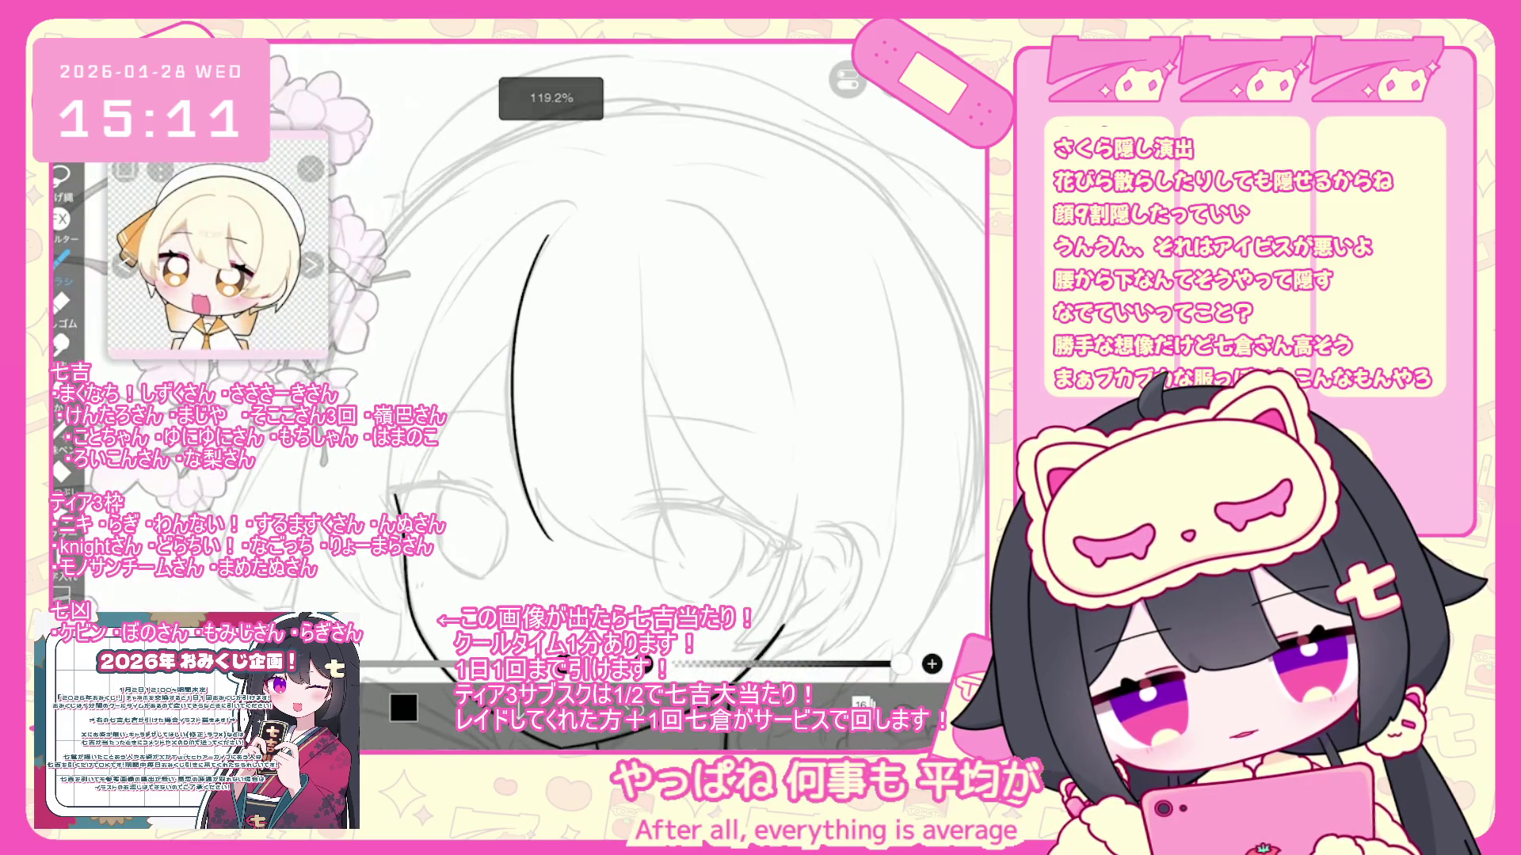
Undo the faulty strokes drawn on the bangs
{"action": "key", "text": "ctrl+z"}
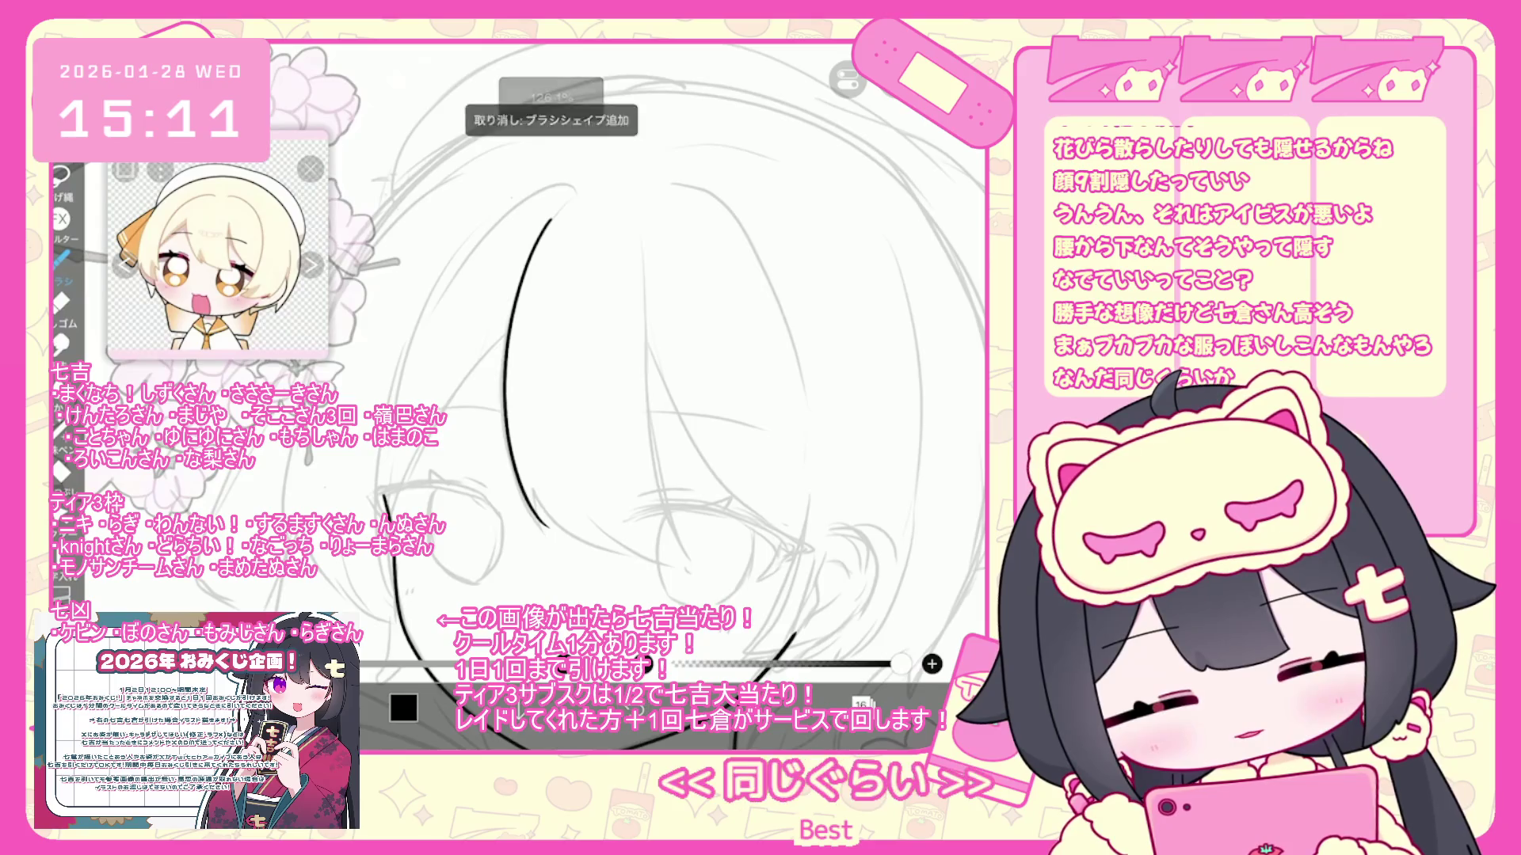
{"action": "key", "text": "ctrl+z"}
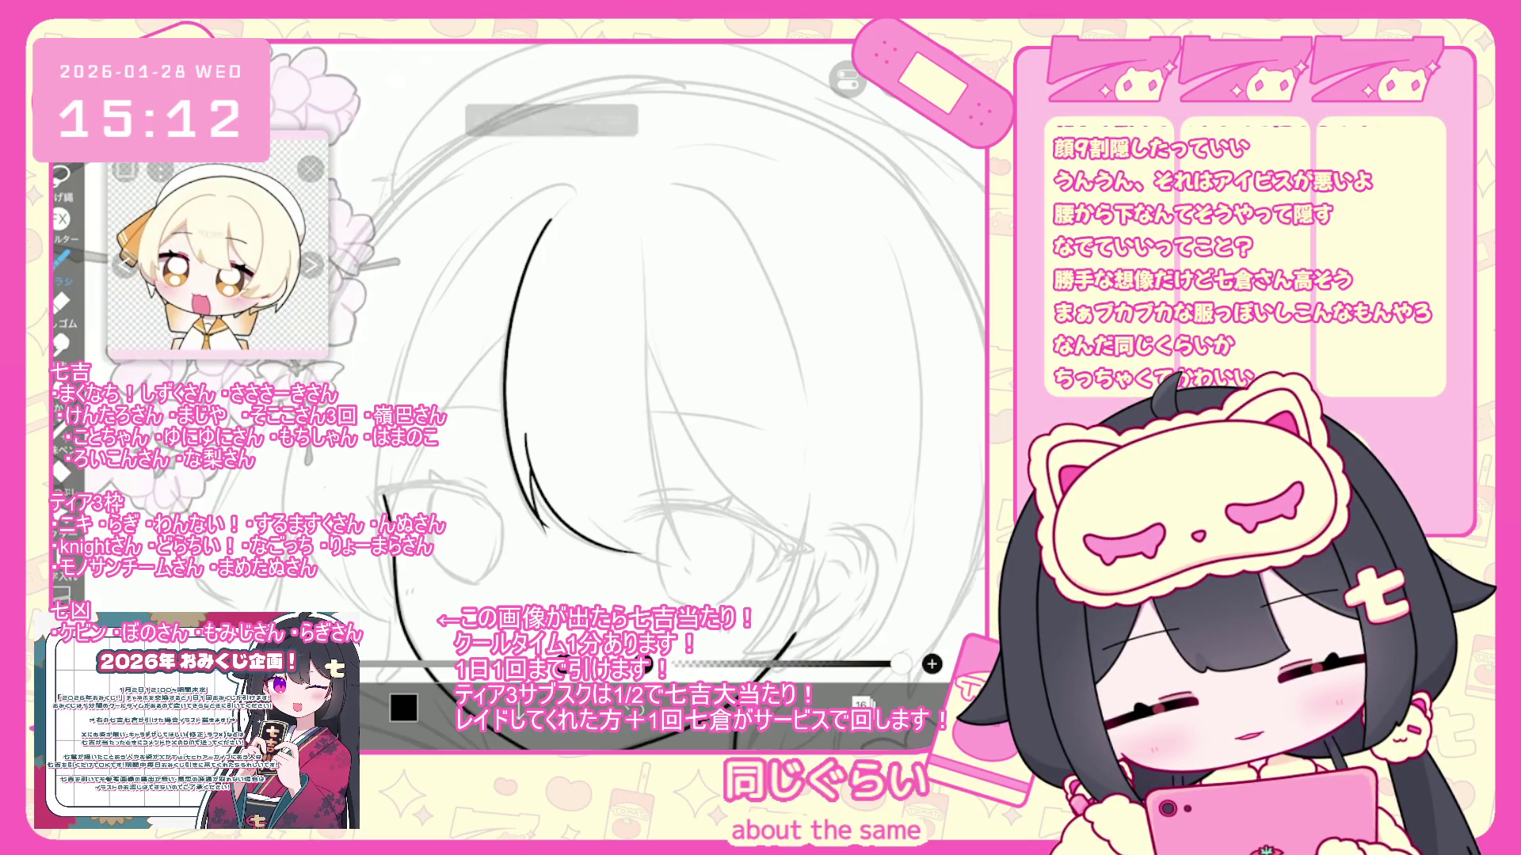
{"action": "key", "text": "ctrl+z"}
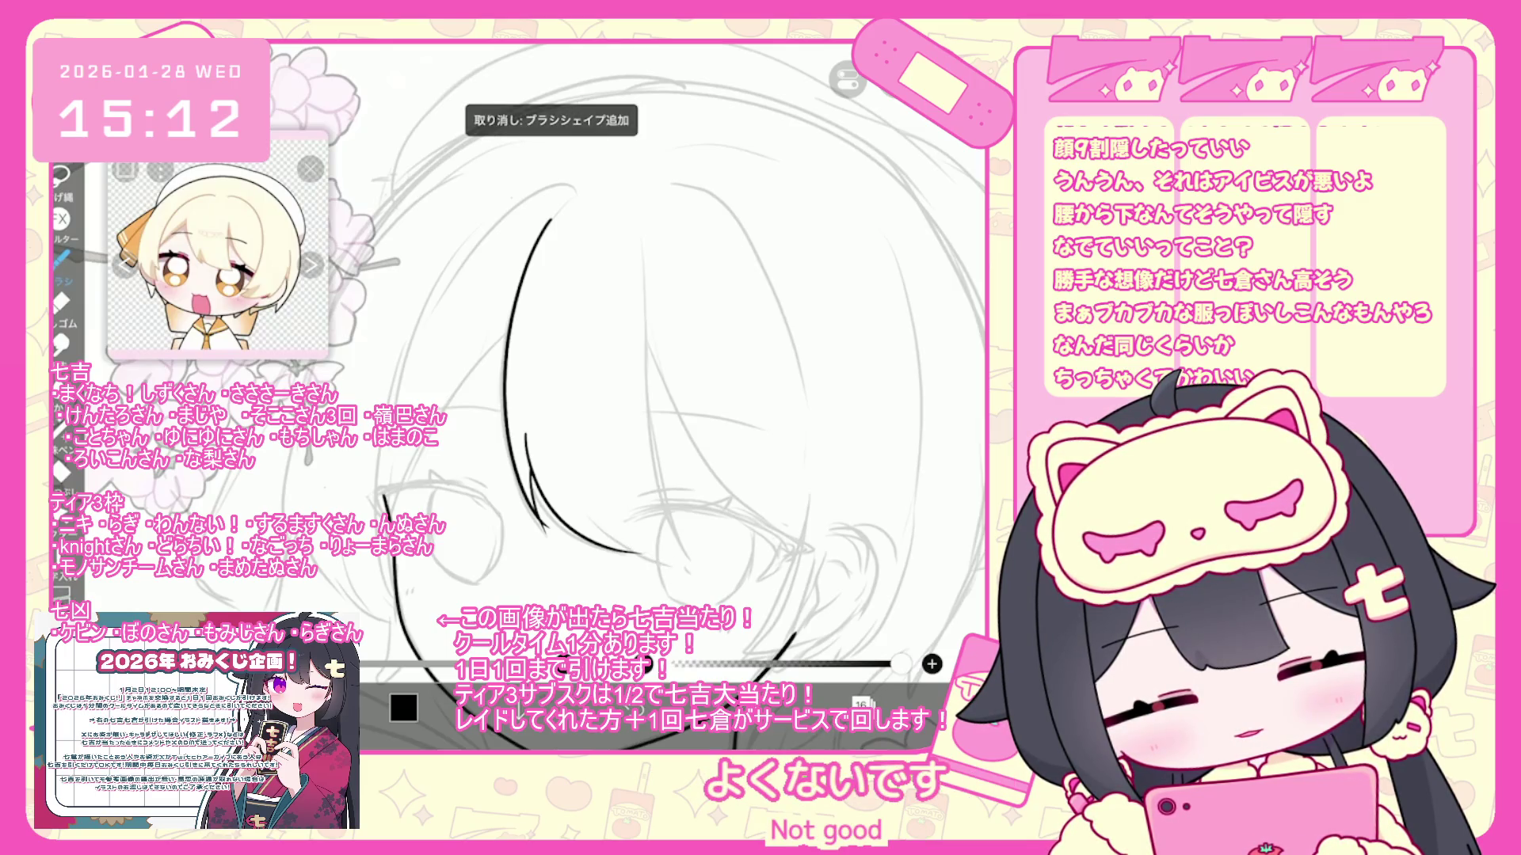
Draw two long black hair strand lines down through the bangs
{"action": "left_click_drag", "start_coordinate": [640, 237], "coordinate": [674, 519]}
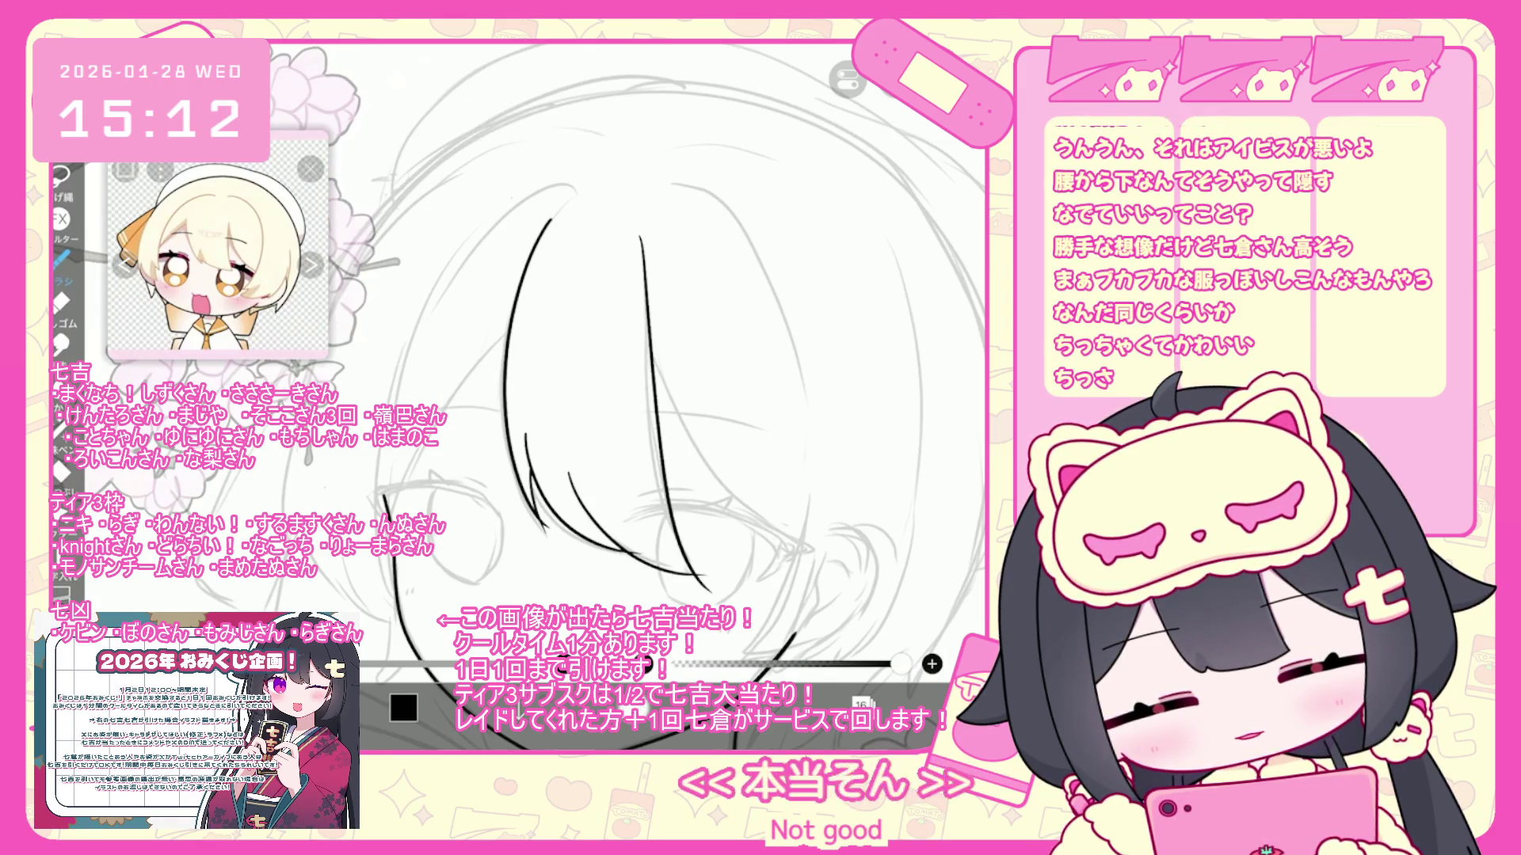
{"action": "left_click_drag", "start_coordinate": [651, 363], "coordinate": [703, 575]}
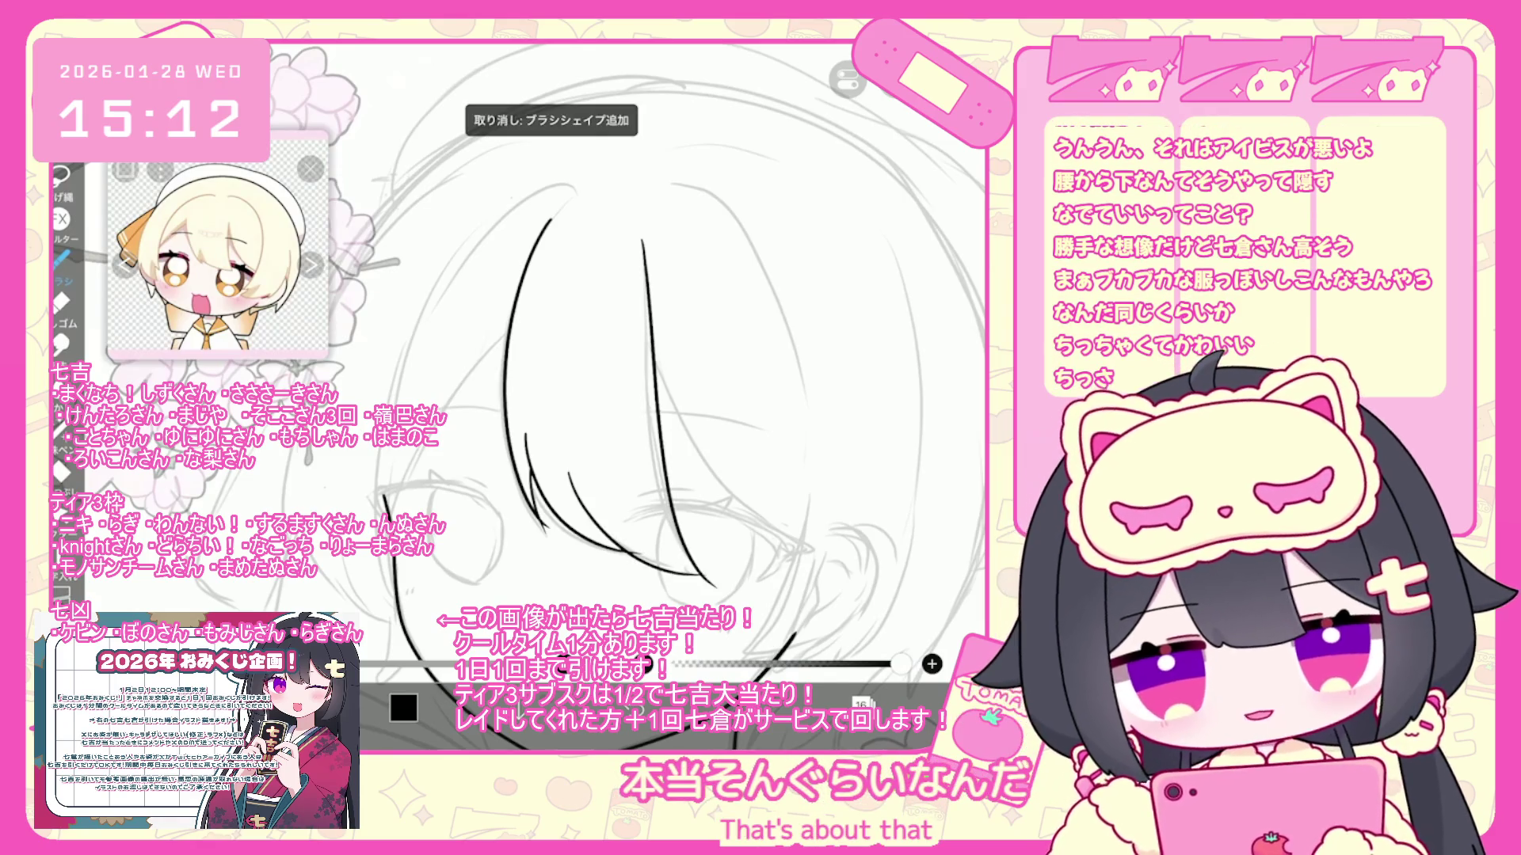
{"action": "scroll", "coordinate": [589, 412], "scroll_direction": "up", "scroll_amount": 3}
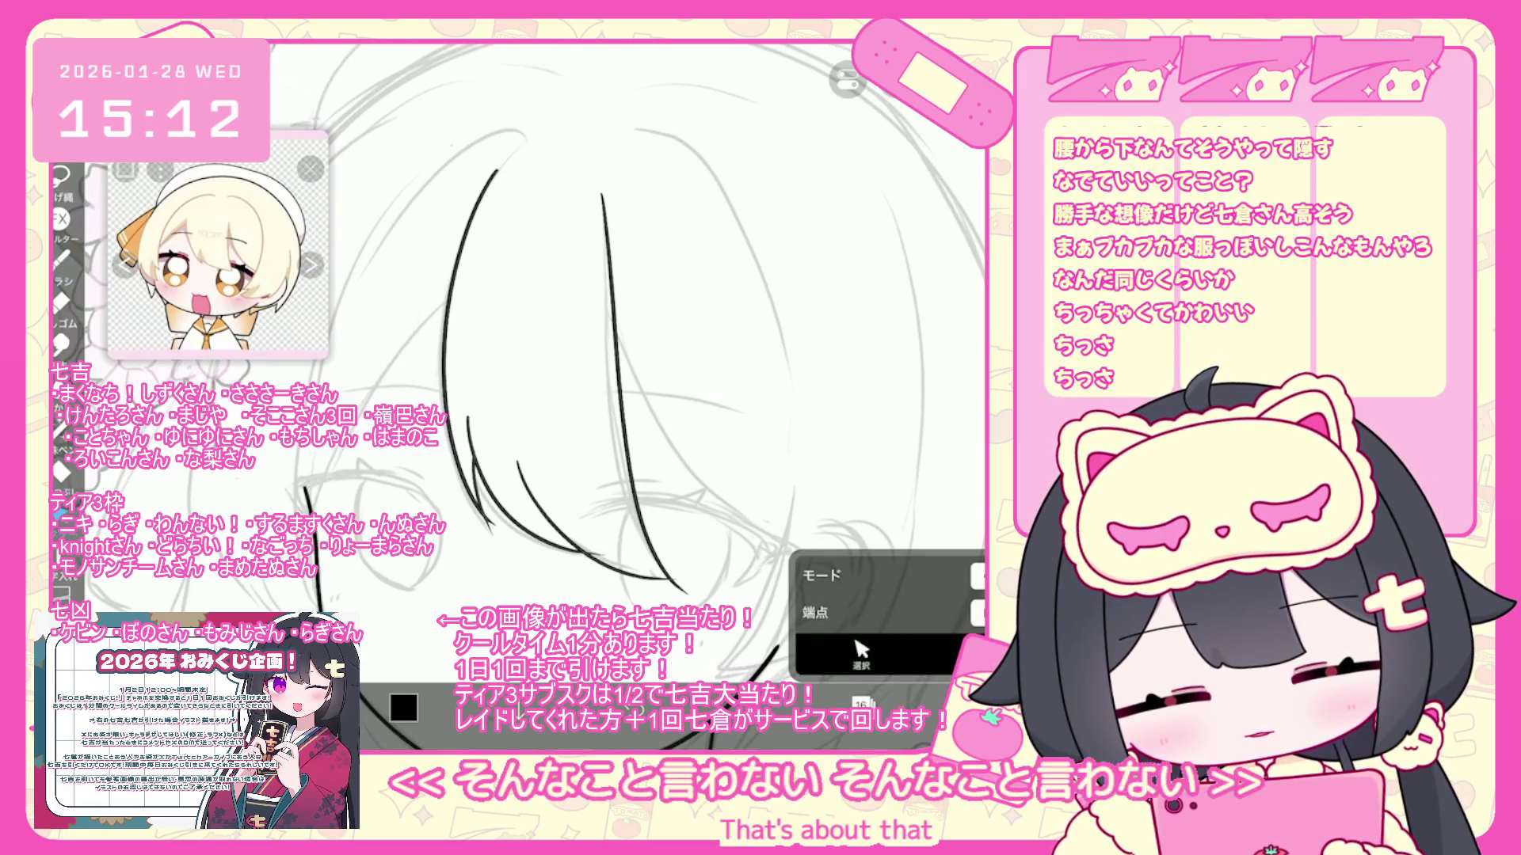
{"action": "scroll", "coordinate": [590, 396], "scroll_direction": "down", "scroll_amount": 2}
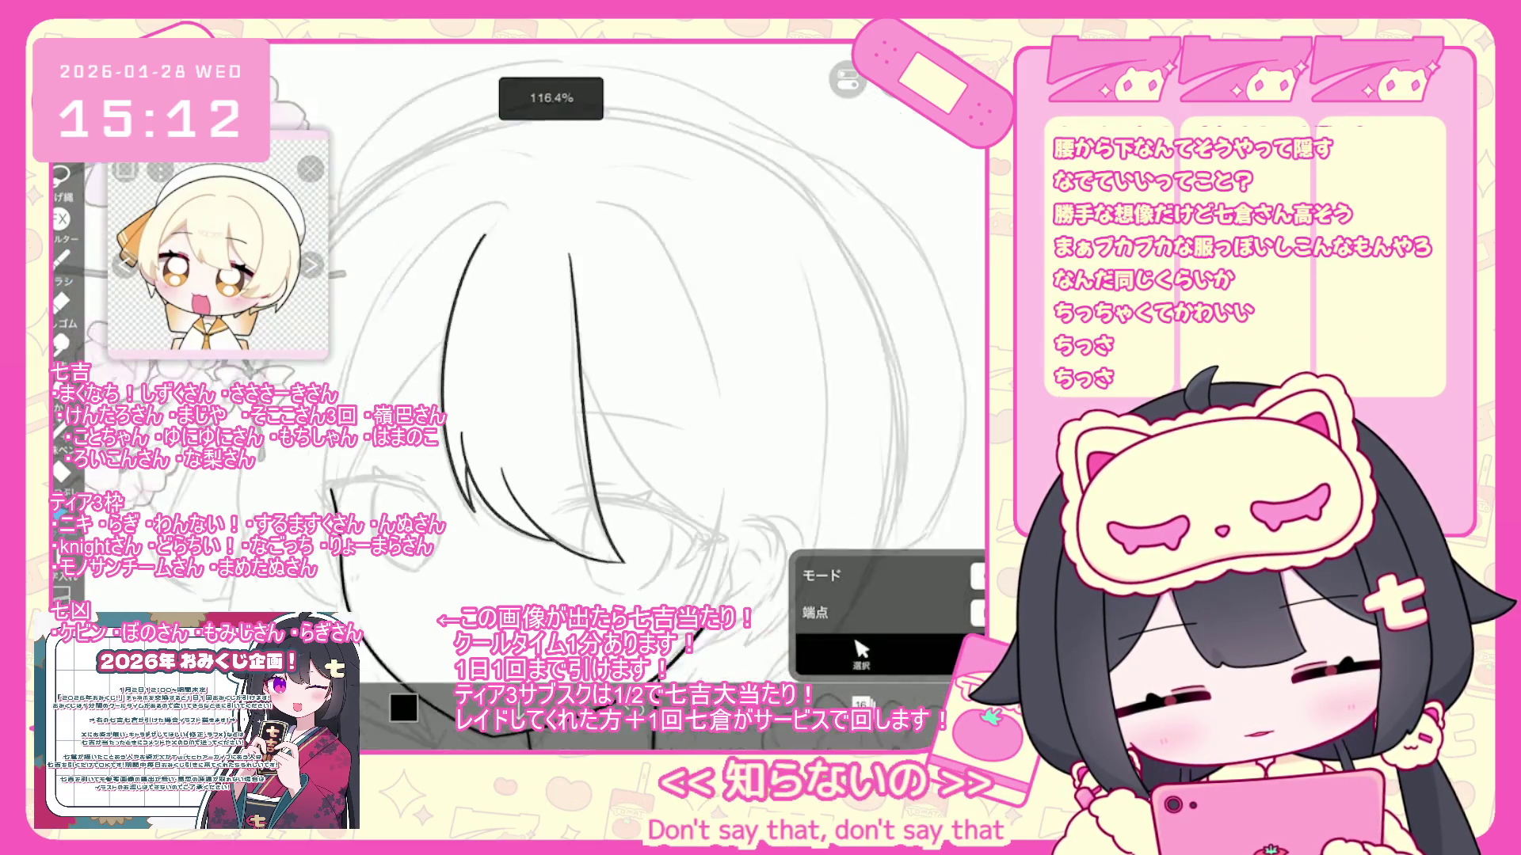
{"action": "scroll", "coordinate": [589, 381], "scroll_direction": "down", "scroll_amount": 2}
{"action": "scroll", "coordinate": [590, 380], "scroll_direction": "up", "scroll_amount": 2}
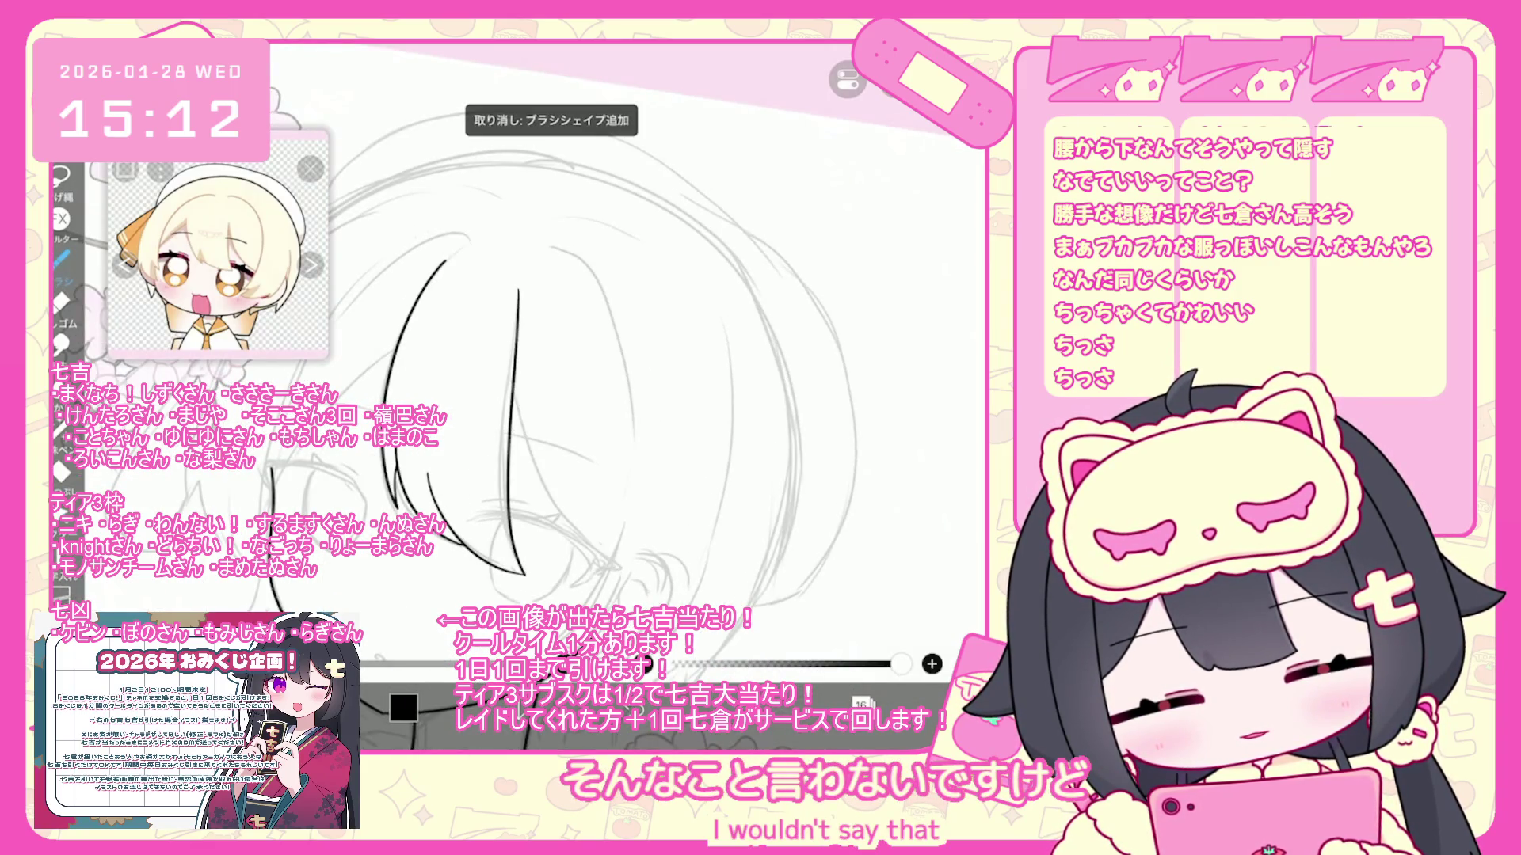
{"action": "scroll", "coordinate": [589, 380], "scroll_direction": "down", "scroll_amount": 1}
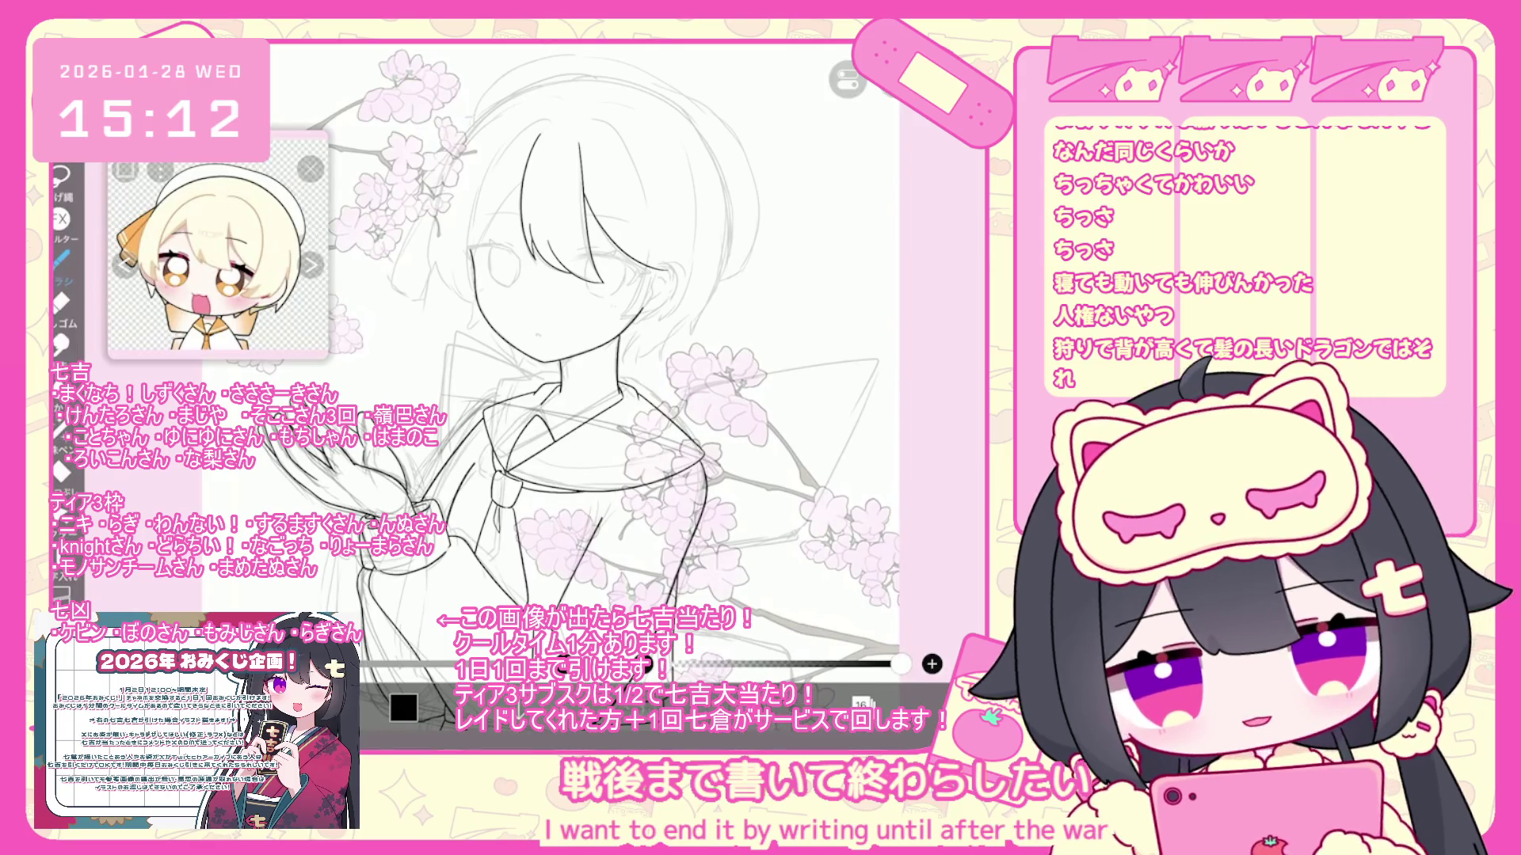
Check the layer list, then undo a rejected bang stroke
{"action": "left_click", "coordinate": [862, 704]}
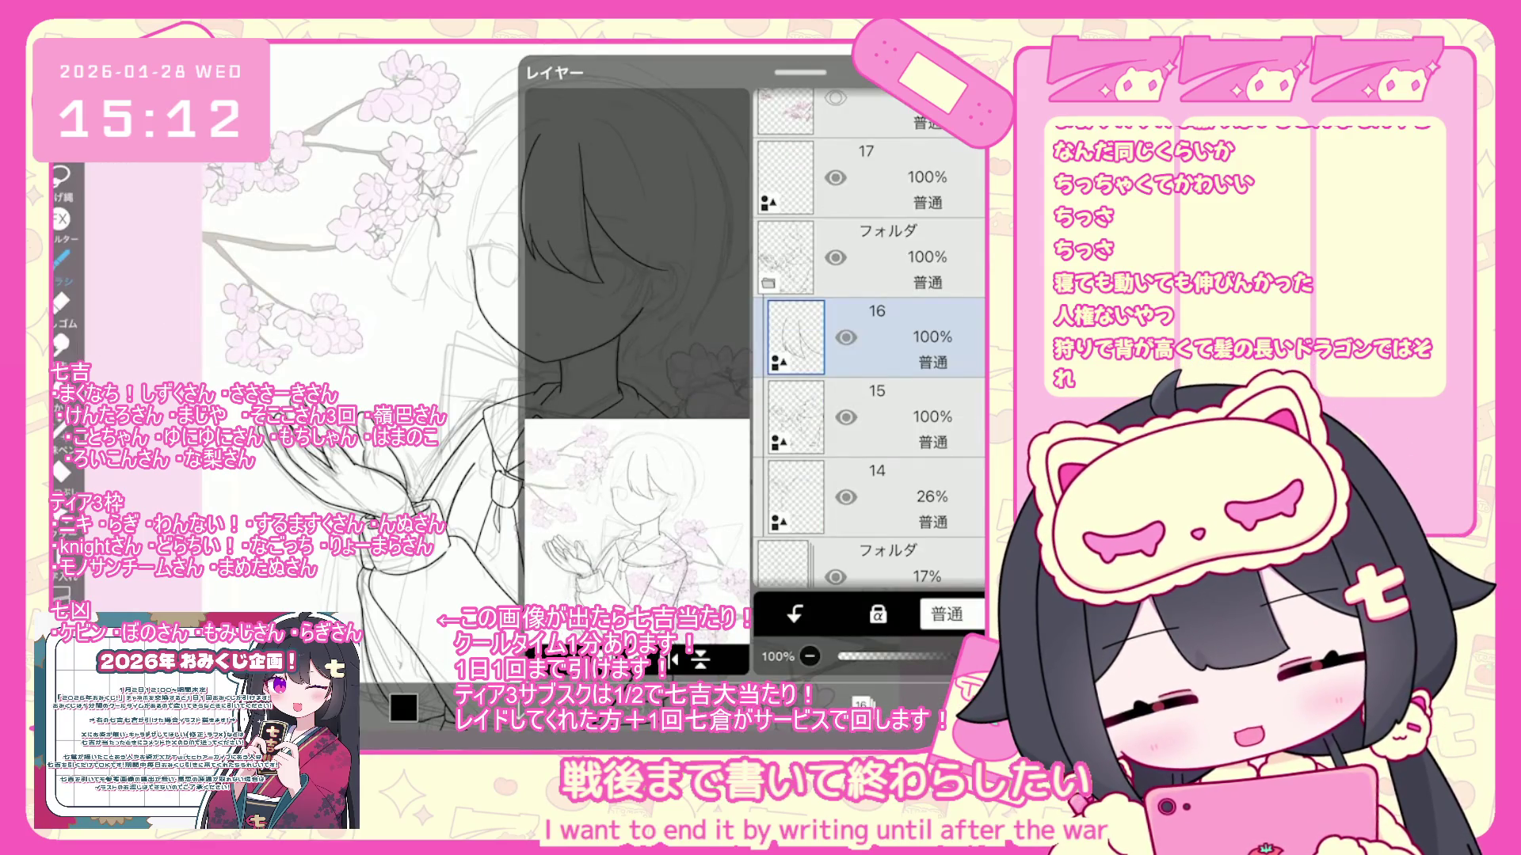
{"action": "left_click", "coordinate": [862, 703]}
{"action": "scroll", "coordinate": [681, 396], "scroll_direction": "up", "scroll_amount": 3}
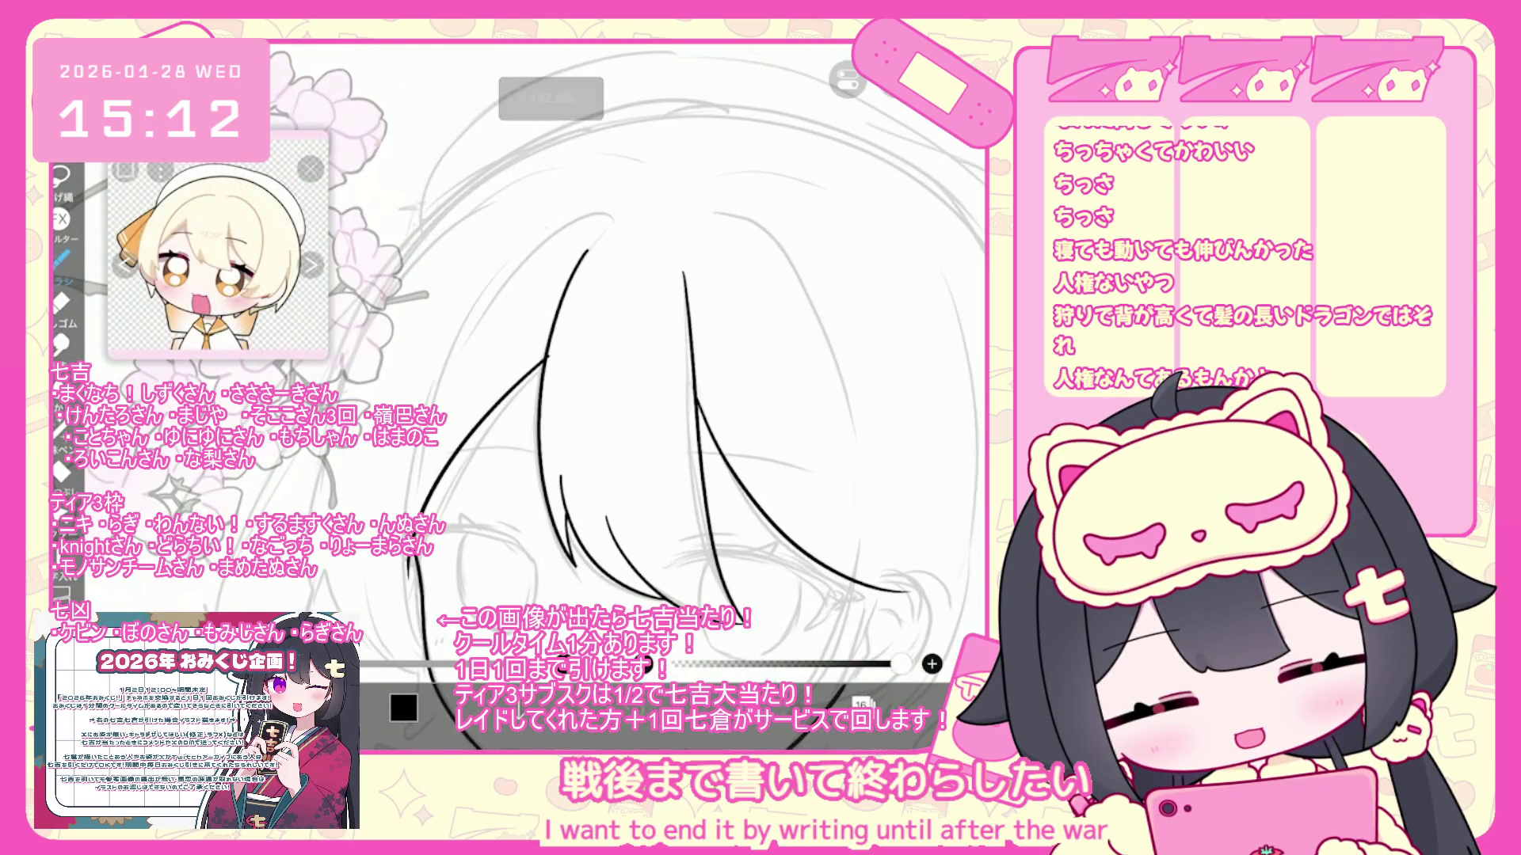
{"action": "key", "text": "ctrl+z"}
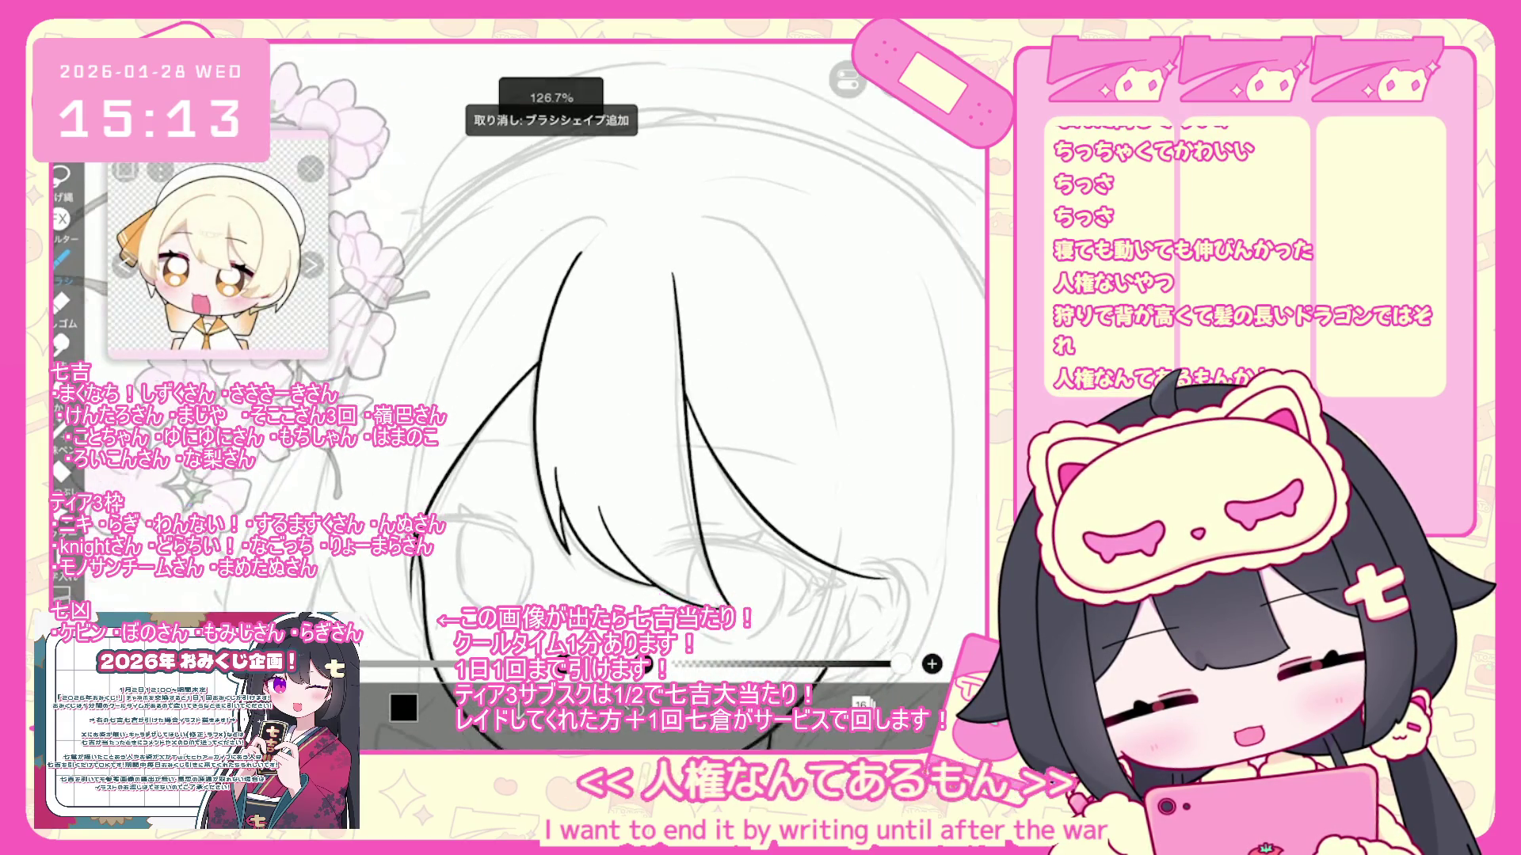
{"action": "scroll", "coordinate": [681, 396], "scroll_direction": "down", "scroll_amount": 3}
Undo three more rejected brush strokes on the bangs
{"action": "scroll", "coordinate": [602, 397], "scroll_direction": "up", "scroll_amount": 3}
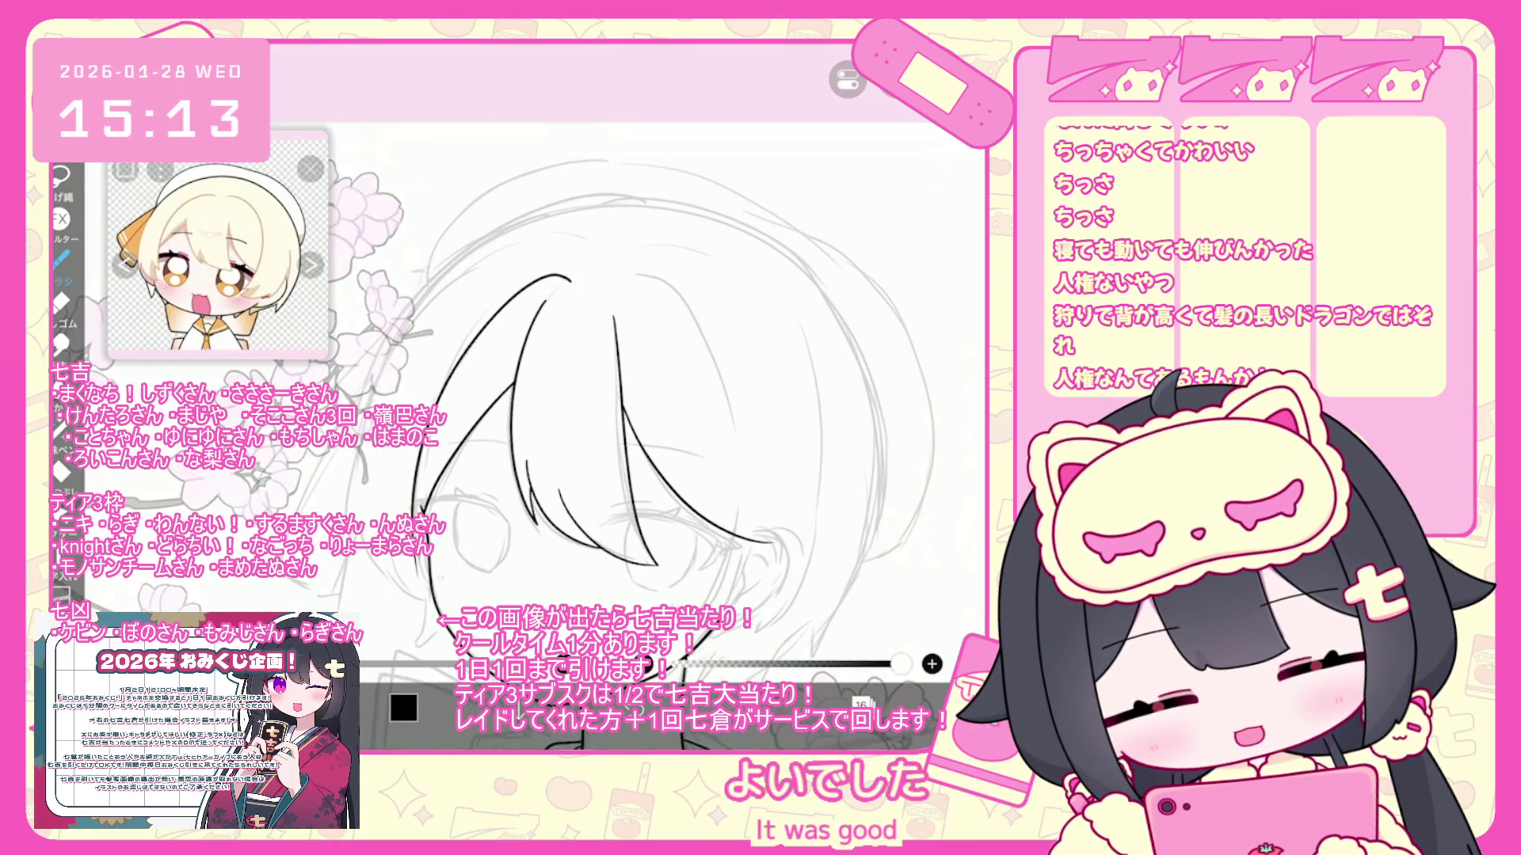
{"action": "scroll", "coordinate": [602, 396], "scroll_direction": "up", "scroll_amount": 2}
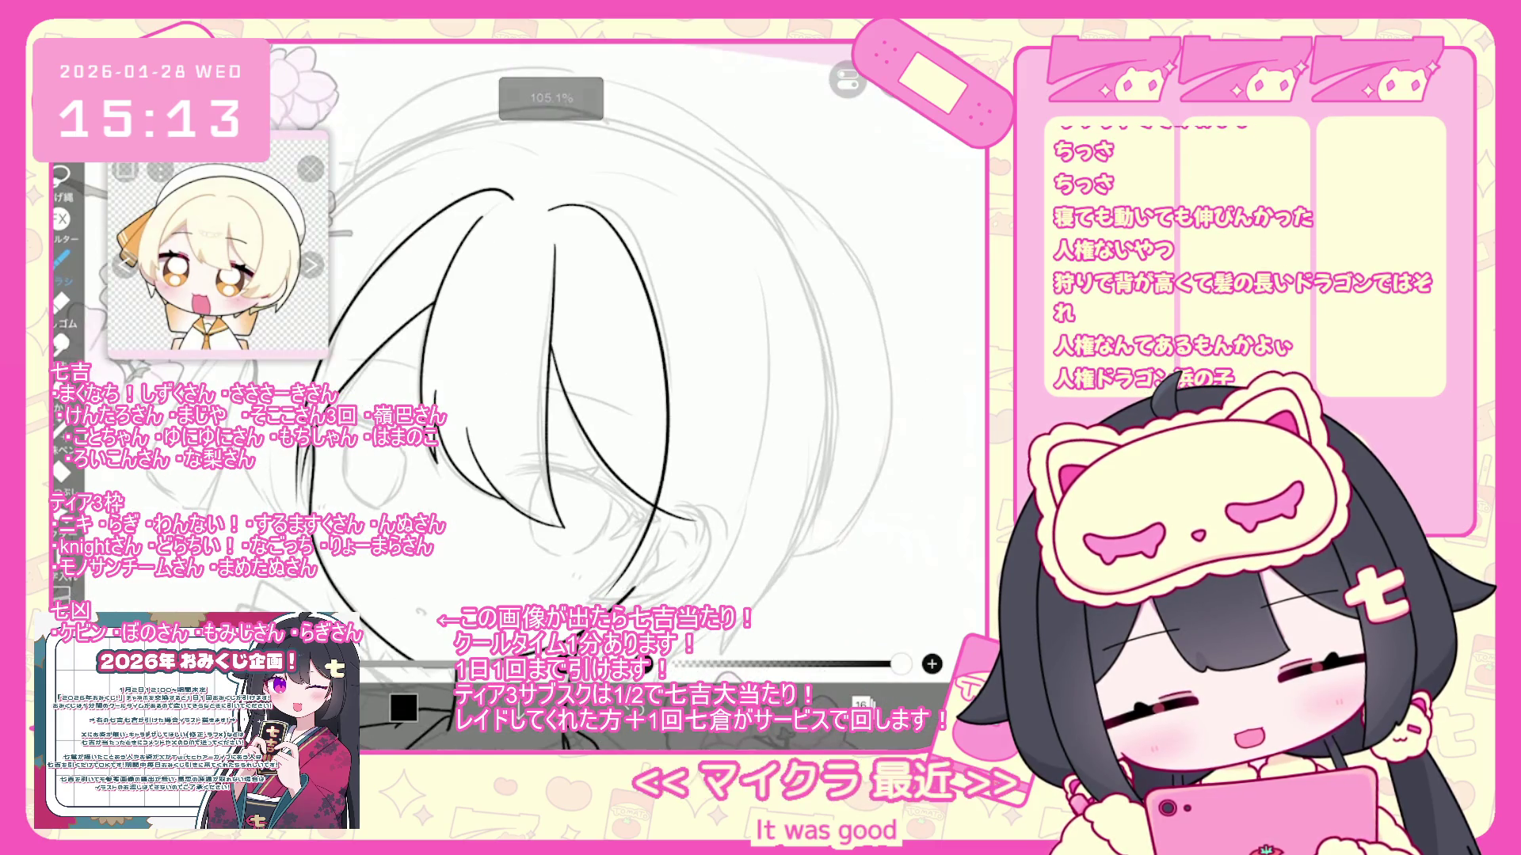
{"action": "scroll", "coordinate": [602, 333], "scroll_direction": "up", "scroll_amount": 3}
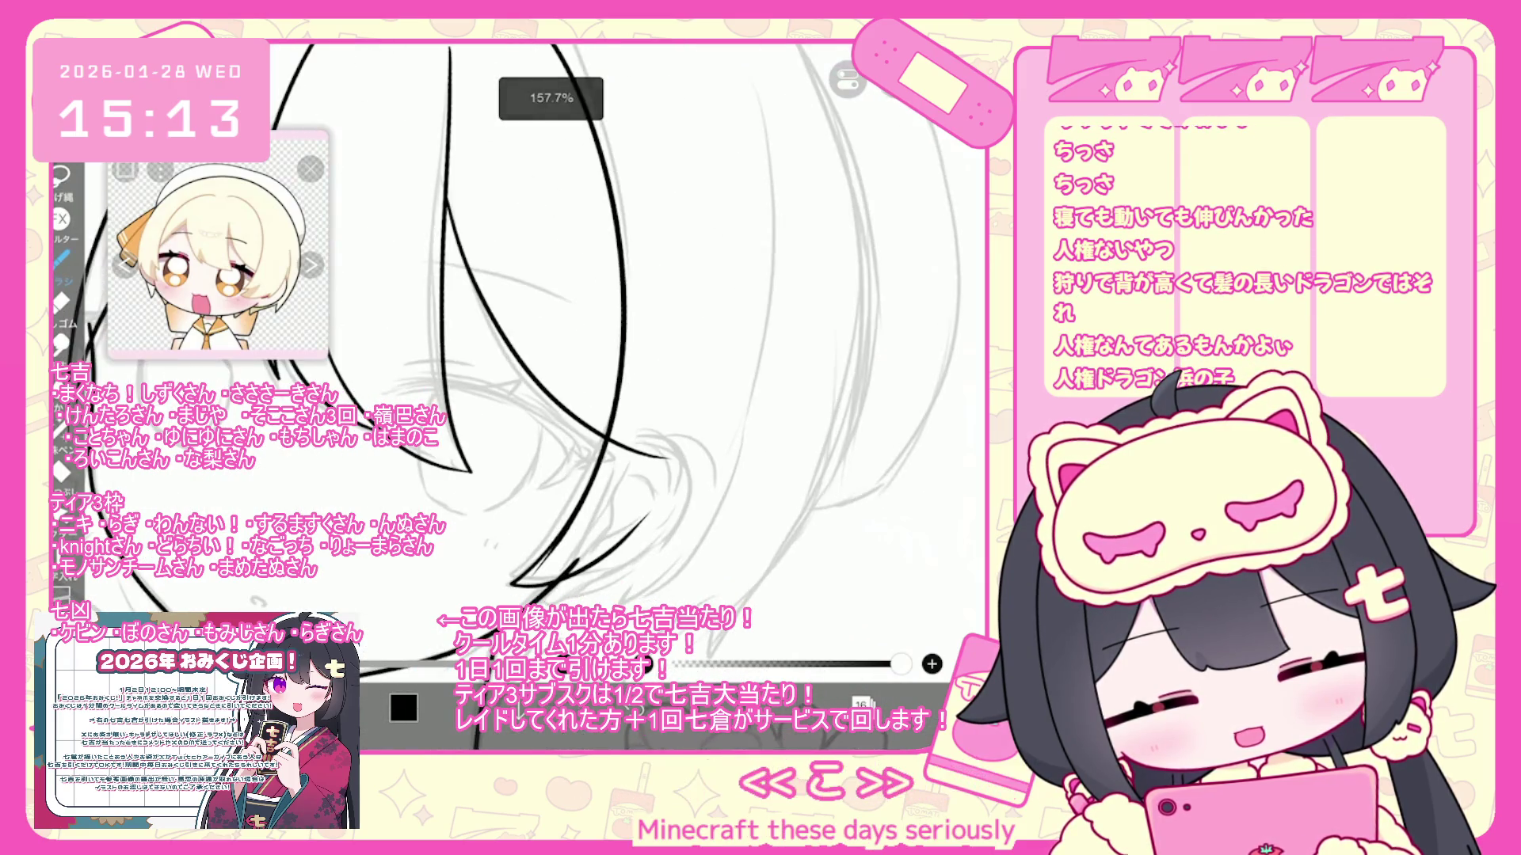
{"action": "key", "text": "ctrl+z"}
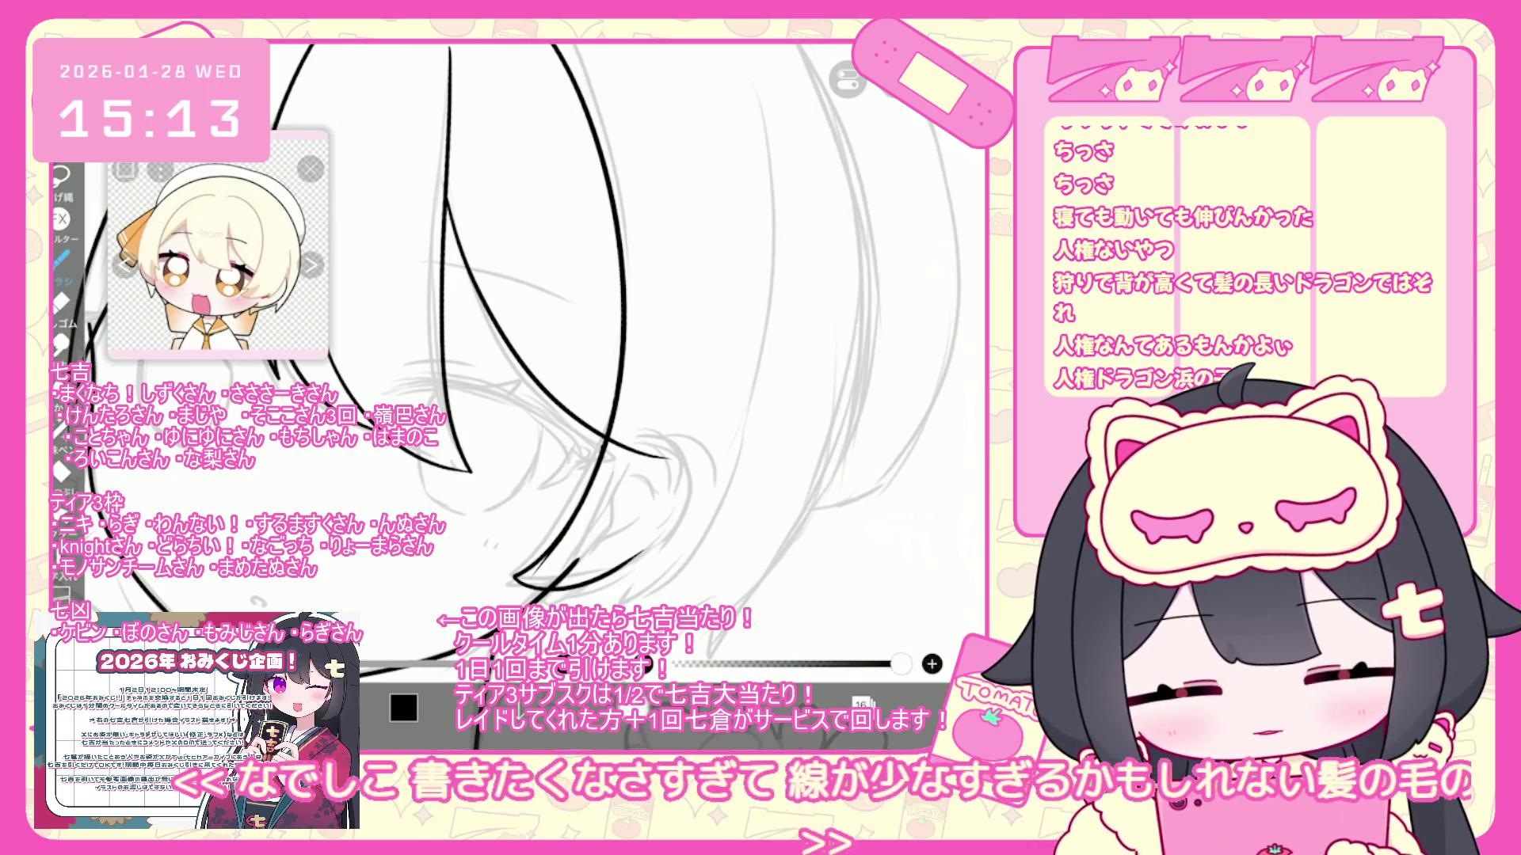
{"action": "key", "text": "ctrl+z"}
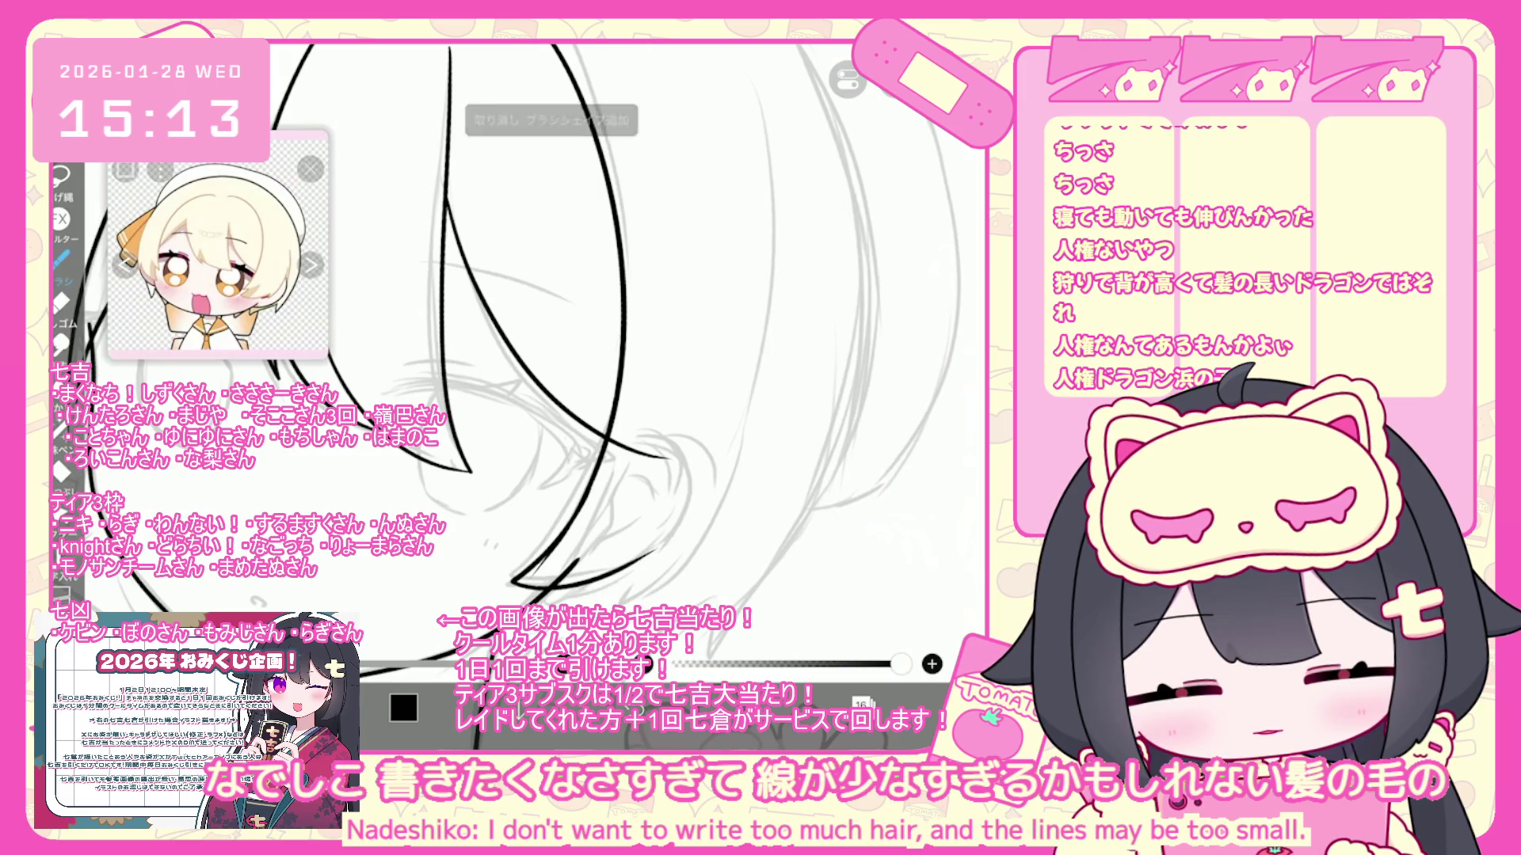
{"action": "key", "text": "ctrl+z"}
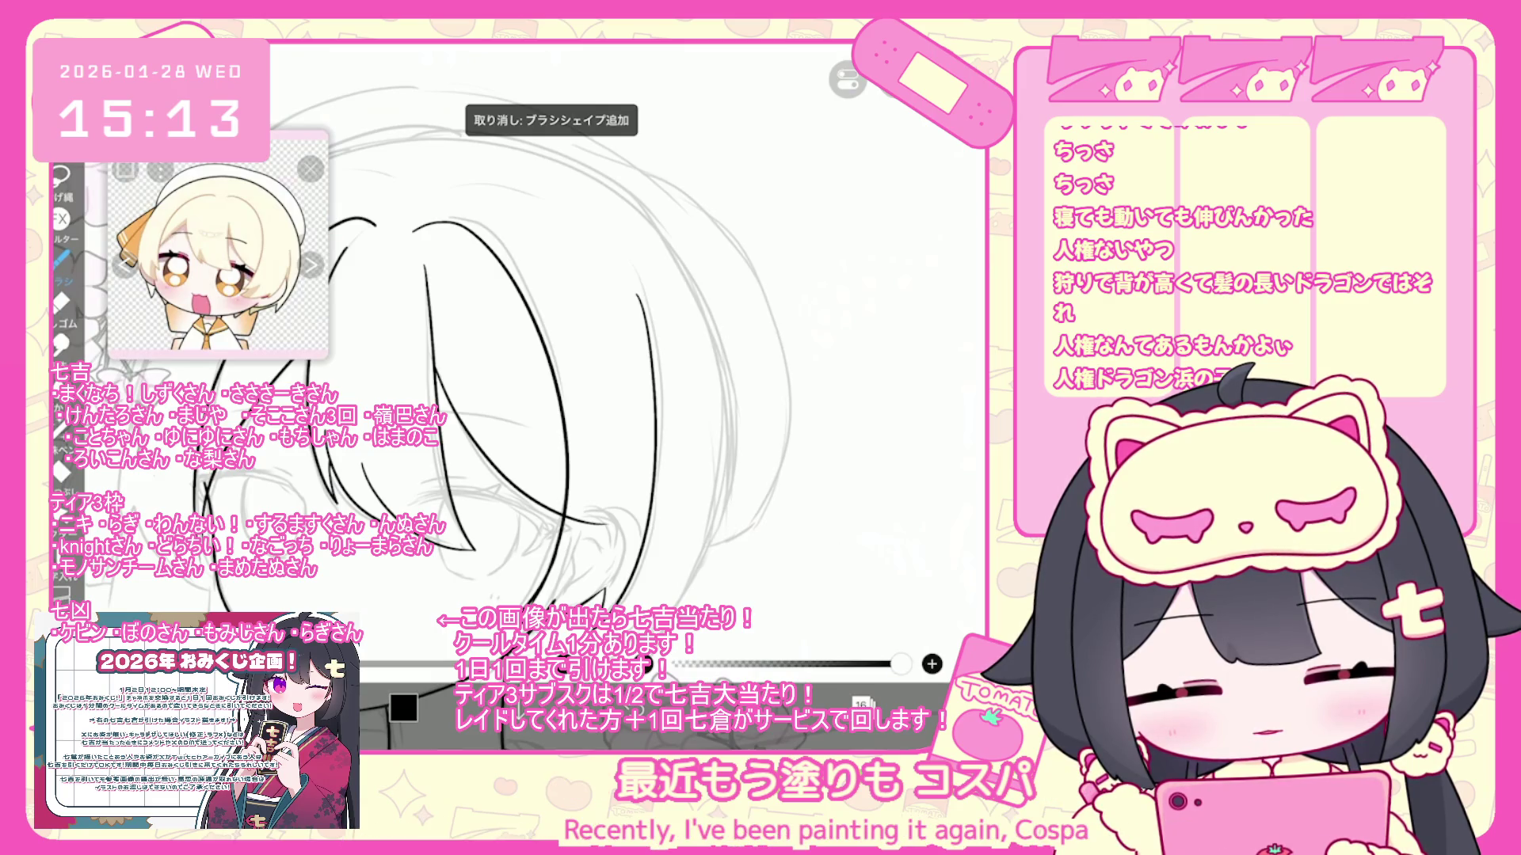
Remove two more hair strokes, ink a short lower-bang line, and restore an erased line
{"action": "scroll", "coordinate": [602, 329], "scroll_direction": "up", "scroll_amount": 3}
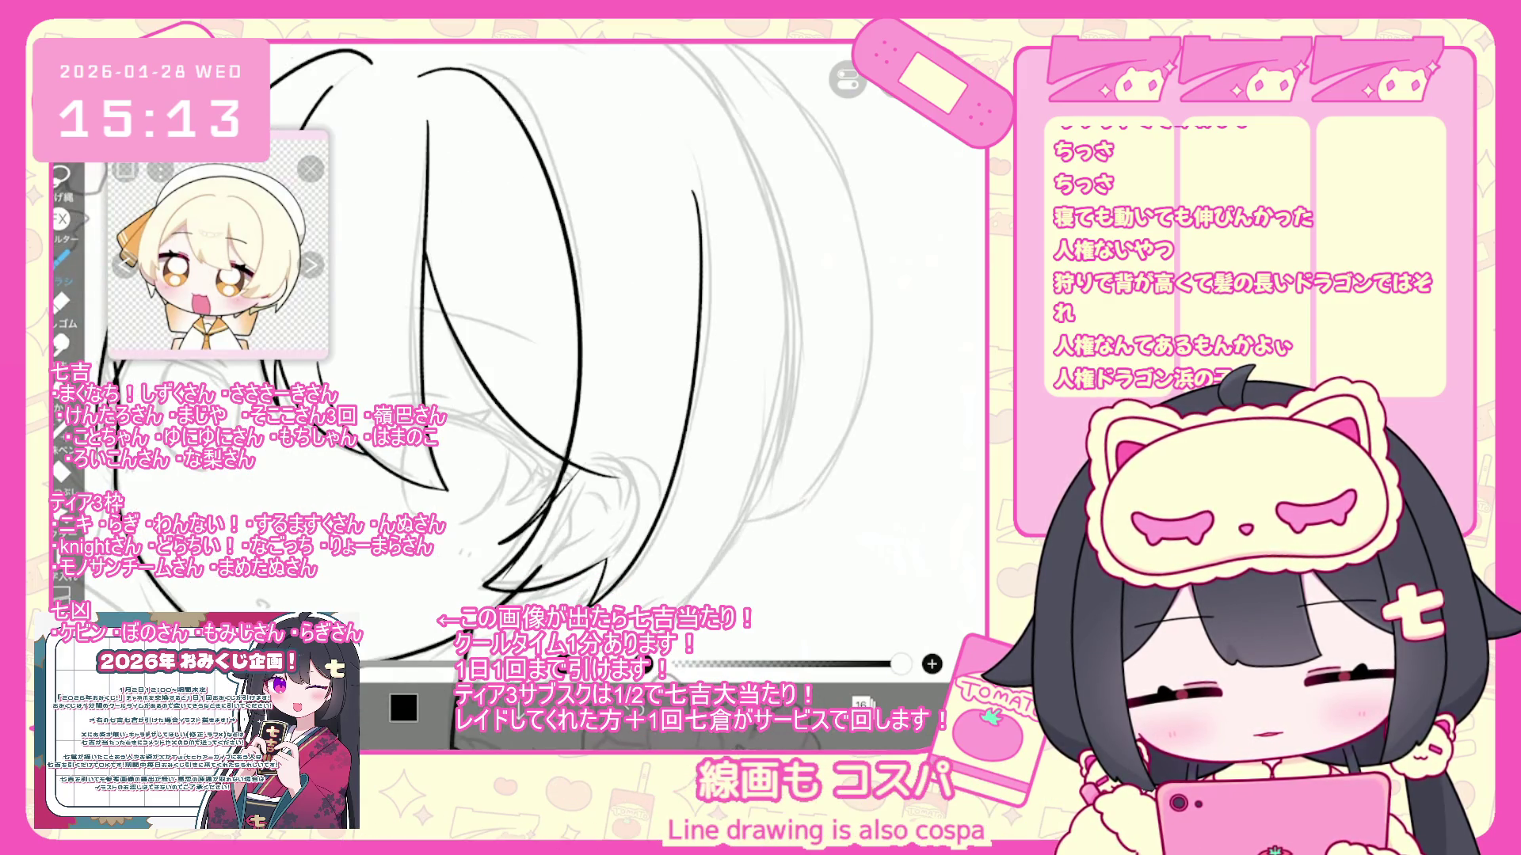
{"action": "scroll", "coordinate": [602, 329], "scroll_direction": "up", "scroll_amount": 1}
{"action": "key", "text": "ctrl+z"}
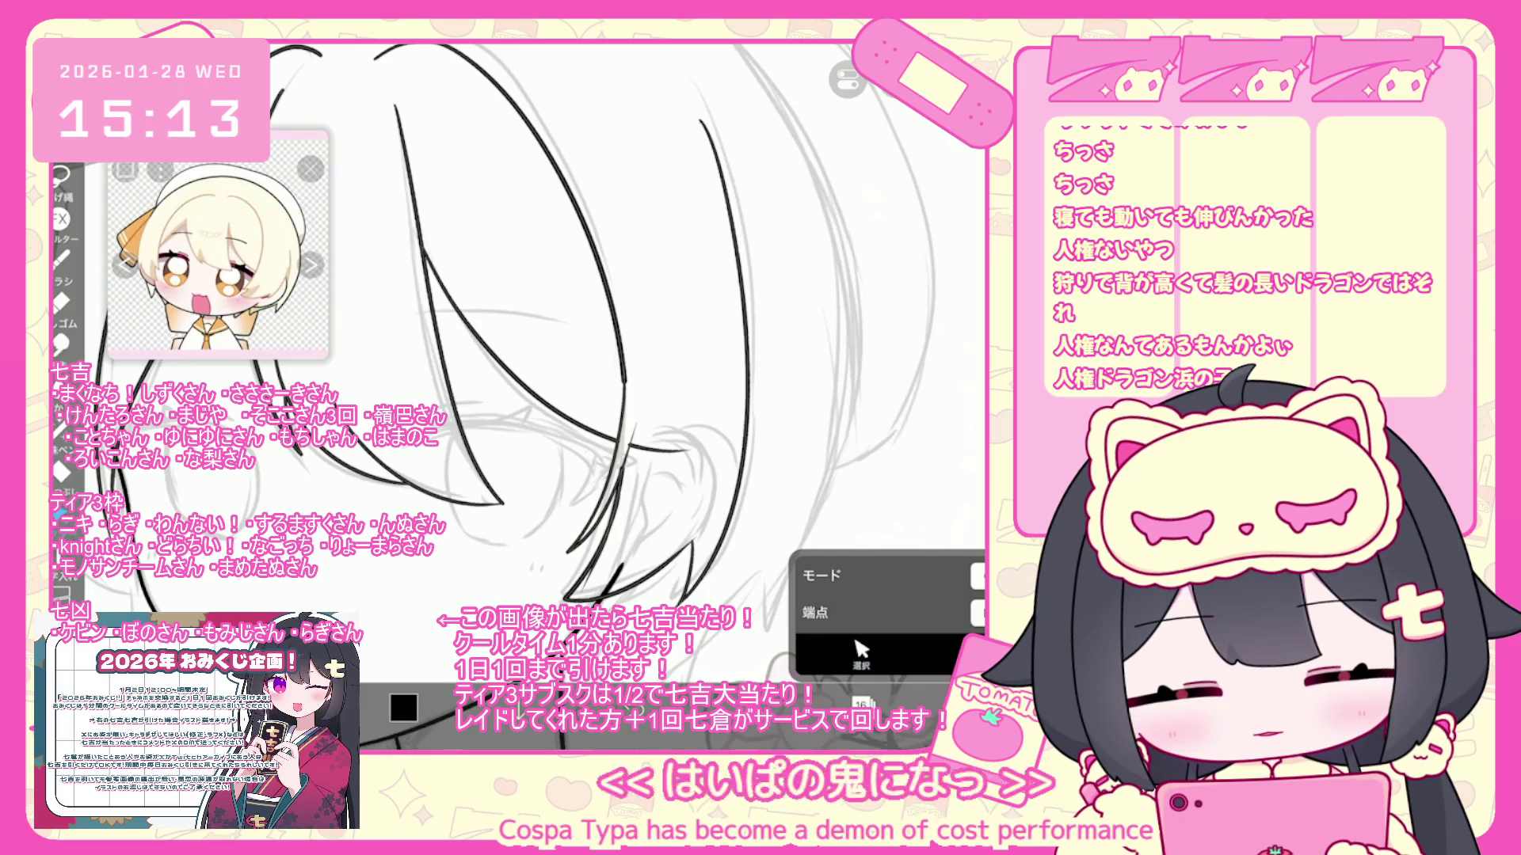
{"action": "key", "text": "ctrl+z"}
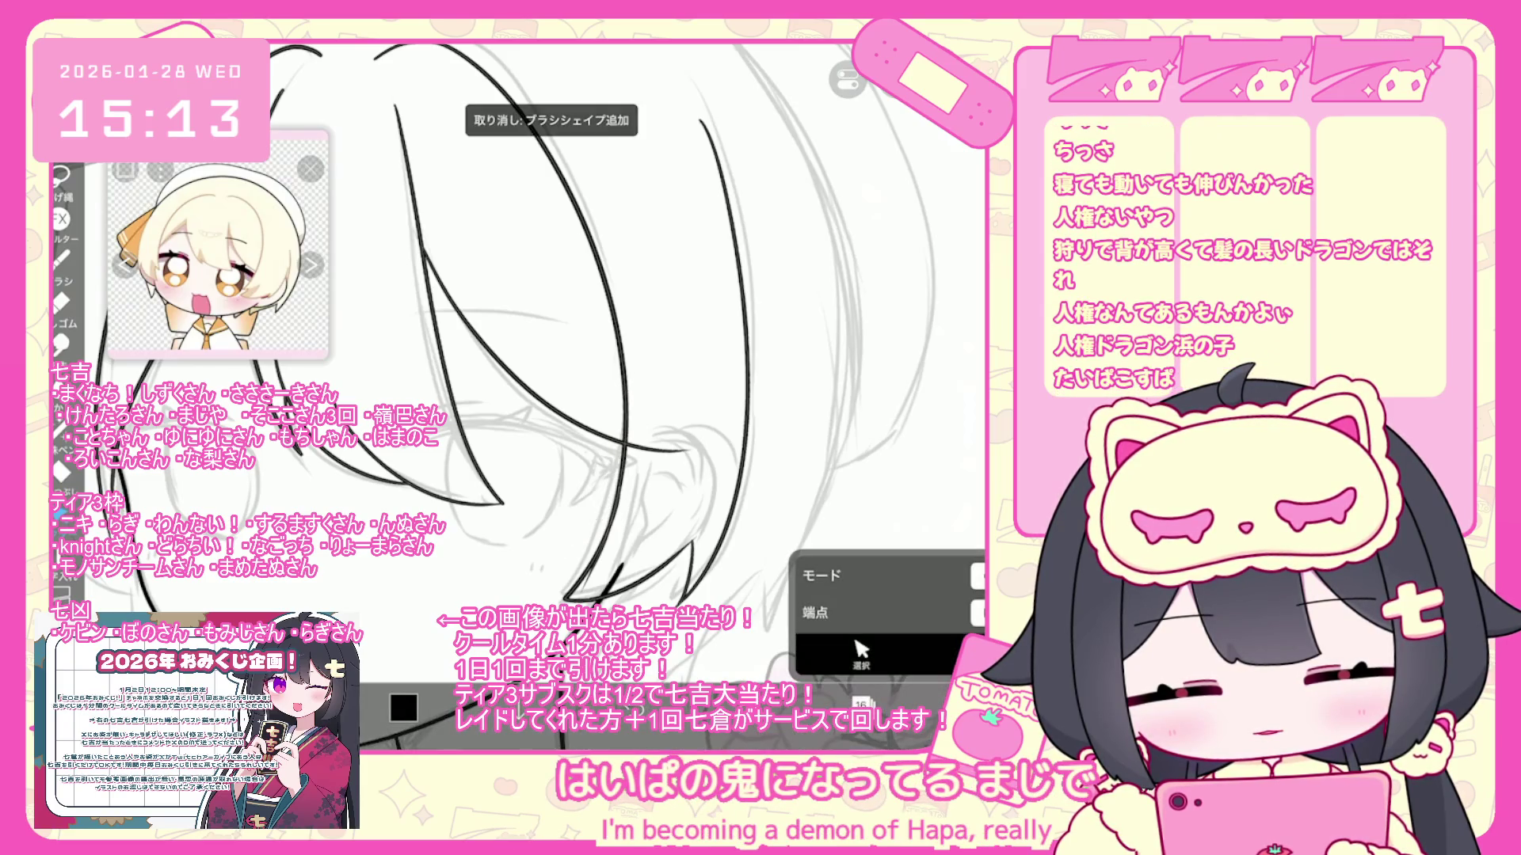
{"action": "left_click_drag", "start_coordinate": [622, 579], "coordinate": [631, 561]}
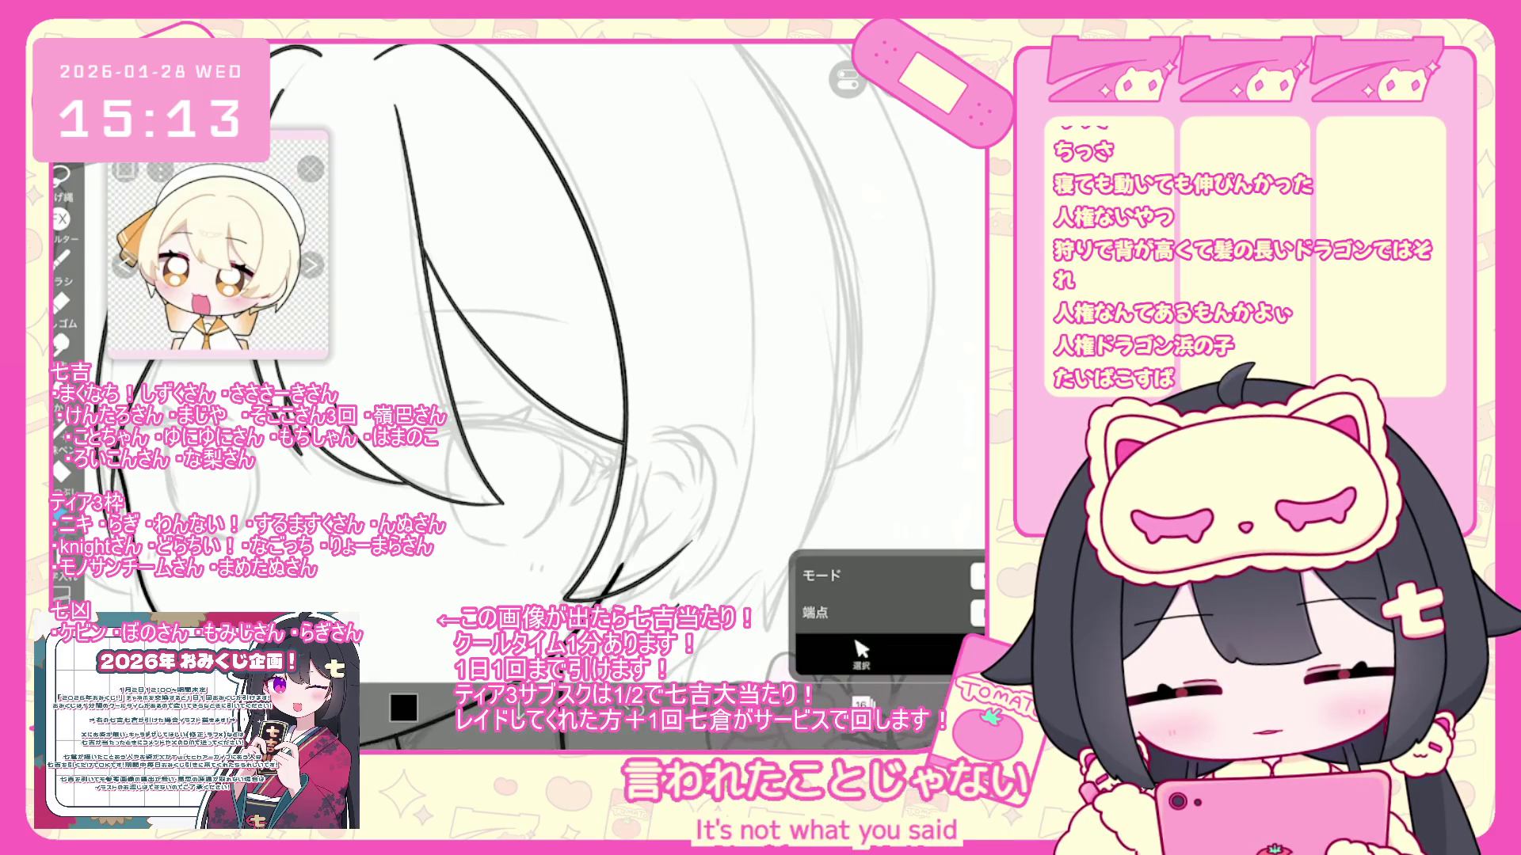
{"action": "key", "text": "ctrl+z"}
Undo the last hair stroke, try a new dark bang strand, and undo it
{"action": "scroll", "coordinate": [625, 324], "scroll_direction": "down", "scroll_amount": 5}
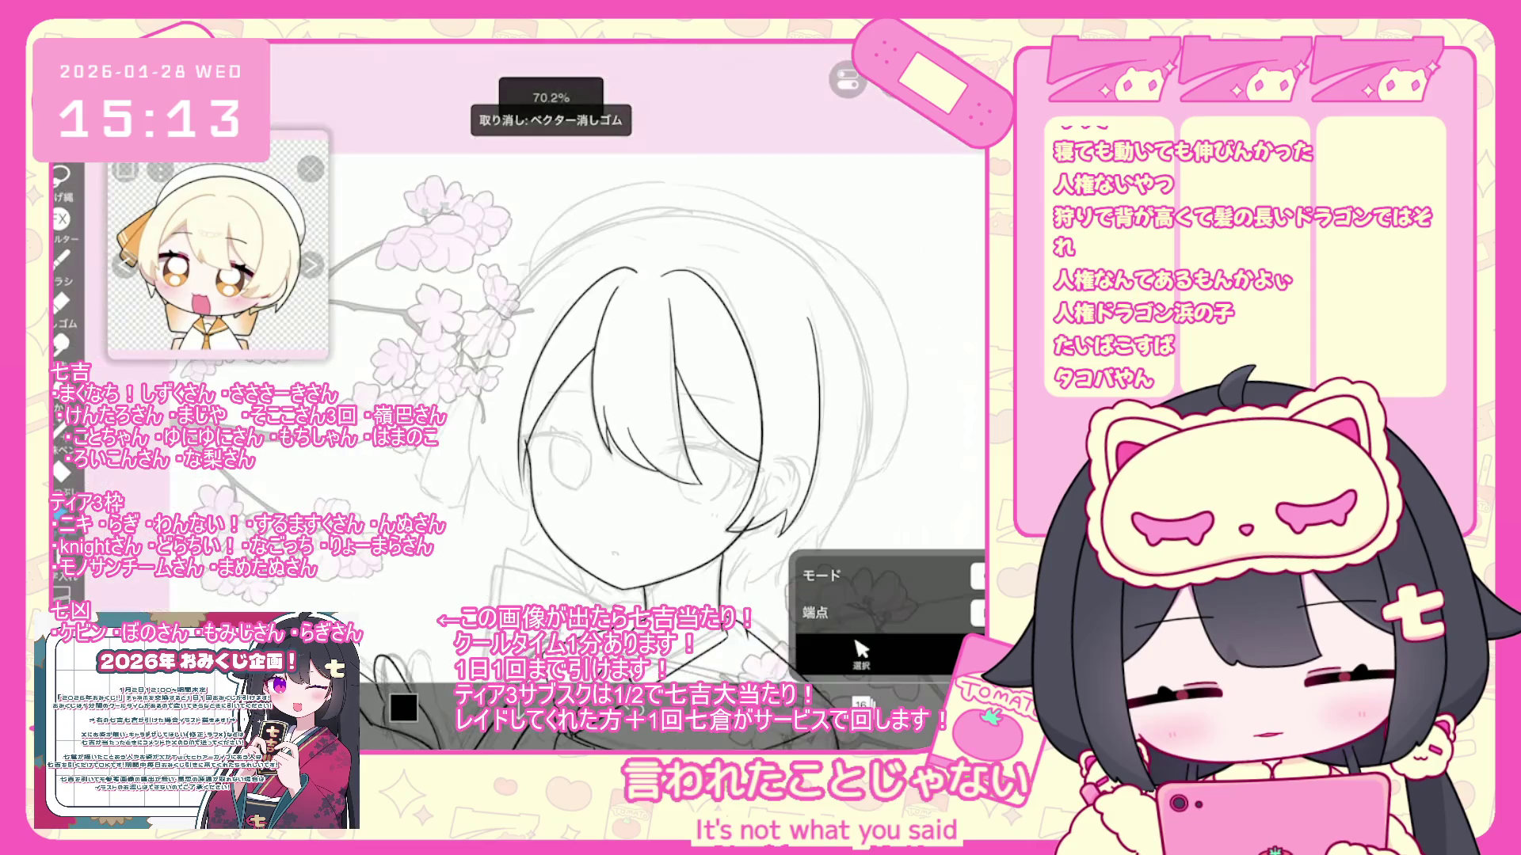
{"action": "scroll", "coordinate": [618, 325], "scroll_direction": "up", "scroll_amount": 3}
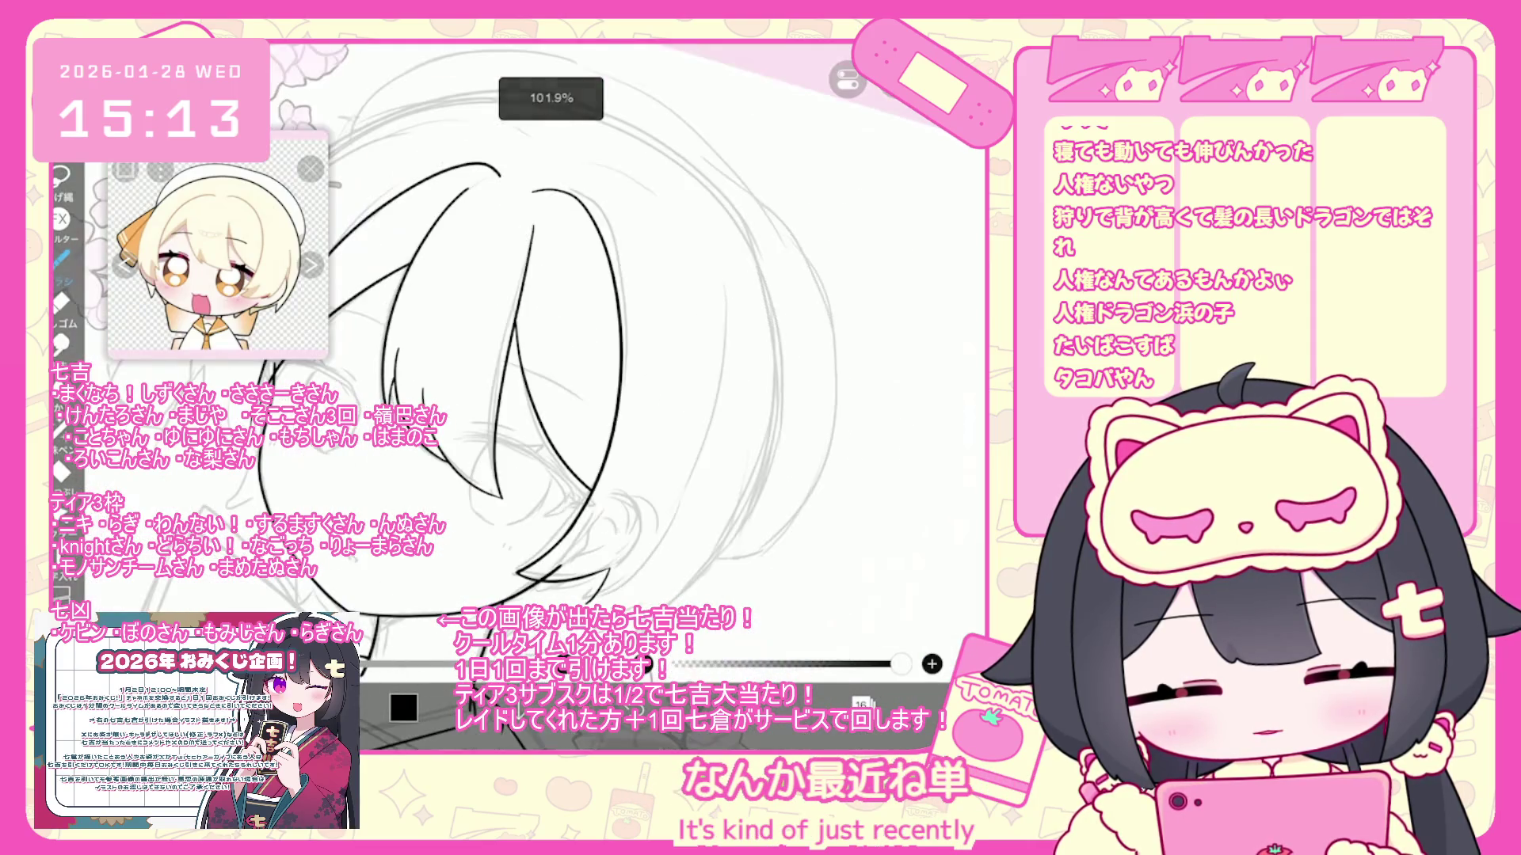
{"action": "key", "text": "ctrl+z"}
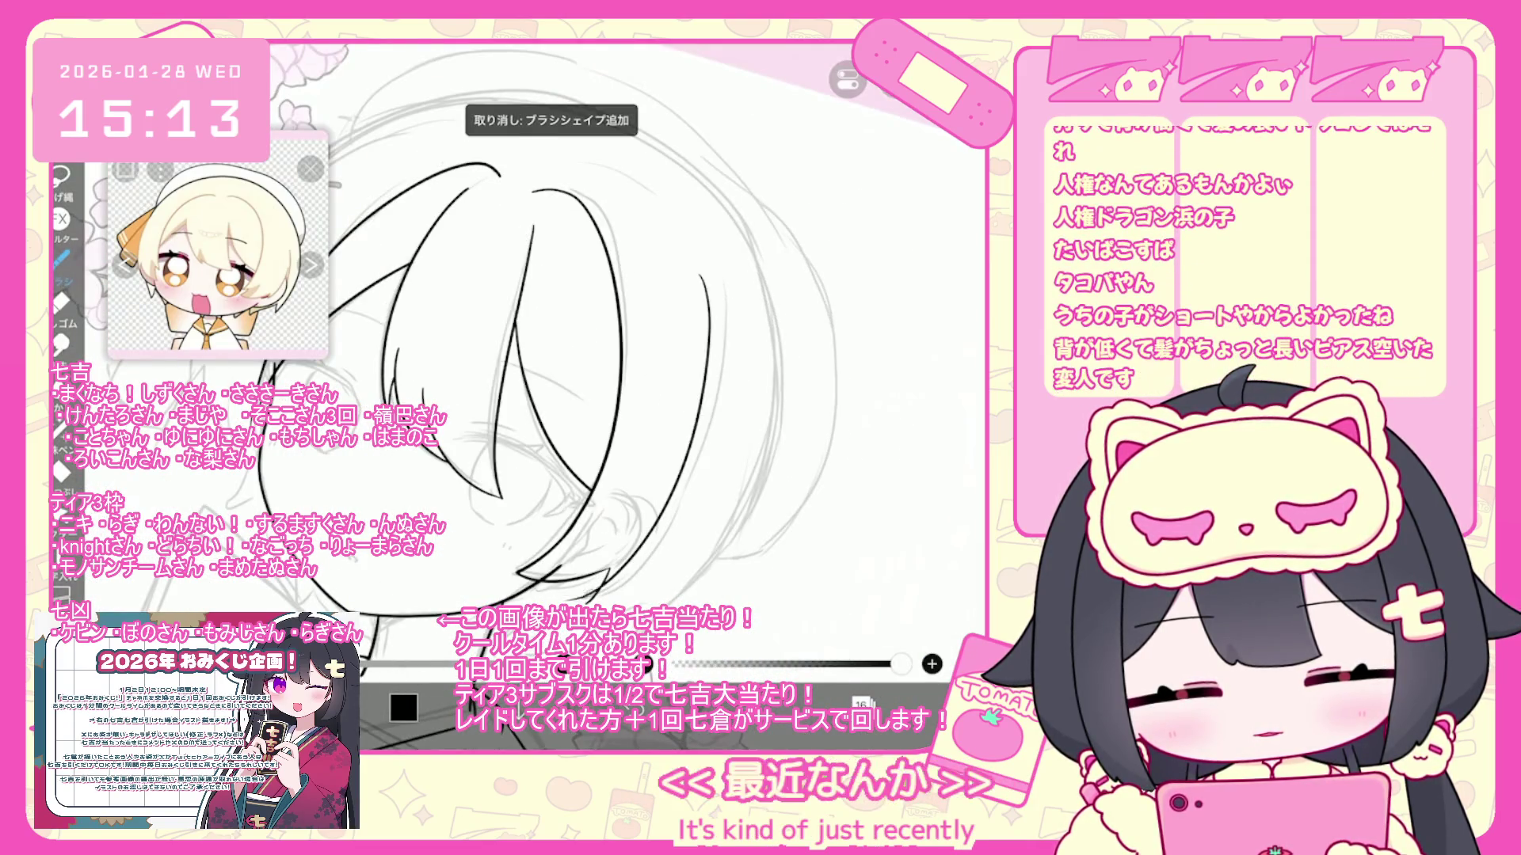
{"action": "left_click_drag", "start_coordinate": [715, 283], "coordinate": [674, 497]}
{"action": "scroll", "coordinate": [514, 388], "scroll_direction": "up", "scroll_amount": 2}
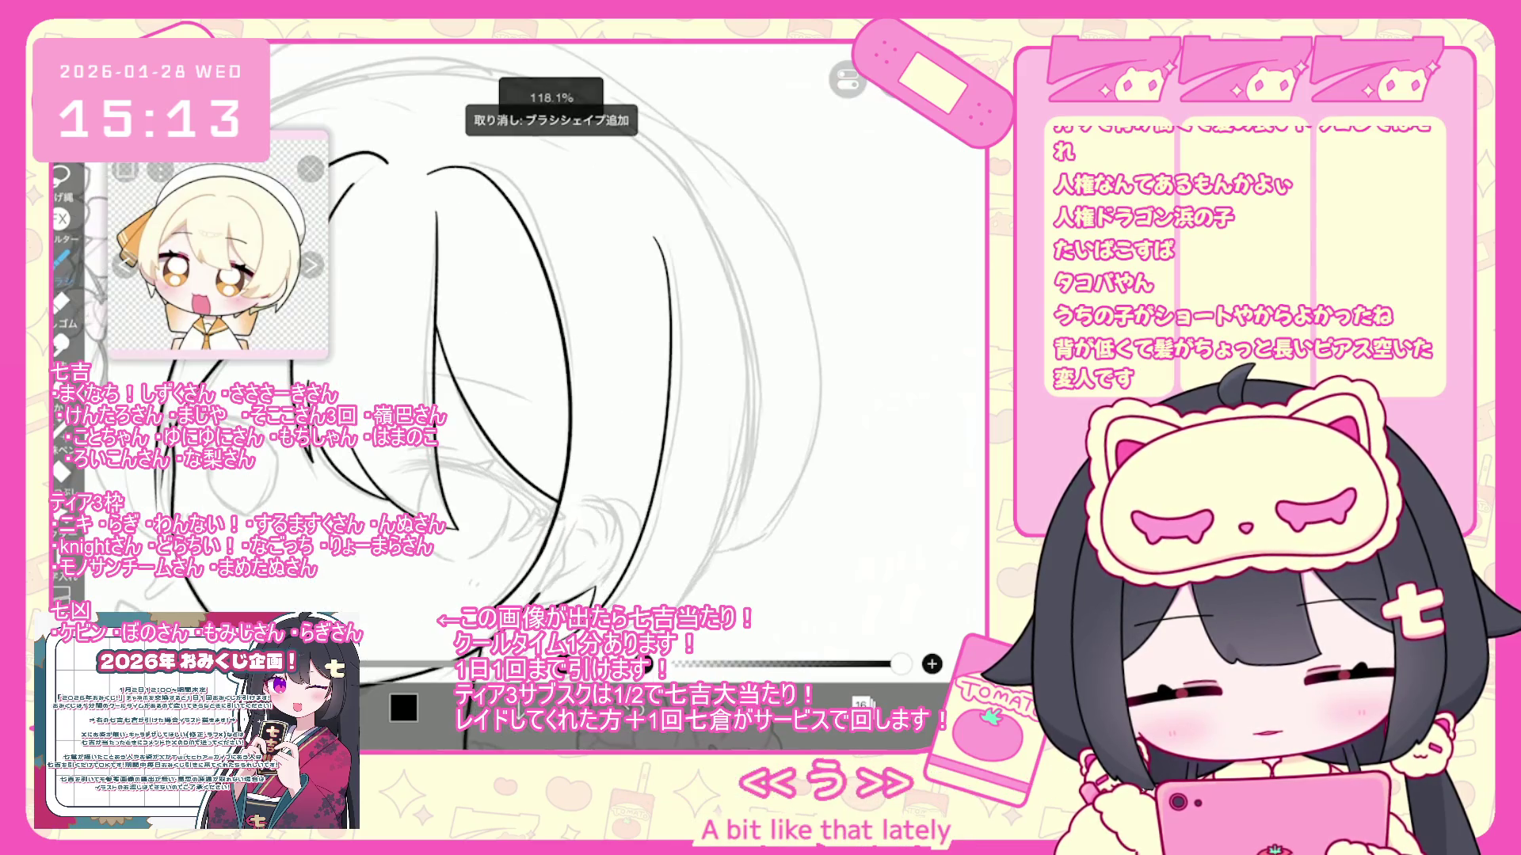
{"action": "key", "text": "ctrl+z"}
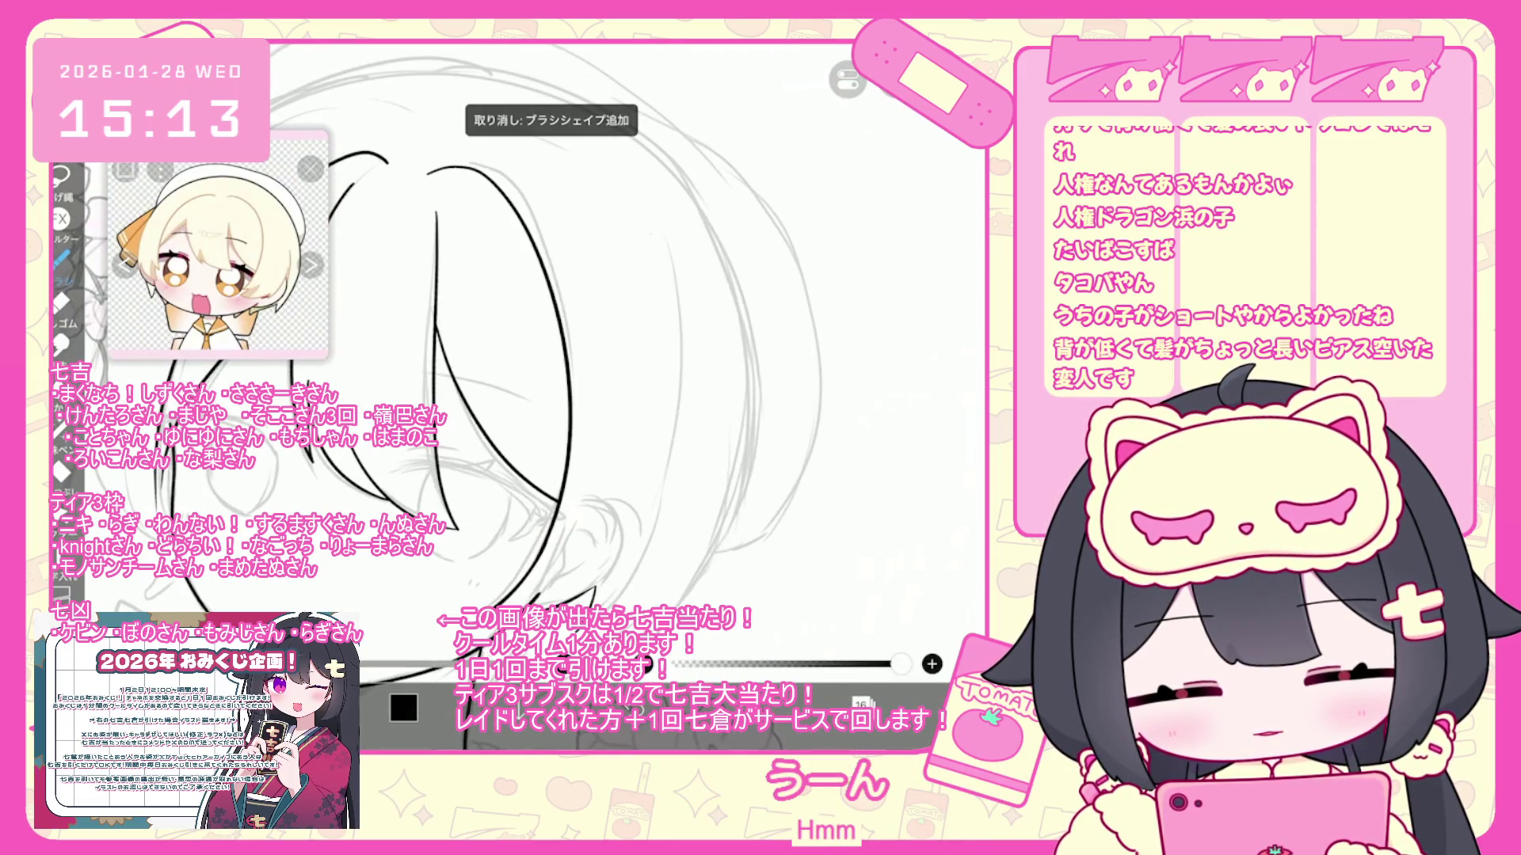
Replace the long bang strand with a shorter straight line, then pick the Selection tool
{"action": "left_click_drag", "start_coordinate": [651, 234], "coordinate": [680, 420]}
{"action": "key", "text": "ctrl+z"}
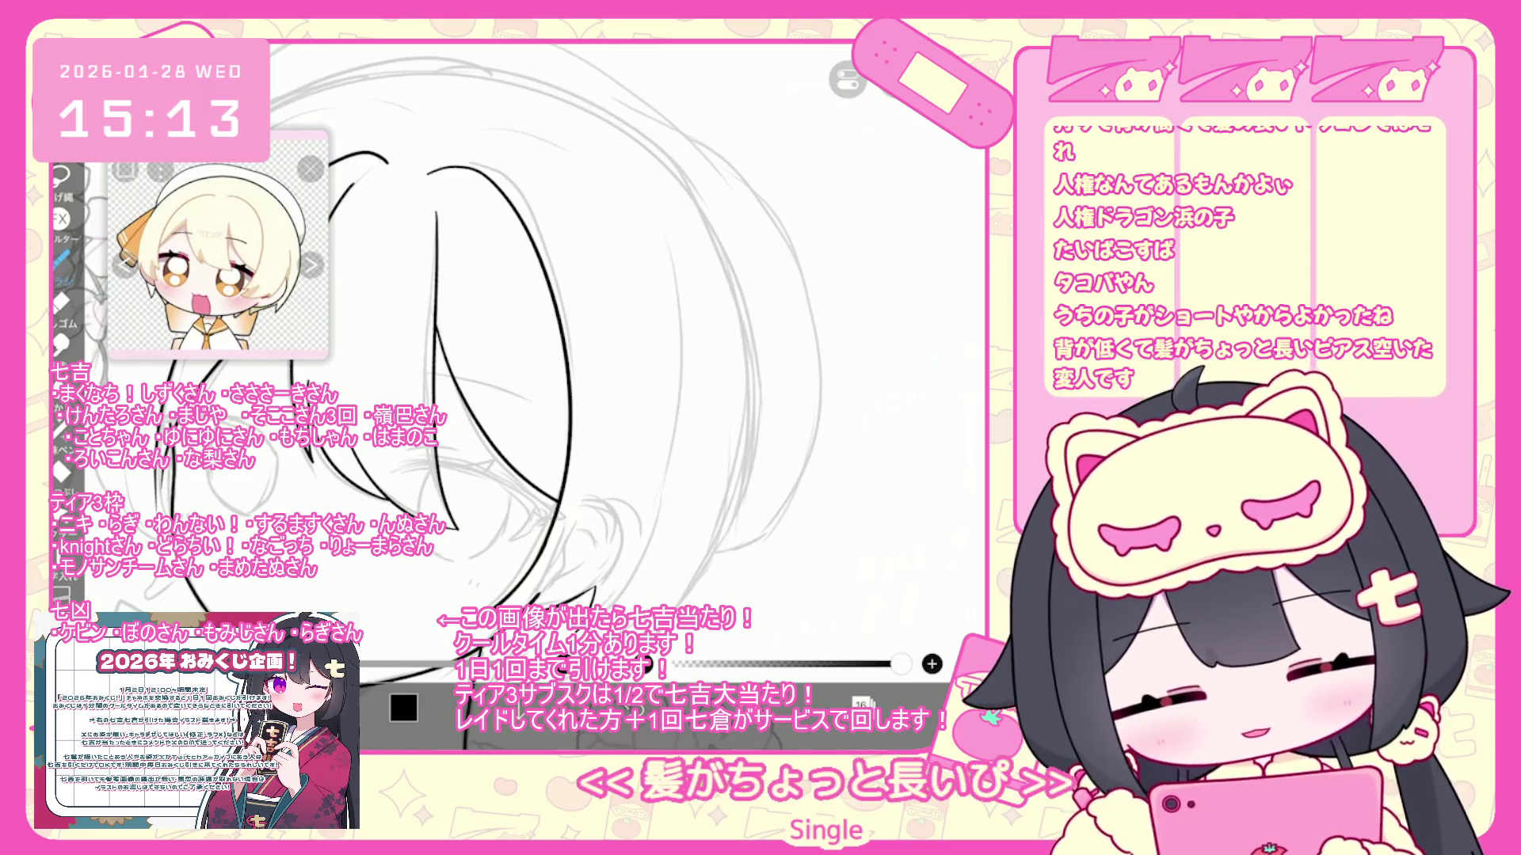
{"action": "key", "text": "ctrl+z"}
{"action": "left_click_drag", "start_coordinate": [659, 242], "coordinate": [653, 529]}
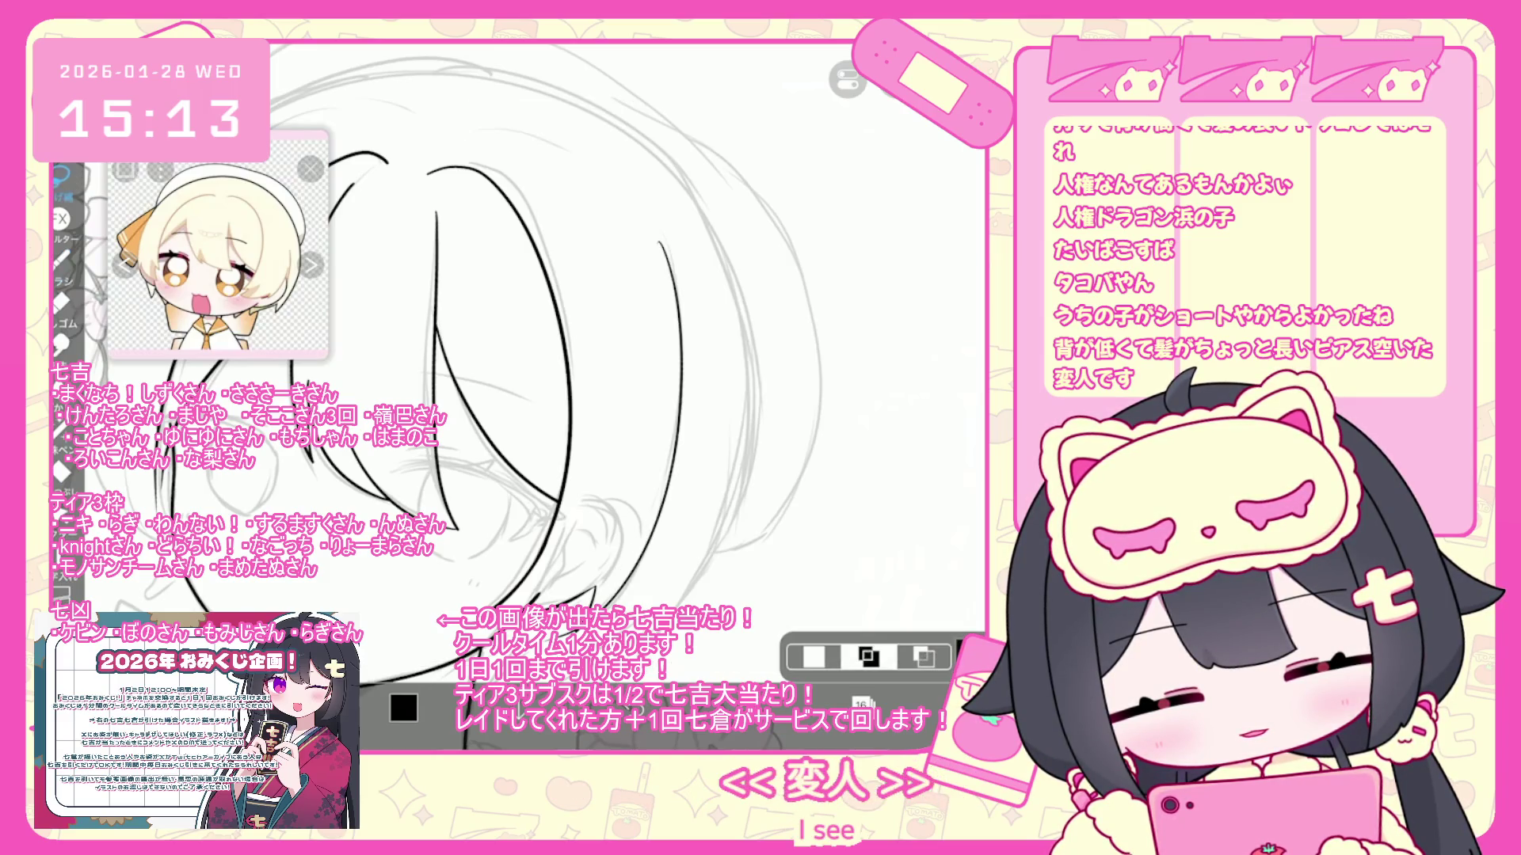
{"action": "left_click", "coordinate": [59, 174]}
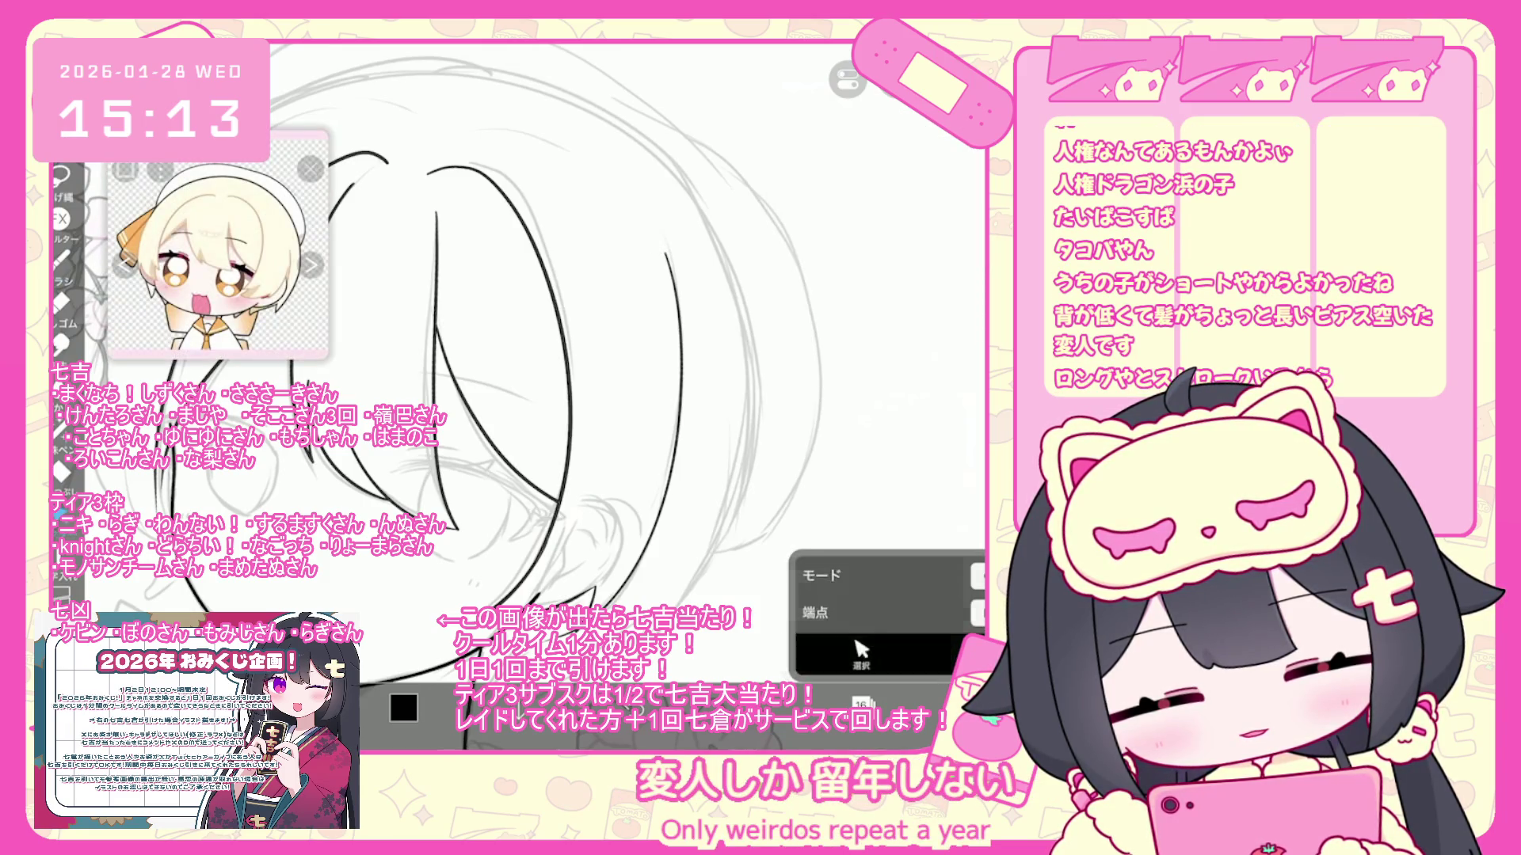
{"action": "scroll", "coordinate": [594, 381], "scroll_direction": "down", "scroll_amount": 3}
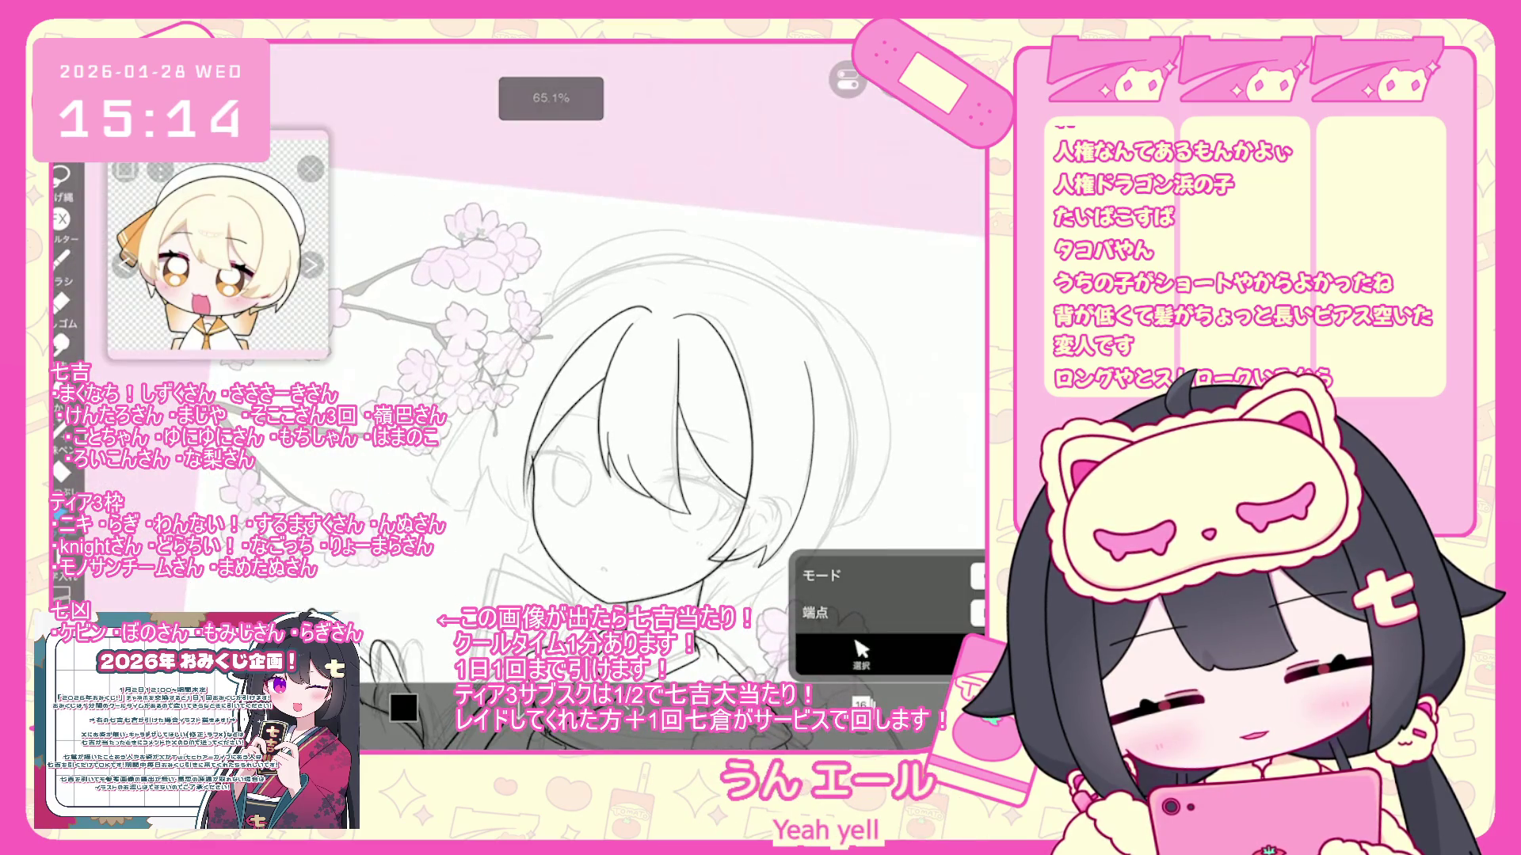
Return to the pen brush, undo two short strokes, and restore an erased stroke
{"action": "left_click", "coordinate": [60, 257]}
{"action": "scroll", "coordinate": [634, 396], "scroll_direction": "up", "scroll_amount": 3}
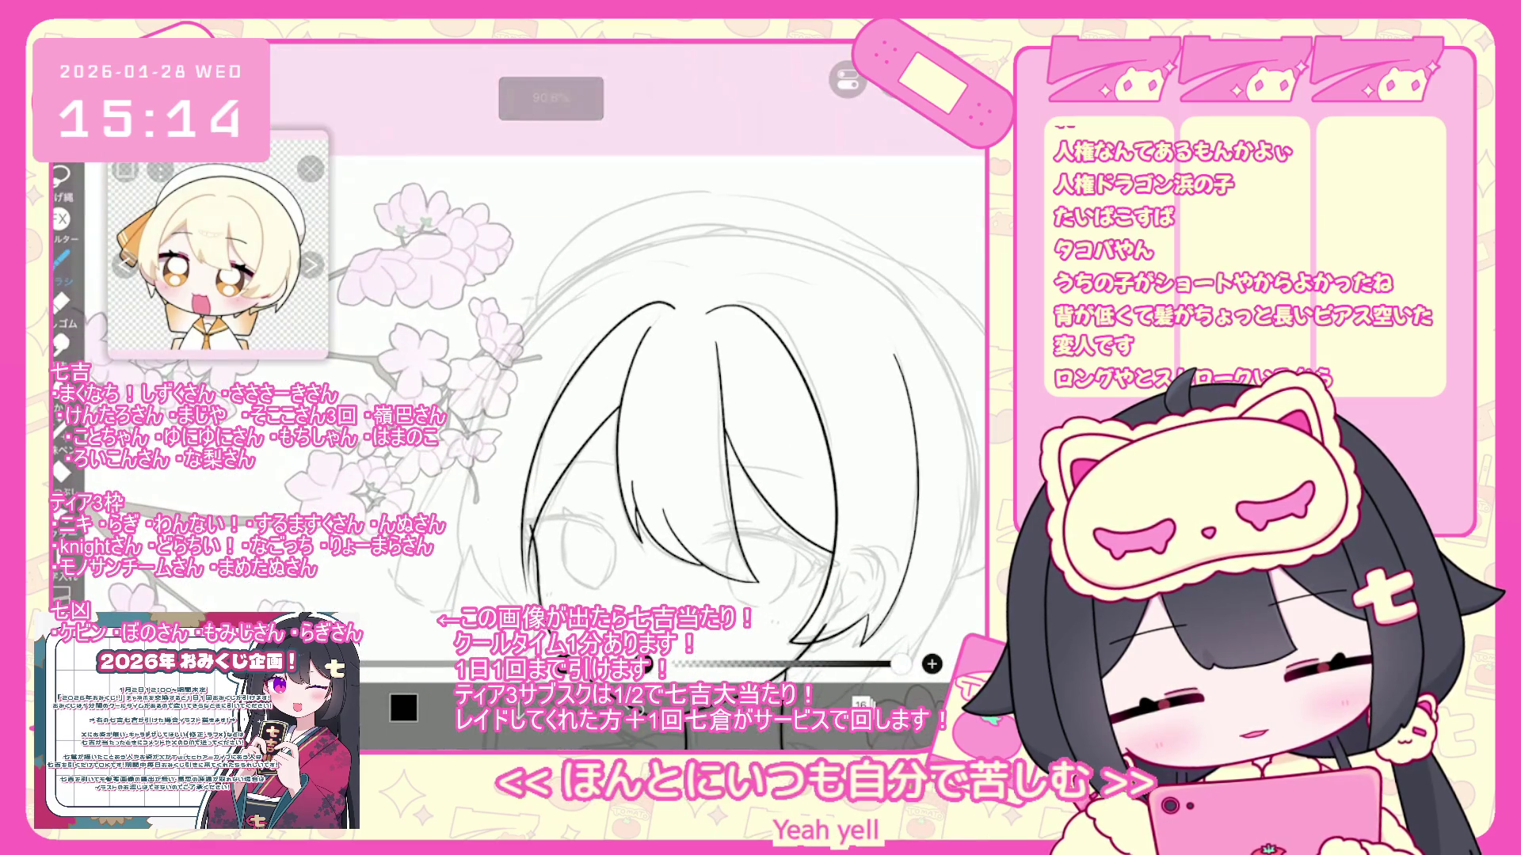
{"action": "scroll", "coordinate": [626, 356], "scroll_direction": "up", "scroll_amount": 2}
{"action": "key", "text": "ctrl+z"}
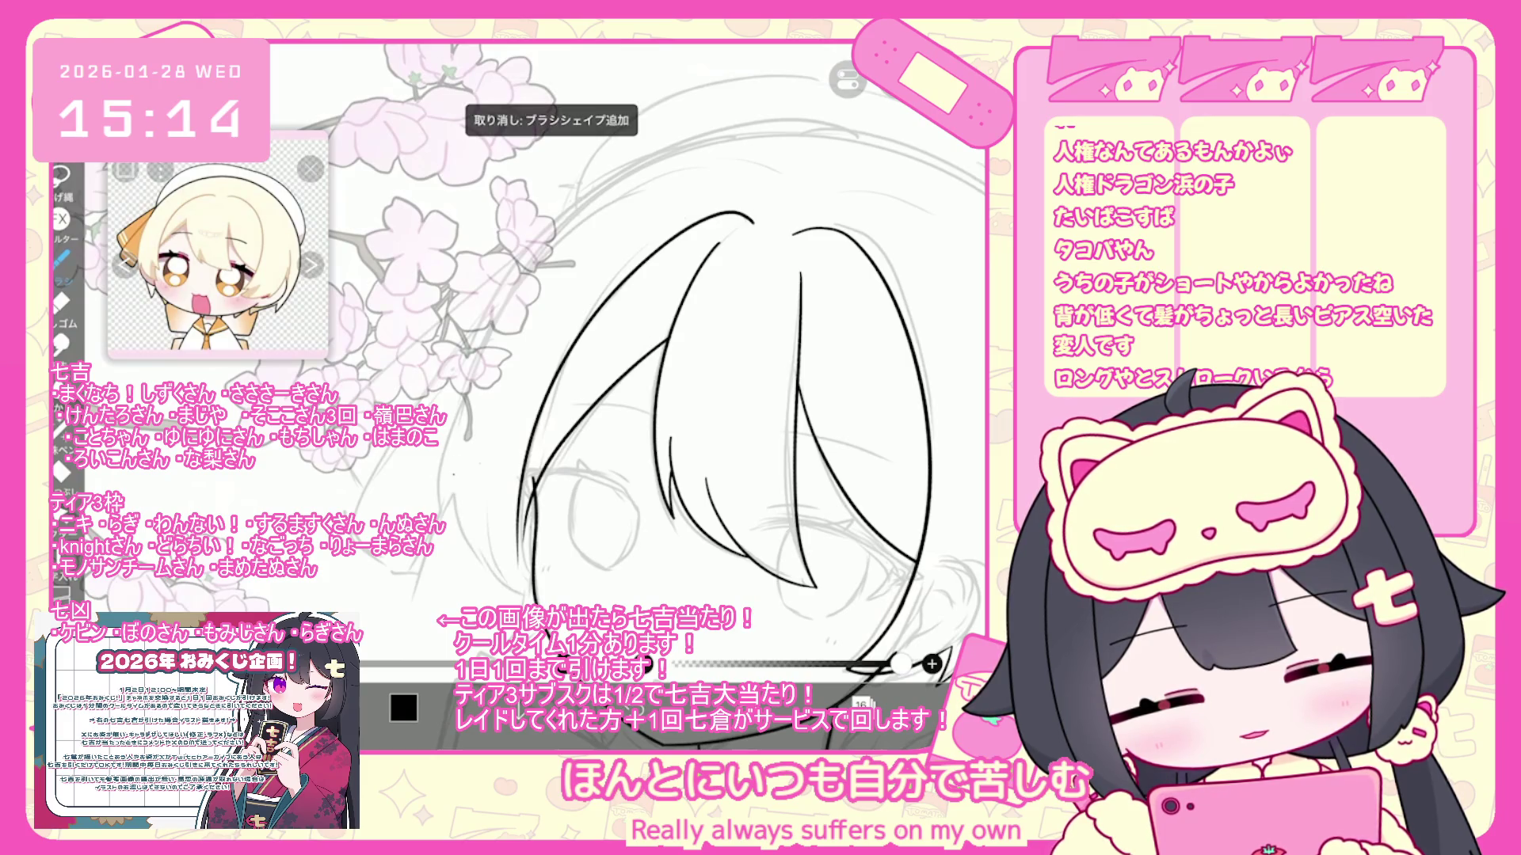
{"action": "scroll", "coordinate": [634, 380], "scroll_direction": "up", "scroll_amount": 2}
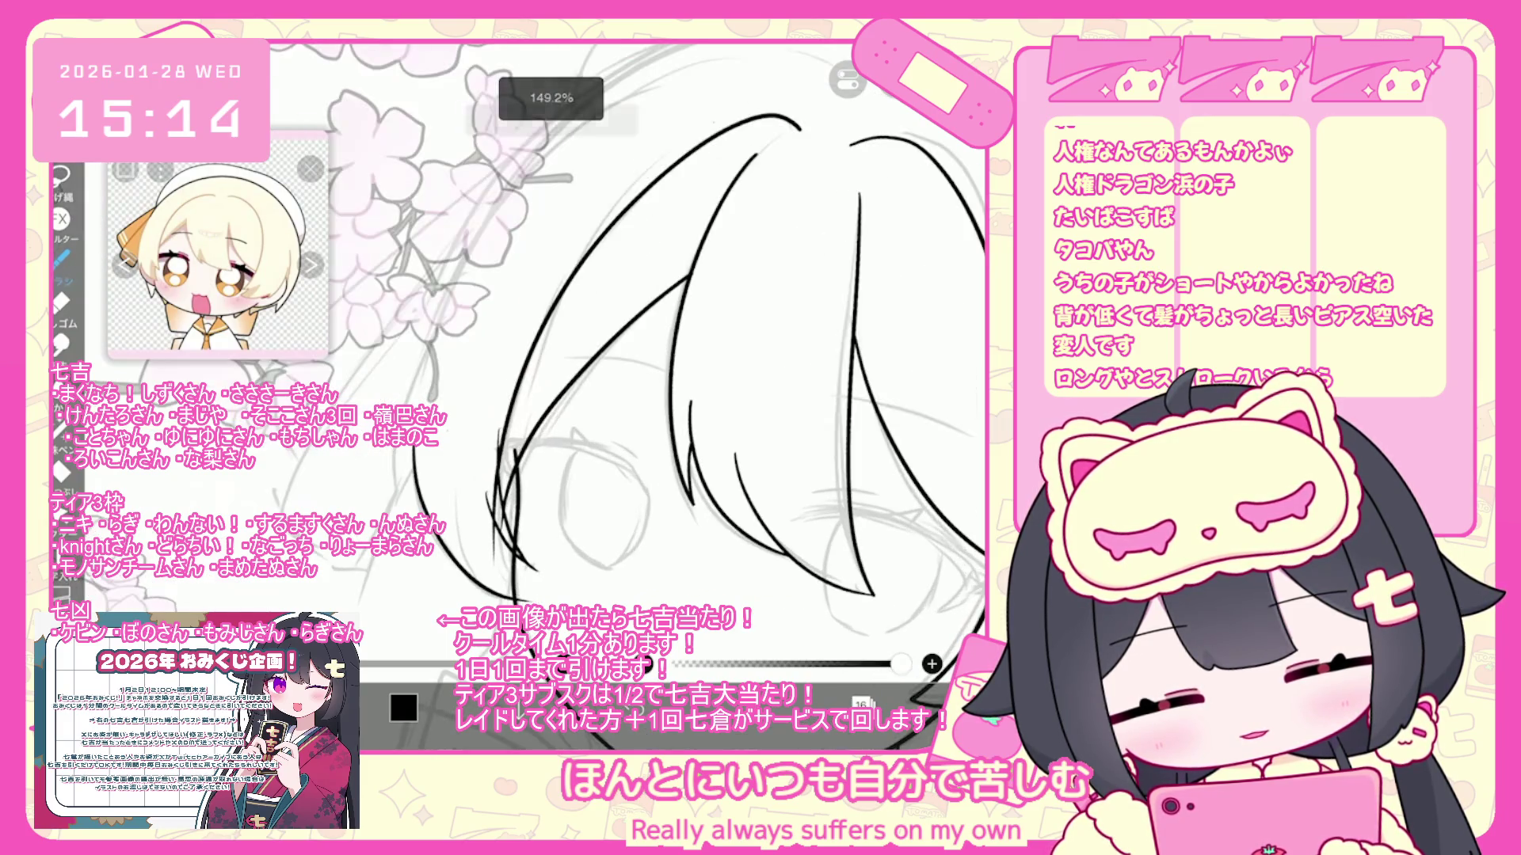
{"action": "key", "text": "ctrl+z"}
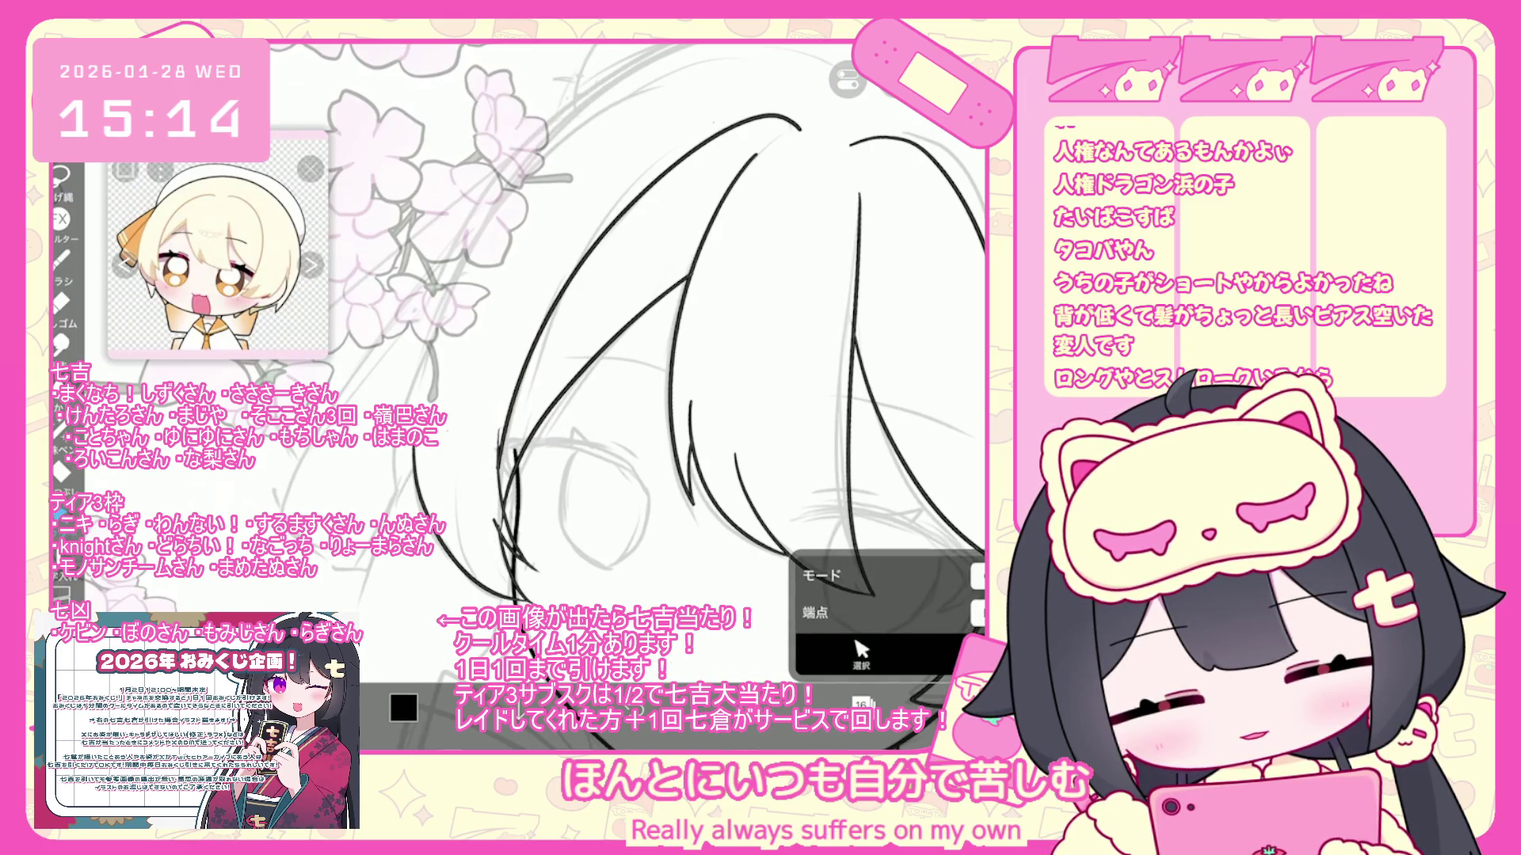
{"action": "key", "text": "ctrl+z"}
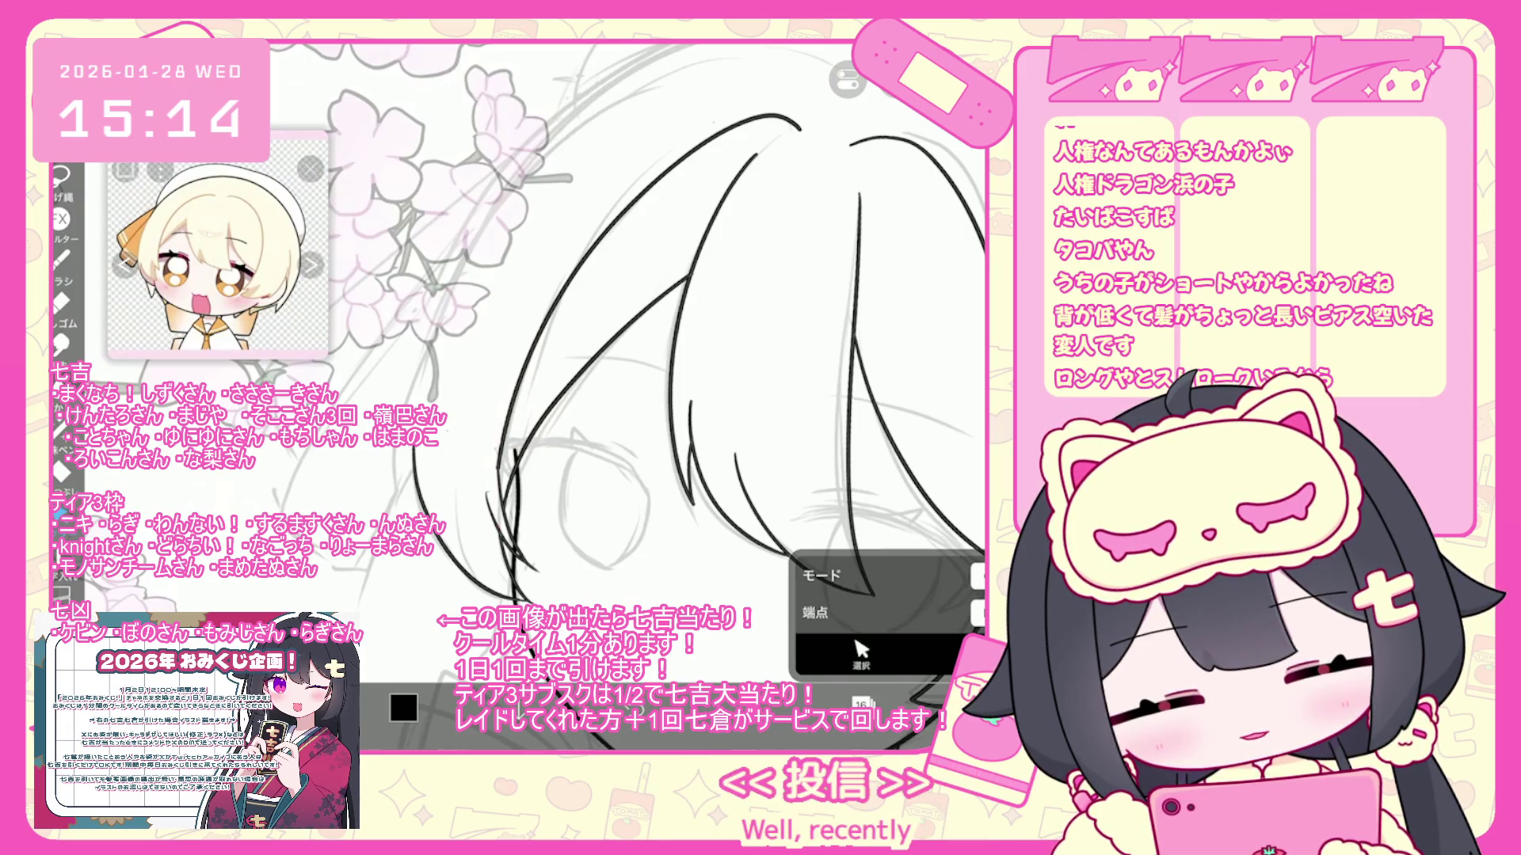
Reselect the pen and undo two more hair strokes
{"action": "left_click", "coordinate": [59, 258]}
{"action": "key", "text": "ctrl+z"}
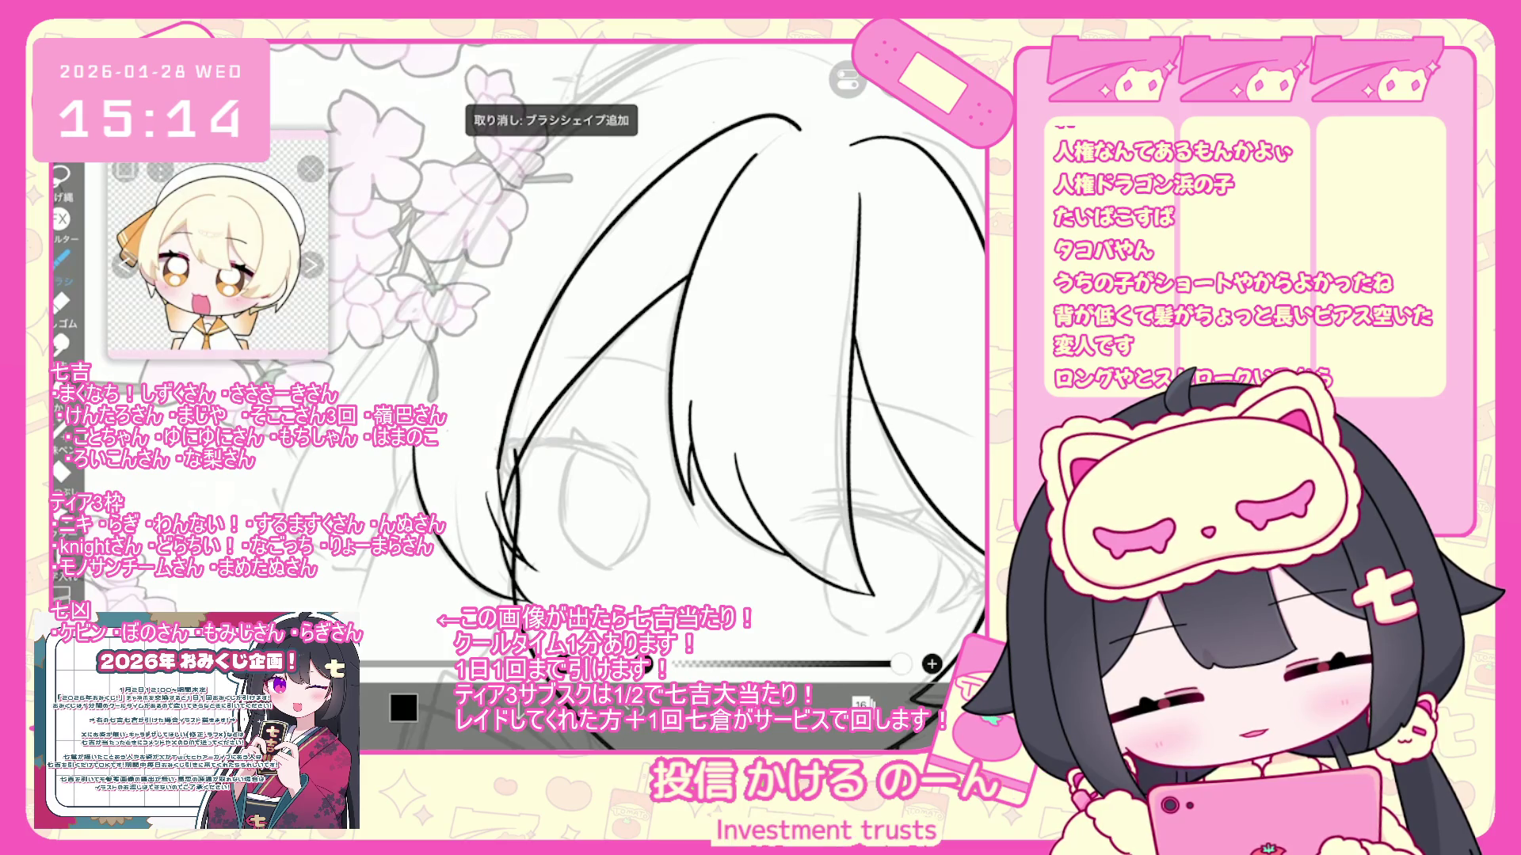
{"action": "scroll", "coordinate": [595, 356], "scroll_direction": "down", "scroll_amount": 5}
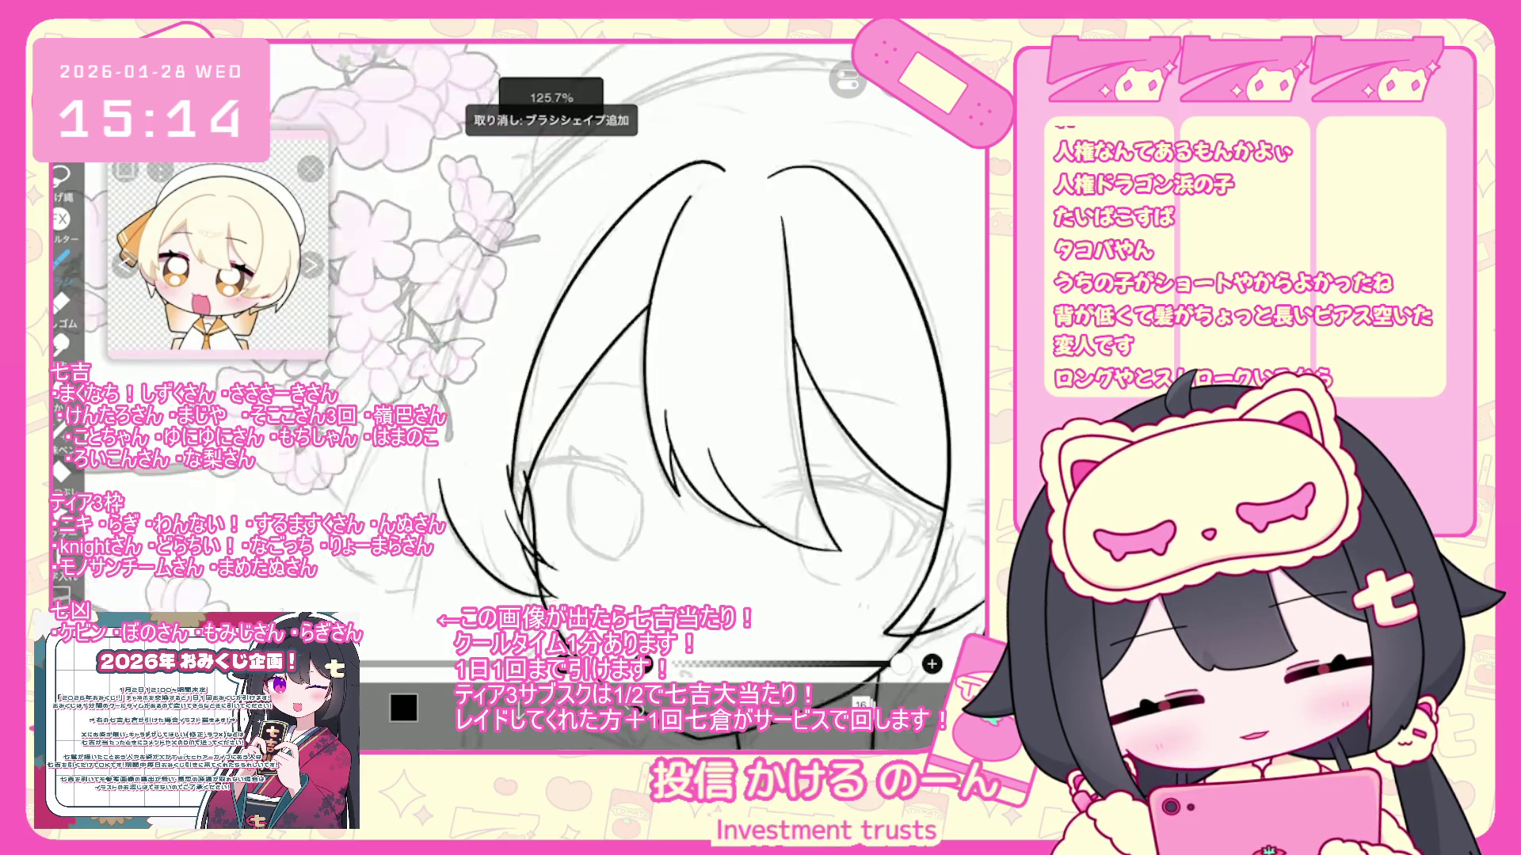
{"action": "scroll", "coordinate": [527, 404], "scroll_direction": "up", "scroll_amount": 2}
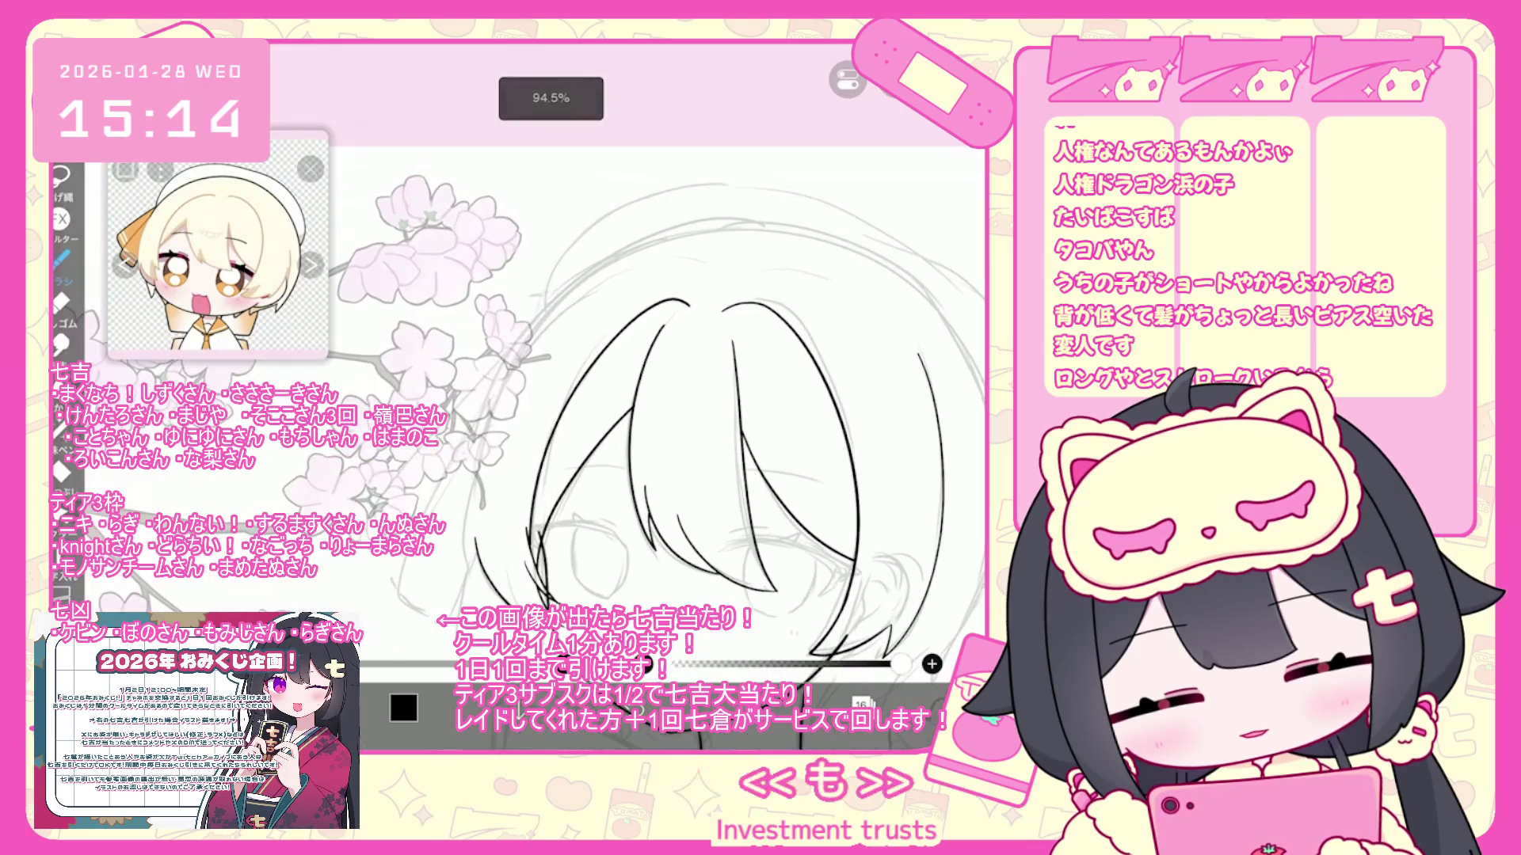
{"action": "key", "text": "ctrl+z"}
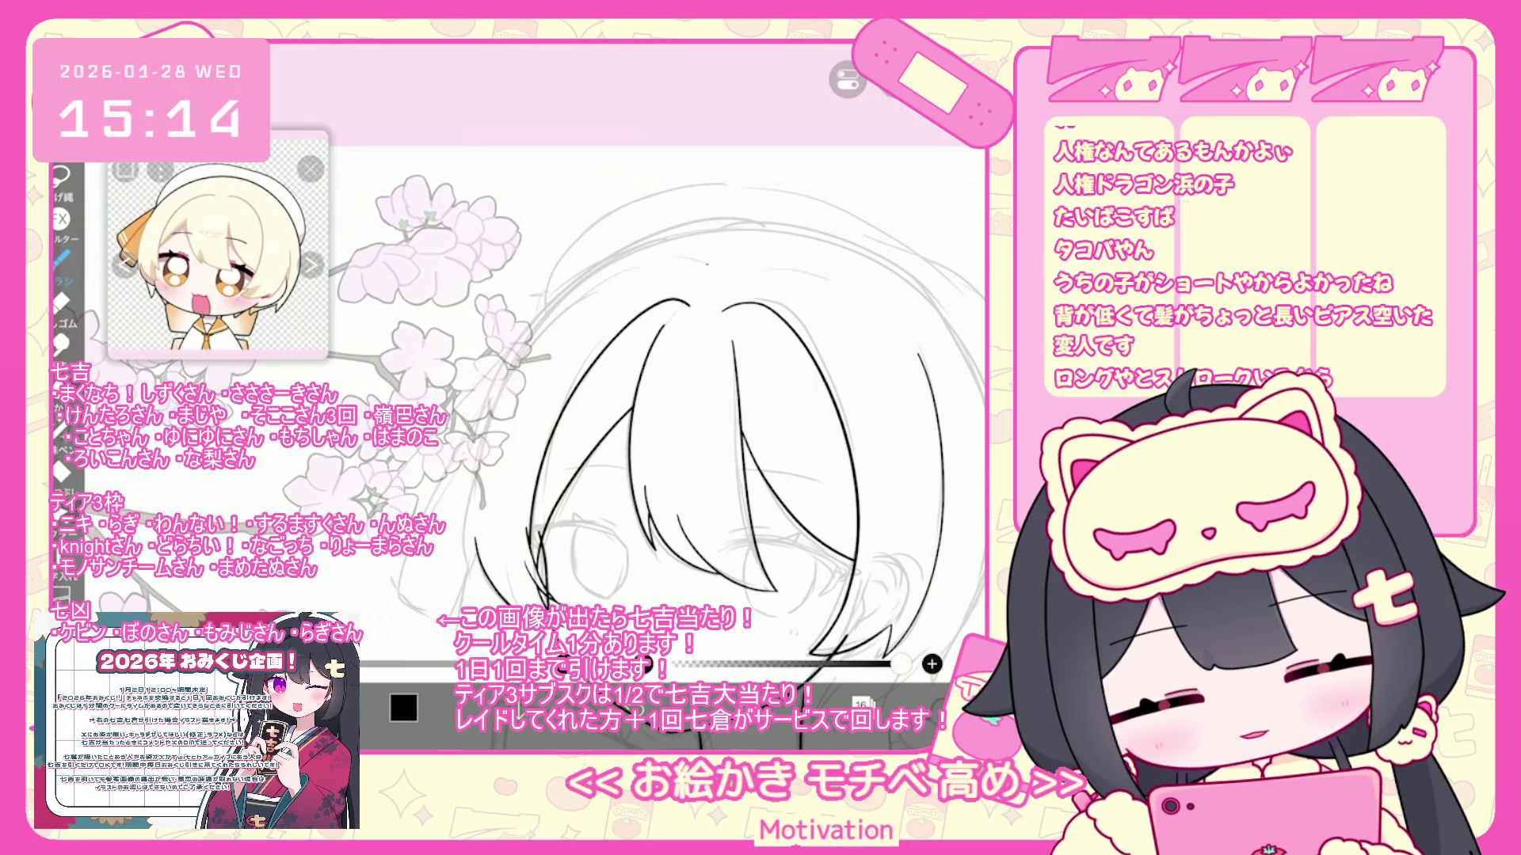
Try new hair strokes across the top and left of the head, then undo them
{"action": "left_click_drag", "start_coordinate": [567, 299], "coordinate": [708, 253]}
{"action": "left_click_drag", "start_coordinate": [570, 296], "coordinate": [466, 570]}
{"action": "scroll", "coordinate": [713, 396], "scroll_direction": "up", "scroll_amount": 2}
{"action": "key", "text": "ctrl+z"}
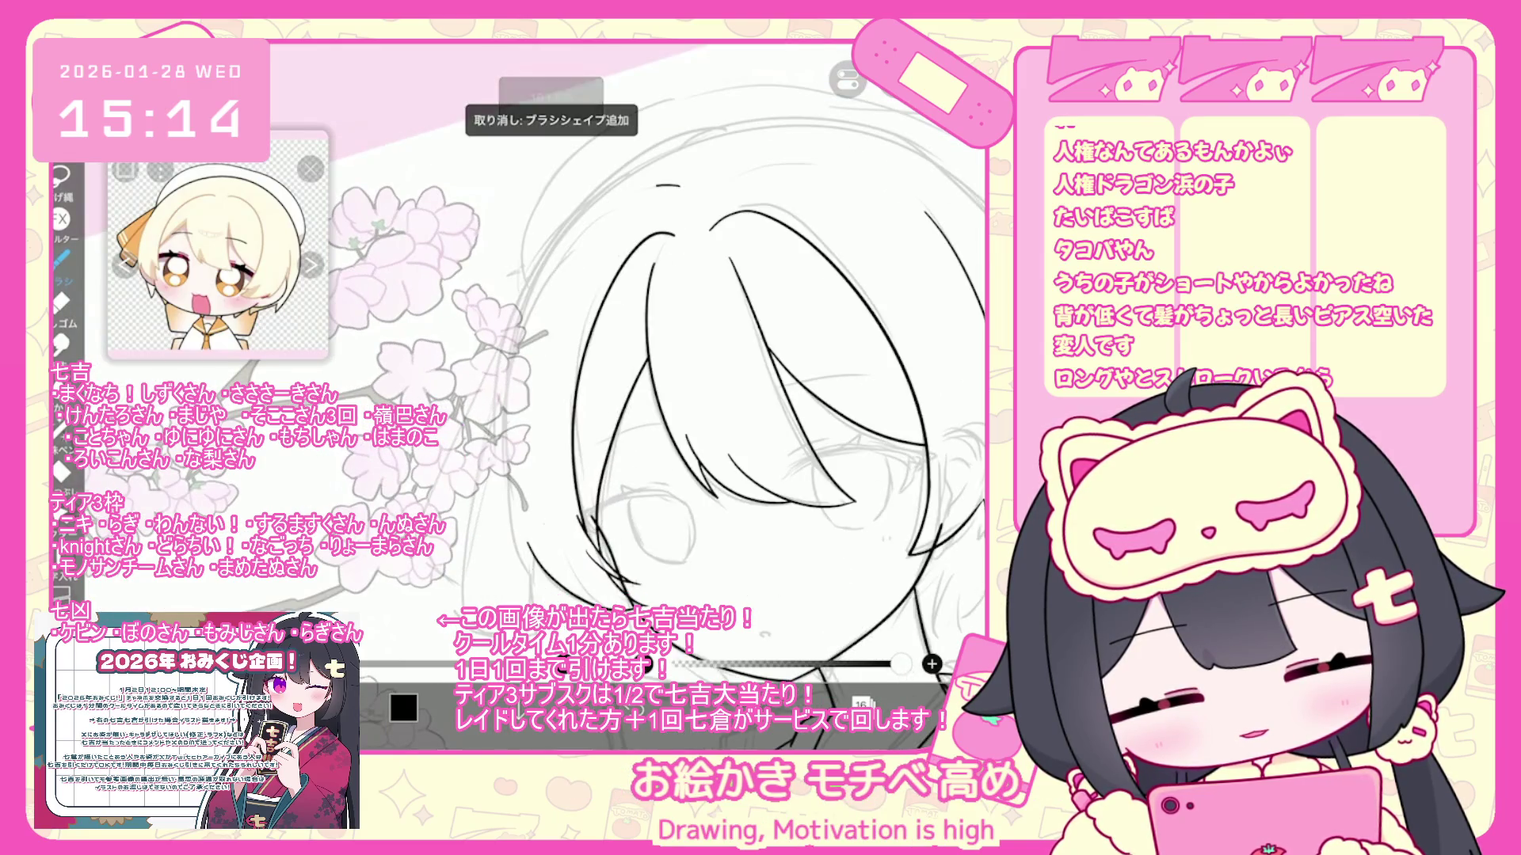
{"action": "key", "text": "ctrl+z"}
Redraw several hair lines down the head's left side
{"action": "left_click_drag", "start_coordinate": [614, 202], "coordinate": [554, 606]}
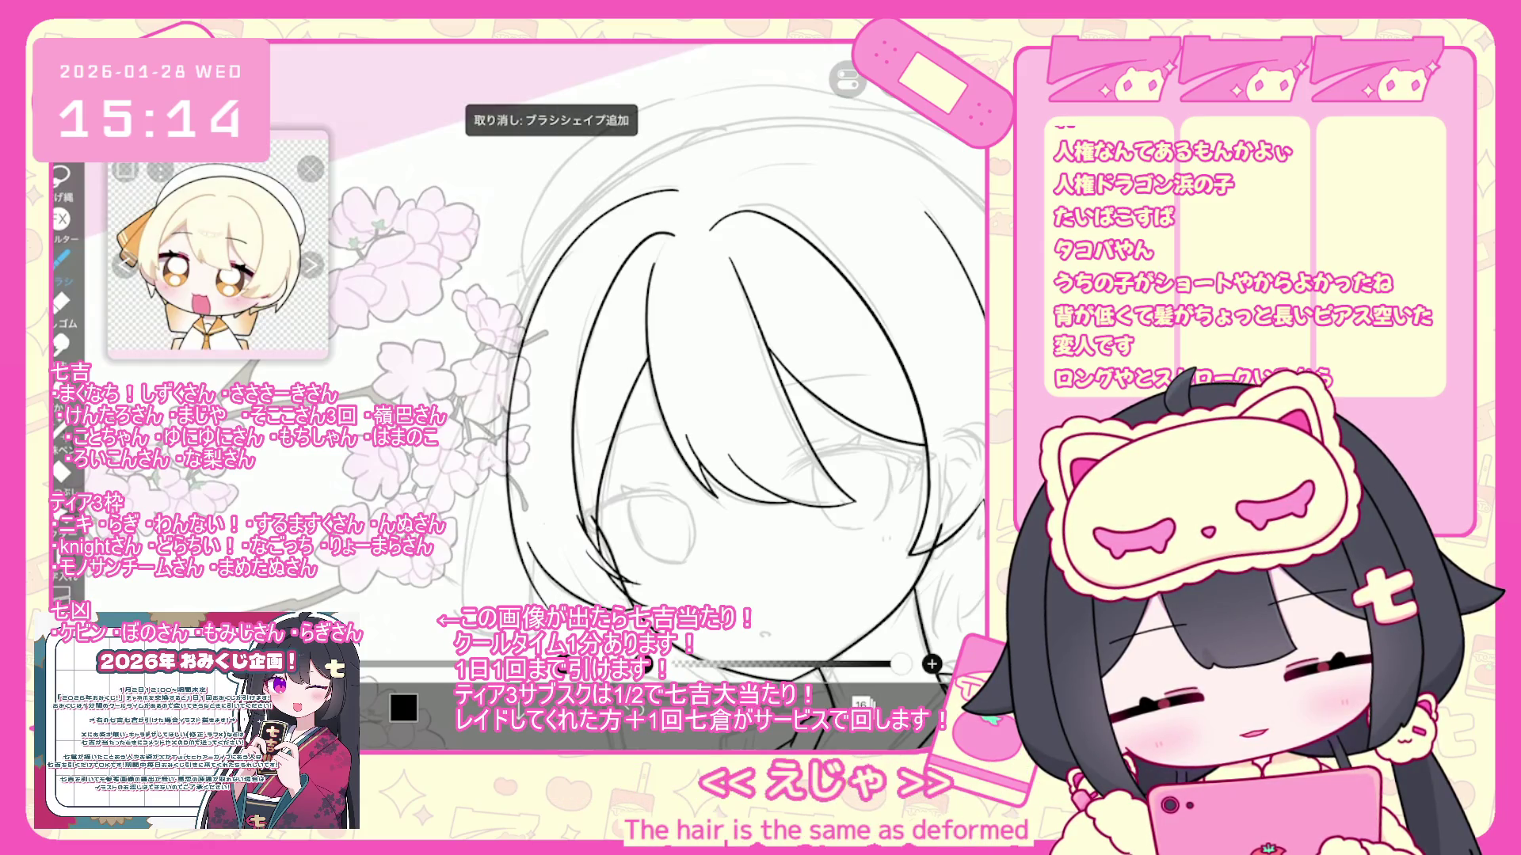
{"action": "left_click_drag", "start_coordinate": [553, 388], "coordinate": [507, 604]}
{"action": "left_click_drag", "start_coordinate": [532, 541], "coordinate": [529, 605]}
{"action": "left_click_drag", "start_coordinate": [549, 488], "coordinate": [509, 604]}
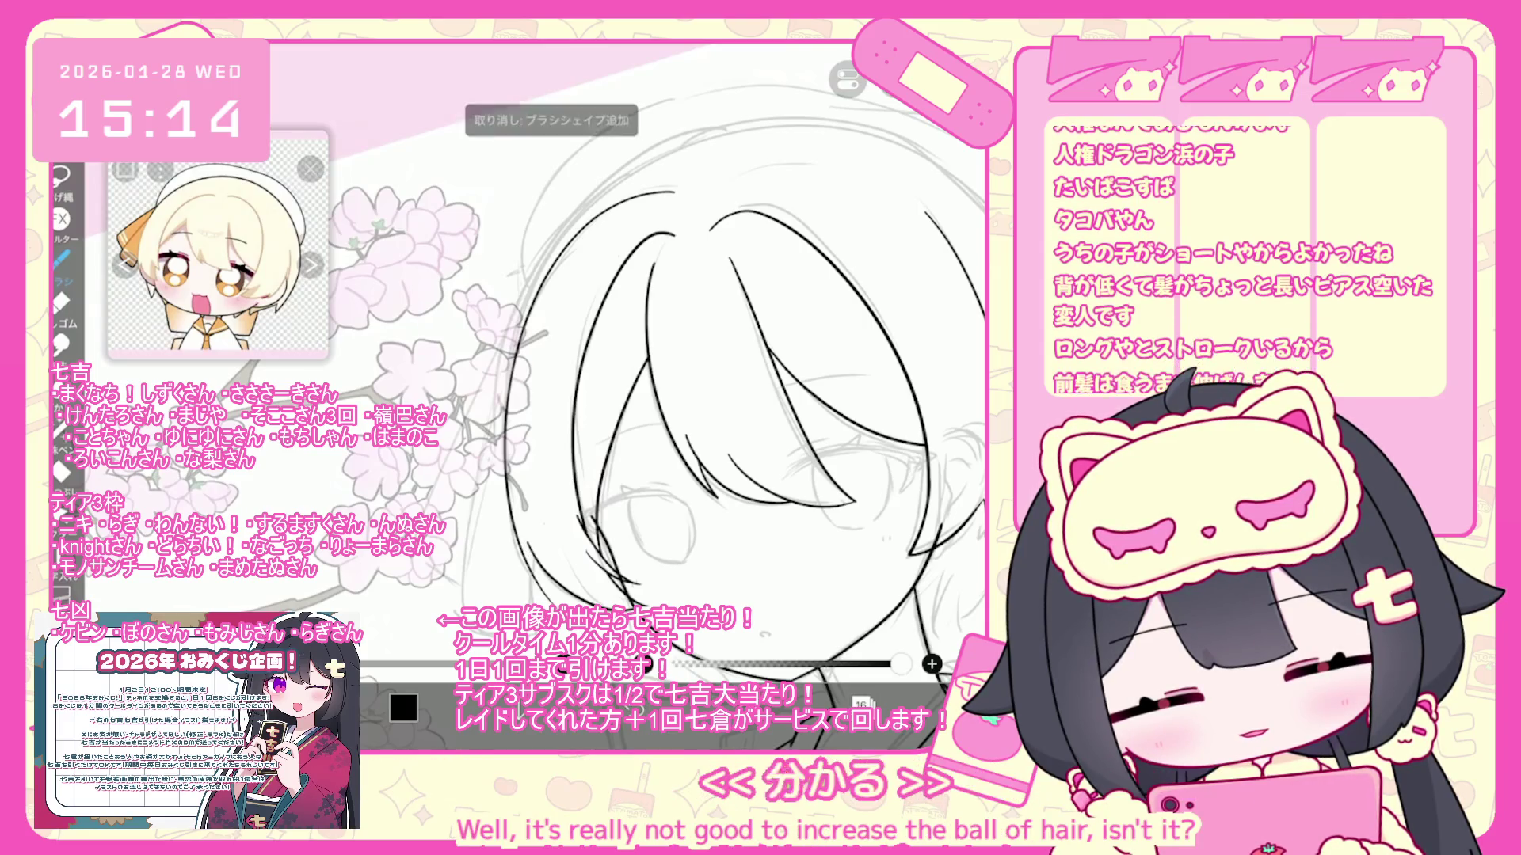
Undo the left-side hair strokes and the last vector erase
{"action": "key", "text": "ctrl+z"}
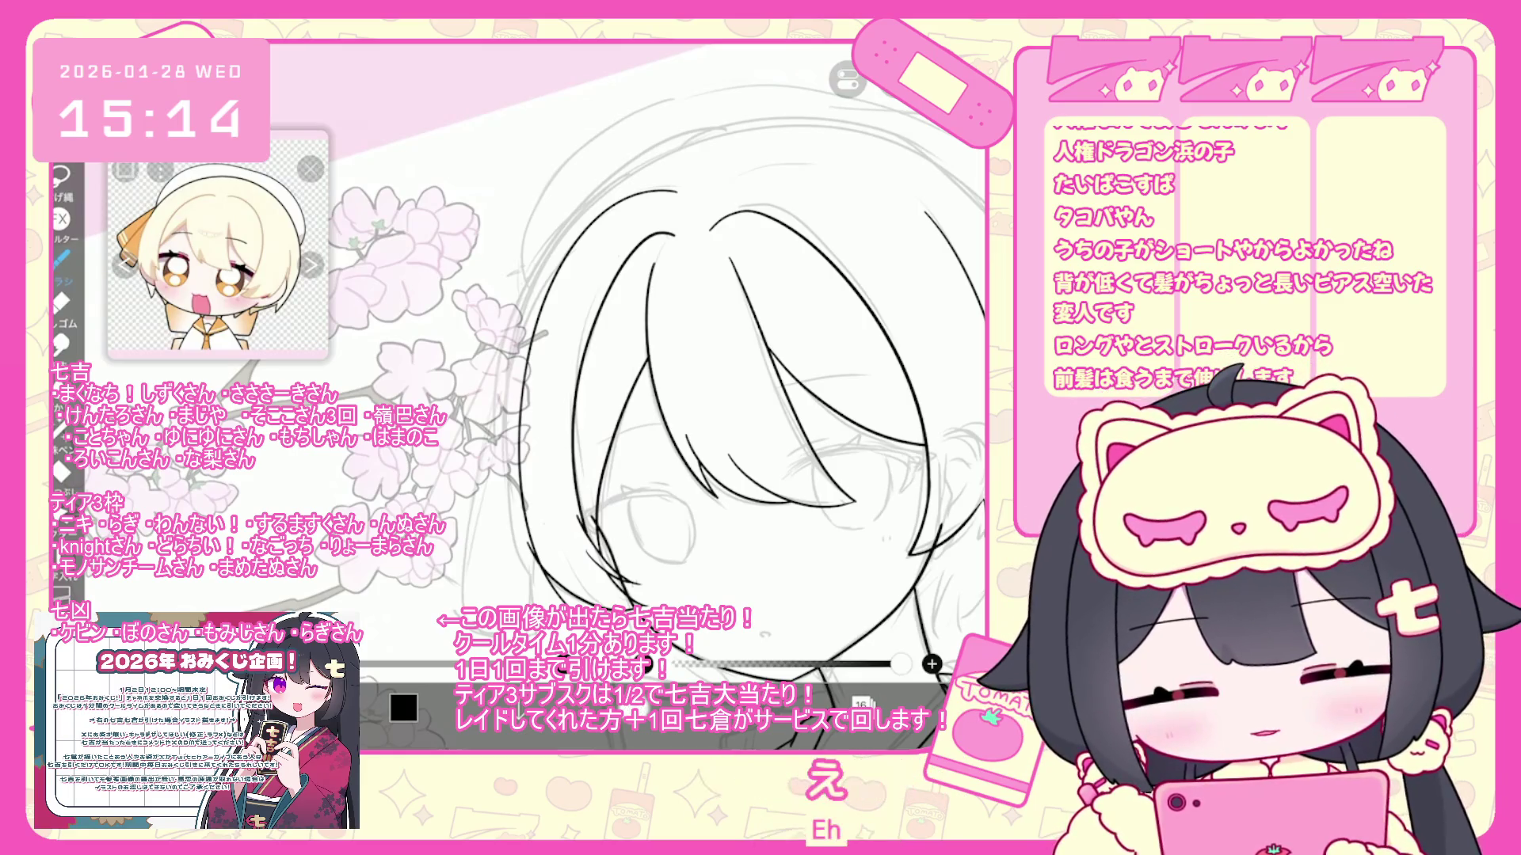
{"action": "key", "text": "ctrl+z"}
{"action": "key", "text": "ctrl+z"}
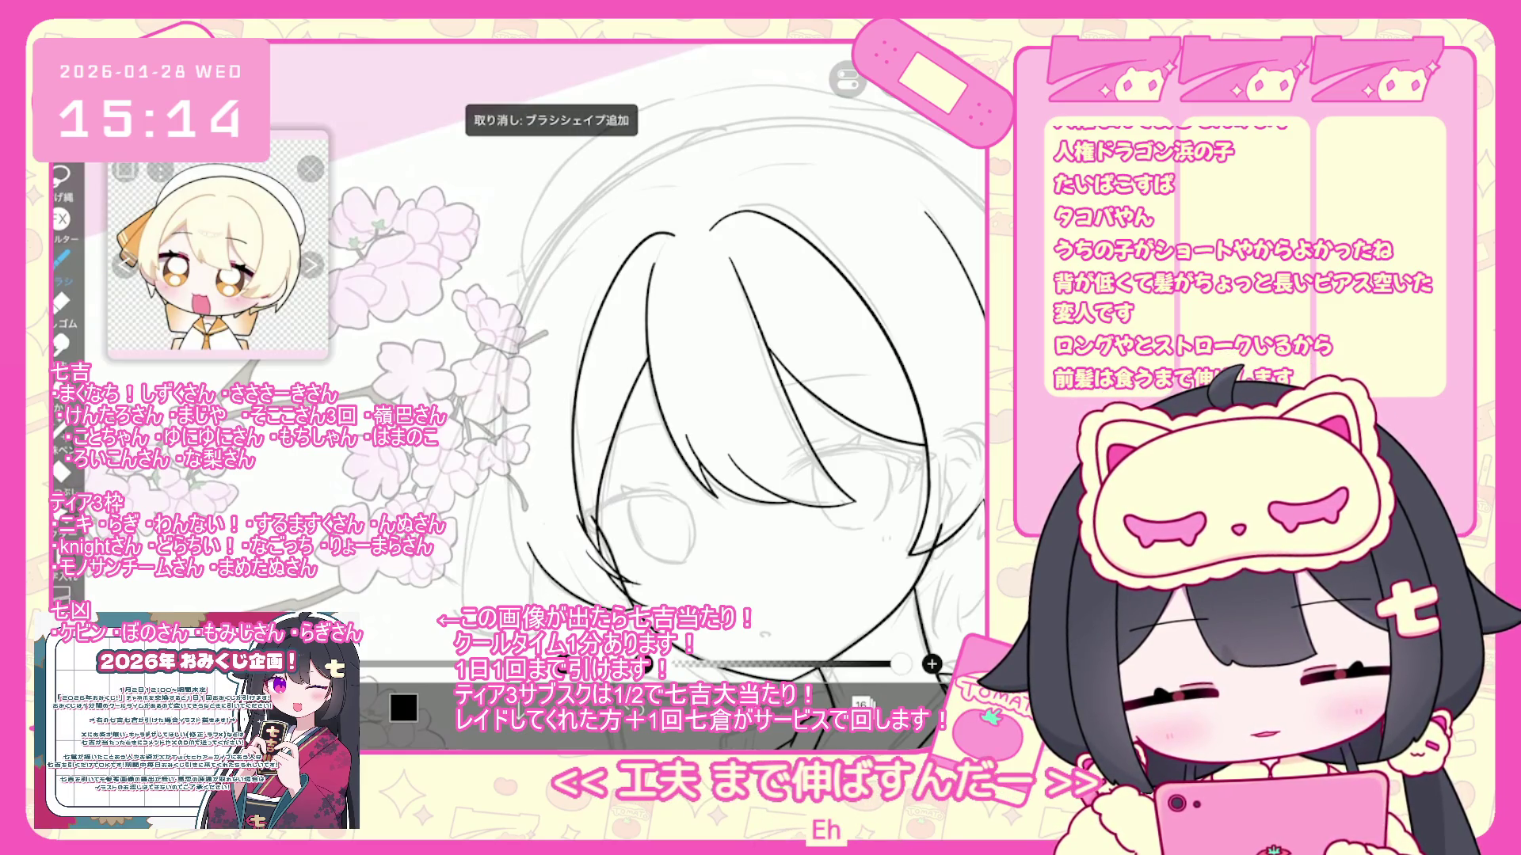
{"action": "key", "text": "ctrl+z"}
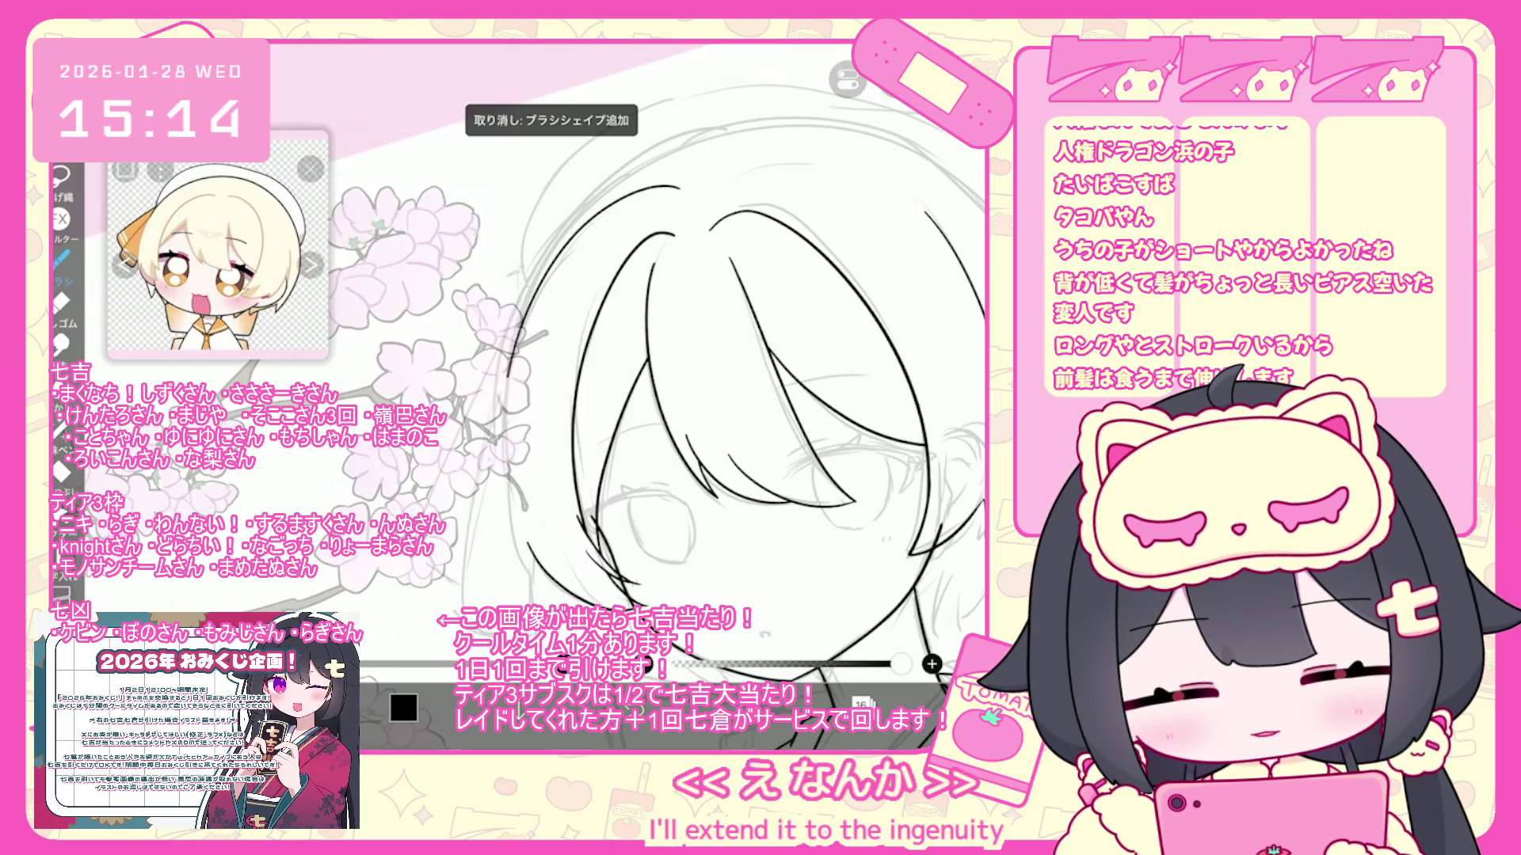
{"action": "key", "text": "ctrl+z"}
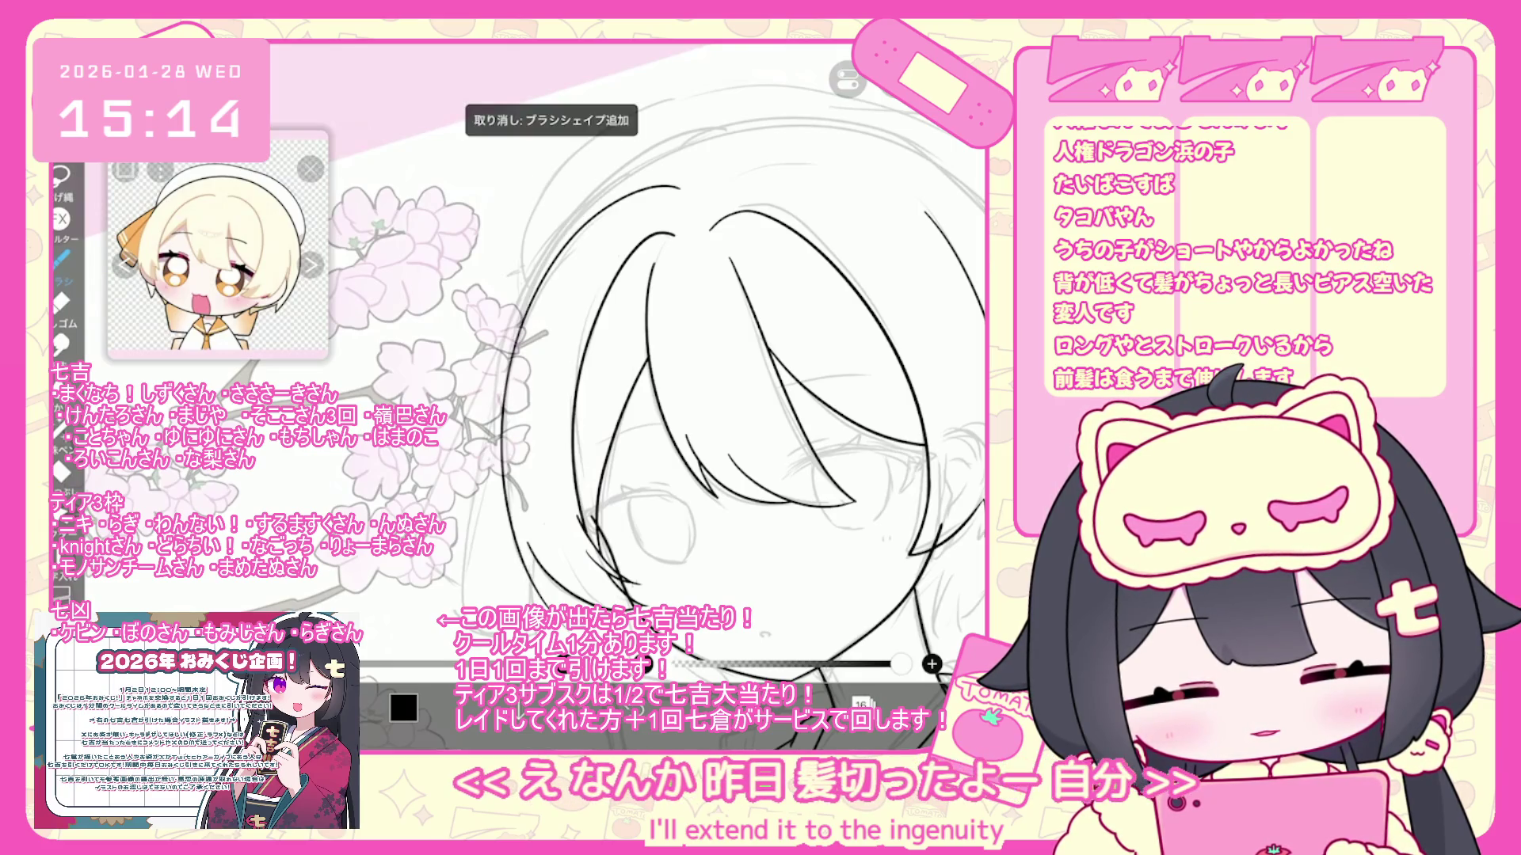
{"action": "scroll", "coordinate": [555, 364], "scroll_direction": "up", "scroll_amount": 3}
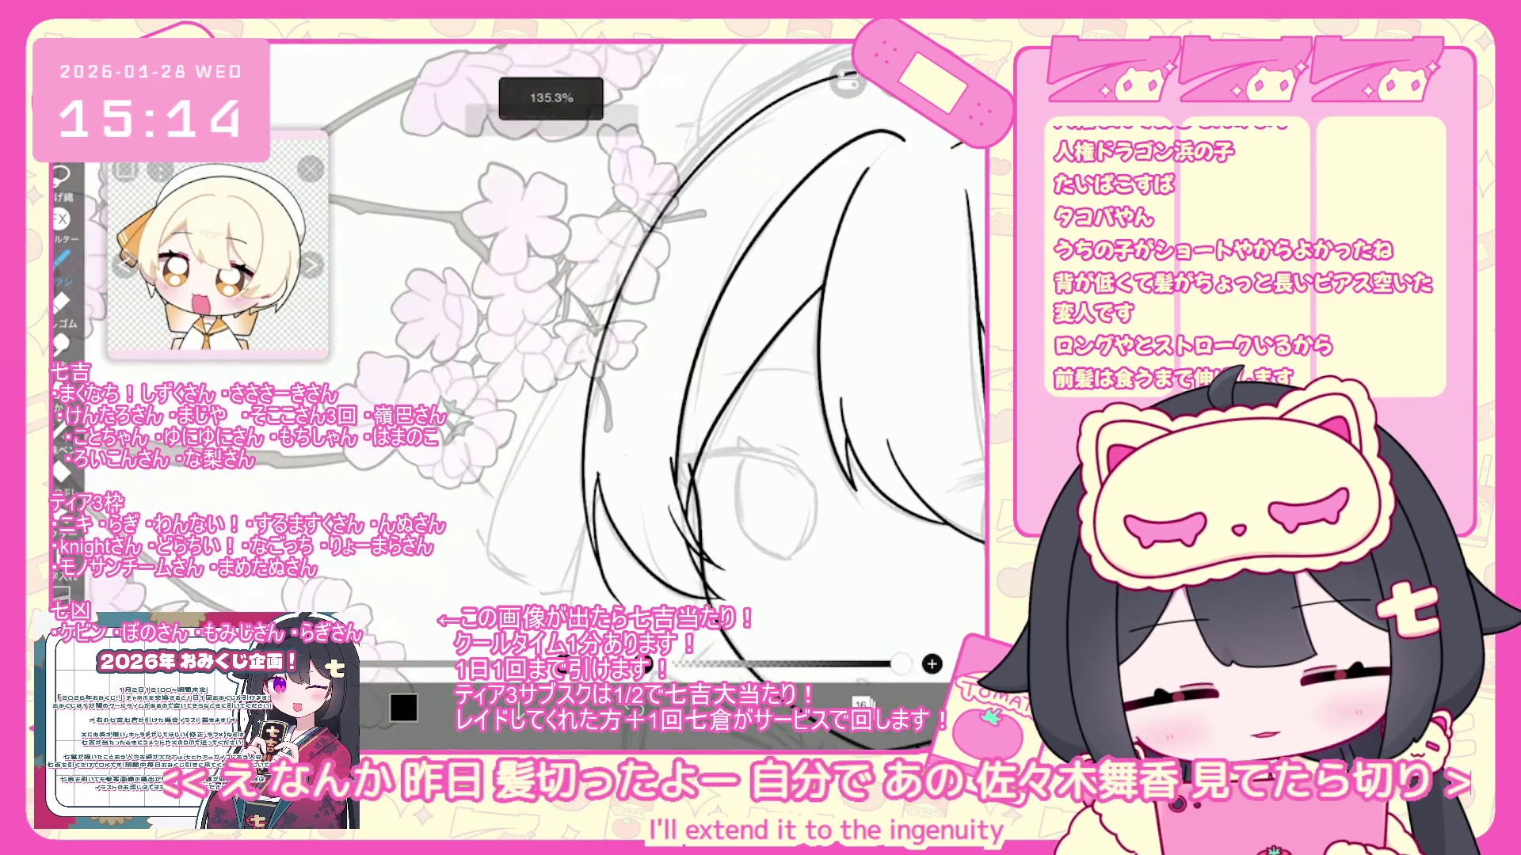
{"action": "key", "text": "ctrl+z"}
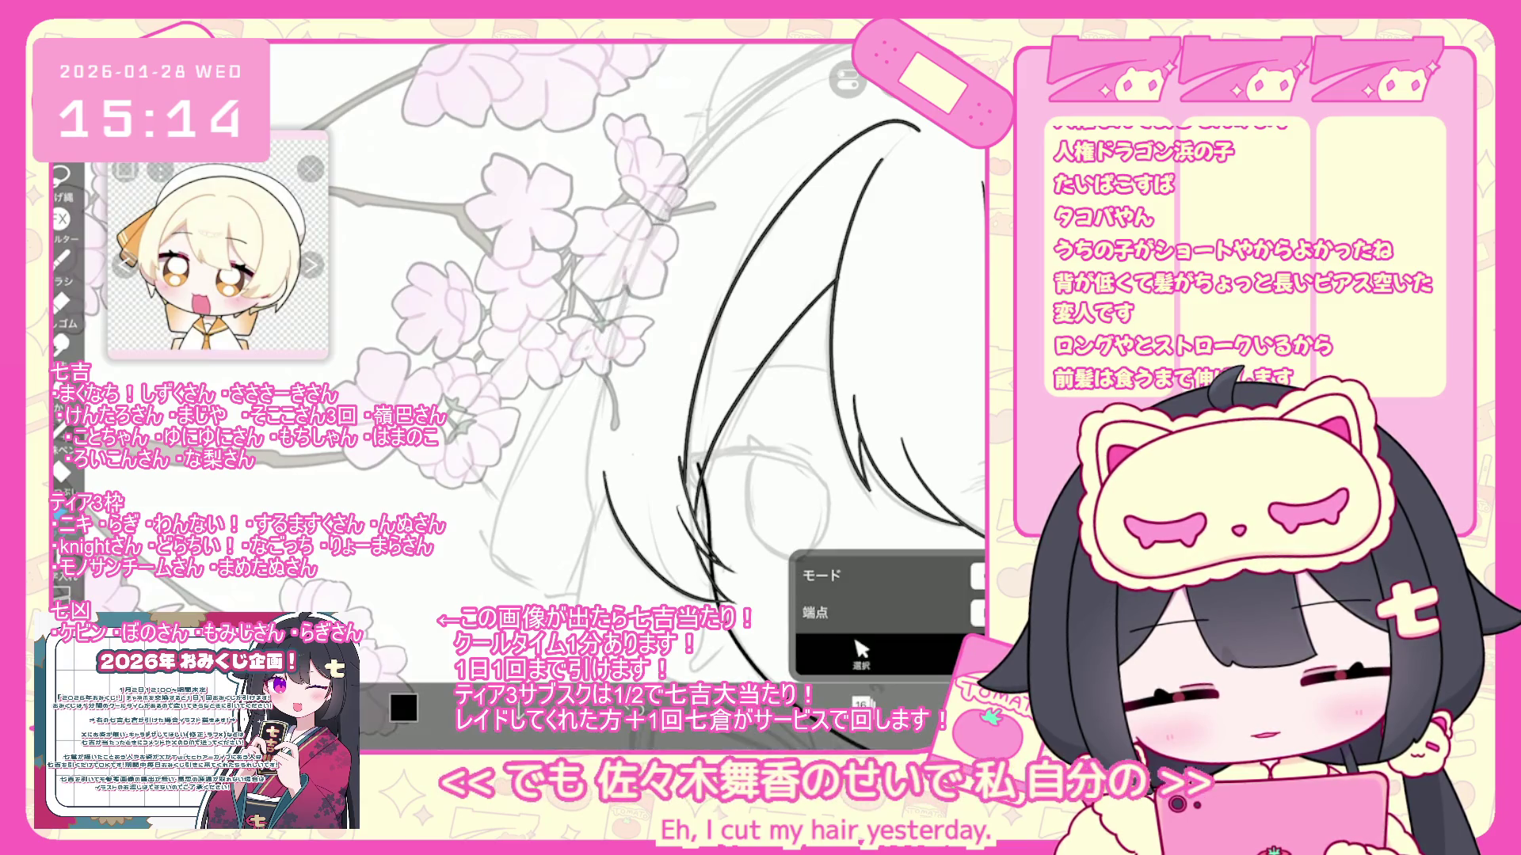
{"action": "key", "text": "ctrl+z"}
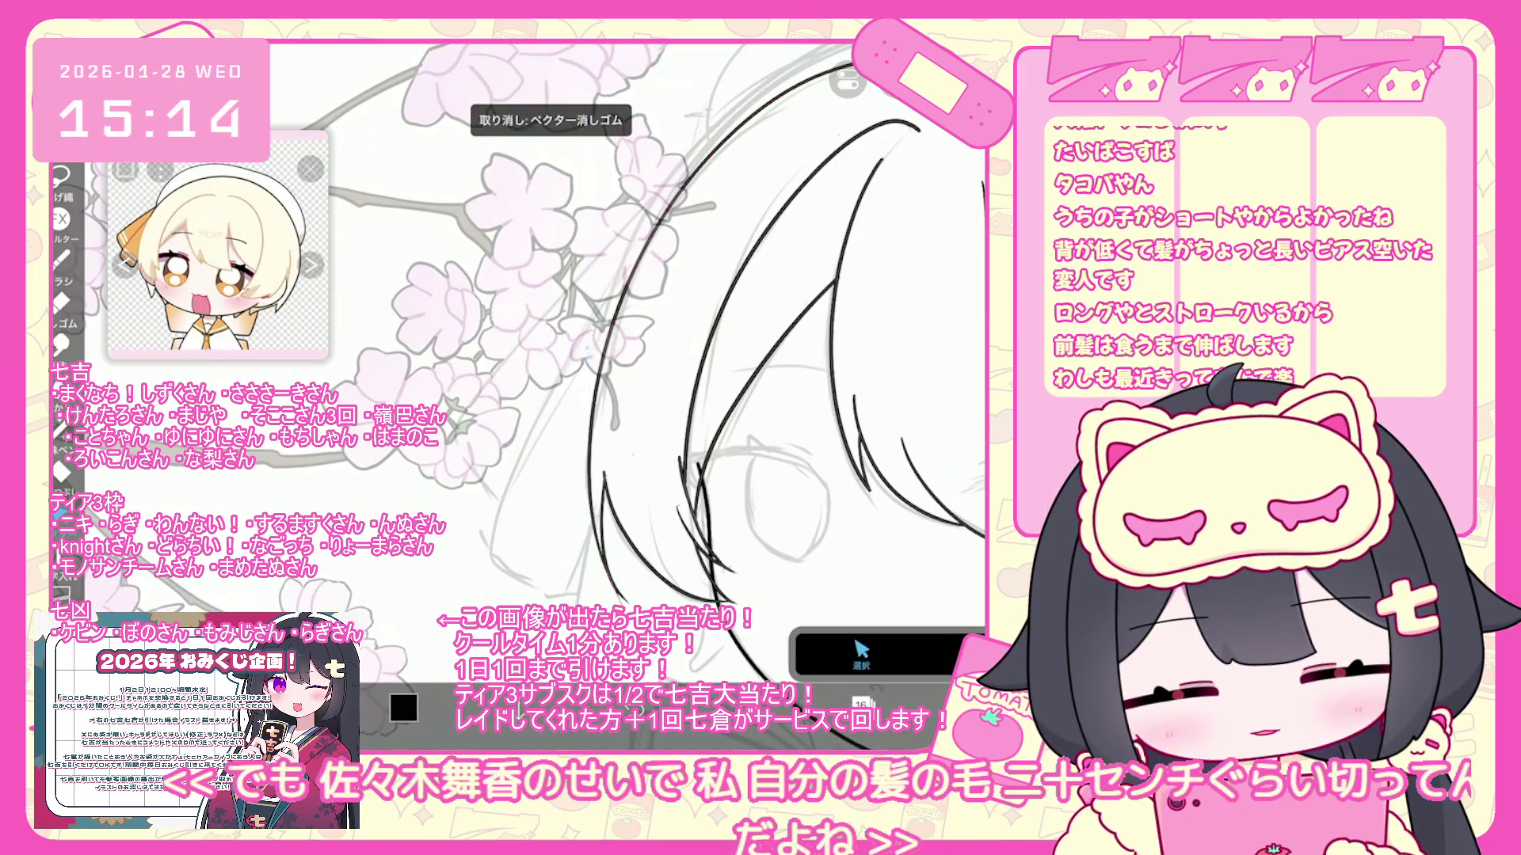
Select a hair line on the bangs to adjust it
{"action": "left_click", "coordinate": [606, 507]}
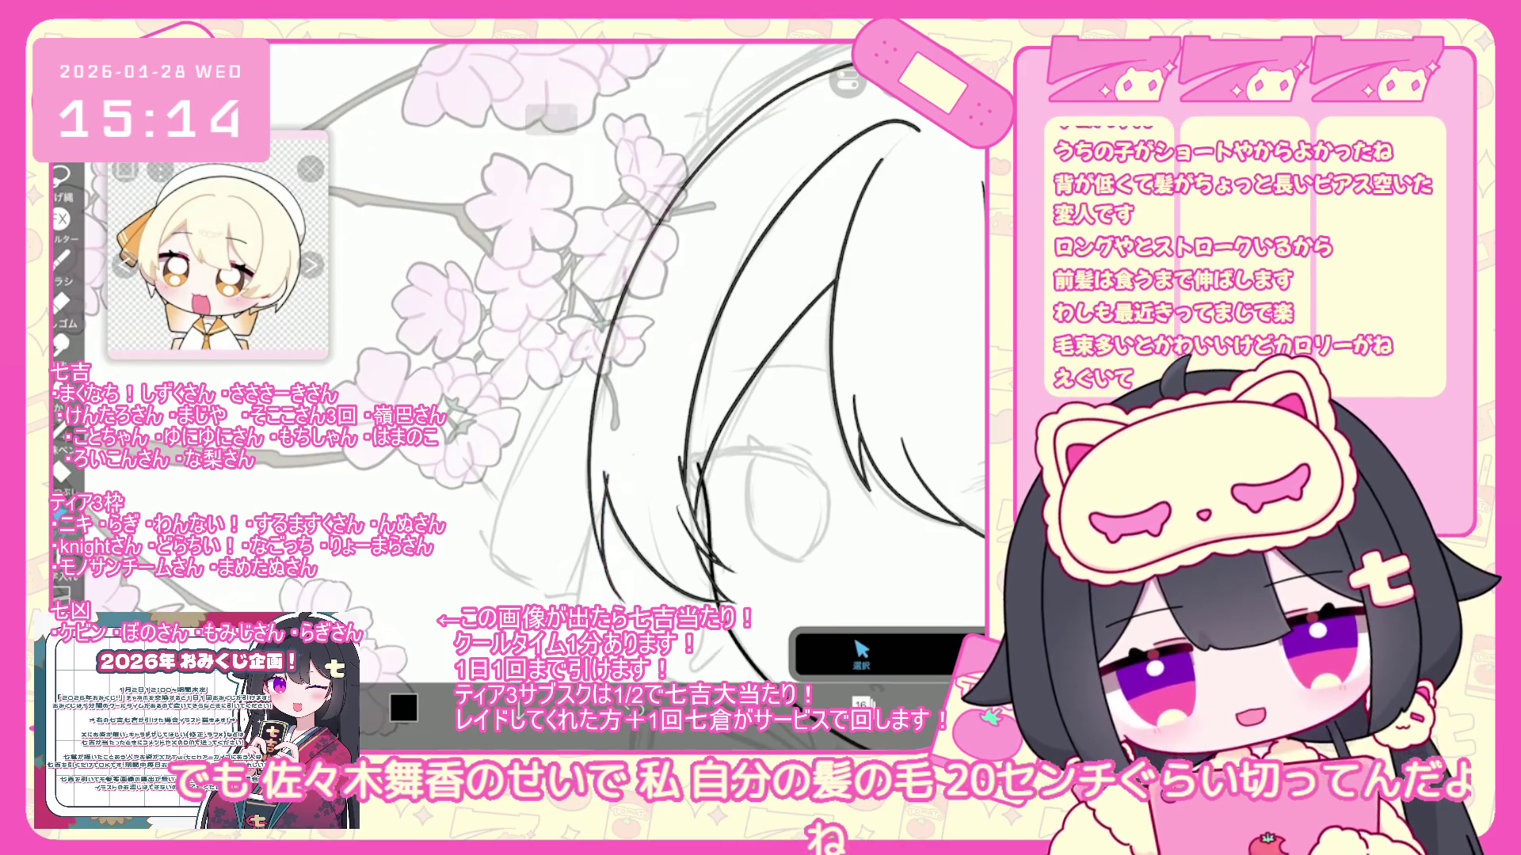
{"action": "scroll", "coordinate": [620, 443], "scroll_direction": "up", "scroll_amount": 3}
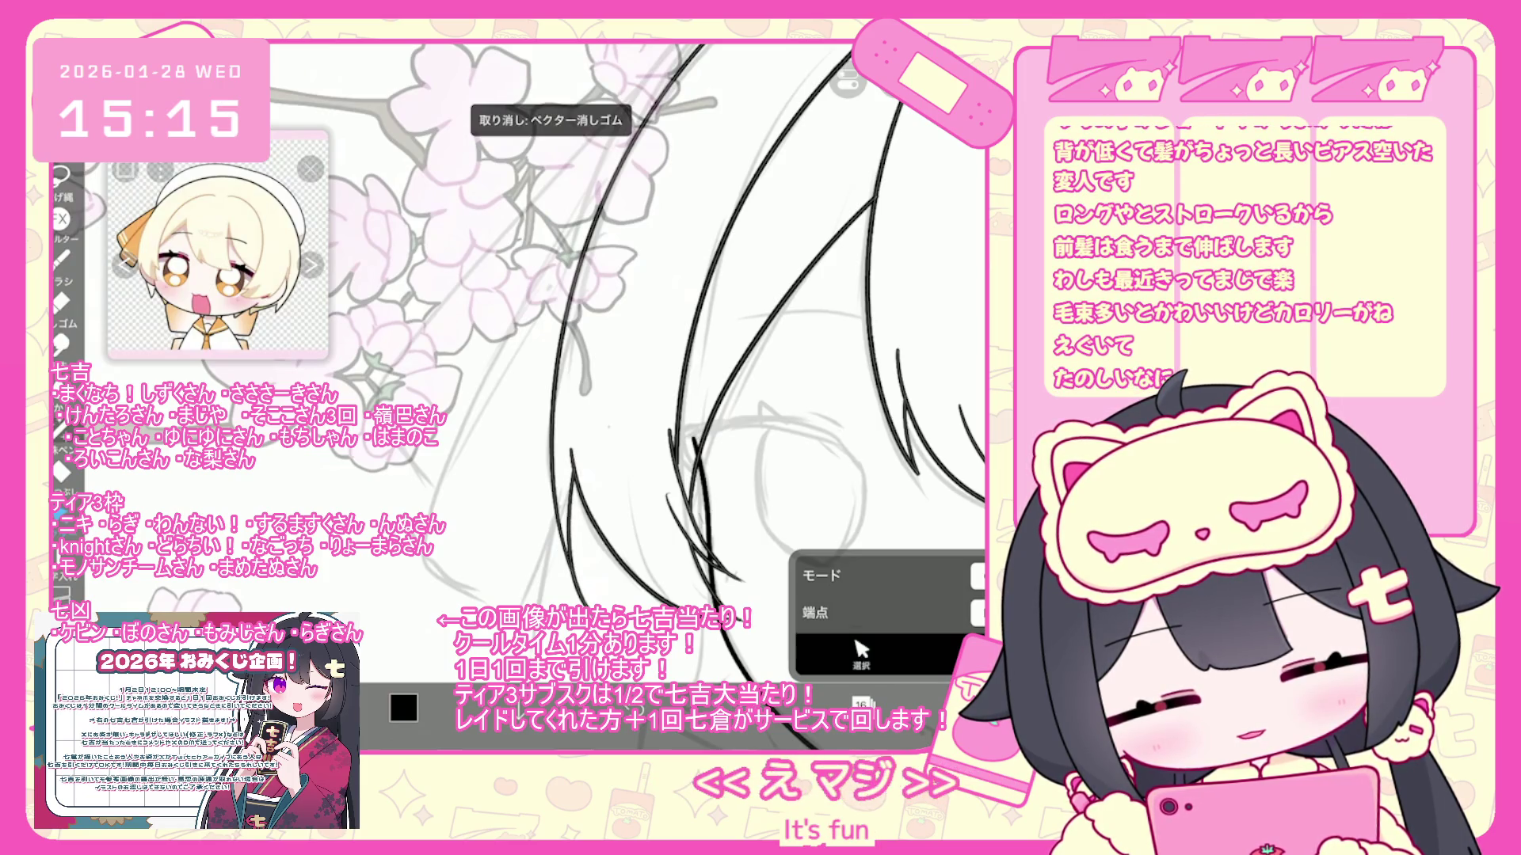
{"action": "scroll", "coordinate": [634, 324], "scroll_direction": "down", "scroll_amount": 5}
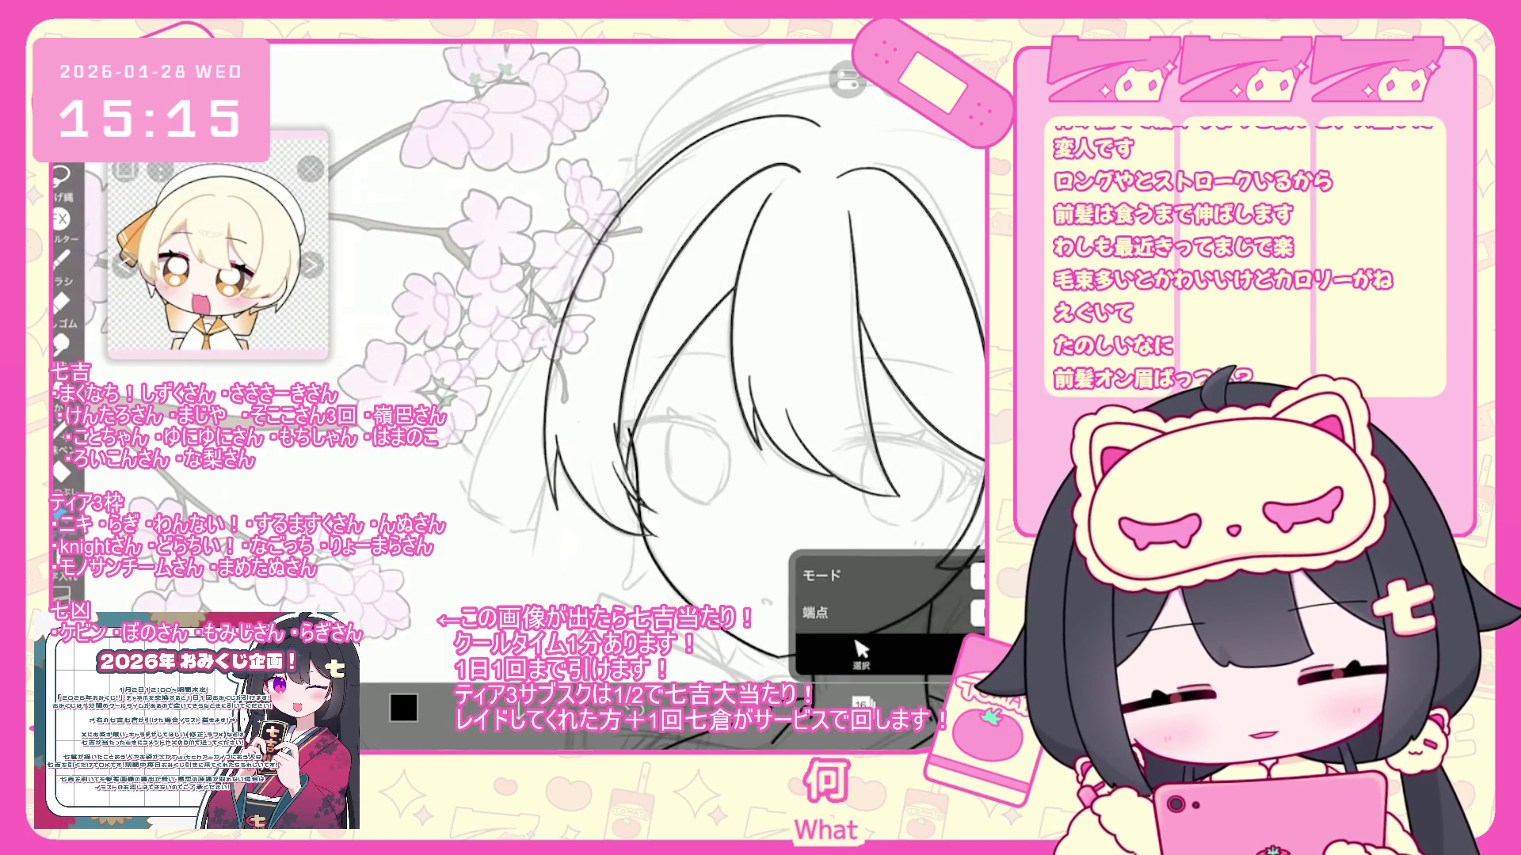
{"action": "scroll", "coordinate": [634, 356], "scroll_direction": "down", "scroll_amount": 4}
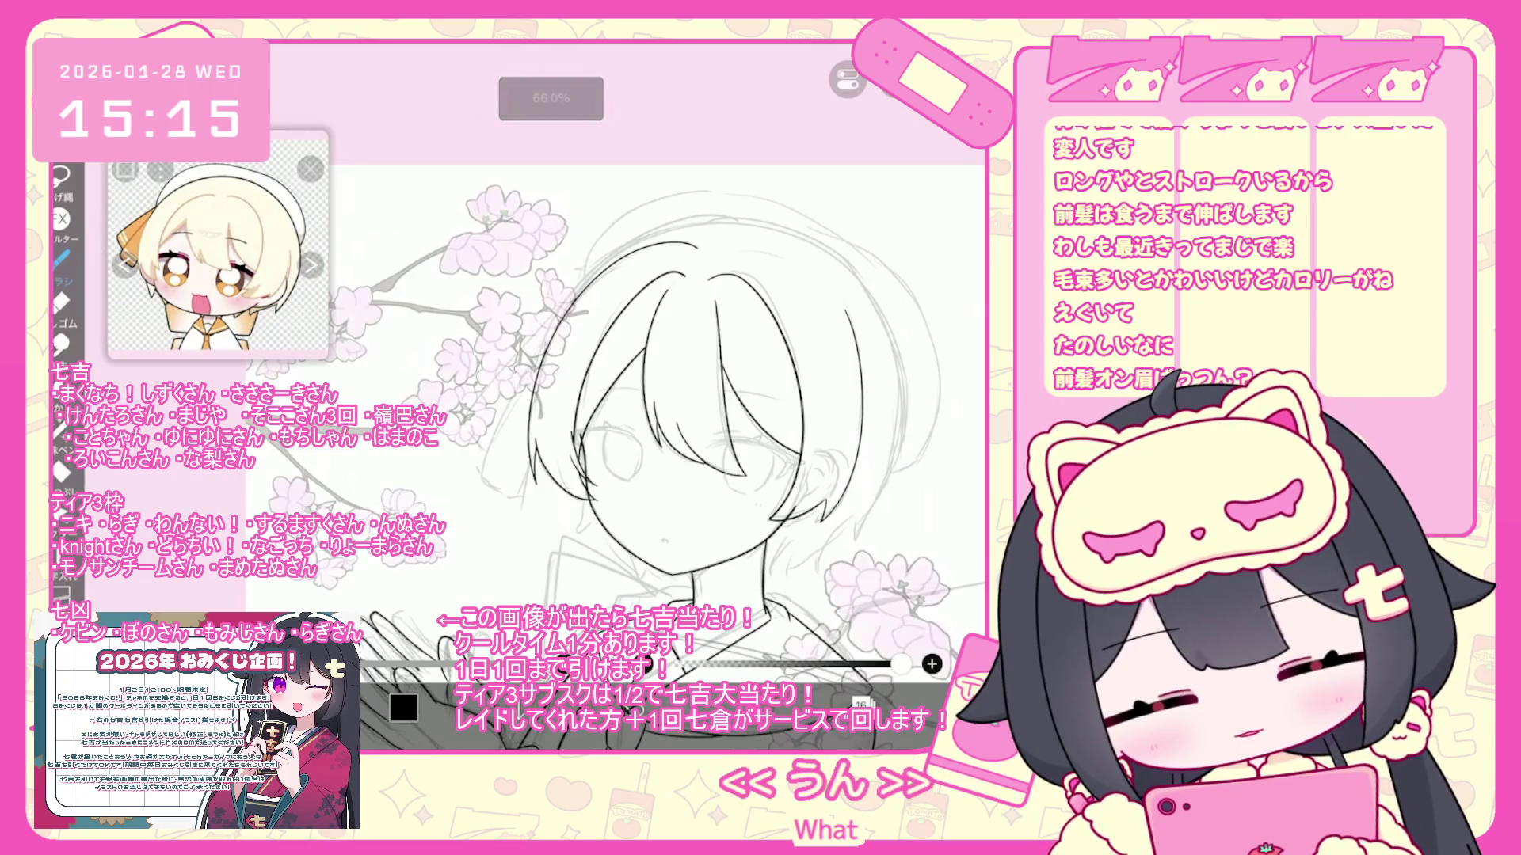
Undo three more rejected hair strokes
{"action": "scroll", "coordinate": [634, 356], "scroll_direction": "up", "scroll_amount": 4}
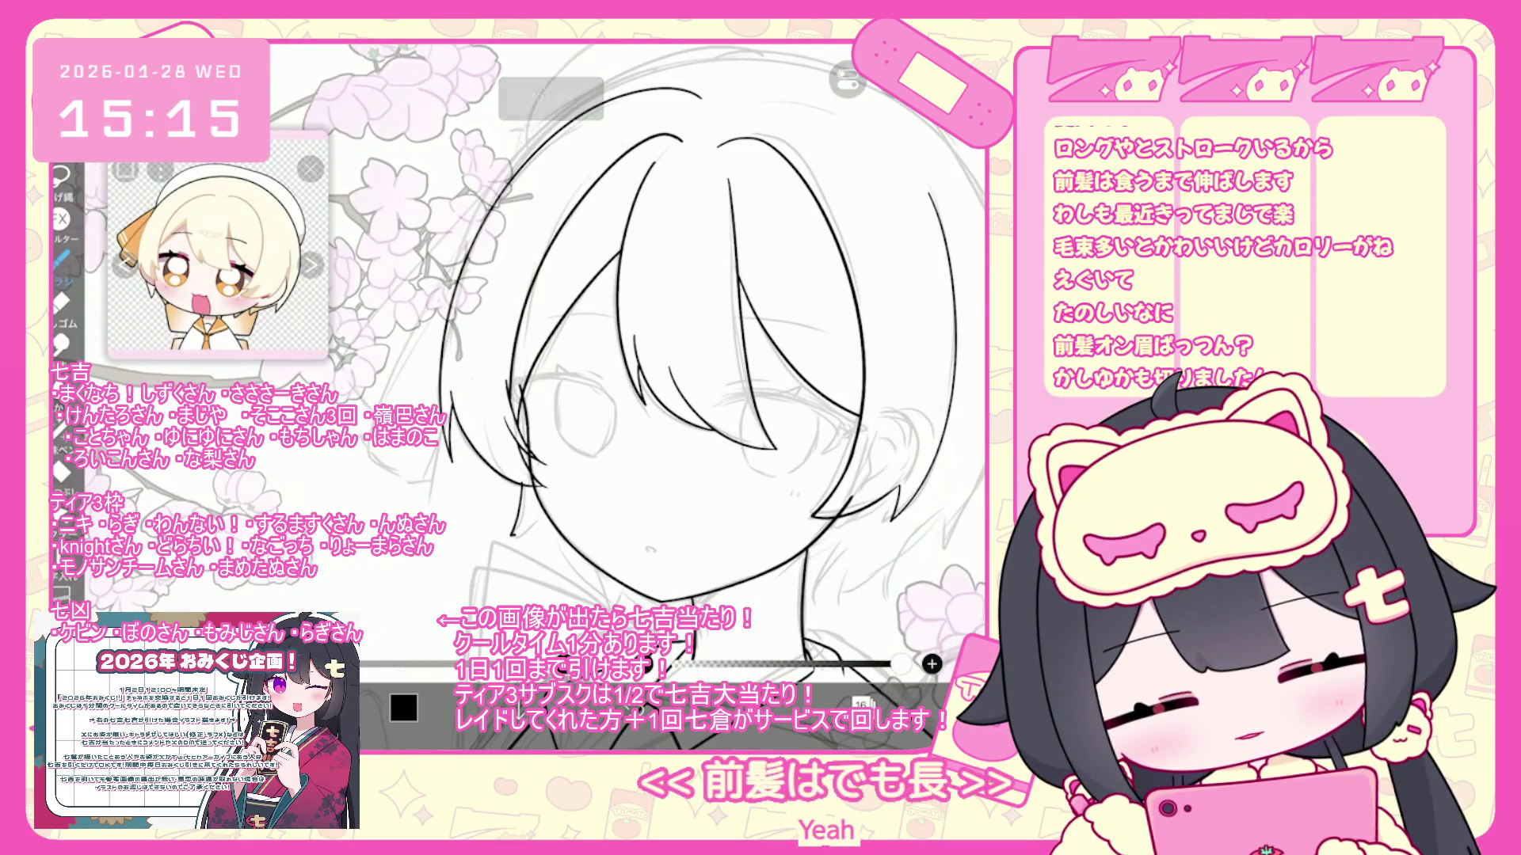
{"action": "key", "text": "ctrl+z"}
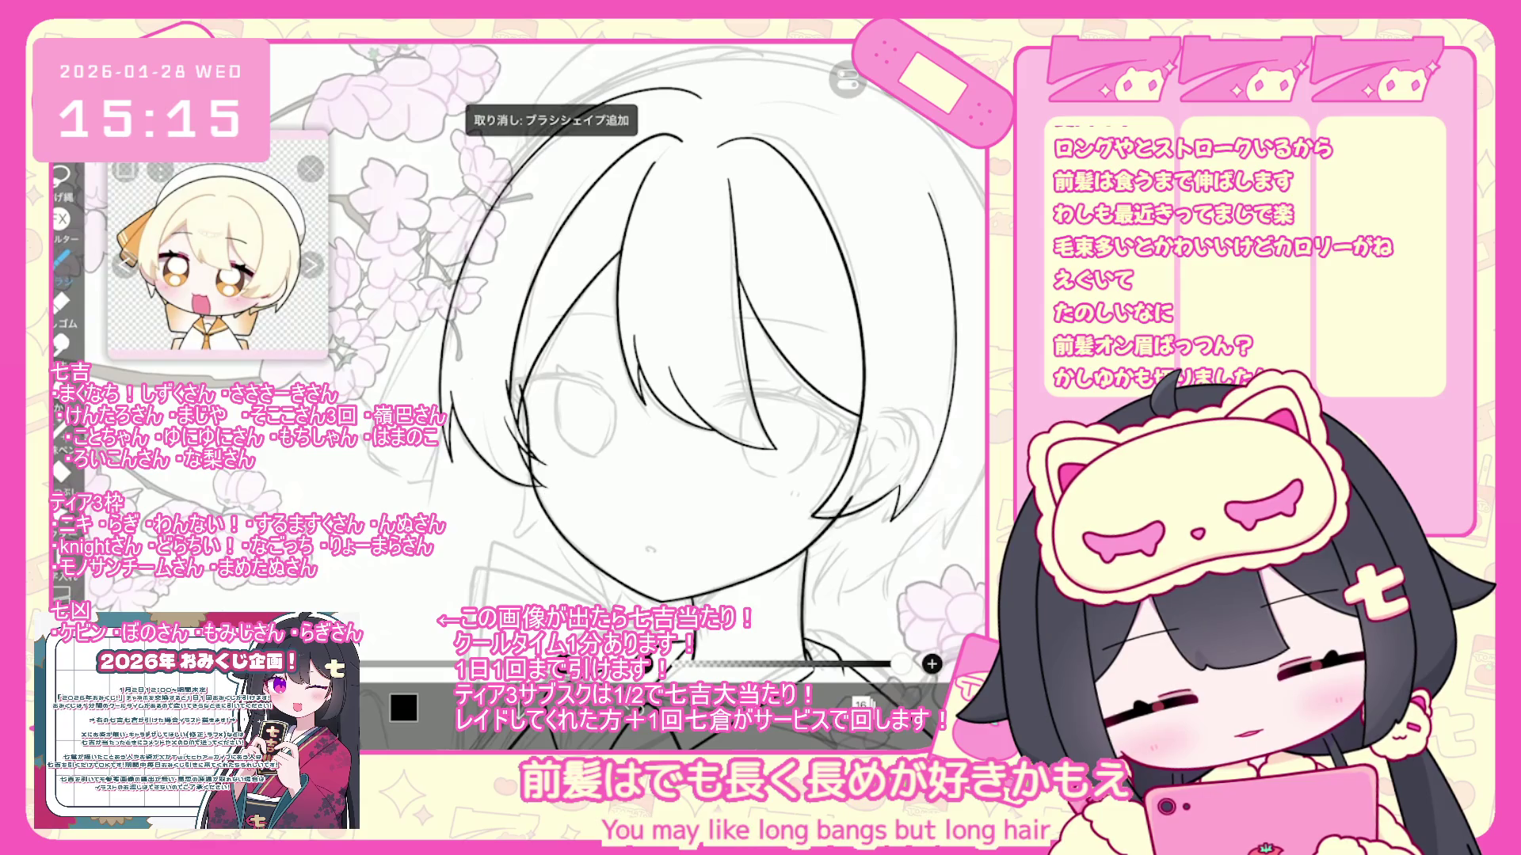
{"action": "scroll", "coordinate": [626, 356], "scroll_direction": "up", "scroll_amount": 2}
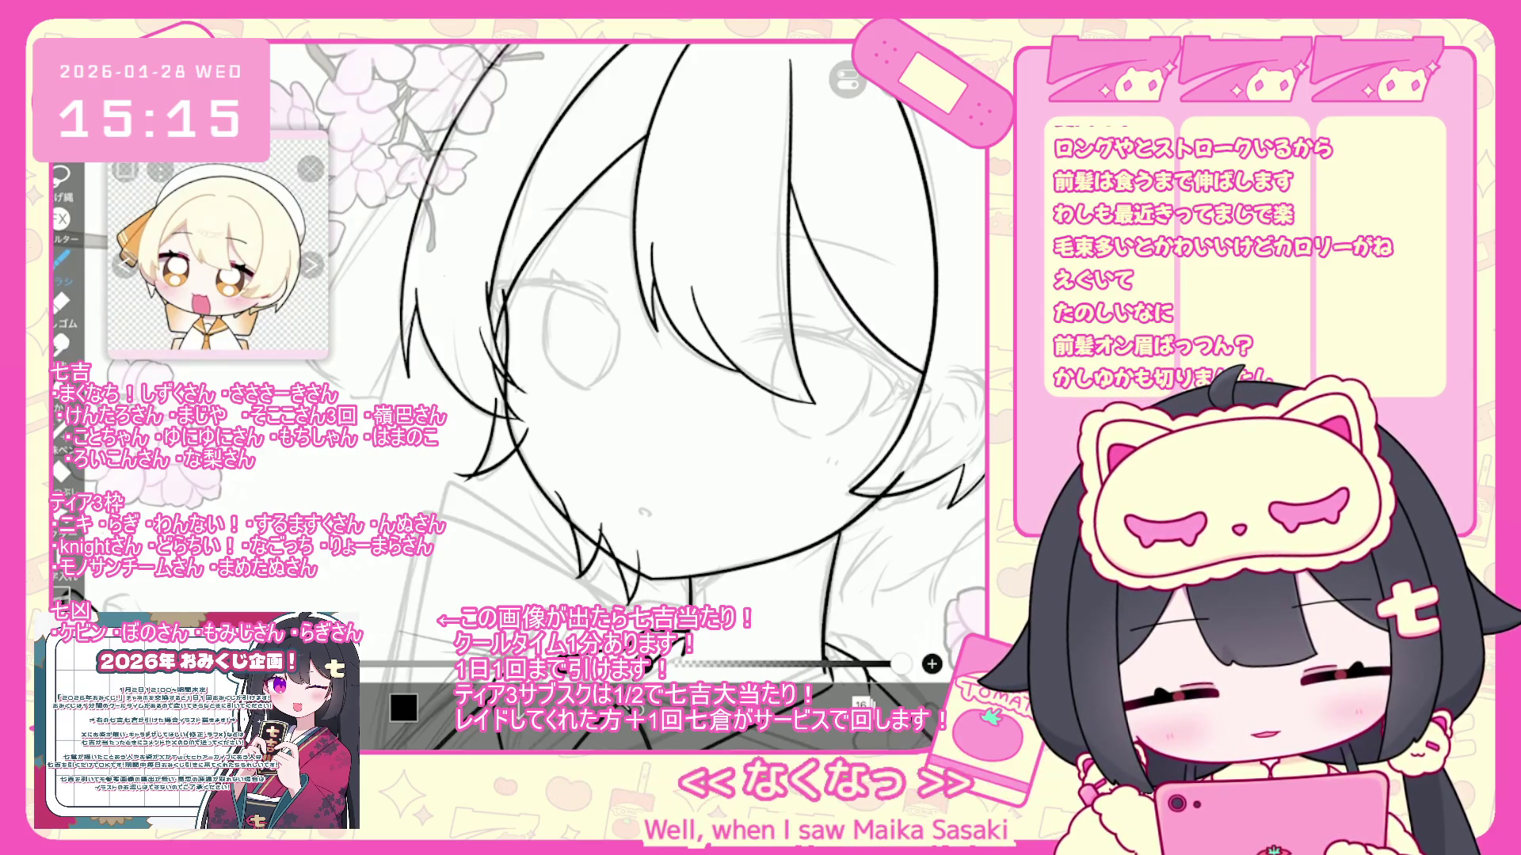
{"action": "key", "text": "ctrl+z"}
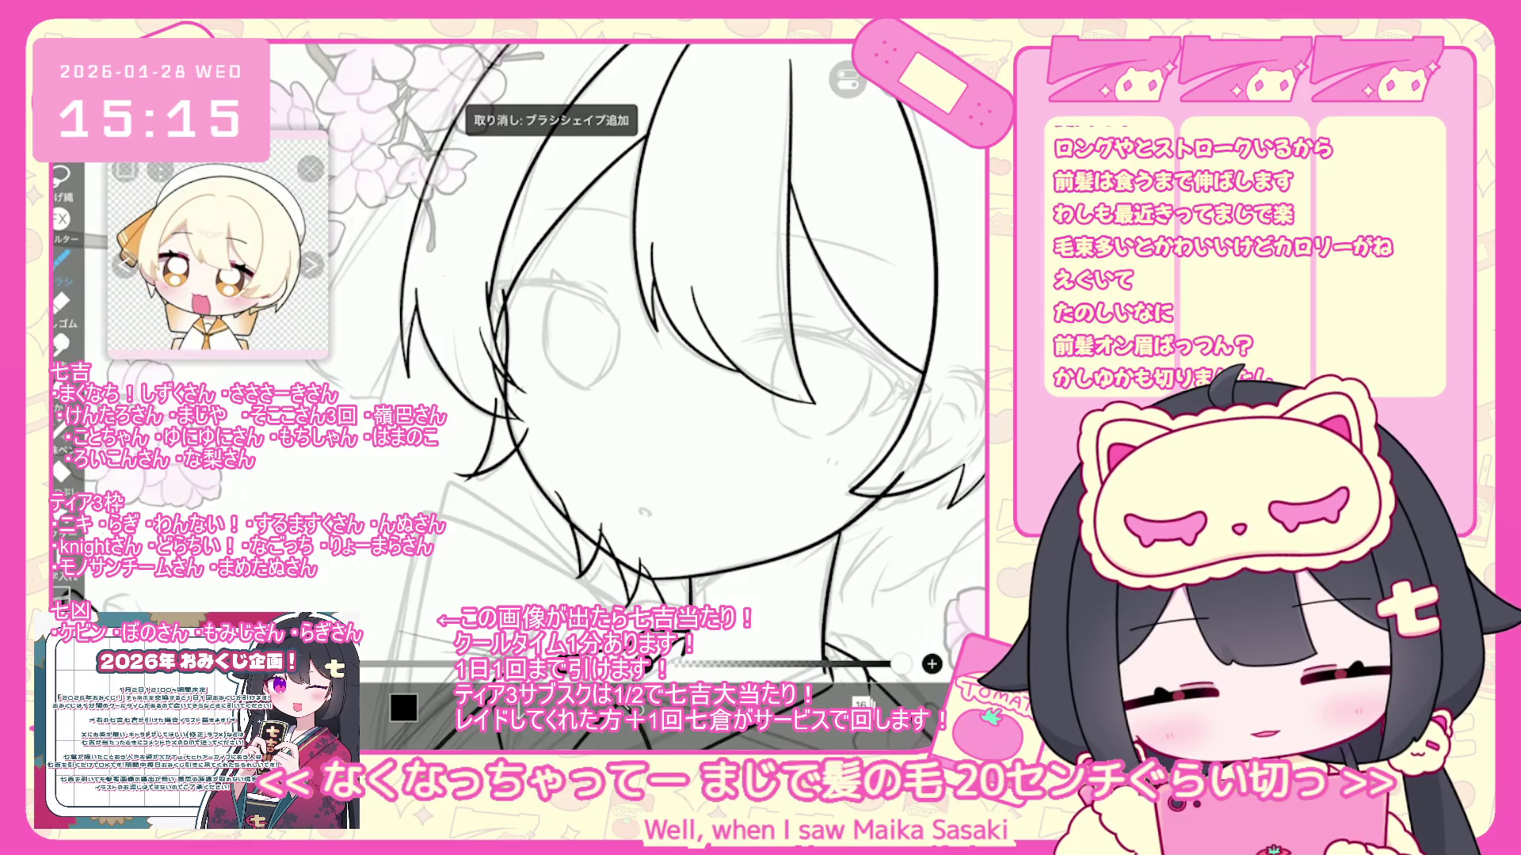
{"action": "key", "text": "ctrl+z"}
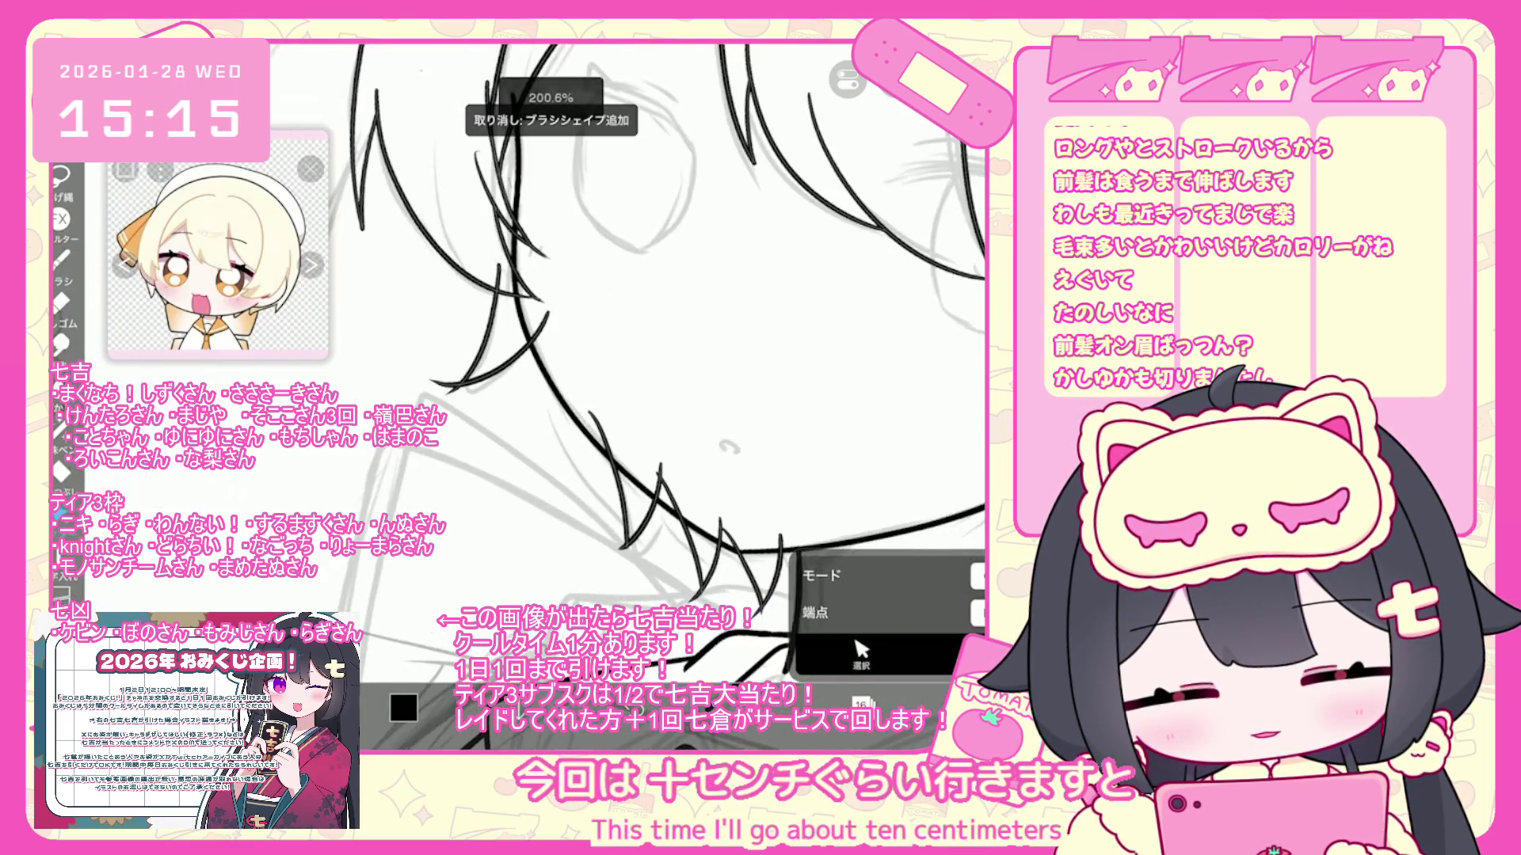
Check the layer list, then zoom out to view the whole canvas
{"action": "left_click", "coordinate": [861, 703]}
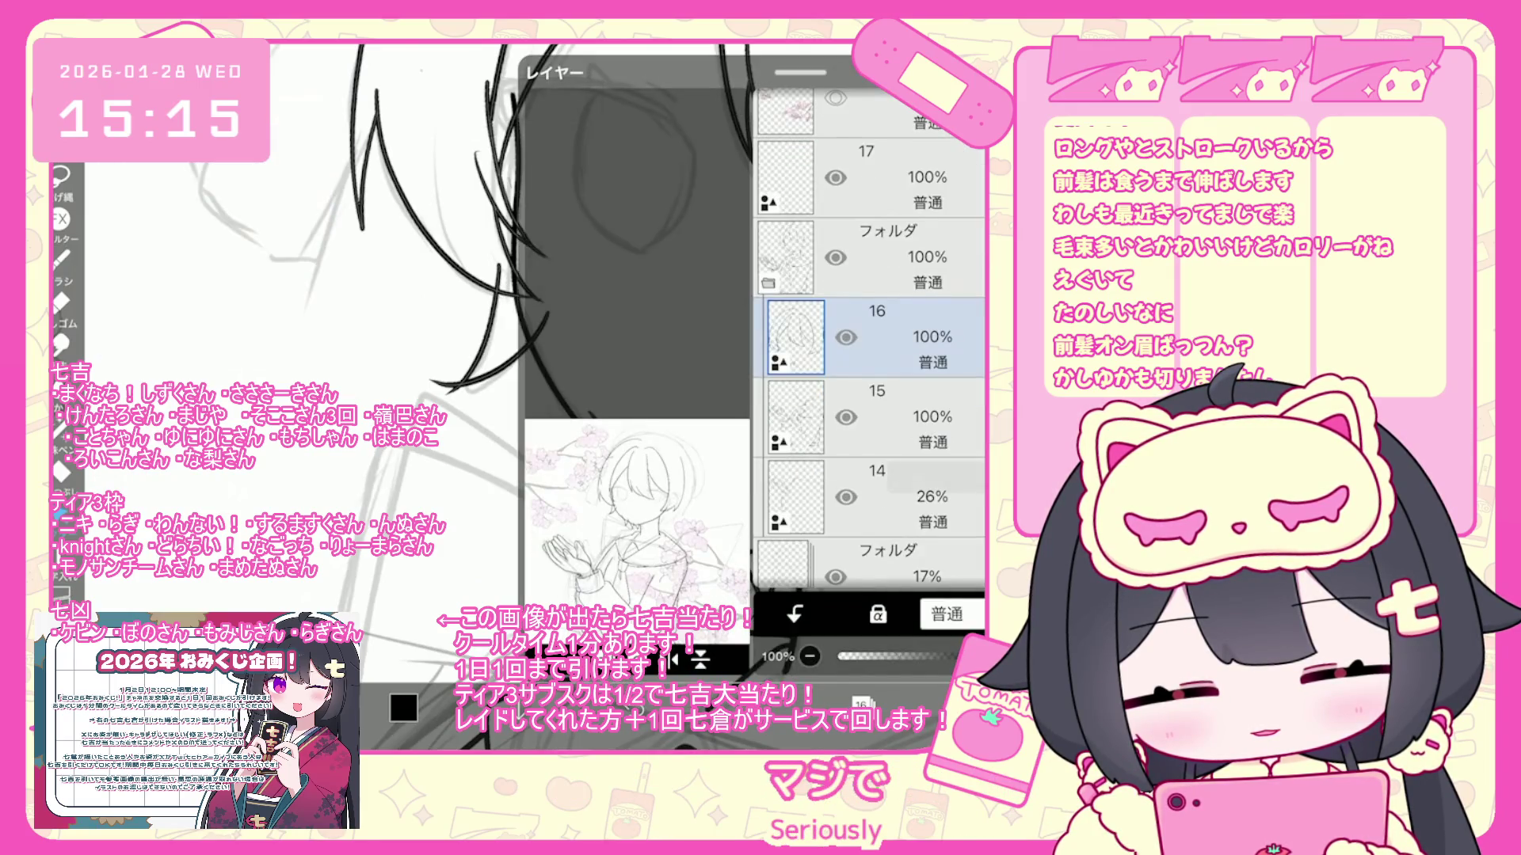
{"action": "left_click", "coordinate": [861, 702]}
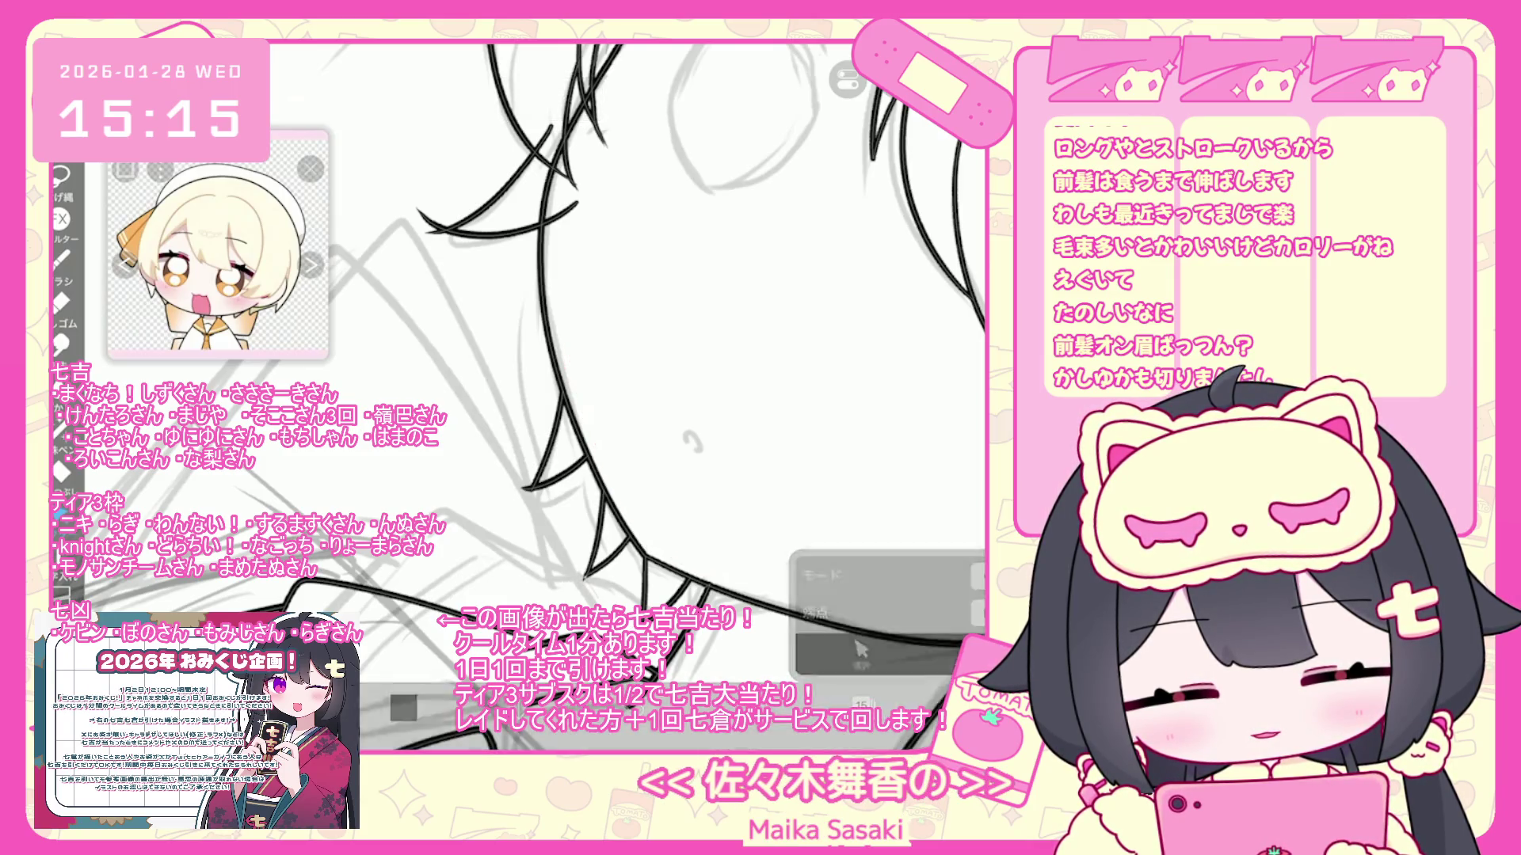
{"action": "scroll", "coordinate": [610, 396], "scroll_direction": "down", "scroll_amount": 3}
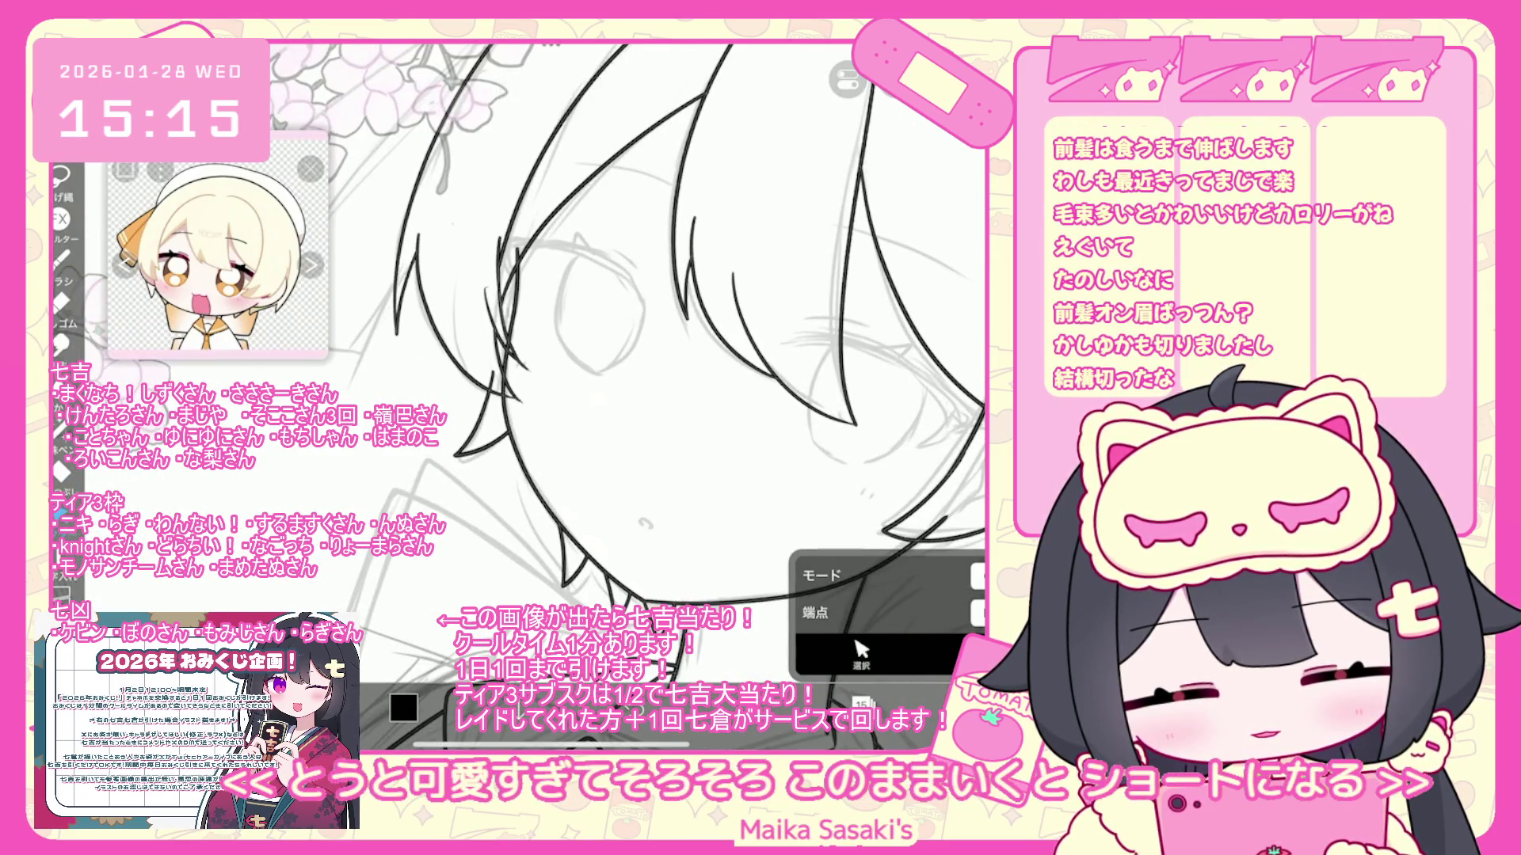
{"action": "scroll", "coordinate": [626, 340], "scroll_direction": "up", "scroll_amount": 2}
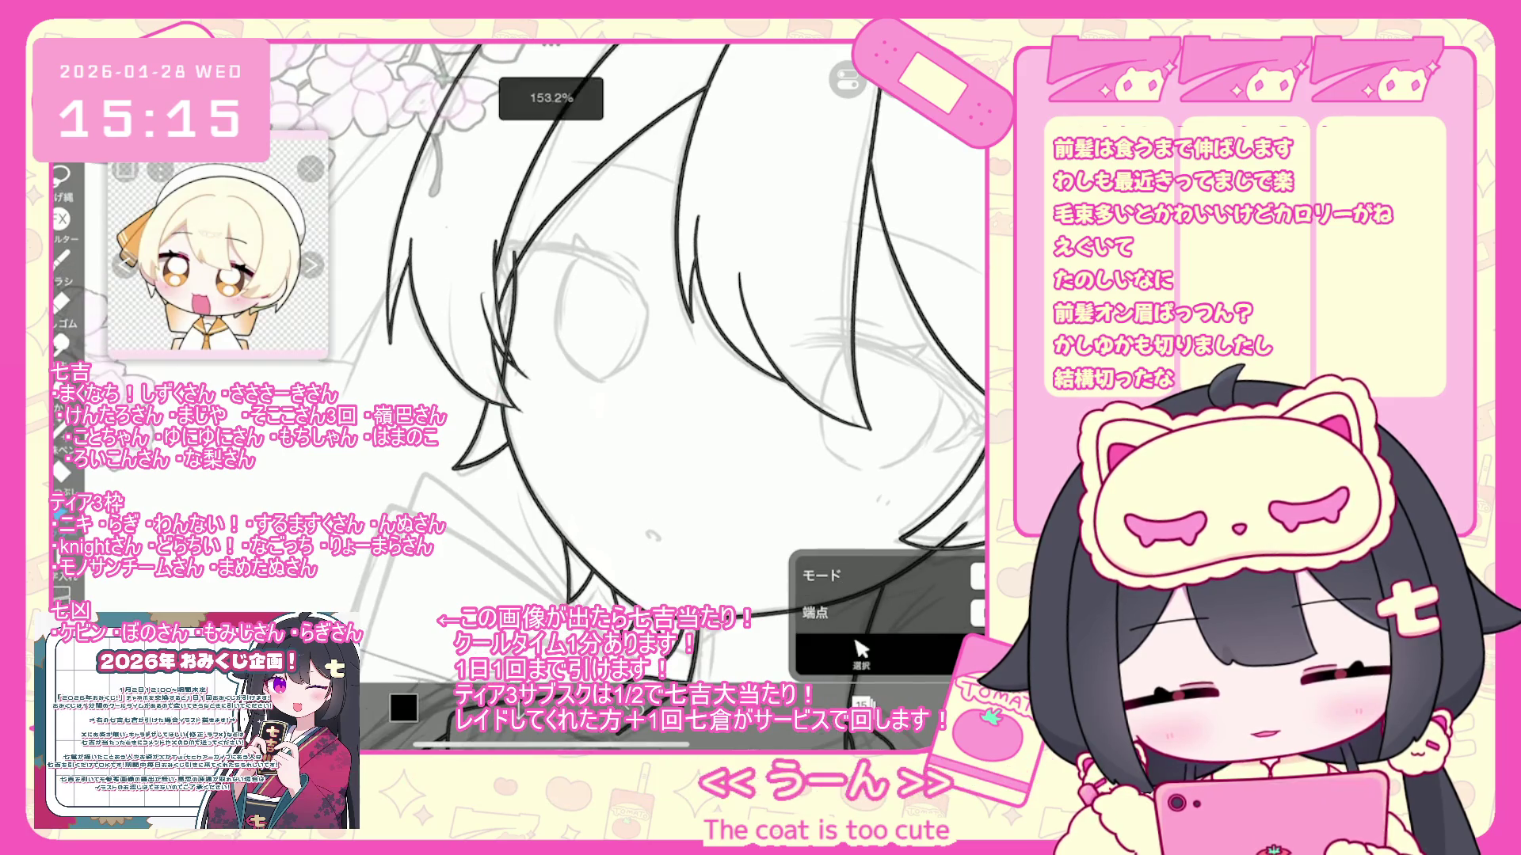
{"action": "scroll", "coordinate": [625, 340], "scroll_direction": "up", "scroll_amount": 2}
{"action": "scroll", "coordinate": [625, 341], "scroll_direction": "down", "scroll_amount": 2}
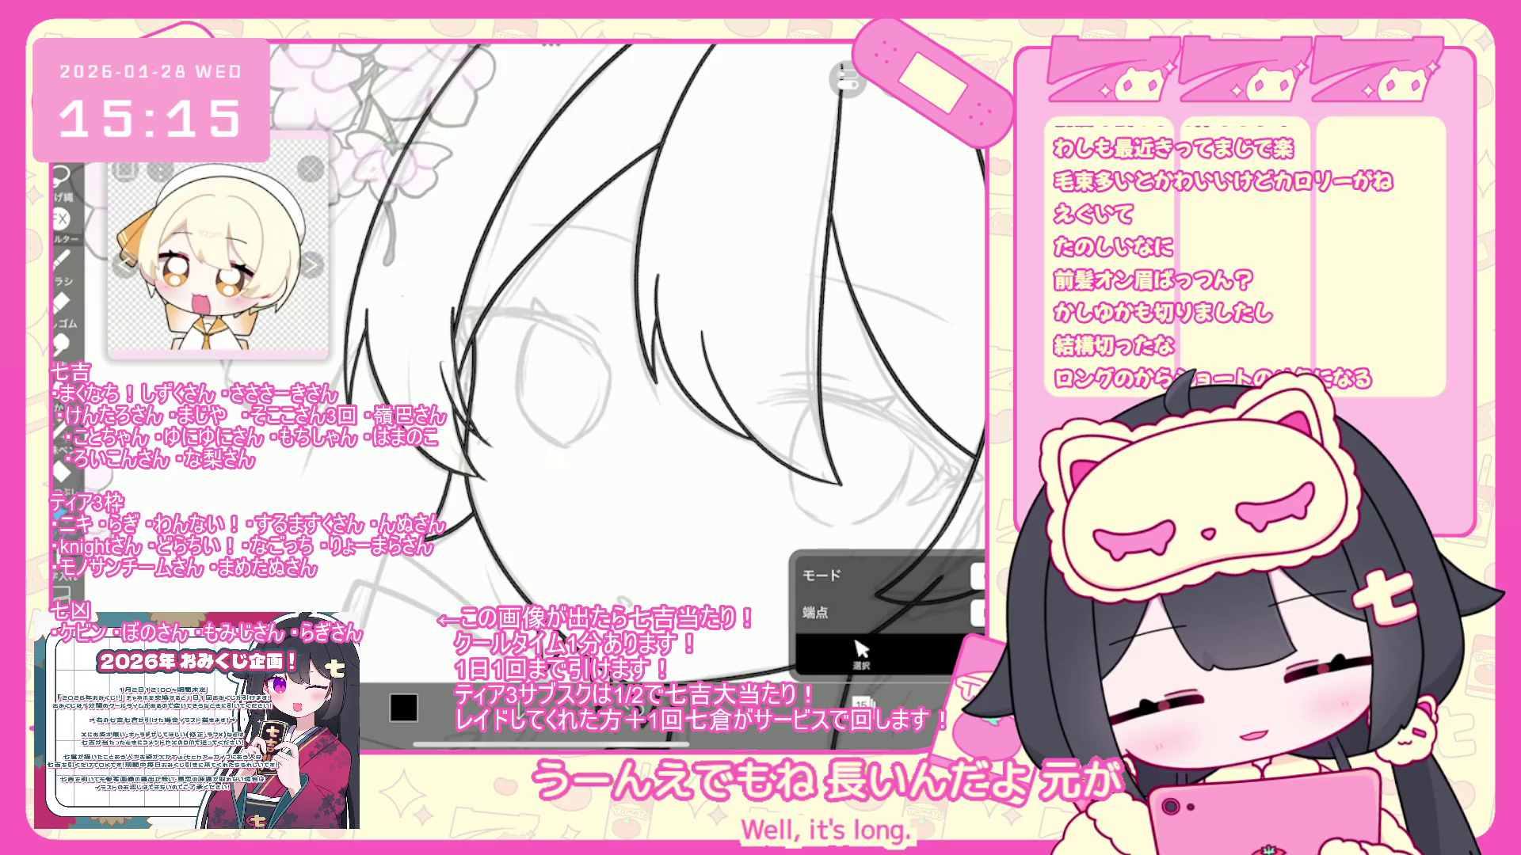
{"action": "scroll", "coordinate": [626, 341], "scroll_direction": "down", "scroll_amount": 5}
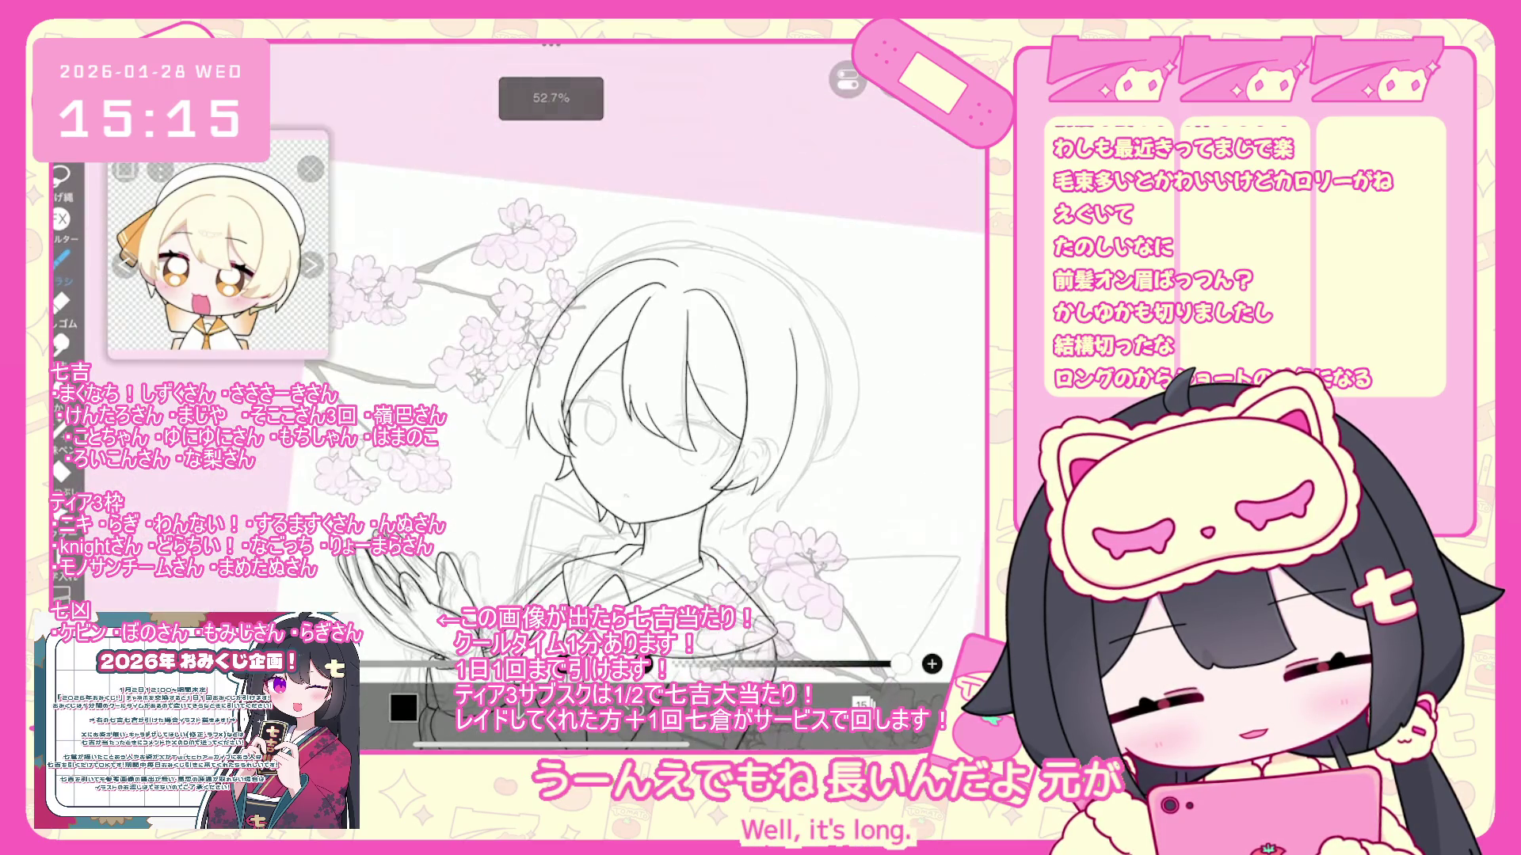
Undo the stroke near the face and bring back the erased stroke near the head
{"action": "scroll", "coordinate": [626, 341], "scroll_direction": "up", "scroll_amount": 3}
{"action": "scroll", "coordinate": [626, 340], "scroll_direction": "up", "scroll_amount": 3}
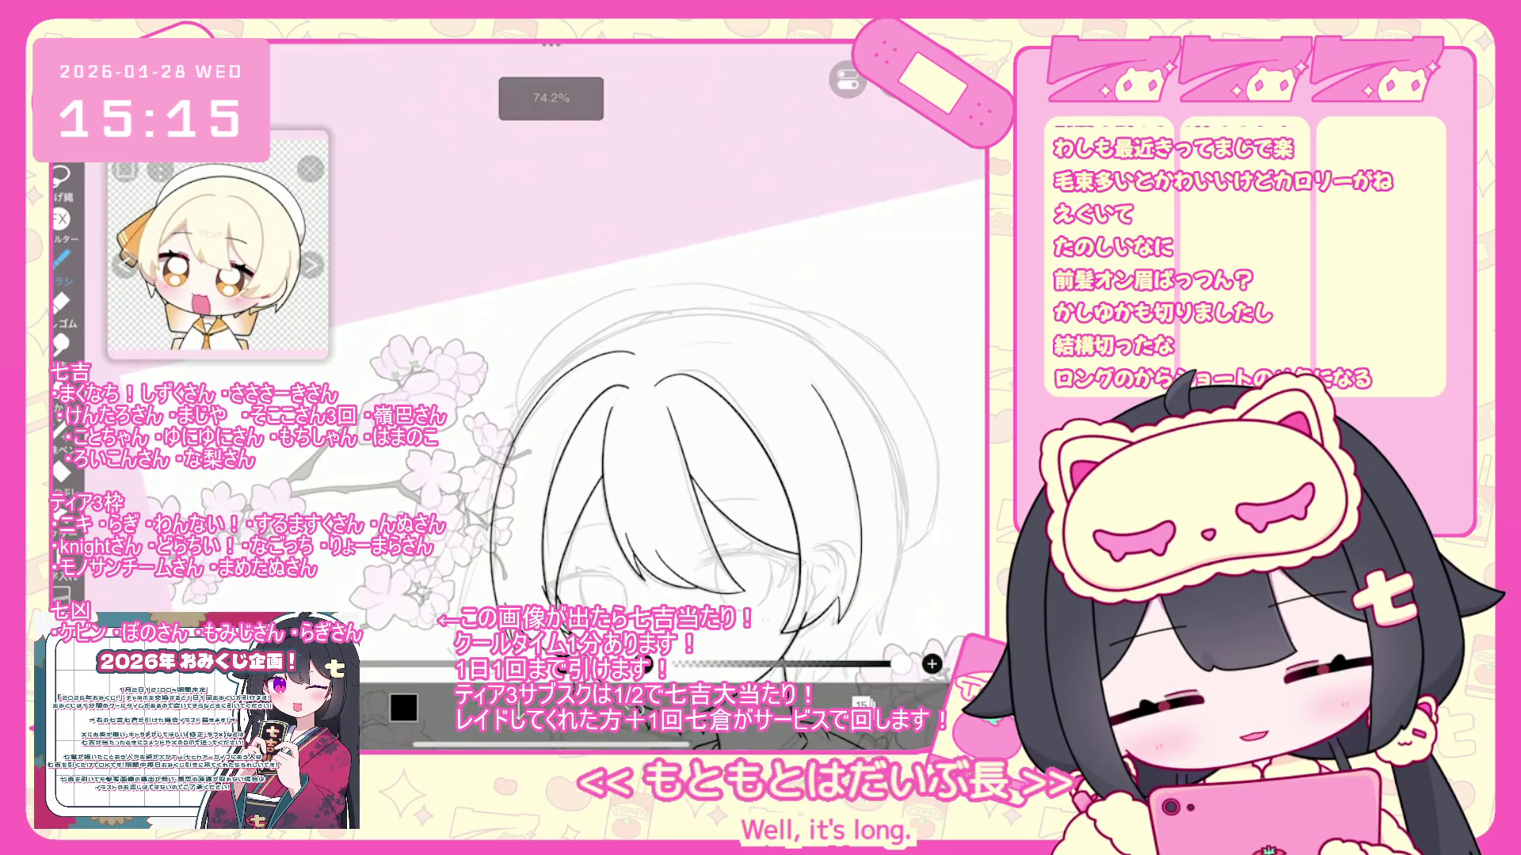
{"action": "scroll", "coordinate": [626, 340], "scroll_direction": "down", "scroll_amount": 1}
{"action": "key", "text": "ctrl+z"}
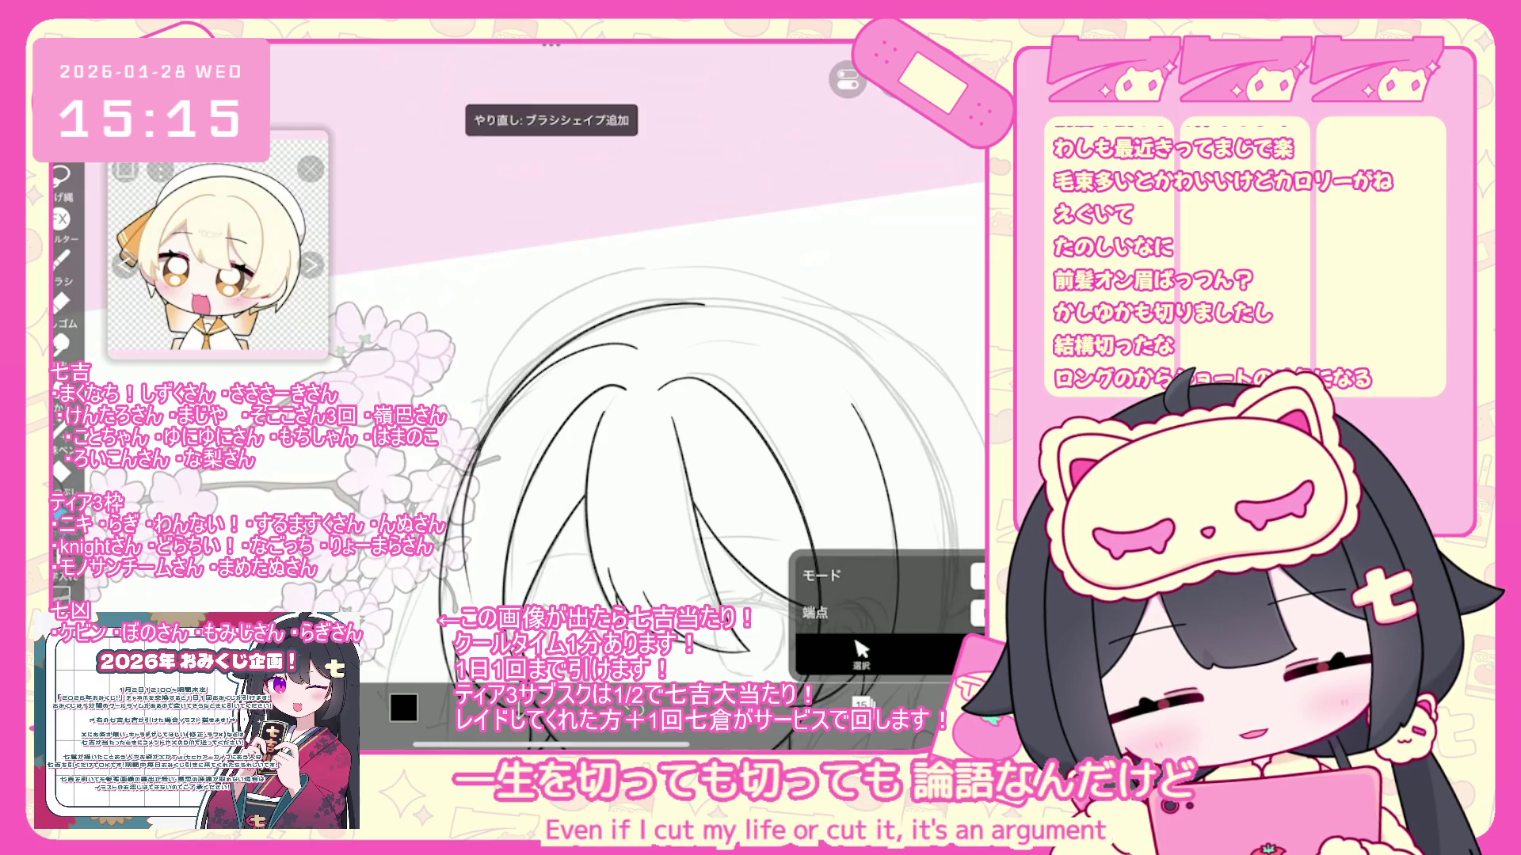
{"action": "key", "text": "ctrl+z"}
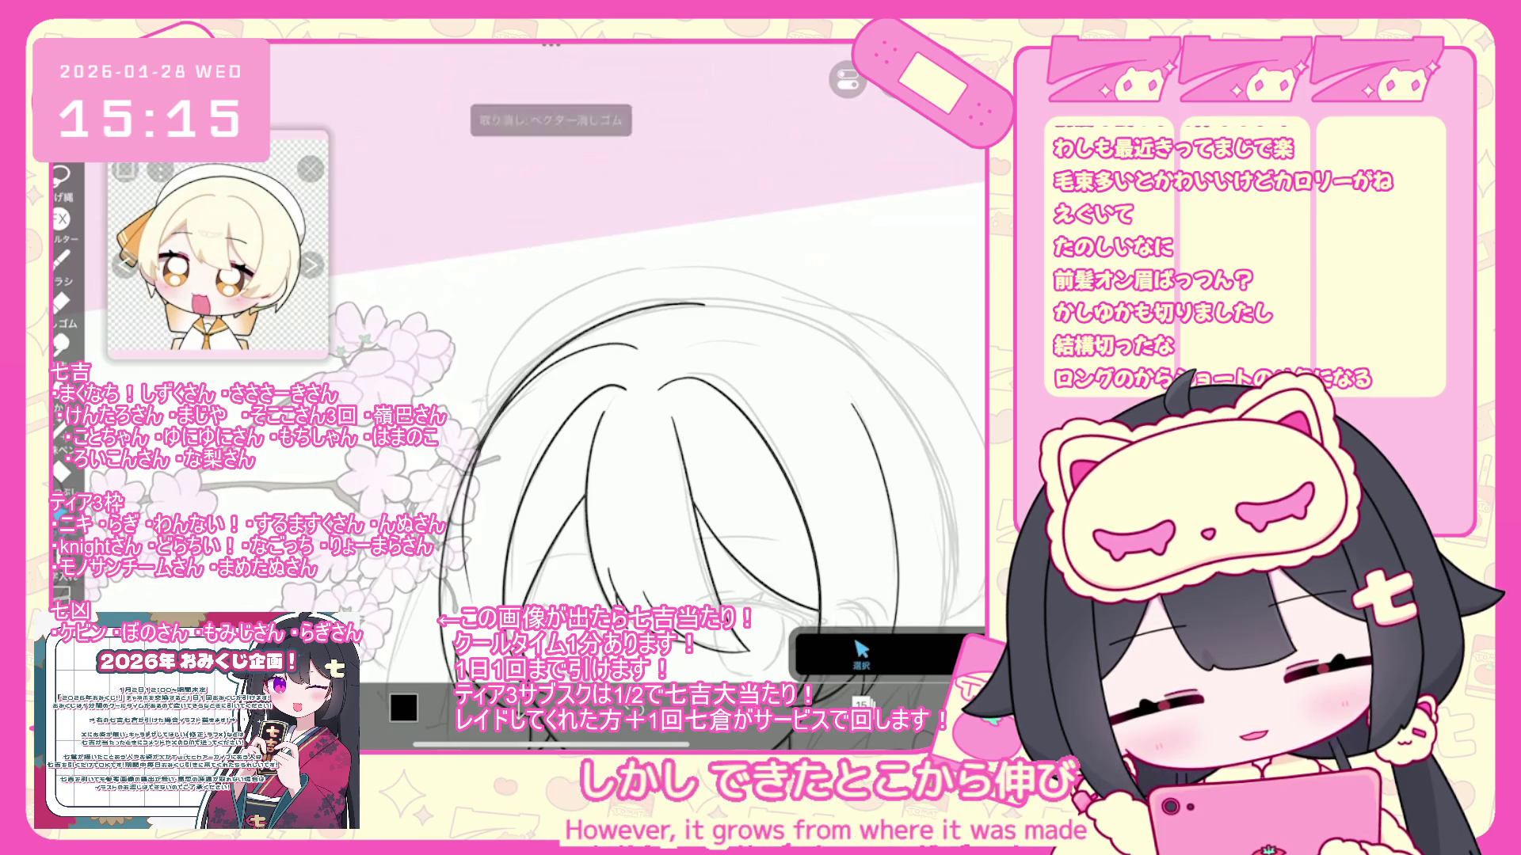
{"action": "left_click_drag", "start_coordinate": [452, 471], "coordinate": [441, 473]}
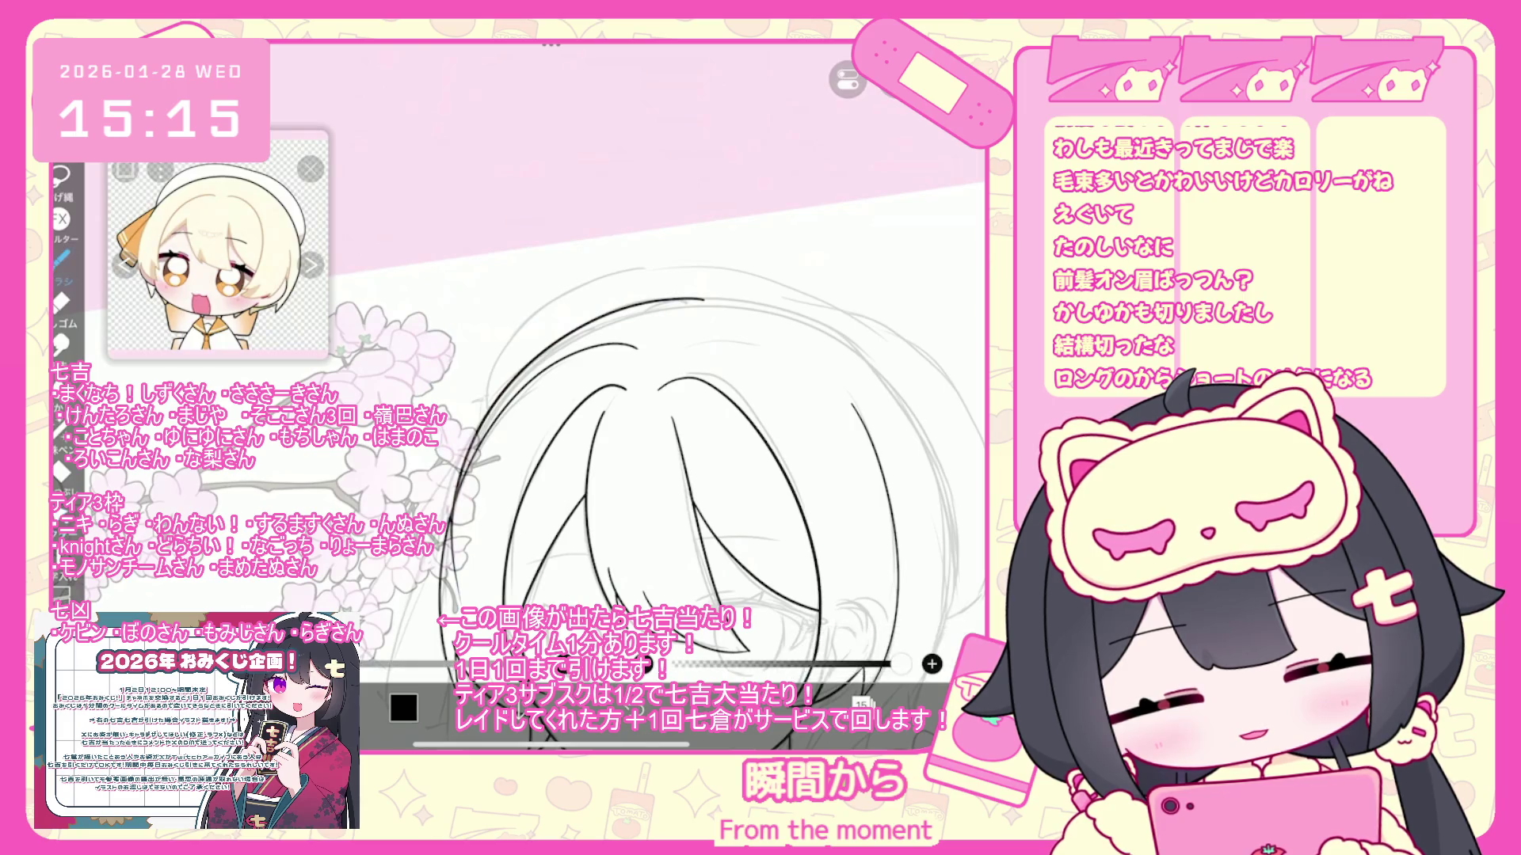
Undo four rejected upper hair strokes
{"action": "scroll", "coordinate": [555, 396], "scroll_direction": "up", "scroll_amount": 3}
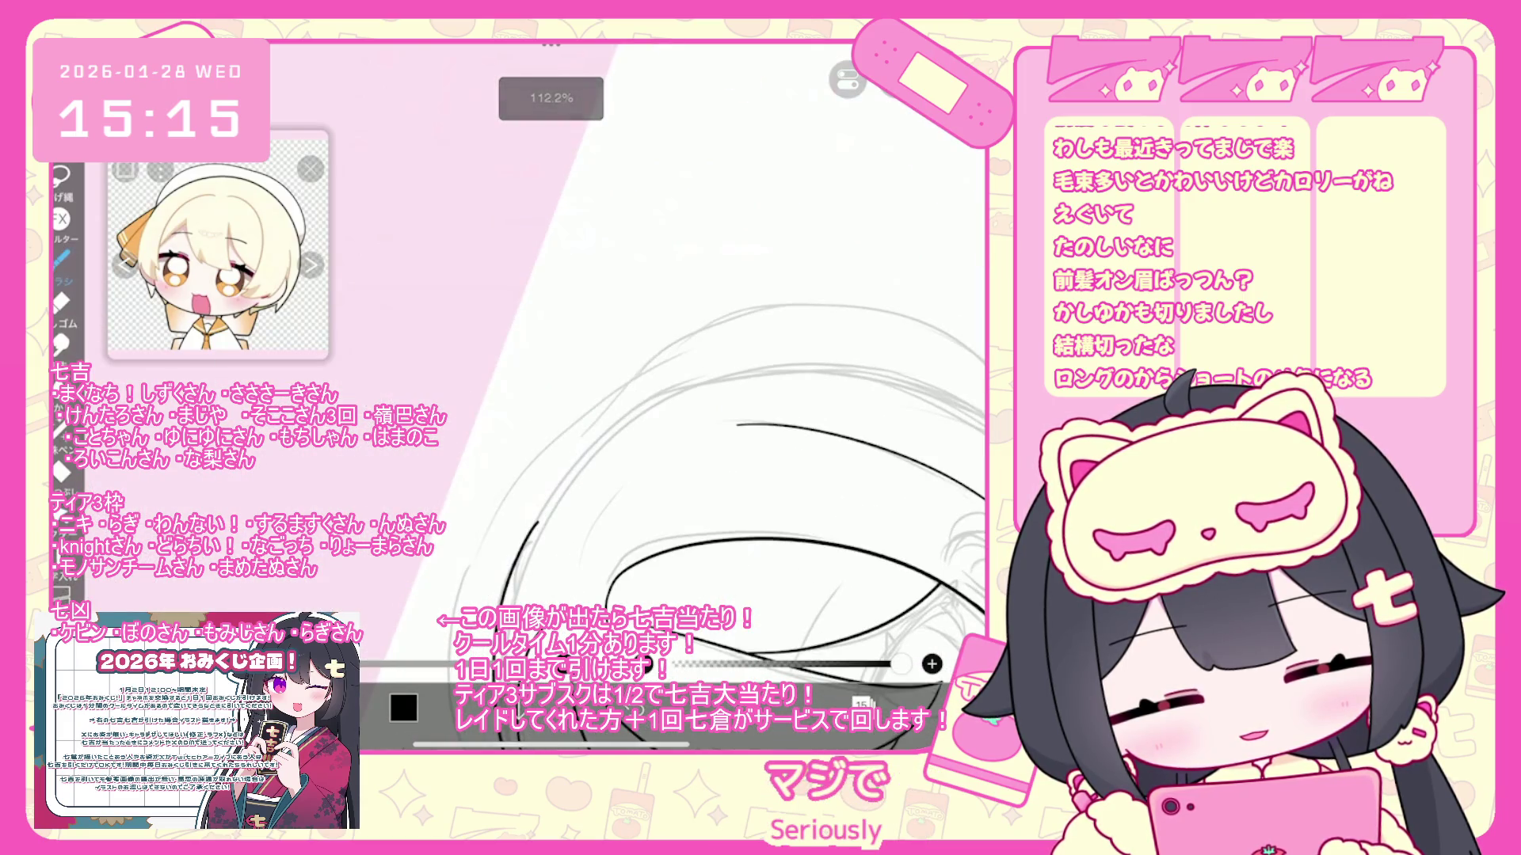
{"action": "scroll", "coordinate": [705, 356], "scroll_direction": "down", "scroll_amount": 2}
{"action": "key", "text": "ctrl+z"}
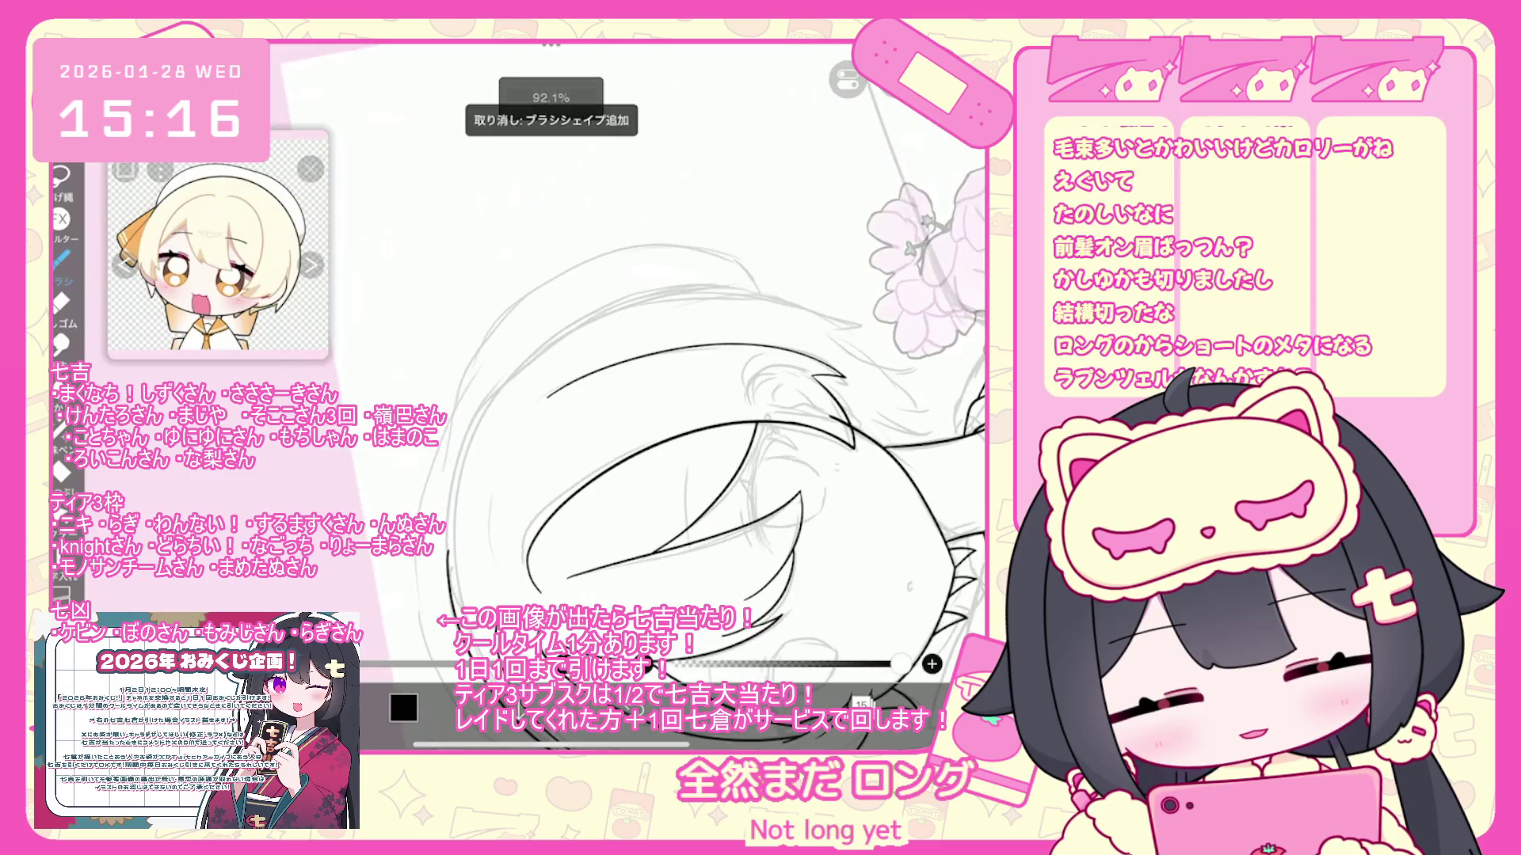
{"action": "key", "text": "ctrl+z"}
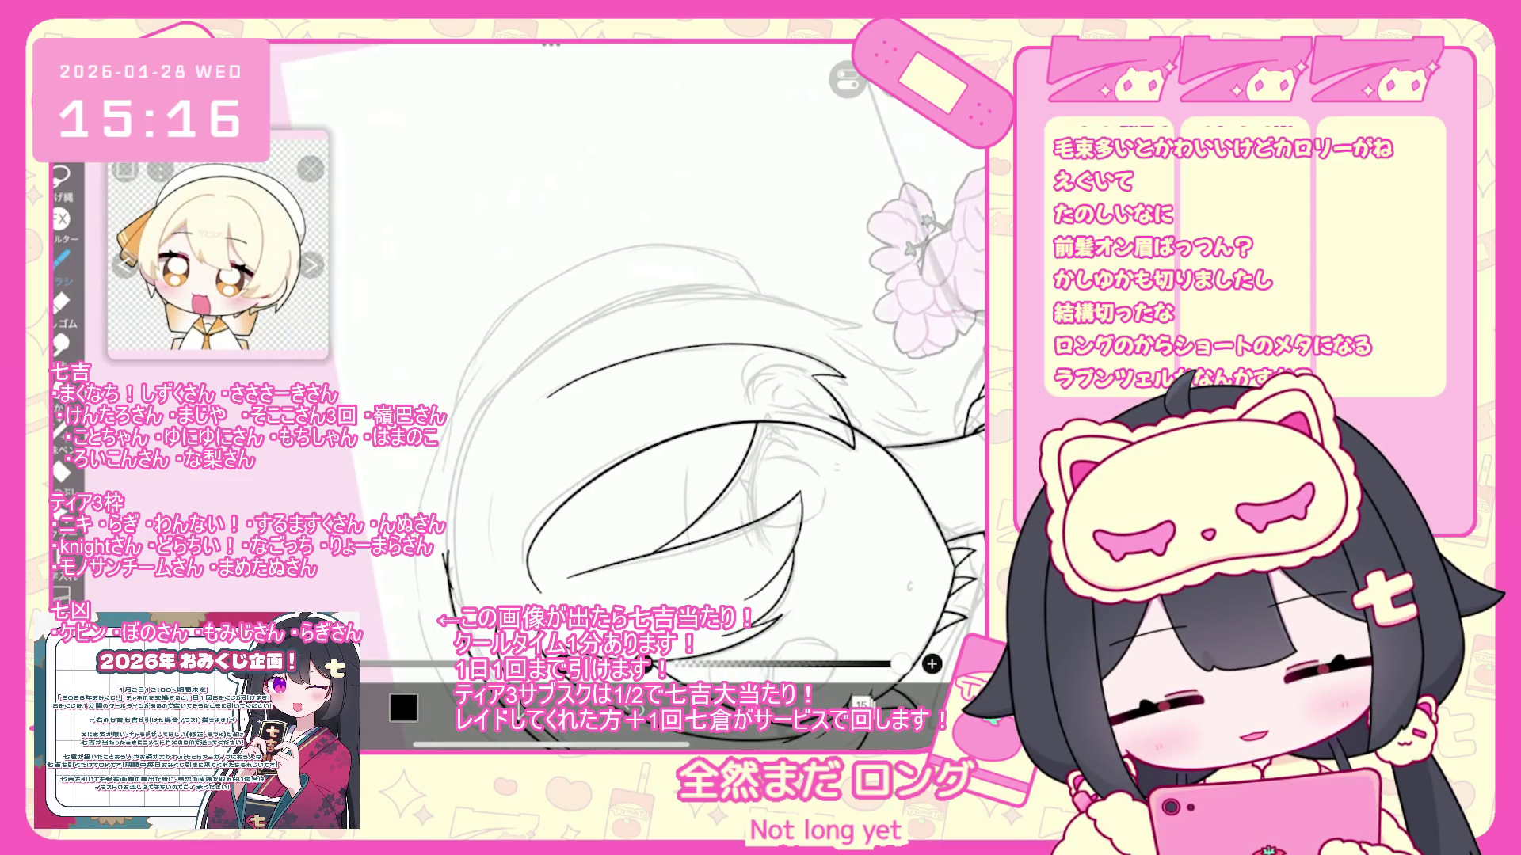
{"action": "key", "text": "ctrl+z"}
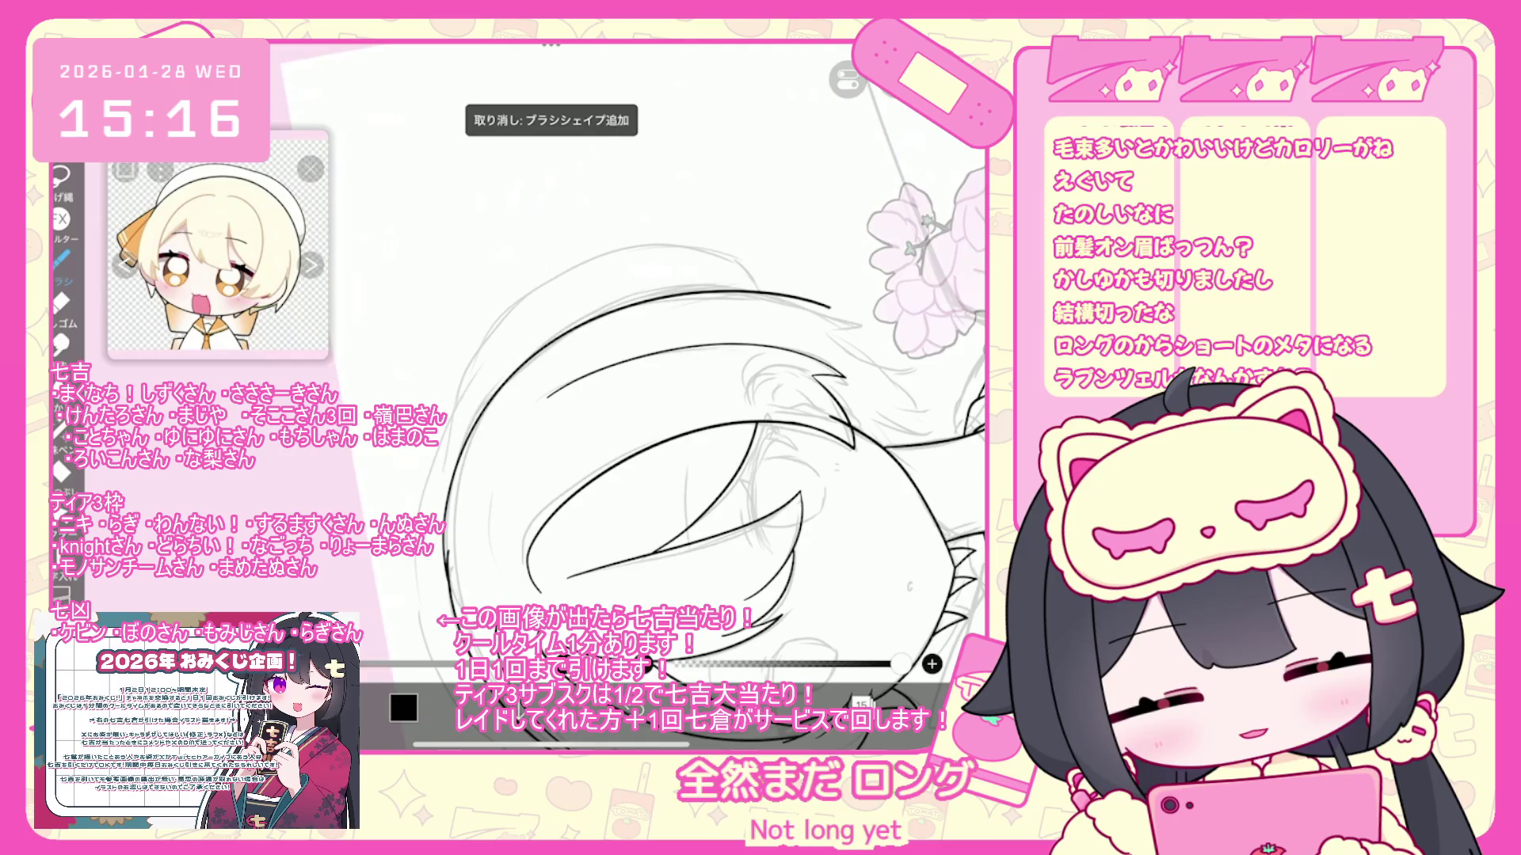
{"action": "key", "text": "ctrl+z"}
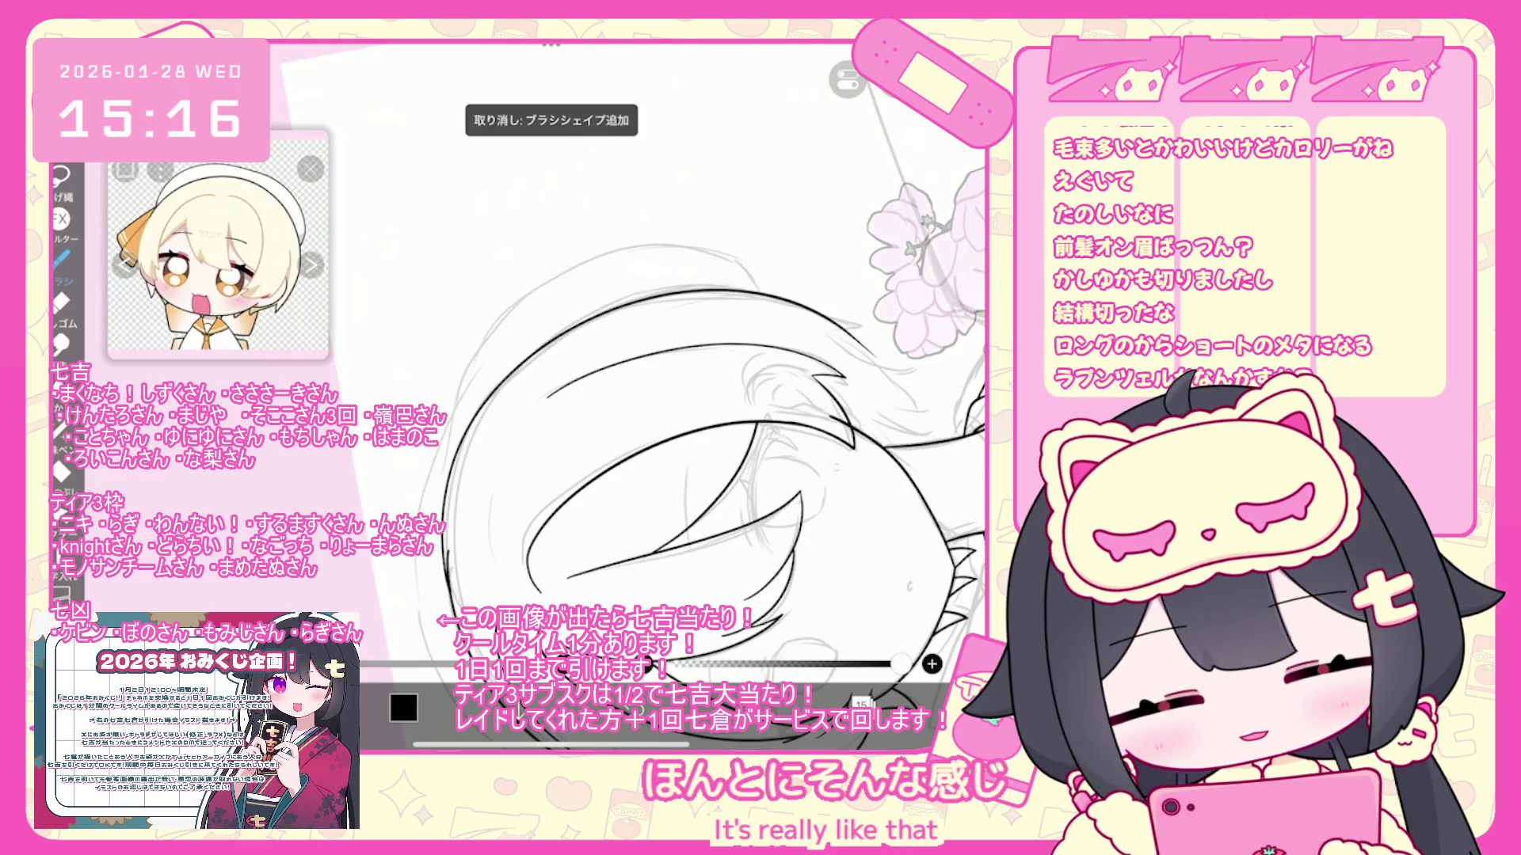
{"action": "scroll", "coordinate": [697, 380], "scroll_direction": "down", "scroll_amount": 2}
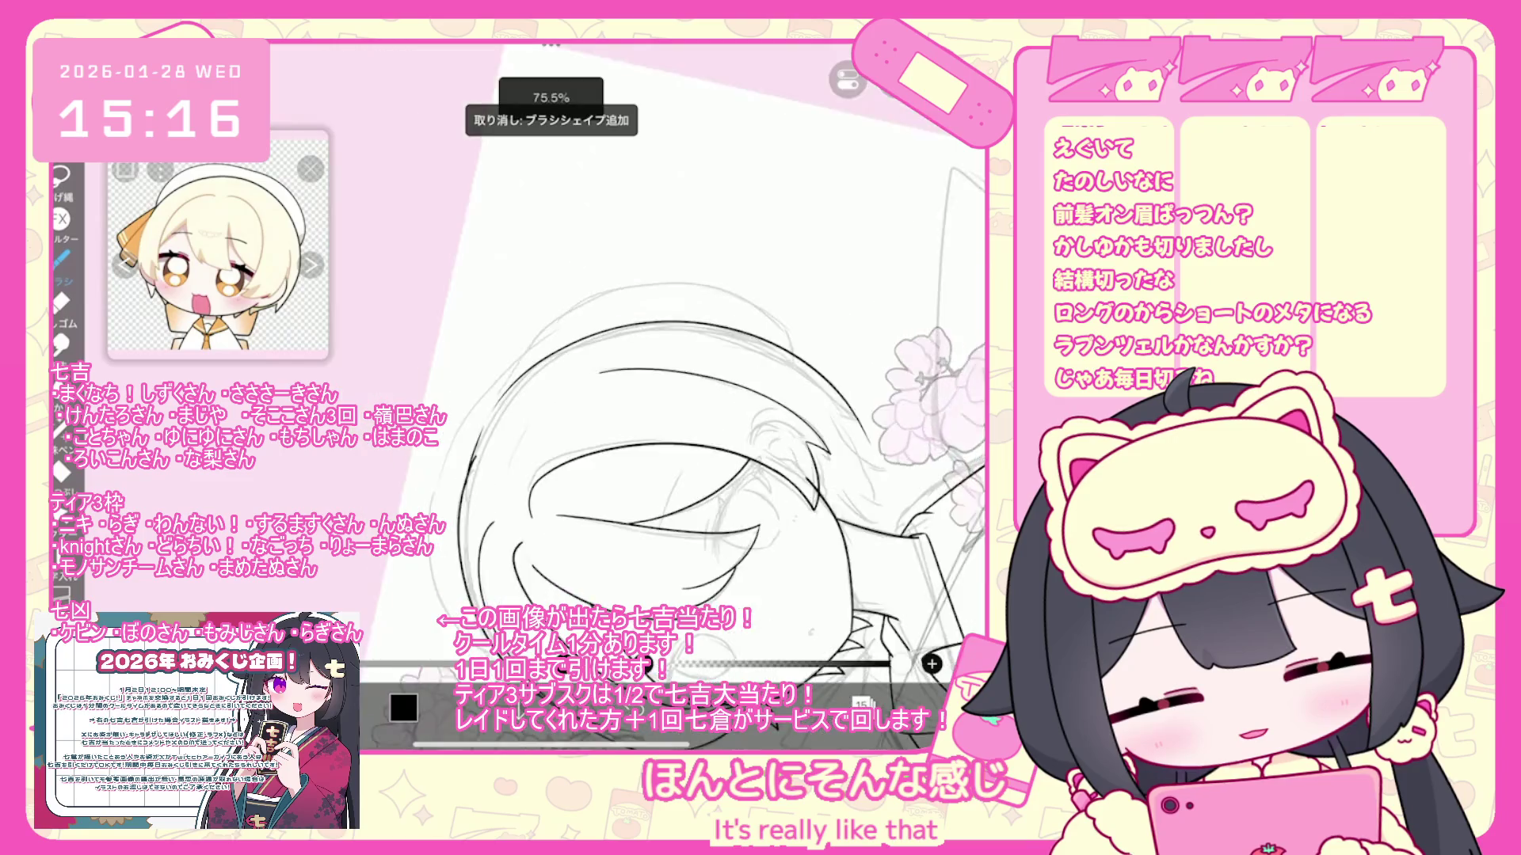
Try an arc over the head, undo it, then redraw fresh arcs across the head top
{"action": "left_click_drag", "start_coordinate": [638, 352], "coordinate": [873, 386]}
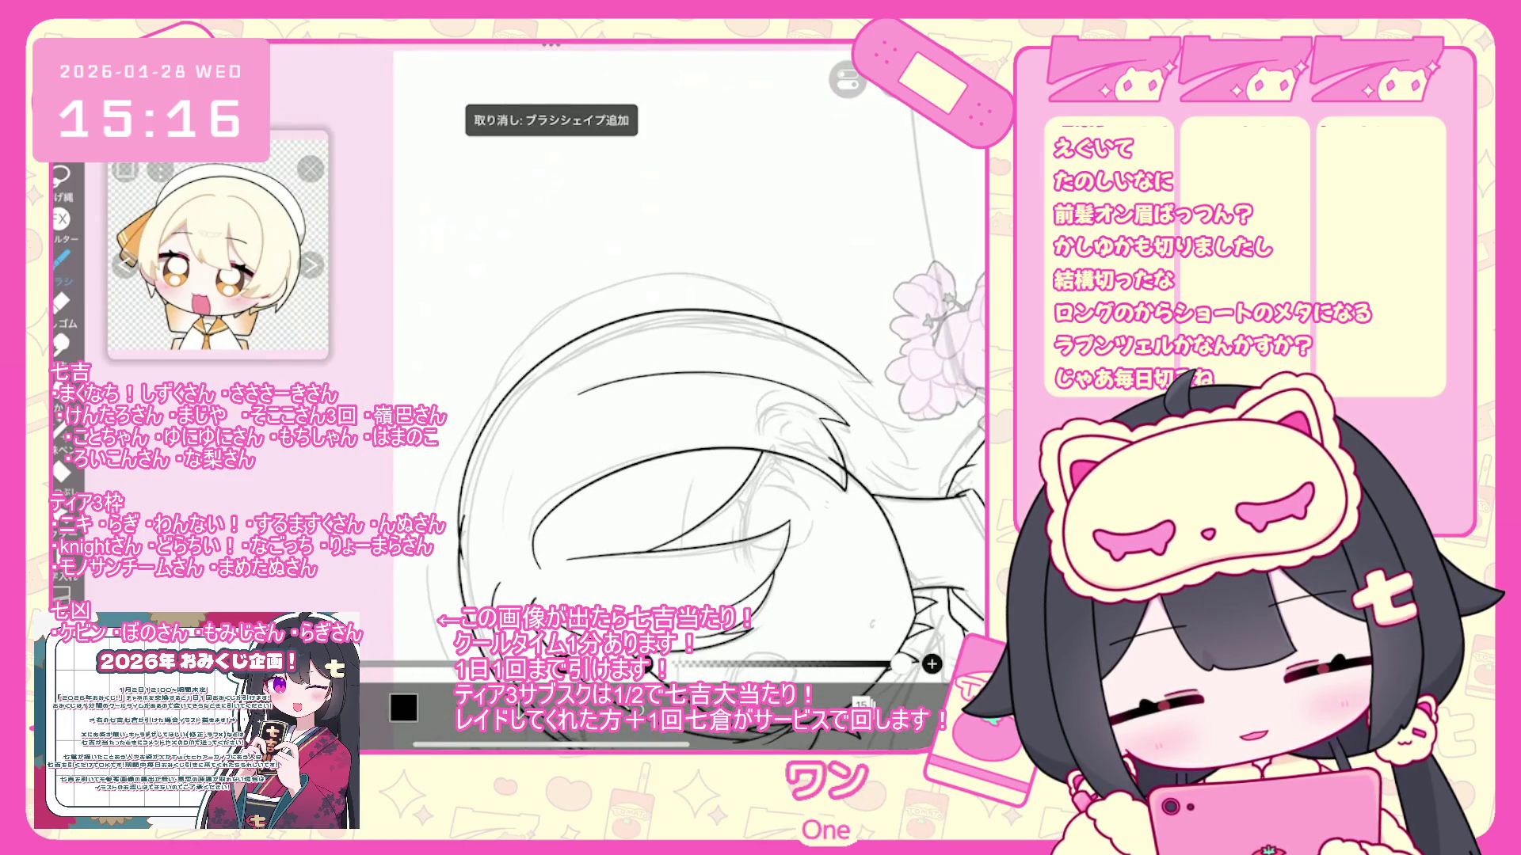
{"action": "key", "text": "ctrl+z"}
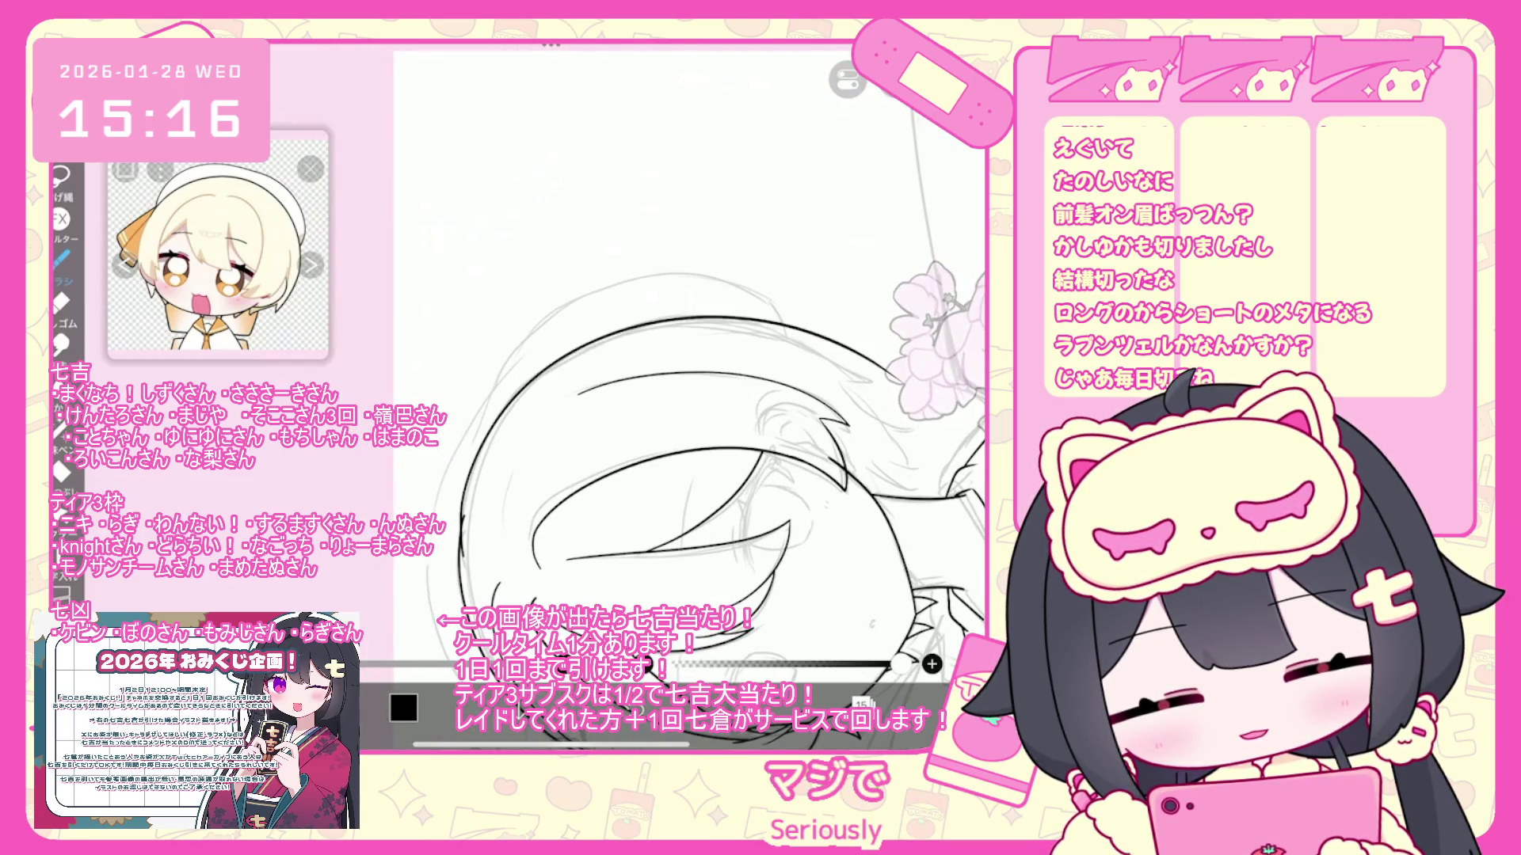
{"action": "key", "text": "ctrl+z"}
{"action": "mouse_move", "coordinate": [463, 555]}
{"action": "left_mouse_down"}
{"action": "mouse_move", "coordinate": [460, 538]}
{"action": "mouse_move", "coordinate": [834, 332]}
{"action": "mouse_move", "coordinate": [923, 396]}
{"action": "left_mouse_up"}
{"action": "scroll", "coordinate": [697, 380], "scroll_direction": "up", "scroll_amount": 1}
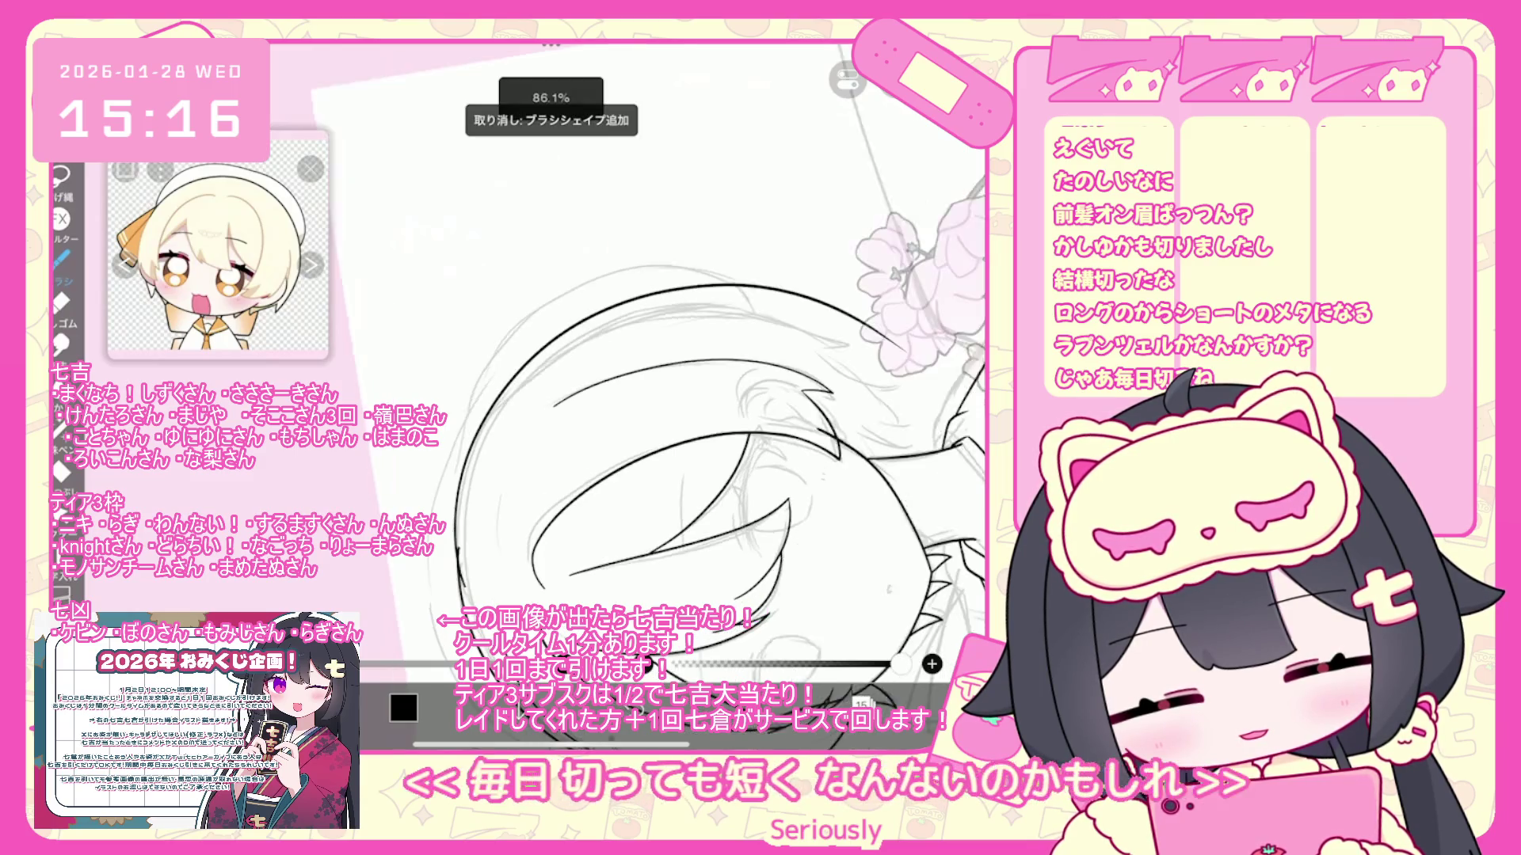
{"action": "left_click_drag", "start_coordinate": [518, 392], "coordinate": [810, 321]}
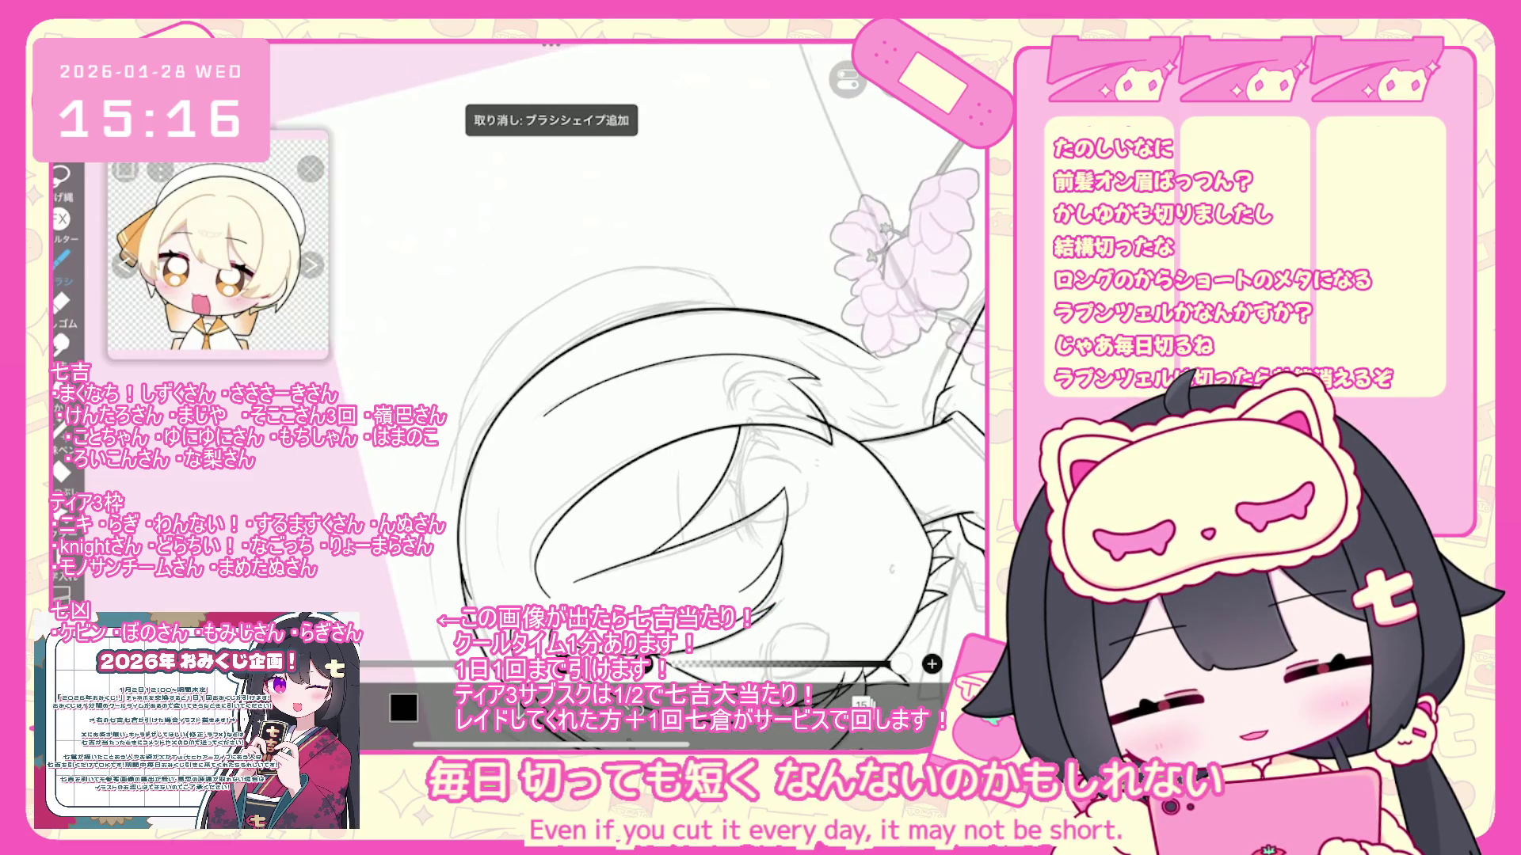
{"action": "scroll", "coordinate": [641, 381], "scroll_direction": "down", "scroll_amount": 5}
{"action": "scroll", "coordinate": [602, 380], "scroll_direction": "up", "scroll_amount": 5}
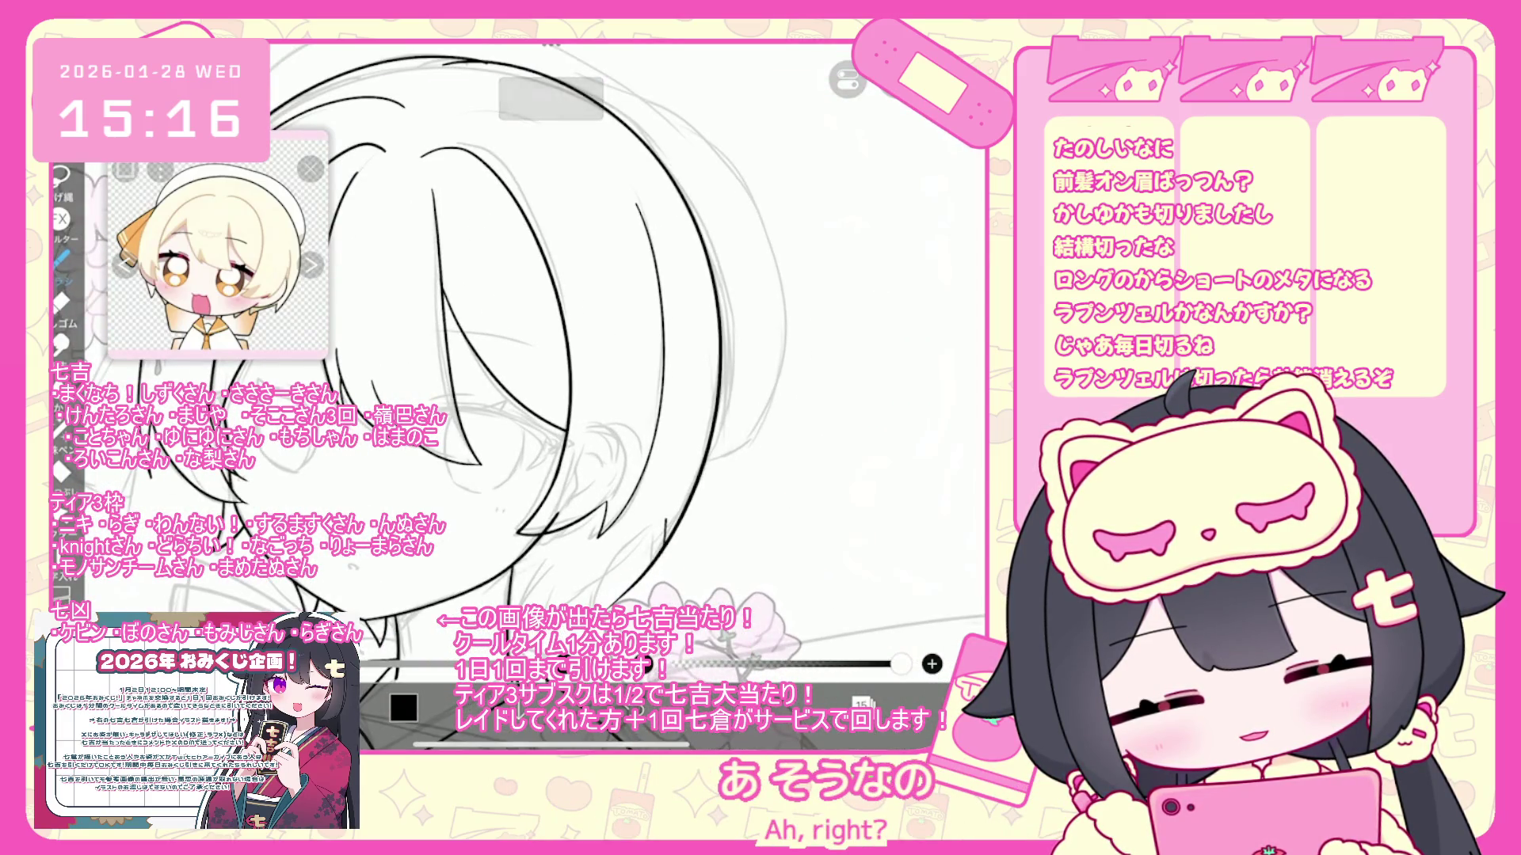
Undo two stray strokes beside the side hair
{"action": "scroll", "coordinate": [626, 353], "scroll_direction": "up", "scroll_amount": 3}
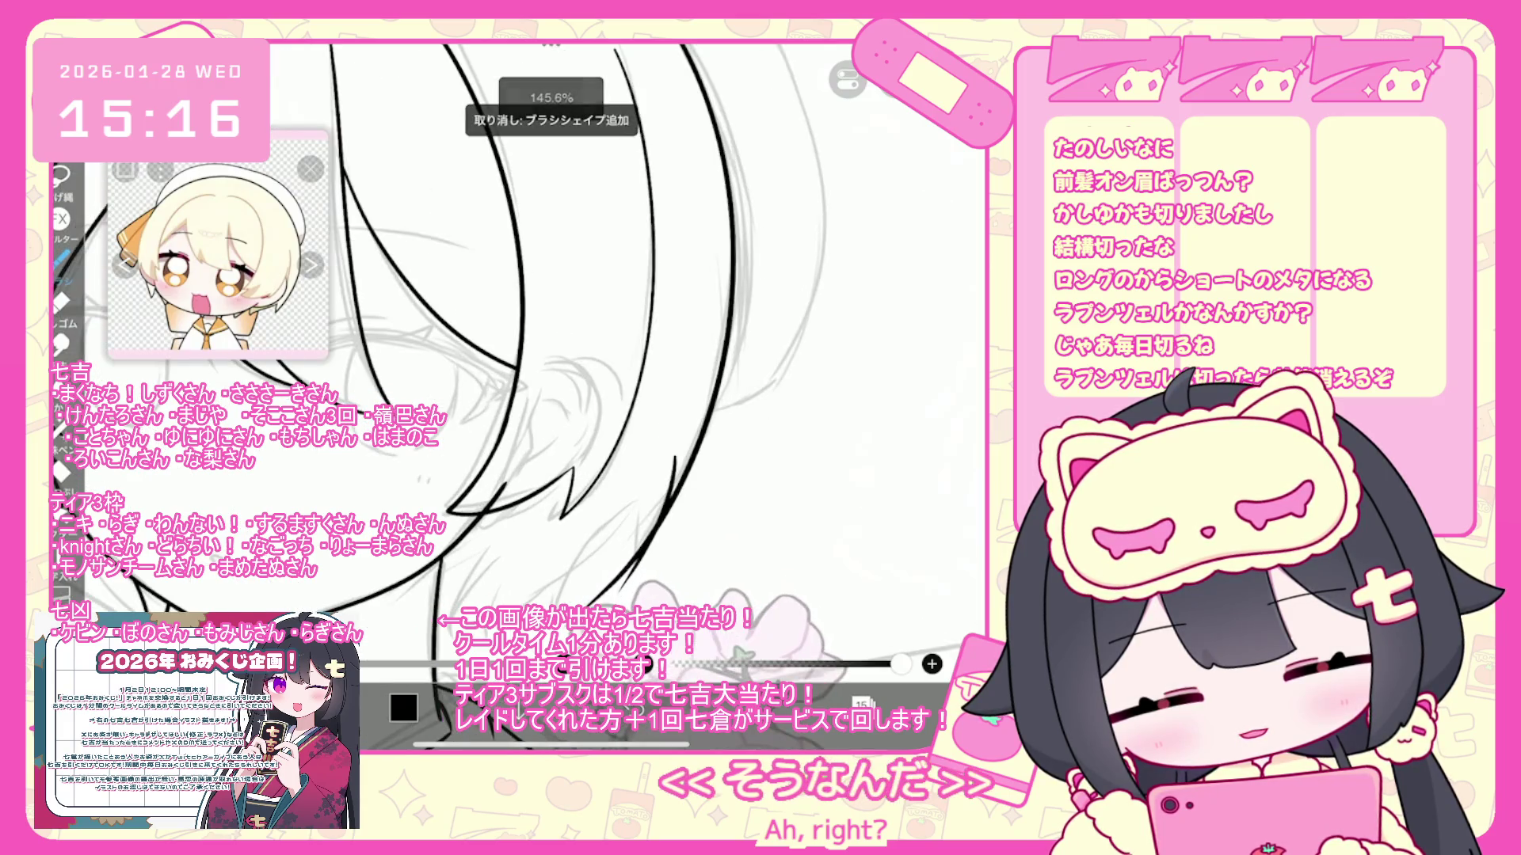
{"action": "key", "text": "ctrl+z"}
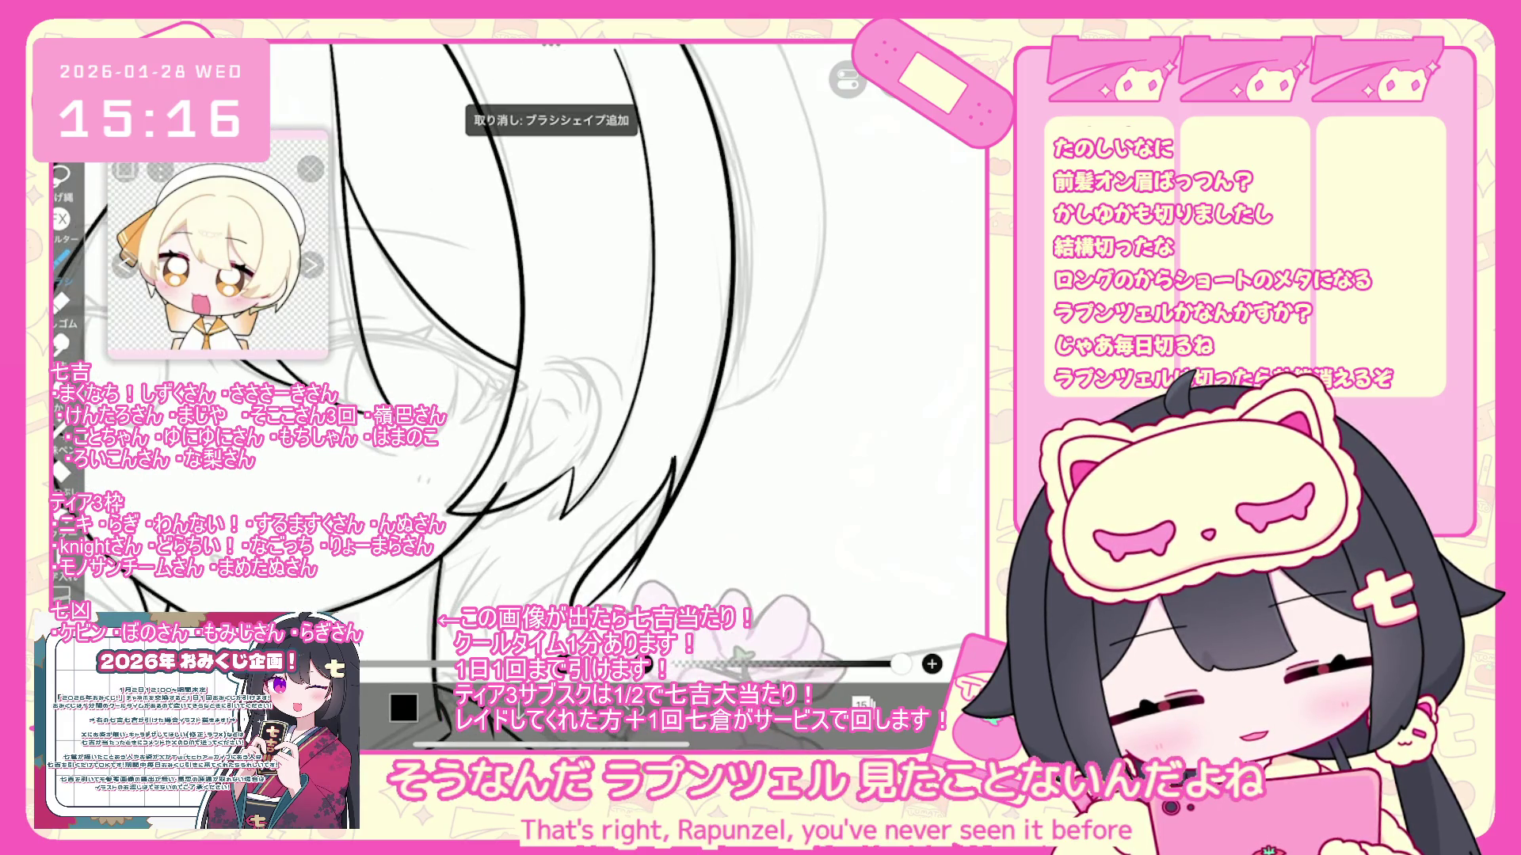
{"action": "scroll", "coordinate": [634, 357], "scroll_direction": "down", "scroll_amount": 2}
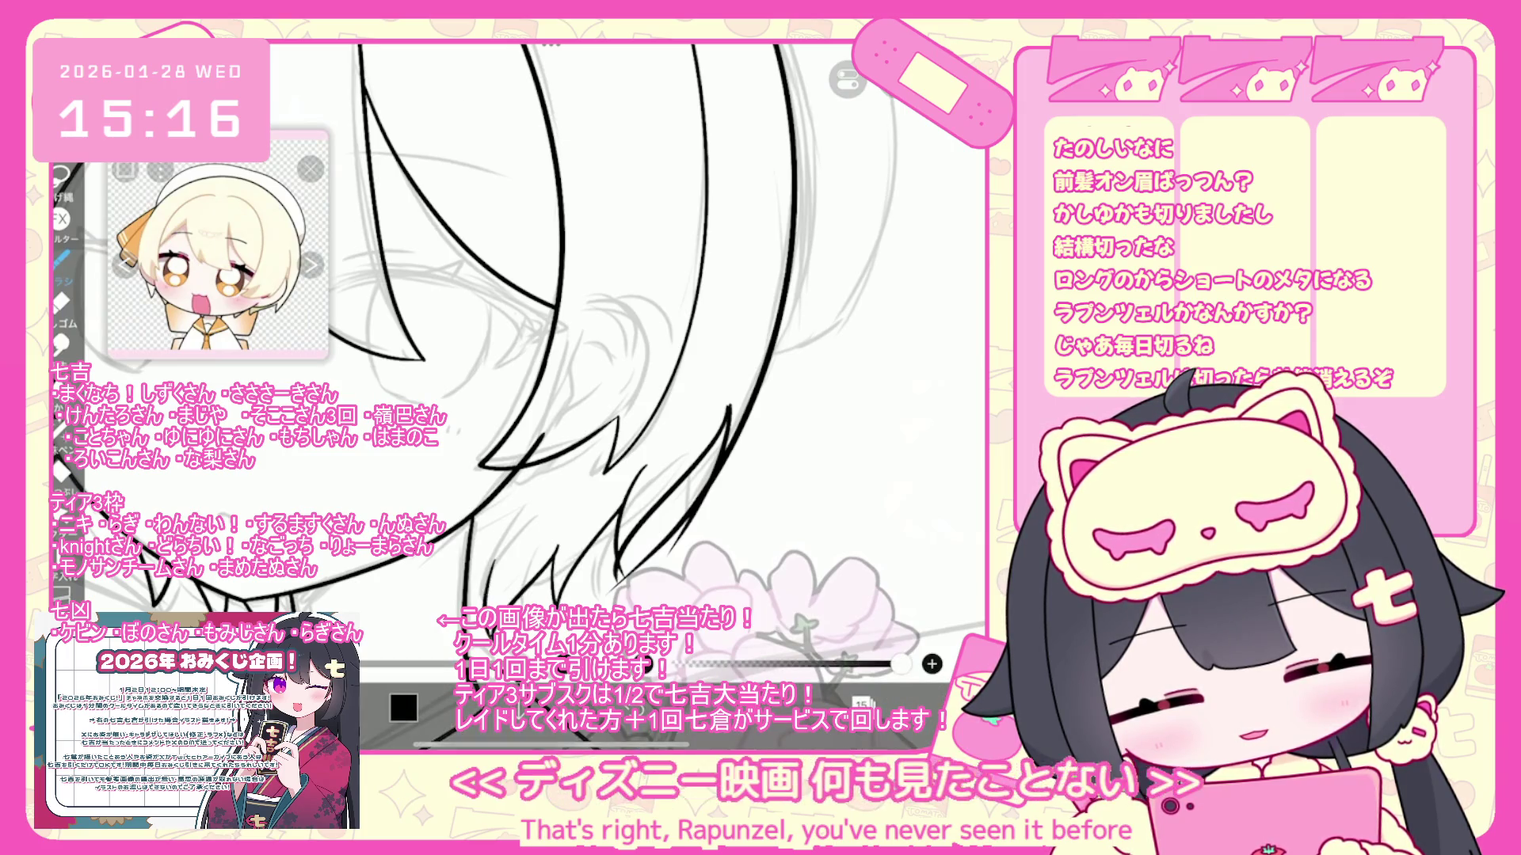
{"action": "scroll", "coordinate": [657, 357], "scroll_direction": "up", "scroll_amount": 1}
{"action": "key", "text": "ctrl+z"}
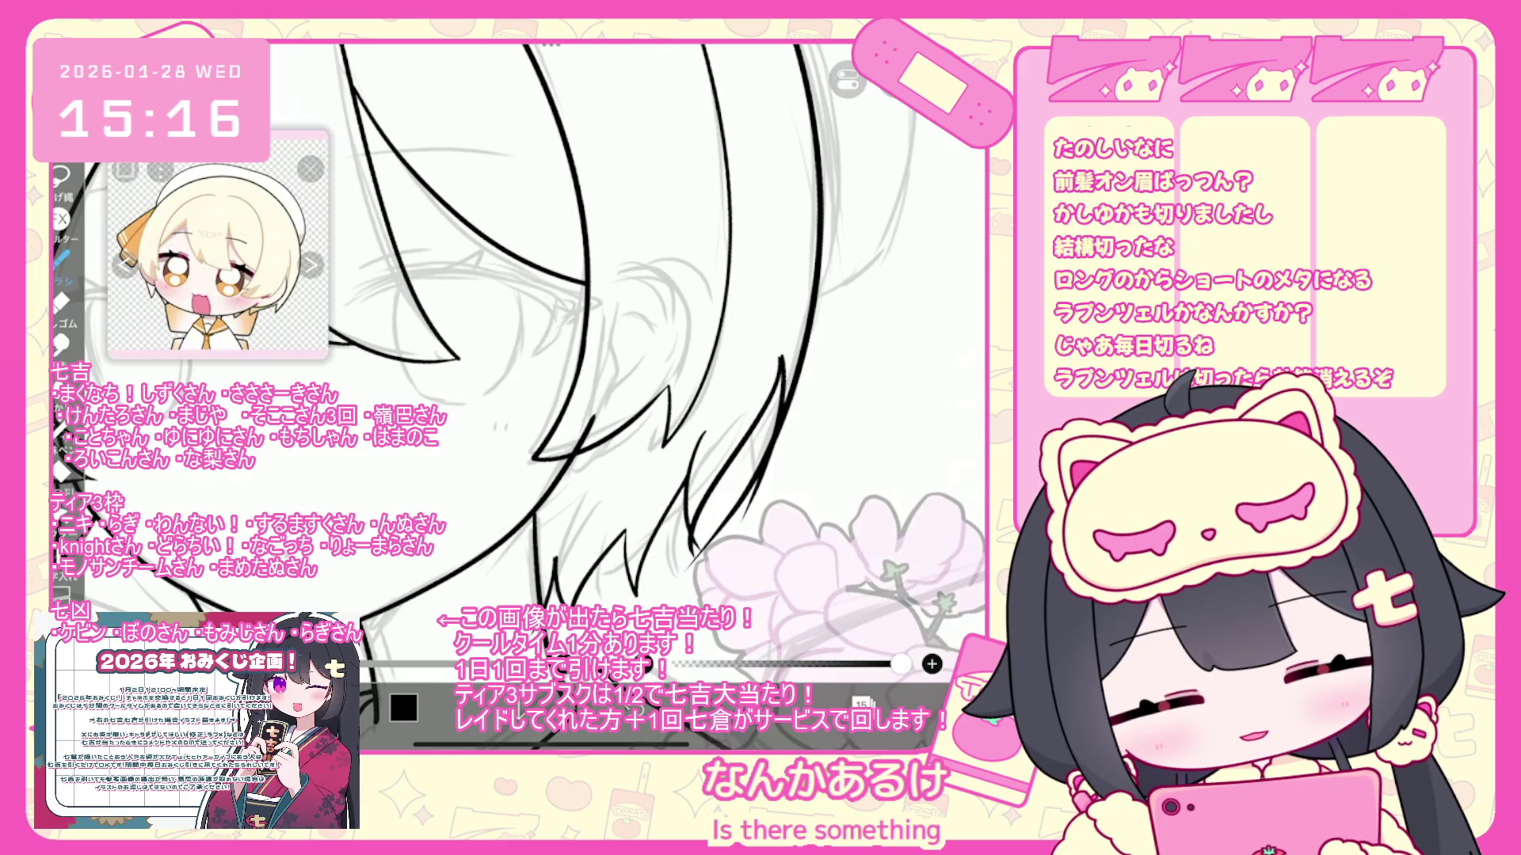
Use the Selection tool on a short side-hair stroke, then select a lower side-hair stroke
{"action": "left_click", "coordinate": [590, 564]}
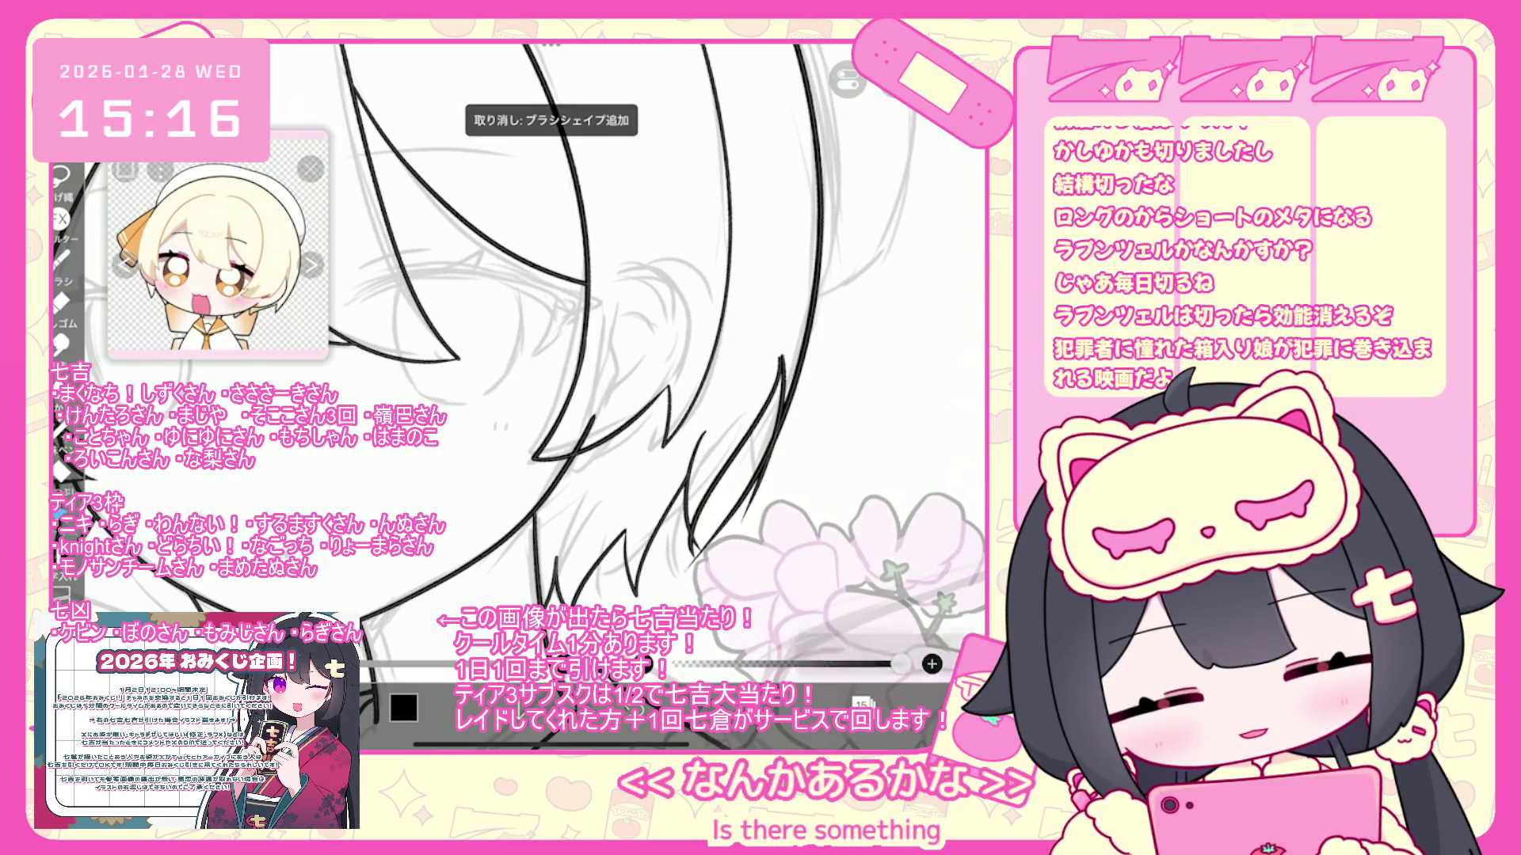
{"action": "left_click", "coordinate": [861, 651]}
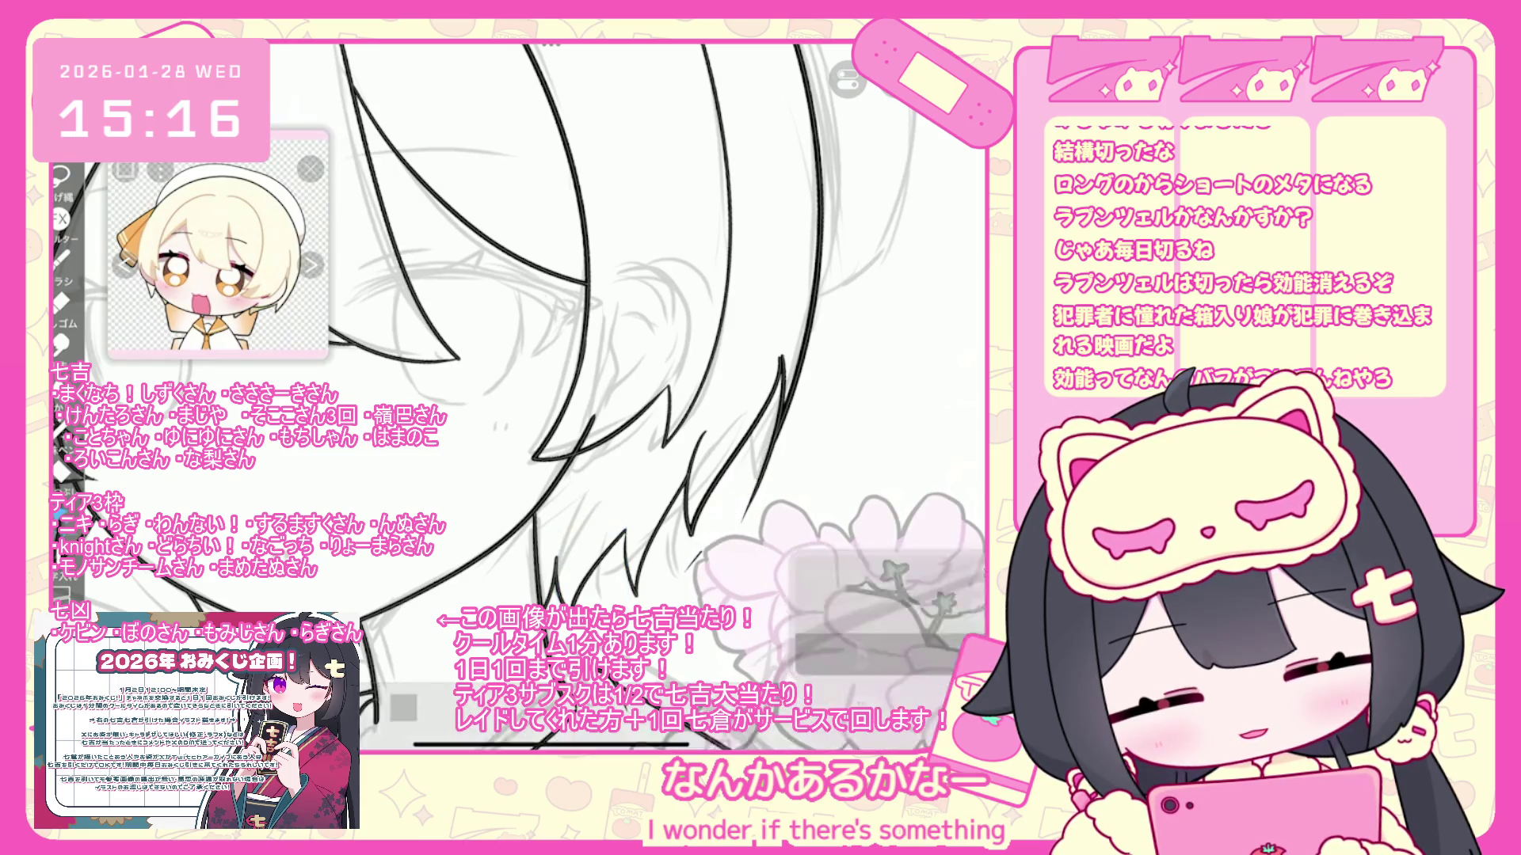
{"action": "left_click", "coordinate": [861, 651]}
{"action": "left_click", "coordinate": [861, 651]}
{"action": "left_click", "coordinate": [861, 651]}
{"action": "left_click_drag", "start_coordinate": [534, 458], "coordinate": [502, 434]}
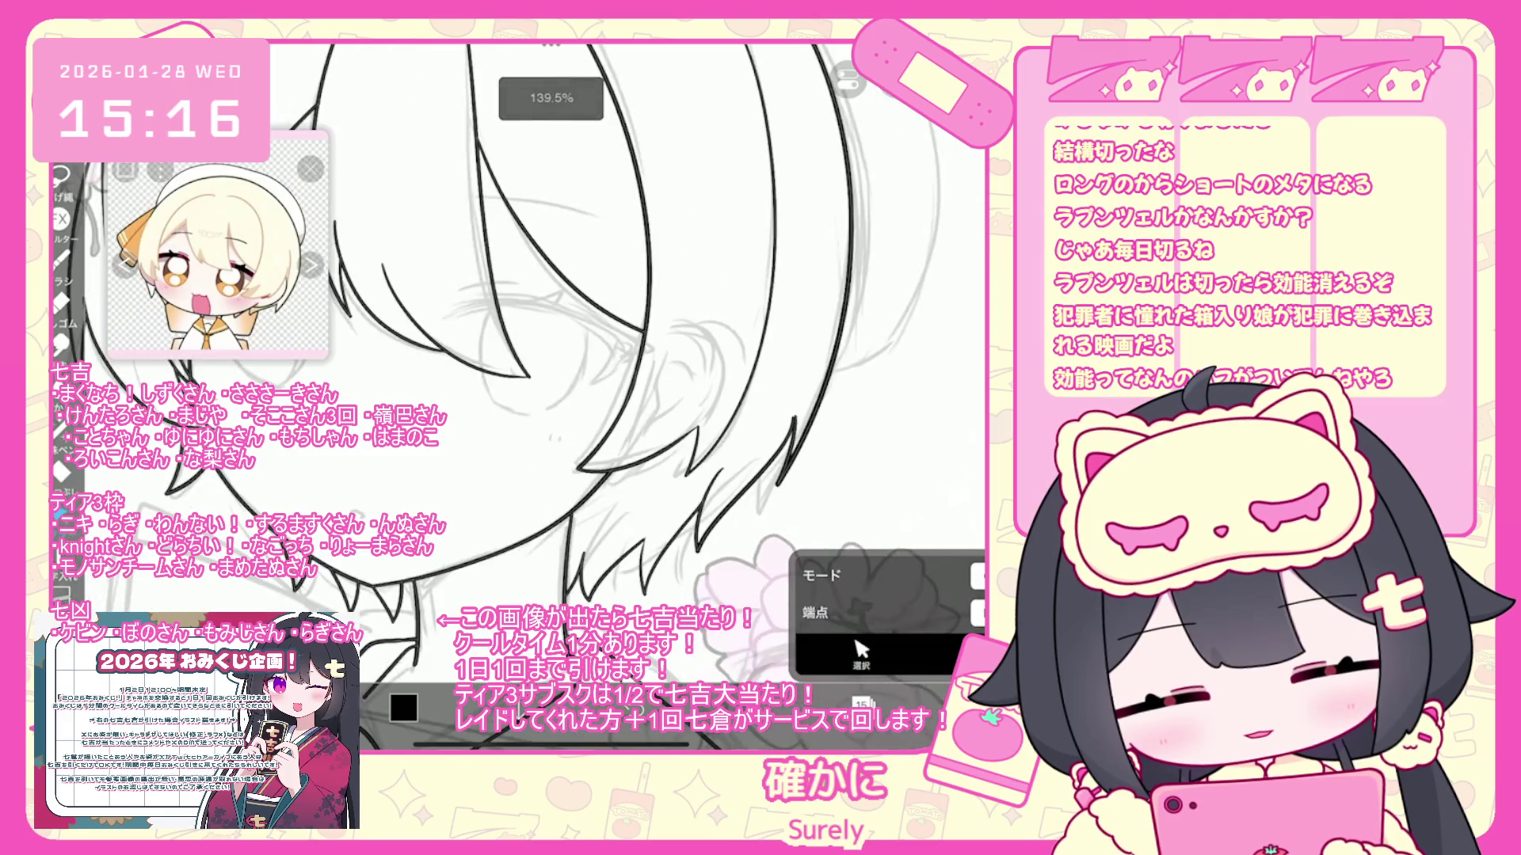
{"action": "left_click", "coordinate": [744, 483]}
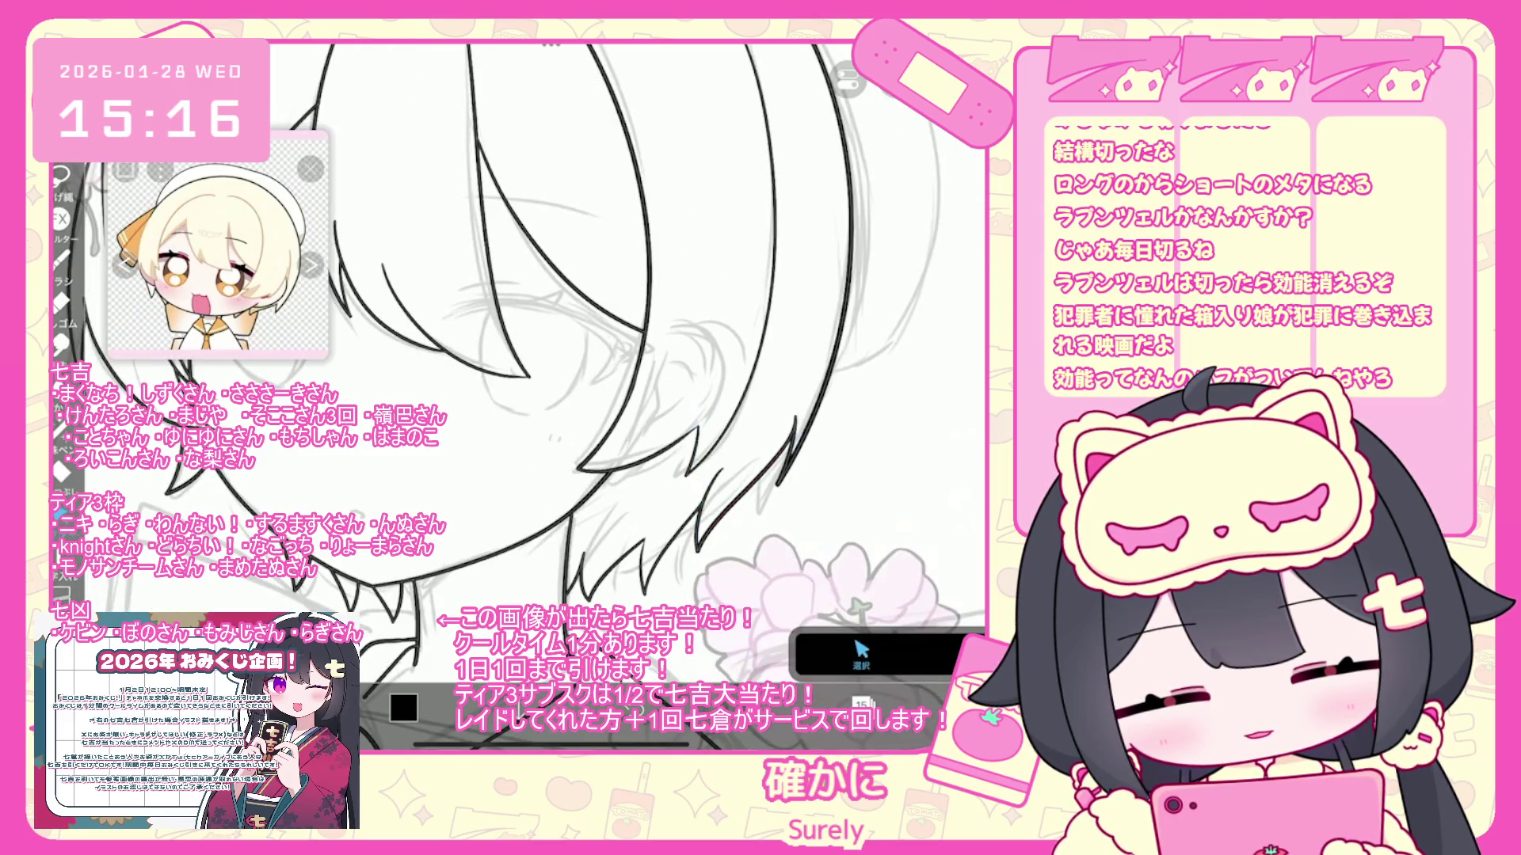
{"action": "scroll", "coordinate": [625, 397], "scroll_direction": "down", "scroll_amount": 5}
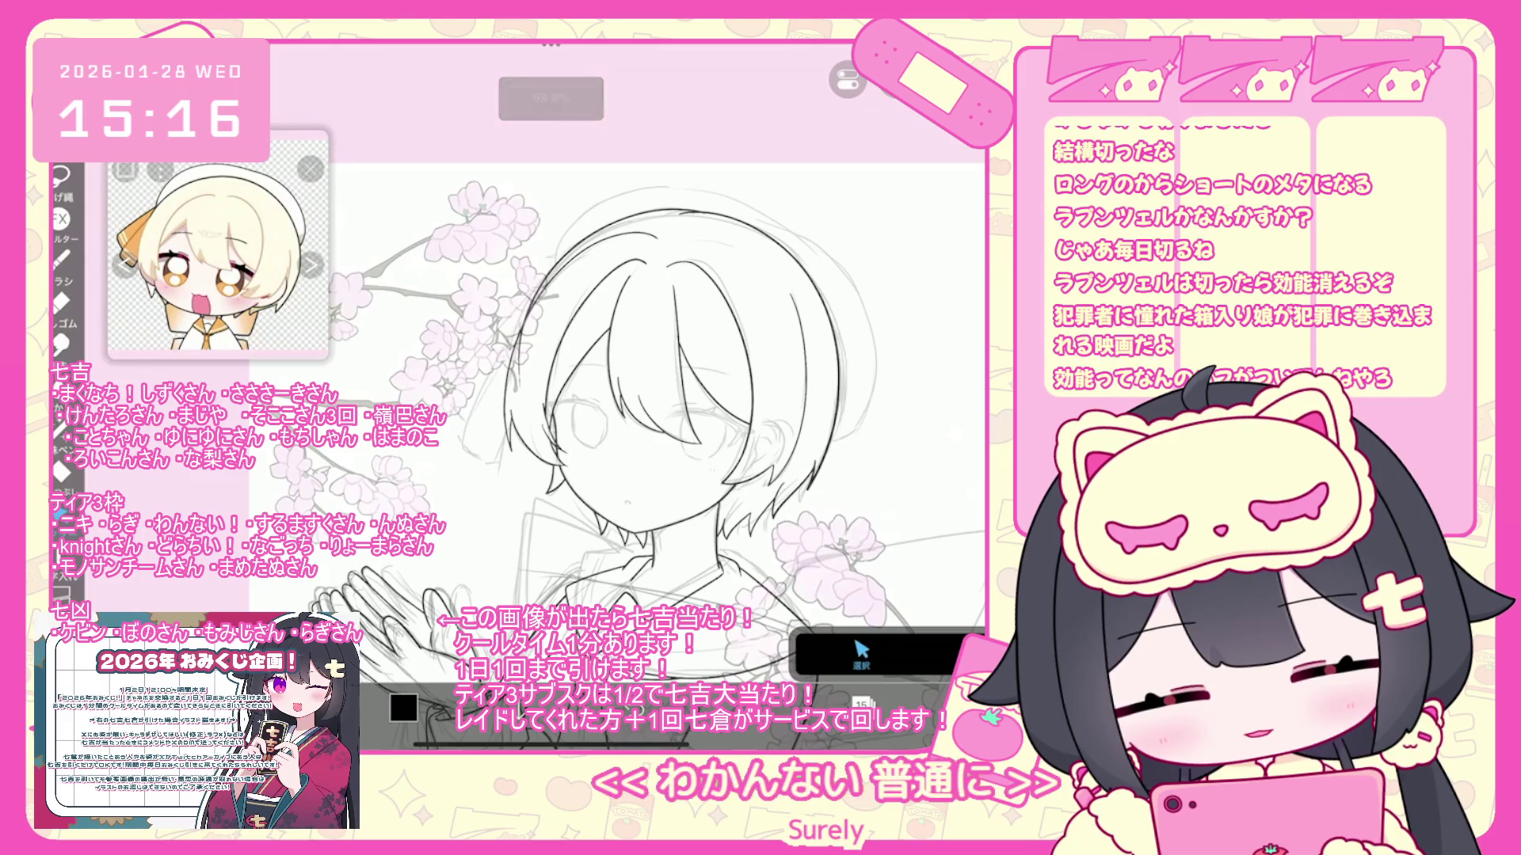
Draw a bold outline over the top of the head, then undo it
{"action": "scroll", "coordinate": [610, 436], "scroll_direction": "up", "scroll_amount": 3}
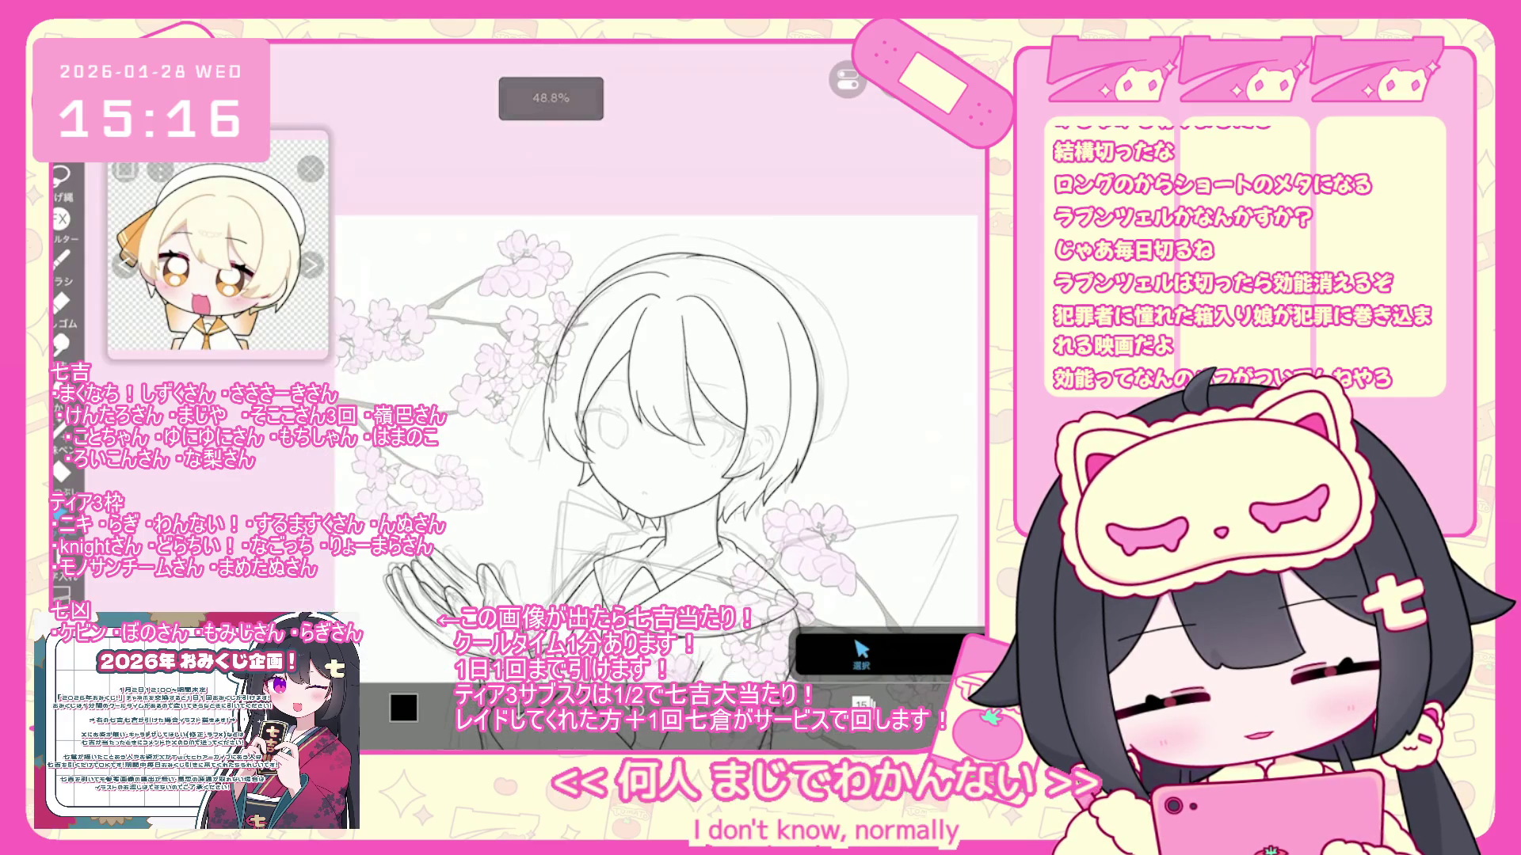
{"action": "scroll", "coordinate": [610, 436], "scroll_direction": "up", "scroll_amount": 1}
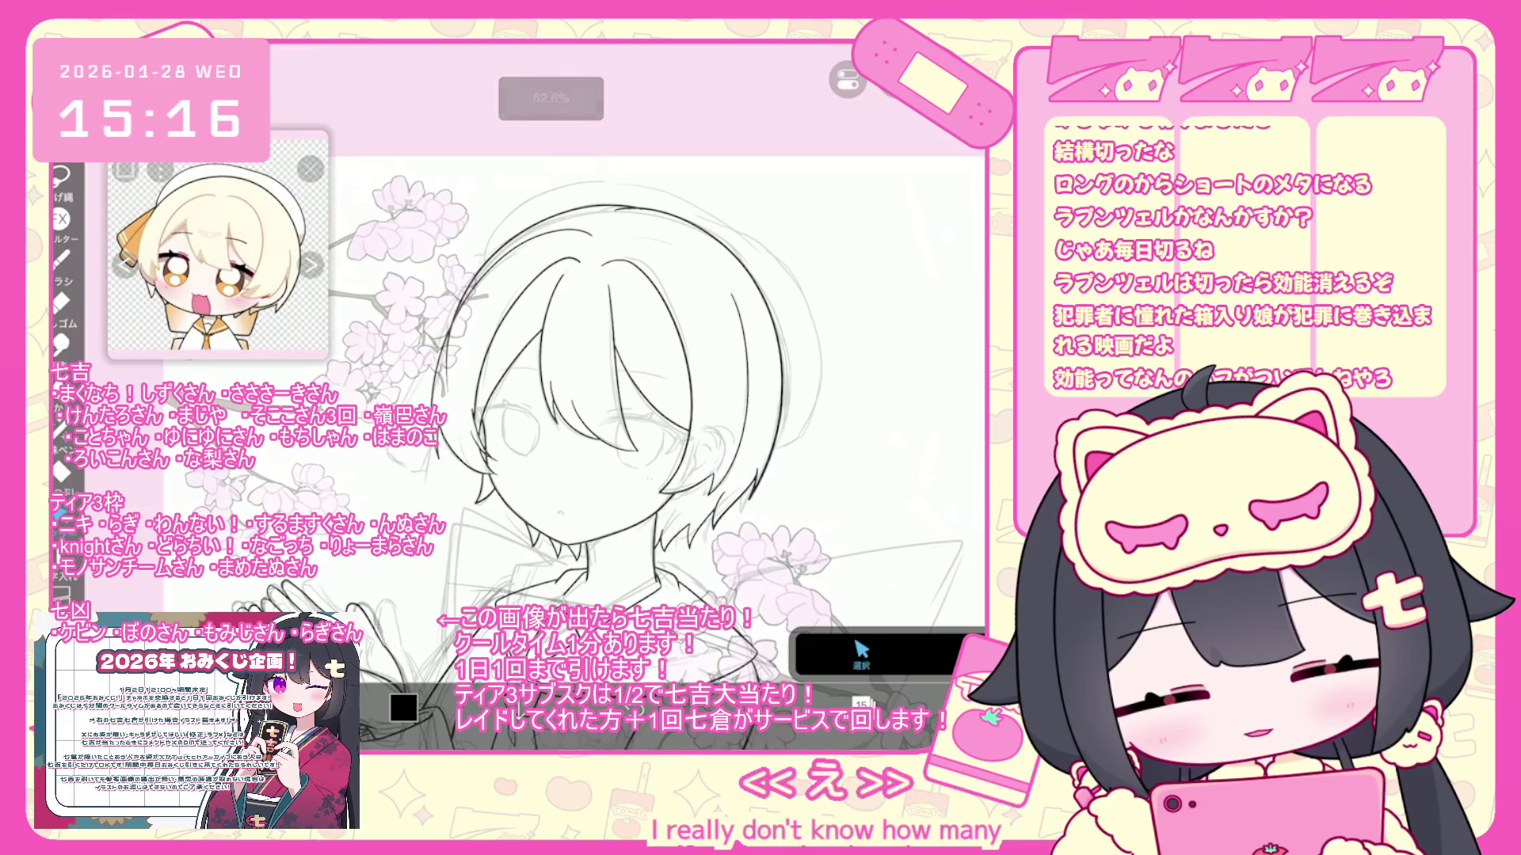
{"action": "scroll", "coordinate": [634, 412], "scroll_direction": "up", "scroll_amount": 5}
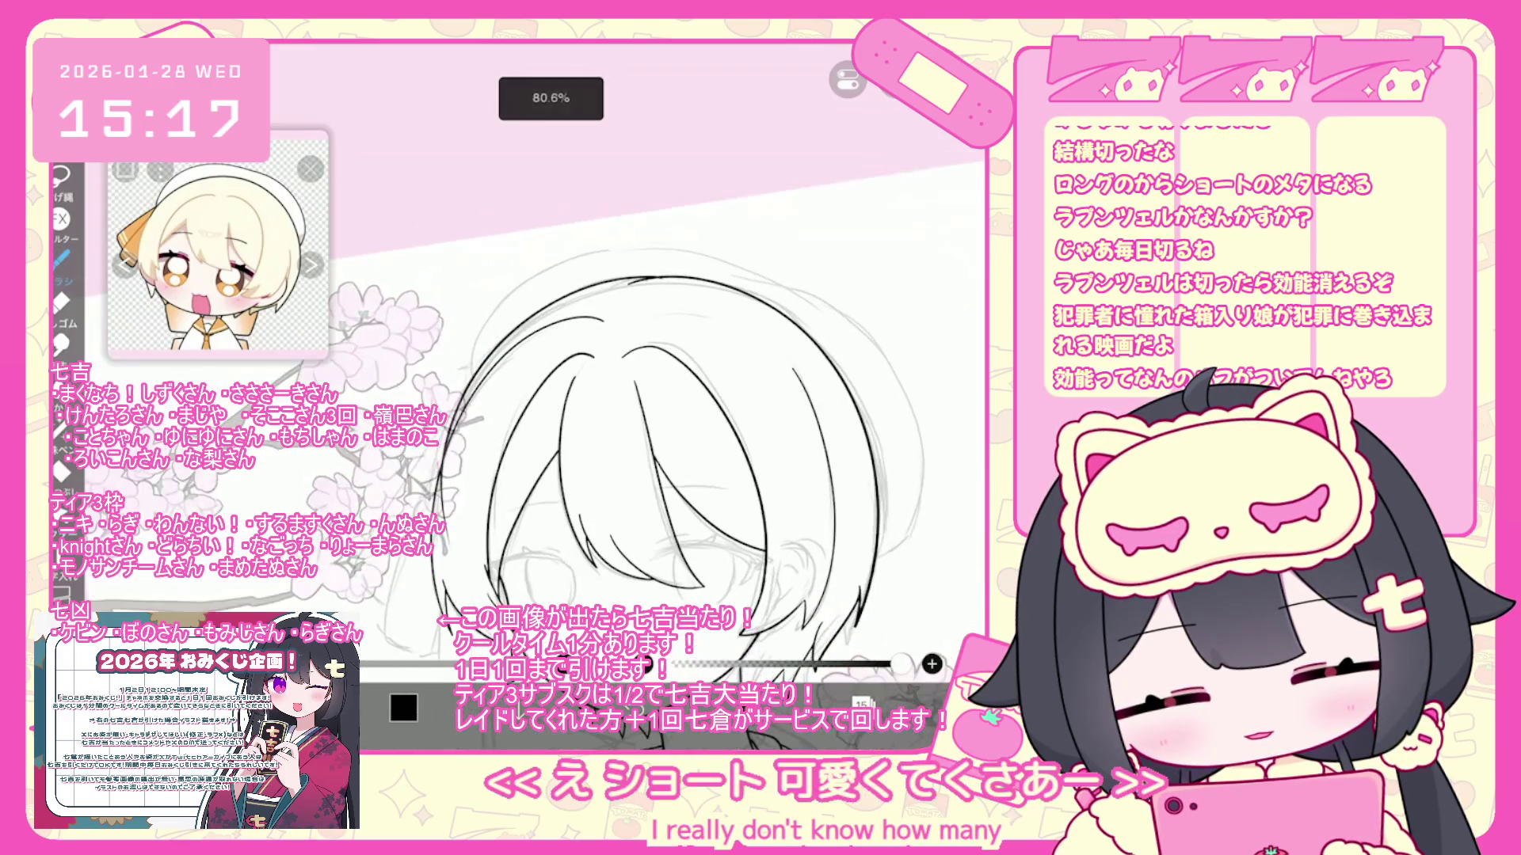
{"action": "mouse_move", "coordinate": [428, 521]}
{"action": "left_mouse_down"}
{"action": "mouse_move", "coordinate": [517, 363]}
{"action": "mouse_move", "coordinate": [986, 431]}
{"action": "left_mouse_up"}
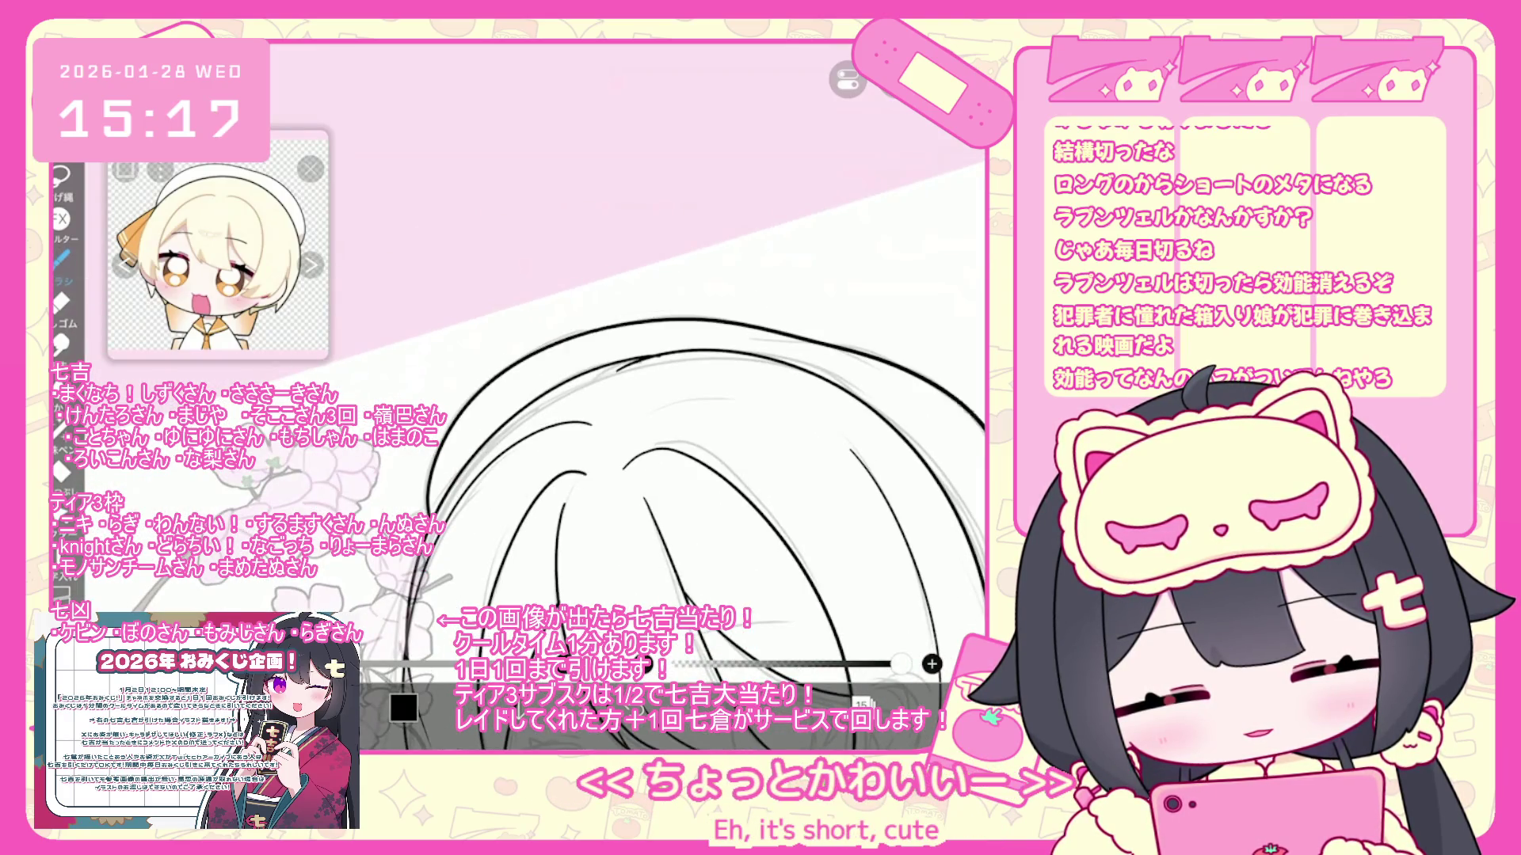
{"action": "scroll", "coordinate": [633, 435], "scroll_direction": "down", "scroll_amount": 3}
{"action": "key", "text": "ctrl+z"}
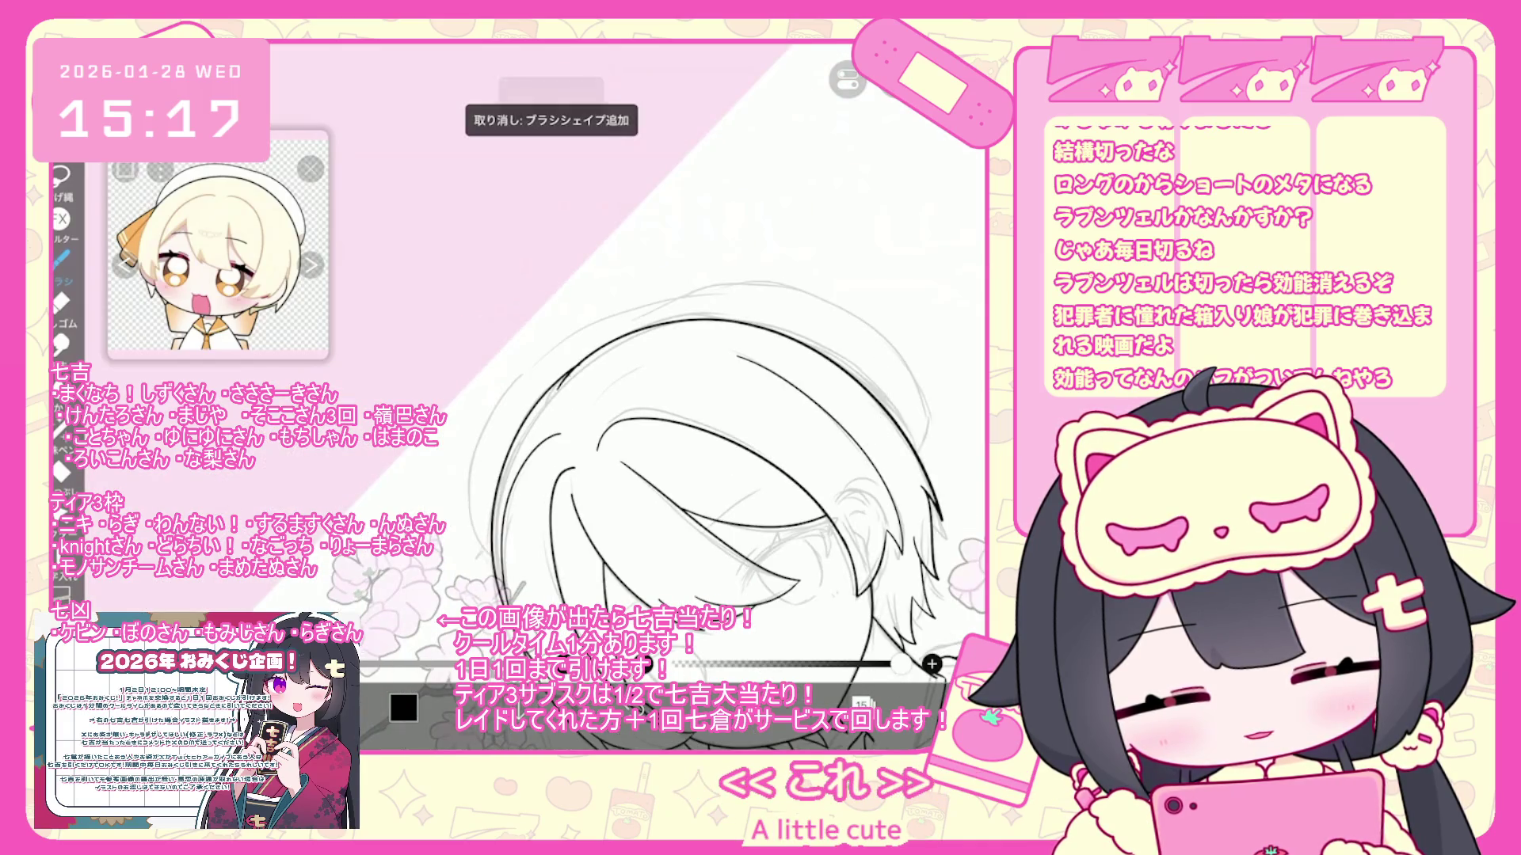
Redraw the head outline's left side, top and right, undoing a left-side retry
{"action": "left_click_drag", "start_coordinate": [480, 559], "coordinate": [469, 493]}
{"action": "mouse_move", "coordinate": [616, 321]}
{"action": "left_mouse_down"}
{"action": "mouse_move", "coordinate": [827, 289]}
{"action": "mouse_move", "coordinate": [910, 484]}
{"action": "left_mouse_up"}
{"action": "scroll", "coordinate": [713, 476], "scroll_direction": "down", "scroll_amount": 1}
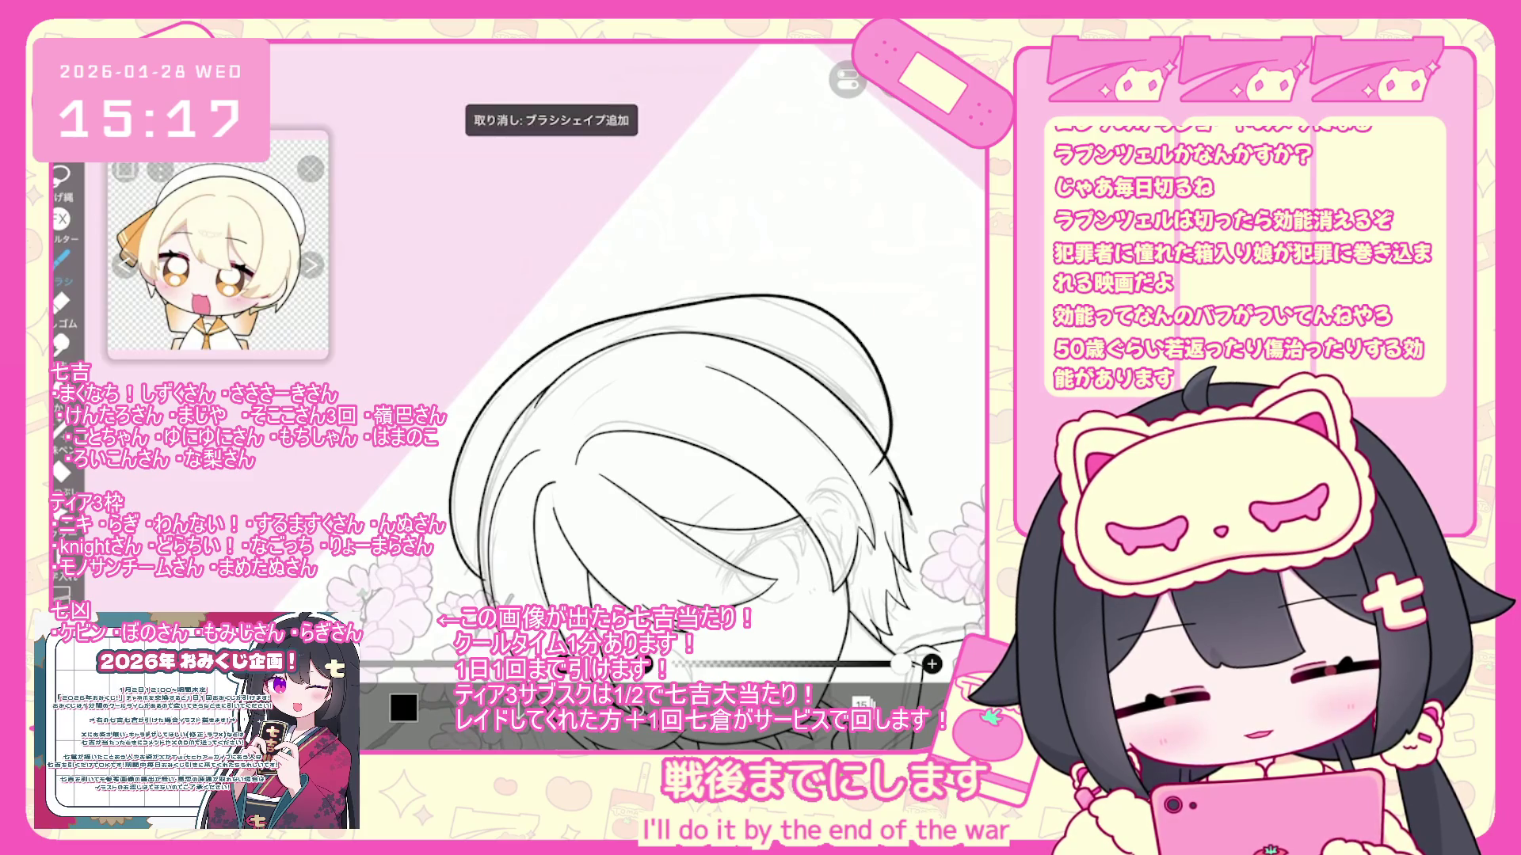
{"action": "scroll", "coordinate": [713, 475], "scroll_direction": "down", "scroll_amount": 1}
{"action": "left_click_drag", "start_coordinate": [472, 574], "coordinate": [467, 434]}
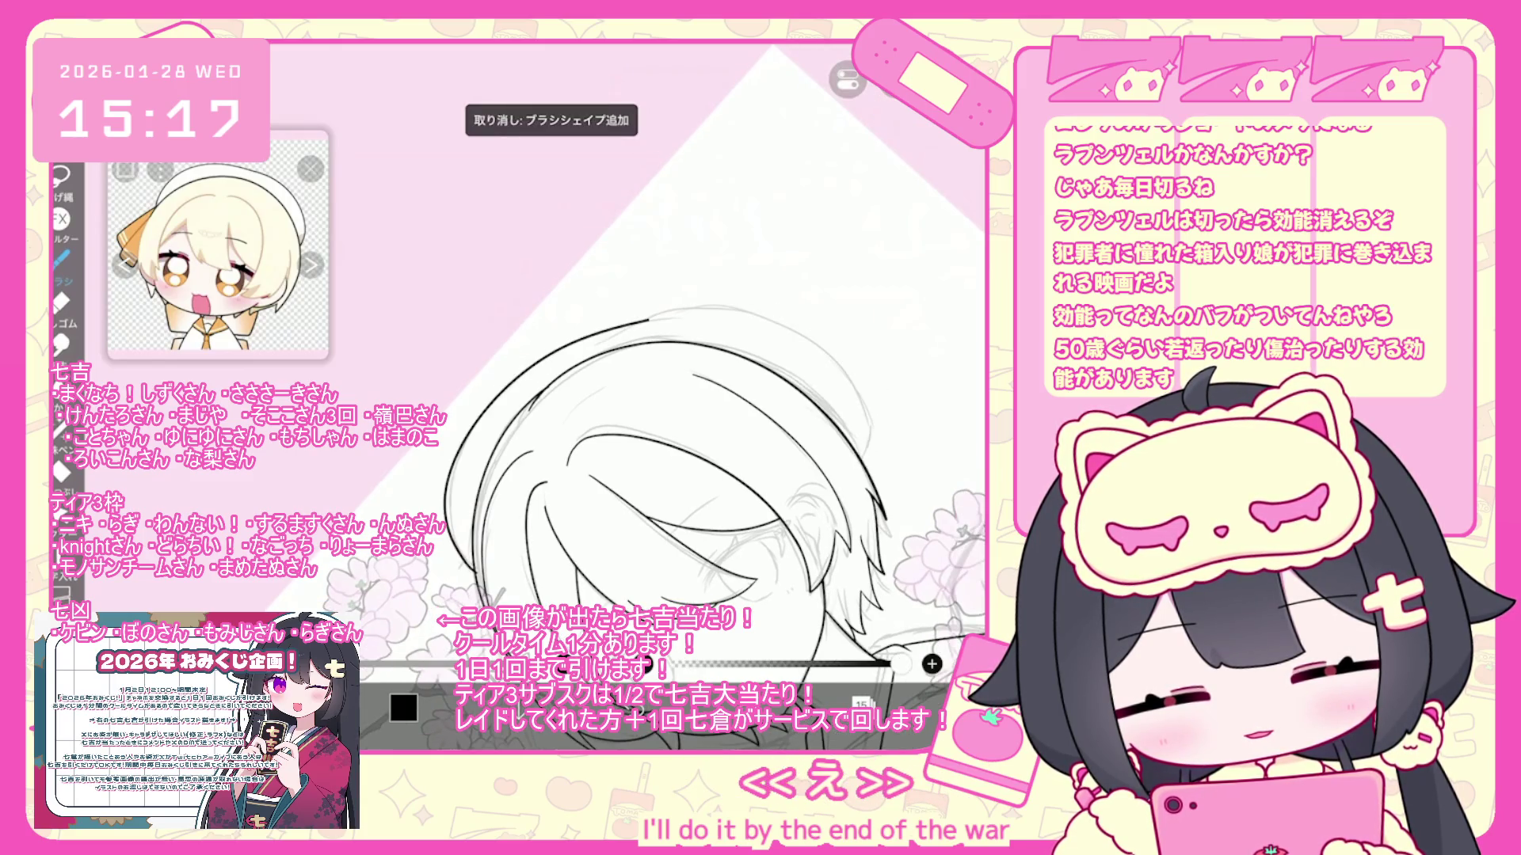
{"action": "key", "text": "ctrl+z"}
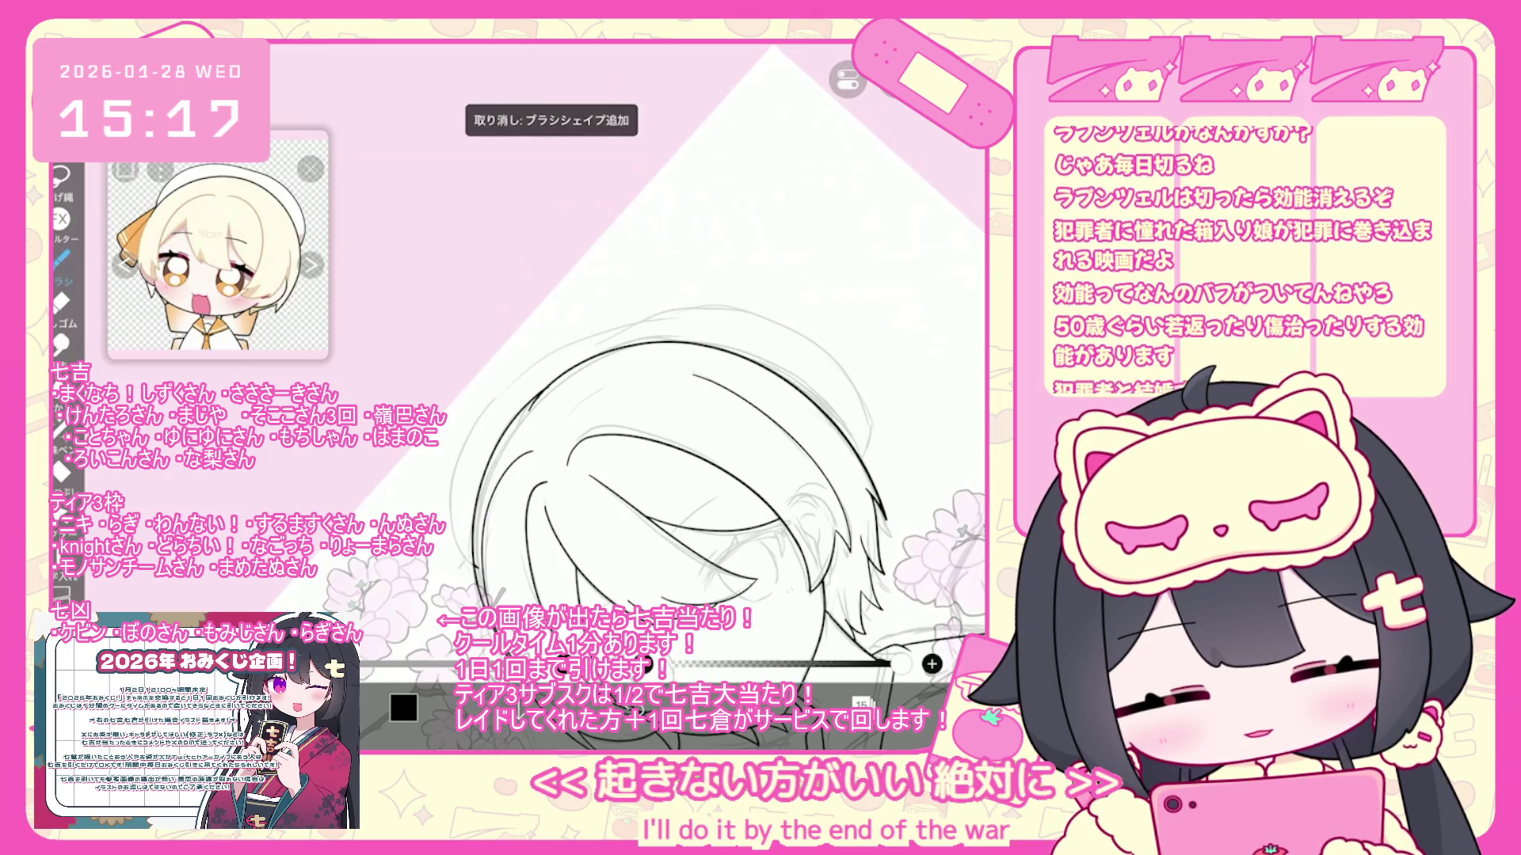
Redraw the outline over the head top, then replace those strokes with a shorter one
{"action": "mouse_move", "coordinate": [473, 566]}
{"action": "left_mouse_down"}
{"action": "mouse_move", "coordinate": [601, 341]}
{"action": "mouse_move", "coordinate": [693, 328]}
{"action": "left_mouse_up"}
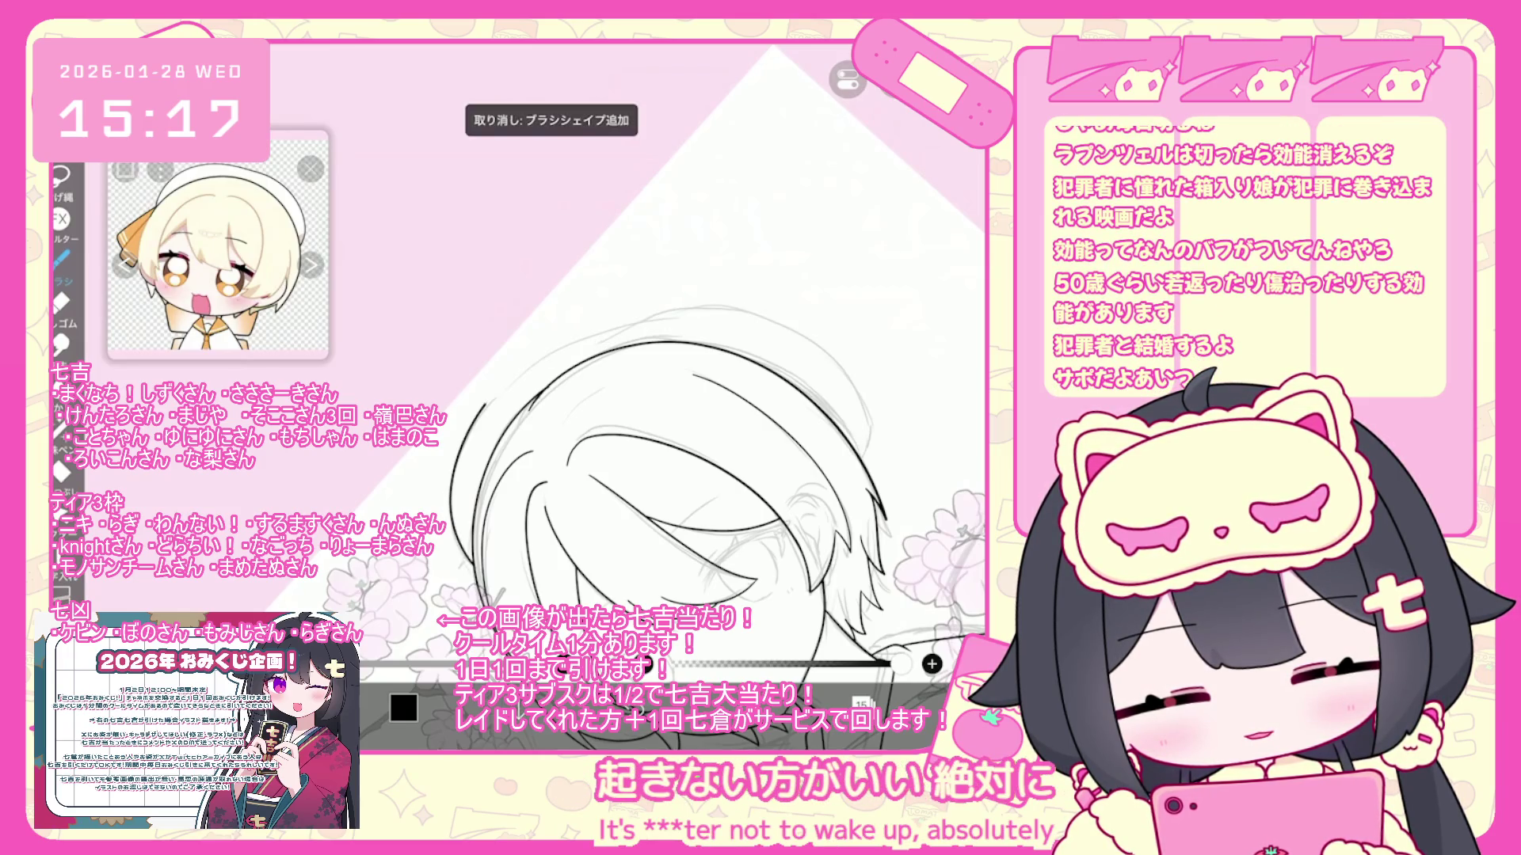
{"action": "mouse_move", "coordinate": [590, 332]}
{"action": "left_mouse_down"}
{"action": "mouse_move", "coordinate": [722, 294]}
{"action": "mouse_move", "coordinate": [848, 414]}
{"action": "left_mouse_up"}
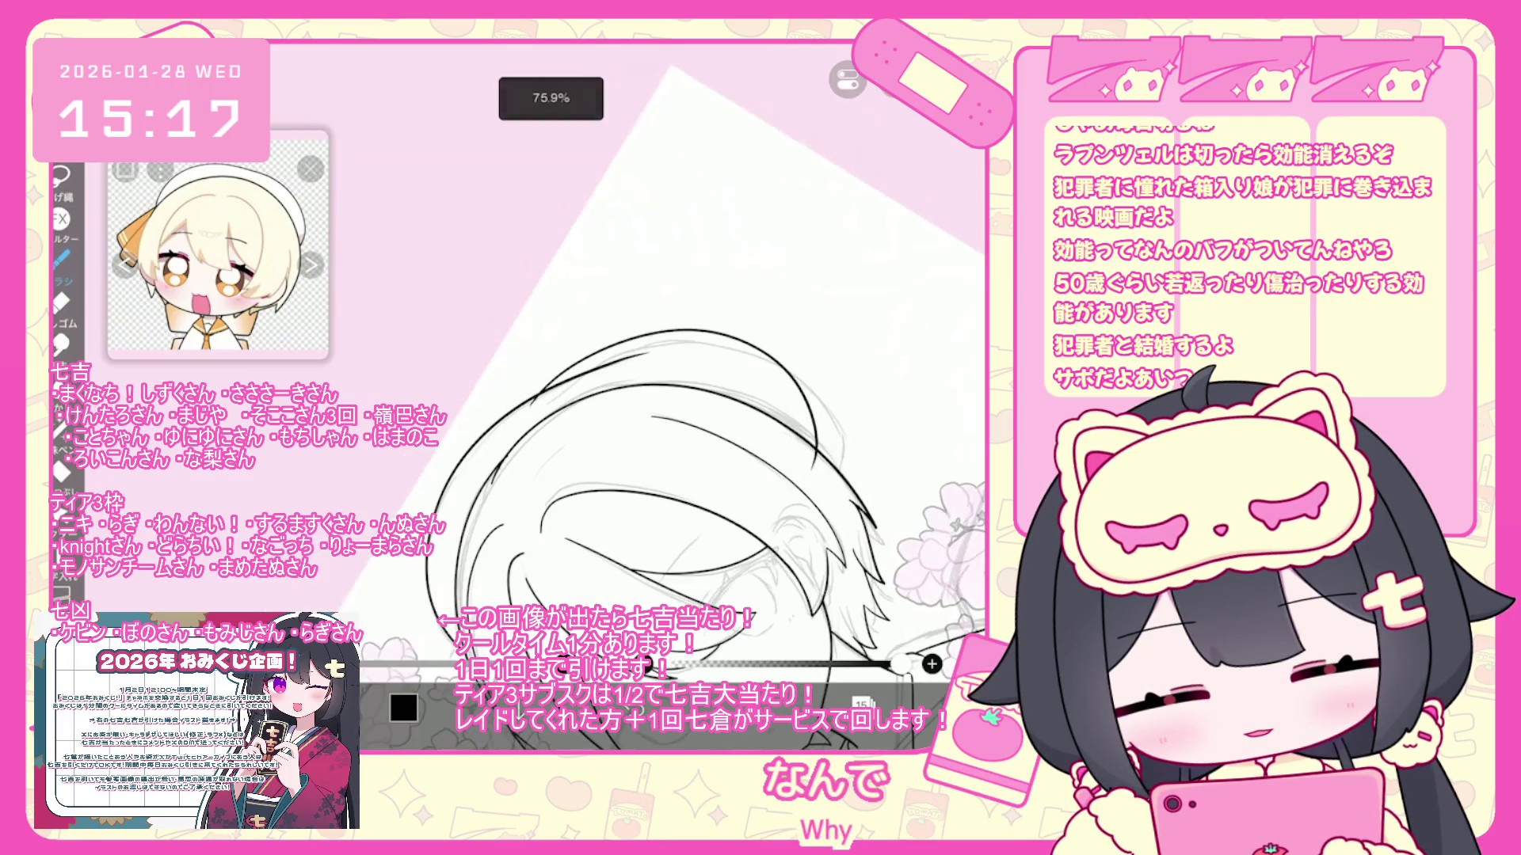
{"action": "scroll", "coordinate": [666, 435], "scroll_direction": "up", "scroll_amount": 1}
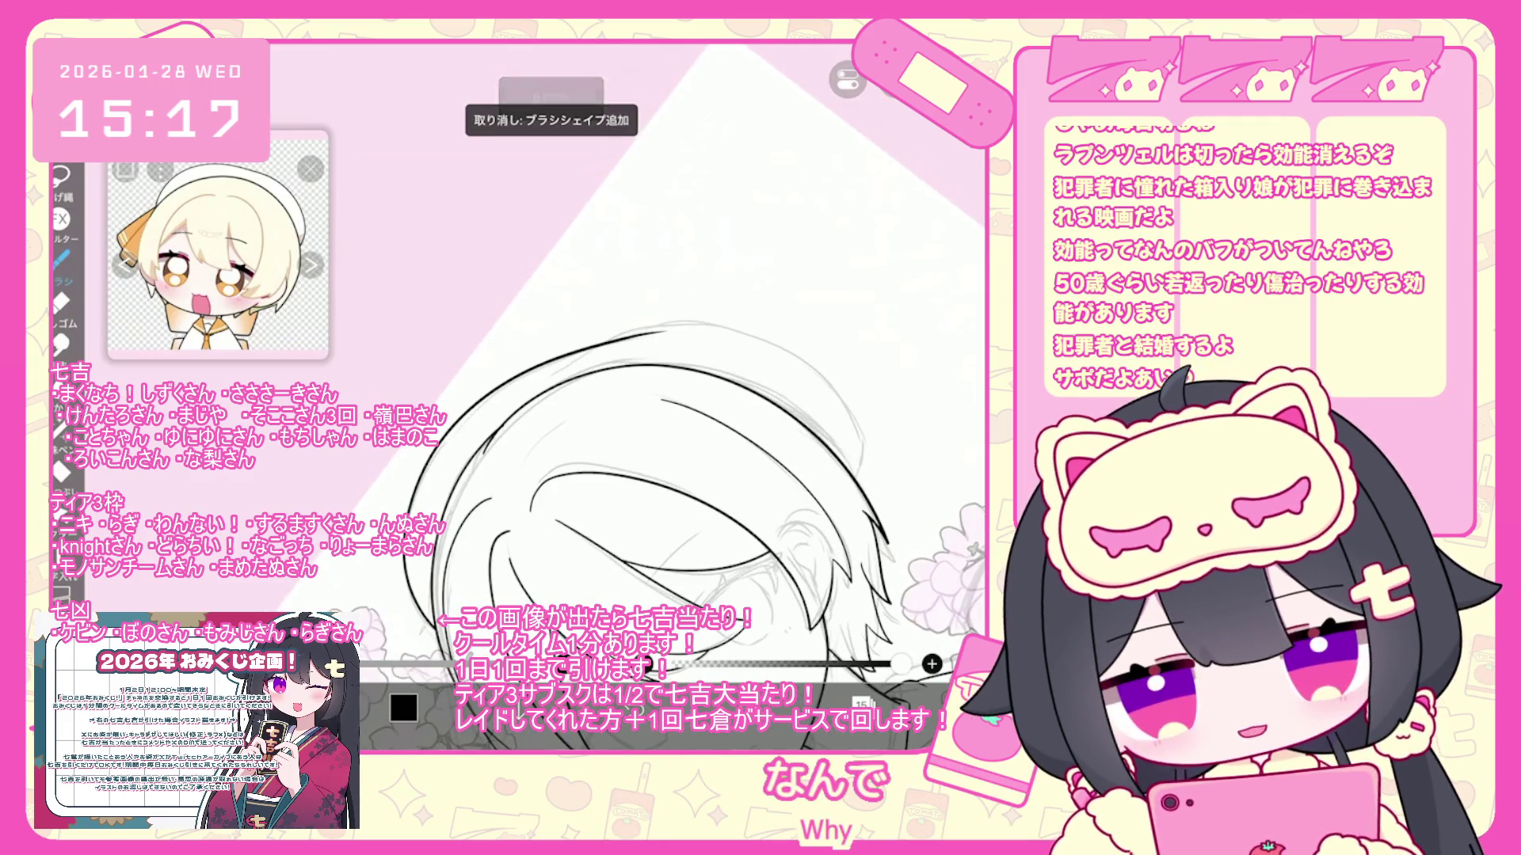
{"action": "left_click_drag", "start_coordinate": [665, 443], "coordinate": [662, 420]}
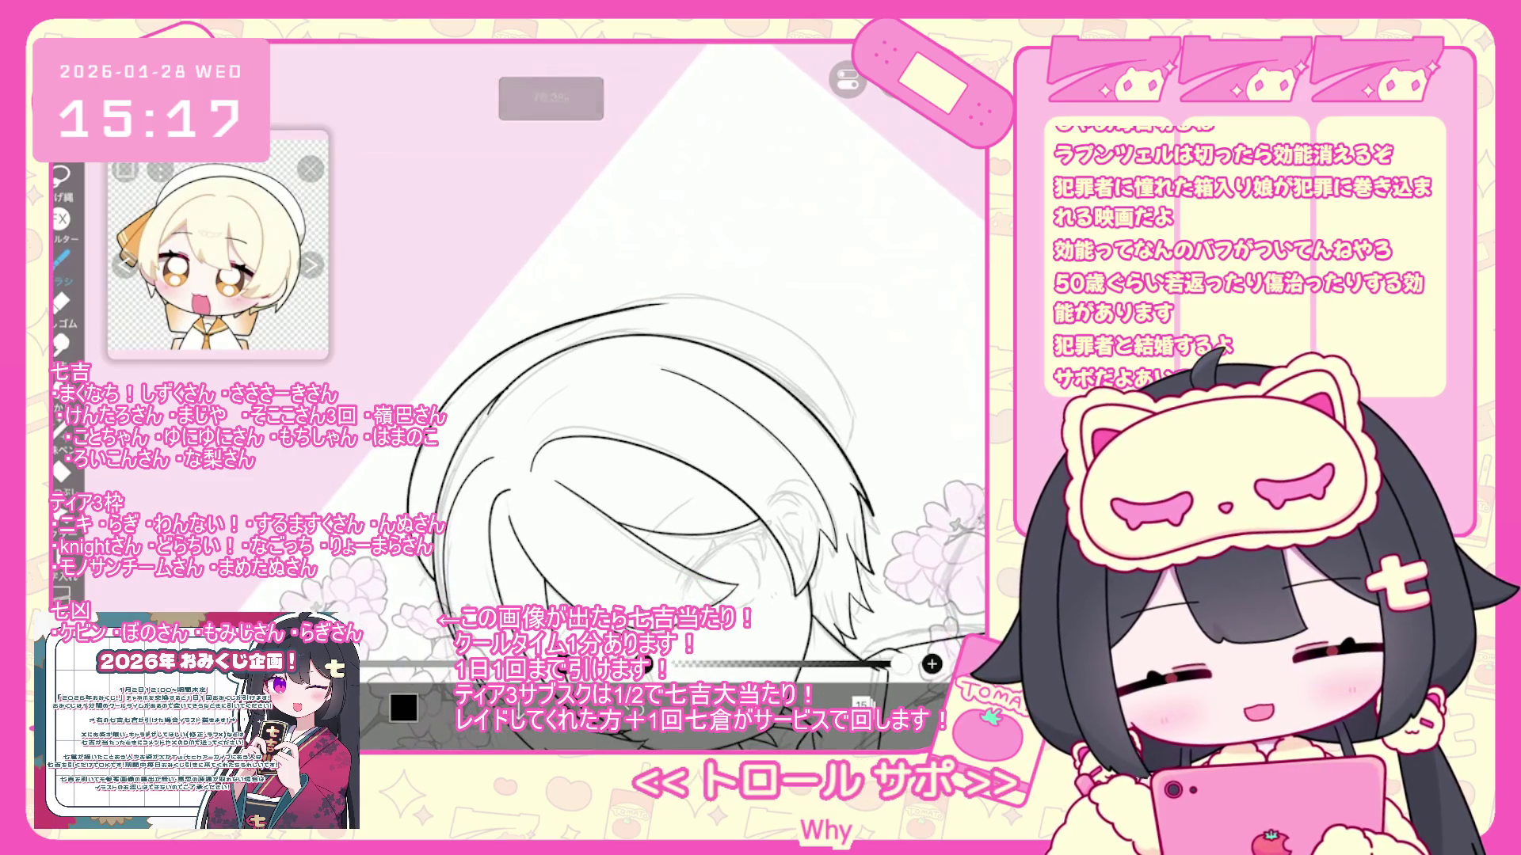
{"action": "key", "text": "ctrl+z"}
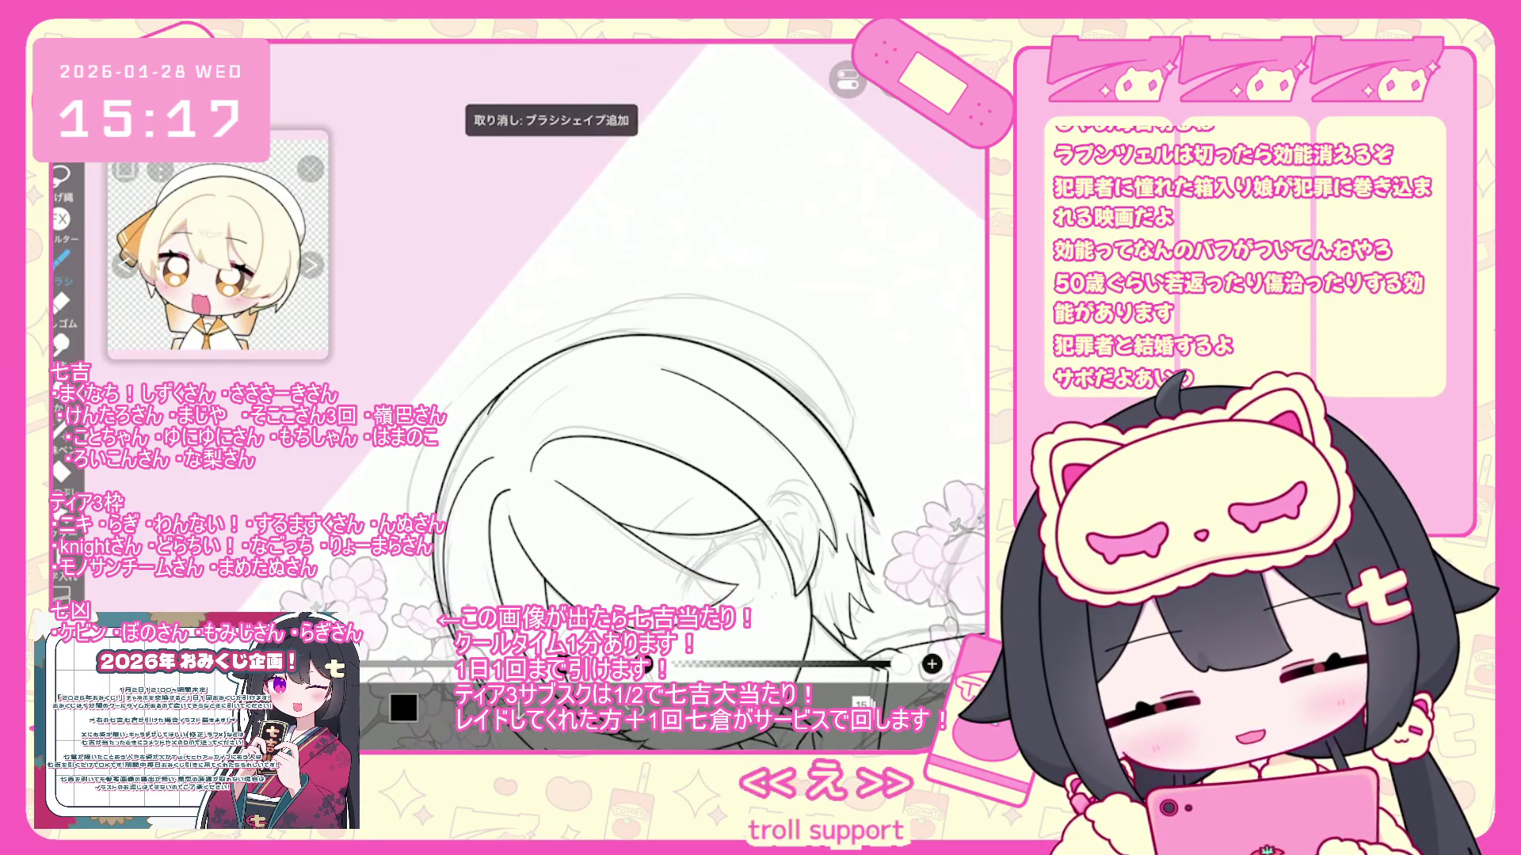
{"action": "key", "text": "ctrl+z"}
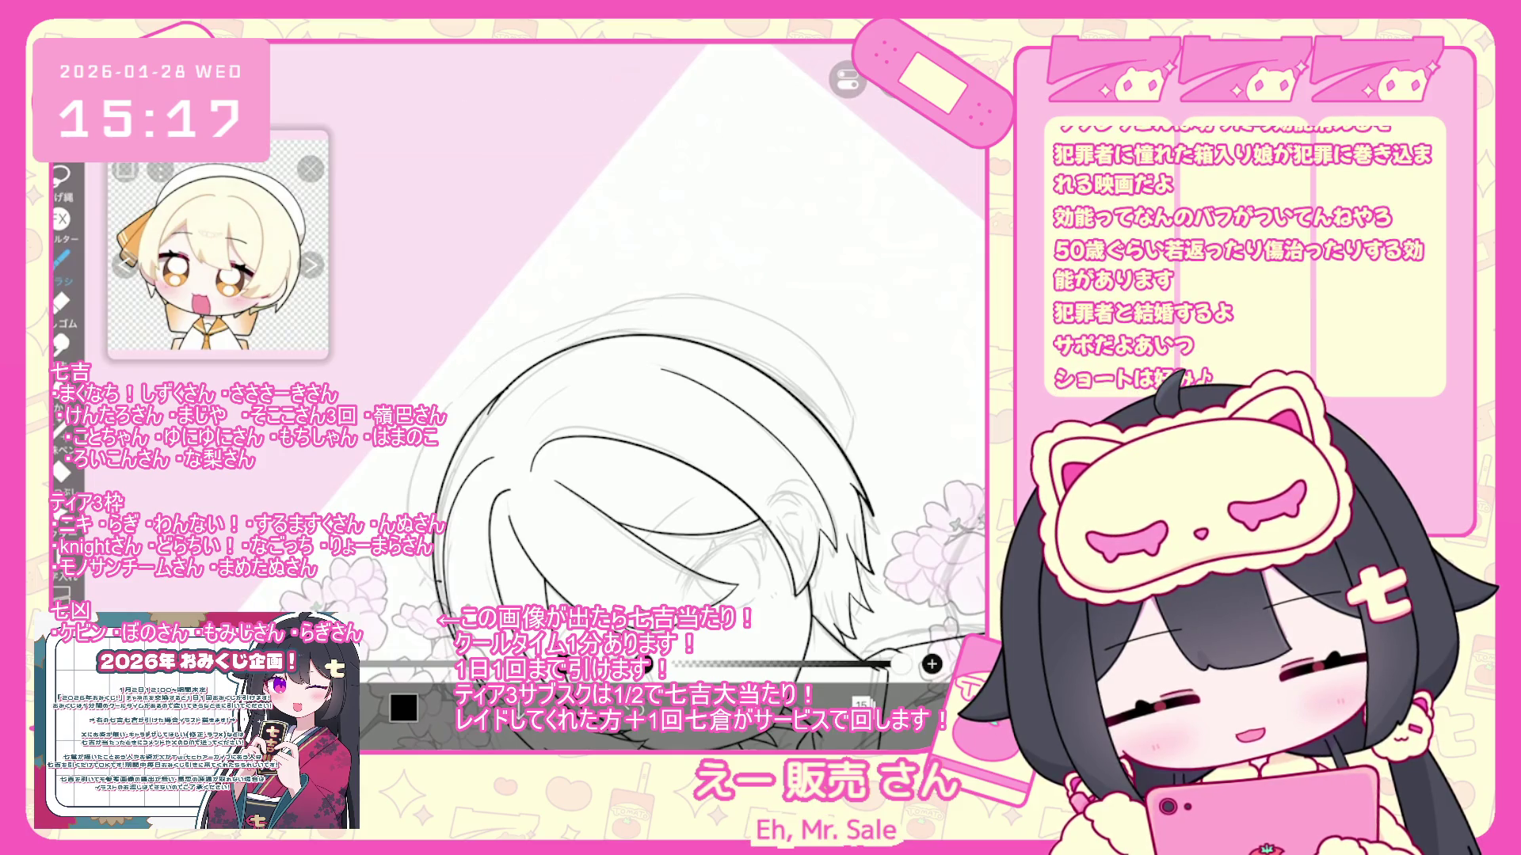
{"action": "mouse_move", "coordinate": [448, 400]}
{"action": "left_mouse_down"}
{"action": "mouse_move", "coordinate": [582, 325]}
{"action": "mouse_move", "coordinate": [642, 311]}
{"action": "left_mouse_up"}
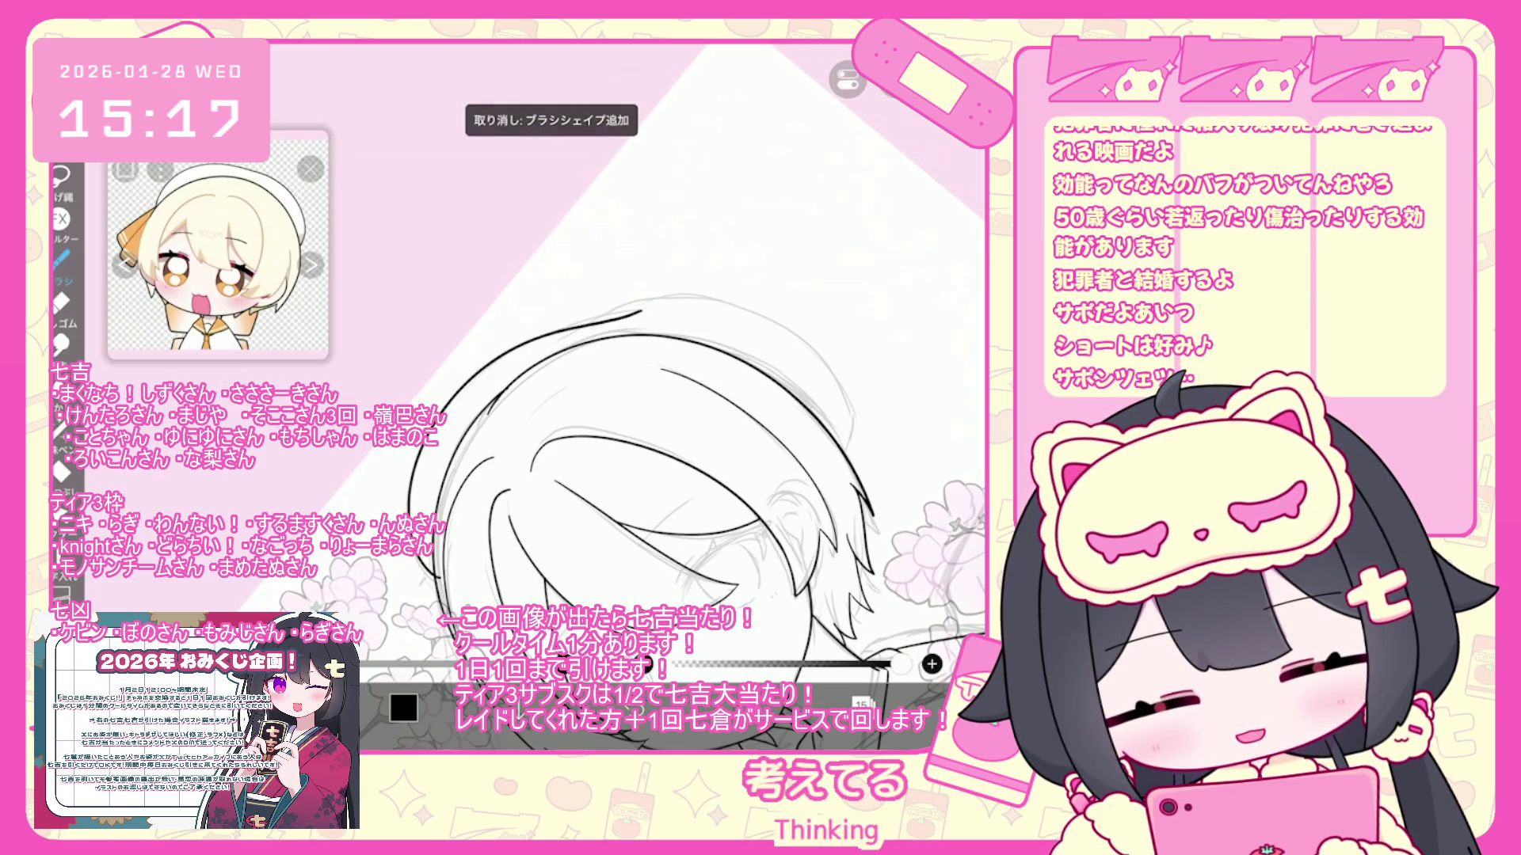
Undo the remaining head-top strokes while rotating and zooming around the head
{"action": "left_click_drag", "start_coordinate": [633, 475], "coordinate": [602, 507]}
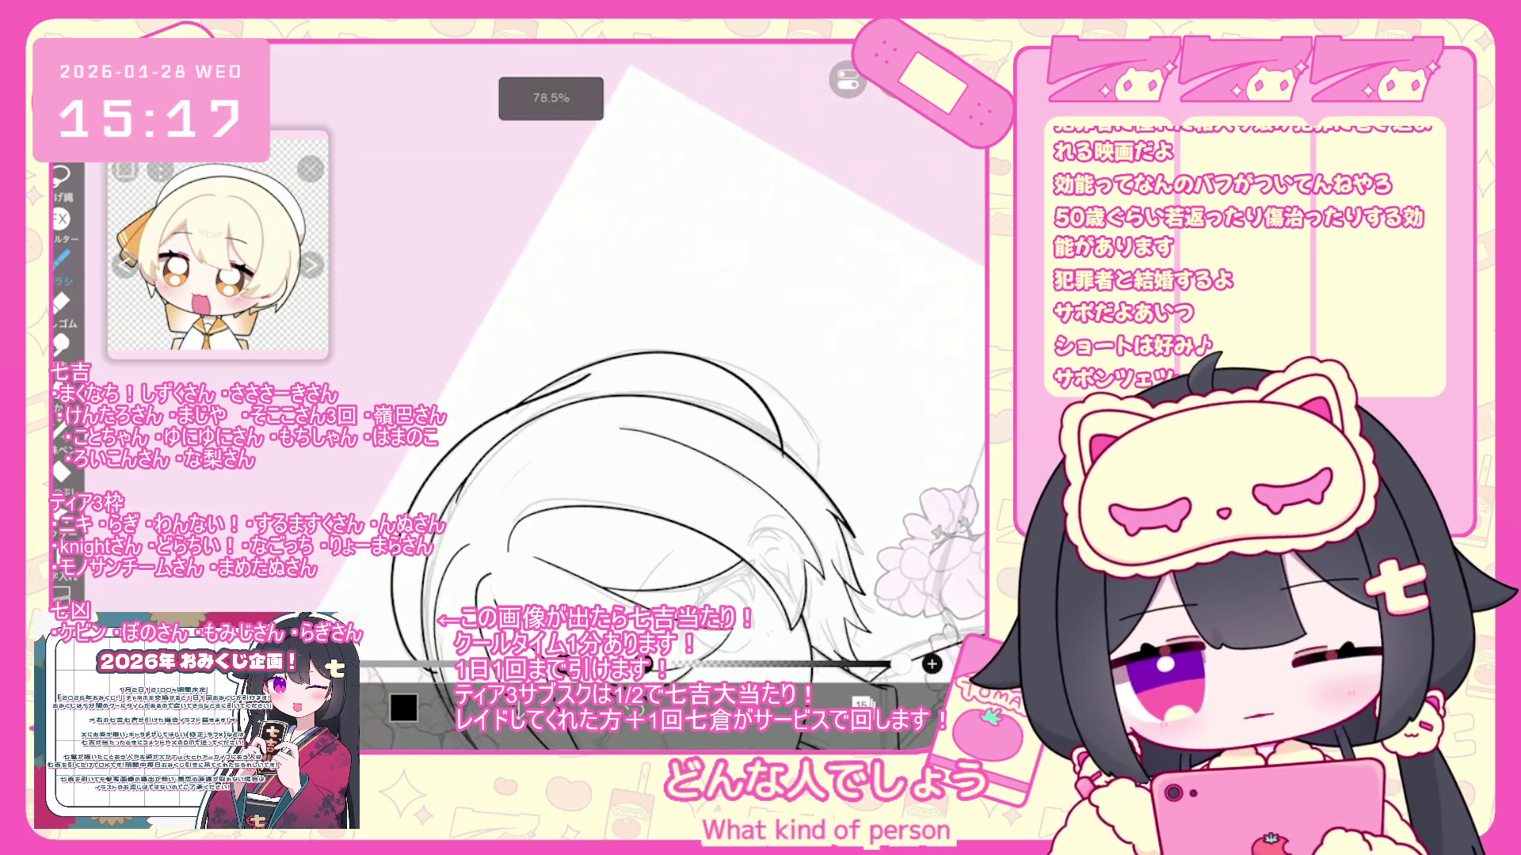
{"action": "key", "text": "ctrl+z"}
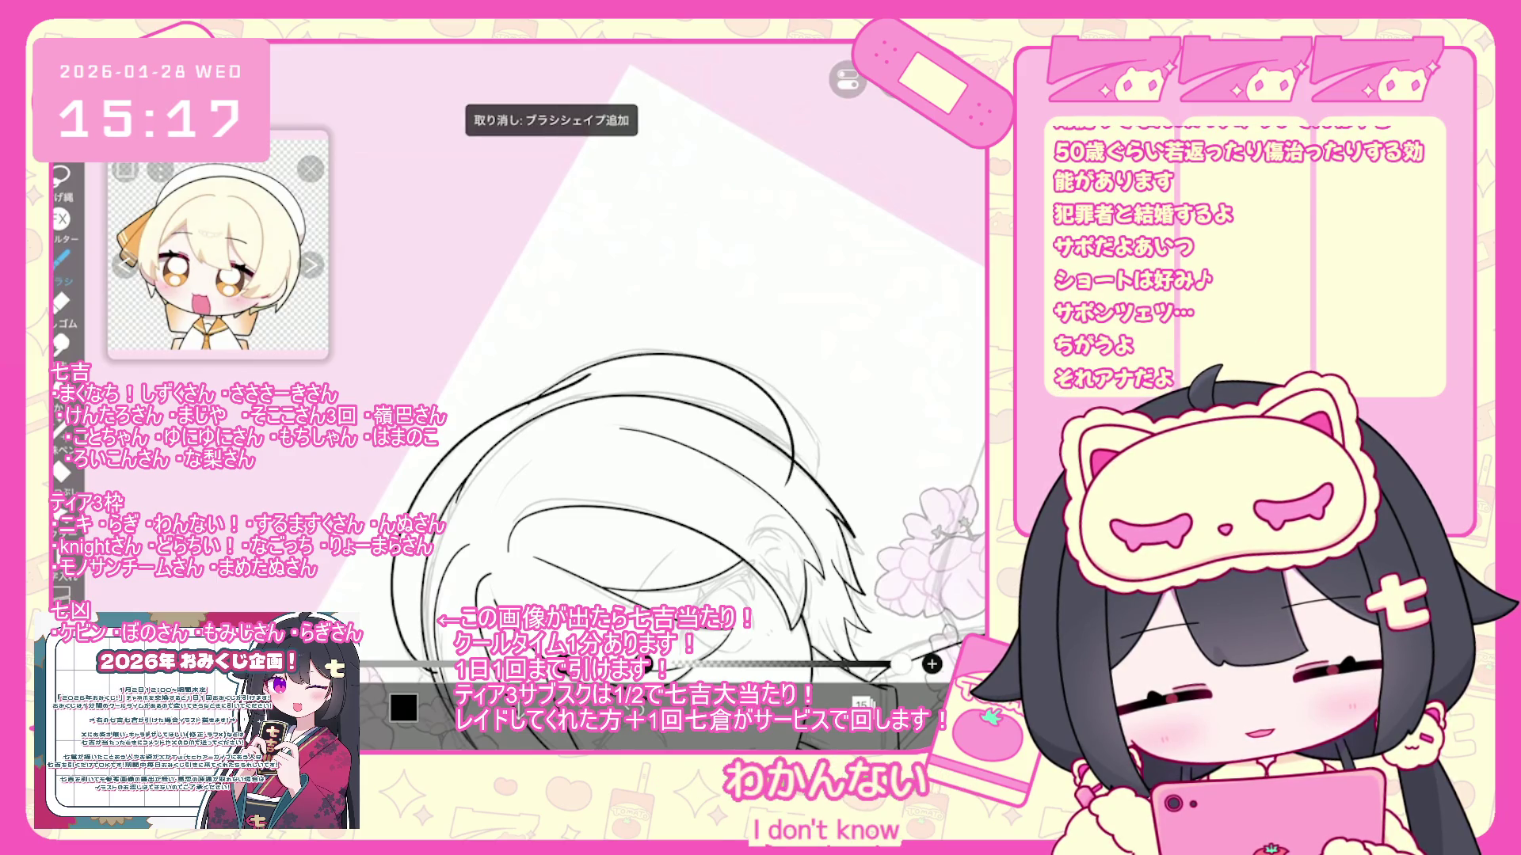
{"action": "left_click_drag", "start_coordinate": [601, 444], "coordinate": [554, 491]}
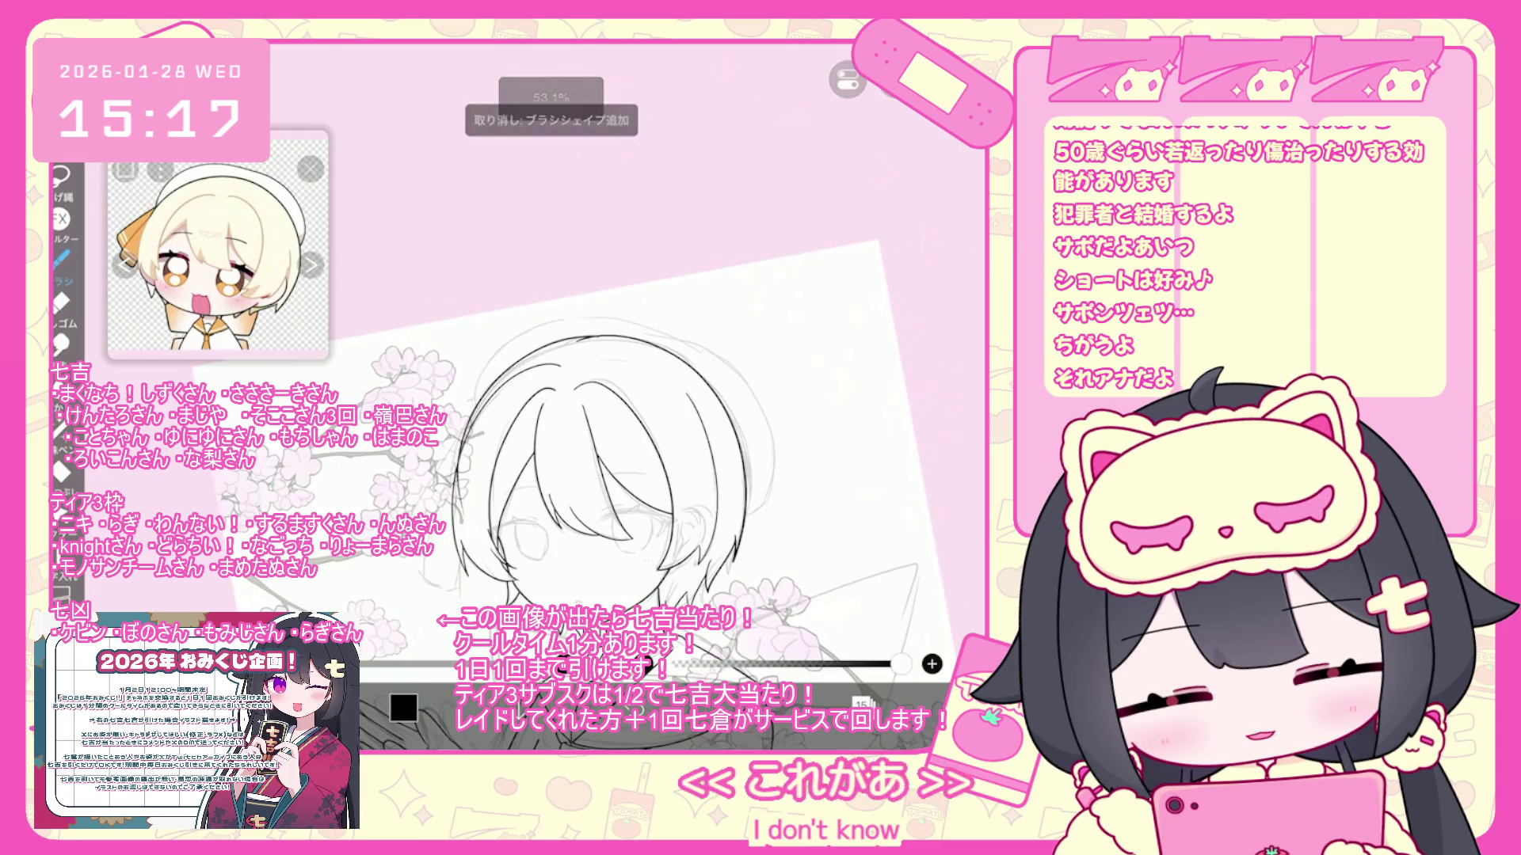
{"action": "left_click_drag", "start_coordinate": [602, 443], "coordinate": [554, 396]}
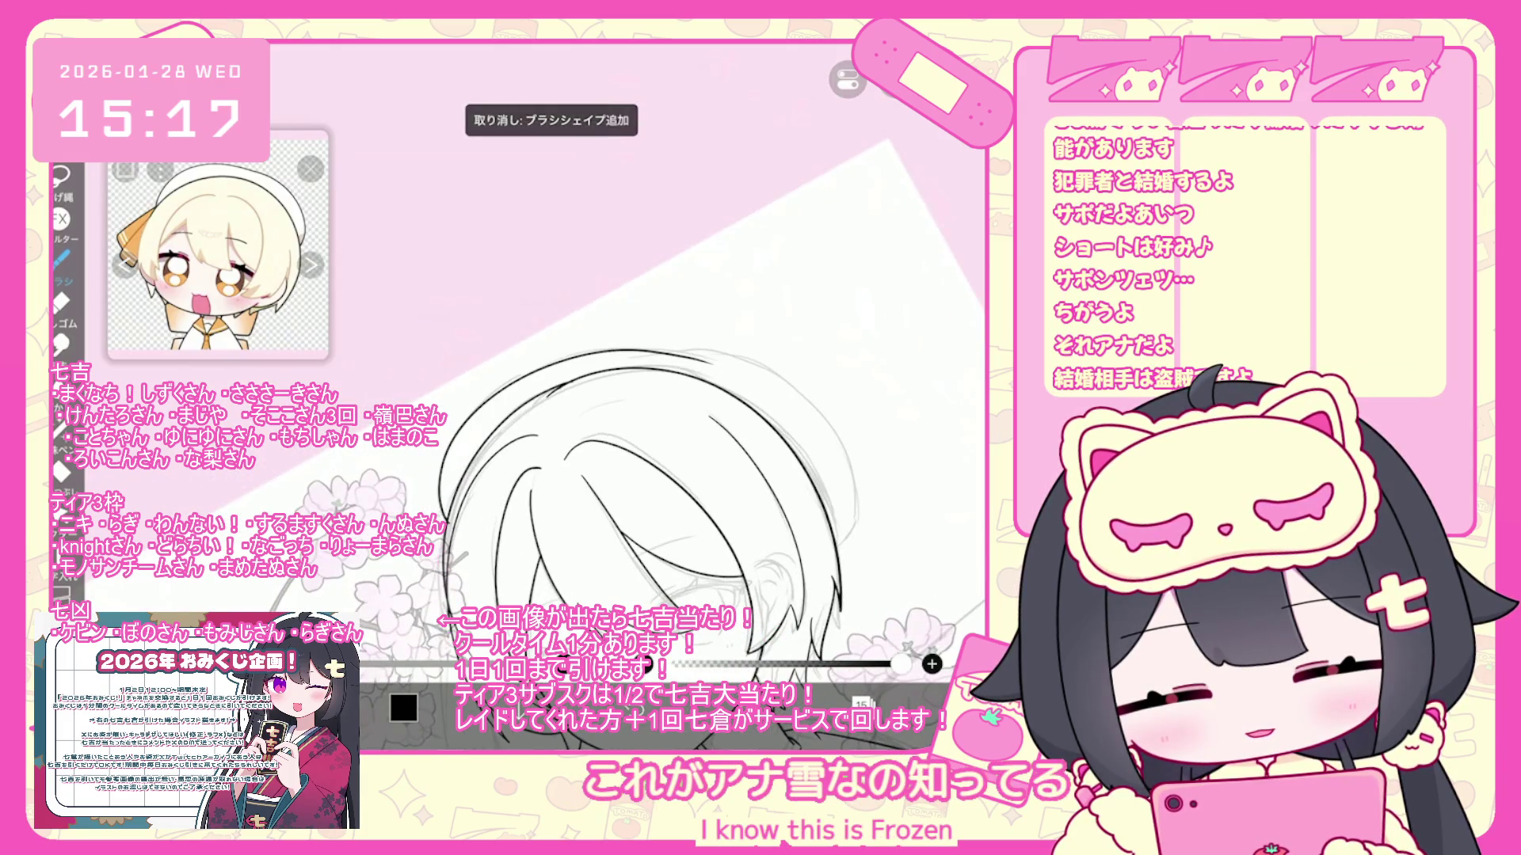
{"action": "mouse_move", "coordinate": [602, 443]}
{"action": "left_mouse_down"}
{"action": "mouse_move", "coordinate": [586, 428]}
{"action": "mouse_move", "coordinate": [586, 475]}
{"action": "mouse_move", "coordinate": [547, 436]}
{"action": "mouse_move", "coordinate": [551, 464]}
{"action": "mouse_move", "coordinate": [546, 444]}
{"action": "left_mouse_up"}
{"action": "key", "text": "ctrl+z"}
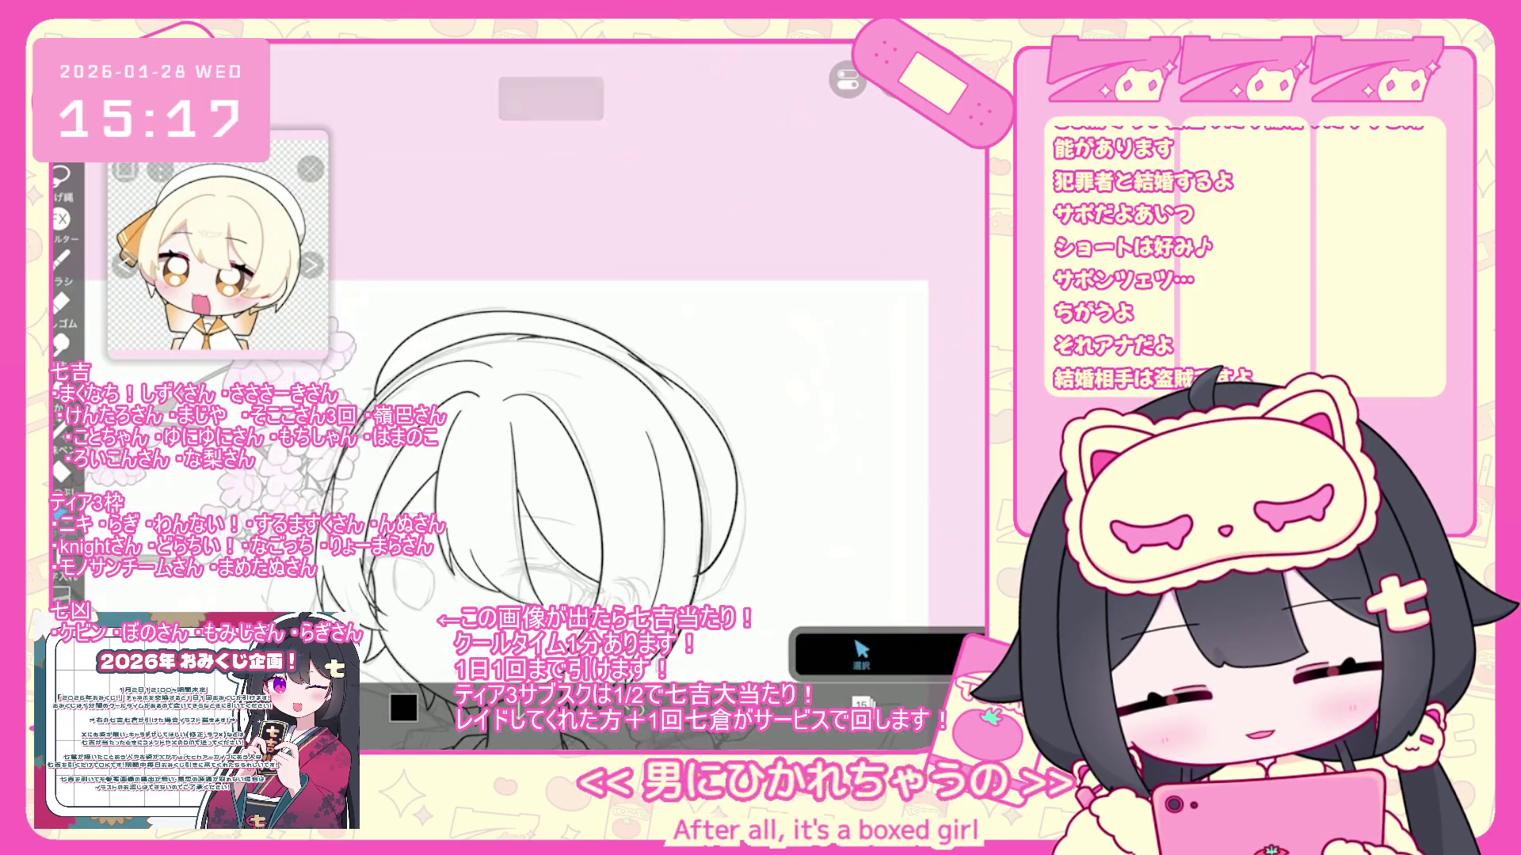
Select the outer hair stroke on the head's right side and nudge it slightly upward
{"action": "left_click", "coordinate": [525, 317]}
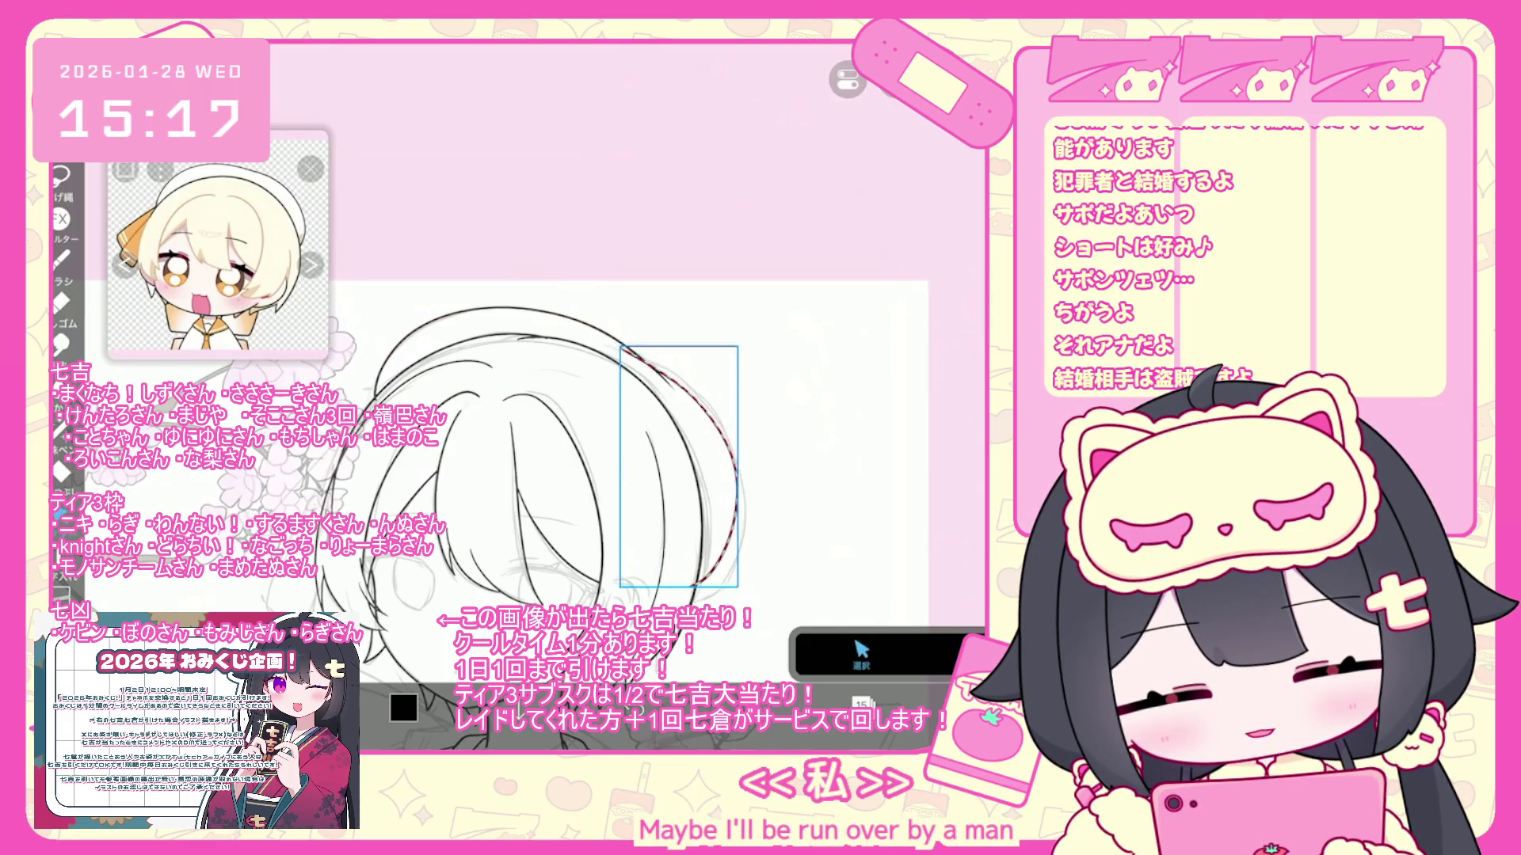
{"action": "left_click", "coordinate": [861, 654]}
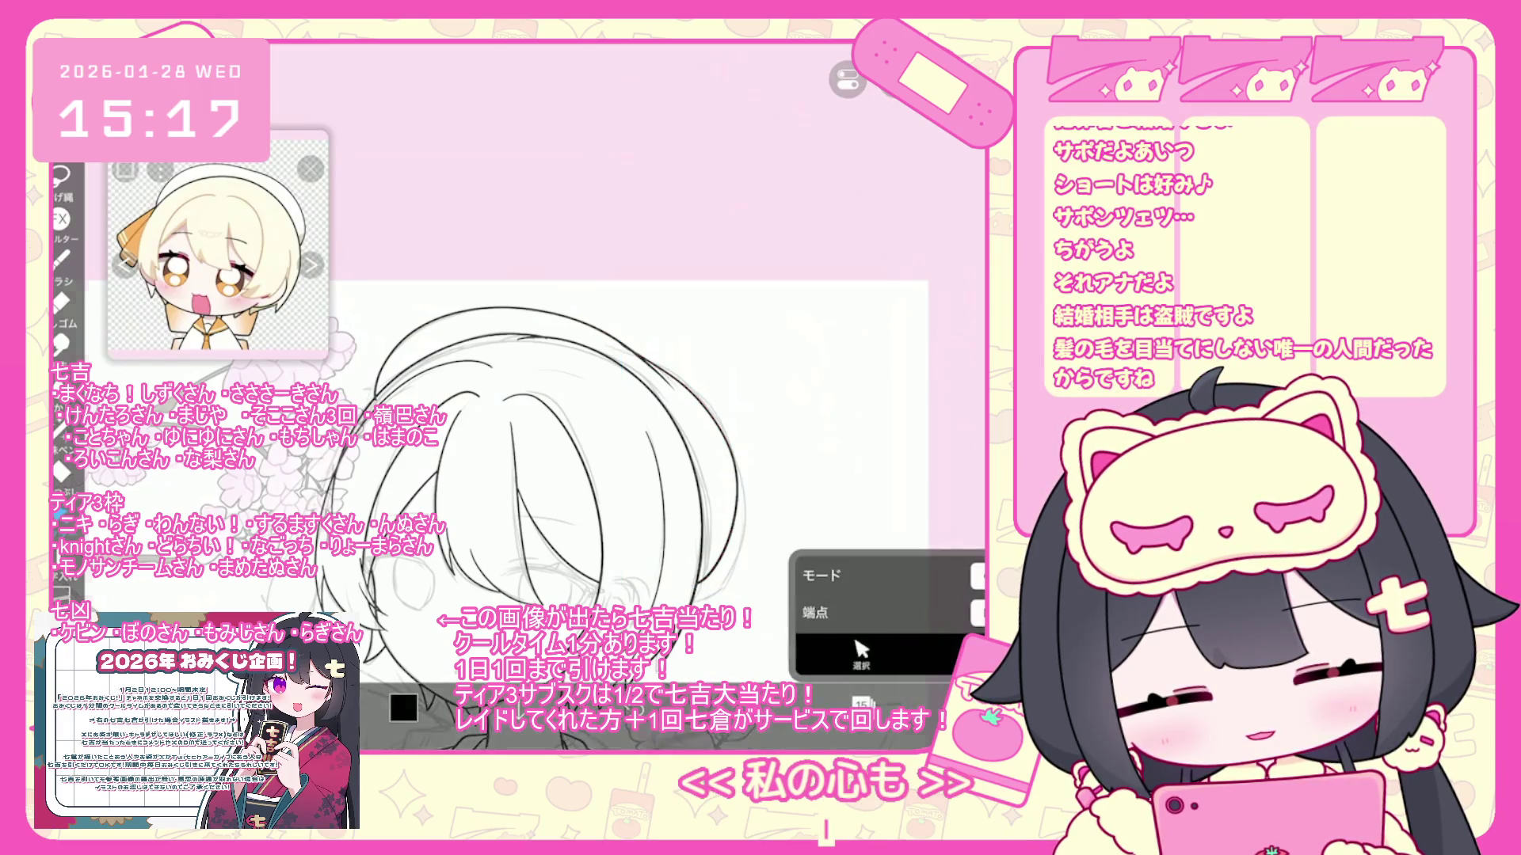
{"action": "scroll", "coordinate": [507, 475], "scroll_direction": "up", "scroll_amount": 5}
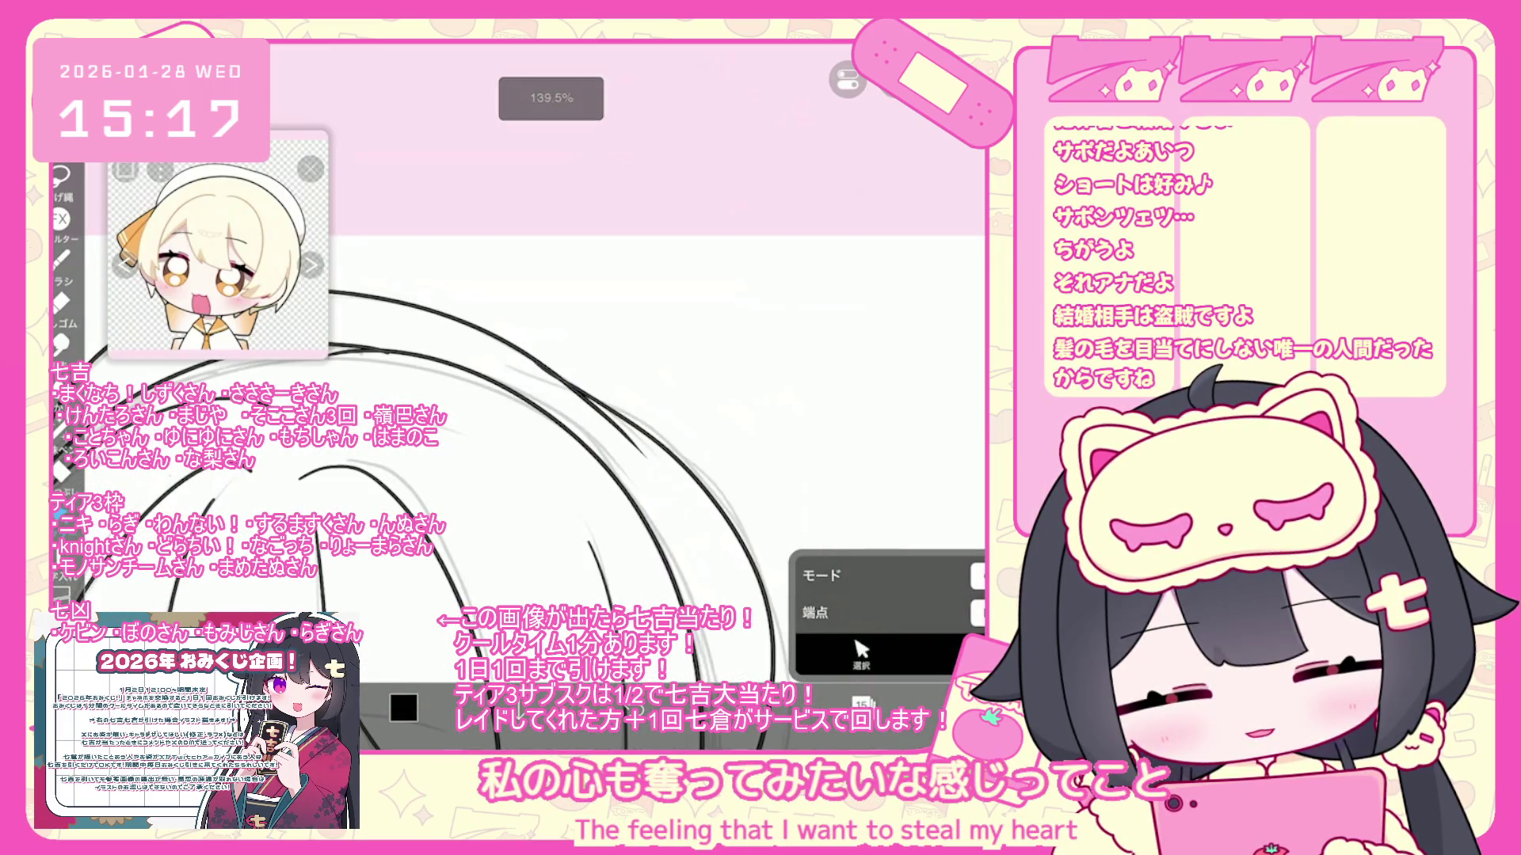
{"action": "scroll", "coordinate": [507, 475], "scroll_direction": "down", "scroll_amount": 5}
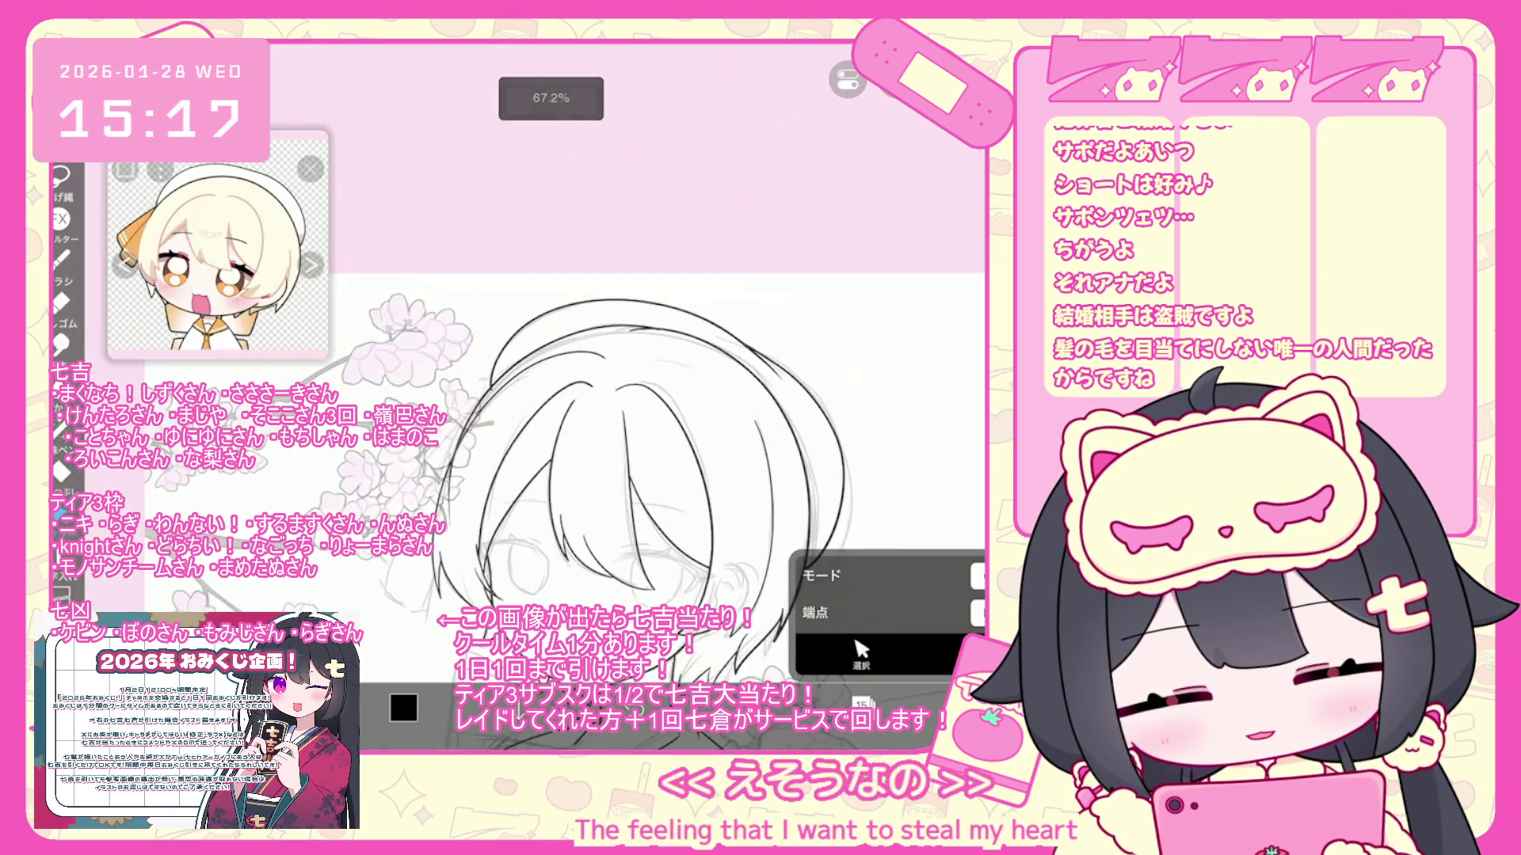
{"action": "scroll", "coordinate": [507, 475], "scroll_direction": "up", "scroll_amount": 3}
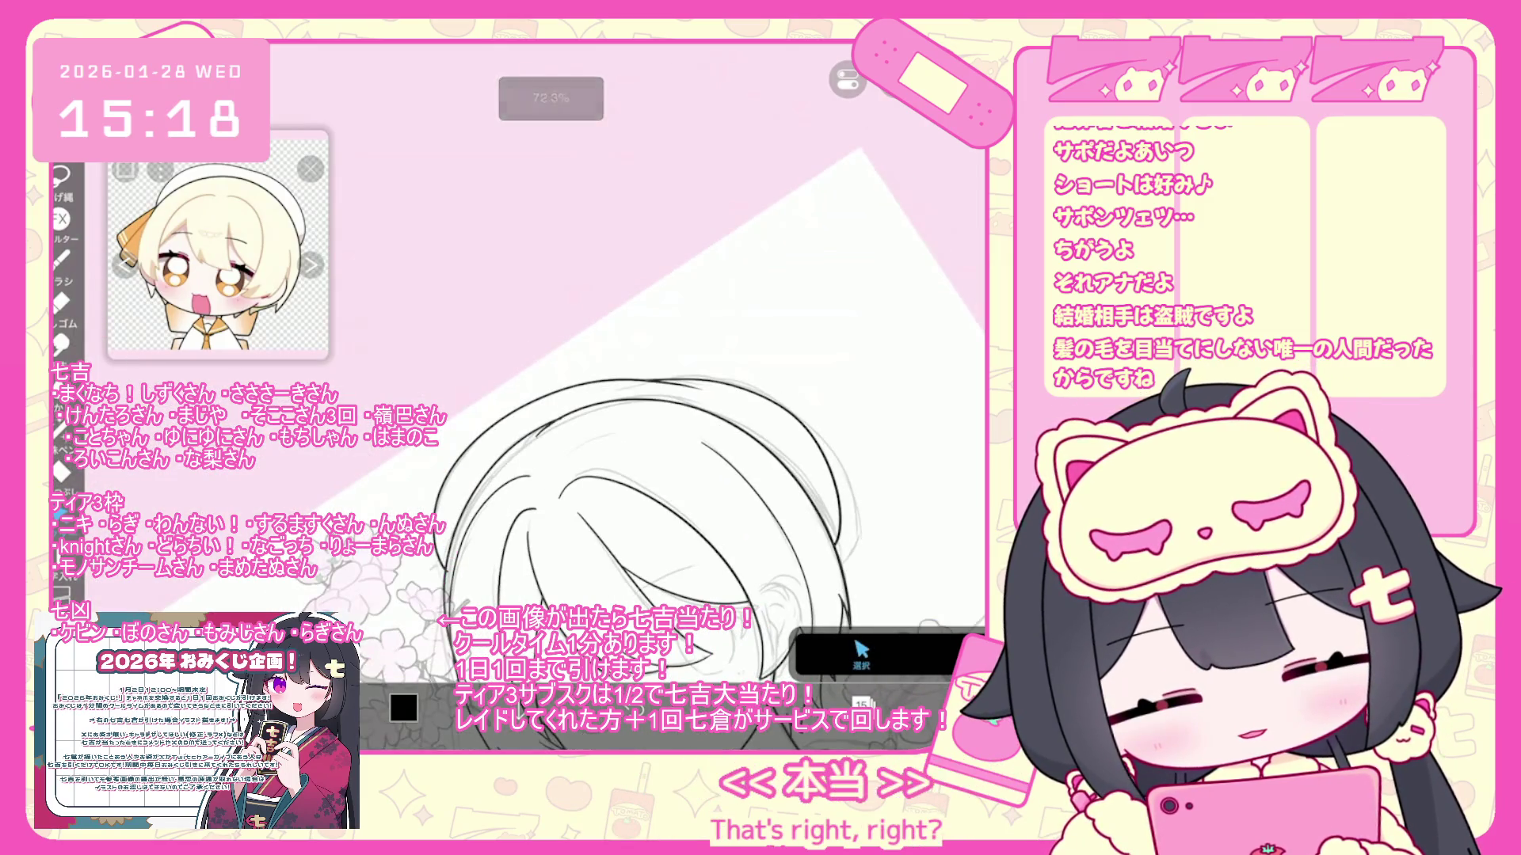
{"action": "left_click", "coordinate": [637, 384]}
{"action": "left_click_drag", "start_coordinate": [637, 476], "coordinate": [636, 468]}
Undo the two most recently added hair strokes
{"action": "scroll", "coordinate": [634, 475], "scroll_direction": "up", "scroll_amount": 2}
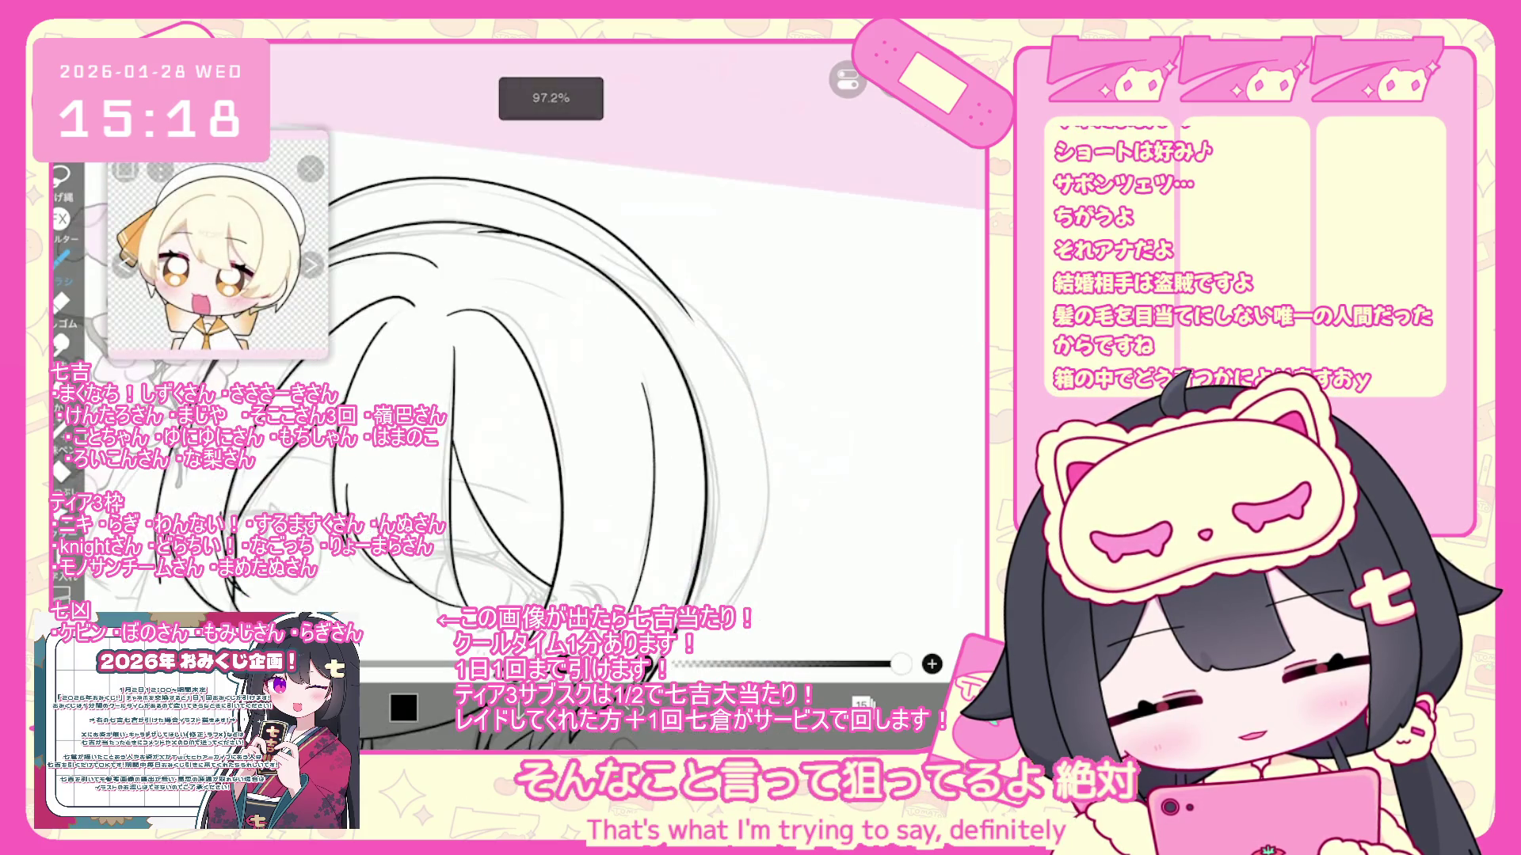
{"action": "key", "text": "ctrl+z"}
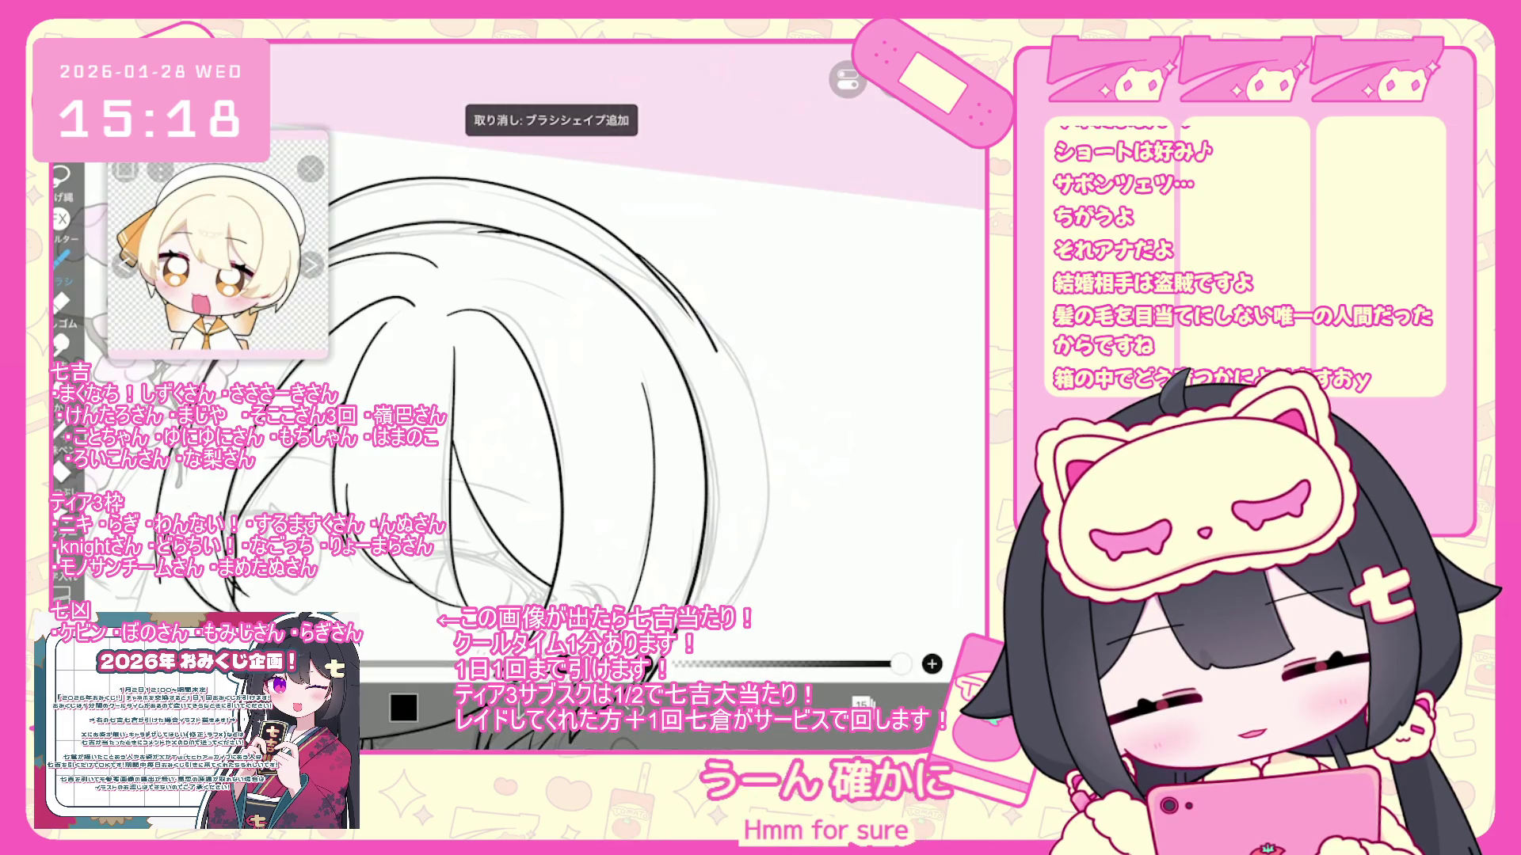
{"action": "scroll", "coordinate": [515, 397], "scroll_direction": "down", "scroll_amount": 3}
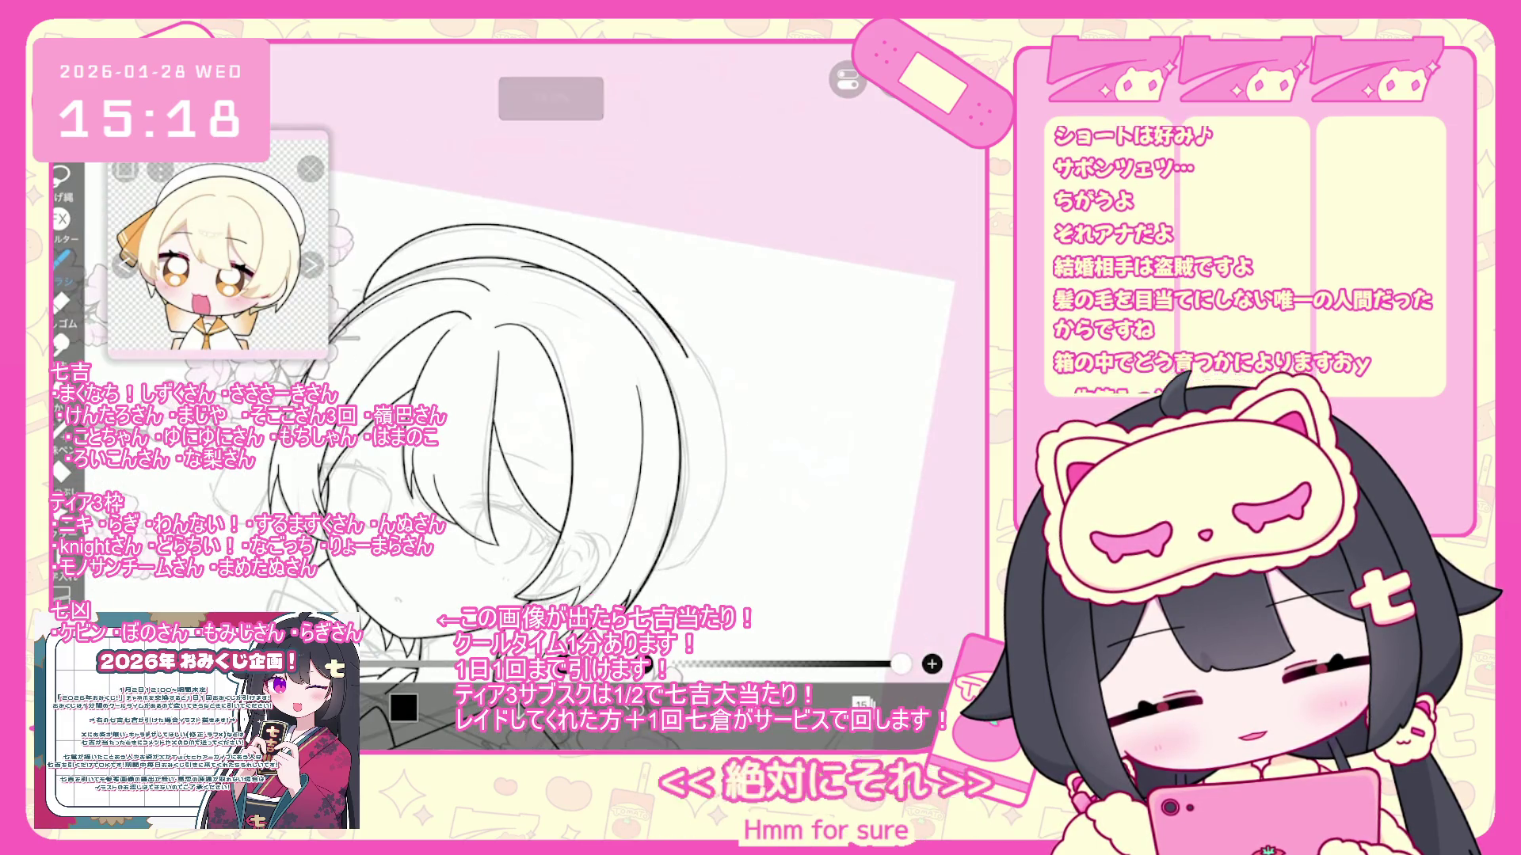
{"action": "scroll", "coordinate": [515, 396], "scroll_direction": "up", "scroll_amount": 2}
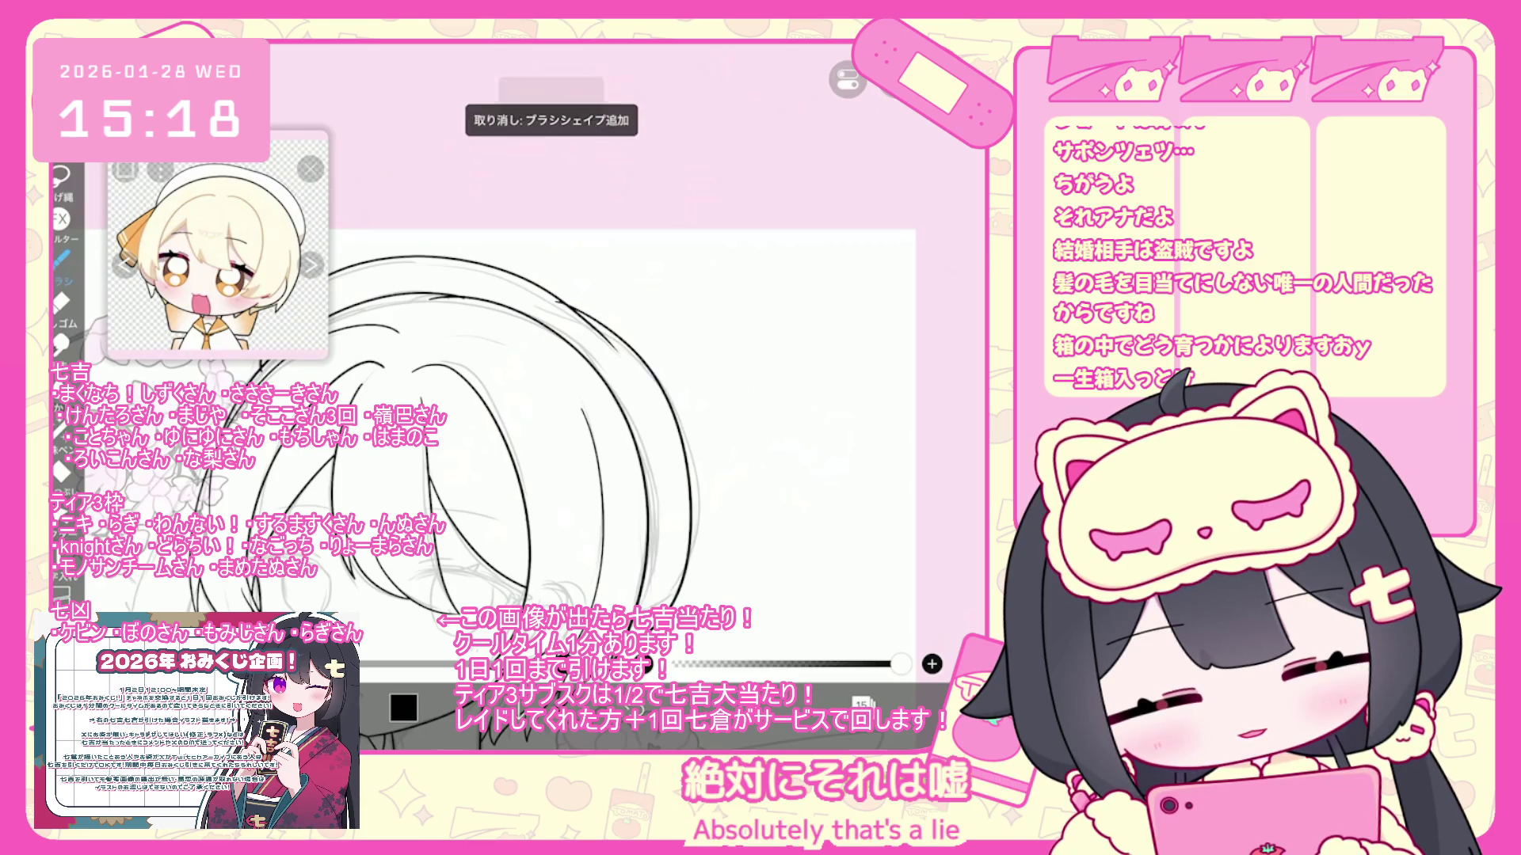
{"action": "scroll", "coordinate": [641, 420], "scroll_direction": "up", "scroll_amount": 2}
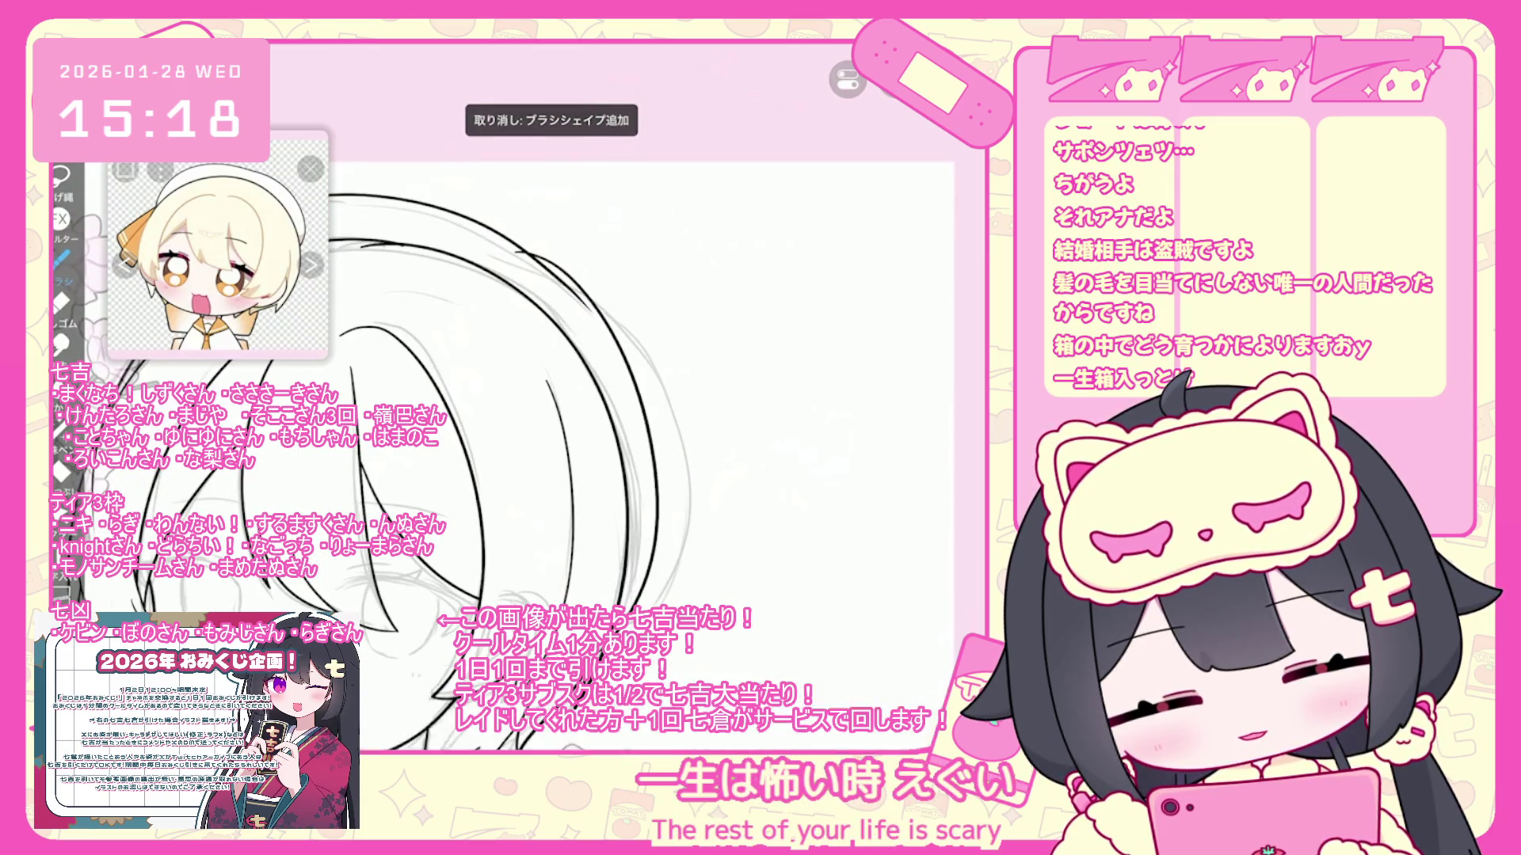
{"action": "scroll", "coordinate": [642, 420], "scroll_direction": "down", "scroll_amount": 2}
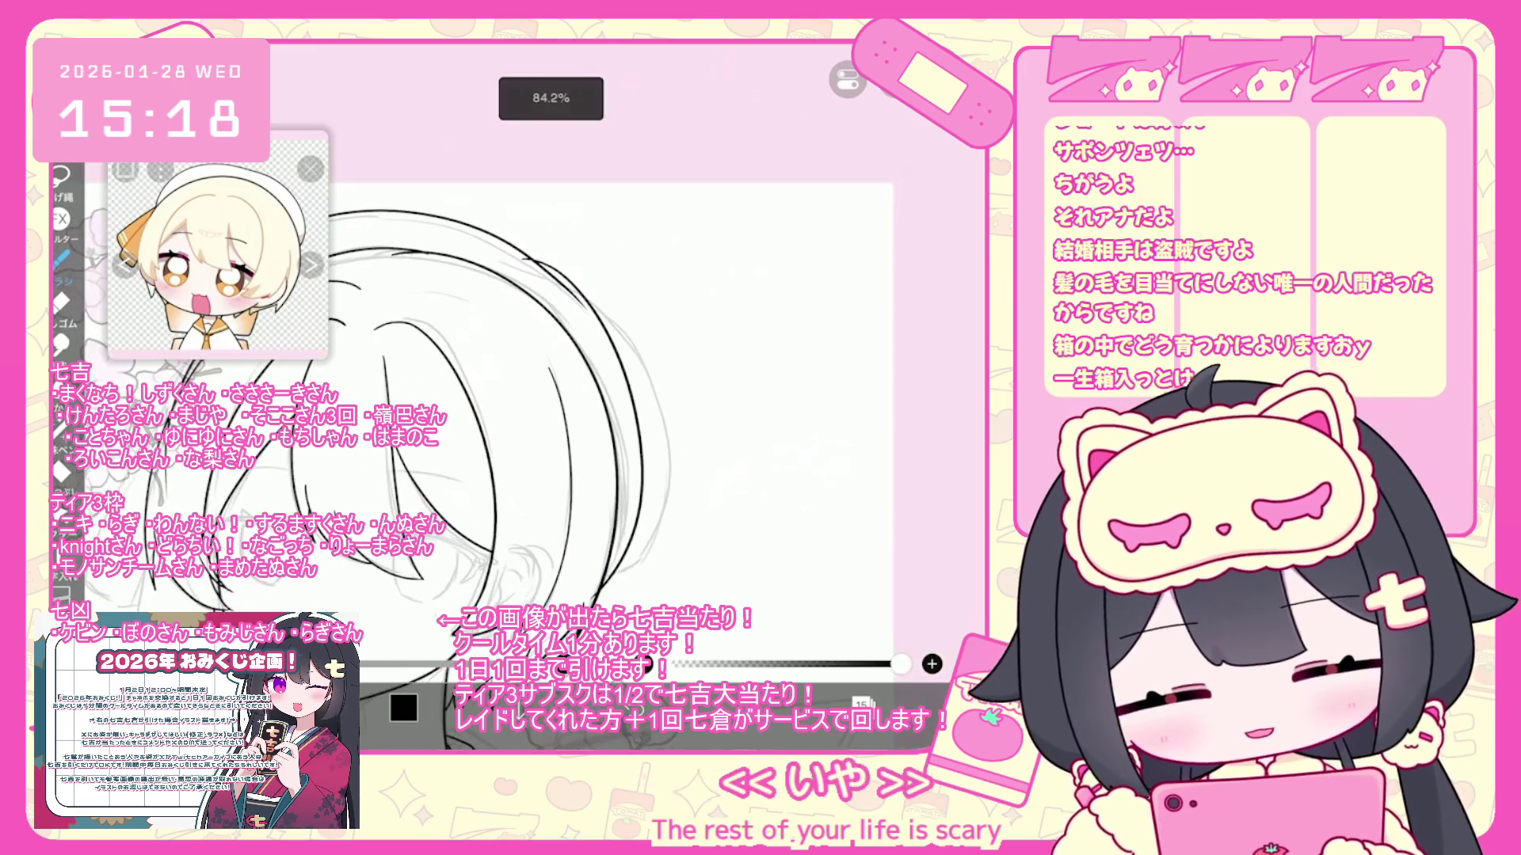
{"action": "key", "text": "ctrl+z"}
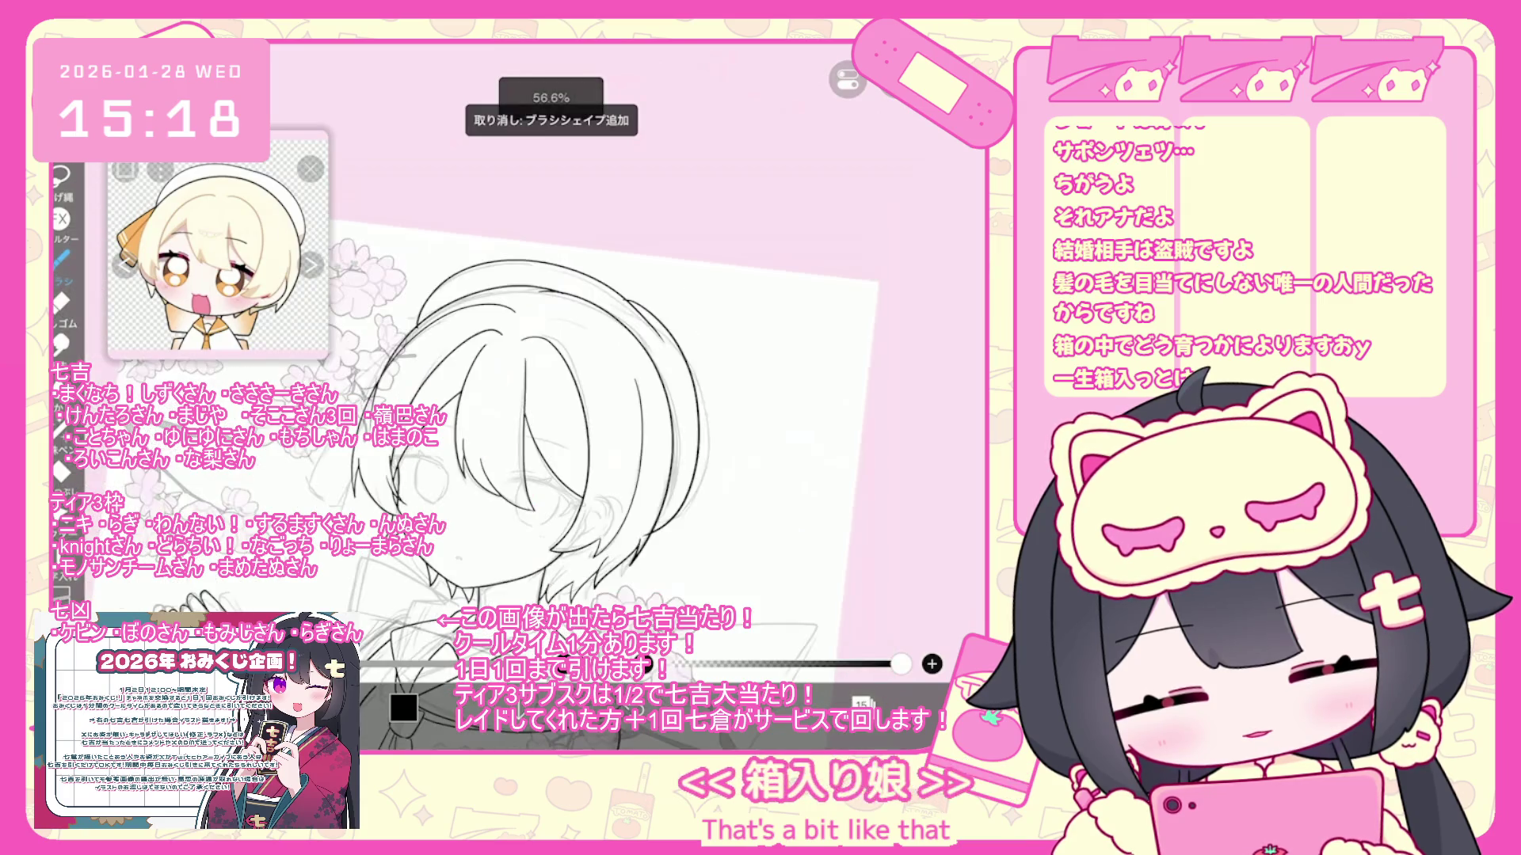
{"action": "scroll", "coordinate": [610, 420], "scroll_direction": "up", "scroll_amount": 2}
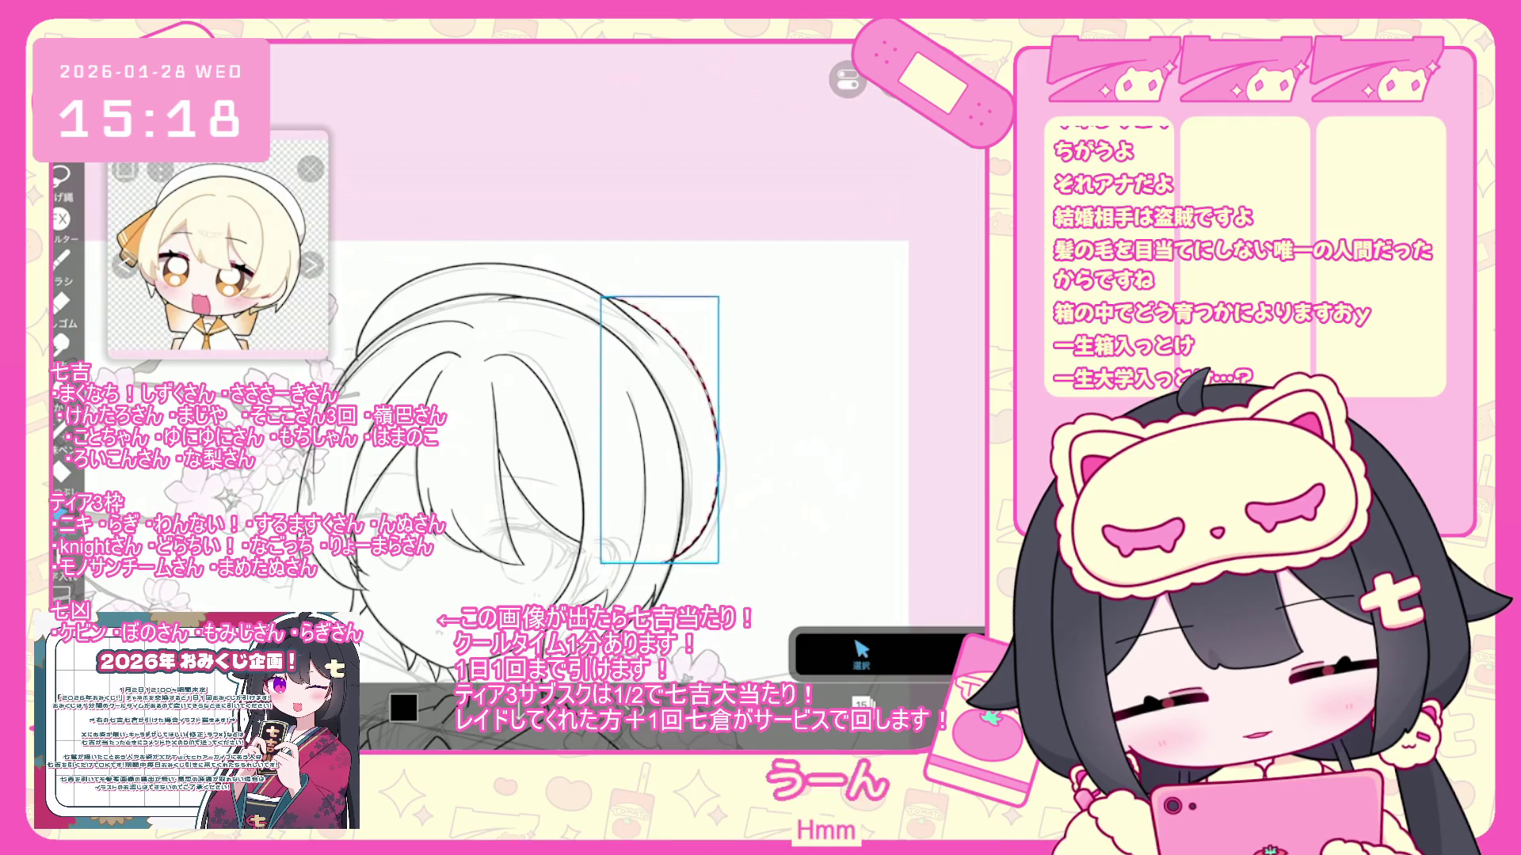
Release the selected hair stroke
{"action": "left_click", "coordinate": [792, 396]}
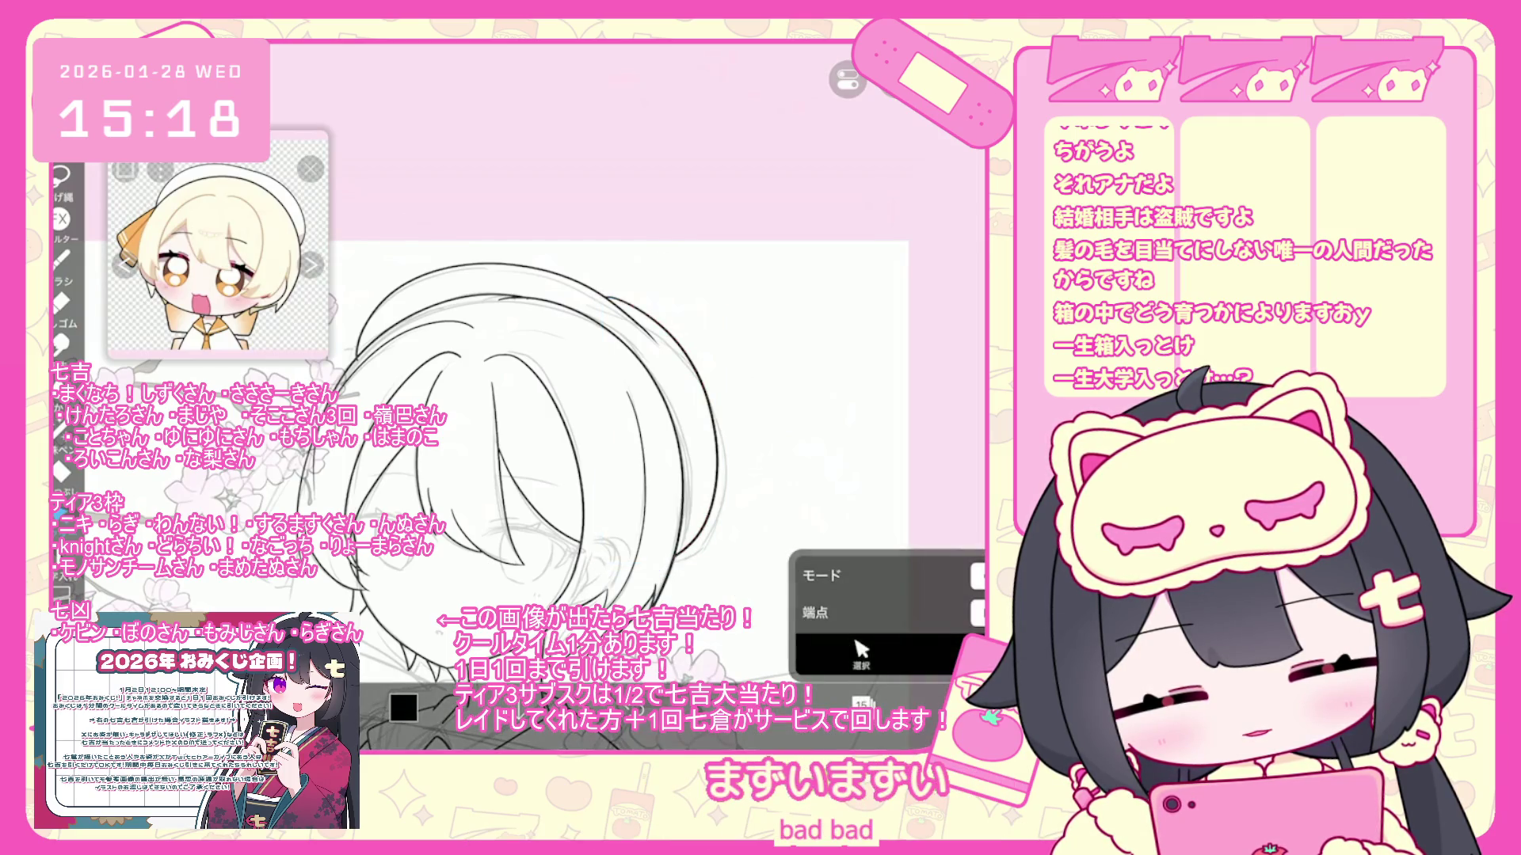
{"action": "scroll", "coordinate": [523, 436], "scroll_direction": "down", "scroll_amount": 1}
{"action": "scroll", "coordinate": [522, 436], "scroll_direction": "up", "scroll_amount": 3}
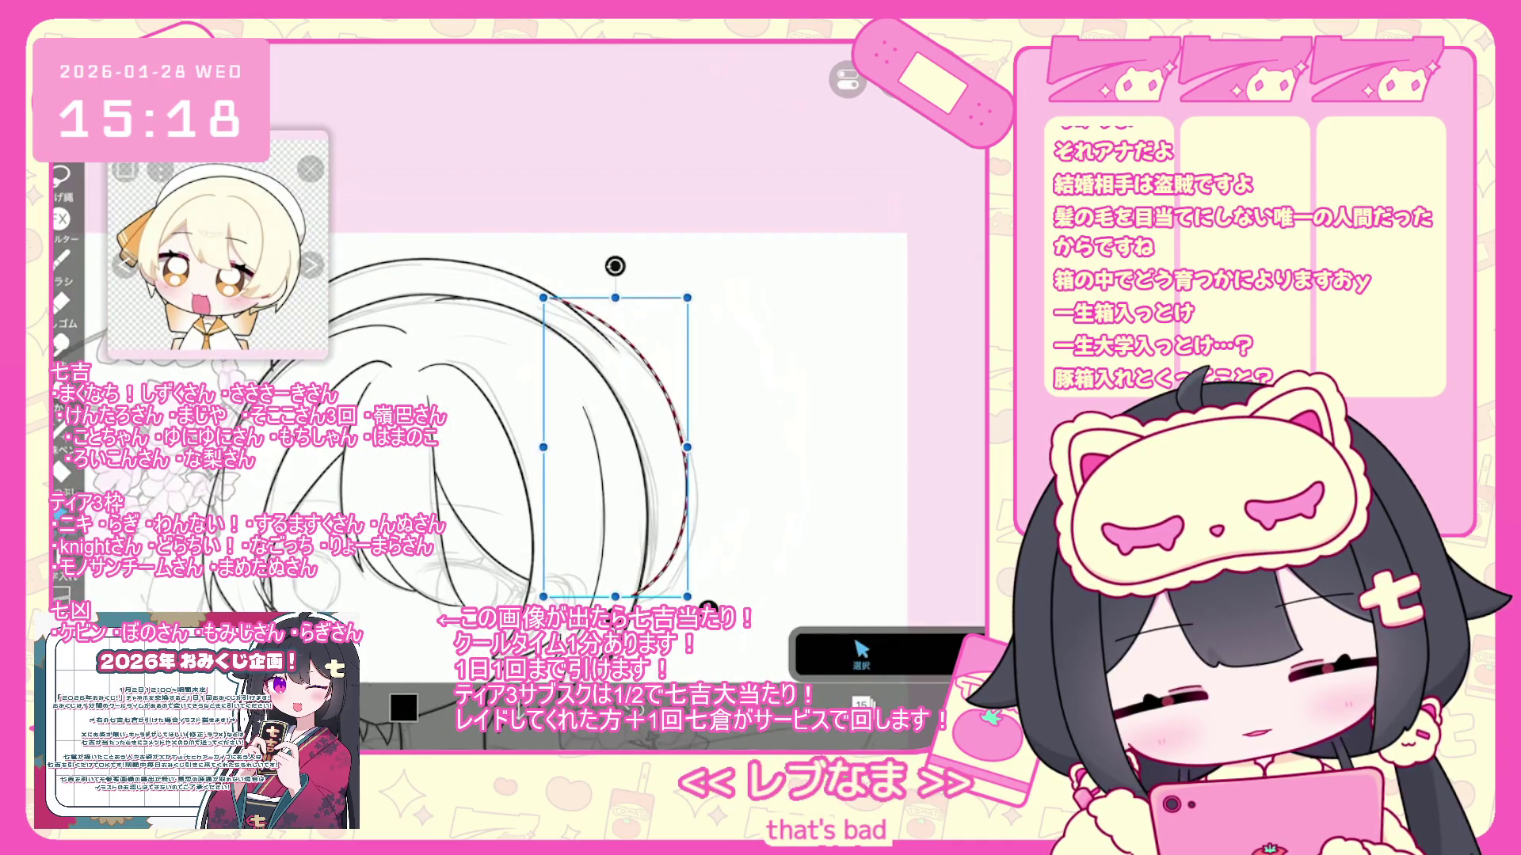
{"action": "left_click", "coordinate": [792, 396]}
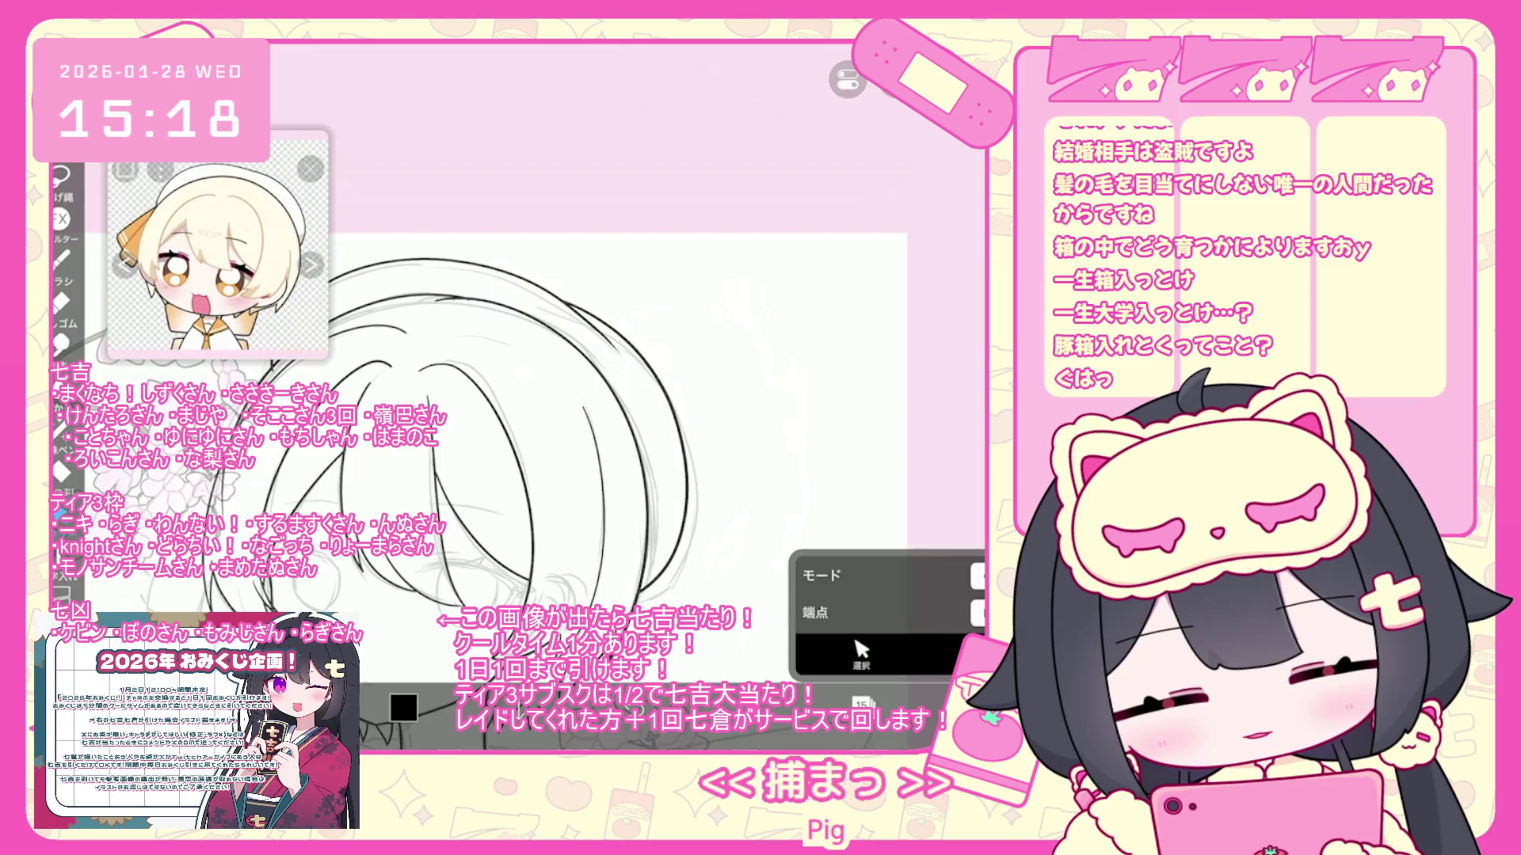
{"action": "scroll", "coordinate": [554, 397], "scroll_direction": "up", "scroll_amount": 5}
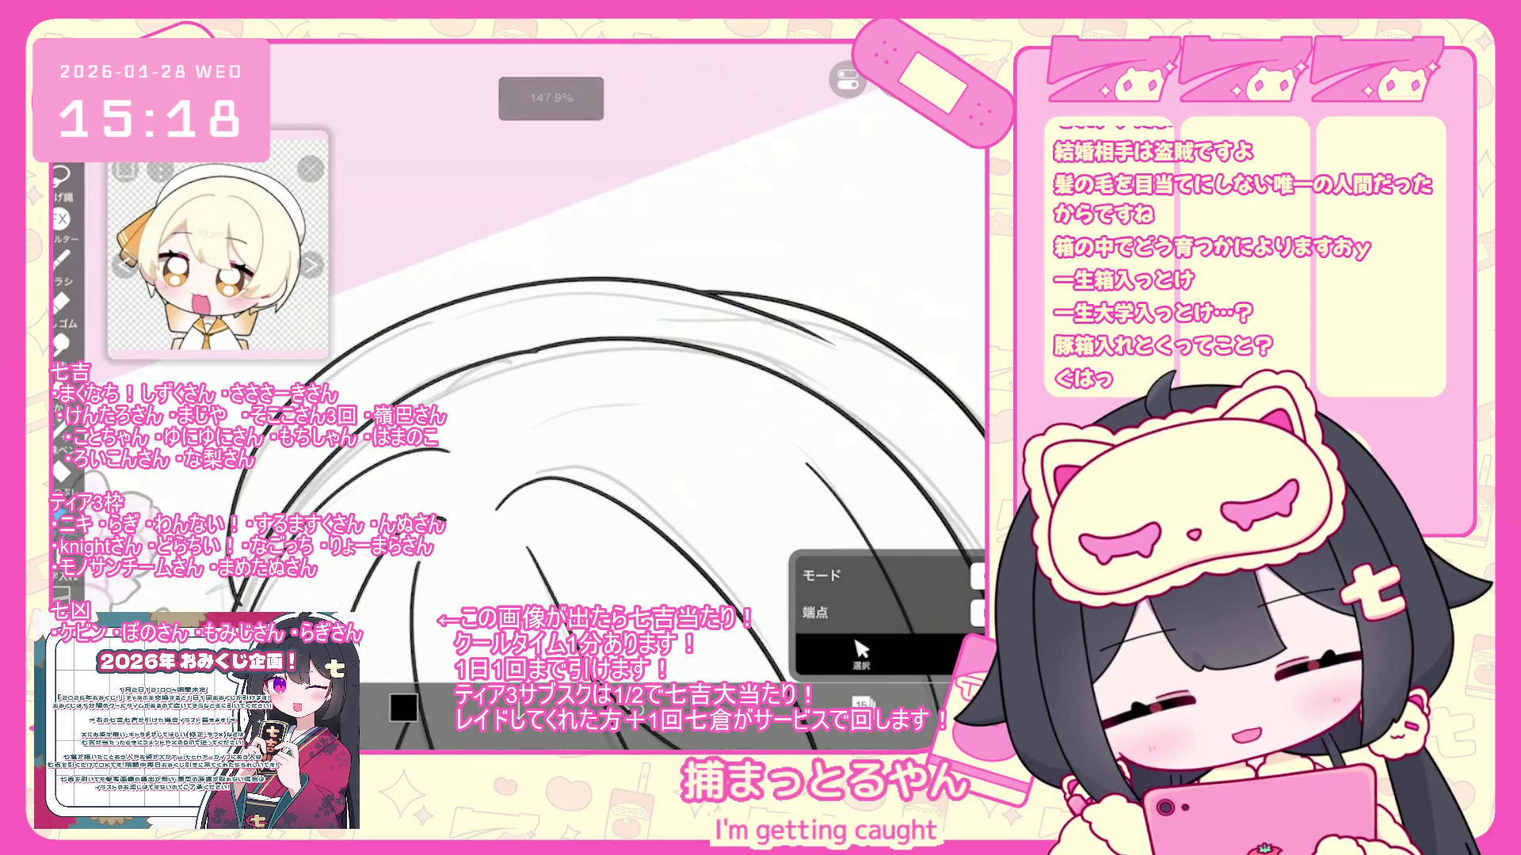
Undo the last ink stroke, then zoom around the girl's face and bob
{"action": "scroll", "coordinate": [554, 396], "scroll_direction": "down", "scroll_amount": 5}
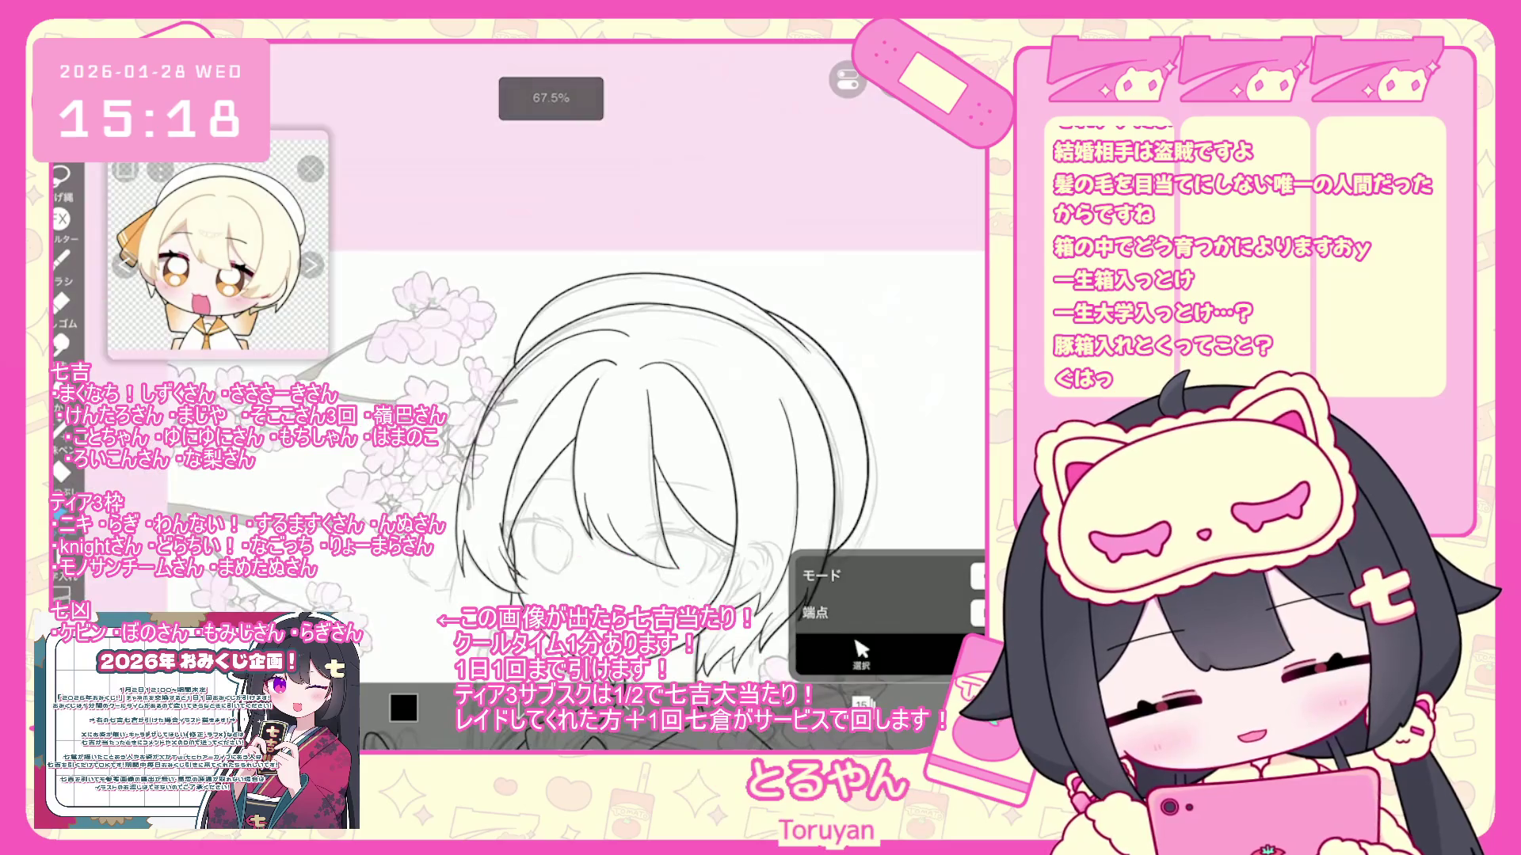
{"action": "scroll", "coordinate": [555, 396], "scroll_direction": "up", "scroll_amount": 2}
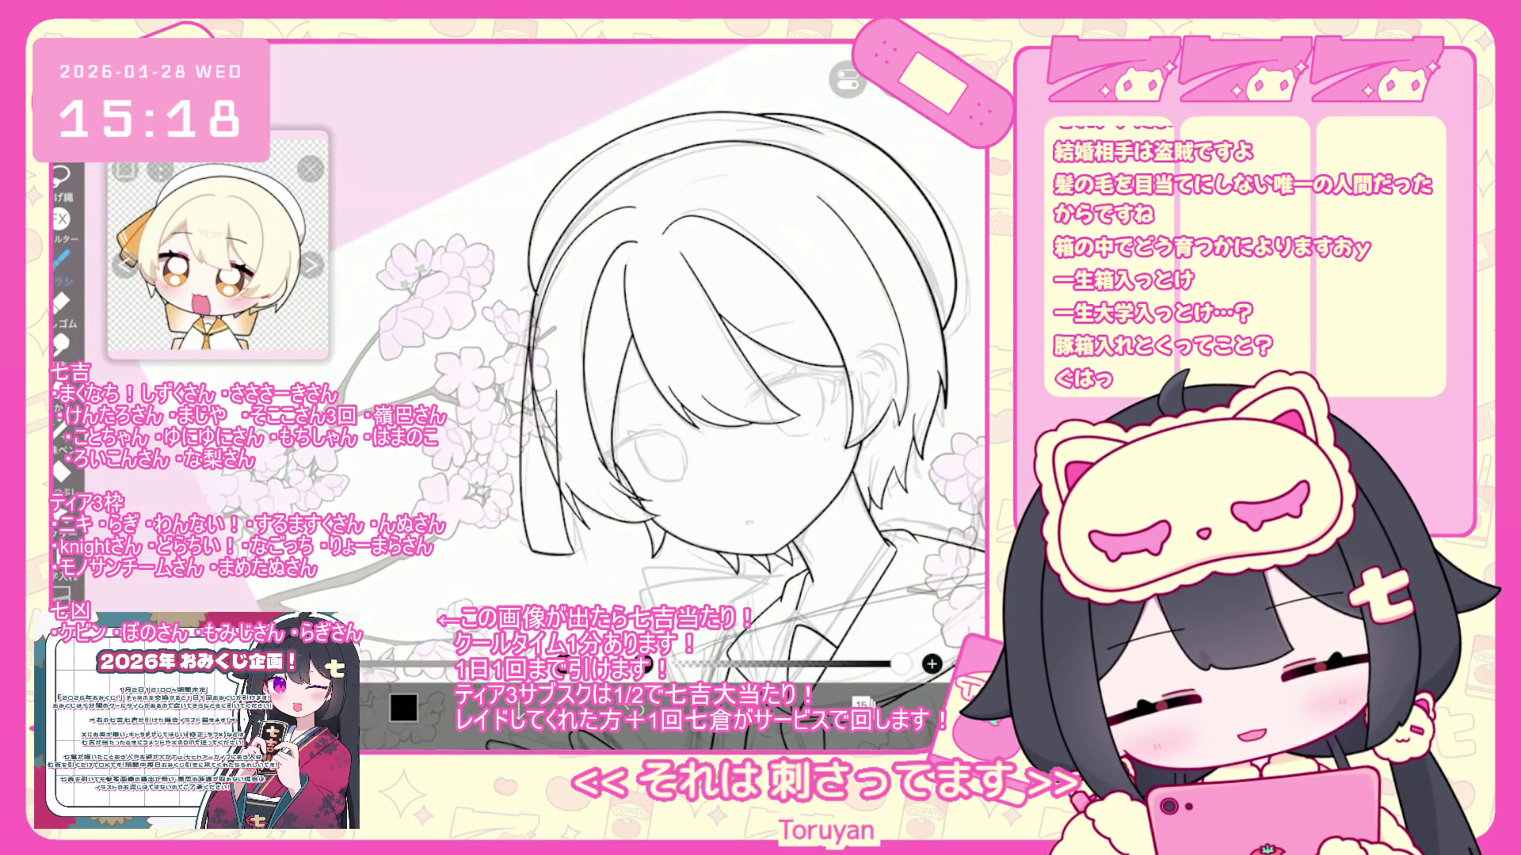
{"action": "key", "text": "ctrl+z"}
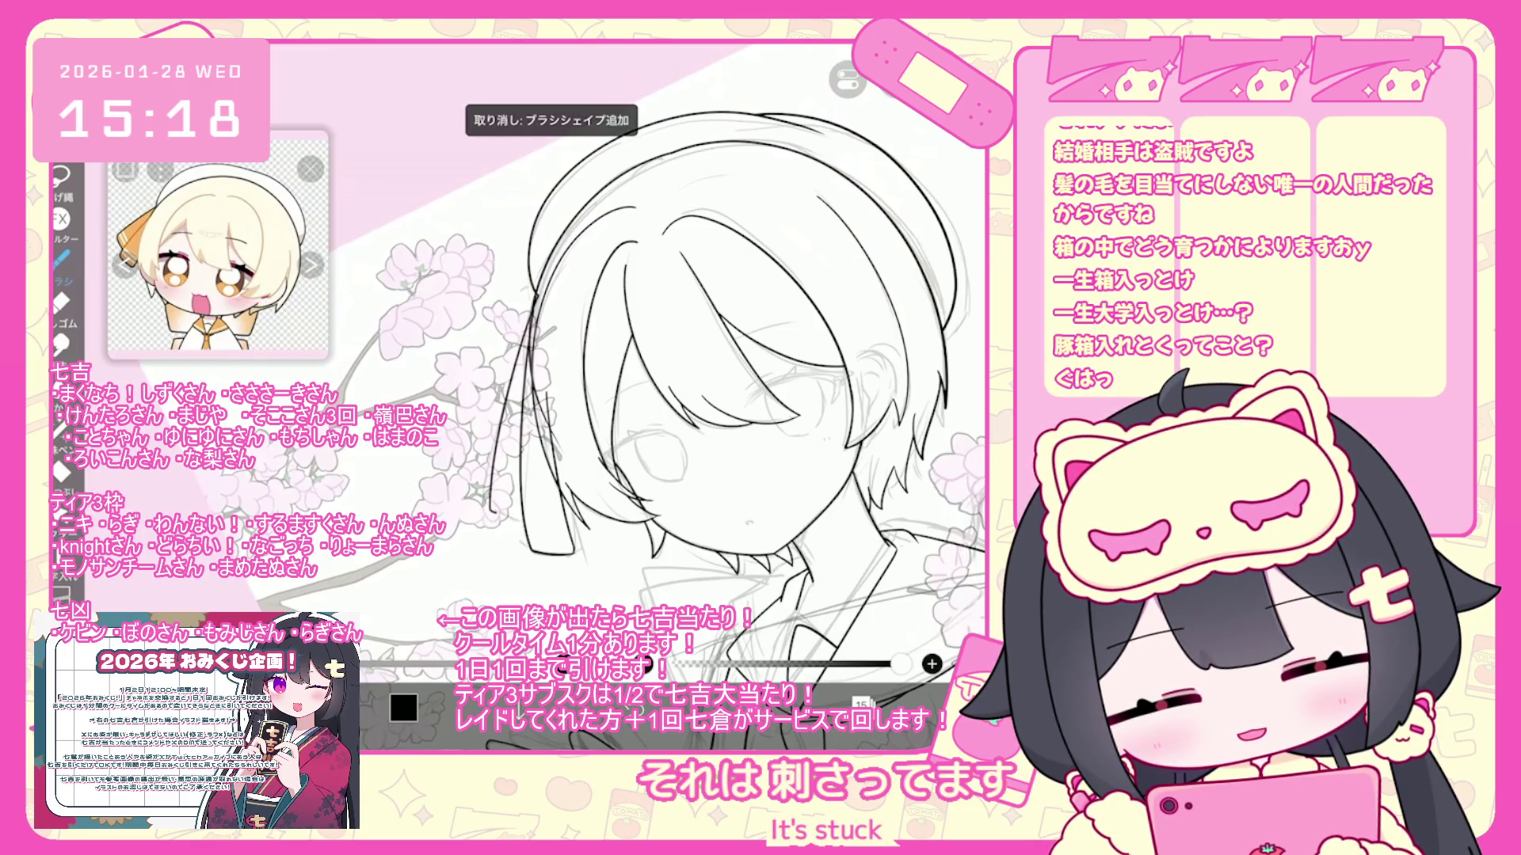
{"action": "scroll", "coordinate": [555, 356], "scroll_direction": "up", "scroll_amount": 2}
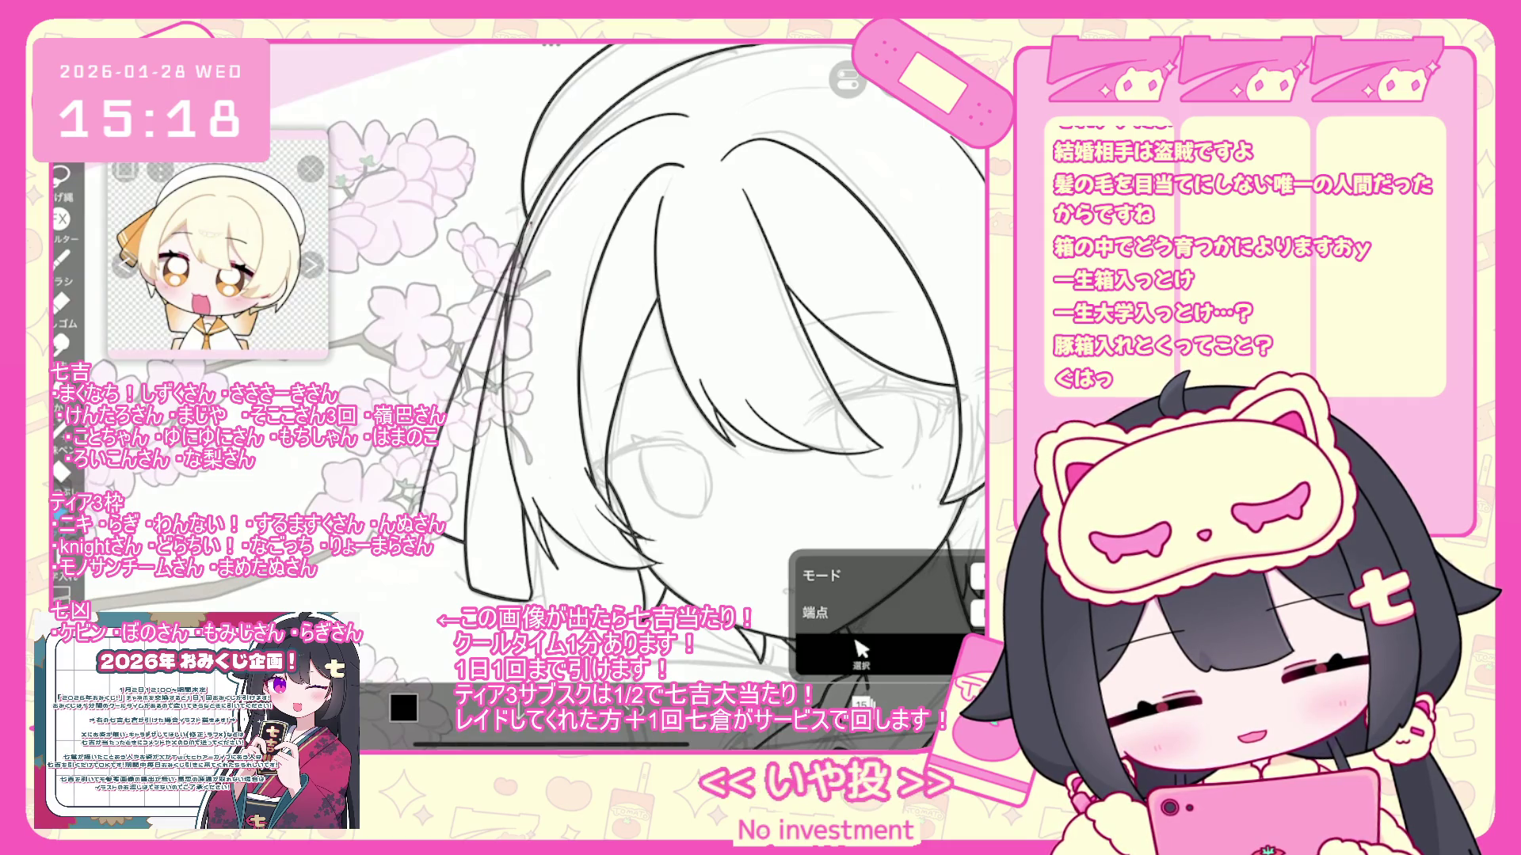
{"action": "scroll", "coordinate": [531, 372], "scroll_direction": "up", "scroll_amount": 2}
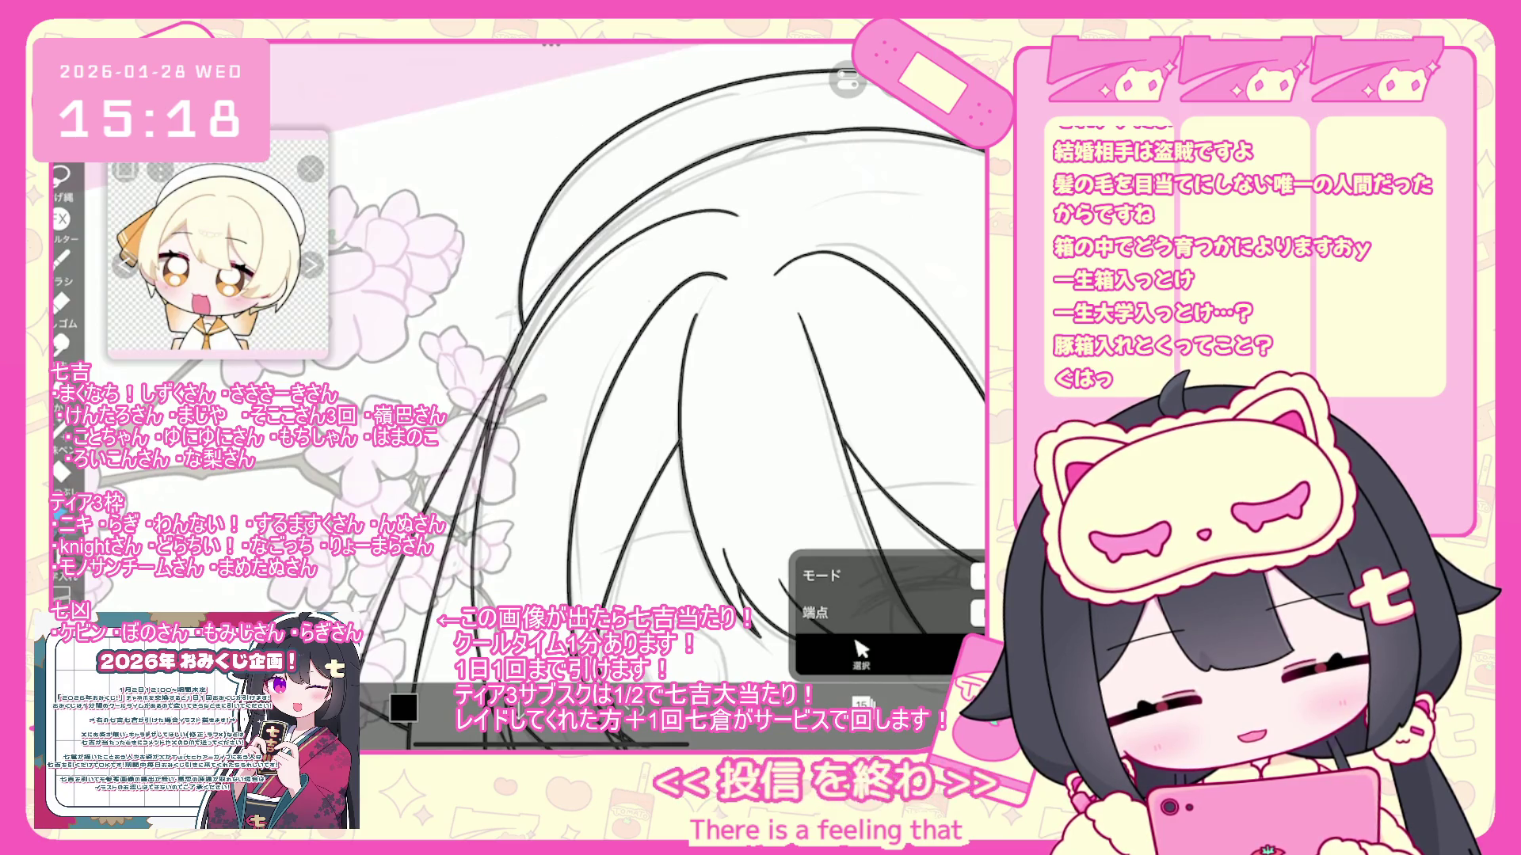
{"action": "scroll", "coordinate": [590, 396], "scroll_direction": "up", "scroll_amount": 2}
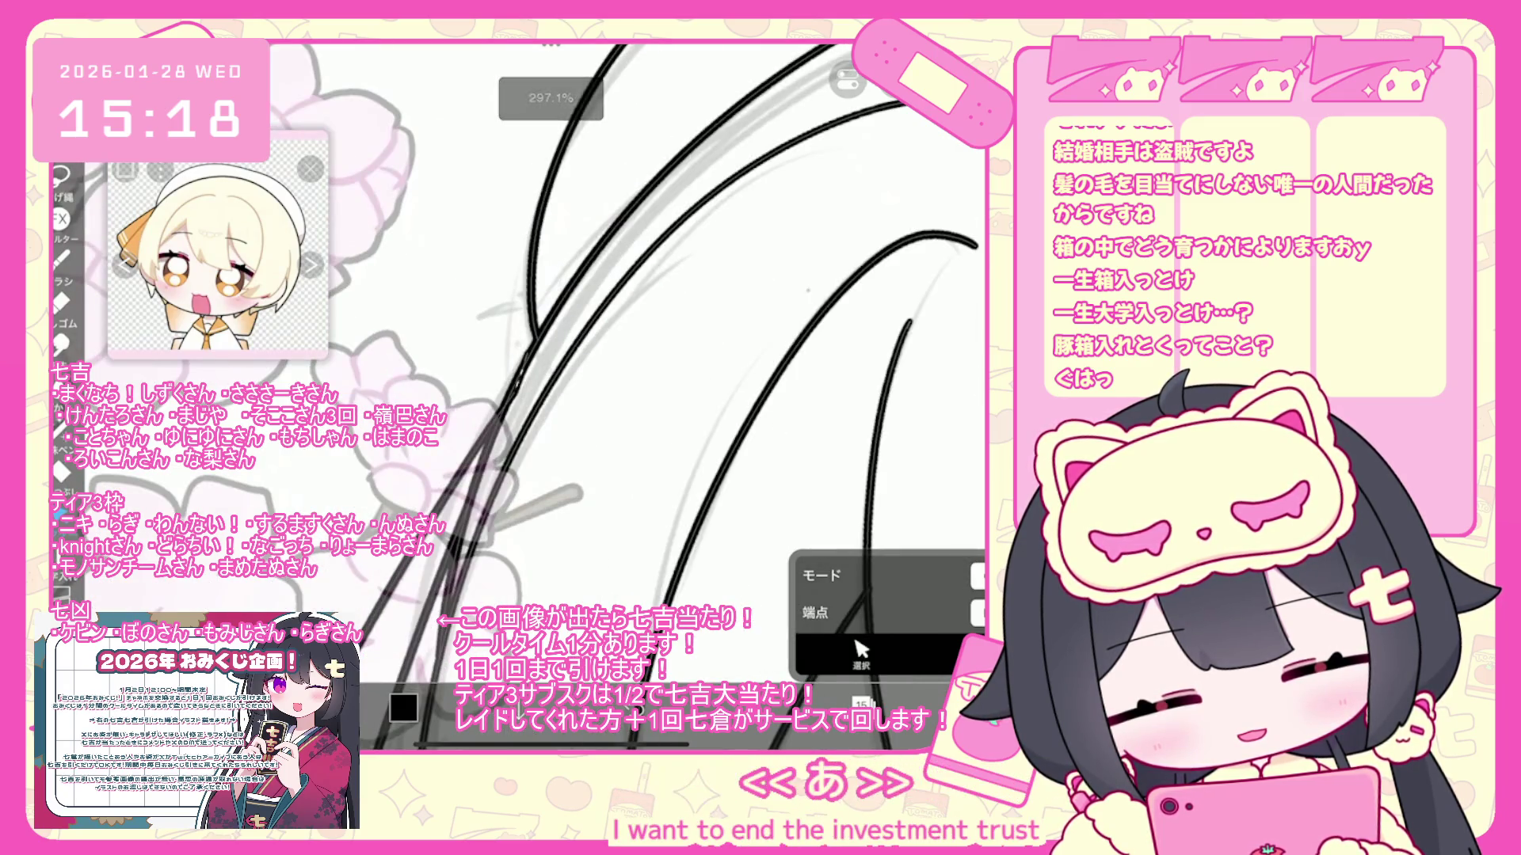
{"action": "scroll", "coordinate": [527, 396], "scroll_direction": "down", "scroll_amount": 3}
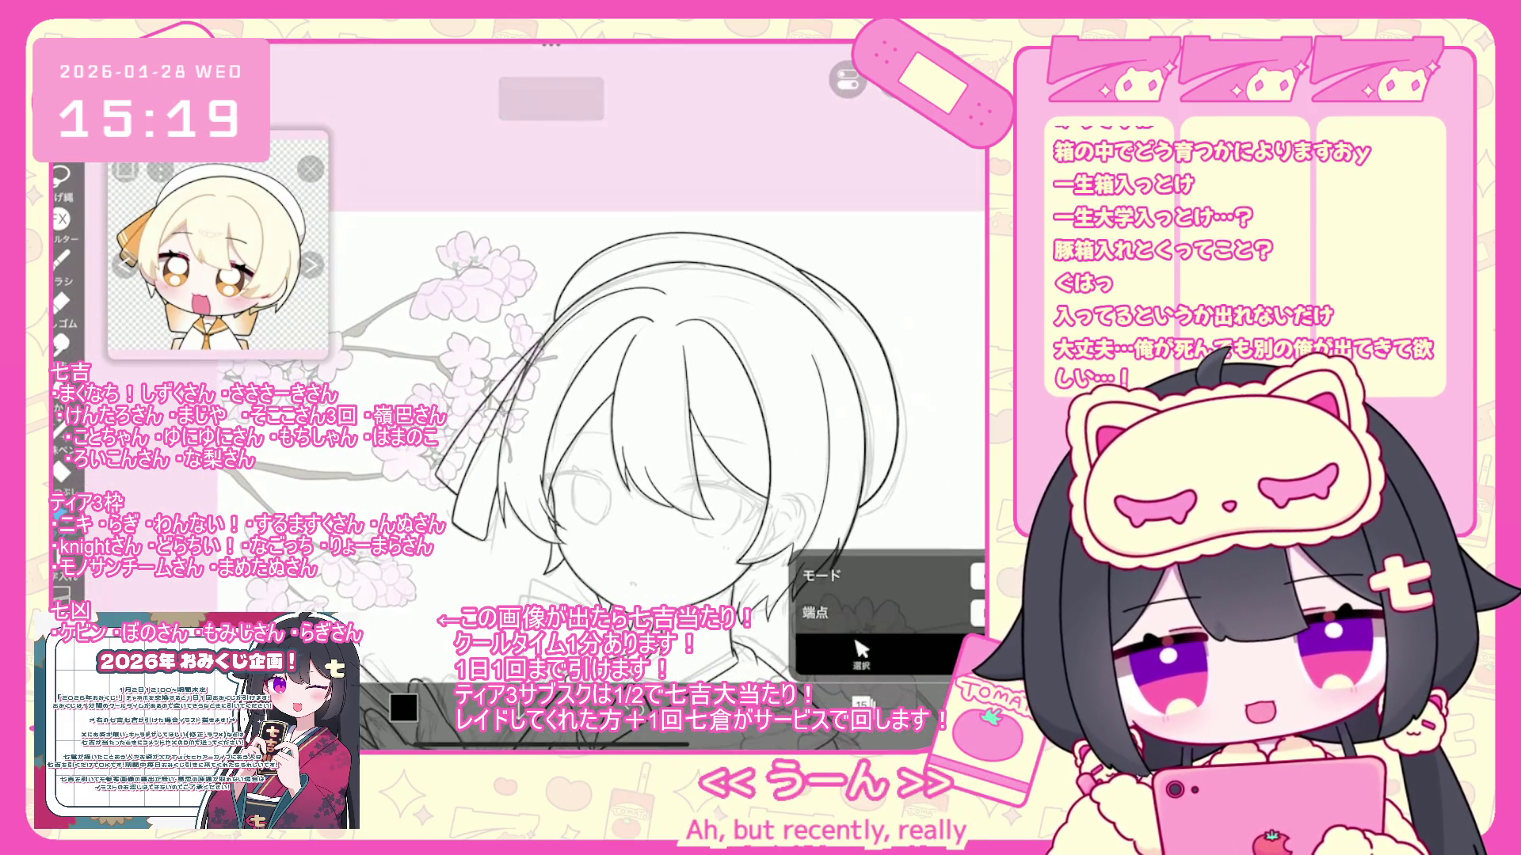
{"action": "scroll", "coordinate": [602, 444], "scroll_direction": "down", "scroll_amount": 1}
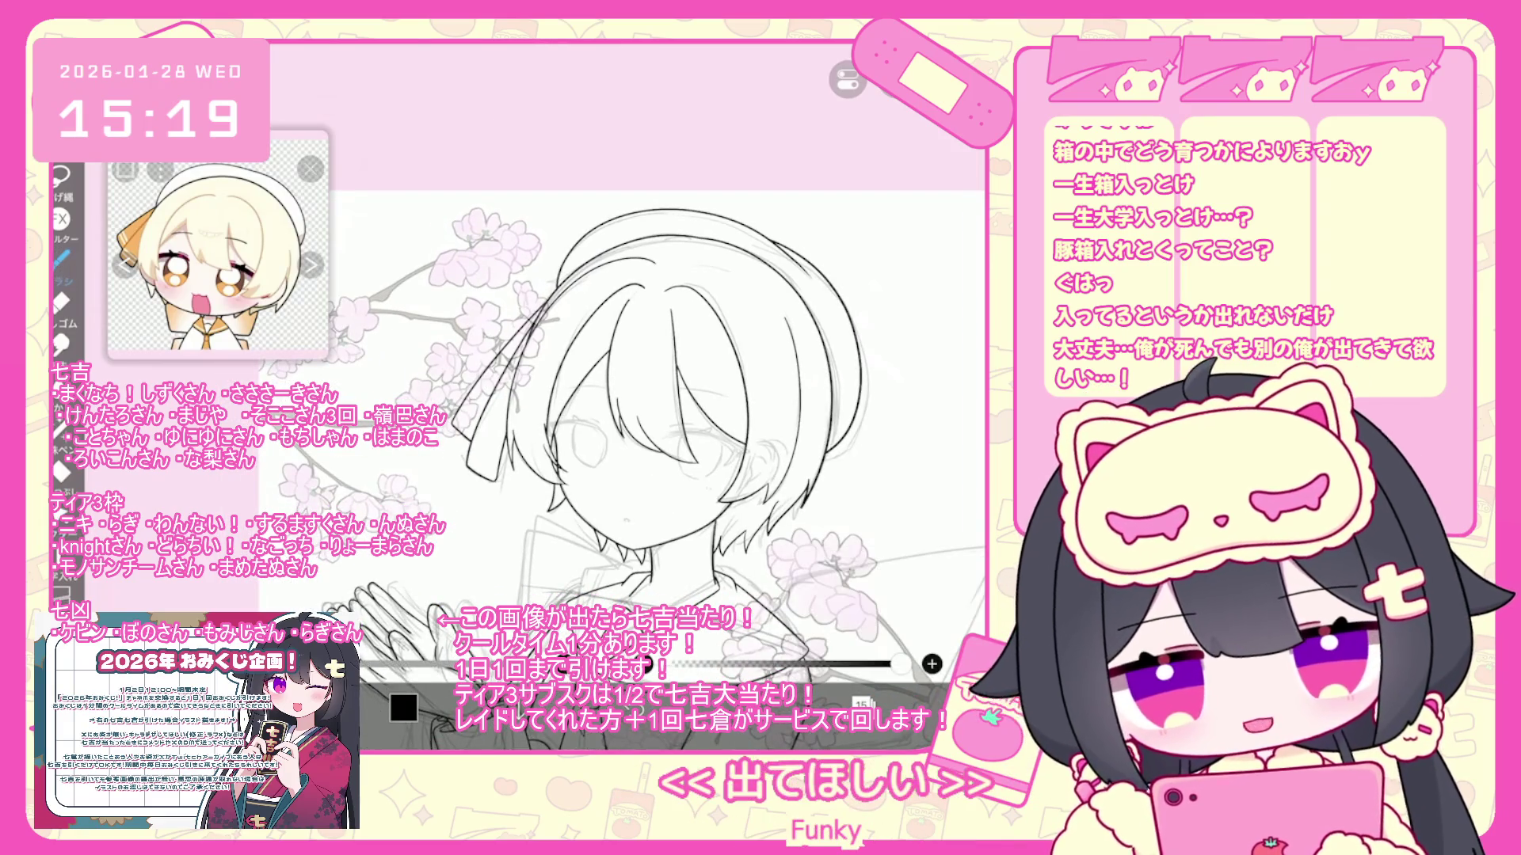
{"action": "scroll", "coordinate": [586, 380], "scroll_direction": "up", "scroll_amount": 3}
{"action": "scroll", "coordinate": [602, 356], "scroll_direction": "up", "scroll_amount": 4}
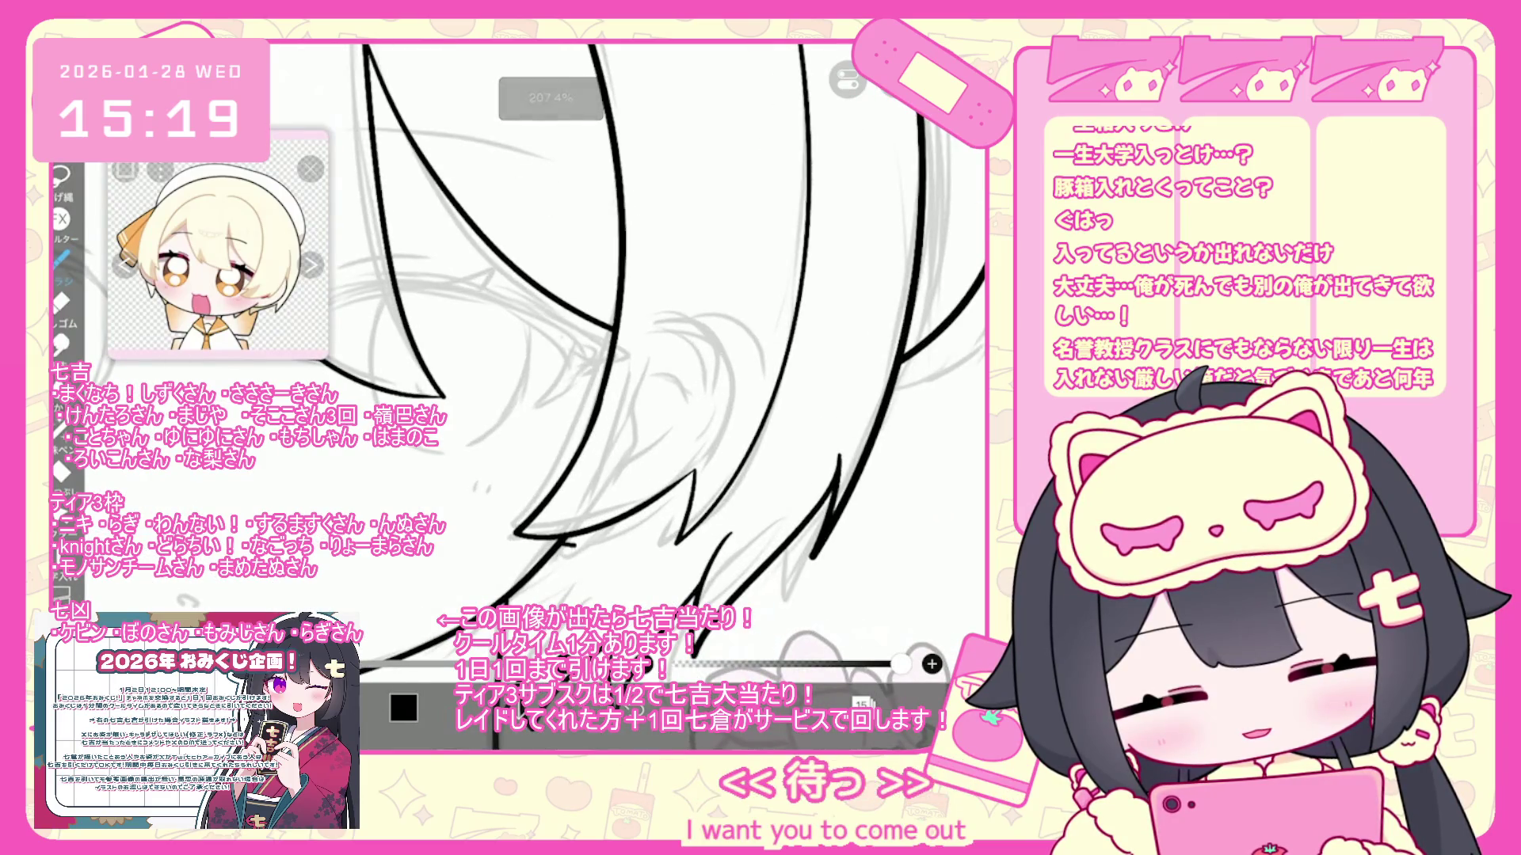
Undo the last ink stroke, switch to selecting line-art parts, and open the layers list
{"action": "key", "text": "ctrl+z"}
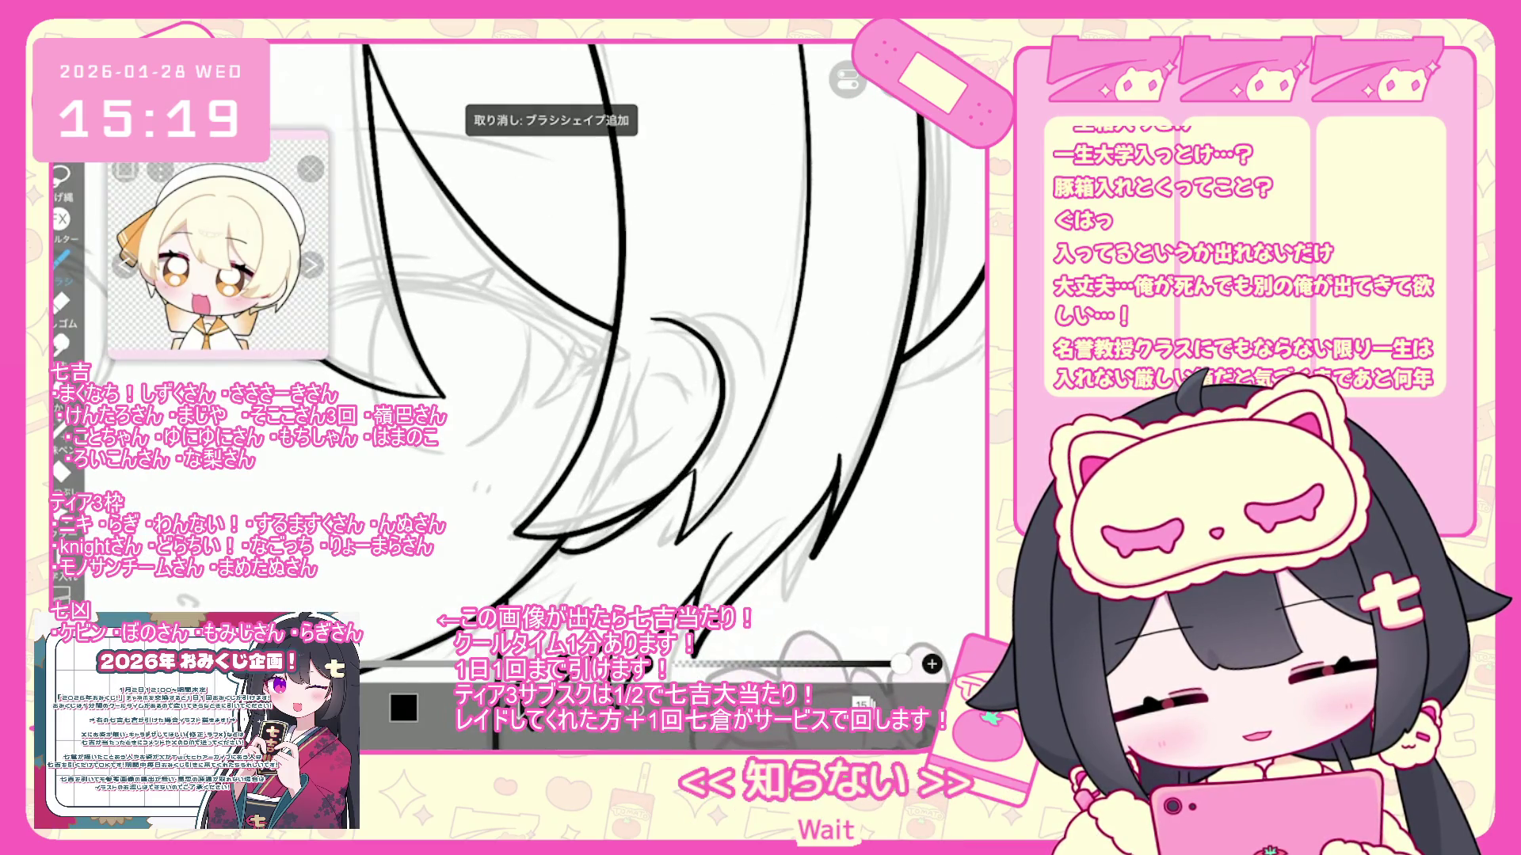
{"action": "scroll", "coordinate": [633, 357], "scroll_direction": "down", "scroll_amount": 2}
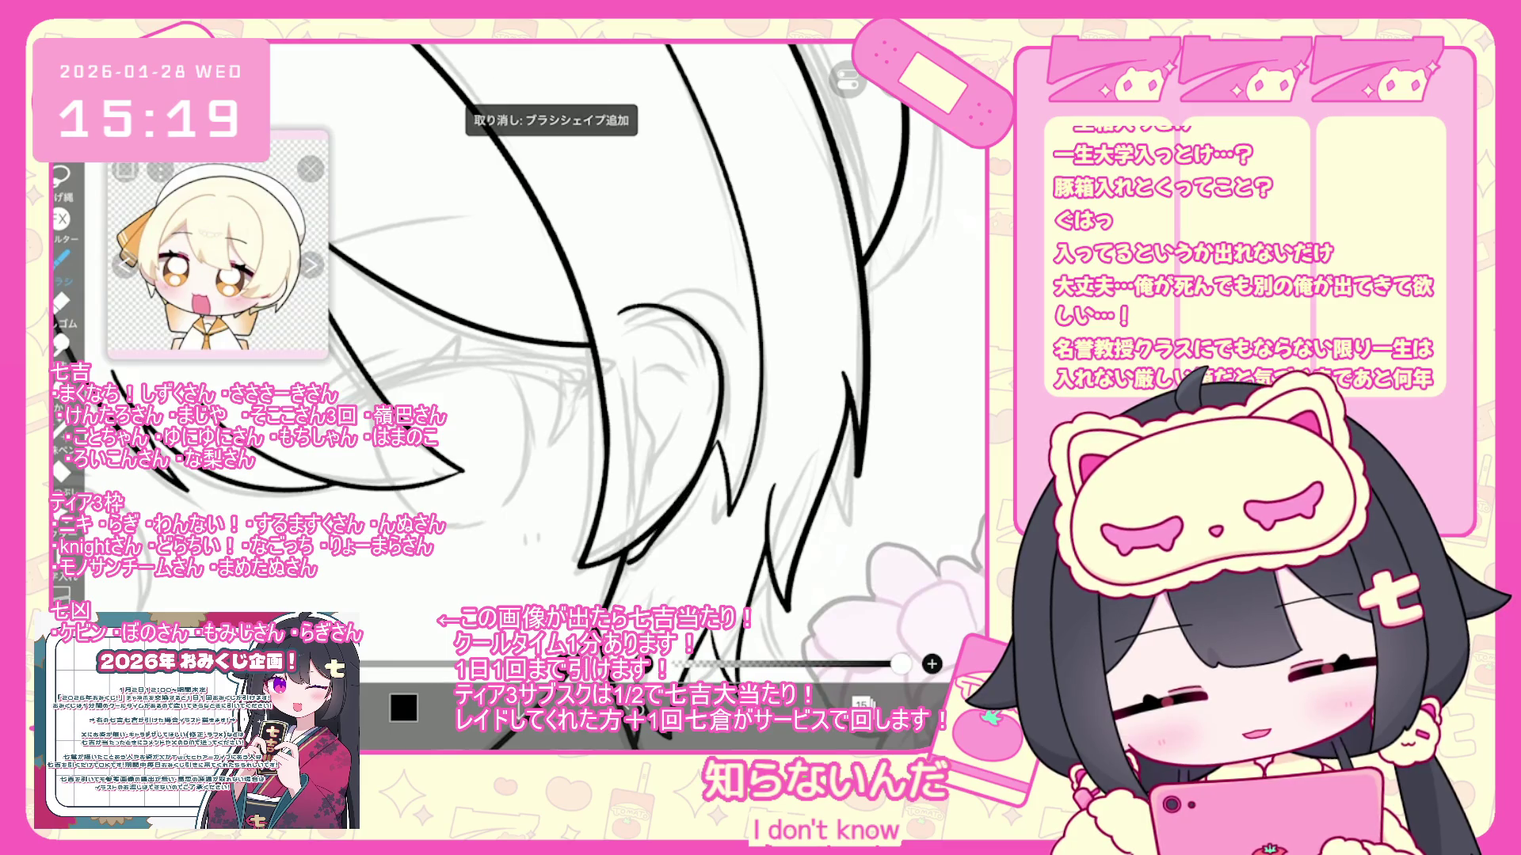
{"action": "left_click", "coordinate": [62, 432]}
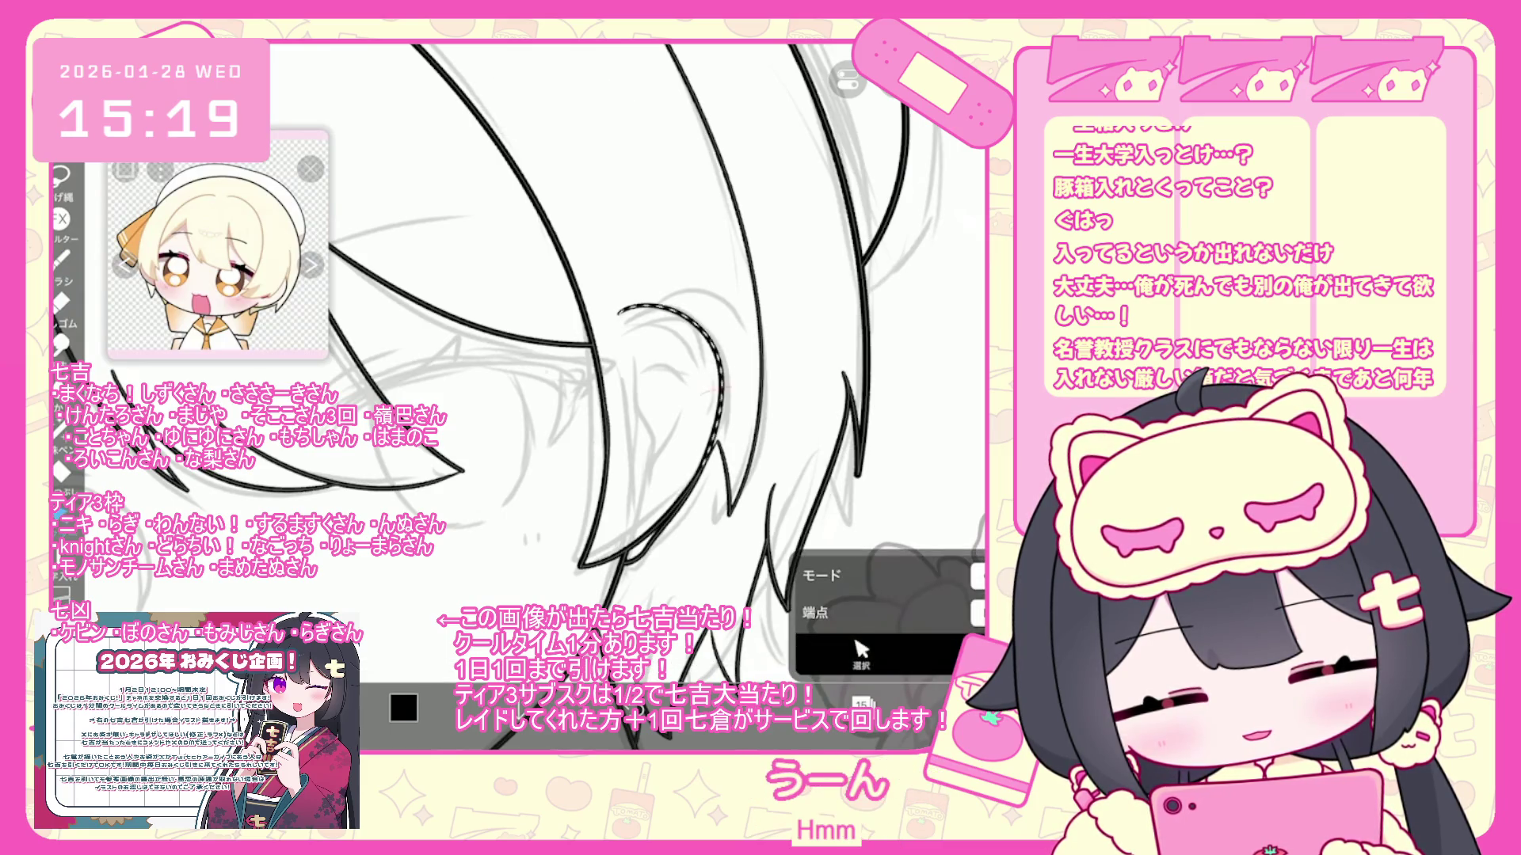
{"action": "scroll", "coordinate": [618, 396], "scroll_direction": "down", "scroll_amount": 5}
{"action": "scroll", "coordinate": [618, 356], "scroll_direction": "up", "scroll_amount": 5}
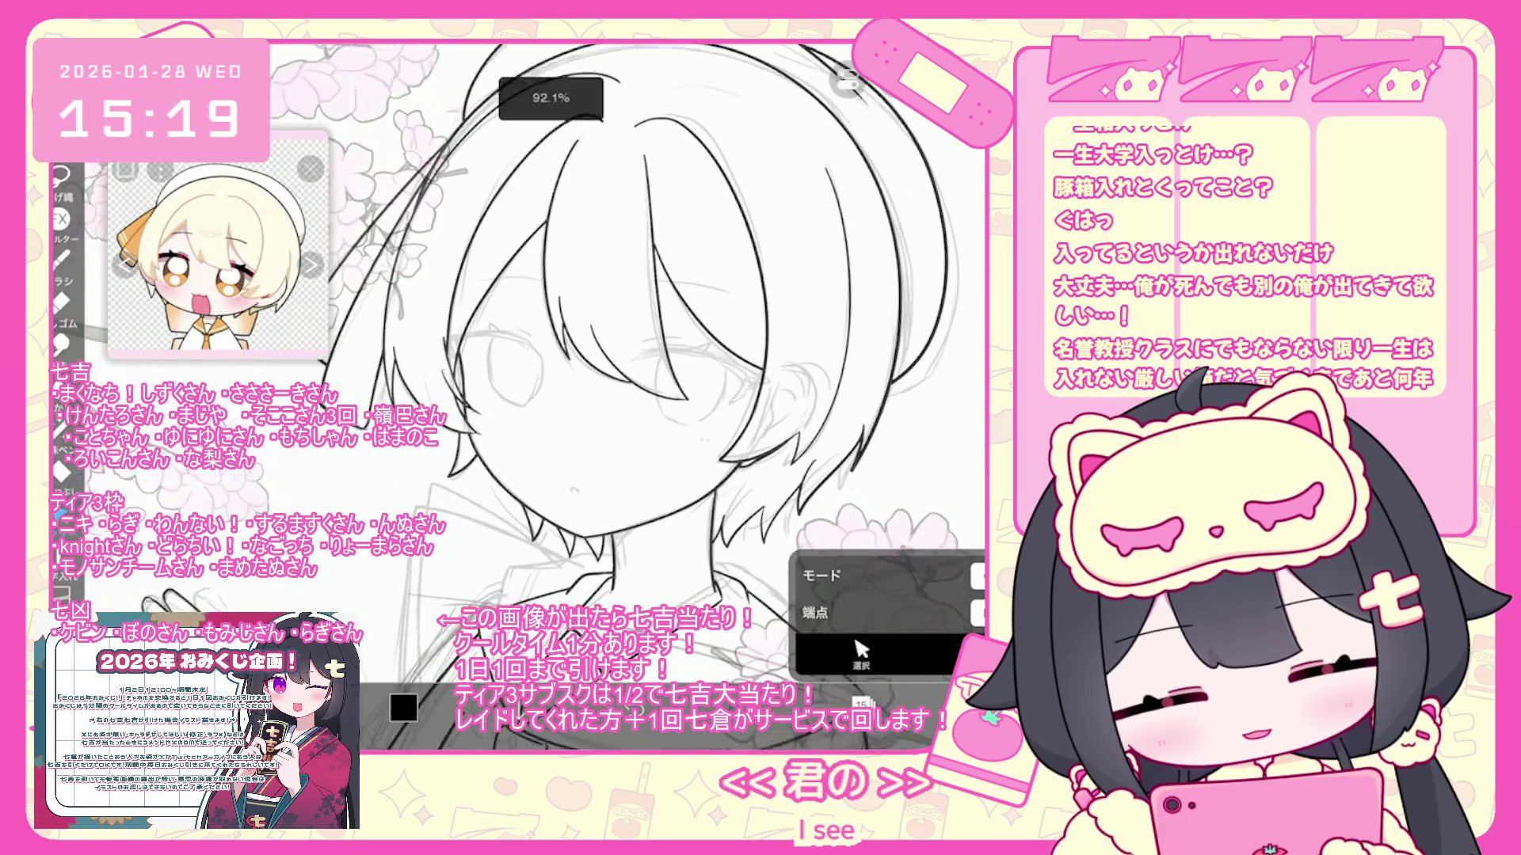
{"action": "scroll", "coordinate": [618, 356], "scroll_direction": "down", "scroll_amount": 4}
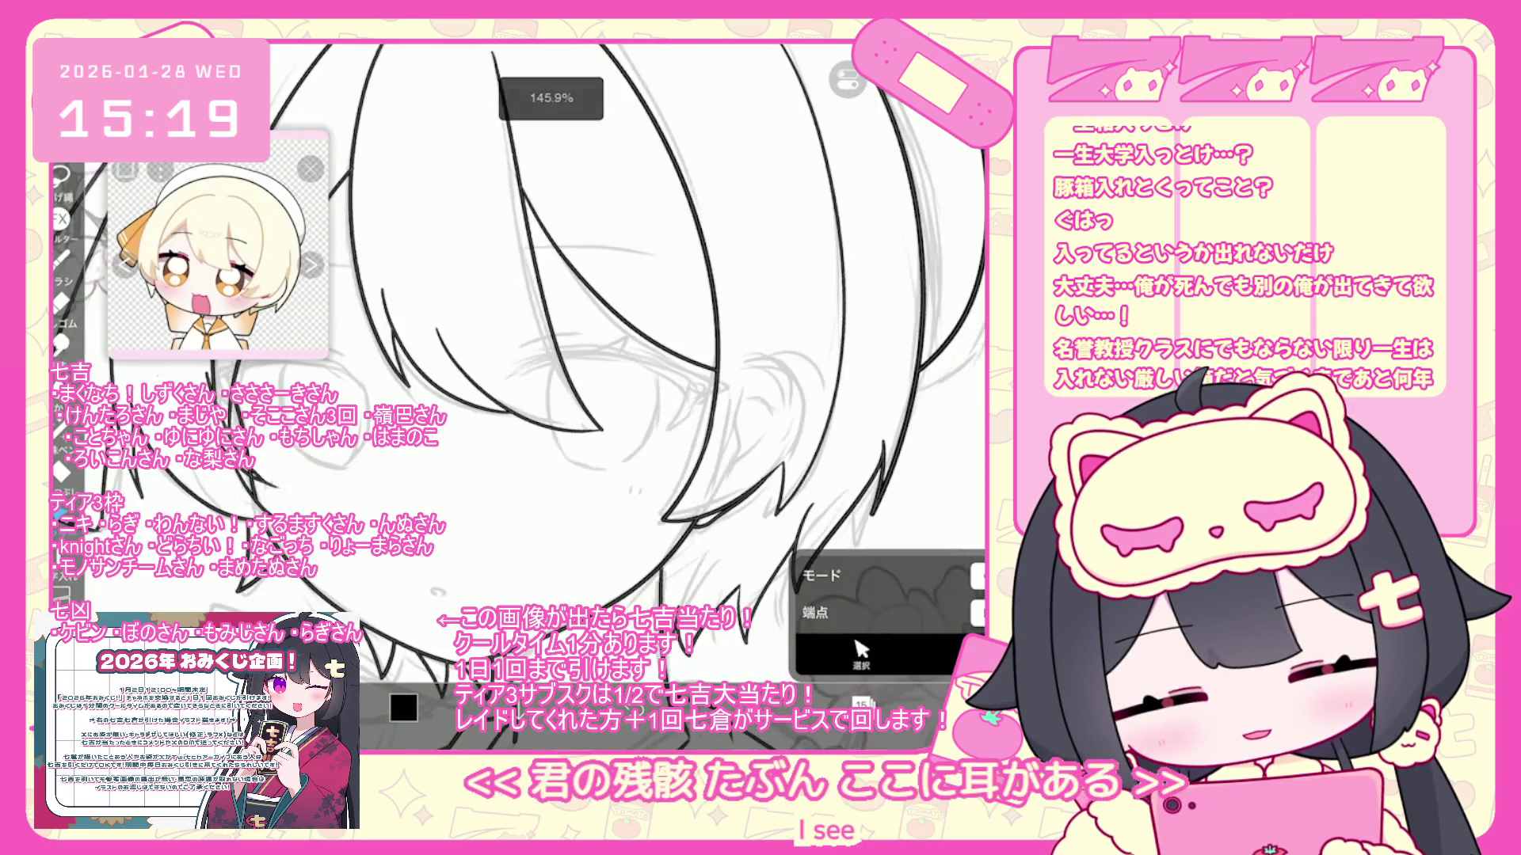
{"action": "scroll", "coordinate": [499, 388], "scroll_direction": "up", "scroll_amount": 3}
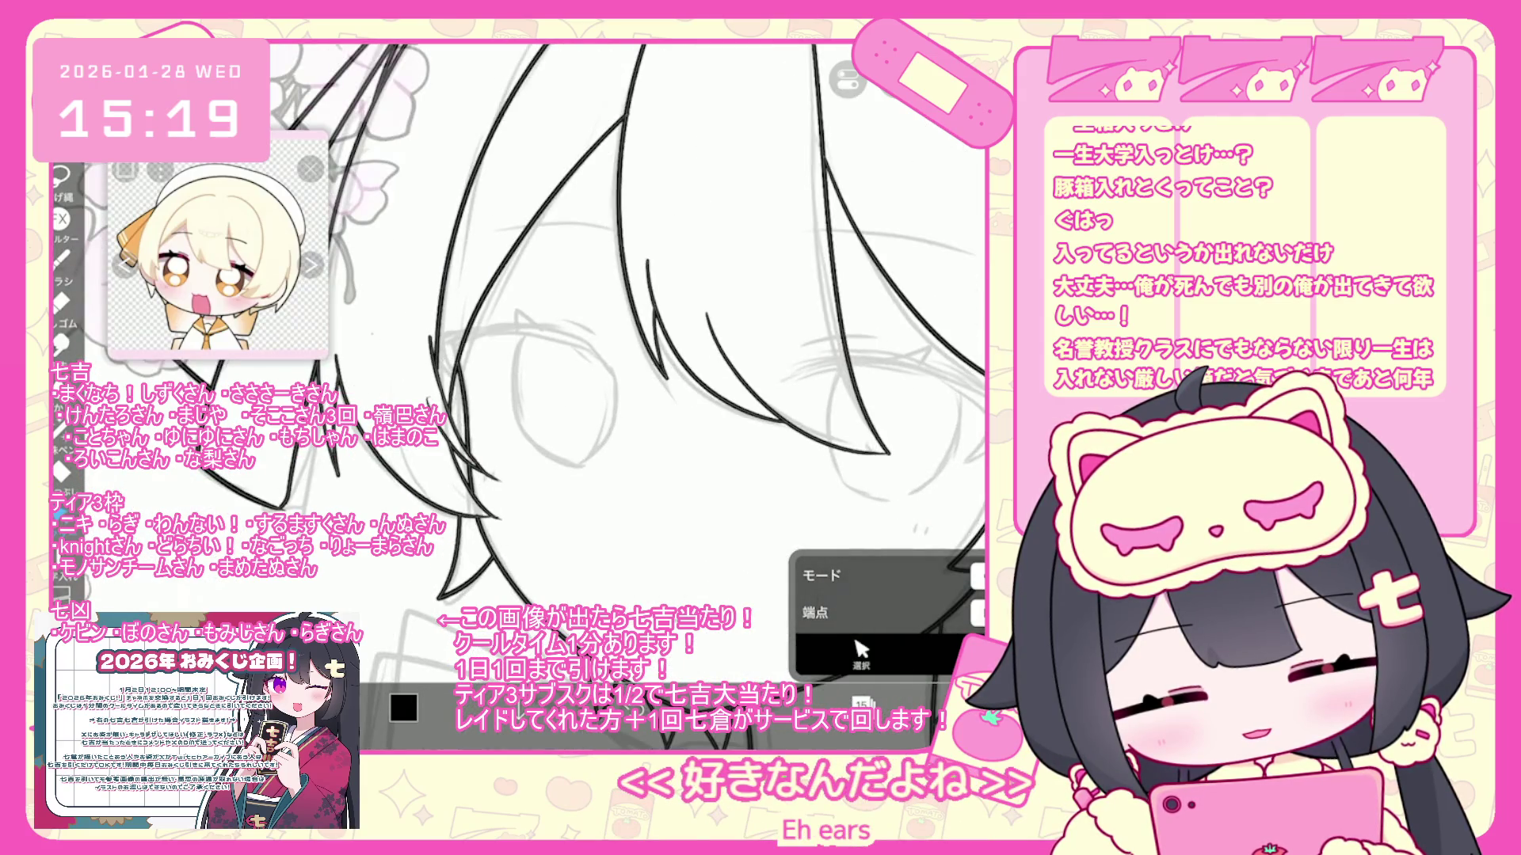
{"action": "scroll", "coordinate": [617, 356], "scroll_direction": "down", "scroll_amount": 3}
{"action": "left_click", "coordinate": [862, 701]}
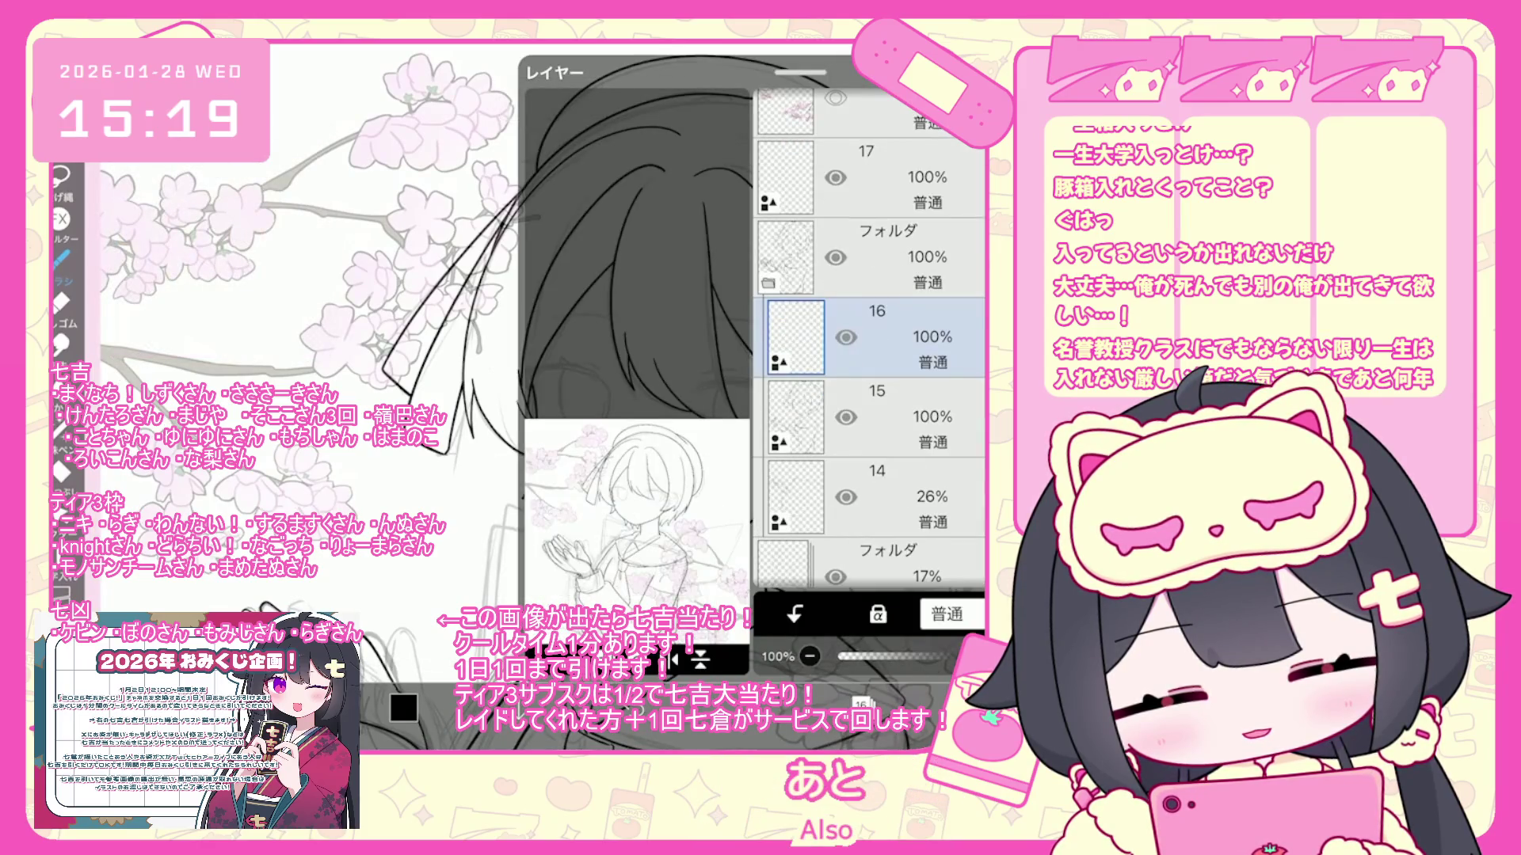
{"action": "scroll", "coordinate": [634, 356], "scroll_direction": "up", "scroll_amount": 3}
{"action": "scroll", "coordinate": [618, 357], "scroll_direction": "up", "scroll_amount": 3}
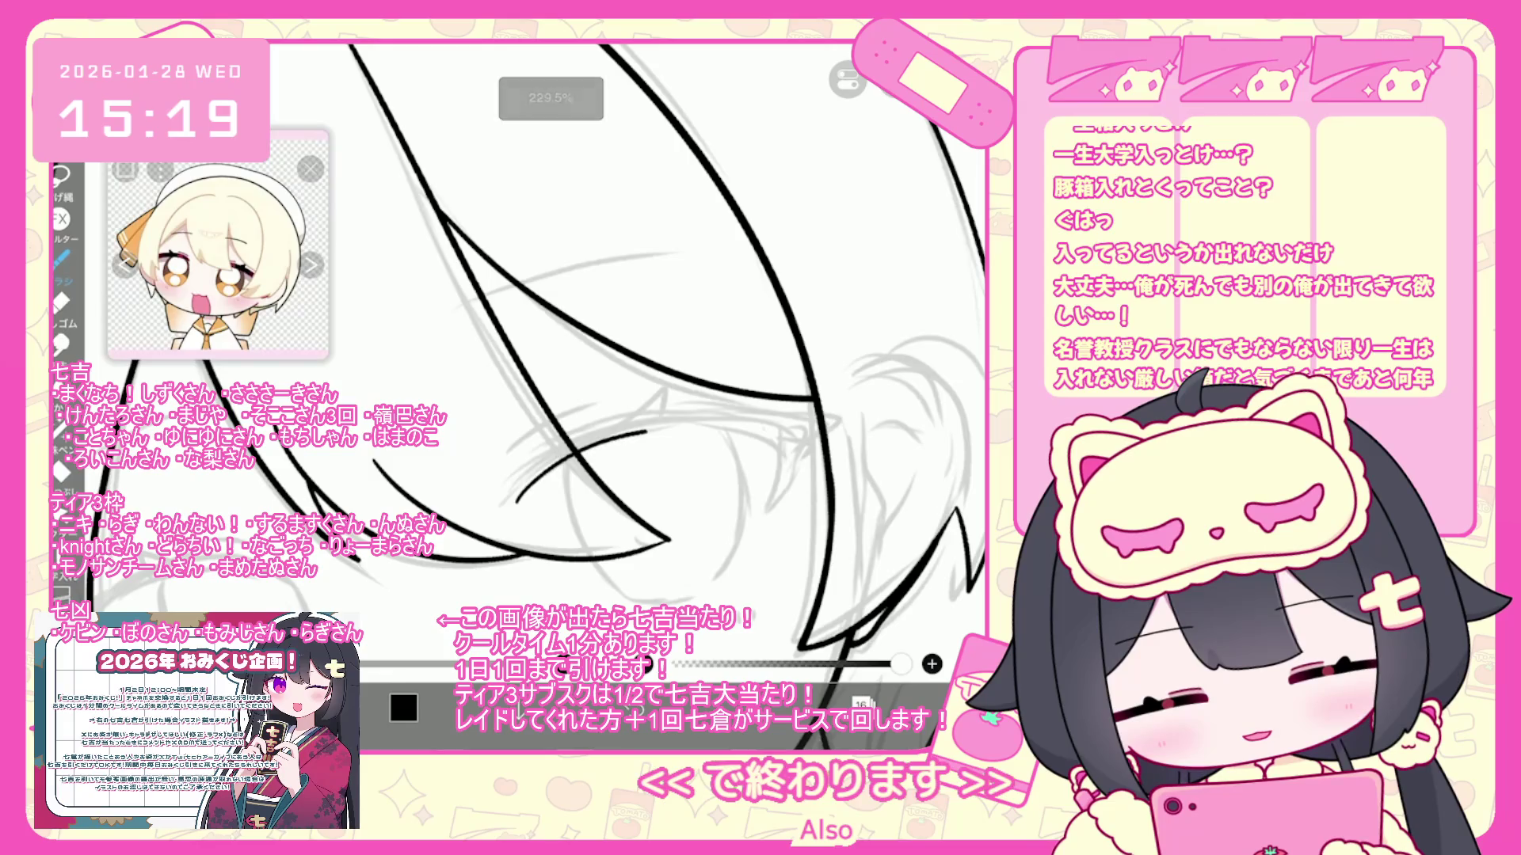
Remove two strokes and redraw the curved hair-tip strands near the eye
{"action": "key", "text": "ctrl+z"}
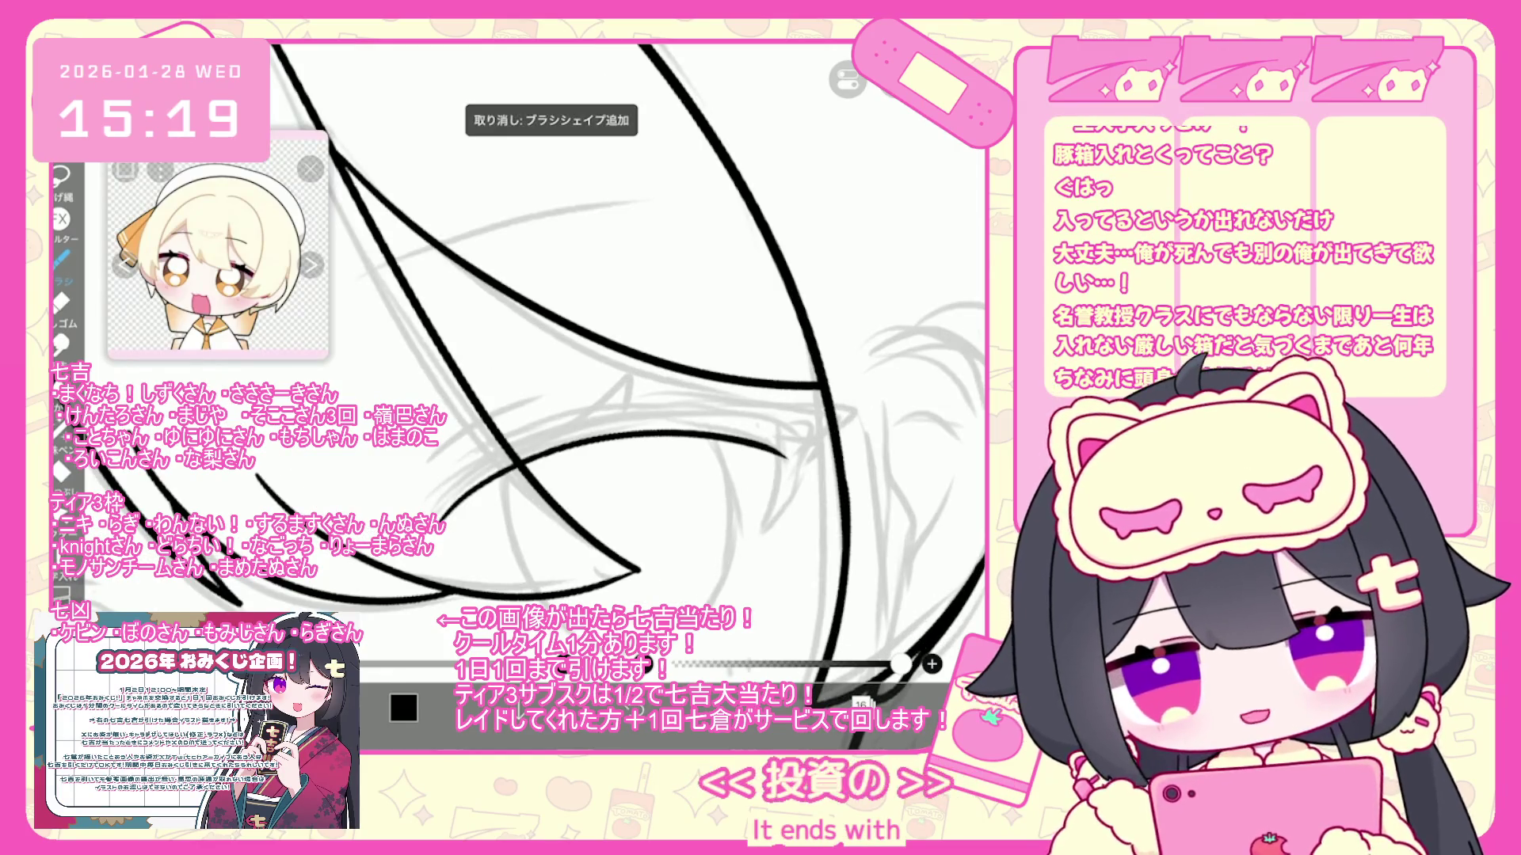
{"action": "key", "text": "ctrl+z"}
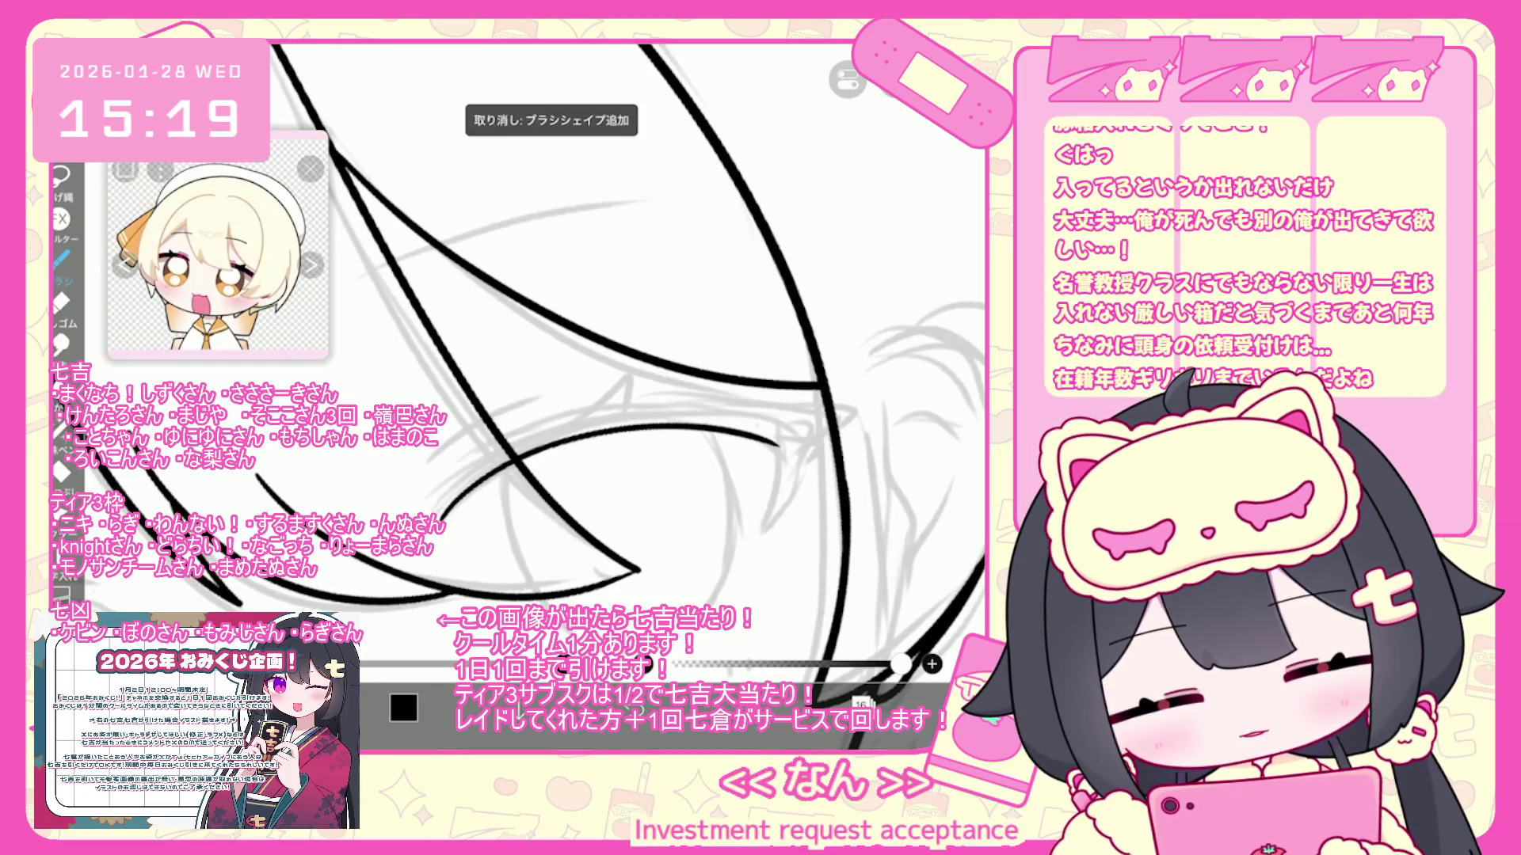
{"action": "left_click_drag", "start_coordinate": [776, 442], "coordinate": [763, 524]}
{"action": "key", "text": "ctrl+z"}
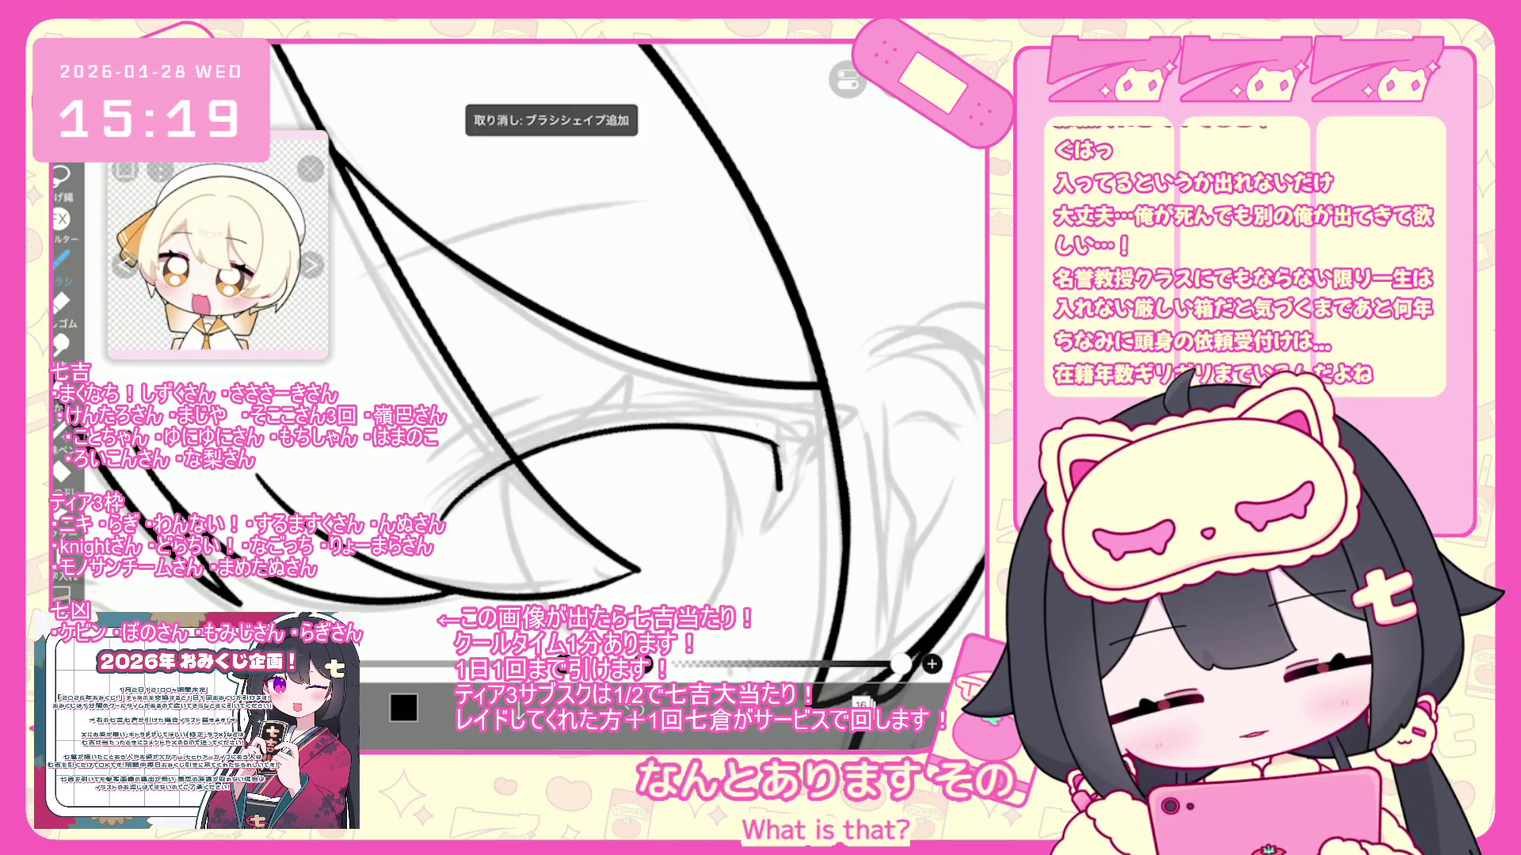
{"action": "left_click_drag", "start_coordinate": [815, 442], "coordinate": [772, 532]}
{"action": "scroll", "coordinate": [602, 356], "scroll_direction": "up", "scroll_amount": 1}
{"action": "key", "text": "ctrl+z"}
{"action": "scroll", "coordinate": [602, 357], "scroll_direction": "up", "scroll_amount": 1}
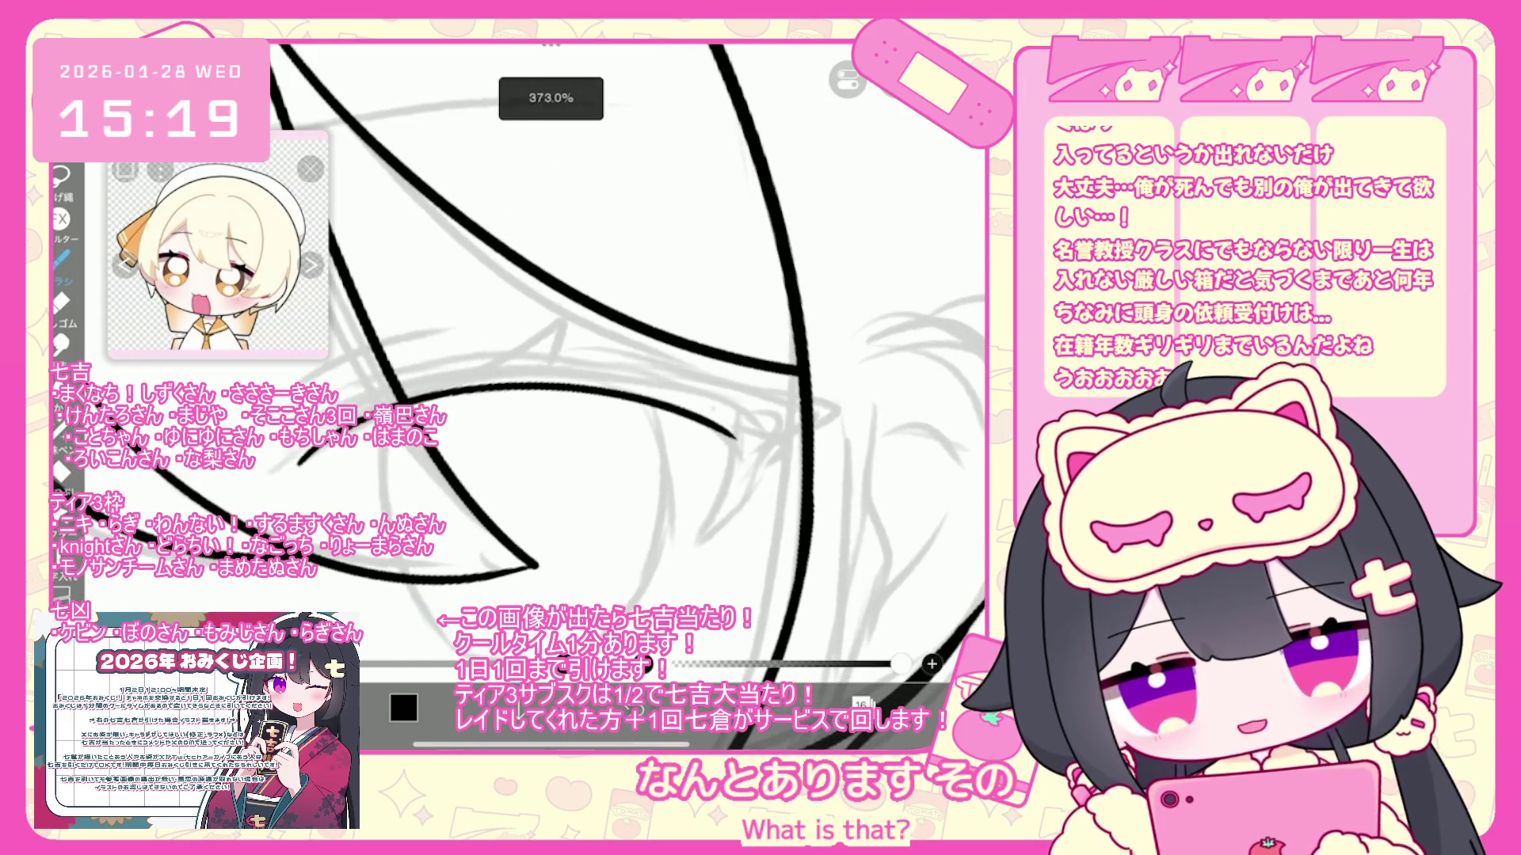
{"action": "left_click_drag", "start_coordinate": [735, 432], "coordinate": [707, 558]}
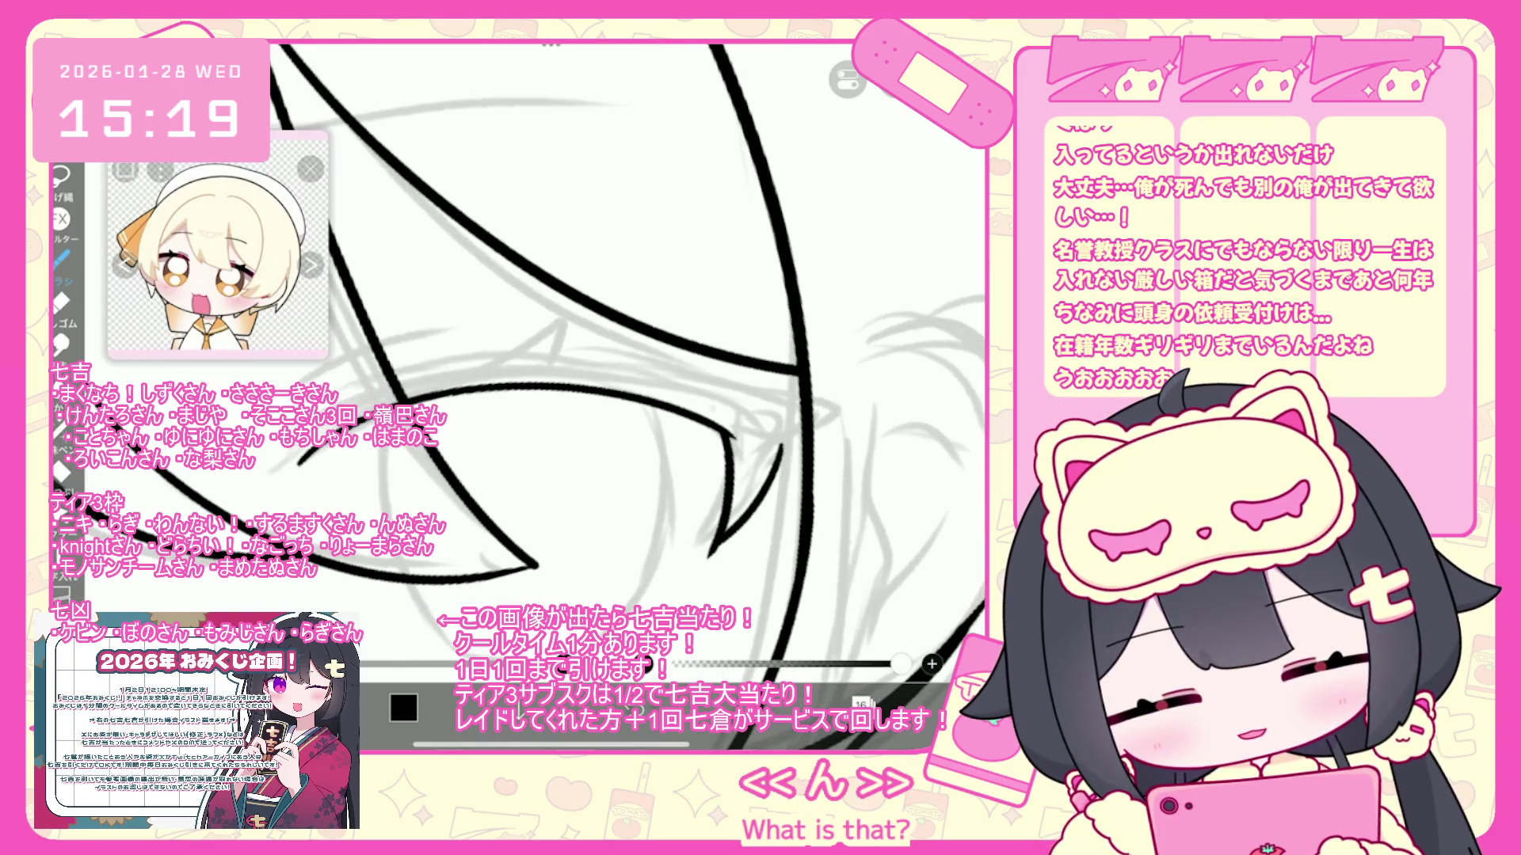
{"action": "key", "text": "ctrl+z"}
{"action": "left_click_drag", "start_coordinate": [784, 442], "coordinate": [709, 545]}
Try an extra curve beside the strand, then draw a long curve across the eye area
{"action": "scroll", "coordinate": [602, 356], "scroll_direction": "up", "scroll_amount": 1}
{"action": "mouse_move", "coordinate": [784, 428]}
{"action": "left_mouse_down"}
{"action": "mouse_move", "coordinate": [764, 507]}
{"action": "mouse_move", "coordinate": [717, 566]}
{"action": "left_mouse_up"}
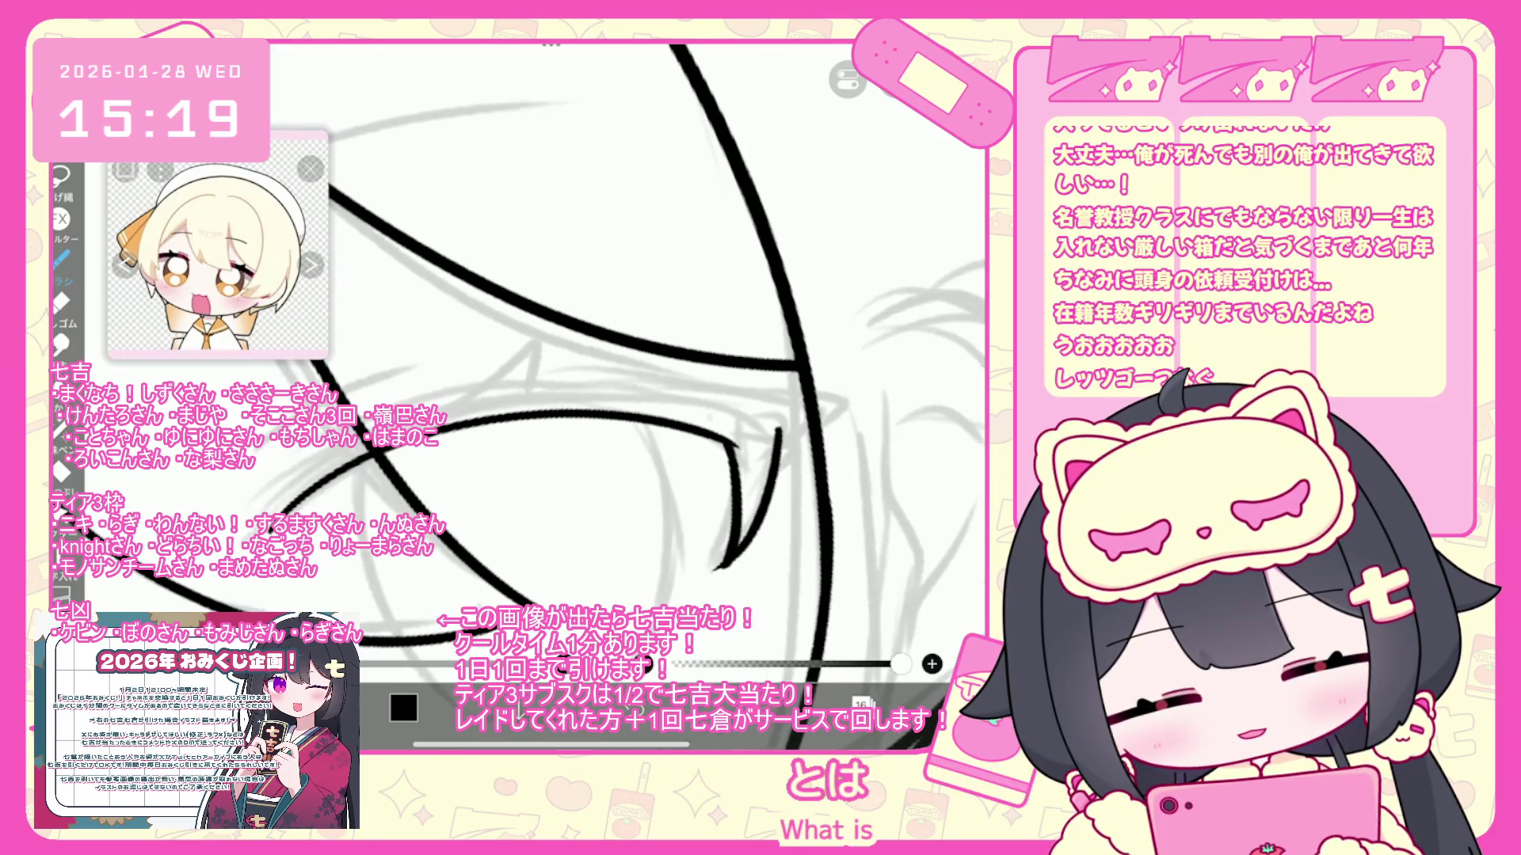
{"action": "scroll", "coordinate": [602, 357], "scroll_direction": "down", "scroll_amount": 1}
{"action": "key", "text": "ctrl+z"}
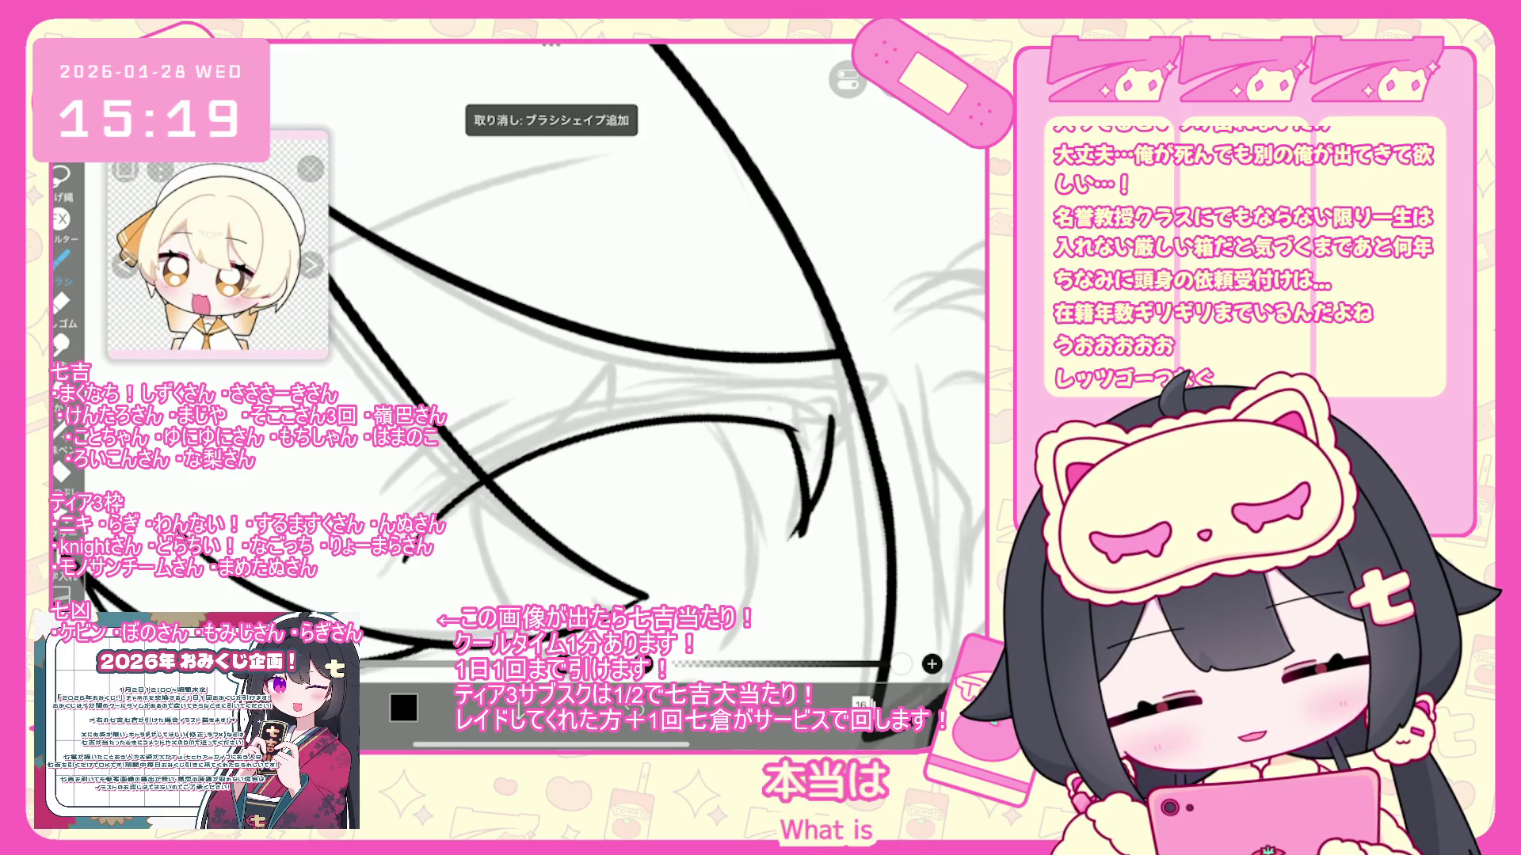
{"action": "scroll", "coordinate": [602, 357], "scroll_direction": "up", "scroll_amount": 1}
{"action": "scroll", "coordinate": [602, 357], "scroll_direction": "down", "scroll_amount": 1}
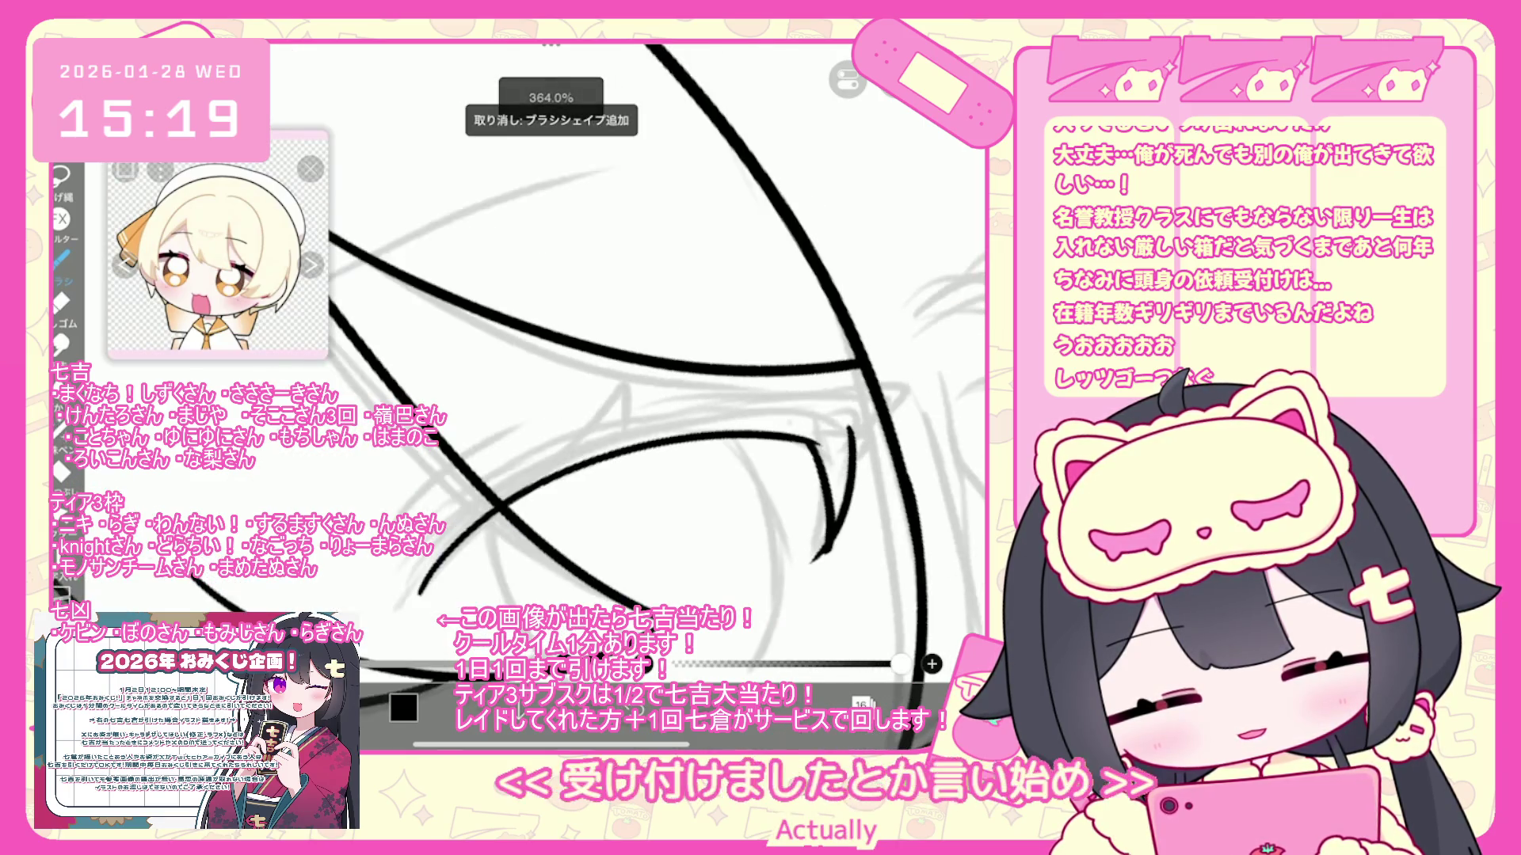
{"action": "left_click_drag", "start_coordinate": [475, 491], "coordinate": [851, 389]}
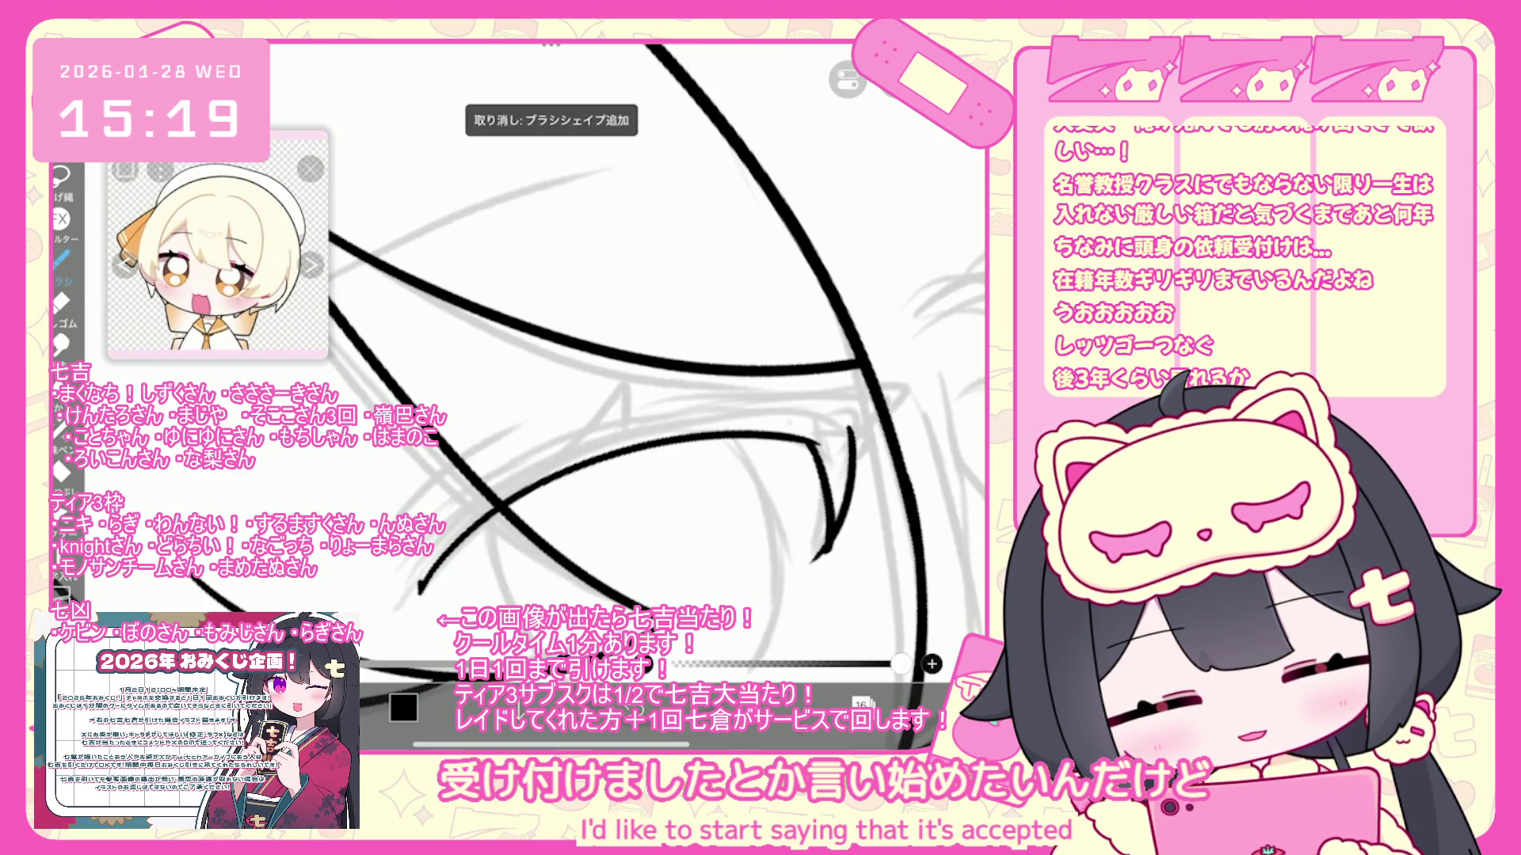
{"action": "scroll", "coordinate": [602, 356], "scroll_direction": "down", "scroll_amount": 2}
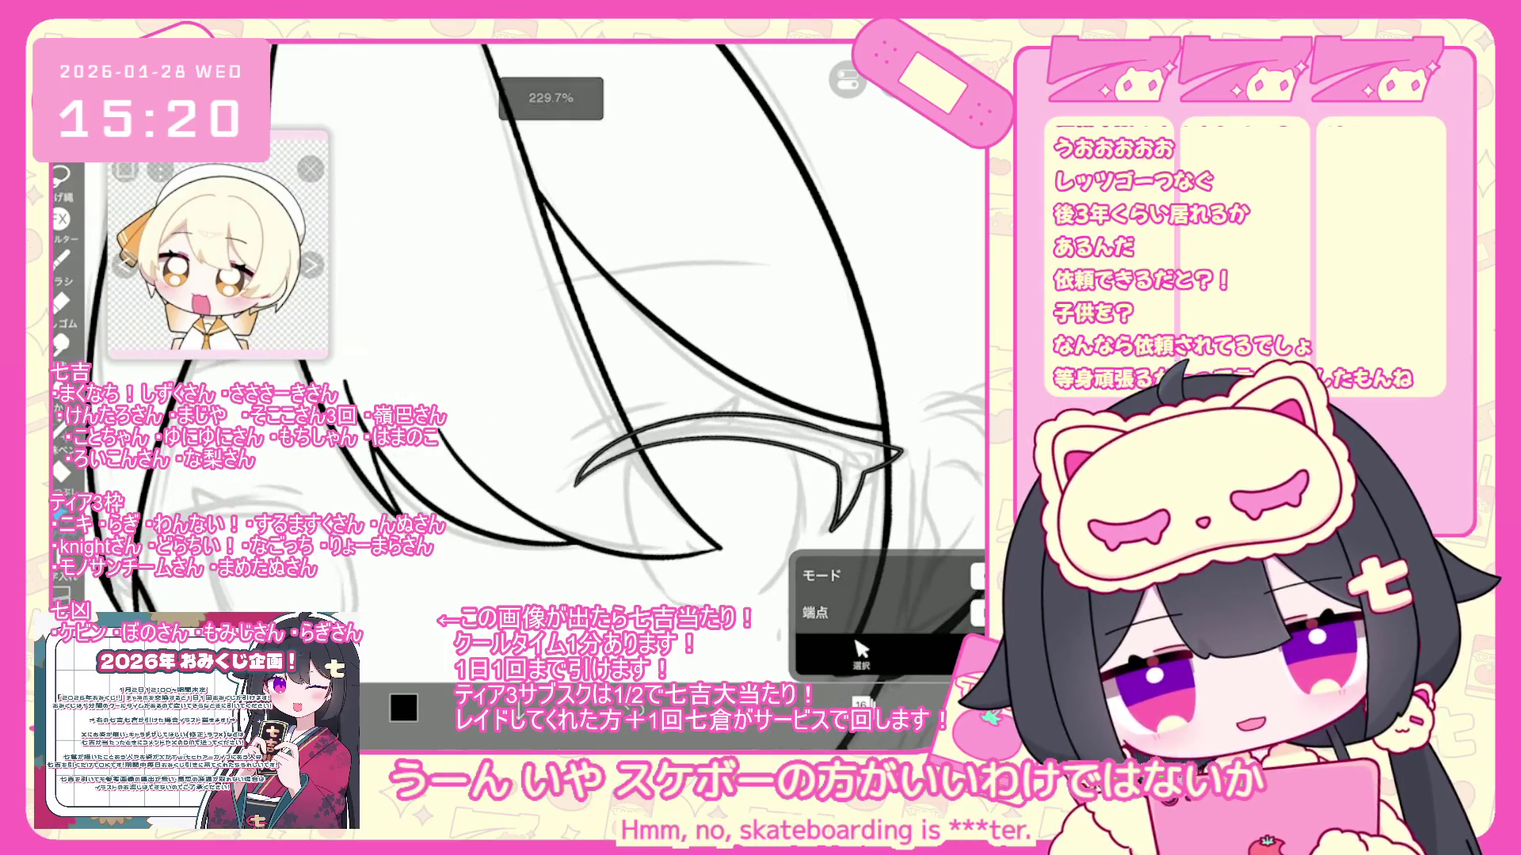
Return to the brush and extend a line near the eye, discarding a stray short stroke
{"action": "key", "text": "b"}
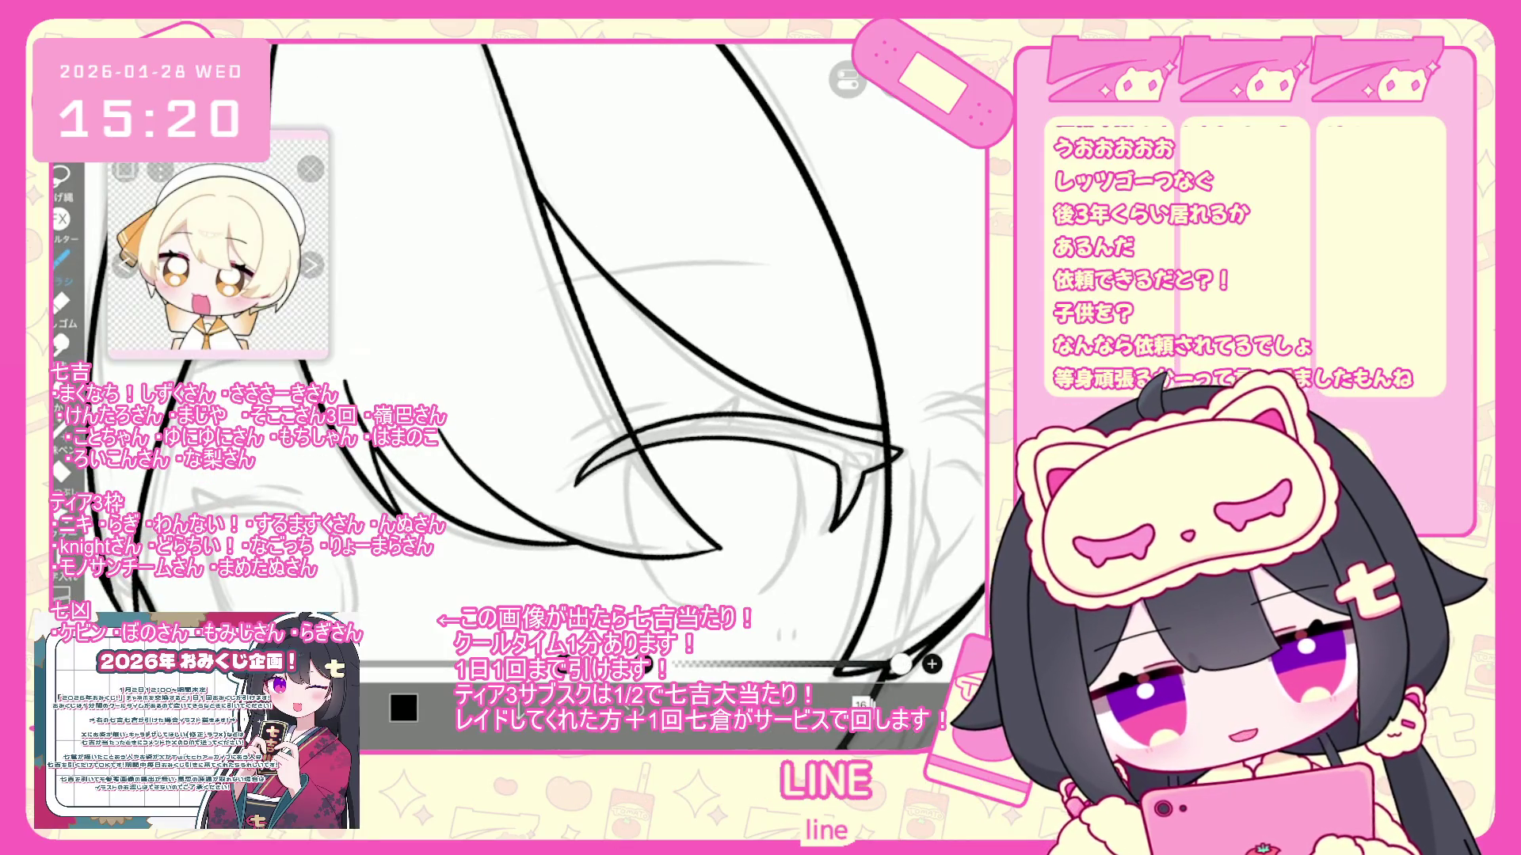
{"action": "scroll", "coordinate": [602, 356], "scroll_direction": "up", "scroll_amount": 3}
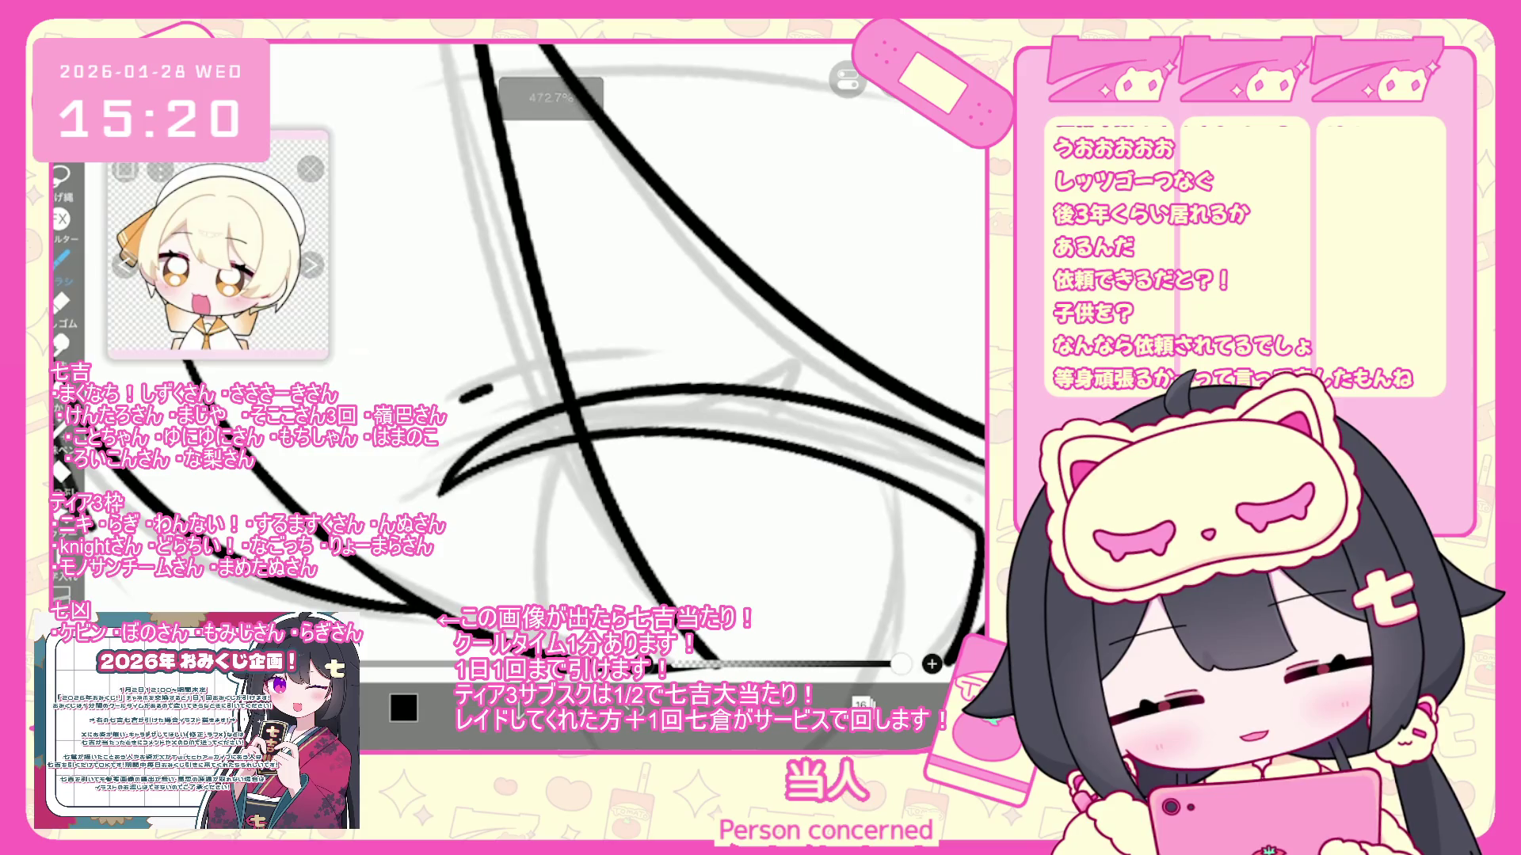
{"action": "key", "text": "ctrl+z"}
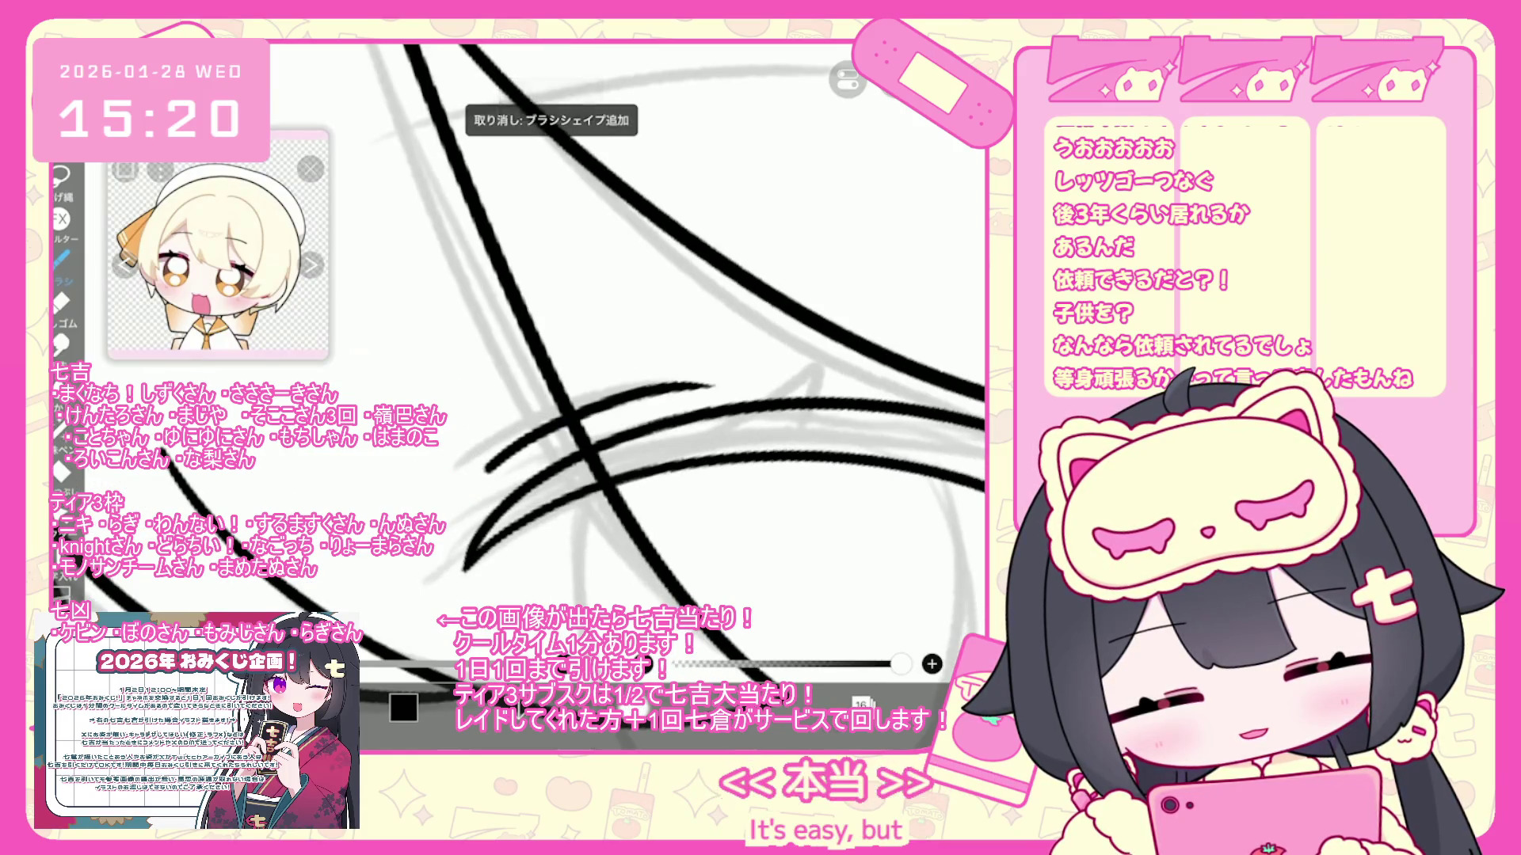
{"action": "left_click_drag", "start_coordinate": [497, 452], "coordinate": [474, 471]}
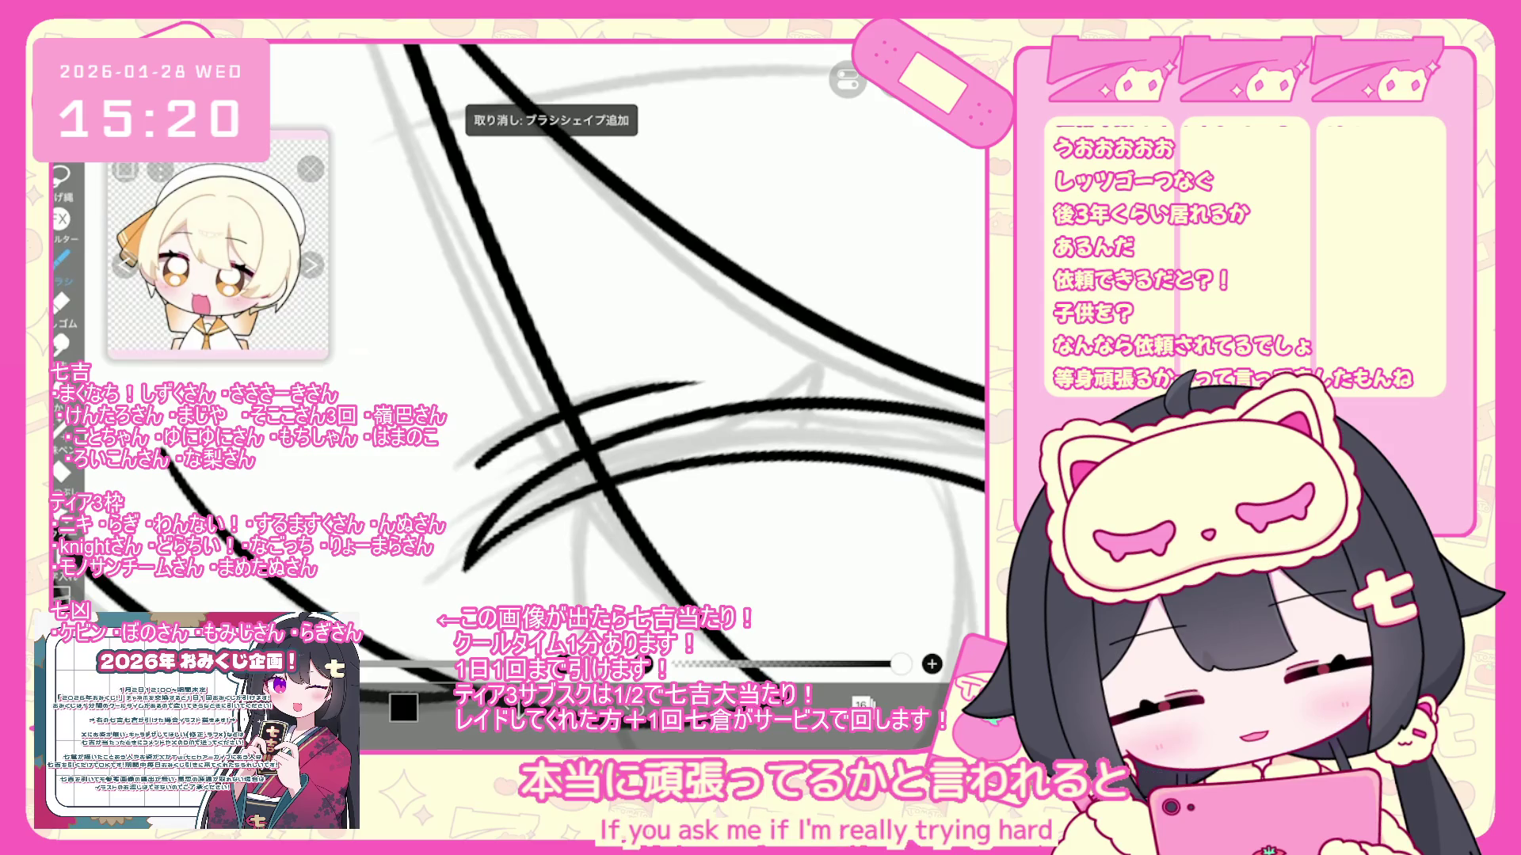
{"action": "scroll", "coordinate": [634, 357], "scroll_direction": "down", "scroll_amount": 2}
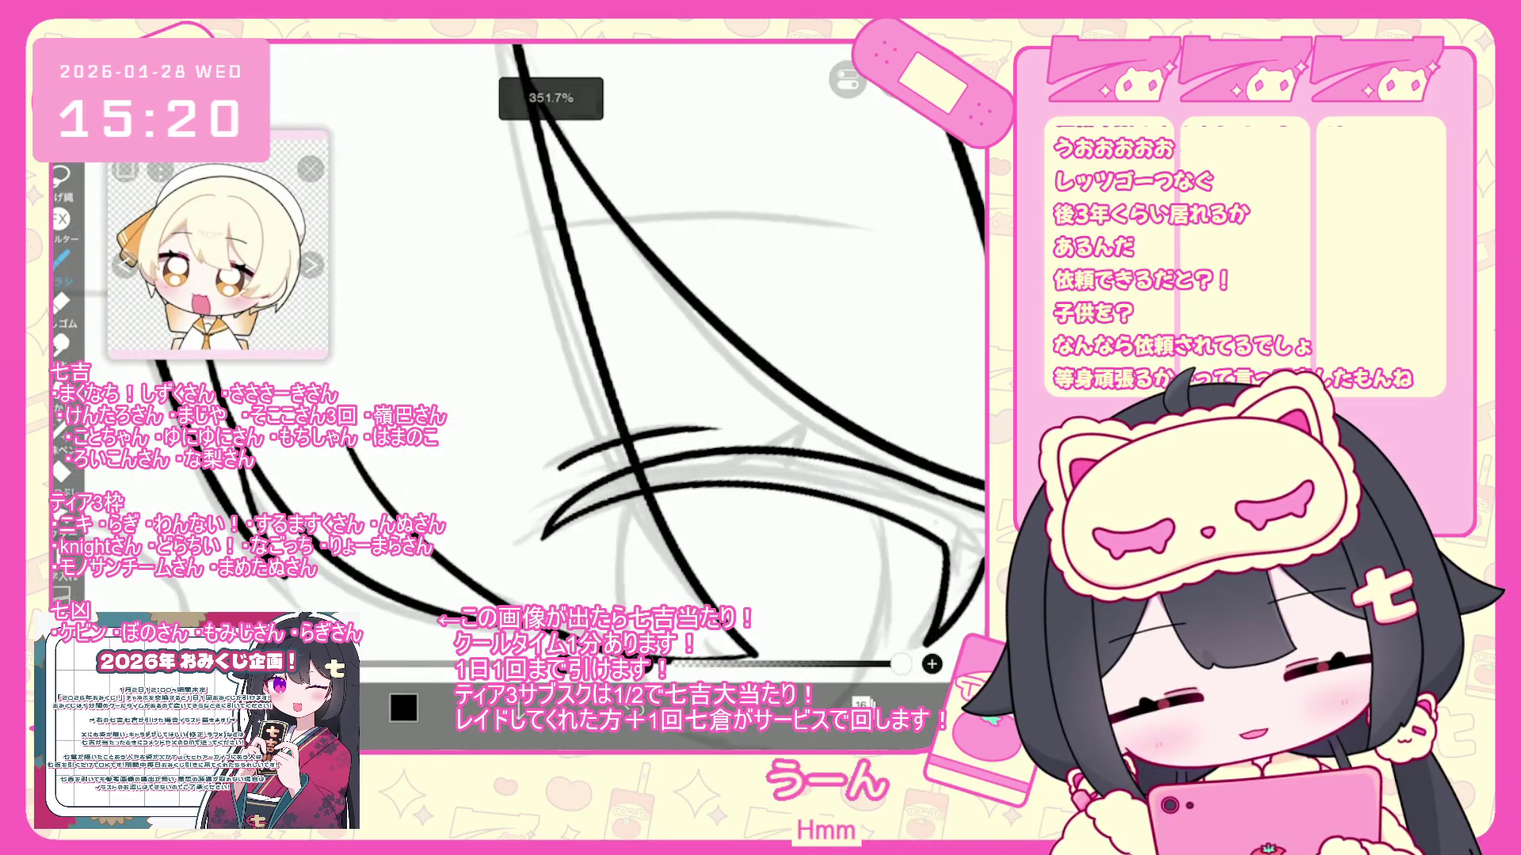
{"action": "left_click_drag", "start_coordinate": [628, 439], "coordinate": [739, 408]}
{"action": "key", "text": "ctrl+z"}
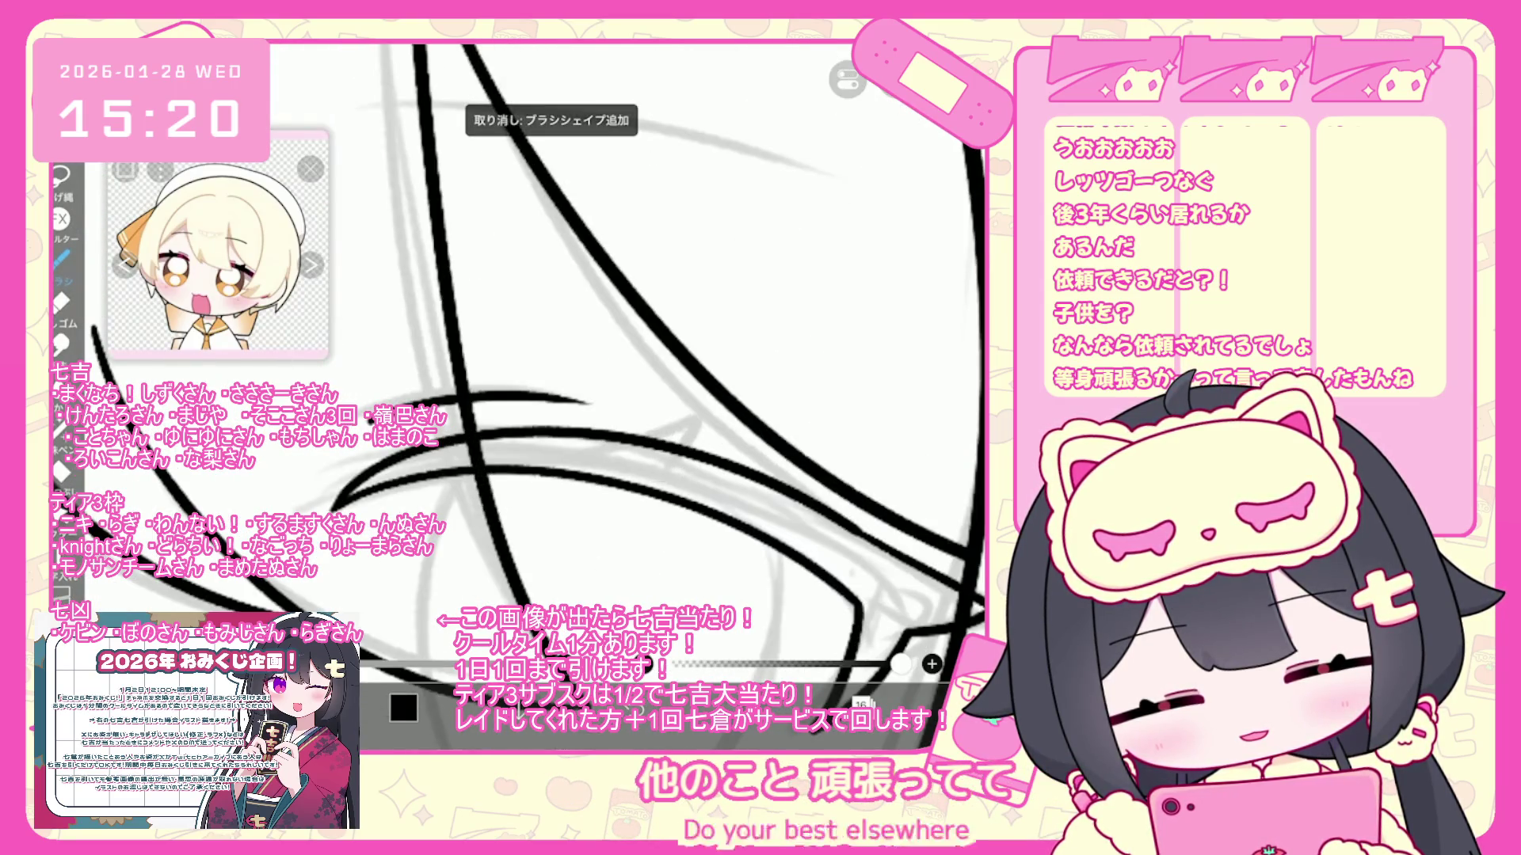
Select the crossing curved strokes near the eye, then return to the brush
{"action": "left_click_drag", "start_coordinate": [341, 491], "coordinate": [856, 602]}
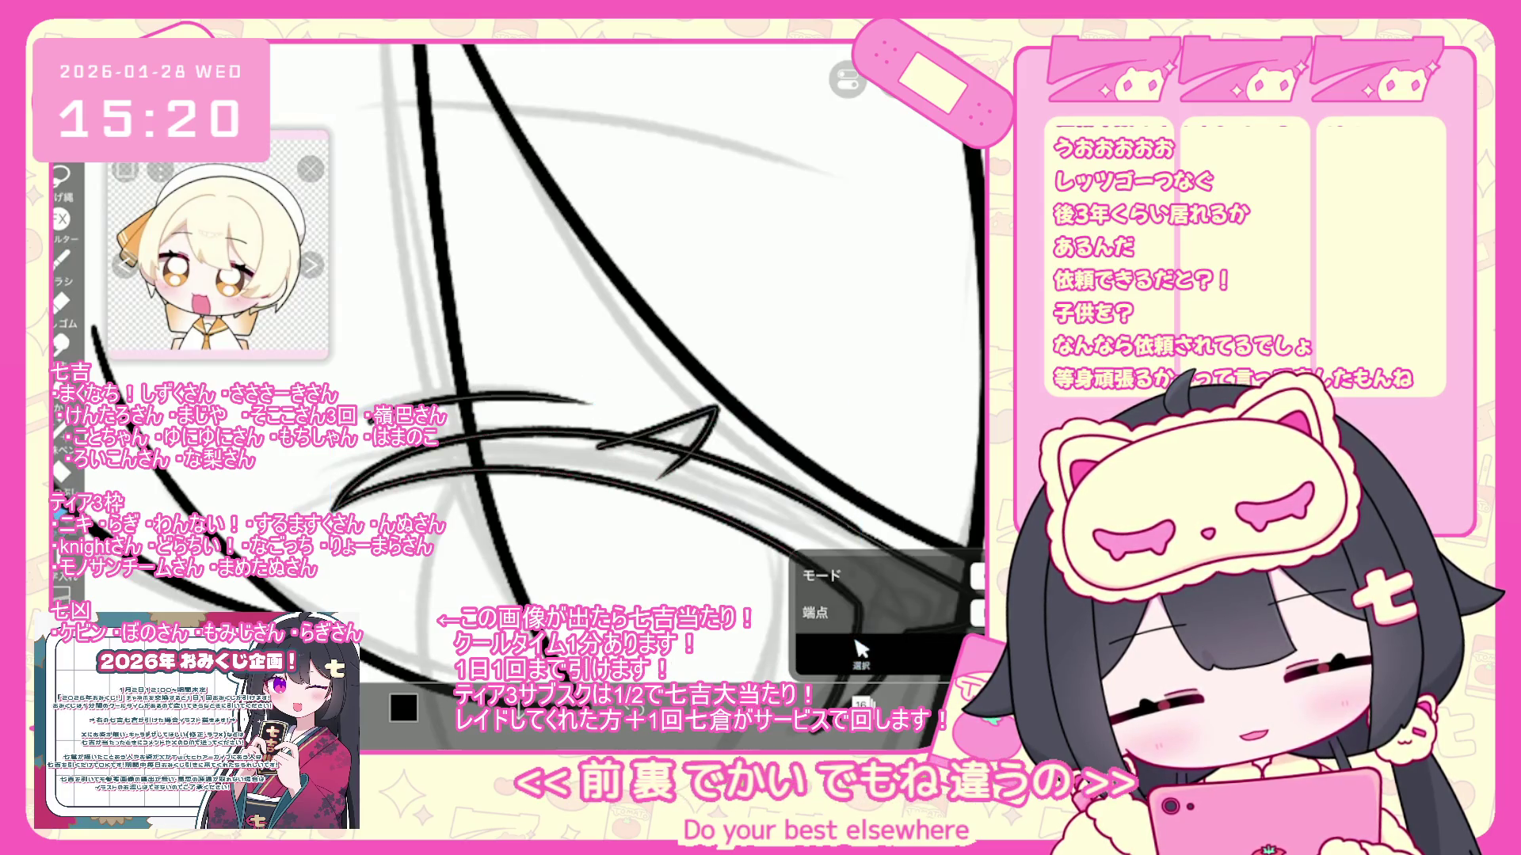
{"action": "scroll", "coordinate": [633, 396], "scroll_direction": "down", "scroll_amount": 2}
{"action": "scroll", "coordinate": [645, 365], "scroll_direction": "down", "scroll_amount": 4}
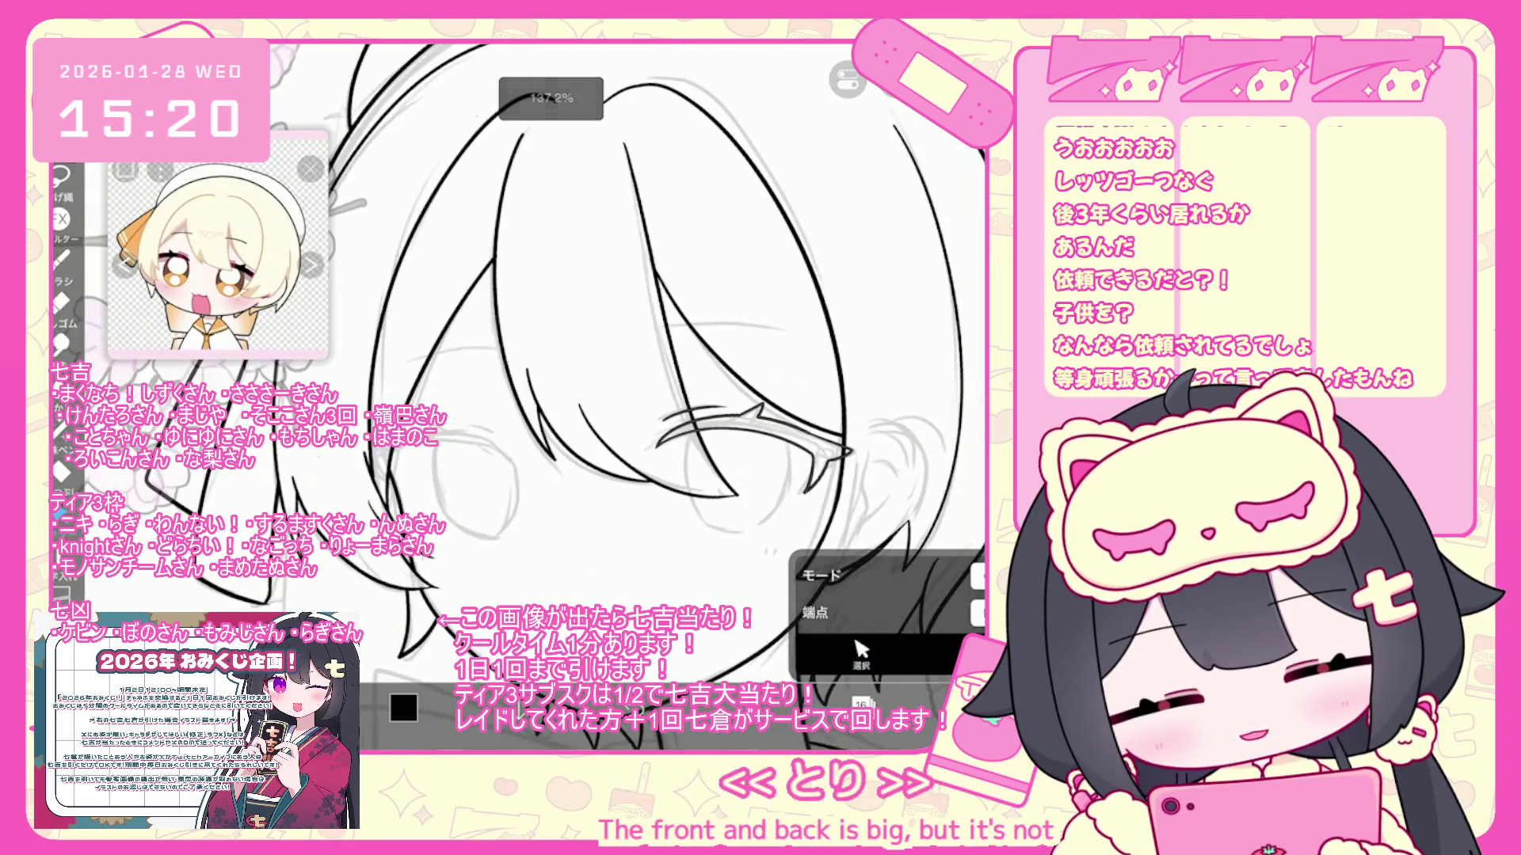
{"action": "key", "text": "b"}
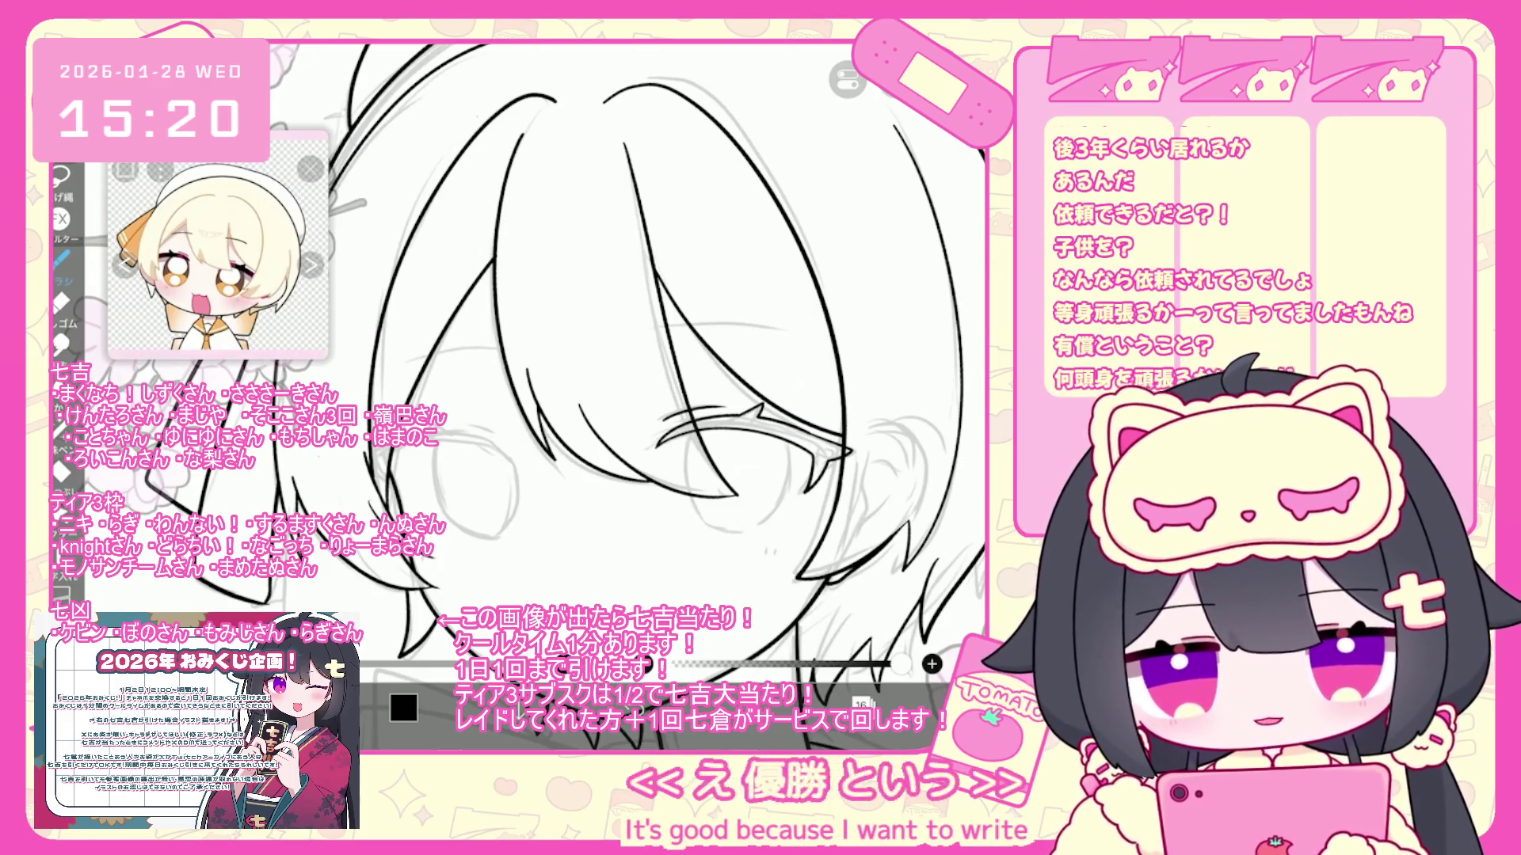
{"action": "scroll", "coordinate": [658, 357], "scroll_direction": "up", "scroll_amount": 4}
Ink the eye's left curve and redraw the lower lid curve, adding a short stroke beside it
{"action": "mouse_move", "coordinate": [517, 349]}
{"action": "left_mouse_down"}
{"action": "mouse_move", "coordinate": [495, 523]}
{"action": "mouse_move", "coordinate": [555, 610]}
{"action": "left_mouse_up"}
{"action": "scroll", "coordinate": [657, 356], "scroll_direction": "up", "scroll_amount": 1}
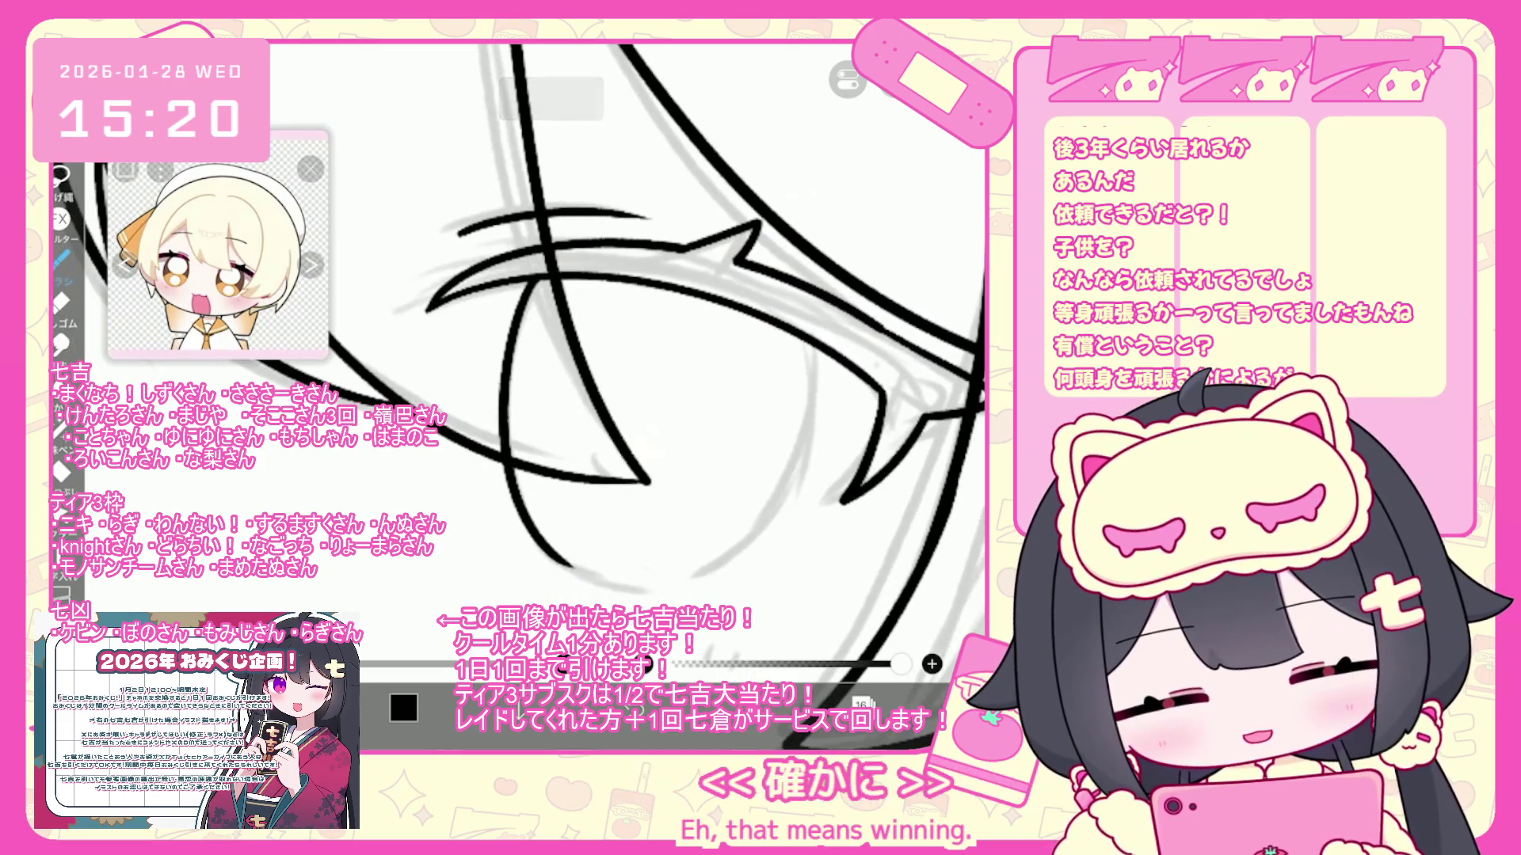
{"action": "key", "text": "ctrl+z"}
{"action": "left_click_drag", "start_coordinate": [574, 567], "coordinate": [683, 598]}
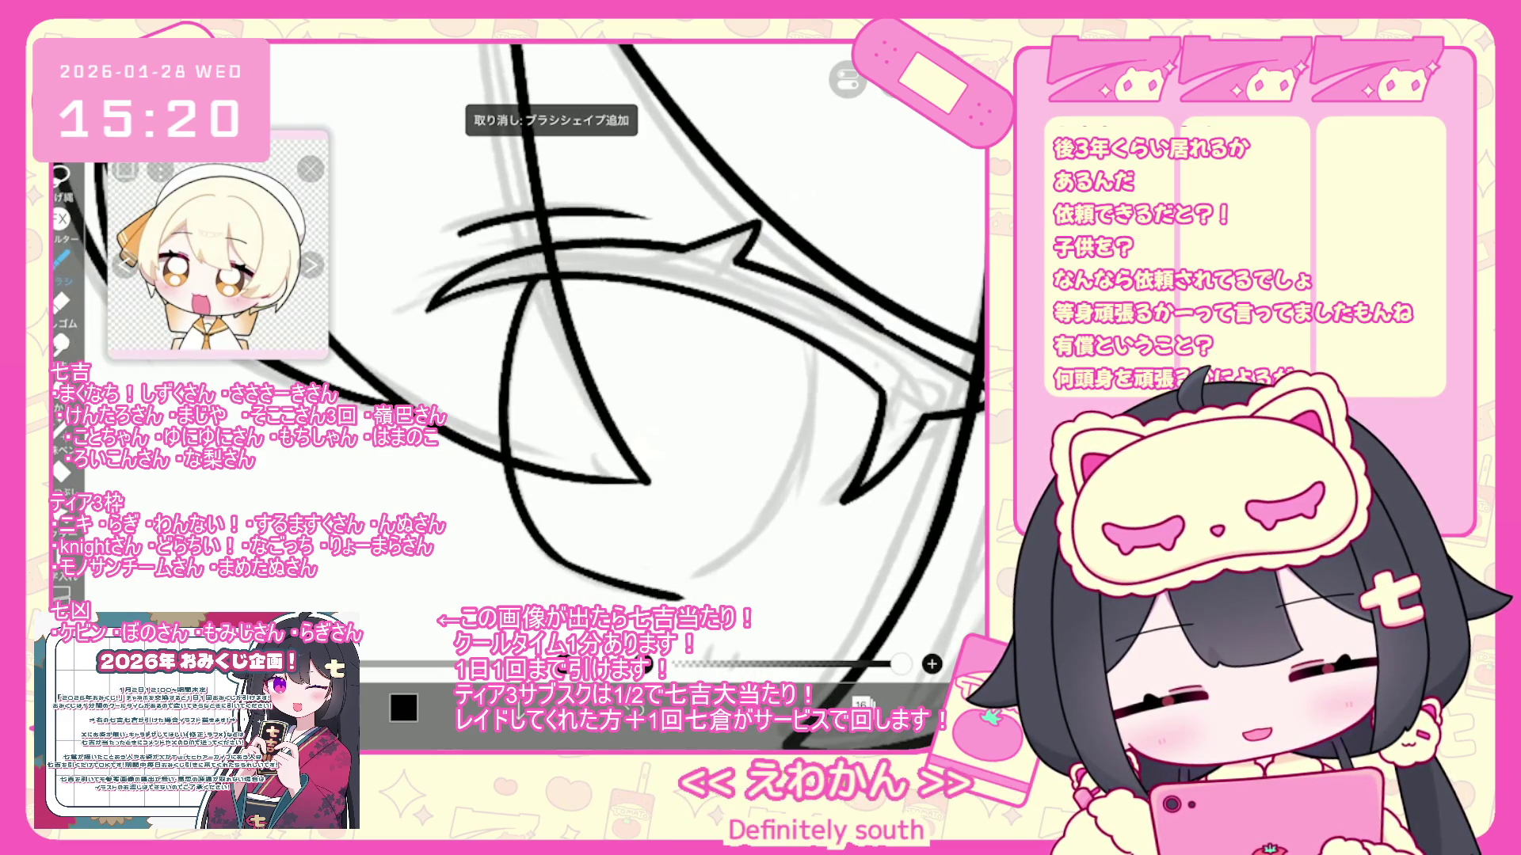
{"action": "key", "text": "ctrl+z"}
{"action": "left_click_drag", "start_coordinate": [590, 572], "coordinate": [672, 593]}
{"action": "left_click_drag", "start_coordinate": [816, 333], "coordinate": [785, 497]}
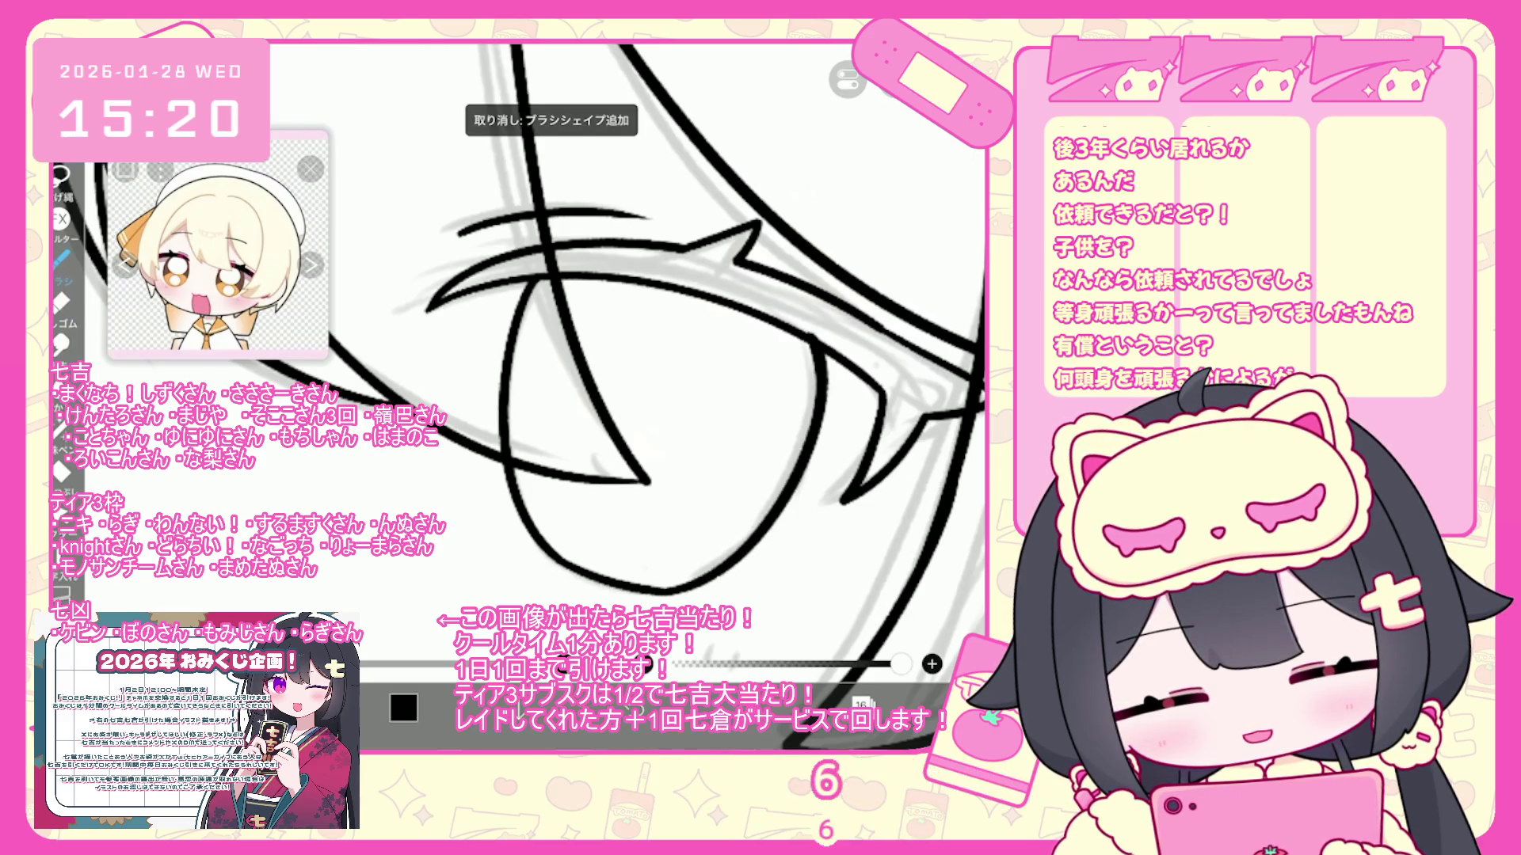
{"action": "scroll", "coordinate": [689, 353], "scroll_direction": "down", "scroll_amount": 5}
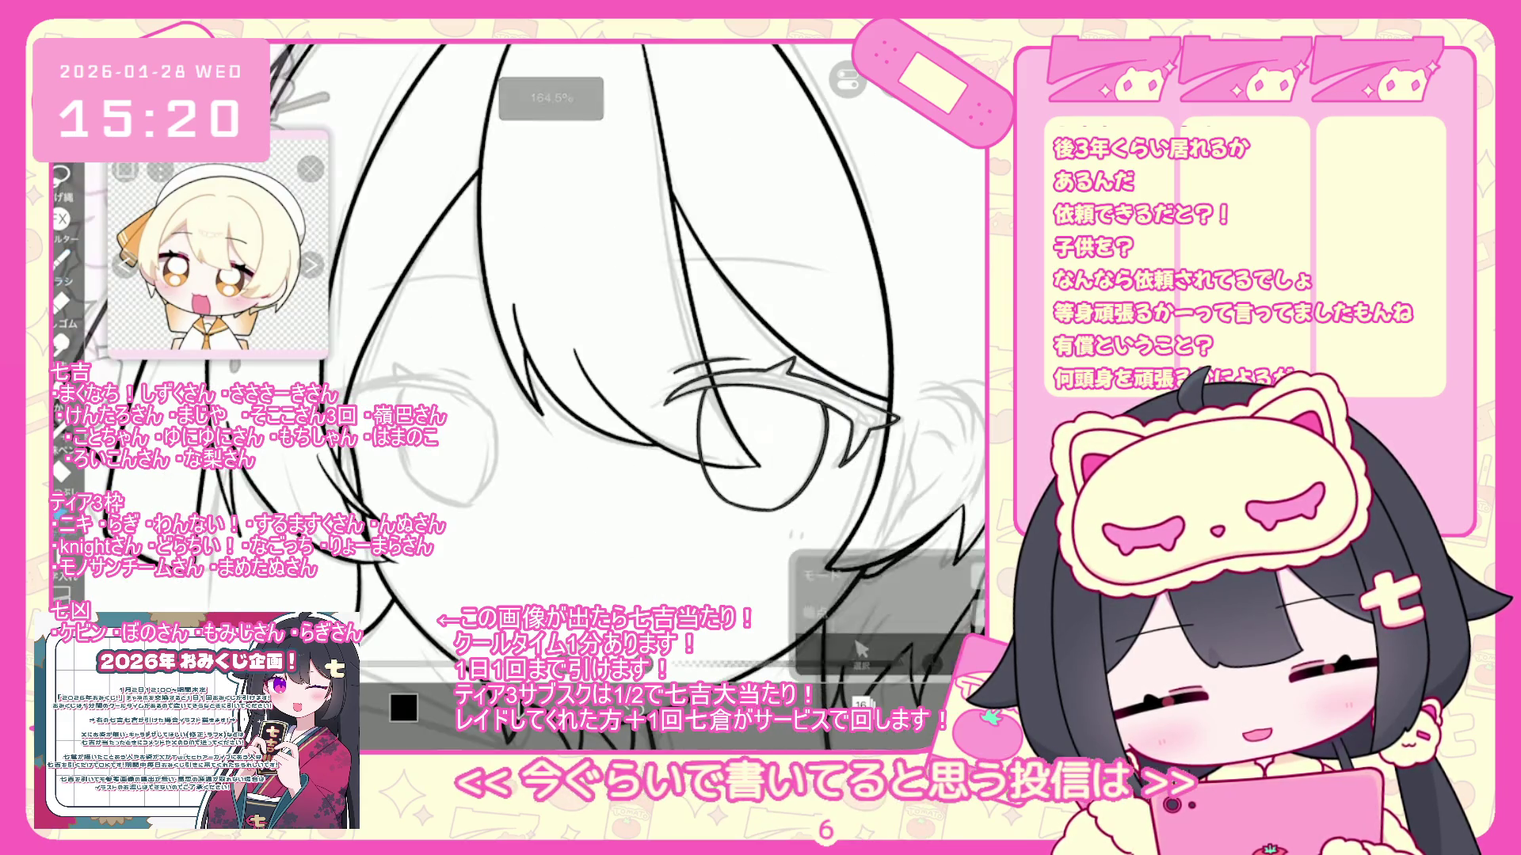
Pick the eye outline stroke for adjustment, then deselect it
{"action": "left_click", "coordinate": [823, 455]}
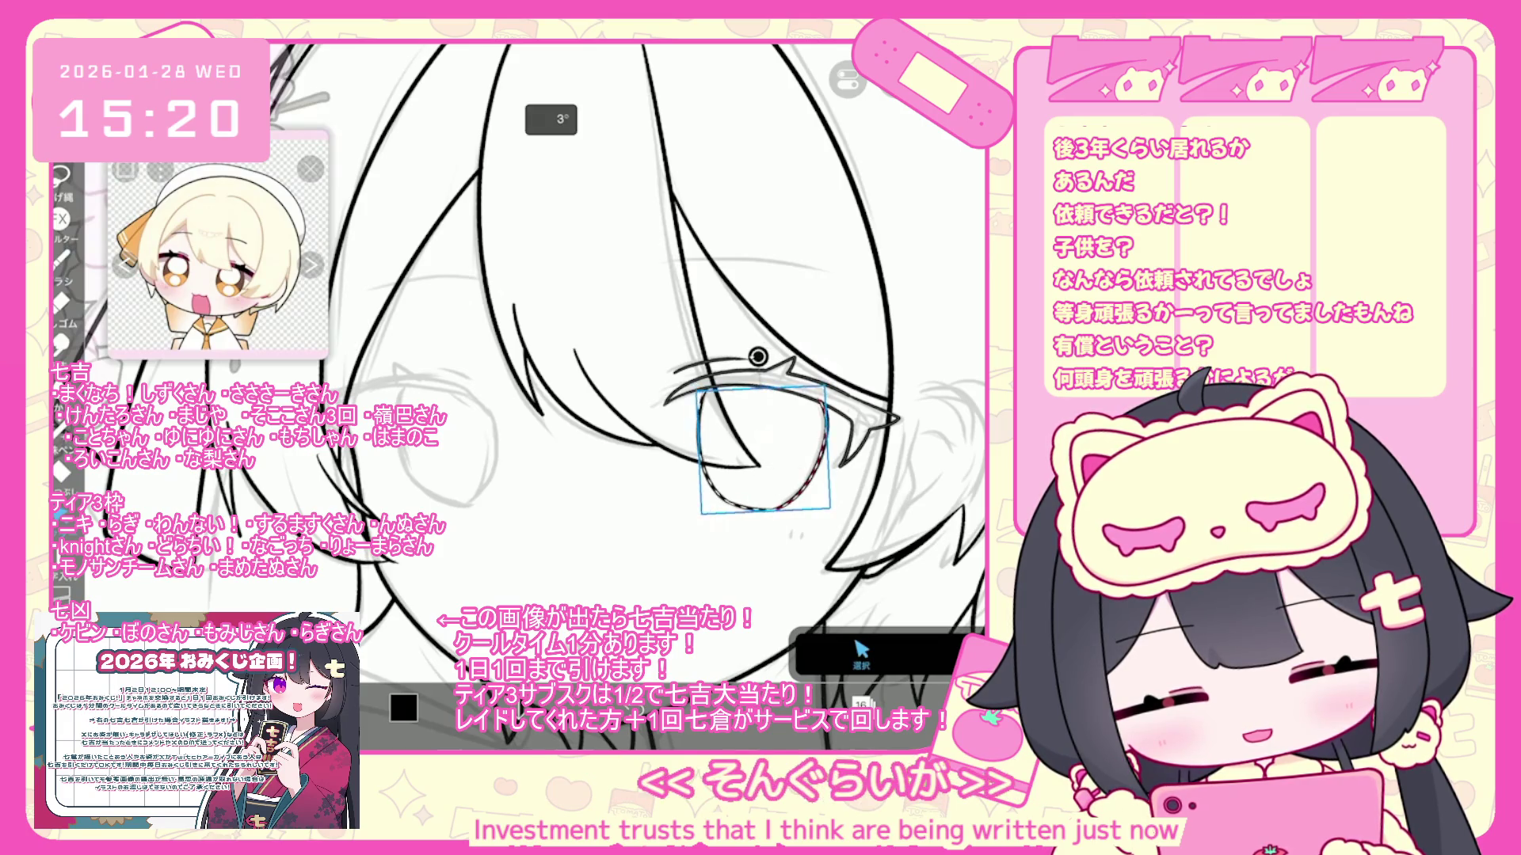
{"action": "scroll", "coordinate": [713, 443], "scroll_direction": "up", "scroll_amount": 5}
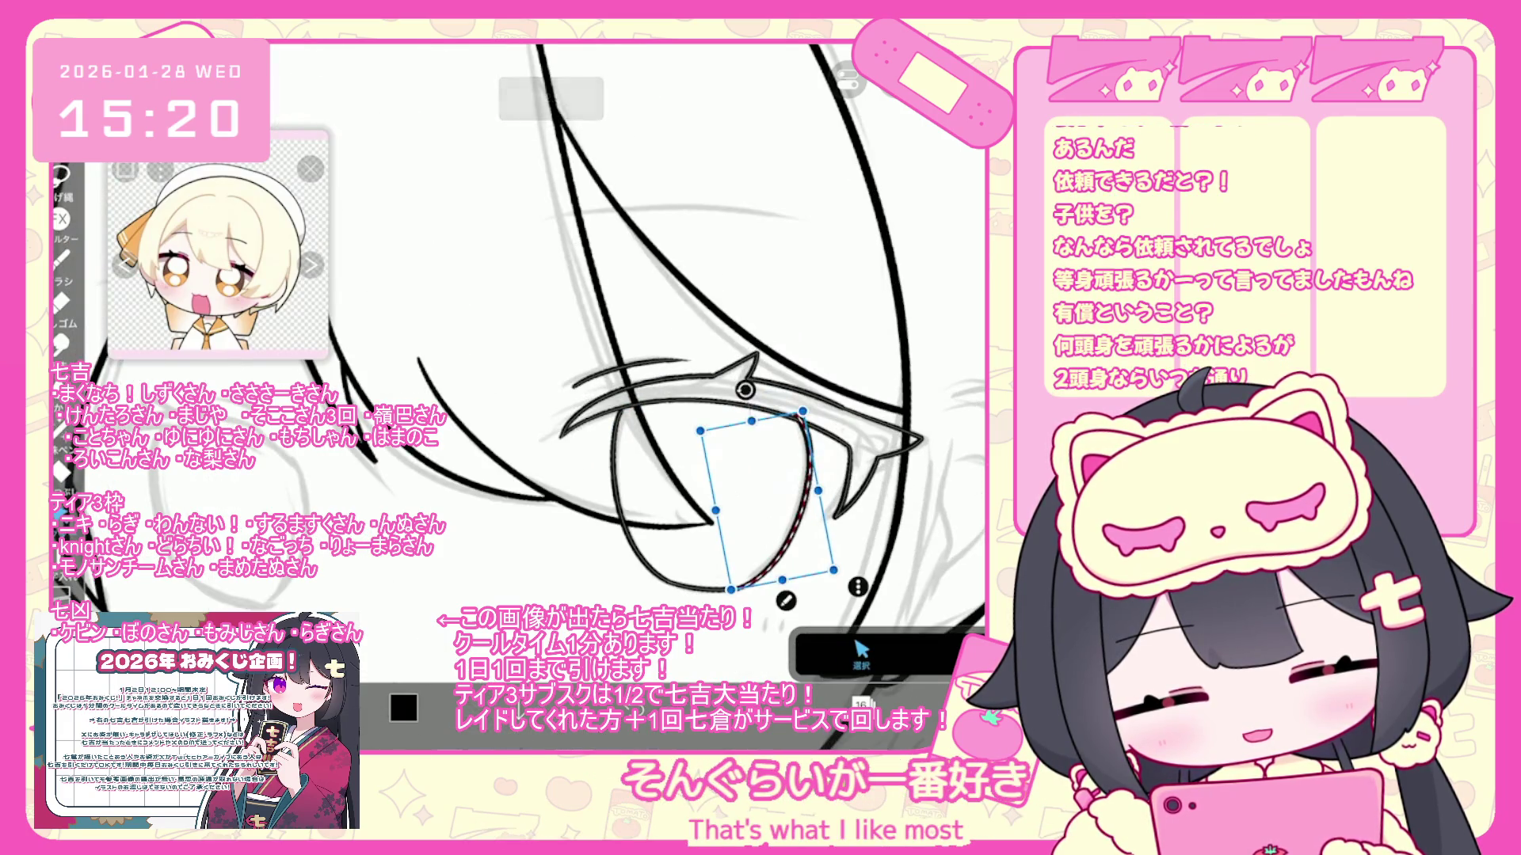
{"action": "key", "text": "Escape"}
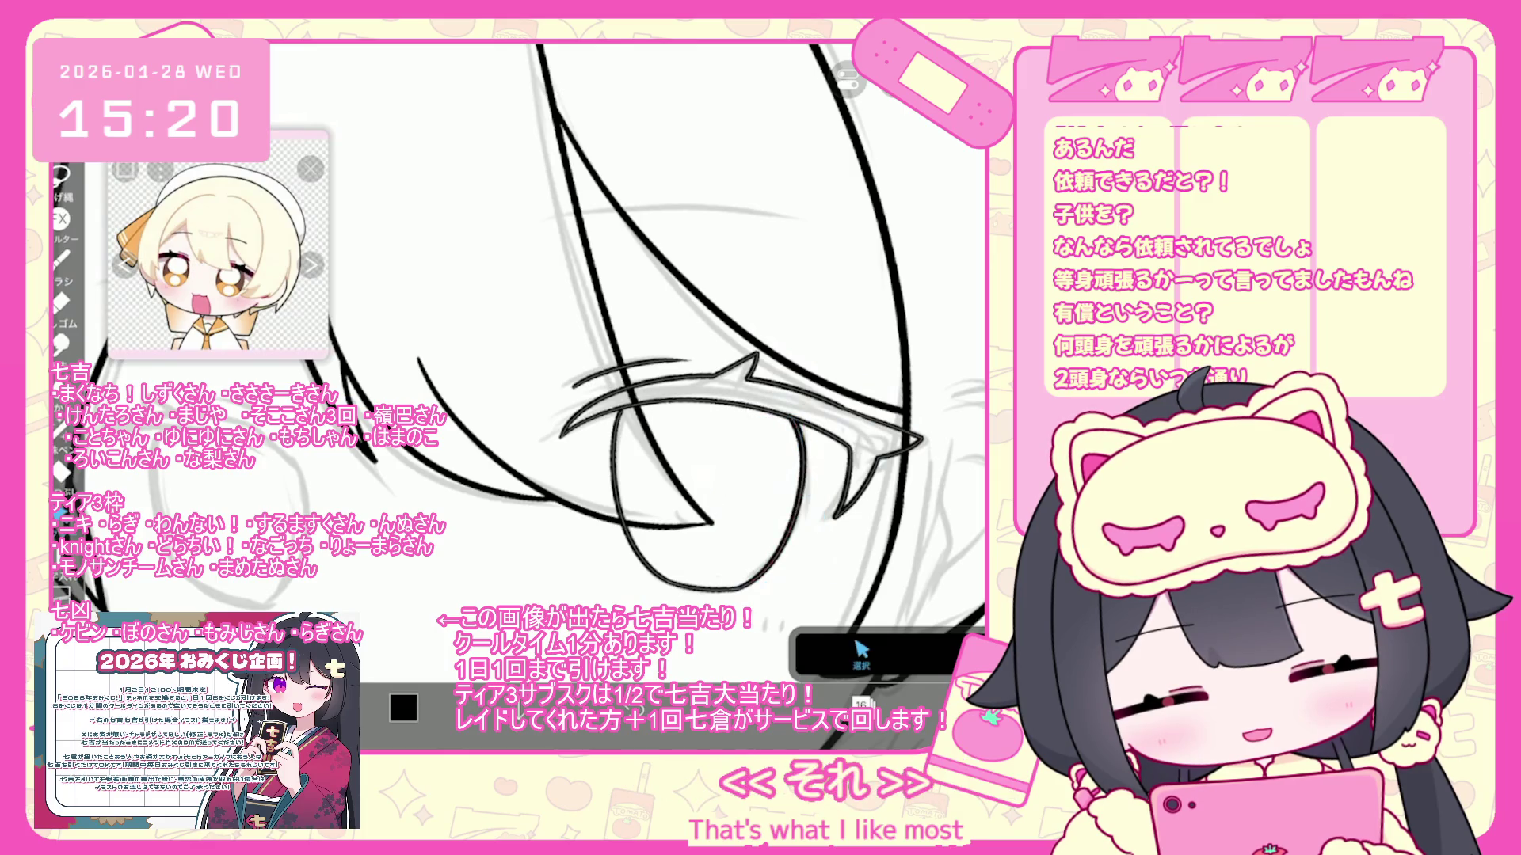
{"action": "scroll", "coordinate": [523, 380], "scroll_direction": "down", "scroll_amount": 10}
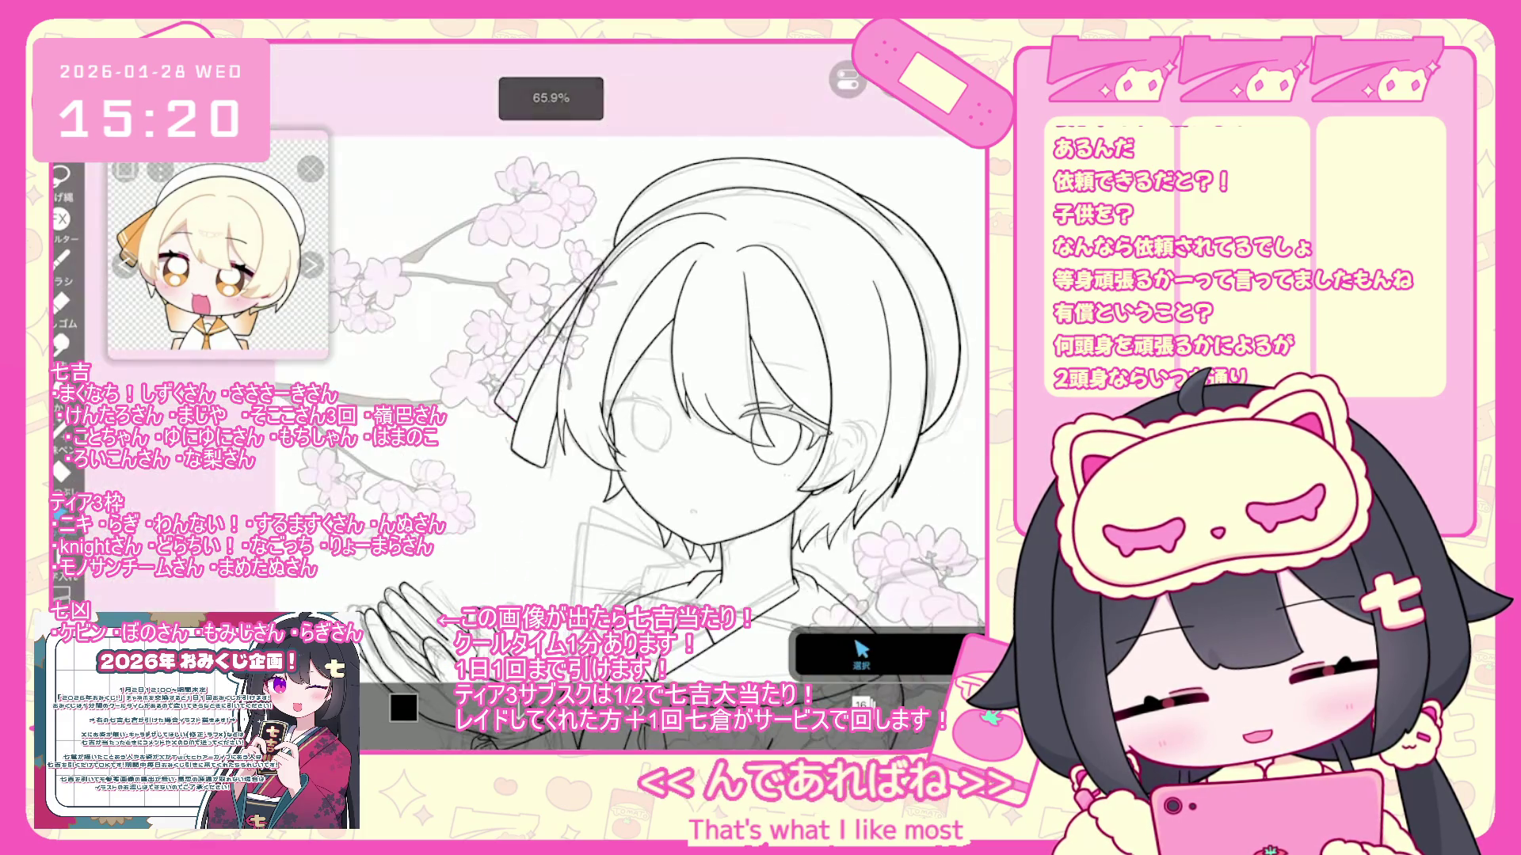
{"action": "scroll", "coordinate": [634, 444], "scroll_direction": "up", "scroll_amount": 10}
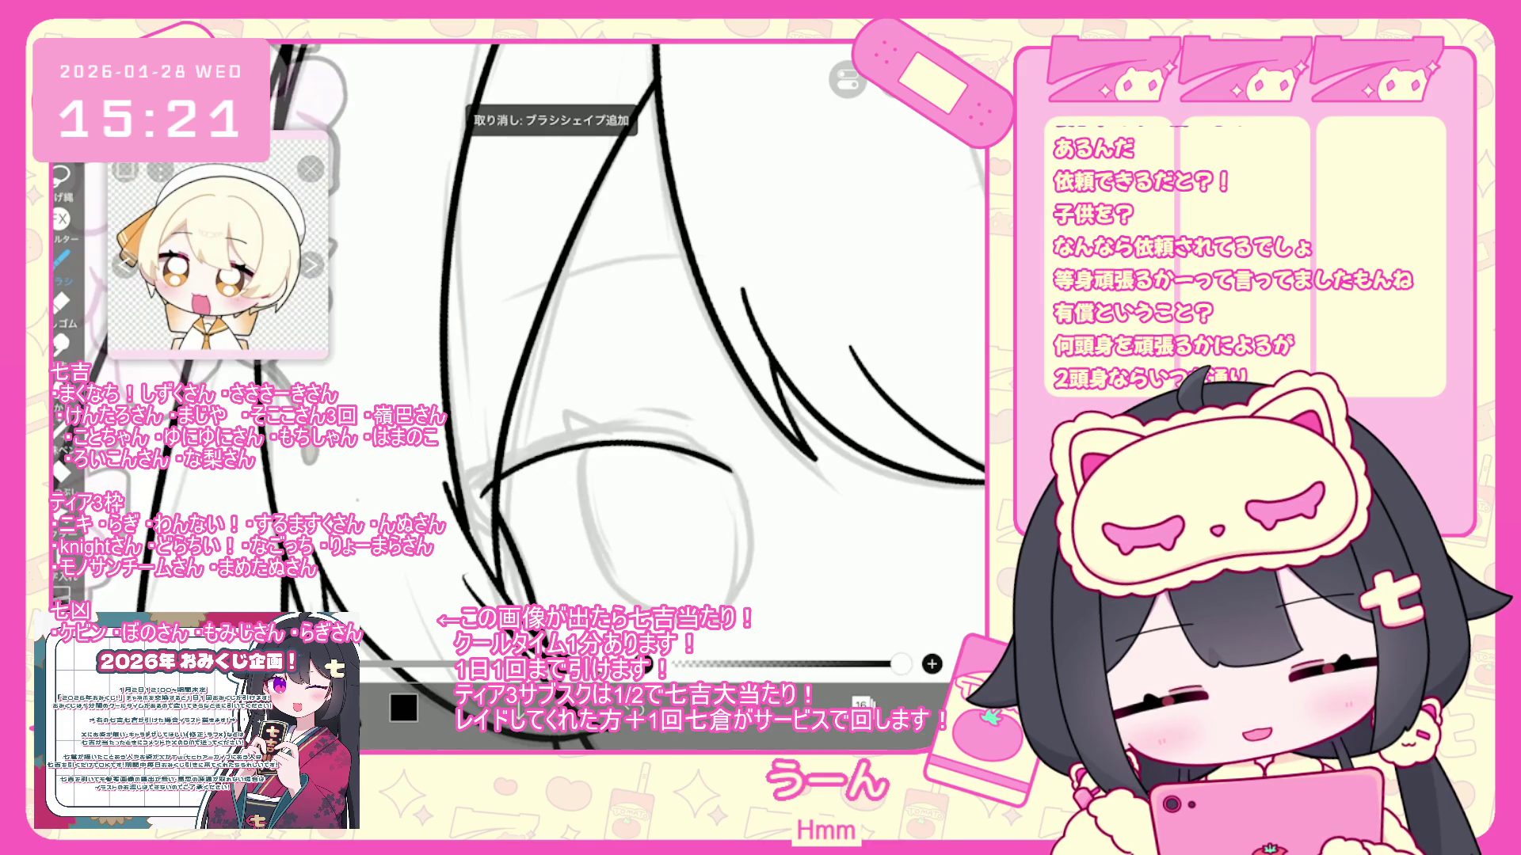
{"action": "scroll", "coordinate": [626, 325], "scroll_direction": "up", "scroll_amount": 1}
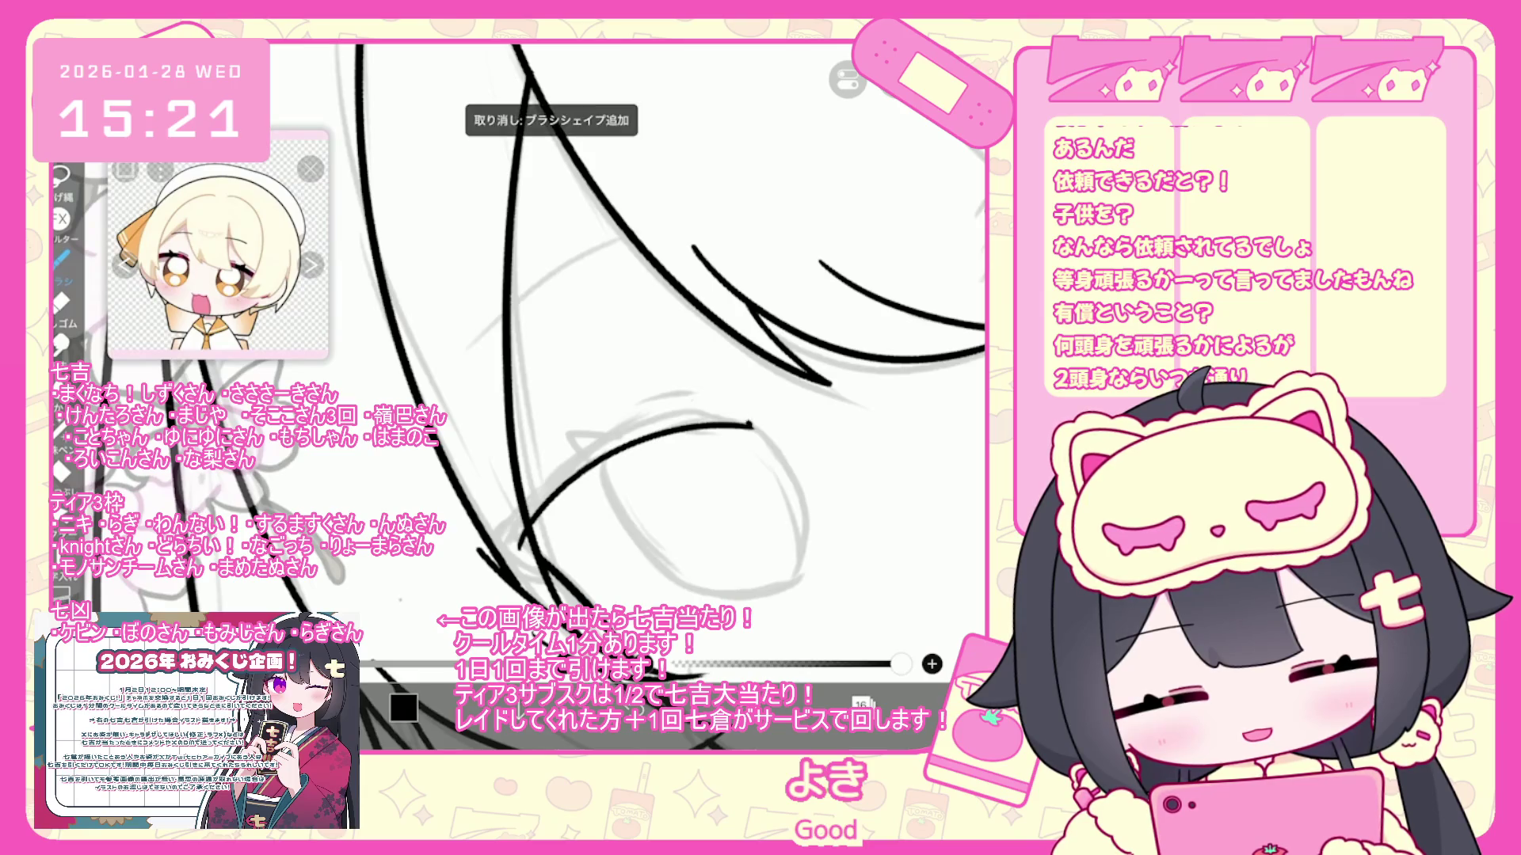
{"action": "scroll", "coordinate": [634, 357], "scroll_direction": "down", "scroll_amount": 2}
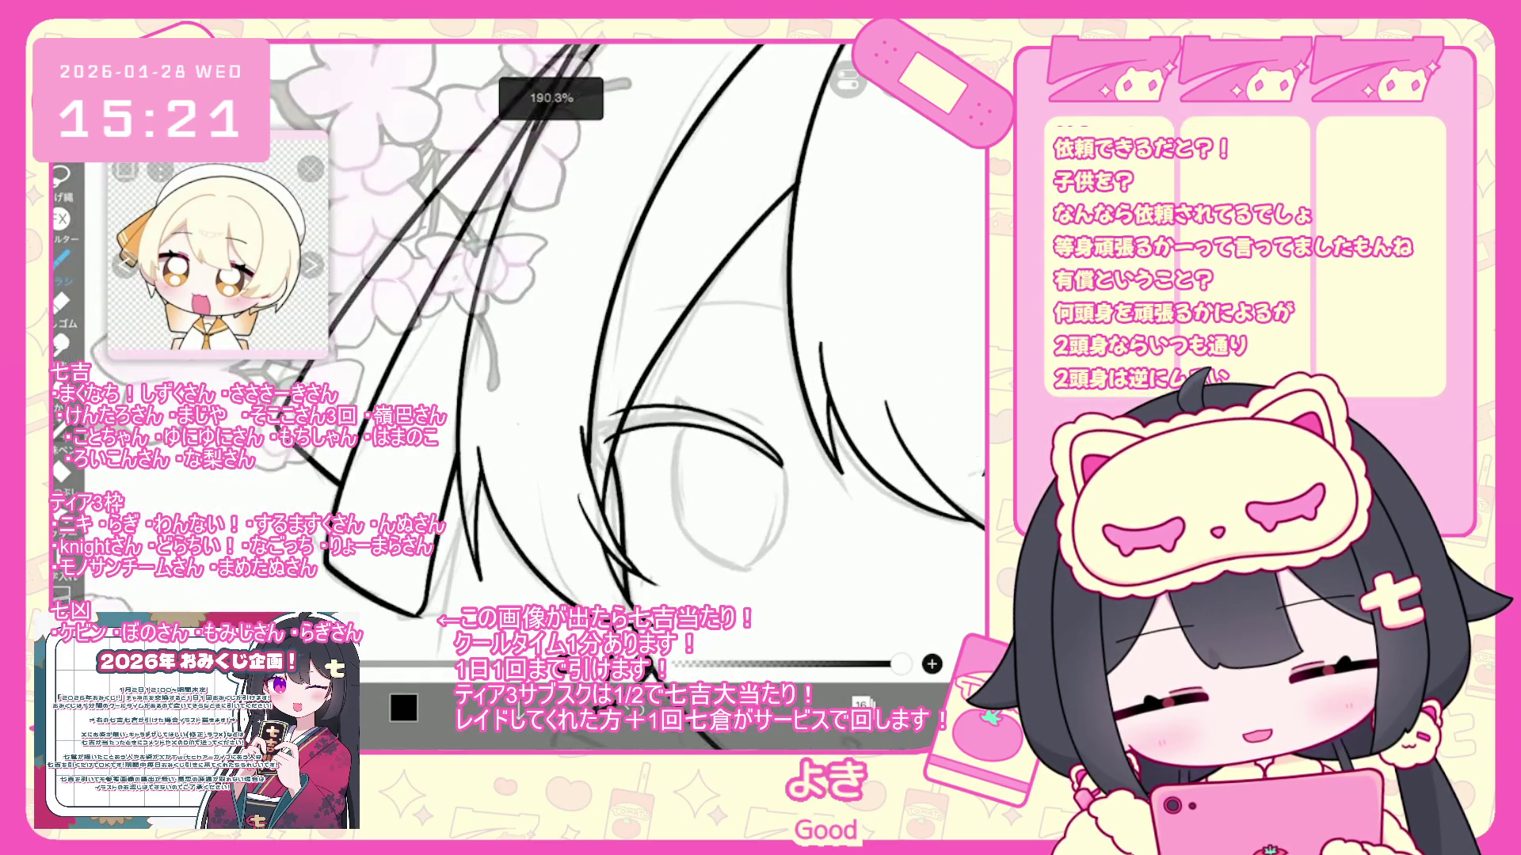
{"action": "scroll", "coordinate": [634, 333], "scroll_direction": "up", "scroll_amount": 1}
Undo the last stroke and vector erase, then move the eyelid curve slightly upward
{"action": "key", "text": "ctrl+z"}
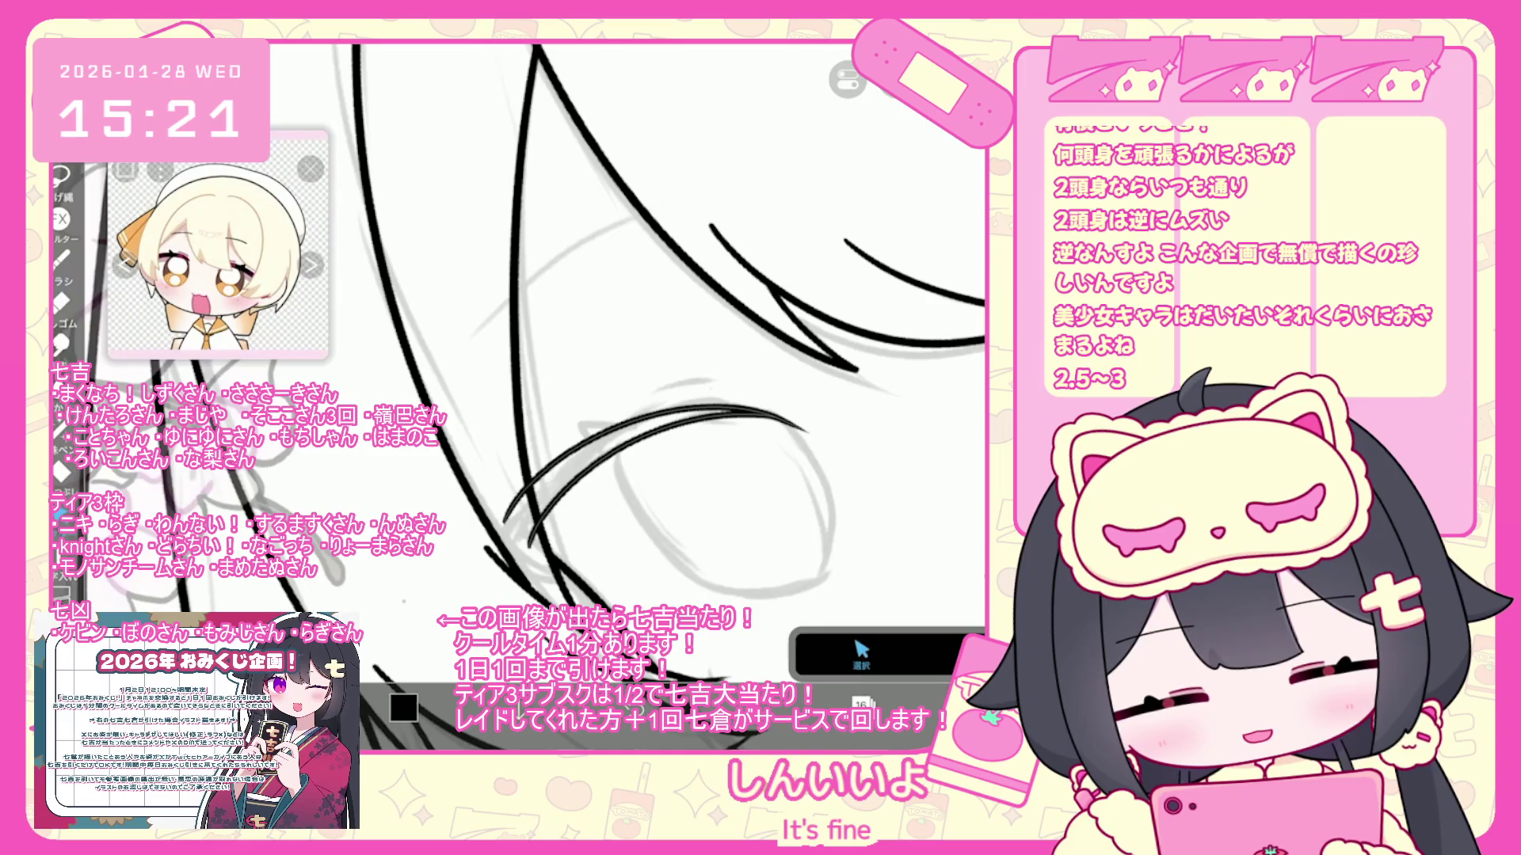
{"action": "key", "text": "ctrl+z"}
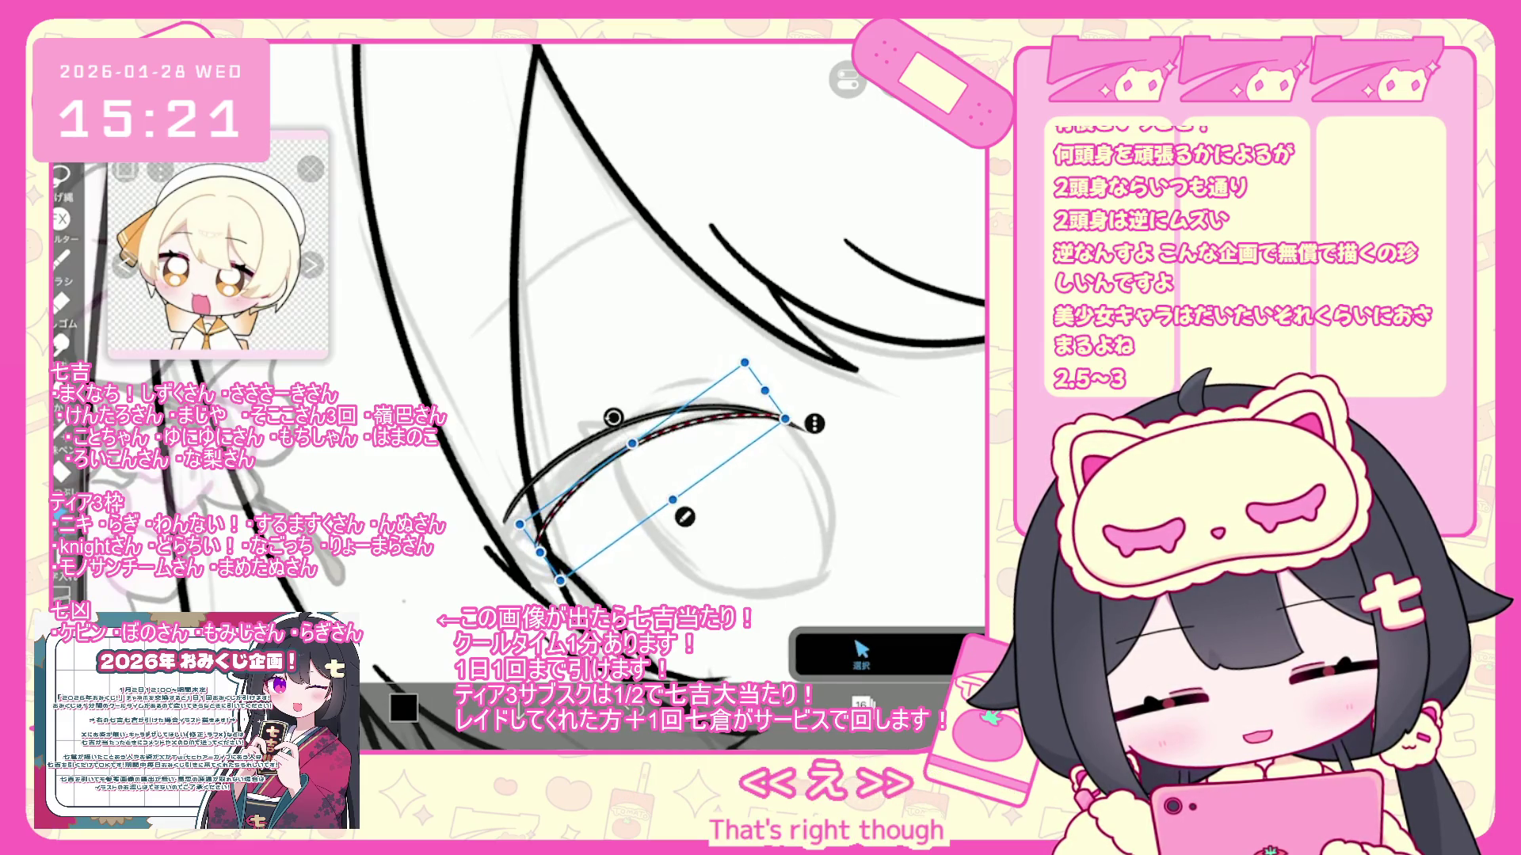
{"action": "scroll", "coordinate": [647, 357], "scroll_direction": "down", "scroll_amount": 5}
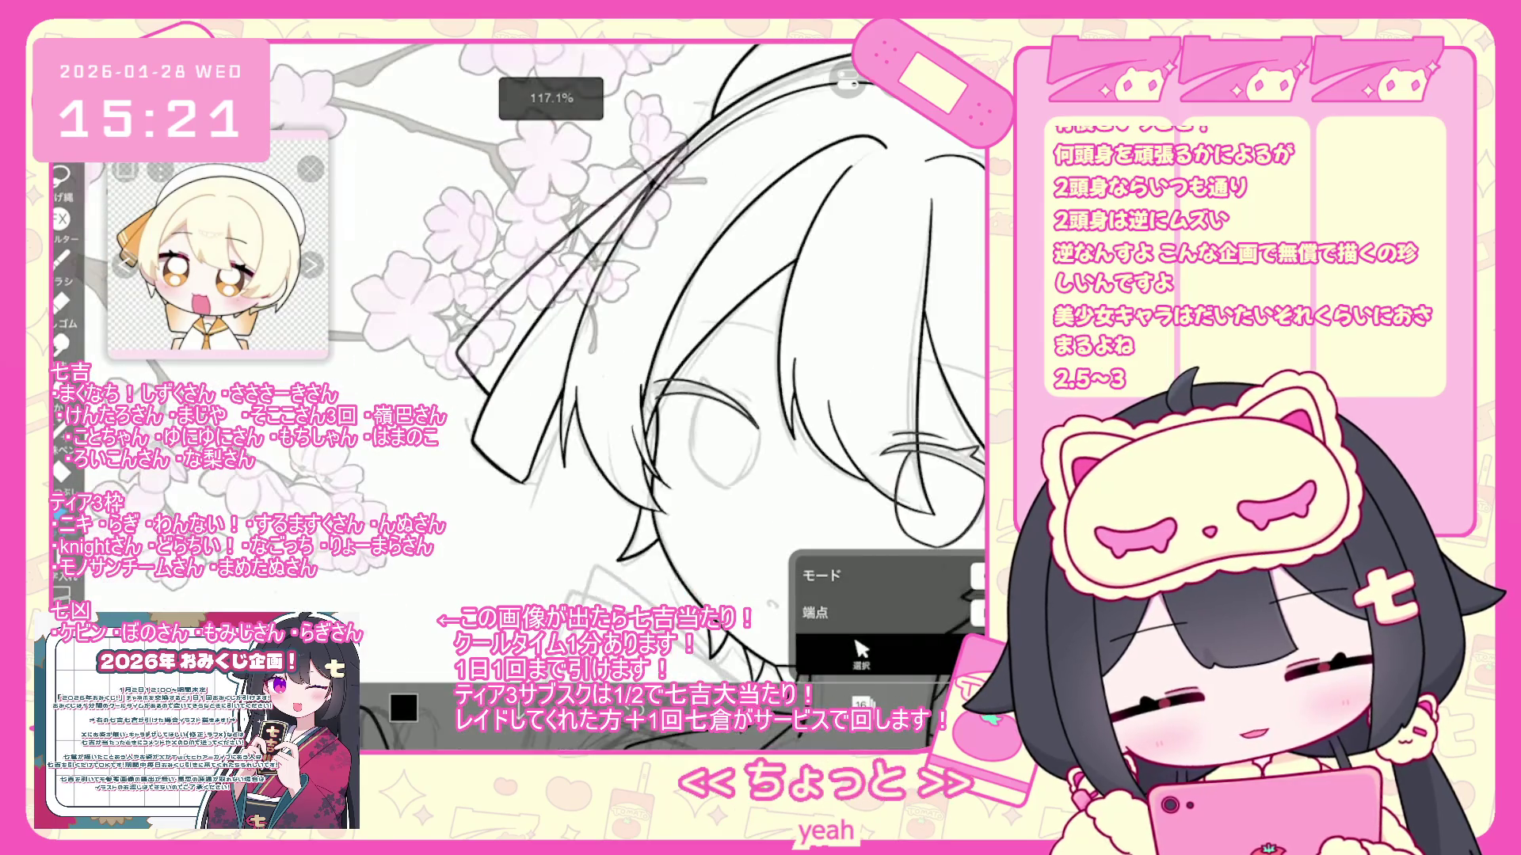
{"action": "scroll", "coordinate": [681, 451], "scroll_direction": "up", "scroll_amount": 5}
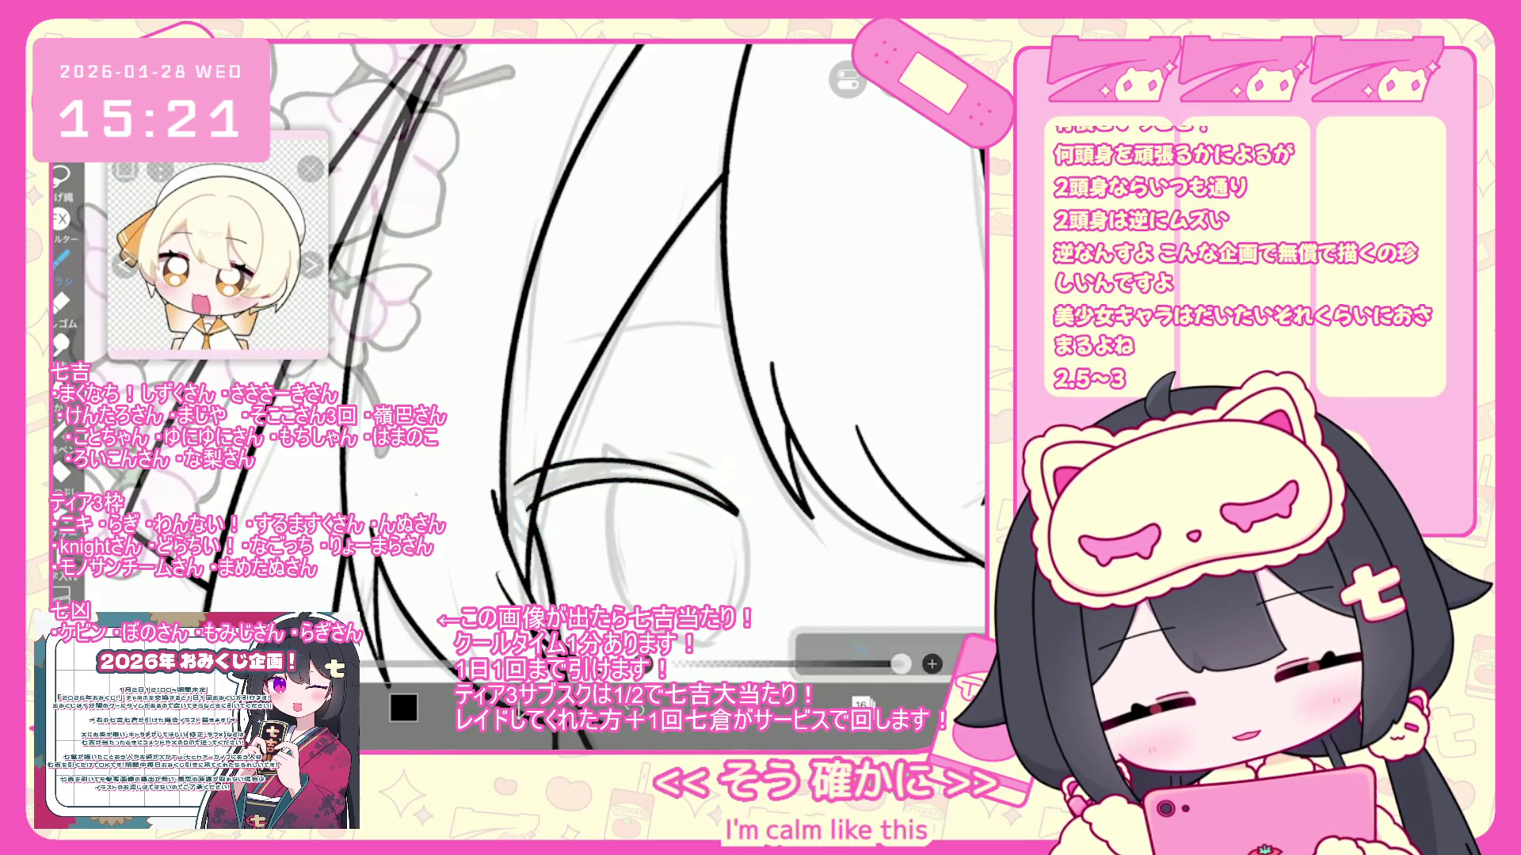
{"action": "scroll", "coordinate": [625, 357], "scroll_direction": "down", "scroll_amount": 5}
{"action": "scroll", "coordinate": [634, 396], "scroll_direction": "up", "scroll_amount": 5}
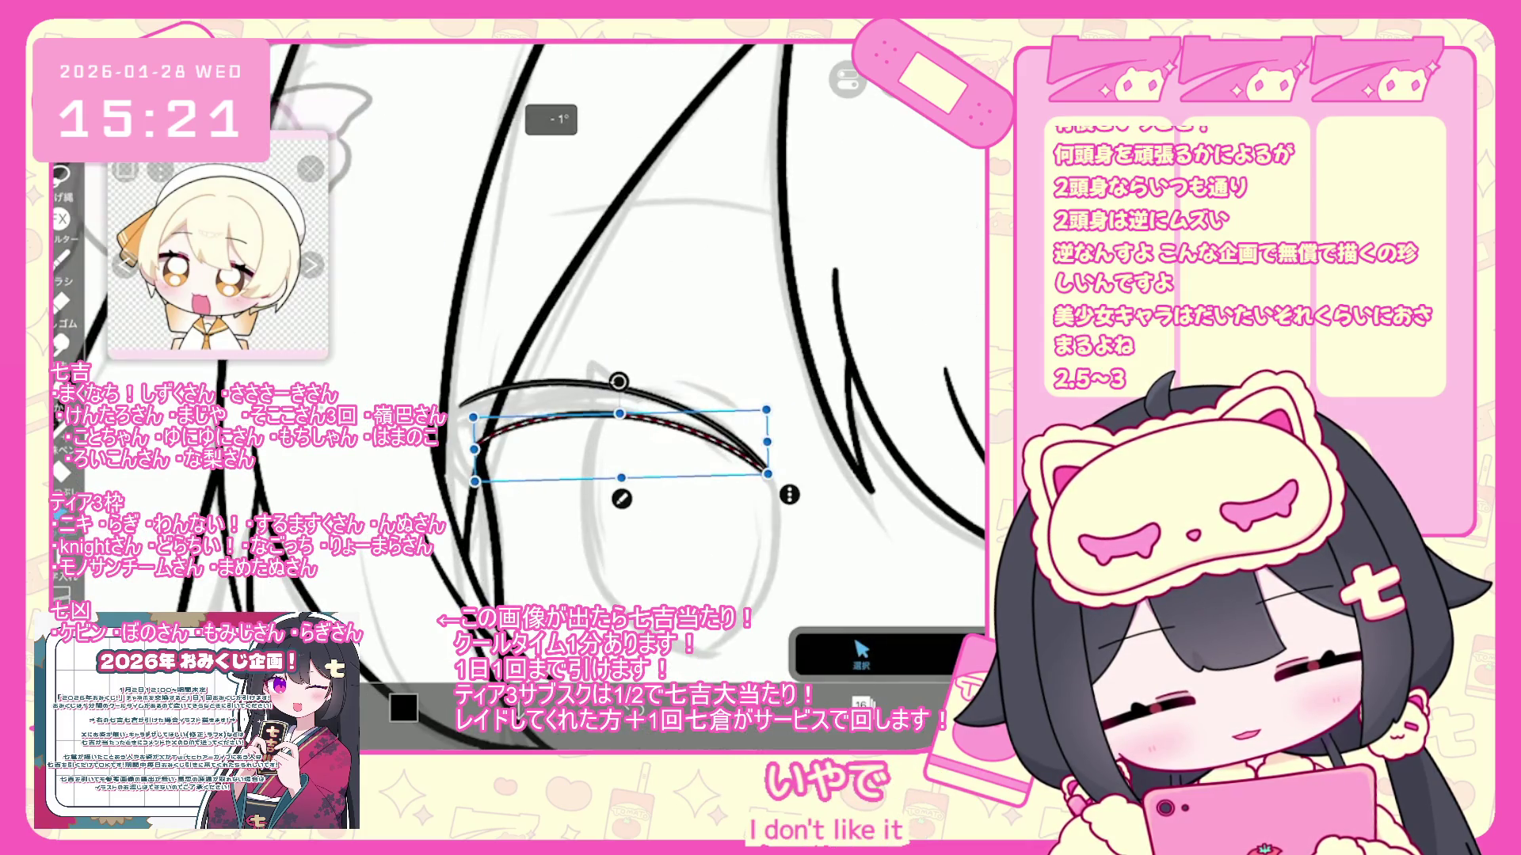
{"action": "left_click_drag", "start_coordinate": [620, 412], "coordinate": [613, 381]}
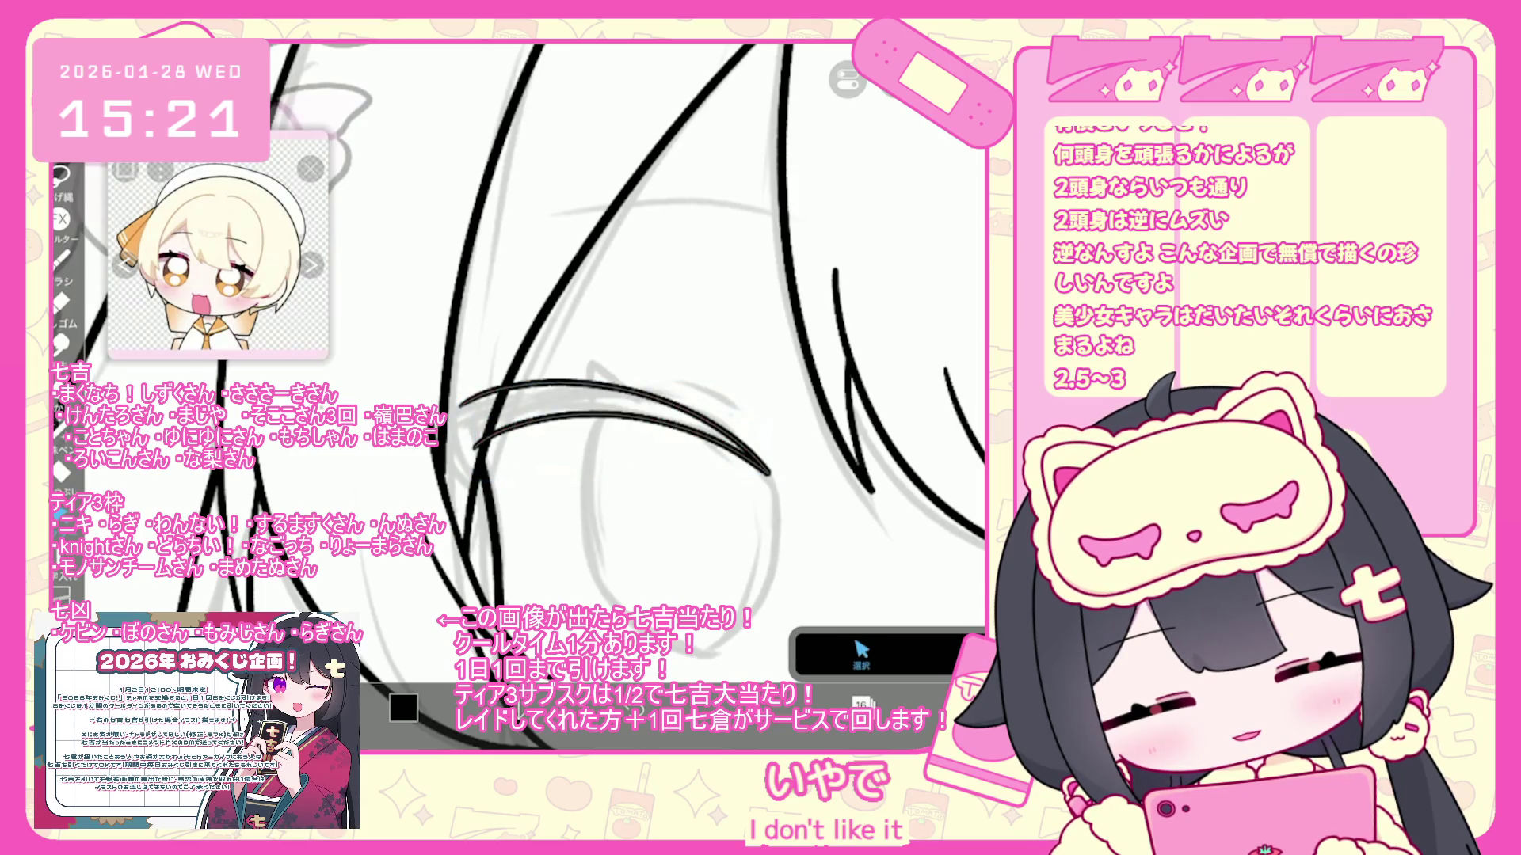
{"action": "scroll", "coordinate": [608, 333], "scroll_direction": "down", "scroll_amount": 1}
{"action": "scroll", "coordinate": [625, 356], "scroll_direction": "down", "scroll_amount": 3}
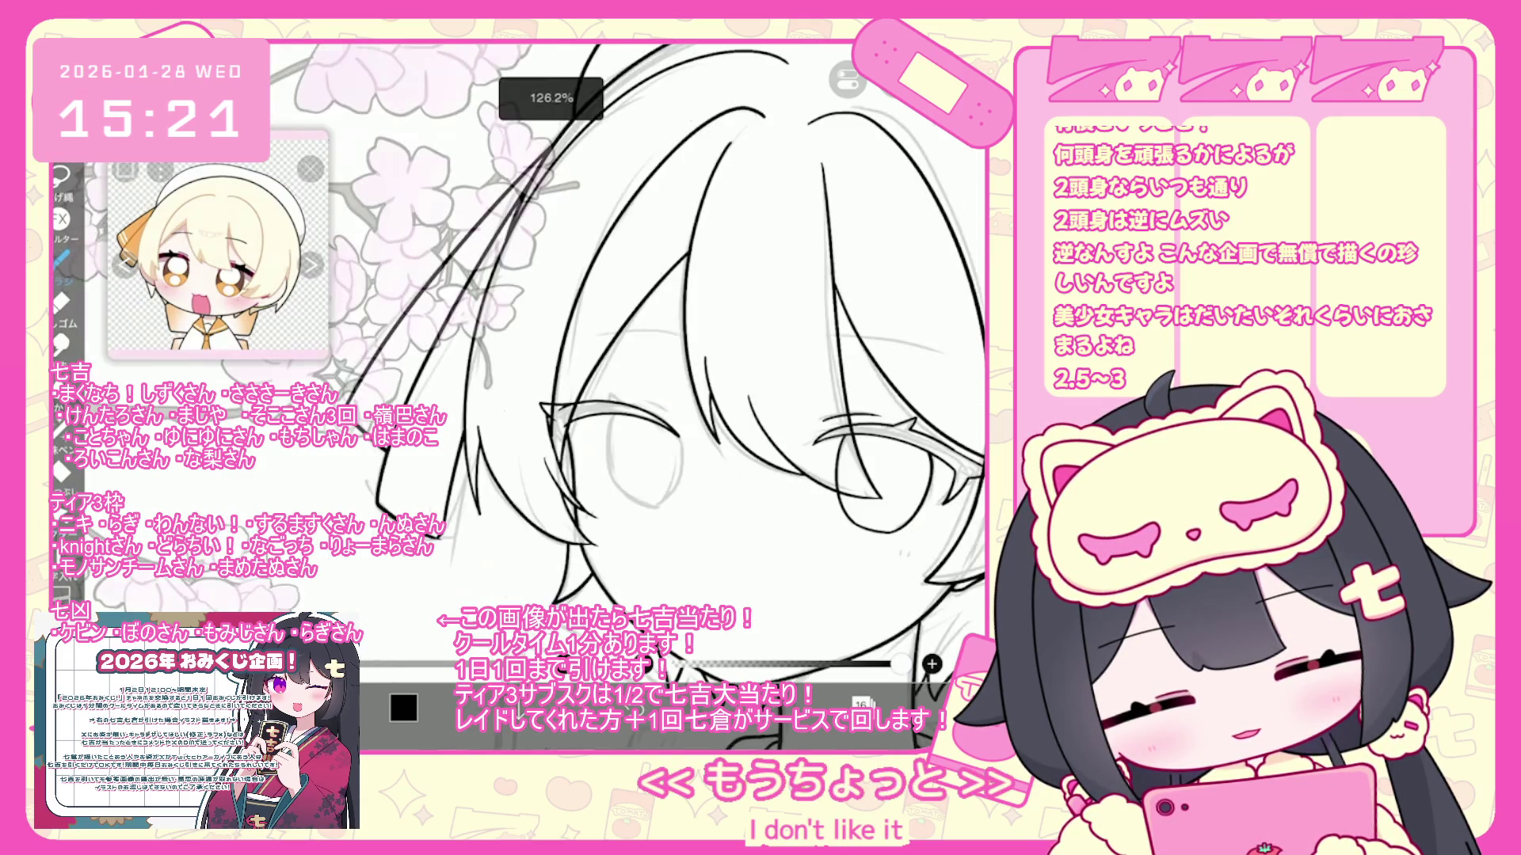
{"action": "scroll", "coordinate": [626, 356], "scroll_direction": "up", "scroll_amount": 4}
Redraw the eye-corner strokes, restore the erased corner stroke, and commit the reshaped eyelid curve
{"action": "key", "text": "ctrl+z"}
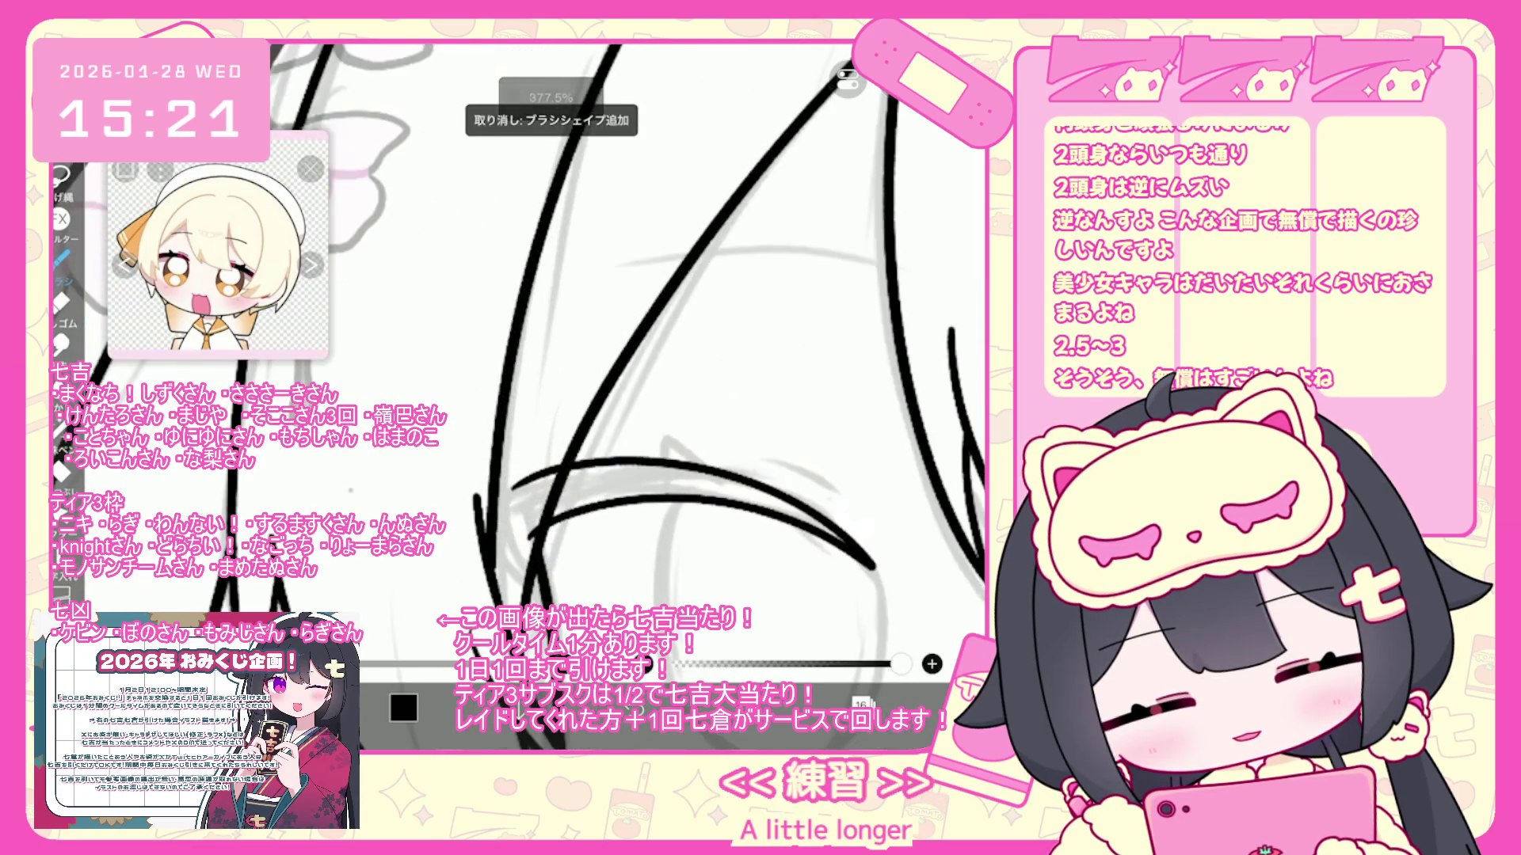
{"action": "scroll", "coordinate": [713, 356], "scroll_direction": "up", "scroll_amount": 1}
{"action": "left_click_drag", "start_coordinate": [511, 440], "coordinate": [532, 514]}
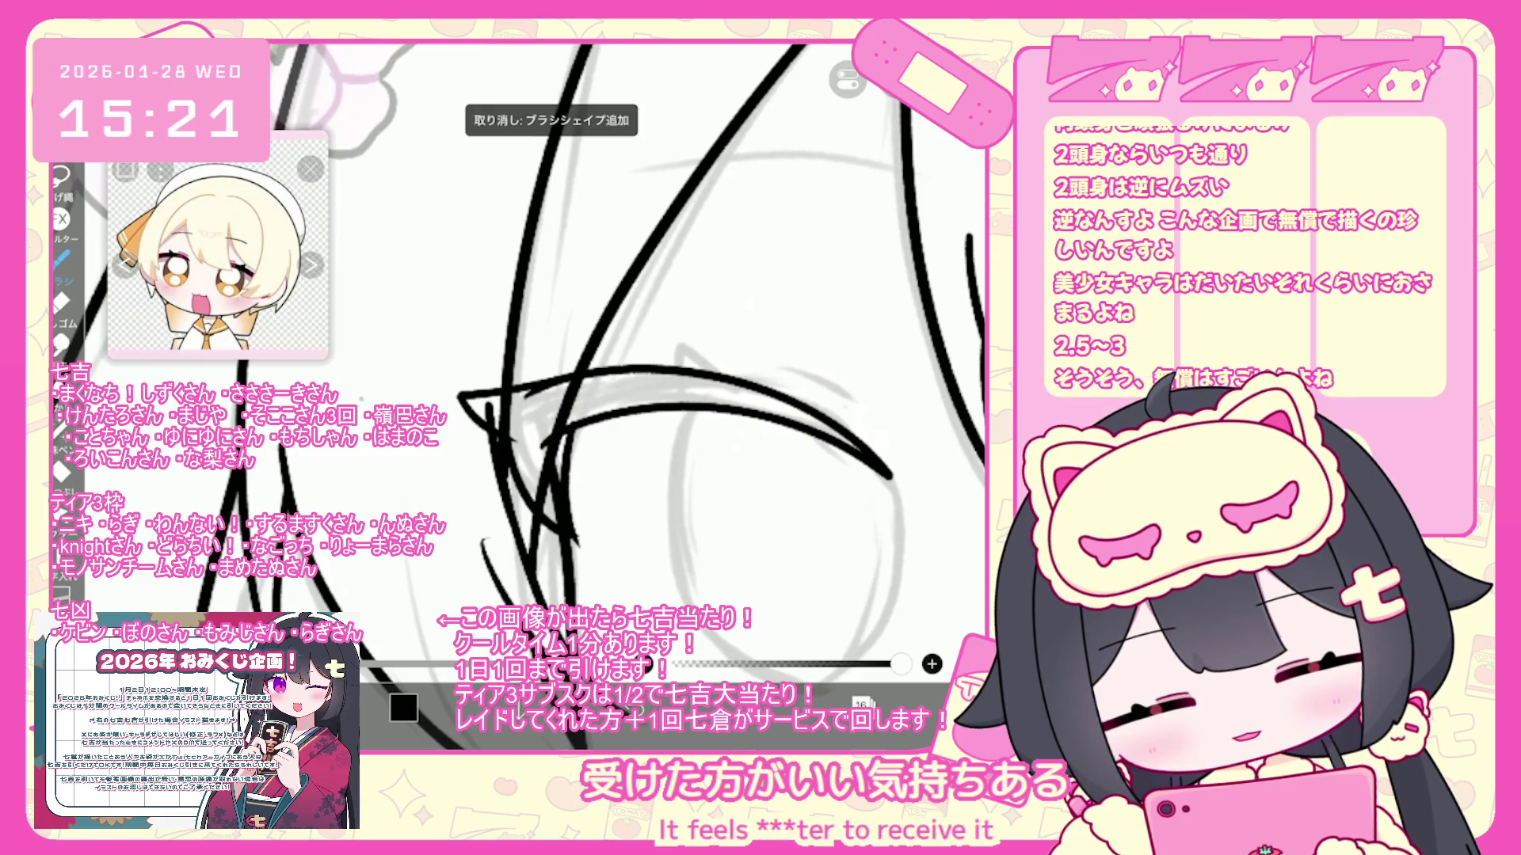
{"action": "scroll", "coordinate": [713, 333], "scroll_direction": "up", "scroll_amount": 1}
{"action": "left_click", "coordinate": [547, 460]}
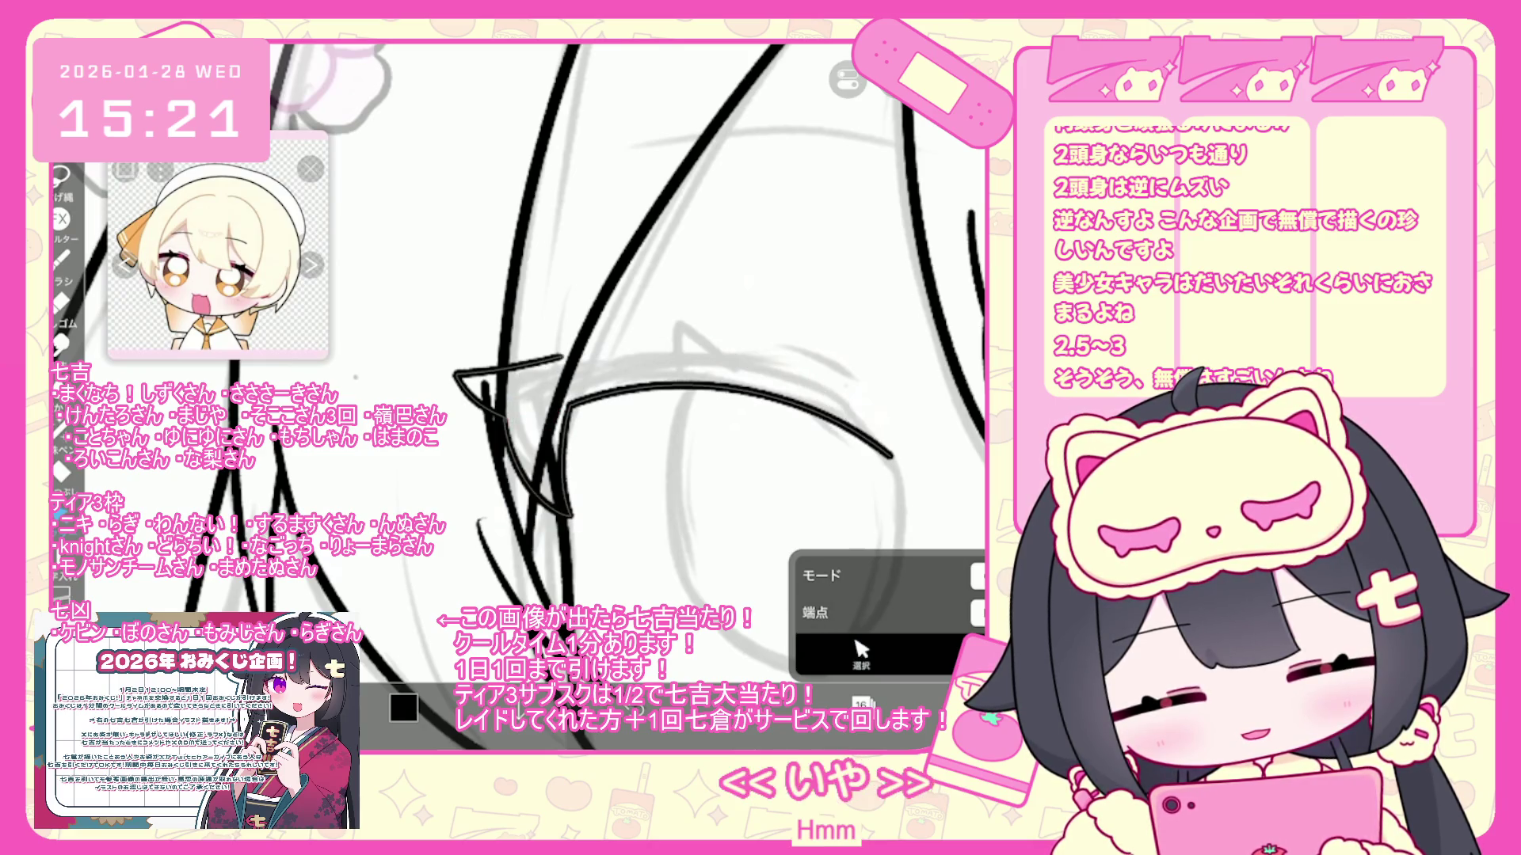
{"action": "key", "text": "ctrl+z"}
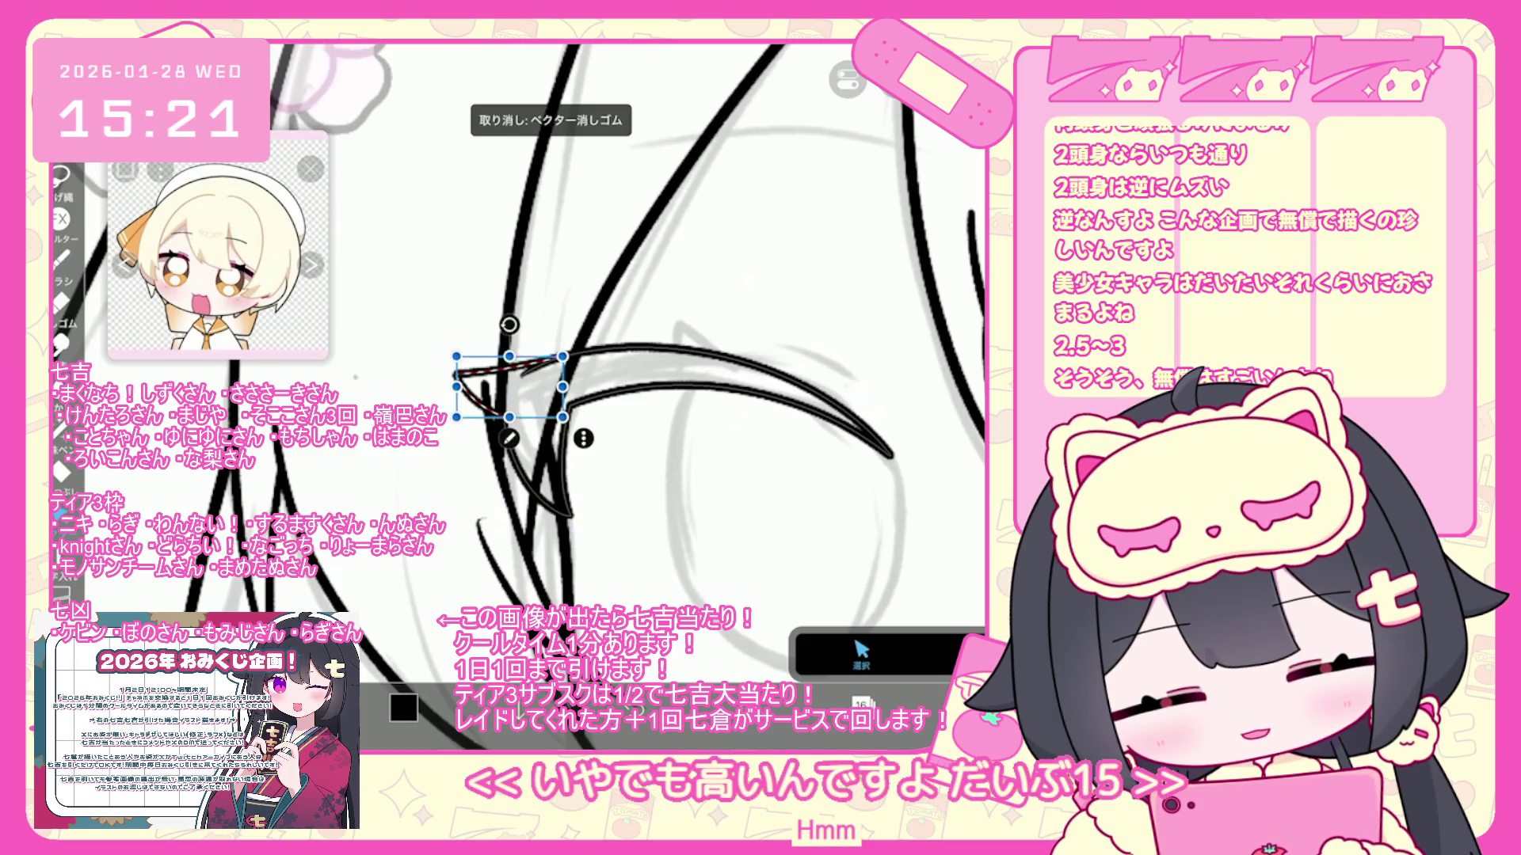
{"action": "left_click", "coordinate": [673, 353]}
{"action": "scroll", "coordinate": [681, 357], "scroll_direction": "up", "scroll_amount": 3}
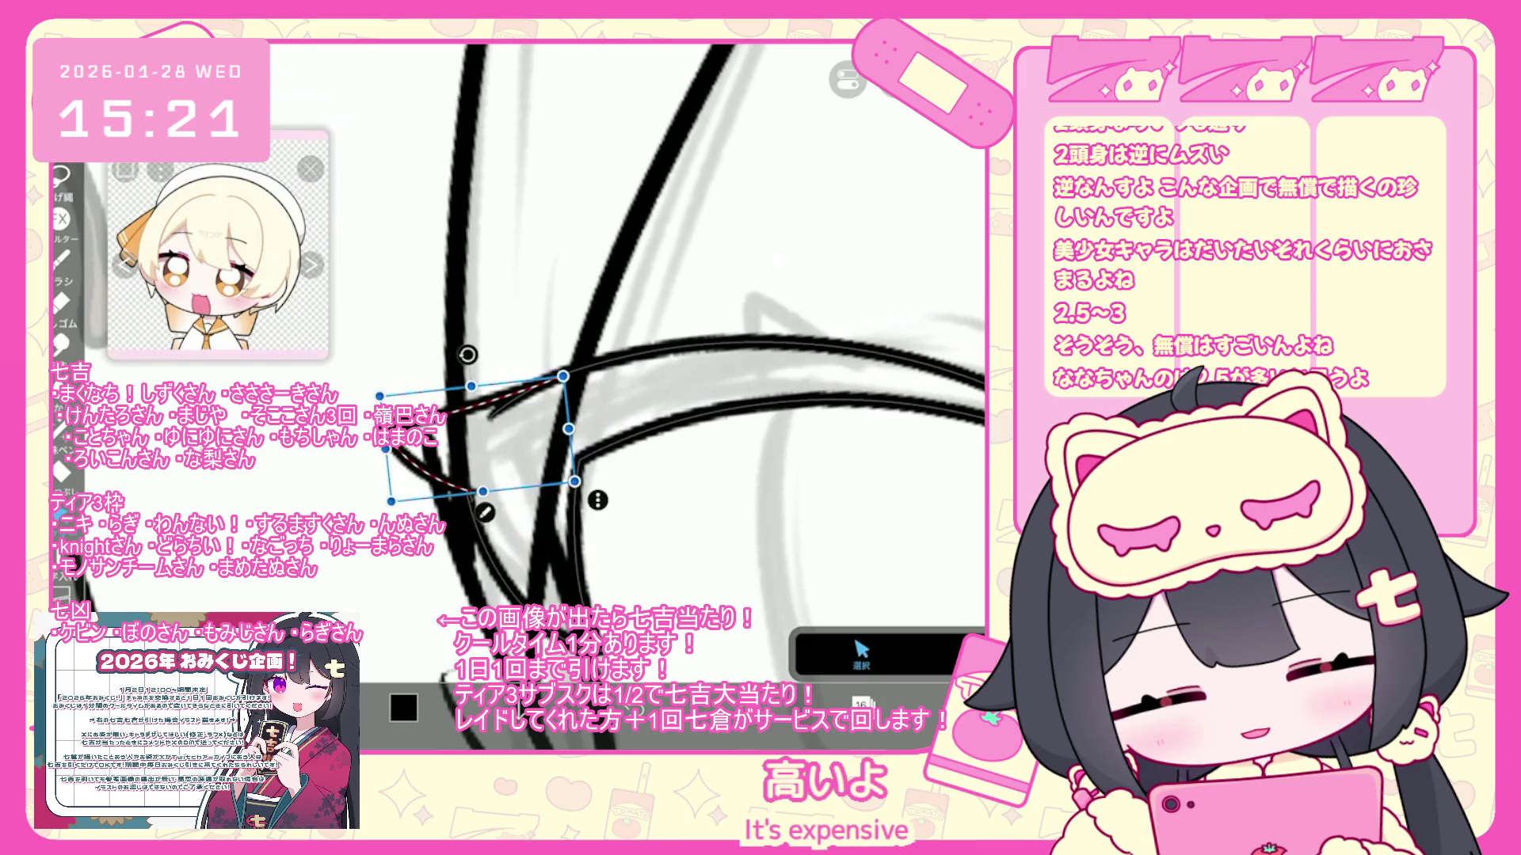
{"action": "left_click", "coordinate": [861, 650]}
{"action": "scroll", "coordinate": [602, 356], "scroll_direction": "down", "scroll_amount": 5}
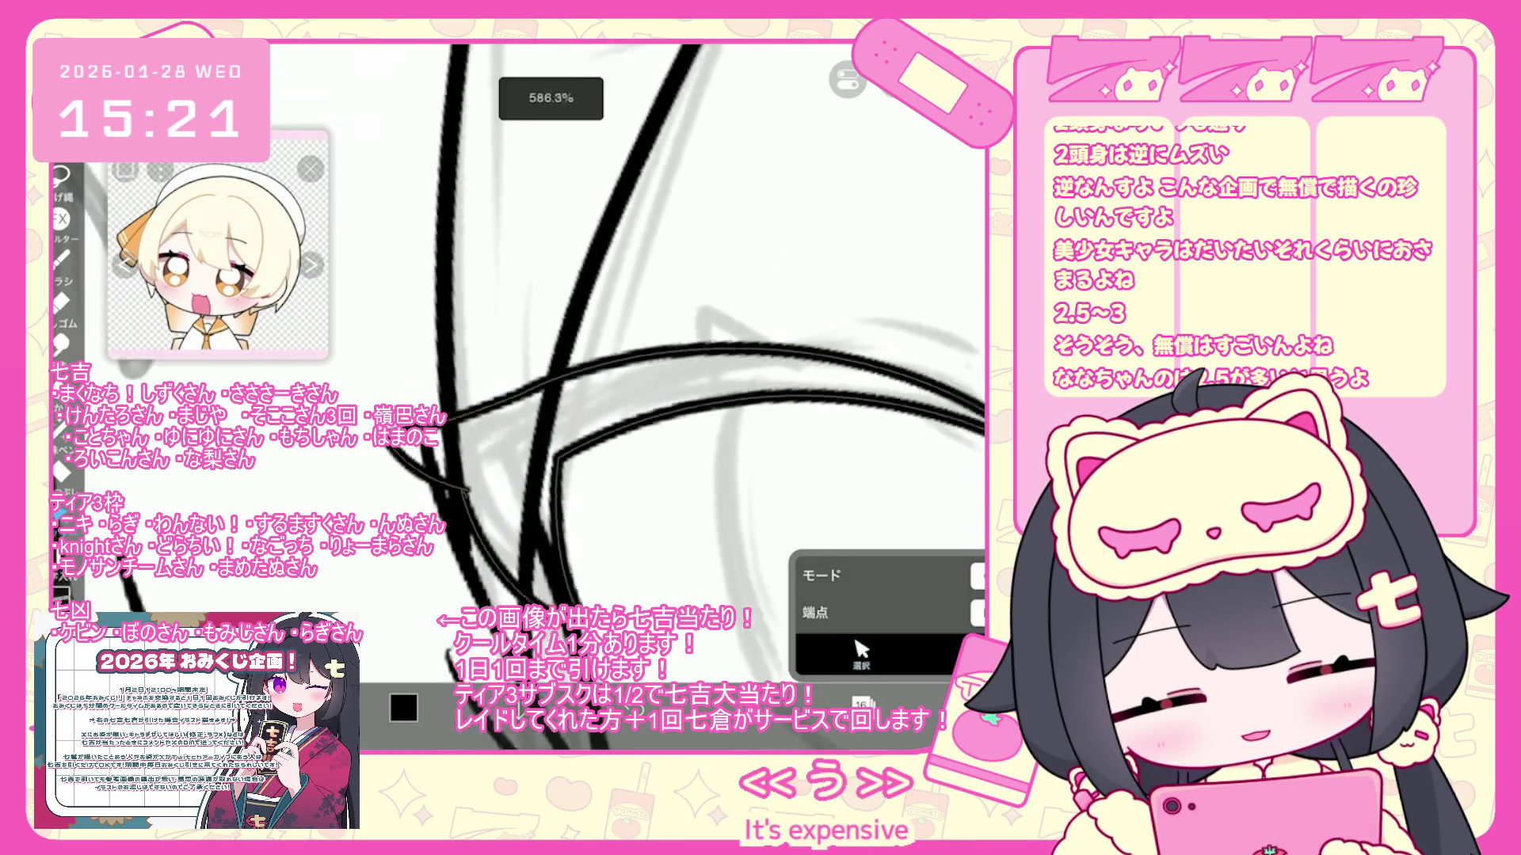
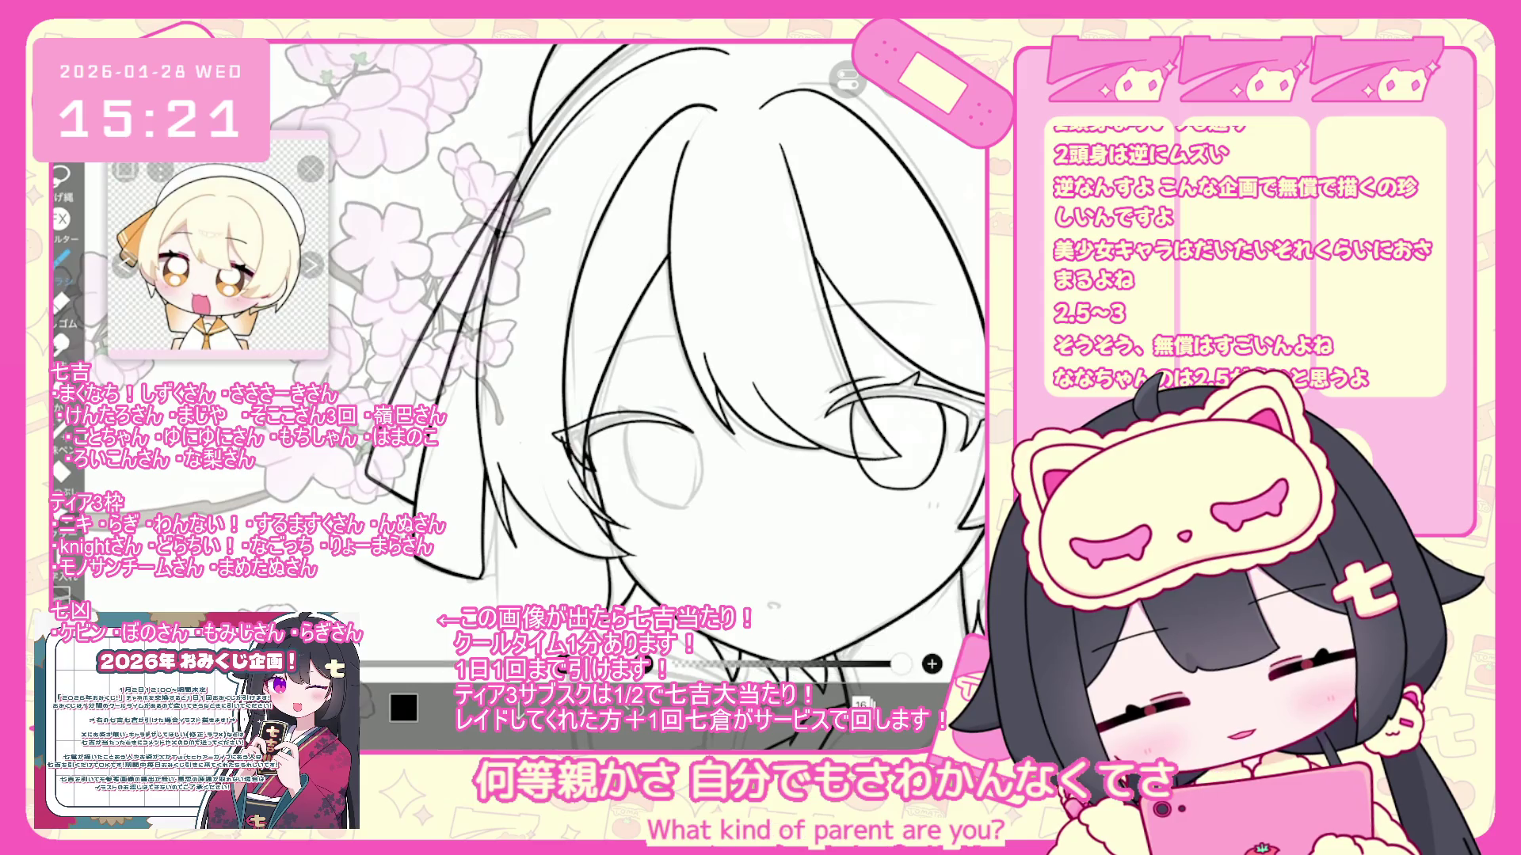
Ink the left eye's bold upper-lid line and a short lash flick at the corner
{"action": "scroll", "coordinate": [586, 353], "scroll_direction": "up", "scroll_amount": 5}
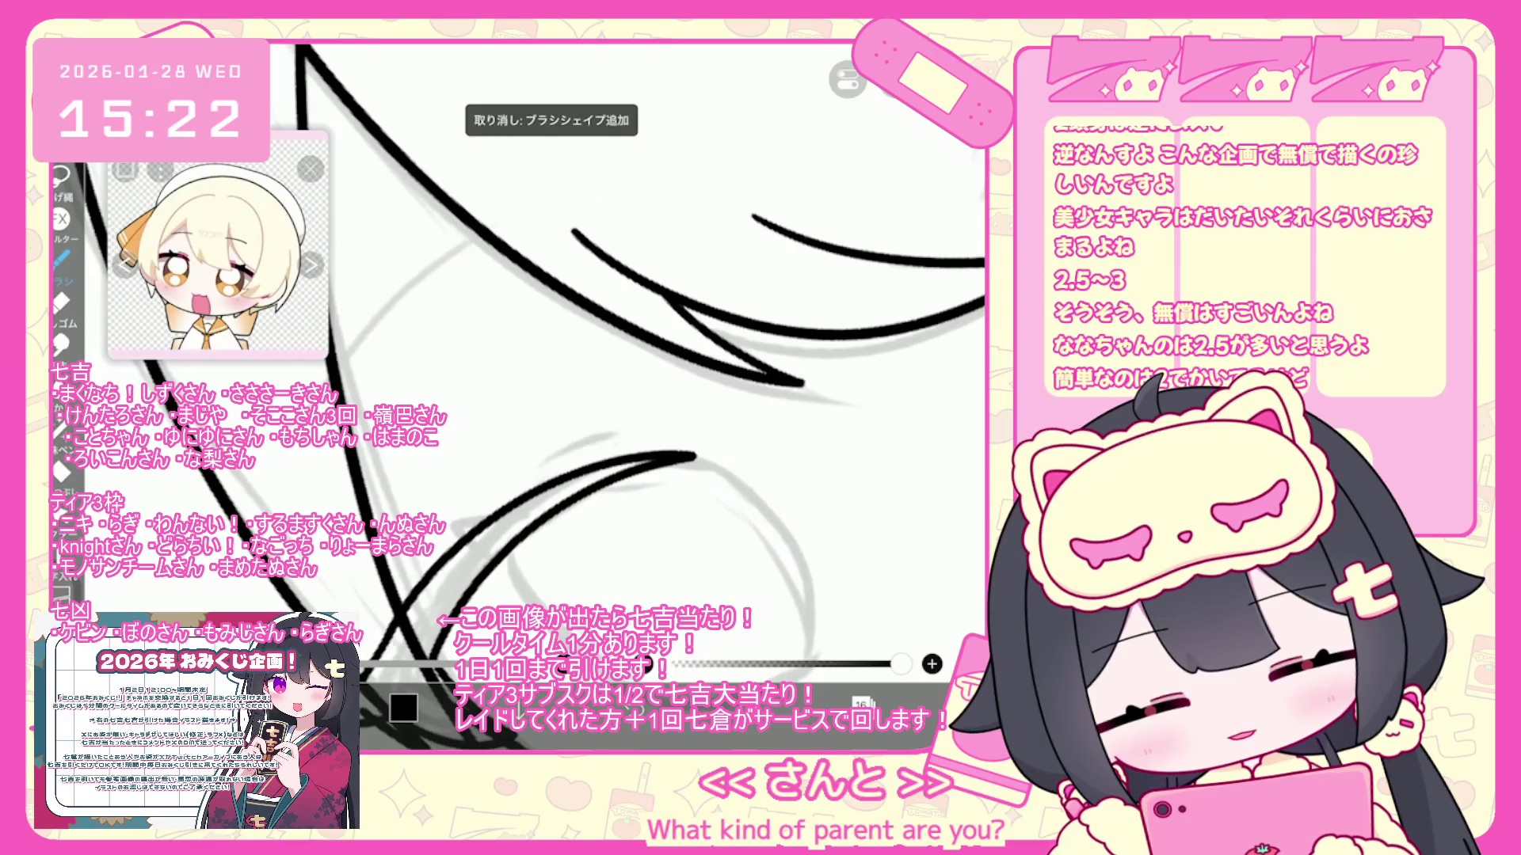
{"action": "left_click_drag", "start_coordinate": [554, 457], "coordinate": [648, 435]}
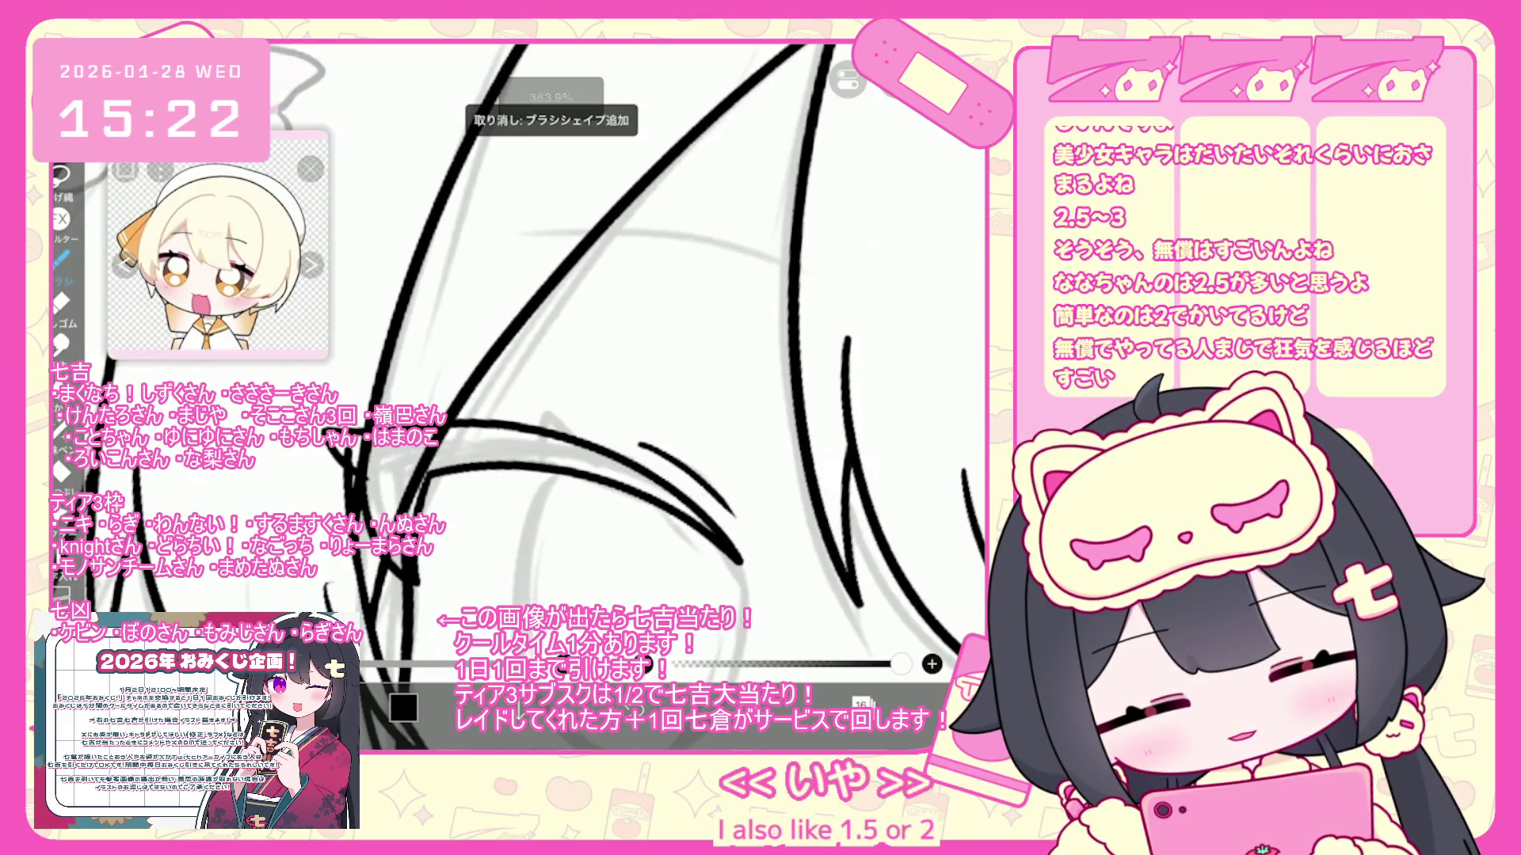
{"action": "left_click_drag", "start_coordinate": [541, 448], "coordinate": [570, 440]}
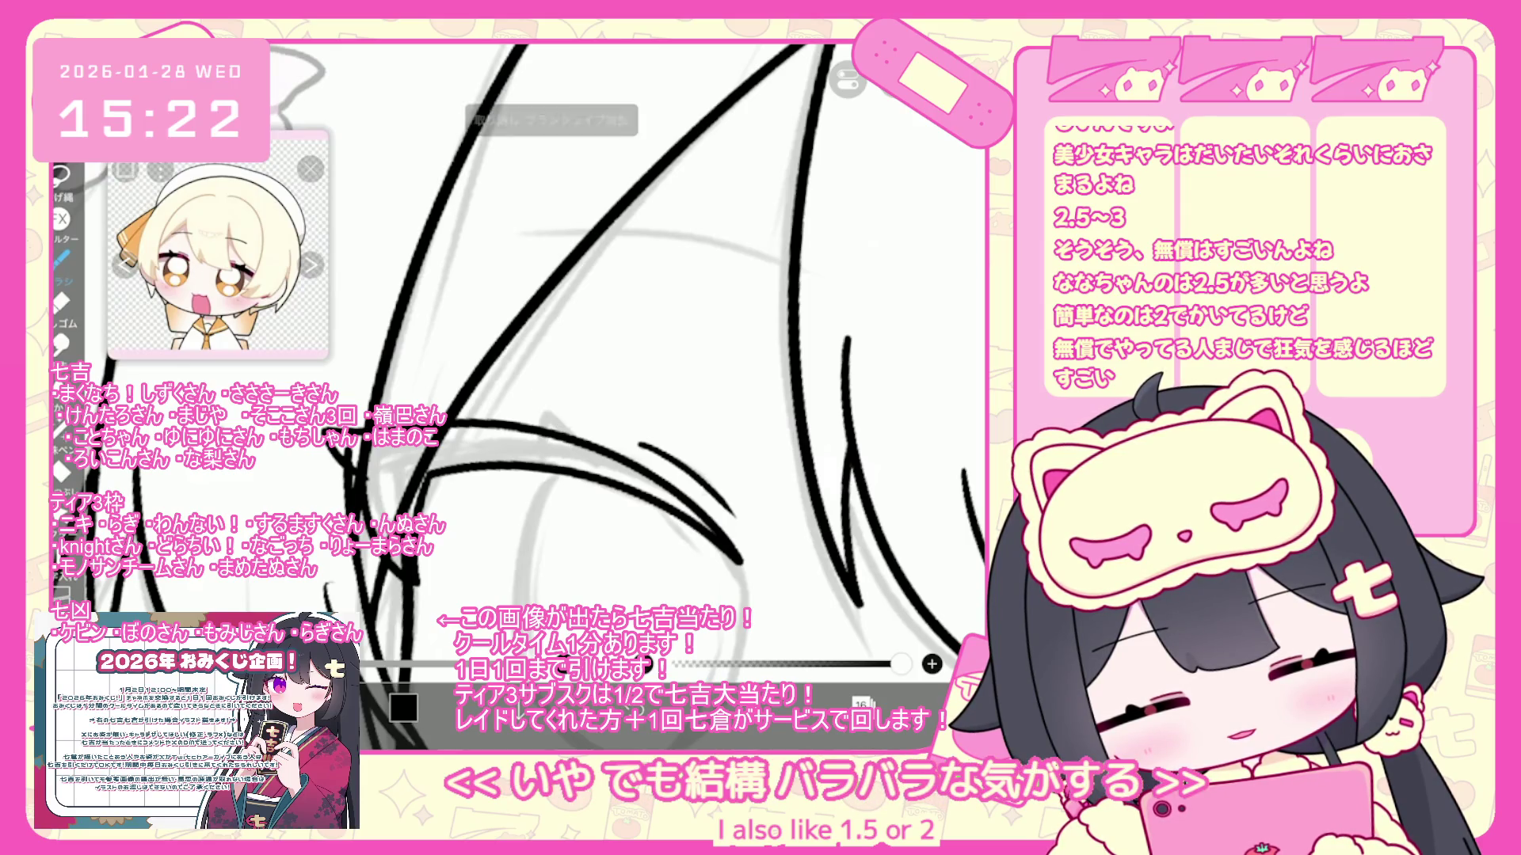
{"action": "key", "text": "ctrl+z"}
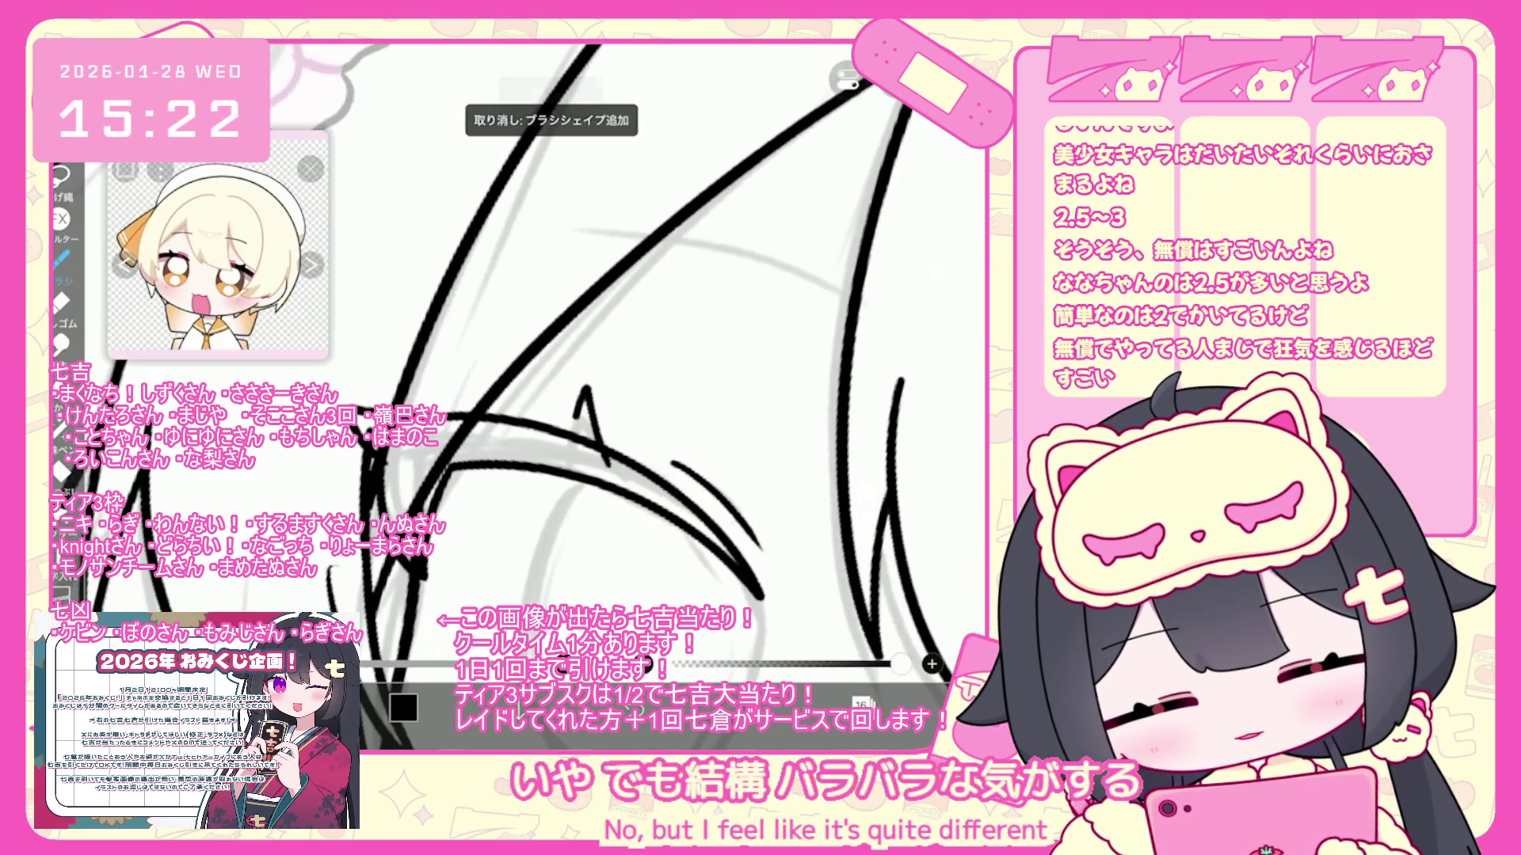
{"action": "left_click_drag", "start_coordinate": [579, 417], "coordinate": [568, 469]}
Select the small stroke next to the eye with the selection tool
{"action": "left_click", "coordinate": [61, 472]}
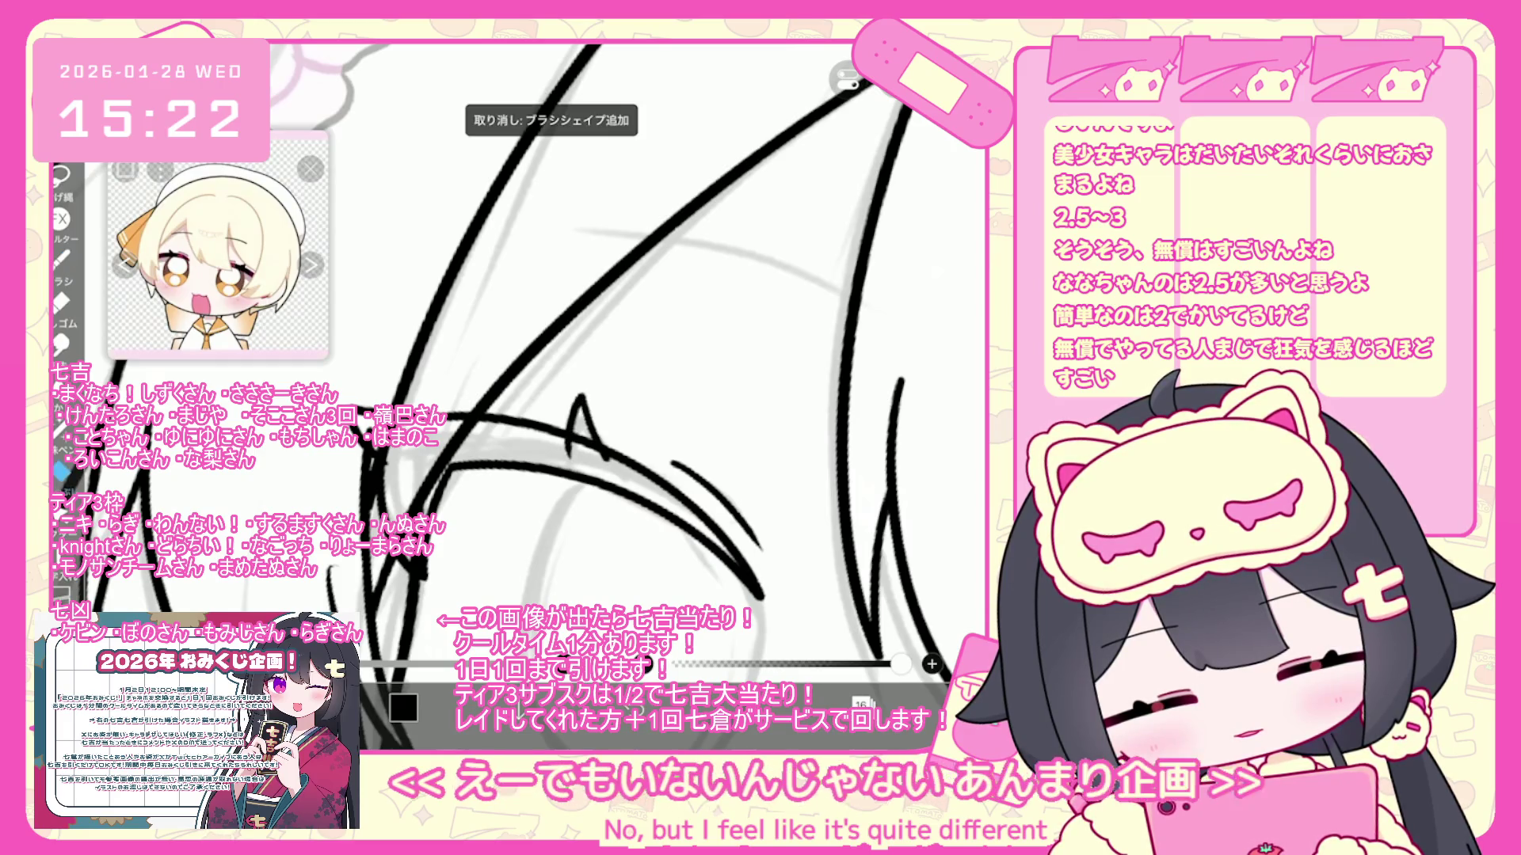
{"action": "scroll", "coordinate": [633, 396], "scroll_direction": "up", "scroll_amount": 2}
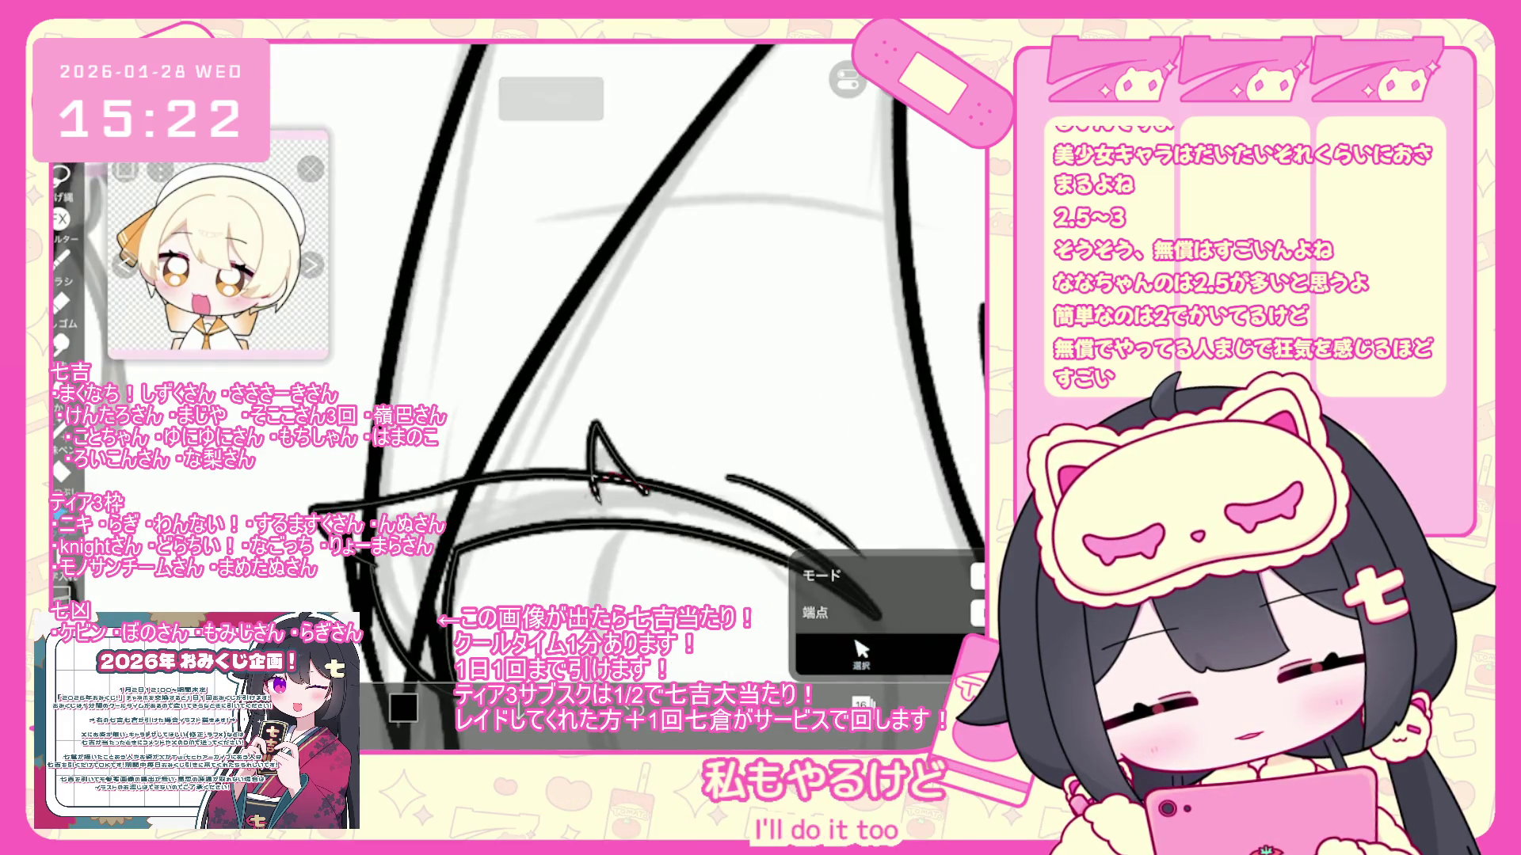
{"action": "scroll", "coordinate": [625, 396], "scroll_direction": "down", "scroll_amount": 3}
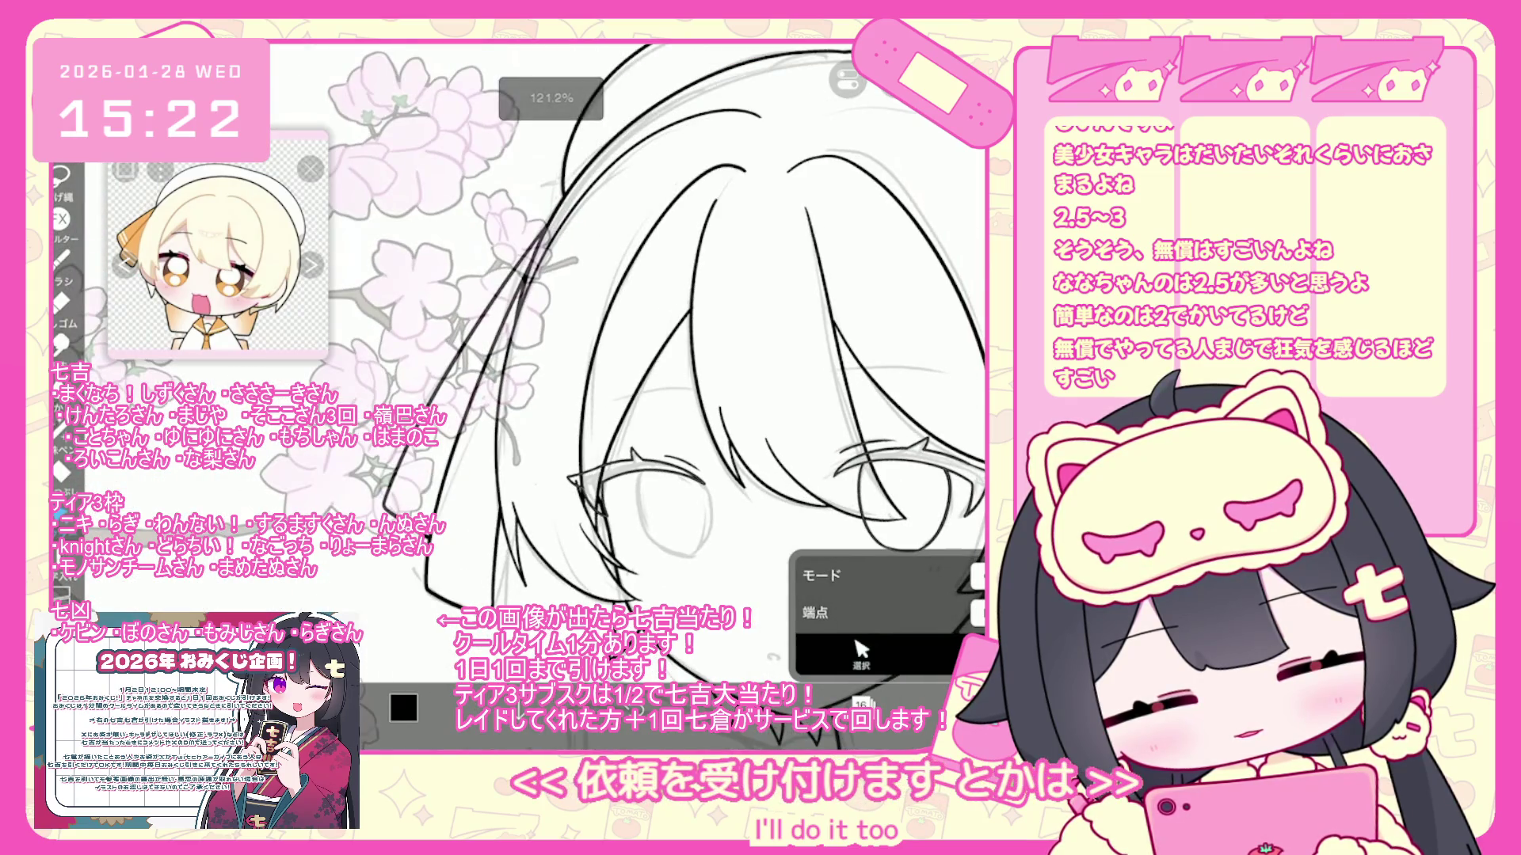
{"action": "scroll", "coordinate": [634, 396], "scroll_direction": "up", "scroll_amount": 3}
{"action": "left_click", "coordinate": [680, 452]}
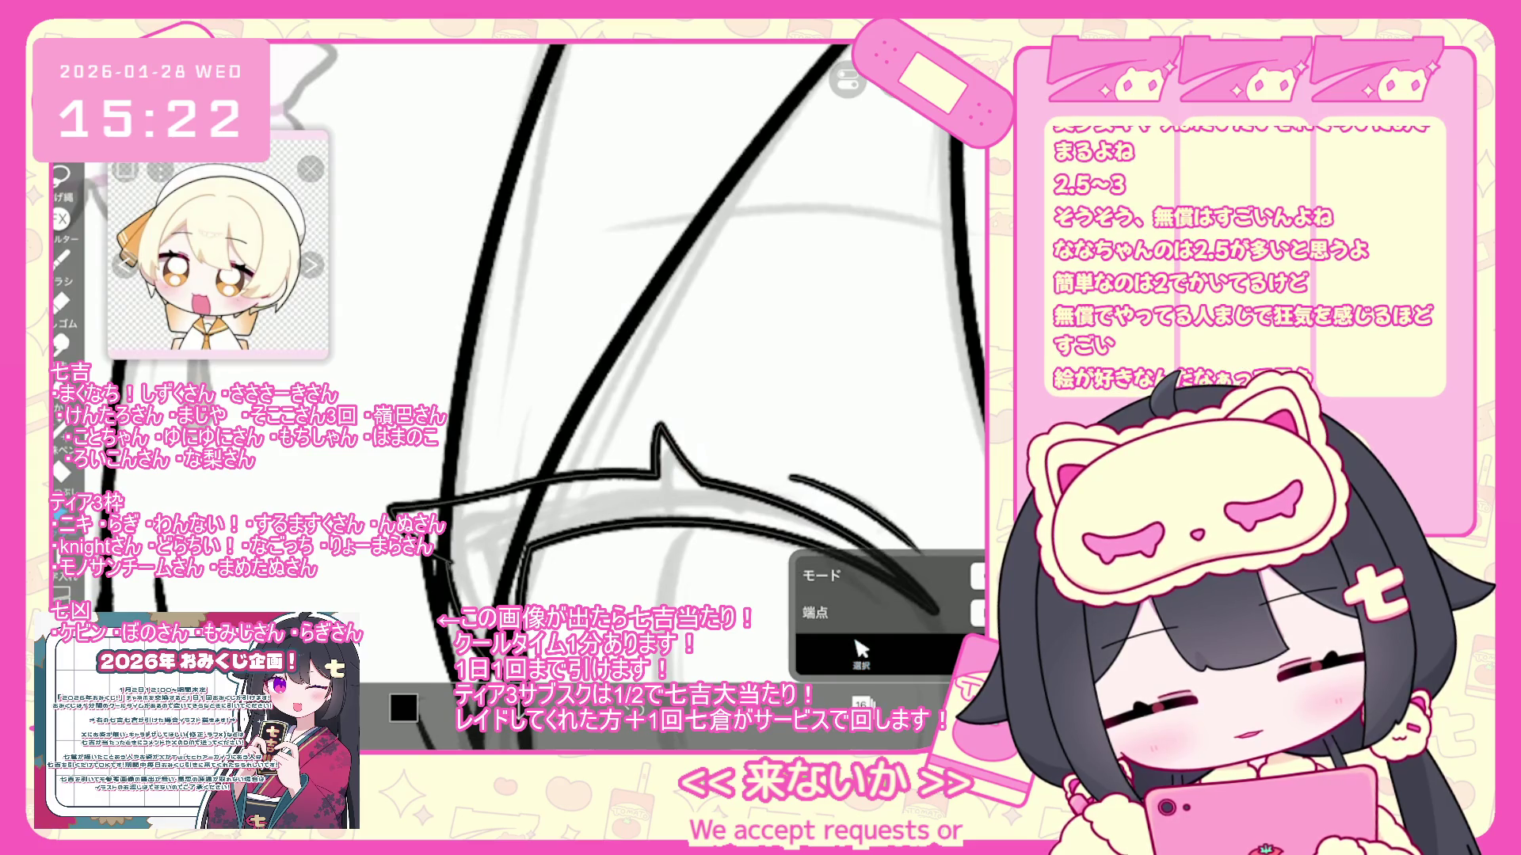
{"action": "scroll", "coordinate": [626, 396], "scroll_direction": "down", "scroll_amount": 5}
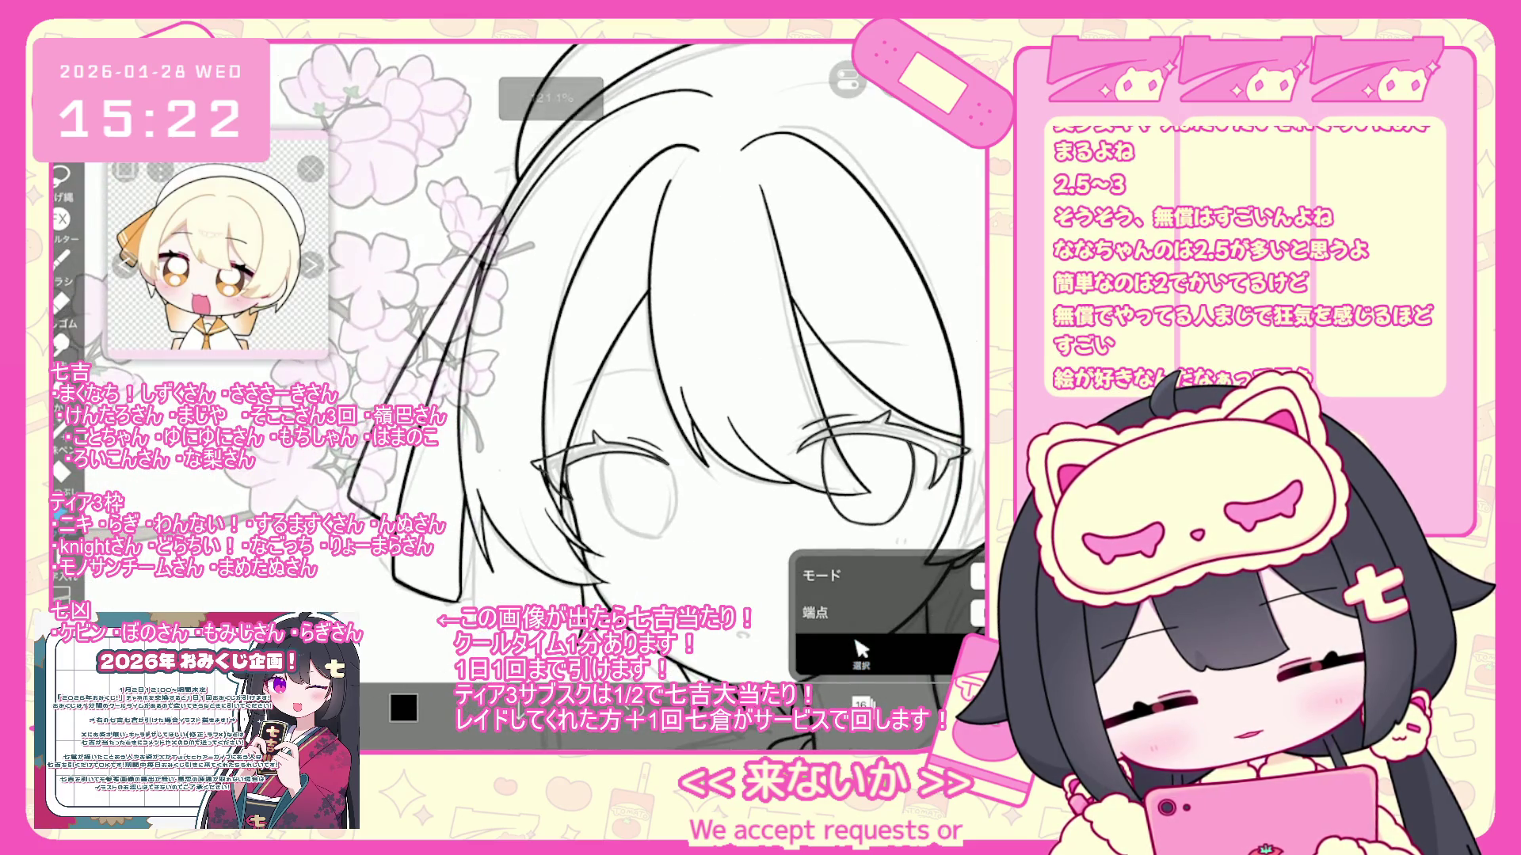
{"action": "scroll", "coordinate": [626, 357], "scroll_direction": "up", "scroll_amount": 5}
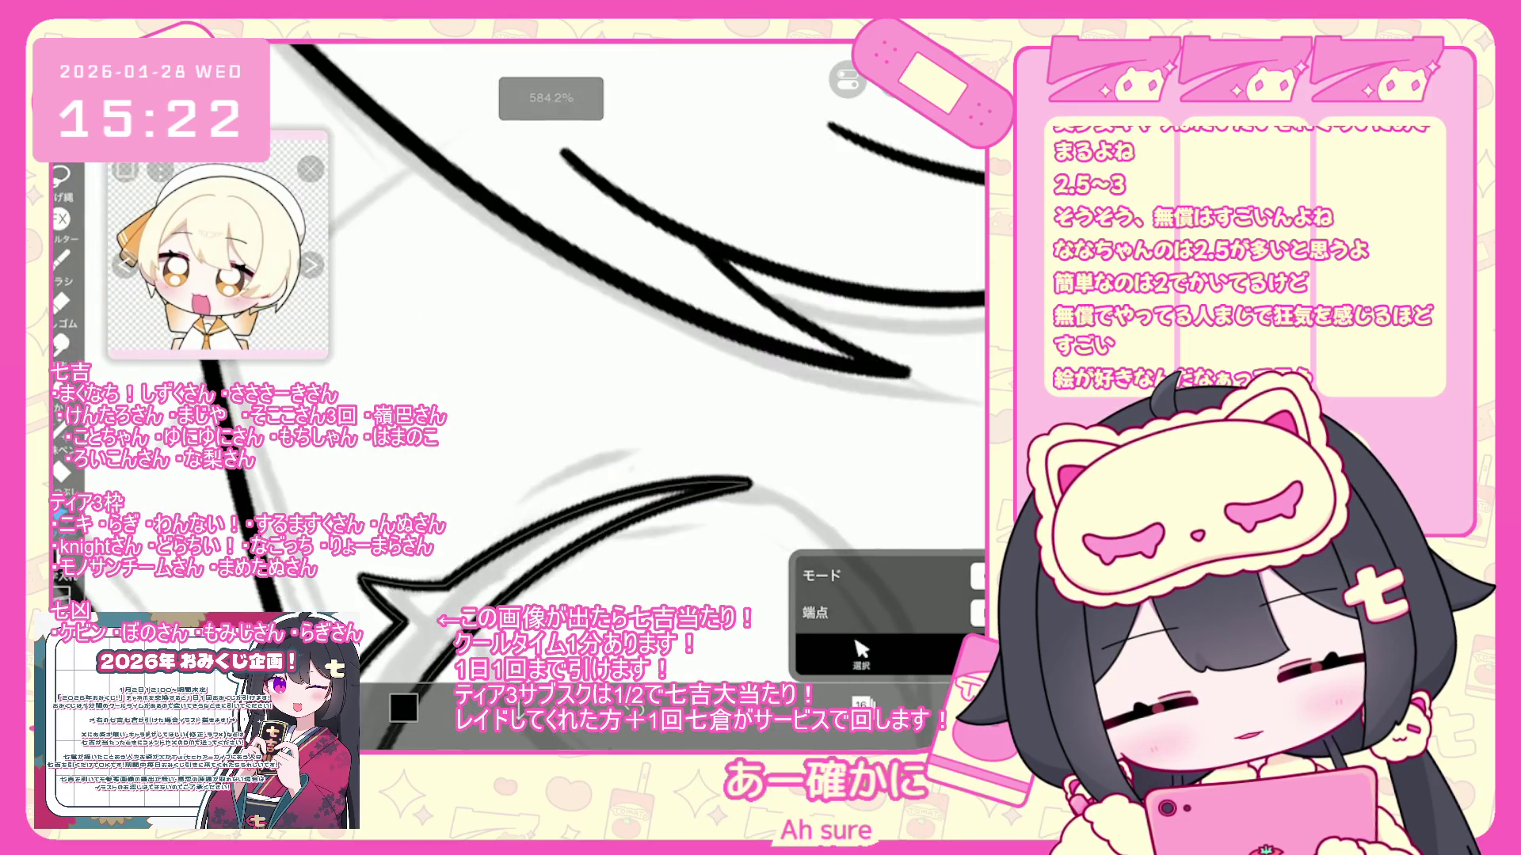
Undo the stray eyelid strokes and trace the iris's left edge in dark ink
{"action": "left_click", "coordinate": [61, 260]}
{"action": "key", "text": "ctrl+z"}
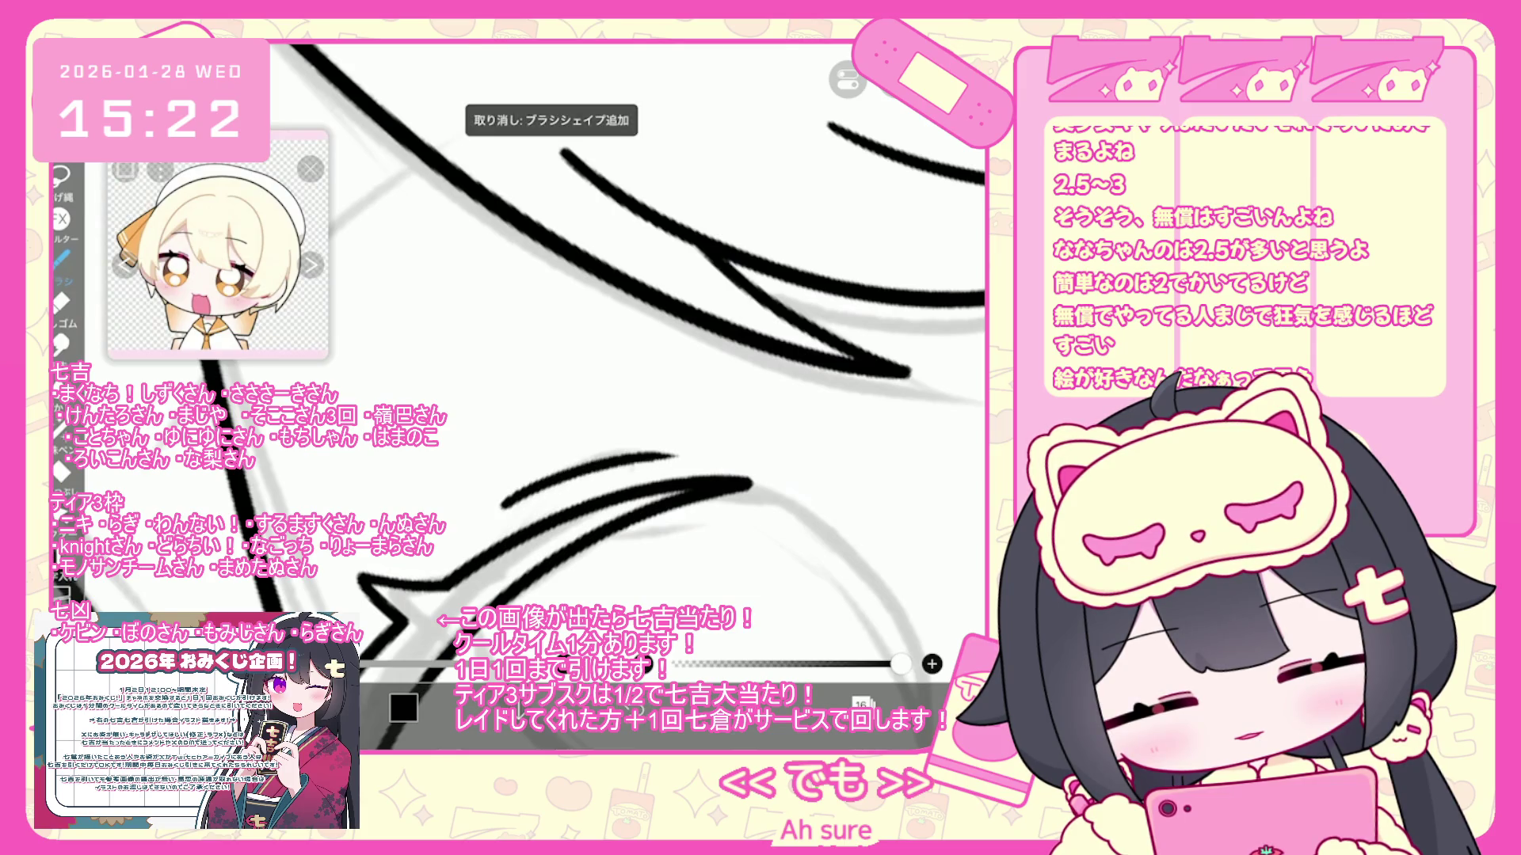
{"action": "scroll", "coordinate": [626, 357], "scroll_direction": "down", "scroll_amount": 4}
{"action": "scroll", "coordinate": [741, 357], "scroll_direction": "up", "scroll_amount": 4}
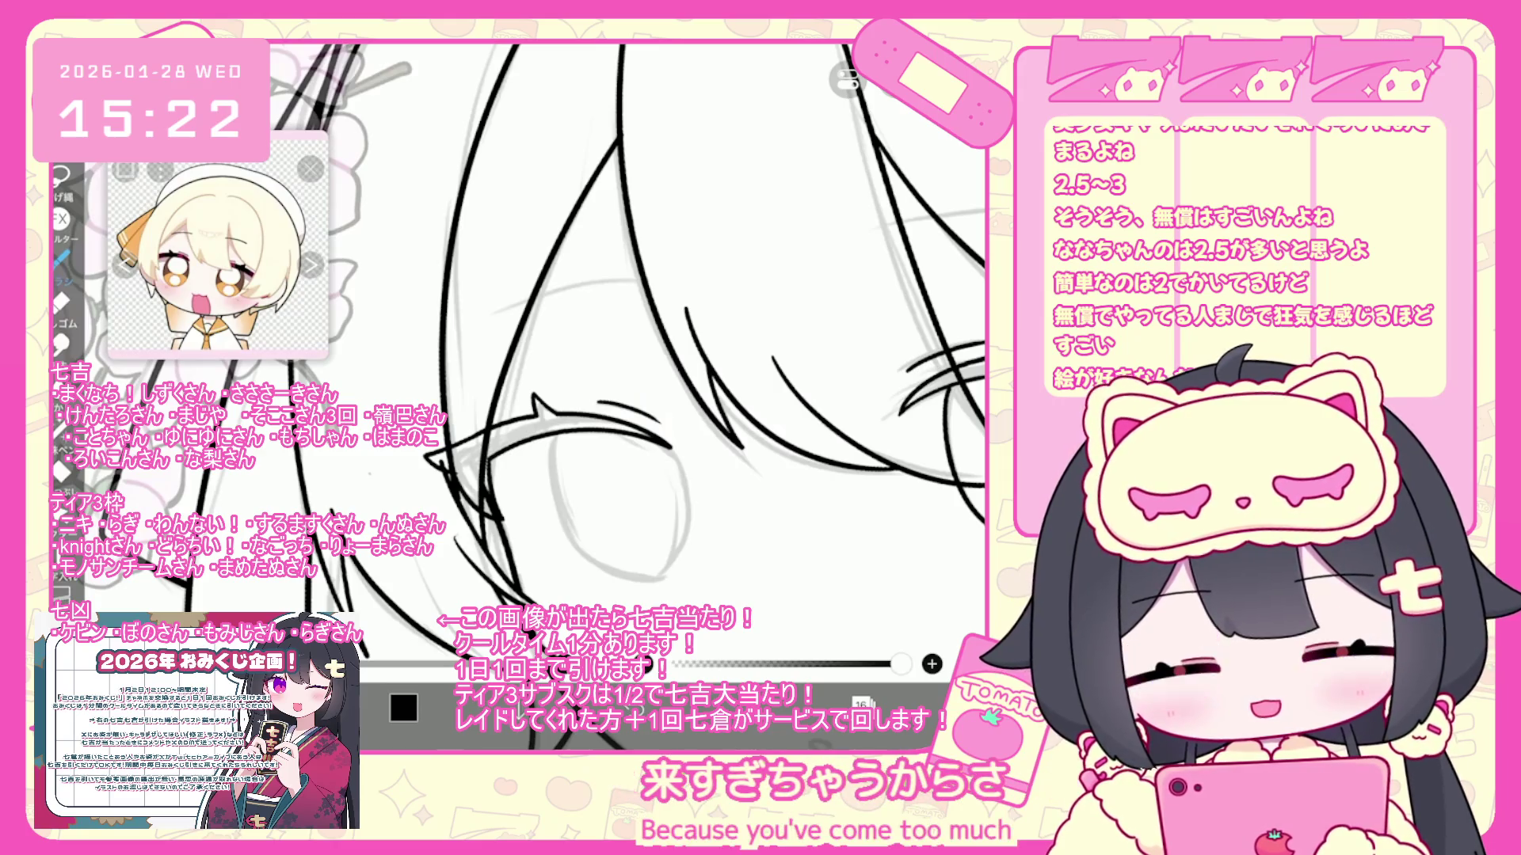
{"action": "key", "text": "ctrl+z"}
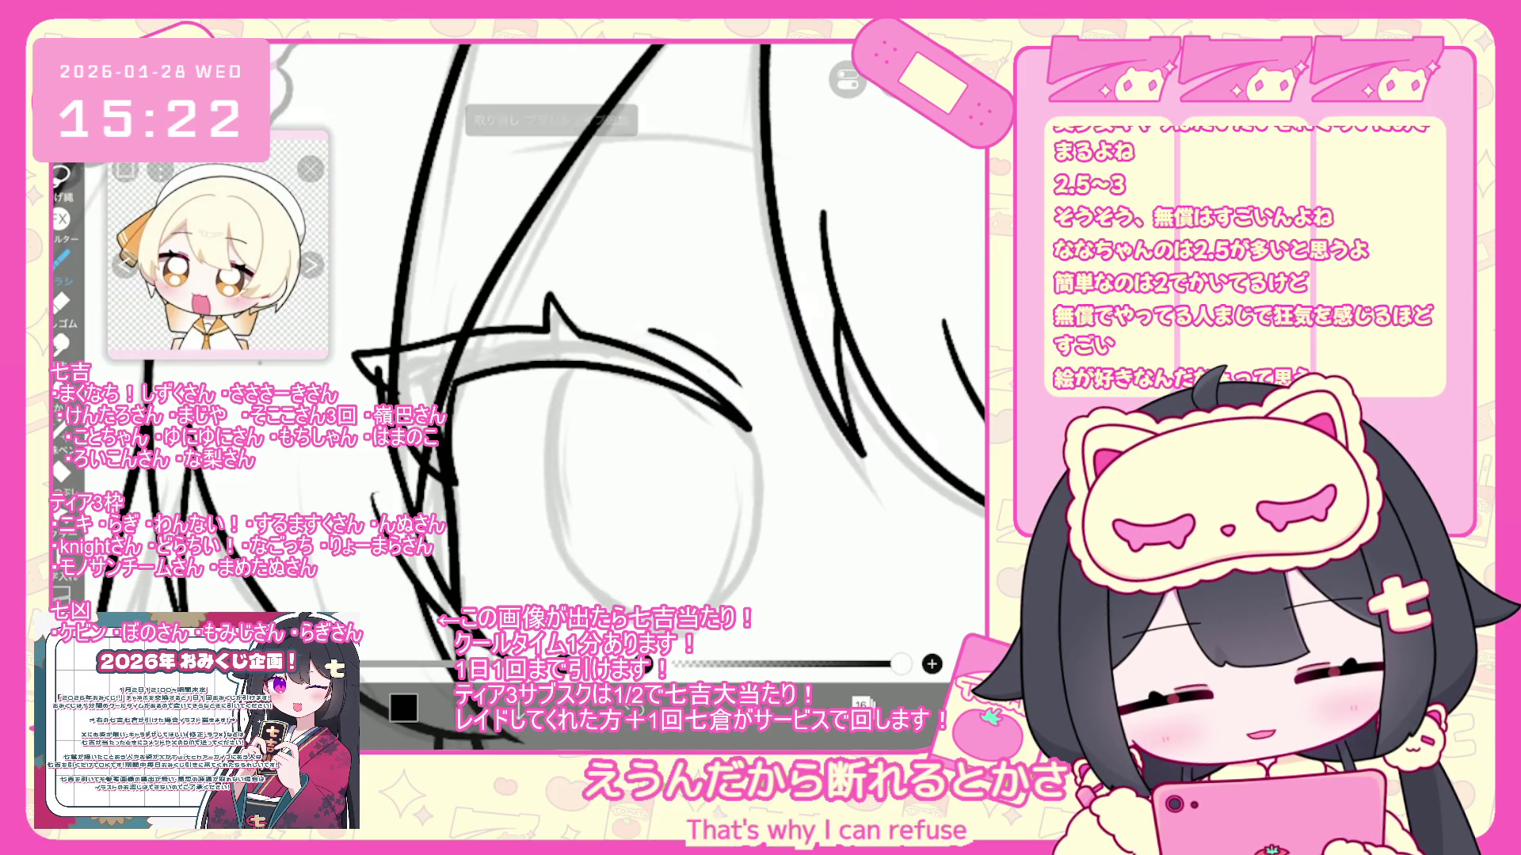
{"action": "left_click_drag", "start_coordinate": [573, 372], "coordinate": [593, 602]}
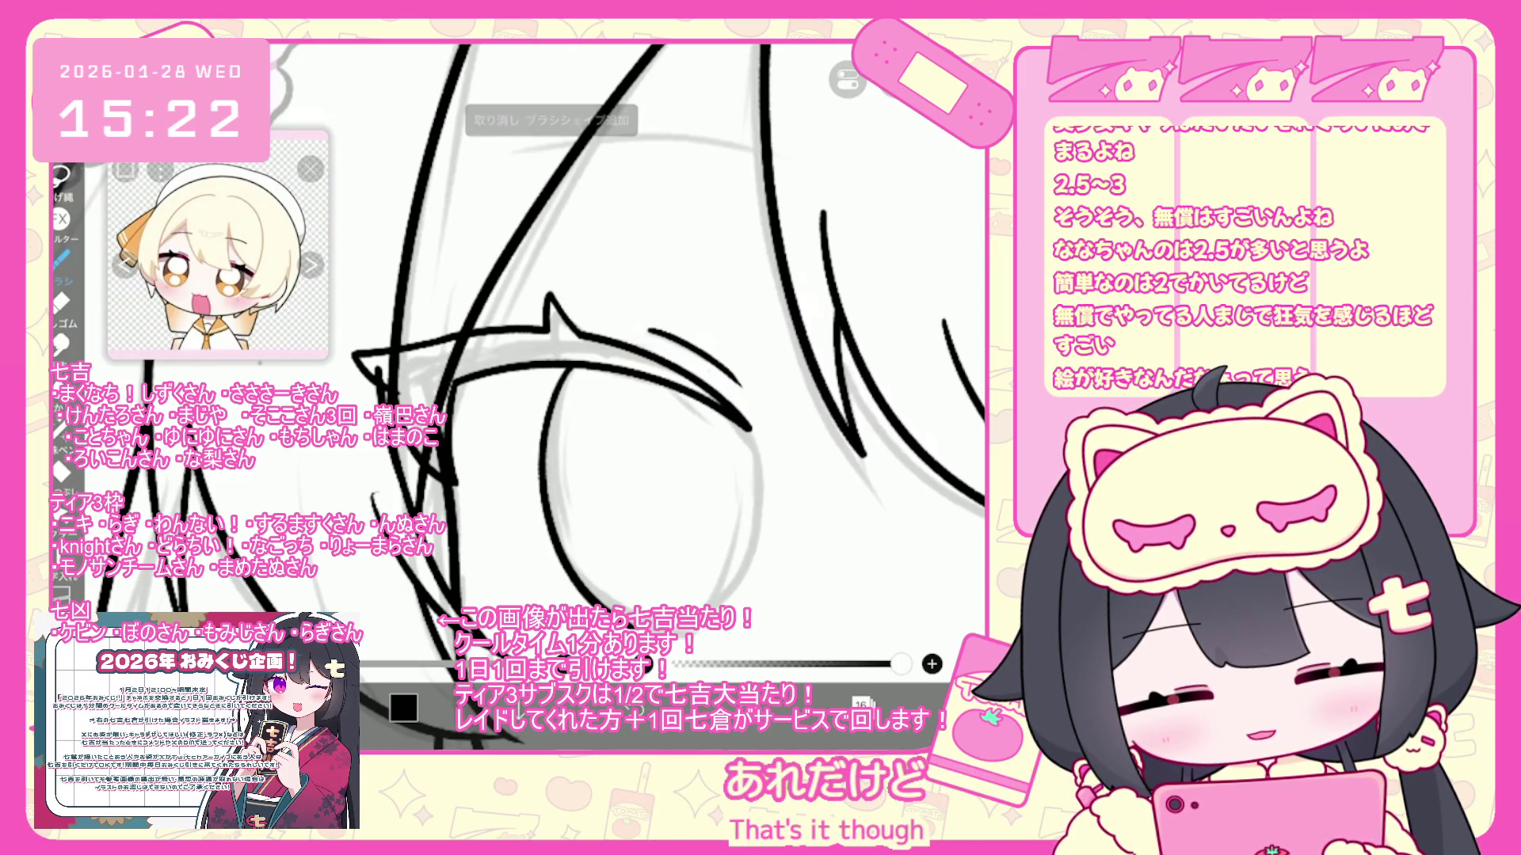
Select the right eyebrow stroke and rotate it by about 2°
{"action": "scroll", "coordinate": [625, 356], "scroll_direction": "down", "scroll_amount": 5}
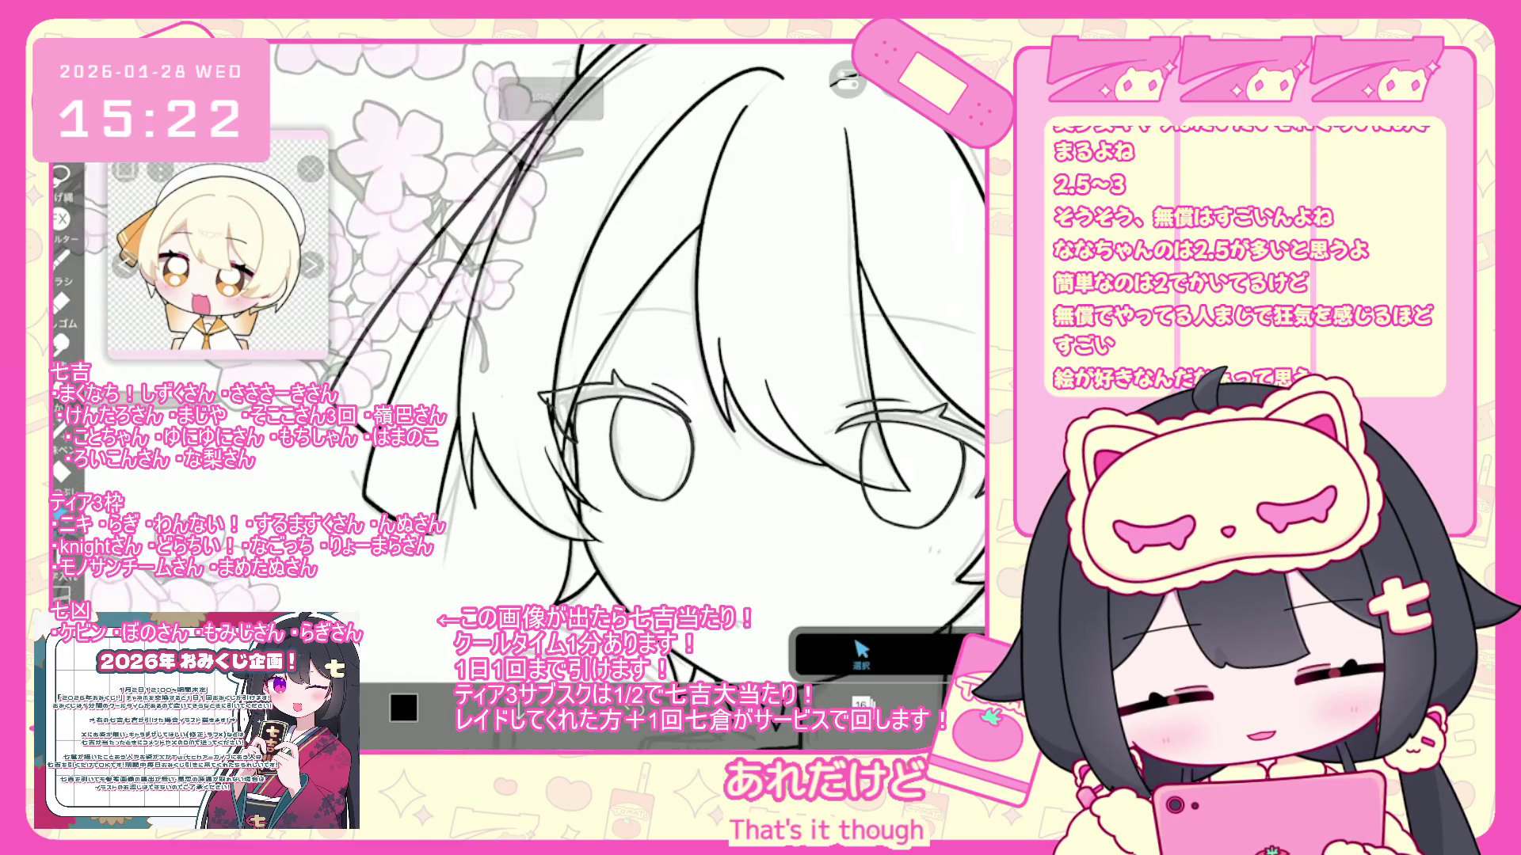
{"action": "scroll", "coordinate": [626, 357], "scroll_direction": "up", "scroll_amount": 5}
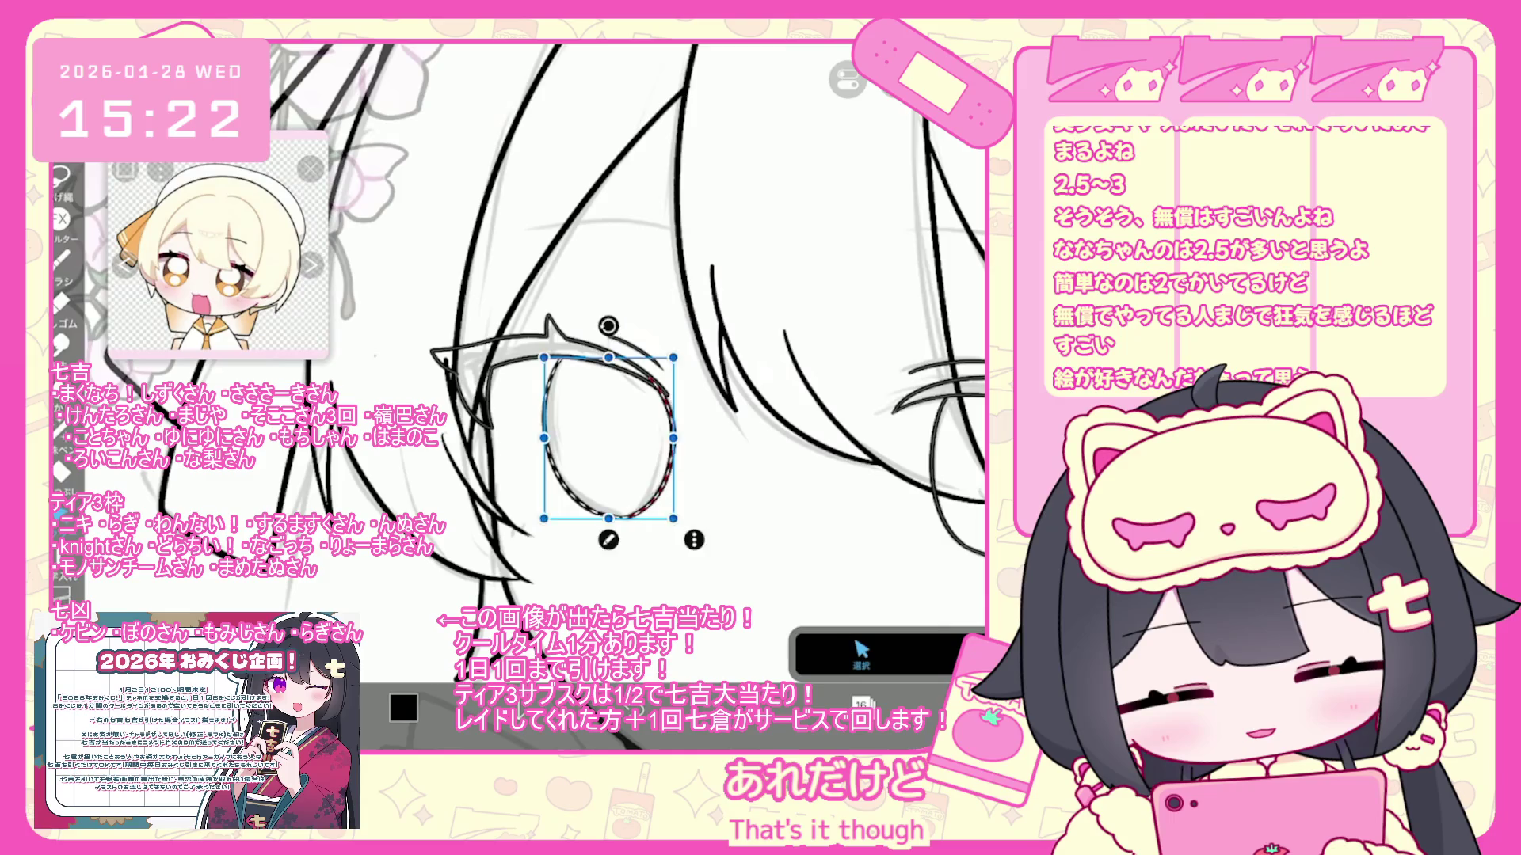
{"action": "scroll", "coordinate": [626, 341], "scroll_direction": "down", "scroll_amount": 3}
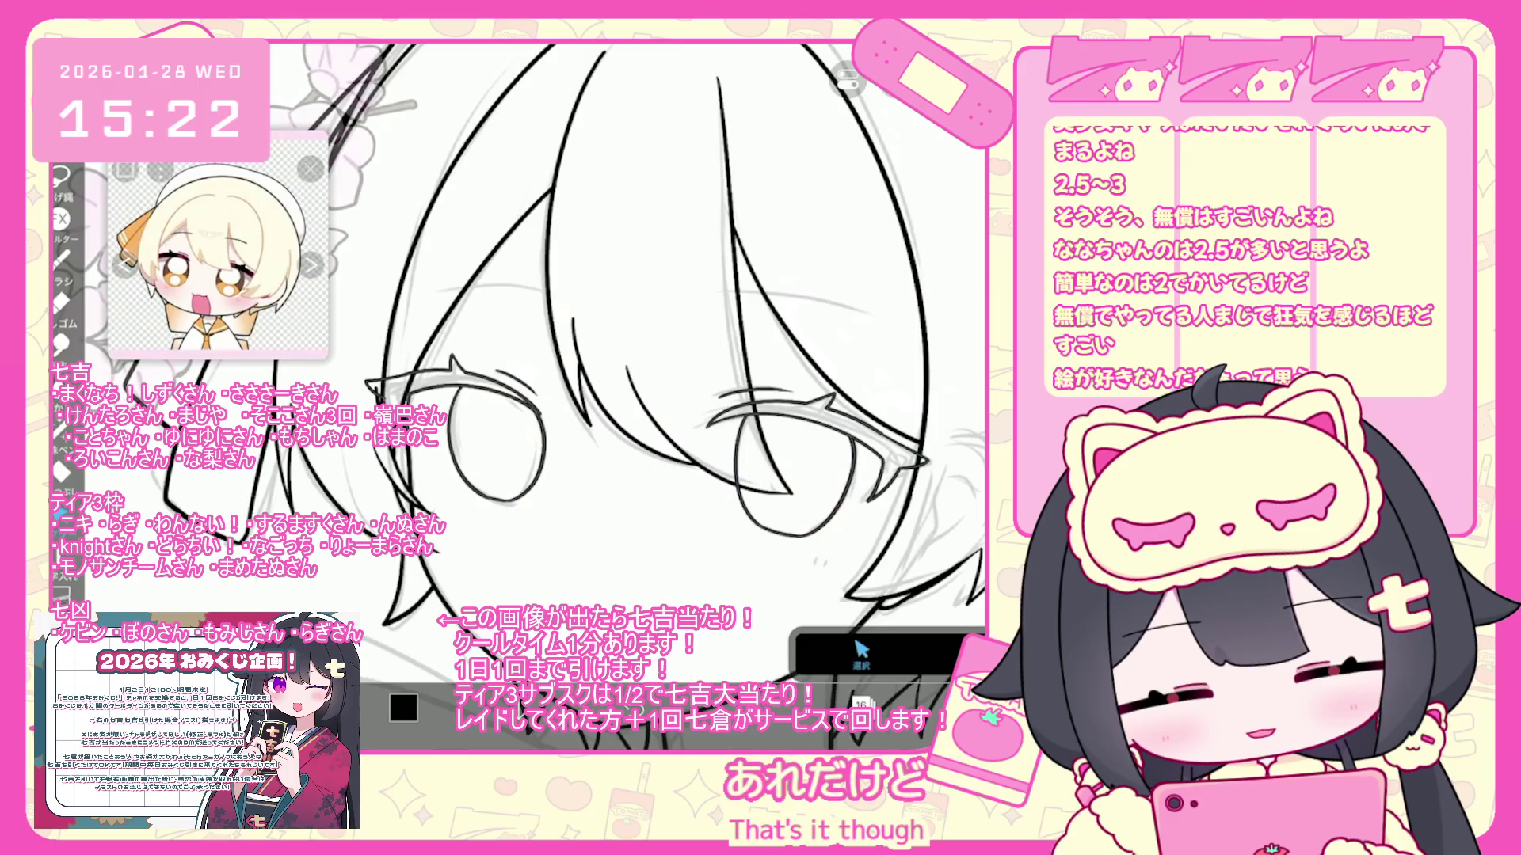
{"action": "scroll", "coordinate": [626, 341], "scroll_direction": "down", "scroll_amount": 4}
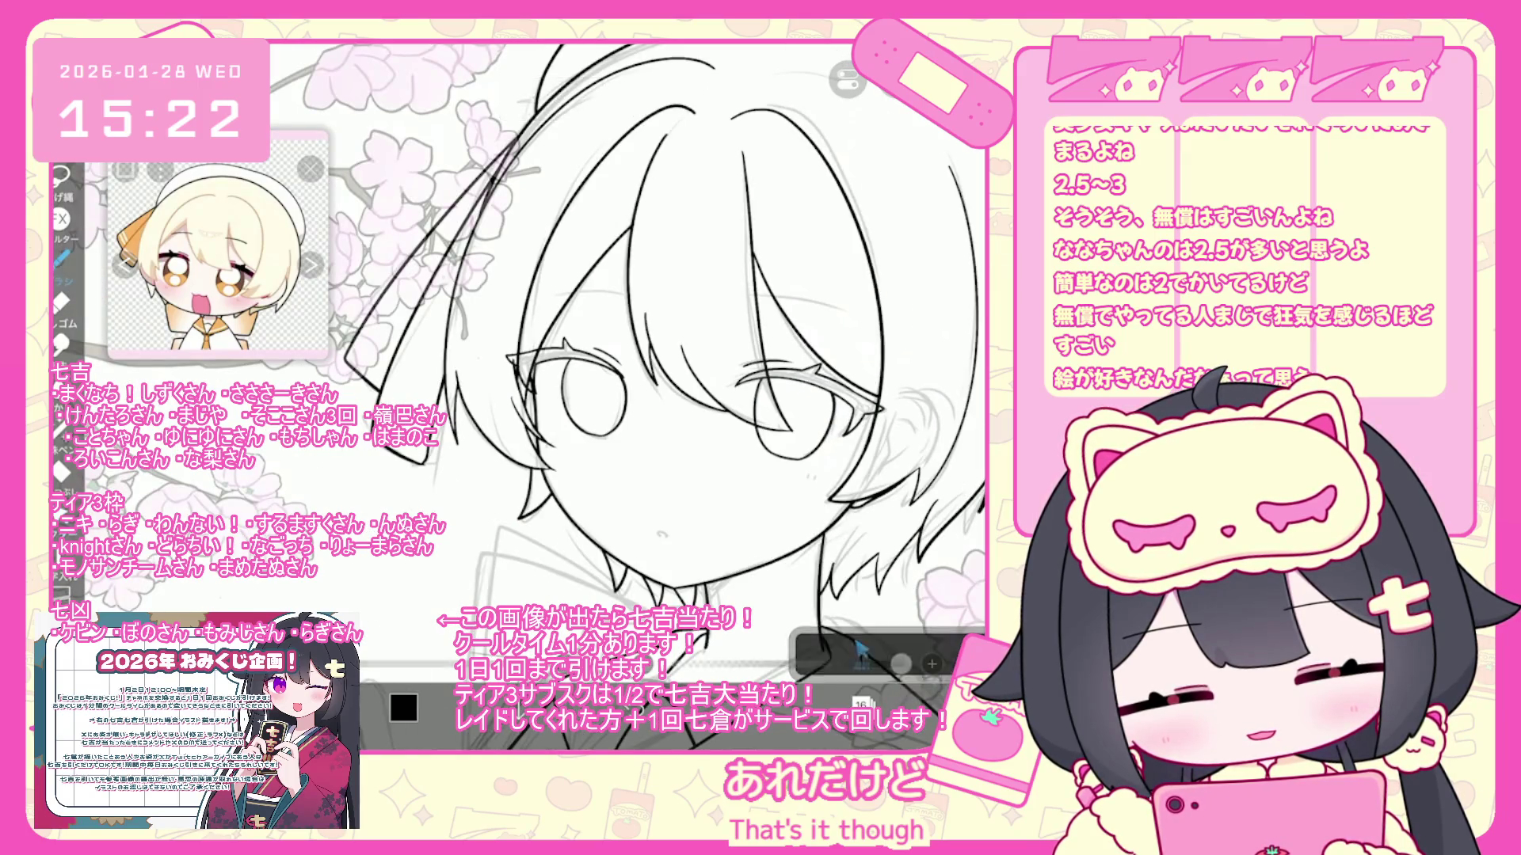
{"action": "scroll", "coordinate": [660, 536], "scroll_direction": "up", "scroll_amount": 6}
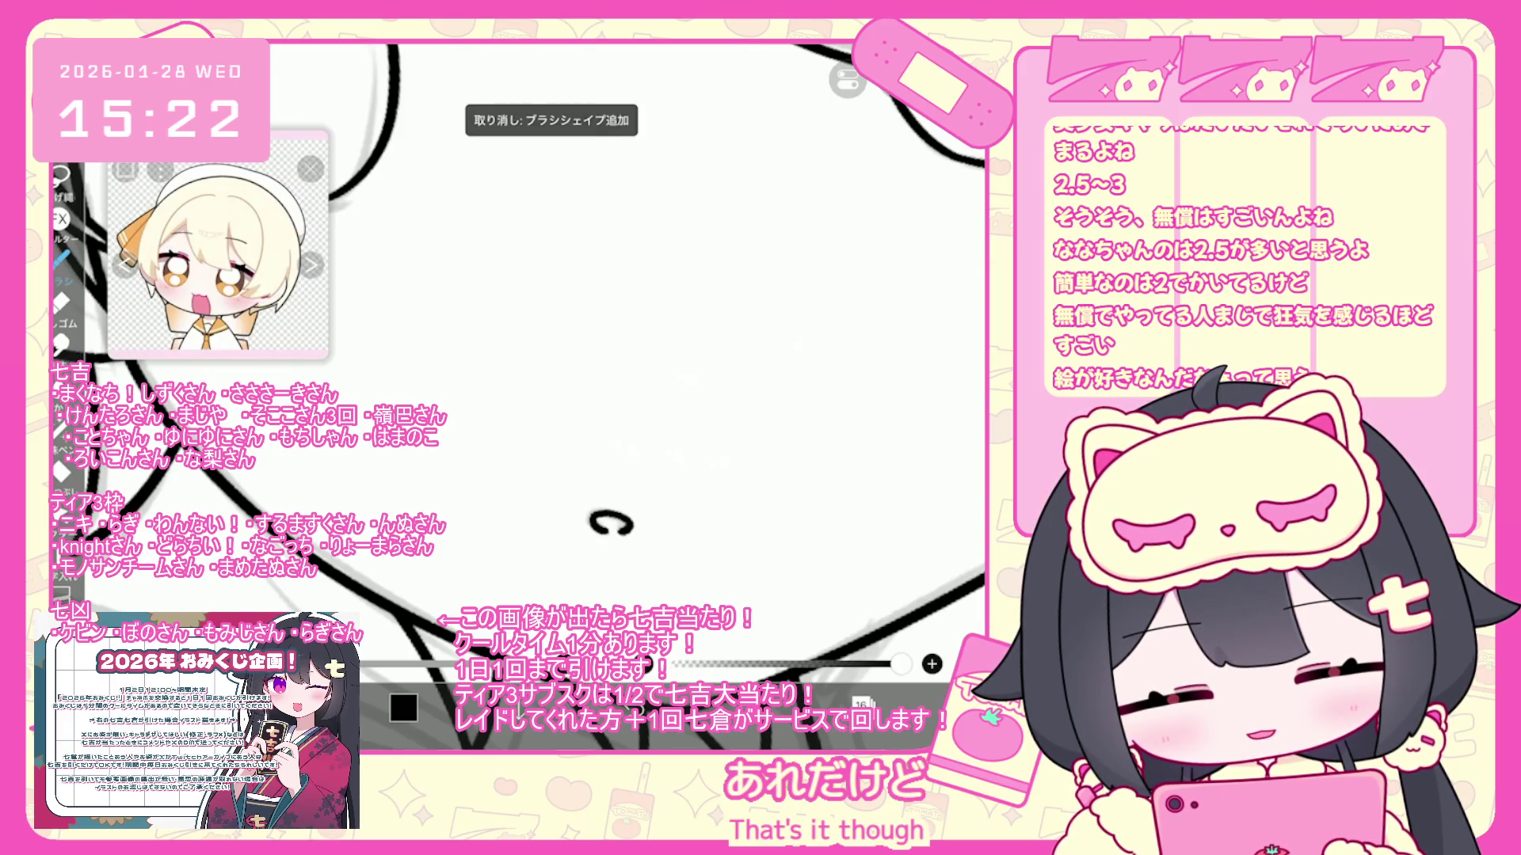
{"action": "scroll", "coordinate": [626, 357], "scroll_direction": "down", "scroll_amount": 4}
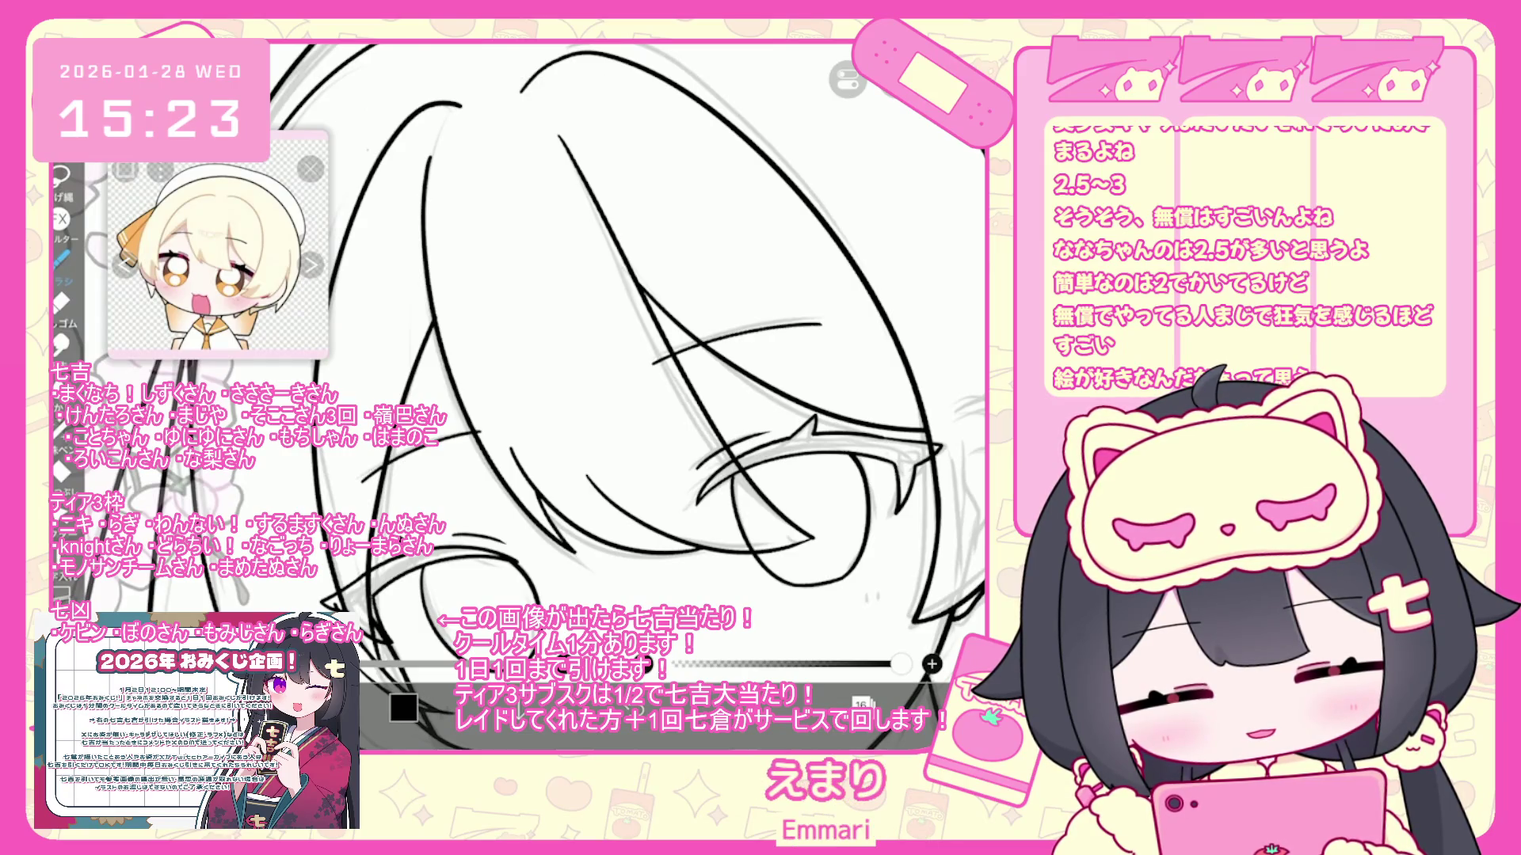
{"action": "scroll", "coordinate": [633, 356], "scroll_direction": "down", "scroll_amount": 2}
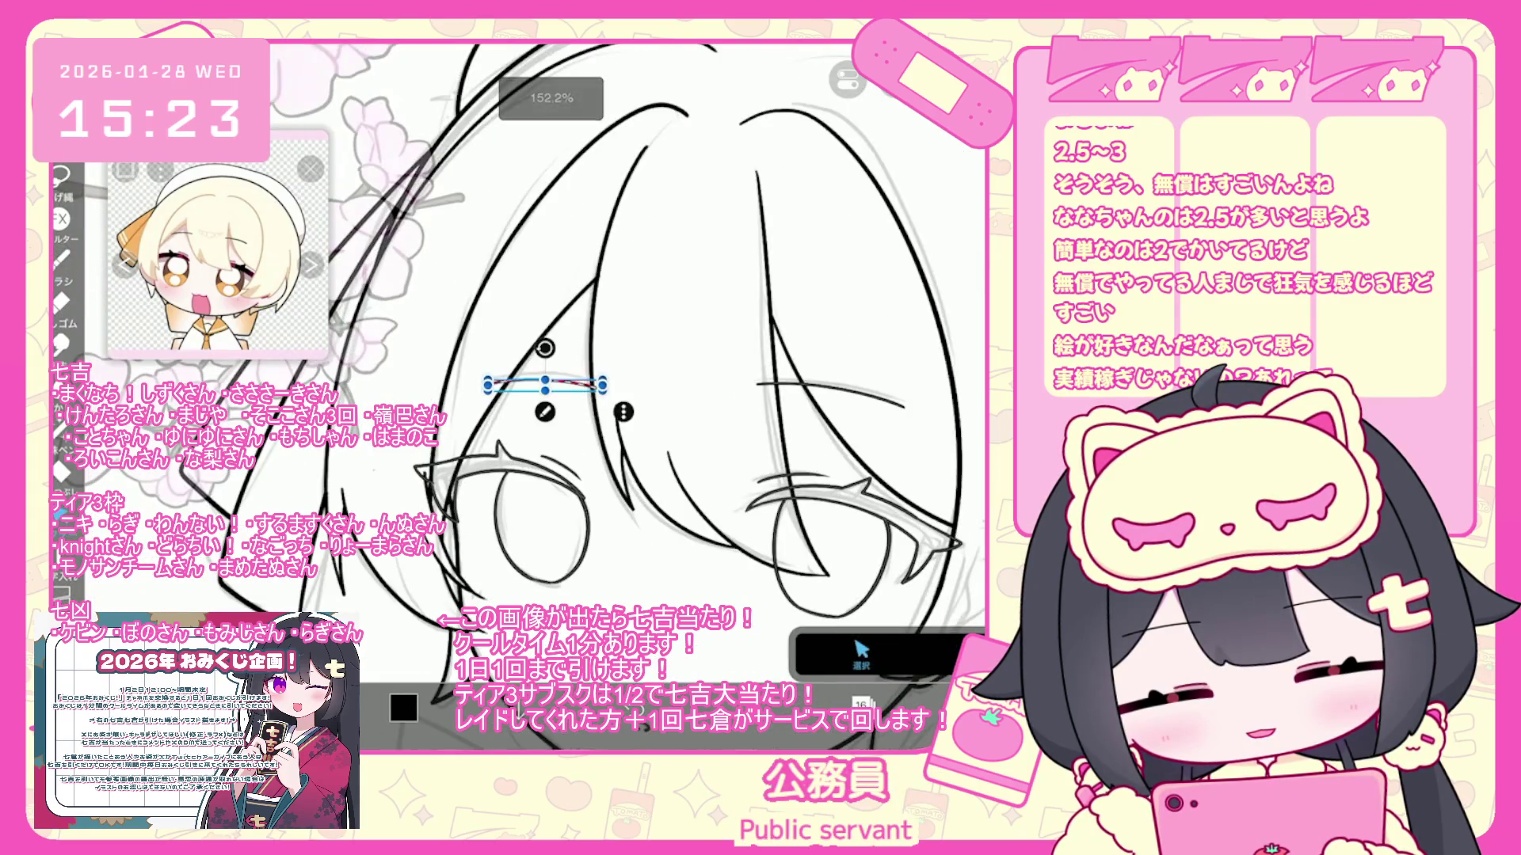
{"action": "scroll", "coordinate": [689, 369], "scroll_direction": "down", "scroll_amount": 2}
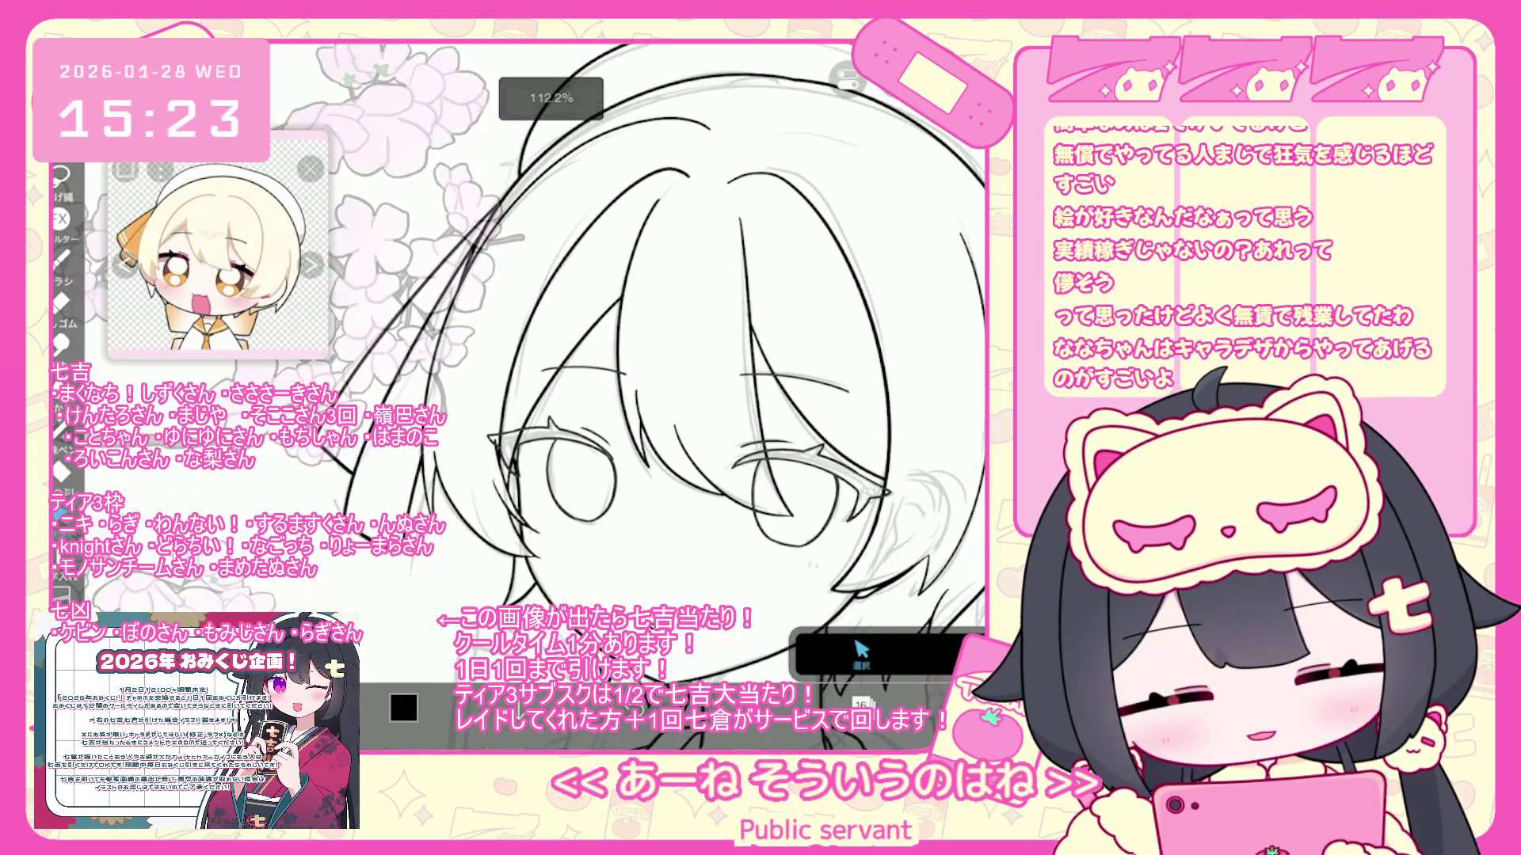
{"action": "left_click", "coordinate": [582, 368]}
{"action": "left_click", "coordinate": [794, 382]}
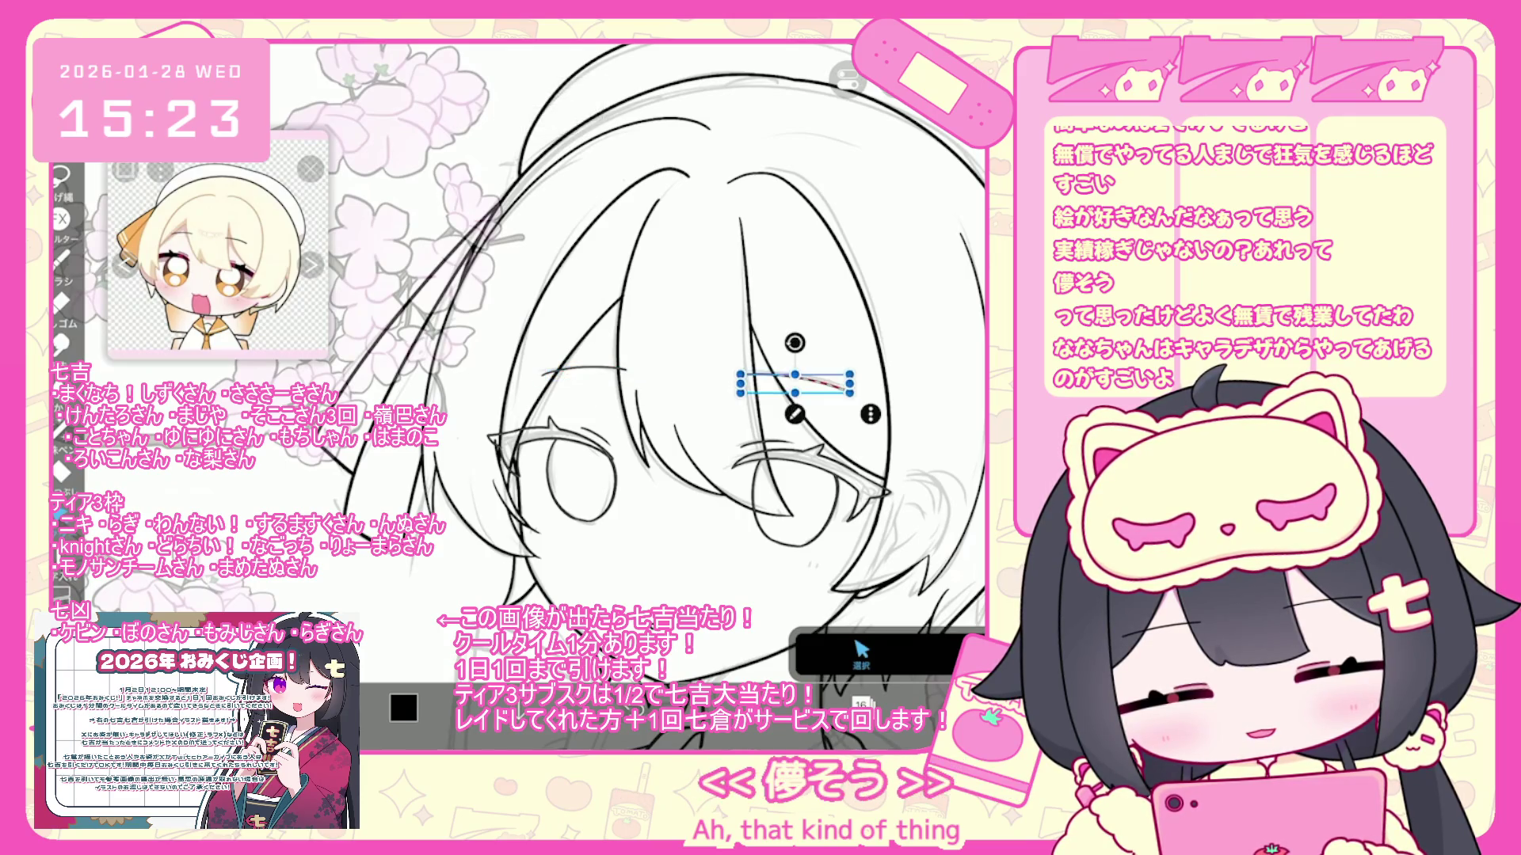
{"action": "left_click_drag", "start_coordinate": [794, 342], "coordinate": [796, 342]}
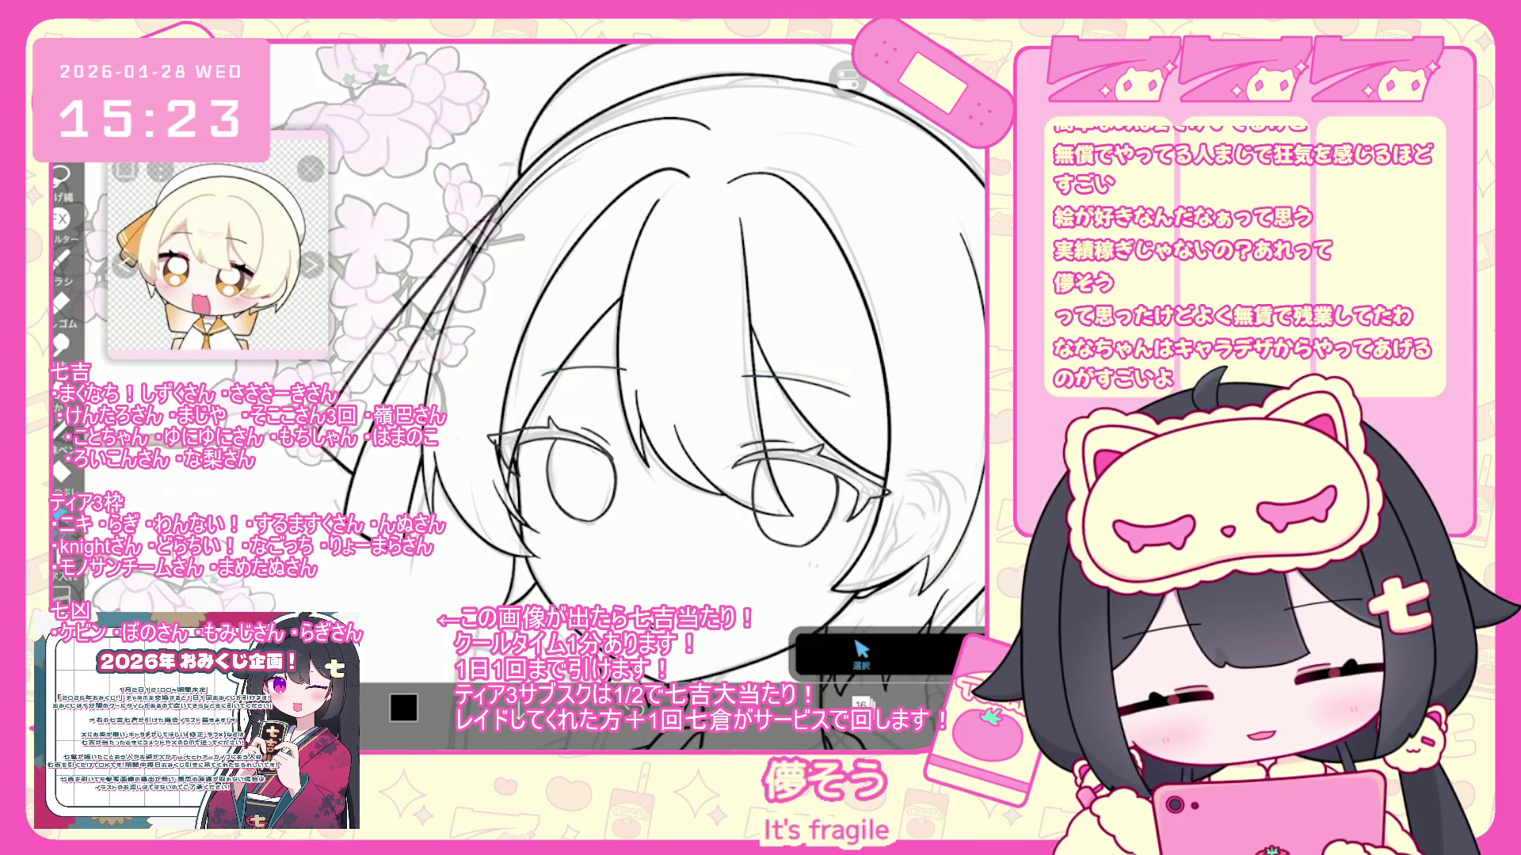
Try nudging the left eye's upper-lid stroke, then undo the nudge
{"action": "scroll", "coordinate": [647, 341], "scroll_direction": "down", "scroll_amount": 3}
{"action": "scroll", "coordinate": [650, 404], "scroll_direction": "up", "scroll_amount": 3}
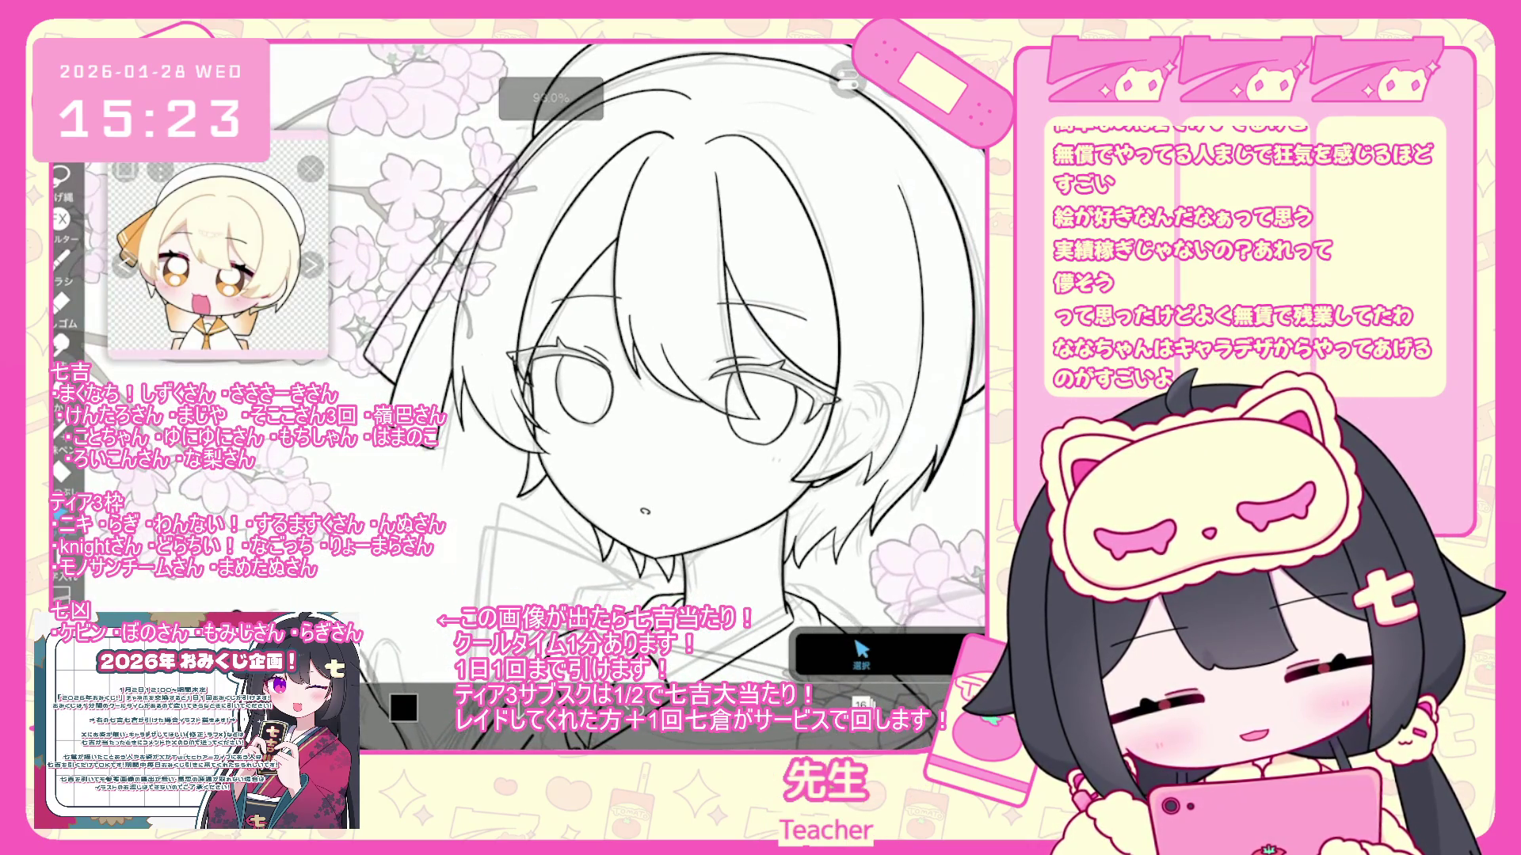
{"action": "scroll", "coordinate": [546, 317], "scroll_direction": "up", "scroll_amount": 5}
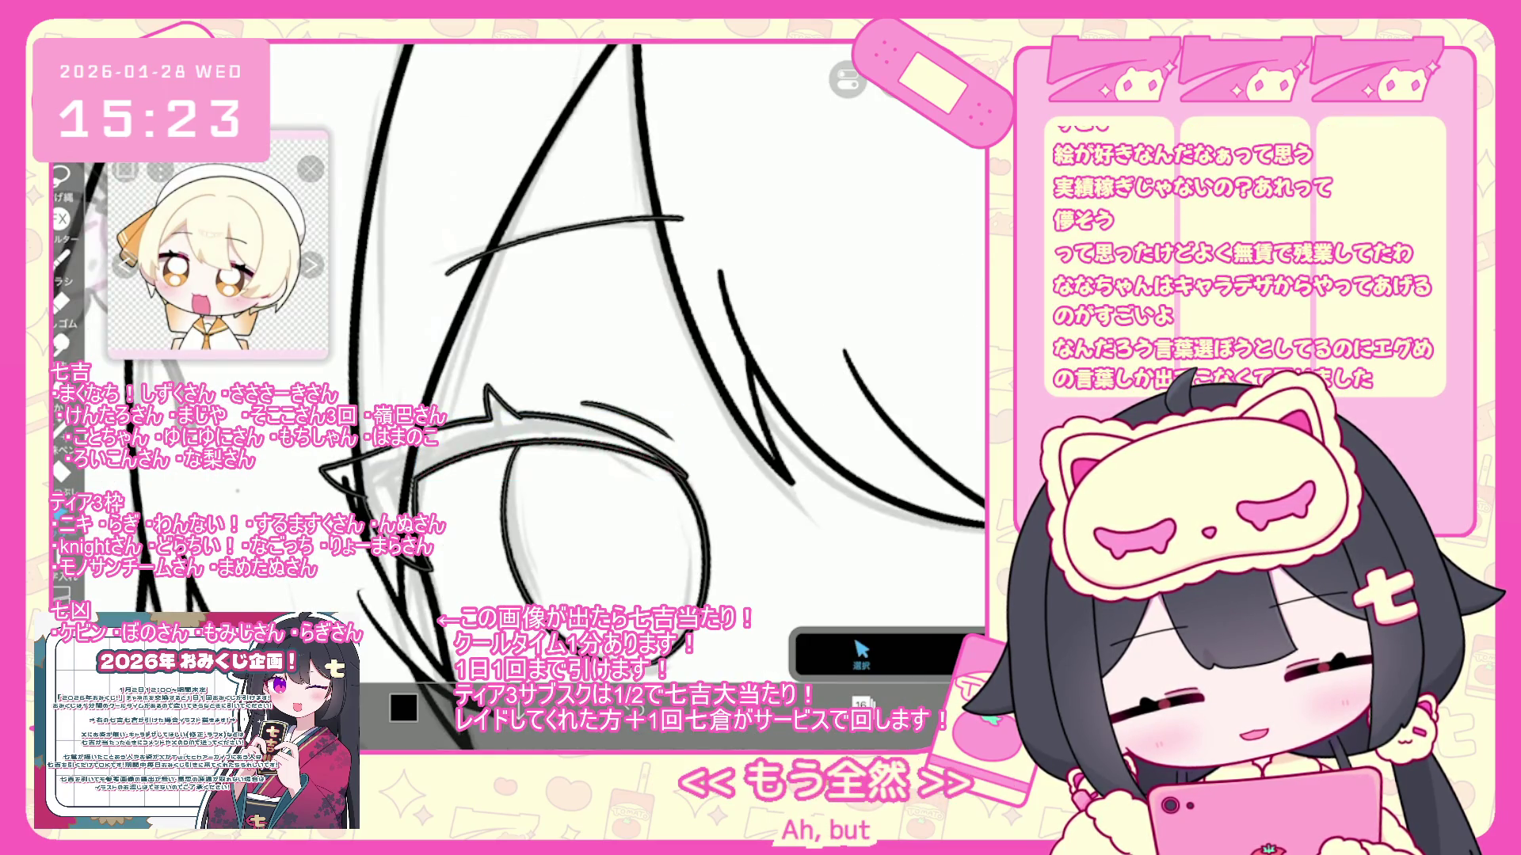
{"action": "left_click", "coordinate": [602, 427]}
{"action": "left_click_drag", "start_coordinate": [602, 445], "coordinate": [599, 442]}
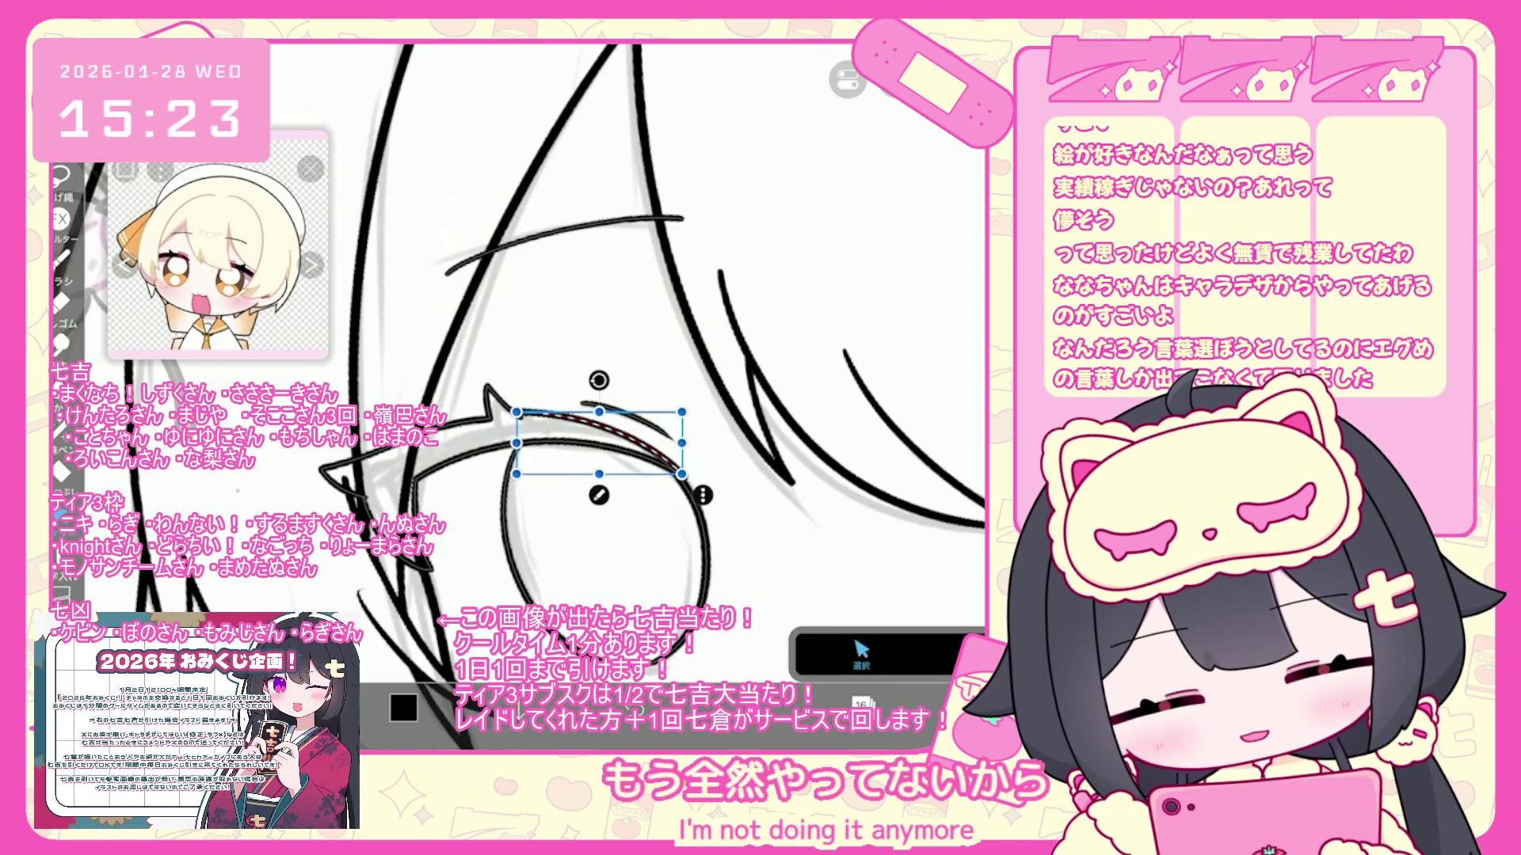
{"action": "key", "text": "ctrl+z"}
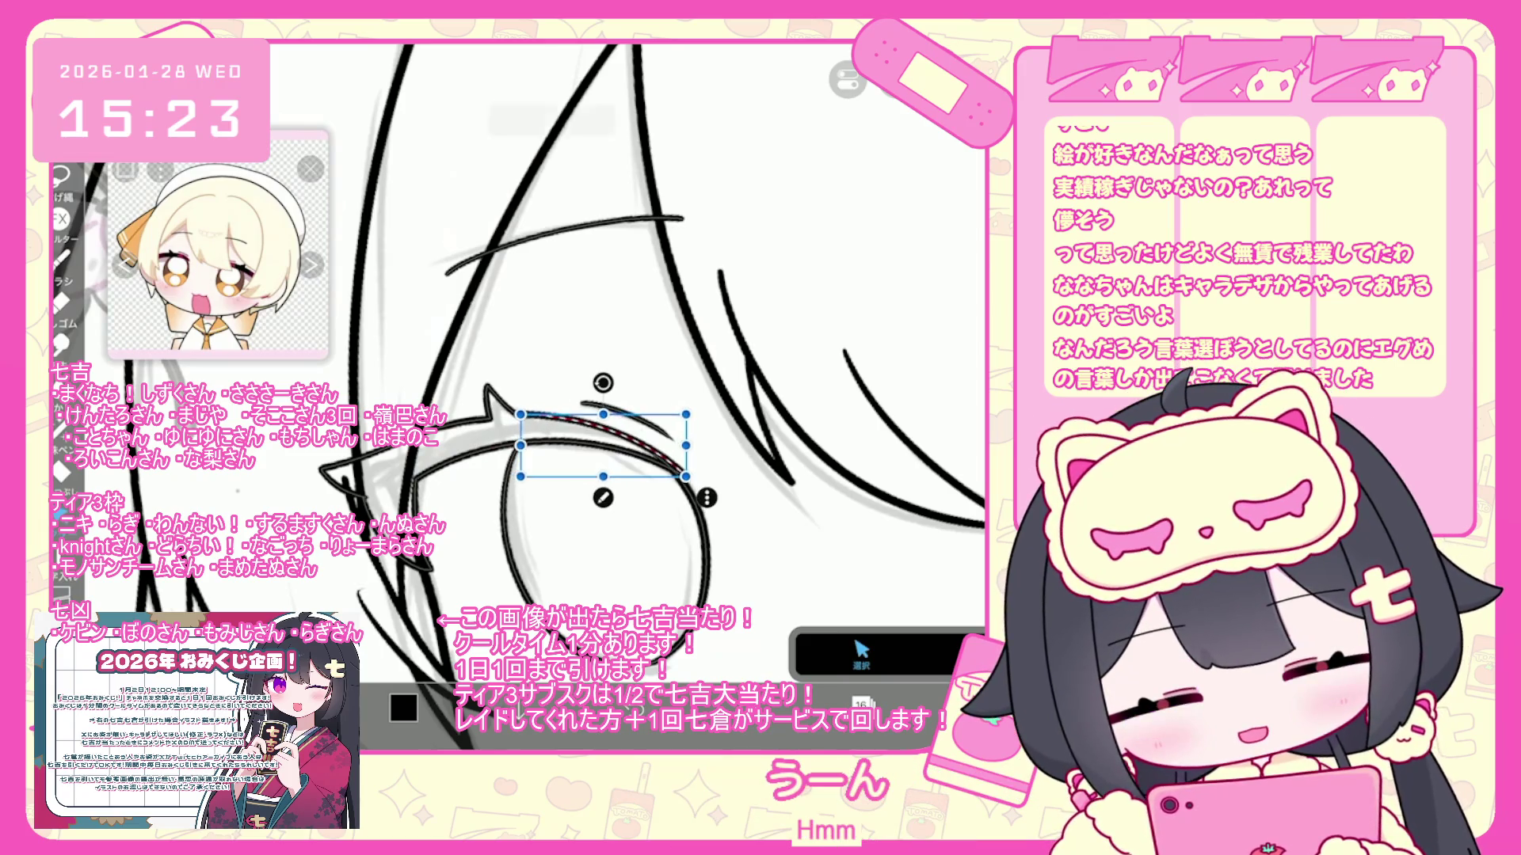
Deselect the eye strokes and zoom out to see the whole girl among cherry blossoms
{"action": "scroll", "coordinate": [626, 396], "scroll_direction": "up", "scroll_amount": 5}
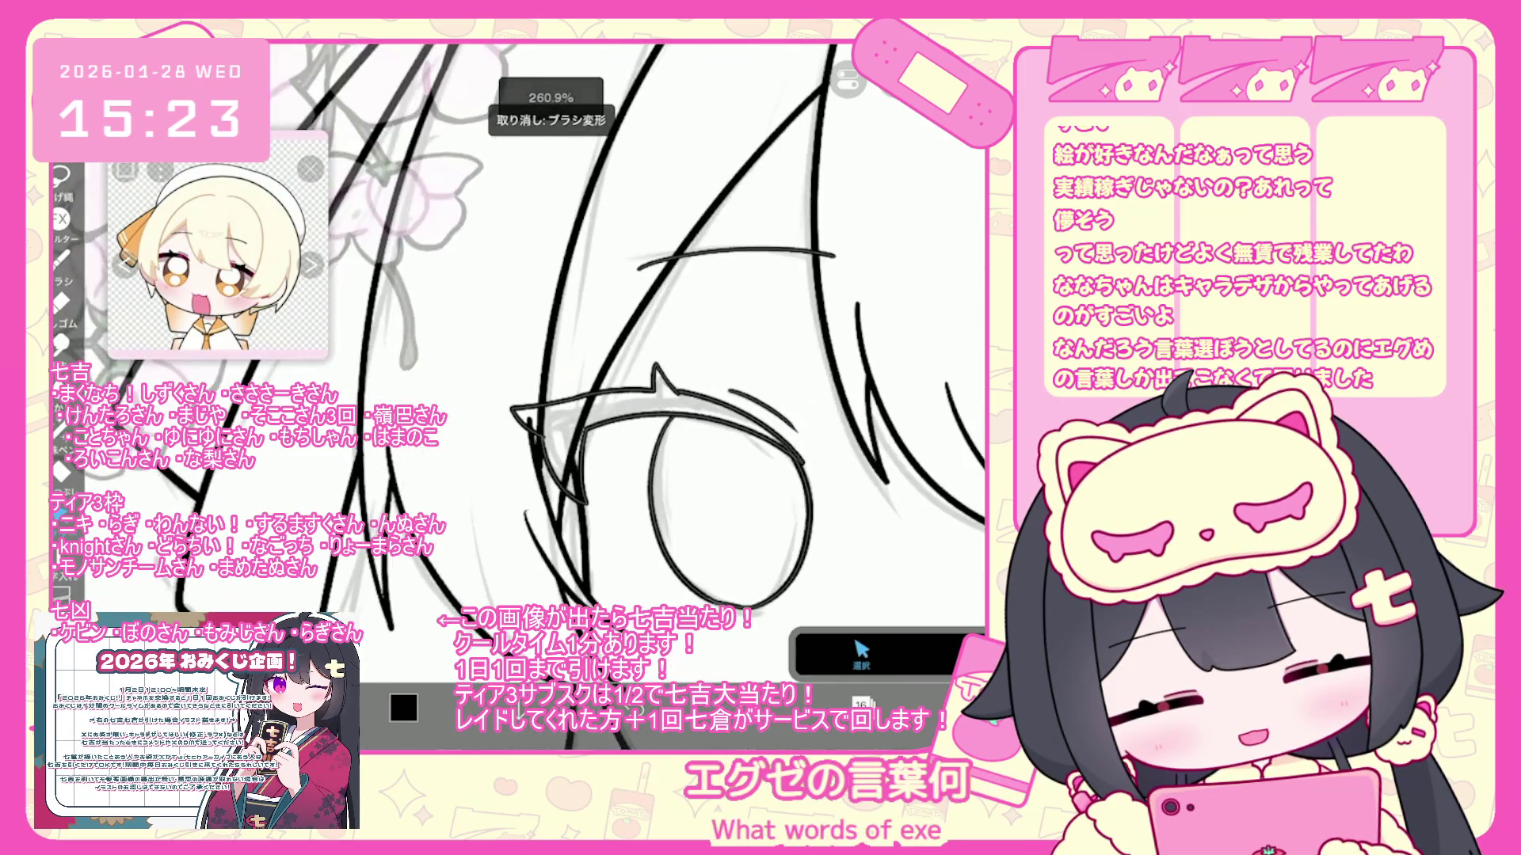
{"action": "left_click", "coordinate": [697, 440]}
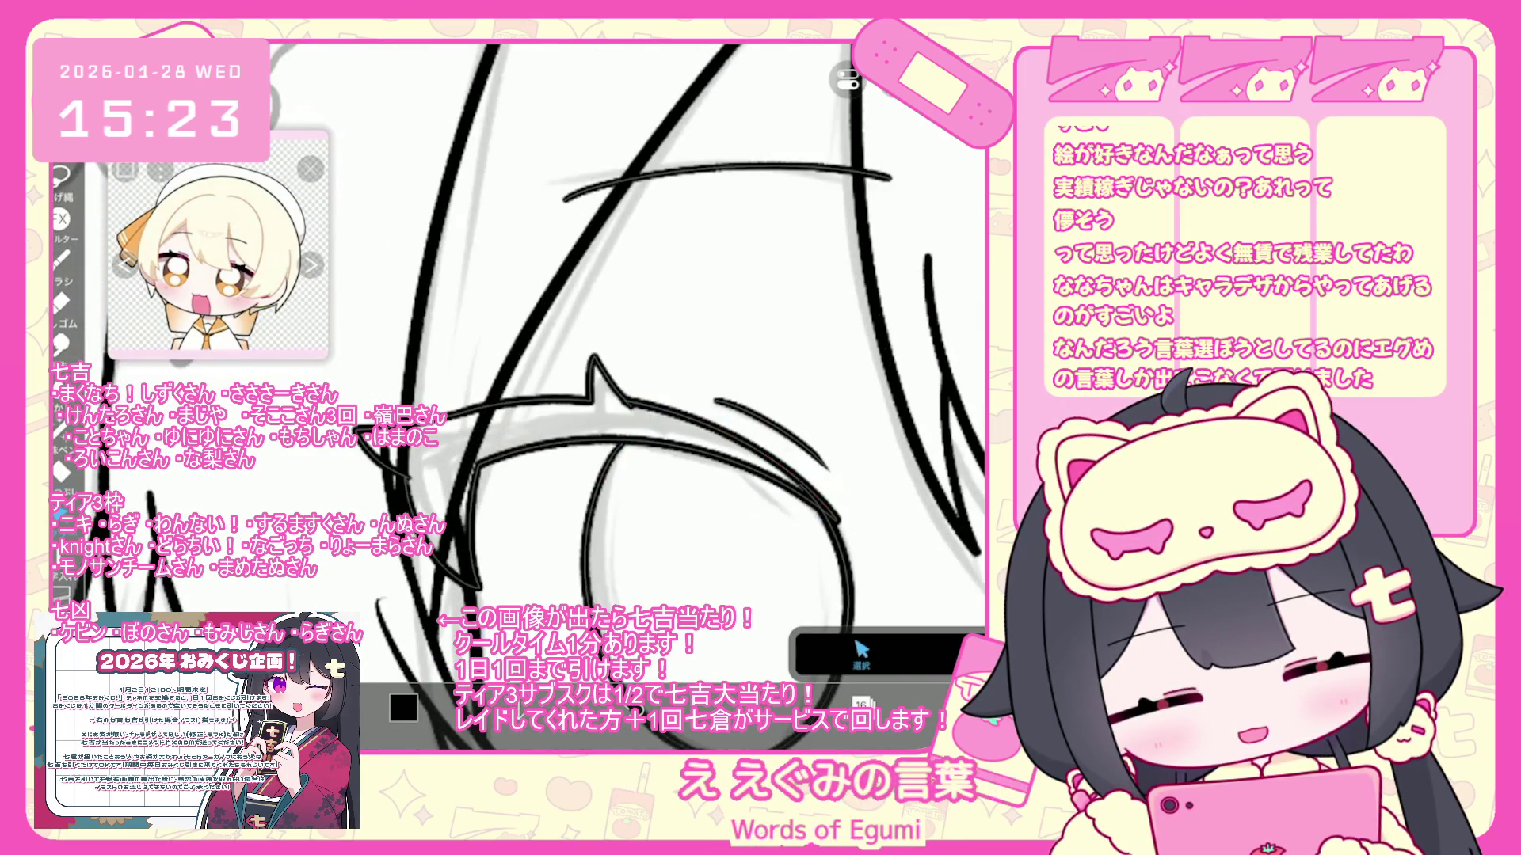
{"action": "left_click", "coordinate": [862, 654]}
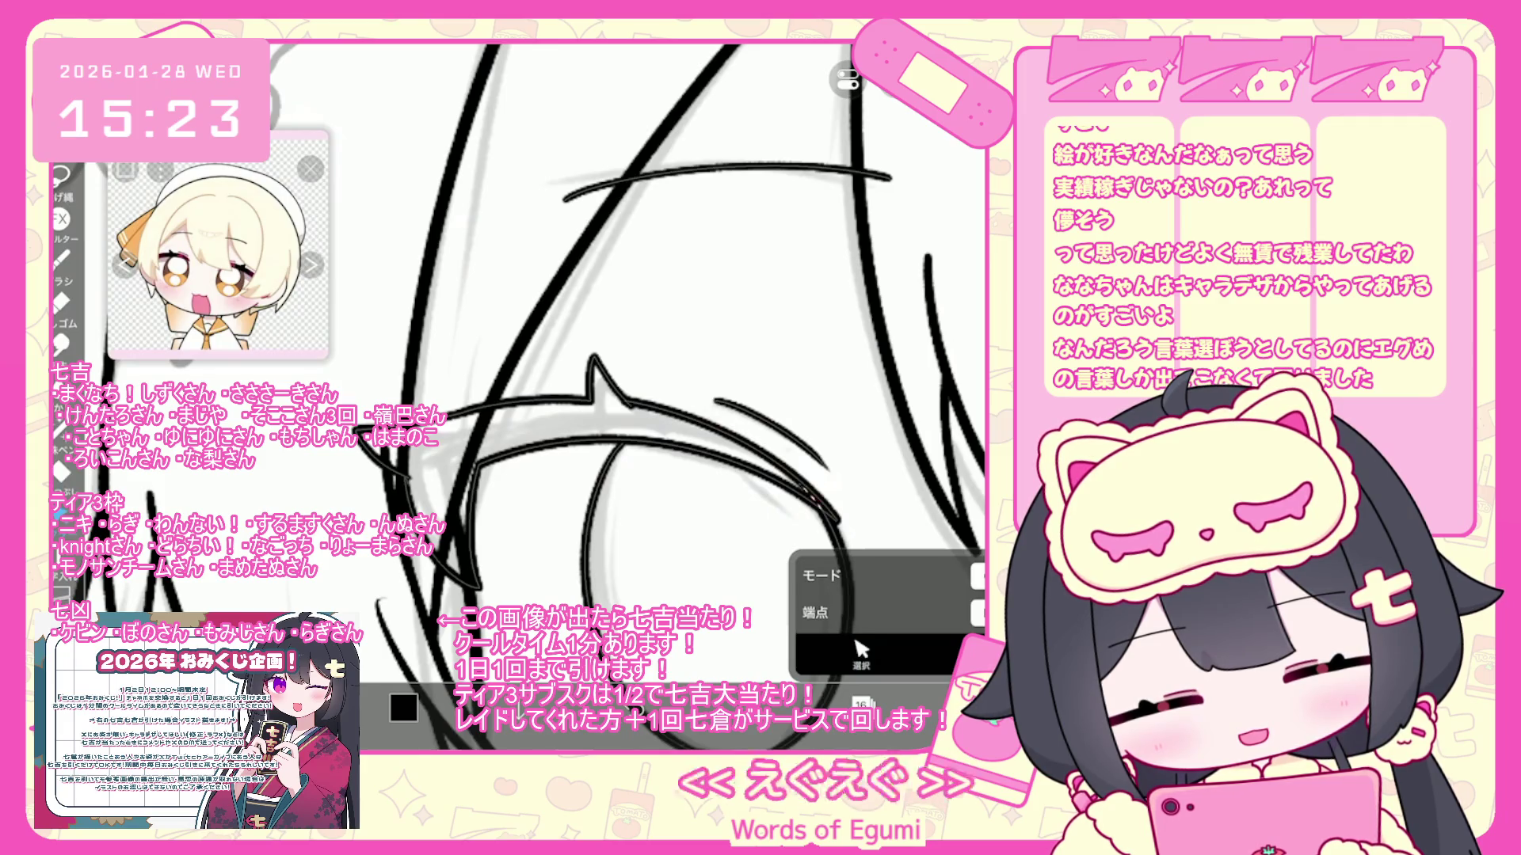
{"action": "scroll", "coordinate": [626, 396], "scroll_direction": "down", "scroll_amount": 10}
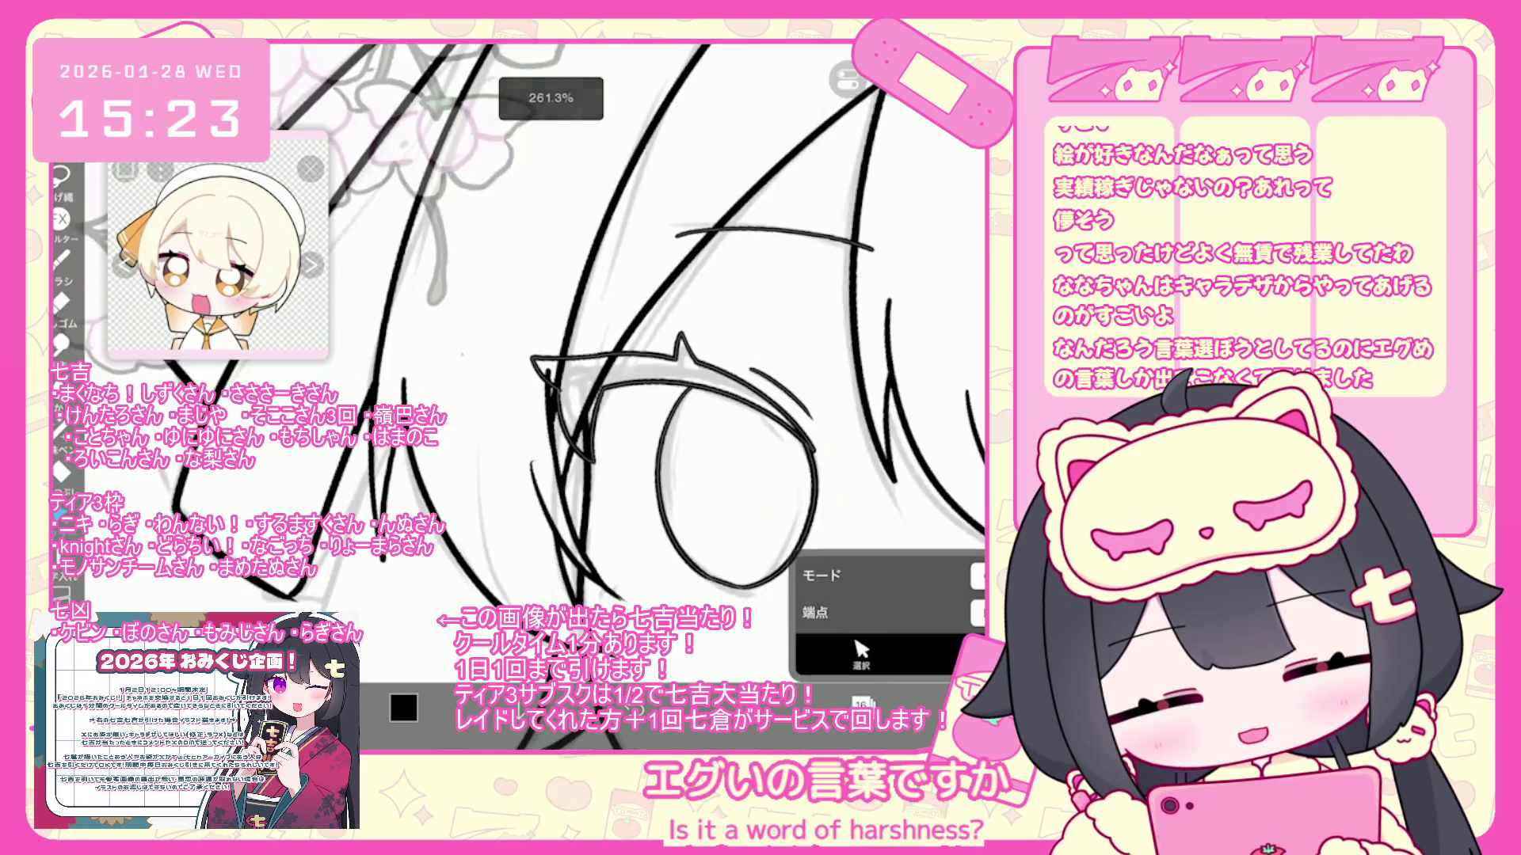
{"action": "scroll", "coordinate": [626, 396], "scroll_direction": "up", "scroll_amount": 1}
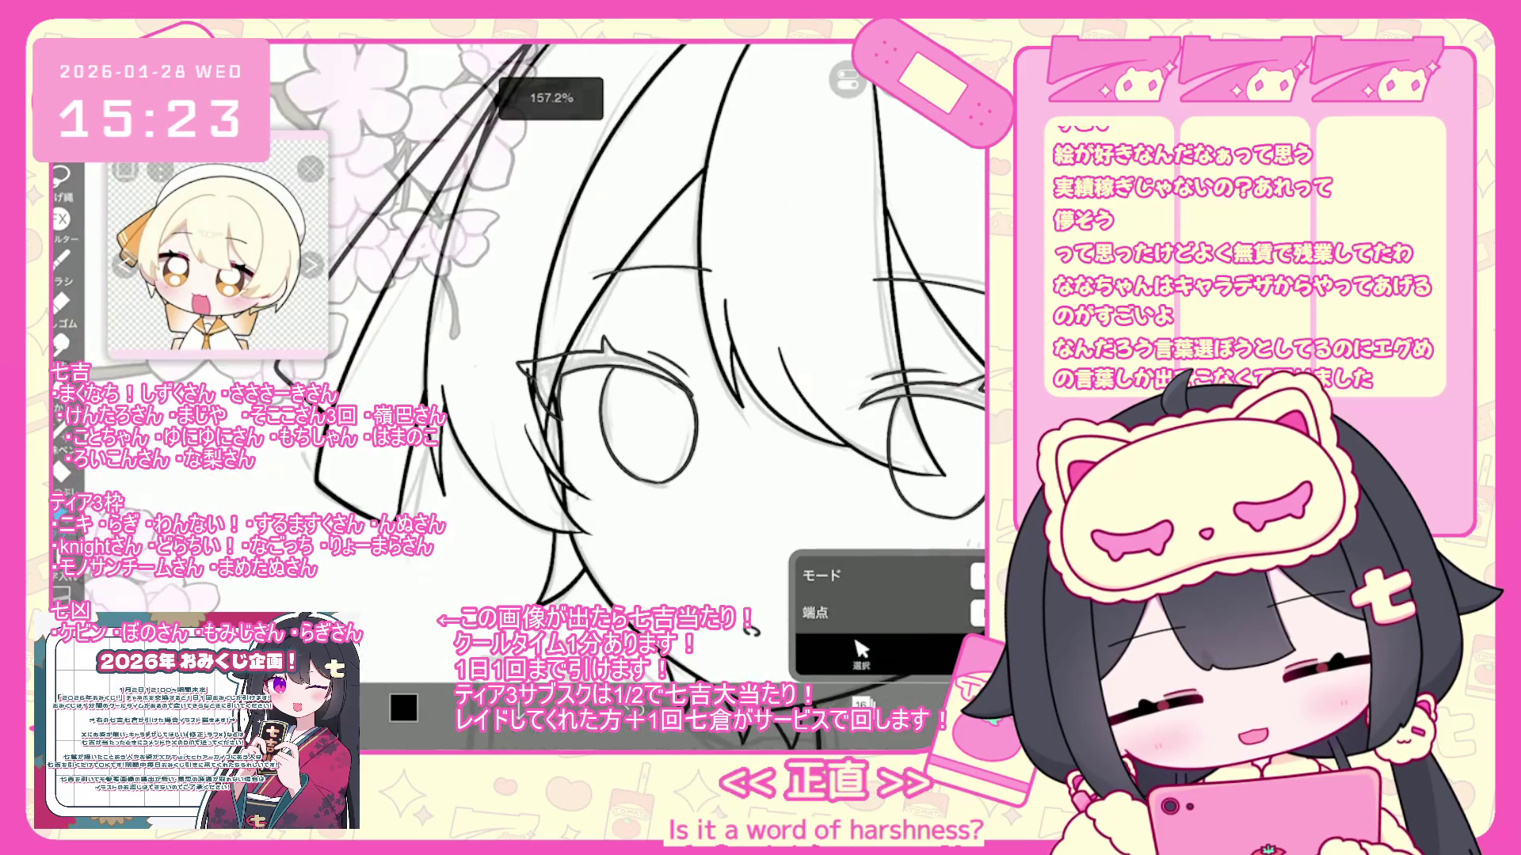
{"action": "scroll", "coordinate": [626, 396], "scroll_direction": "down", "scroll_amount": 2}
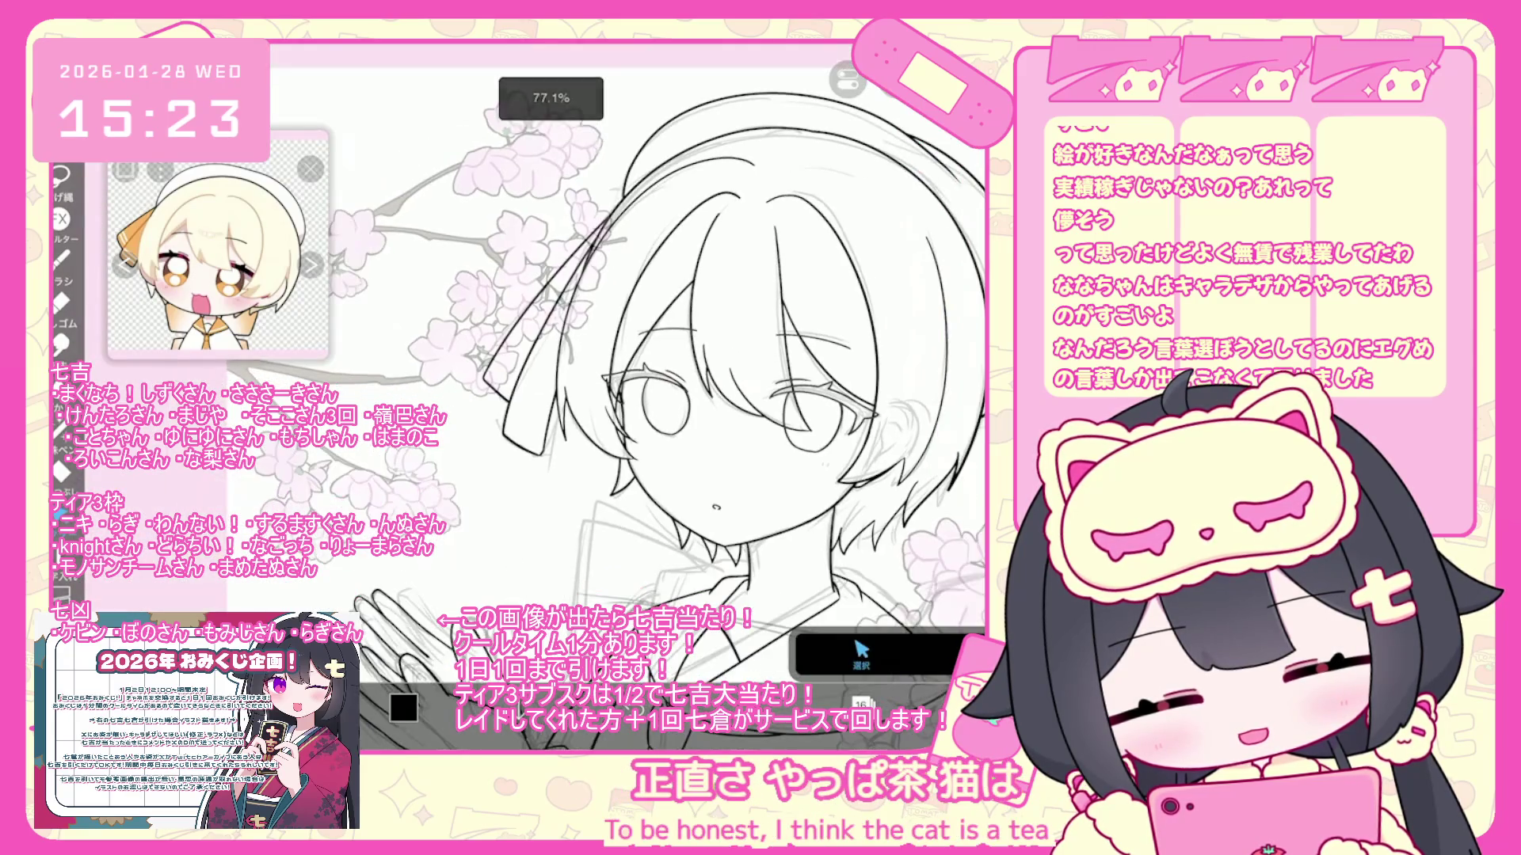
{"action": "scroll", "coordinate": [626, 396], "scroll_direction": "up", "scroll_amount": 1}
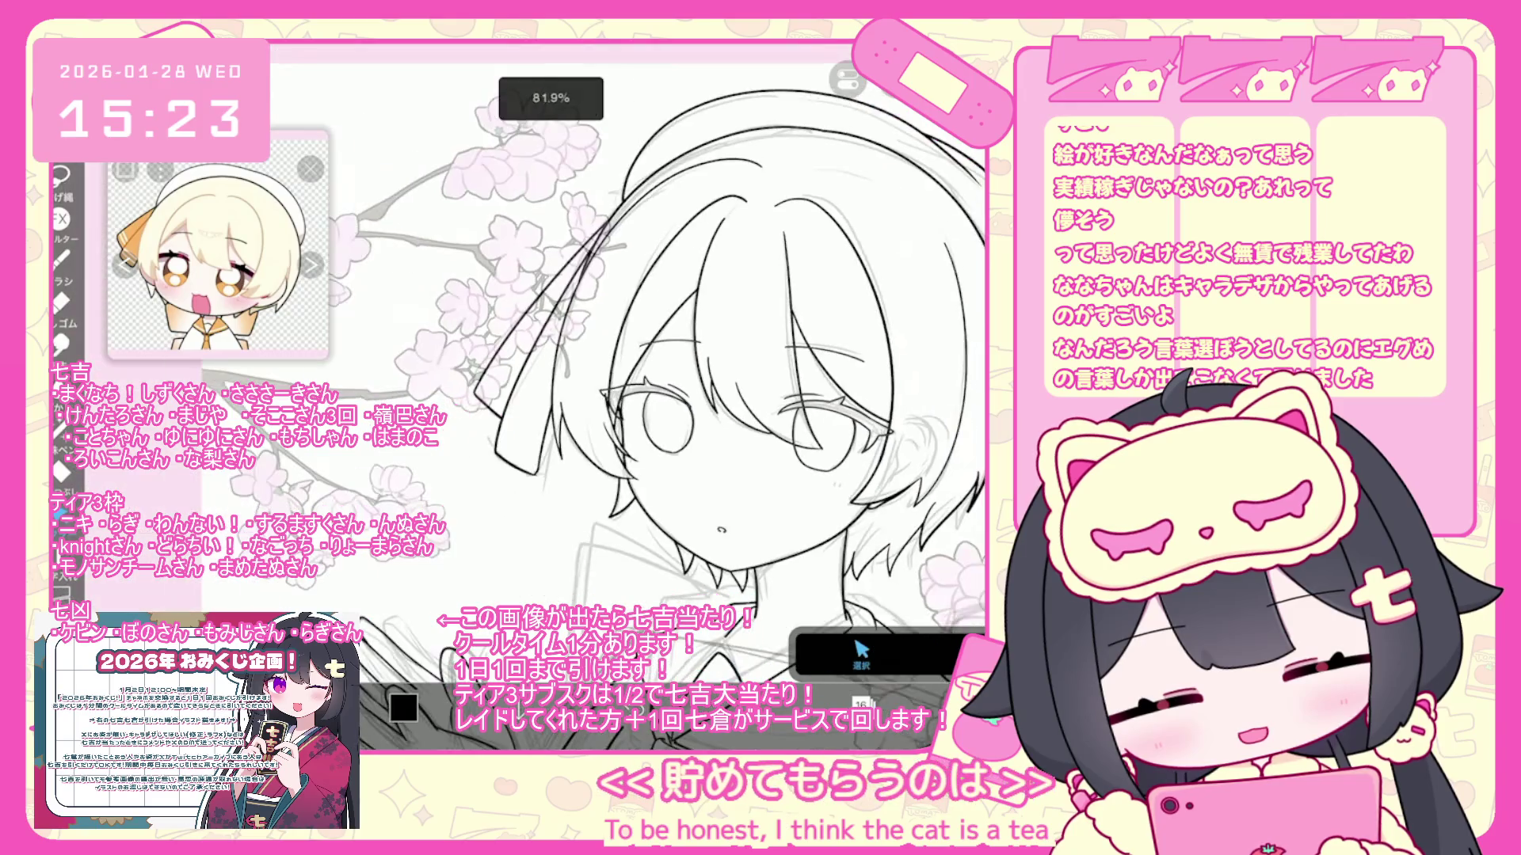
{"action": "scroll", "coordinate": [654, 400], "scroll_direction": "right", "scroll_amount": 2}
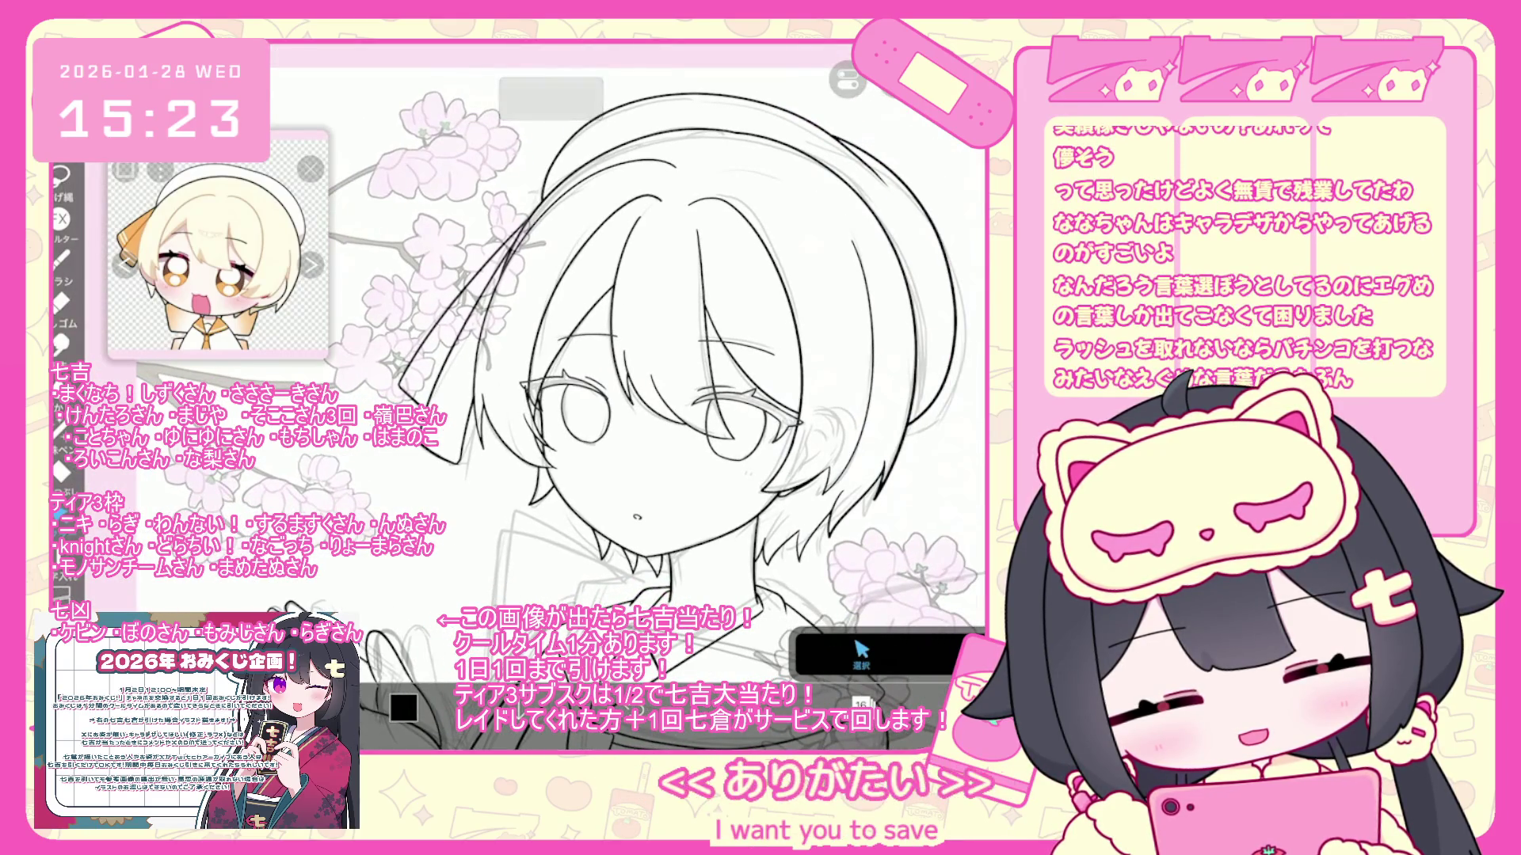
{"action": "scroll", "coordinate": [626, 396], "scroll_direction": "down", "scroll_amount": 5}
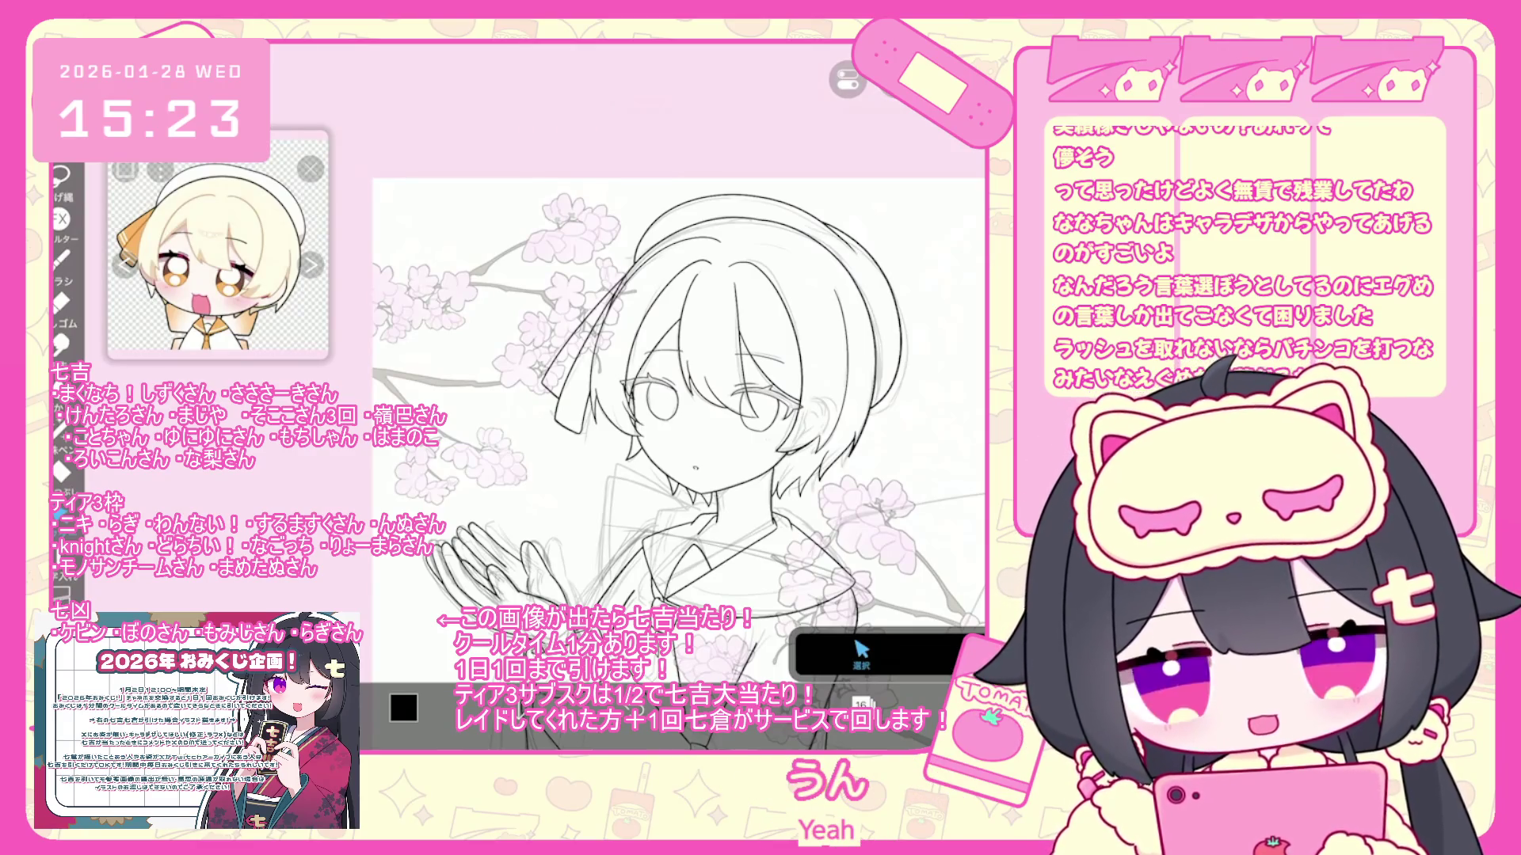
Undo the most recently added brush stroke
{"action": "scroll", "coordinate": [673, 459], "scroll_direction": "up", "scroll_amount": 2}
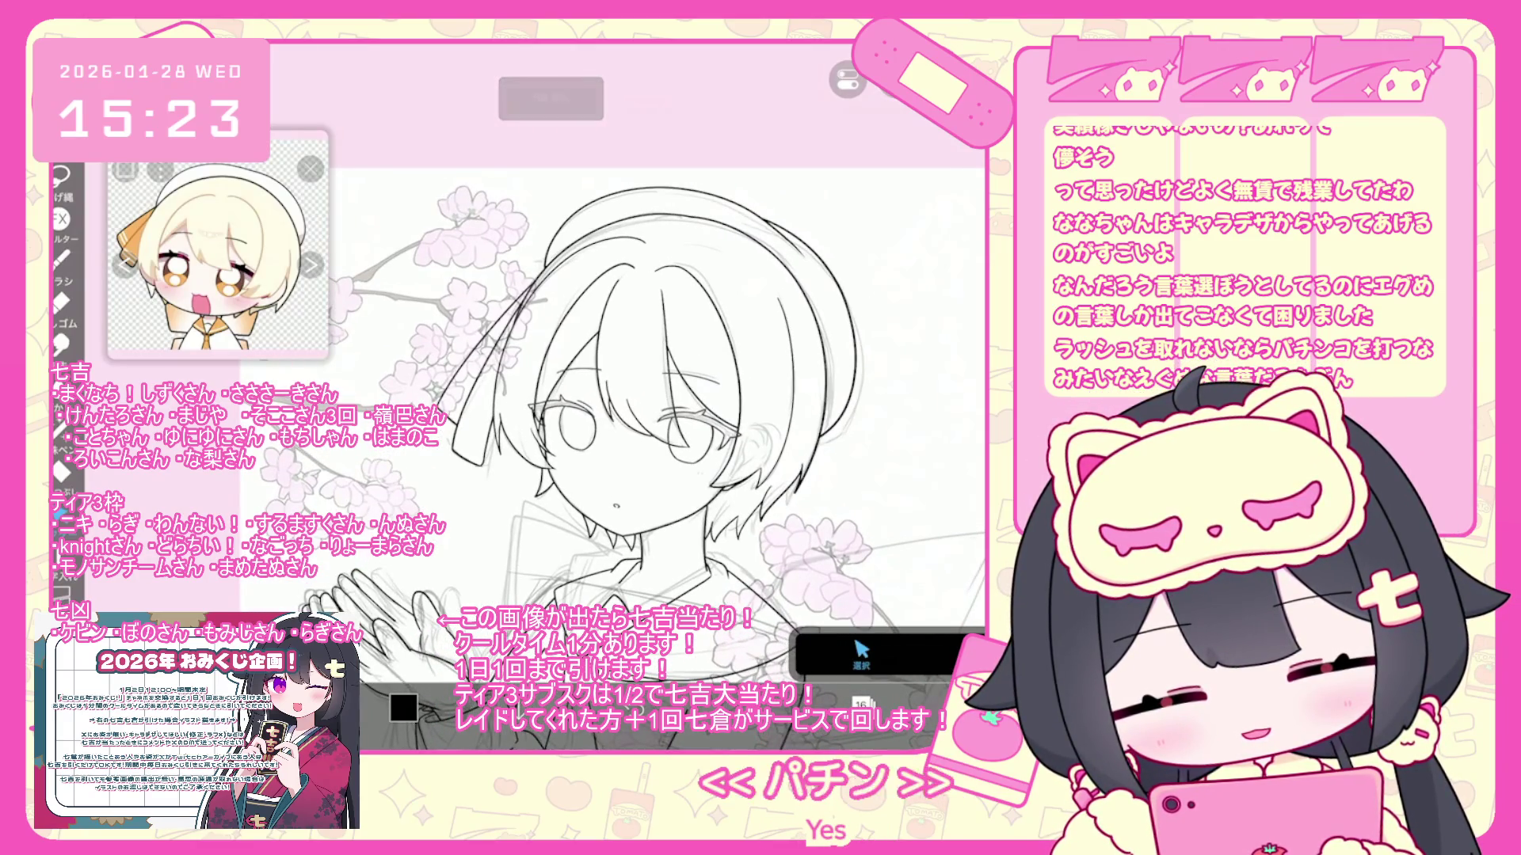
{"action": "scroll", "coordinate": [673, 444], "scroll_direction": "up", "scroll_amount": 3}
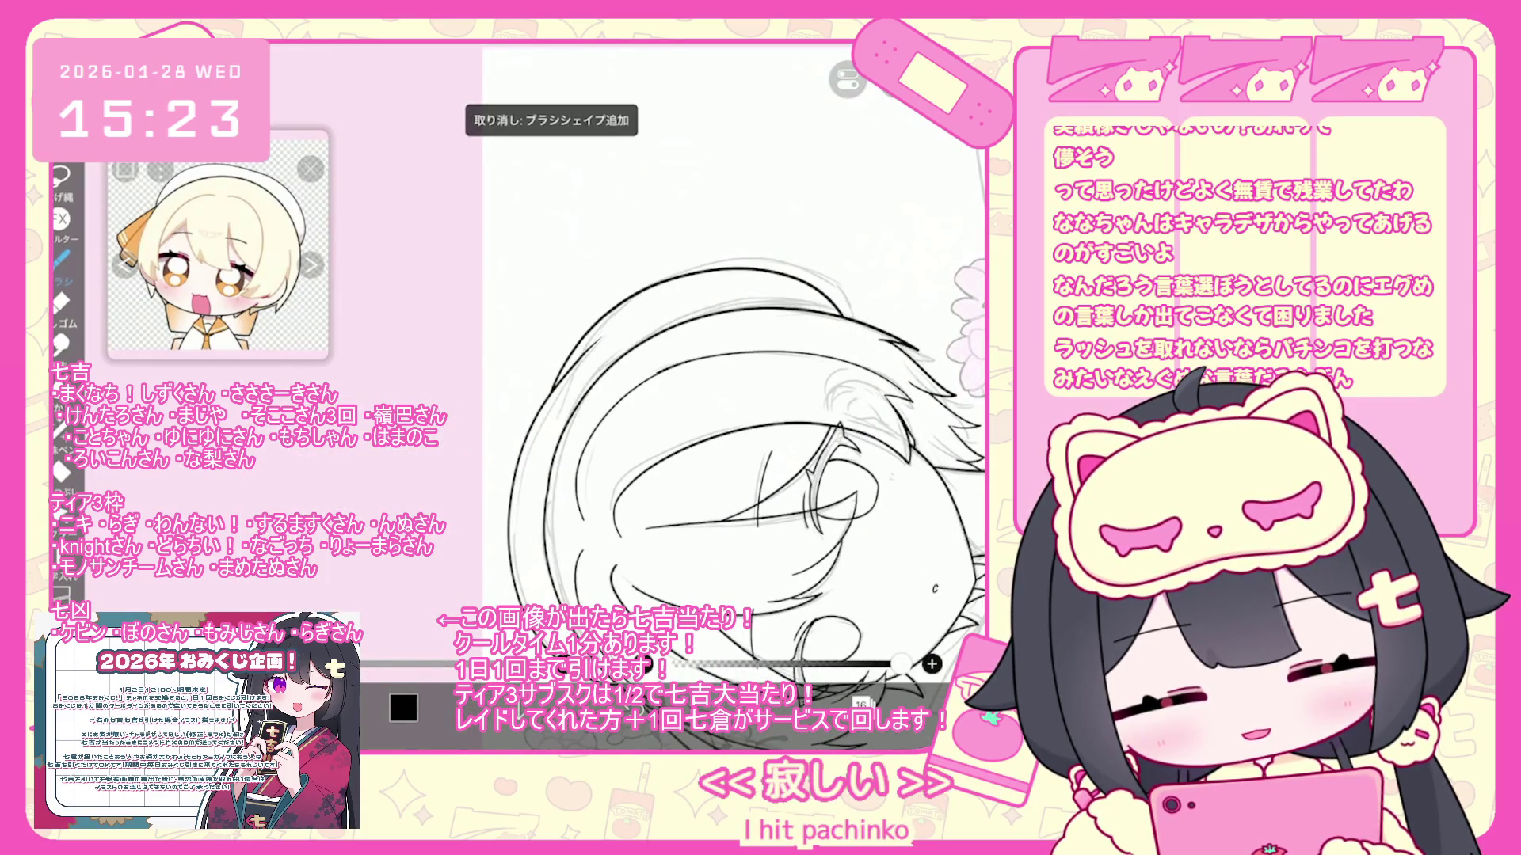
{"action": "scroll", "coordinate": [673, 443], "scroll_direction": "down", "scroll_amount": 2}
{"action": "scroll", "coordinate": [673, 443], "scroll_direction": "up", "scroll_amount": 2}
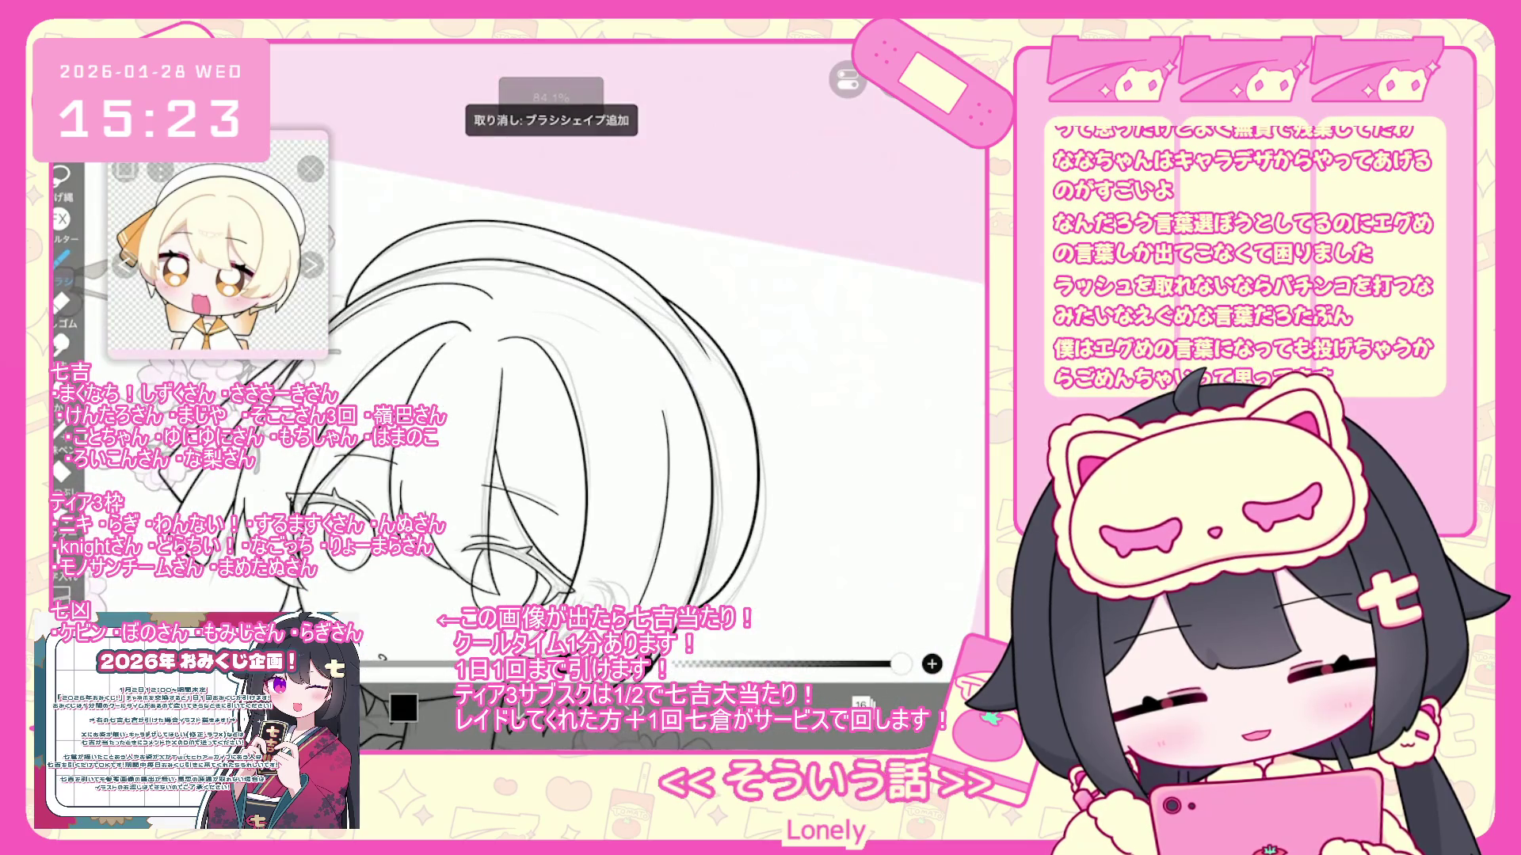
{"action": "scroll", "coordinate": [673, 444], "scroll_direction": "up", "scroll_amount": 2}
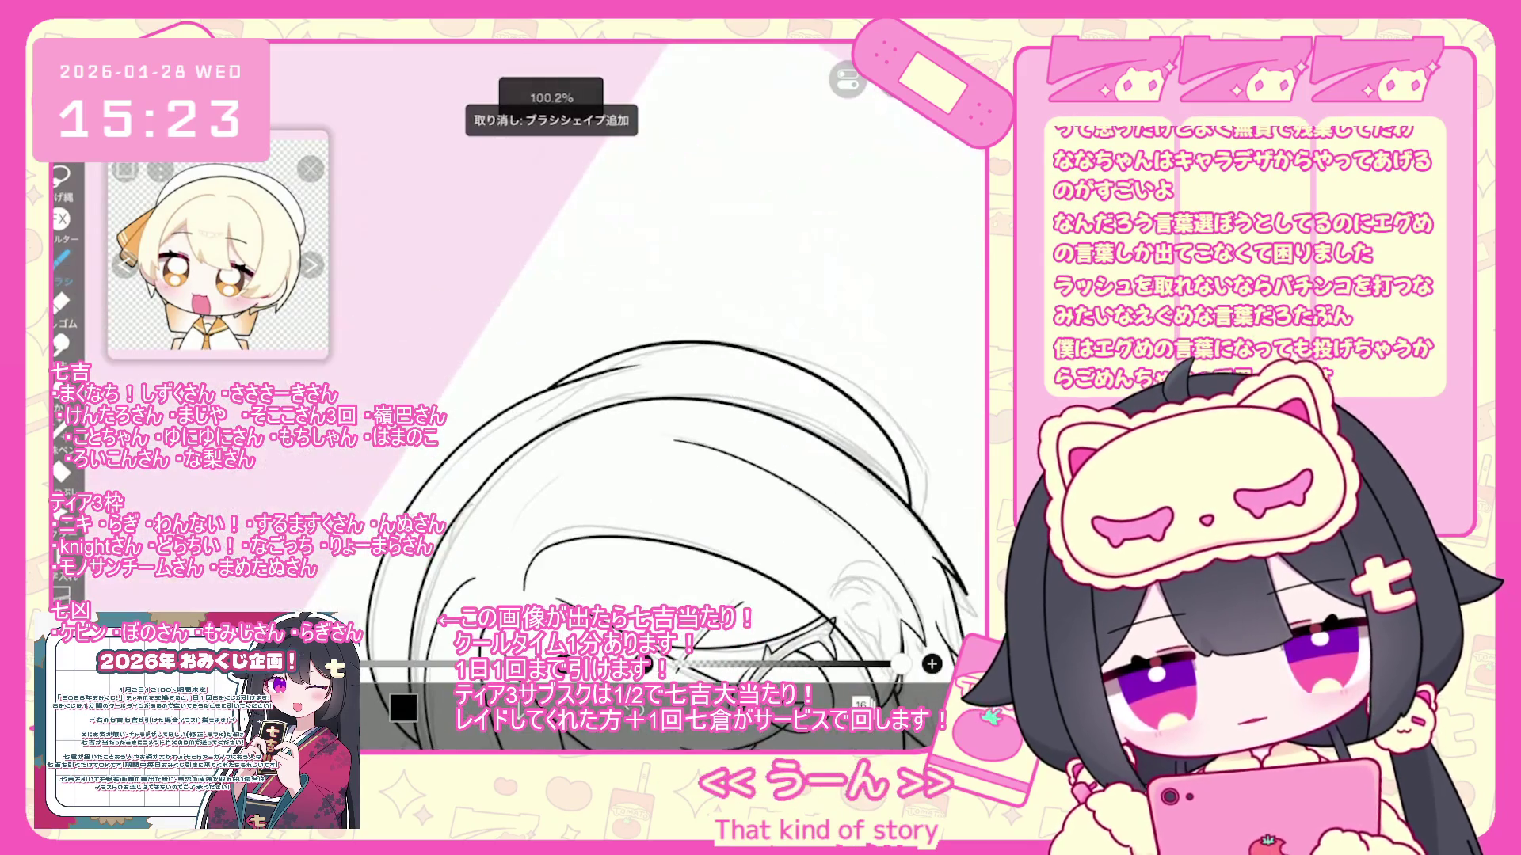
{"action": "key", "text": "ctrl+z"}
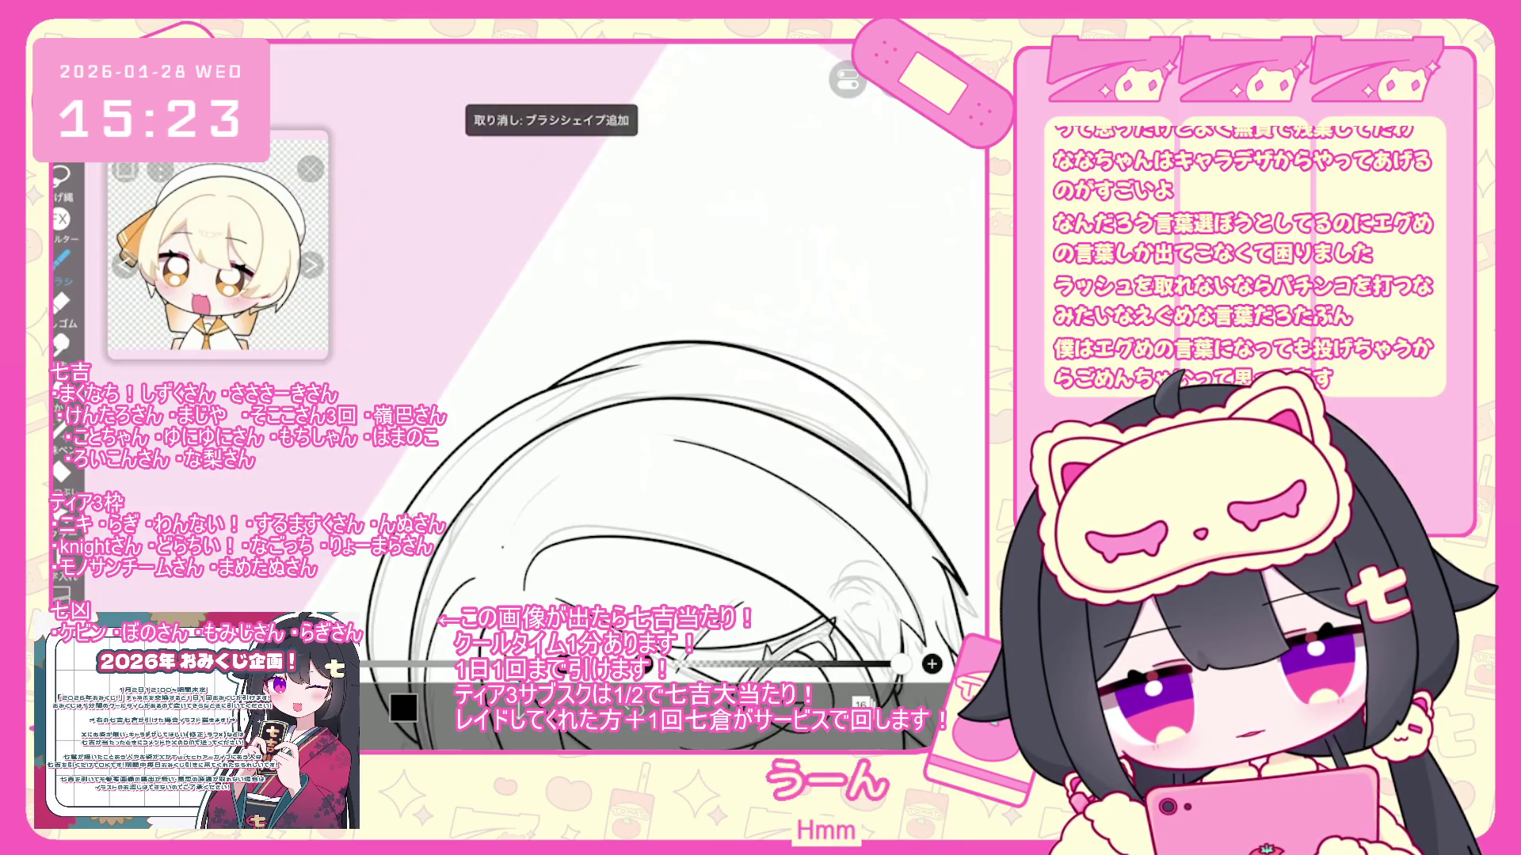
Delete the curved hair stroke and bring up the Layers panel
{"action": "scroll", "coordinate": [673, 444], "scroll_direction": "down", "scroll_amount": 2}
{"action": "scroll", "coordinate": [555, 392], "scroll_direction": "up", "scroll_amount": 2}
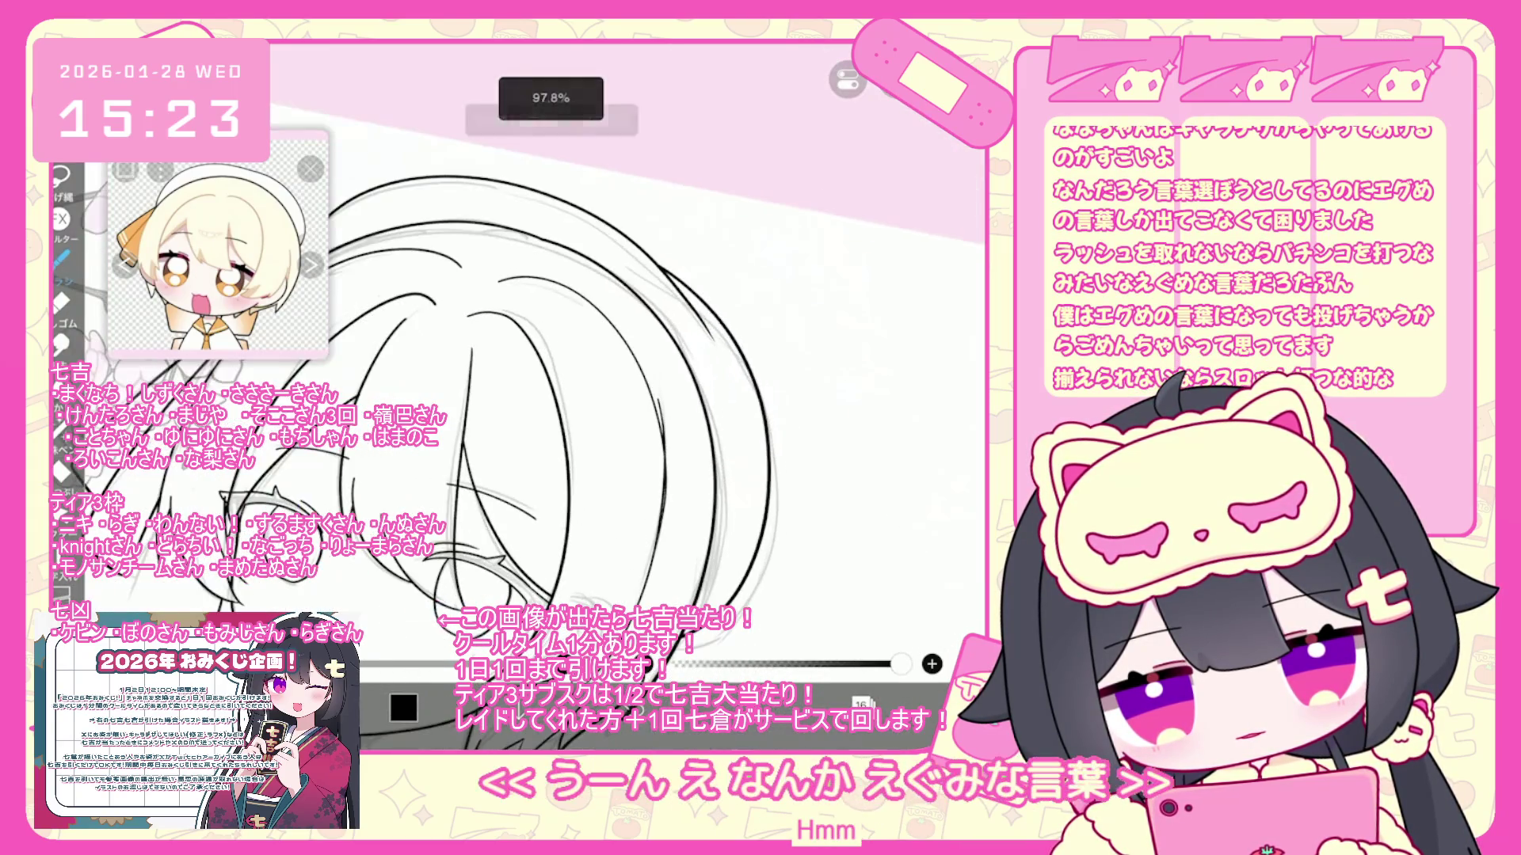
{"action": "scroll", "coordinate": [554, 392], "scroll_direction": "down", "scroll_amount": 2}
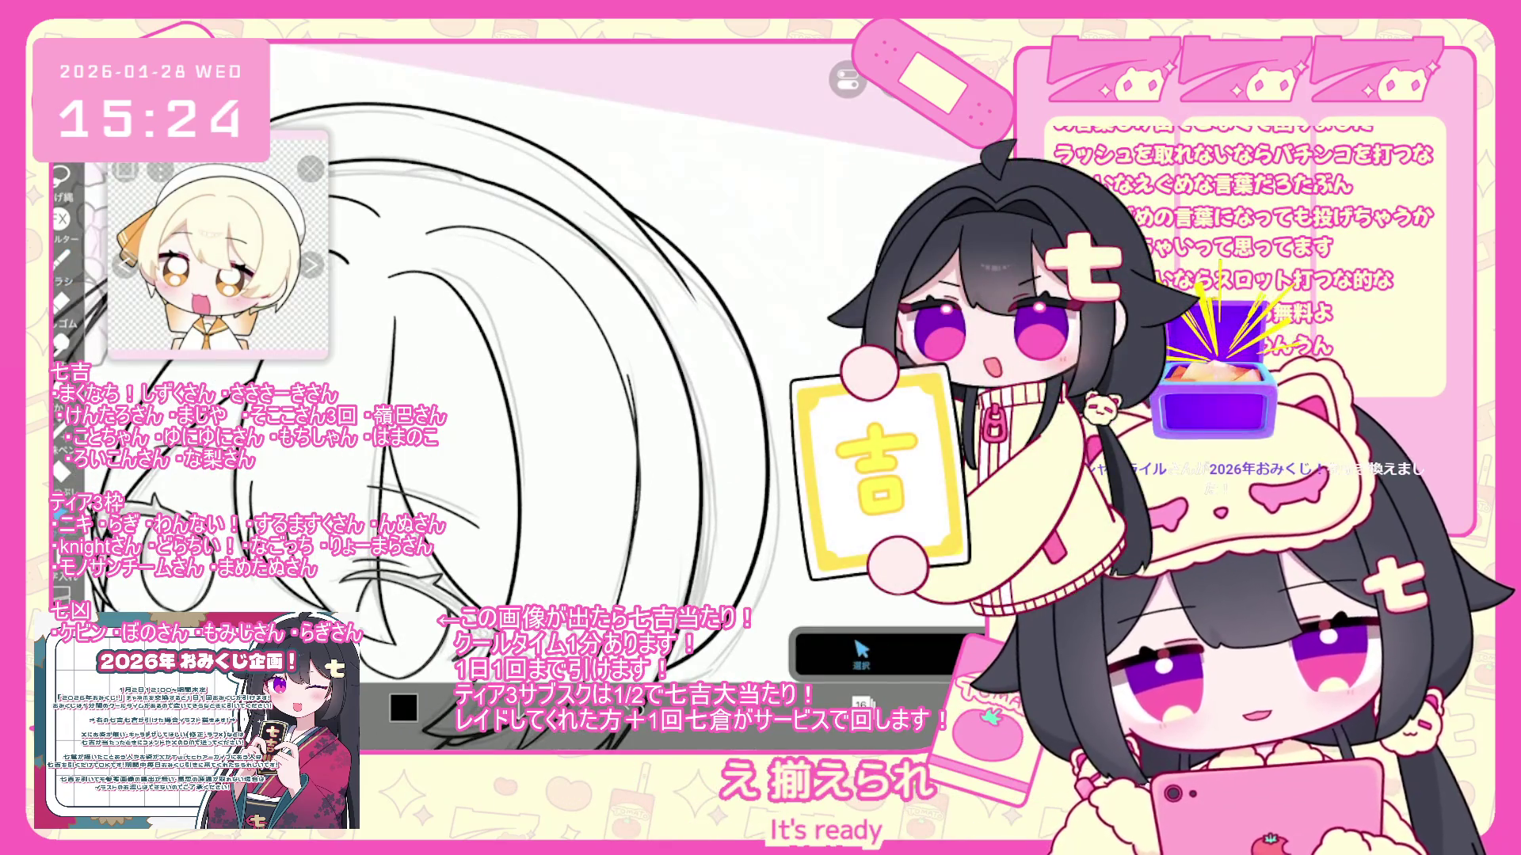
{"action": "left_click", "coordinate": [602, 340]}
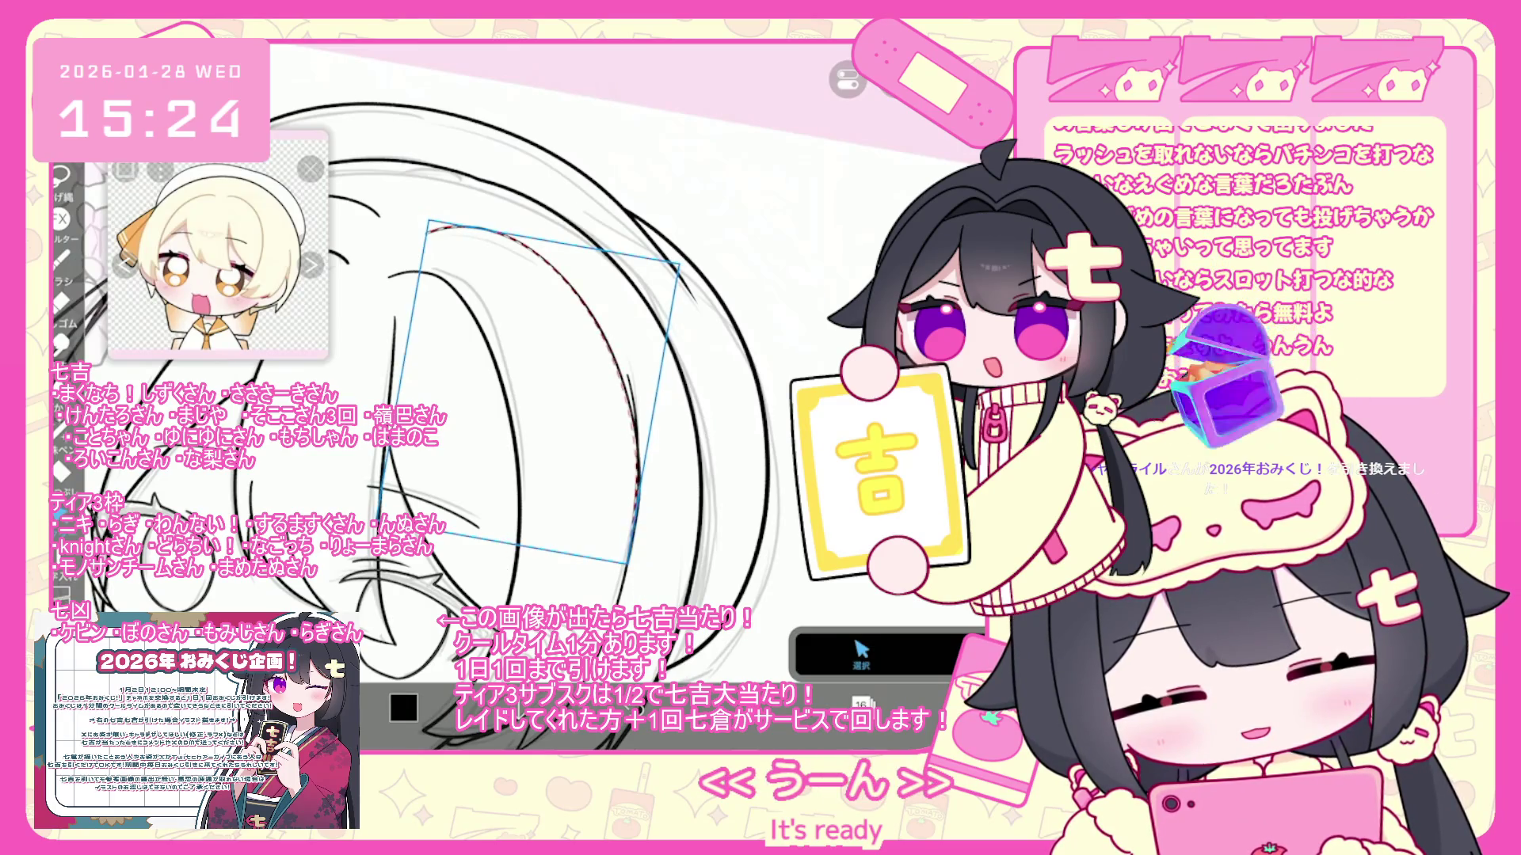
{"action": "key", "text": "Delete"}
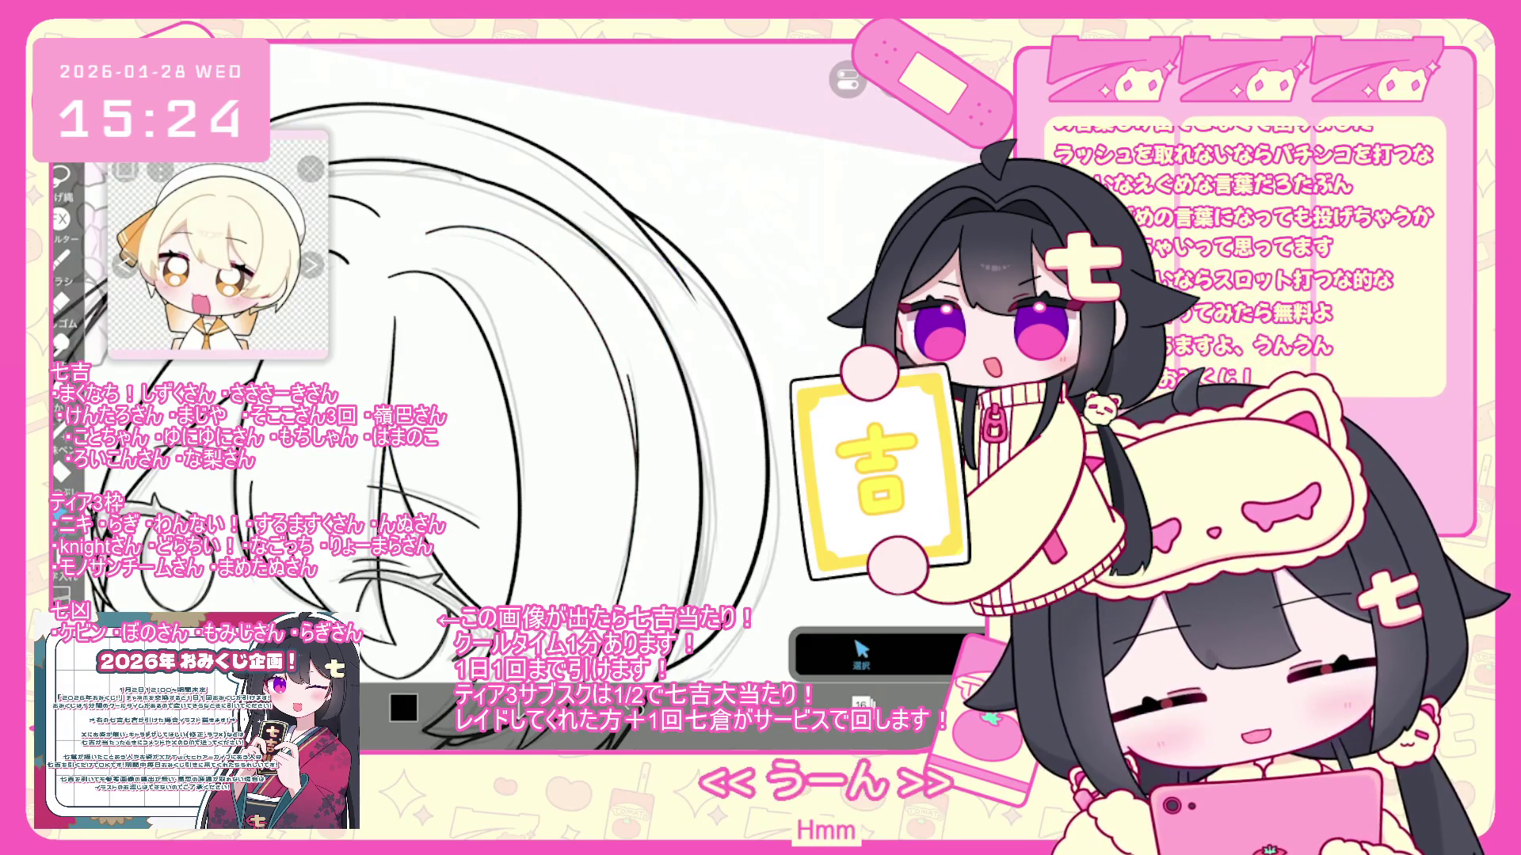
{"action": "left_click", "coordinate": [861, 704]}
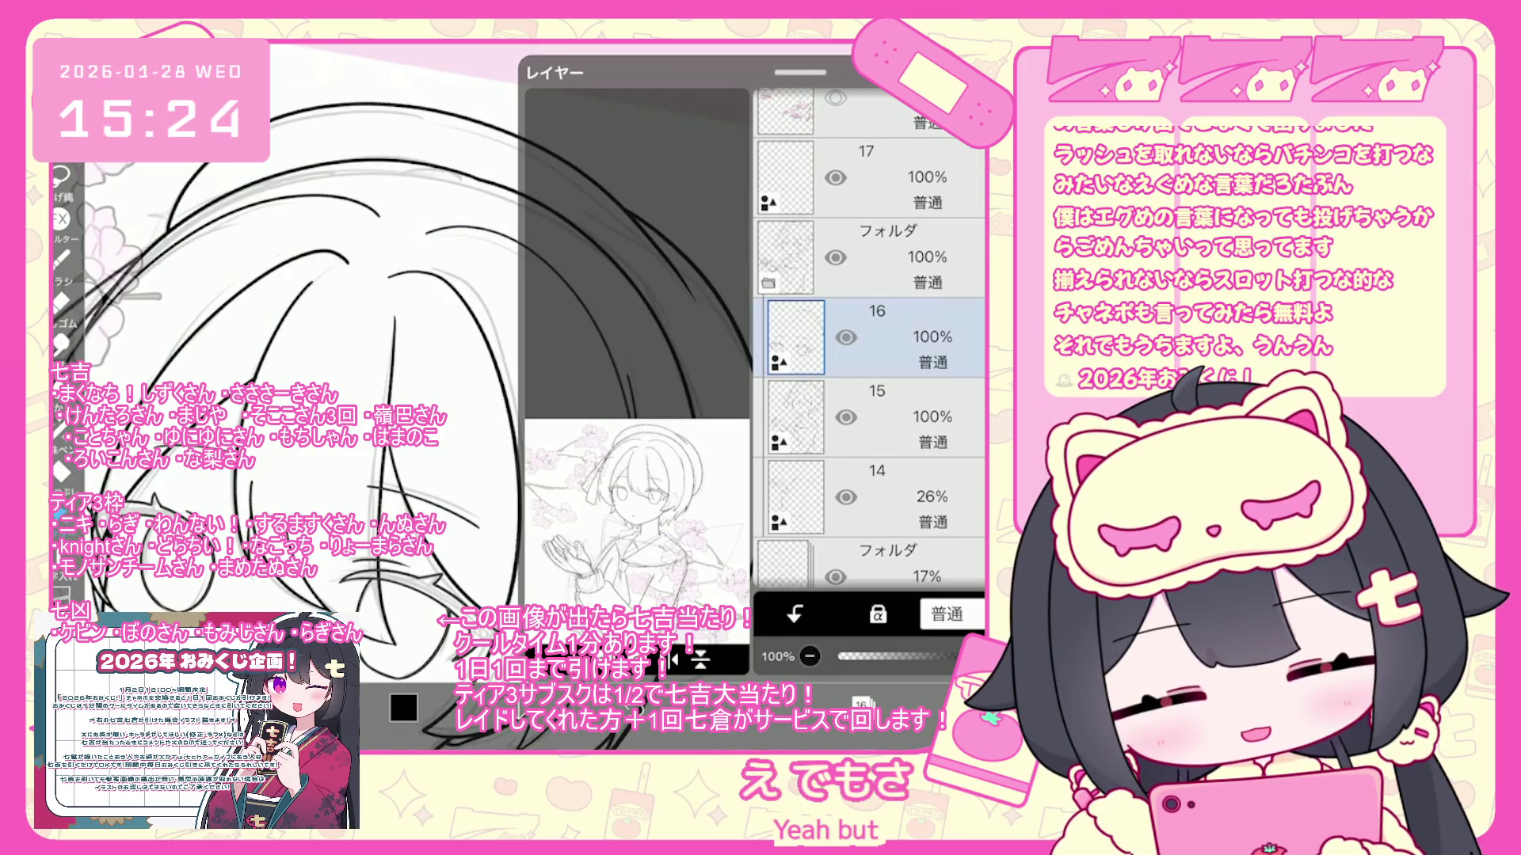
Move the curved hair stroke from layer 16 to layer 15 by cutting and pasting it
{"action": "key", "text": "Escape"}
{"action": "key", "text": "ctrl+z"}
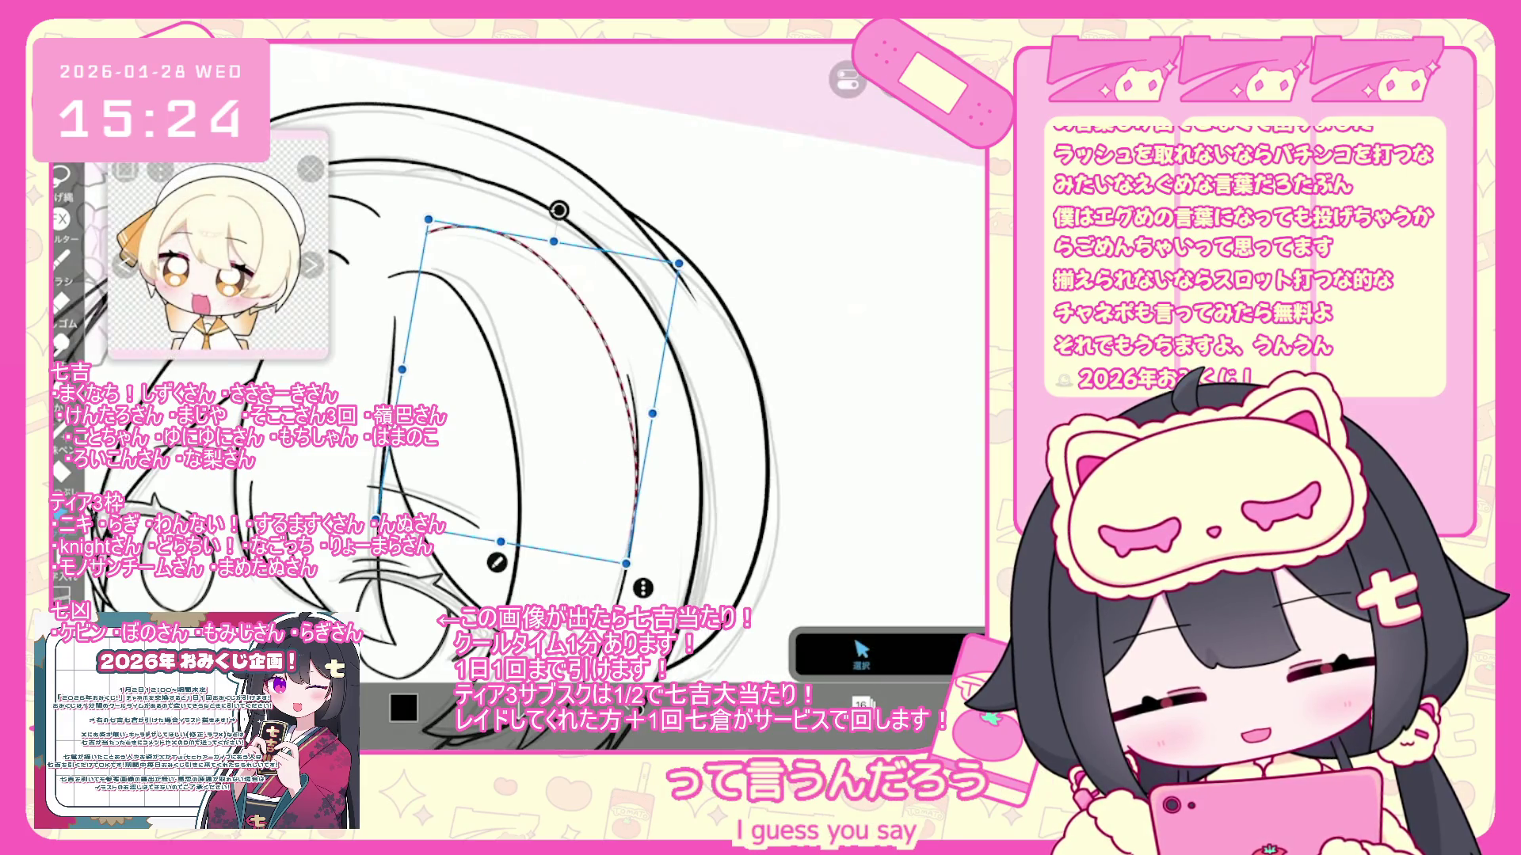
{"action": "left_click", "coordinate": [817, 293]}
{"action": "left_click", "coordinate": [862, 704]}
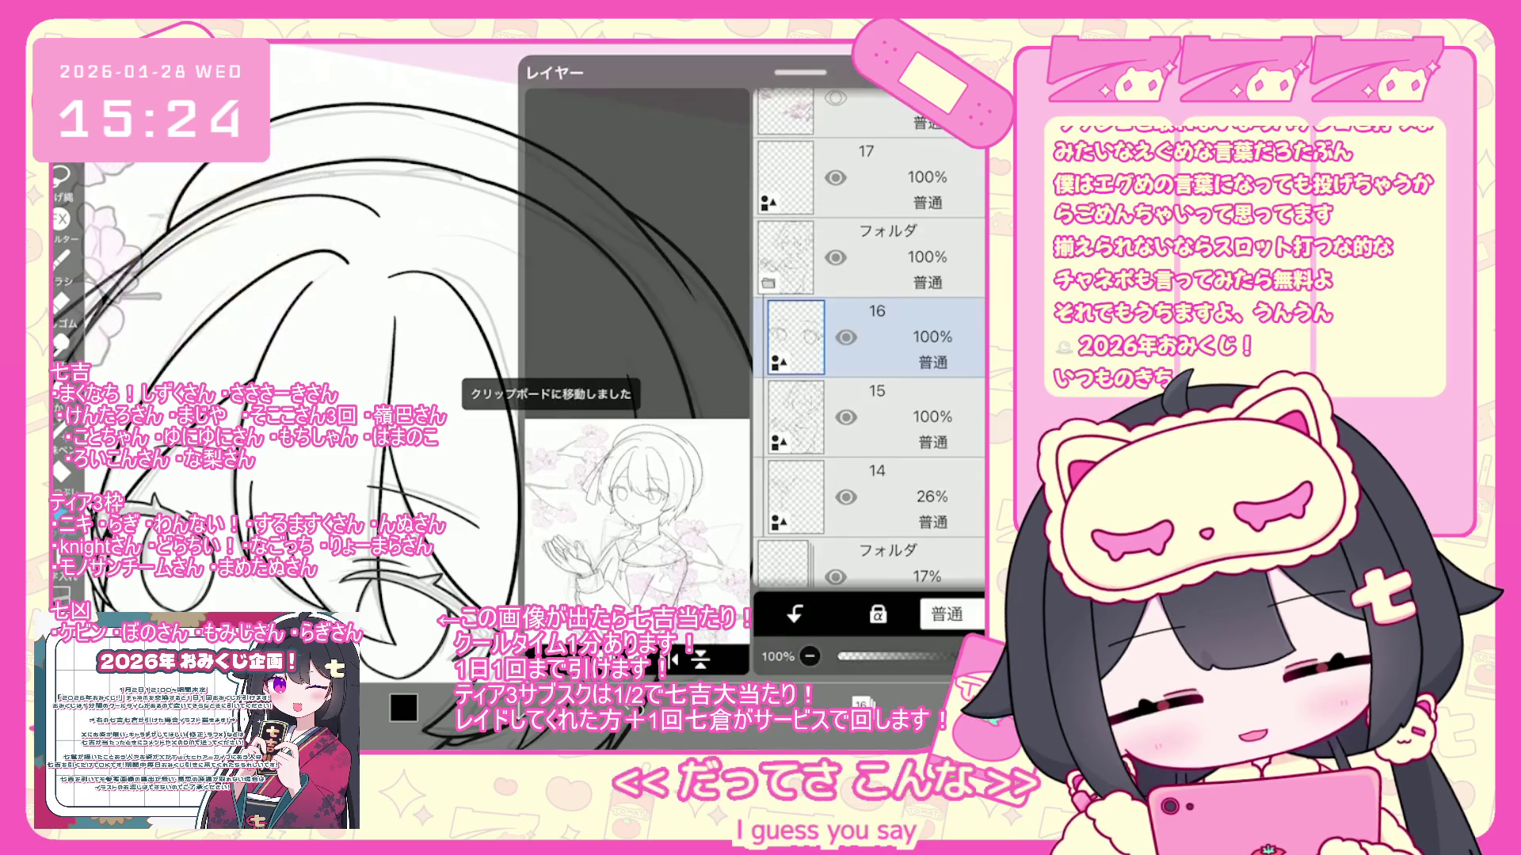
{"action": "left_click", "coordinate": [871, 417]}
{"action": "key", "text": "ctrl+v"}
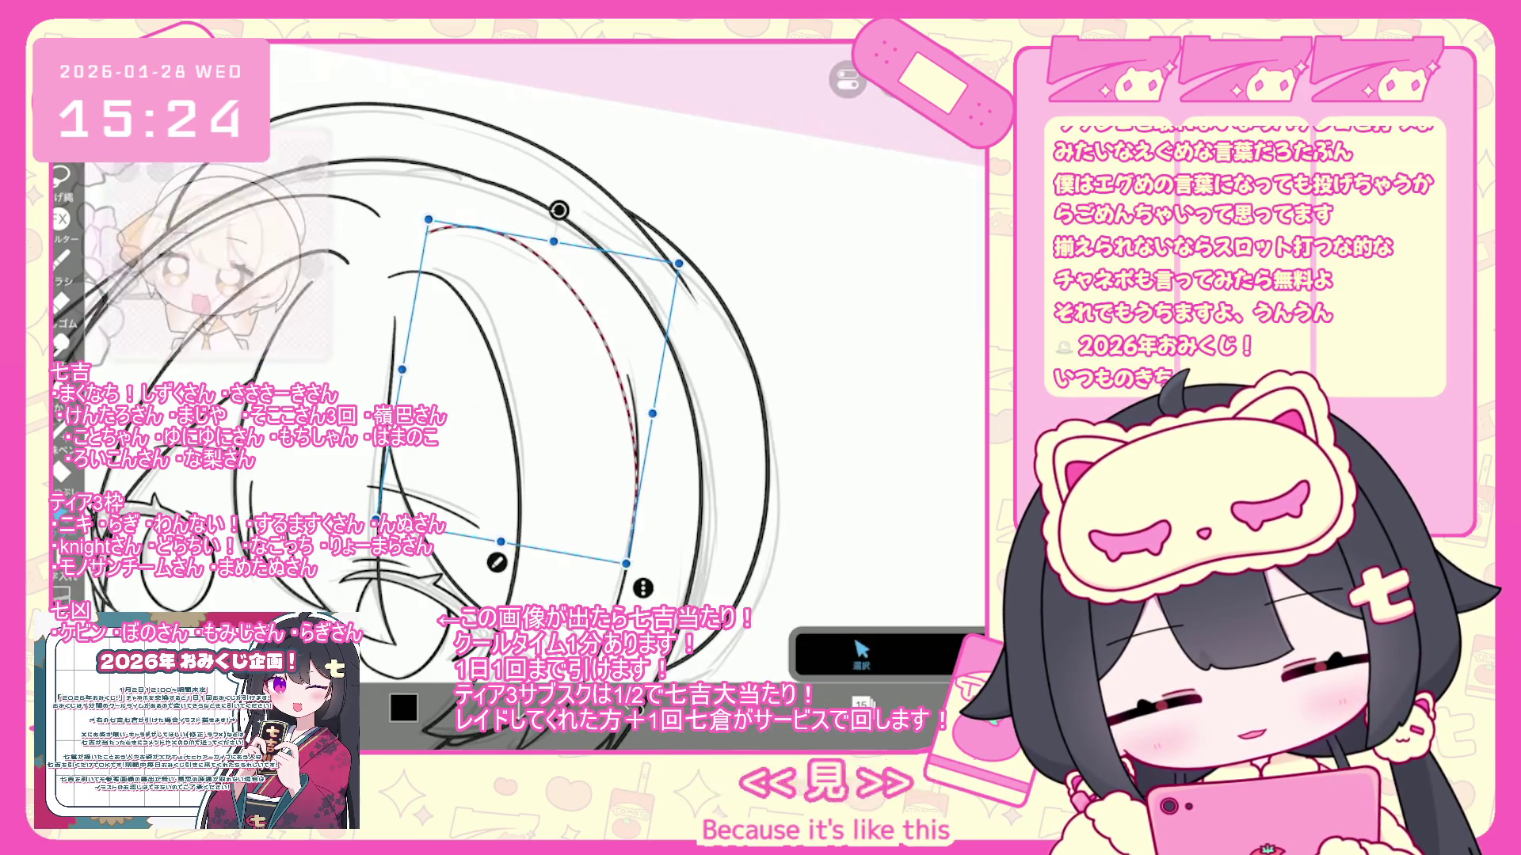
Undo the earlier vector-eraser cuts to restore the inked hair lines
{"action": "key", "text": "ctrl+z"}
{"action": "key", "text": "ctrl+z"}
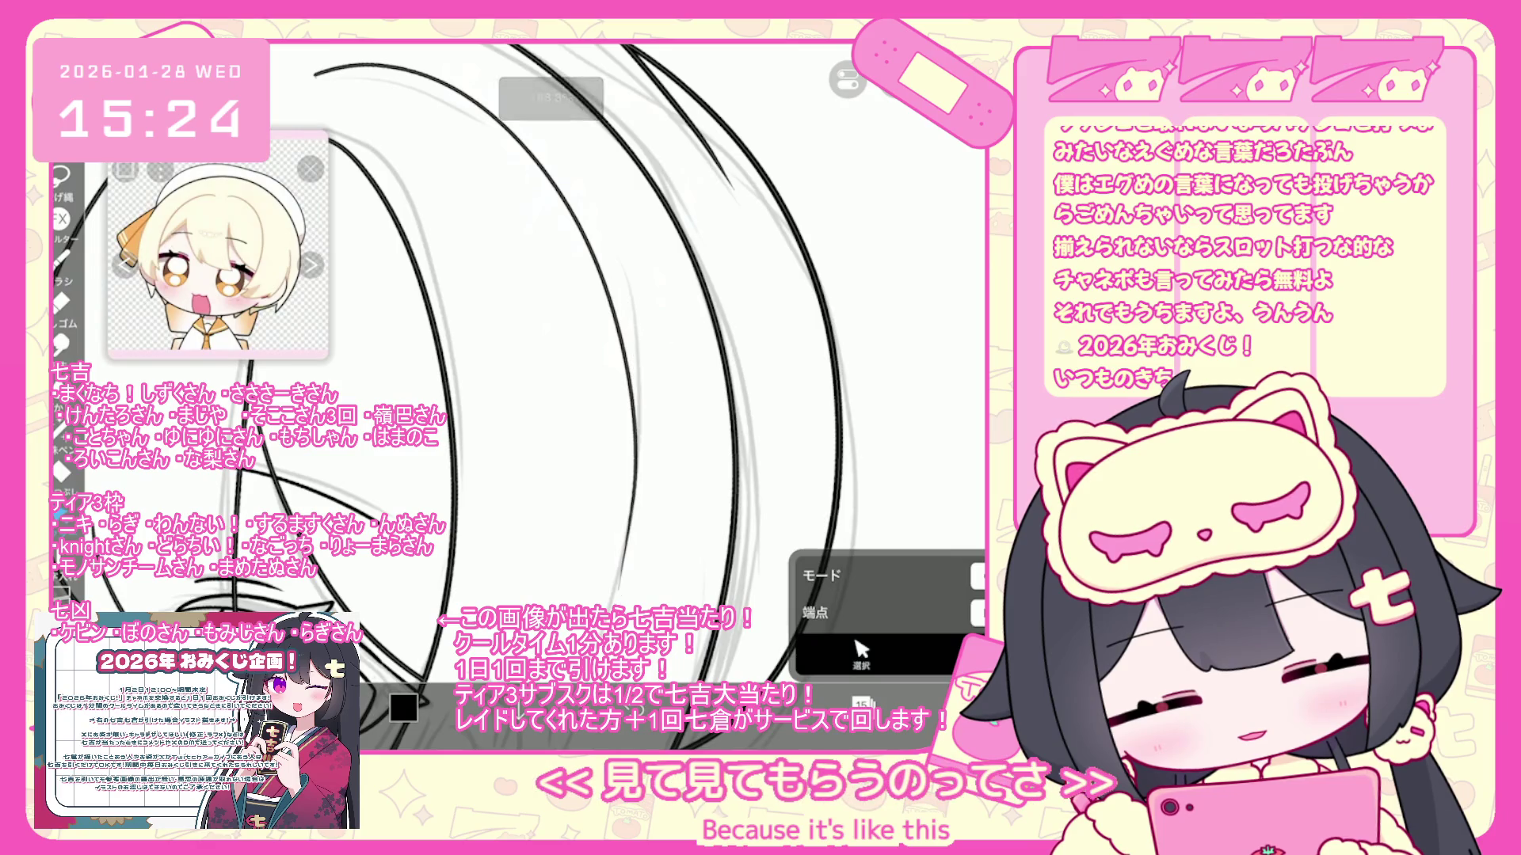
{"action": "left_click", "coordinate": [626, 443]}
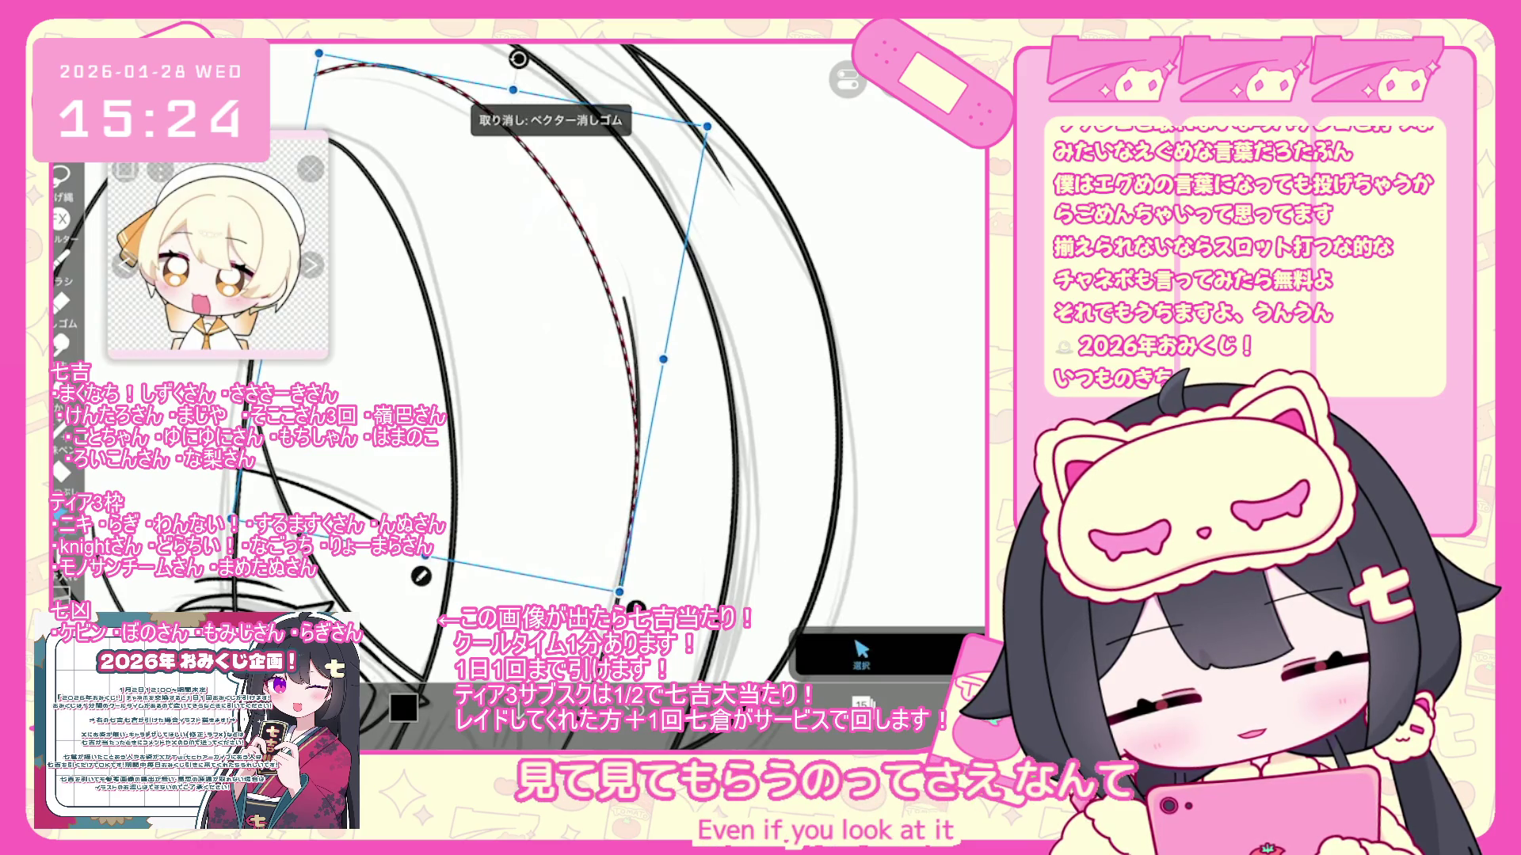
{"action": "left_click", "coordinate": [861, 651]}
{"action": "scroll", "coordinate": [637, 364], "scroll_direction": "up", "scroll_amount": 3}
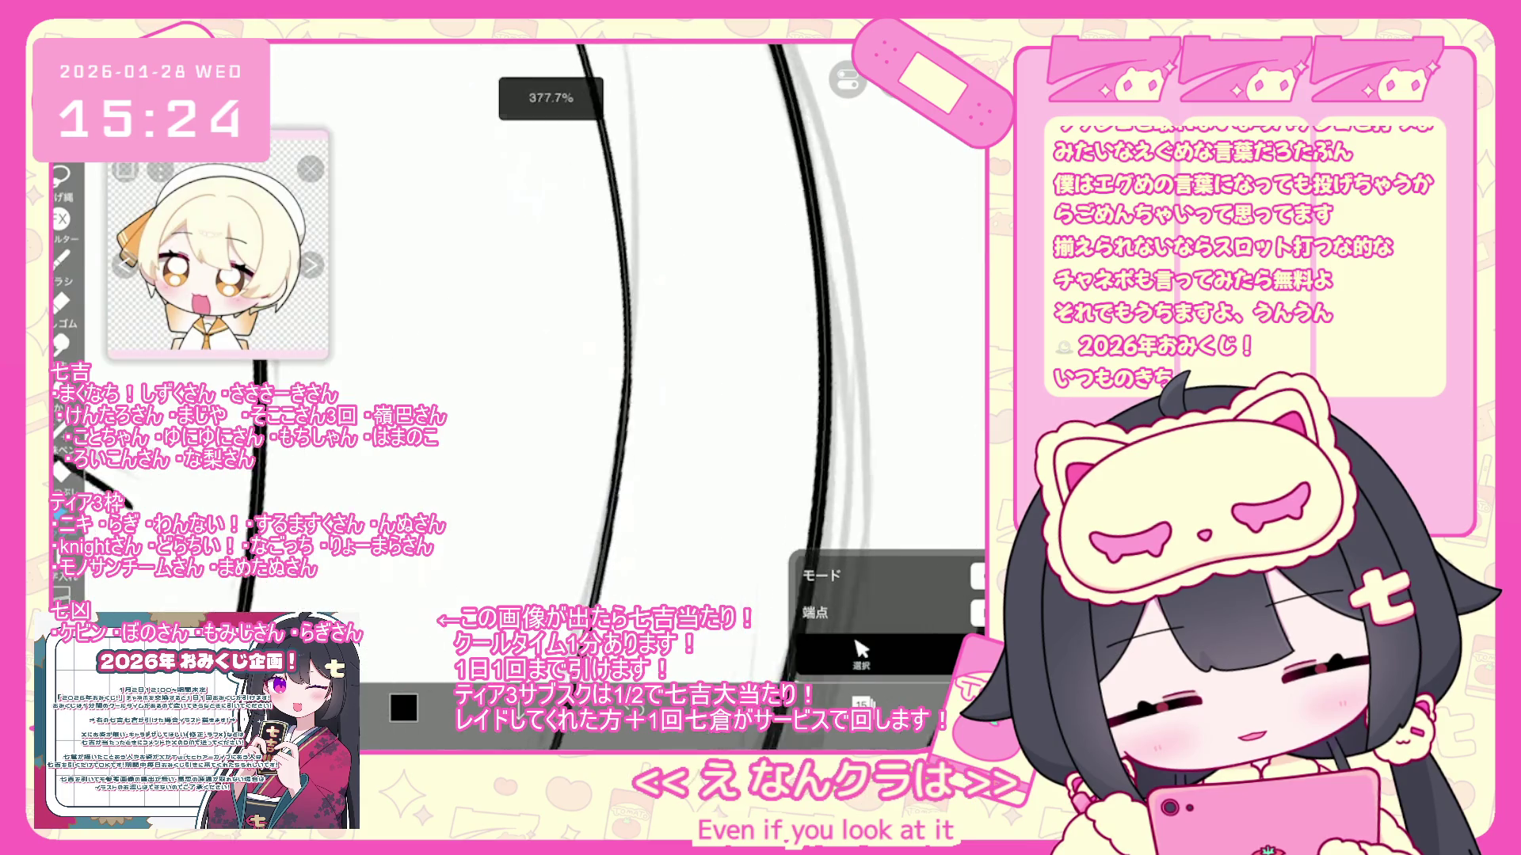
{"action": "scroll", "coordinate": [693, 340], "scroll_direction": "up", "scroll_amount": 2}
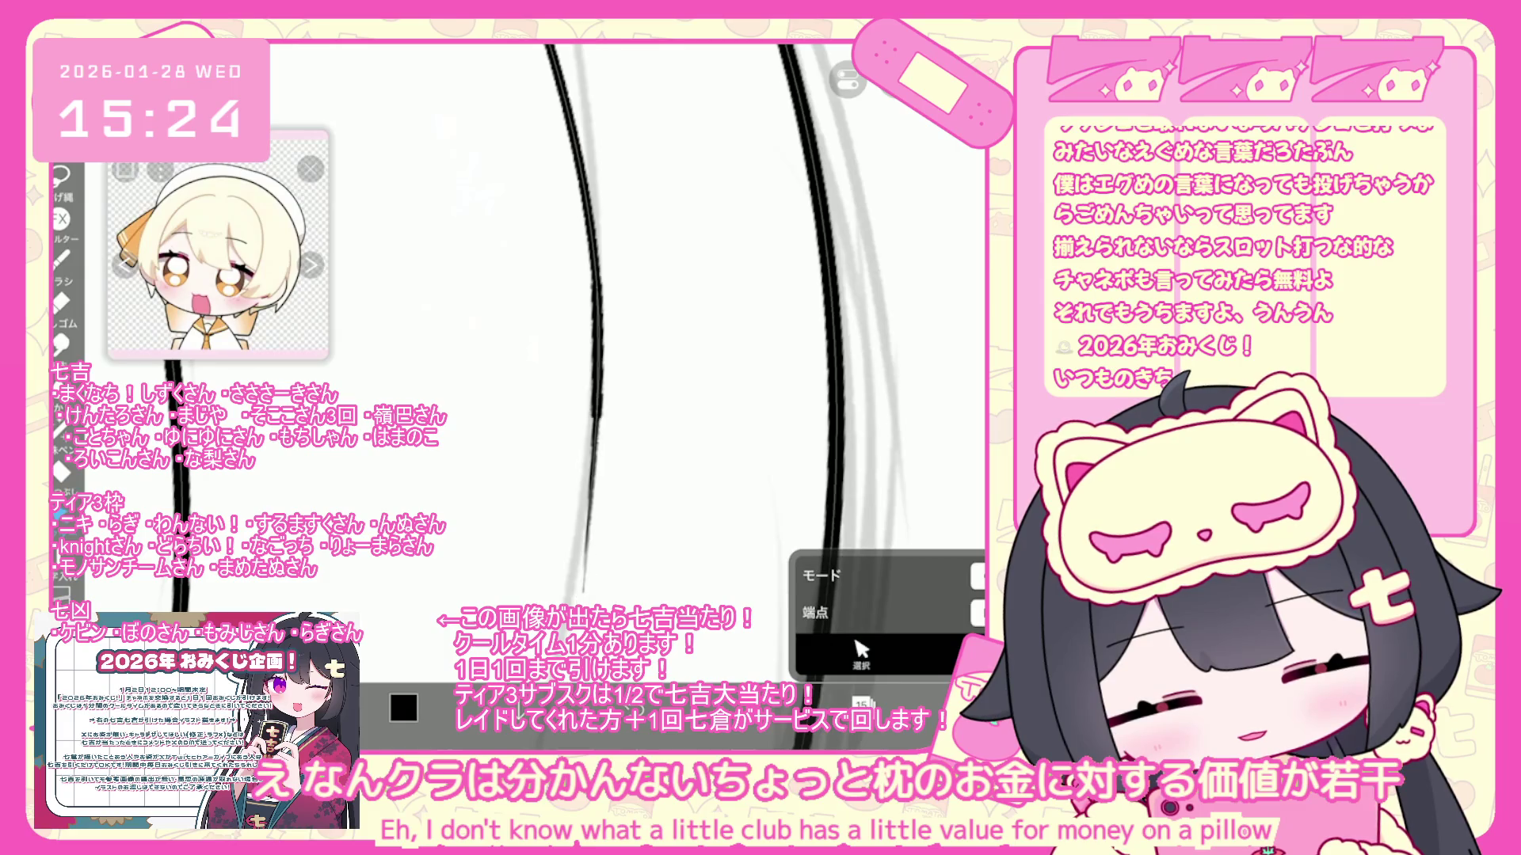
{"action": "key", "text": "ctrl+z"}
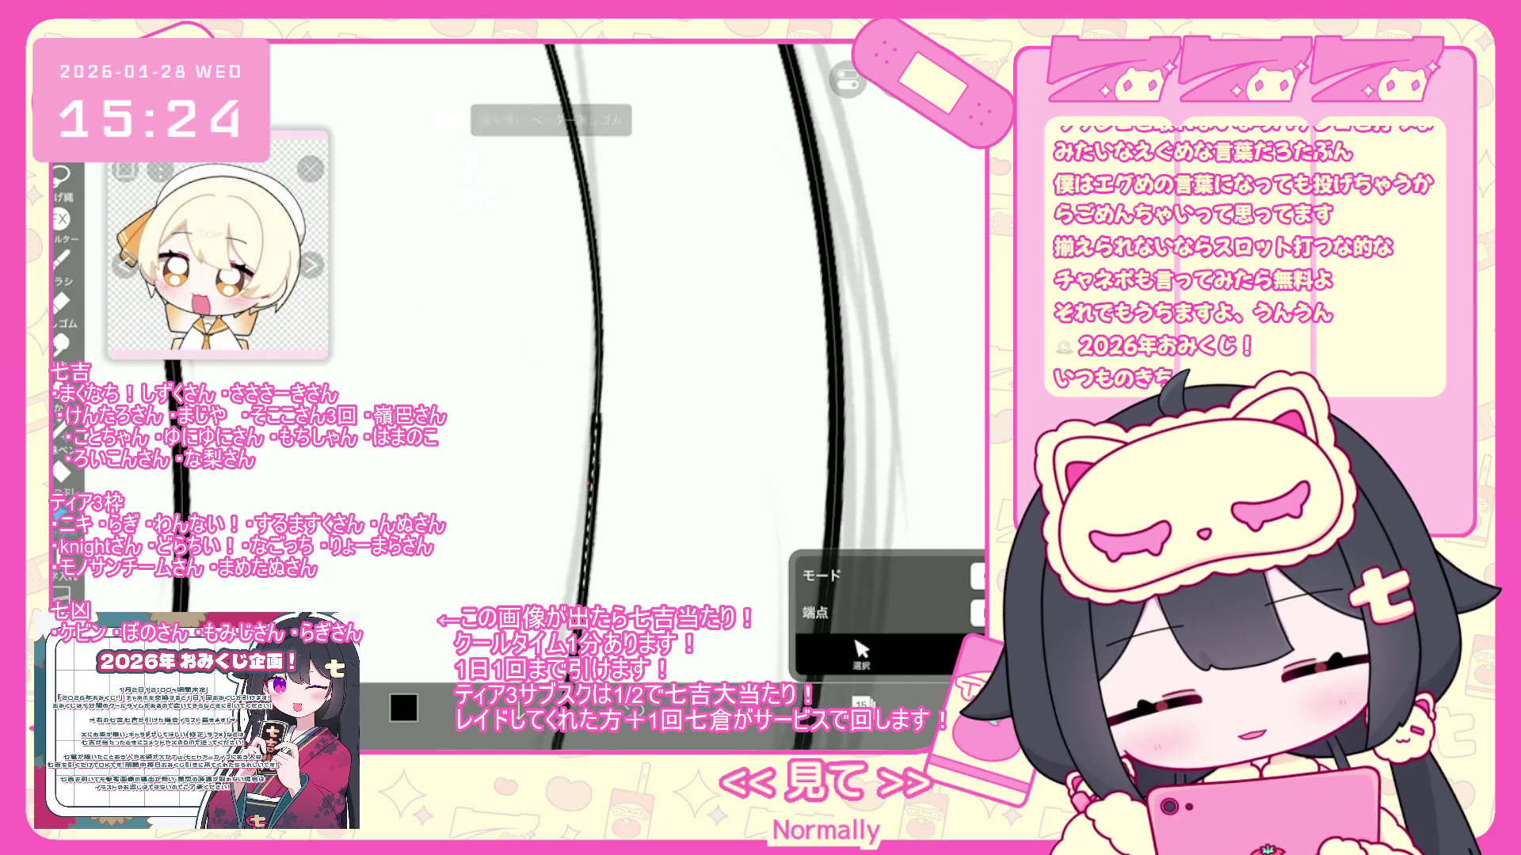
{"action": "key", "text": "ctrl+z"}
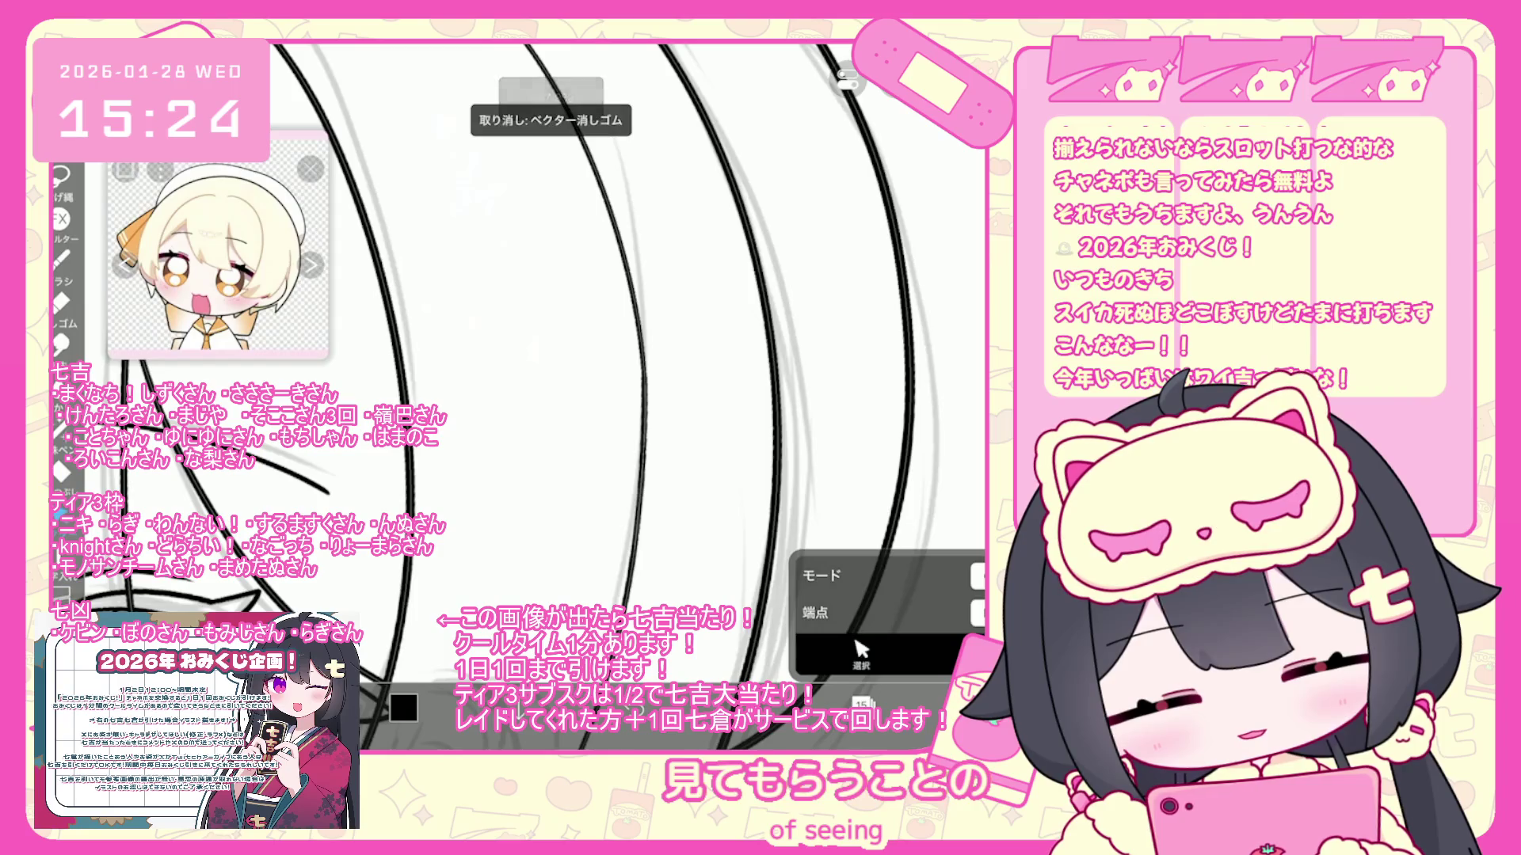
Zoom out over the full portrait and show the Layers panel with layers 14–16
{"action": "scroll", "coordinate": [634, 357], "scroll_direction": "up", "scroll_amount": 2}
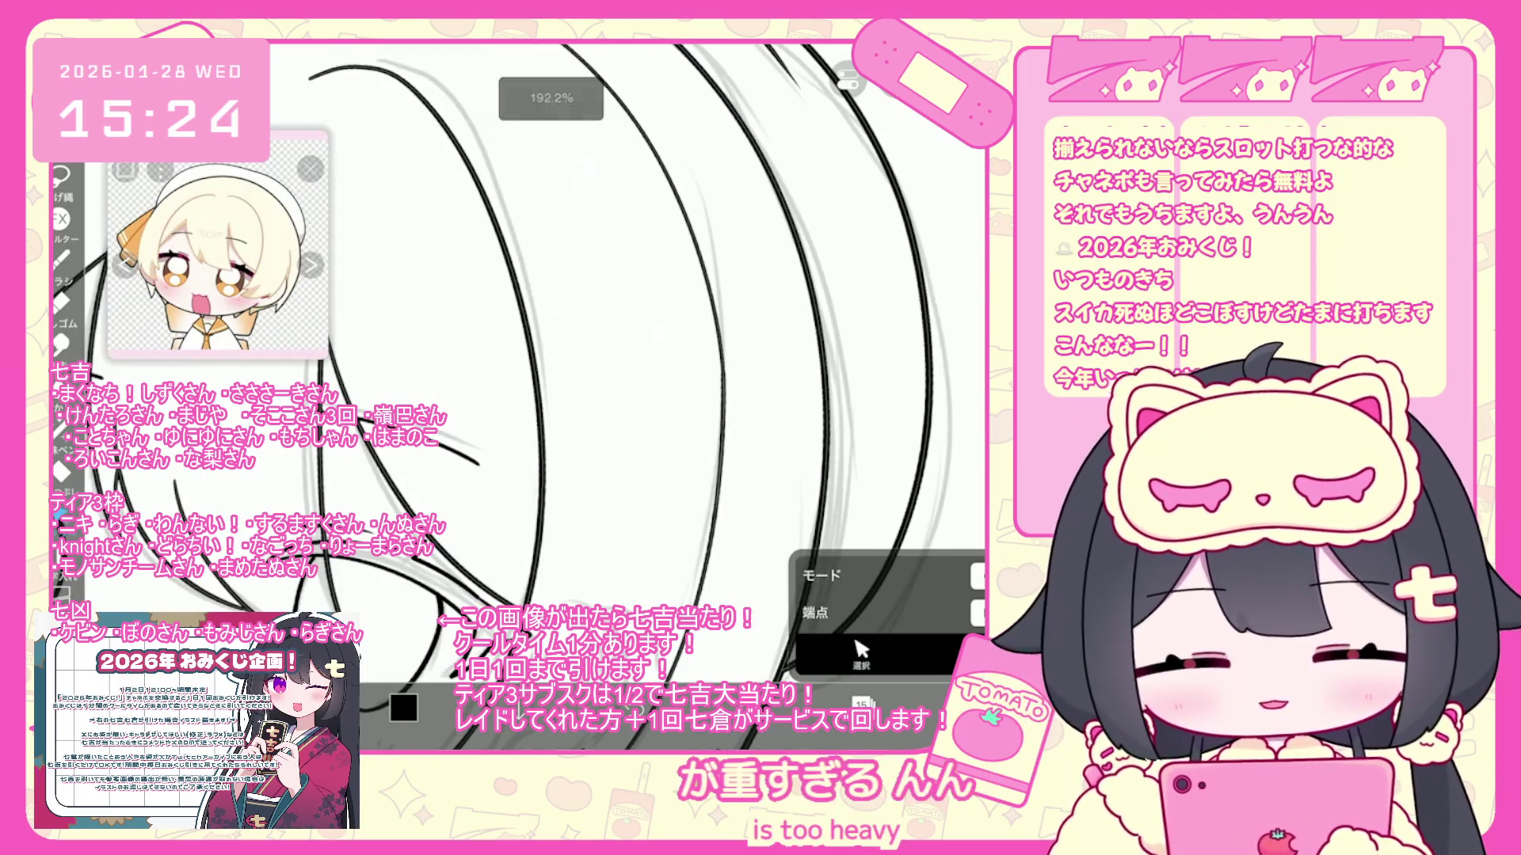
{"action": "scroll", "coordinate": [555, 356], "scroll_direction": "down", "scroll_amount": 2}
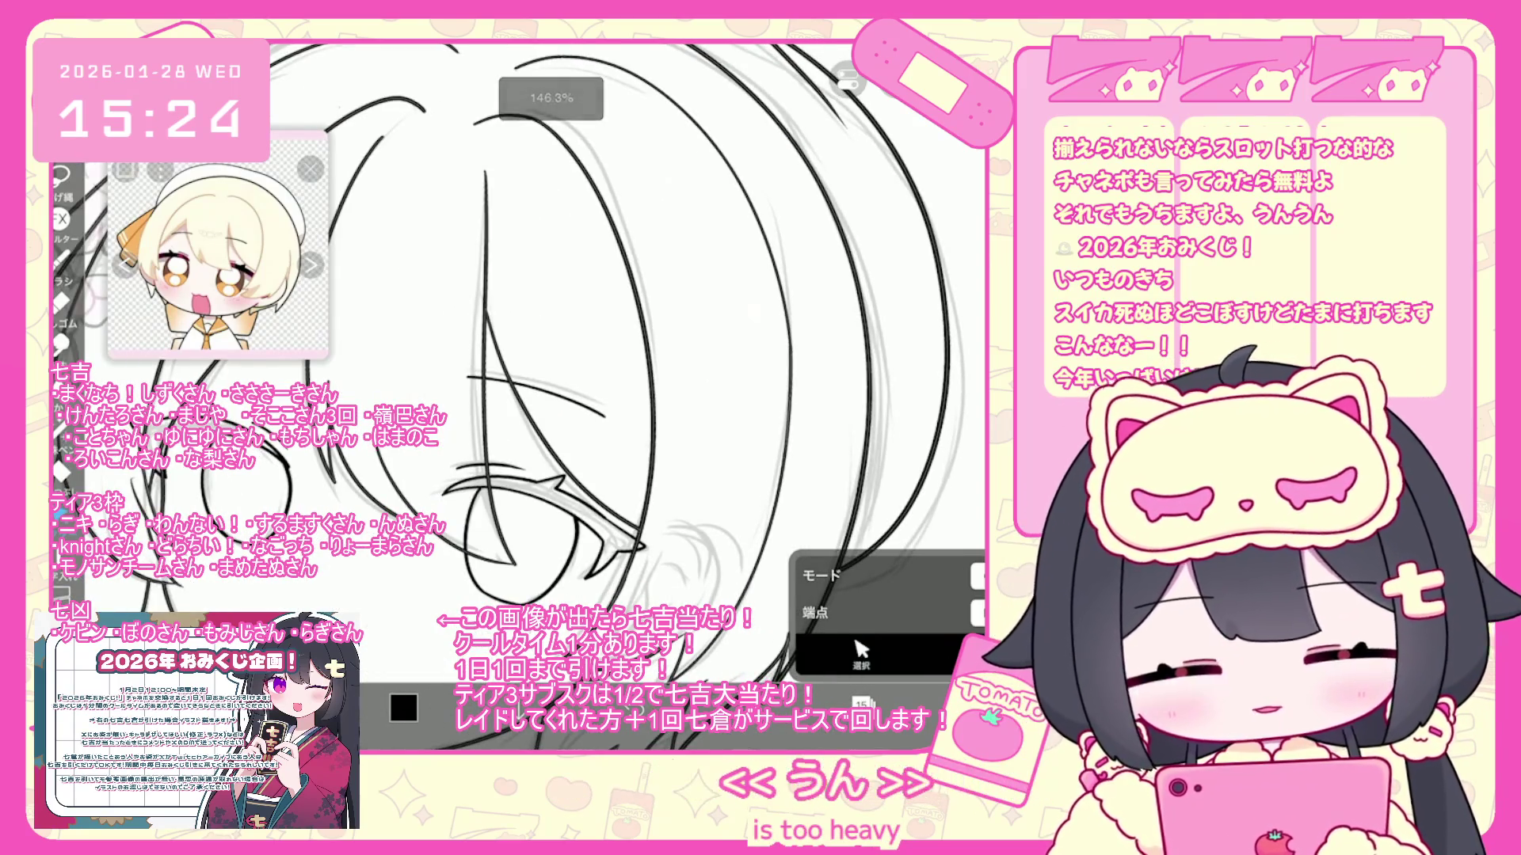
{"action": "scroll", "coordinate": [634, 356], "scroll_direction": "down", "scroll_amount": 1}
{"action": "scroll", "coordinate": [594, 356], "scroll_direction": "down", "scroll_amount": 5}
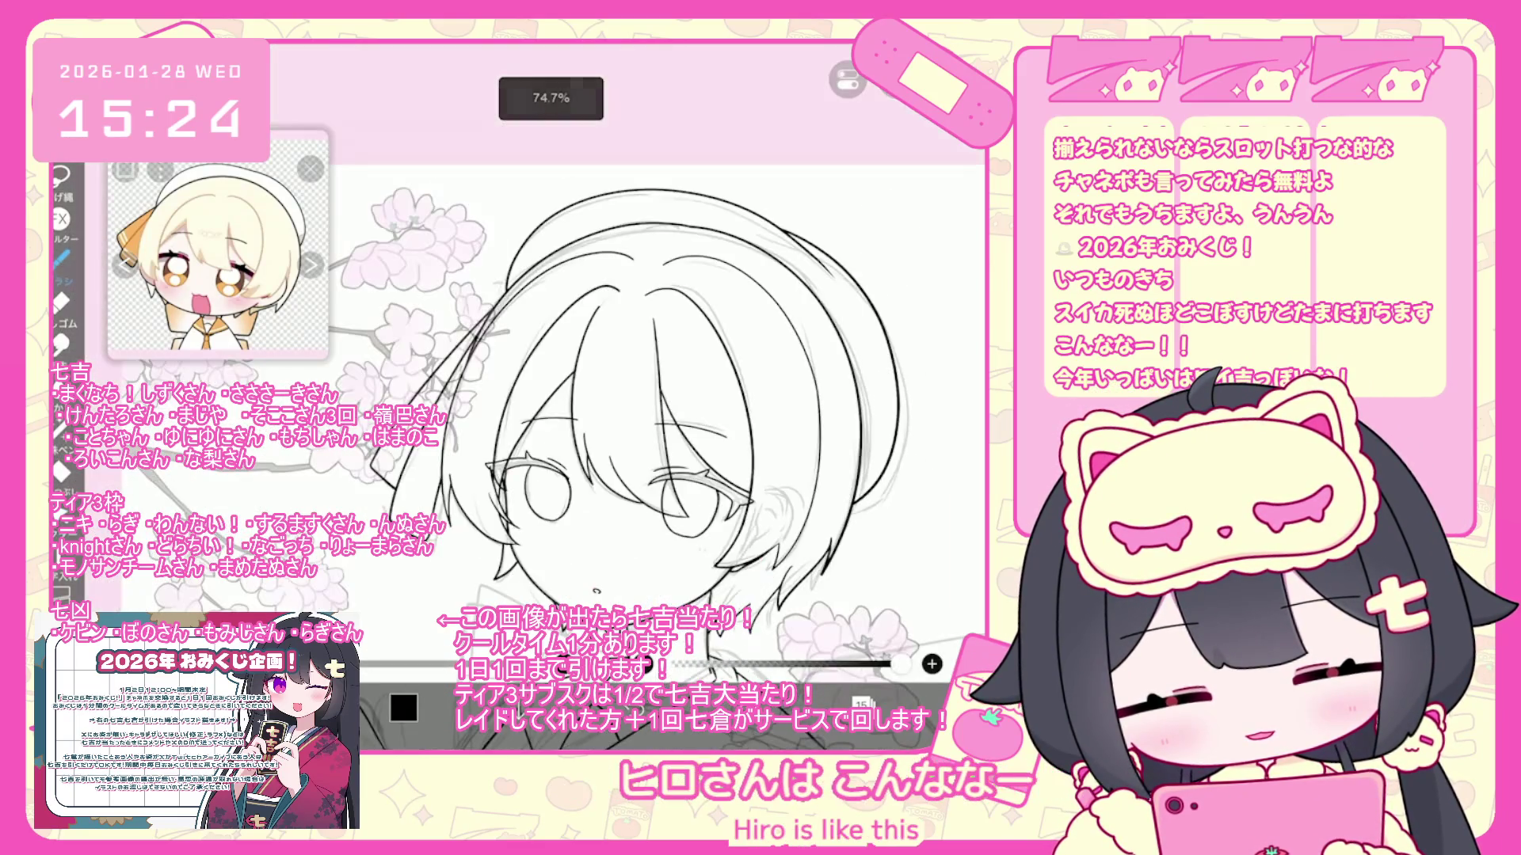
{"action": "scroll", "coordinate": [657, 357], "scroll_direction": "down", "scroll_amount": 3}
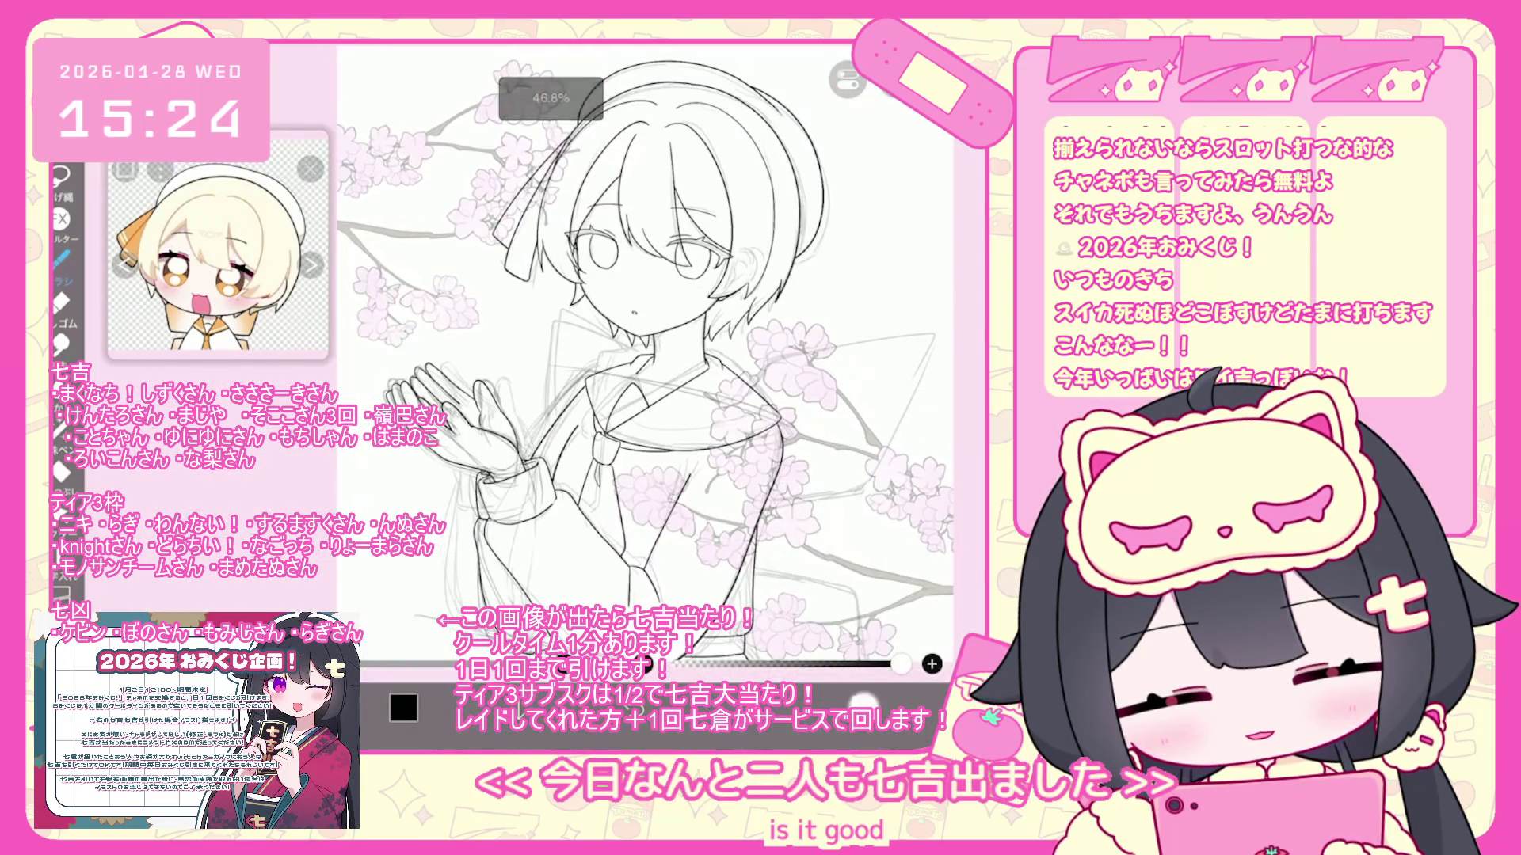
{"action": "left_click", "coordinate": [861, 703]}
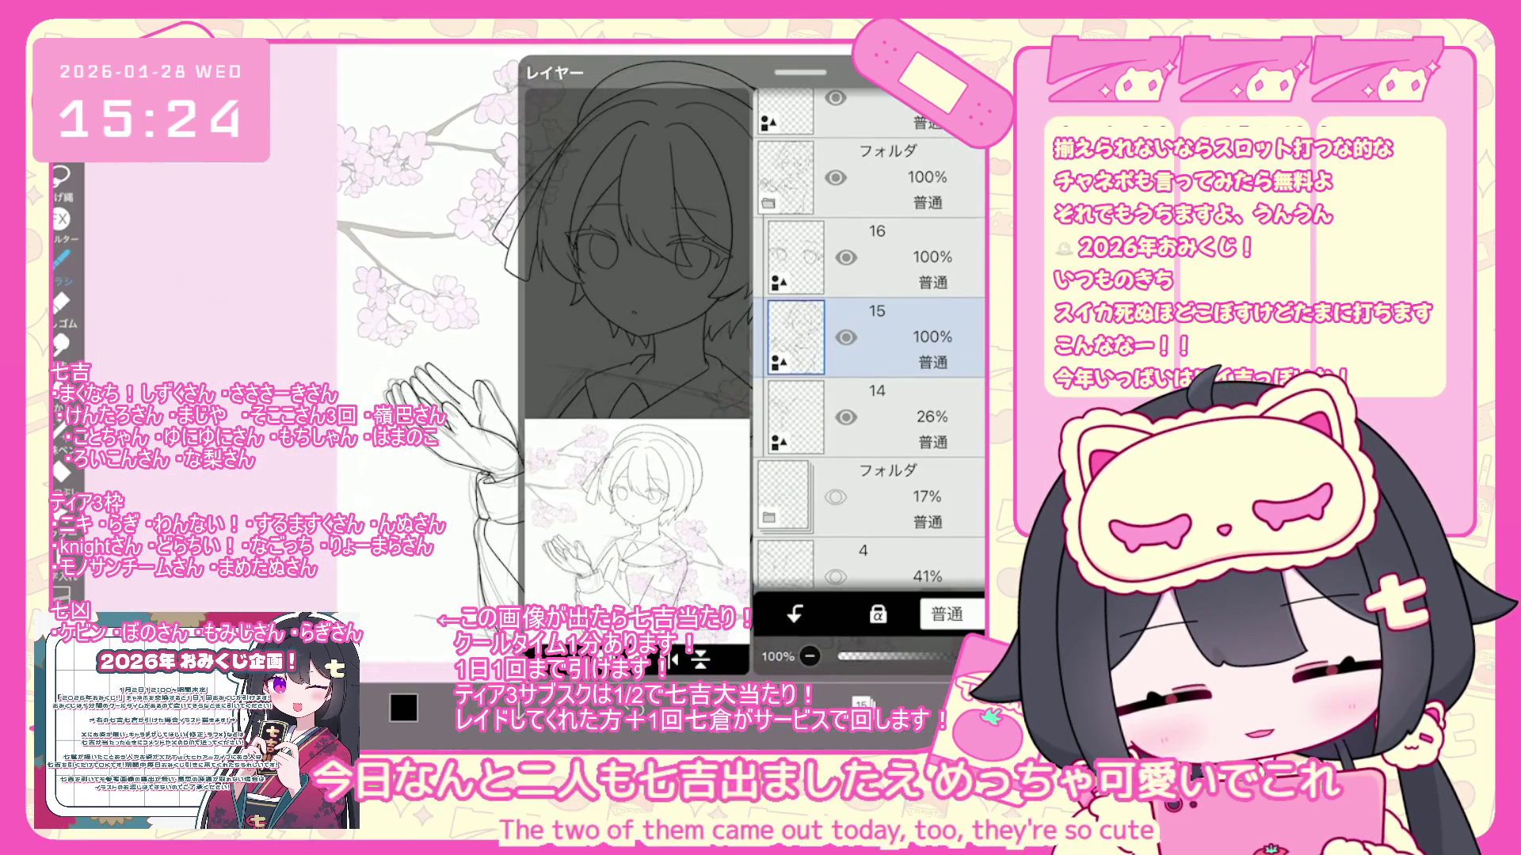
Hide the 17% rough-sketch folder and layer 14, then add a new vector layer above layer 14
{"action": "left_click", "coordinate": [835, 497]}
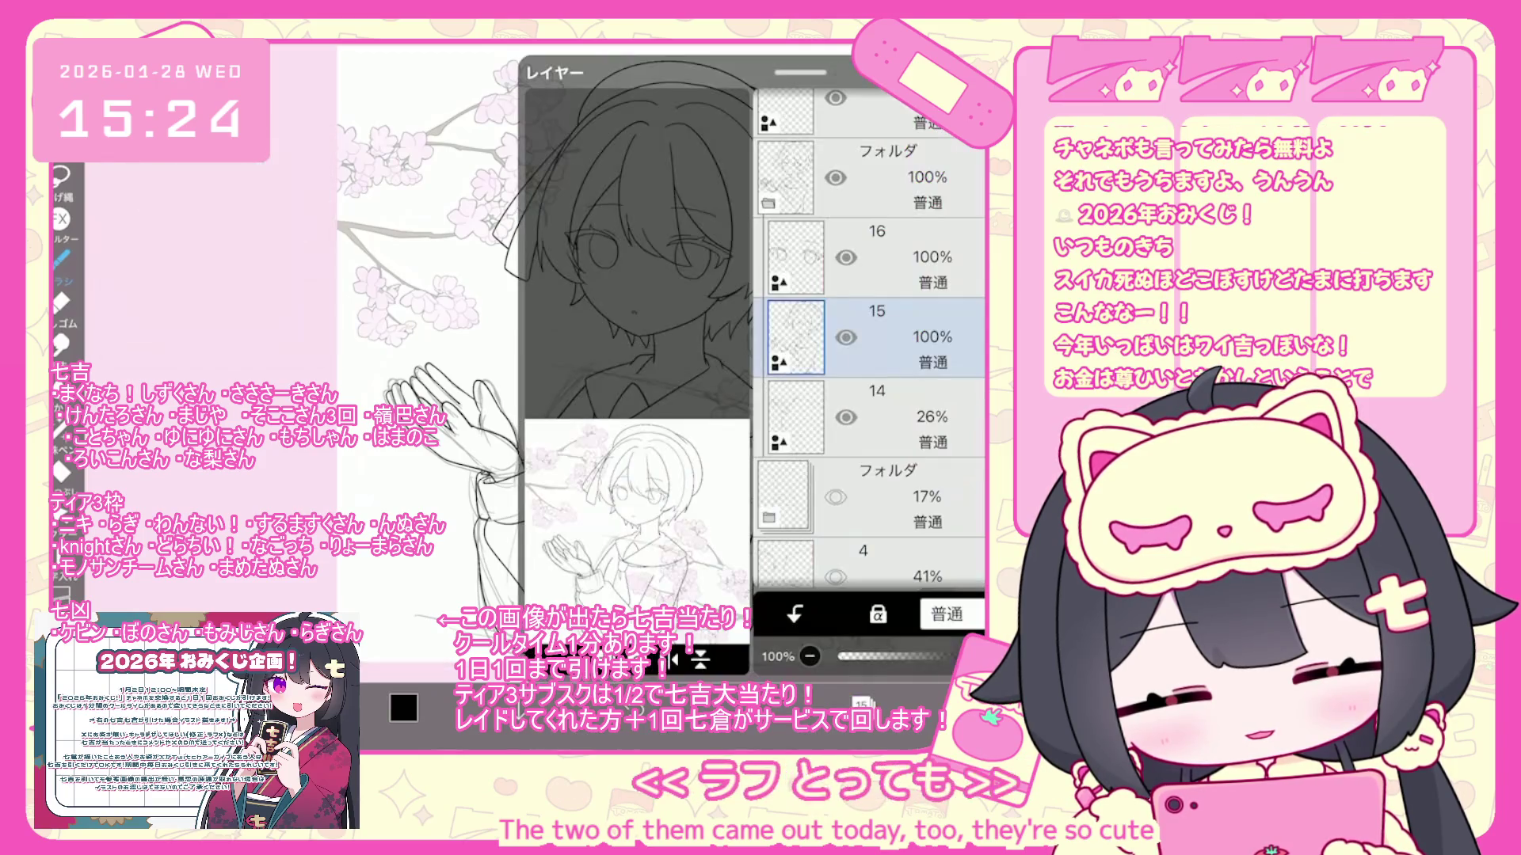
{"action": "left_click", "coordinate": [846, 417]}
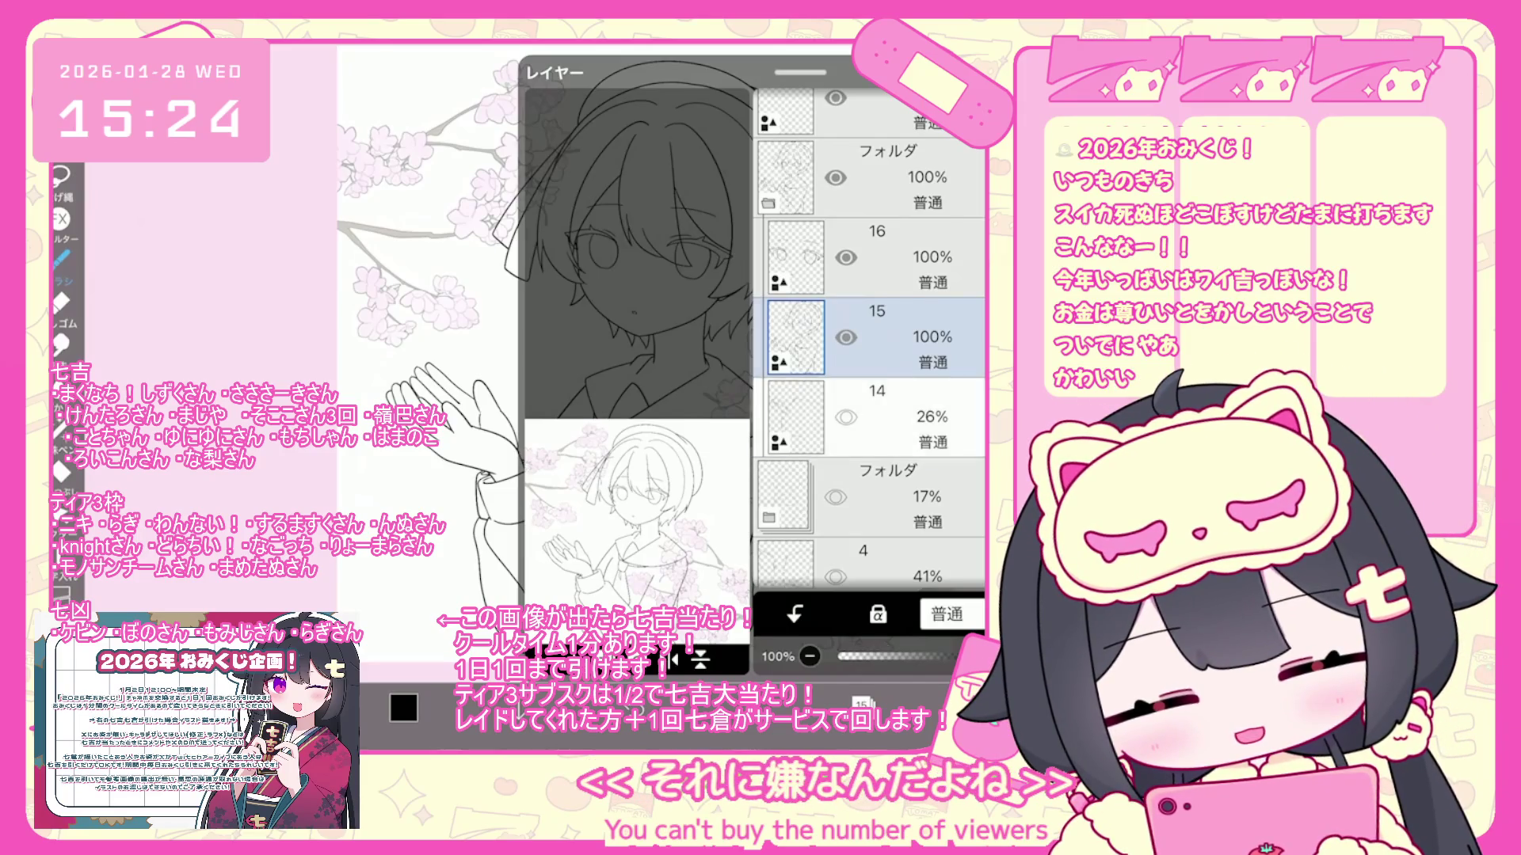
{"action": "left_click", "coordinate": [911, 396]}
{"action": "left_click", "coordinate": [538, 658]}
{"action": "left_click", "coordinate": [607, 516]}
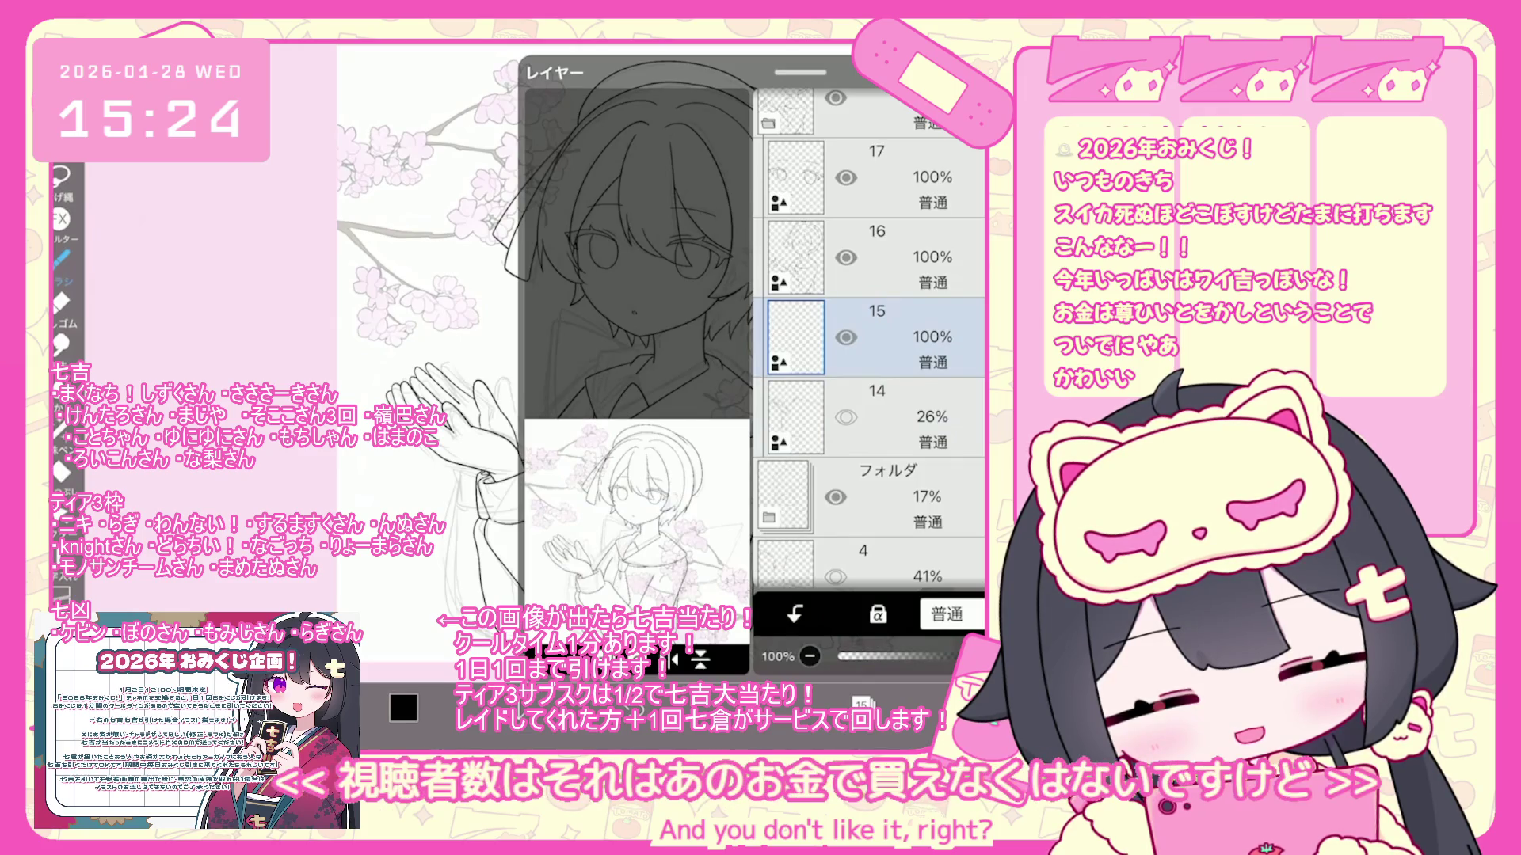
{"action": "scroll", "coordinate": [645, 348], "scroll_direction": "up", "scroll_amount": 3}
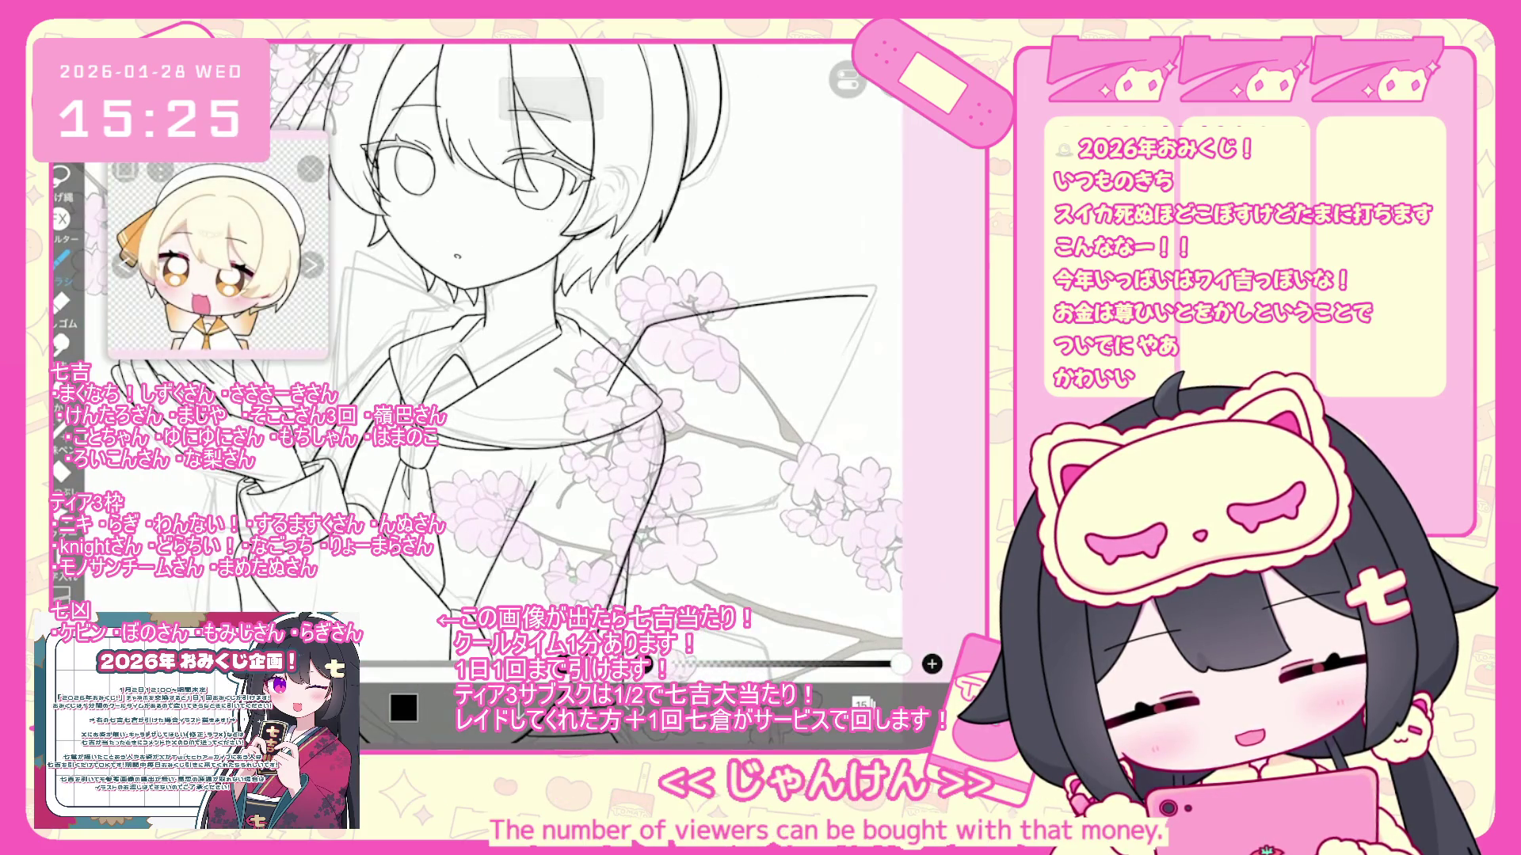
Discard a failed straight line drawn out from the sleeve
{"action": "key", "text": "ctrl+z"}
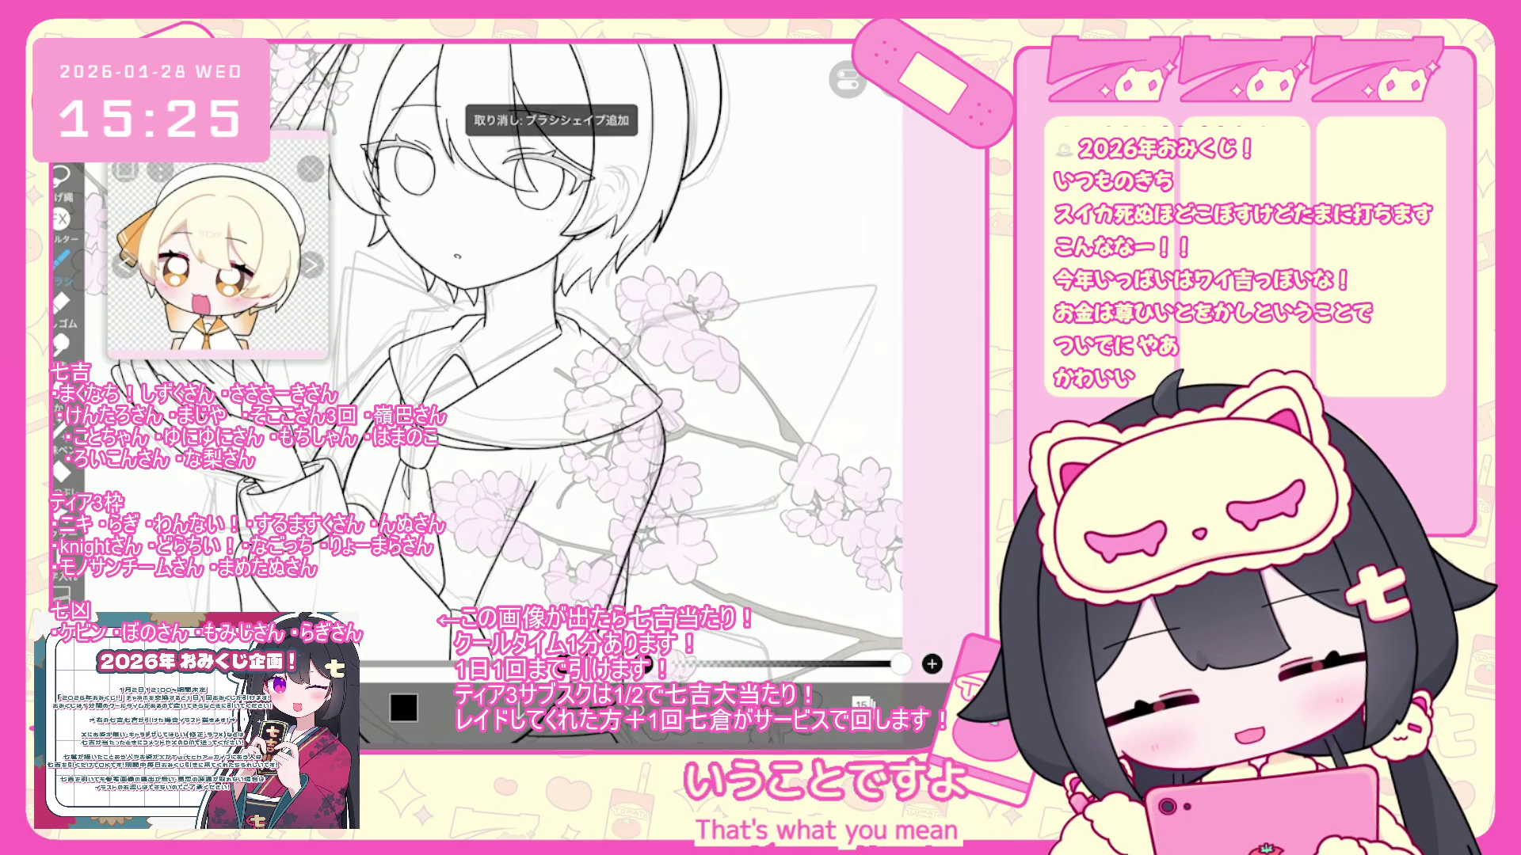
{"action": "left_click", "coordinate": [882, 288]}
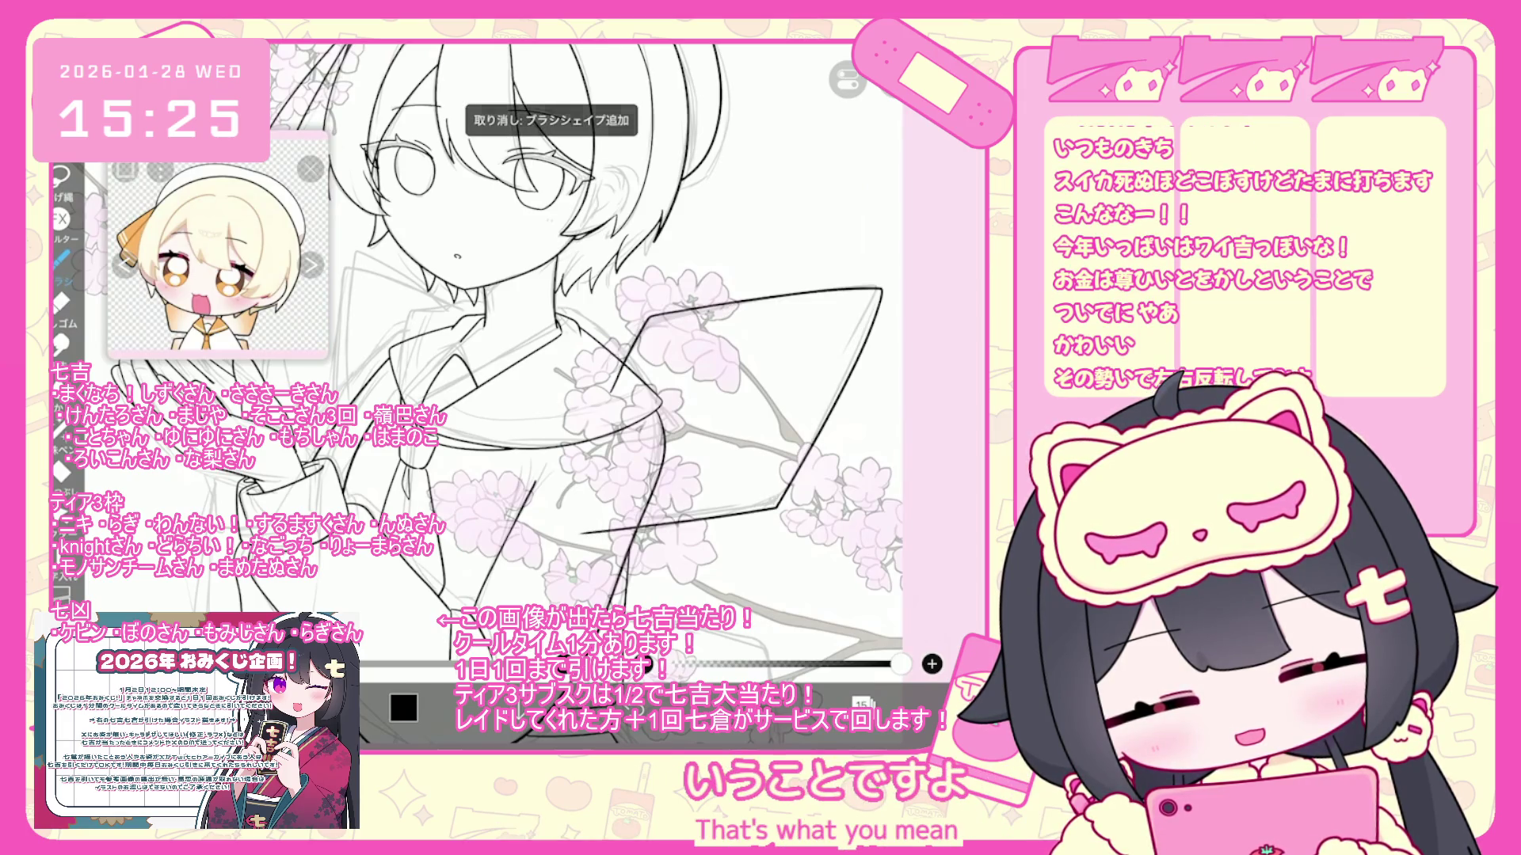
{"action": "left_click_drag", "start_coordinate": [457, 255], "coordinate": [507, 170]}
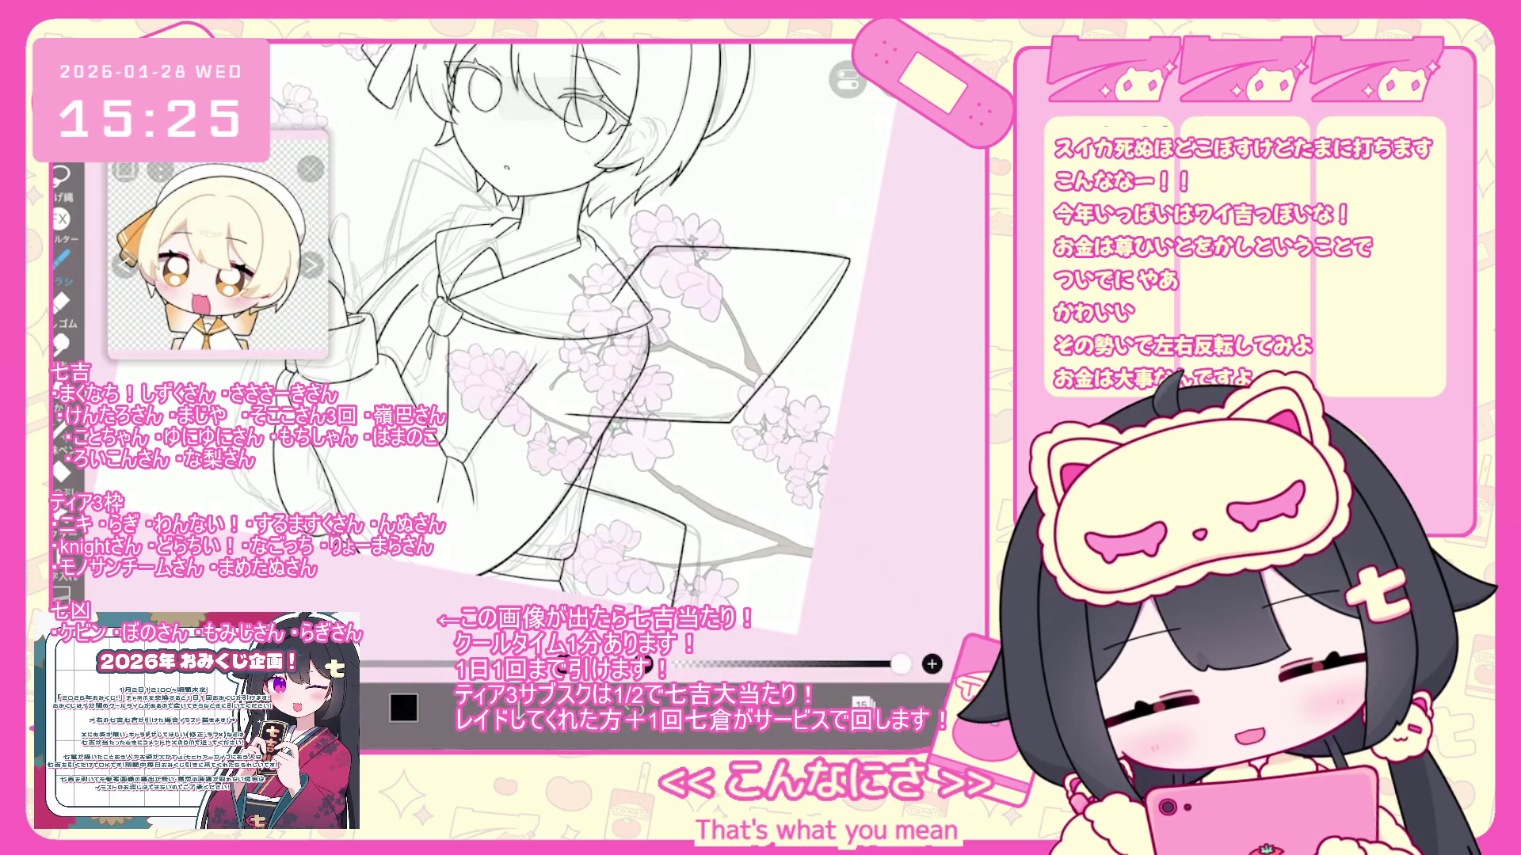
{"action": "key", "text": "ctrl+z"}
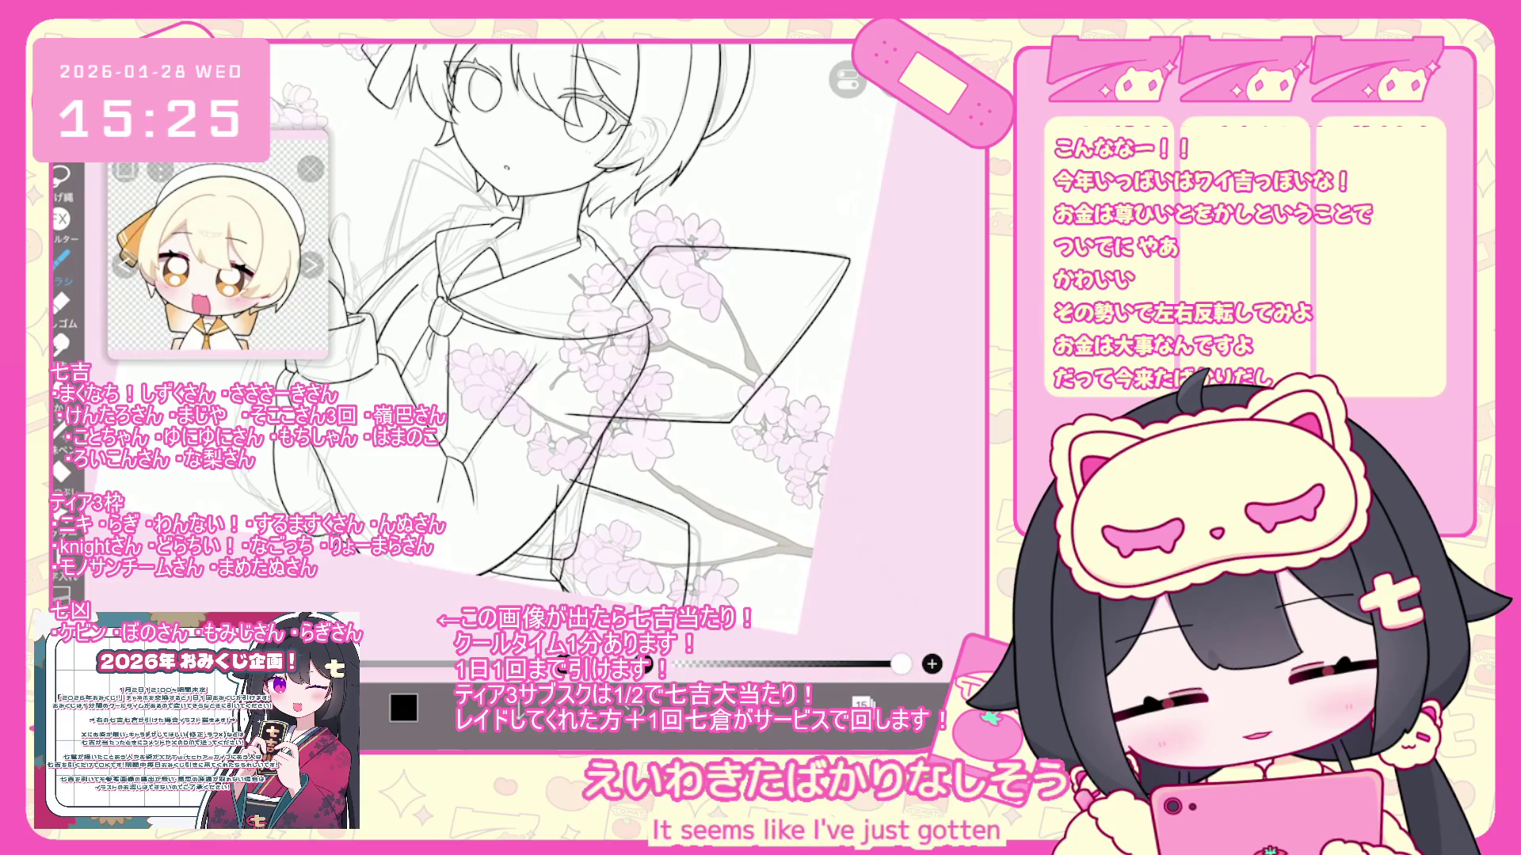
Undo two more unsatisfactory bow shapes behind the shoulders
{"action": "scroll", "coordinate": [586, 388], "scroll_direction": "down", "scroll_amount": 5}
{"action": "scroll", "coordinate": [625, 368], "scroll_direction": "up", "scroll_amount": 2}
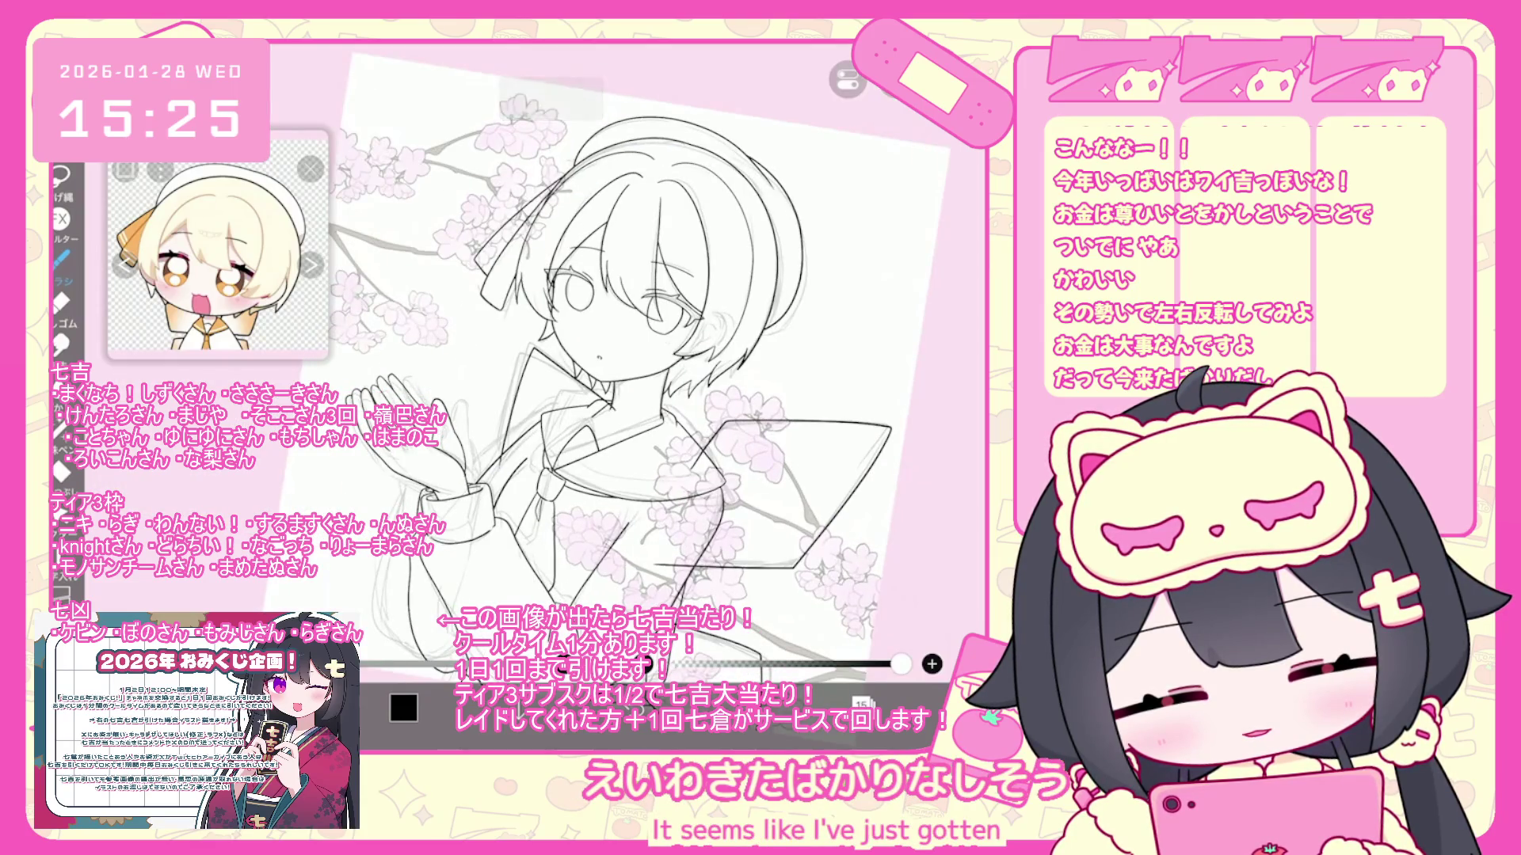
{"action": "scroll", "coordinate": [586, 364], "scroll_direction": "up", "scroll_amount": 2}
{"action": "key", "text": "ctrl+z"}
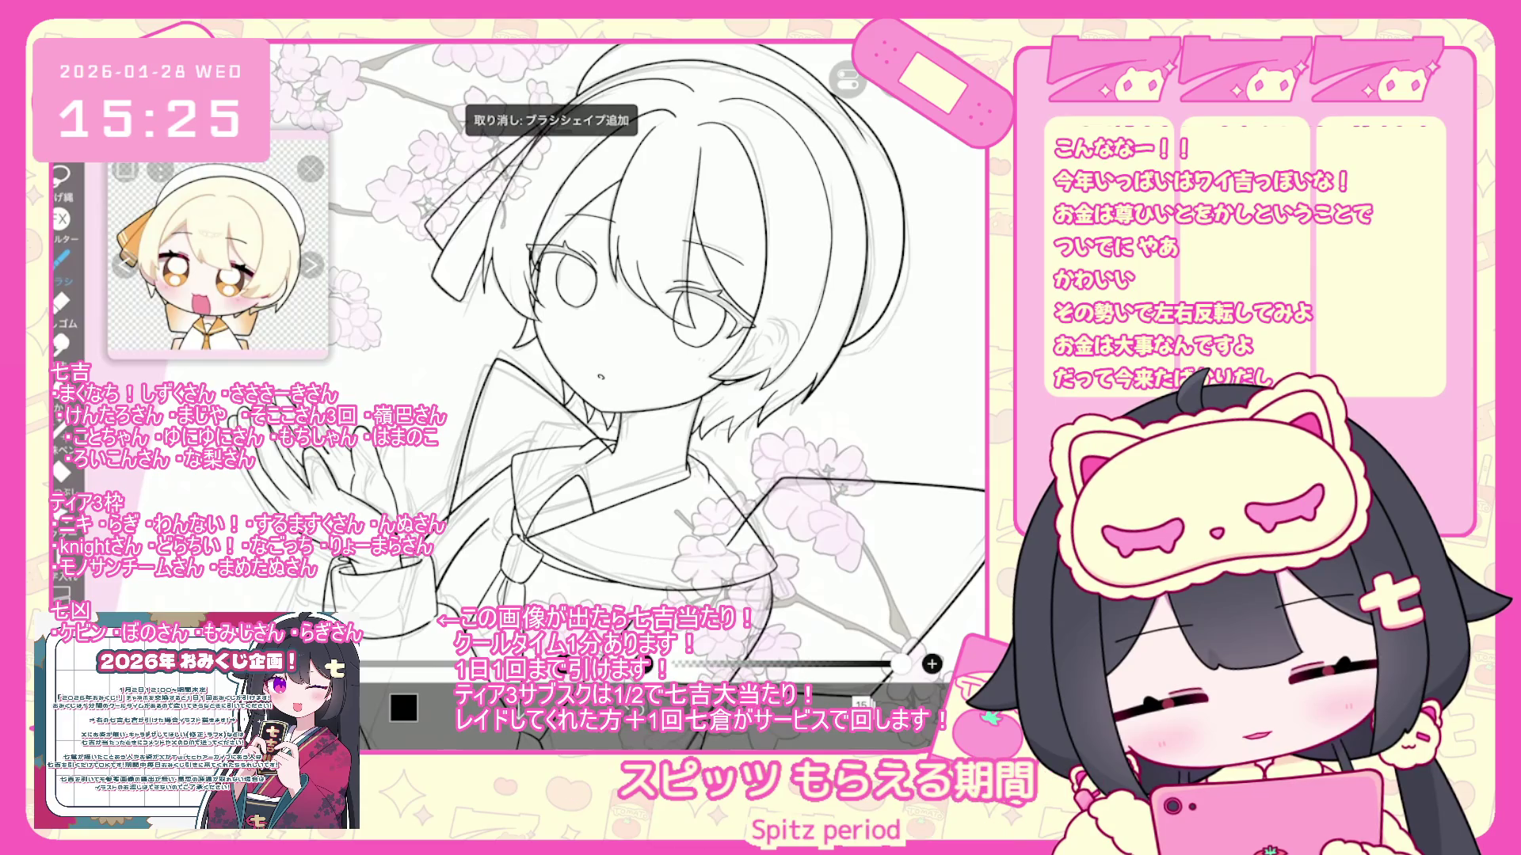
{"action": "scroll", "coordinate": [618, 427], "scroll_direction": "down", "scroll_amount": 5}
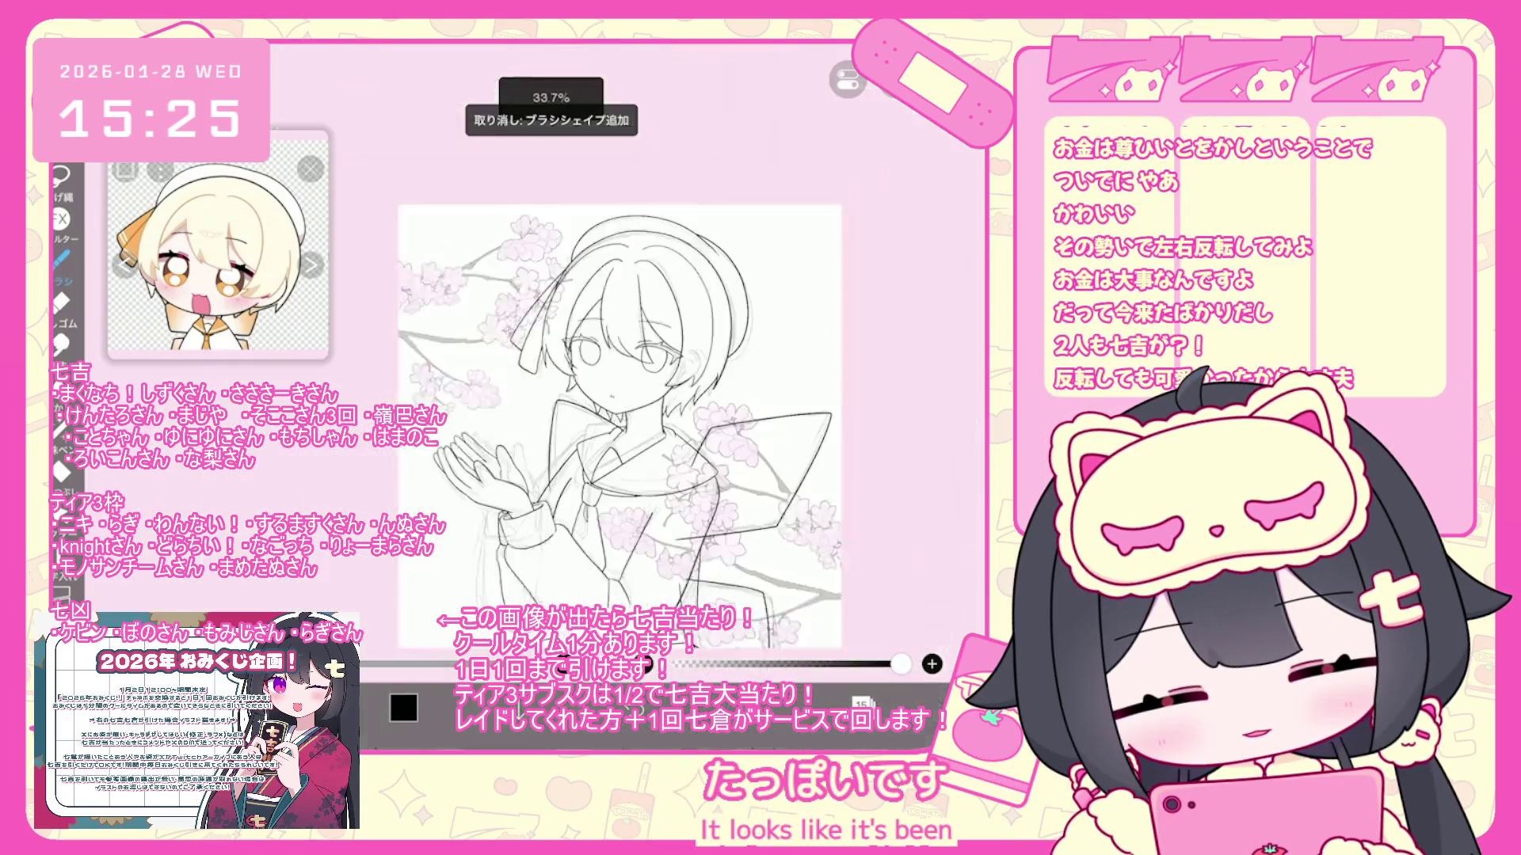
{"action": "scroll", "coordinate": [618, 356], "scroll_direction": "up", "scroll_amount": 5}
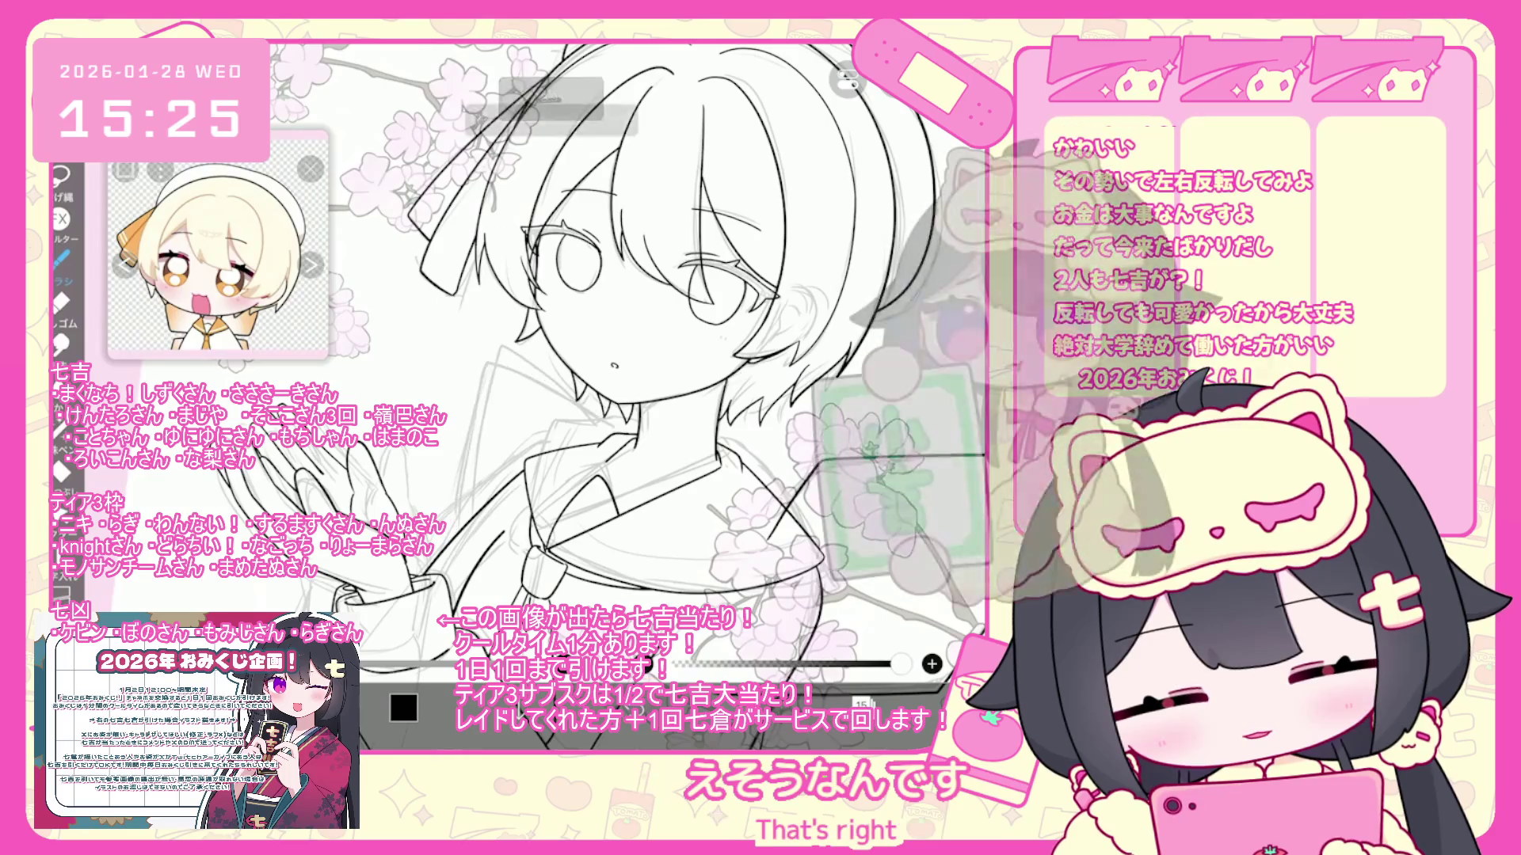
{"action": "key", "text": "ctrl+z"}
{"action": "scroll", "coordinate": [579, 357], "scroll_direction": "left", "scroll_amount": 2}
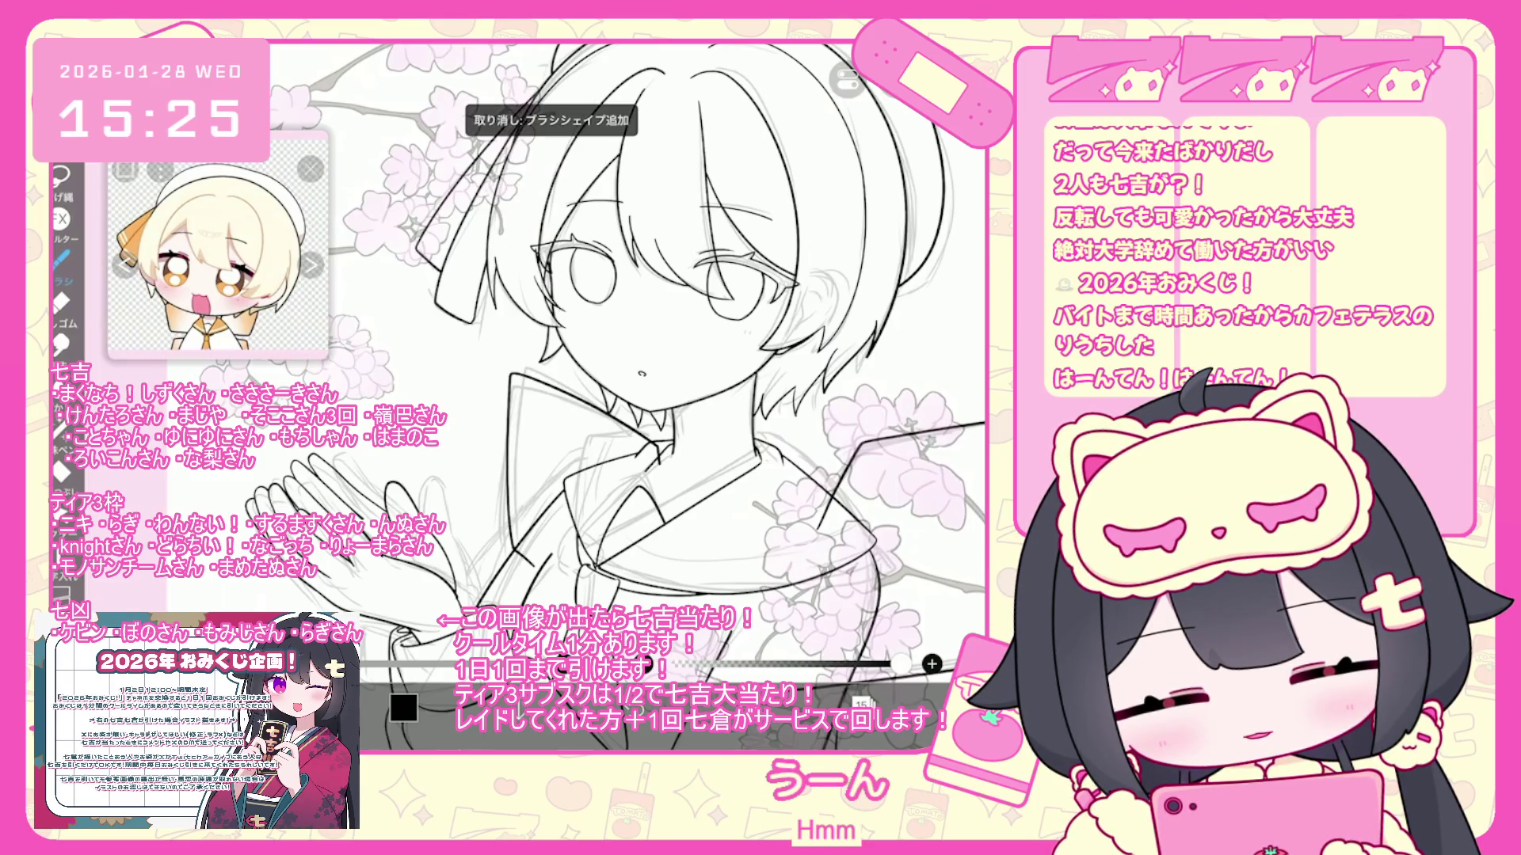
{"action": "scroll", "coordinate": [578, 356], "scroll_direction": "down", "scroll_amount": 2}
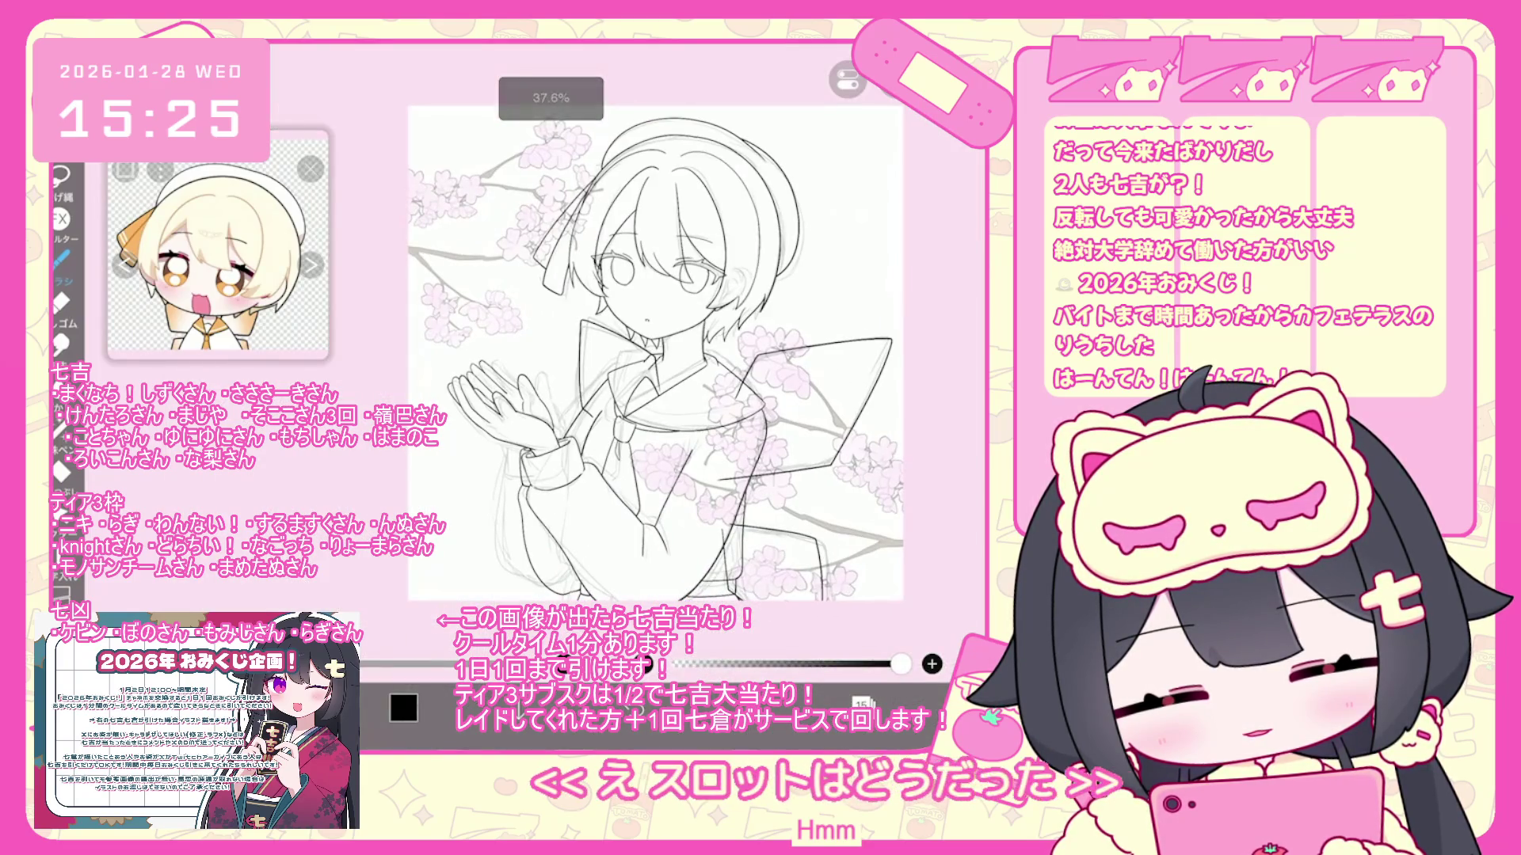
Make layer 16 the active layer and zoom around the collar to check the lines
{"action": "left_click", "coordinate": [862, 703]}
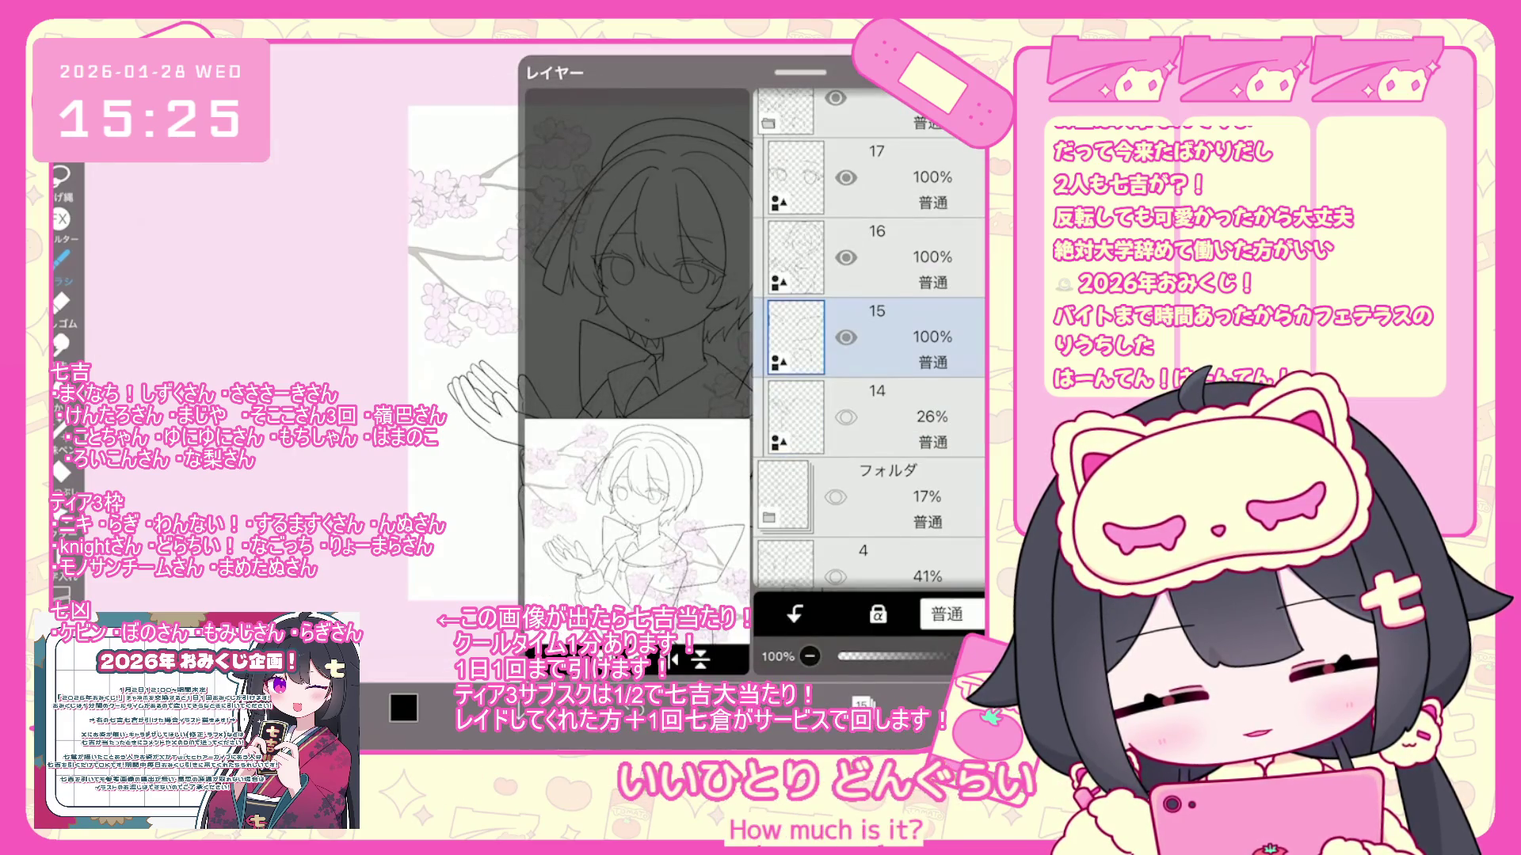
{"action": "scroll", "coordinate": [870, 338], "scroll_direction": "up", "scroll_amount": 2}
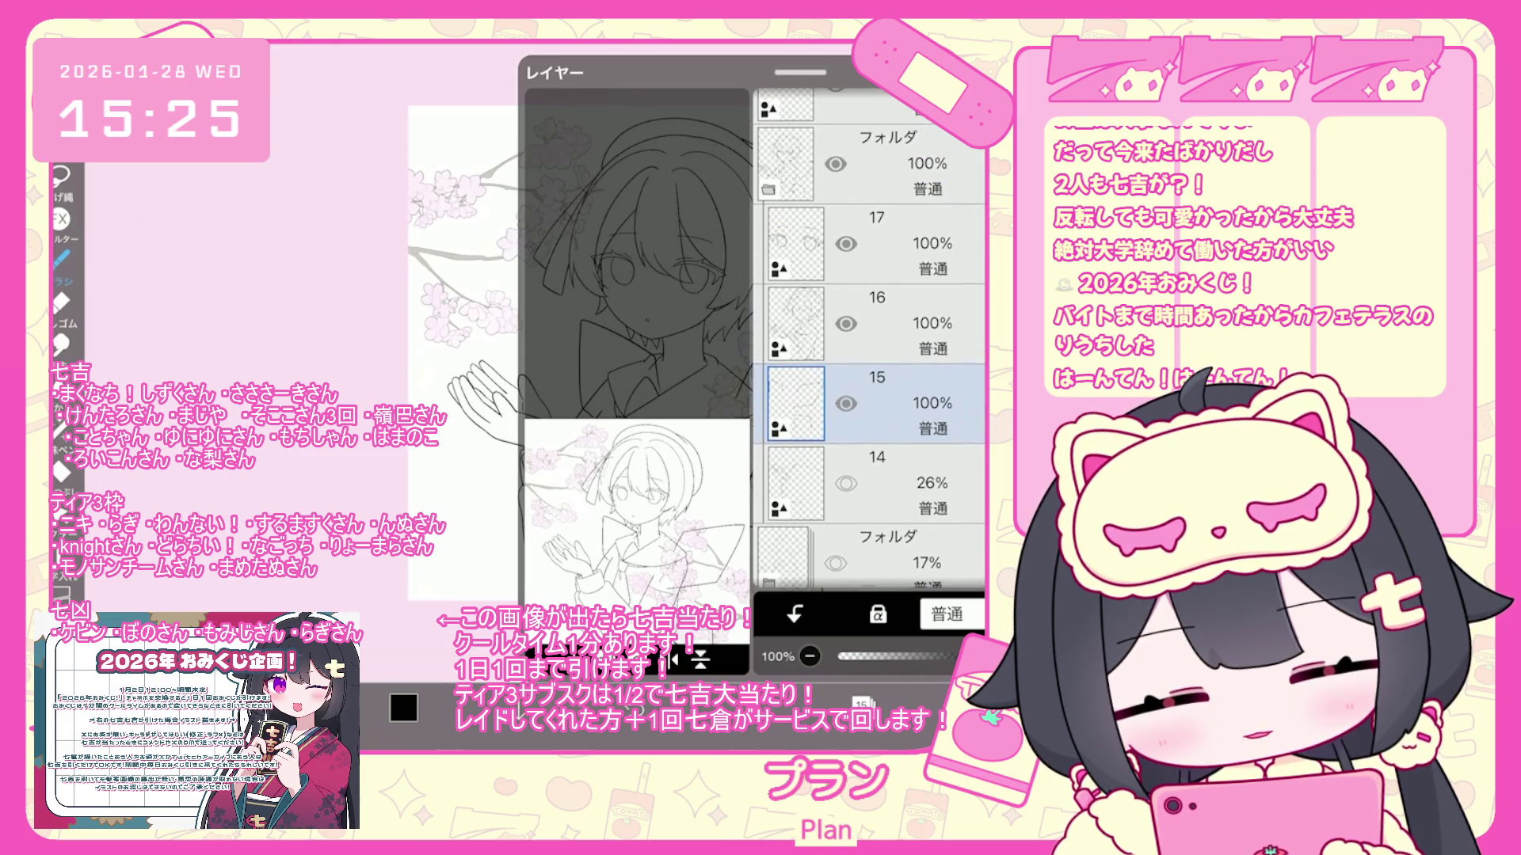
{"action": "left_click", "coordinate": [872, 323]}
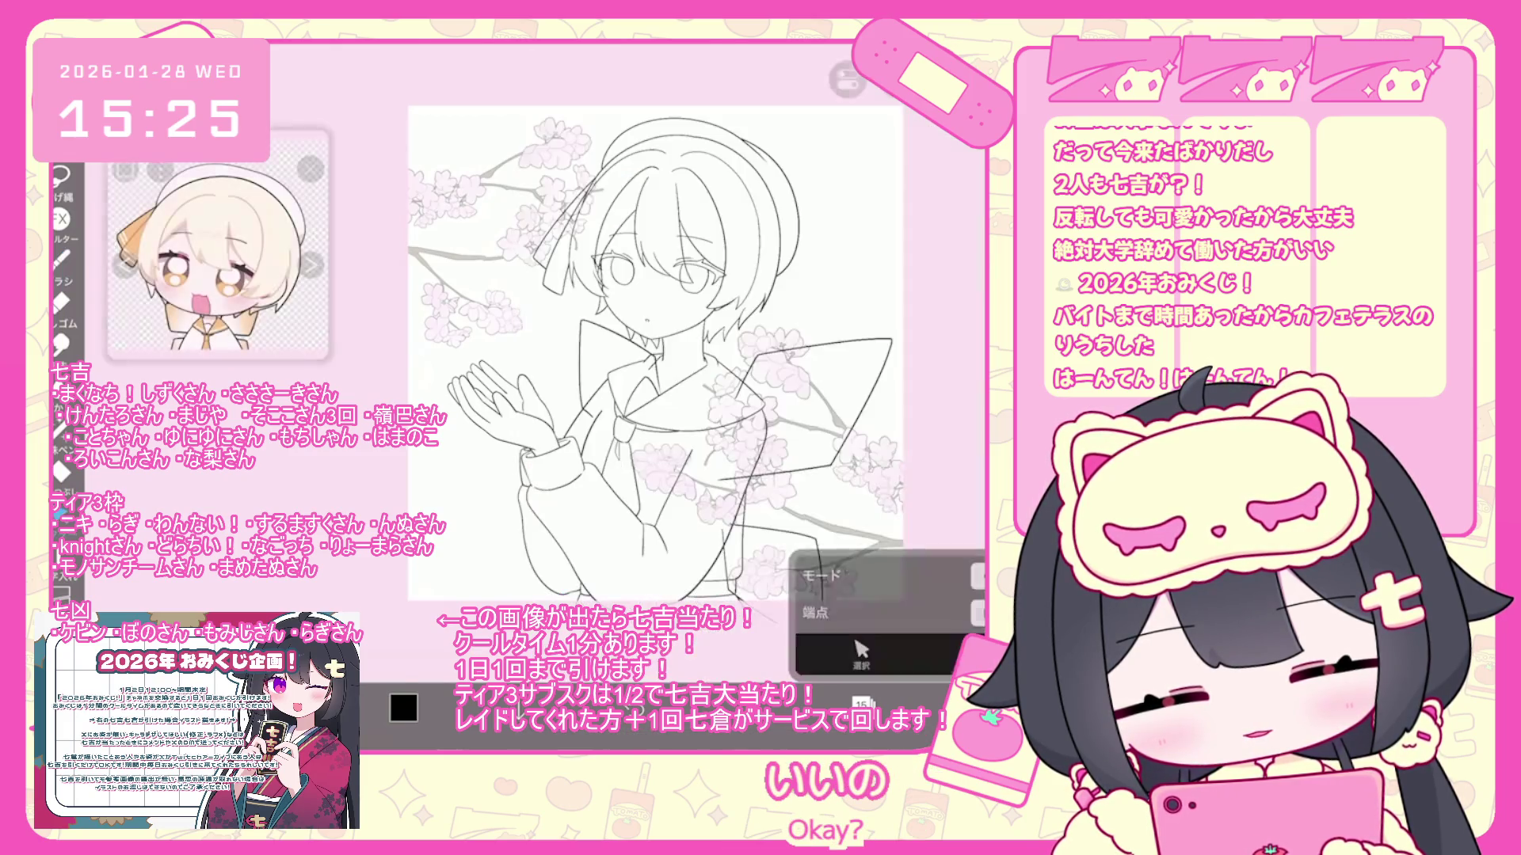
{"action": "scroll", "coordinate": [634, 357], "scroll_direction": "up", "scroll_amount": 3}
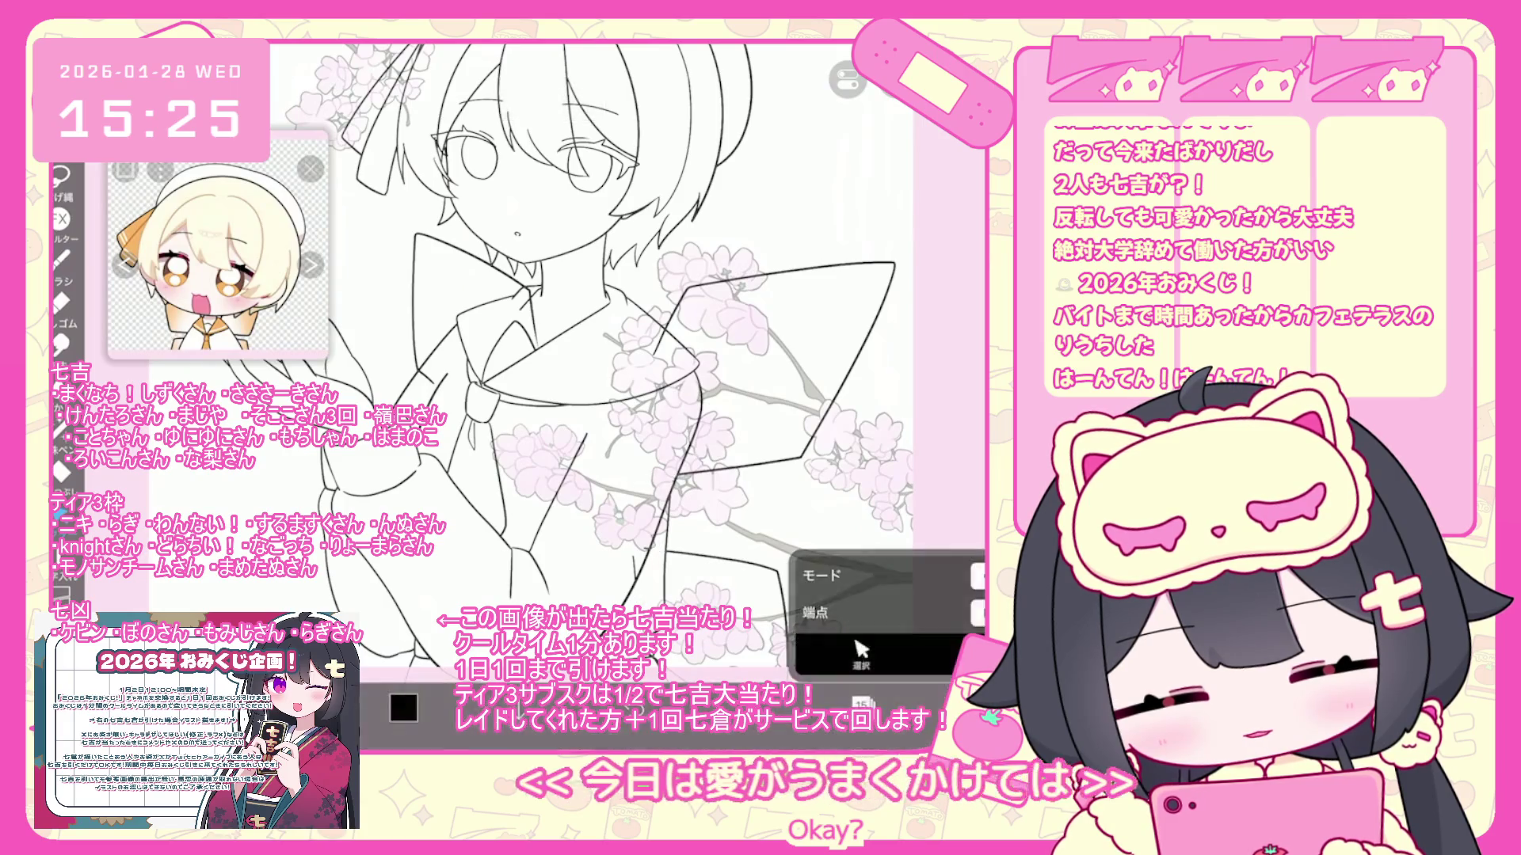
{"action": "scroll", "coordinate": [633, 356], "scroll_direction": "up", "scroll_amount": 3}
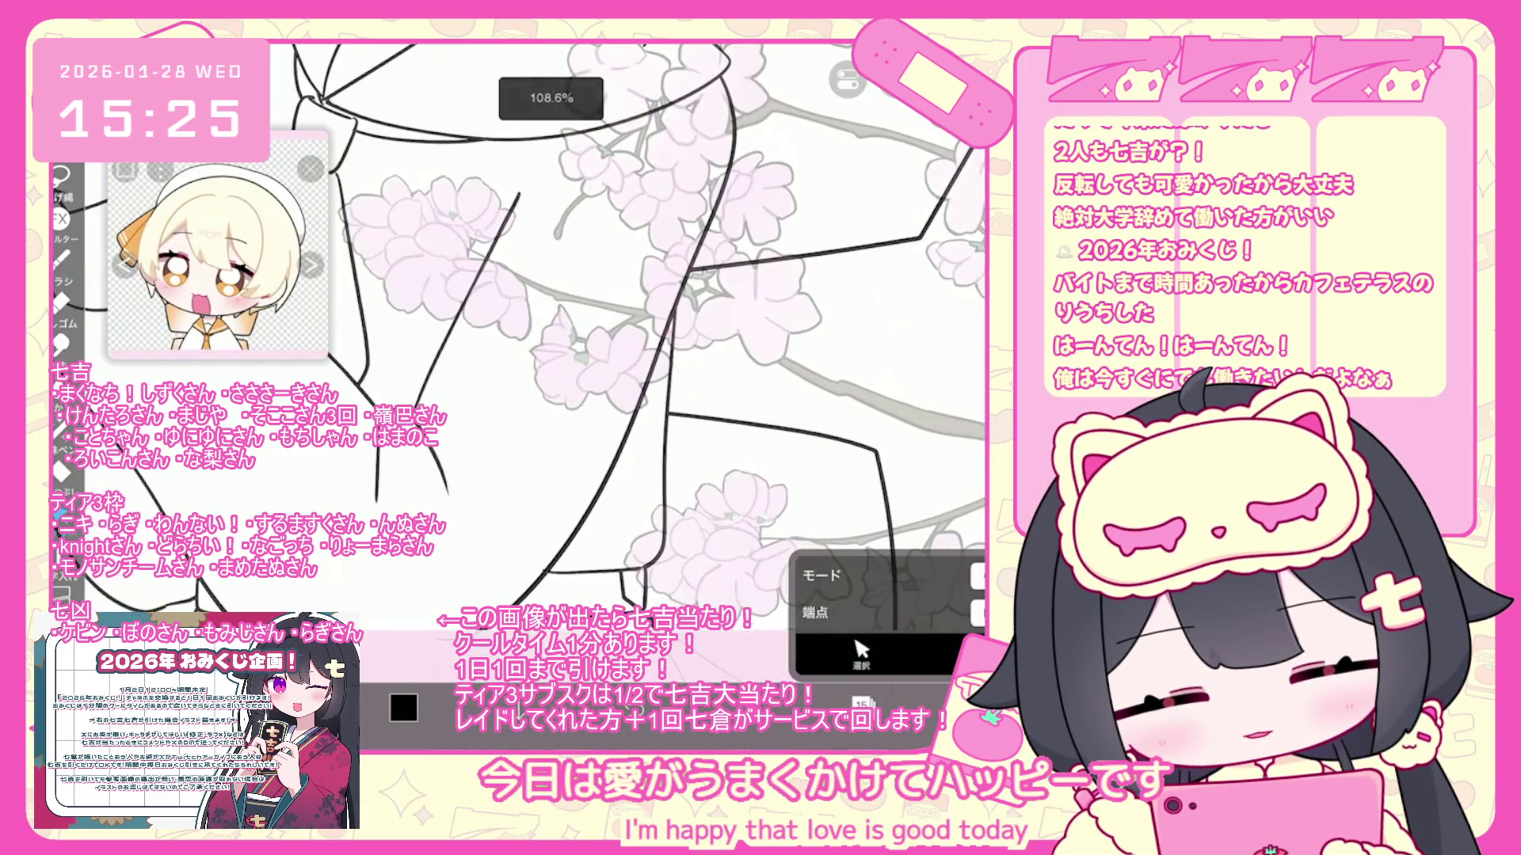
{"action": "scroll", "coordinate": [634, 356], "scroll_direction": "down", "scroll_amount": 2}
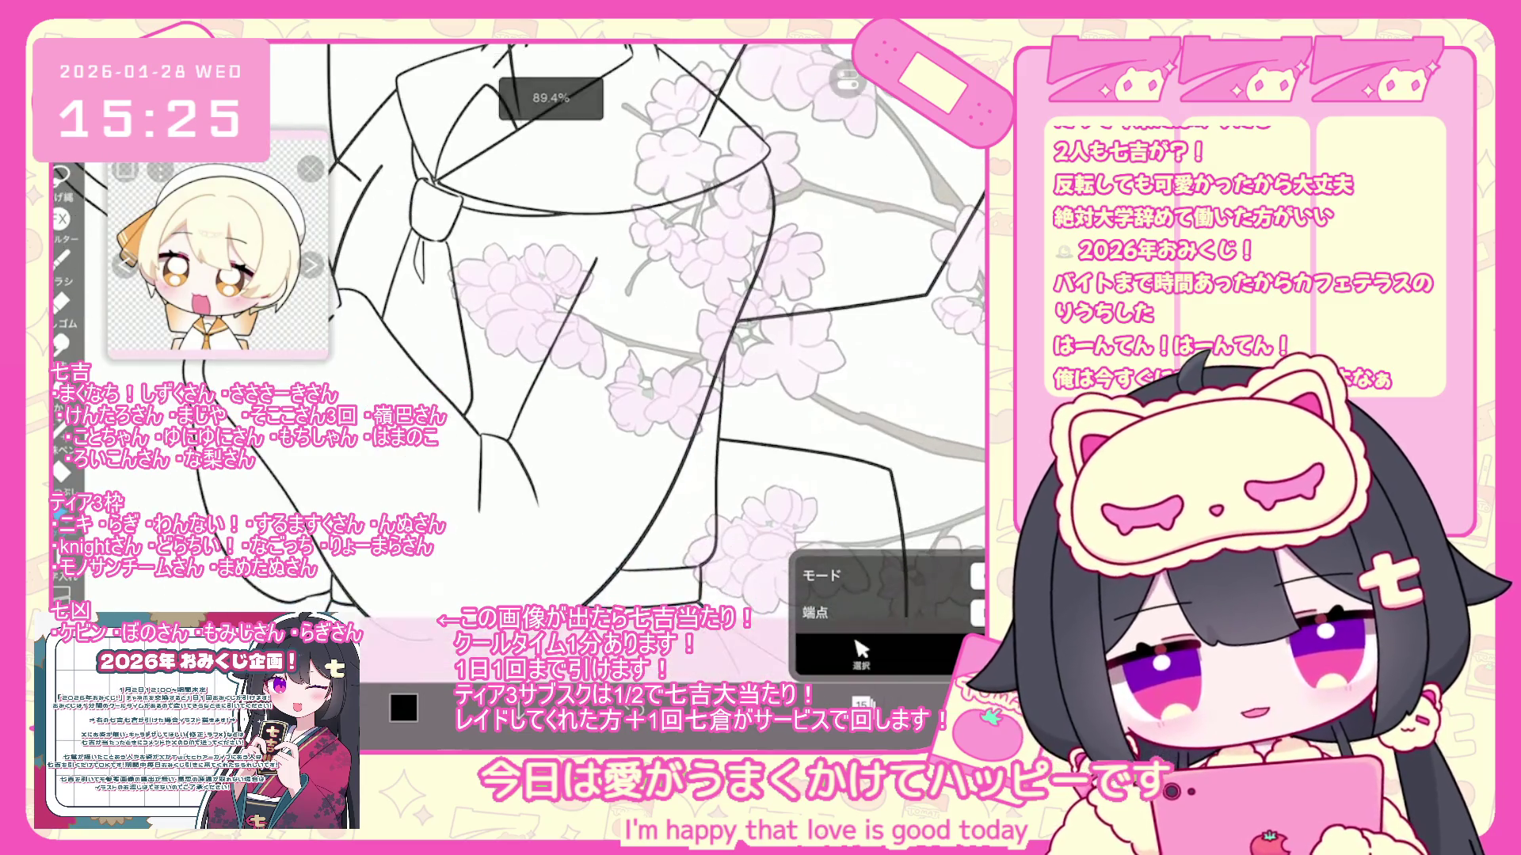
{"action": "scroll", "coordinate": [634, 356], "scroll_direction": "up", "scroll_amount": 3}
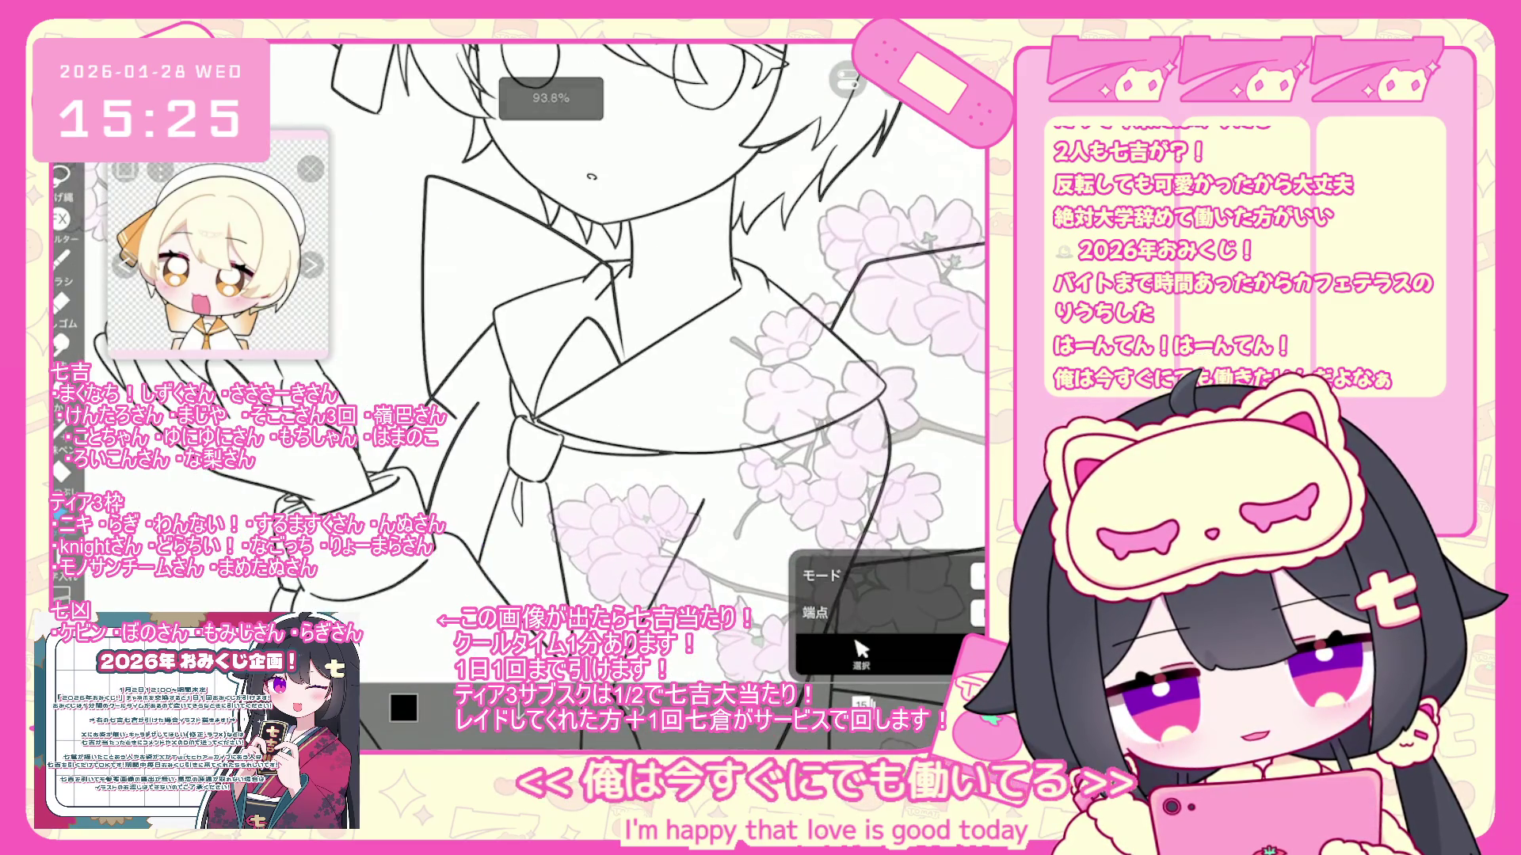
{"action": "scroll", "coordinate": [633, 356], "scroll_direction": "down", "scroll_amount": 8}
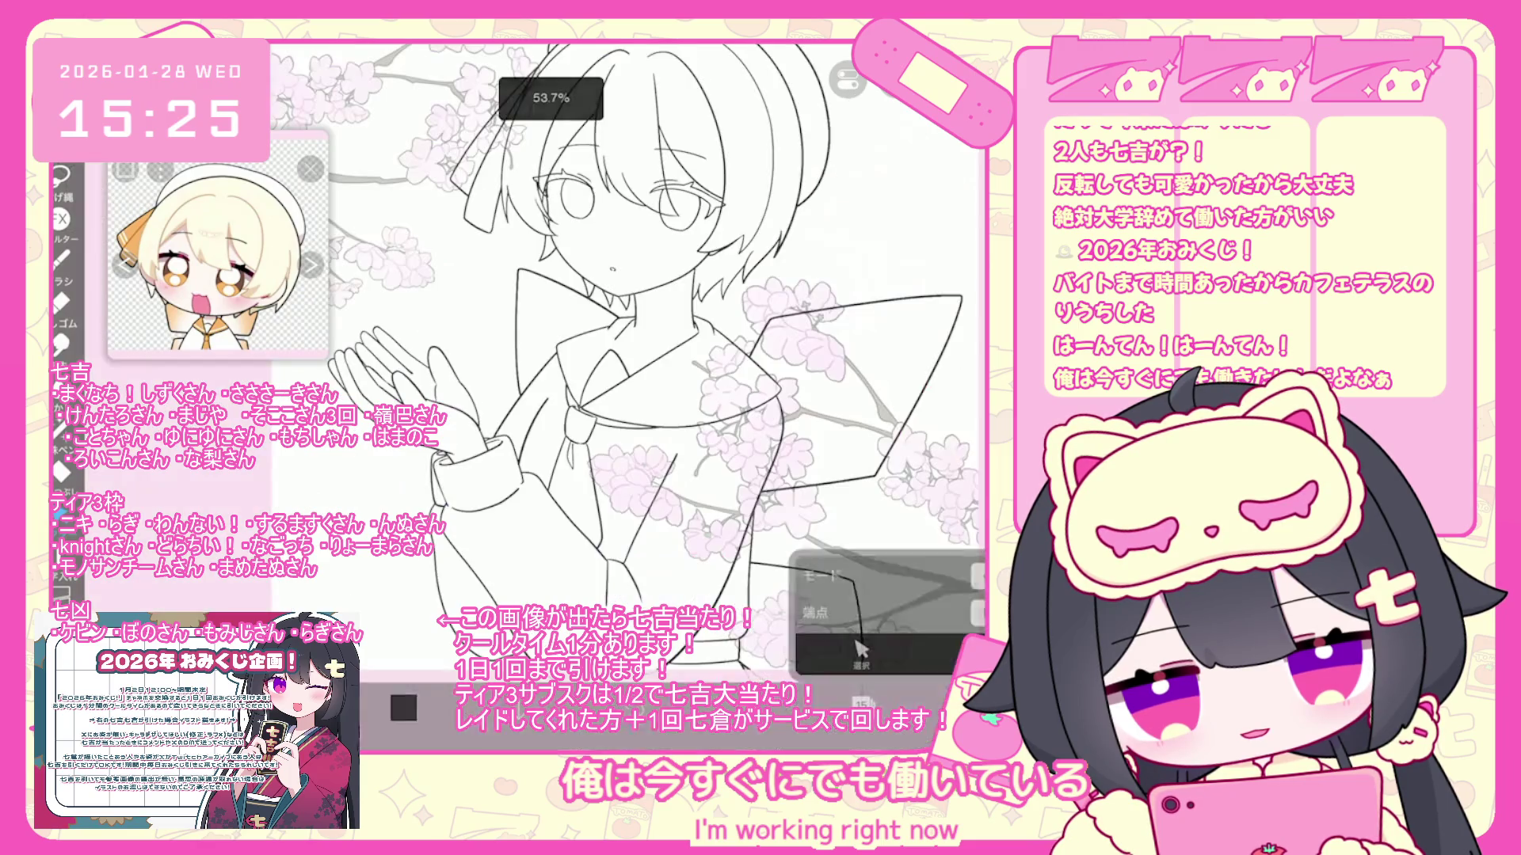
Pick a deep maroon and bucket-fill both upper eyelash lines
{"action": "scroll", "coordinate": [628, 388], "scroll_direction": "up", "scroll_amount": 1}
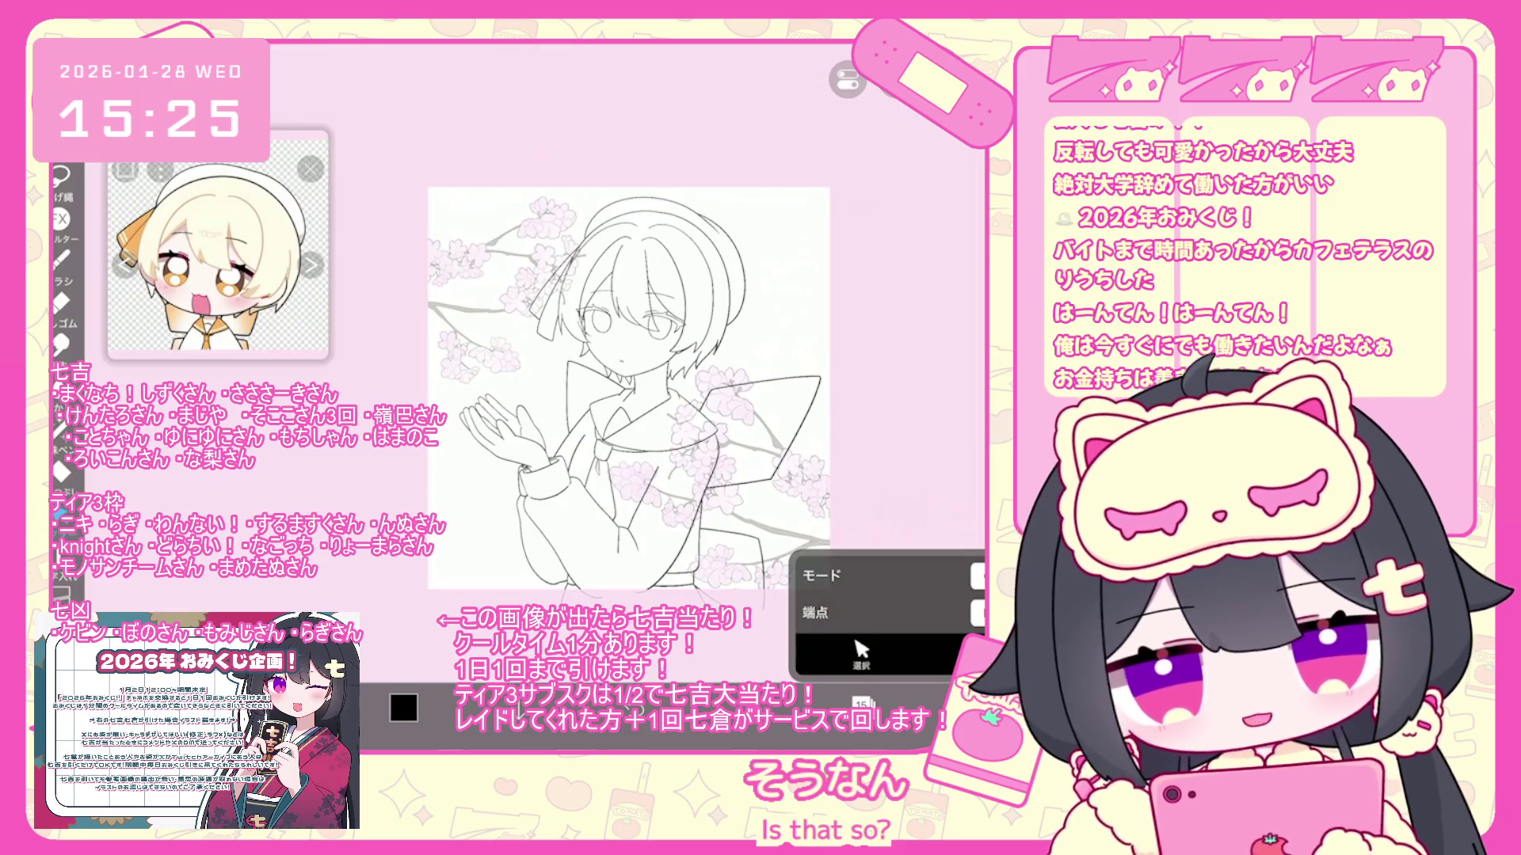
{"action": "left_click", "coordinate": [861, 703]}
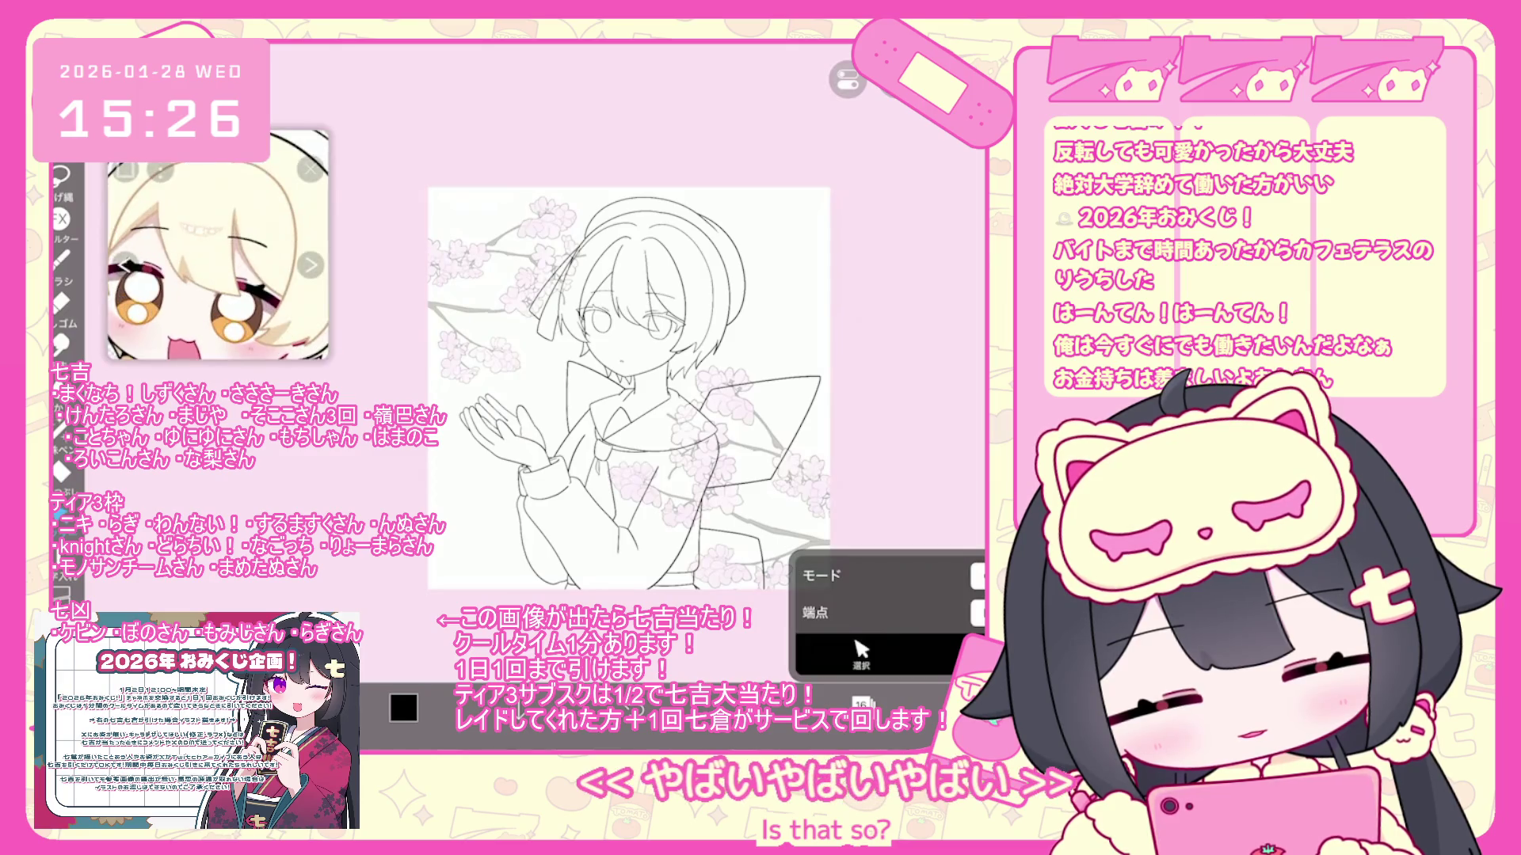
{"action": "left_click", "coordinate": [404, 707]}
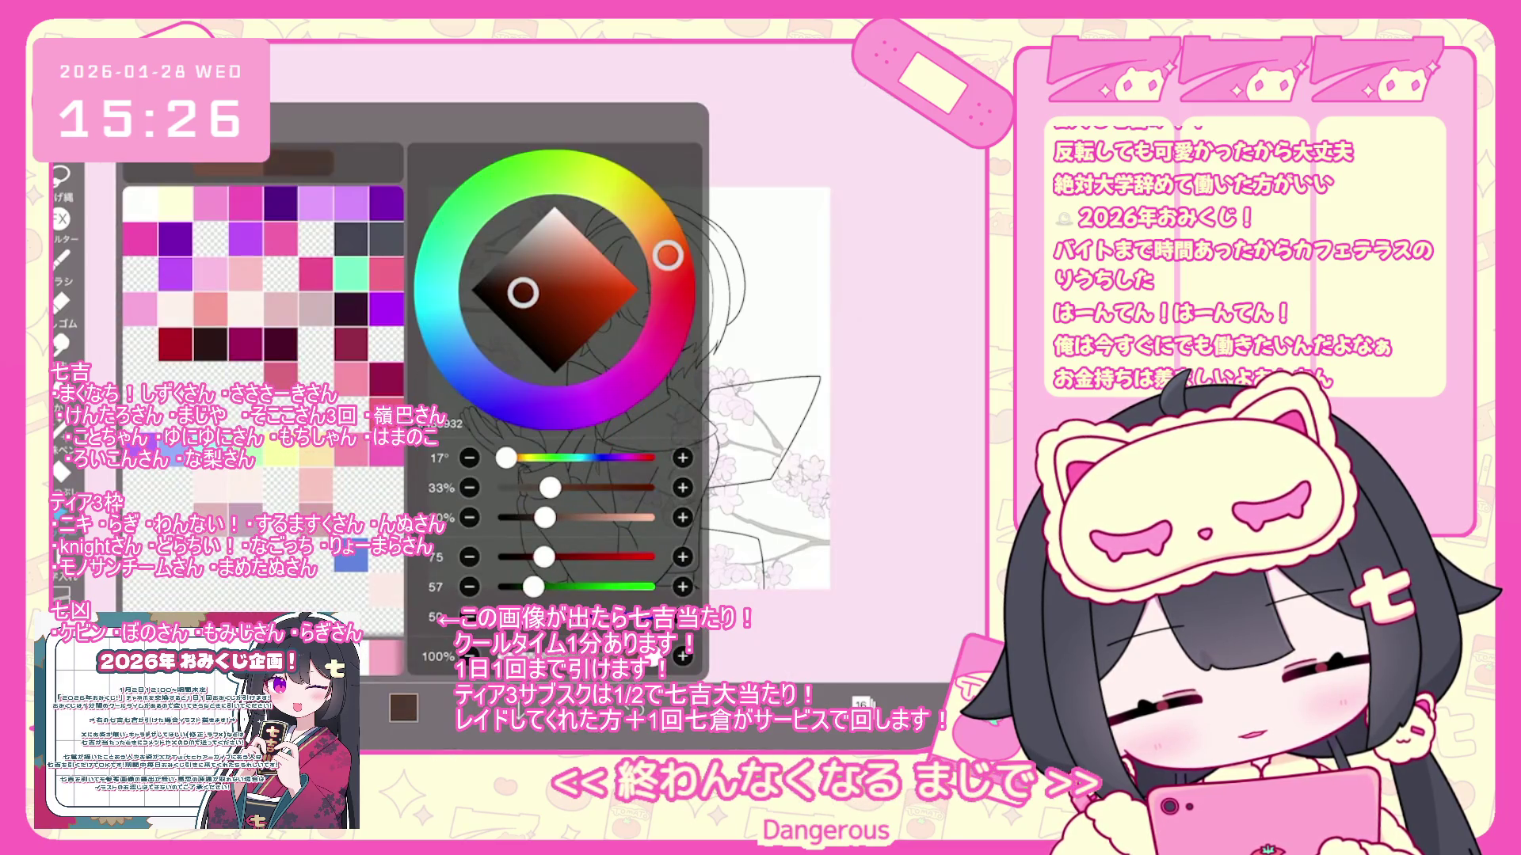
{"action": "left_click", "coordinate": [61, 472]}
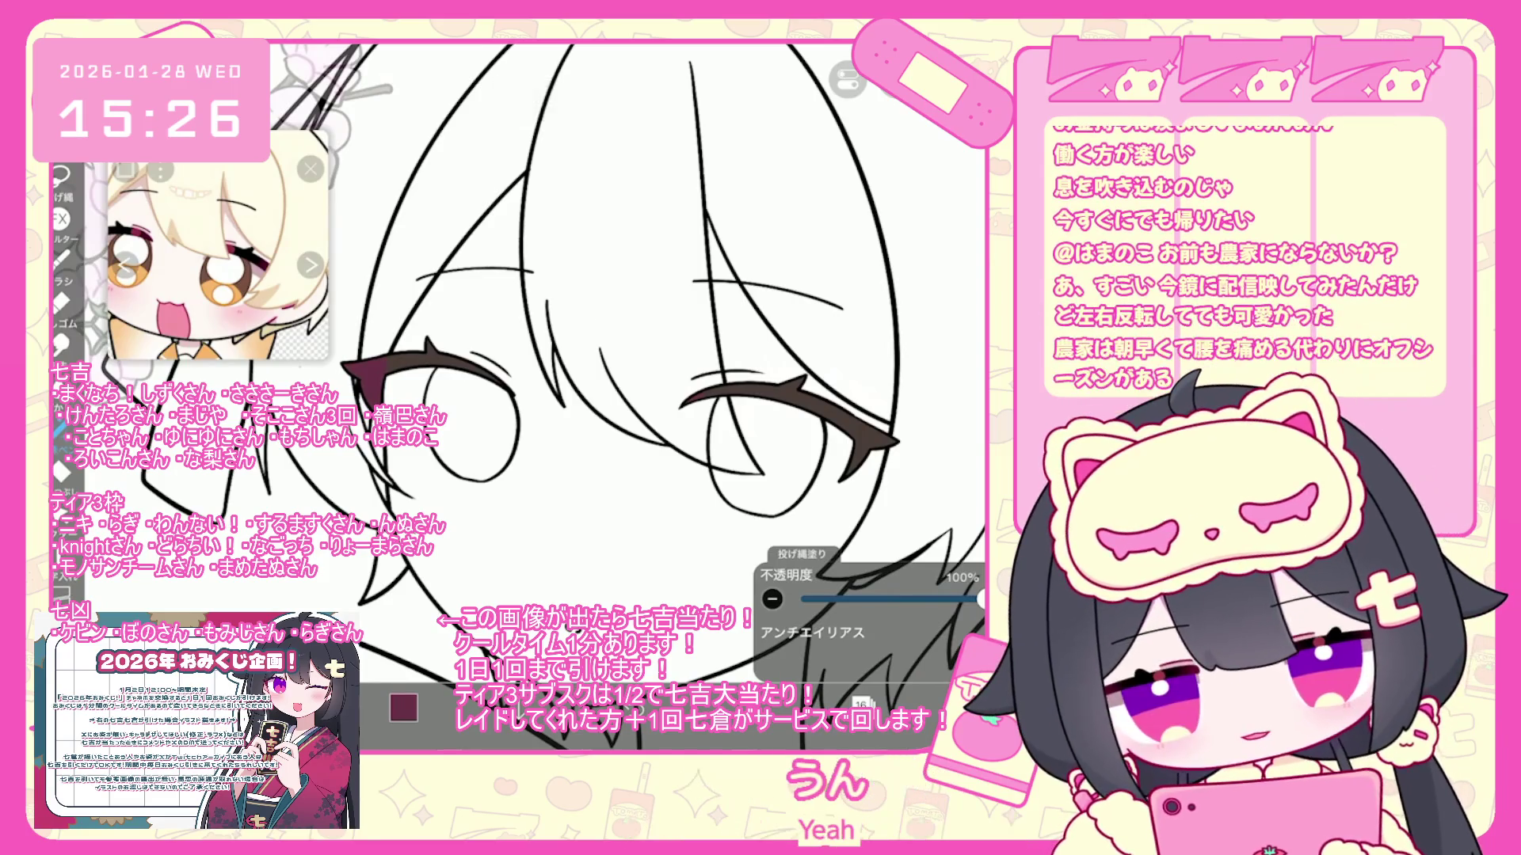
{"action": "scroll", "coordinate": [712, 396], "scroll_direction": "down", "scroll_amount": 5}
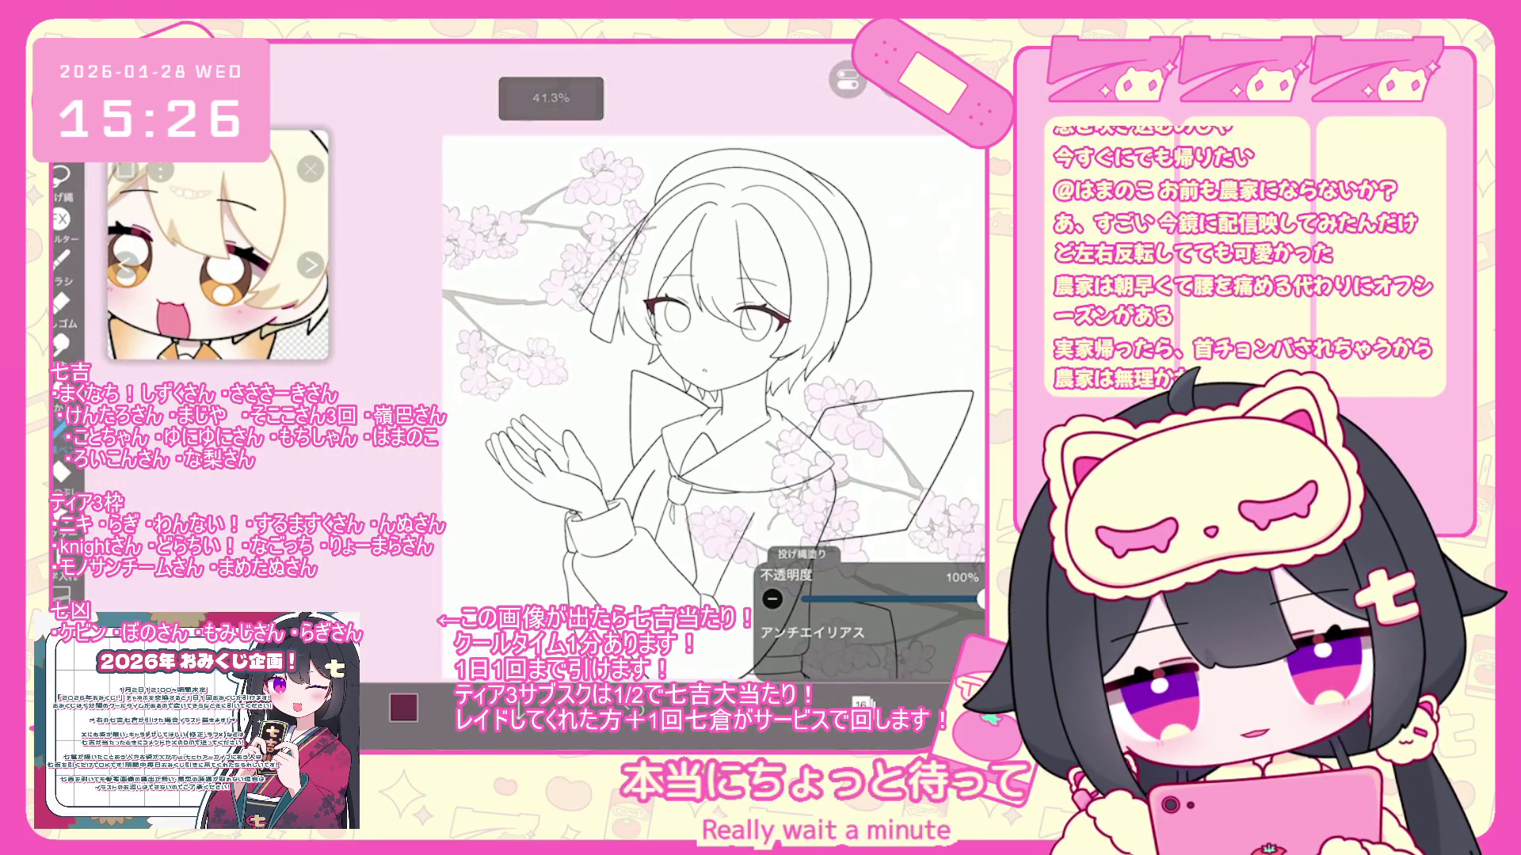
Add a merged layer of the drawing above layer 34
{"action": "left_click", "coordinate": [862, 703]}
{"action": "scroll", "coordinate": [869, 357], "scroll_direction": "up", "scroll_amount": 5}
{"action": "left_click", "coordinate": [784, 207]}
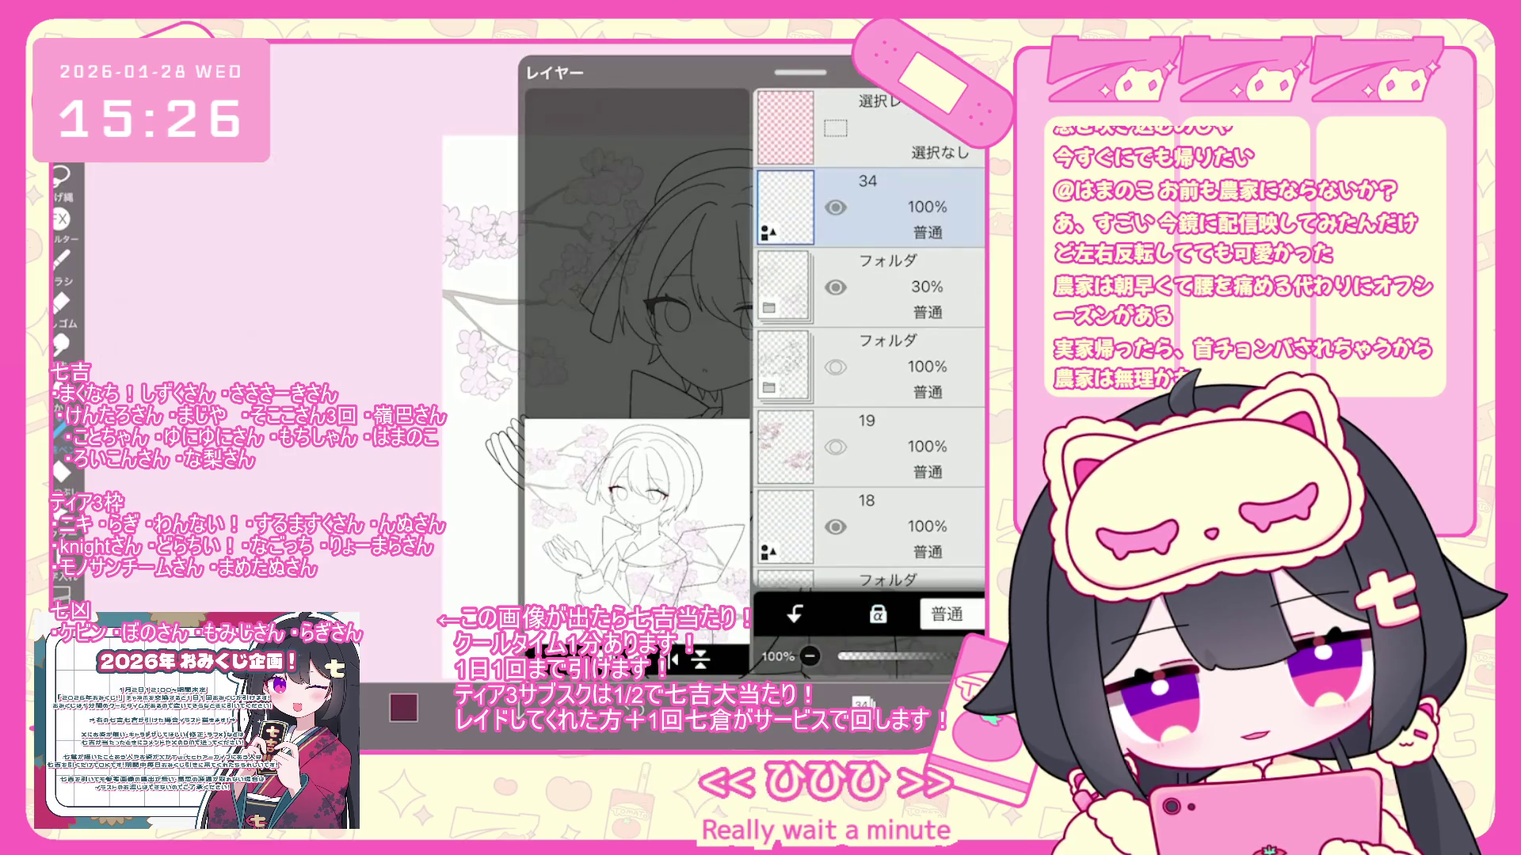
{"action": "left_click", "coordinate": [554, 659]}
{"action": "left_click", "coordinate": [586, 610]}
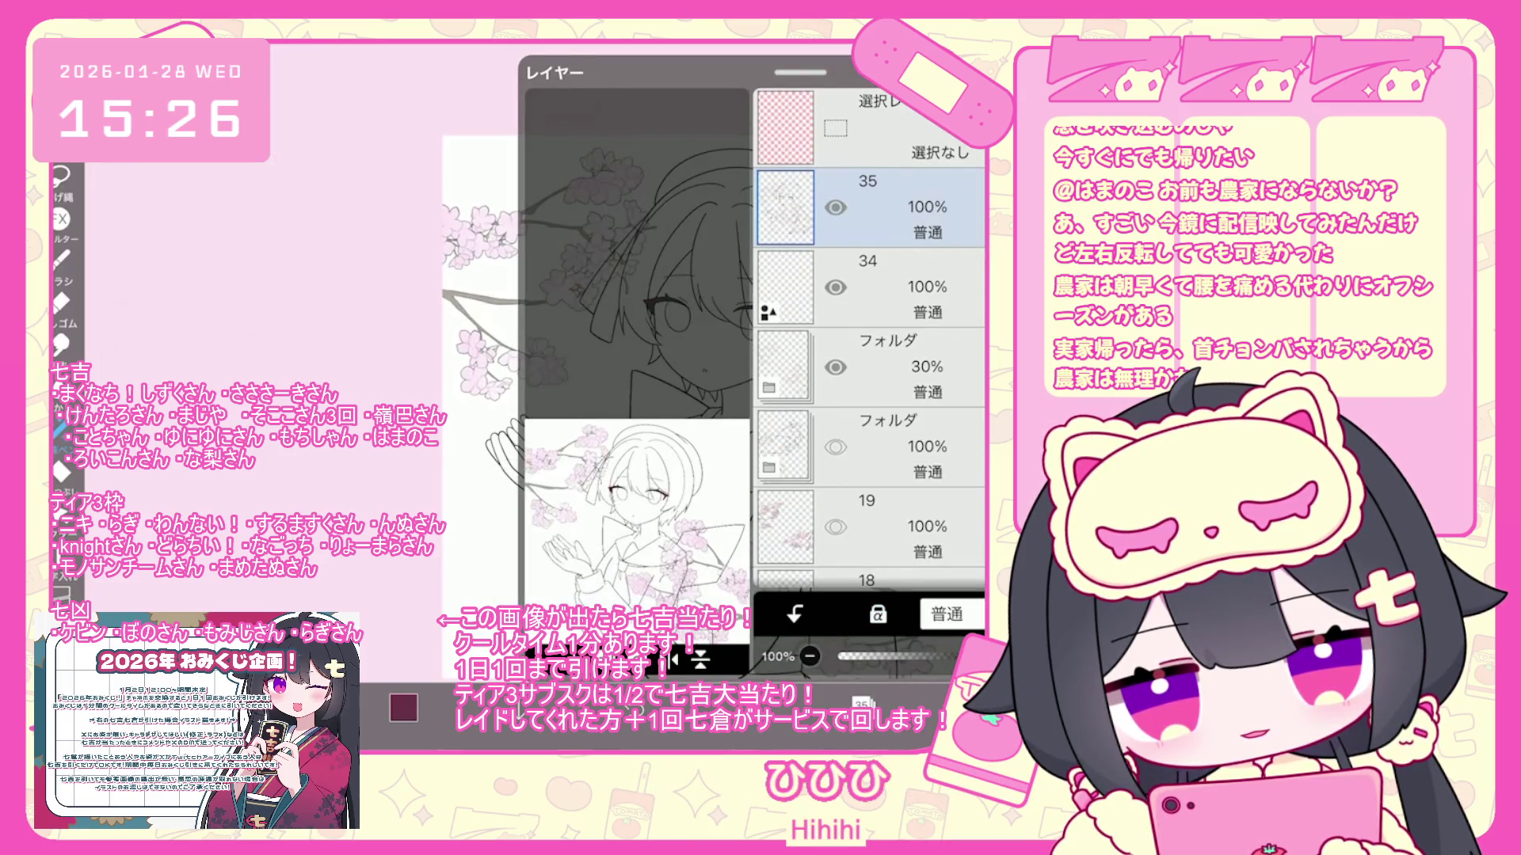
{"action": "left_click", "coordinate": [871, 287]}
Set white as the current colour, flip the canvas horizontally to check proportions, then reopen Layers
{"action": "left_click", "coordinate": [403, 708]}
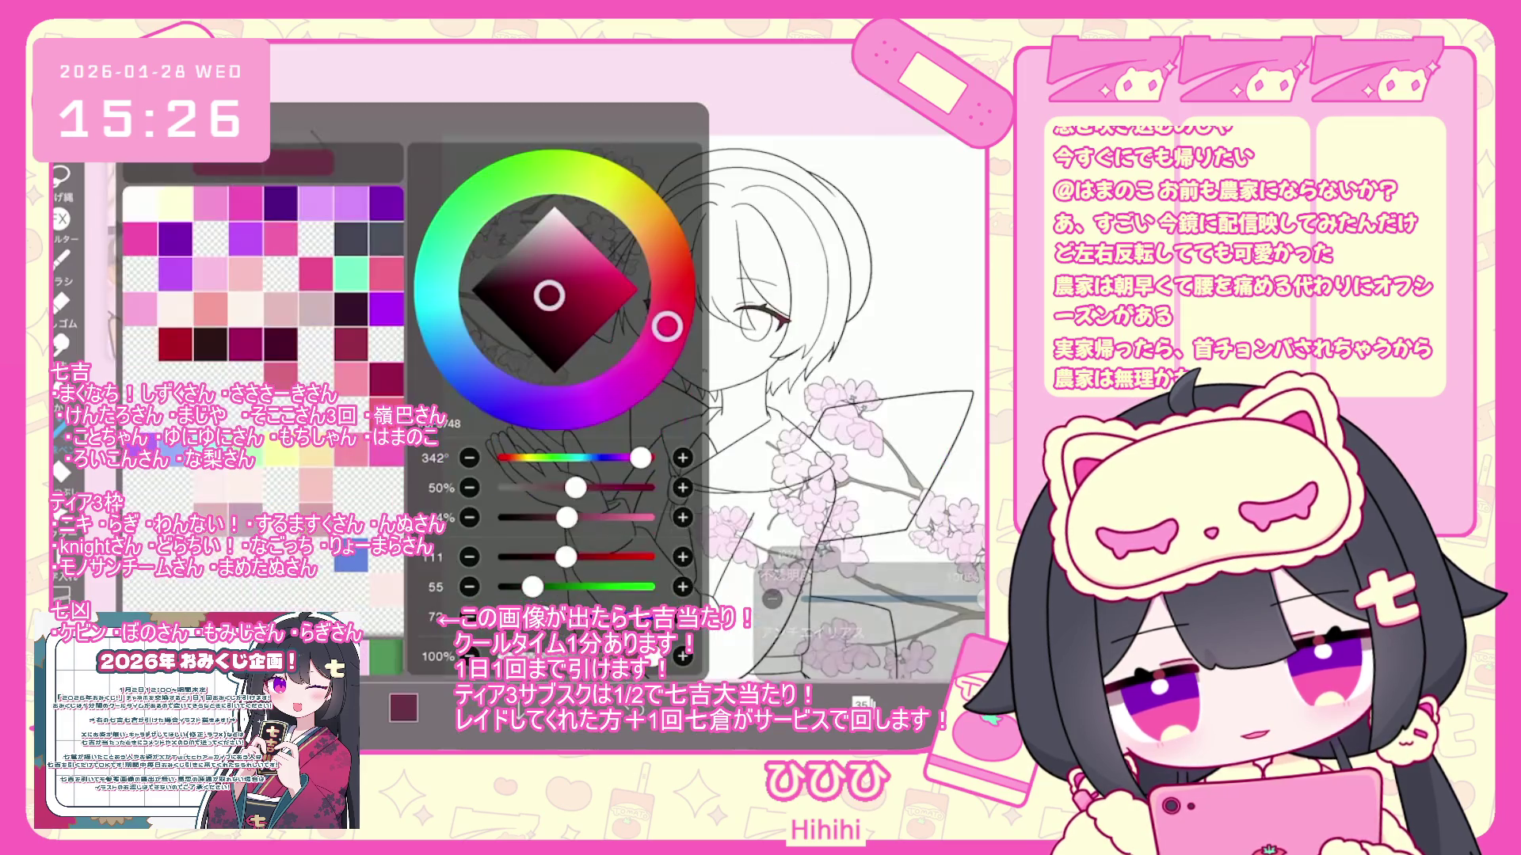
{"action": "left_click", "coordinate": [555, 207]}
{"action": "left_click", "coordinate": [403, 707]}
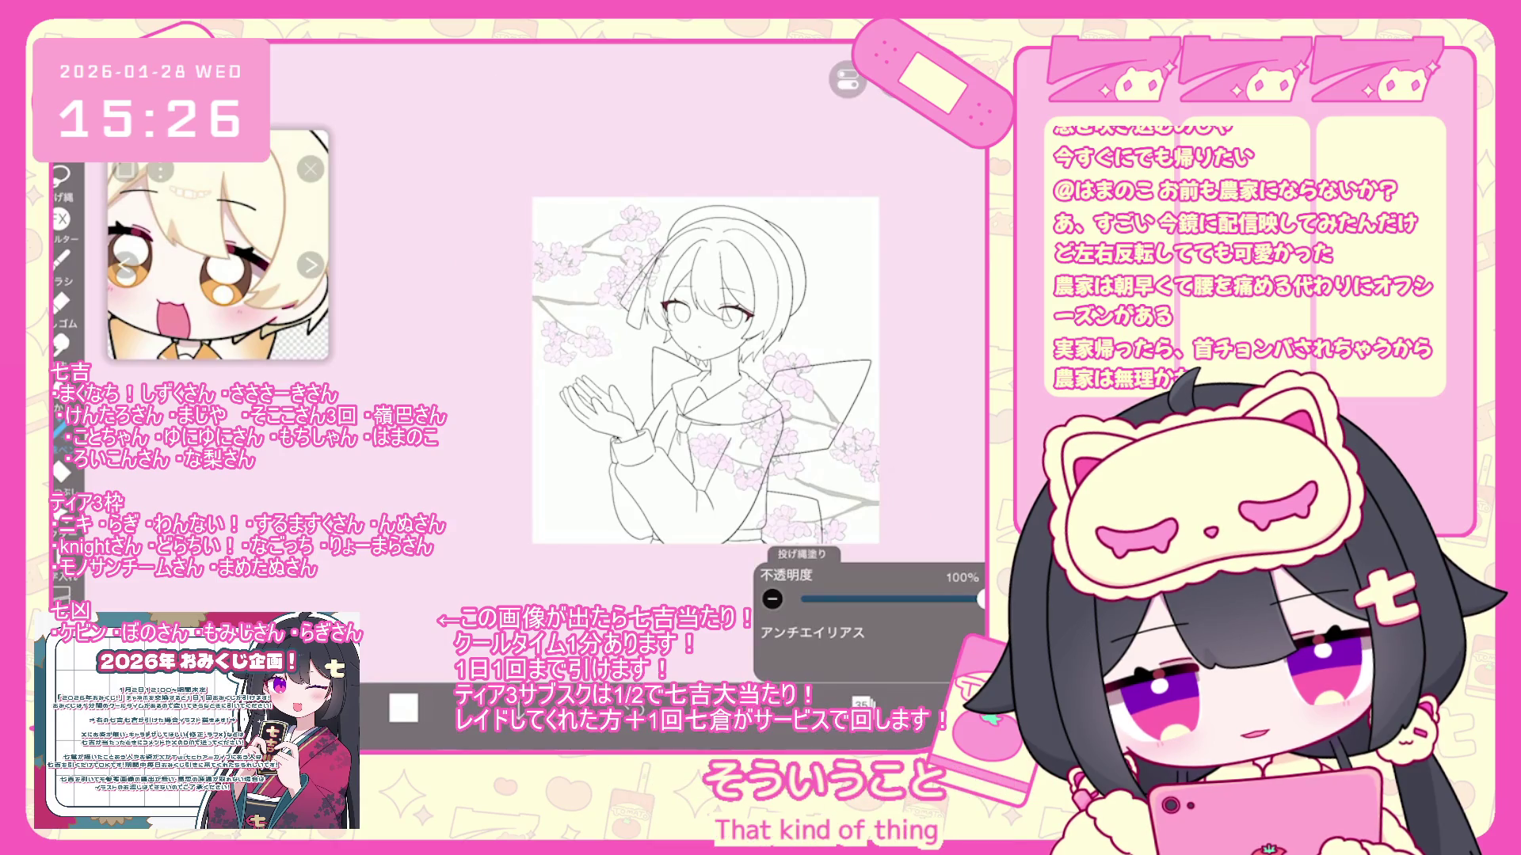
{"action": "left_click", "coordinate": [861, 703]}
{"action": "left_click", "coordinate": [861, 703]}
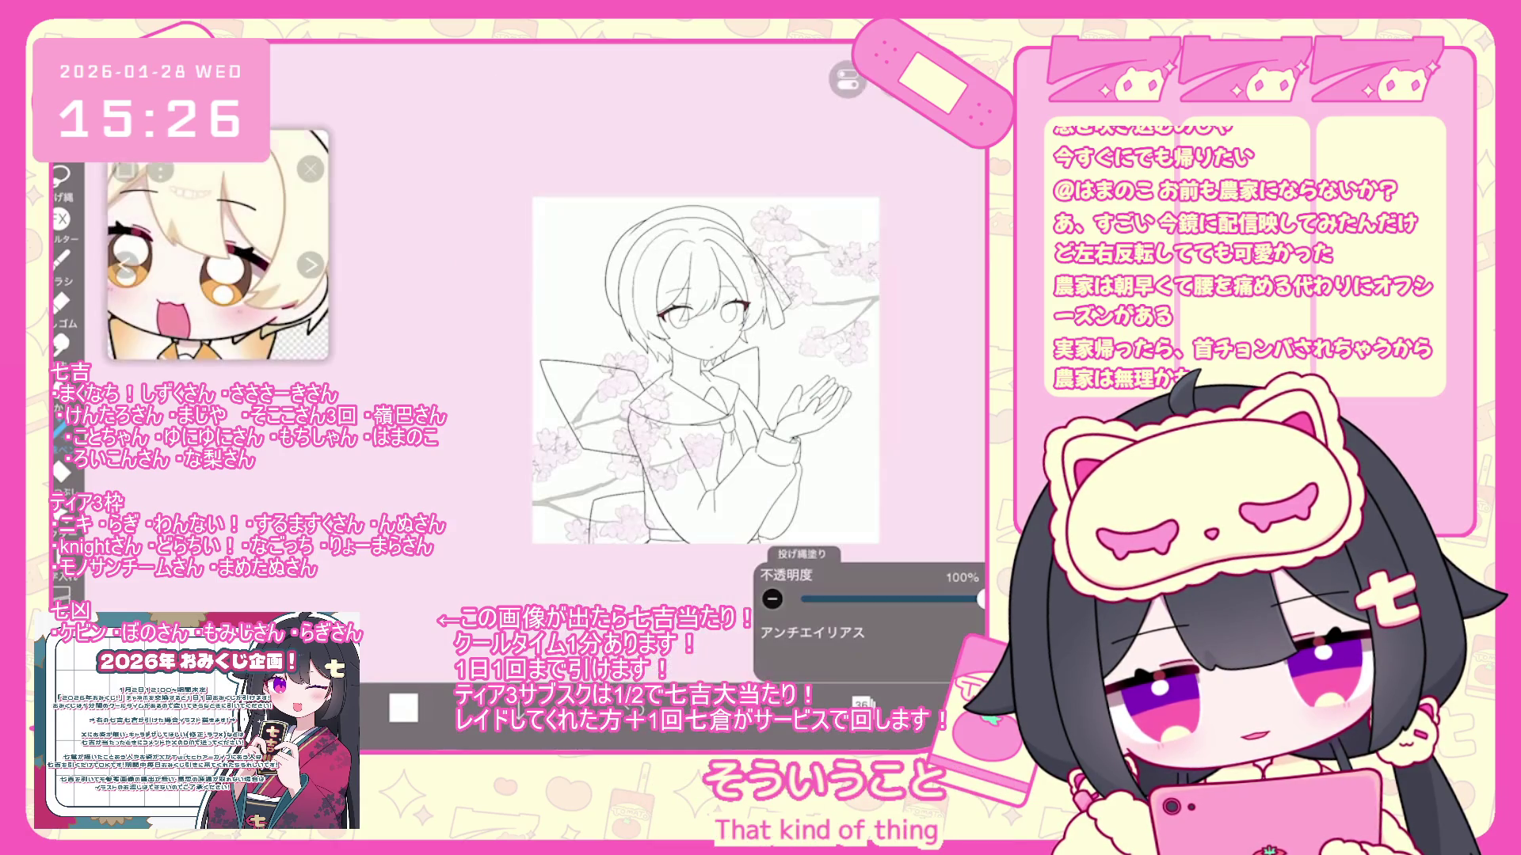
{"action": "scroll", "coordinate": [681, 388], "scroll_direction": "up", "scroll_amount": 2}
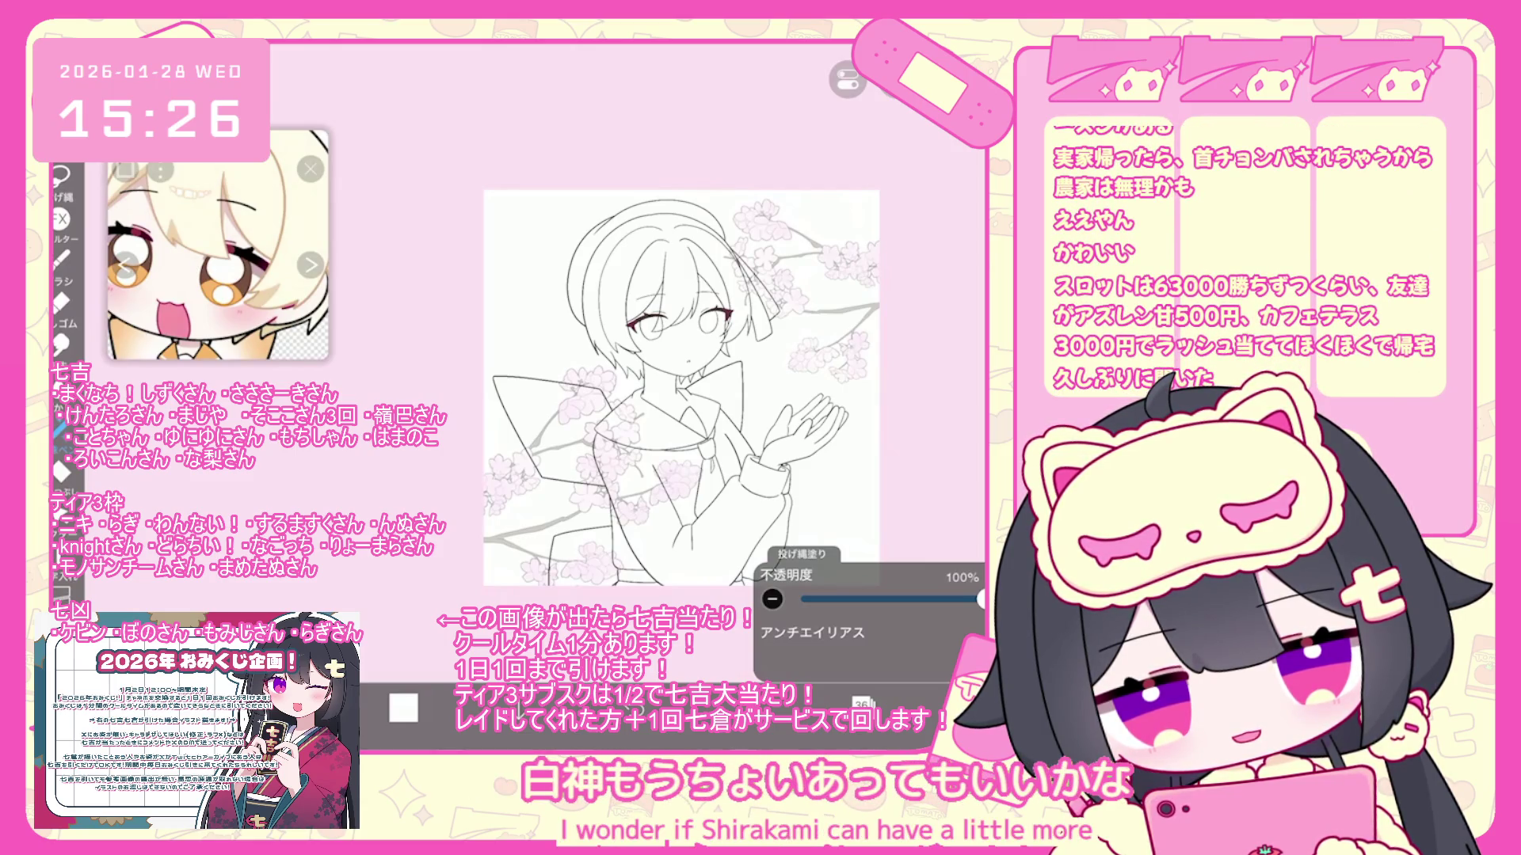
{"action": "left_click", "coordinate": [863, 702]}
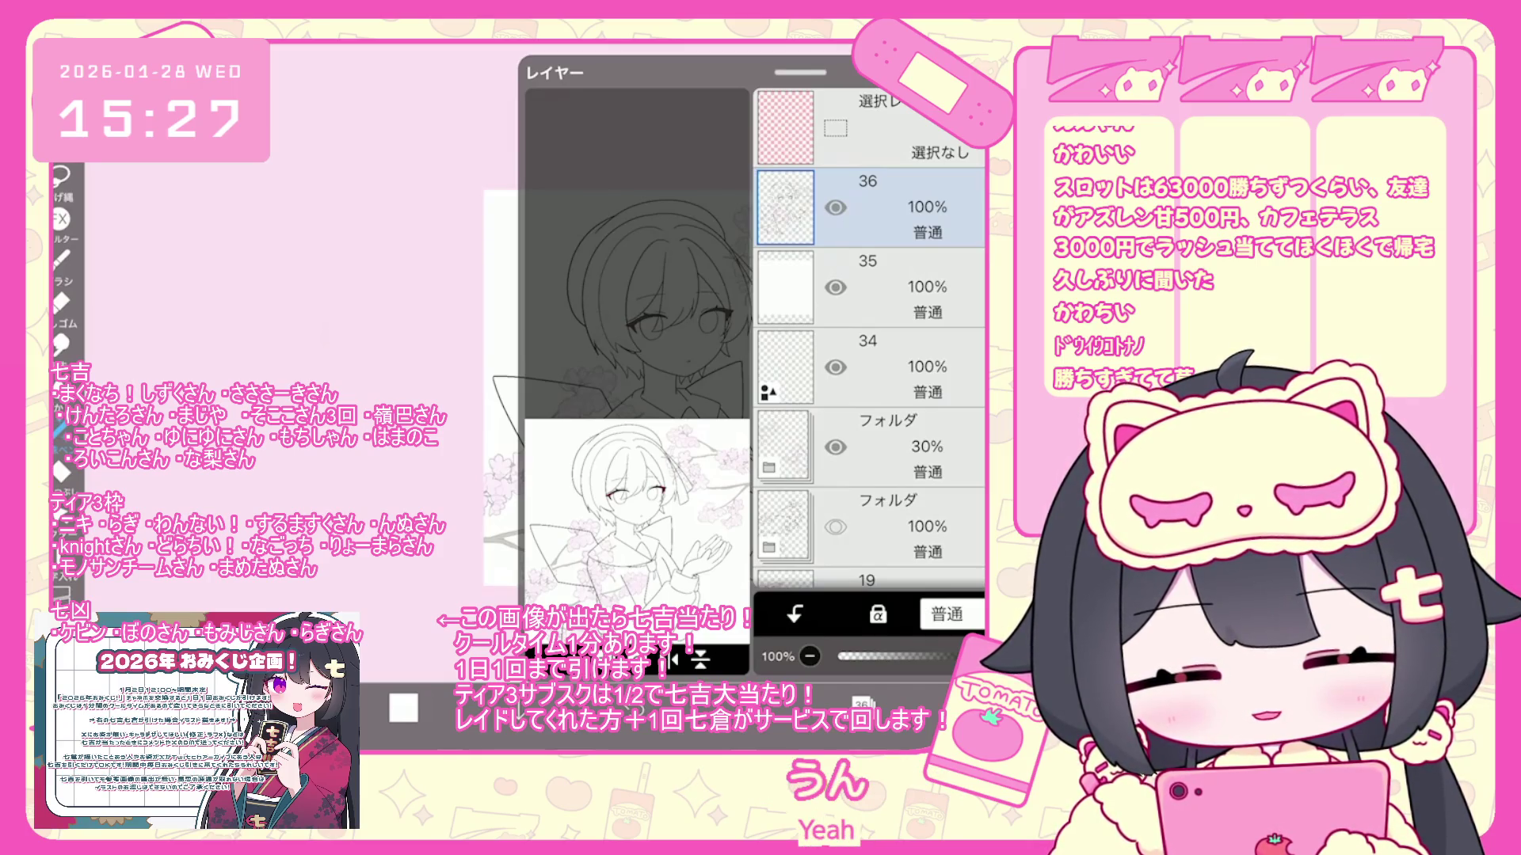
Undo the merged layers back to layer 16 and darken the colour to a deeper maroon
{"action": "key", "text": "ctrl+z"}
{"action": "key", "text": "ctrl+z"}
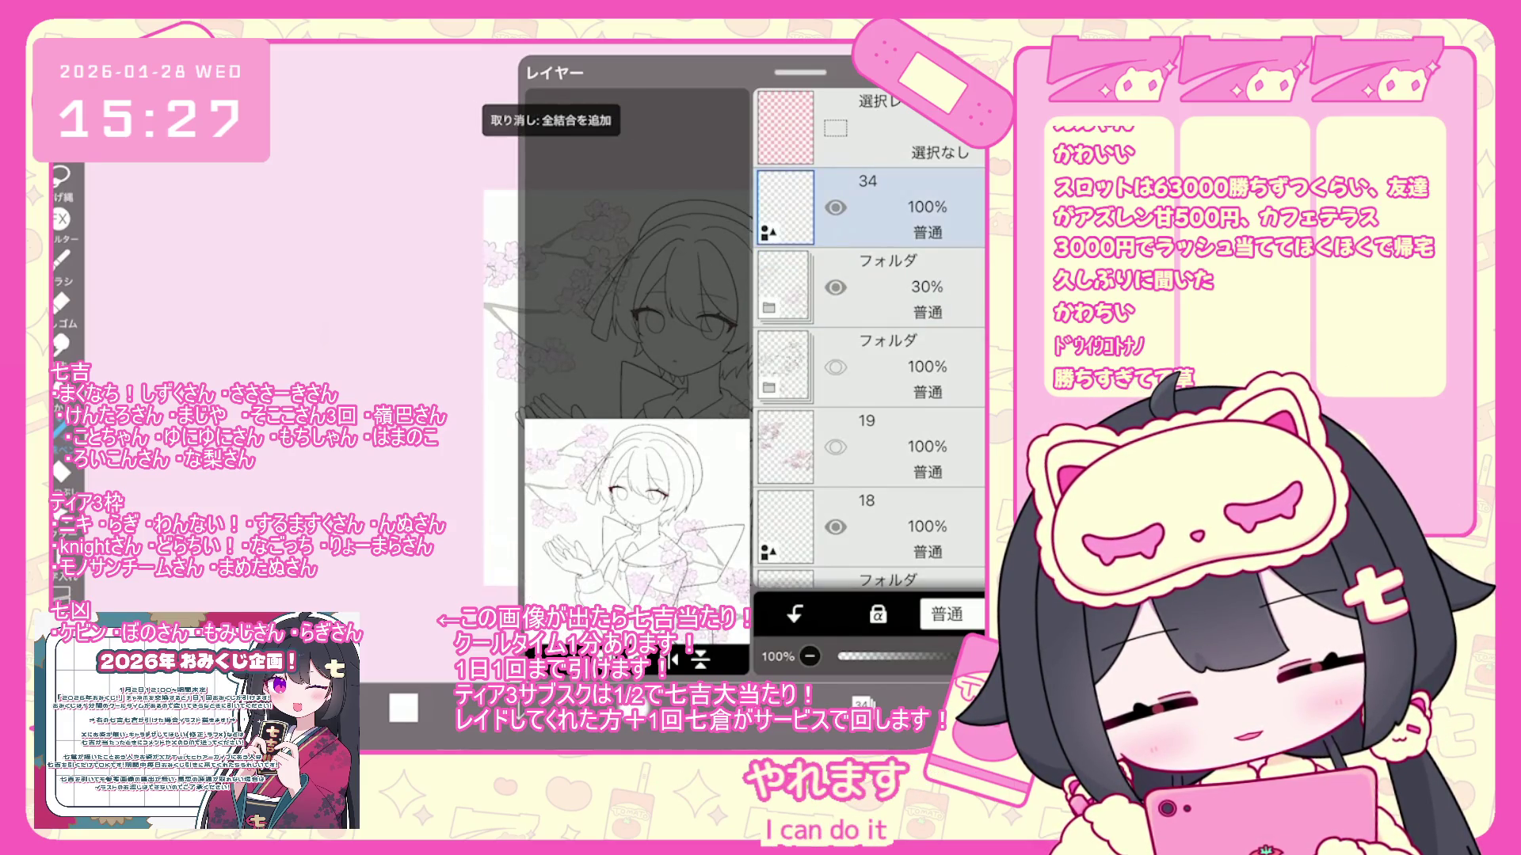
{"action": "key", "text": "ctrl+z"}
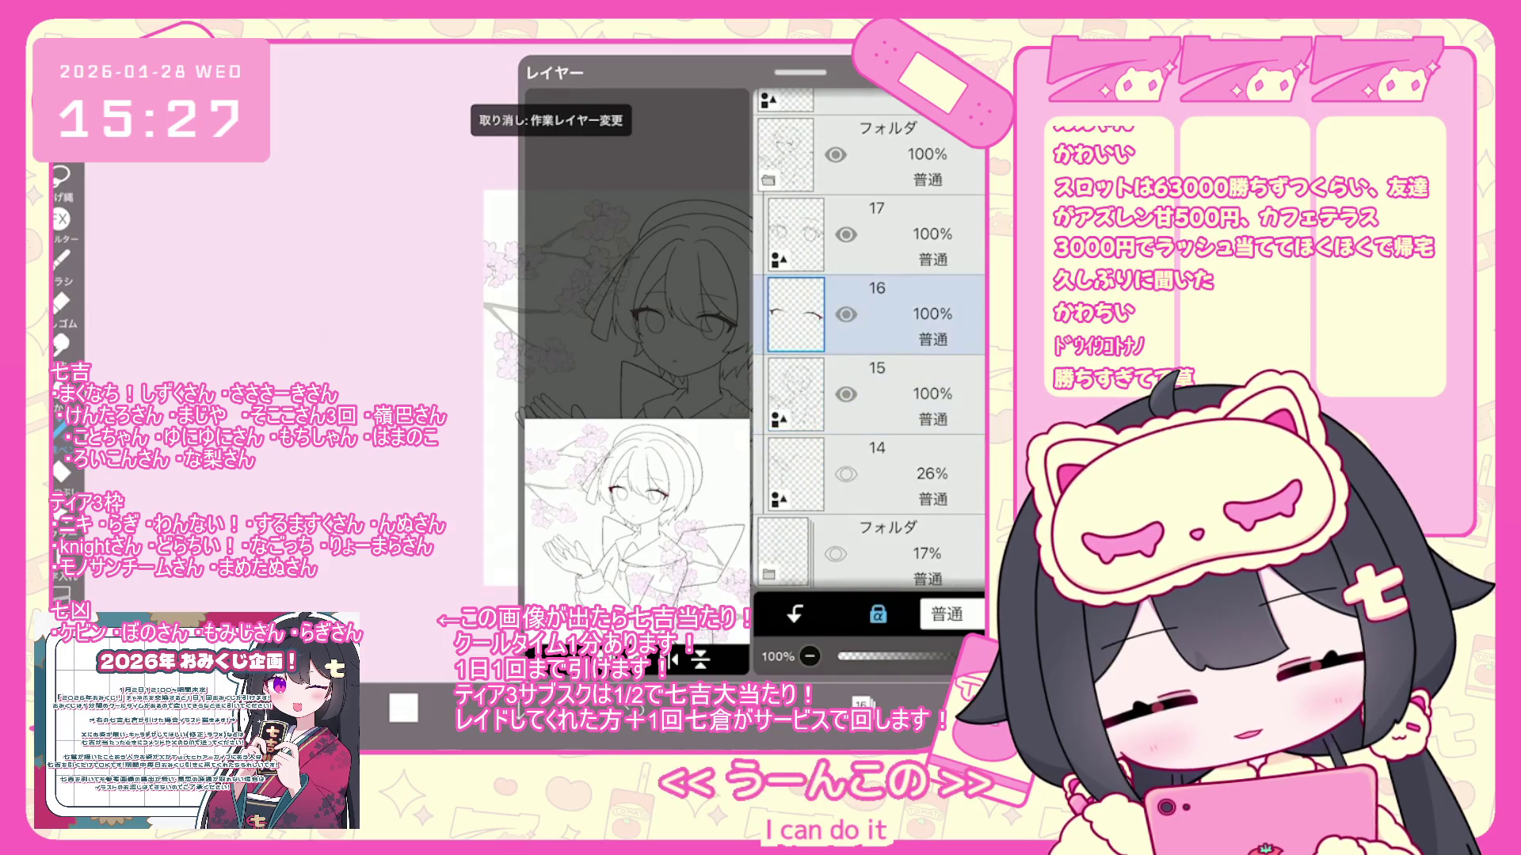
{"action": "scroll", "coordinate": [634, 357], "scroll_direction": "up", "scroll_amount": 5}
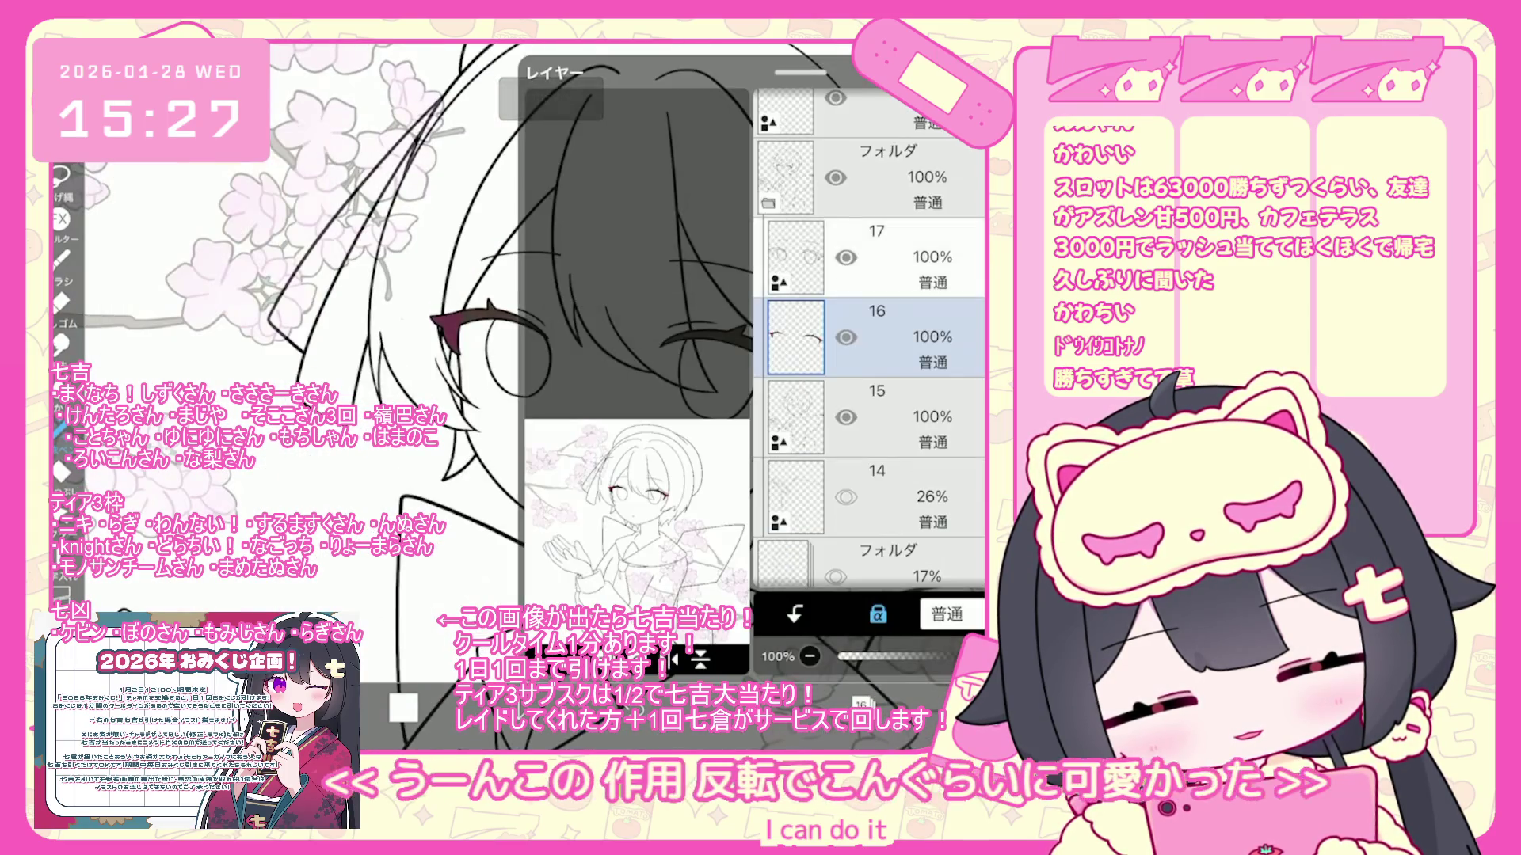
{"action": "key", "text": "ctrl+z"}
{"action": "key", "text": "ctrl+z"}
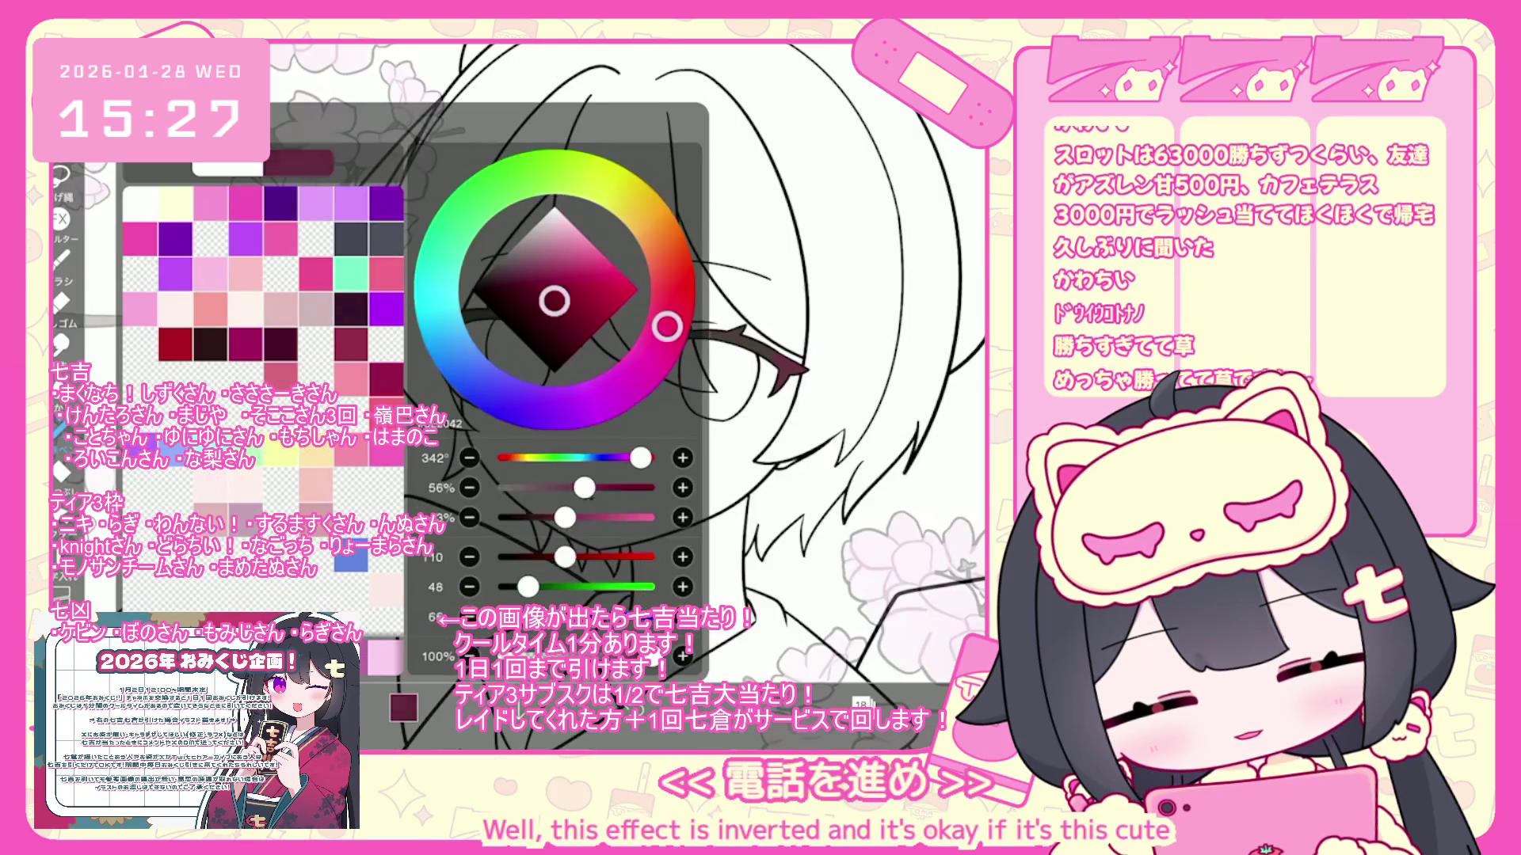
{"action": "left_click_drag", "start_coordinate": [554, 301], "coordinate": [546, 323]}
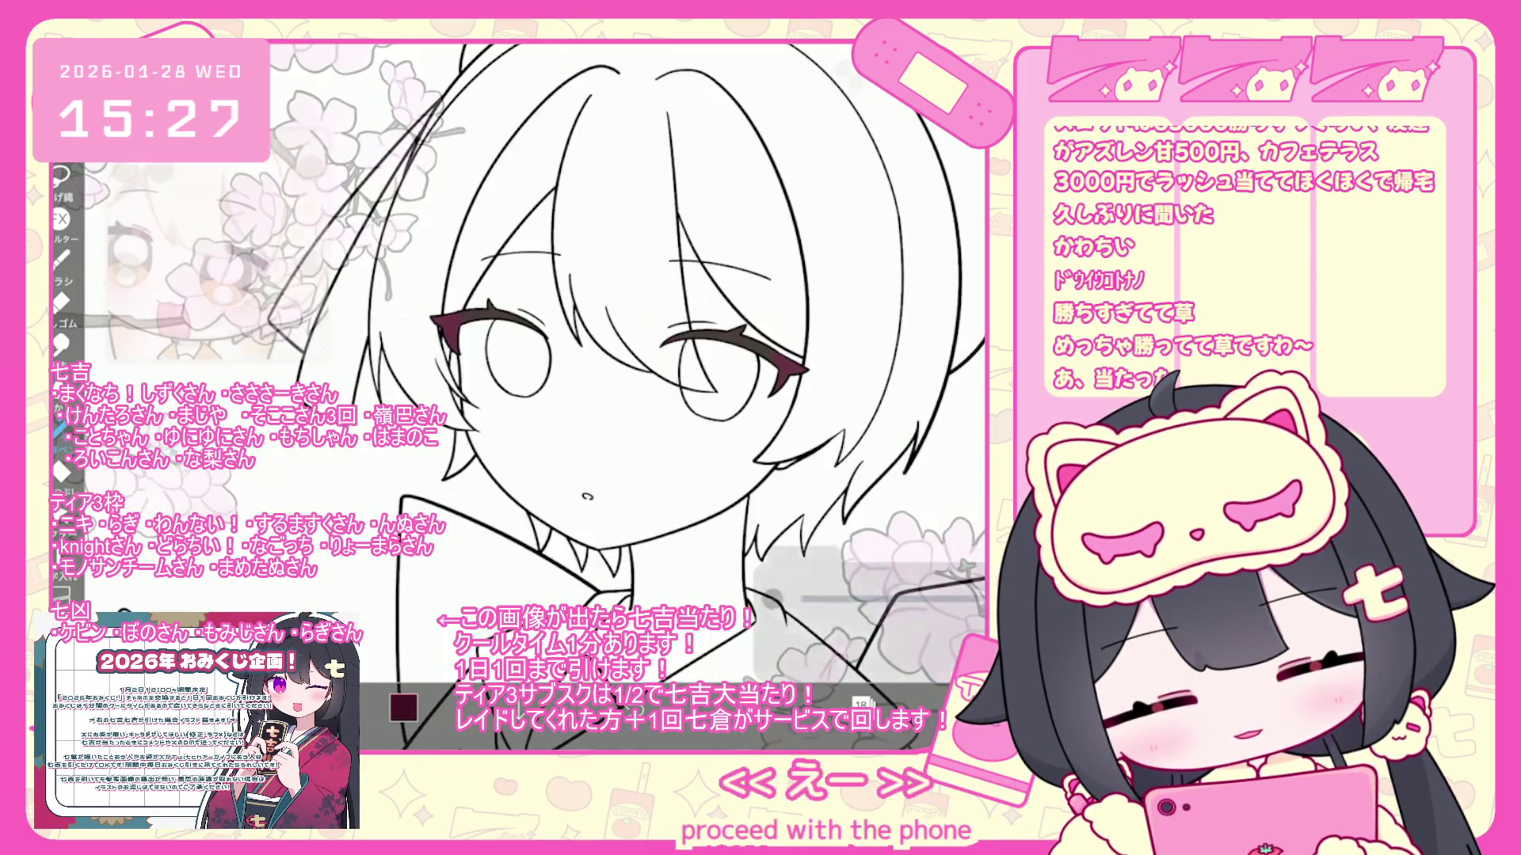
Zoom in and lasso-fill the eye's upper lash line in dark maroon
{"action": "scroll", "coordinate": [554, 357], "scroll_direction": "up", "scroll_amount": 5}
{"action": "scroll", "coordinate": [634, 356], "scroll_direction": "up", "scroll_amount": 2}
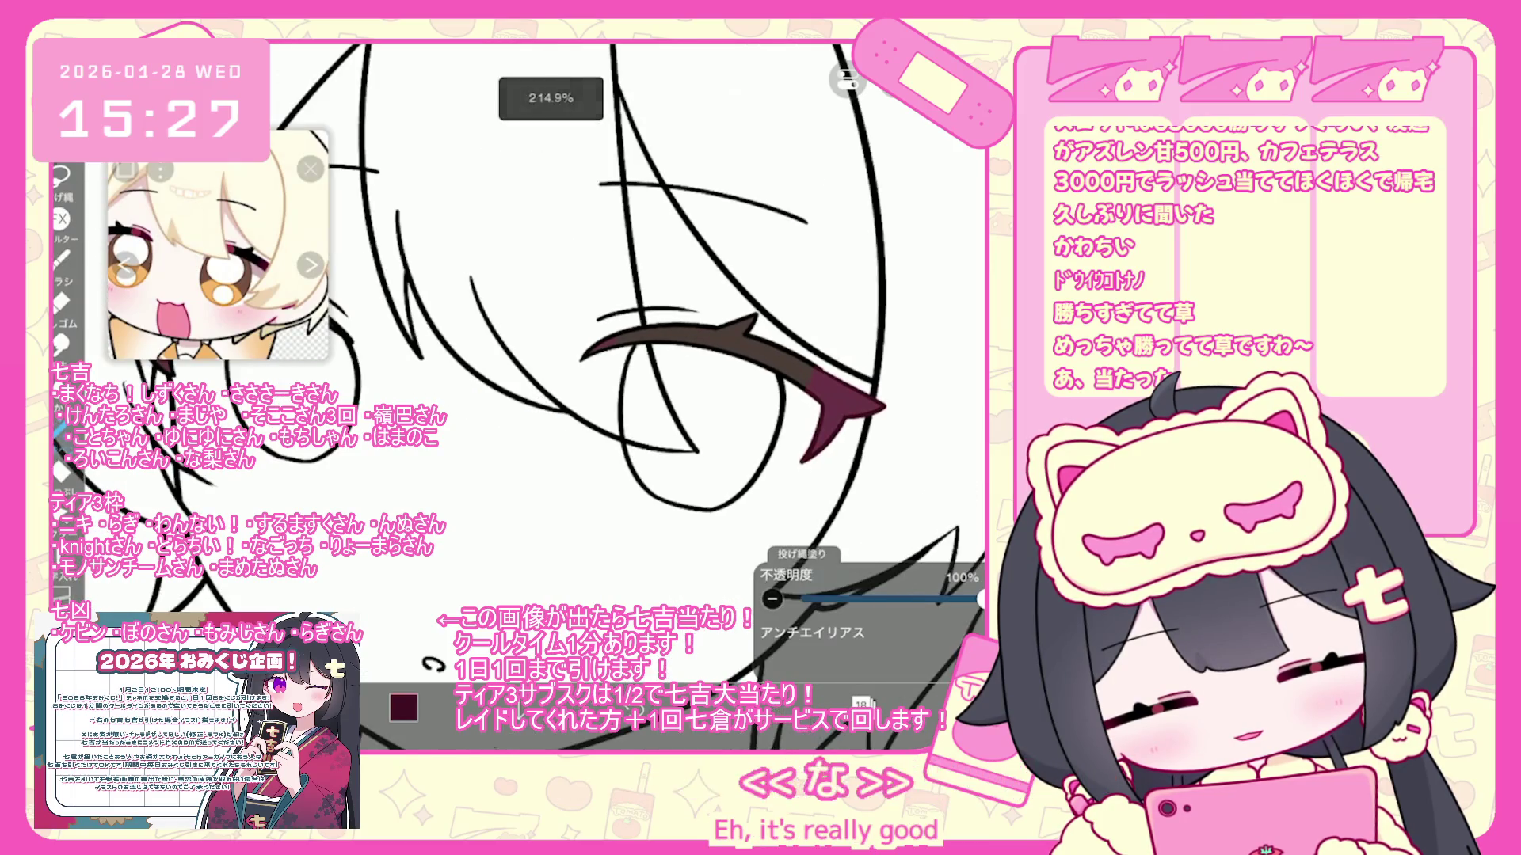
{"action": "scroll", "coordinate": [634, 357], "scroll_direction": "up", "scroll_amount": 3}
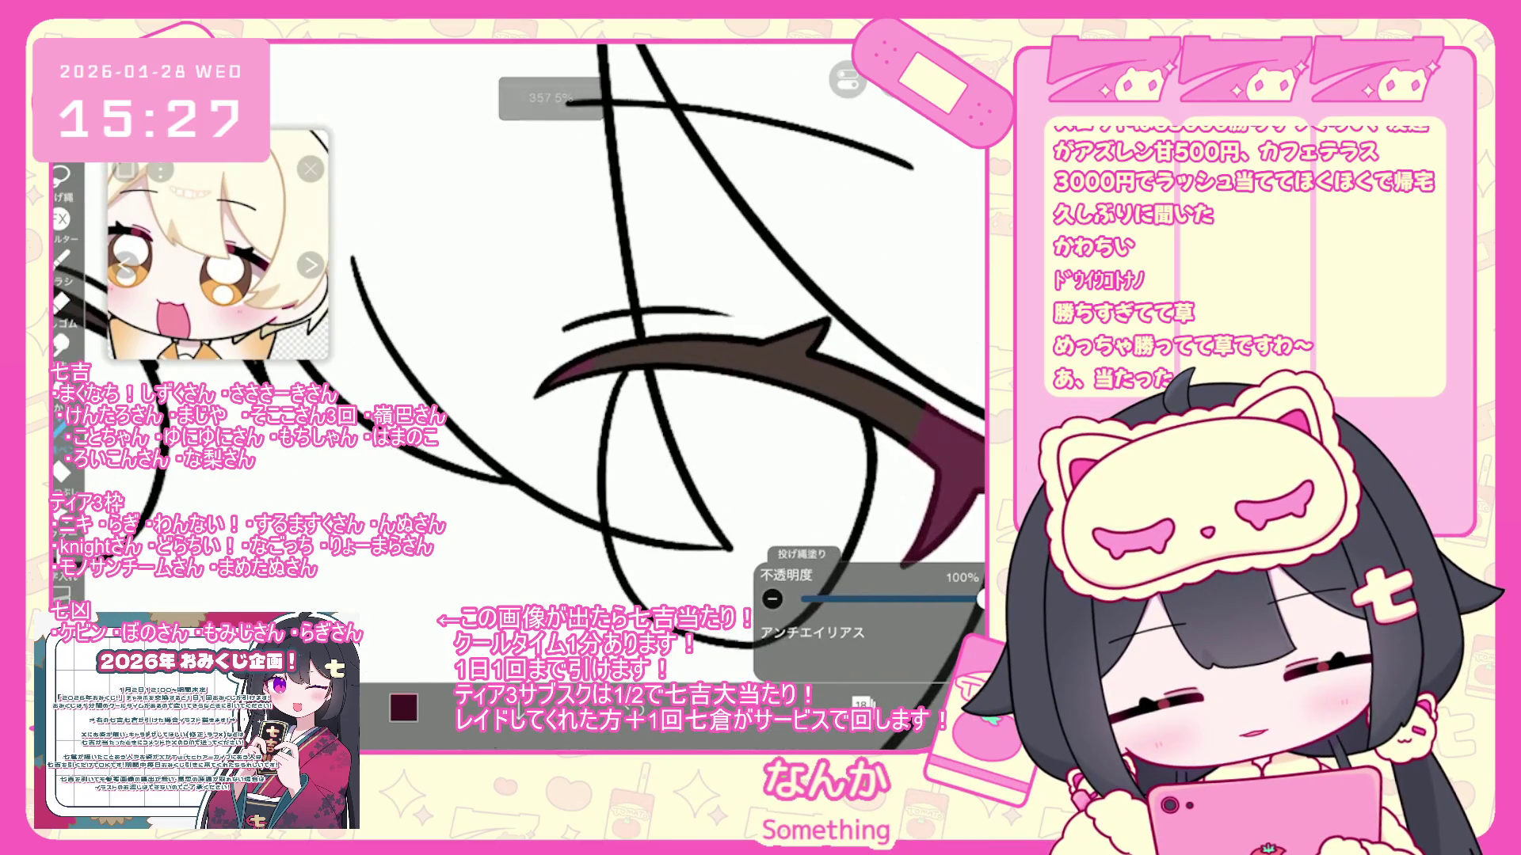
{"action": "scroll", "coordinate": [633, 356], "scroll_direction": "up", "scroll_amount": 2}
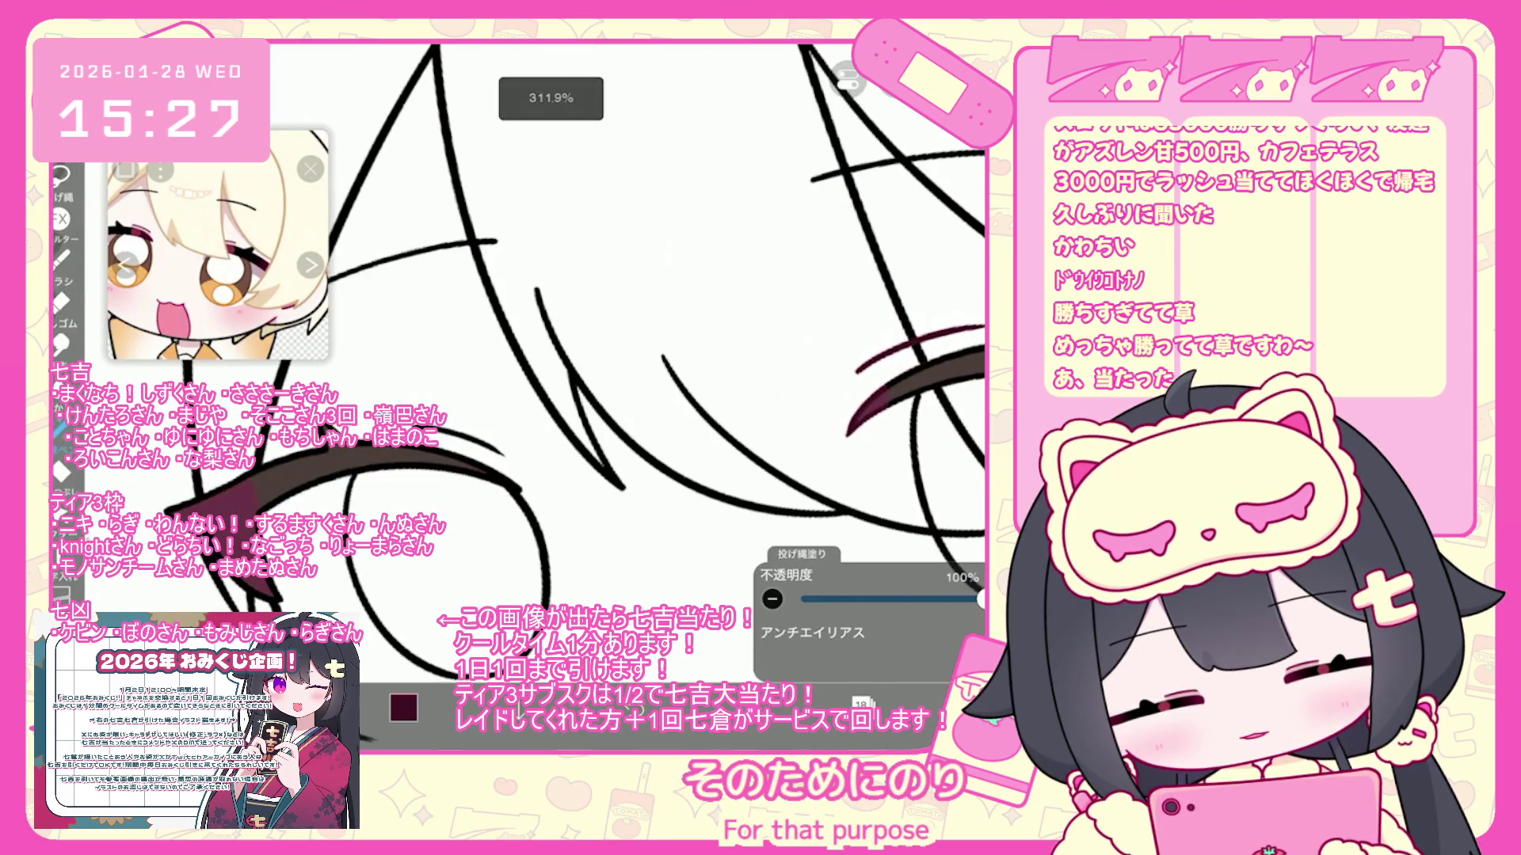
{"action": "key", "text": "ctrl+z"}
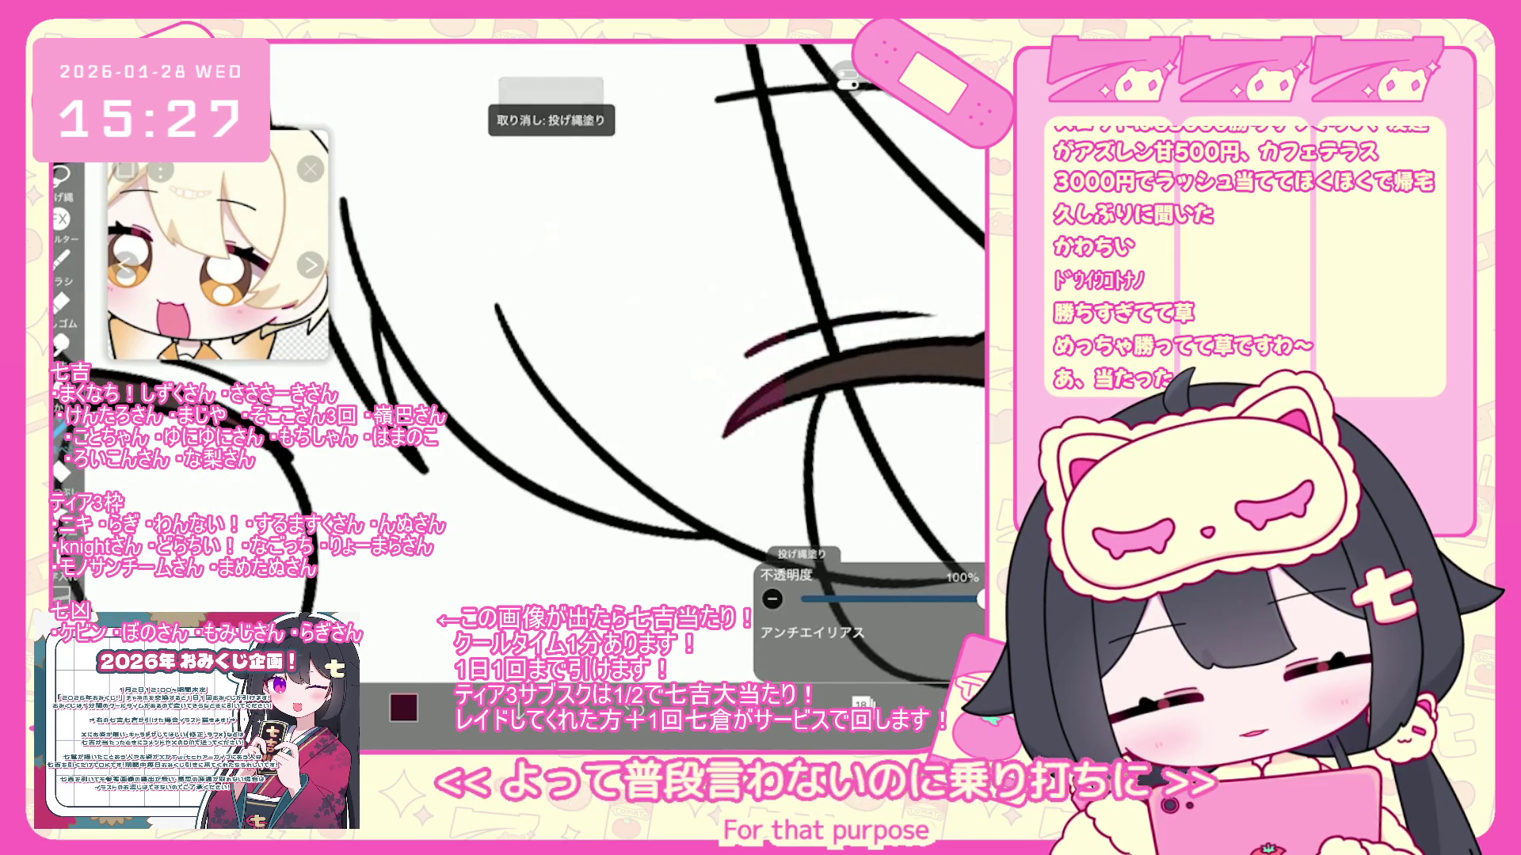
{"action": "left_click_drag", "start_coordinate": [744, 353], "coordinate": [935, 312]}
{"action": "scroll", "coordinate": [657, 253], "scroll_direction": "down", "scroll_amount": 2}
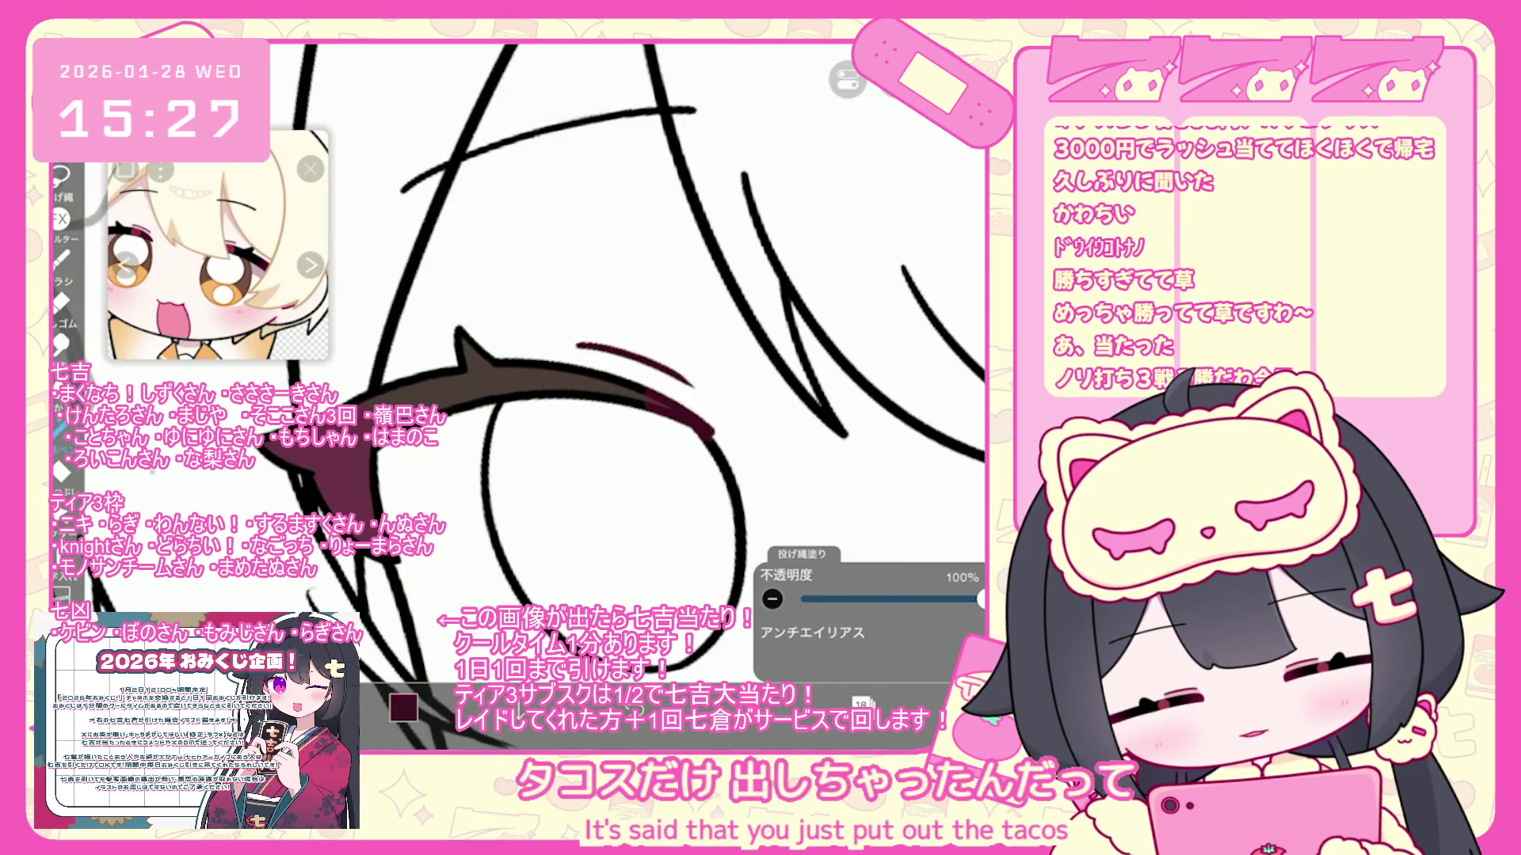
{"action": "scroll", "coordinate": [594, 333], "scroll_direction": "down", "scroll_amount": 1}
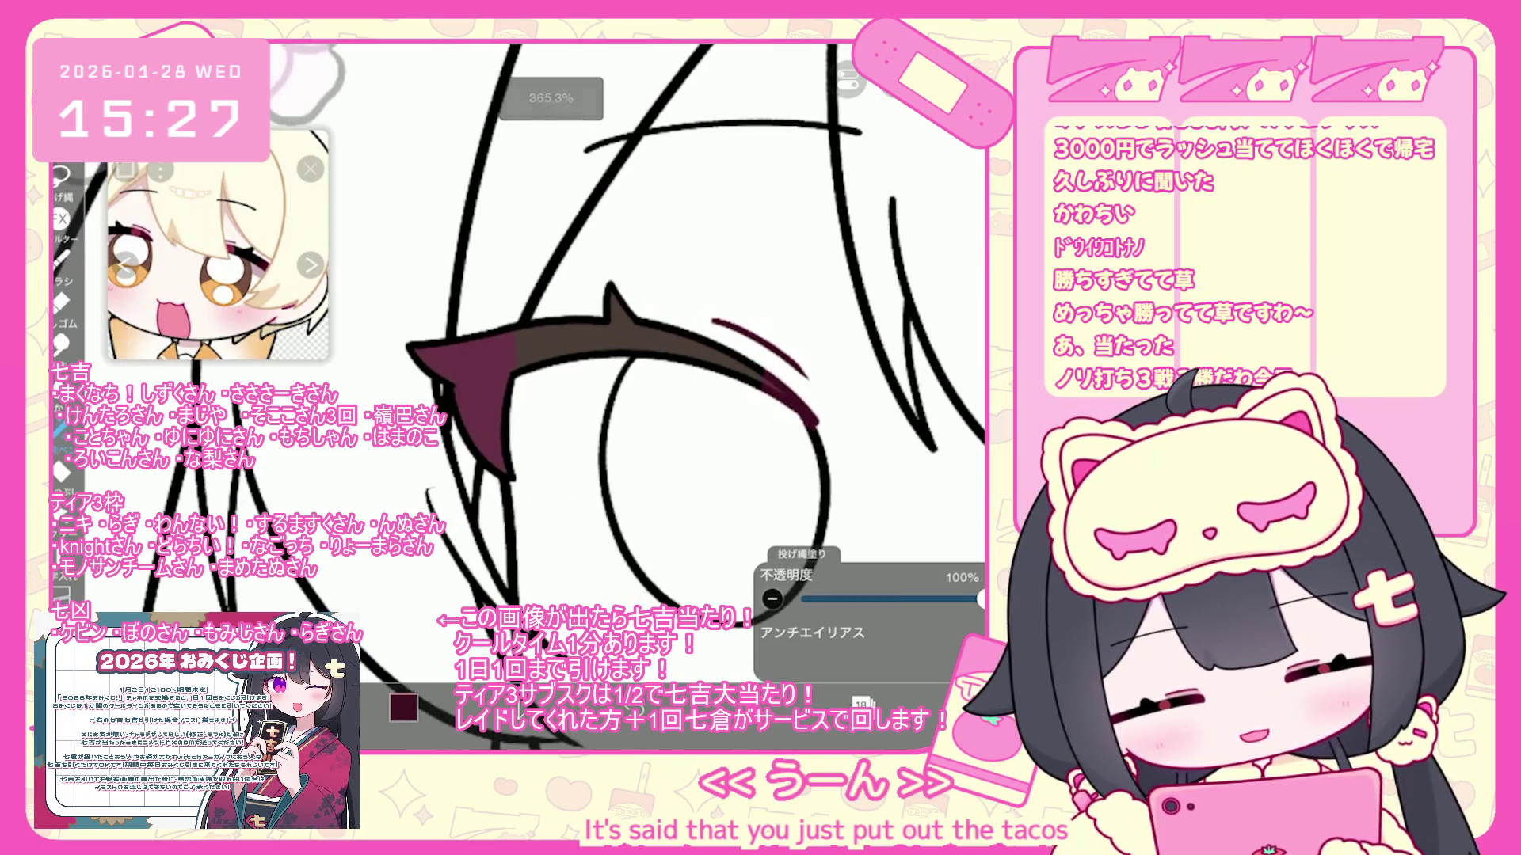
{"action": "scroll", "coordinate": [657, 333], "scroll_direction": "down", "scroll_amount": 2}
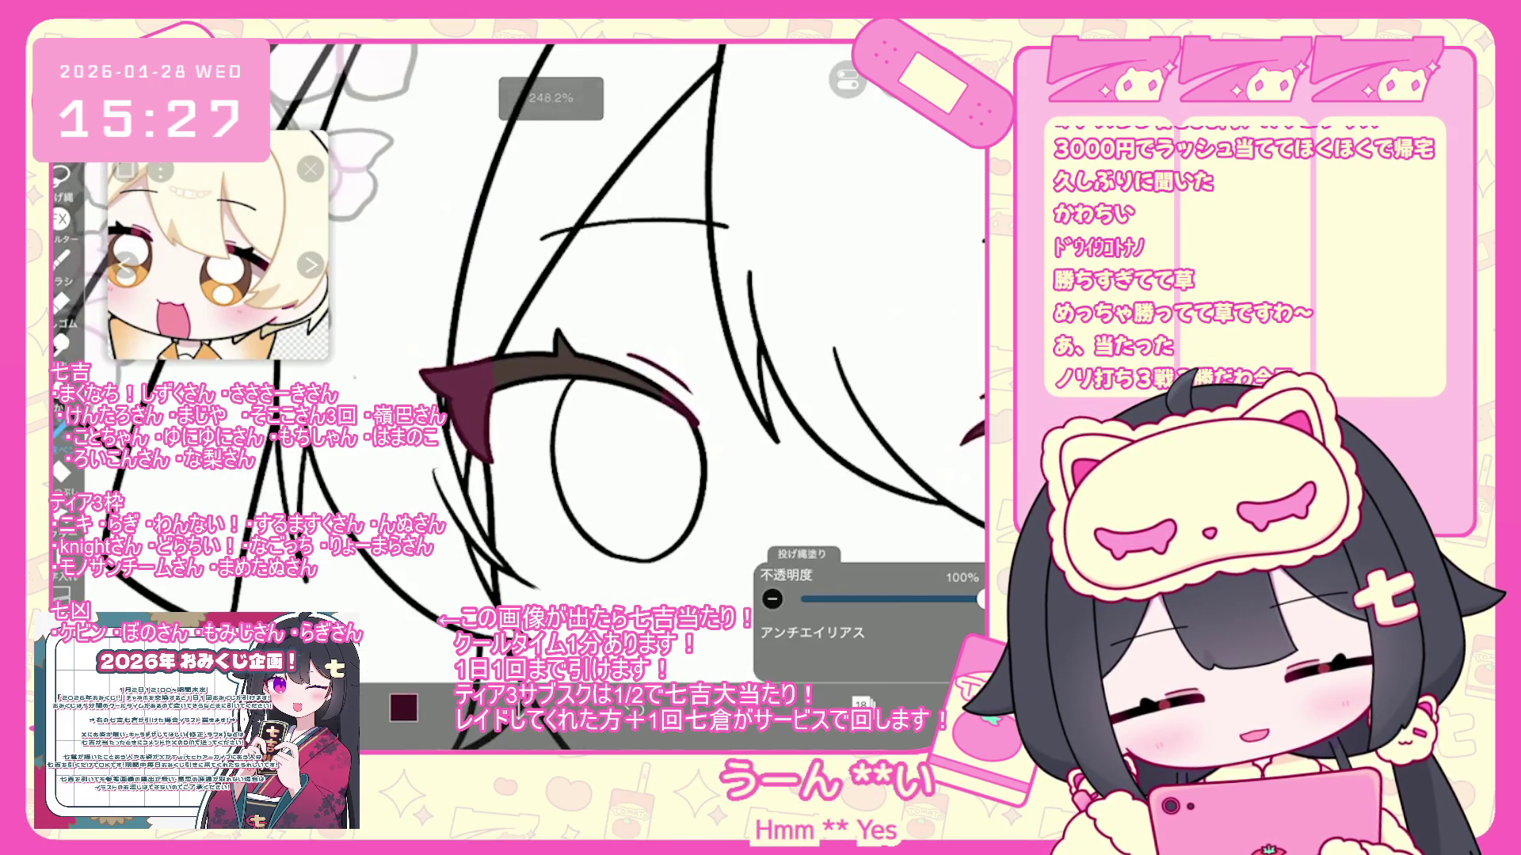
{"action": "left_click", "coordinate": [861, 703]}
Bucket-fill both the left and right irises with flat orange on the iris layer
{"action": "left_click", "coordinate": [871, 496]}
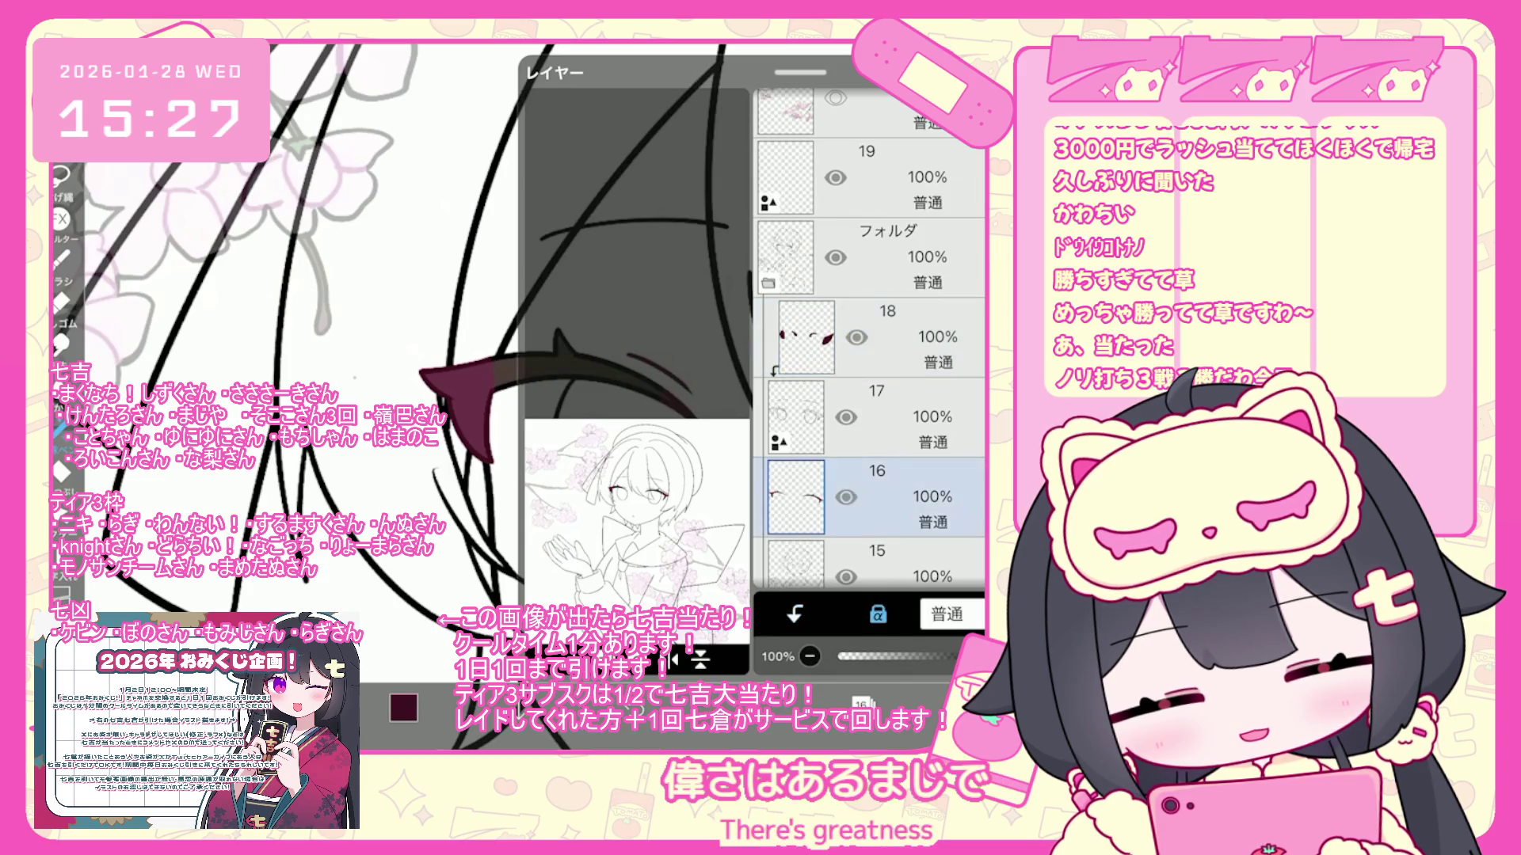
{"action": "left_click", "coordinate": [861, 703]}
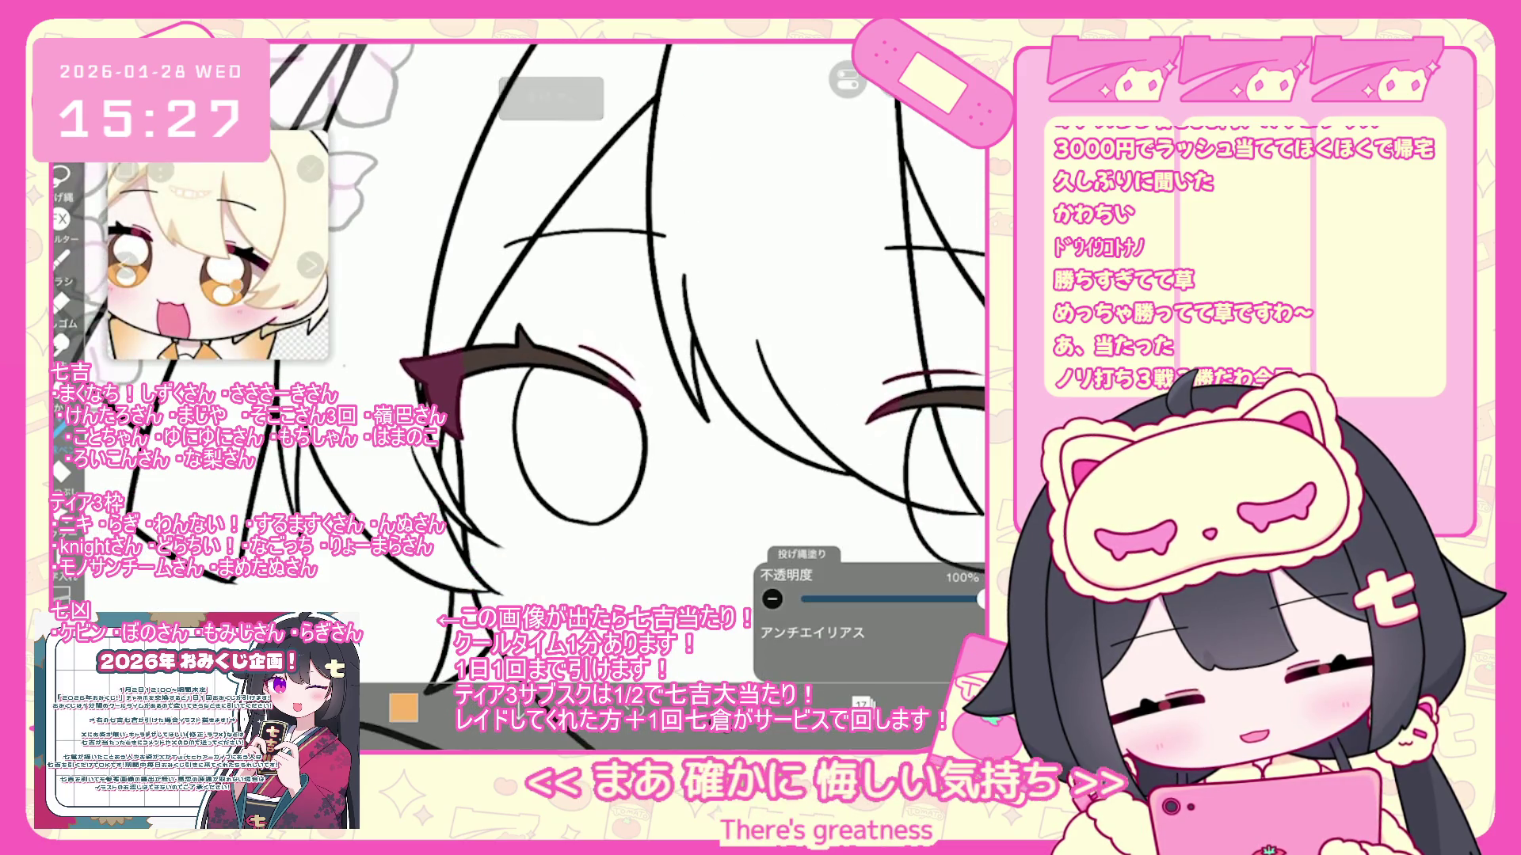
{"action": "left_click", "coordinate": [62, 472]}
{"action": "left_click", "coordinate": [580, 444]}
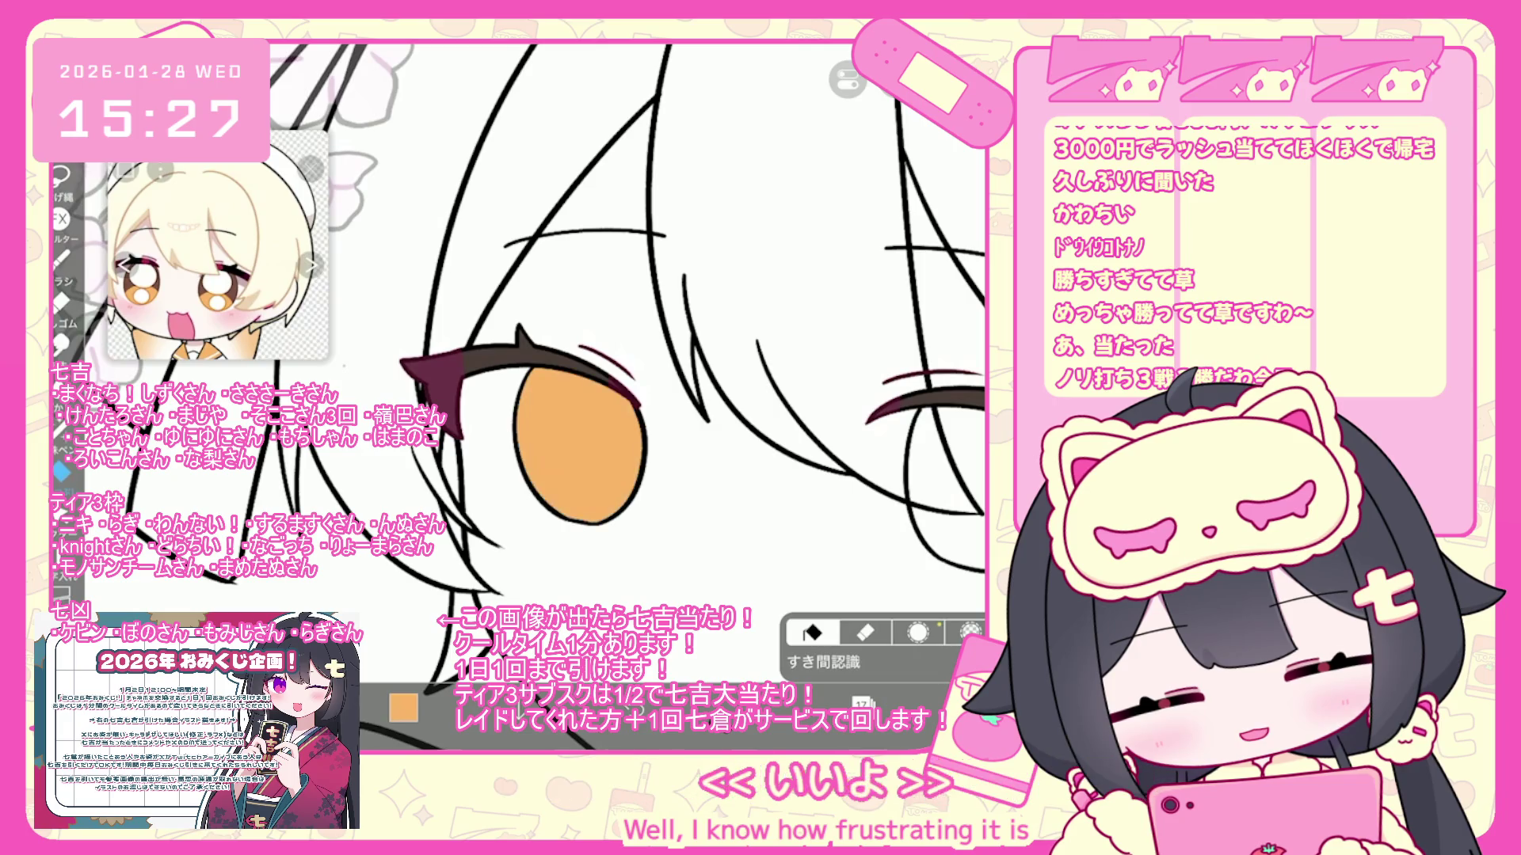
{"action": "left_click", "coordinate": [947, 484]}
{"action": "scroll", "coordinate": [508, 433], "scroll_direction": "down", "scroll_amount": 3}
Choose and fine-tune a dark brown colour in the colour picker
{"action": "left_click", "coordinate": [861, 702]}
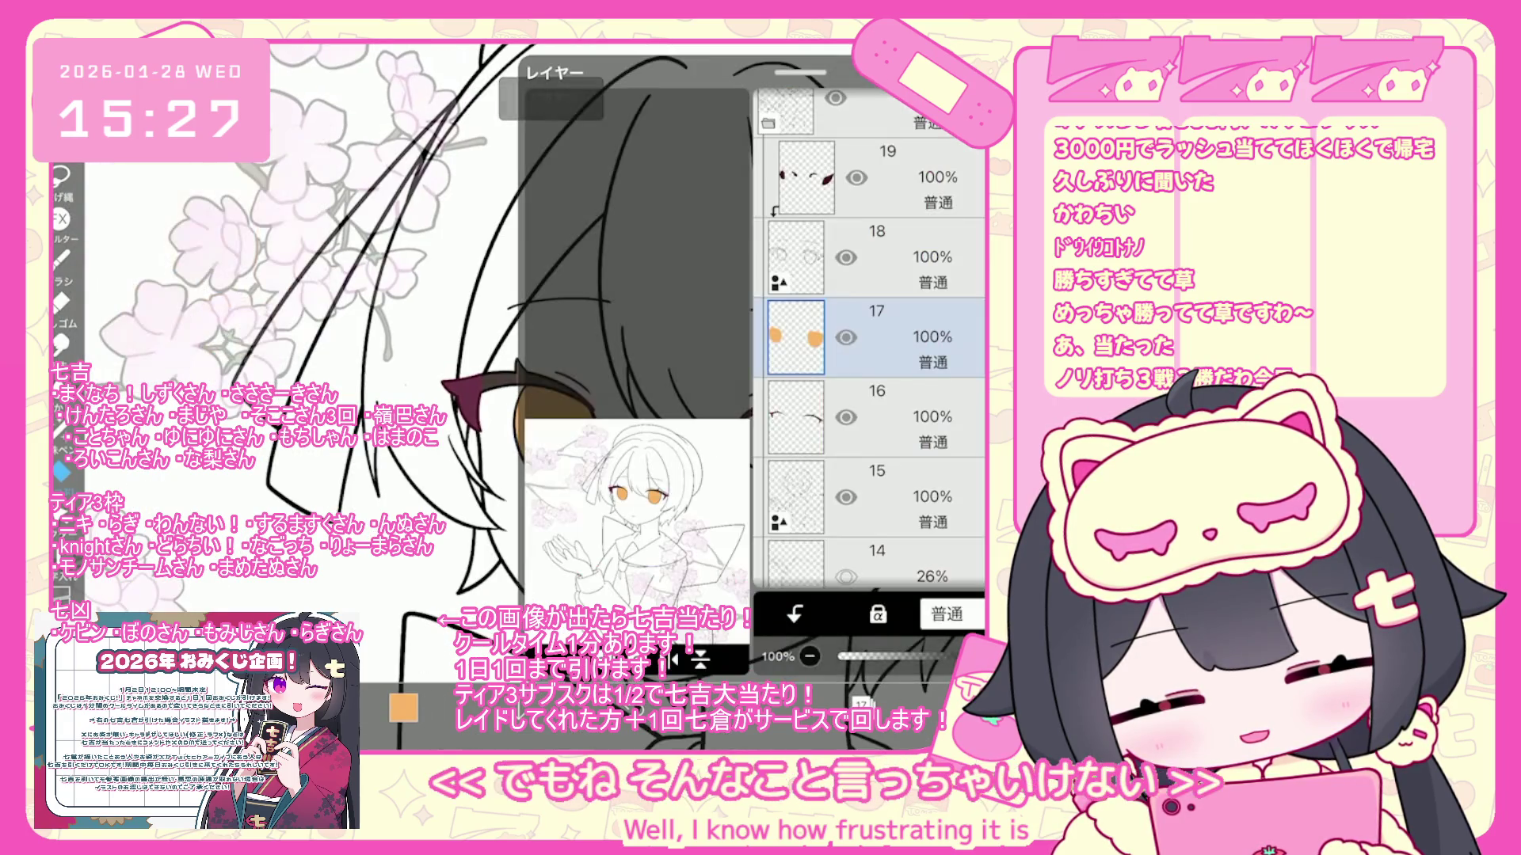
{"action": "left_click", "coordinate": [403, 707]}
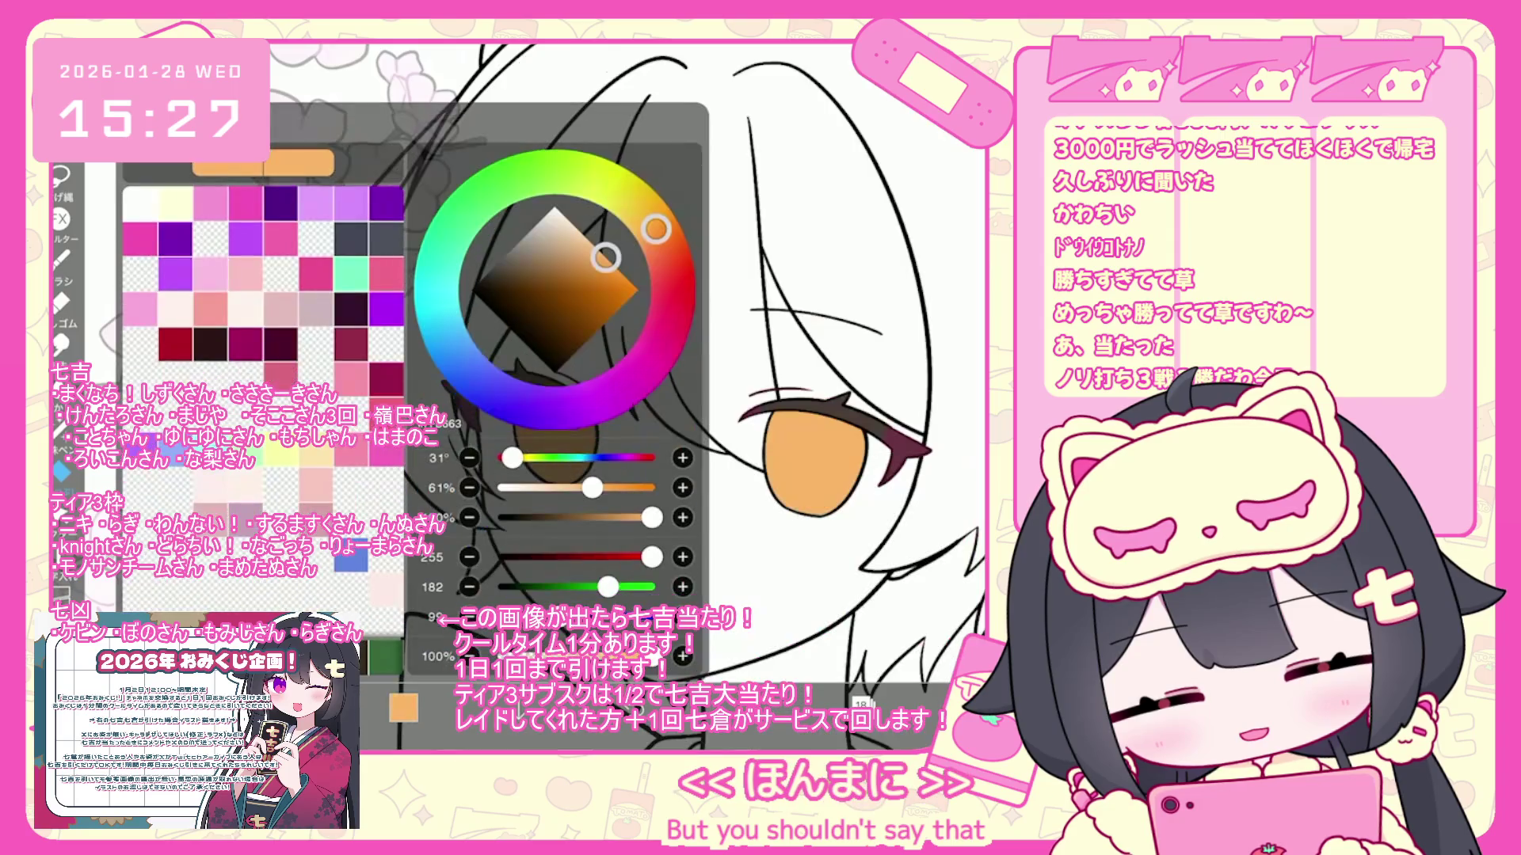
{"action": "left_click", "coordinate": [404, 707]}
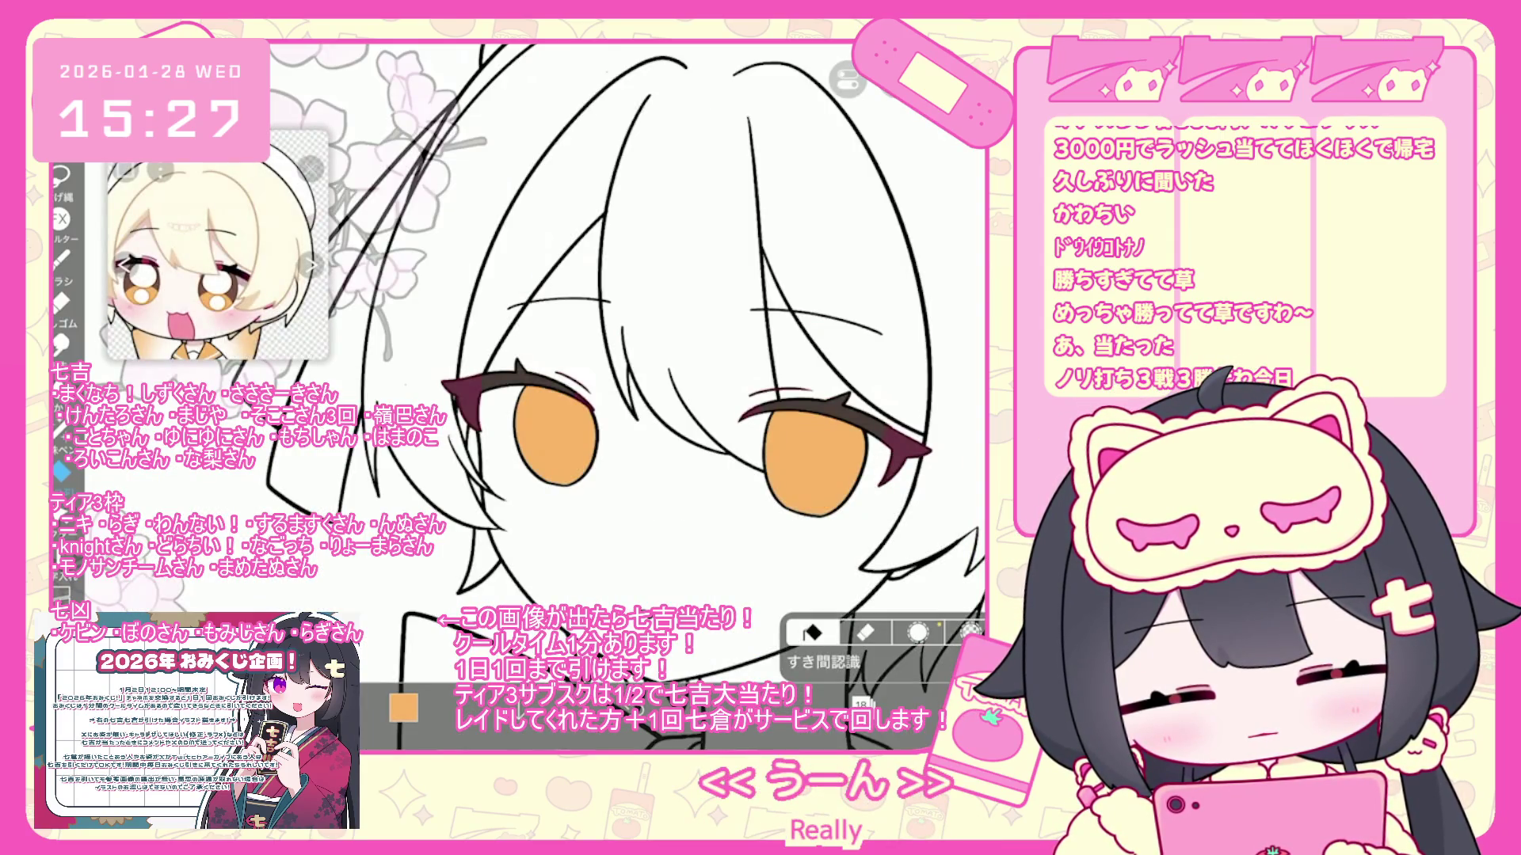
{"action": "left_click", "coordinate": [404, 708]}
{"action": "left_click", "coordinate": [533, 279]}
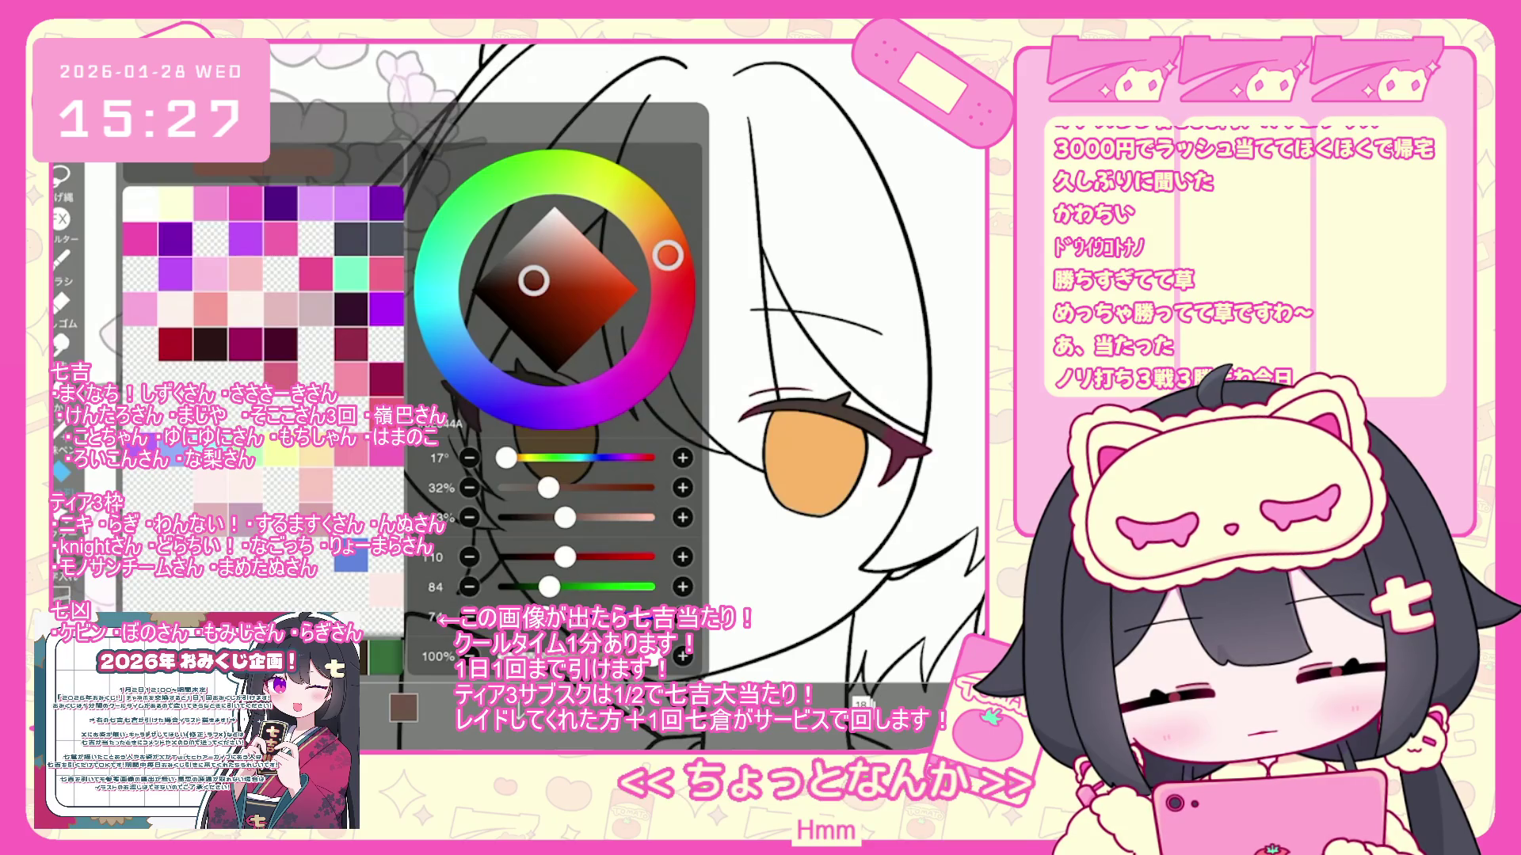
Lasso-fill dark brown shading on the left eye's outer corner and the upper right iris
{"action": "left_click", "coordinate": [403, 707]}
{"action": "scroll", "coordinate": [681, 357], "scroll_direction": "up", "scroll_amount": 2}
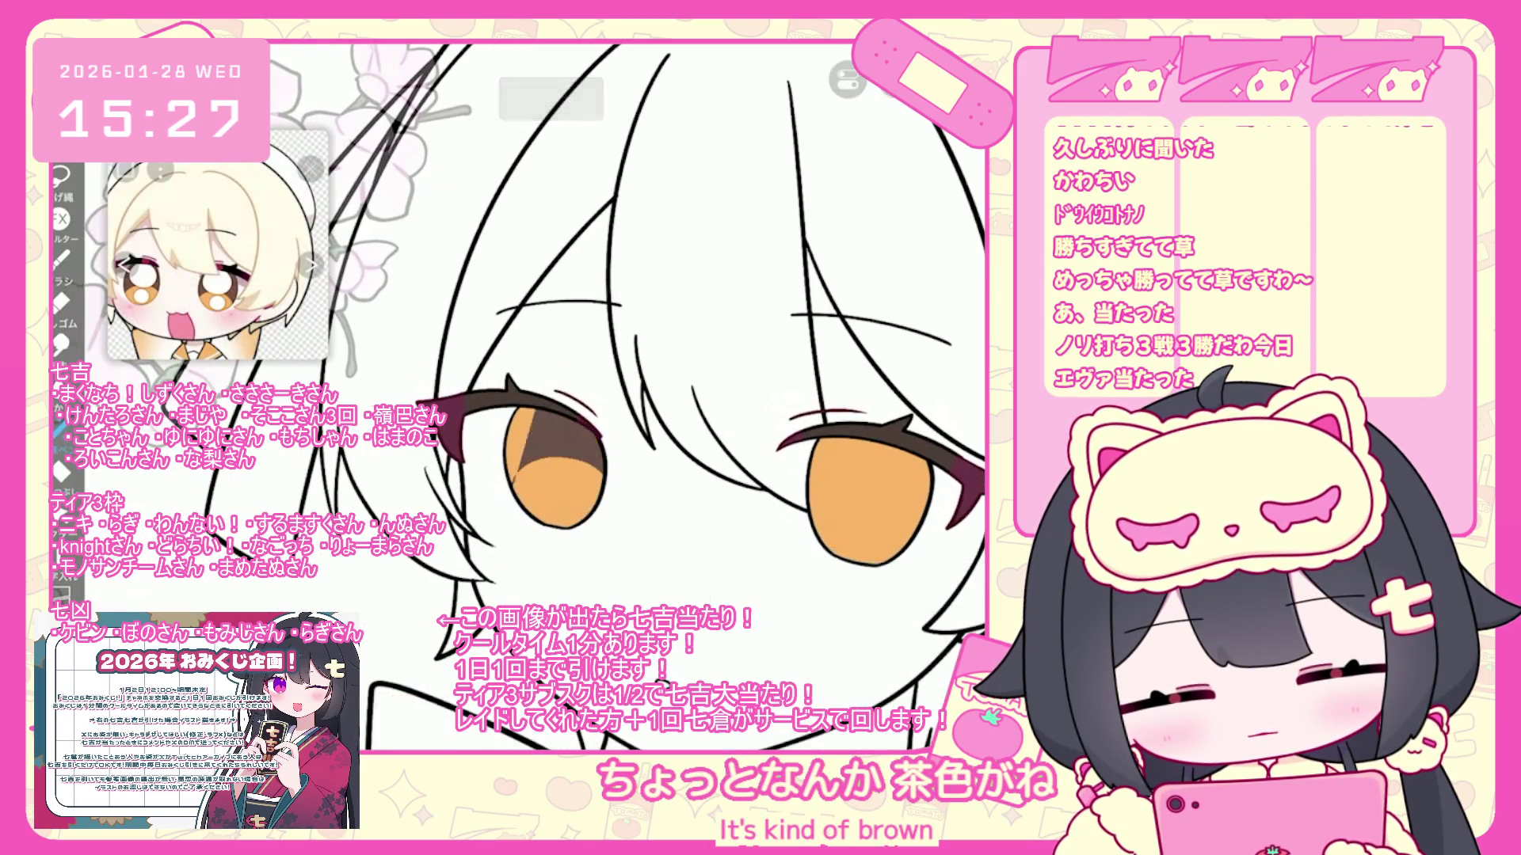
{"action": "key", "text": "ctrl+z"}
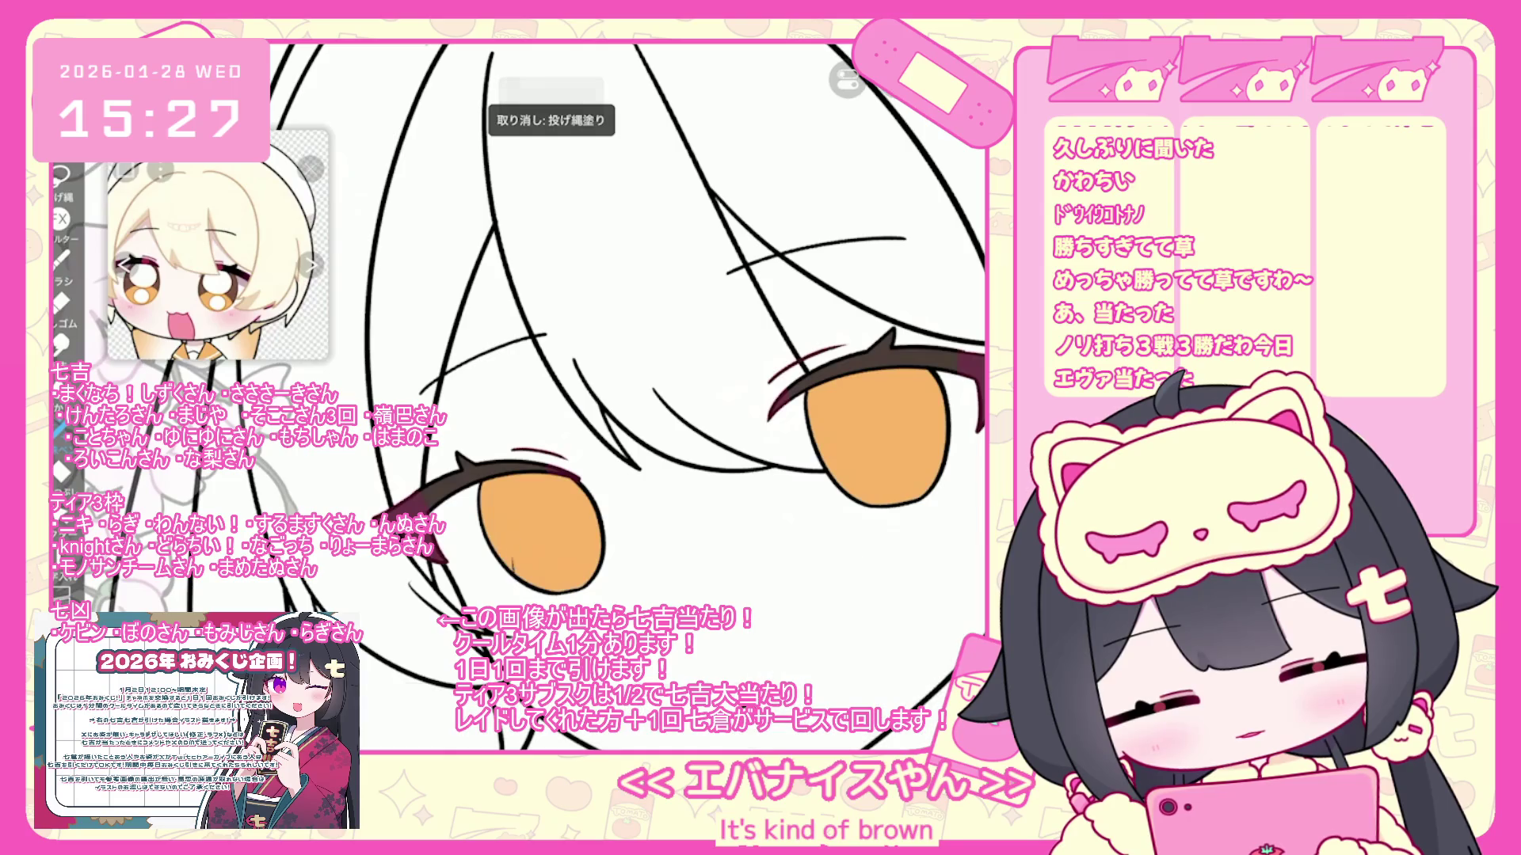
{"action": "mouse_move", "coordinate": [598, 515]}
{"action": "left_mouse_down"}
{"action": "mouse_move", "coordinate": [523, 578]}
{"action": "mouse_move", "coordinate": [483, 476]}
{"action": "left_mouse_up"}
{"action": "scroll", "coordinate": [634, 356], "scroll_direction": "up", "scroll_amount": 2}
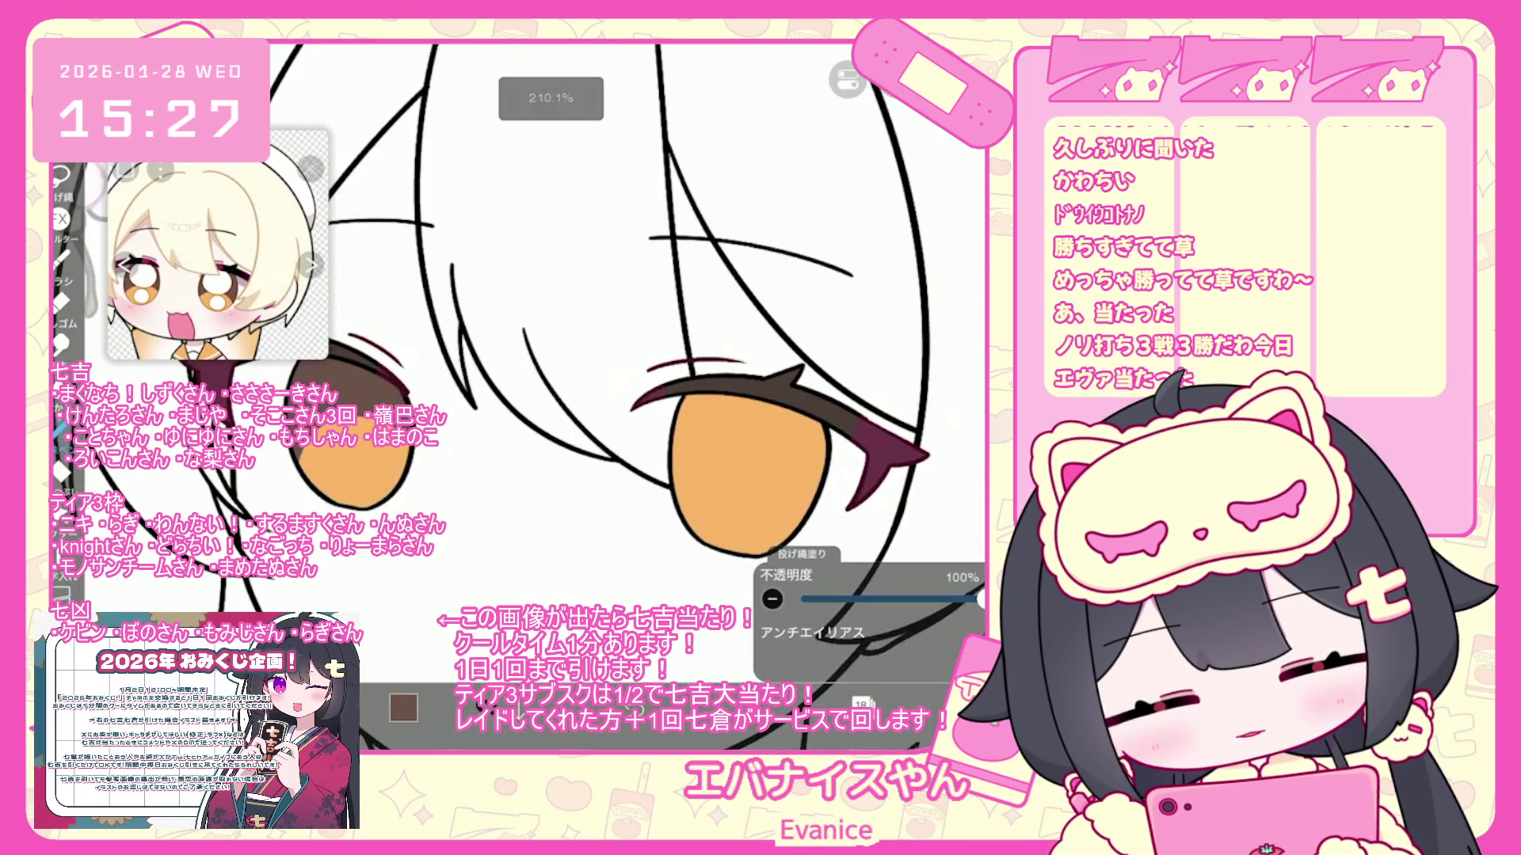
{"action": "left_click_drag", "start_coordinate": [674, 444], "coordinate": [824, 475]}
{"action": "scroll", "coordinate": [618, 380], "scroll_direction": "down", "scroll_amount": 3}
{"action": "scroll", "coordinate": [674, 357], "scroll_direction": "up", "scroll_amount": 3}
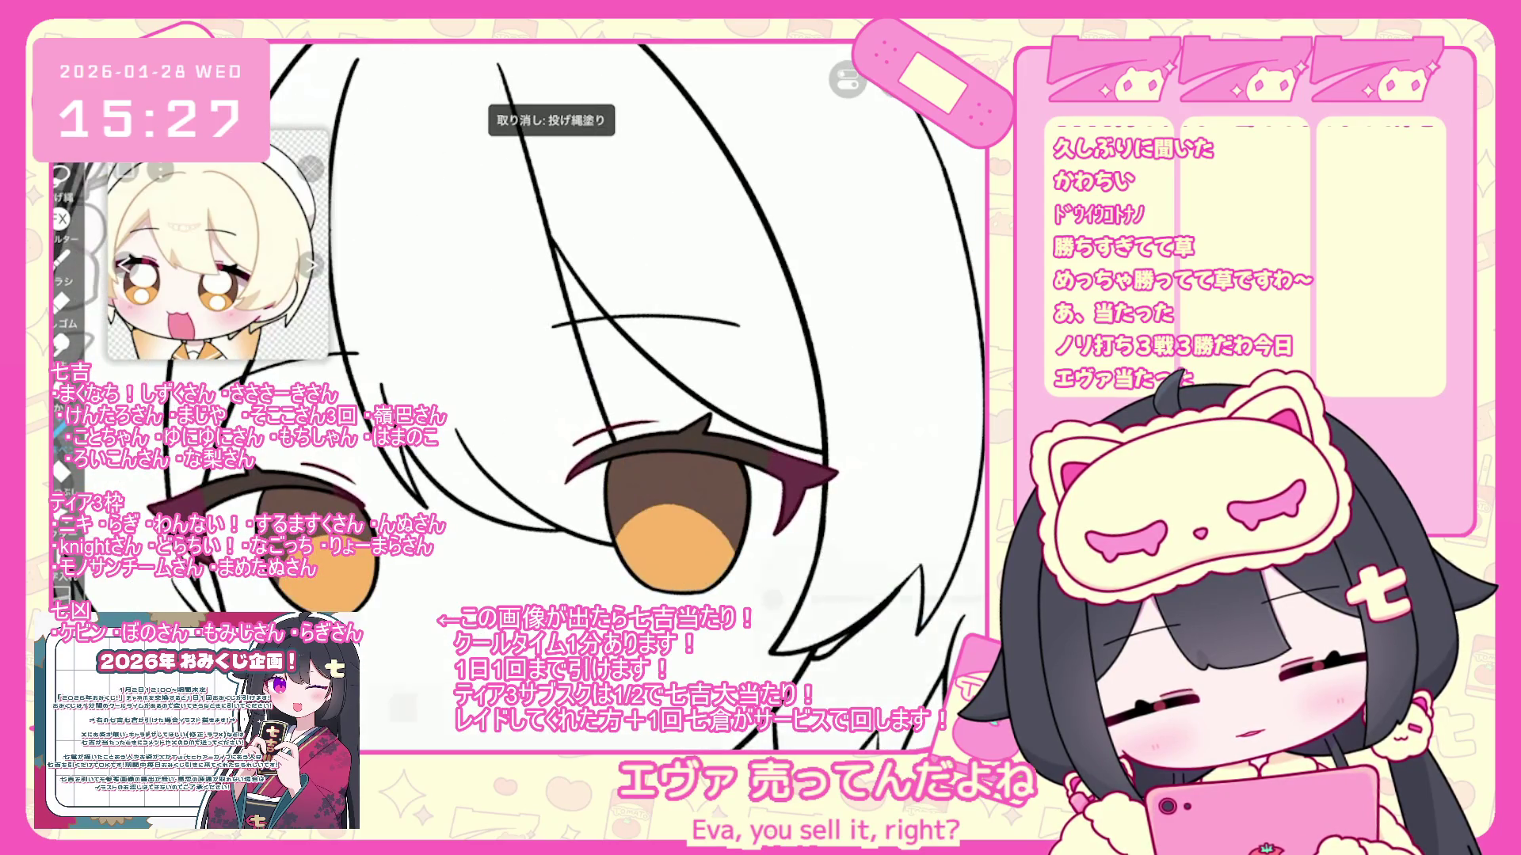
{"action": "left_click_drag", "start_coordinate": [617, 475], "coordinate": [744, 546]}
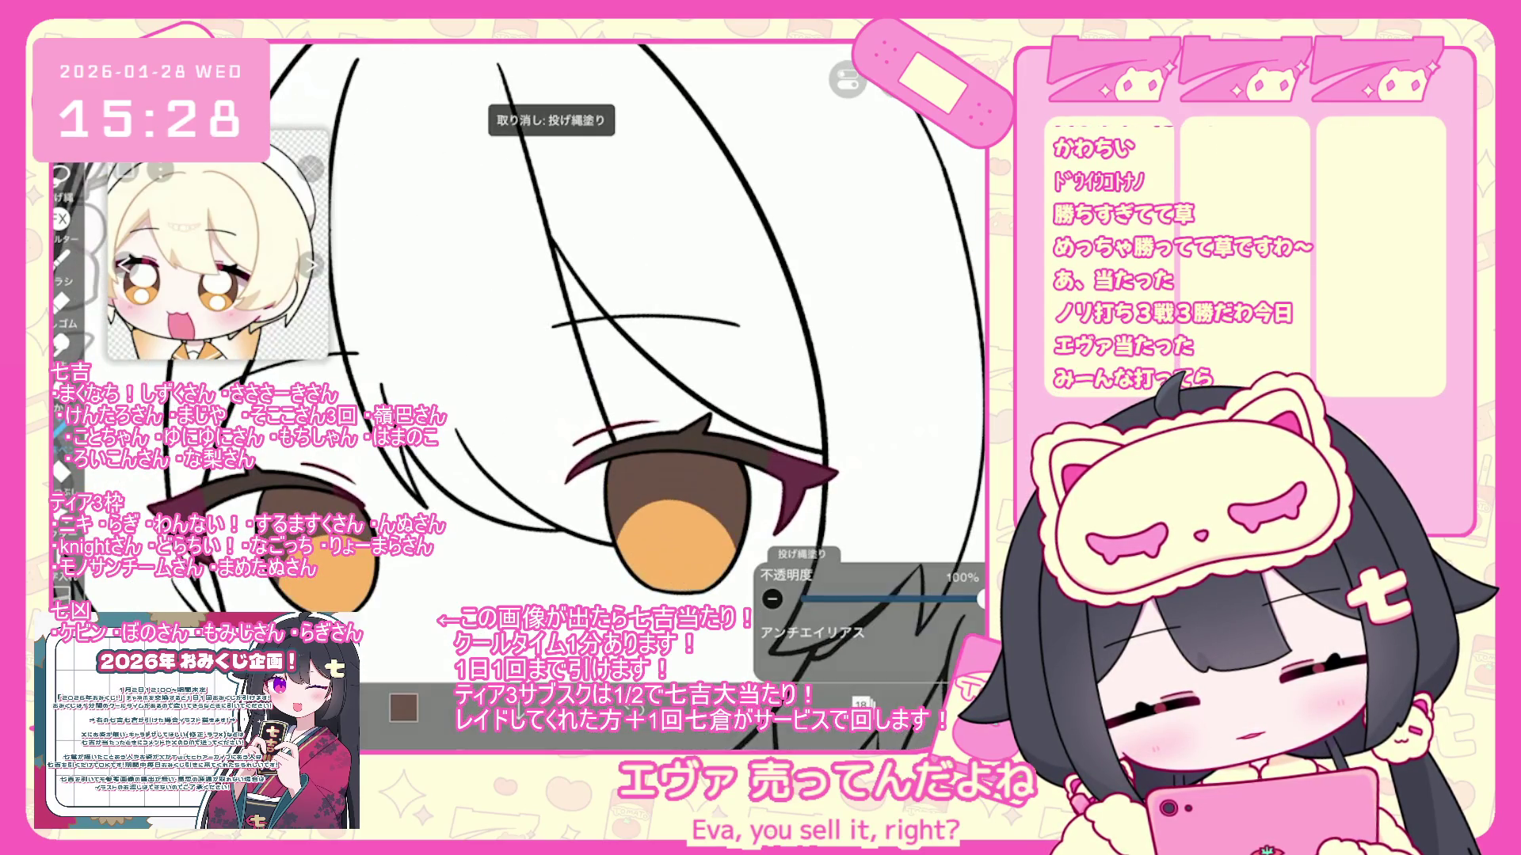
{"action": "scroll", "coordinate": [673, 475], "scroll_direction": "up", "scroll_amount": 2}
{"action": "left_click_drag", "start_coordinate": [590, 539], "coordinate": [723, 539]}
{"action": "left_click_drag", "start_coordinate": [586, 491], "coordinate": [748, 491]}
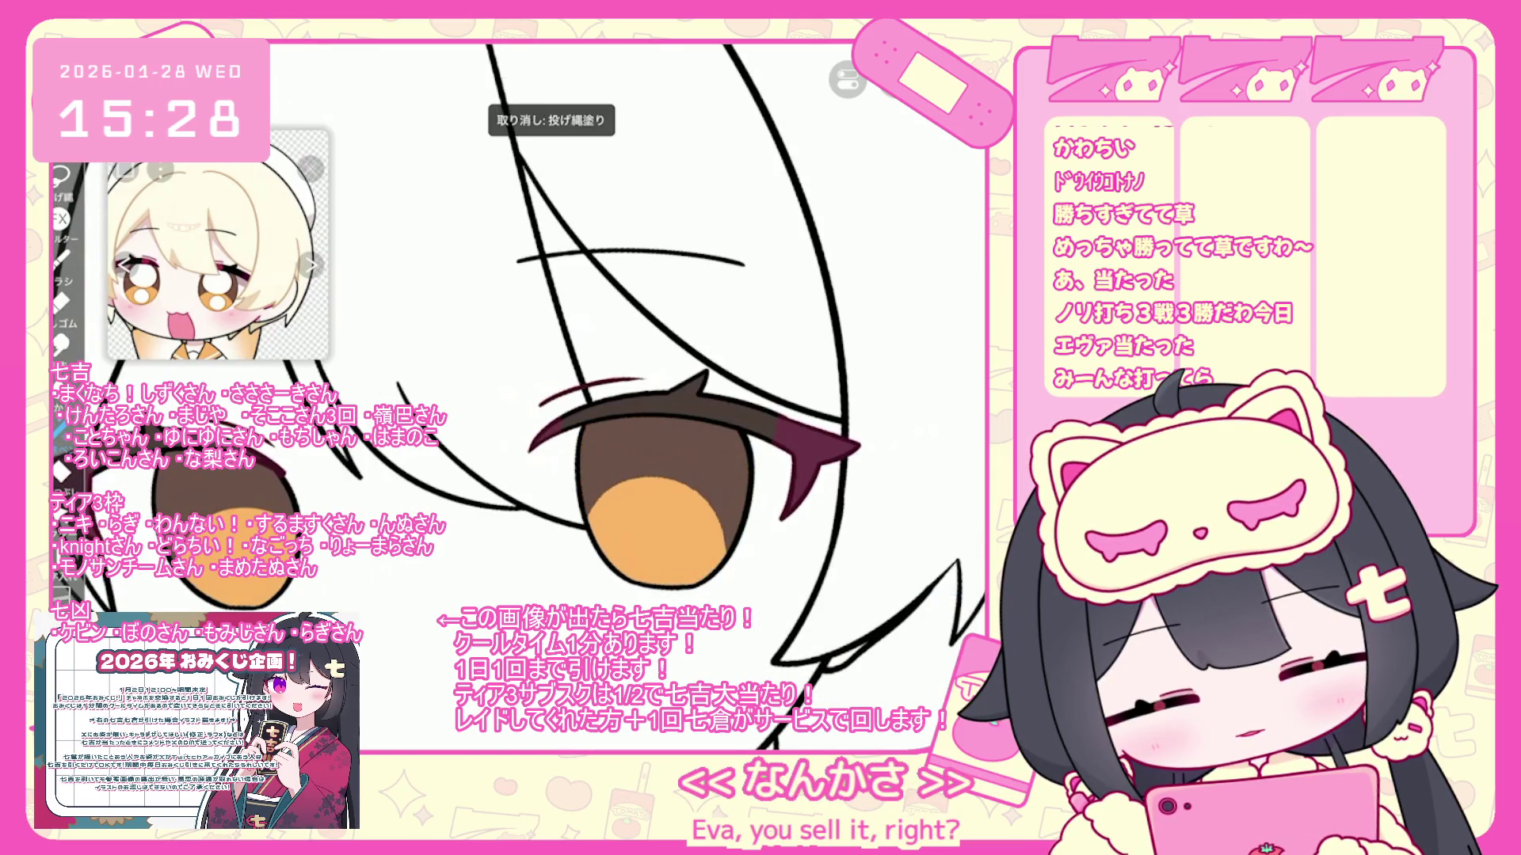
{"action": "scroll", "coordinate": [658, 356], "scroll_direction": "down", "scroll_amount": 2}
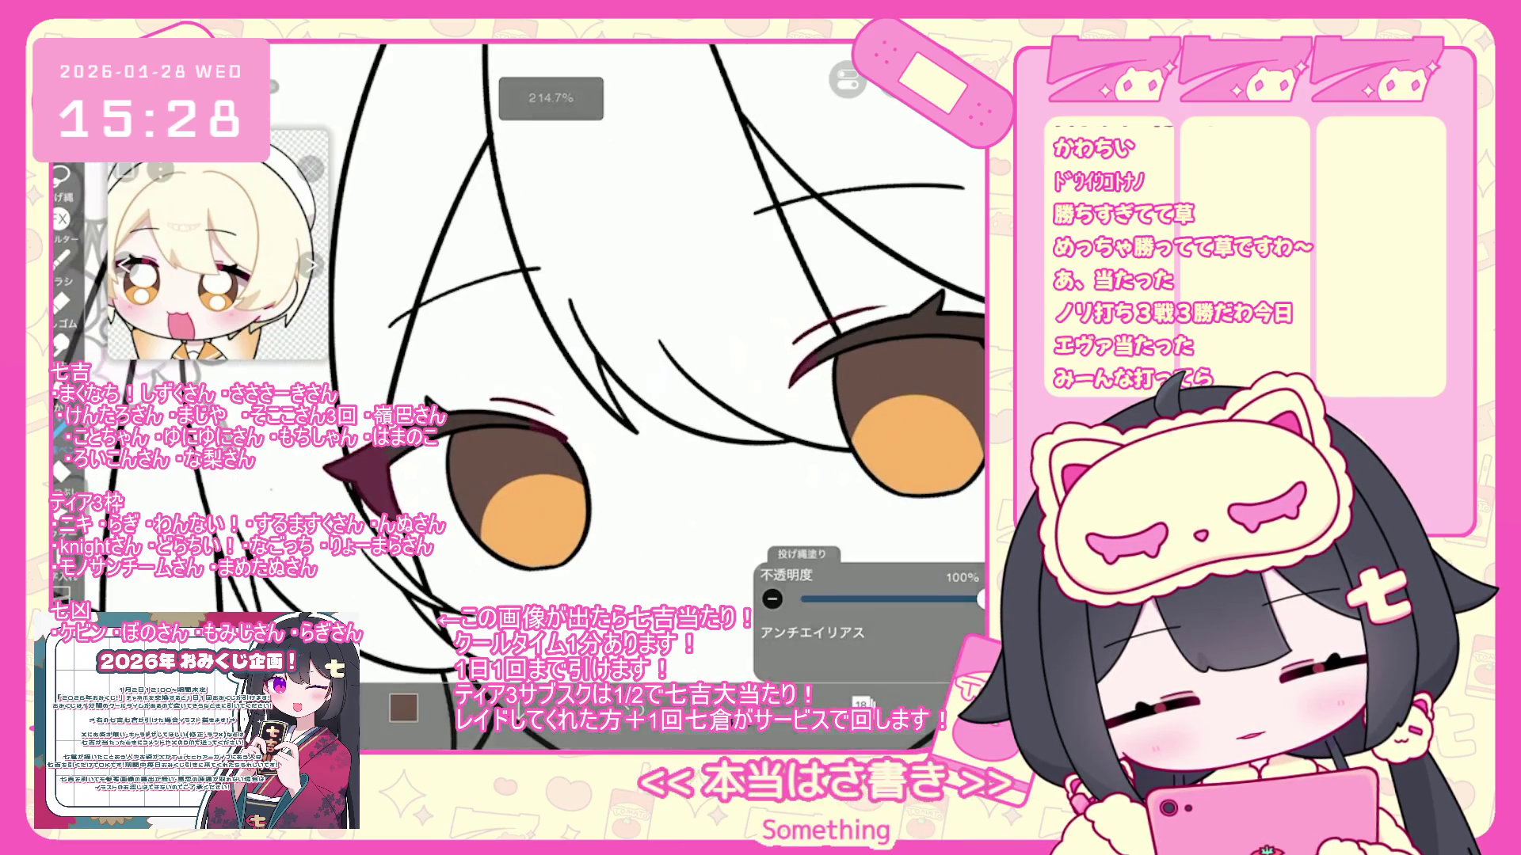
Undo the unwanted iris fills, try a dark brown lower-iris fill, then undo it
{"action": "key", "text": "ctrl+z"}
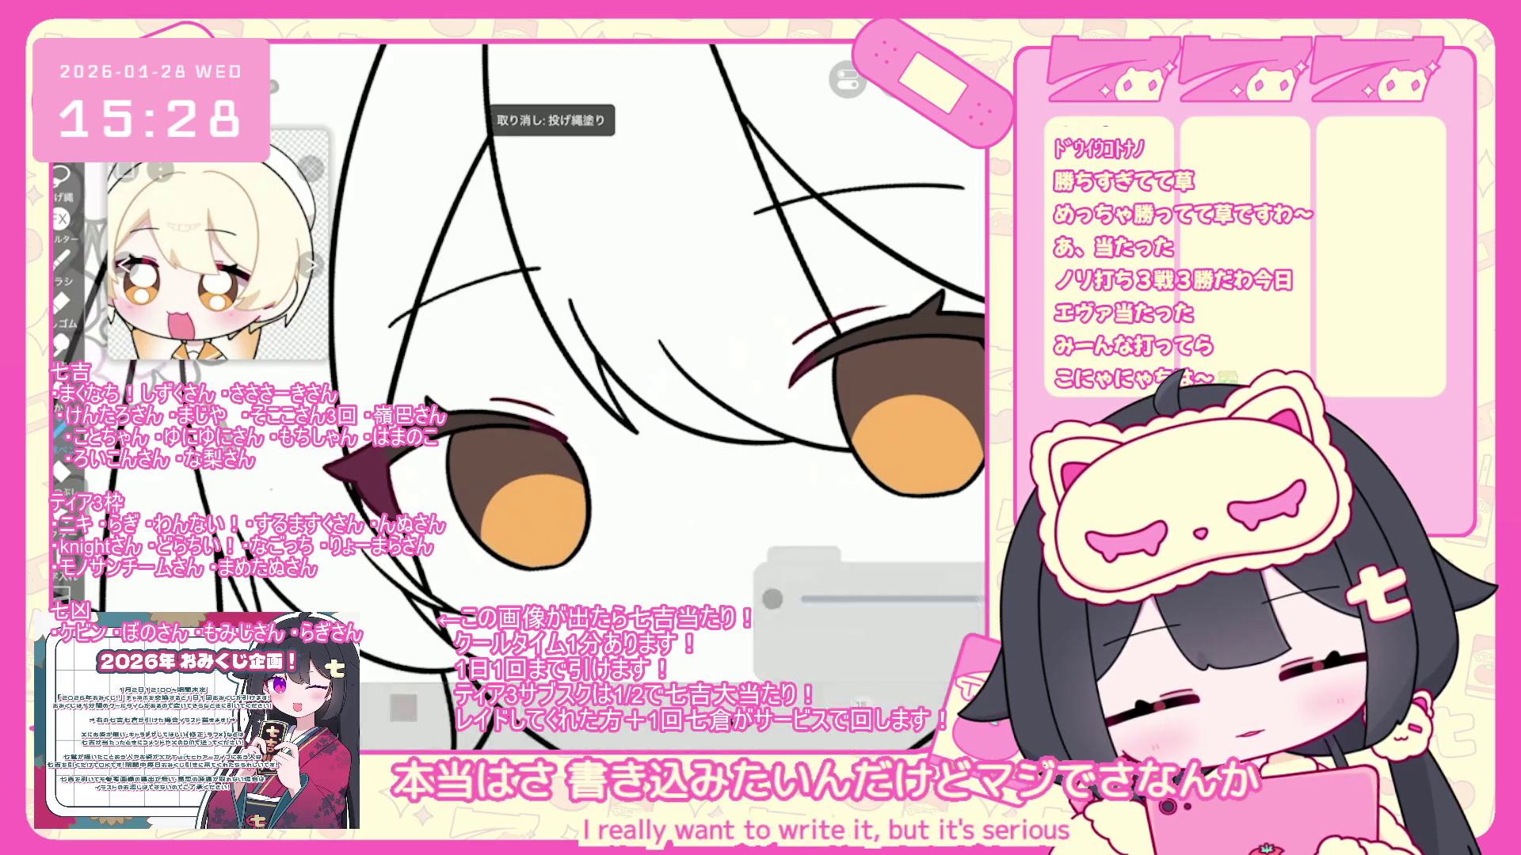
{"action": "scroll", "coordinate": [641, 396], "scroll_direction": "up", "scroll_amount": 2}
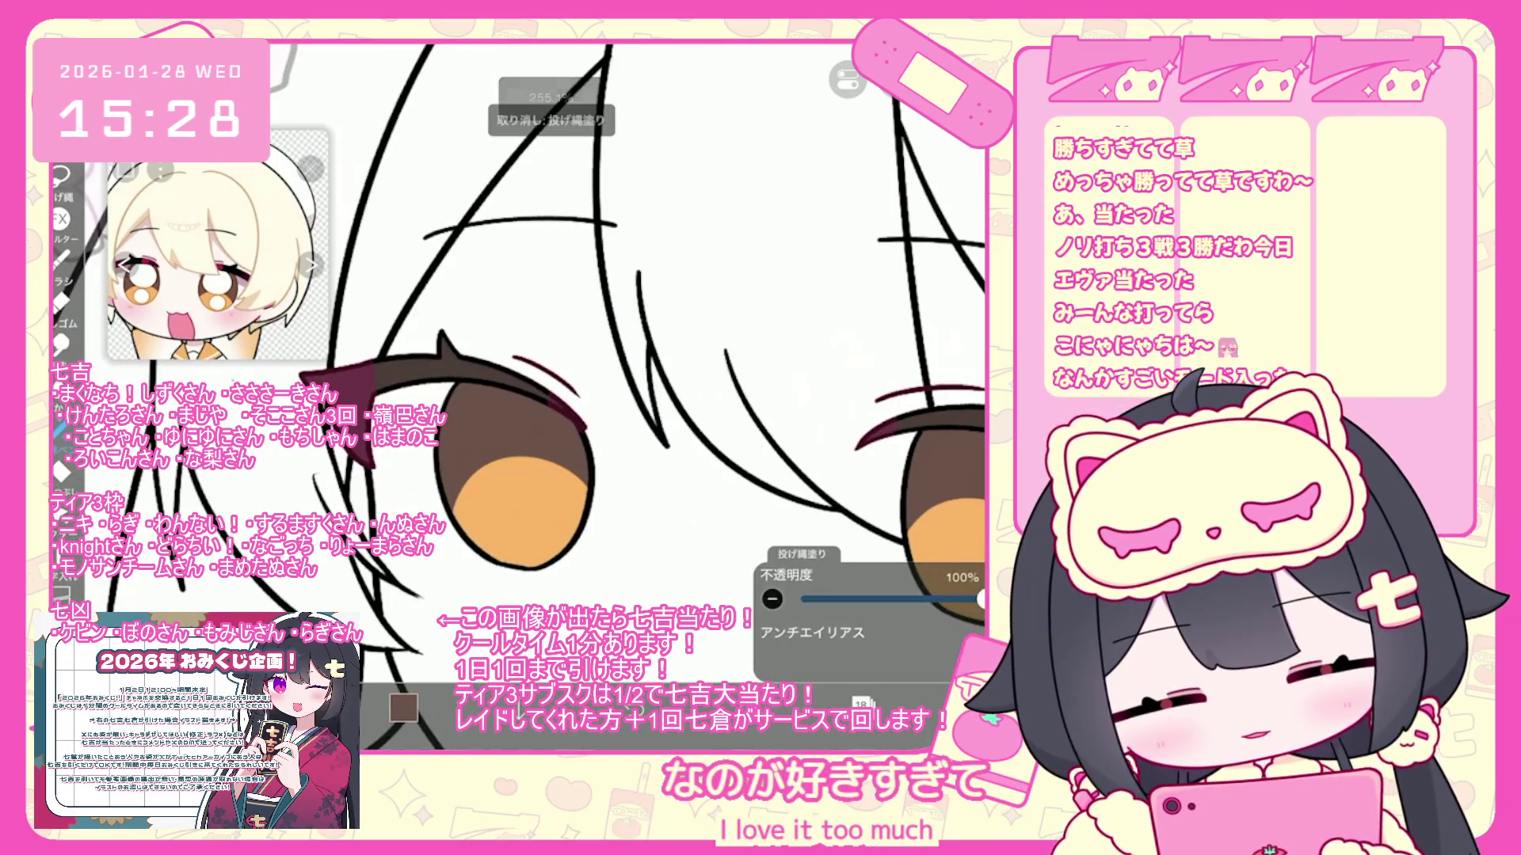
{"action": "key", "text": "ctrl+z"}
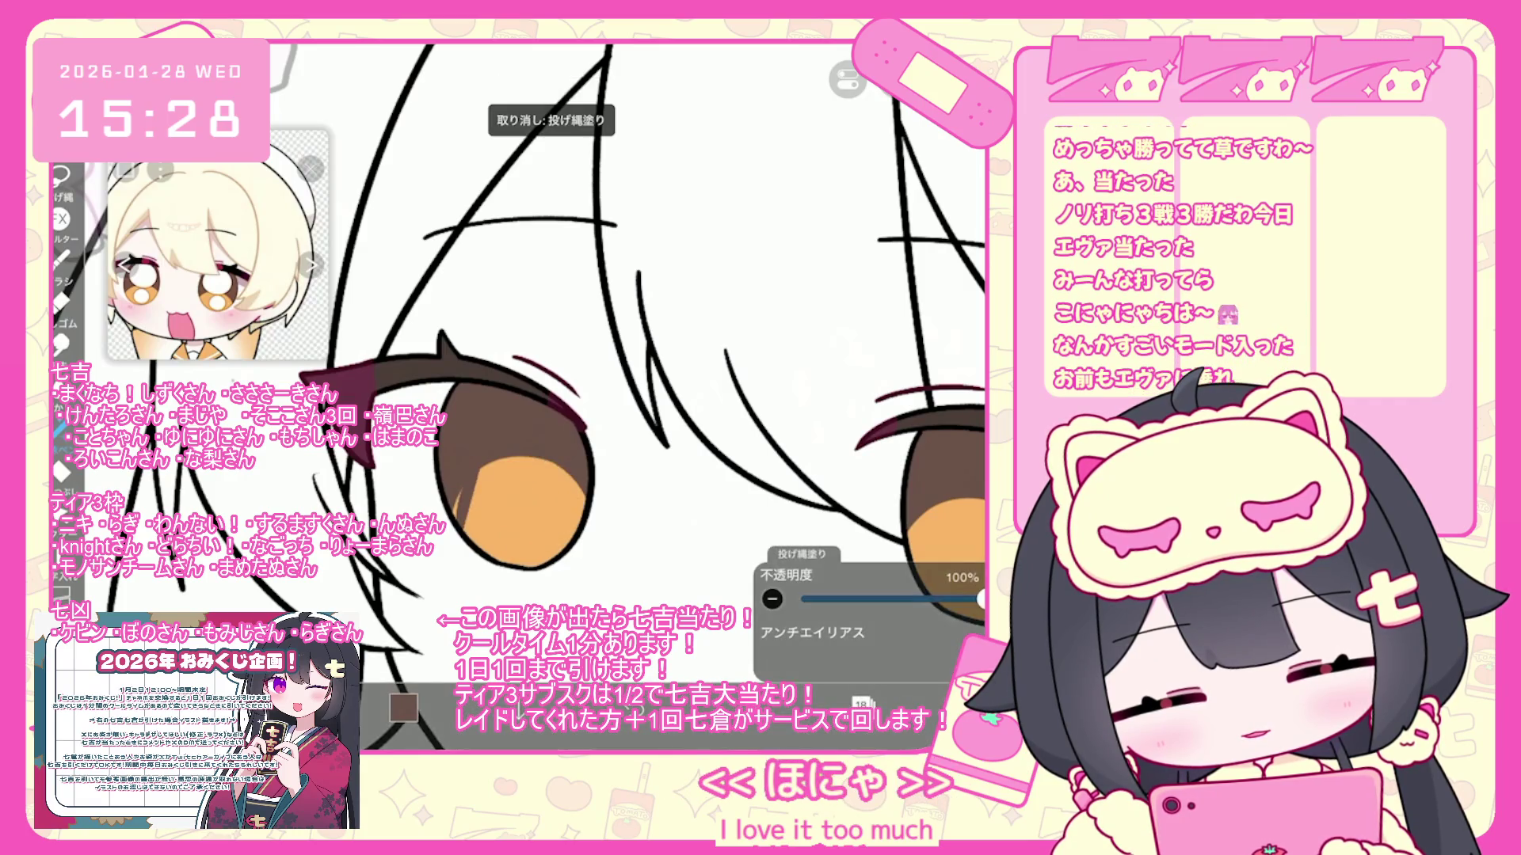
{"action": "key", "text": "ctrl+z"}
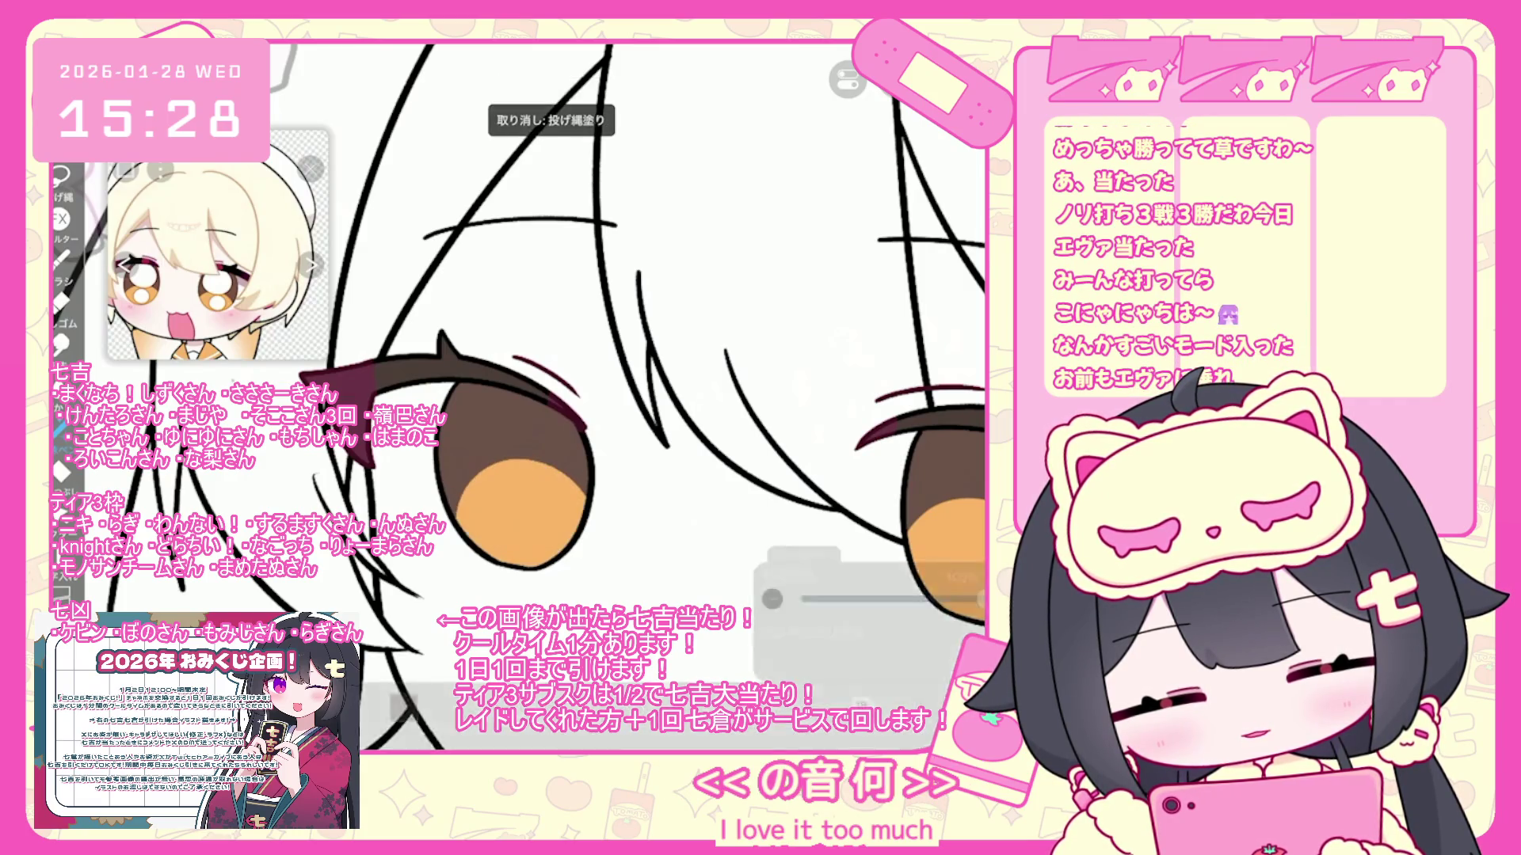
{"action": "scroll", "coordinate": [634, 317], "scroll_direction": "down", "scroll_amount": 3}
{"action": "scroll", "coordinate": [633, 317], "scroll_direction": "up", "scroll_amount": 3}
{"action": "left_click_drag", "start_coordinate": [555, 507], "coordinate": [467, 555]}
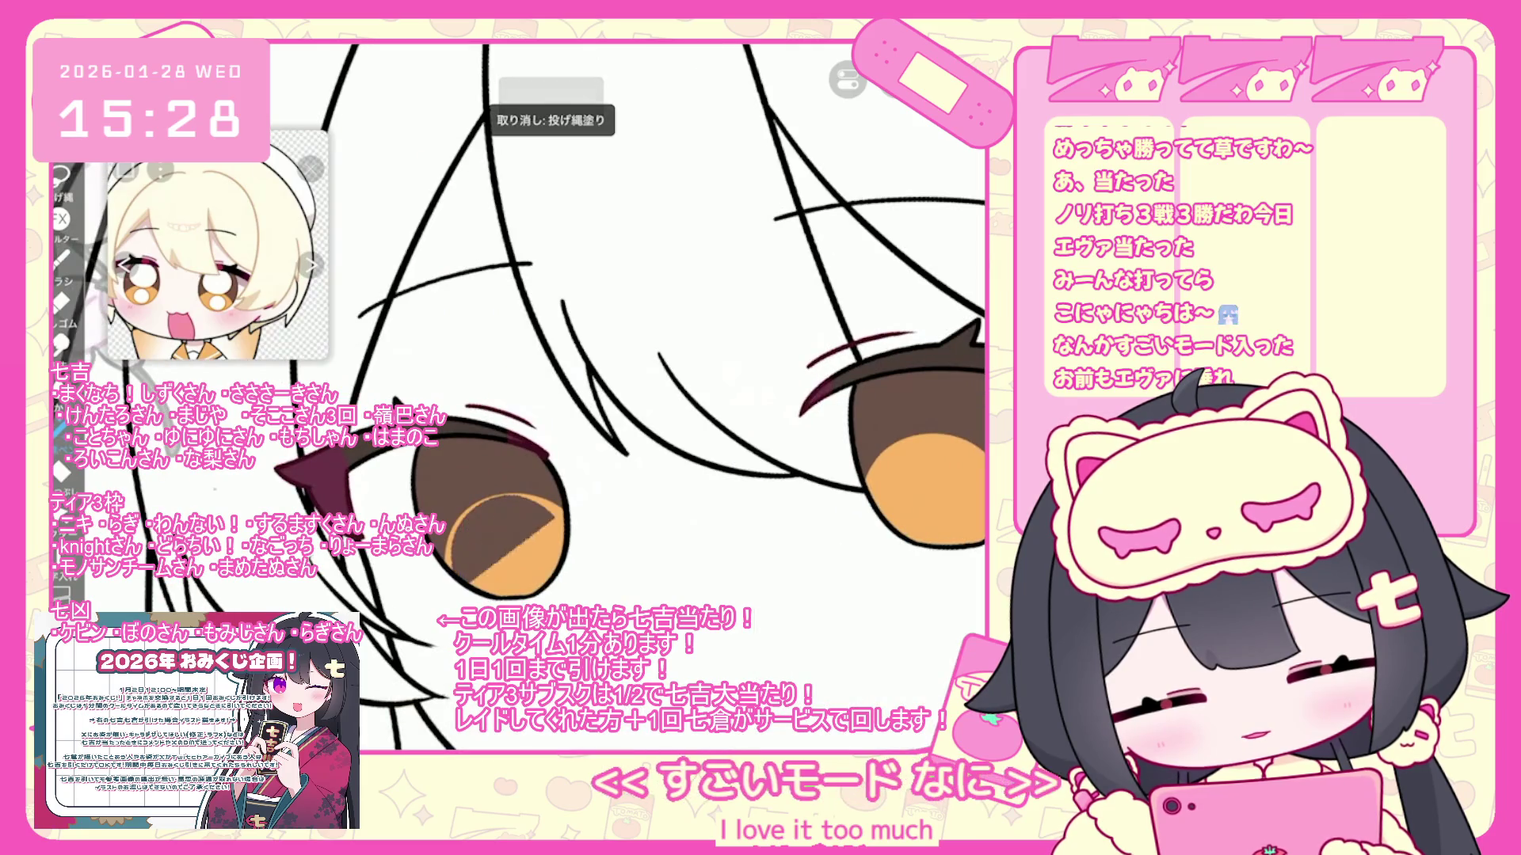
{"action": "scroll", "coordinate": [555, 357], "scroll_direction": "down", "scroll_amount": 3}
{"action": "scroll", "coordinate": [555, 357], "scroll_direction": "up", "scroll_amount": 3}
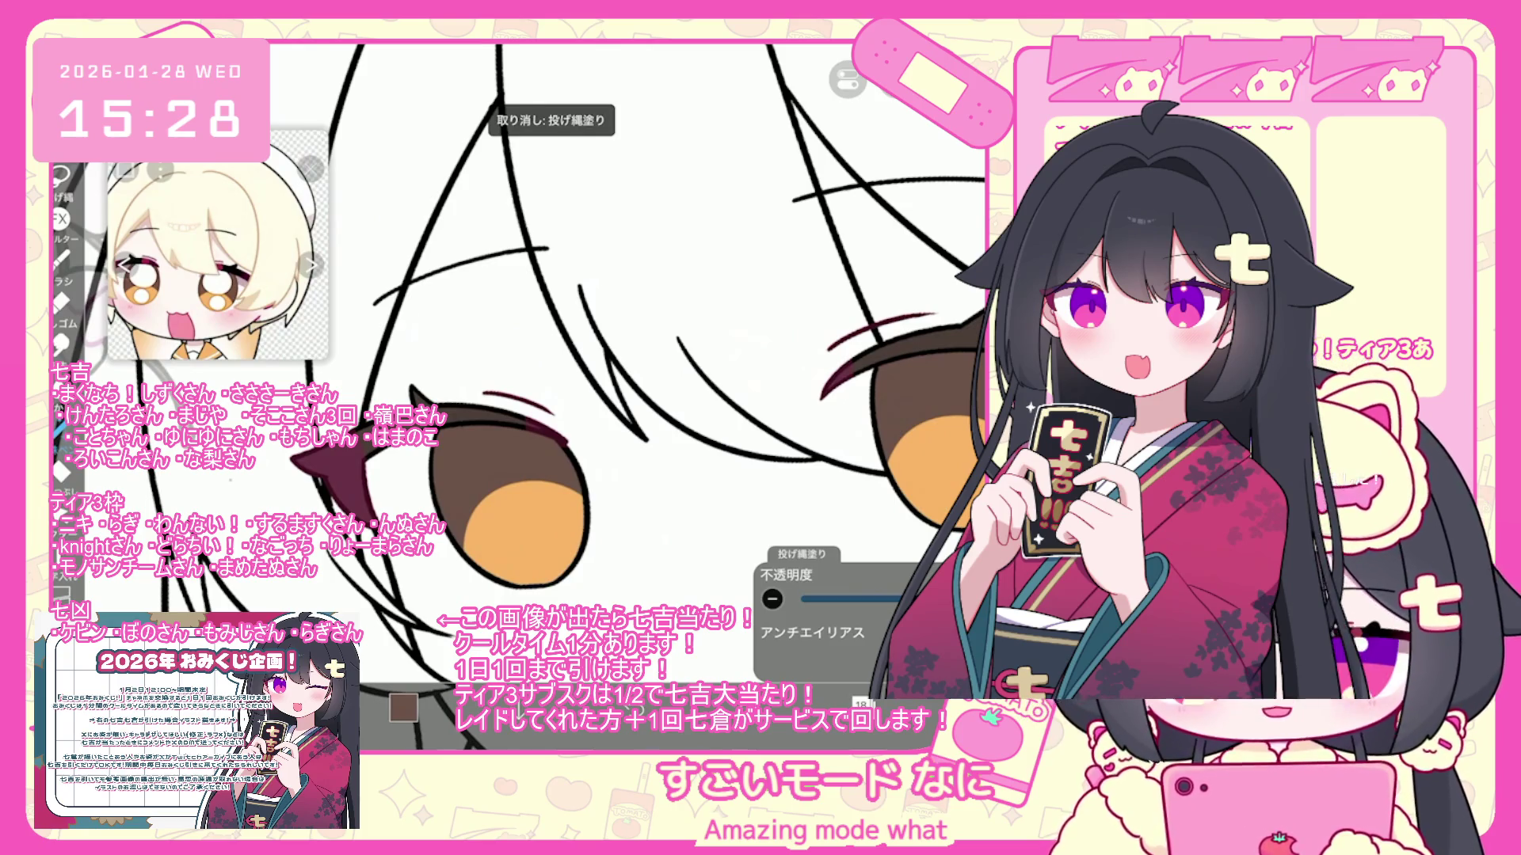
{"action": "scroll", "coordinate": [602, 317], "scroll_direction": "up", "scroll_amount": 1}
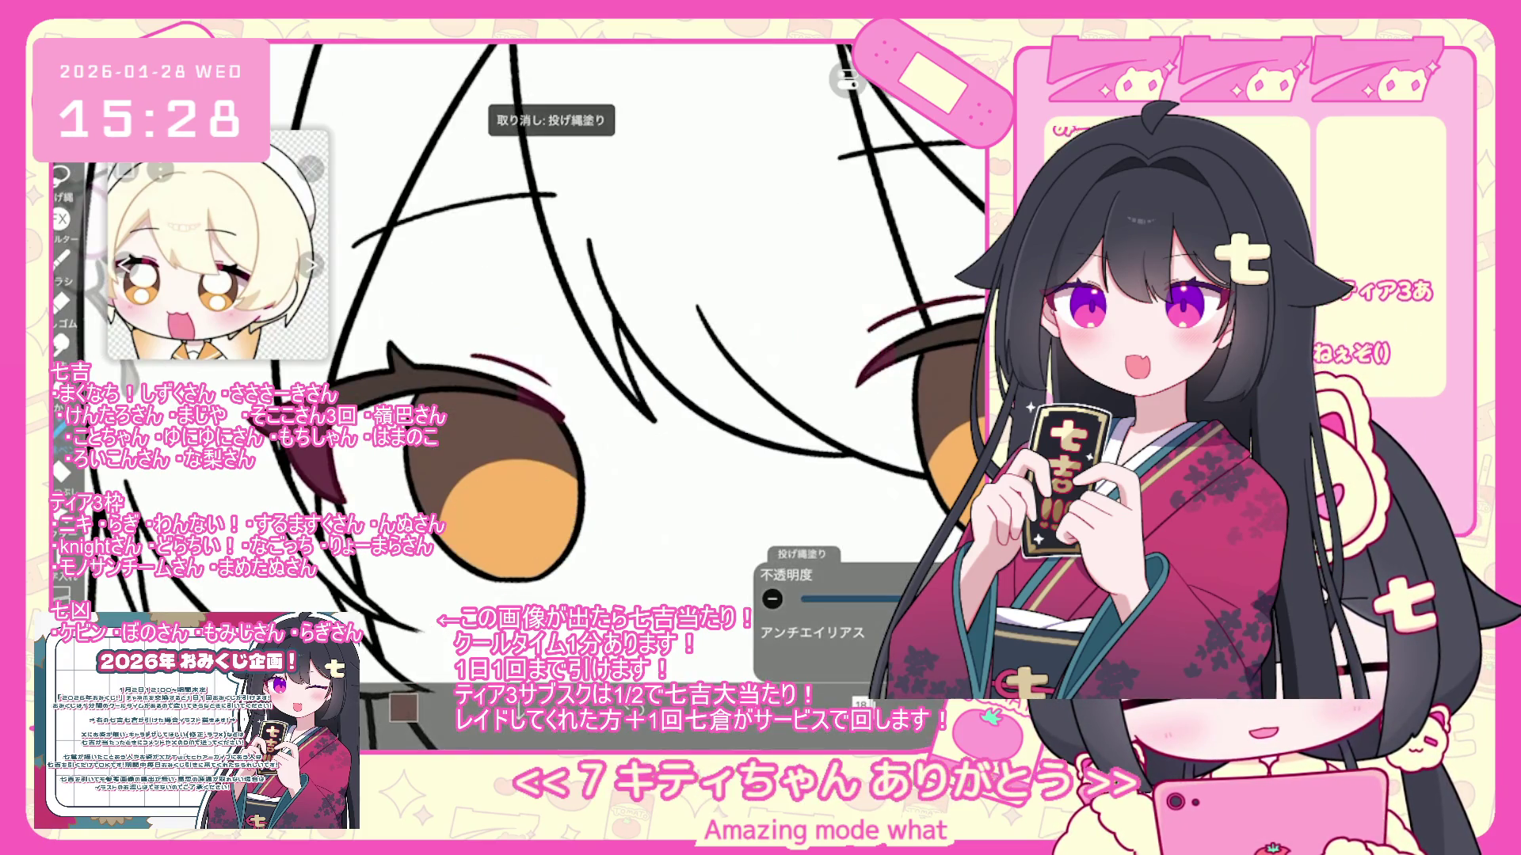
{"action": "scroll", "coordinate": [594, 317], "scroll_direction": "up", "scroll_amount": 1}
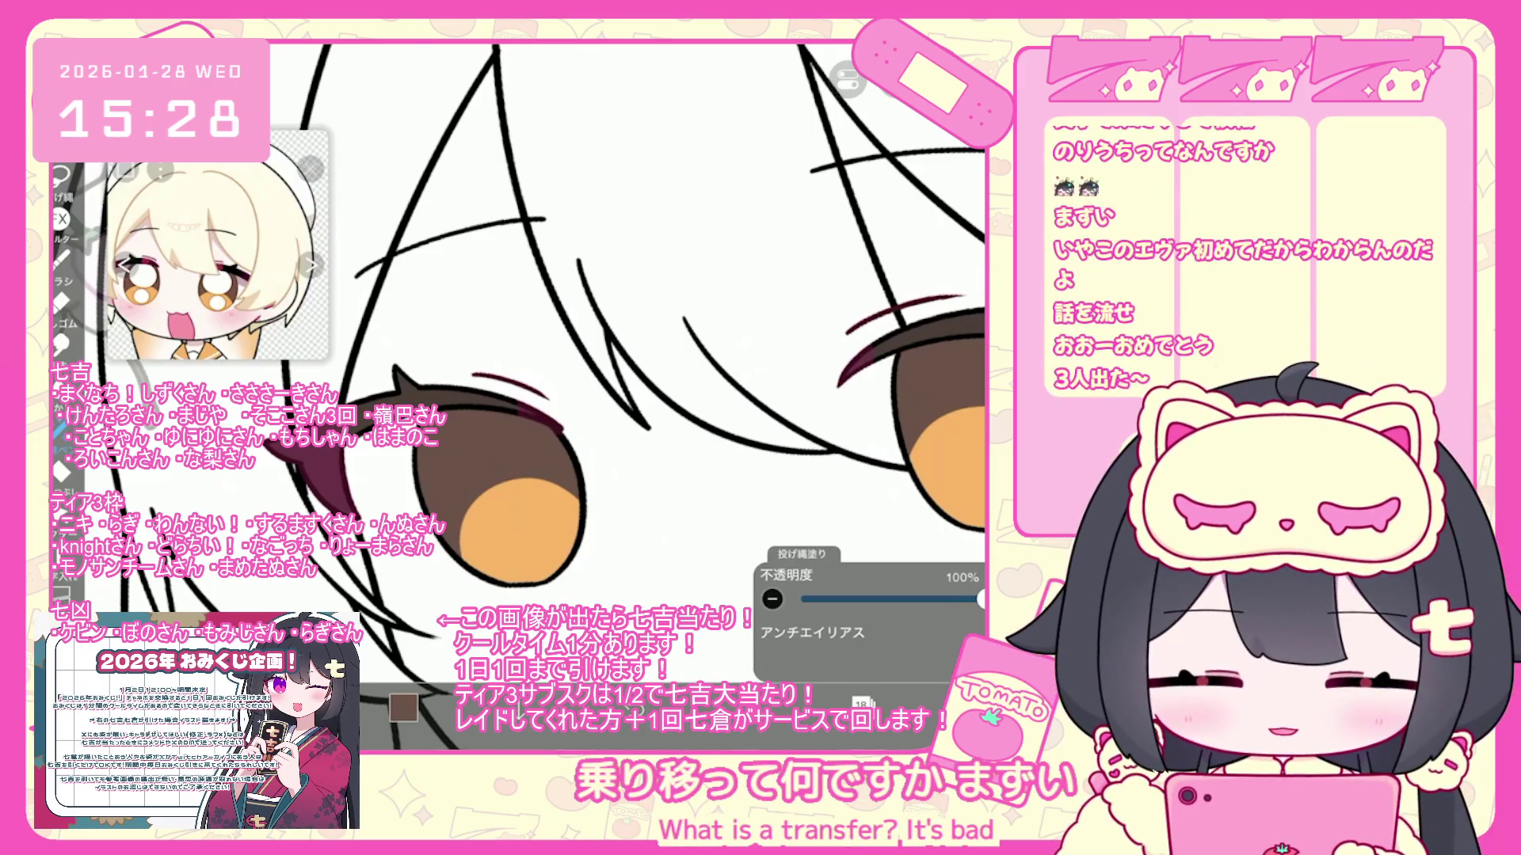
{"action": "scroll", "coordinate": [650, 325], "scroll_direction": "down", "scroll_amount": 3}
{"action": "scroll", "coordinate": [669, 317], "scroll_direction": "up", "scroll_amount": 3}
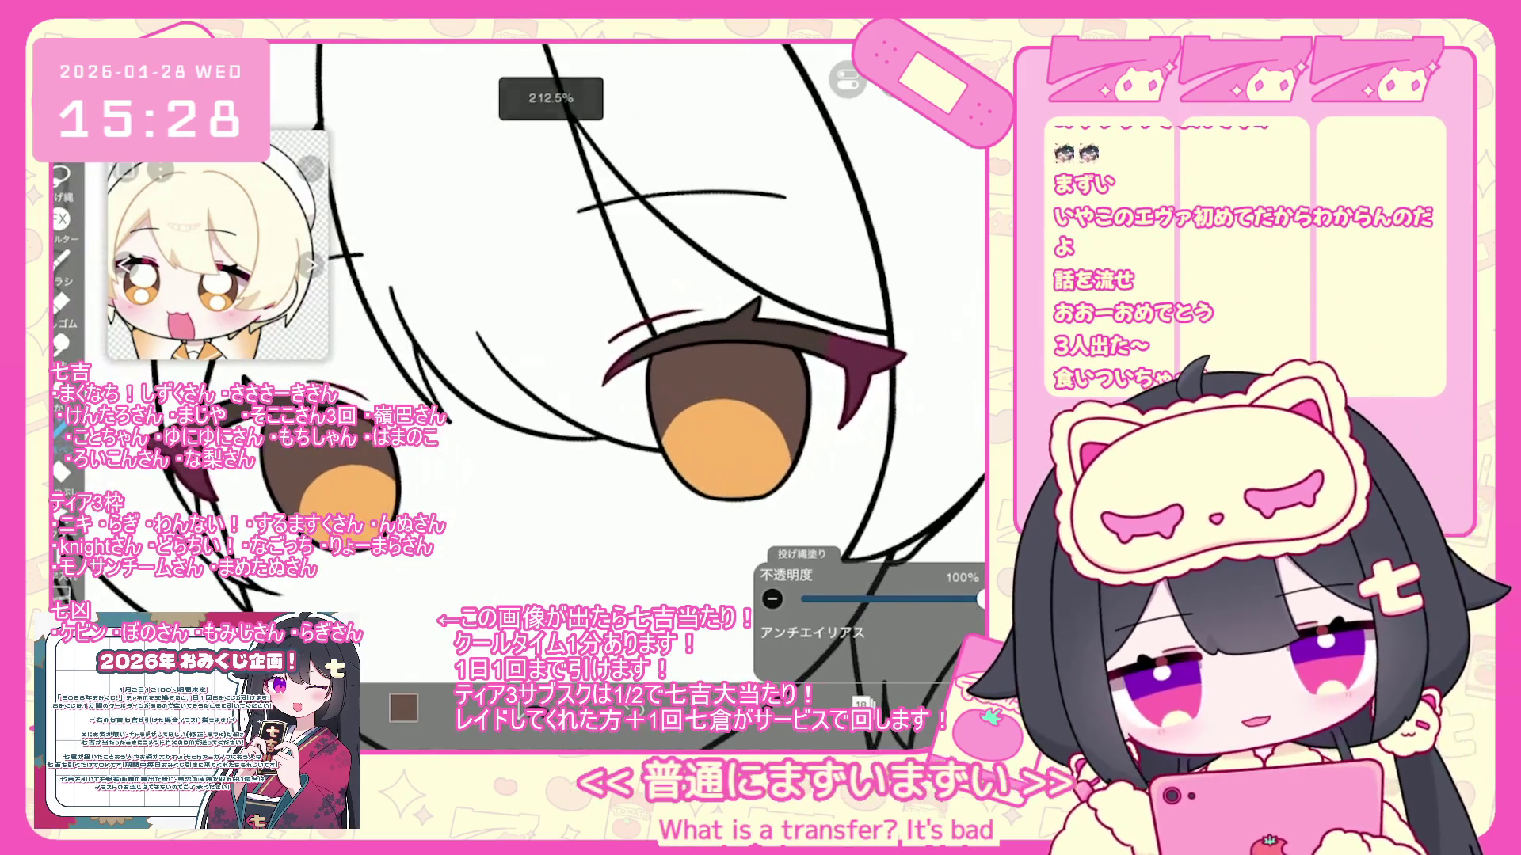
{"action": "key", "text": "ctrl+z"}
{"action": "key", "text": "ctrl+z"}
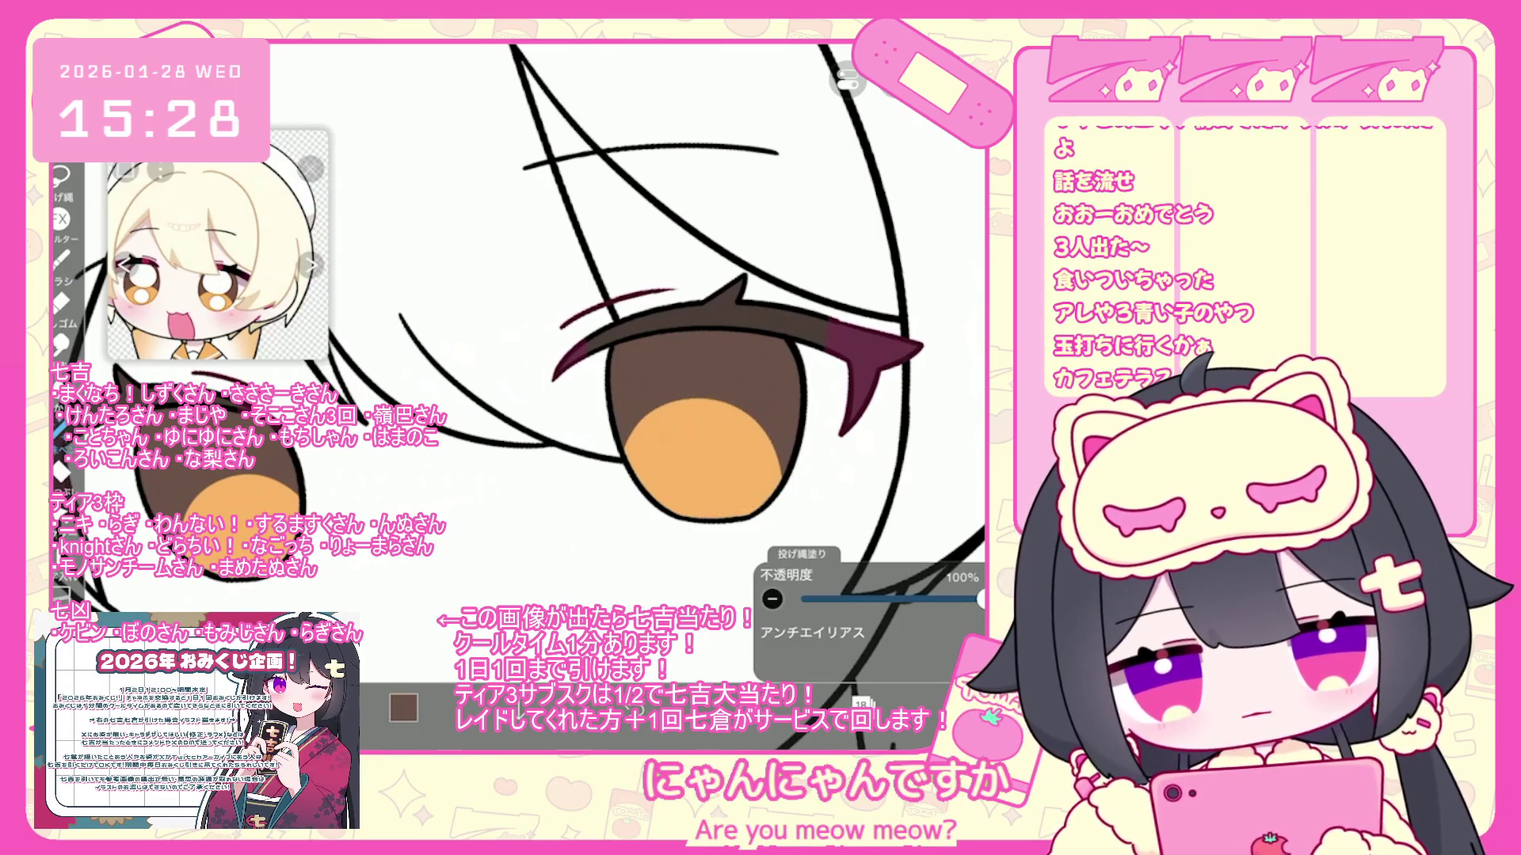
Undo the last eraser stroke and switch to layer 17 holding the orange iris fills
{"action": "left_click", "coordinate": [861, 704]}
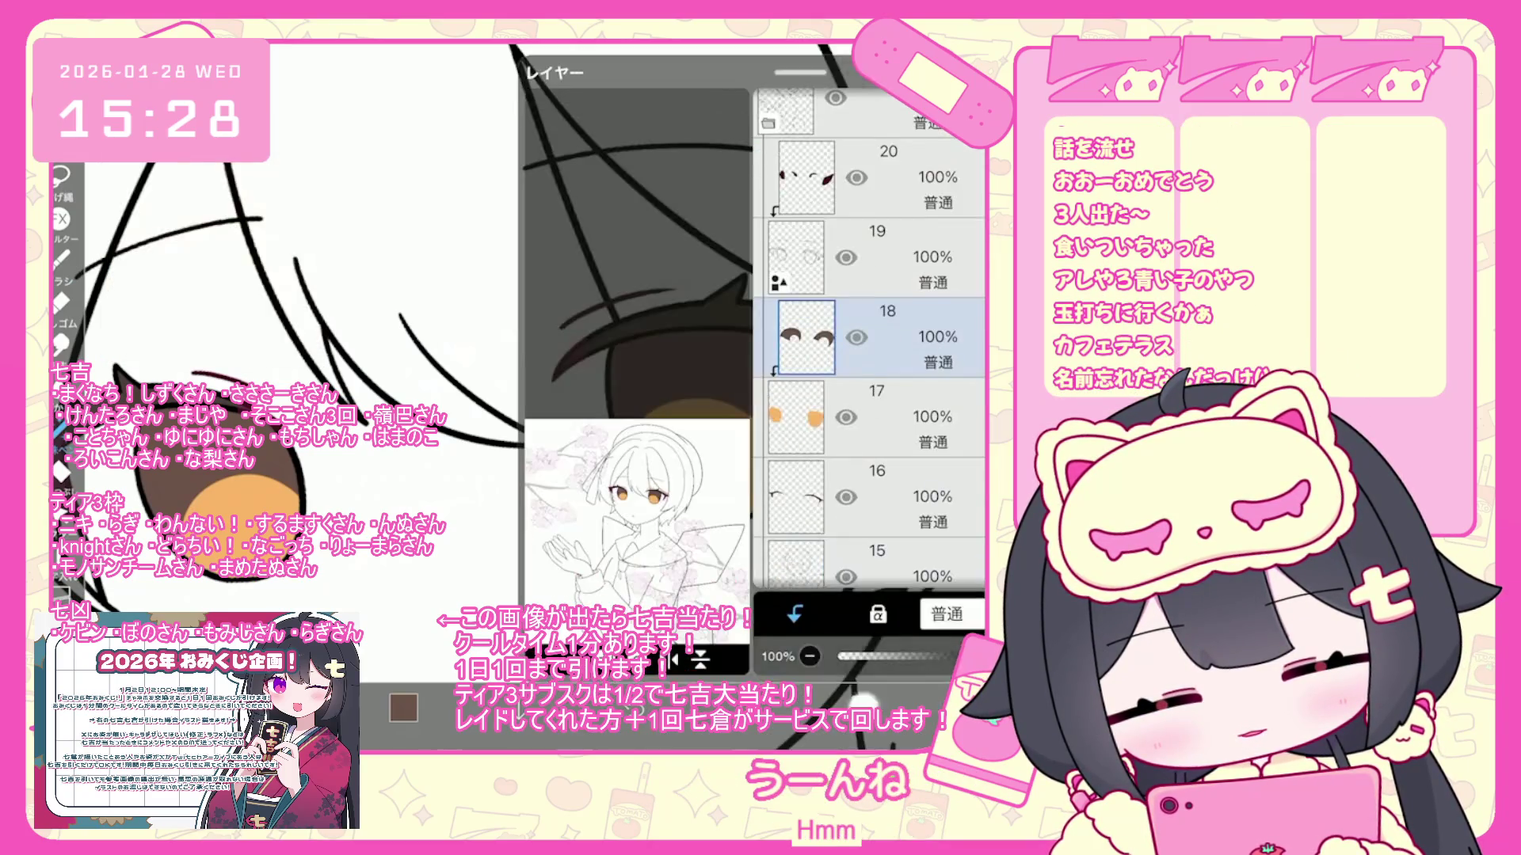
{"action": "left_click", "coordinate": [861, 703]}
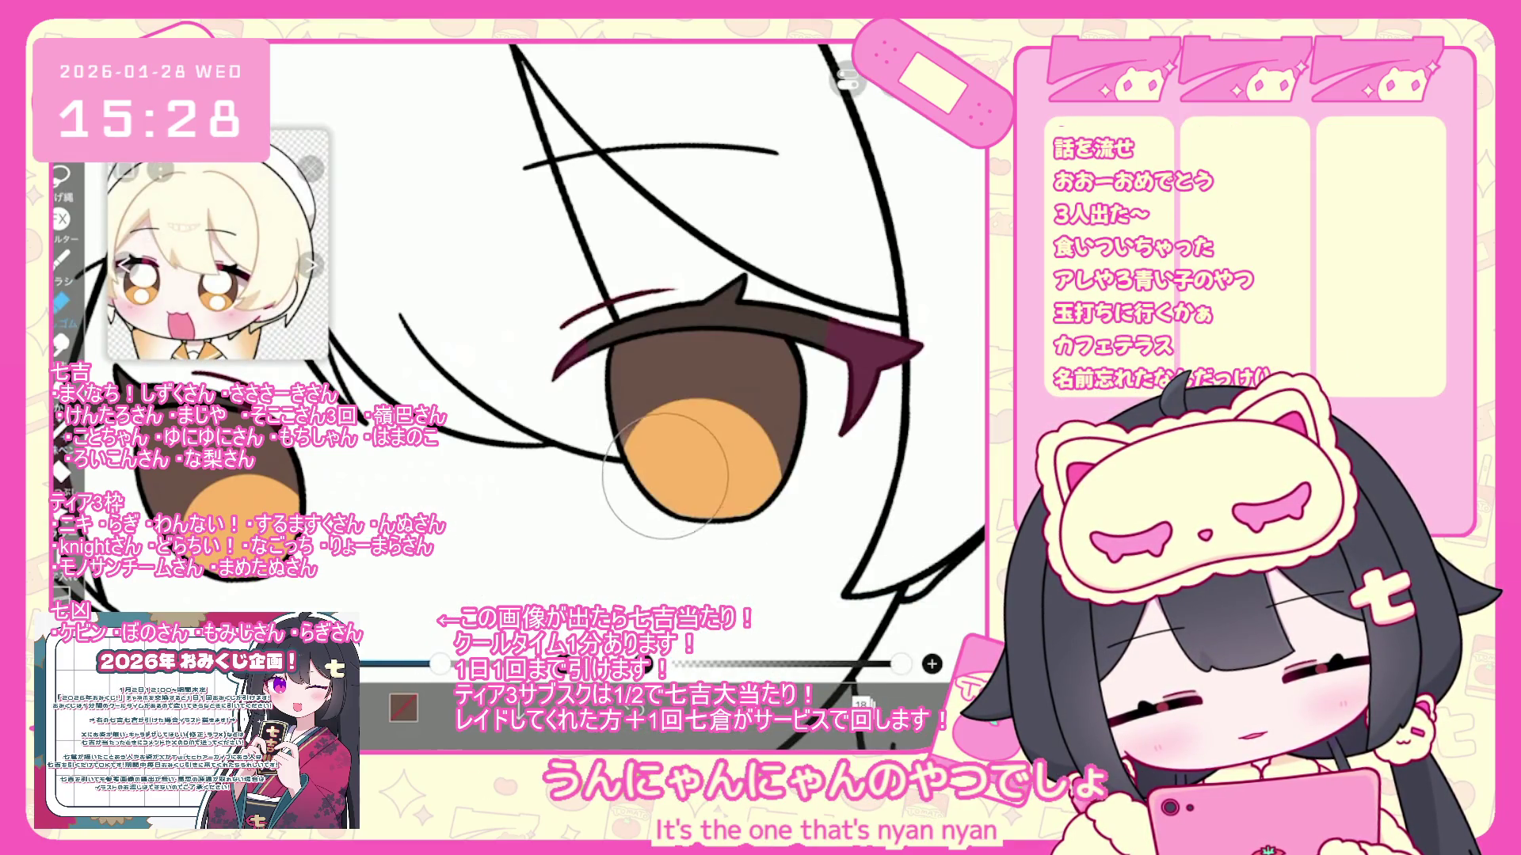
{"action": "key", "text": "ctrl+z"}
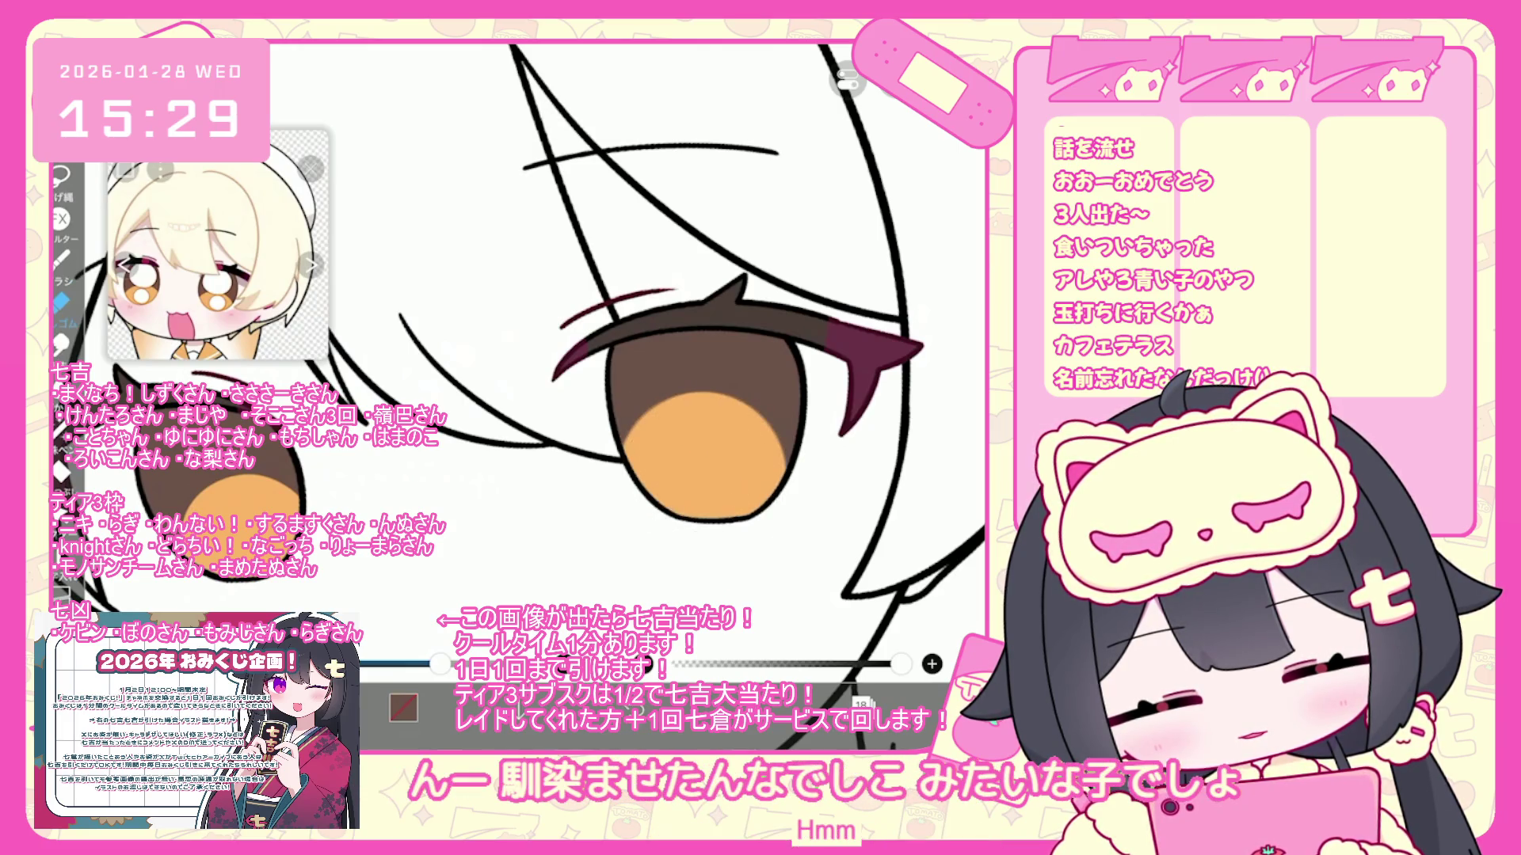
{"action": "scroll", "coordinate": [719, 482], "scroll_direction": "down", "scroll_amount": 5}
{"action": "scroll", "coordinate": [697, 444], "scroll_direction": "up", "scroll_amount": 5}
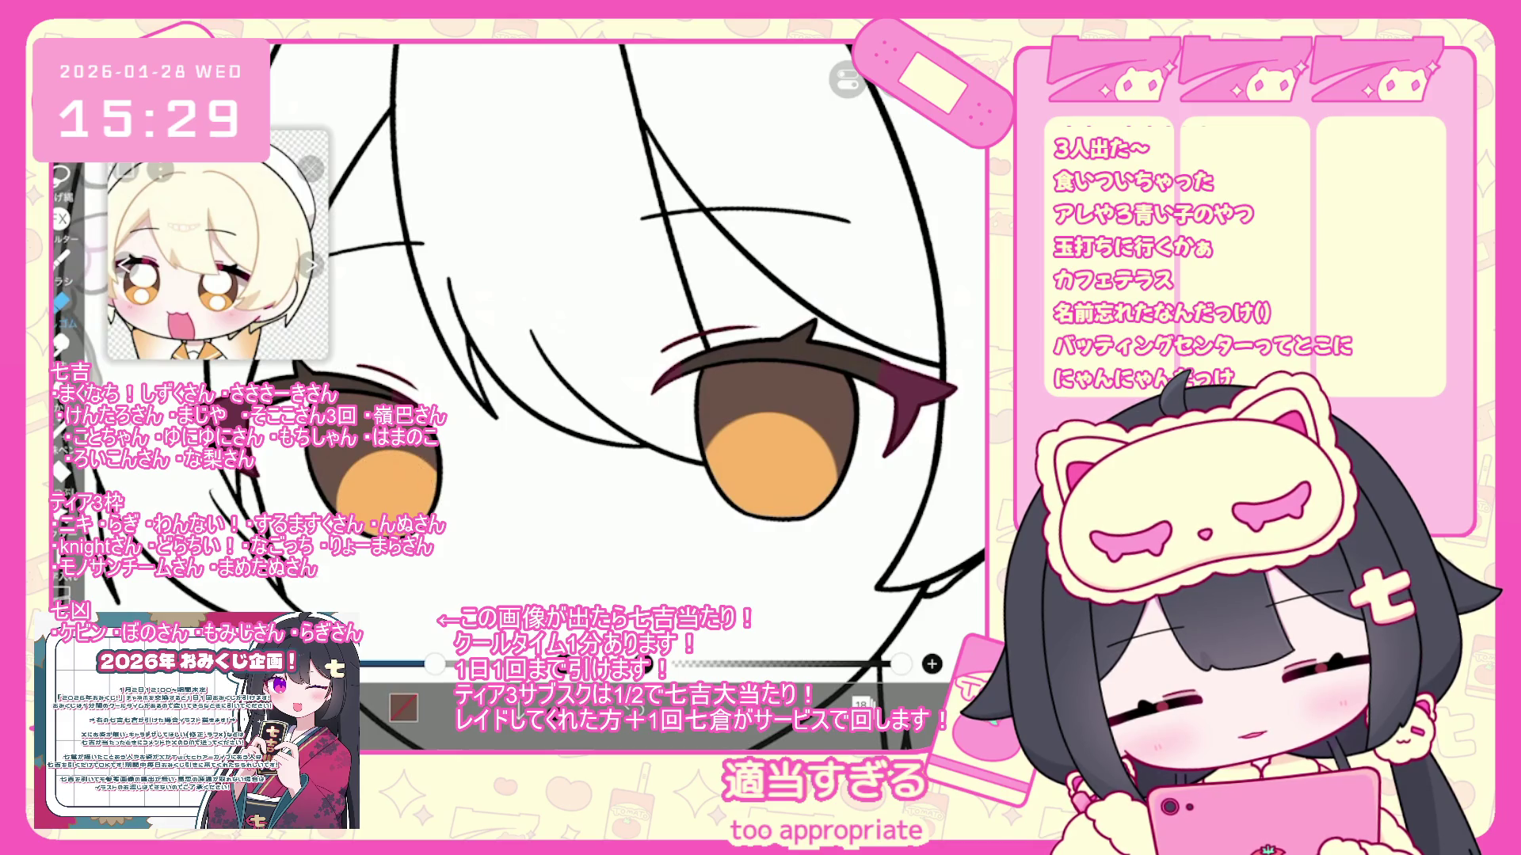
{"action": "scroll", "coordinate": [519, 353], "scroll_direction": "down", "scroll_amount": 3}
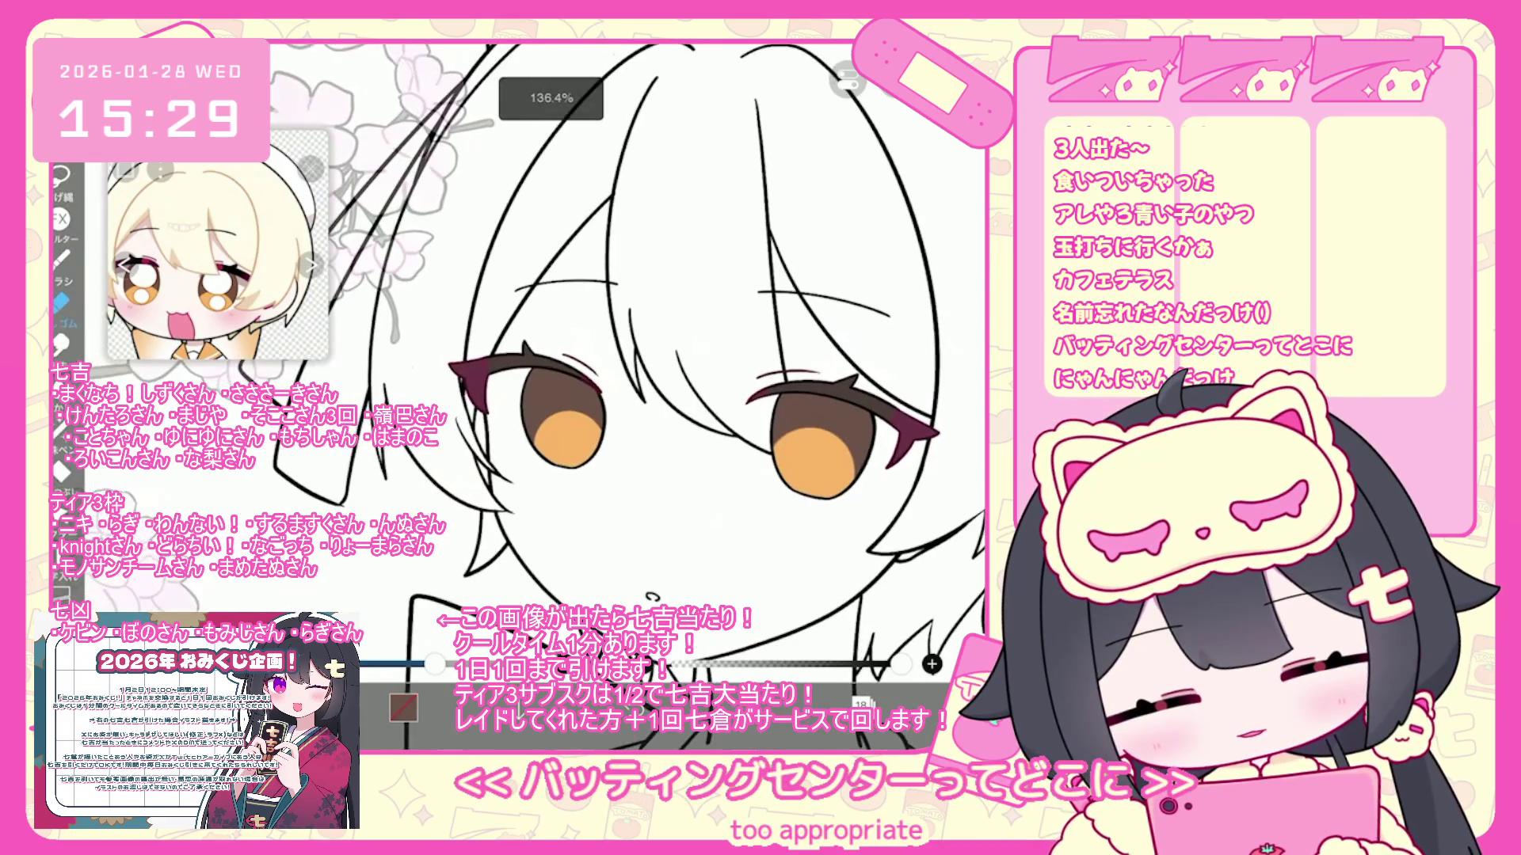
{"action": "left_click", "coordinate": [861, 704]}
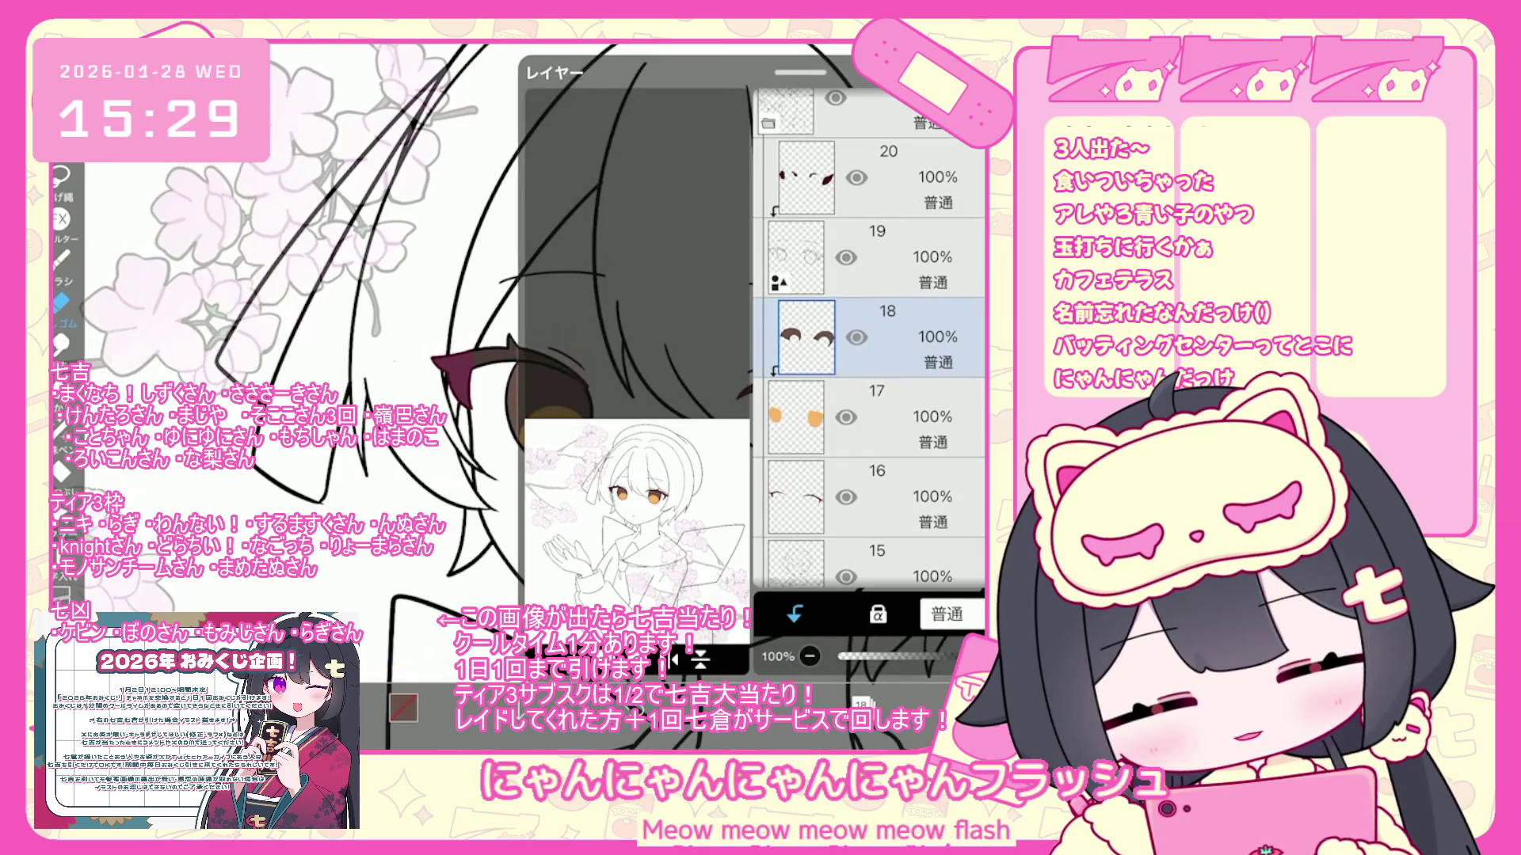
{"action": "left_click", "coordinate": [876, 418]}
{"action": "left_click", "coordinate": [403, 707]}
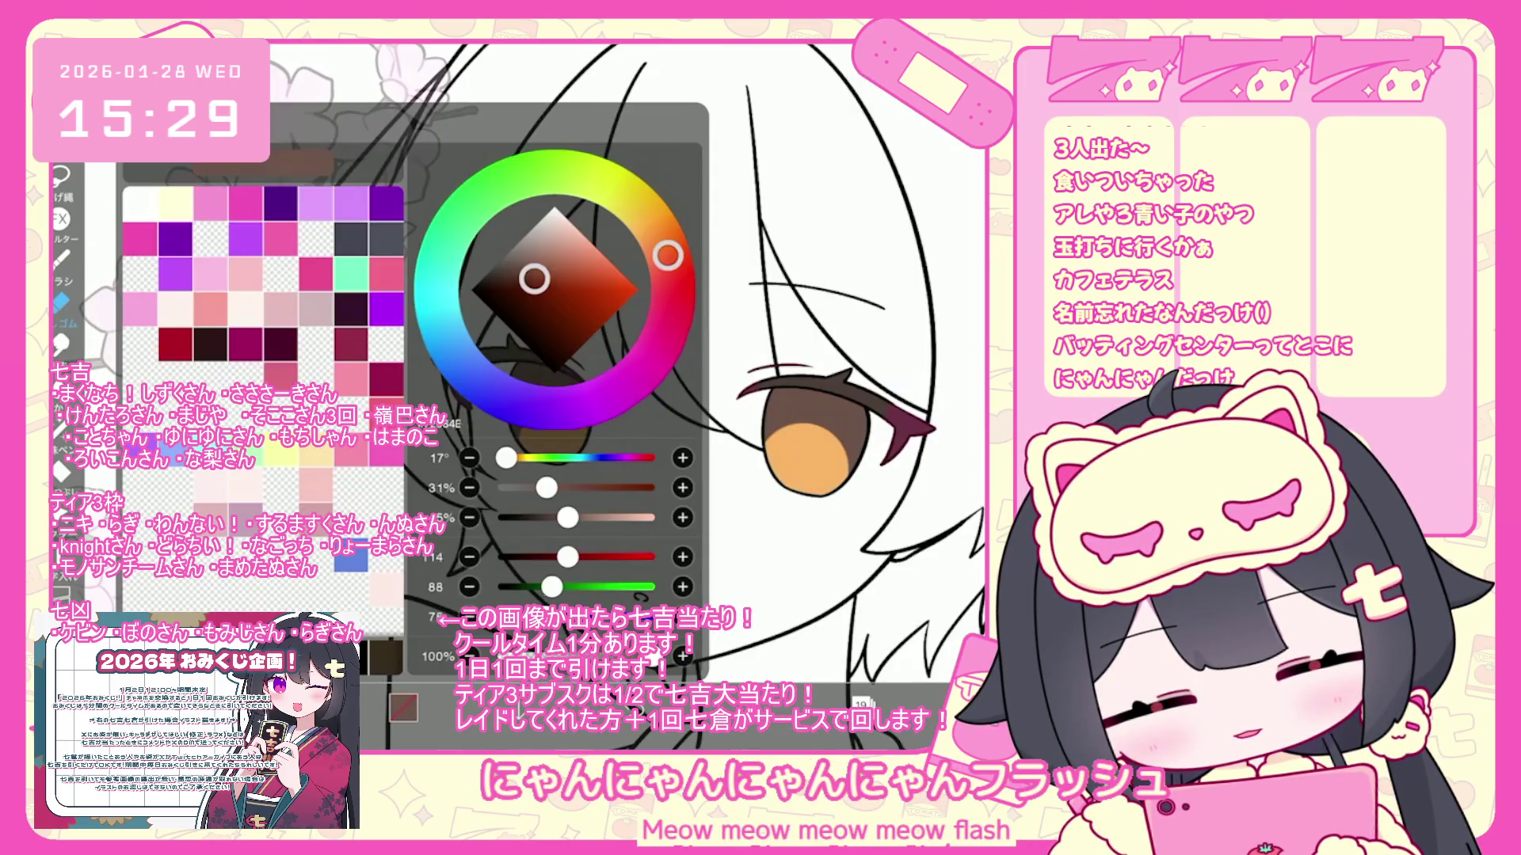
{"action": "left_click", "coordinate": [403, 707]}
{"action": "scroll", "coordinate": [554, 357], "scroll_direction": "up", "scroll_amount": 5}
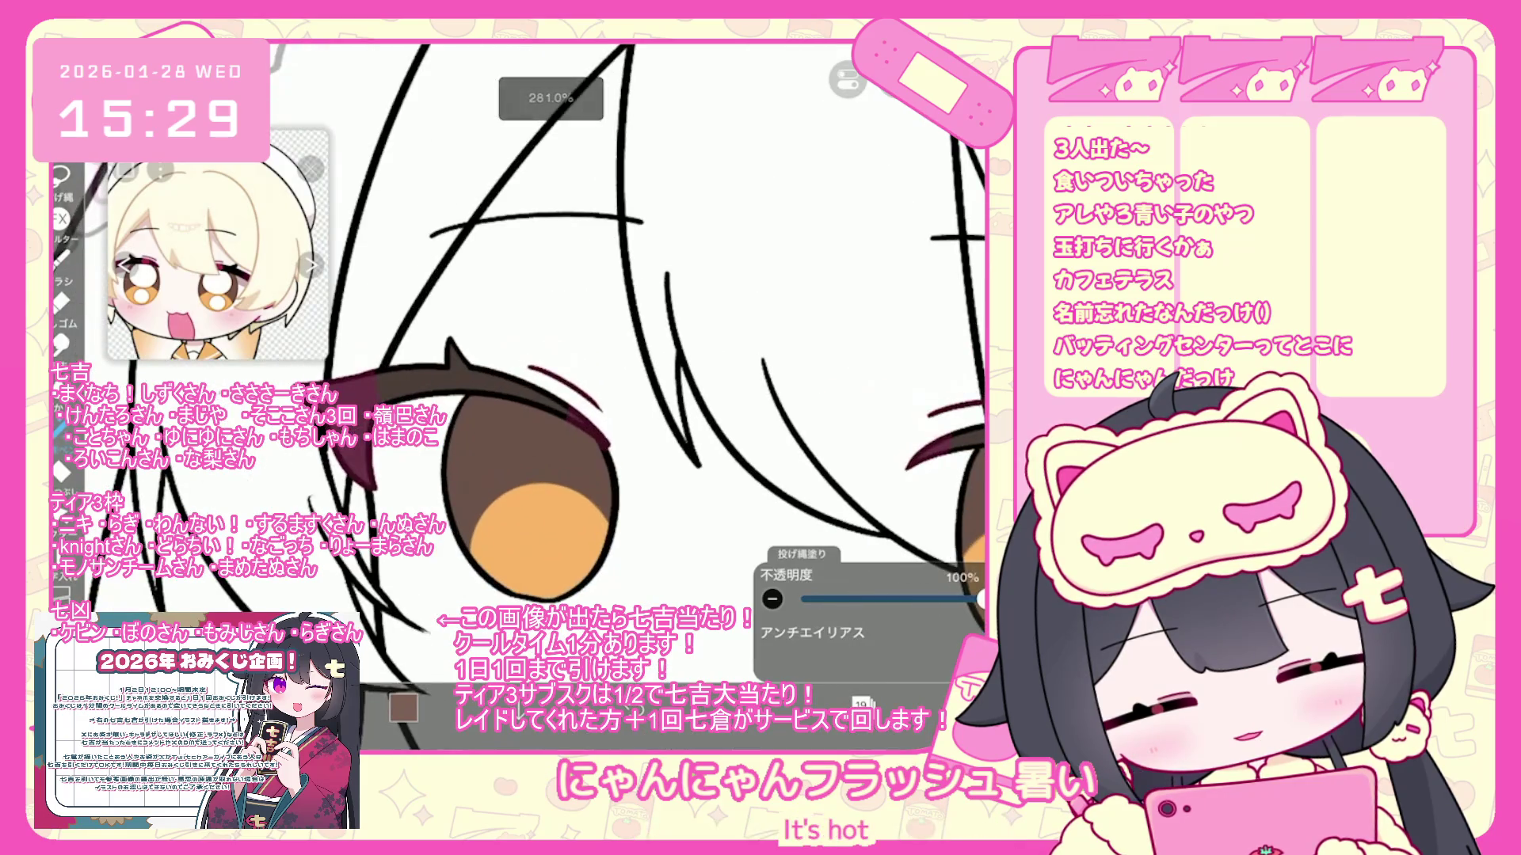
{"action": "scroll", "coordinate": [608, 326], "scroll_direction": "up", "scroll_amount": 2}
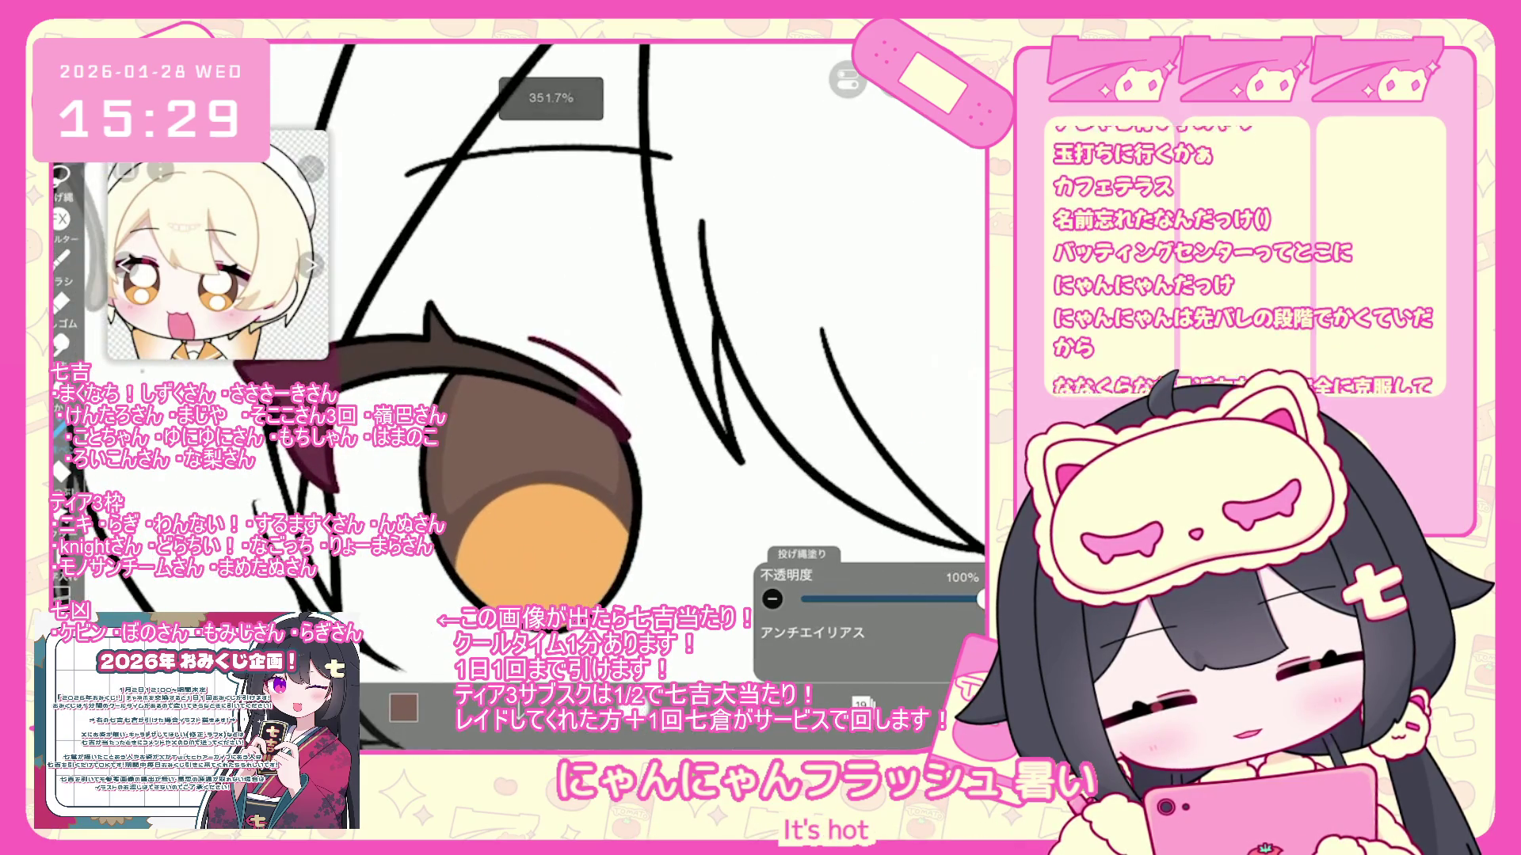
Undo the eye's lasso fills, trying a lighter wedge across the upper-left iris before reverting it
{"action": "key", "text": "ctrl+z"}
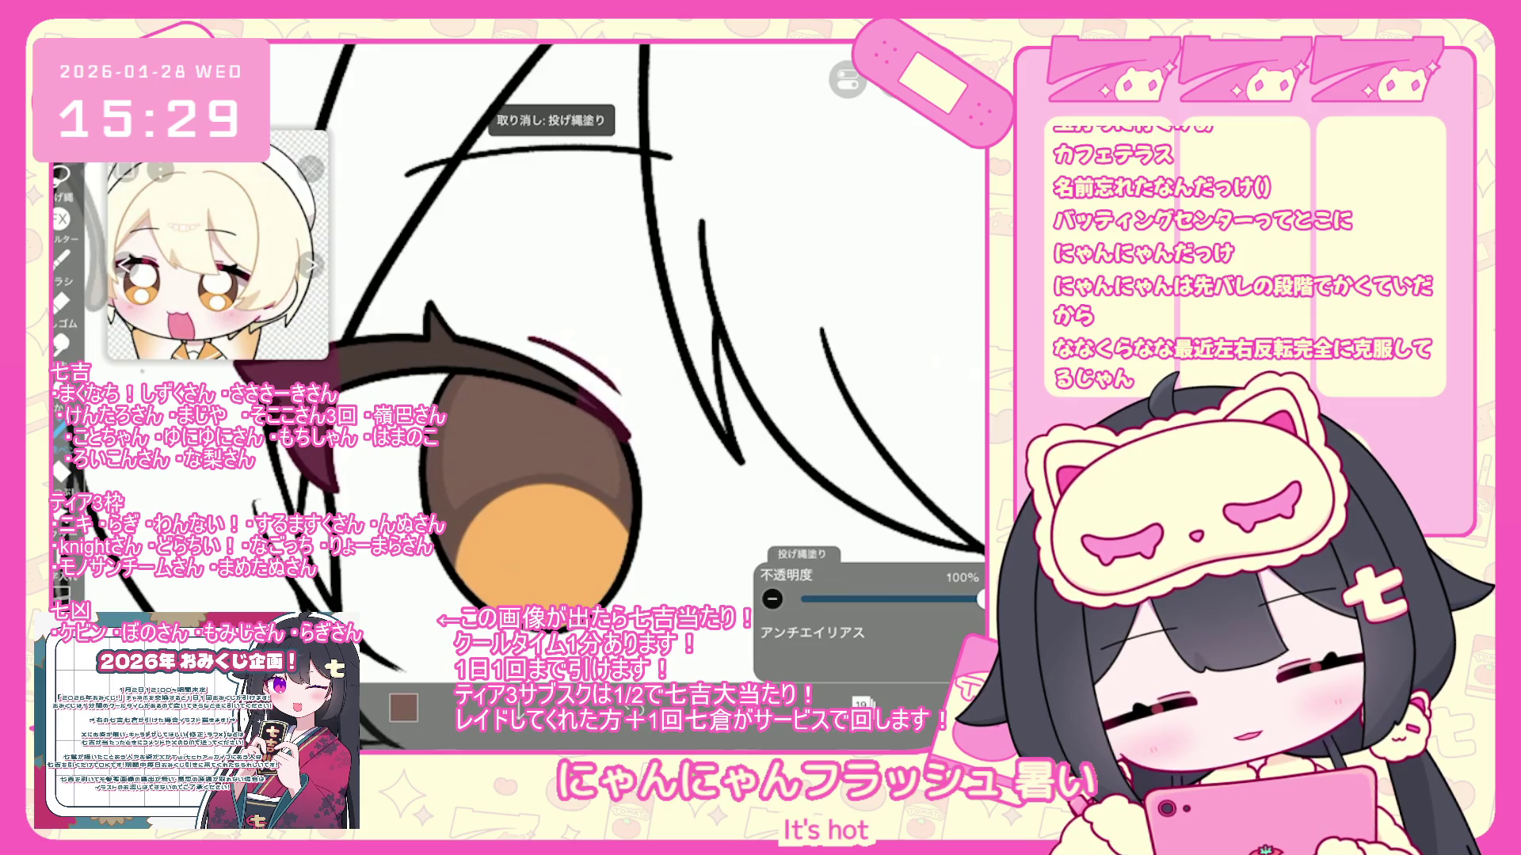
{"action": "left_click", "coordinate": [403, 707]}
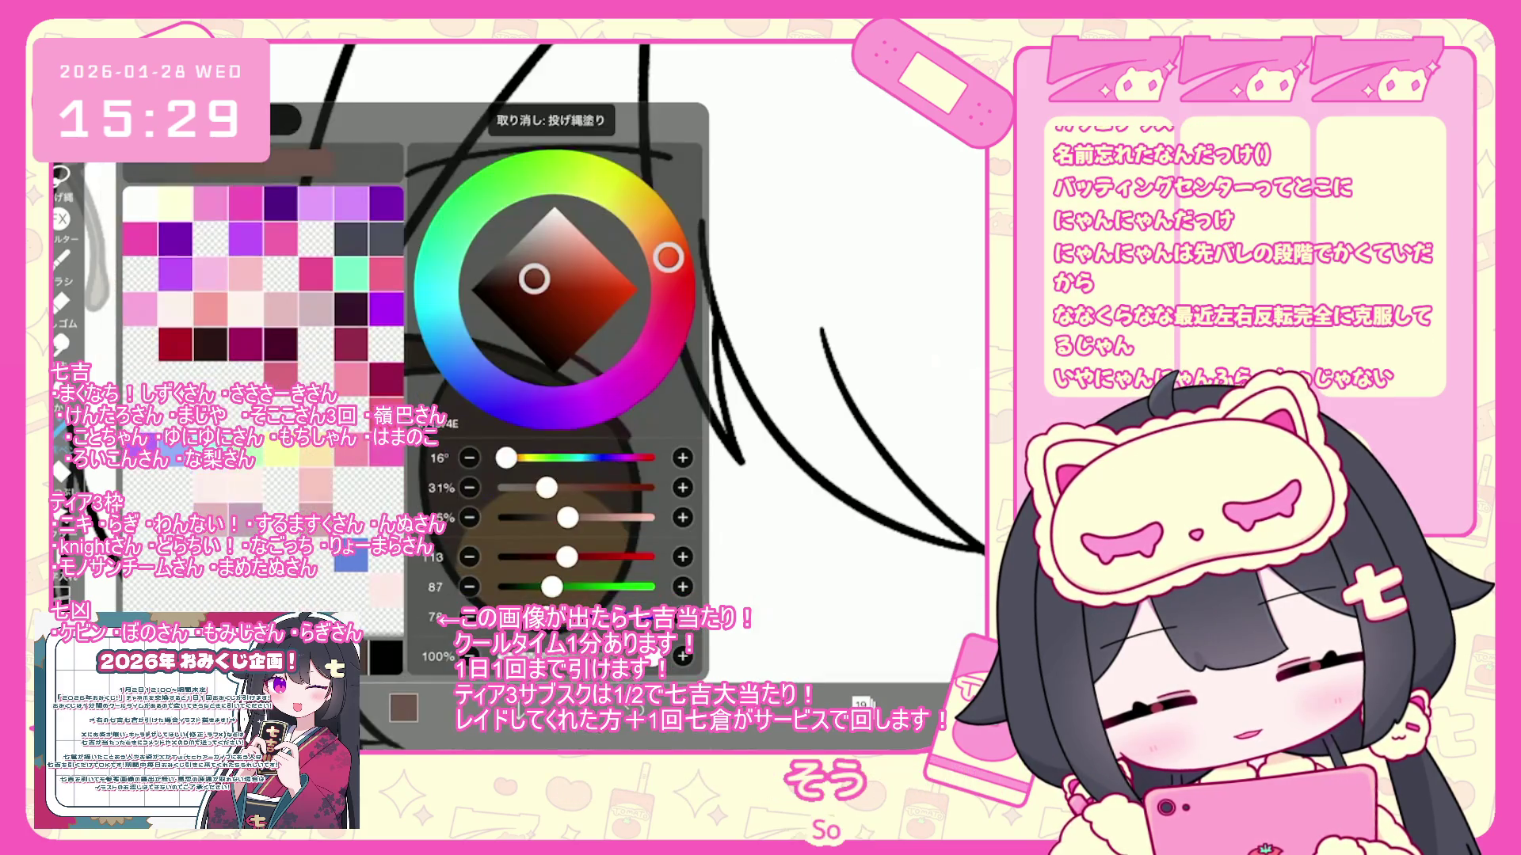
{"action": "left_click", "coordinate": [403, 708]}
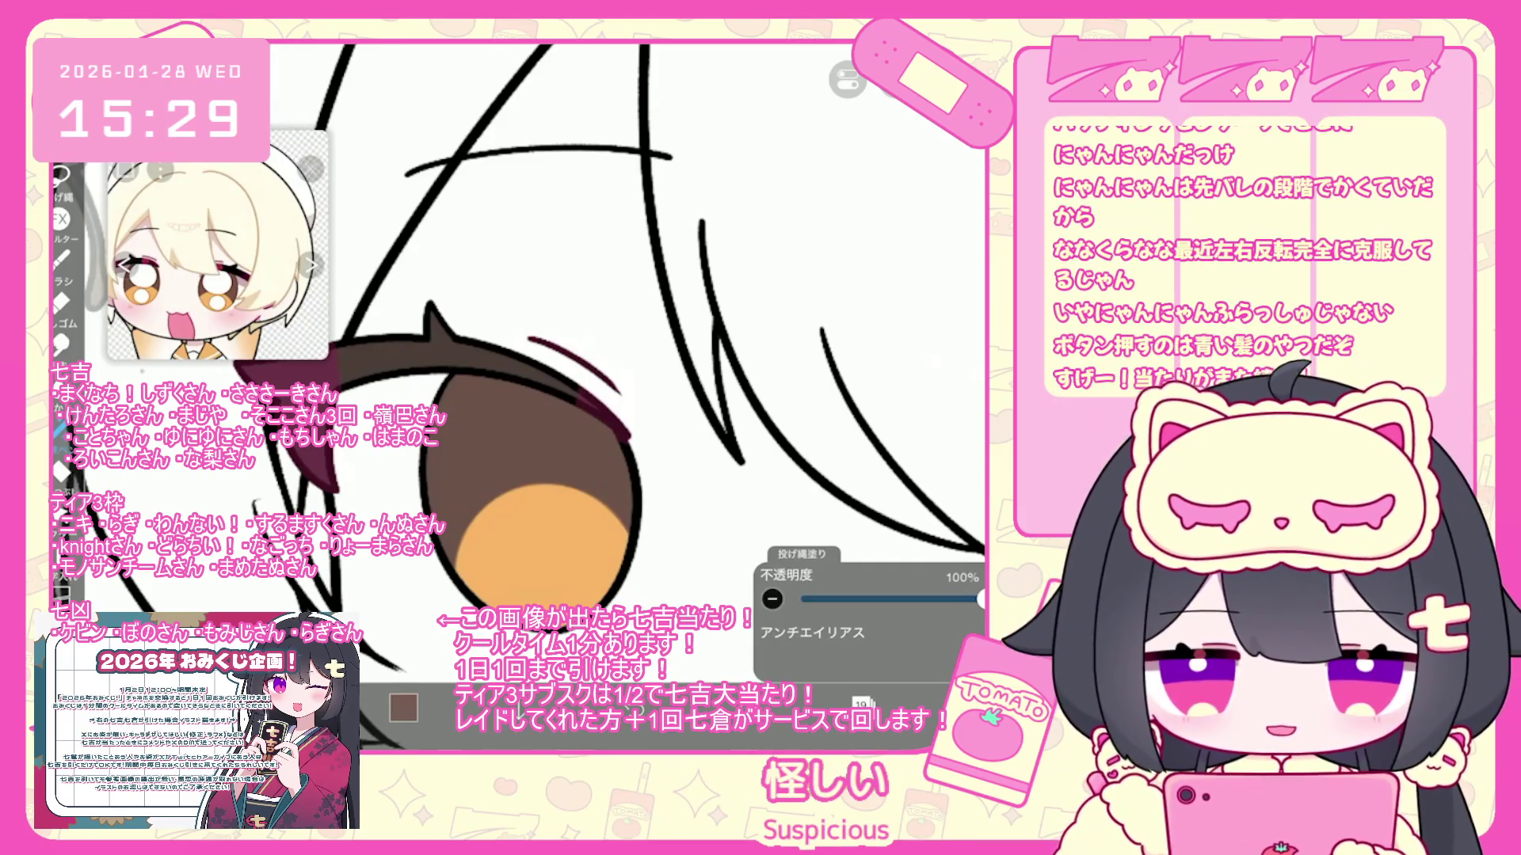
{"action": "scroll", "coordinate": [705, 332], "scroll_direction": "down", "scroll_amount": 5}
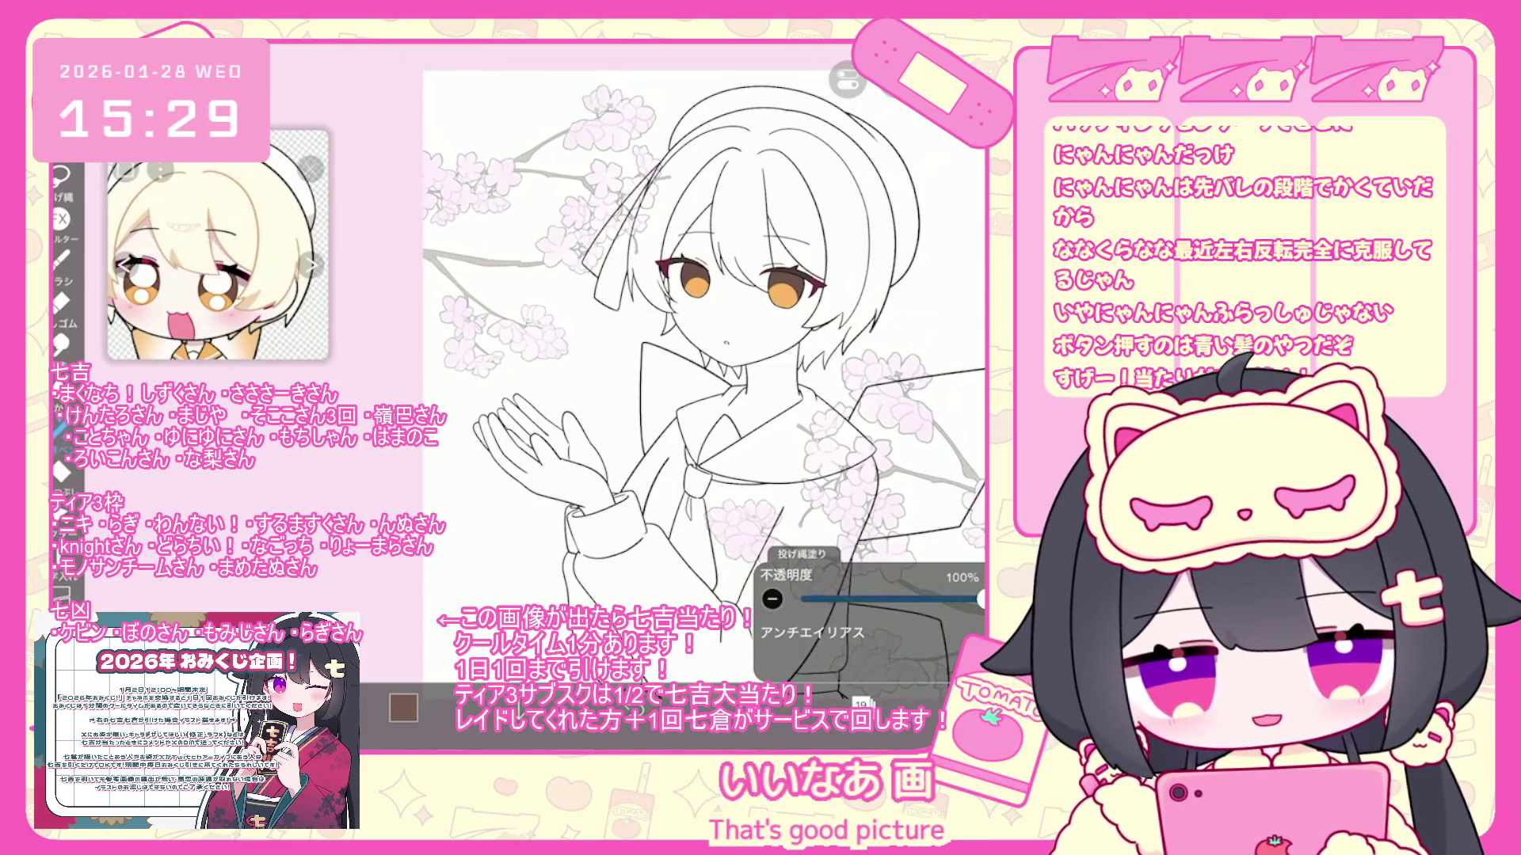
{"action": "scroll", "coordinate": [843, 270], "scroll_direction": "up", "scroll_amount": 3}
{"action": "scroll", "coordinate": [777, 271], "scroll_direction": "up", "scroll_amount": 10}
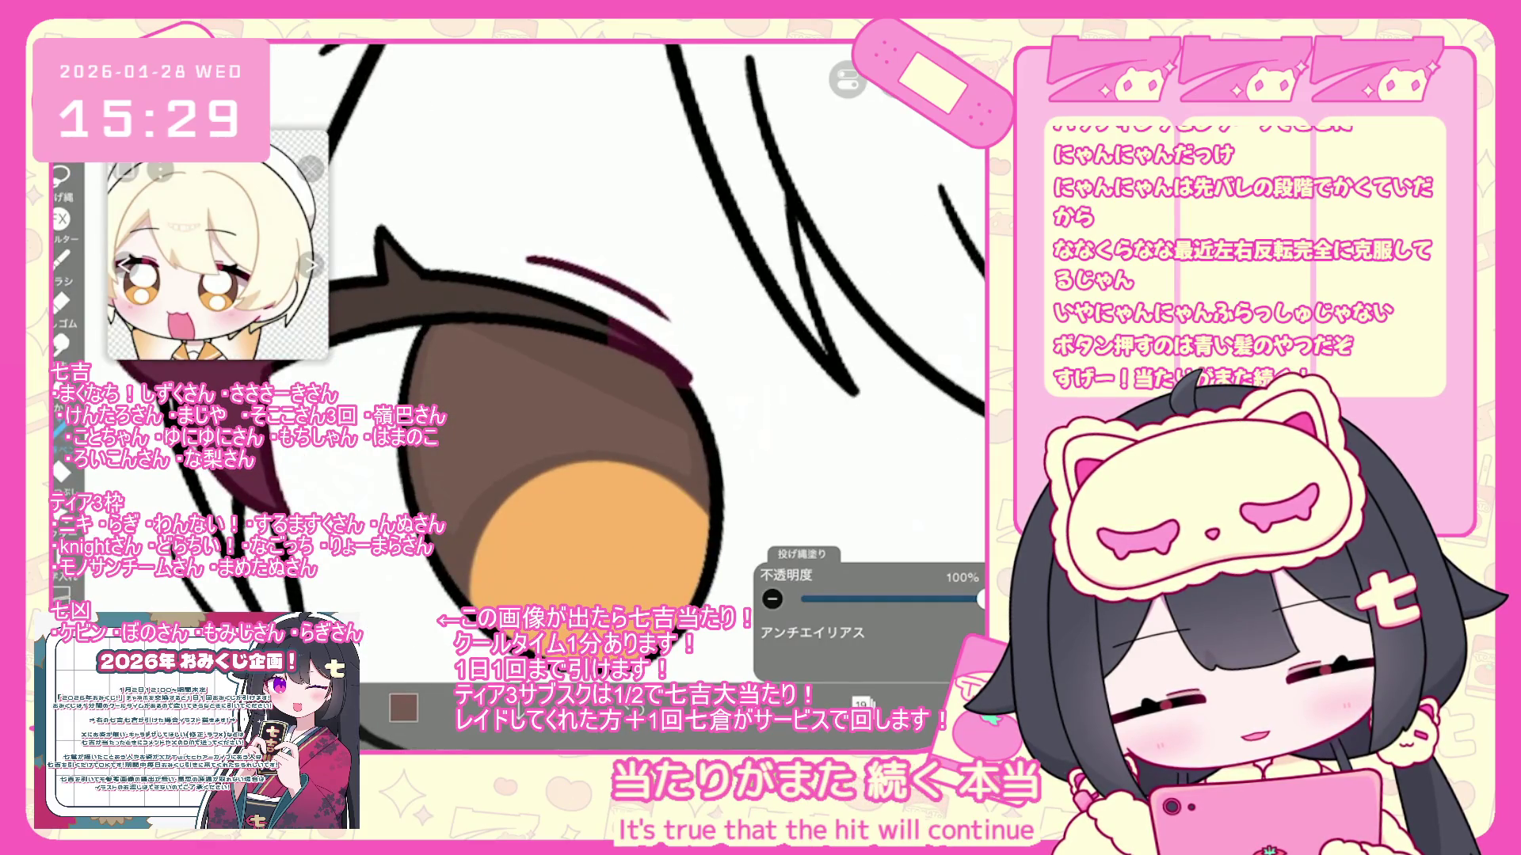
{"action": "key", "text": "ctrl+z"}
{"action": "left_click_drag", "start_coordinate": [460, 336], "coordinate": [626, 448]}
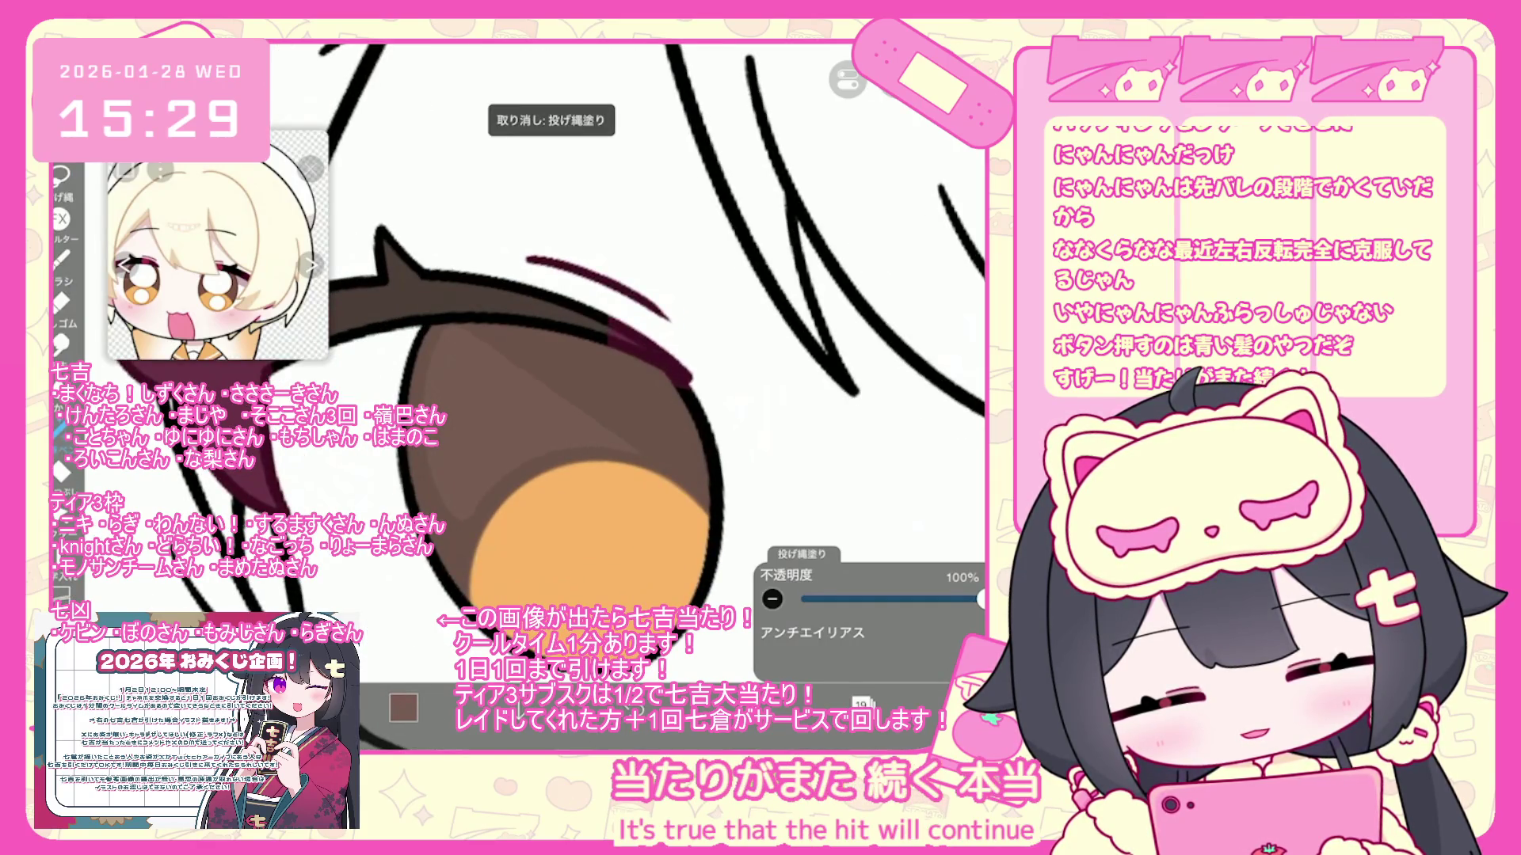
{"action": "key", "text": "ctrl+z"}
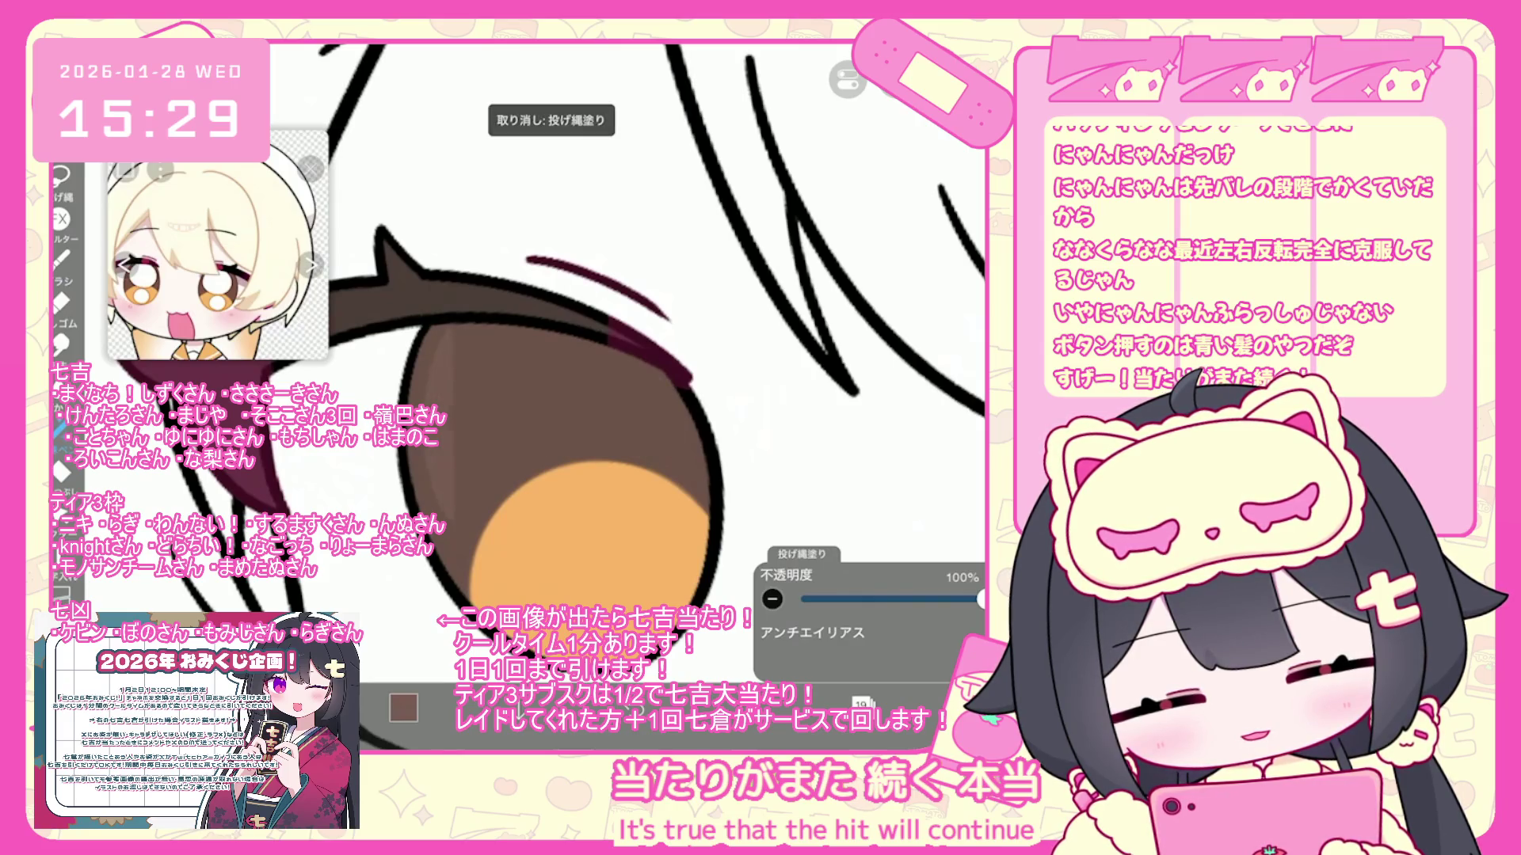
{"action": "left_click_drag", "start_coordinate": [456, 337], "coordinate": [618, 473]}
{"action": "scroll", "coordinate": [657, 365], "scroll_direction": "down", "scroll_amount": 5}
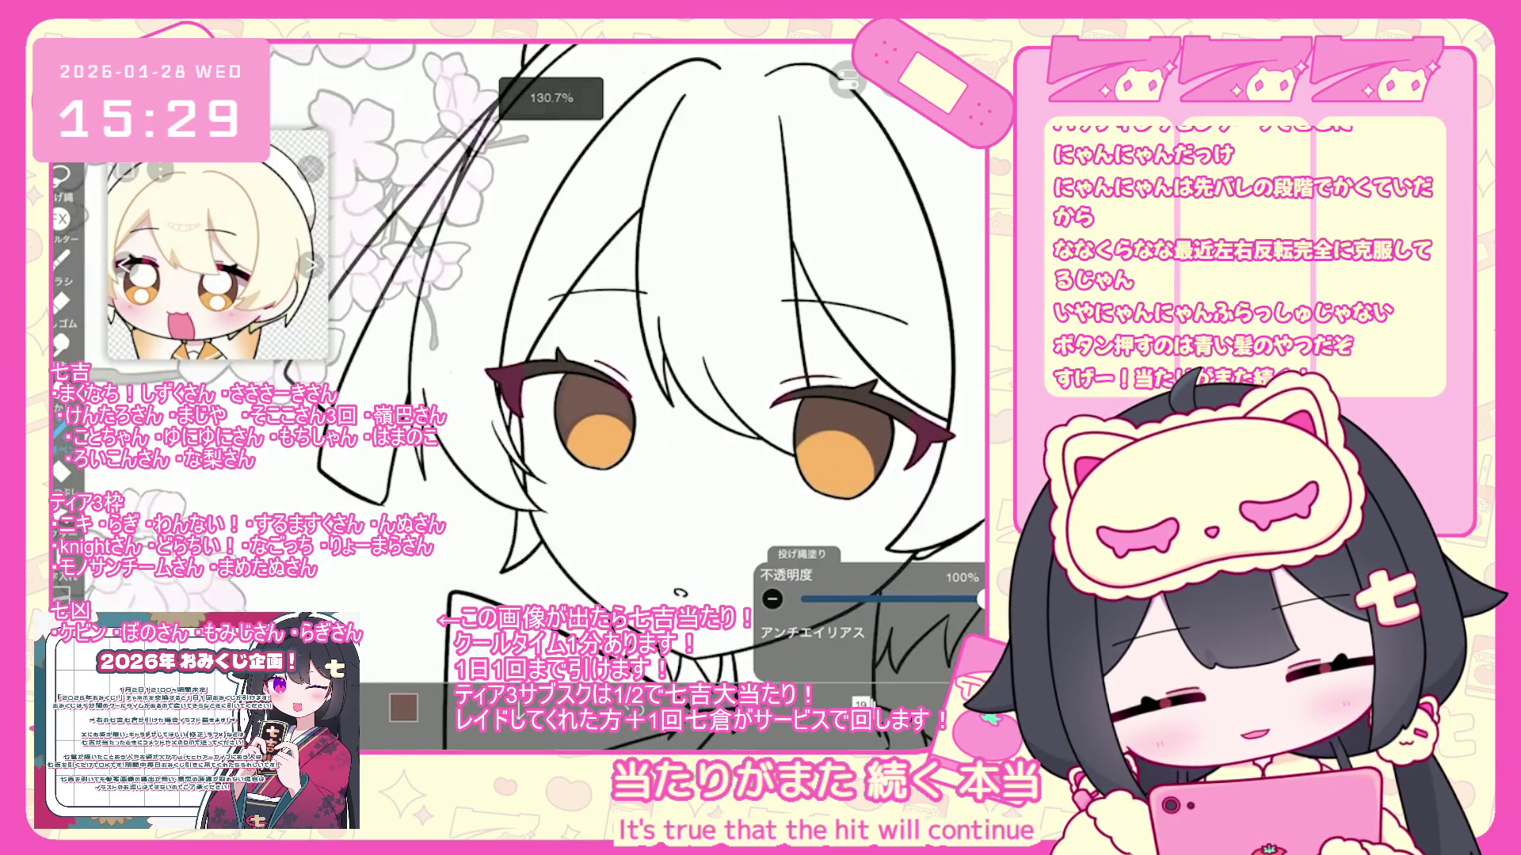
{"action": "scroll", "coordinate": [658, 365], "scroll_direction": "up", "scroll_amount": 5}
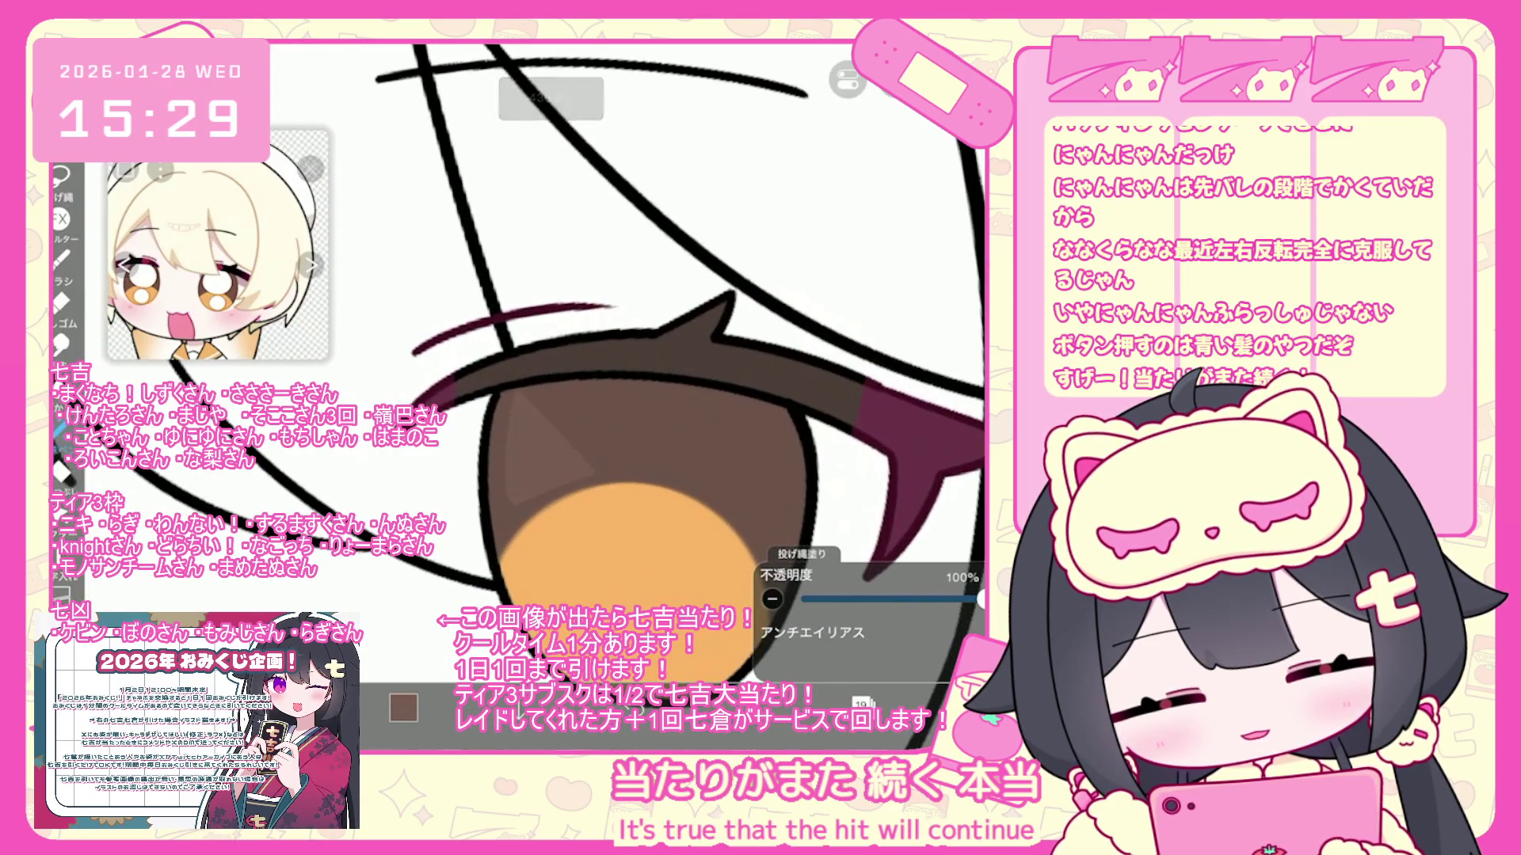
{"action": "key", "text": "ctrl+z"}
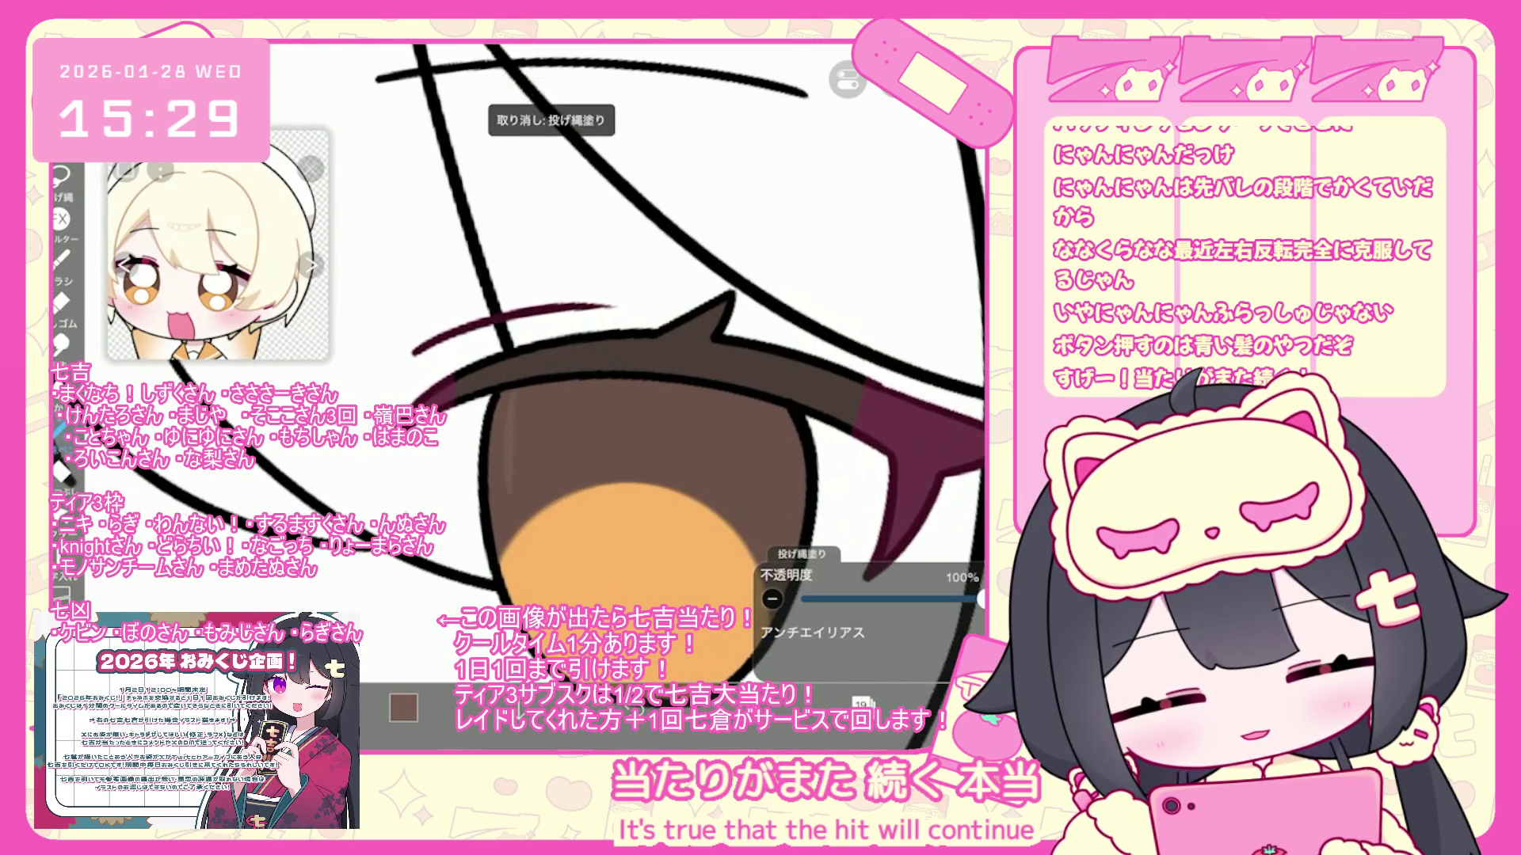
{"action": "scroll", "coordinate": [658, 365], "scroll_direction": "up", "scroll_amount": 2}
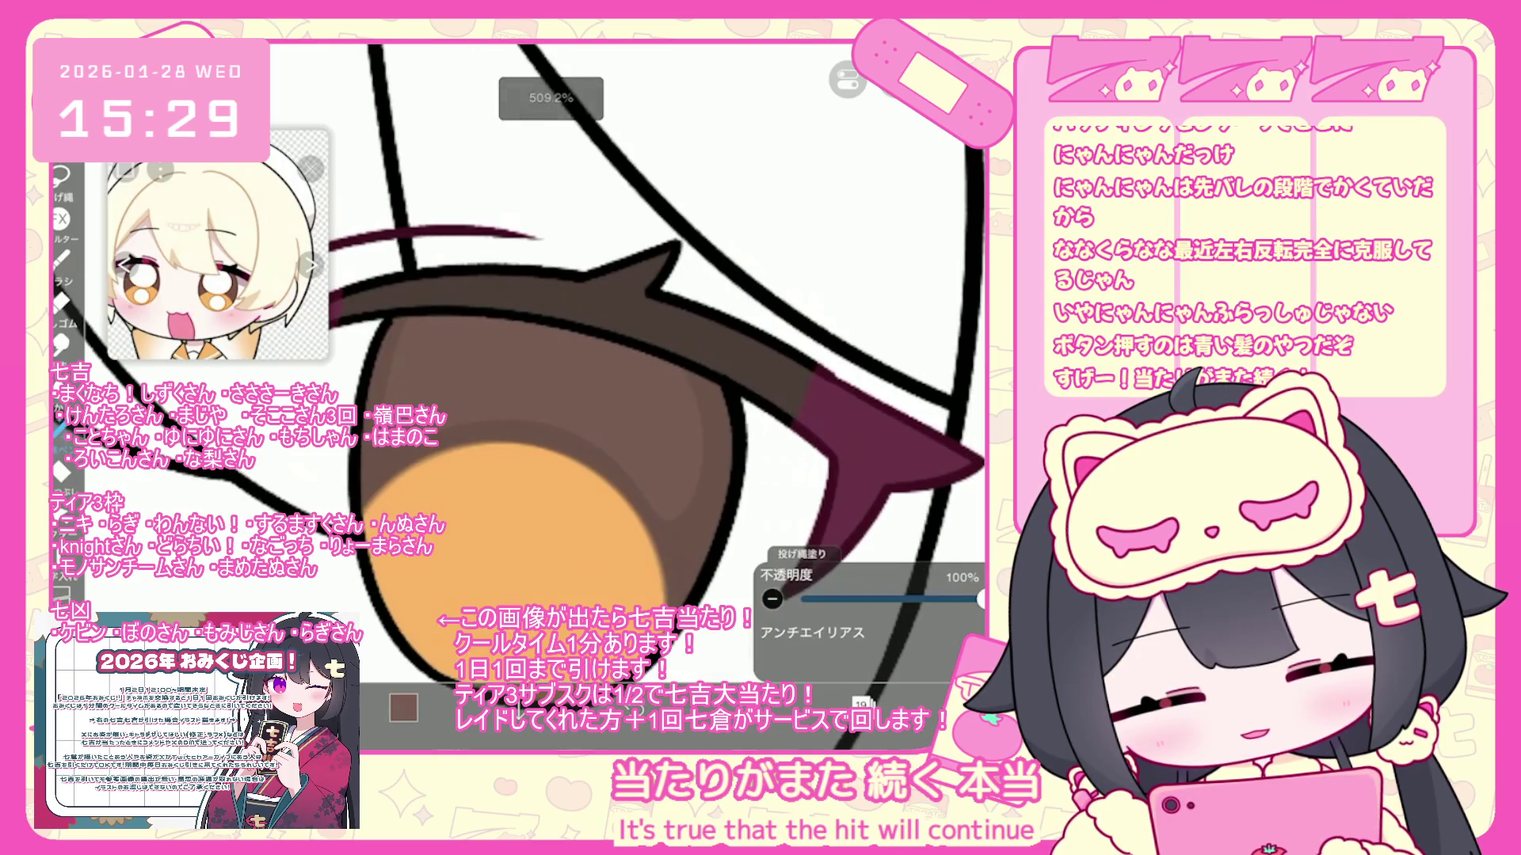
{"action": "scroll", "coordinate": [657, 365], "scroll_direction": "down", "scroll_amount": 5}
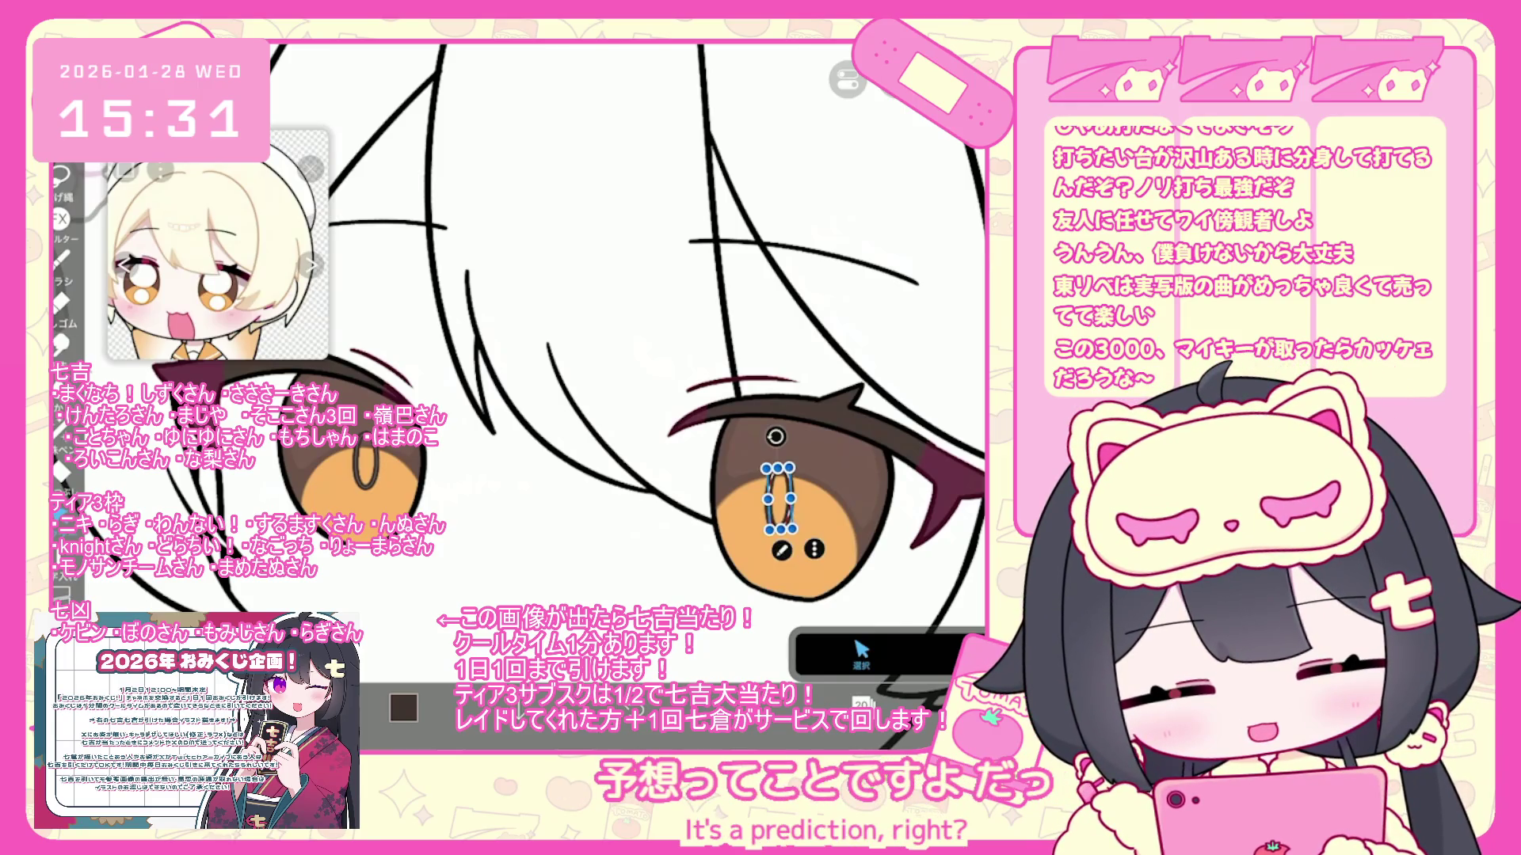
Show the layer list with layers 17–22 after drawing the slit pupils
{"action": "left_click", "coordinate": [862, 703]}
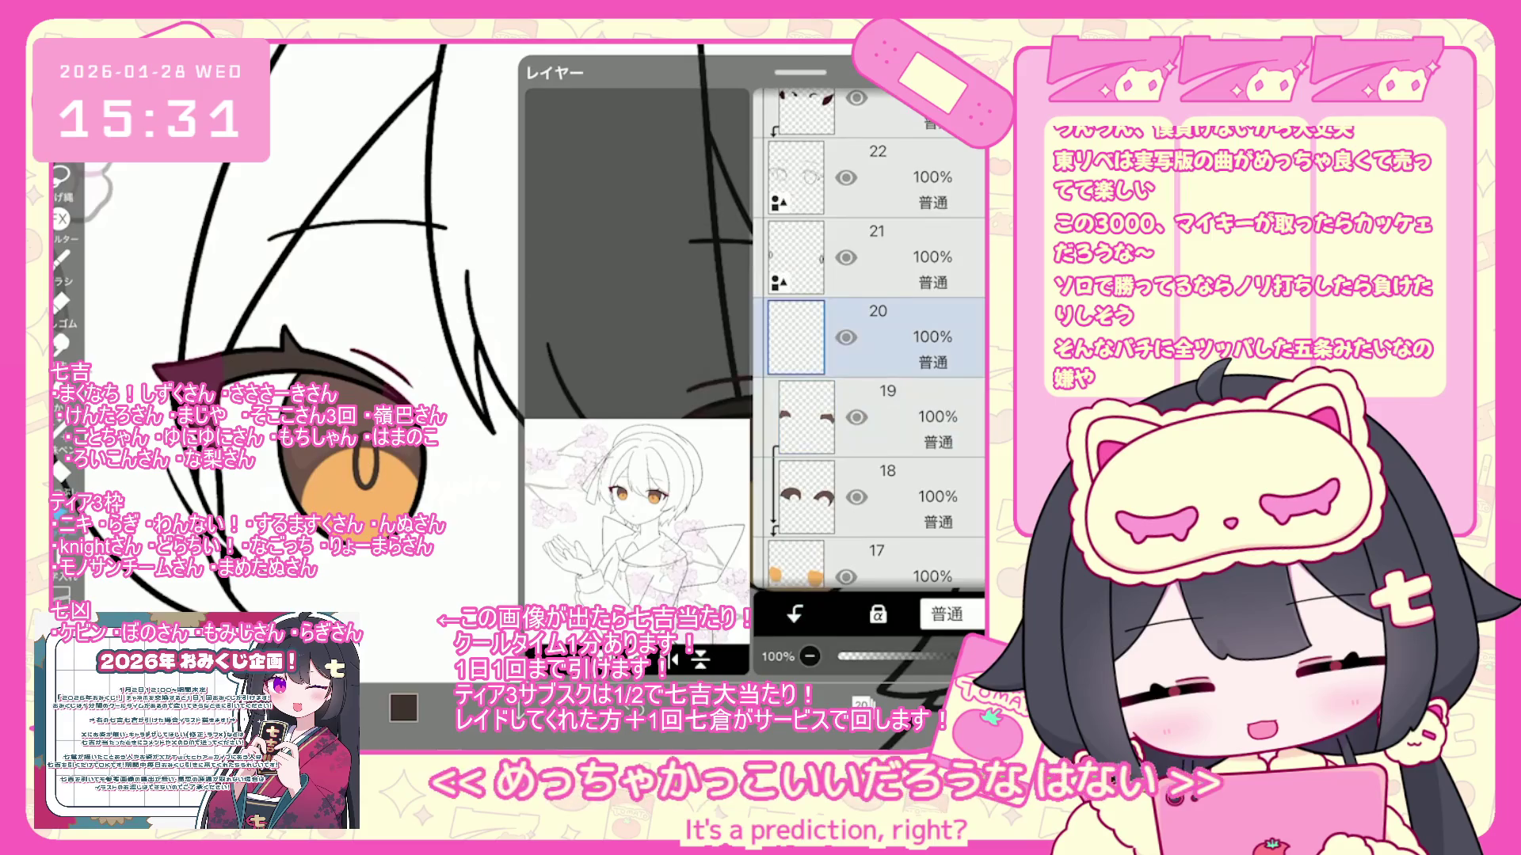
Review the lasso fill settings and the current drawing colour
{"action": "left_click", "coordinate": [862, 704]}
{"action": "left_click", "coordinate": [792, 703]}
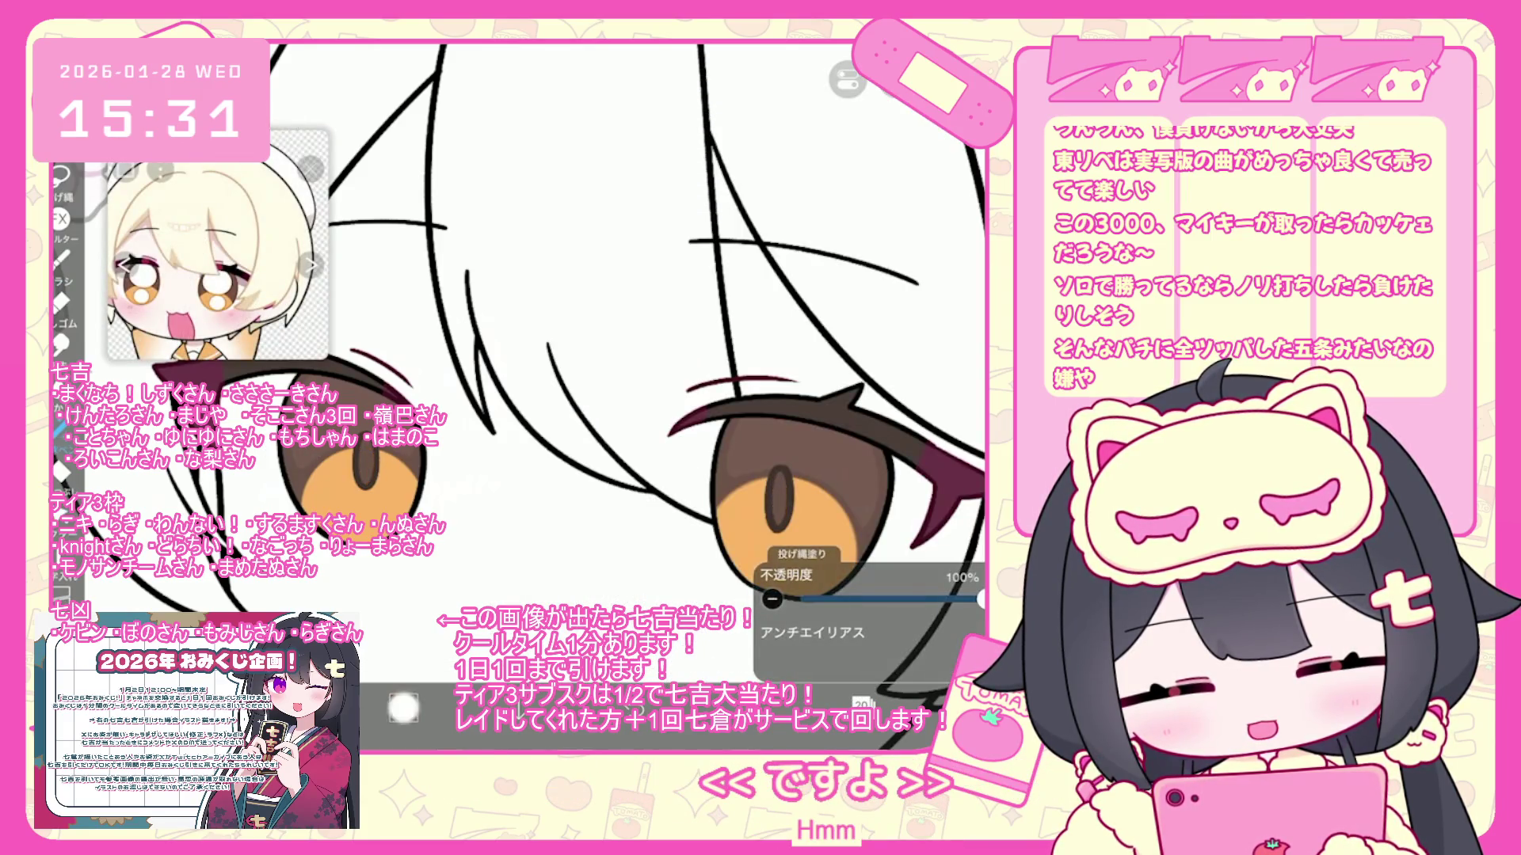
{"action": "left_click", "coordinate": [403, 708]}
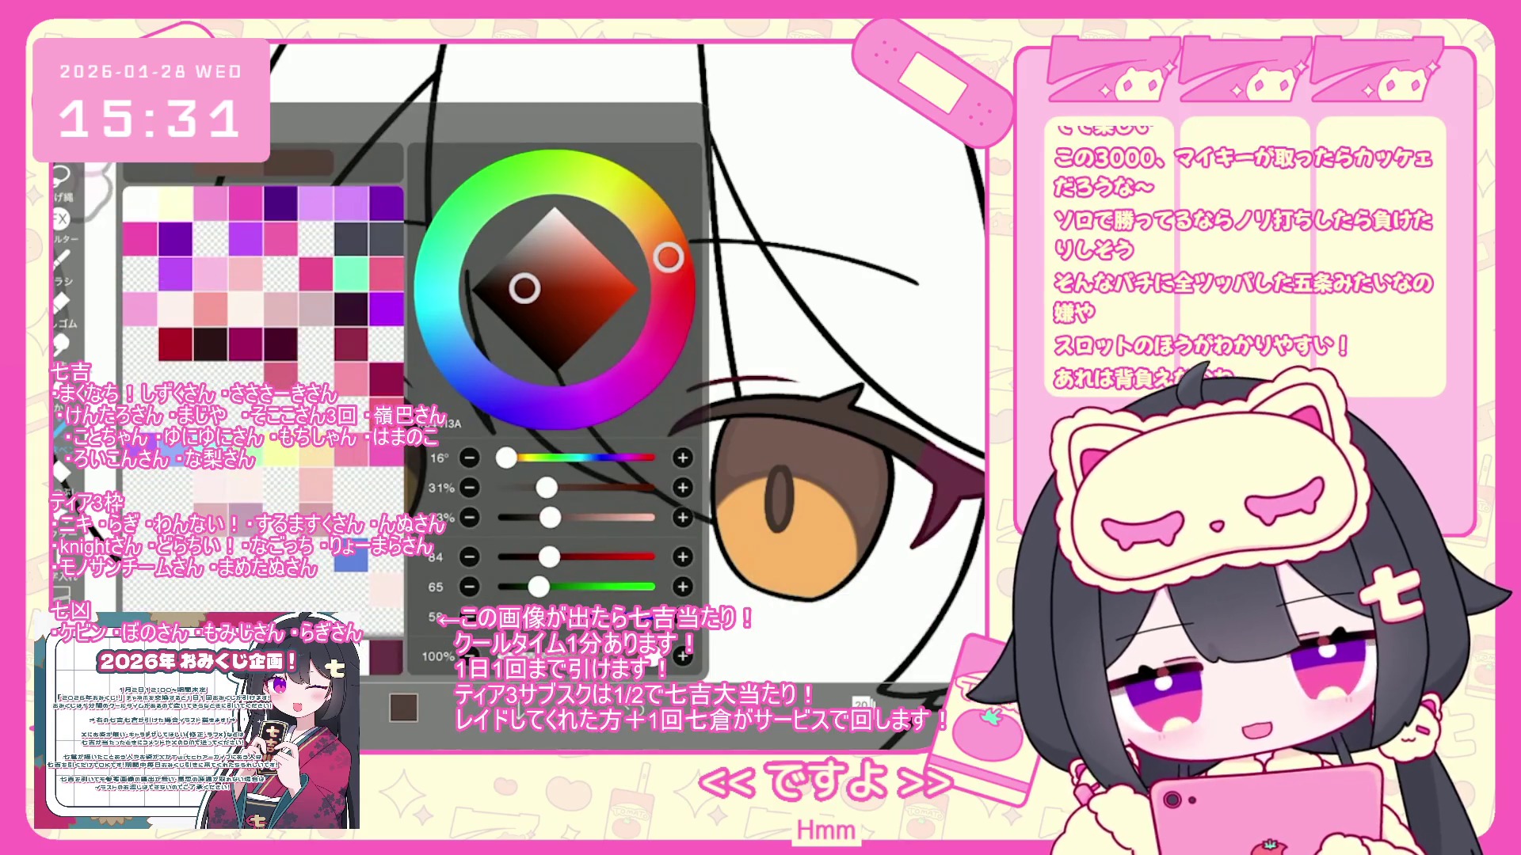
{"action": "left_click", "coordinate": [403, 708]}
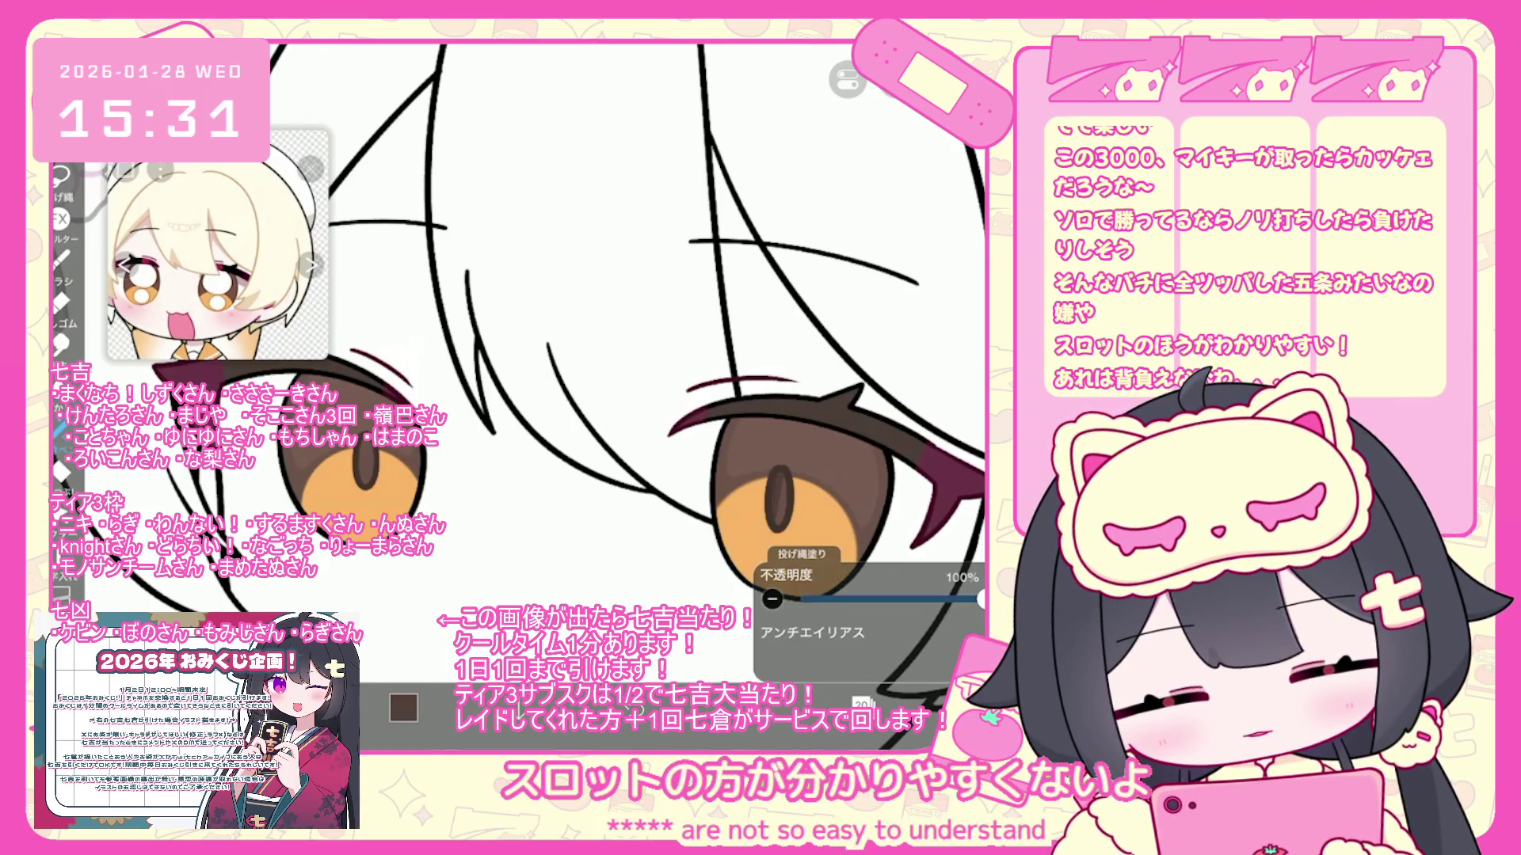
{"action": "left_click", "coordinate": [403, 707]}
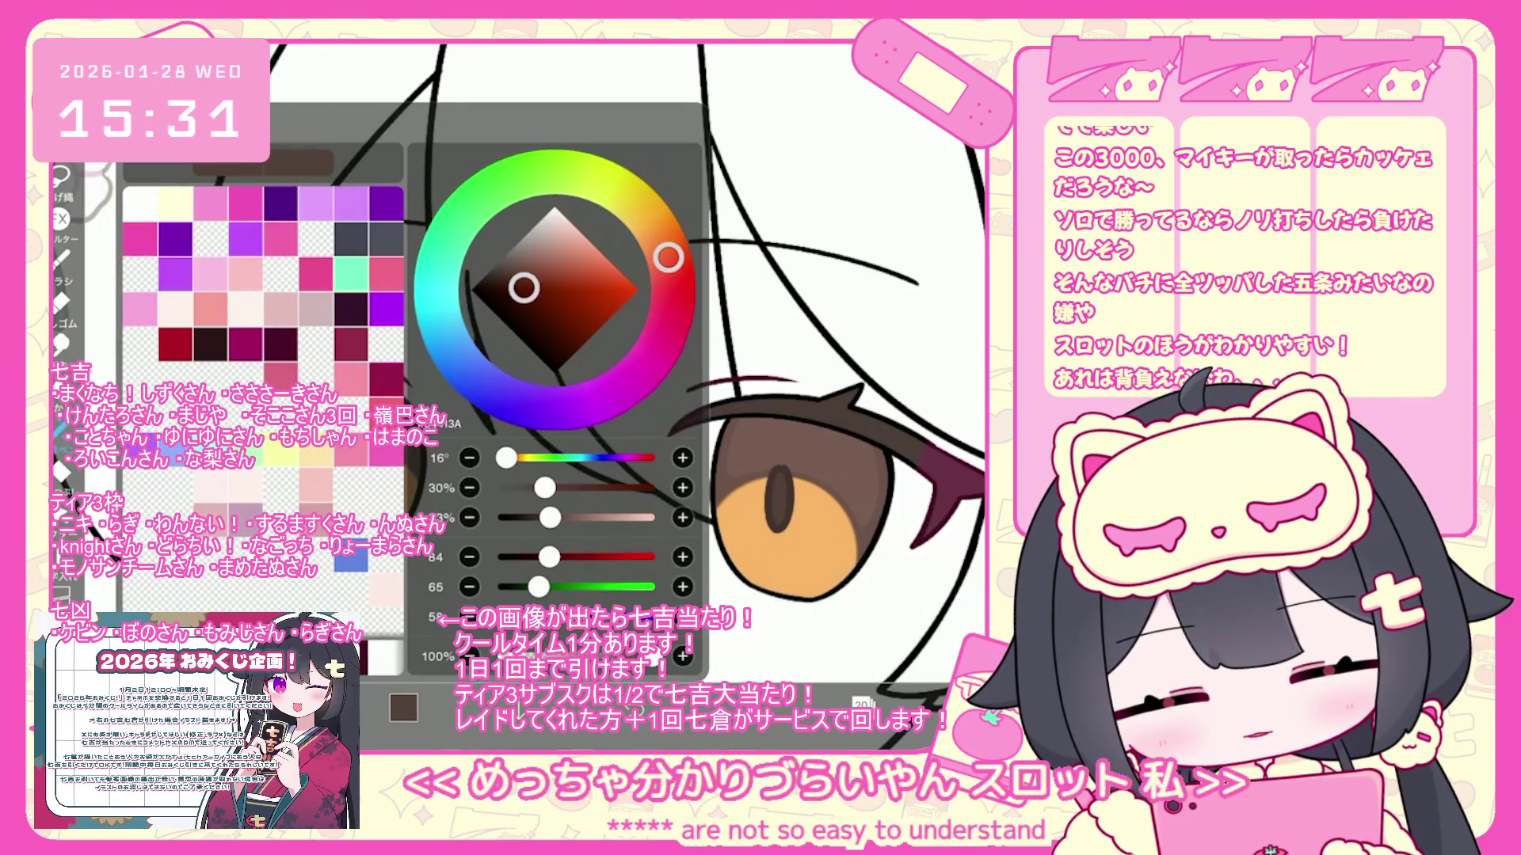
{"action": "left_click", "coordinate": [403, 707]}
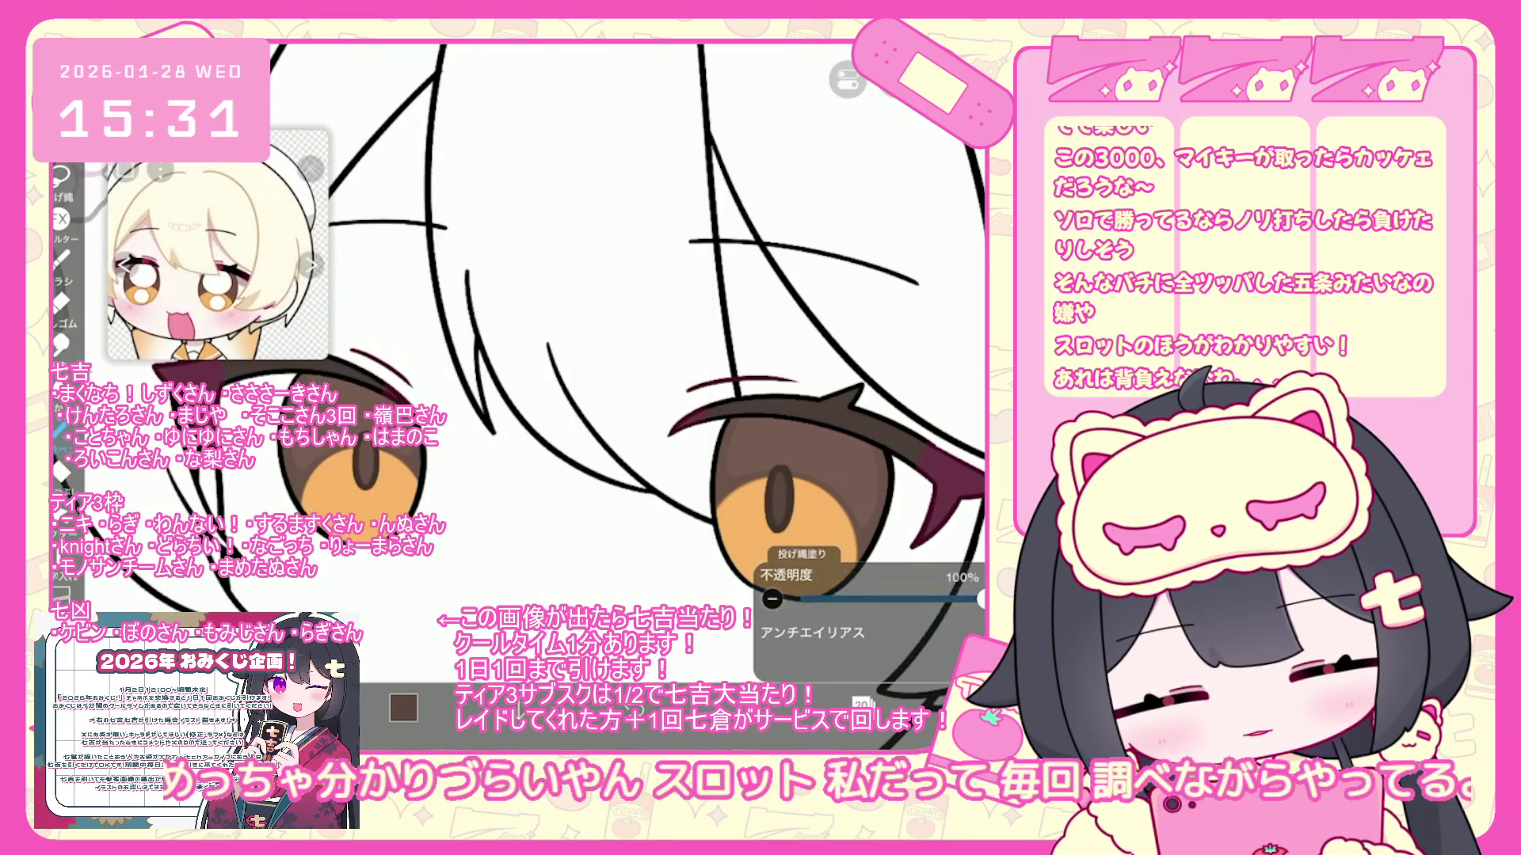
{"action": "scroll", "coordinate": [626, 357], "scroll_direction": "down", "scroll_amount": 5}
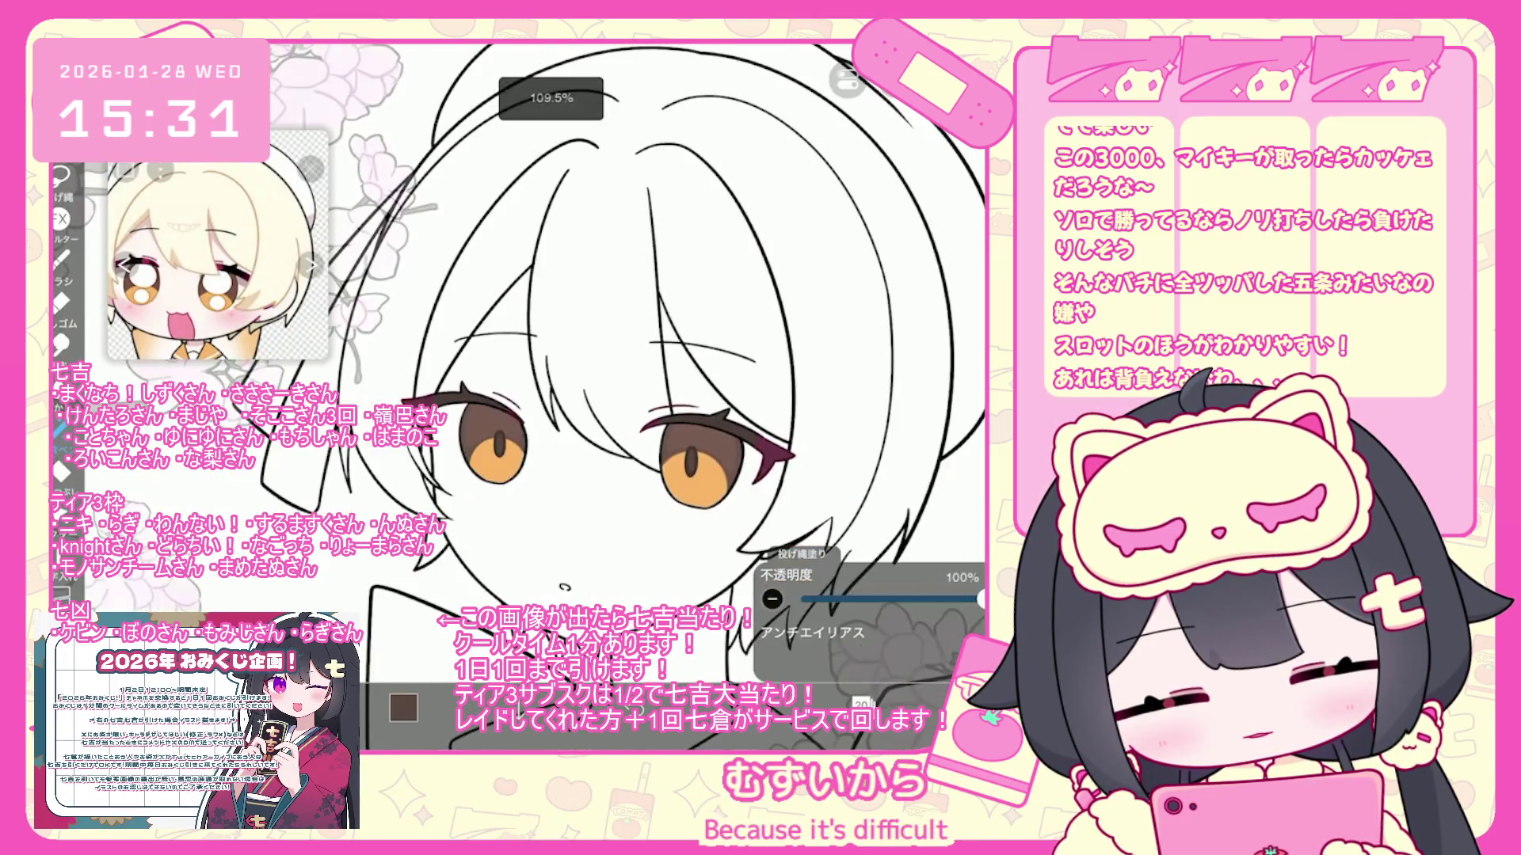
Add a フォルダ folder beneath layer 22 and return to the canvas
{"action": "left_click", "coordinate": [862, 703]}
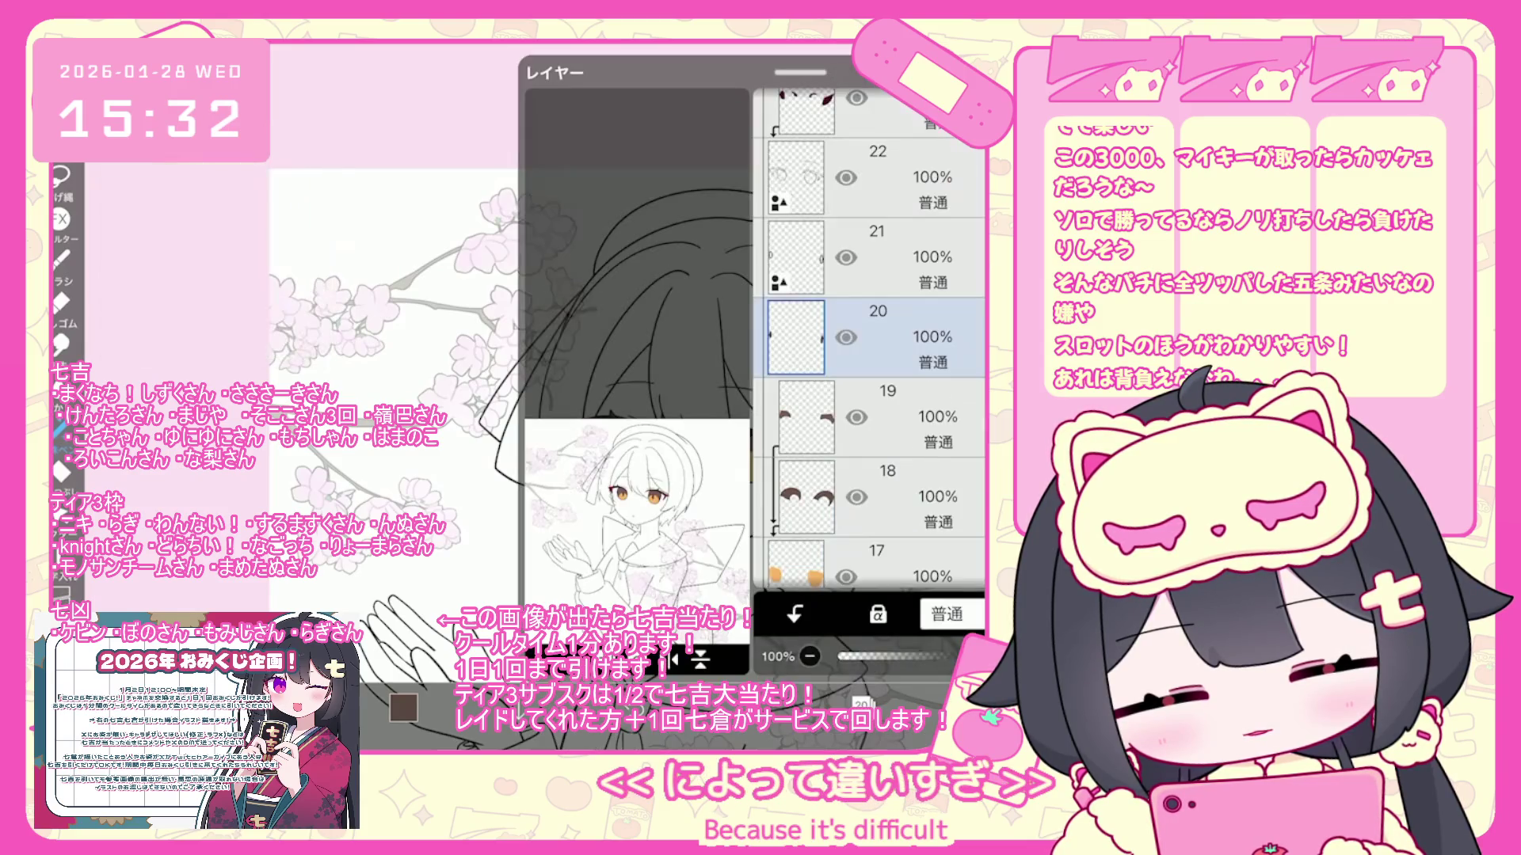
{"action": "left_click", "coordinate": [871, 257]}
{"action": "left_click", "coordinate": [523, 657]}
{"action": "left_click", "coordinate": [580, 484]}
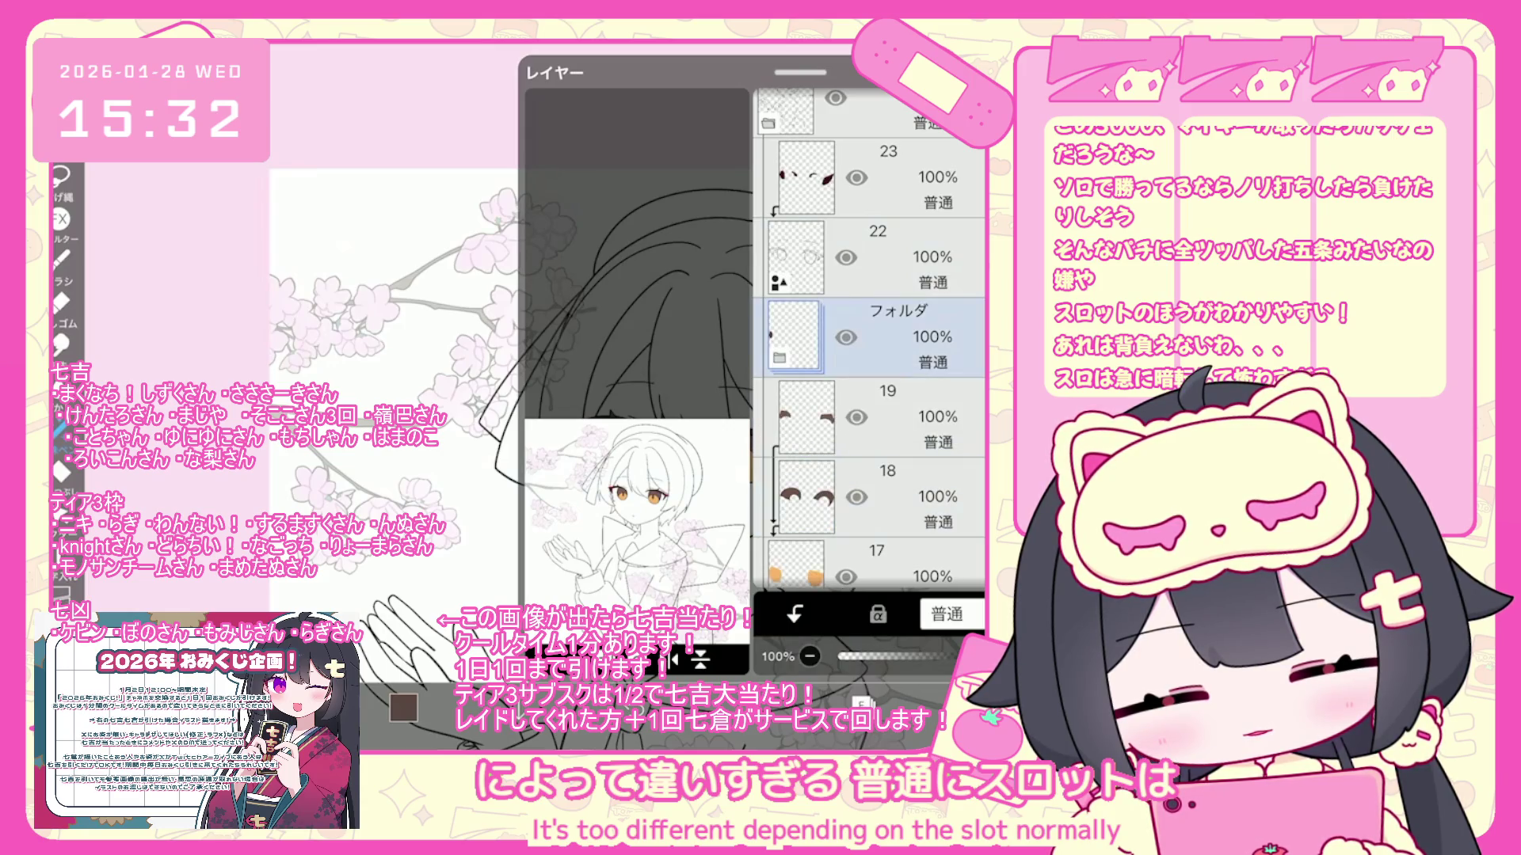
{"action": "left_click", "coordinate": [862, 703]}
{"action": "scroll", "coordinate": [673, 396], "scroll_direction": "up", "scroll_amount": 5}
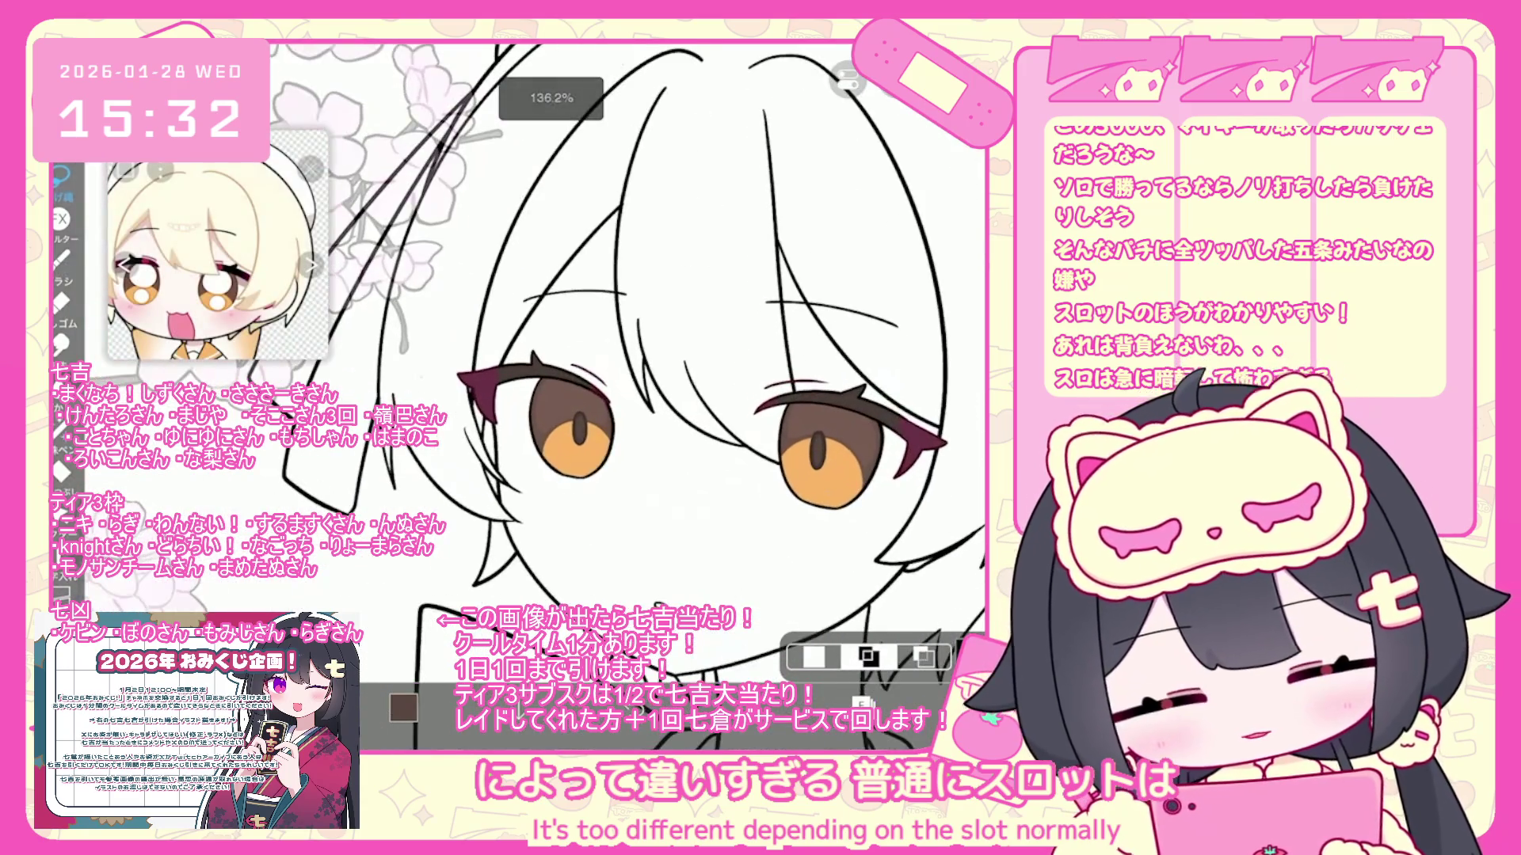
Transform the eye selections, nudging the left pupil right and down, and confirm each move
{"action": "key", "text": "ctrl+t"}
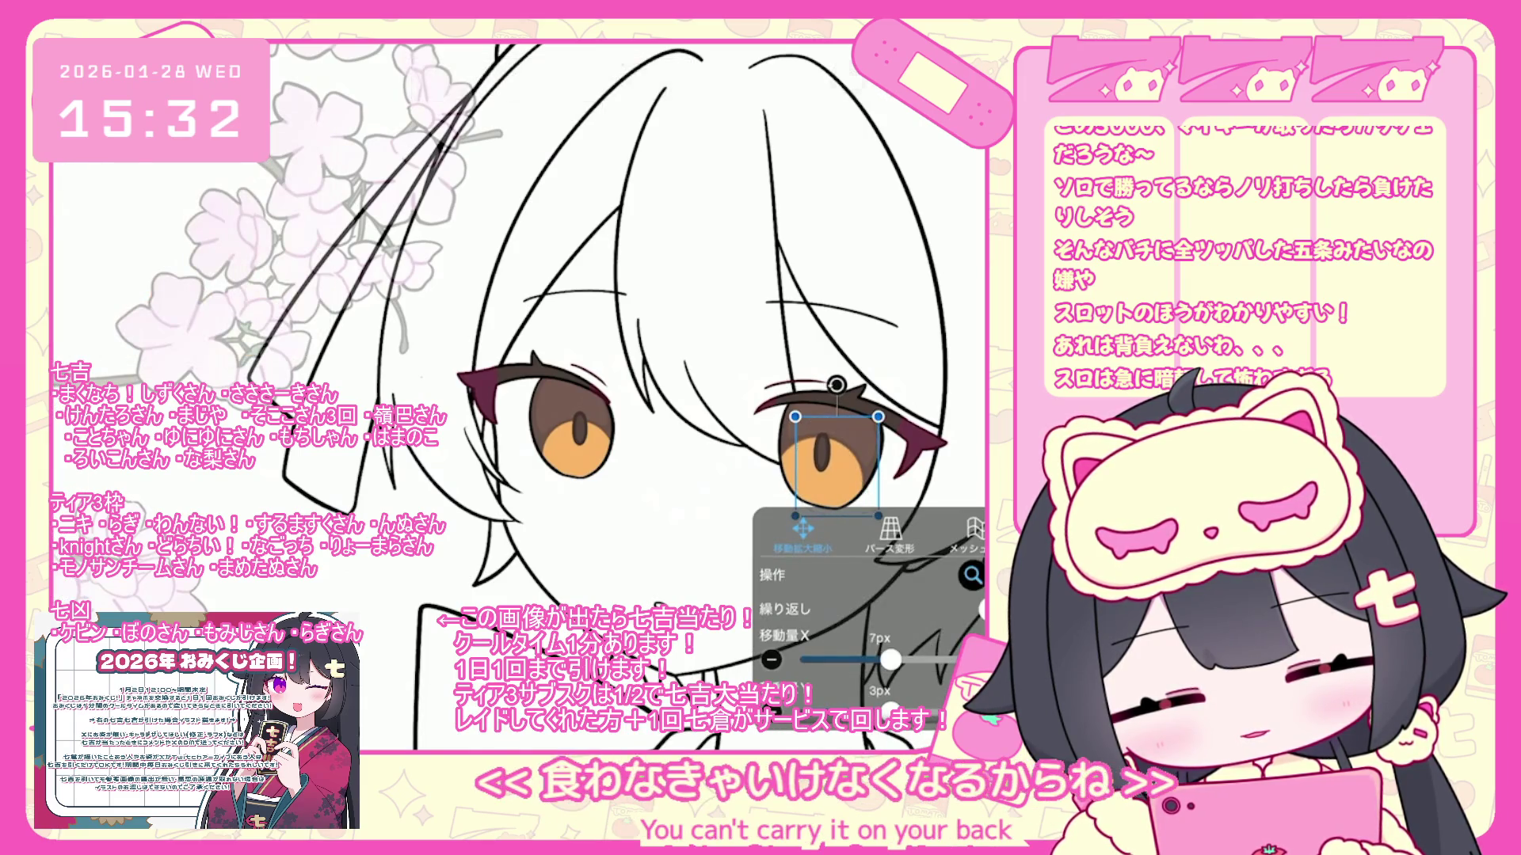
{"action": "key", "text": "Return"}
{"action": "scroll", "coordinate": [625, 364], "scroll_direction": "up", "scroll_amount": 3}
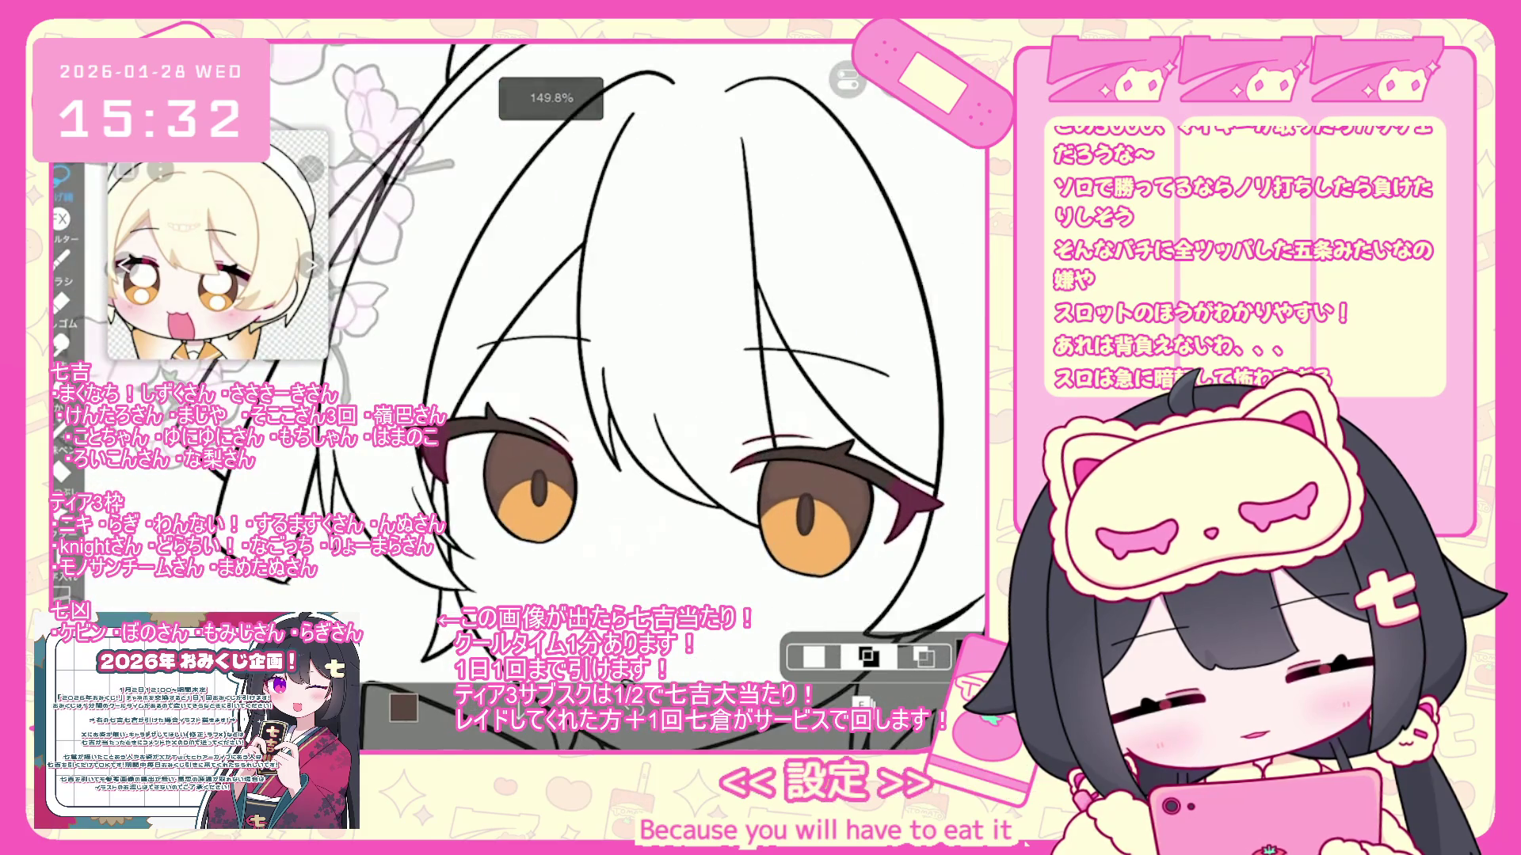
{"action": "key", "text": "ctrl+t"}
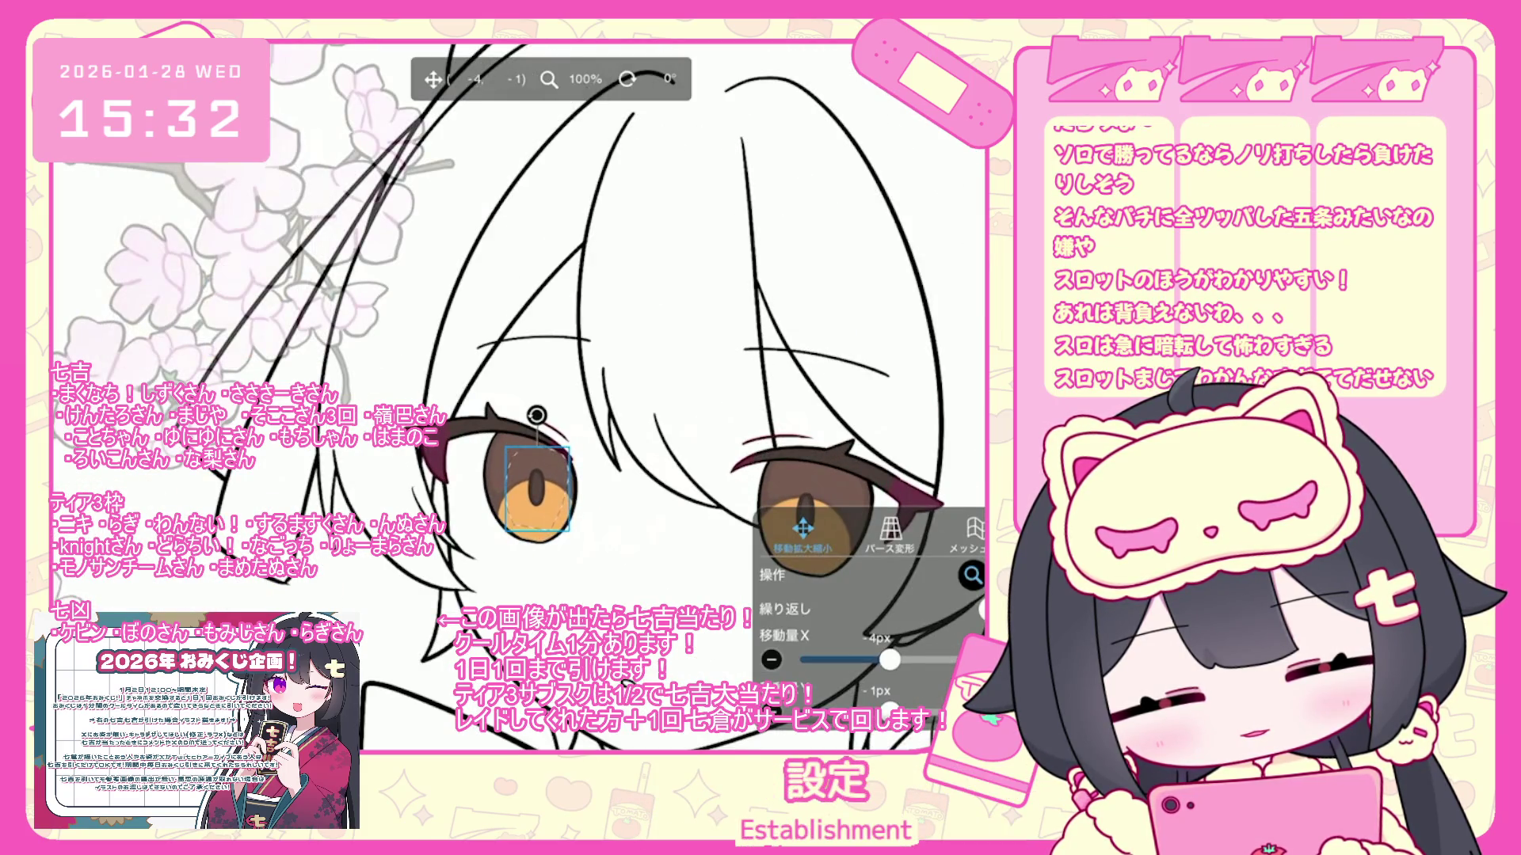
{"action": "key", "text": "Right"}
{"action": "key", "text": "Right"}
{"action": "key", "text": "Down"}
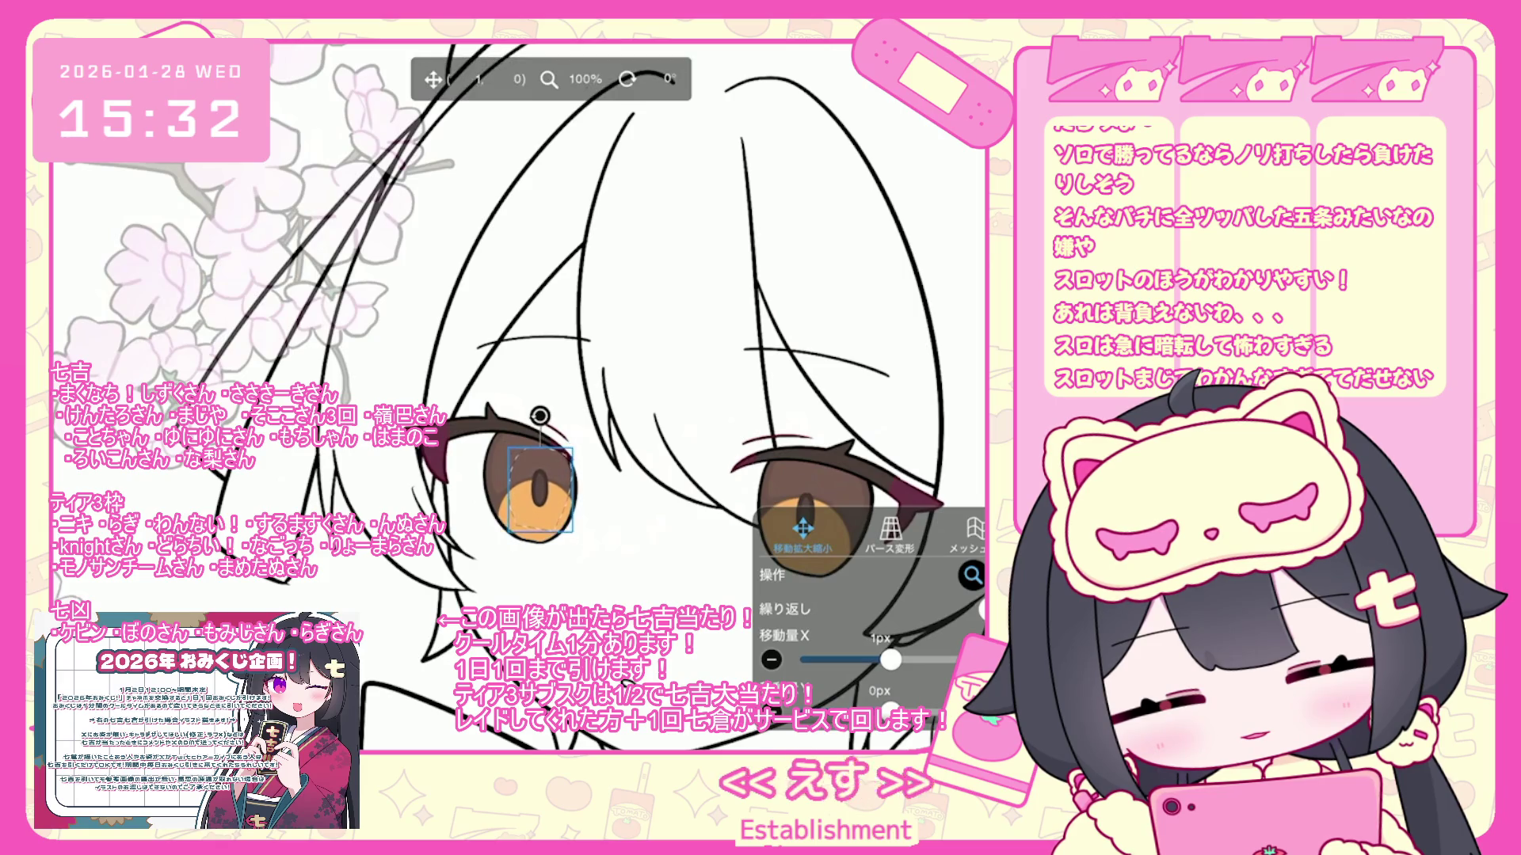
{"action": "key", "text": "Return"}
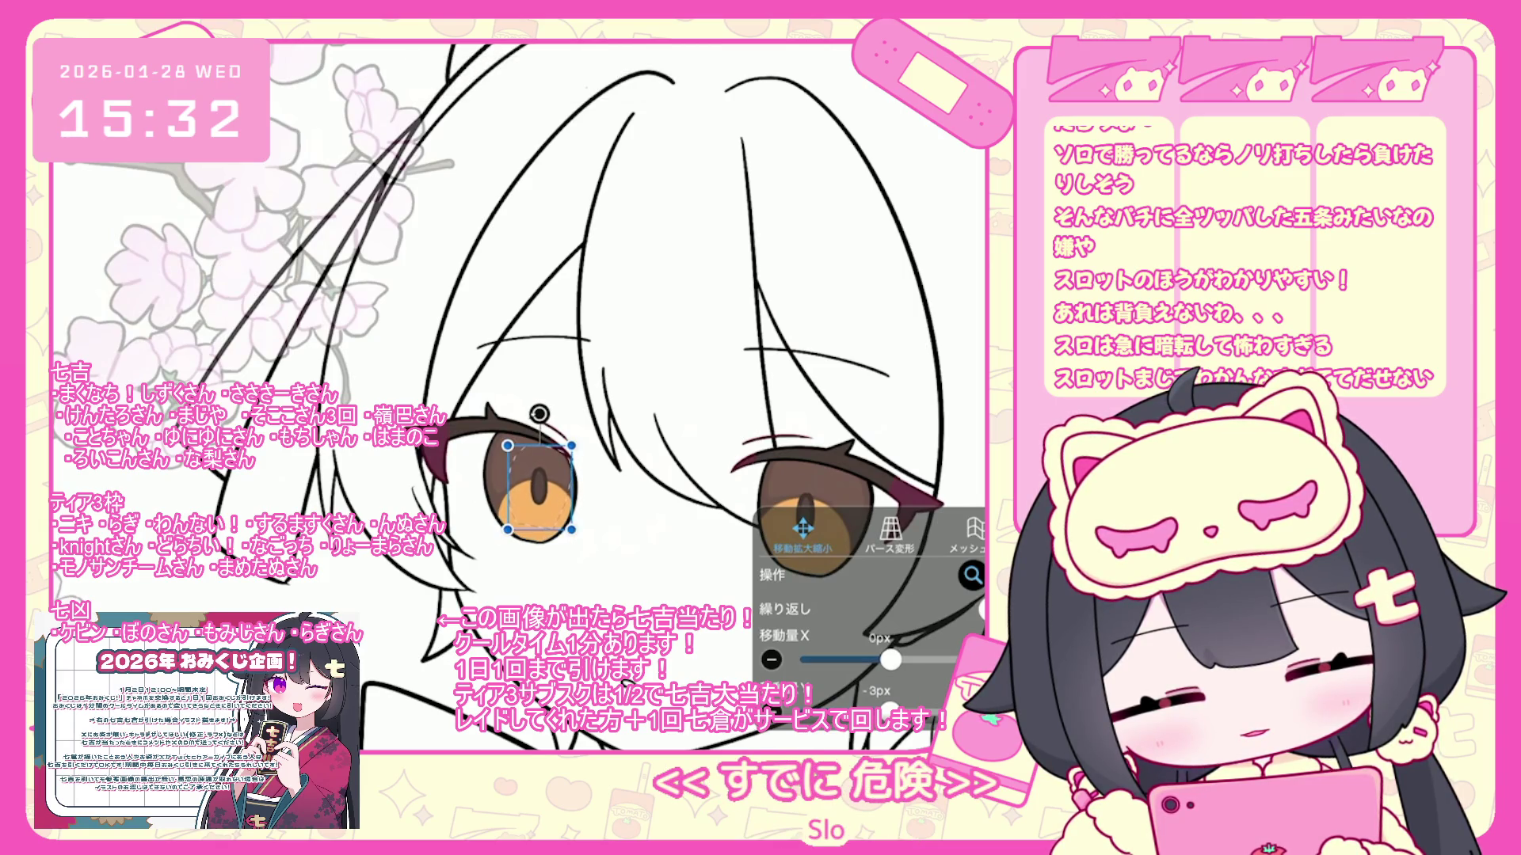
{"action": "key", "text": "ctrl+t"}
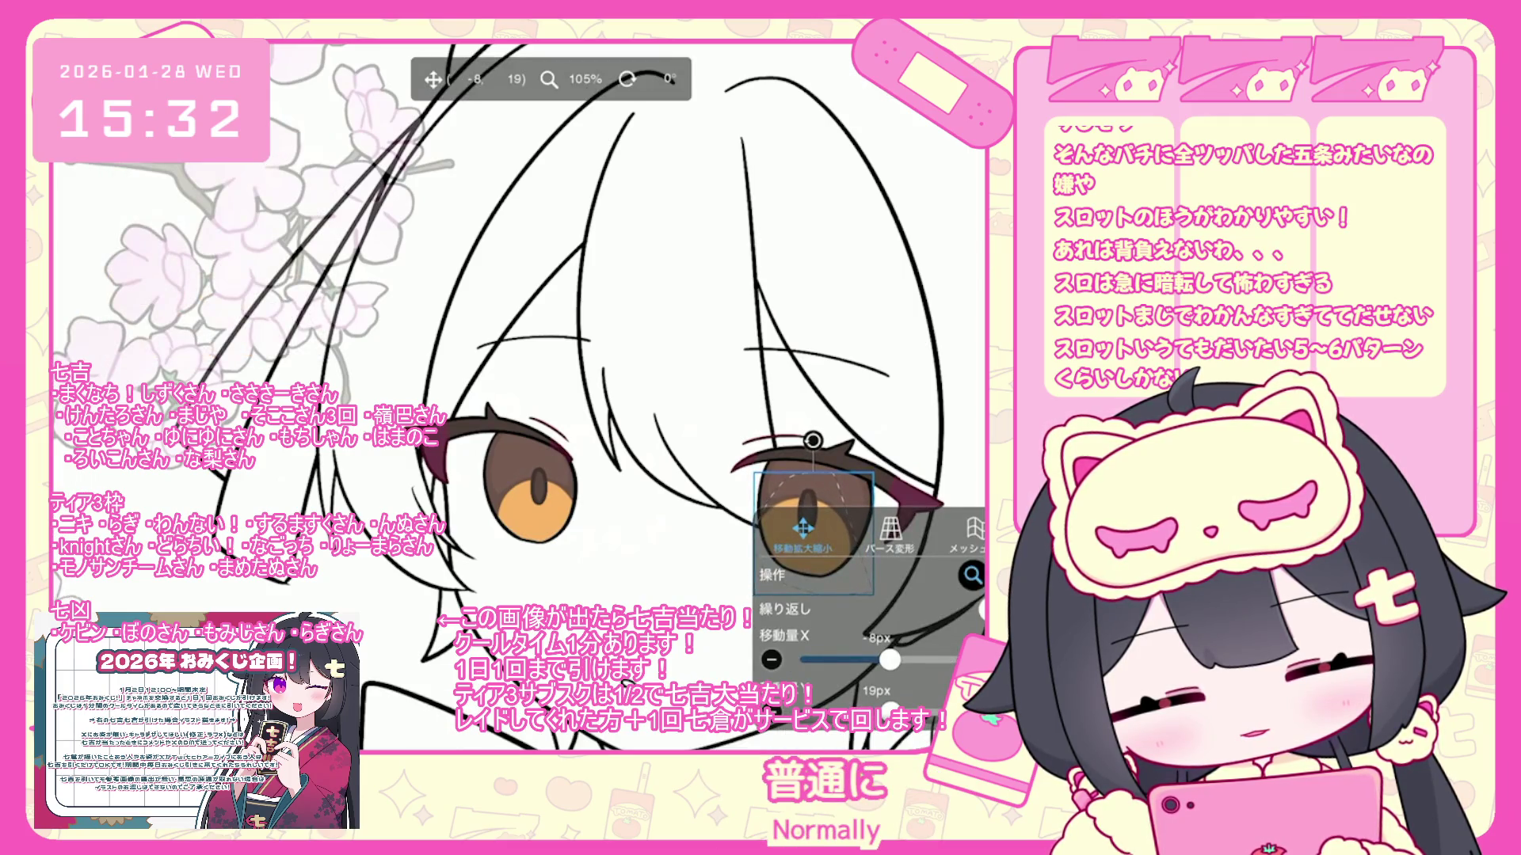
{"action": "key", "text": "Return"}
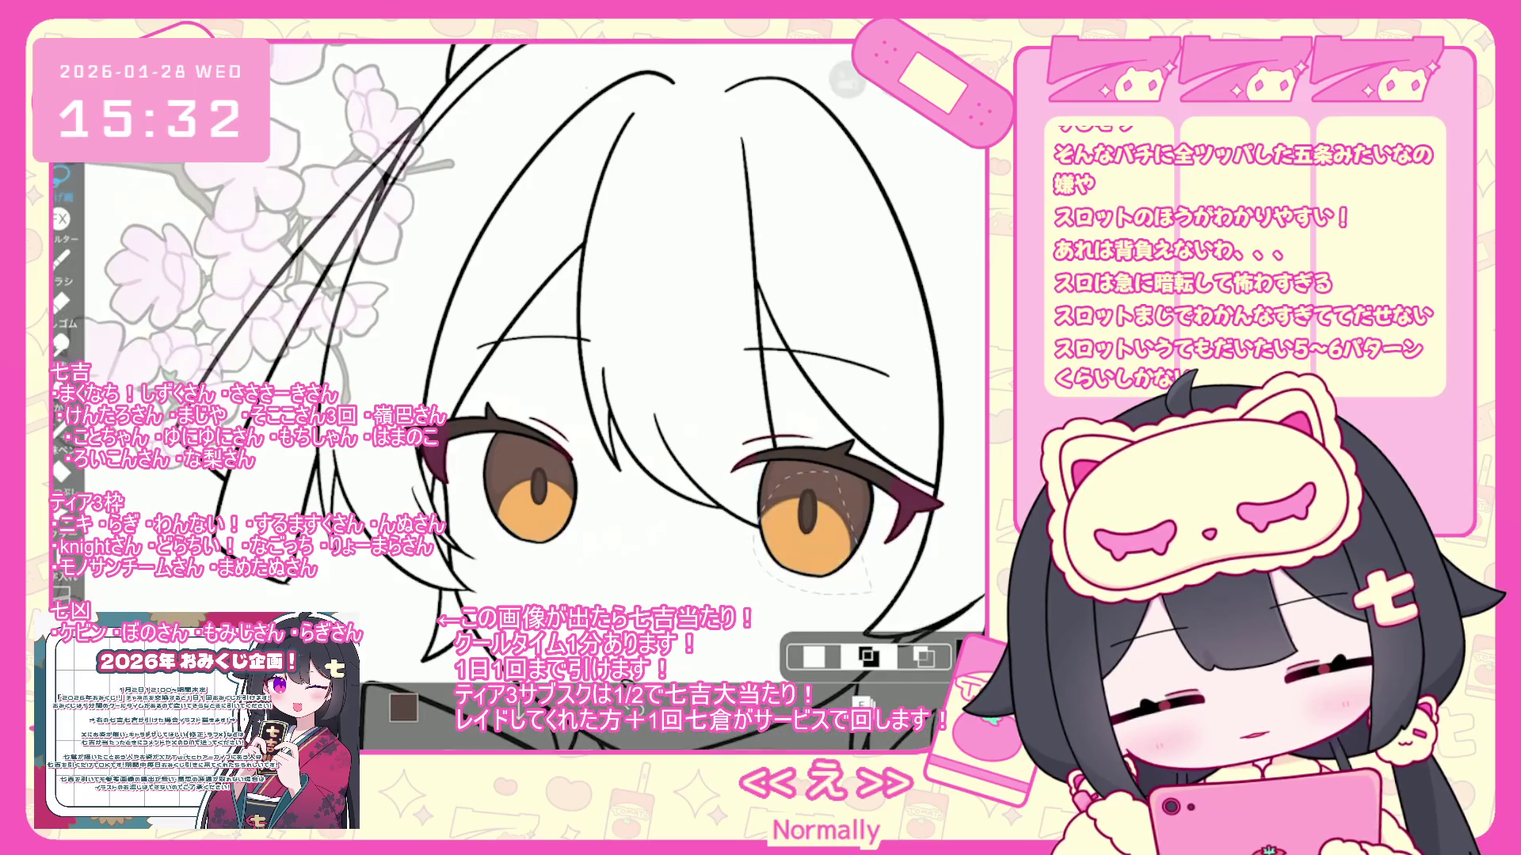
{"action": "scroll", "coordinate": [590, 396], "scroll_direction": "down", "scroll_amount": 5}
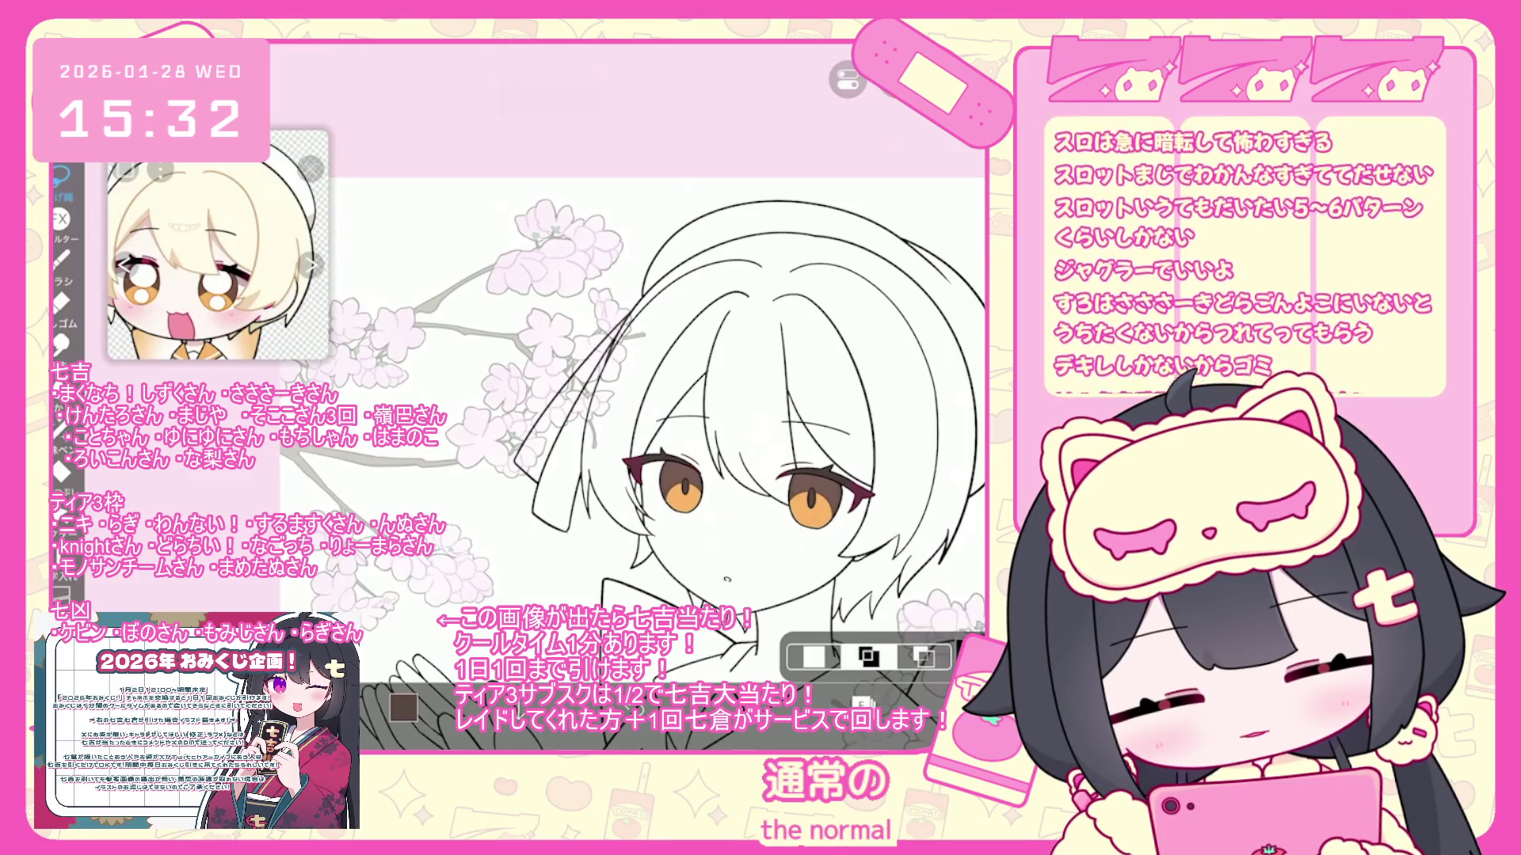
{"action": "left_click", "coordinate": [869, 657]}
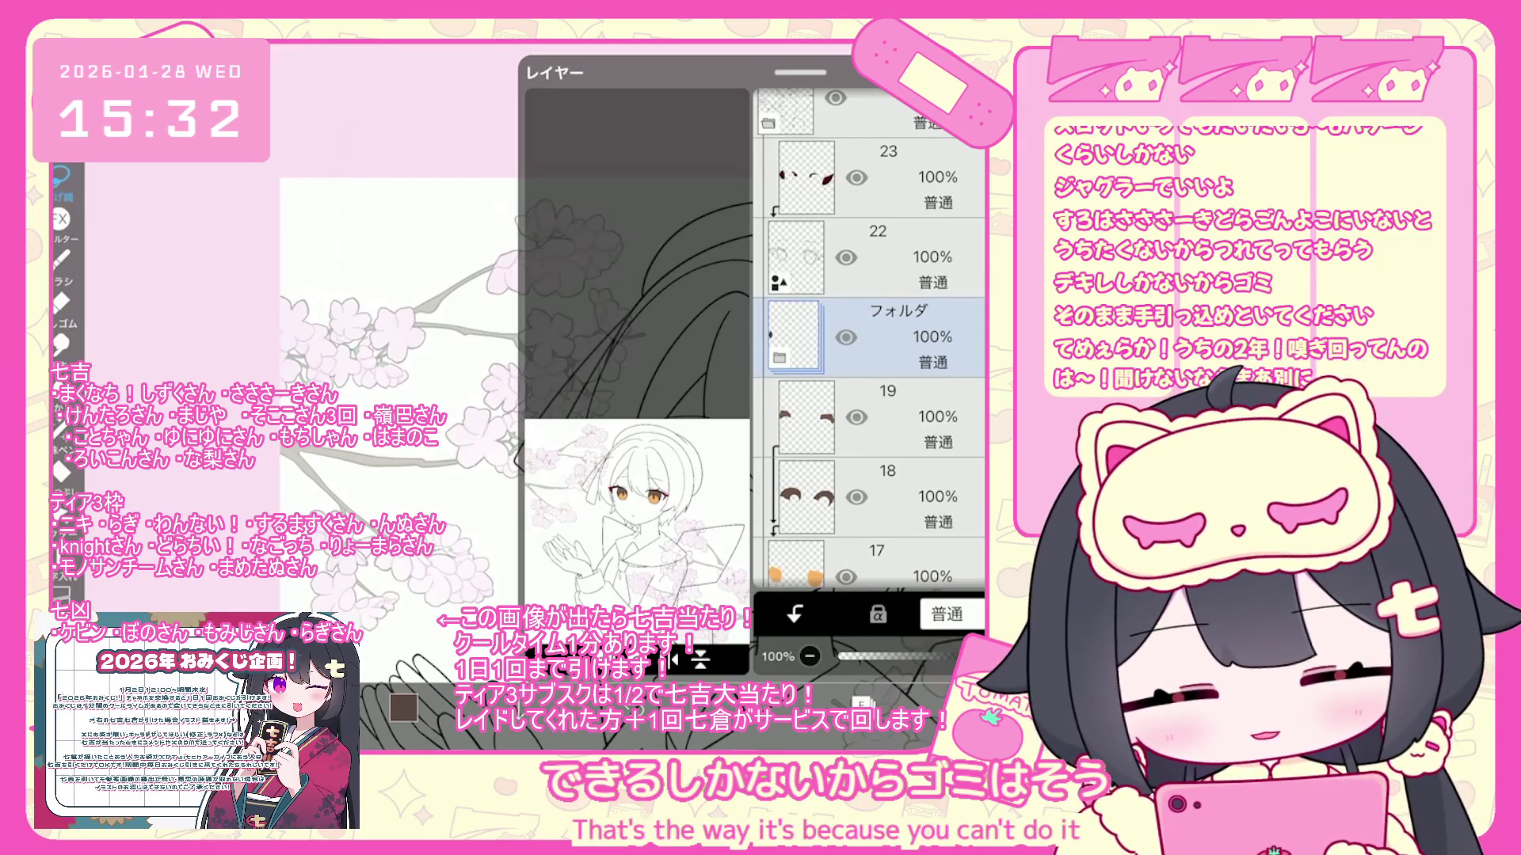
Sample the orange from the reference eye and choose a brush for the highlight
{"action": "left_click", "coordinate": [700, 659]}
{"action": "left_click", "coordinate": [800, 73]}
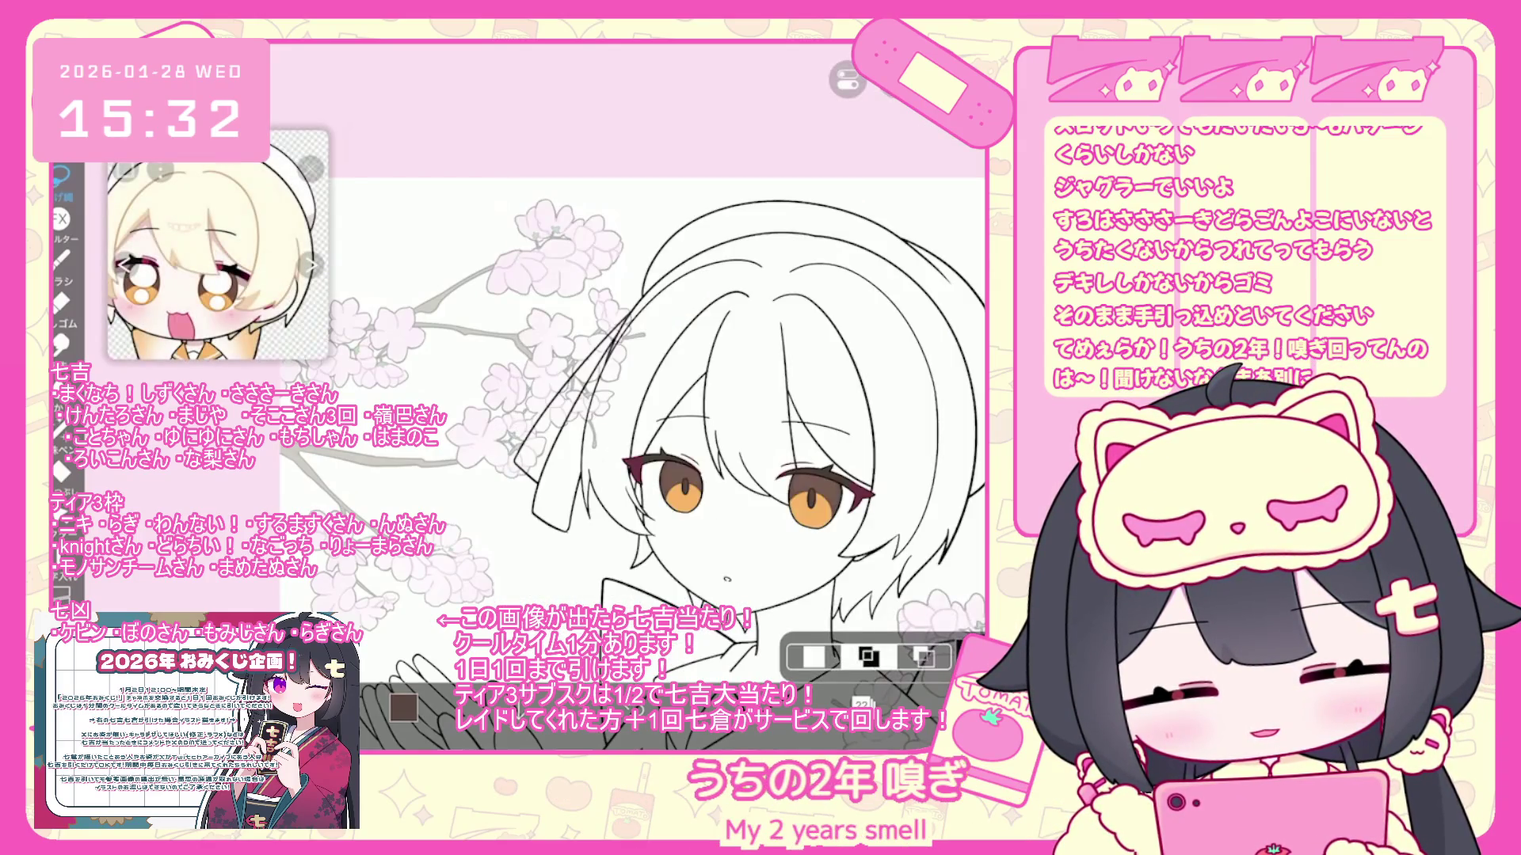
{"action": "left_click", "coordinate": [216, 289]}
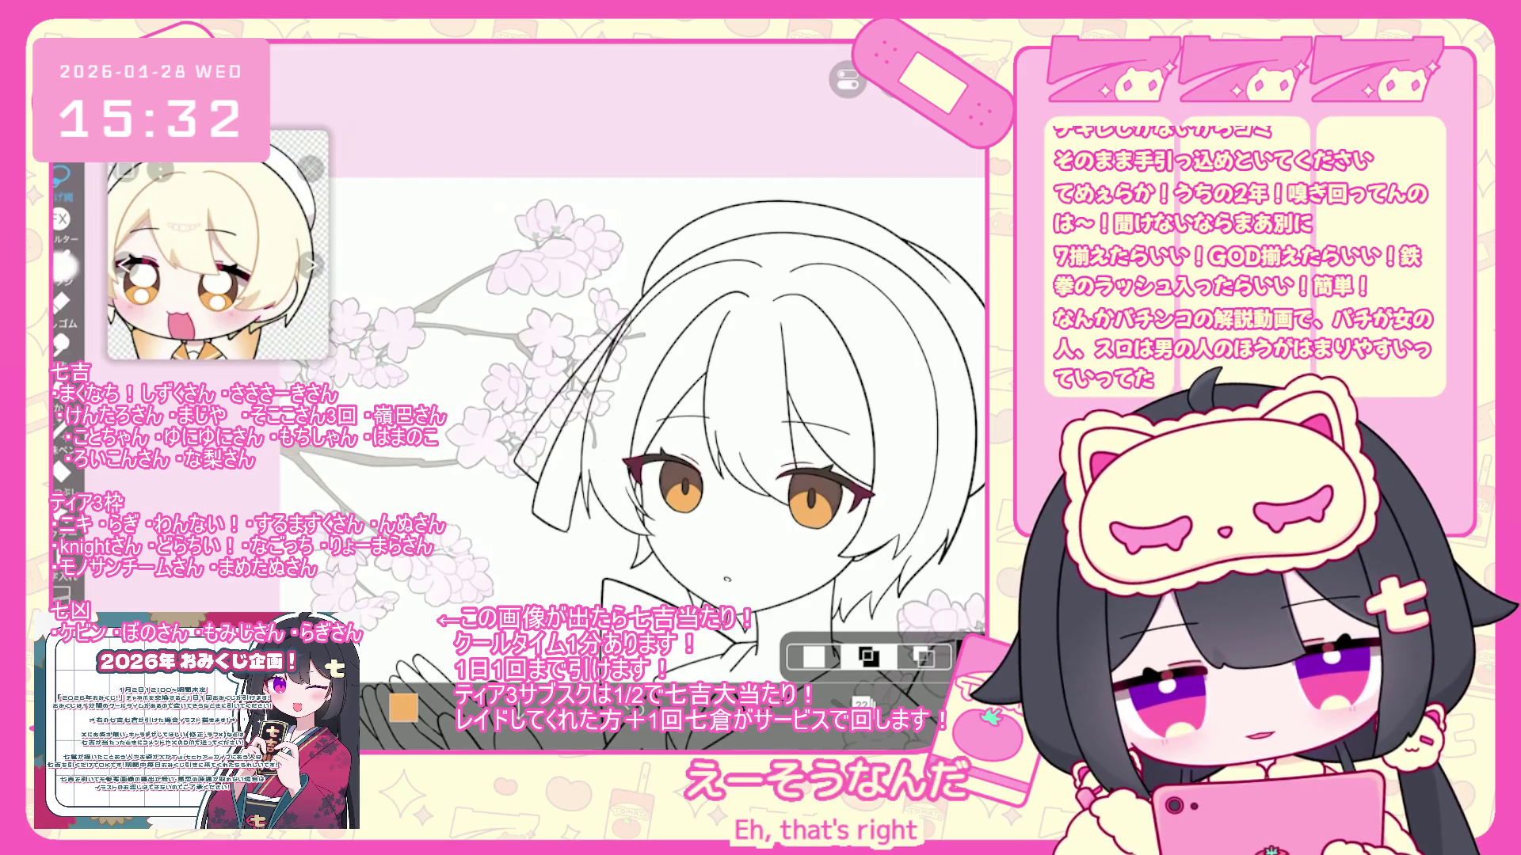
{"action": "left_click", "coordinate": [60, 258]}
{"action": "left_click", "coordinate": [792, 357]}
{"action": "scroll", "coordinate": [800, 491], "scroll_direction": "up", "scroll_amount": 10}
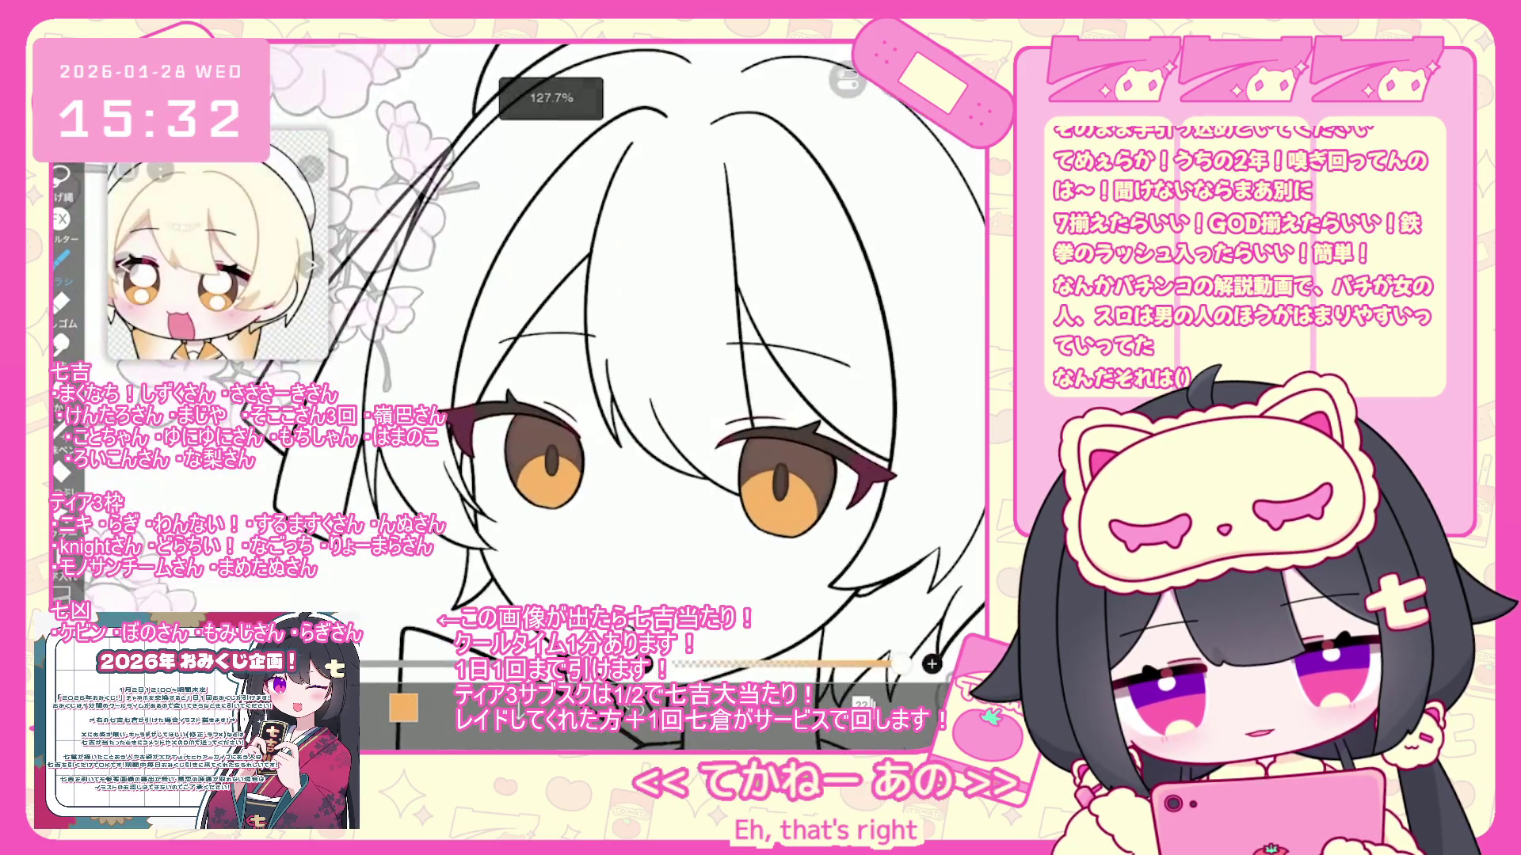
Draw an orange C-shaped ring highlight in the pupil, redrawing strokes until it closes
{"action": "key", "text": "ctrl+z"}
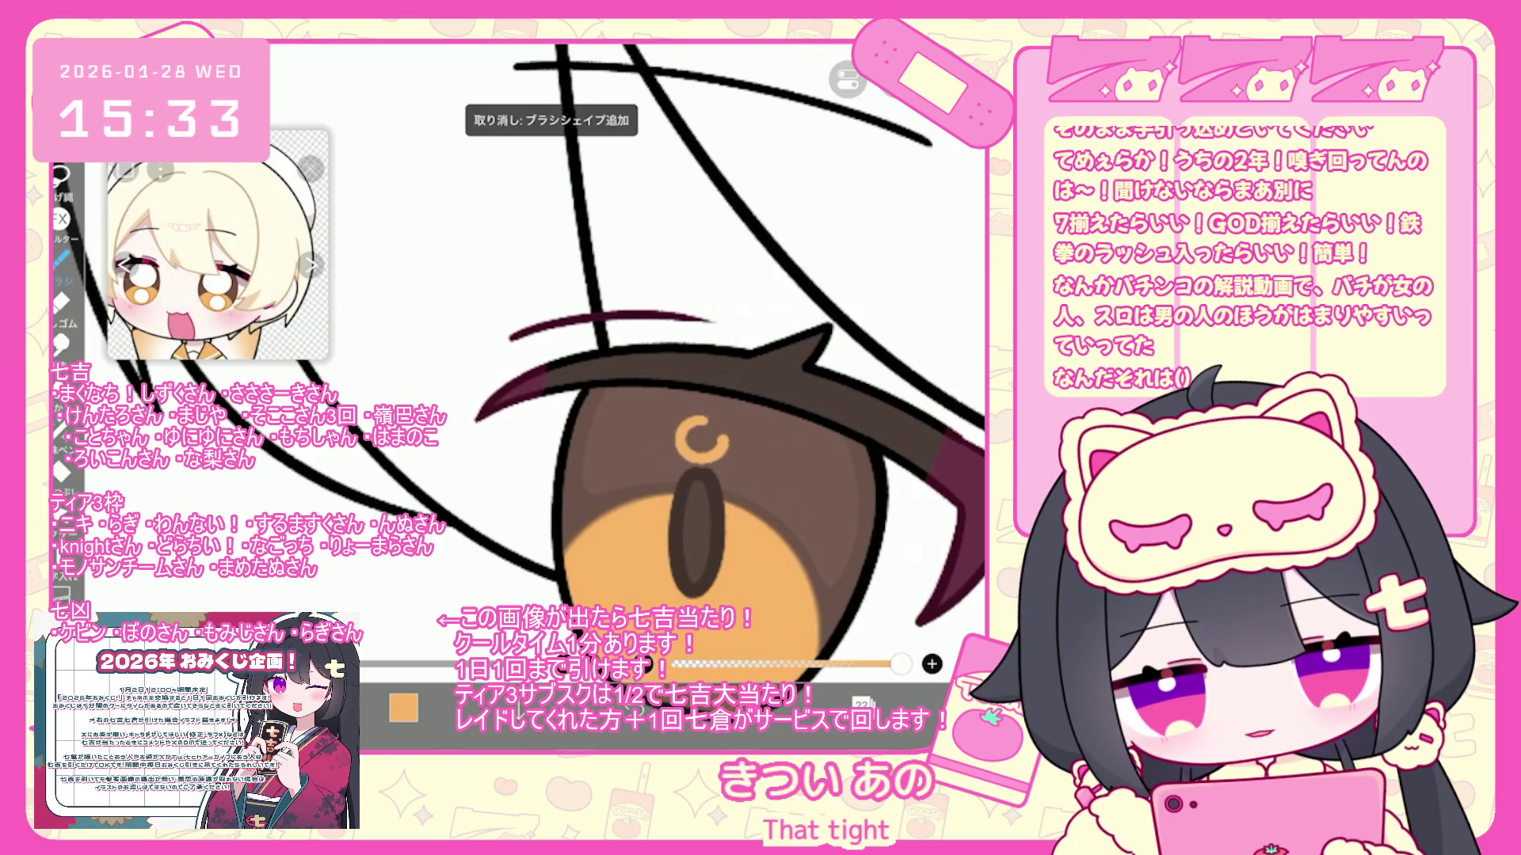
{"action": "key", "text": "ctrl+z"}
{"action": "mouse_move", "coordinate": [713, 427]}
{"action": "left_mouse_down"}
{"action": "mouse_move", "coordinate": [706, 455]}
{"action": "mouse_move", "coordinate": [694, 415]}
{"action": "mouse_move", "coordinate": [717, 444]}
{"action": "left_mouse_up"}
{"action": "key", "text": "ctrl+z"}
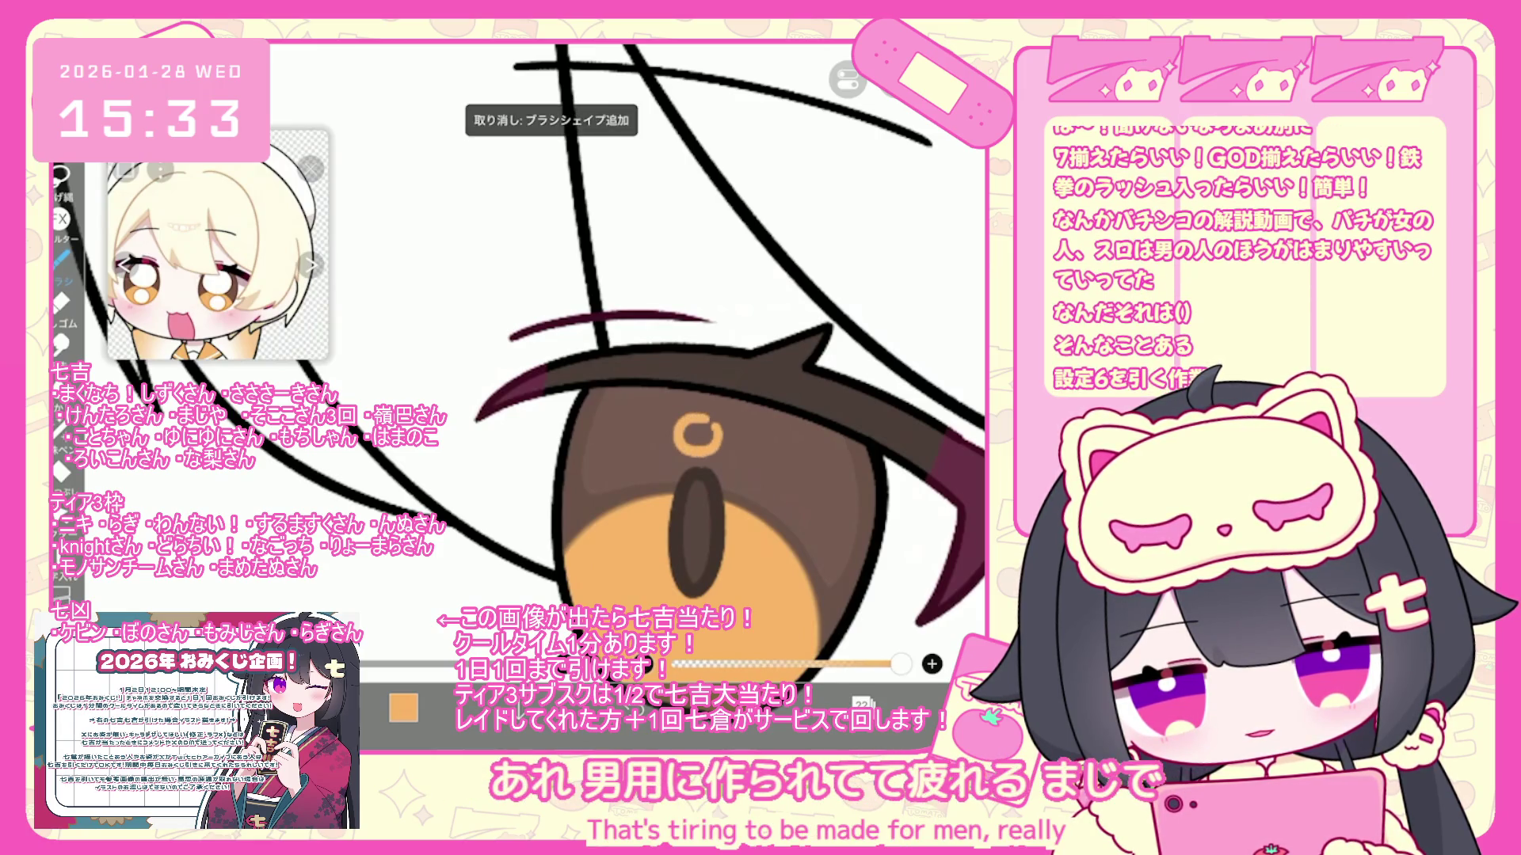
{"action": "scroll", "coordinate": [618, 364], "scroll_direction": "down", "scroll_amount": 5}
{"action": "scroll", "coordinate": [618, 365], "scroll_direction": "up", "scroll_amount": 5}
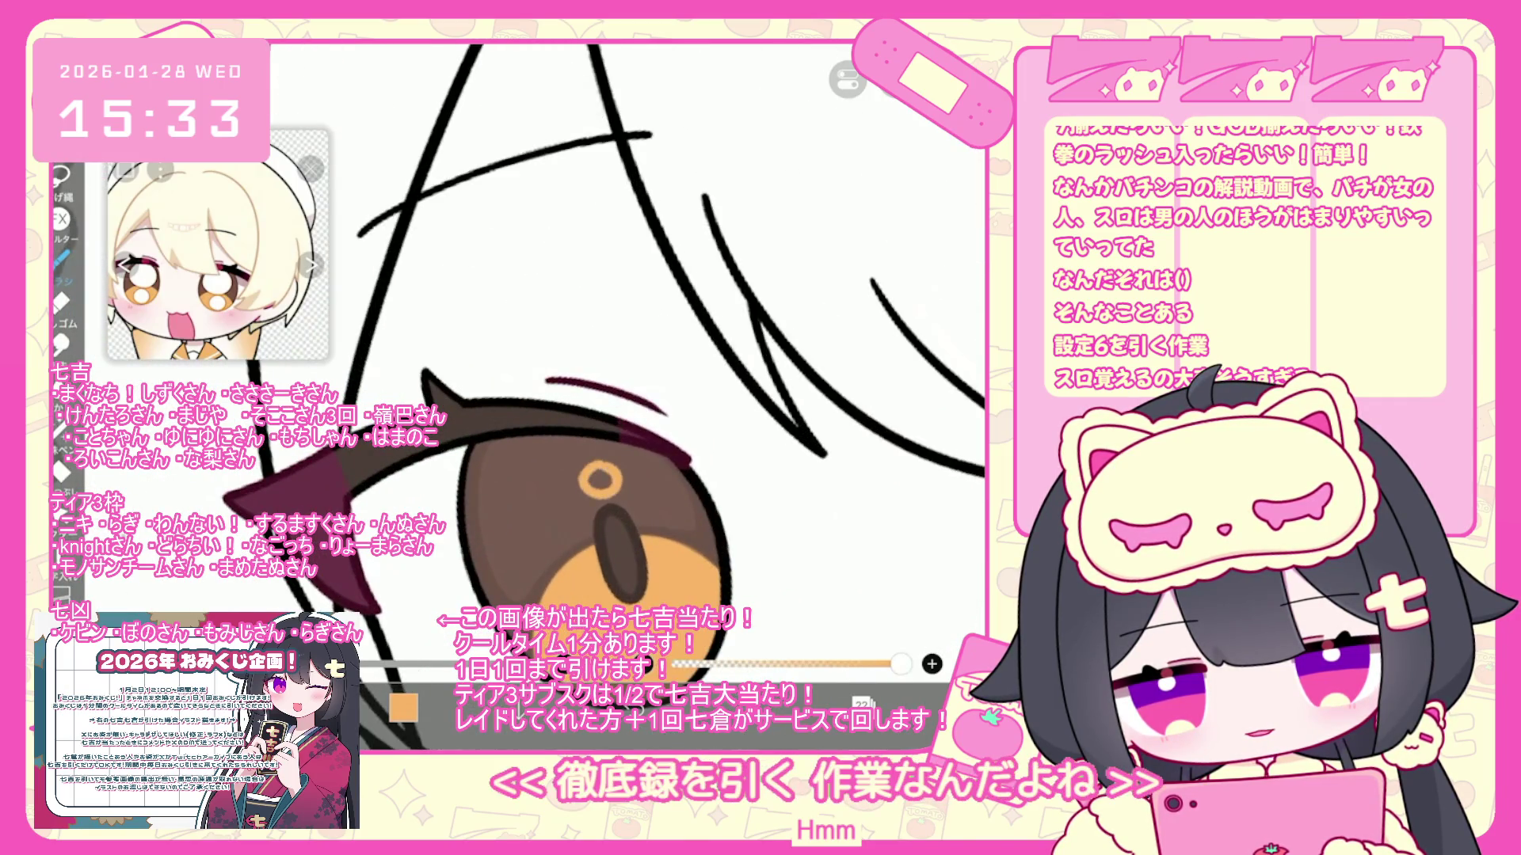
{"action": "key", "text": "ctrl+z"}
{"action": "key", "text": "ctrl+z"}
{"action": "key", "text": "ctrl+z"}
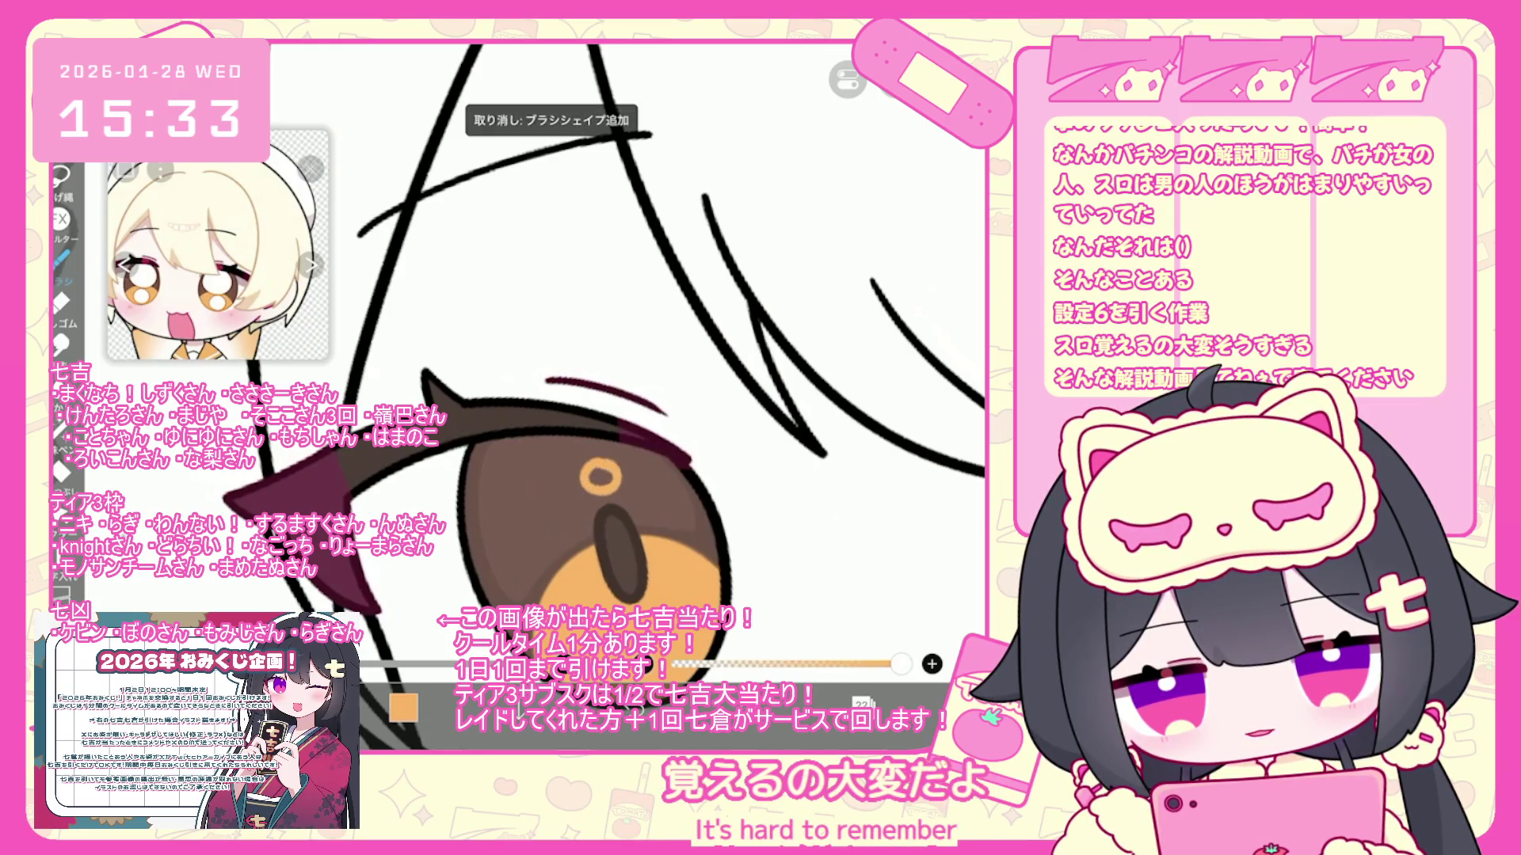
{"action": "left_click_drag", "start_coordinate": [593, 494], "coordinate": [616, 469]}
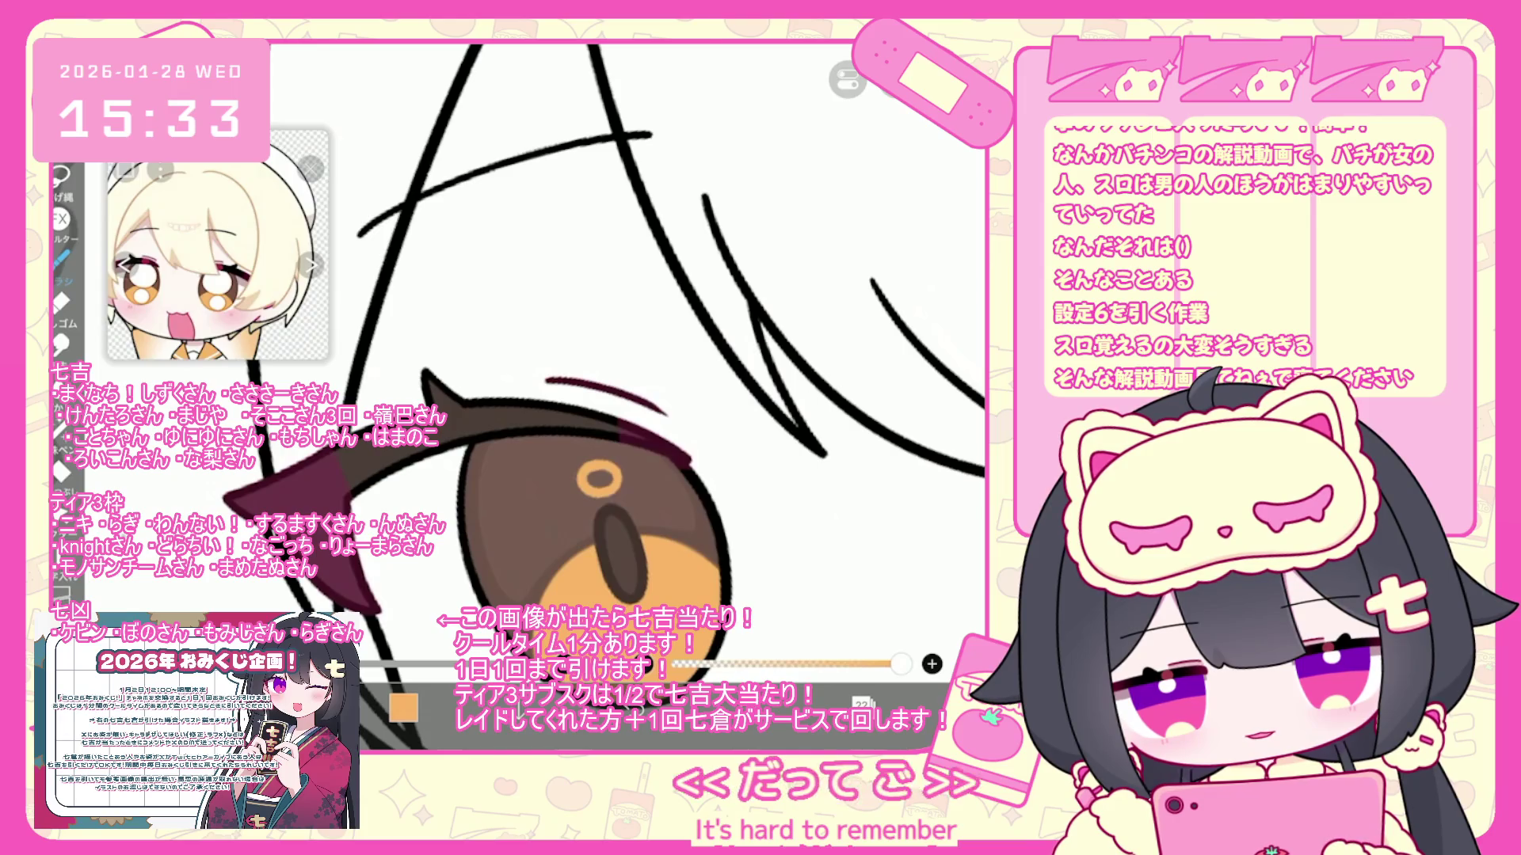
Select the left pupil's ring highlight and zoom around both eyes to check them
{"action": "scroll", "coordinate": [633, 357], "scroll_direction": "down", "scroll_amount": 5}
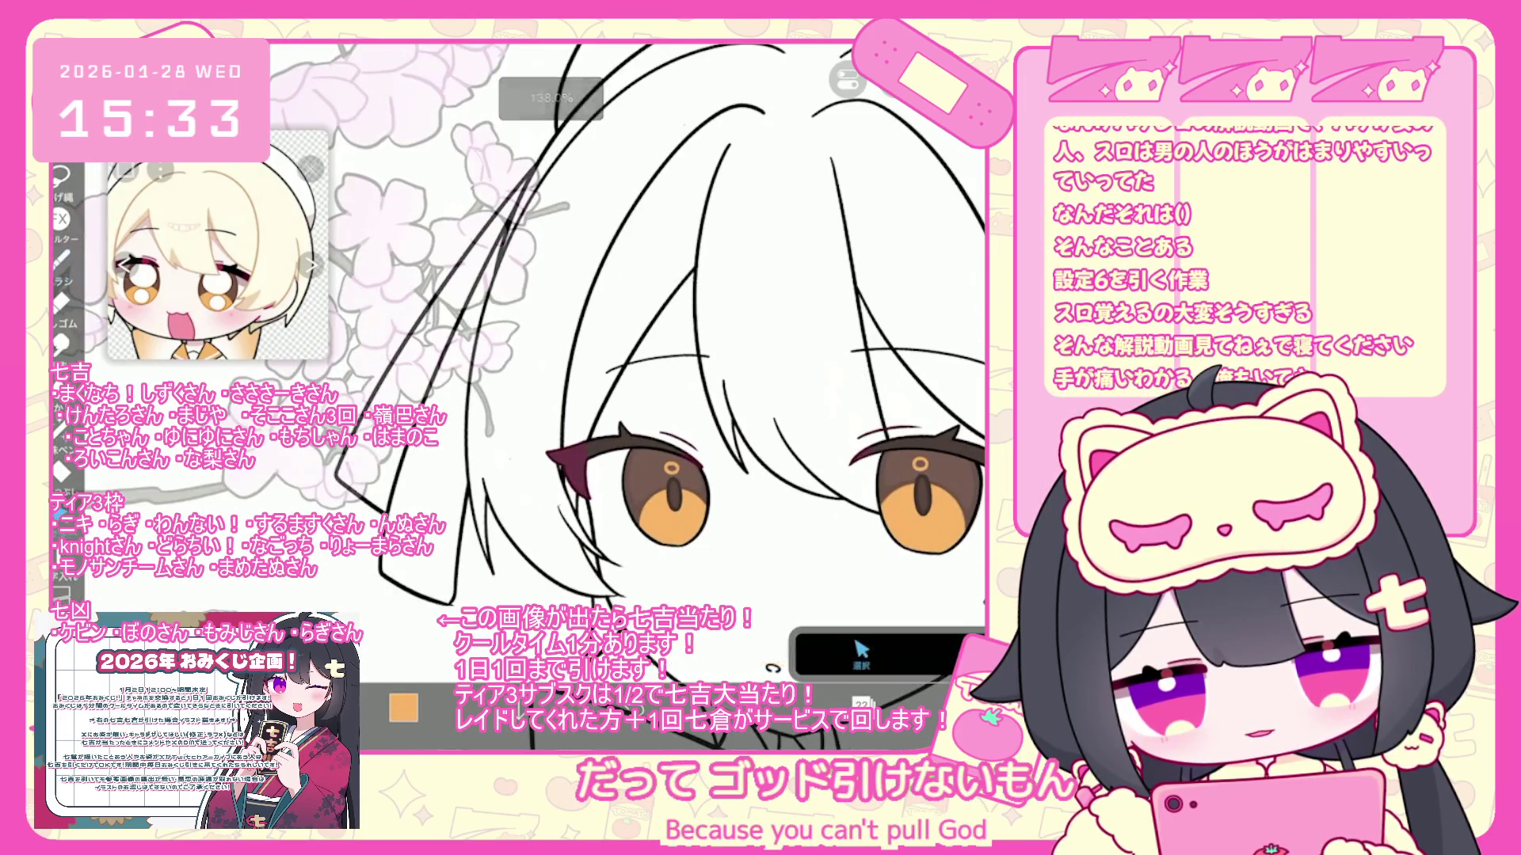
{"action": "scroll", "coordinate": [586, 452], "scroll_direction": "up", "scroll_amount": 5}
{"action": "left_click", "coordinate": [585, 452]}
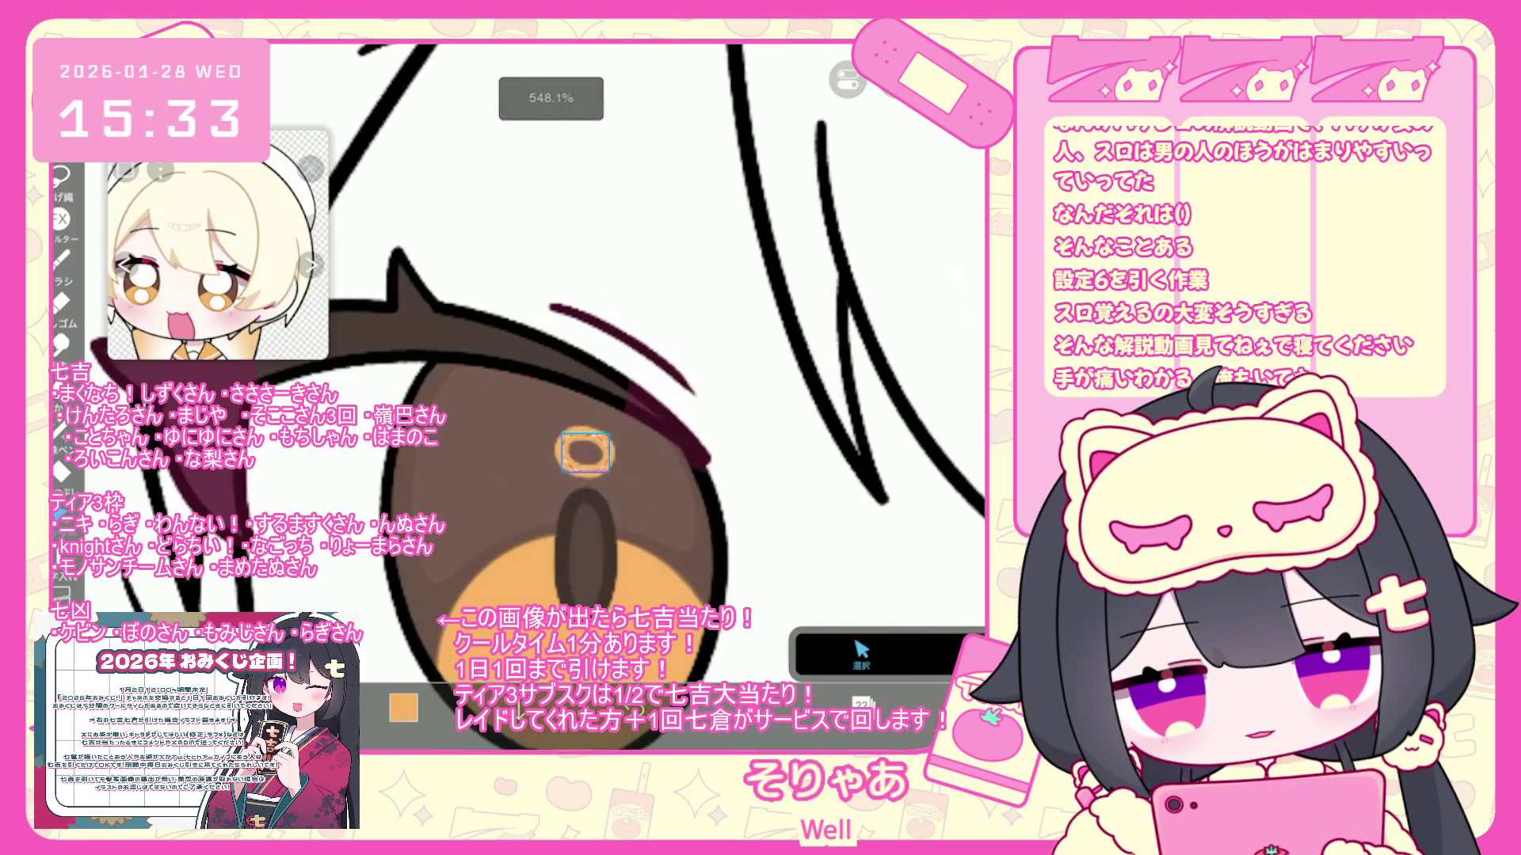
{"action": "scroll", "coordinate": [586, 451], "scroll_direction": "down", "scroll_amount": 4}
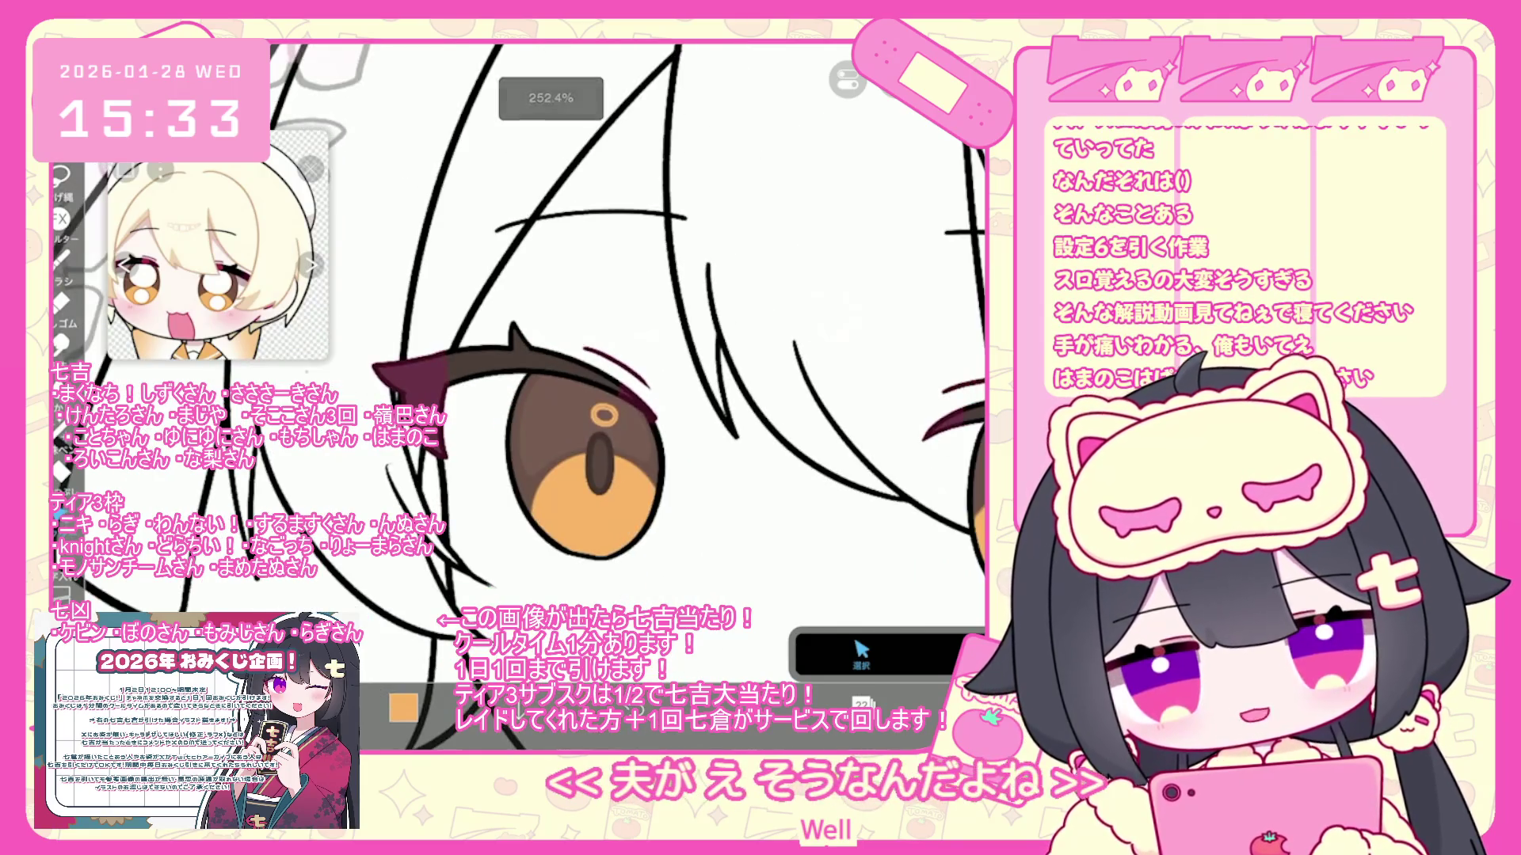
{"action": "scroll", "coordinate": [645, 396], "scroll_direction": "right", "scroll_amount": 3}
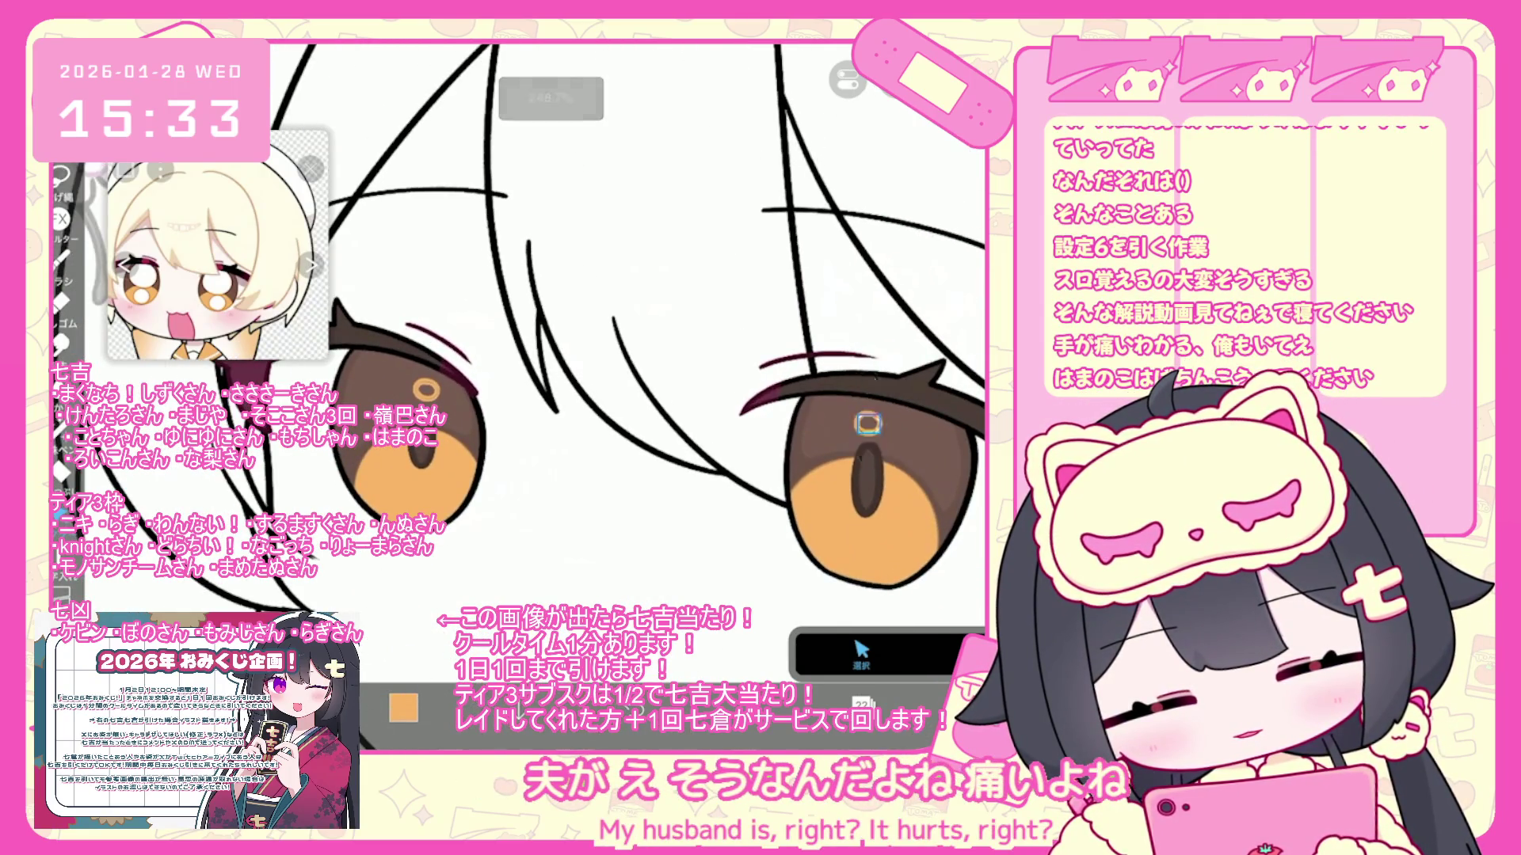
{"action": "scroll", "coordinate": [792, 396], "scroll_direction": "up", "scroll_amount": 3}
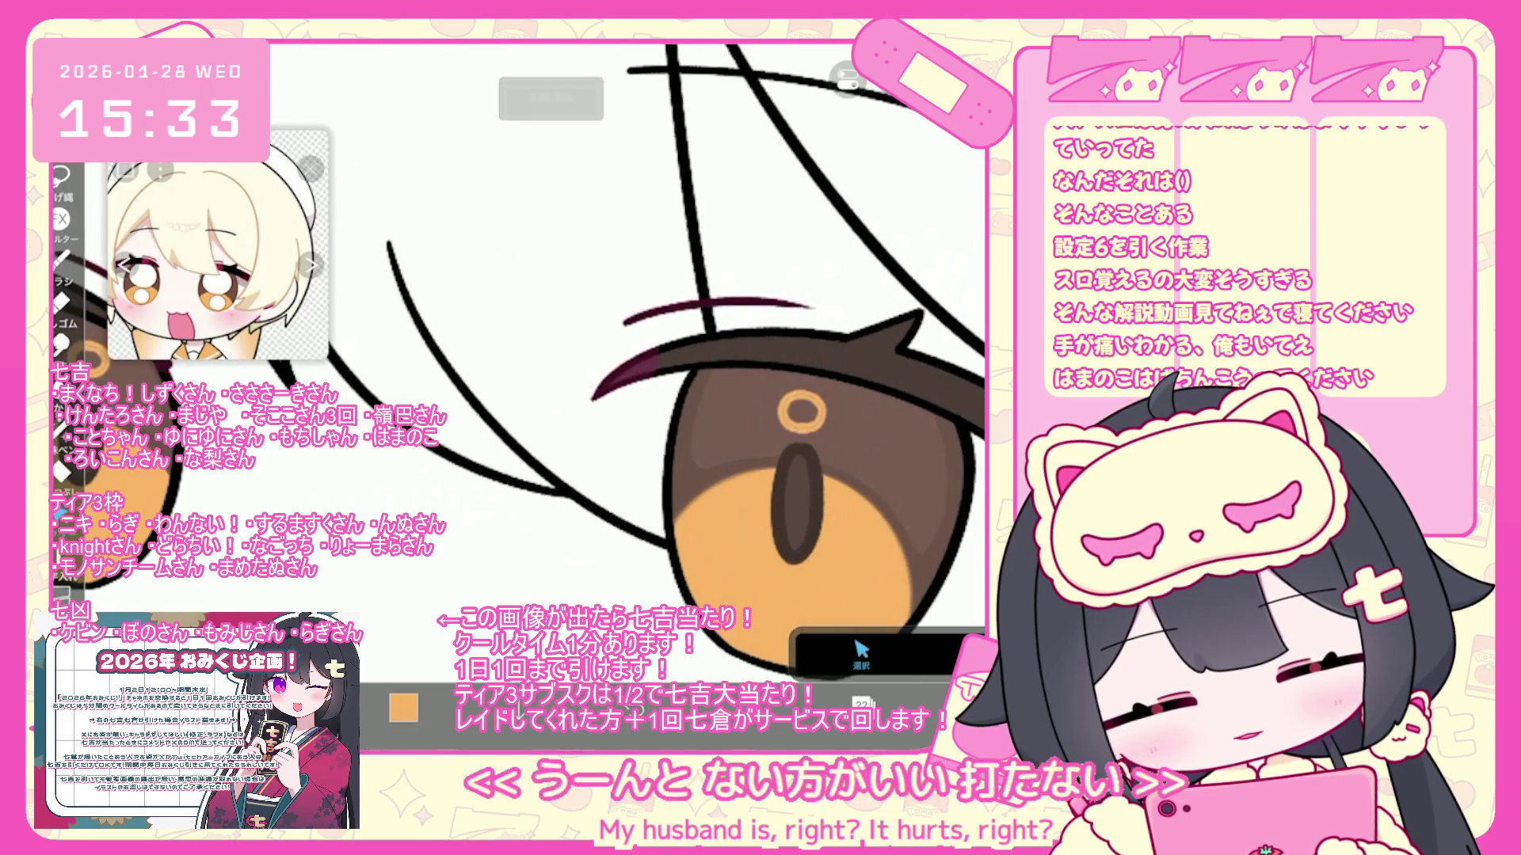
{"action": "scroll", "coordinate": [658, 356], "scroll_direction": "down", "scroll_amount": 3}
{"action": "scroll", "coordinate": [523, 412], "scroll_direction": "up", "scroll_amount": 3}
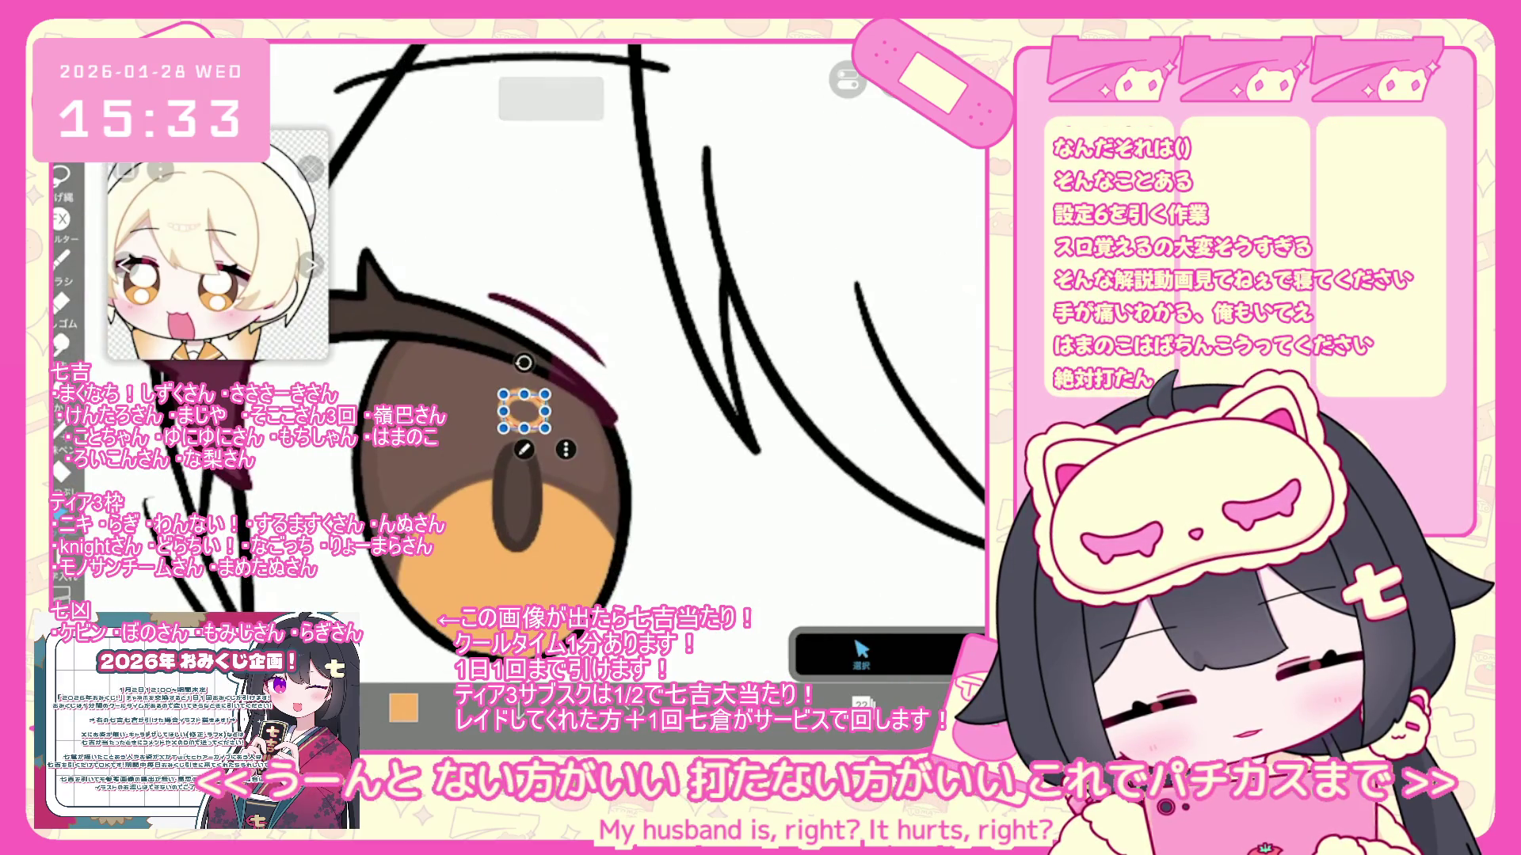
{"action": "scroll", "coordinate": [634, 356], "scroll_direction": "down", "scroll_amount": 3}
Select the working layer and set the drawing colour to white
{"action": "left_click", "coordinate": [862, 703]}
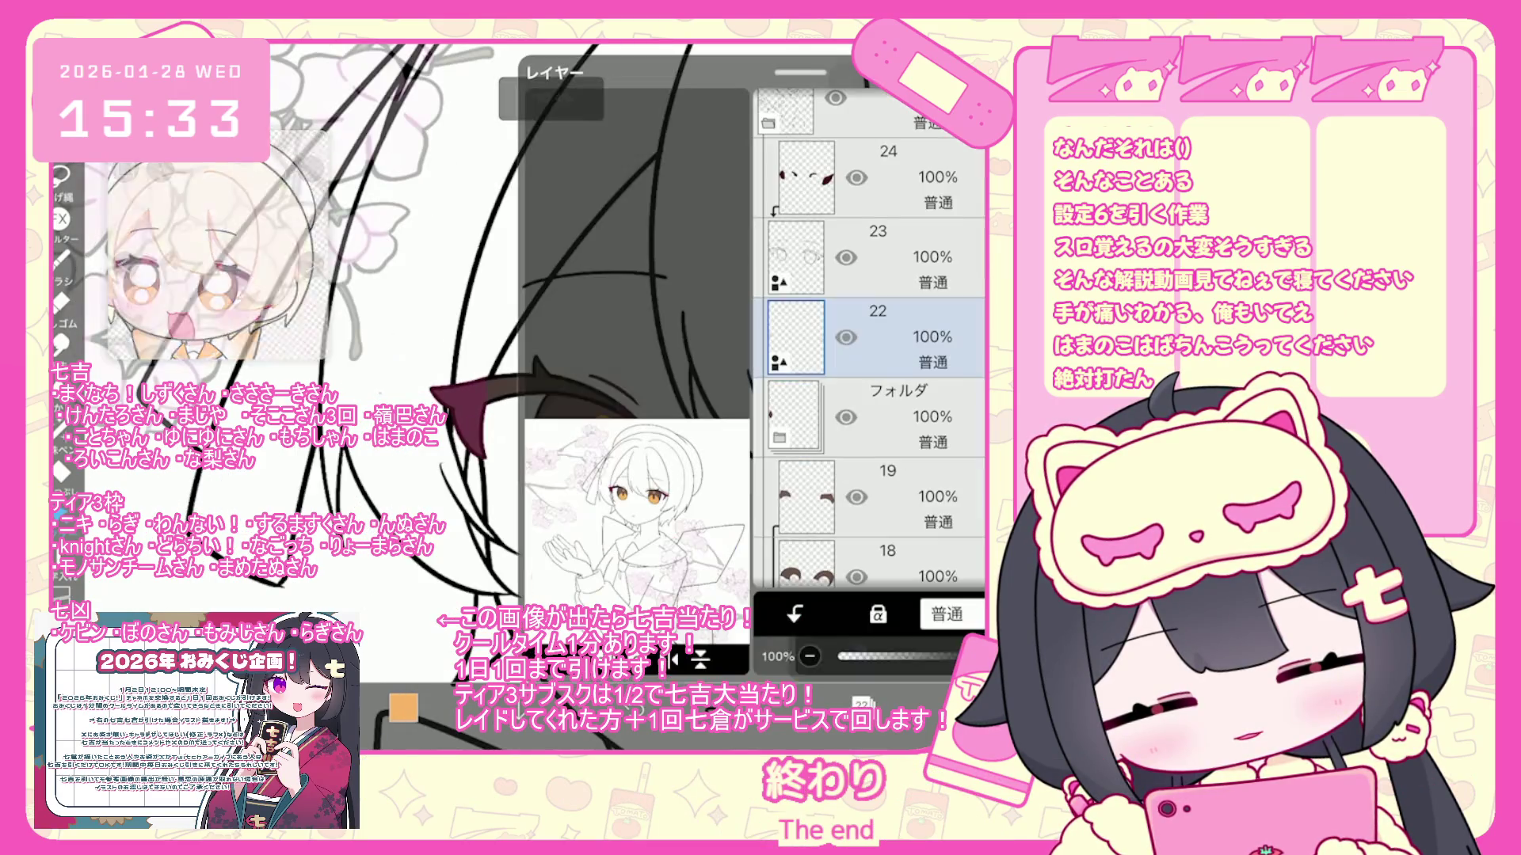
{"action": "left_click", "coordinate": [895, 416]}
{"action": "left_click", "coordinate": [403, 707]}
{"action": "left_click", "coordinate": [655, 224]}
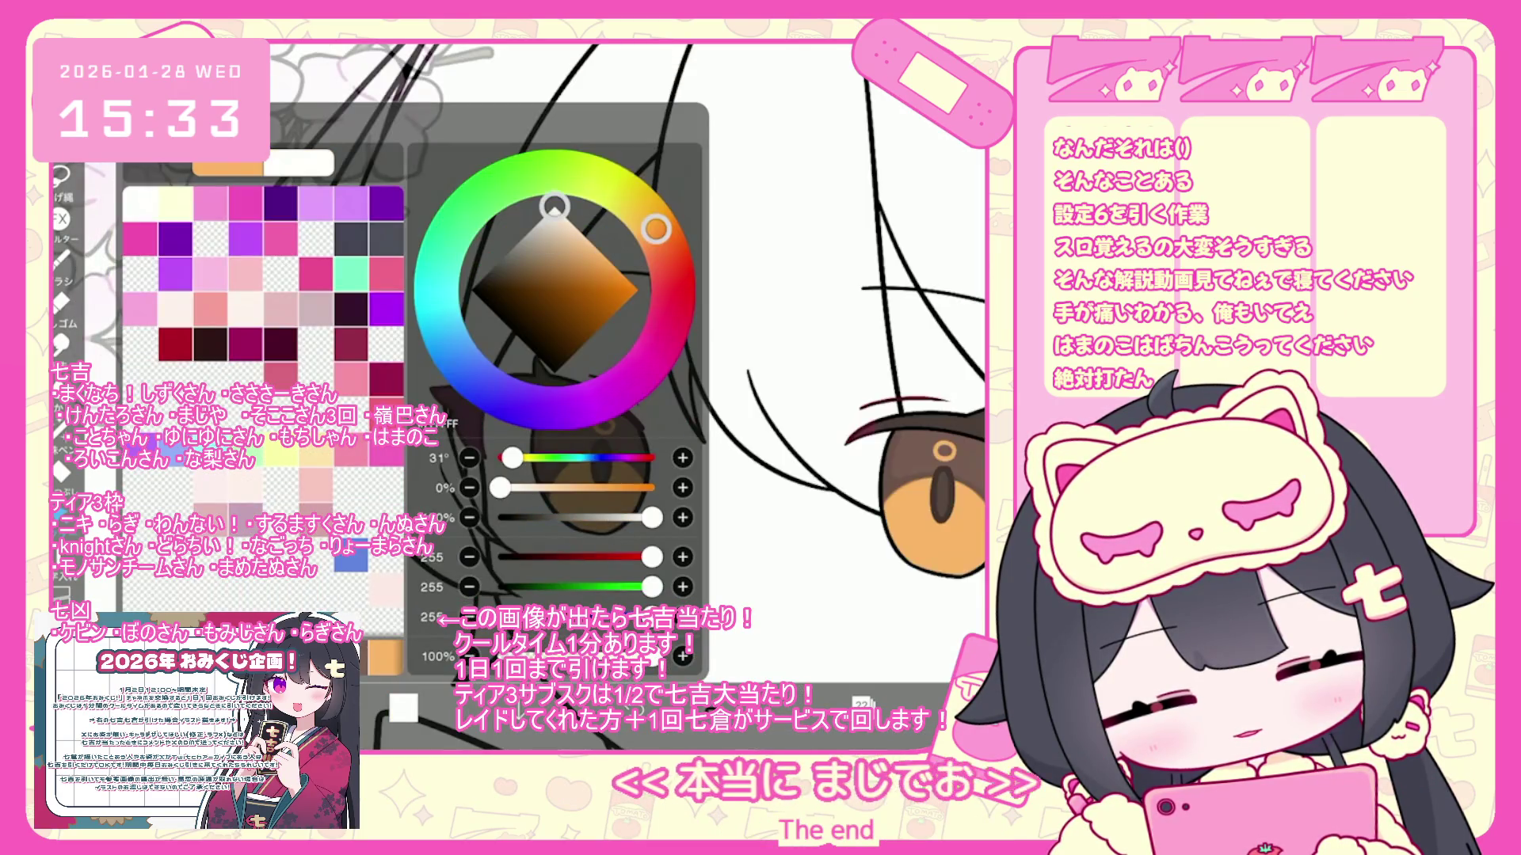
{"action": "scroll", "coordinate": [555, 396], "scroll_direction": "up", "scroll_amount": 3}
{"action": "scroll", "coordinate": [667, 325], "scroll_direction": "down", "scroll_amount": 3}
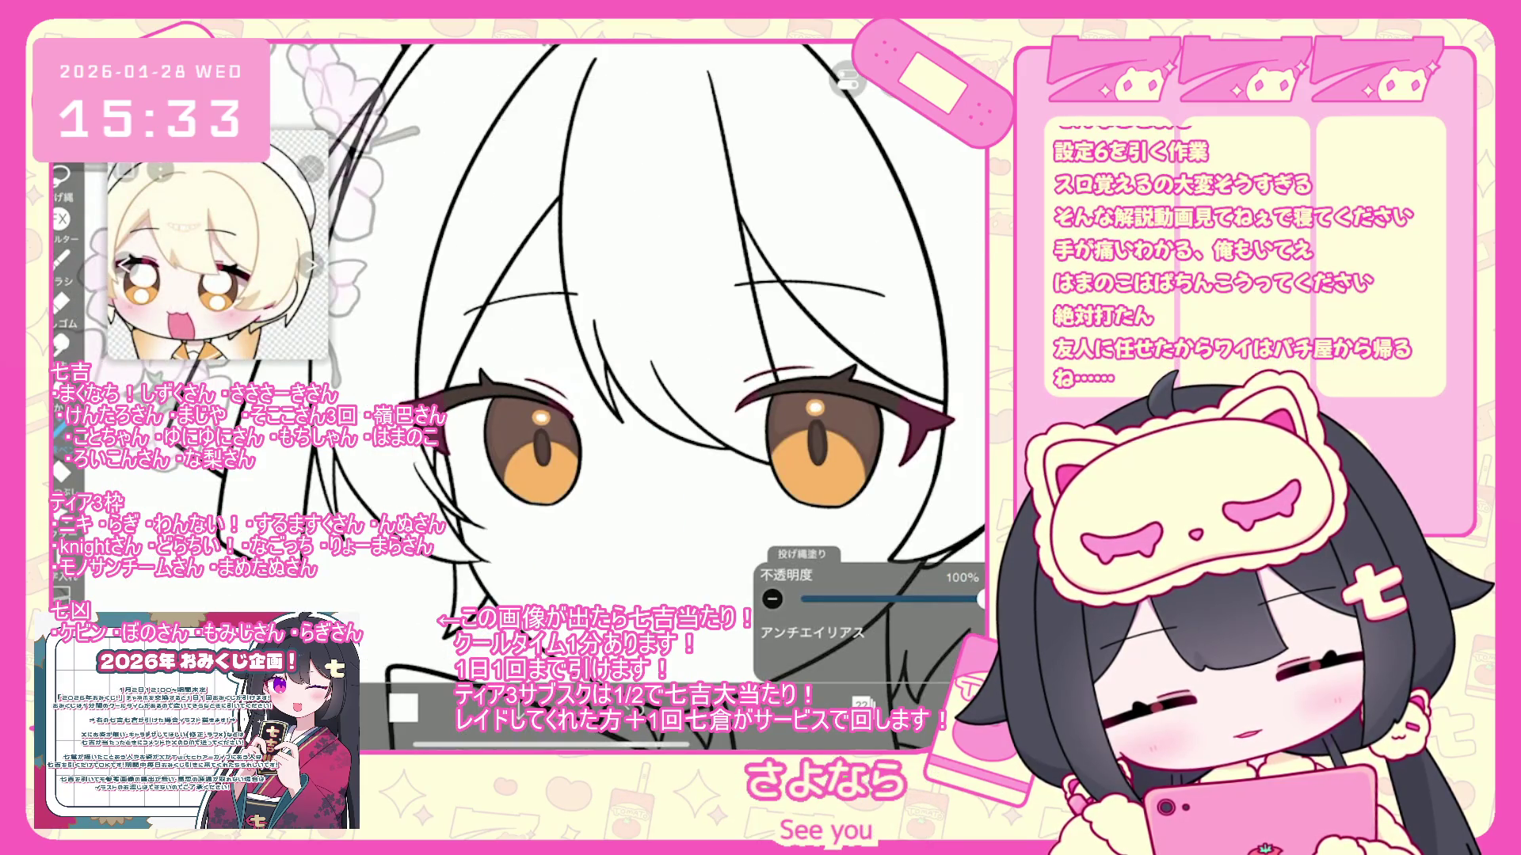
{"action": "scroll", "coordinate": [634, 357], "scroll_direction": "down", "scroll_amount": 3}
Add a new folder to the layer stack from layer 23's actions
{"action": "left_click", "coordinate": [862, 704]}
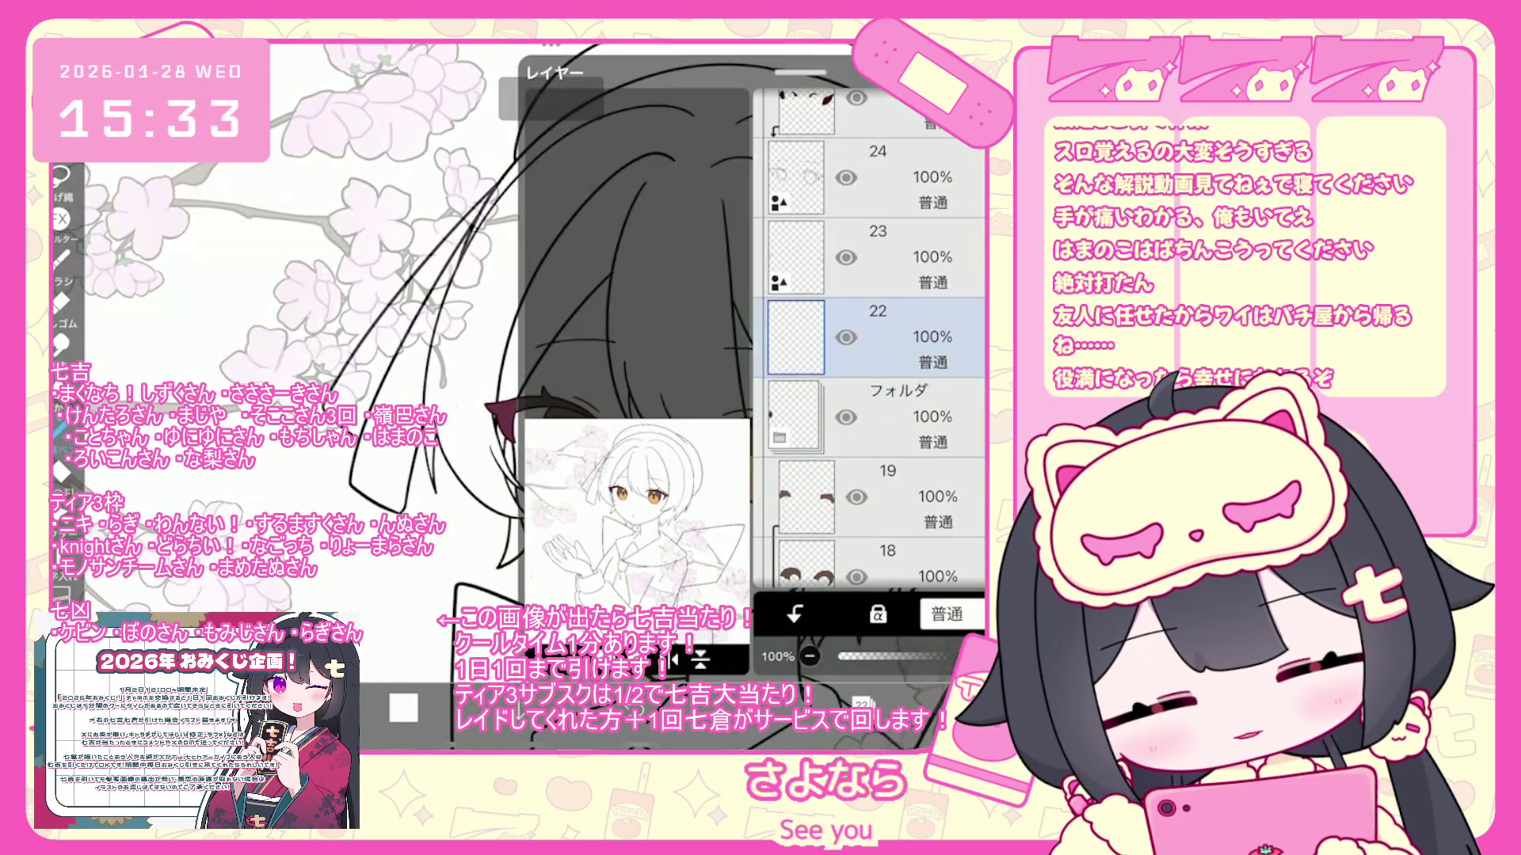
{"action": "left_click", "coordinate": [911, 258]}
{"action": "left_click", "coordinate": [585, 484]}
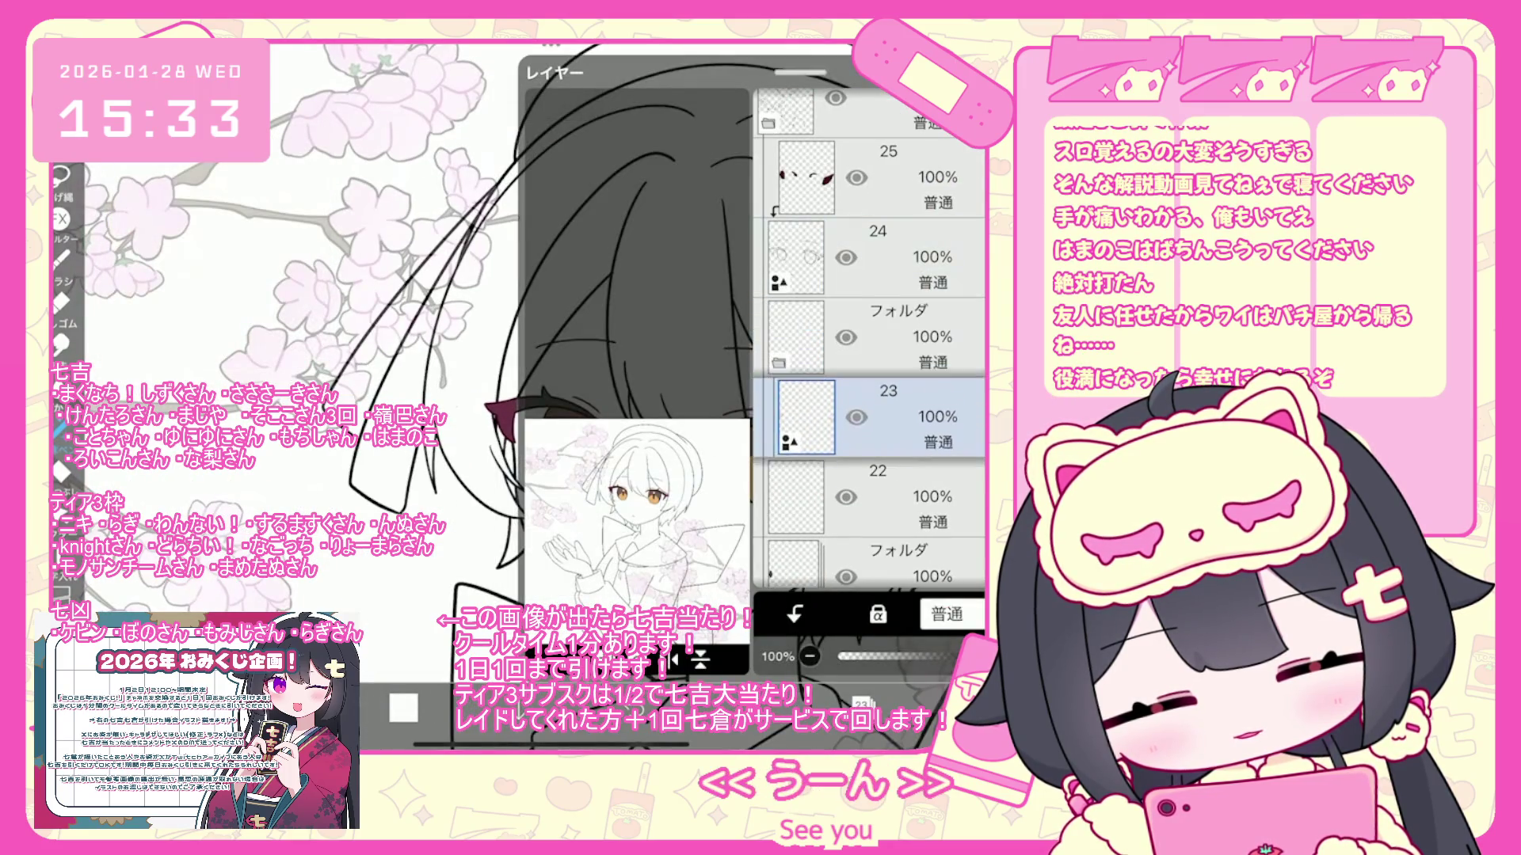
Nudge the white eye highlight 3px right and 5px up with Transform
{"action": "scroll", "coordinate": [713, 381], "scroll_direction": "up", "scroll_amount": 3}
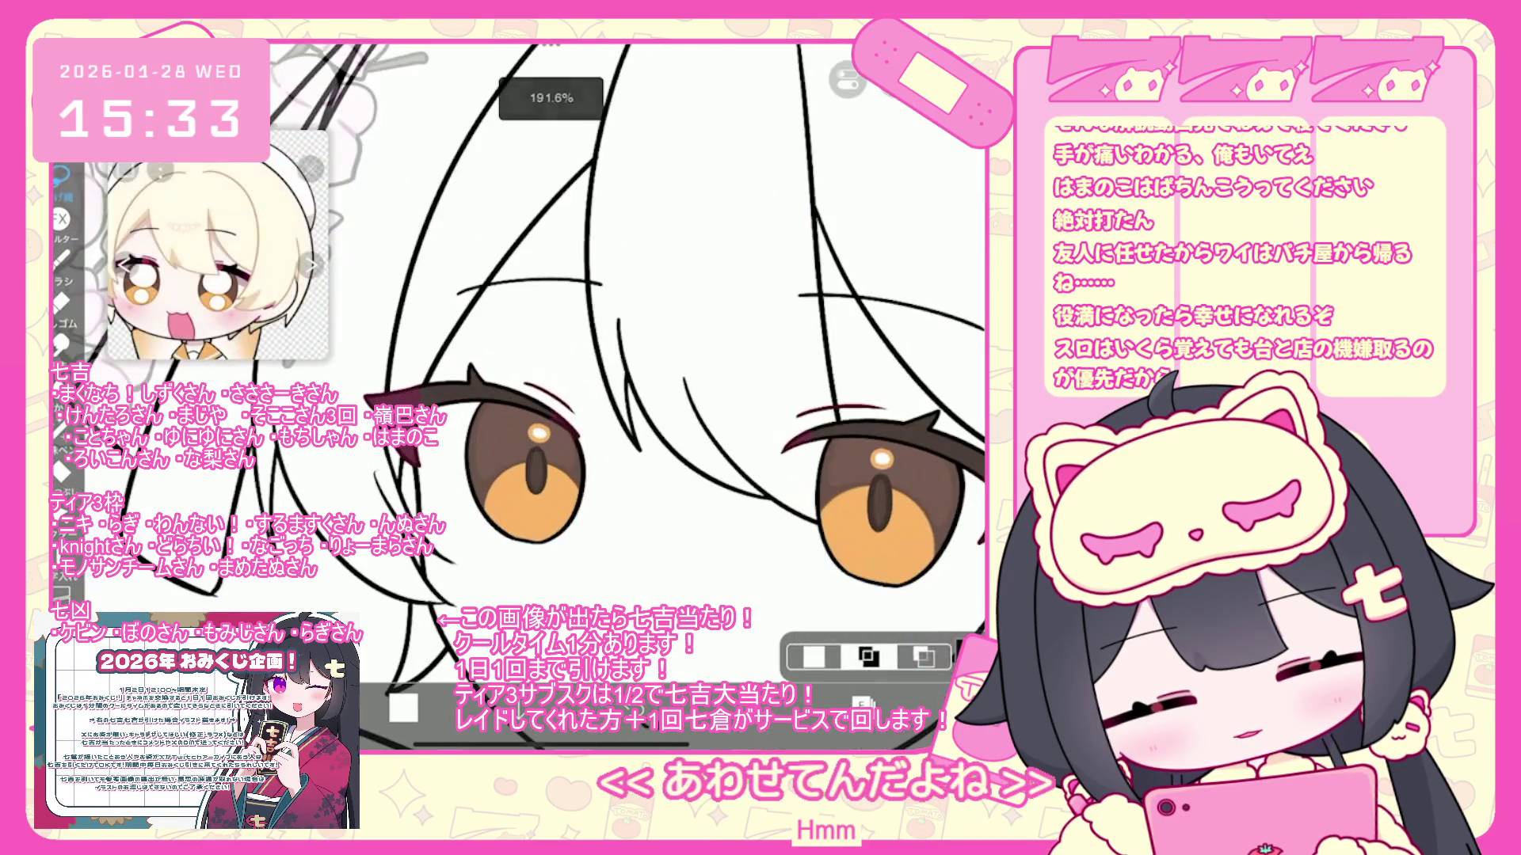
{"action": "key", "text": "ctrl+t"}
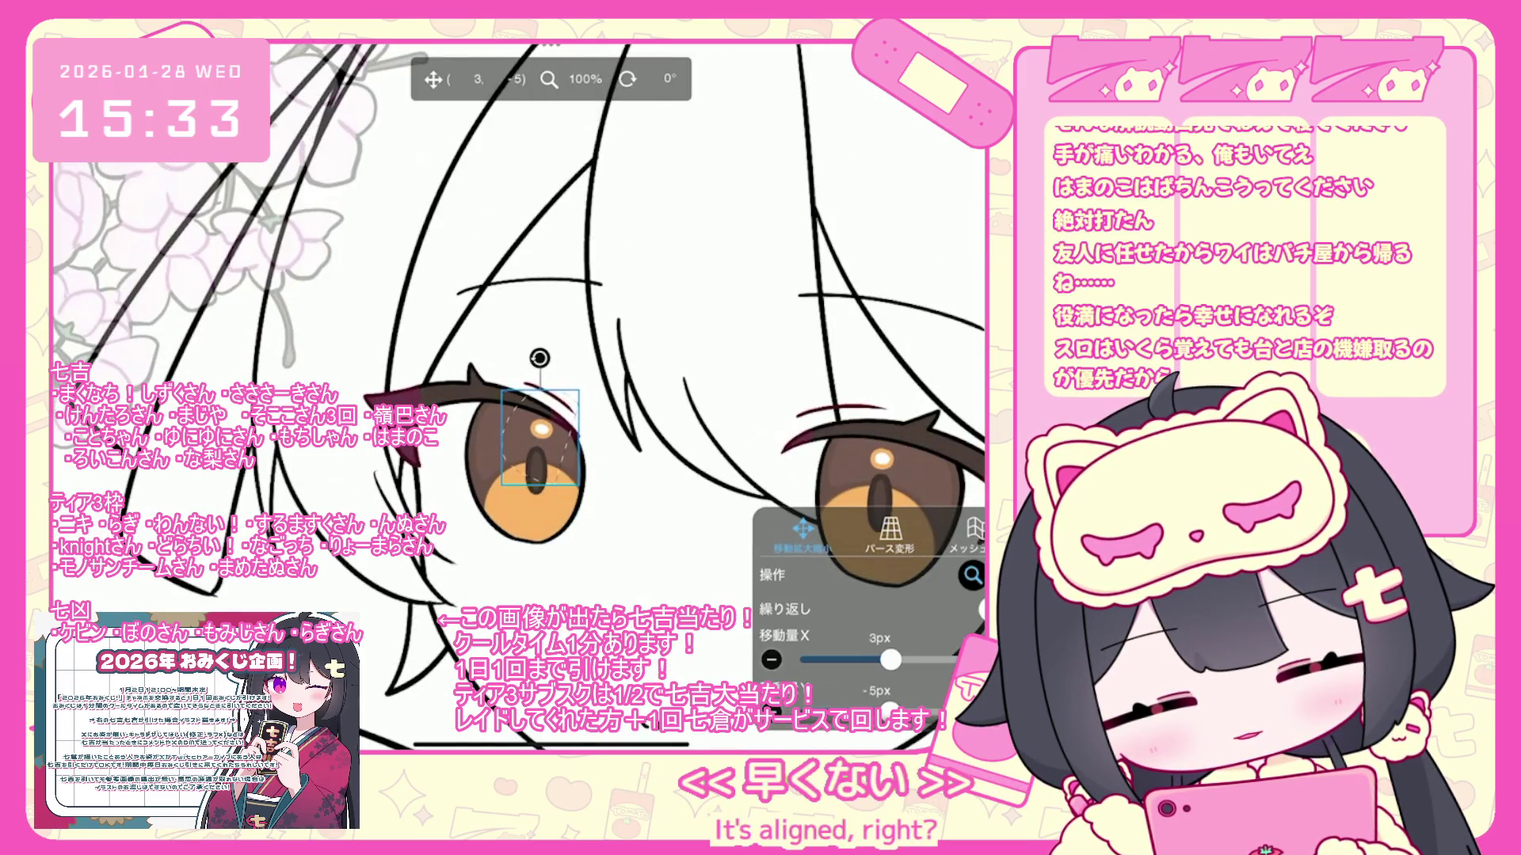
{"action": "key", "text": "Return"}
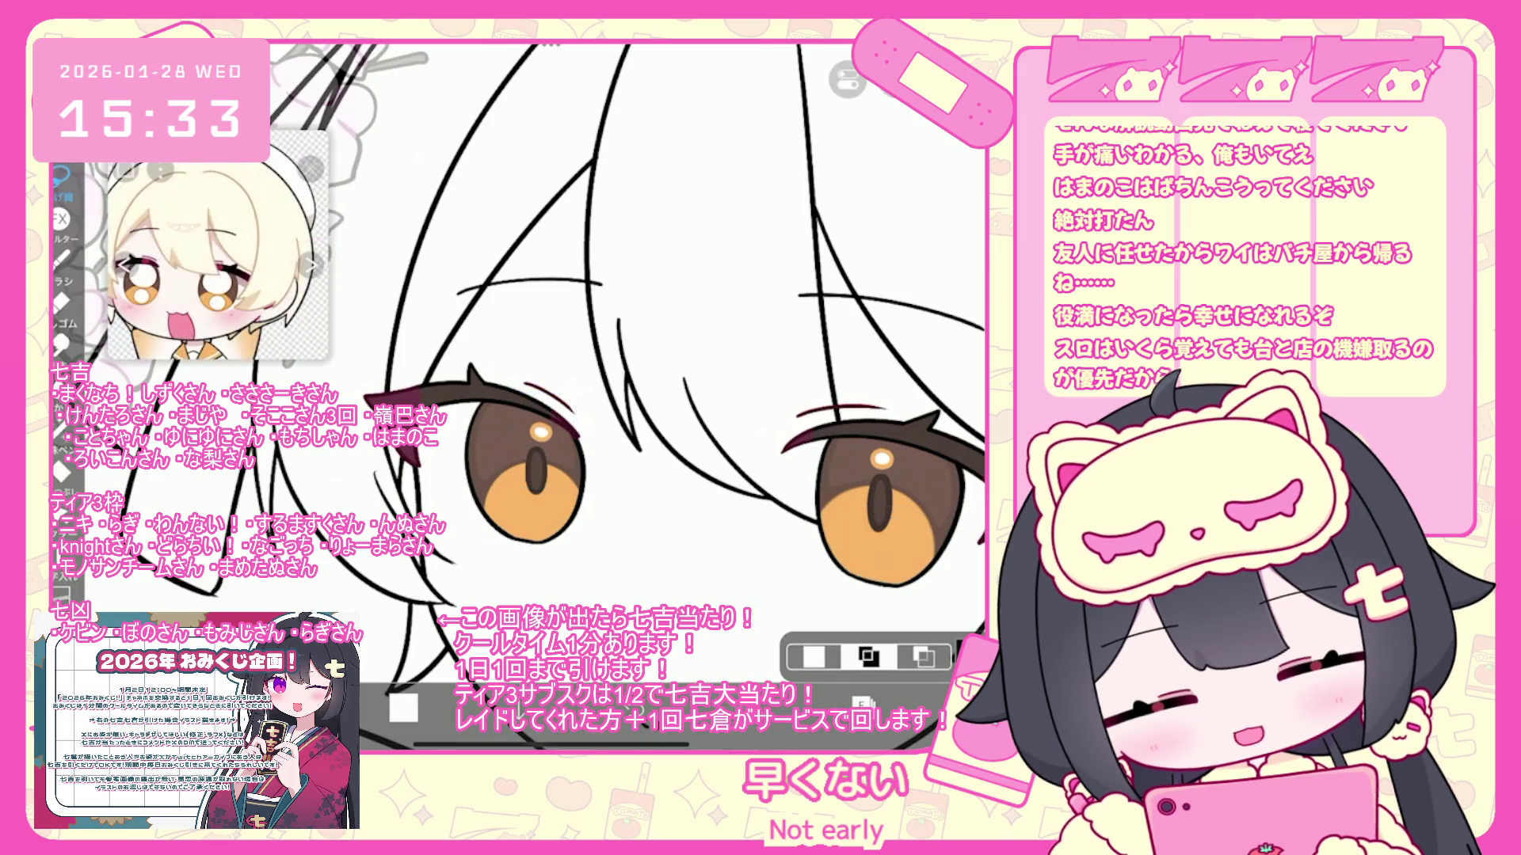
{"action": "scroll", "coordinate": [607, 343], "scroll_direction": "down", "scroll_amount": 5}
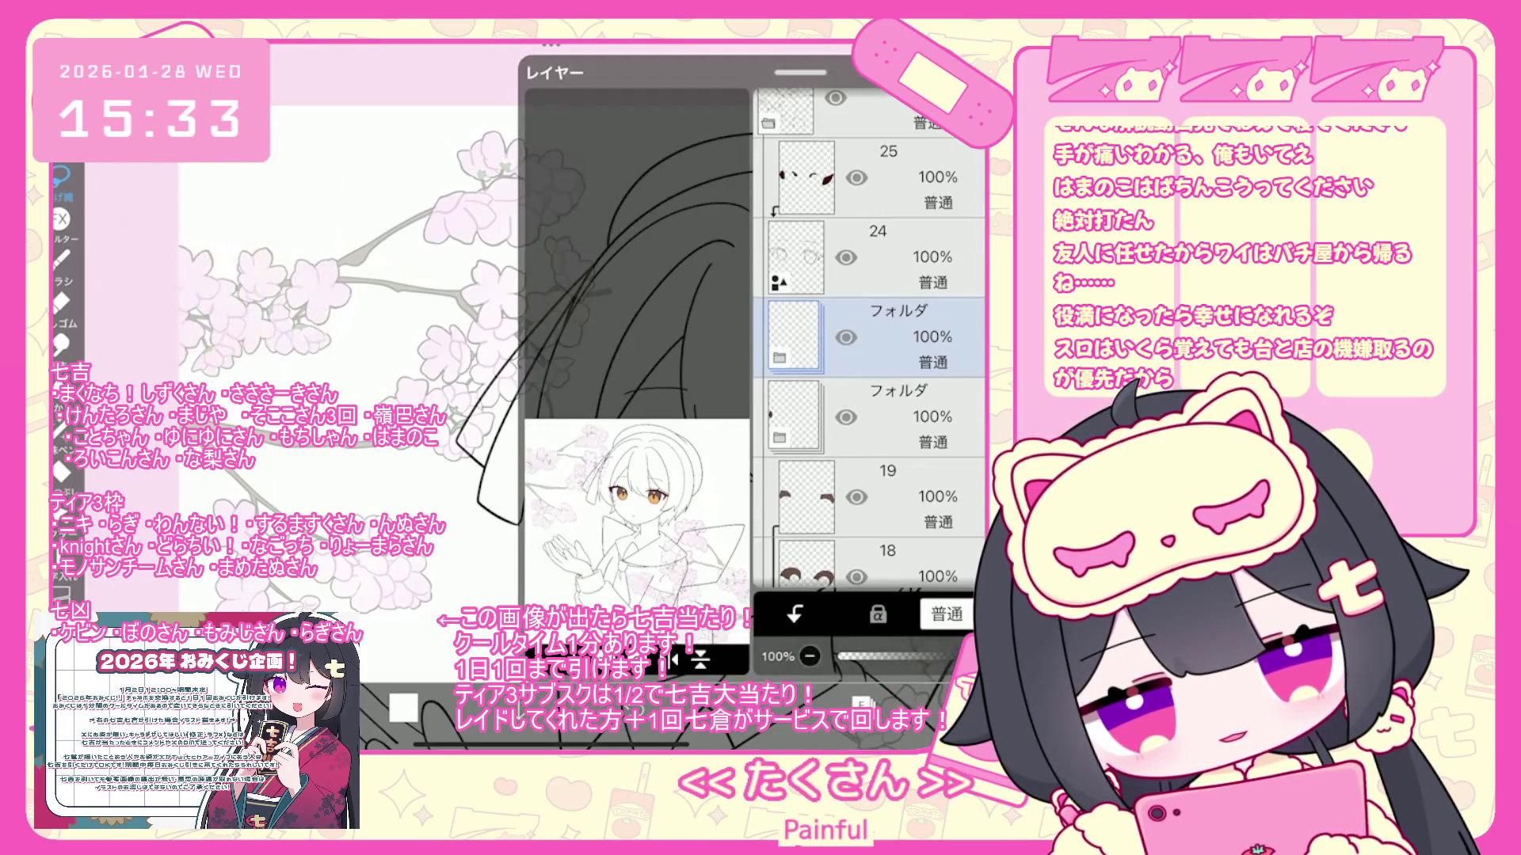
Choose a slightly lighter, very pale pink as the drawing colour
{"action": "scroll", "coordinate": [869, 340], "scroll_direction": "down", "scroll_amount": 5}
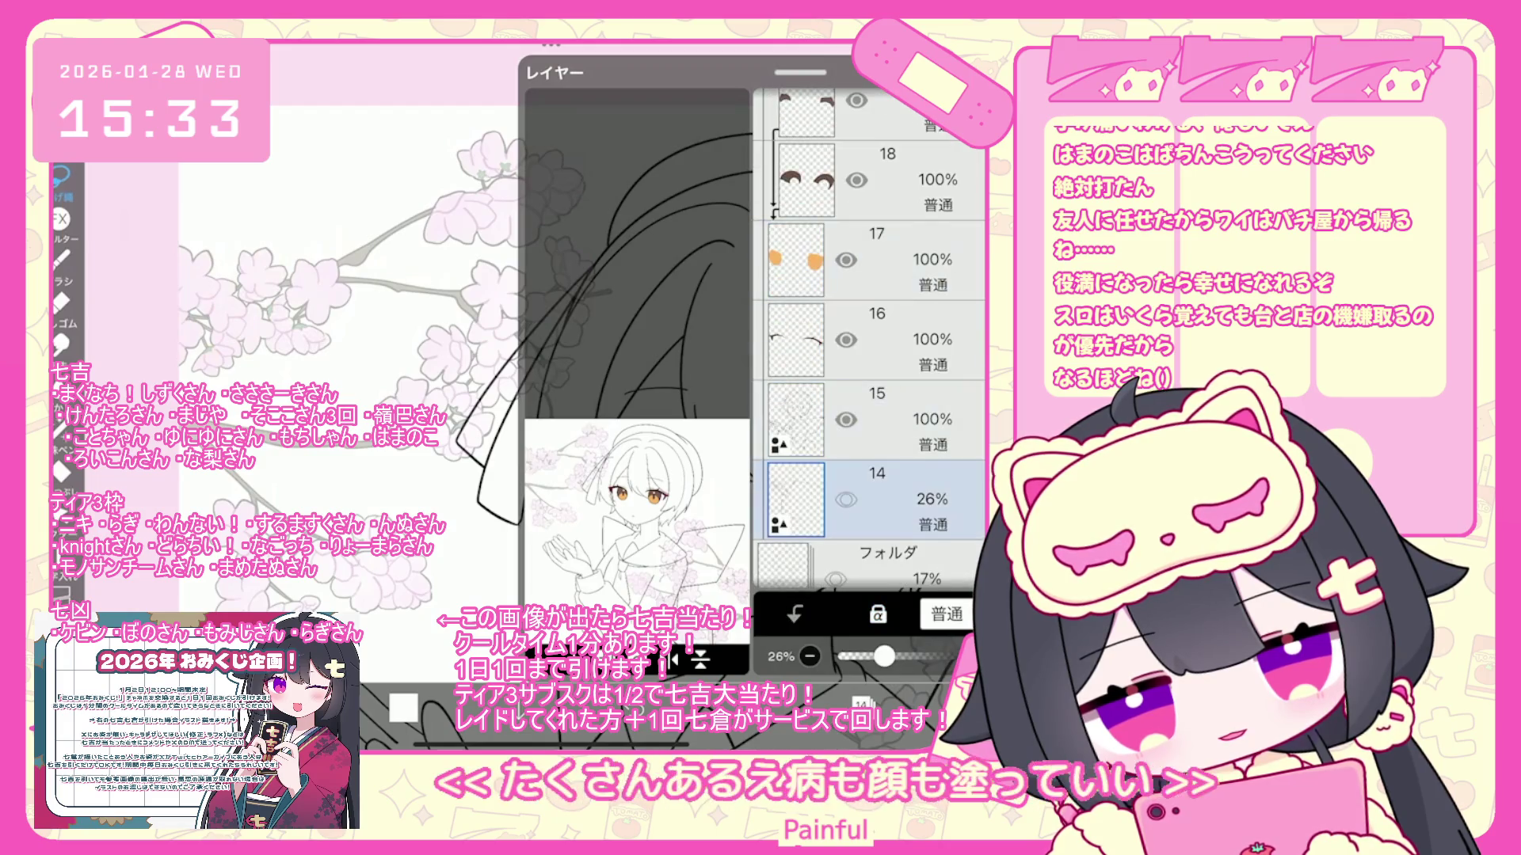
{"action": "left_click", "coordinate": [403, 707]}
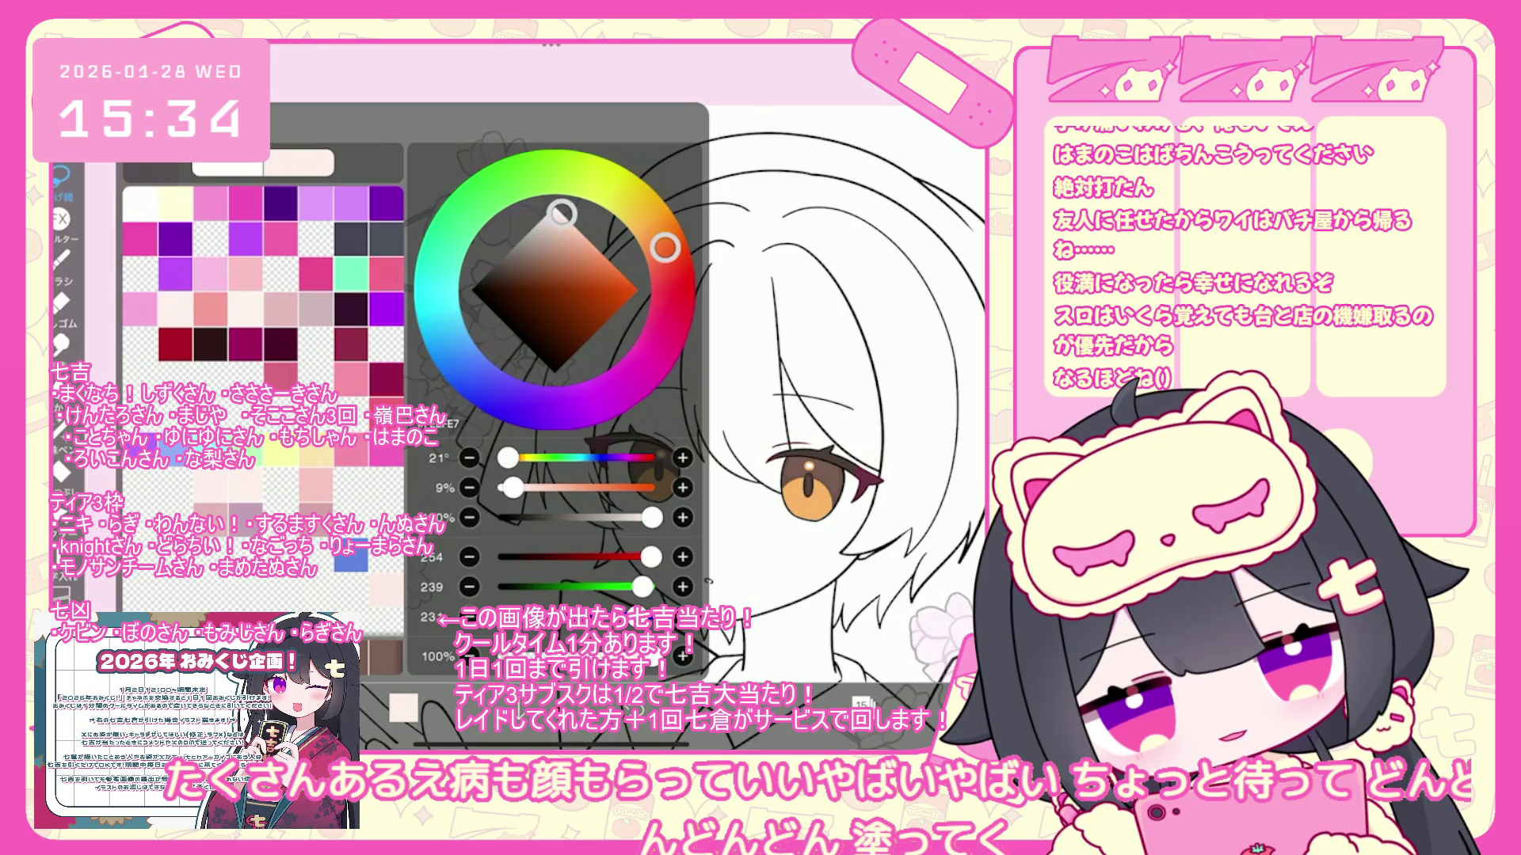
{"action": "left_click", "coordinate": [560, 210]}
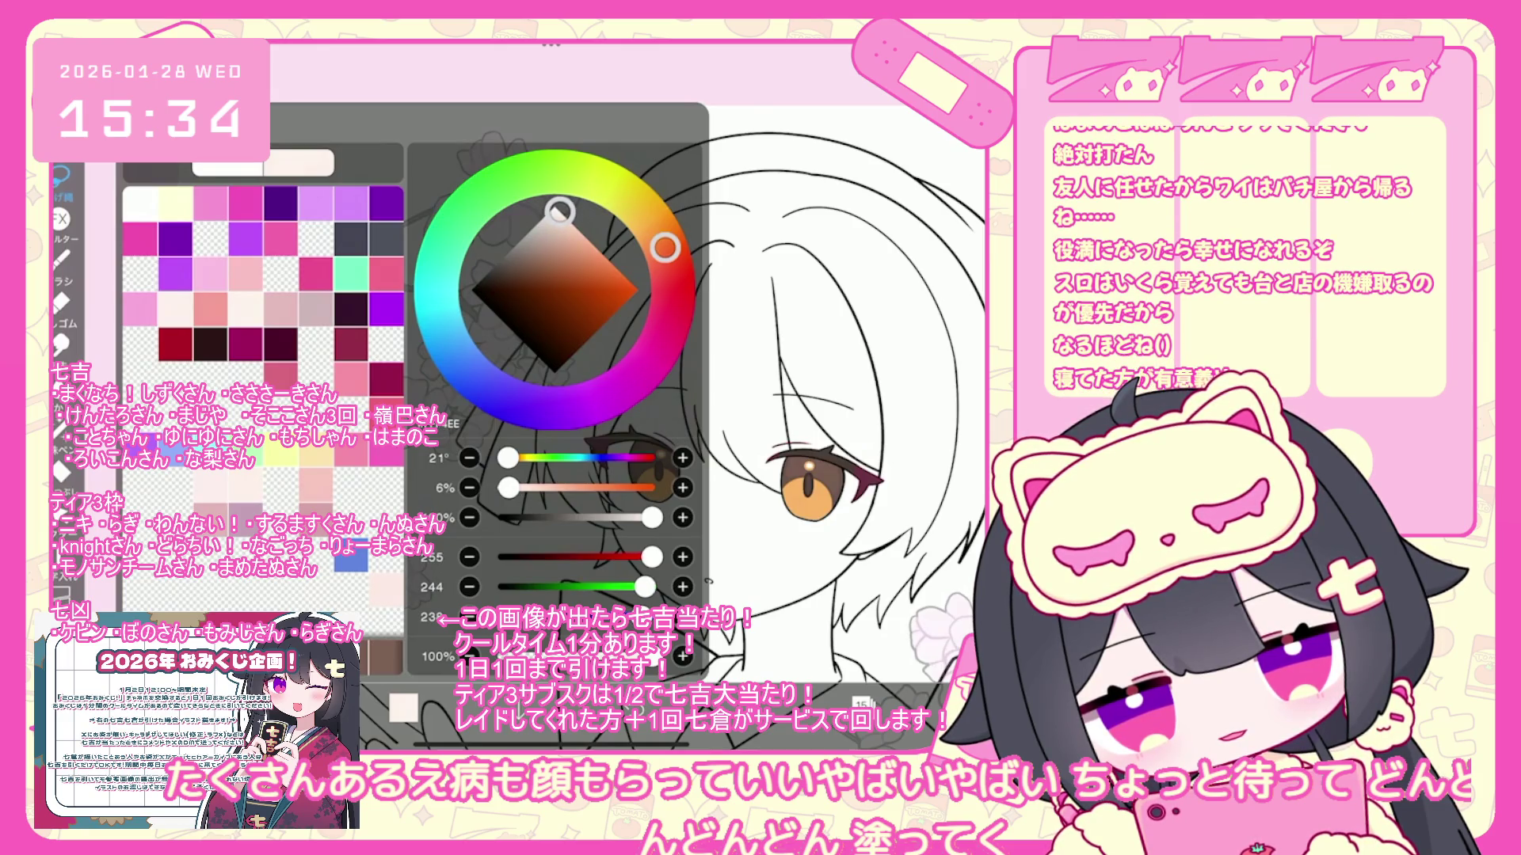
{"action": "left_click", "coordinate": [403, 707]}
Try a Fill on the face using a reference layer, then undo that fill
{"action": "left_click", "coordinate": [61, 471]}
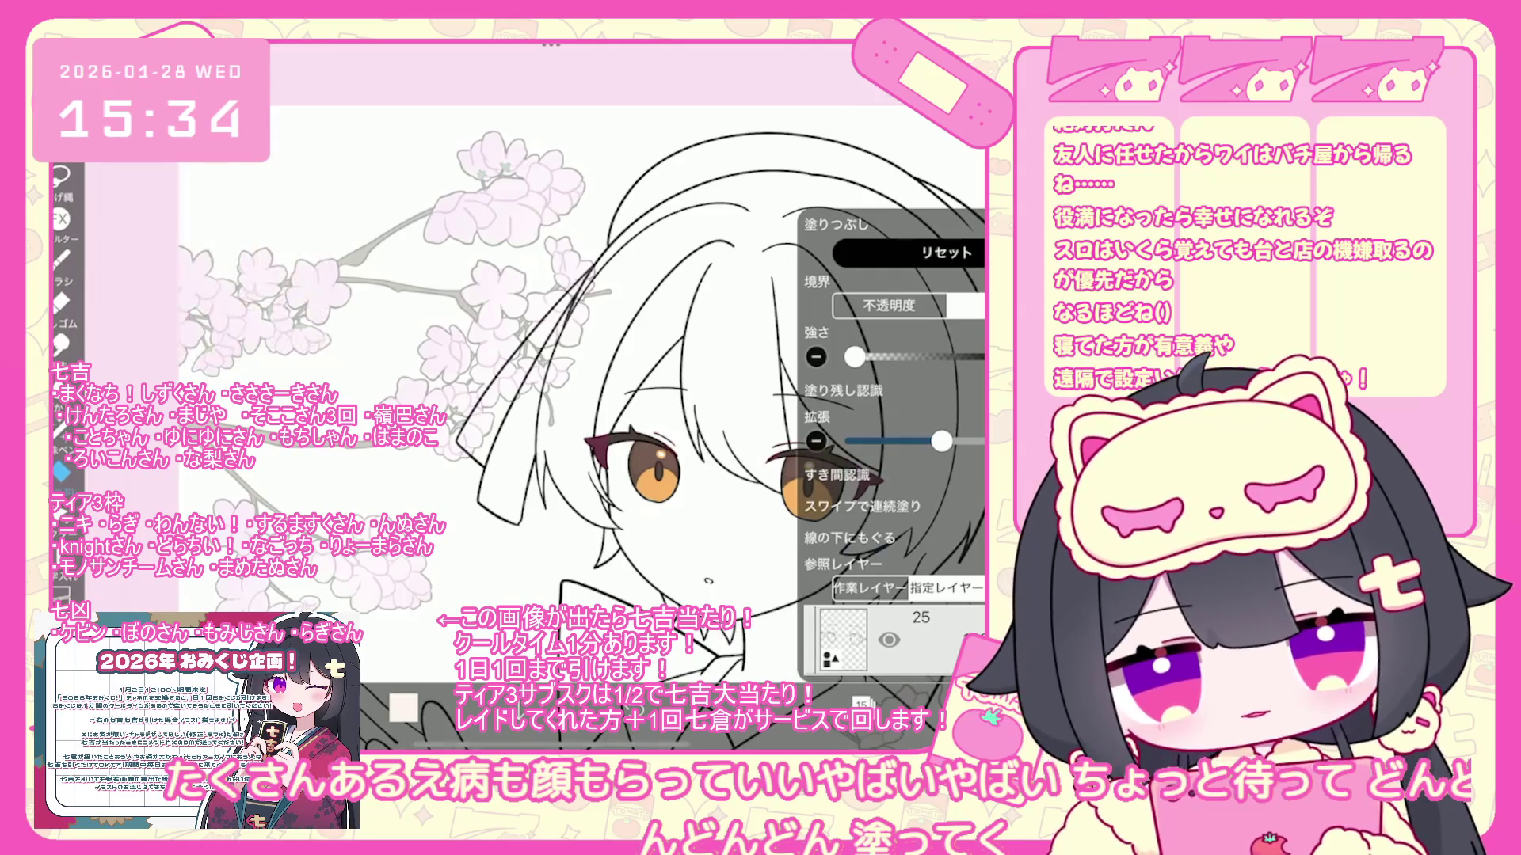
{"action": "left_click", "coordinate": [840, 639]}
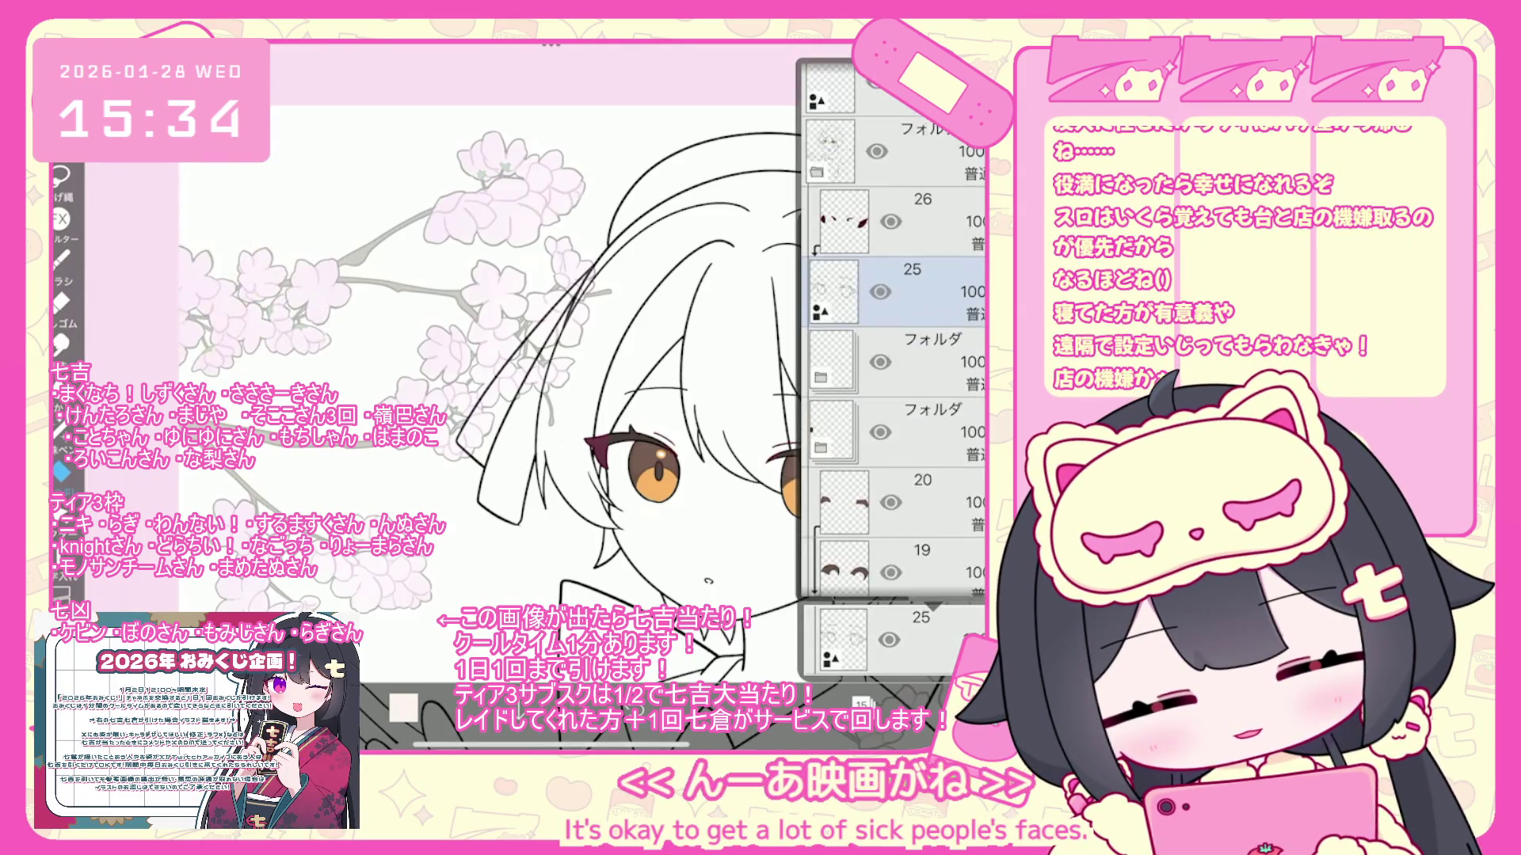
{"action": "scroll", "coordinate": [894, 331], "scroll_direction": "down", "scroll_amount": 2}
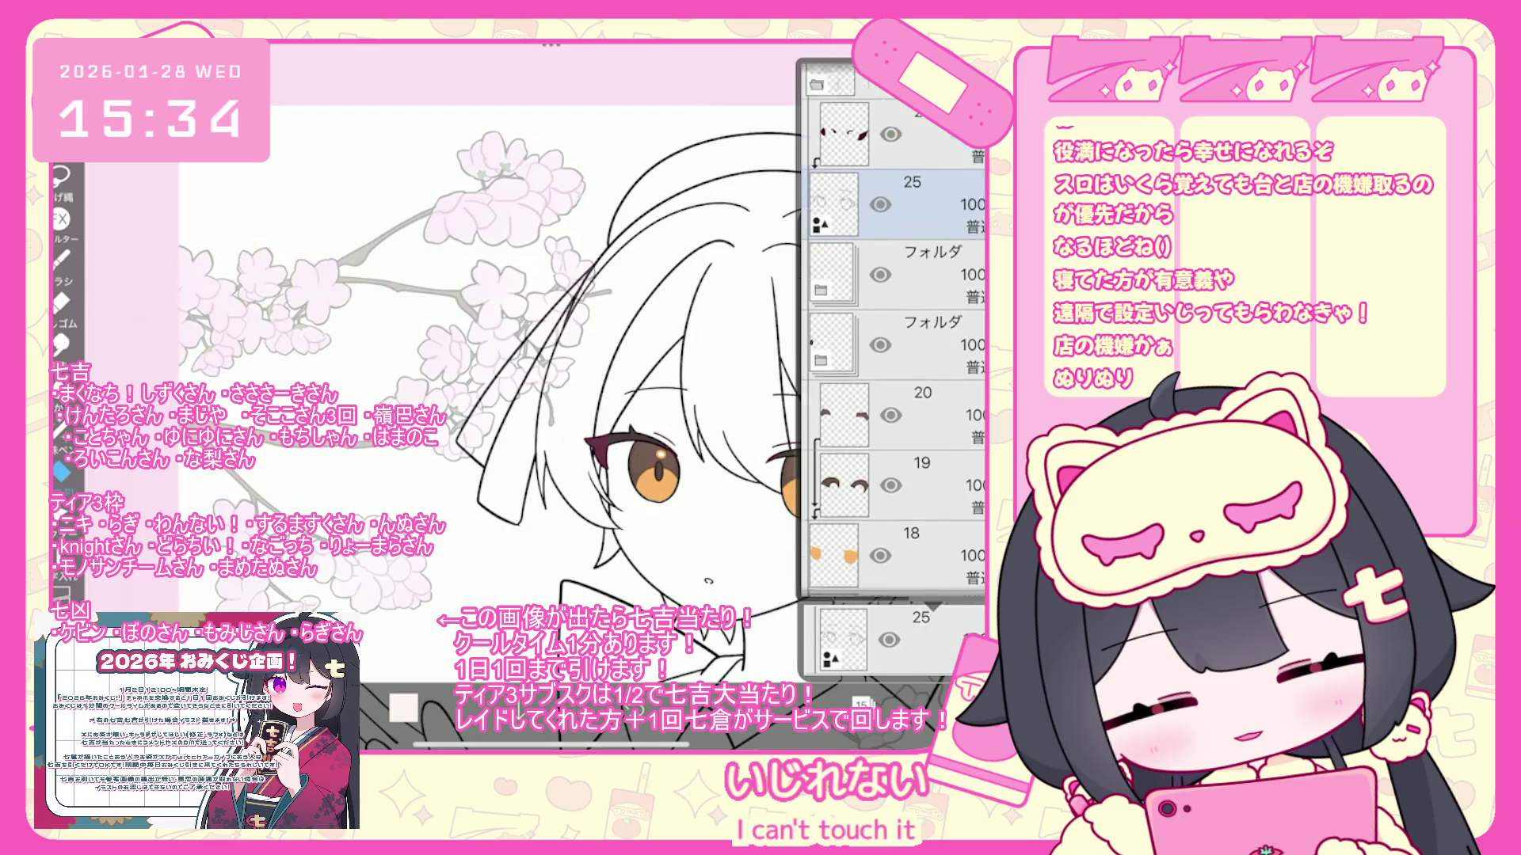
{"action": "scroll", "coordinate": [893, 330], "scroll_direction": "up", "scroll_amount": 2}
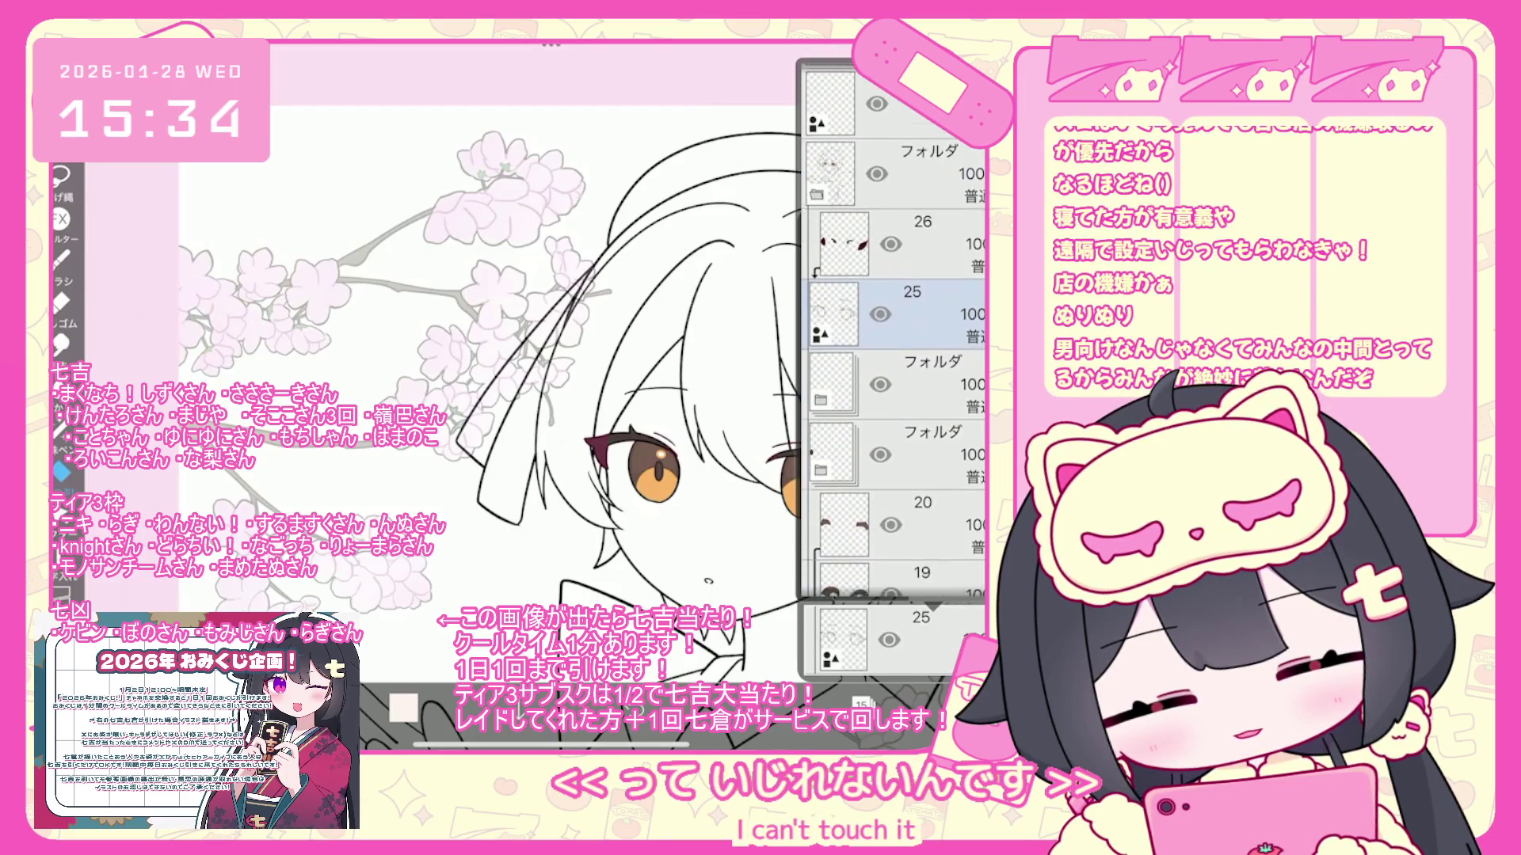
{"action": "scroll", "coordinate": [893, 330], "scroll_direction": "down", "scroll_amount": 5}
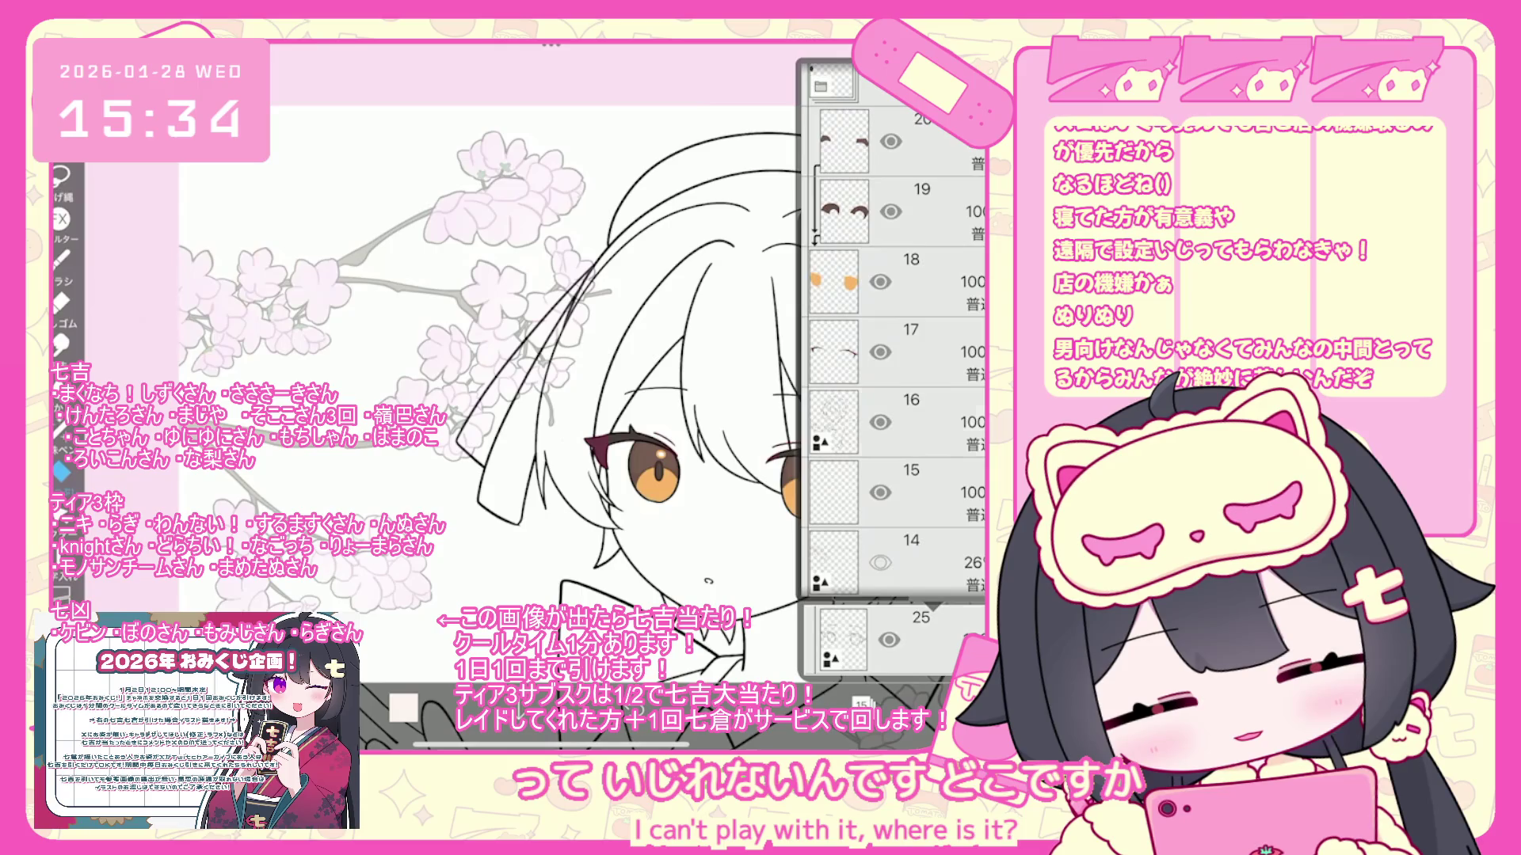
{"action": "left_click", "coordinate": [862, 704]}
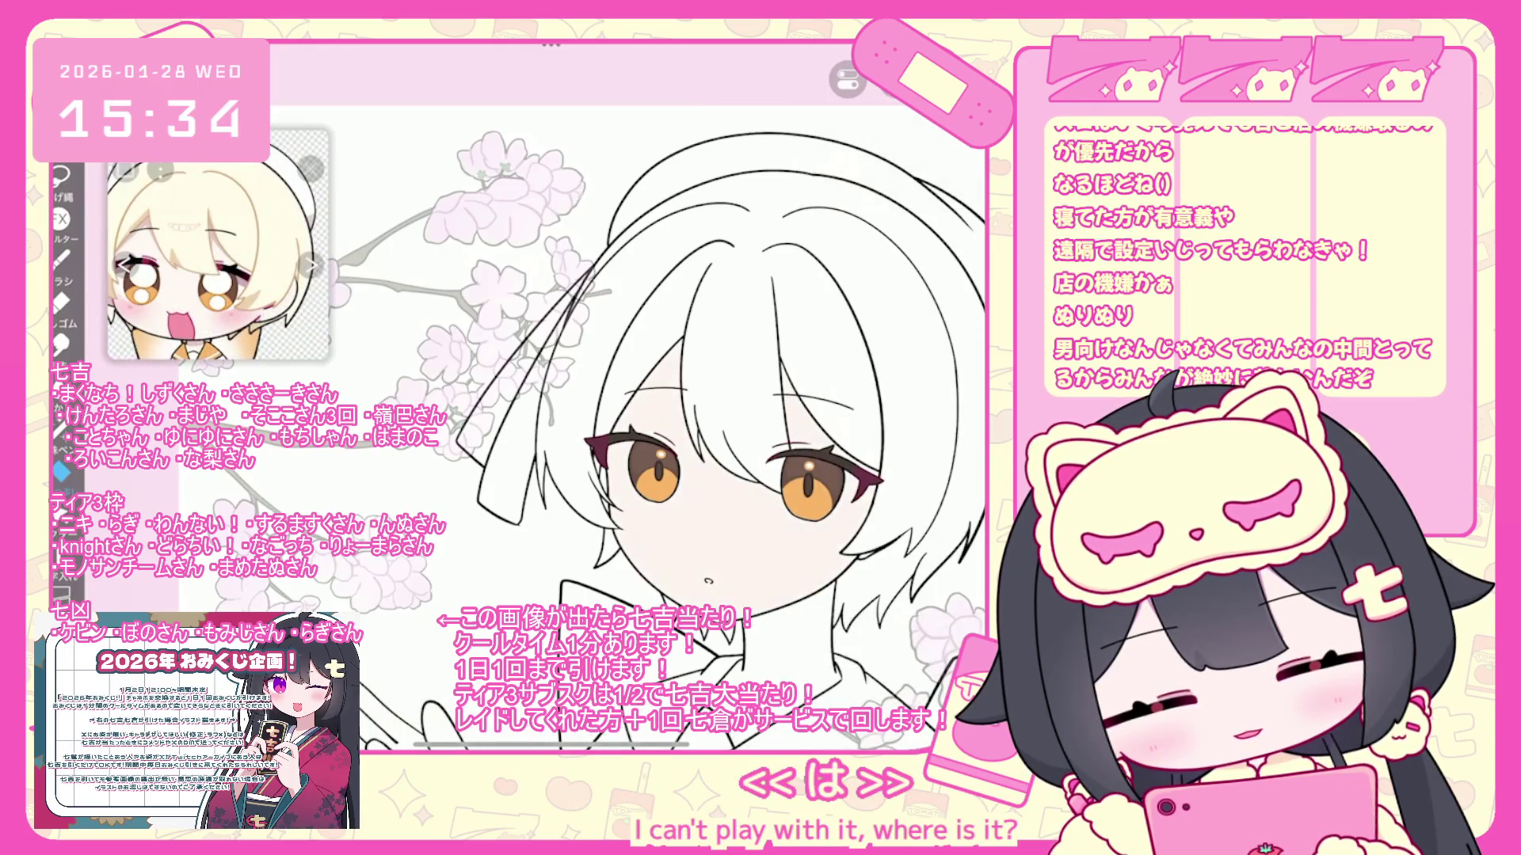
{"action": "scroll", "coordinate": [633, 381], "scroll_direction": "up", "scroll_amount": 2}
{"action": "key", "text": "ctrl+z"}
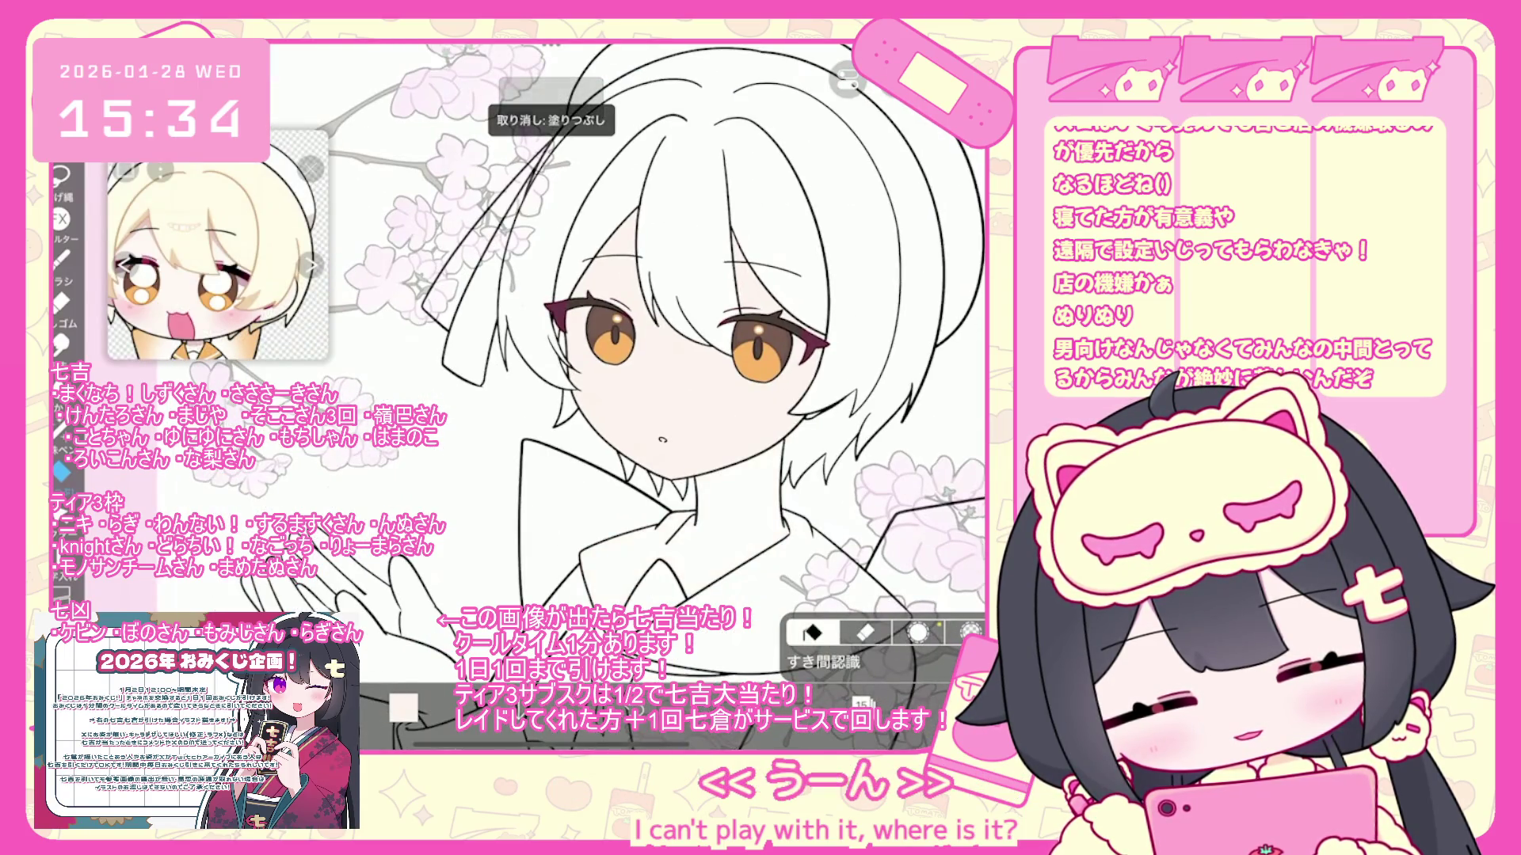
{"action": "left_click", "coordinate": [862, 704]}
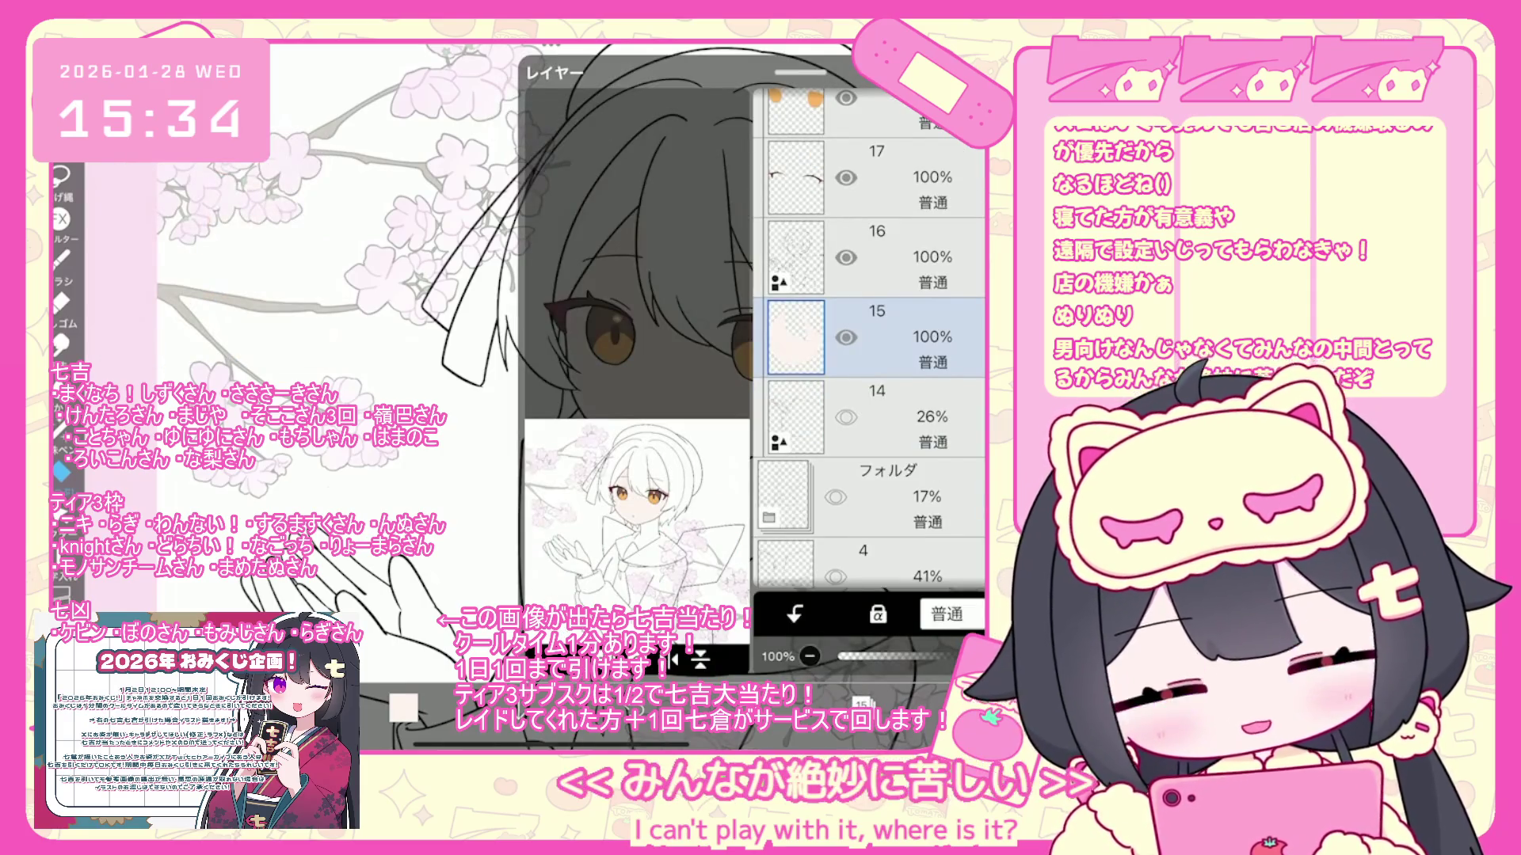
On layer 15, select the stray dashed stroke across the collar and remove it
{"action": "left_click", "coordinate": [871, 257]}
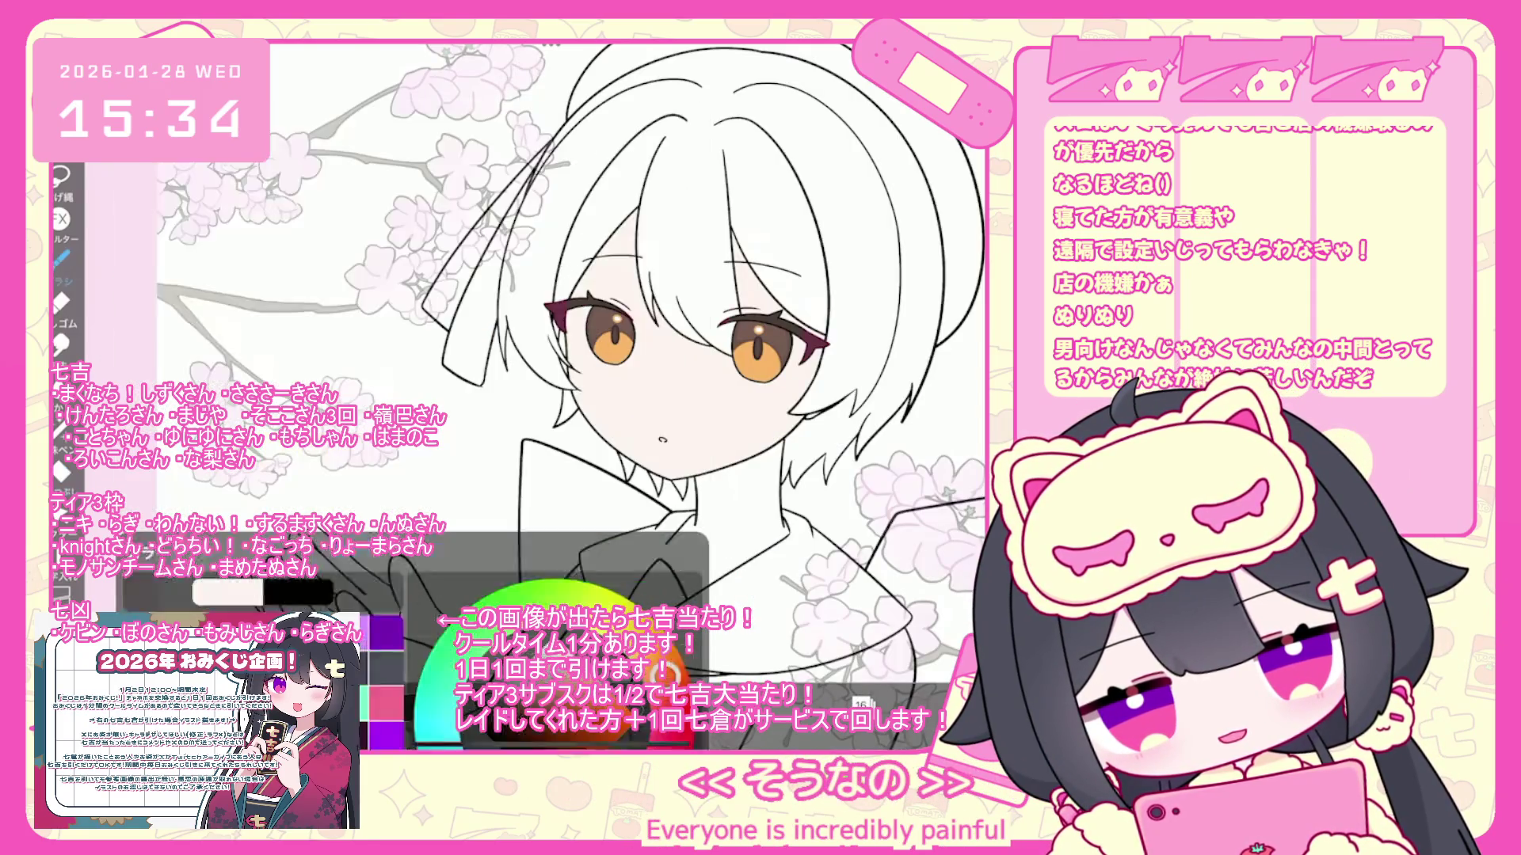
{"action": "scroll", "coordinate": [555, 357], "scroll_direction": "up", "scroll_amount": 3}
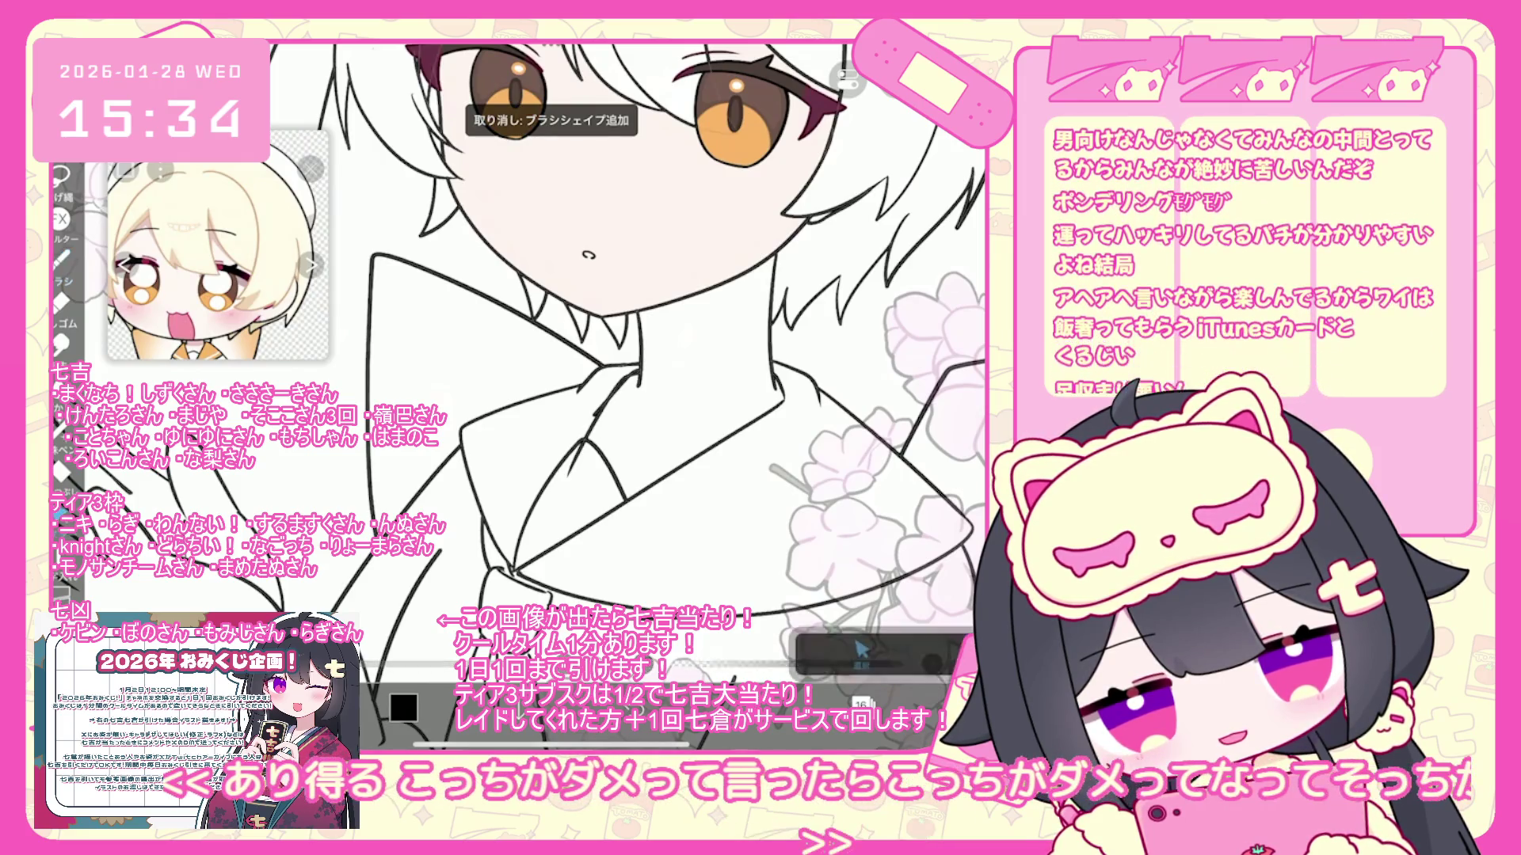
{"action": "scroll", "coordinate": [582, 450], "scroll_direction": "up", "scroll_amount": 3}
{"action": "left_click", "coordinate": [610, 416]}
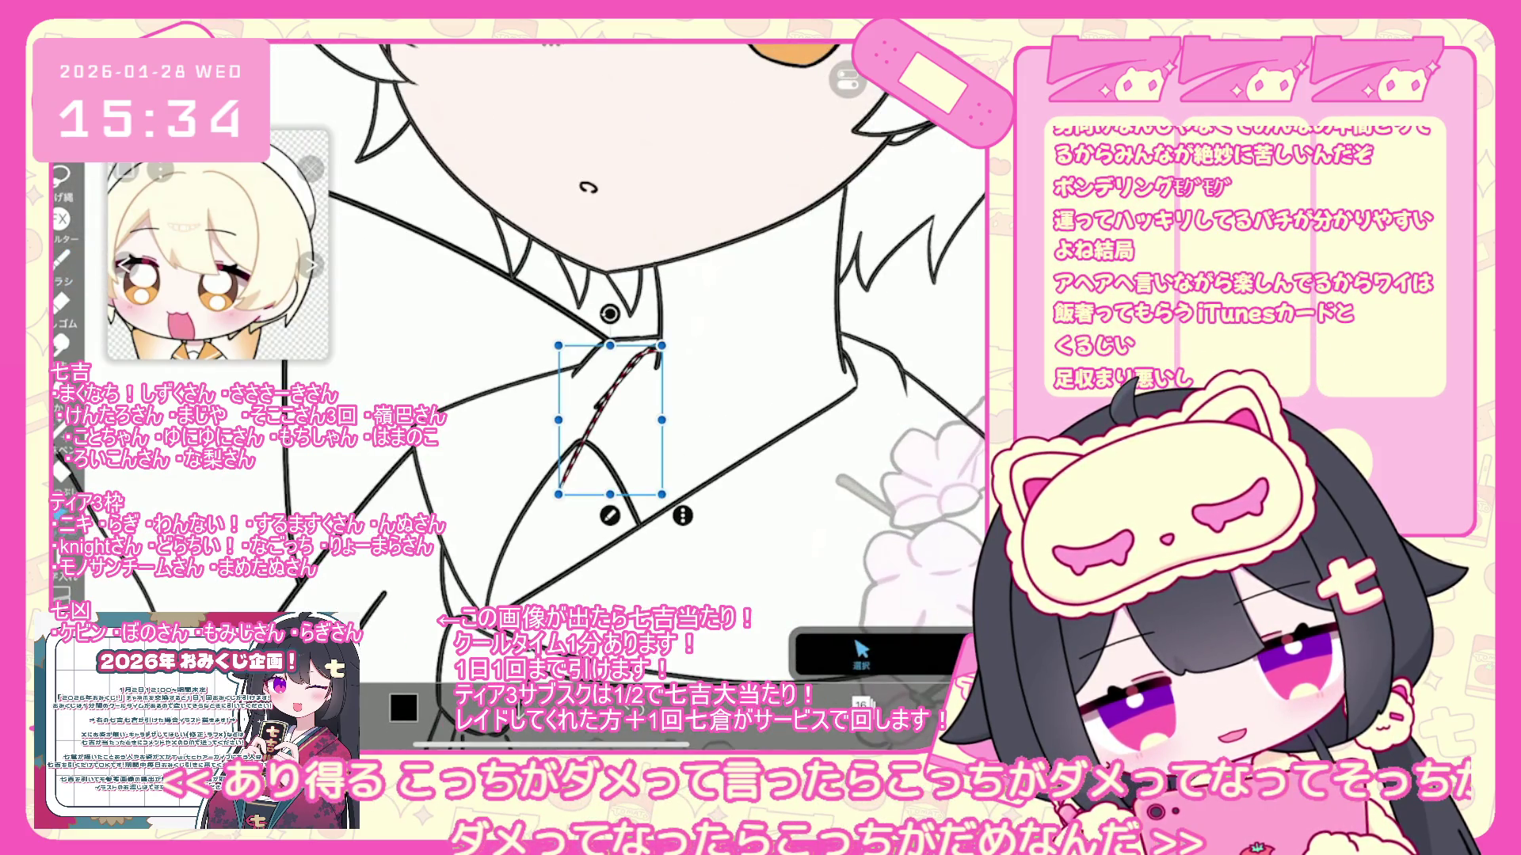
{"action": "left_click", "coordinate": [848, 79]}
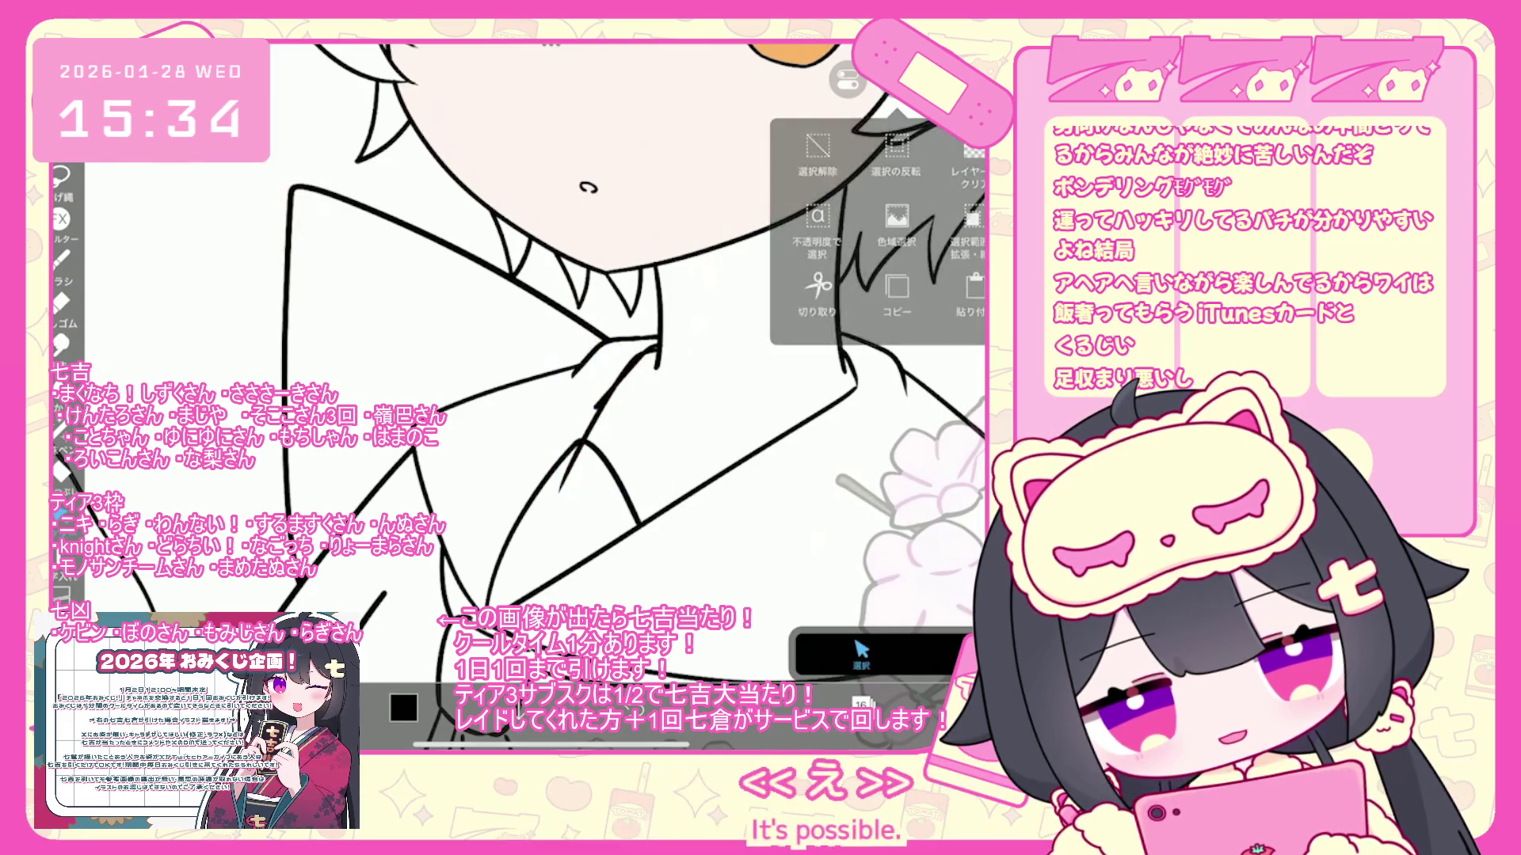
{"action": "left_click", "coordinate": [861, 653]}
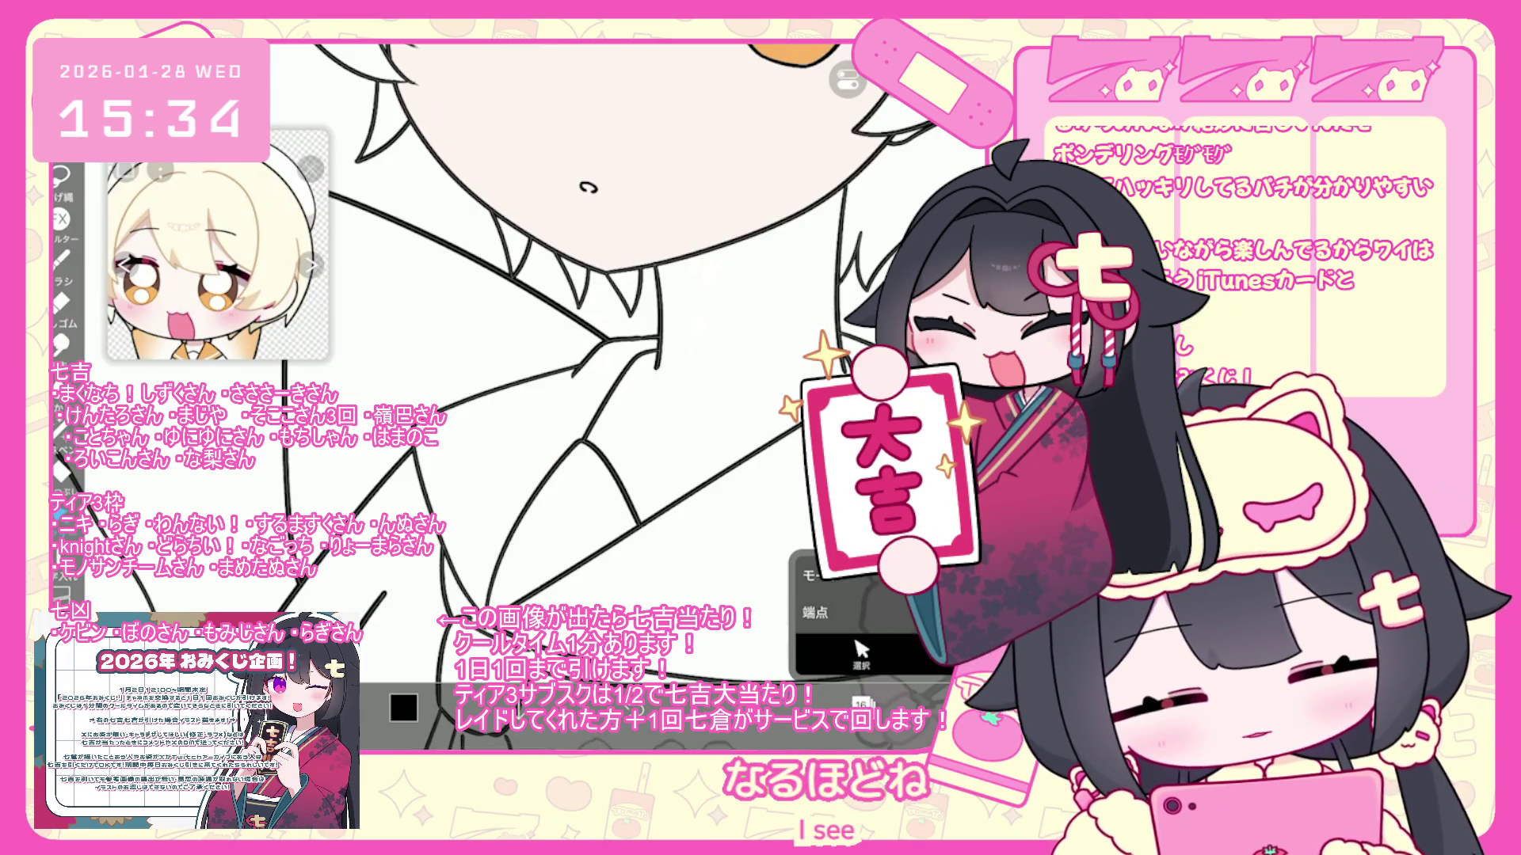
Undo the stroke near the collar, then delete the selected stray stroke with vector Select
{"action": "scroll", "coordinate": [626, 396], "scroll_direction": "down", "scroll_amount": 5}
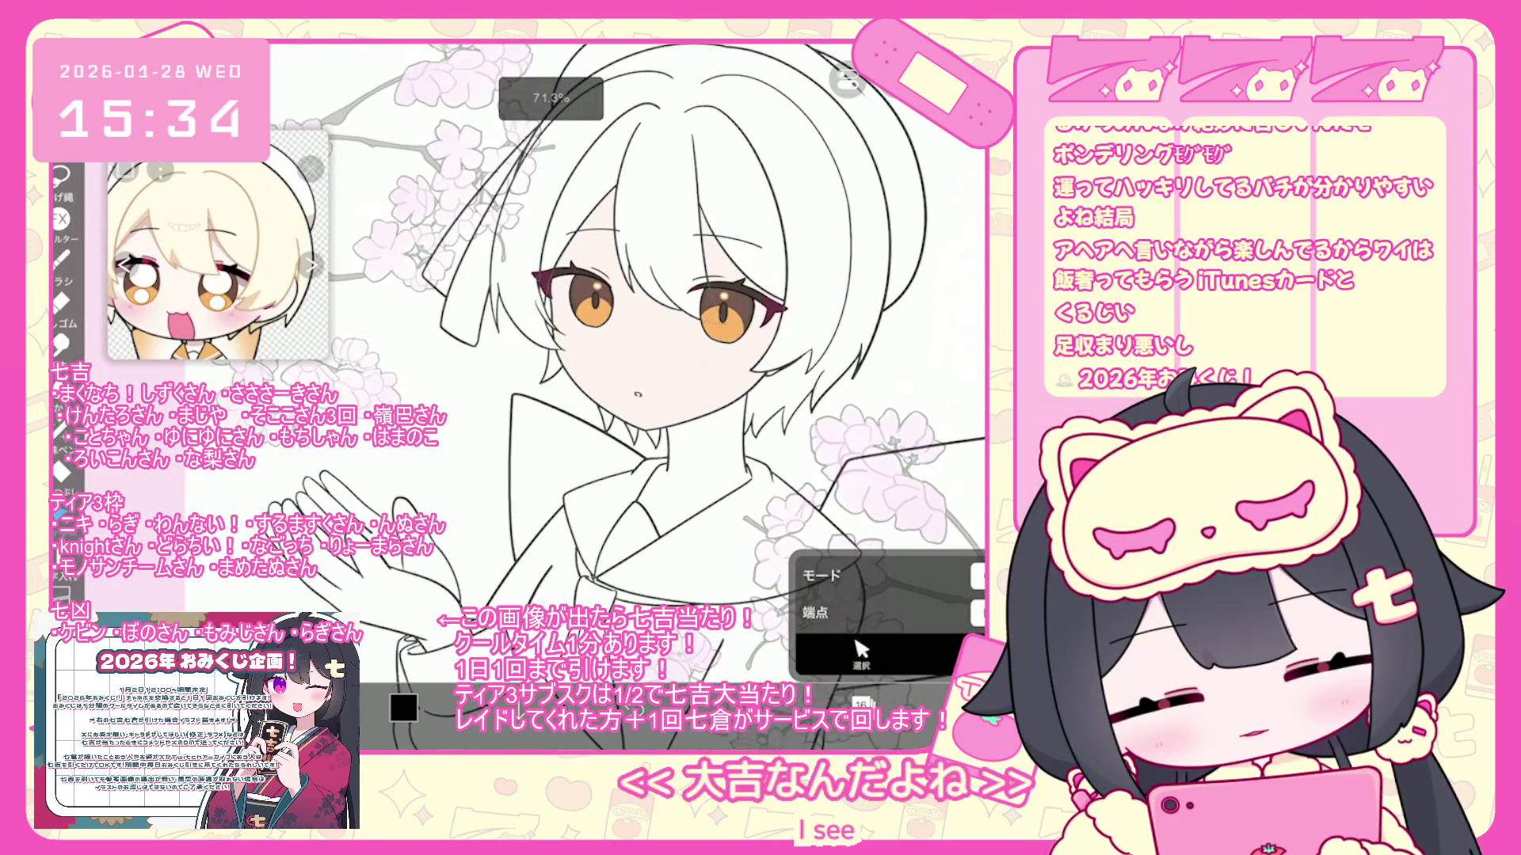
{"action": "scroll", "coordinate": [633, 357], "scroll_direction": "up", "scroll_amount": 1}
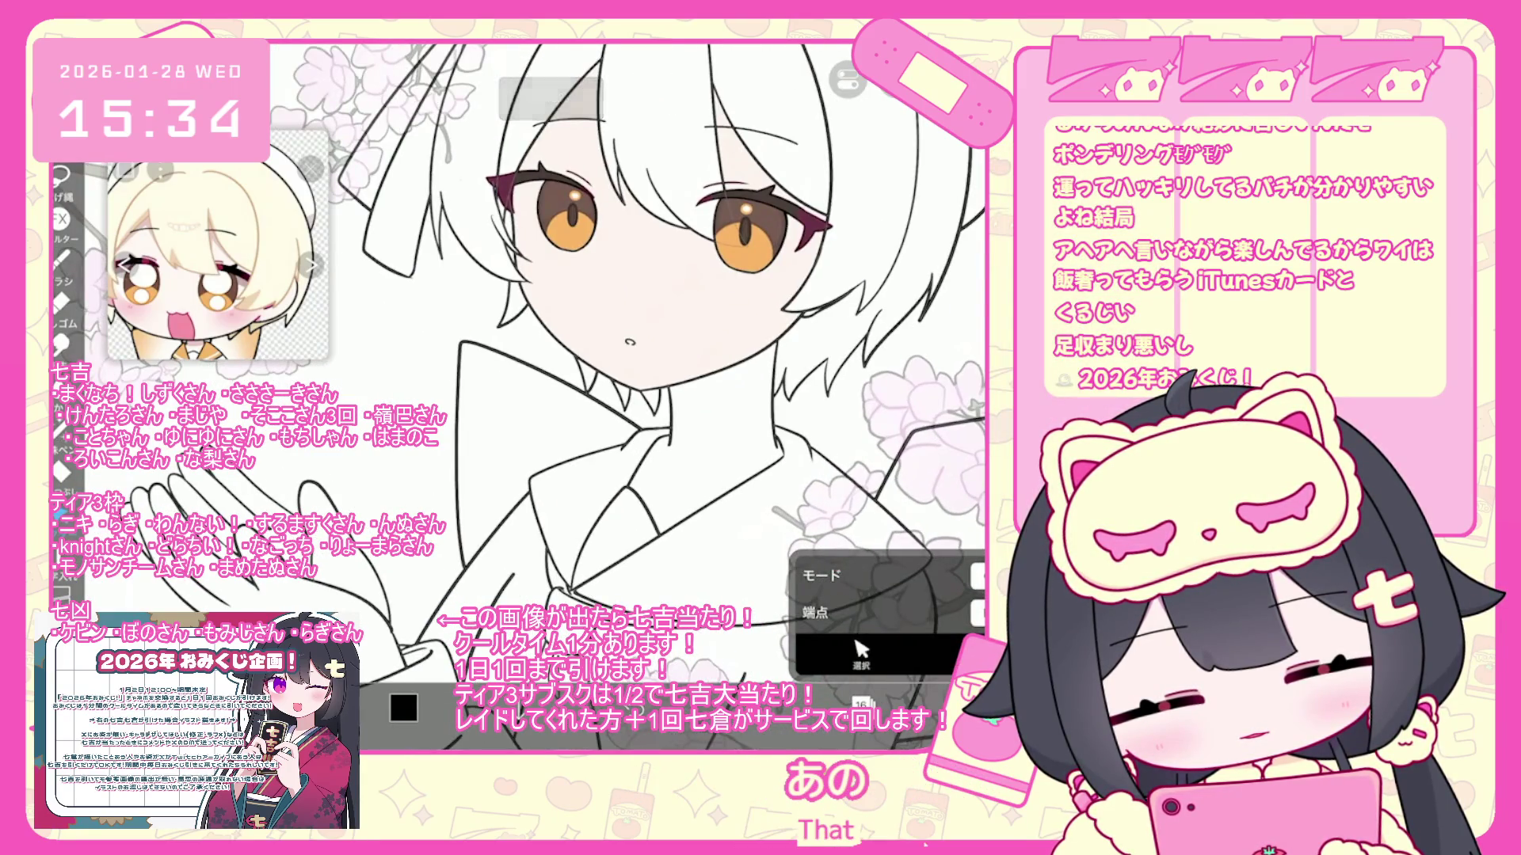
{"action": "scroll", "coordinate": [657, 483], "scroll_direction": "up", "scroll_amount": 2}
{"action": "scroll", "coordinate": [657, 483], "scroll_direction": "up", "scroll_amount": 2}
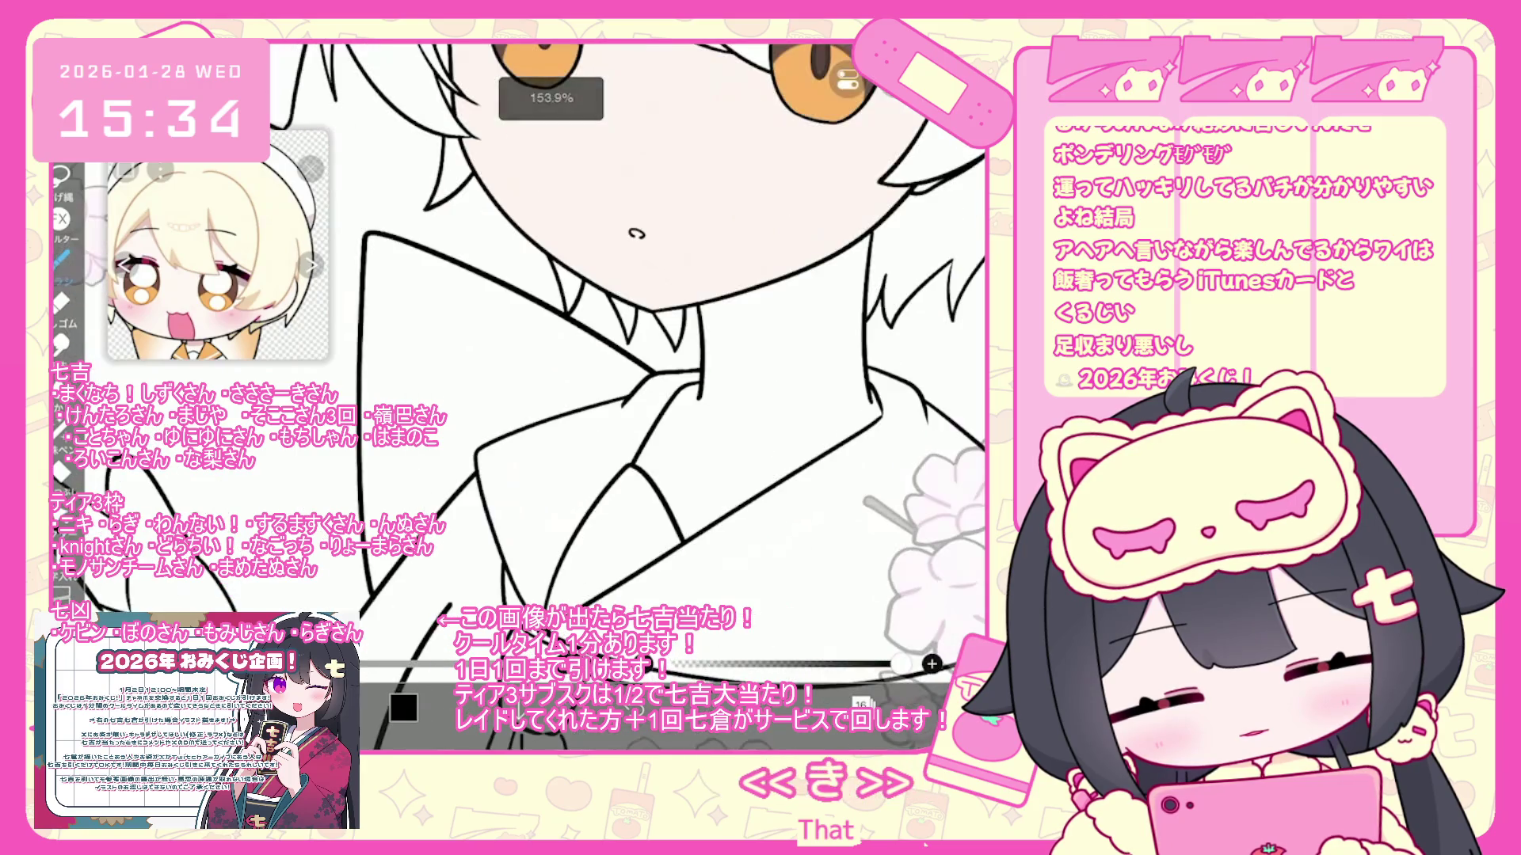
{"action": "key", "text": "ctrl+z"}
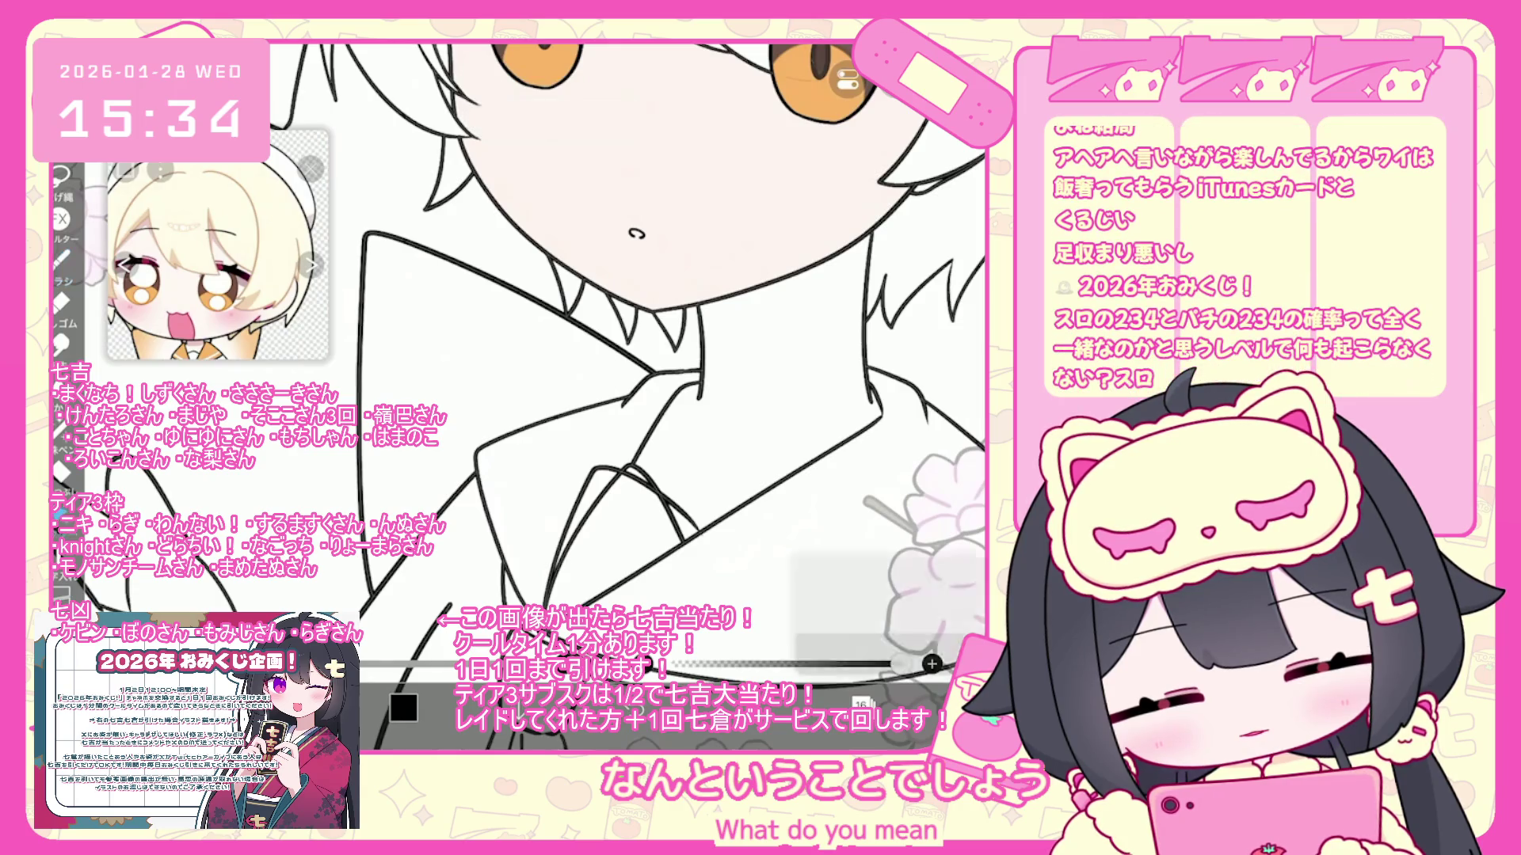
{"action": "key", "text": "m"}
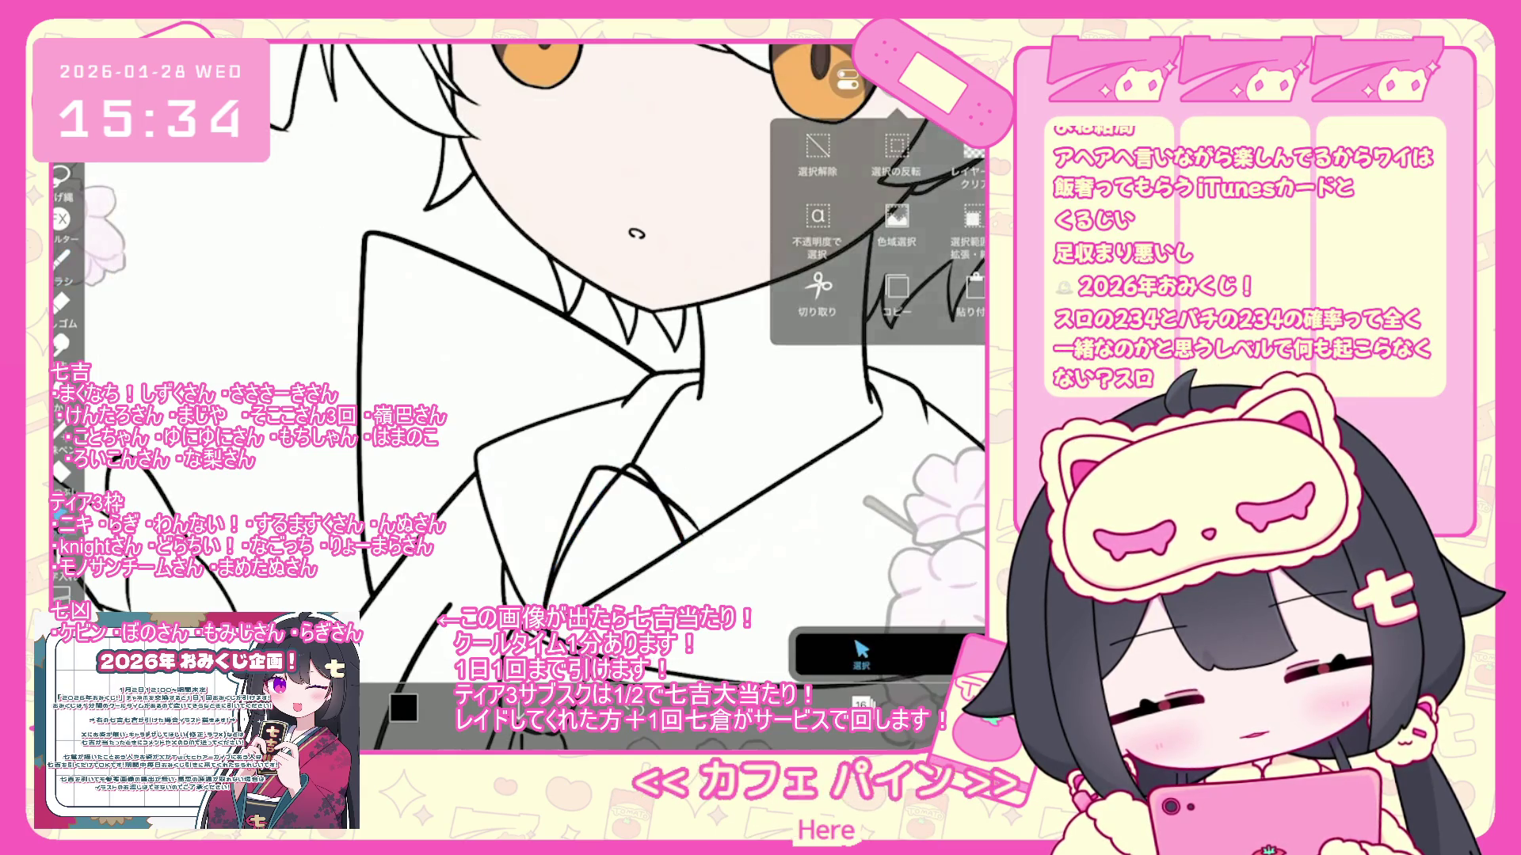
{"action": "key", "text": "Delete"}
Undo the most recently added stroke, leaving the collar linework clean
{"action": "scroll", "coordinate": [658, 380], "scroll_direction": "up", "scroll_amount": 3}
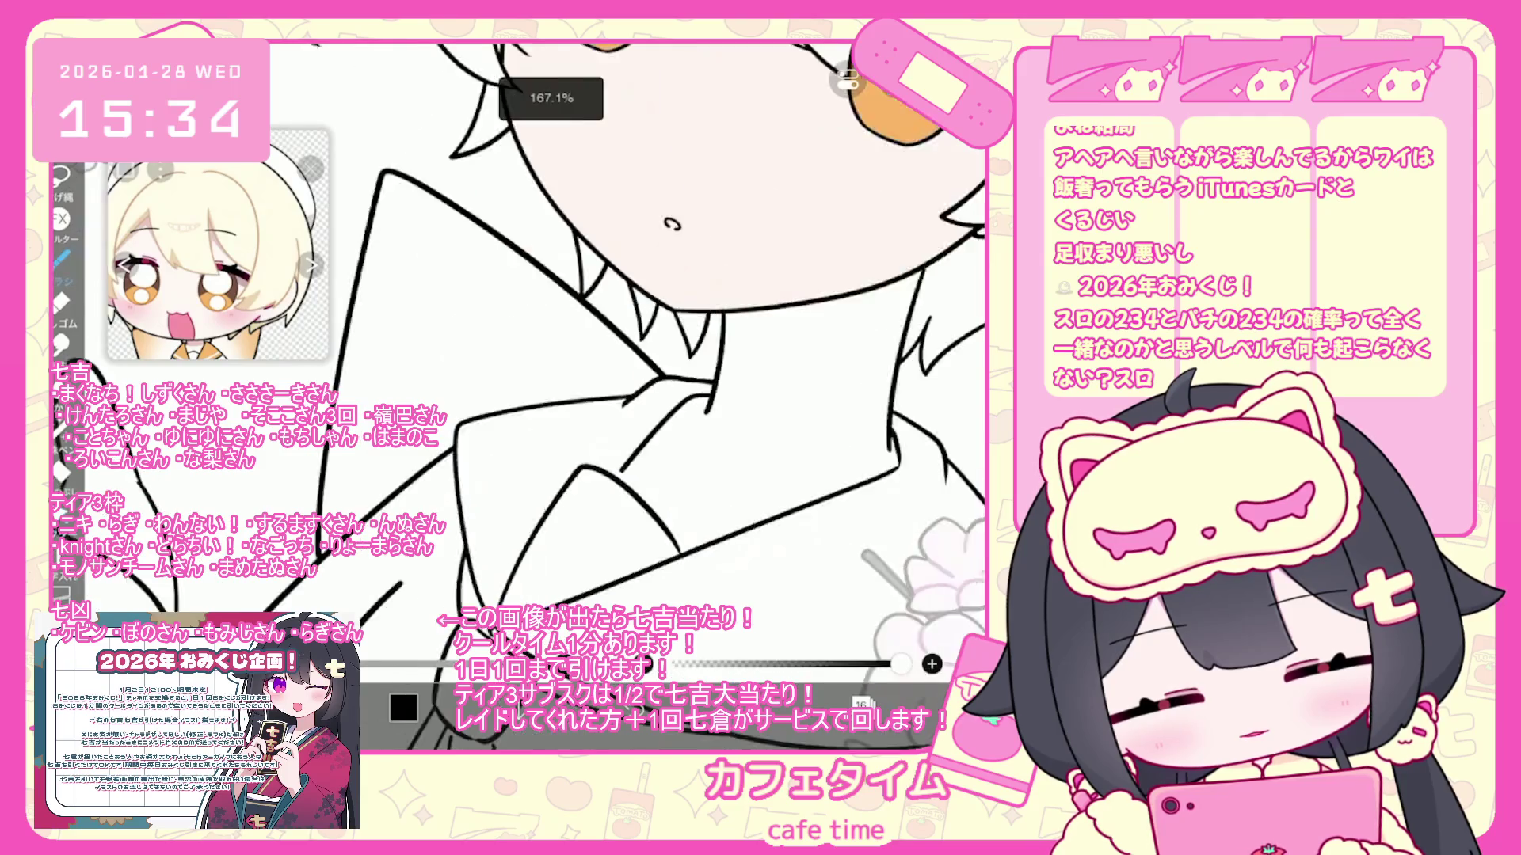
{"action": "scroll", "coordinate": [658, 380], "scroll_direction": "down", "scroll_amount": 2}
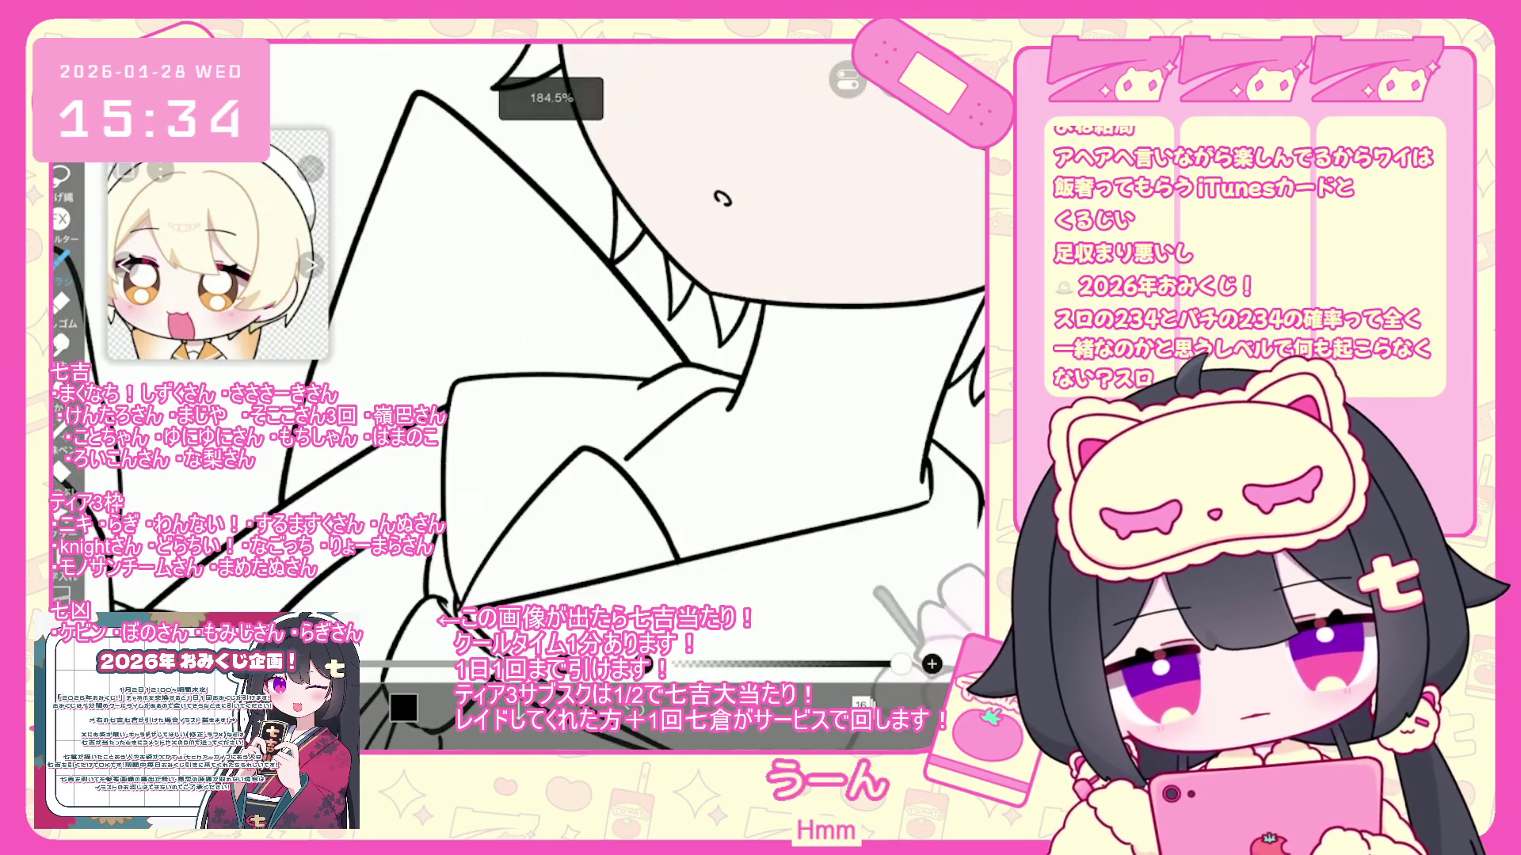
{"action": "scroll", "coordinate": [658, 380], "scroll_direction": "down", "scroll_amount": 2}
{"action": "scroll", "coordinate": [657, 381], "scroll_direction": "down", "scroll_amount": 2}
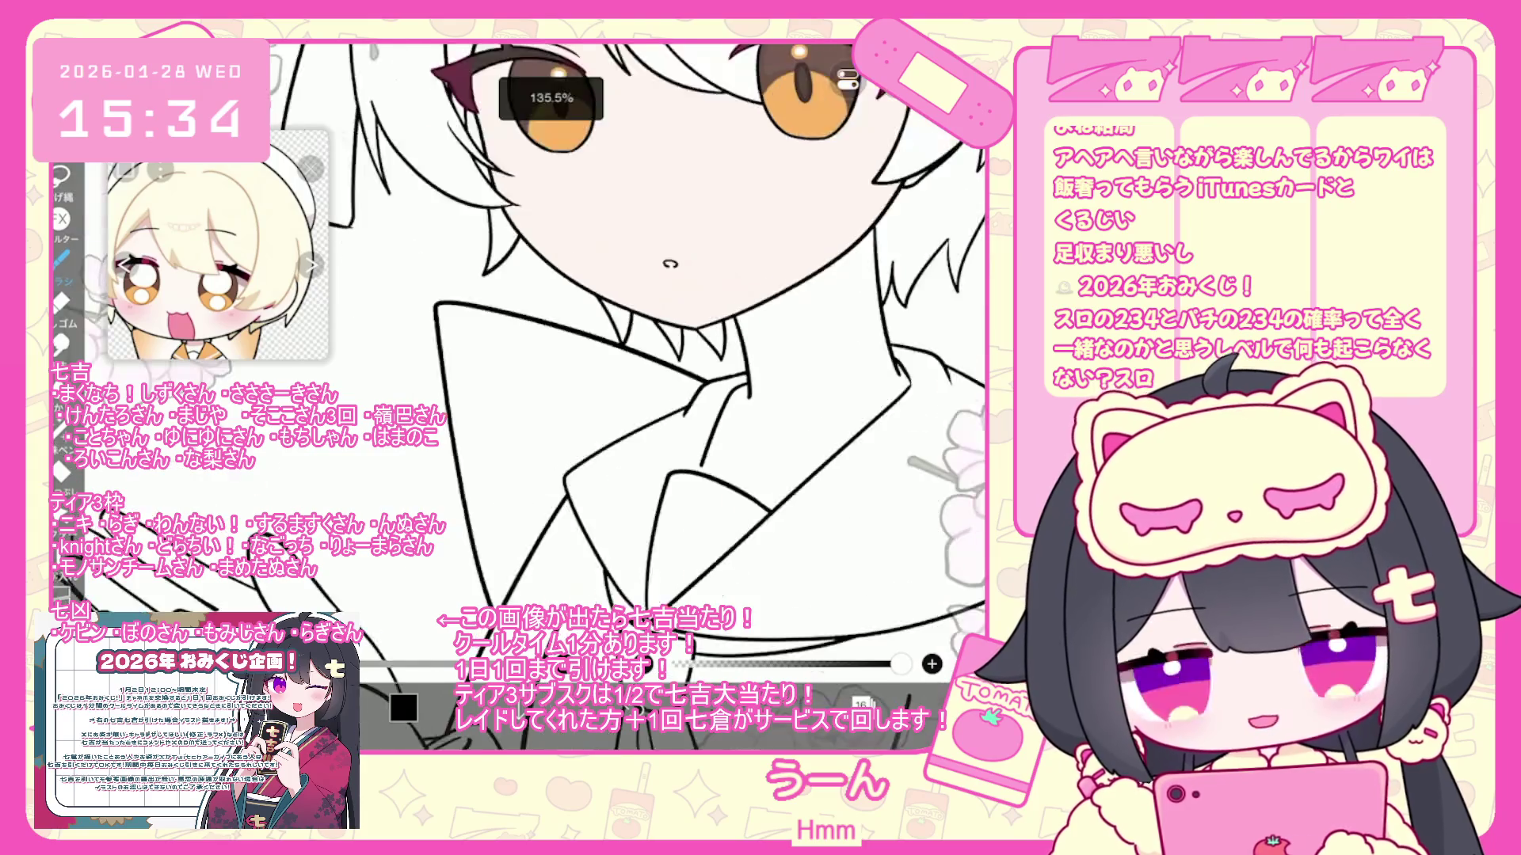
{"action": "key", "text": "ctrl+z"}
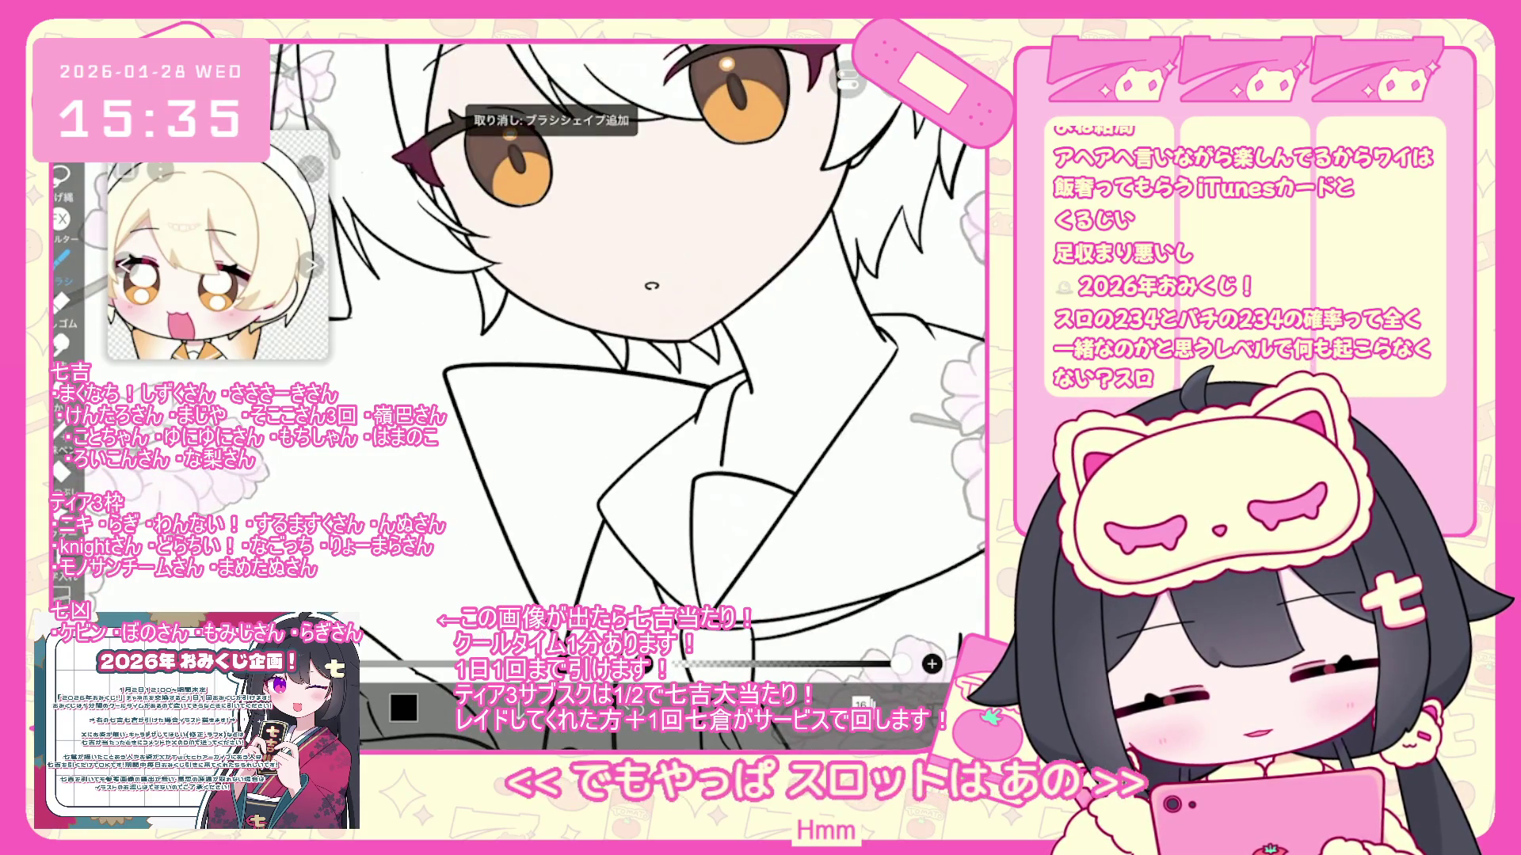
{"action": "scroll", "coordinate": [657, 380], "scroll_direction": "up", "scroll_amount": 1}
{"action": "scroll", "coordinate": [681, 380], "scroll_direction": "down", "scroll_amount": 5}
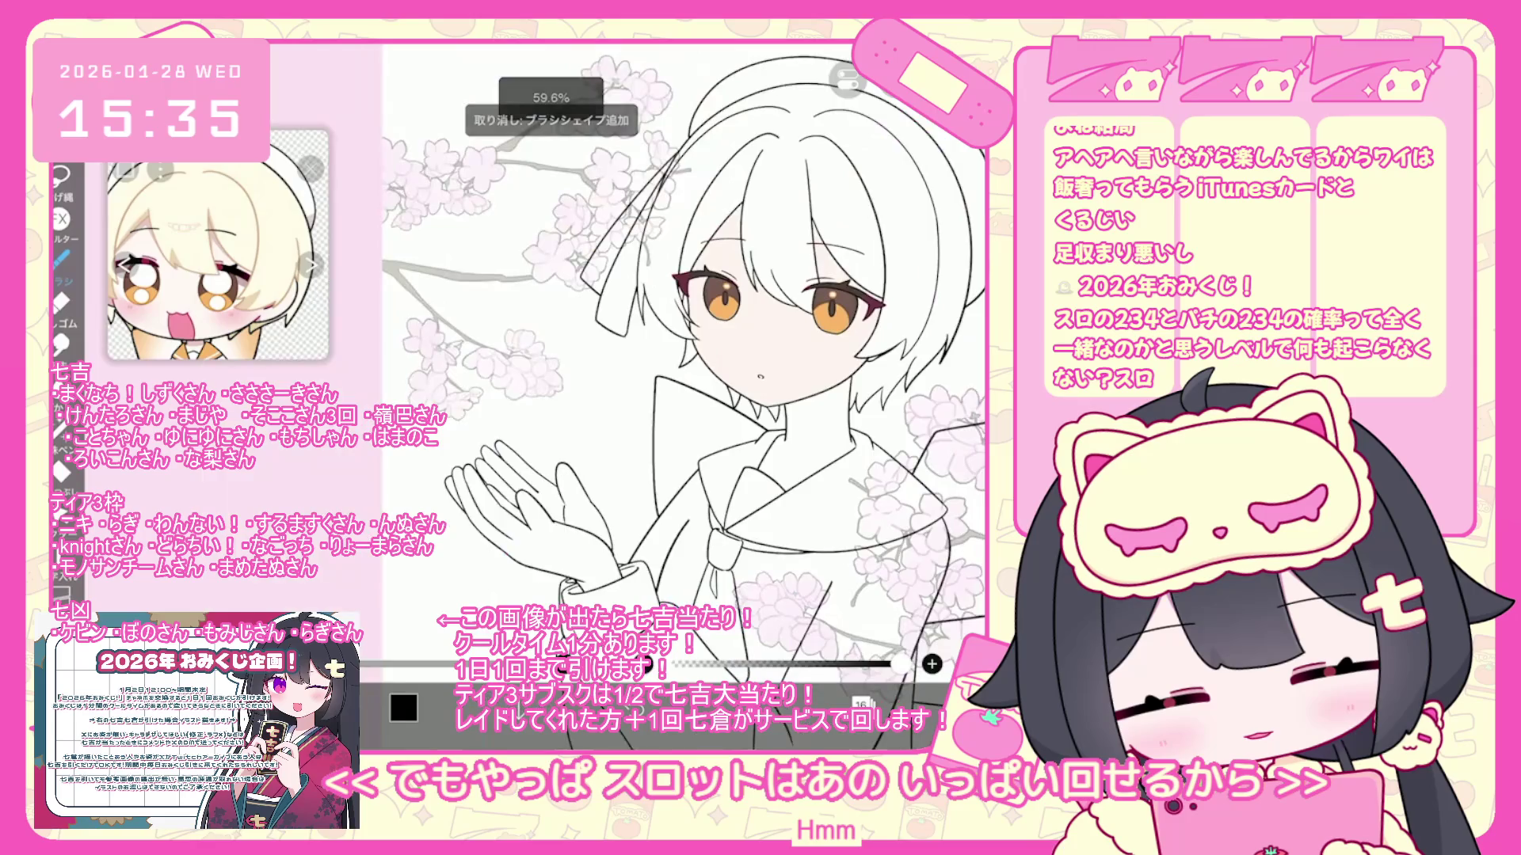
{"action": "scroll", "coordinate": [657, 357], "scroll_direction": "up", "scroll_amount": 4}
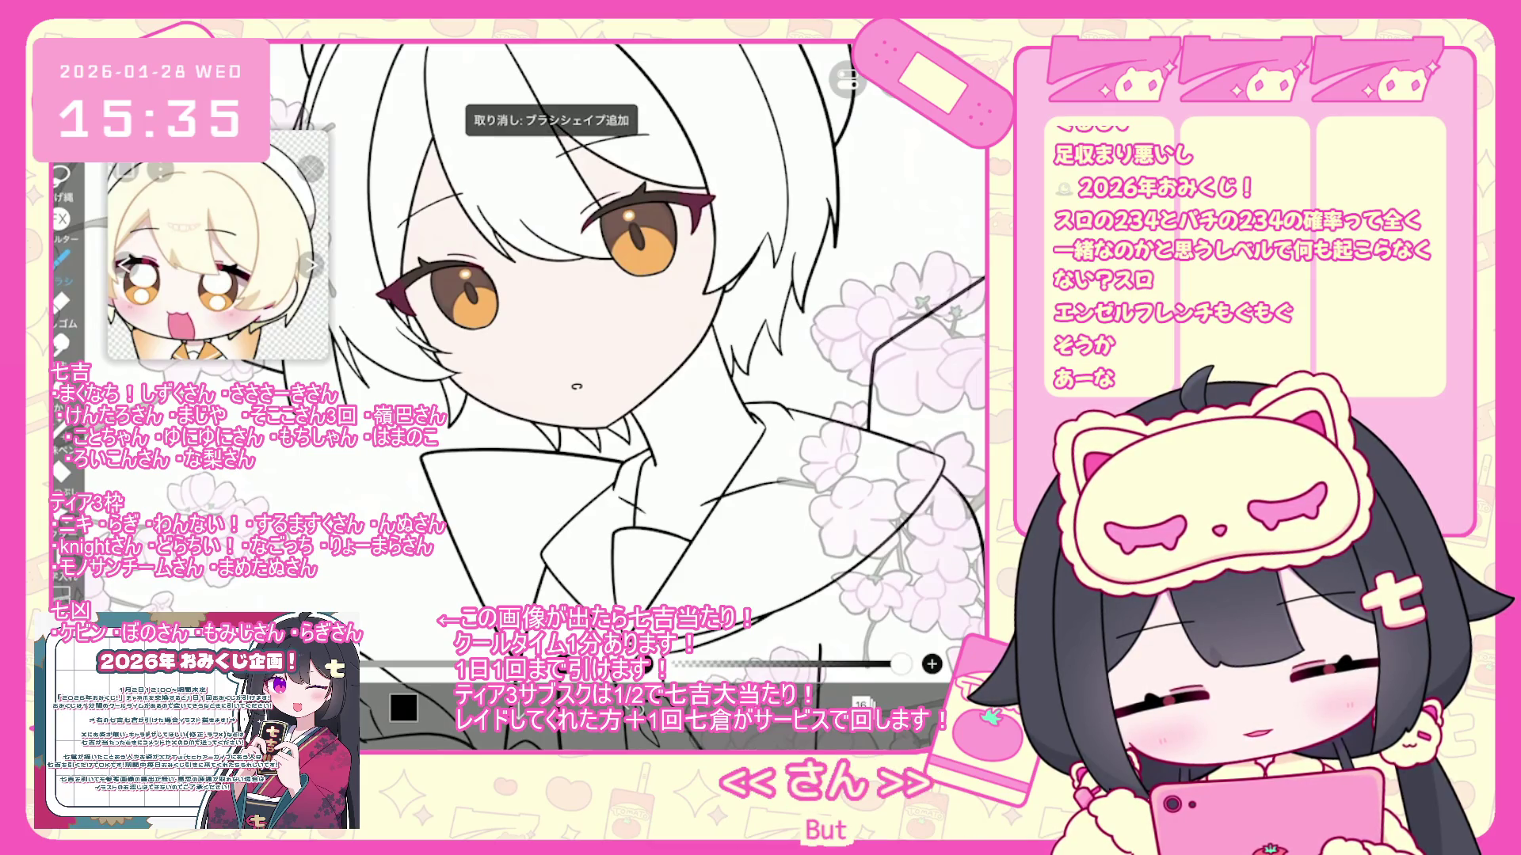
{"action": "scroll", "coordinate": [658, 357], "scroll_direction": "down", "scroll_amount": 1}
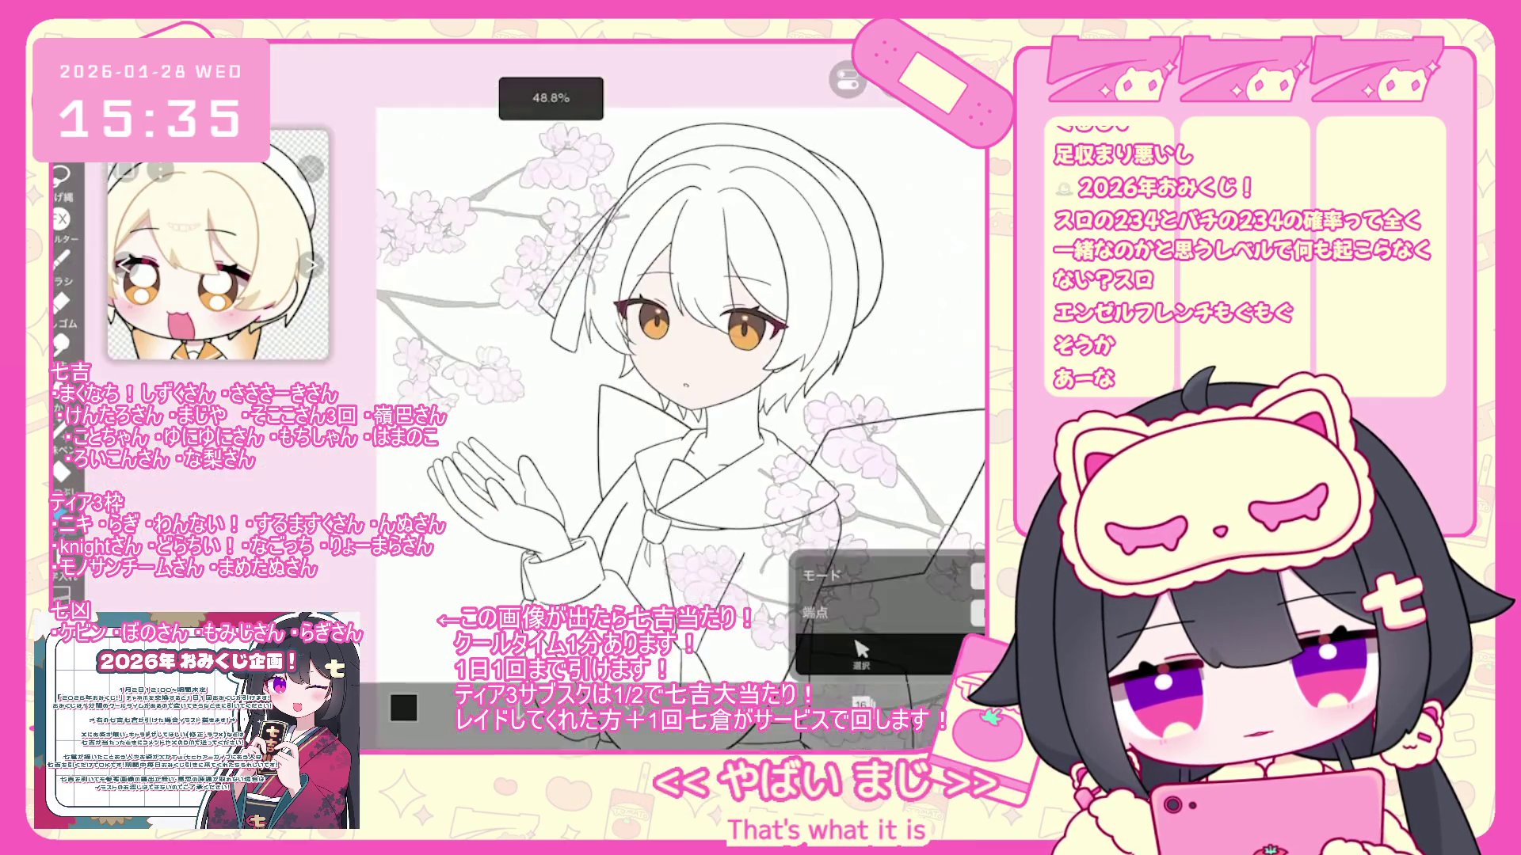
{"action": "scroll", "coordinate": [673, 396], "scroll_direction": "down", "scroll_amount": 5}
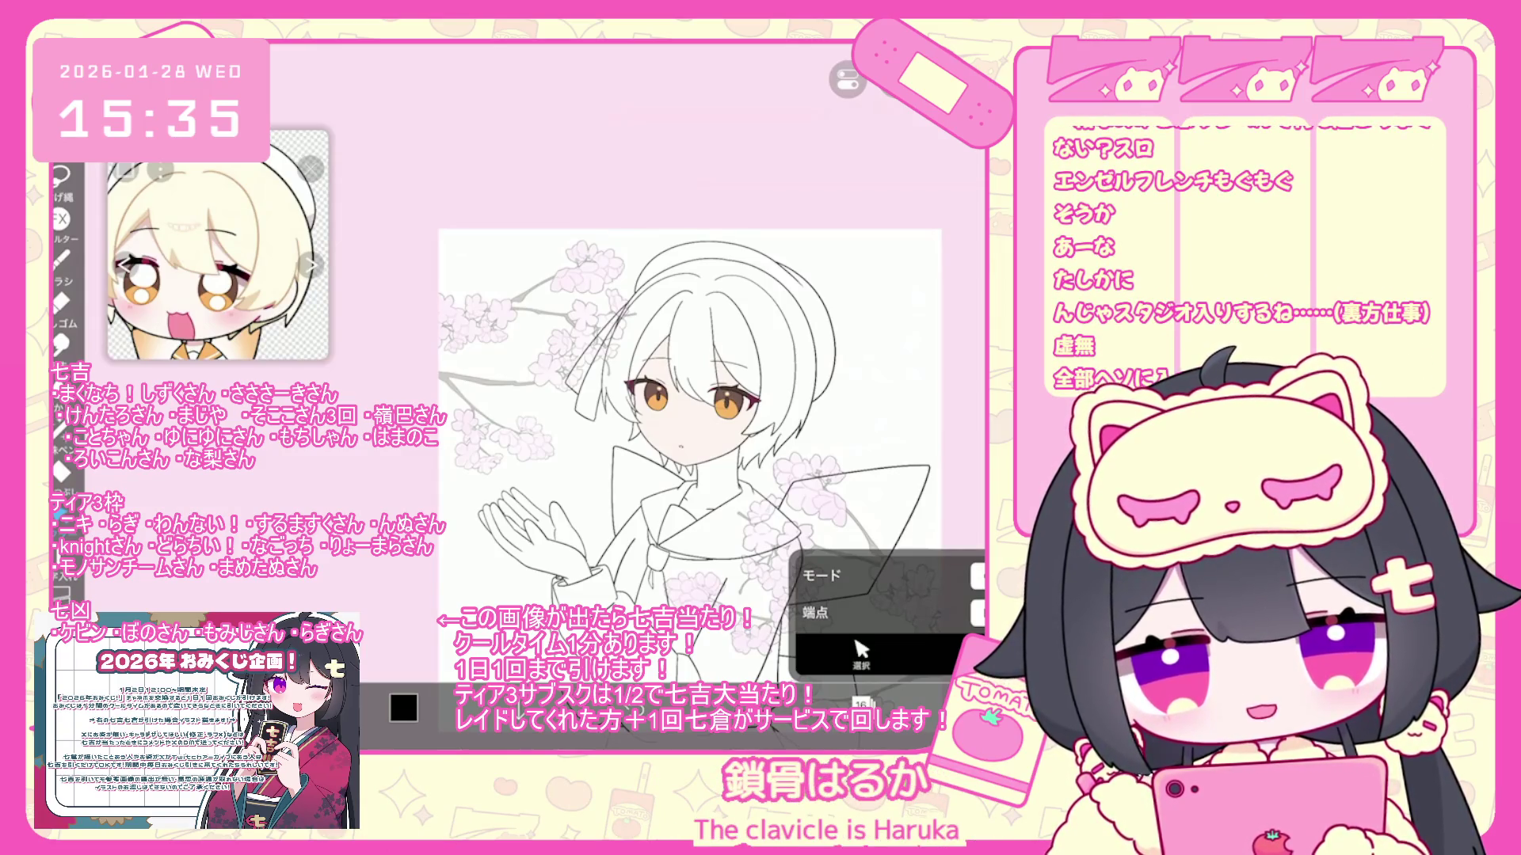
Make peach skin layer 15 active and pick a pale pink (hue 359°, 20% saturation)
{"action": "scroll", "coordinate": [689, 357], "scroll_direction": "up", "scroll_amount": 3}
{"action": "left_click", "coordinate": [861, 703]}
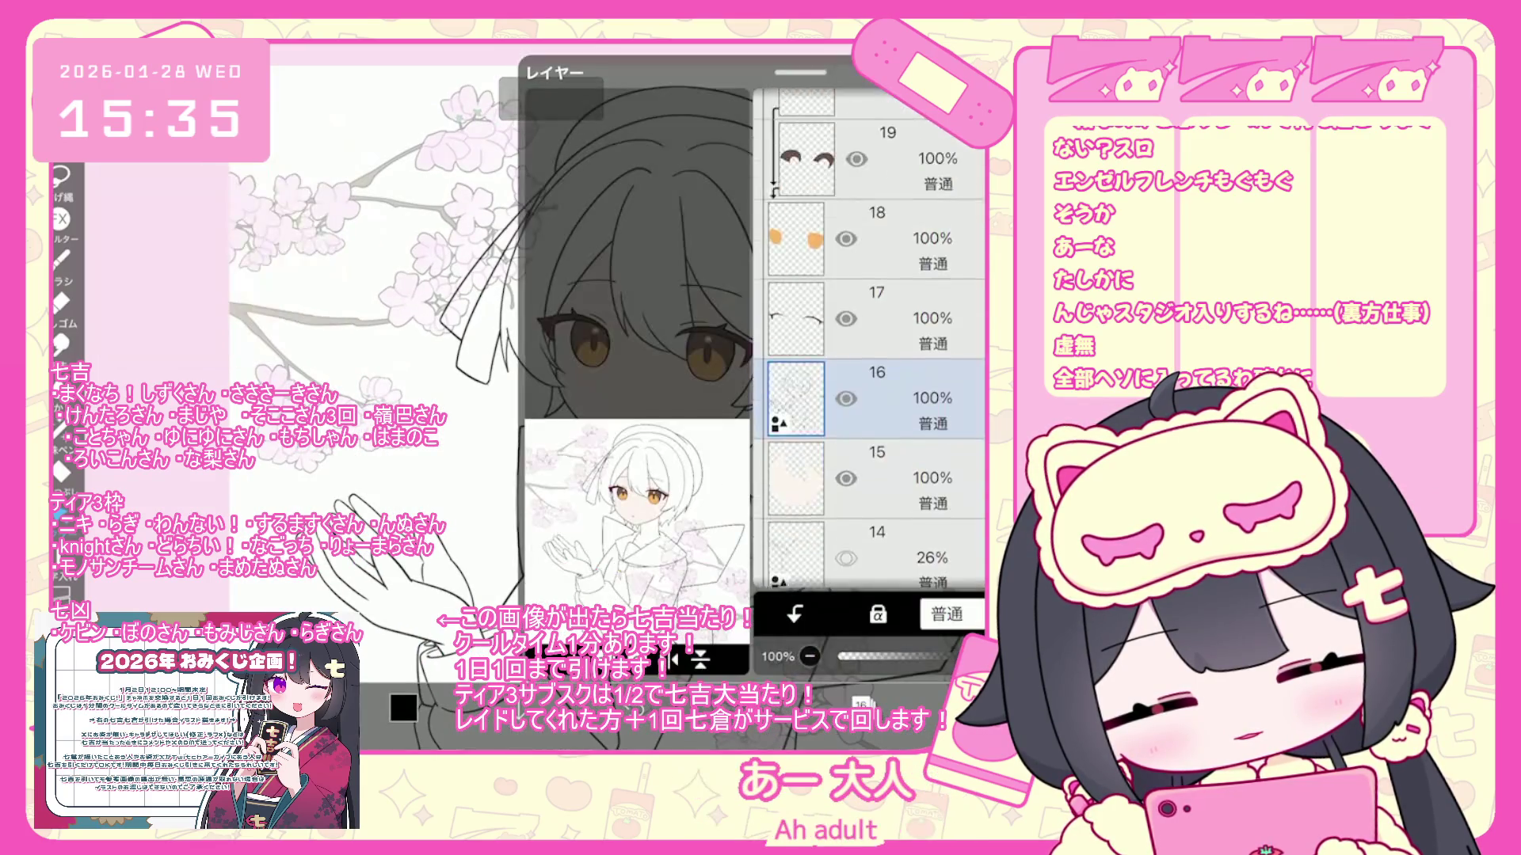
{"action": "scroll", "coordinate": [868, 337], "scroll_direction": "down", "scroll_amount": 2}
{"action": "left_click", "coordinate": [872, 435]}
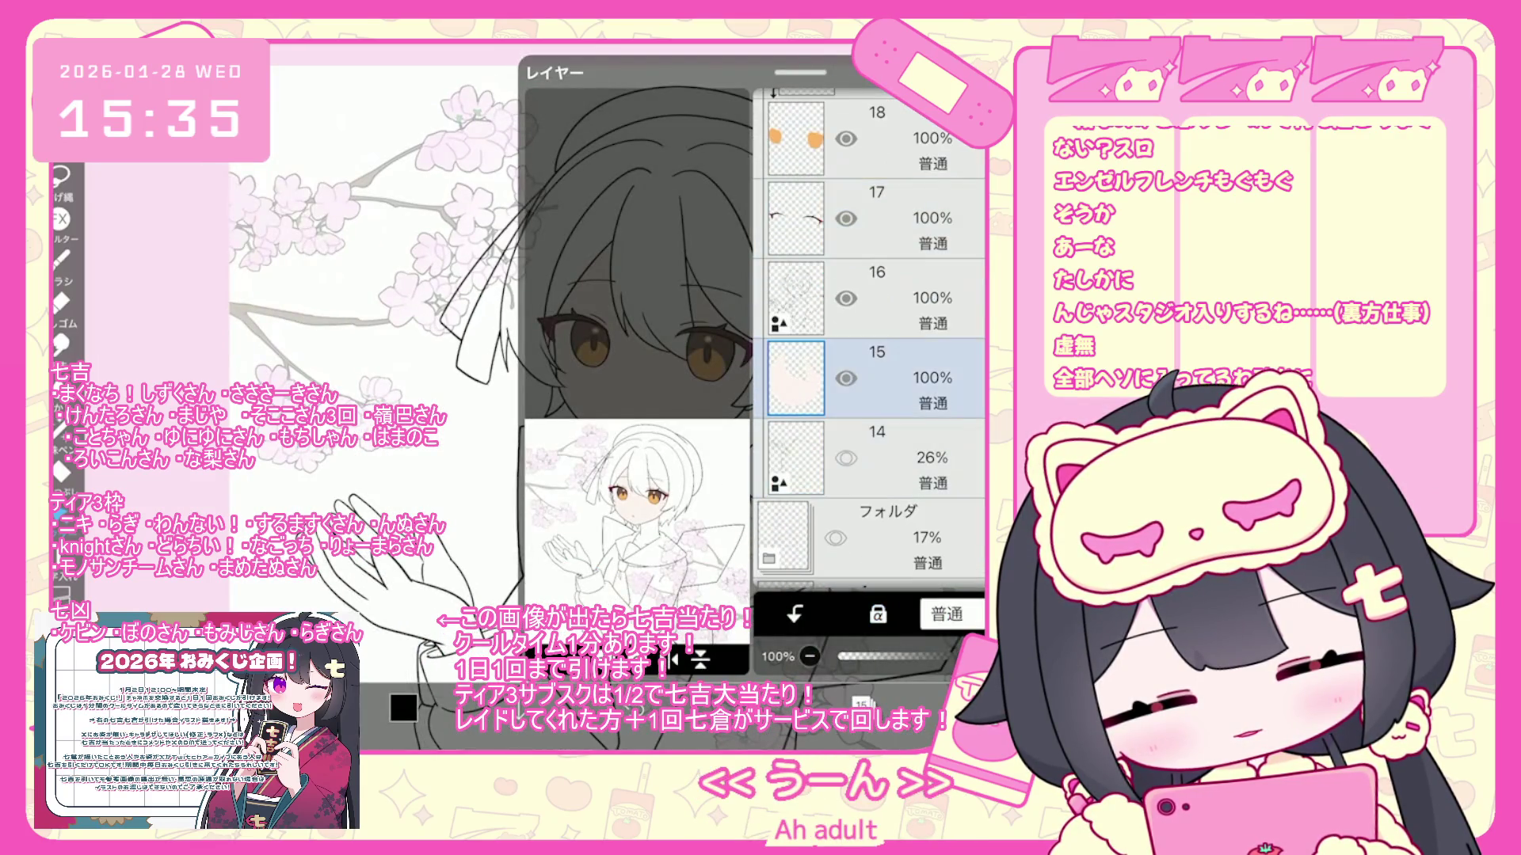
{"action": "left_click", "coordinate": [861, 704]}
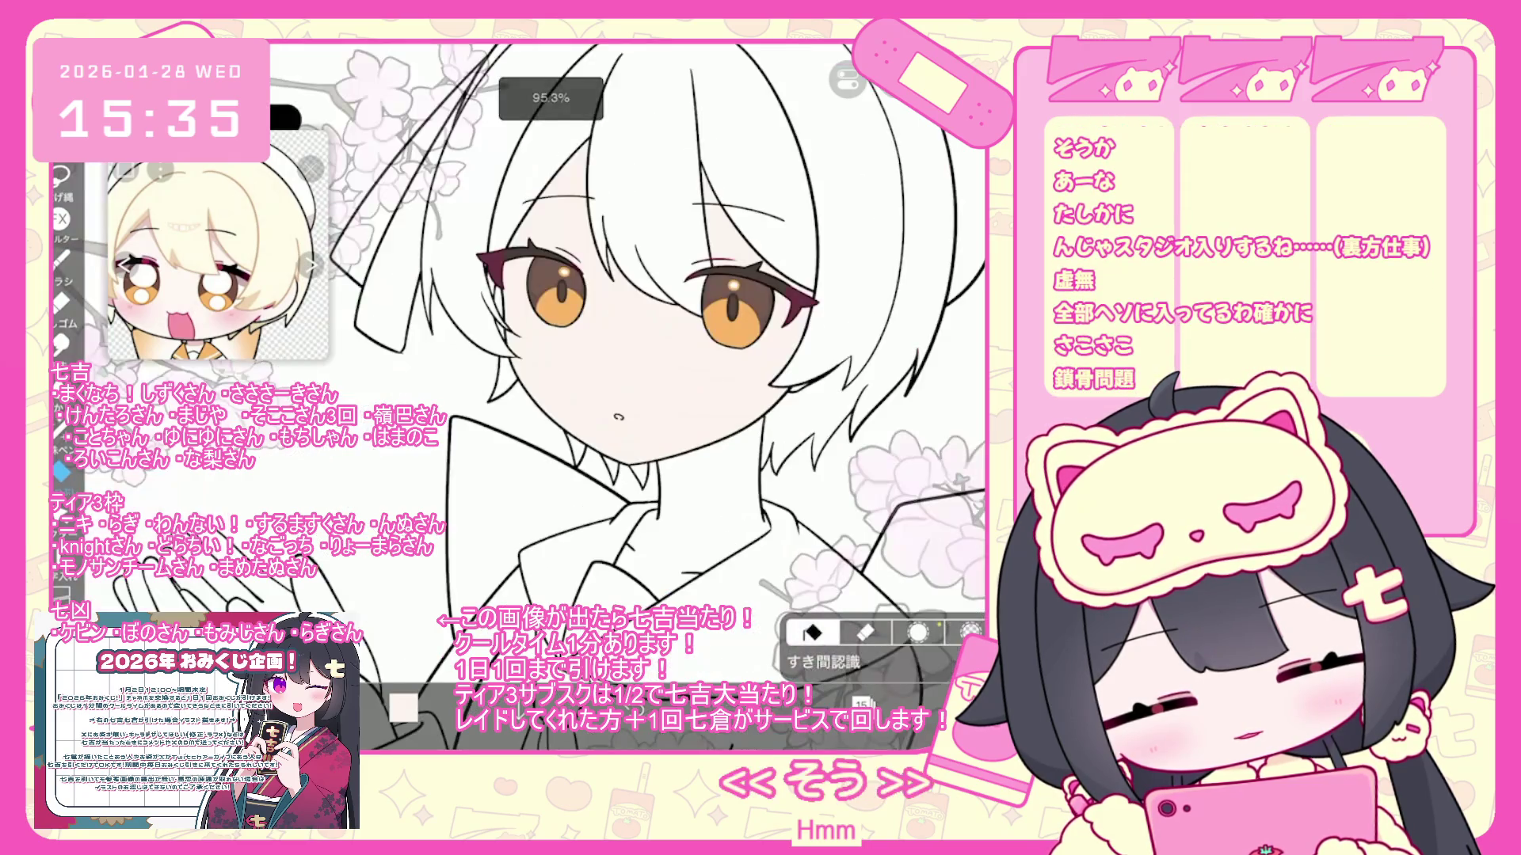
{"action": "scroll", "coordinate": [625, 356], "scroll_direction": "up", "scroll_amount": 3}
{"action": "scroll", "coordinate": [626, 357], "scroll_direction": "down", "scroll_amount": 3}
{"action": "left_click", "coordinate": [861, 703]}
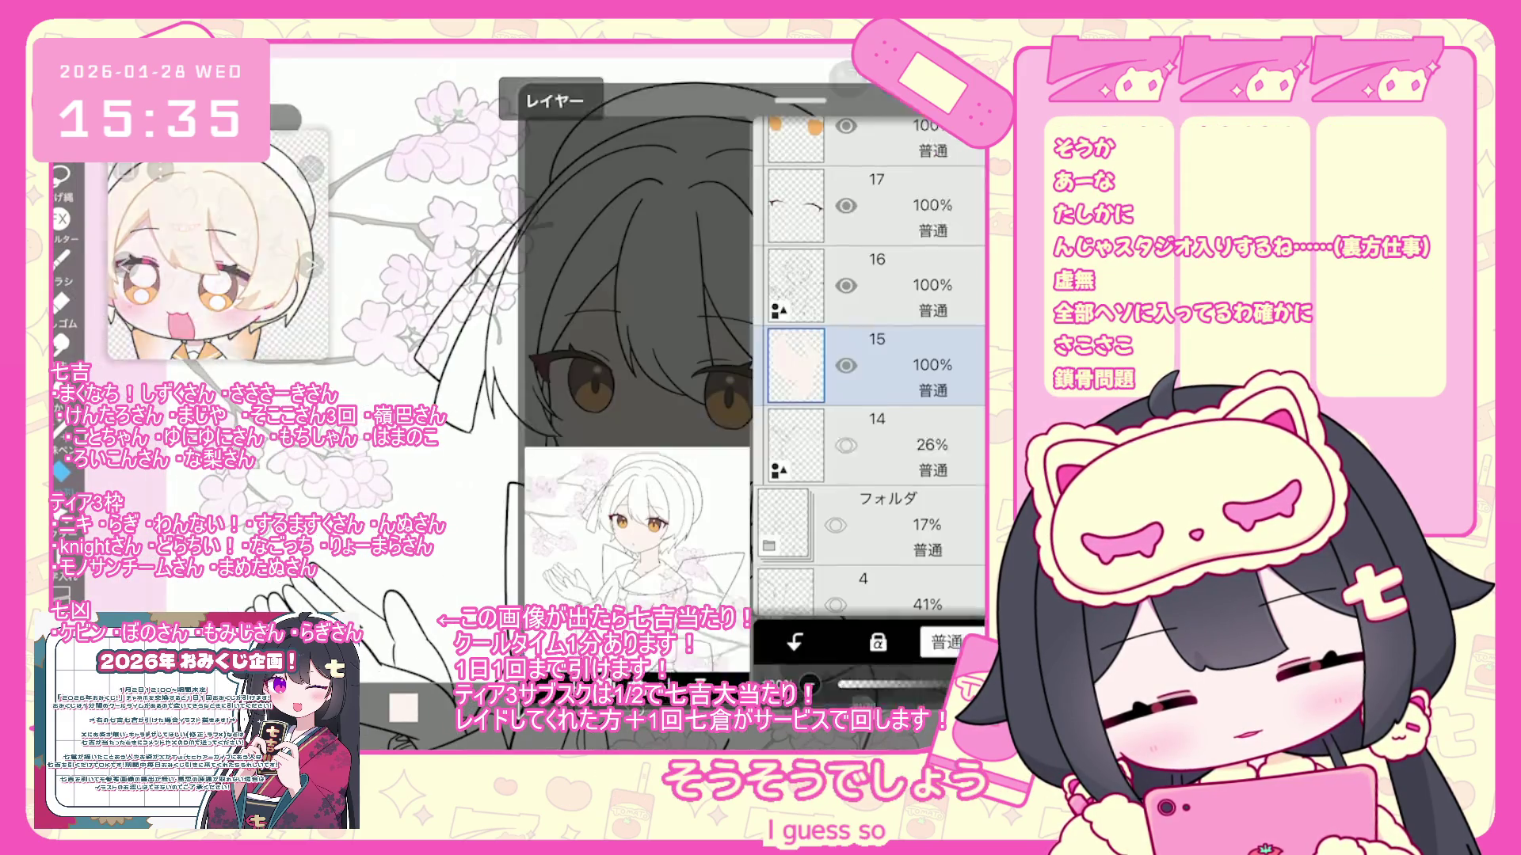
{"action": "left_click", "coordinate": [861, 704]}
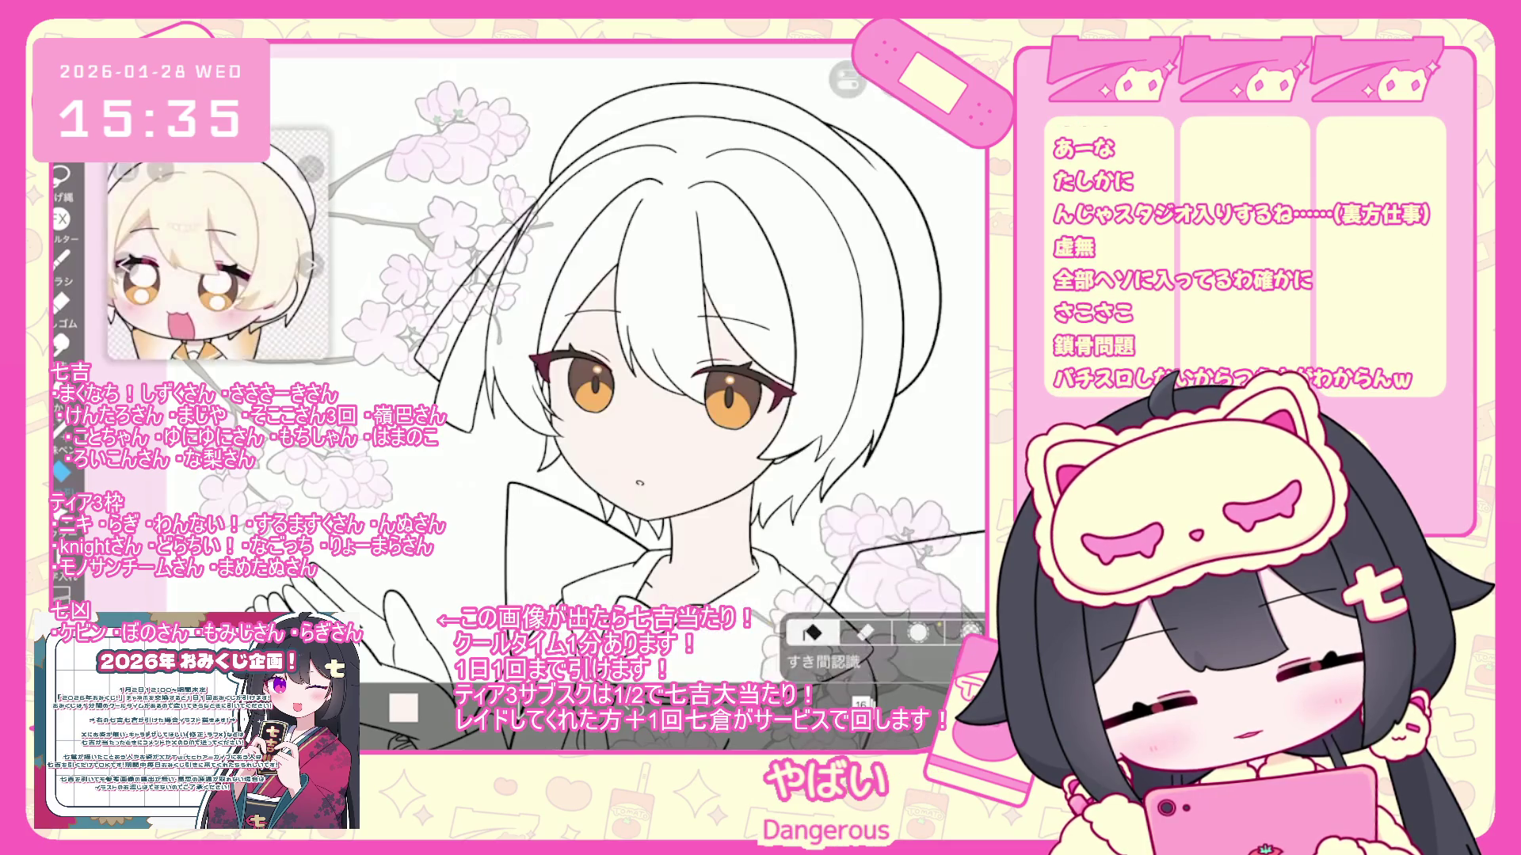
{"action": "left_click", "coordinate": [404, 708]}
{"action": "left_click", "coordinate": [246, 273]}
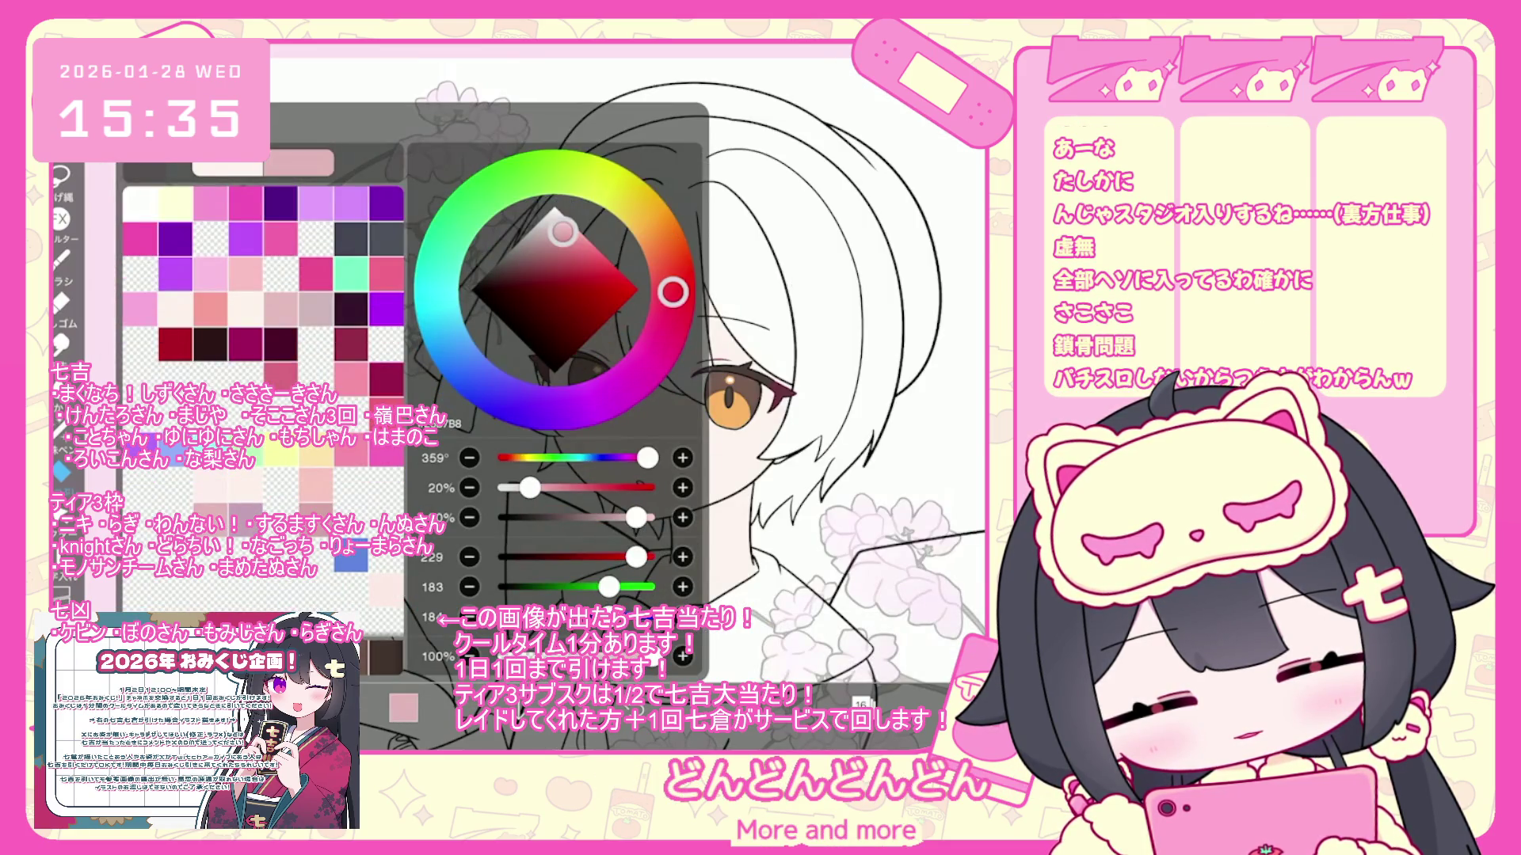
Undo two unsatisfactory lasso fills on the face and near the neck
{"action": "scroll", "coordinate": [626, 357], "scroll_direction": "up", "scroll_amount": 2}
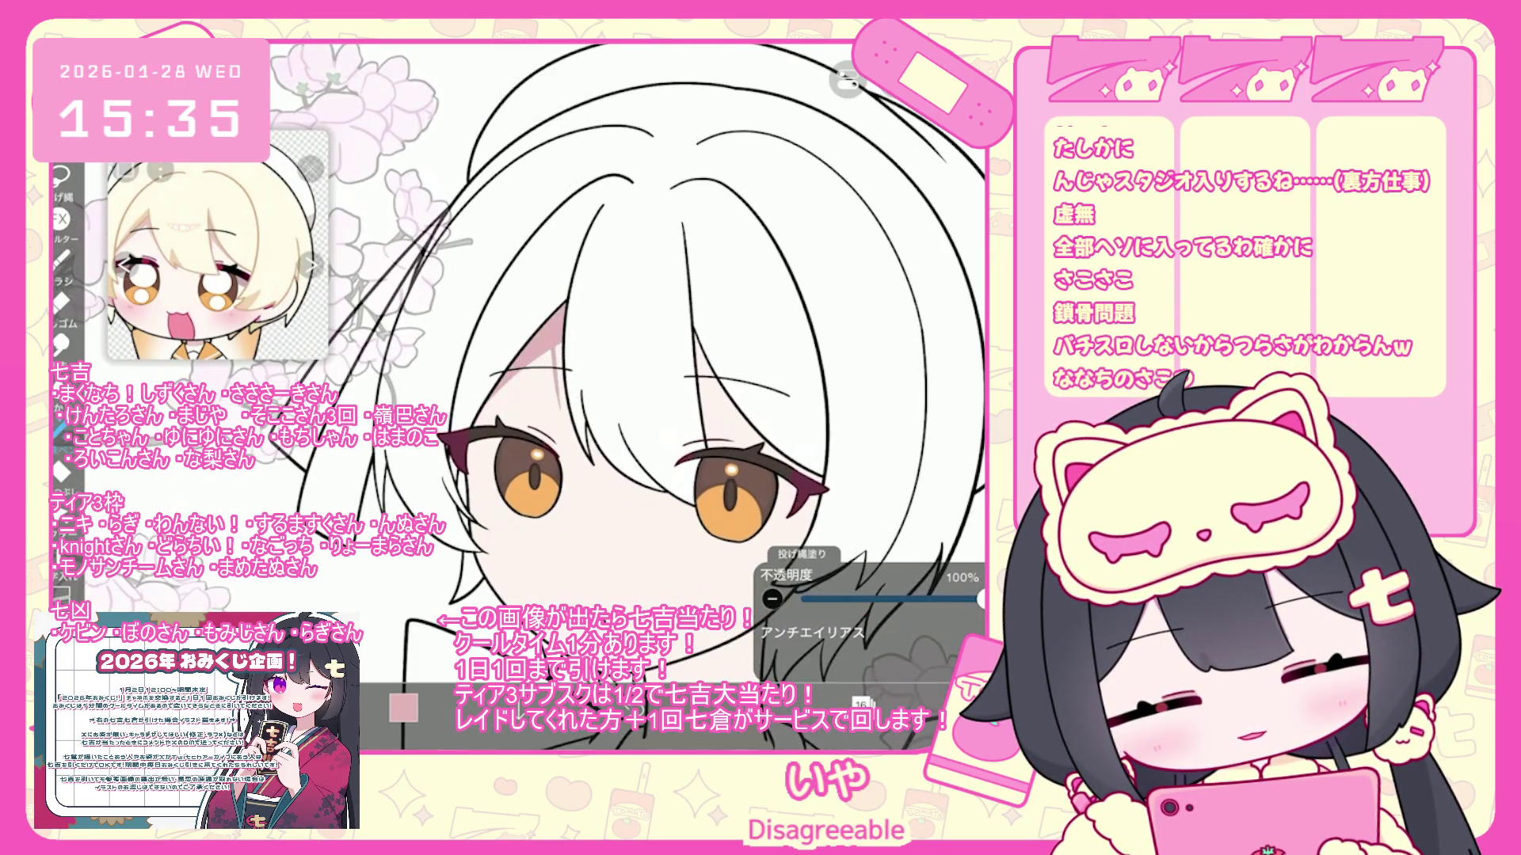
{"action": "key", "text": "ctrl+z"}
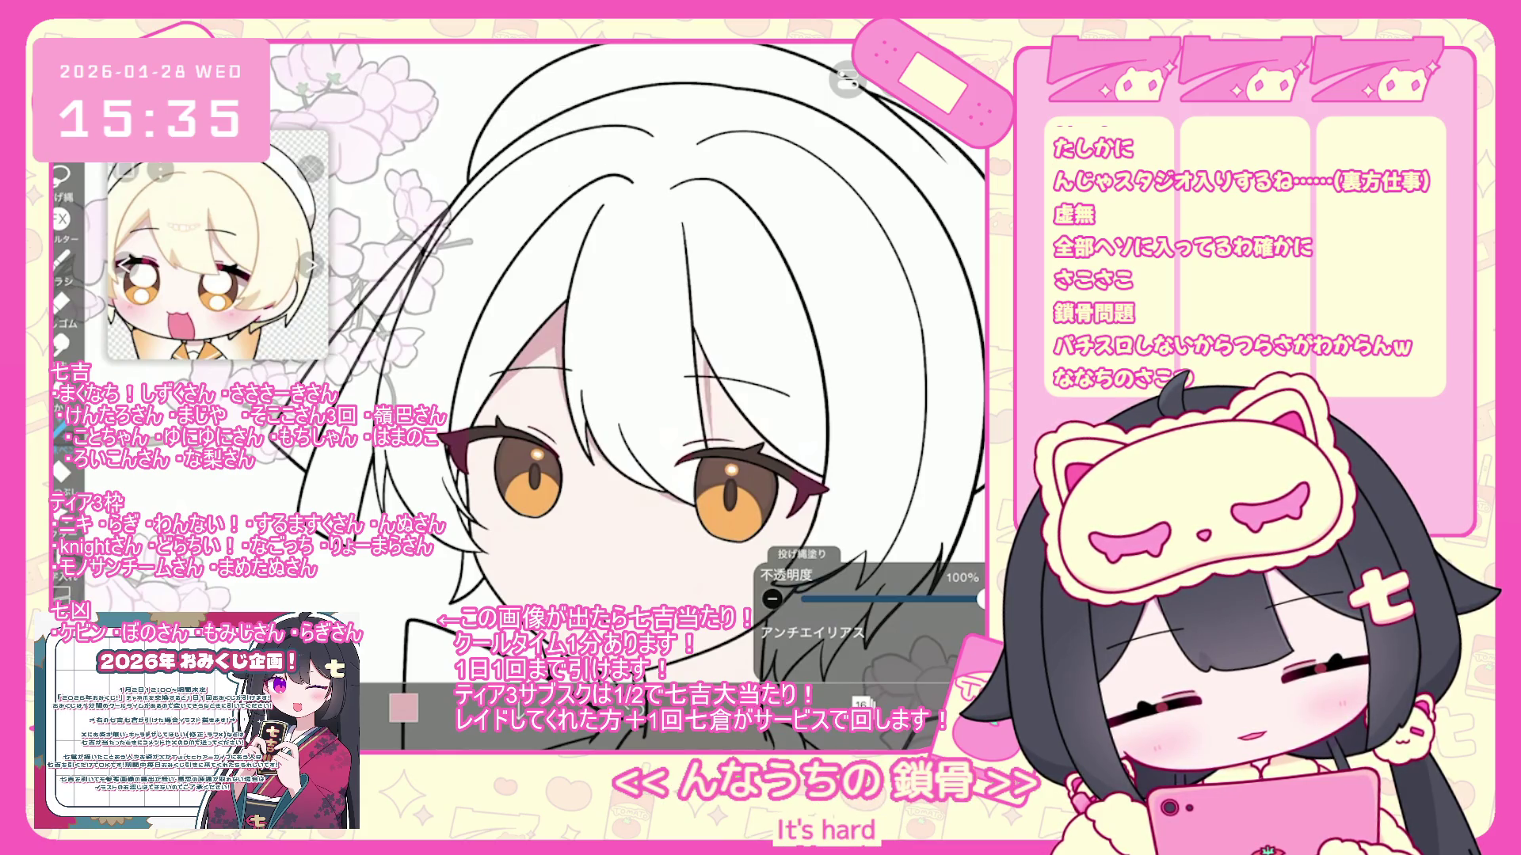
{"action": "scroll", "coordinate": [717, 369], "scroll_direction": "up", "scroll_amount": 3}
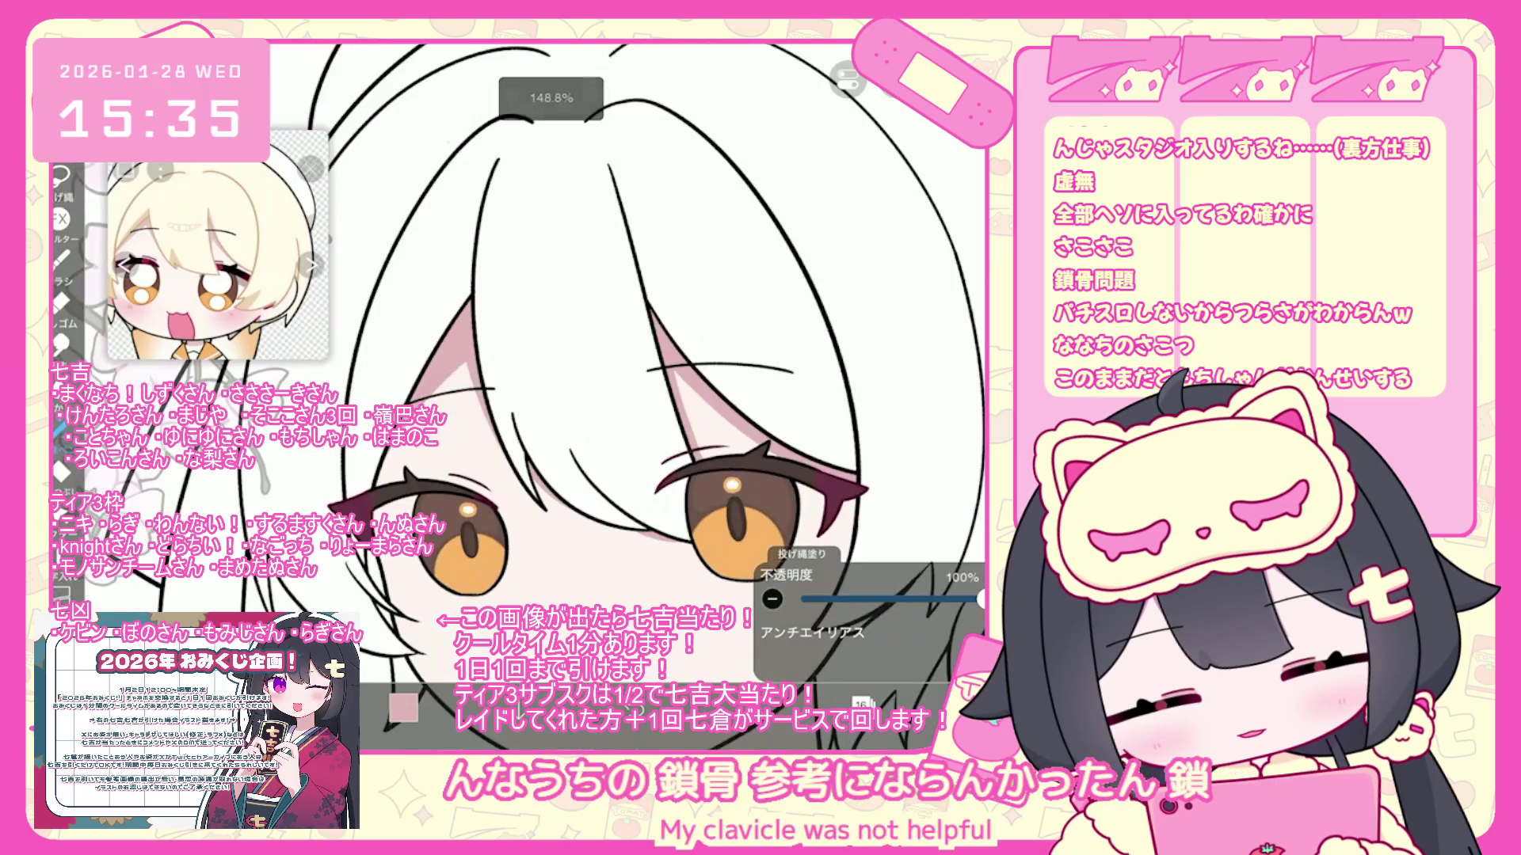
{"action": "scroll", "coordinate": [656, 333], "scroll_direction": "up", "scroll_amount": 2}
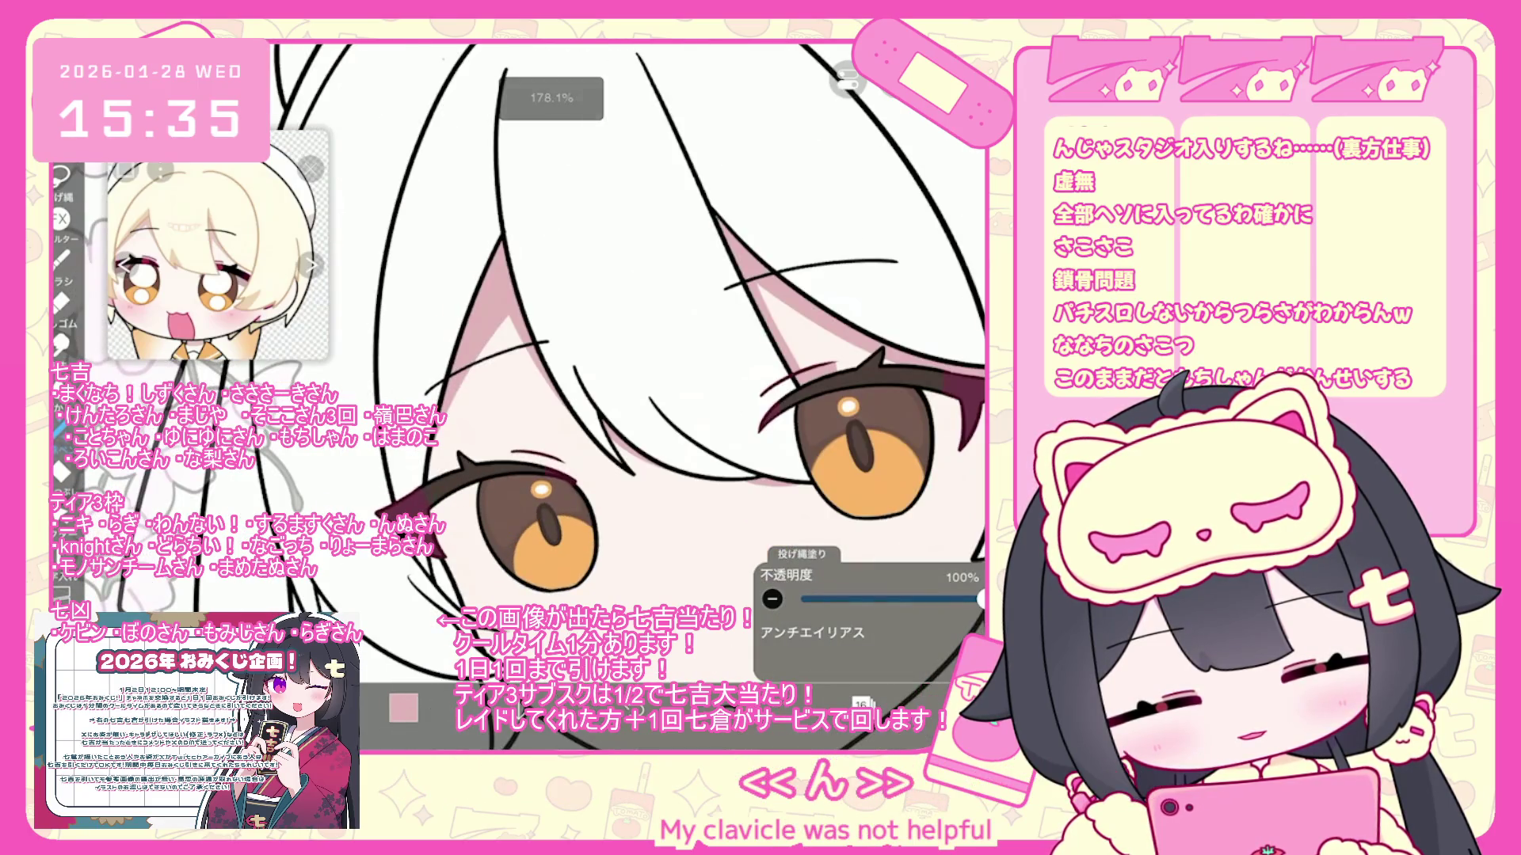
{"action": "scroll", "coordinate": [649, 397], "scroll_direction": "down", "scroll_amount": 4}
{"action": "scroll", "coordinate": [649, 396], "scroll_direction": "up", "scroll_amount": 3}
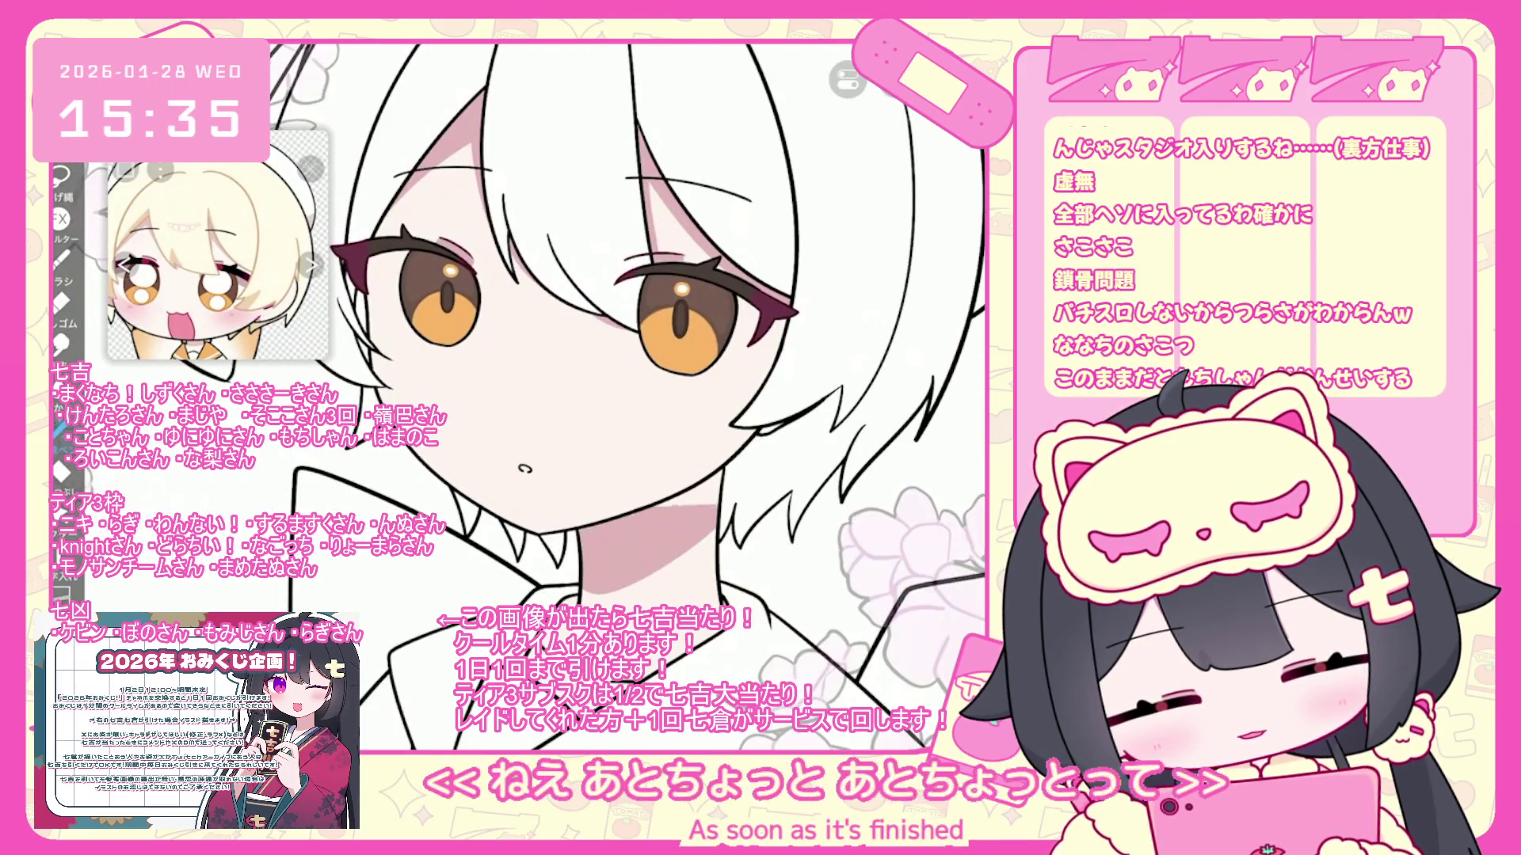
{"action": "key", "text": "ctrl+z"}
Lasso-fill a pink shadow on the neck below the chin, then undo it
{"action": "mouse_move", "coordinate": [586, 479]}
{"action": "left_mouse_down"}
{"action": "mouse_move", "coordinate": [720, 506]}
{"action": "mouse_move", "coordinate": [590, 555]}
{"action": "mouse_move", "coordinate": [713, 554]}
{"action": "left_mouse_up"}
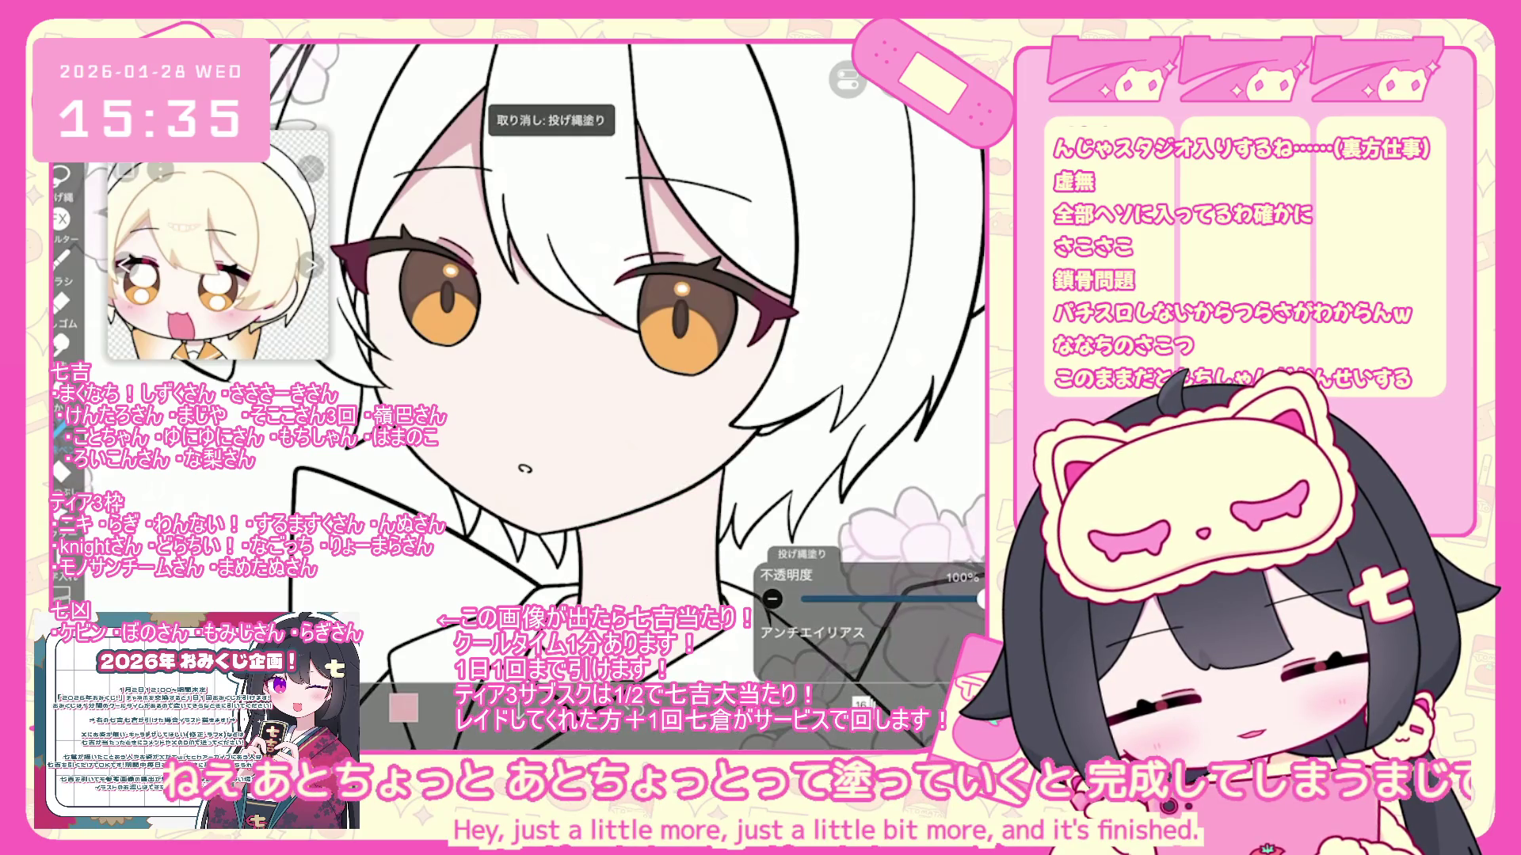
{"action": "scroll", "coordinate": [555, 396], "scroll_direction": "down", "scroll_amount": 5}
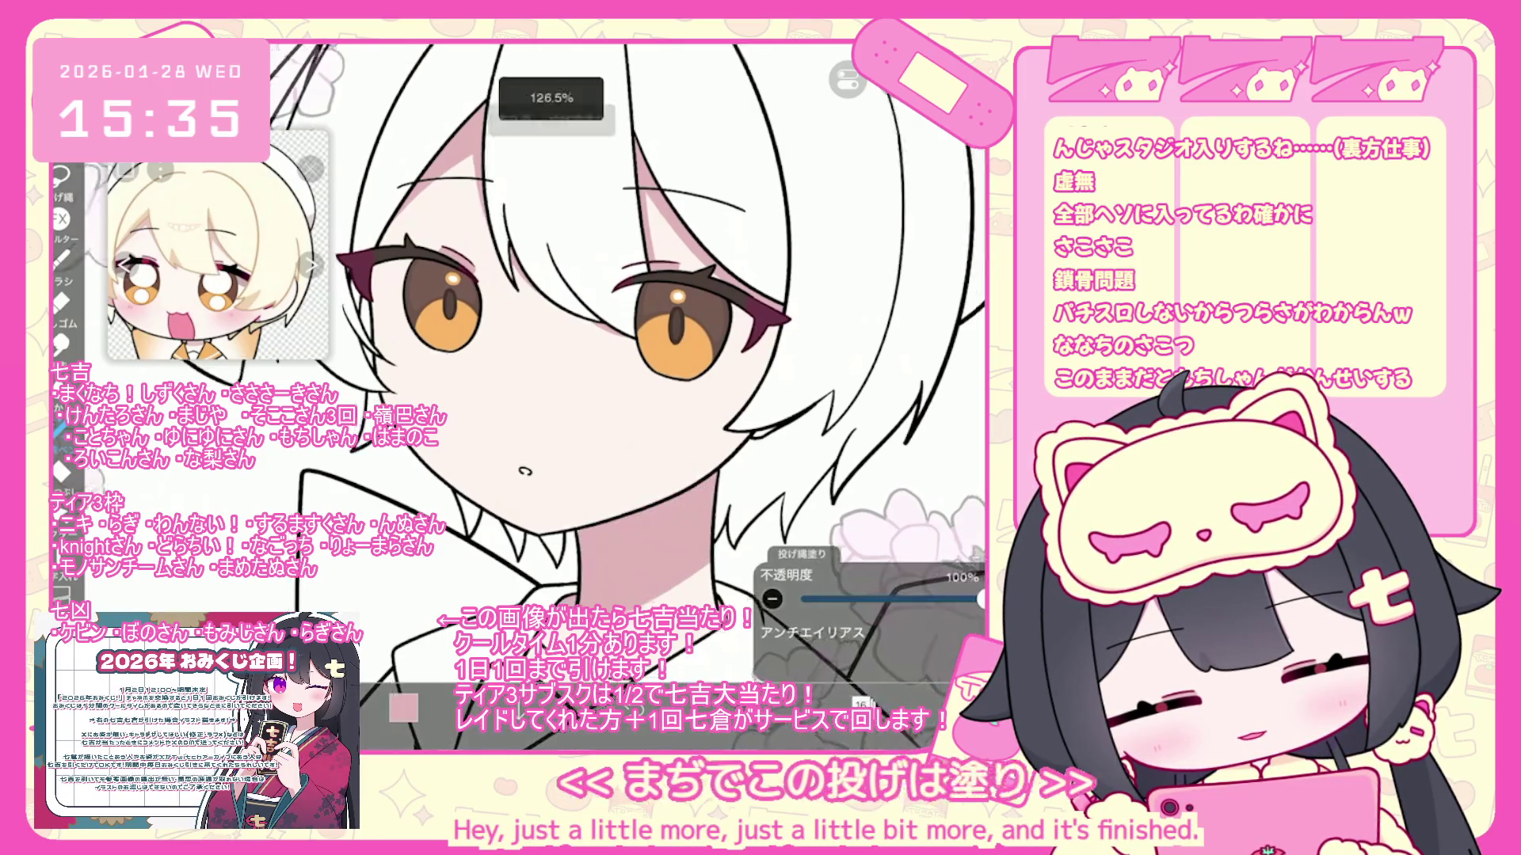
{"action": "scroll", "coordinate": [697, 428], "scroll_direction": "up", "scroll_amount": 5}
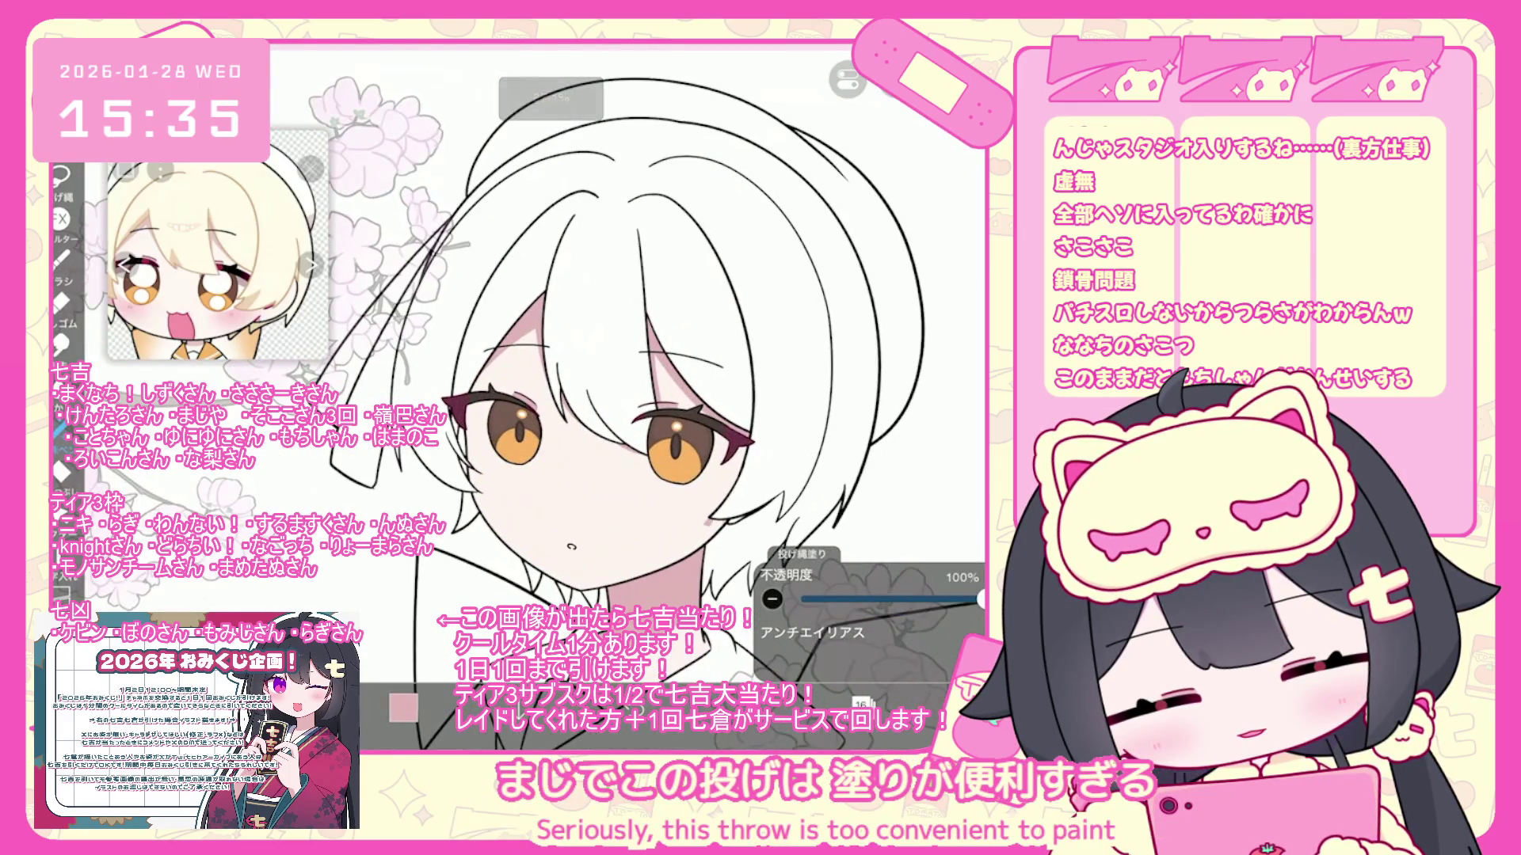
{"action": "key", "text": "ctrl+z"}
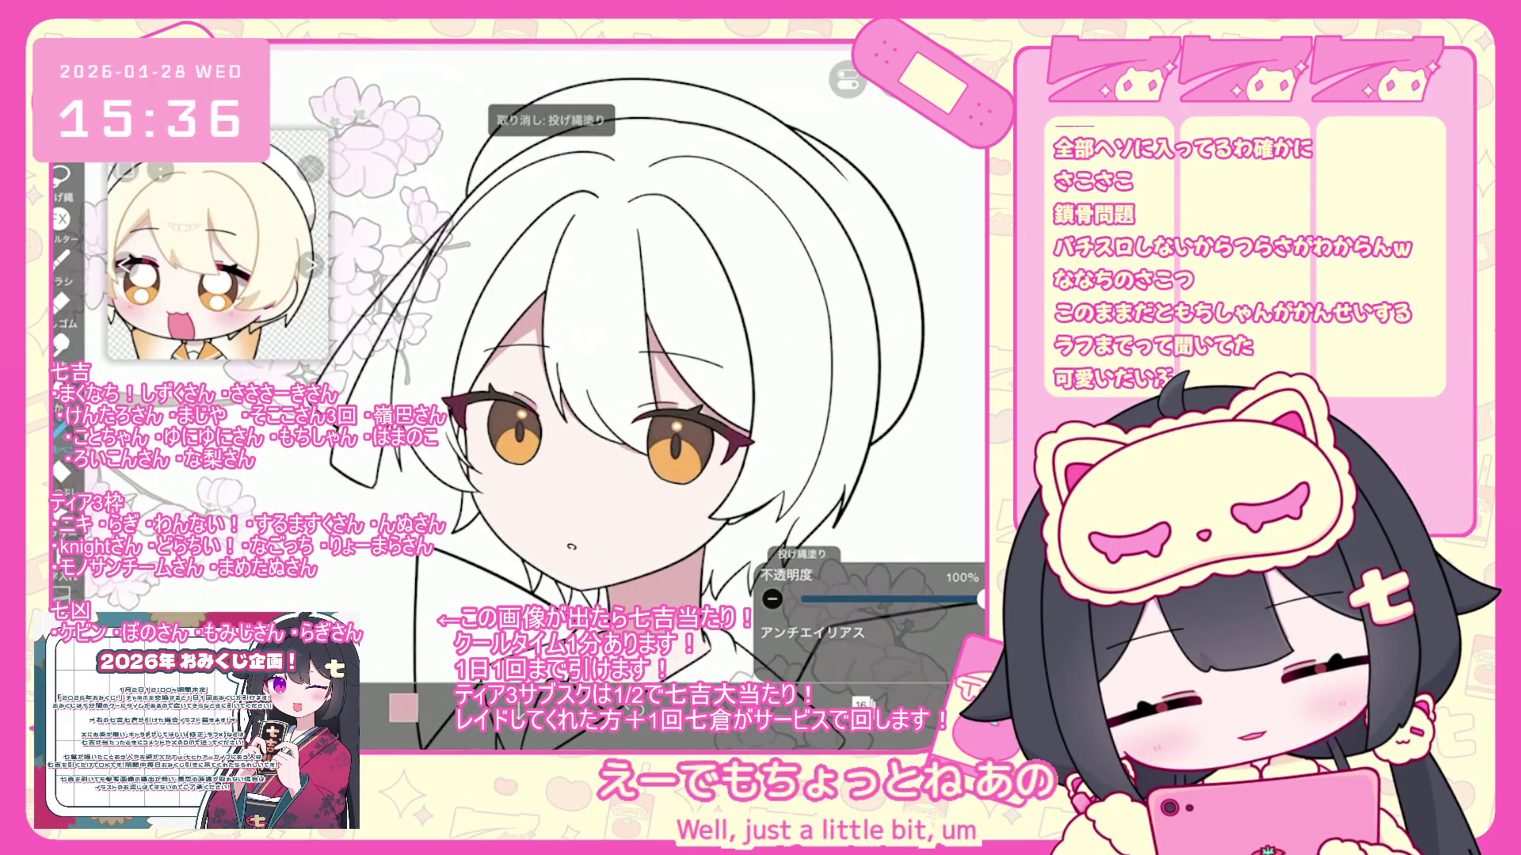
{"action": "scroll", "coordinate": [479, 405], "scroll_direction": "up", "scroll_amount": 3}
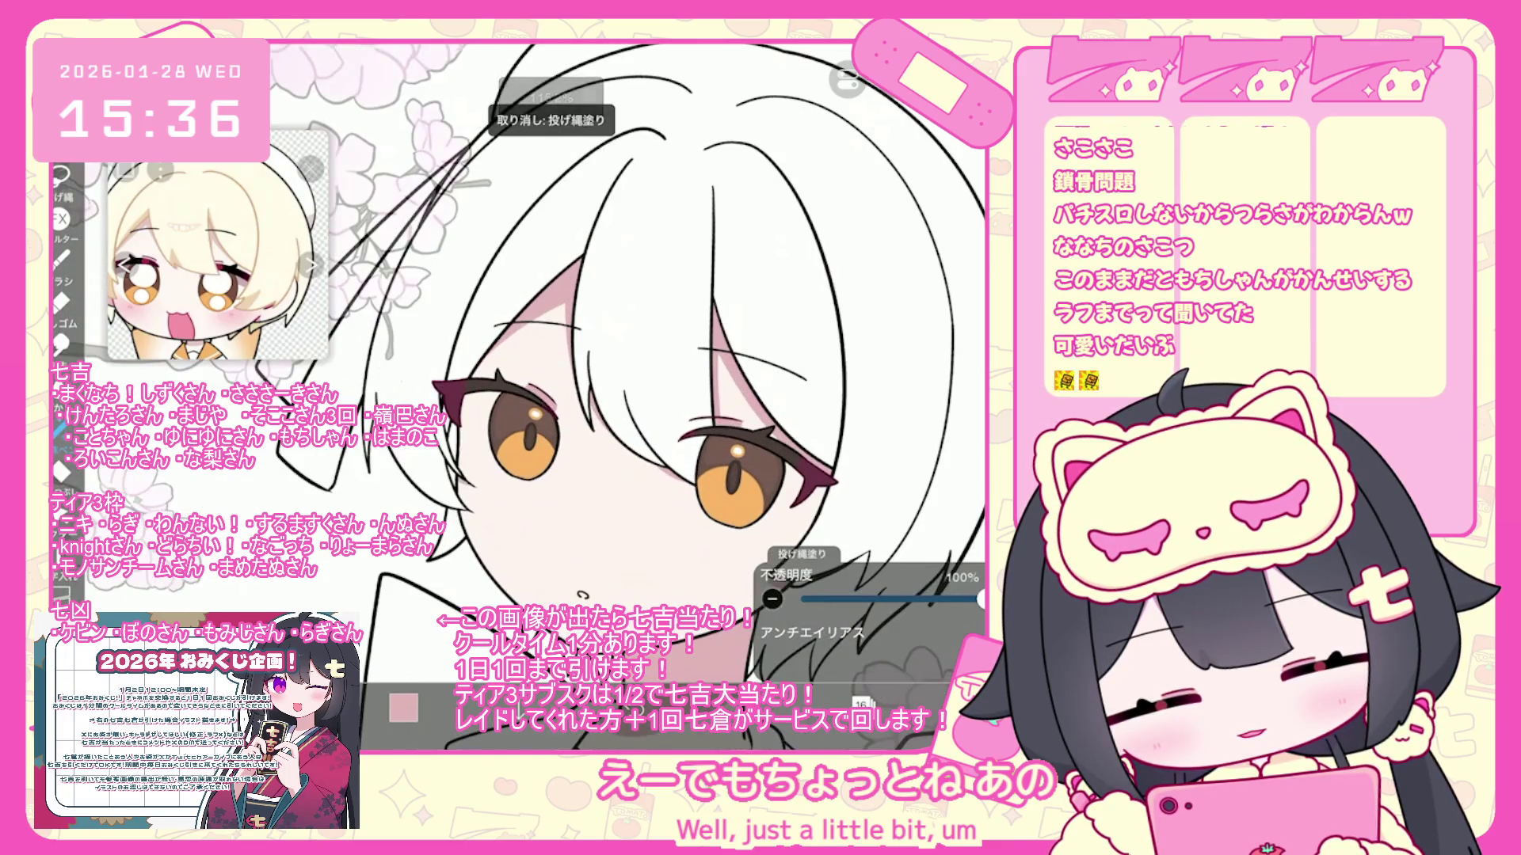
{"action": "scroll", "coordinate": [554, 380], "scroll_direction": "down", "scroll_amount": 3}
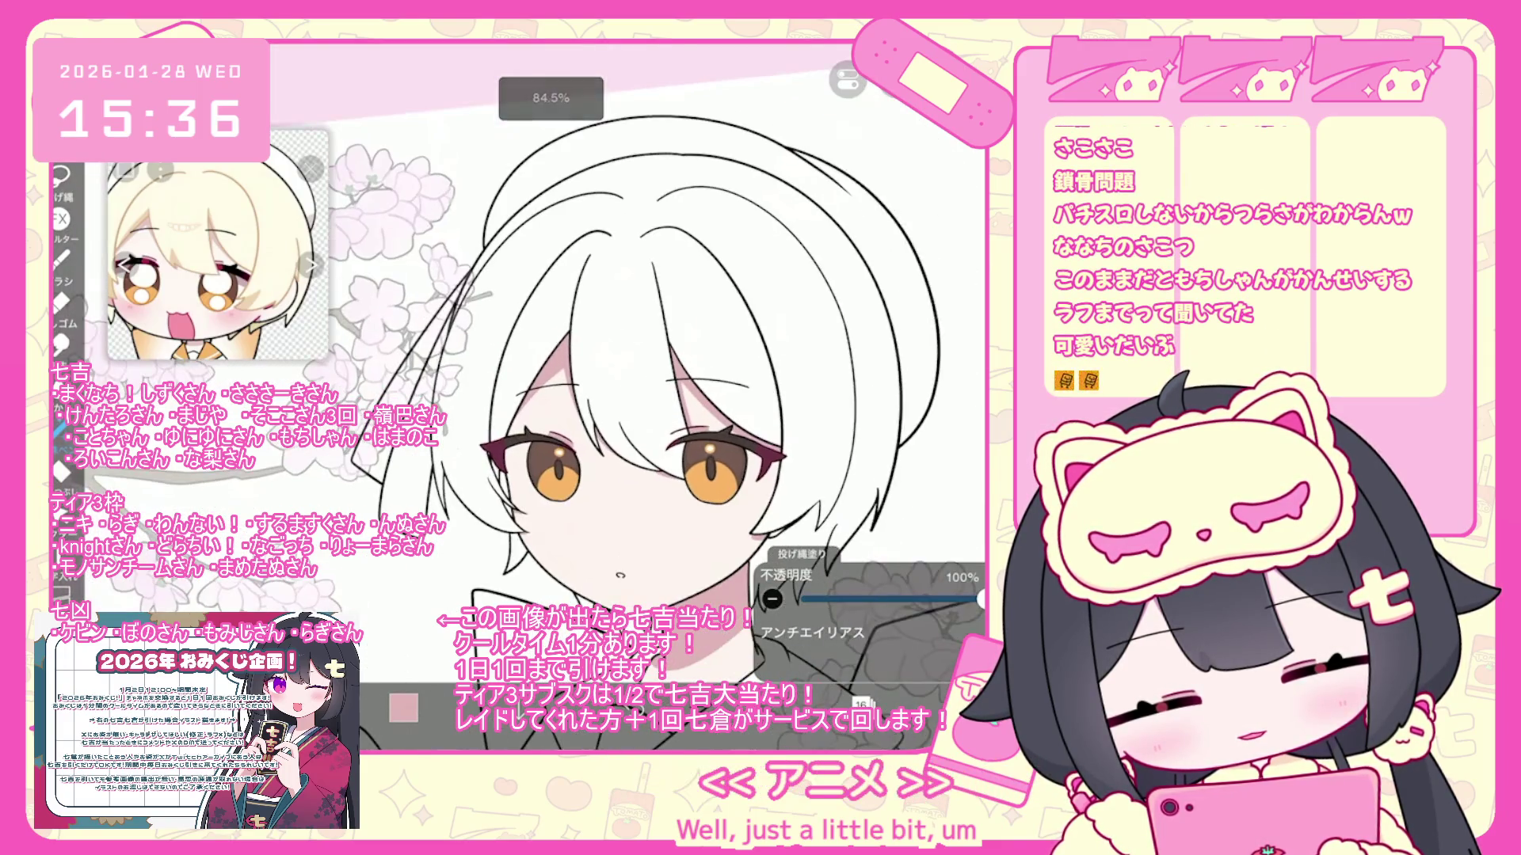
{"action": "scroll", "coordinate": [554, 396], "scroll_direction": "down", "scroll_amount": 3}
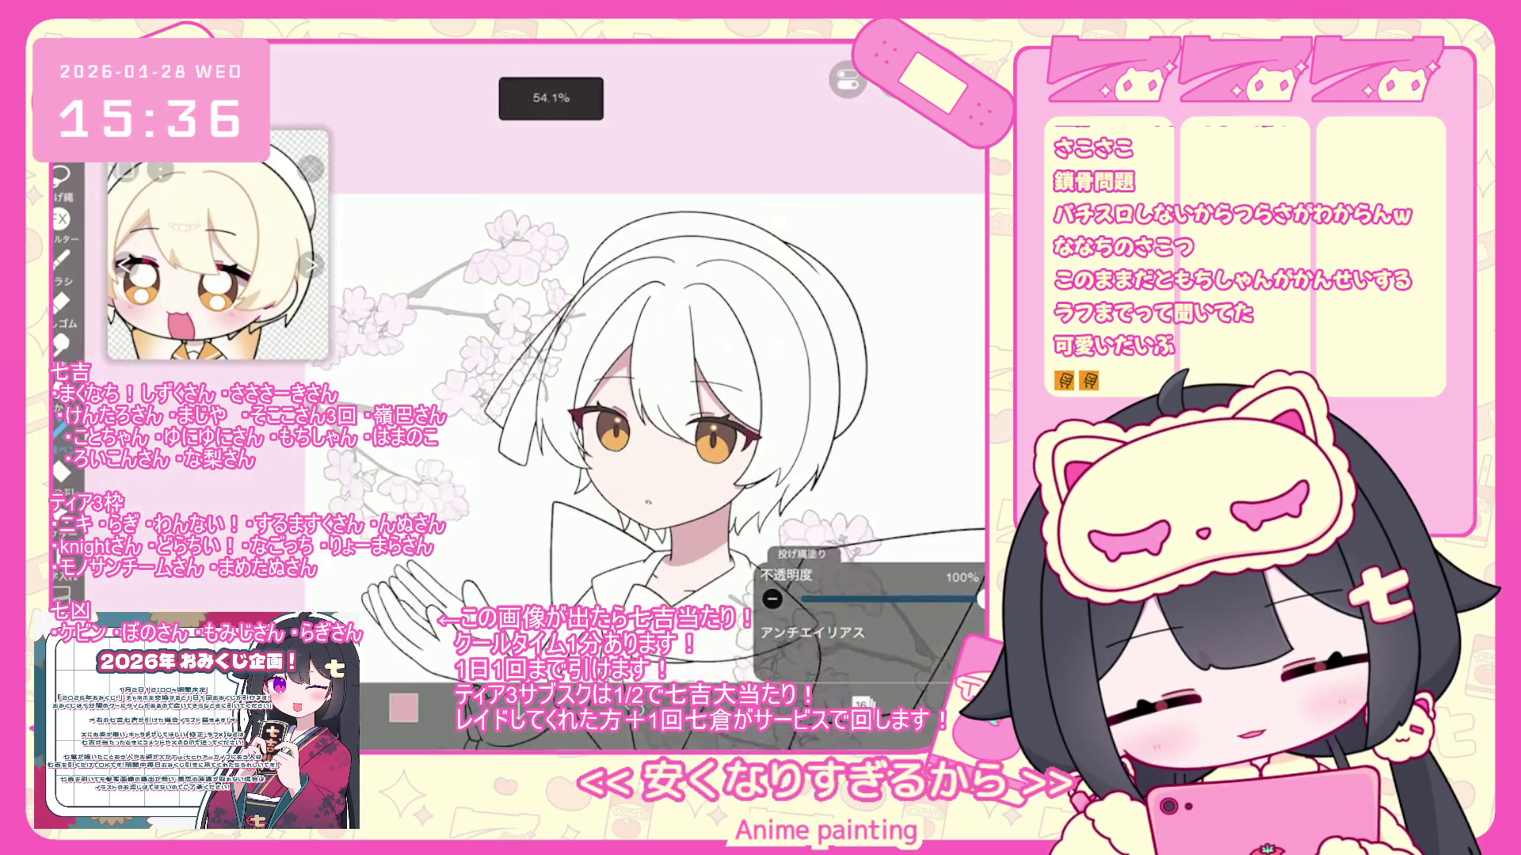
On layer 17, lasso-fill the small mouth below the nose with pale pink
{"action": "left_click", "coordinate": [862, 702]}
{"action": "left_click", "coordinate": [871, 337]}
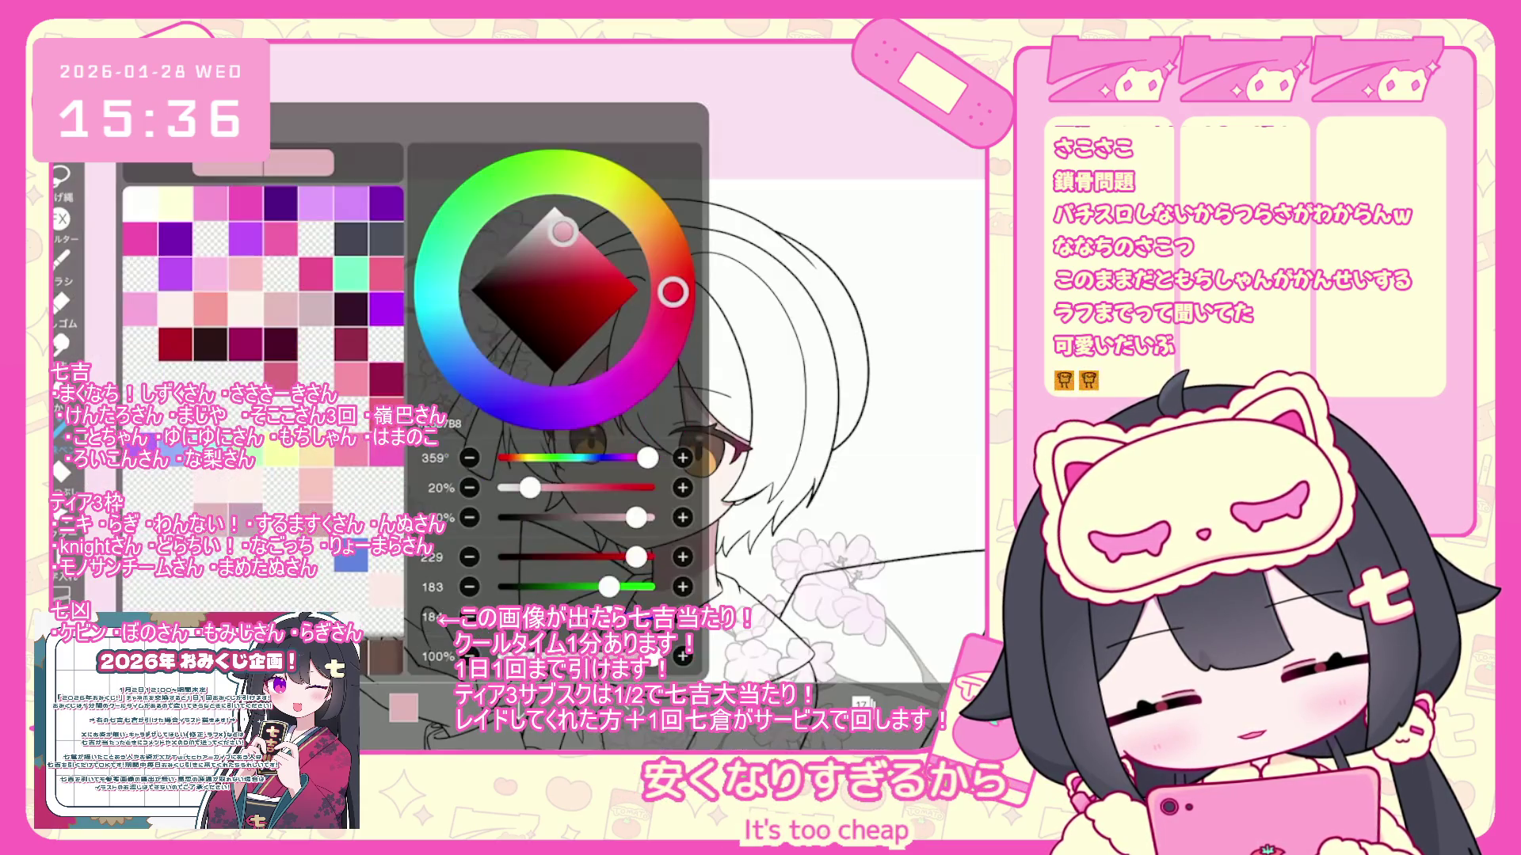
{"action": "scroll", "coordinate": [554, 356], "scroll_direction": "up", "scroll_amount": 5}
{"action": "scroll", "coordinate": [681, 316], "scroll_direction": "up", "scroll_amount": 1}
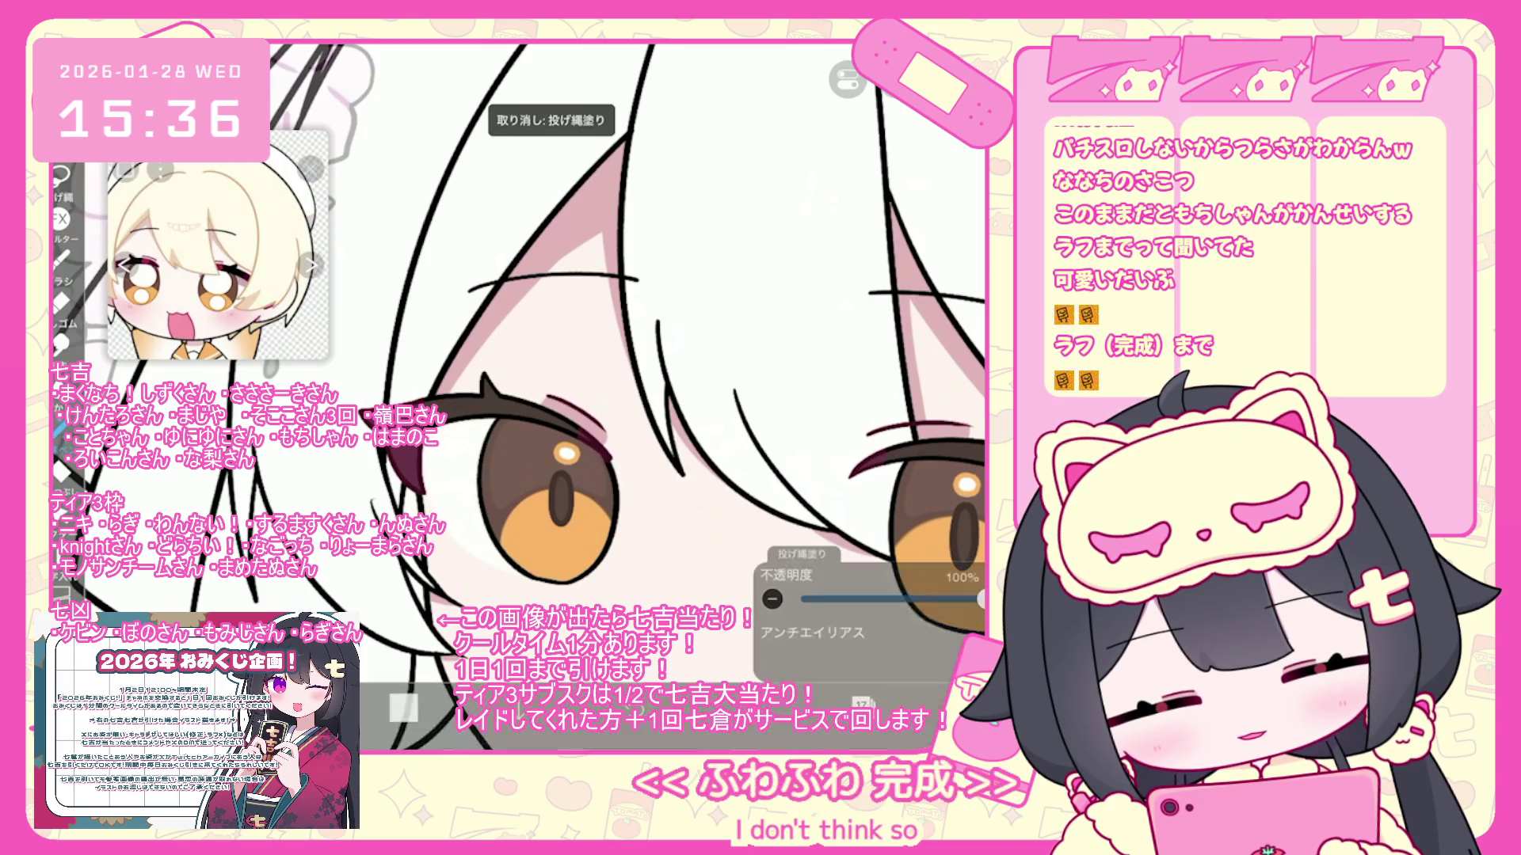
{"action": "scroll", "coordinate": [681, 317], "scroll_direction": "up", "scroll_amount": 1}
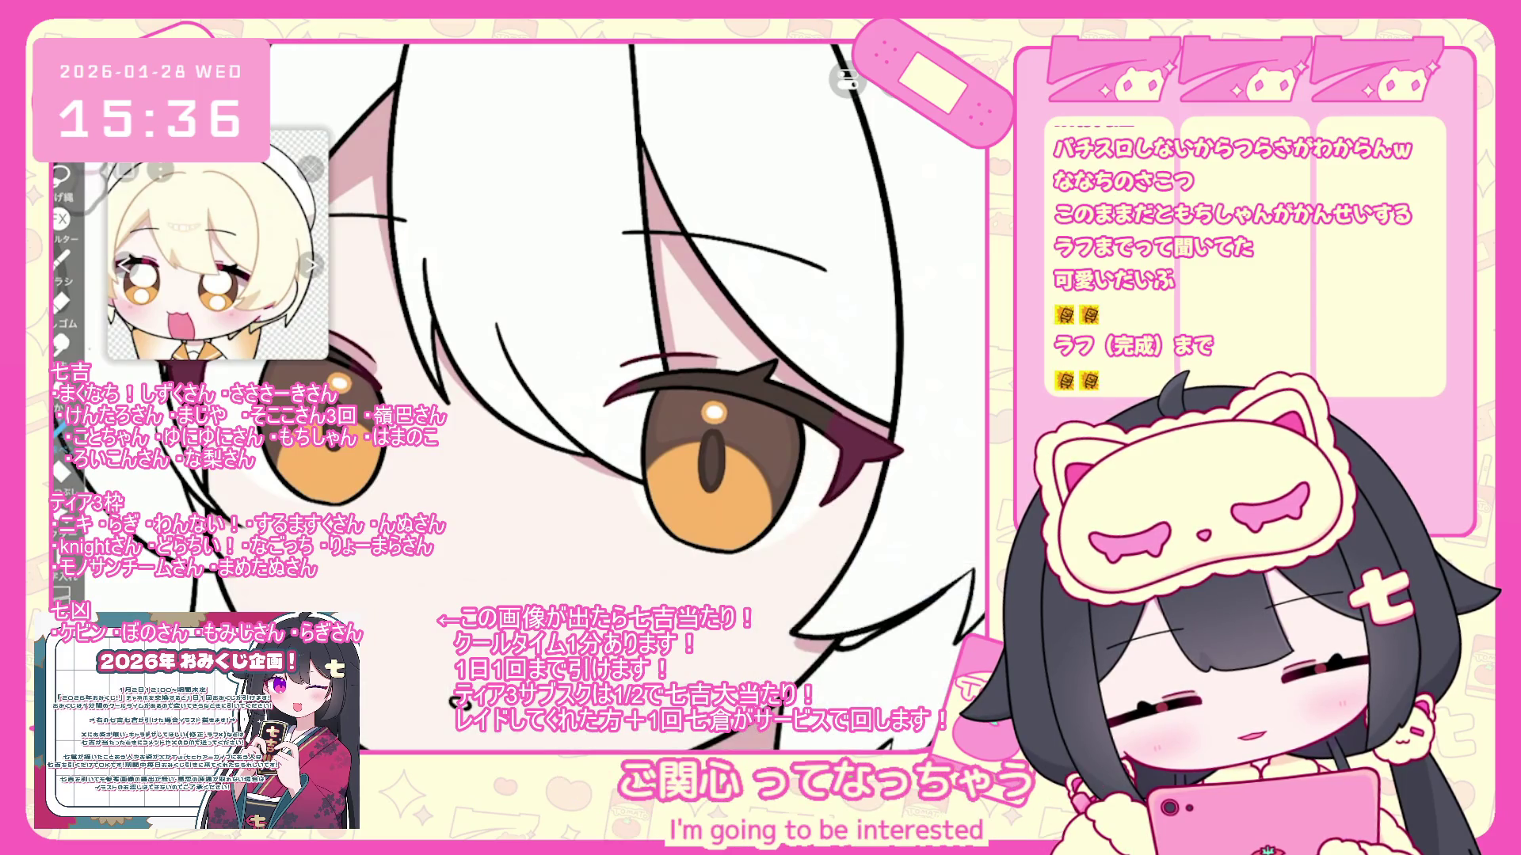
{"action": "left_click", "coordinate": [861, 703]}
{"action": "left_click", "coordinate": [404, 707]}
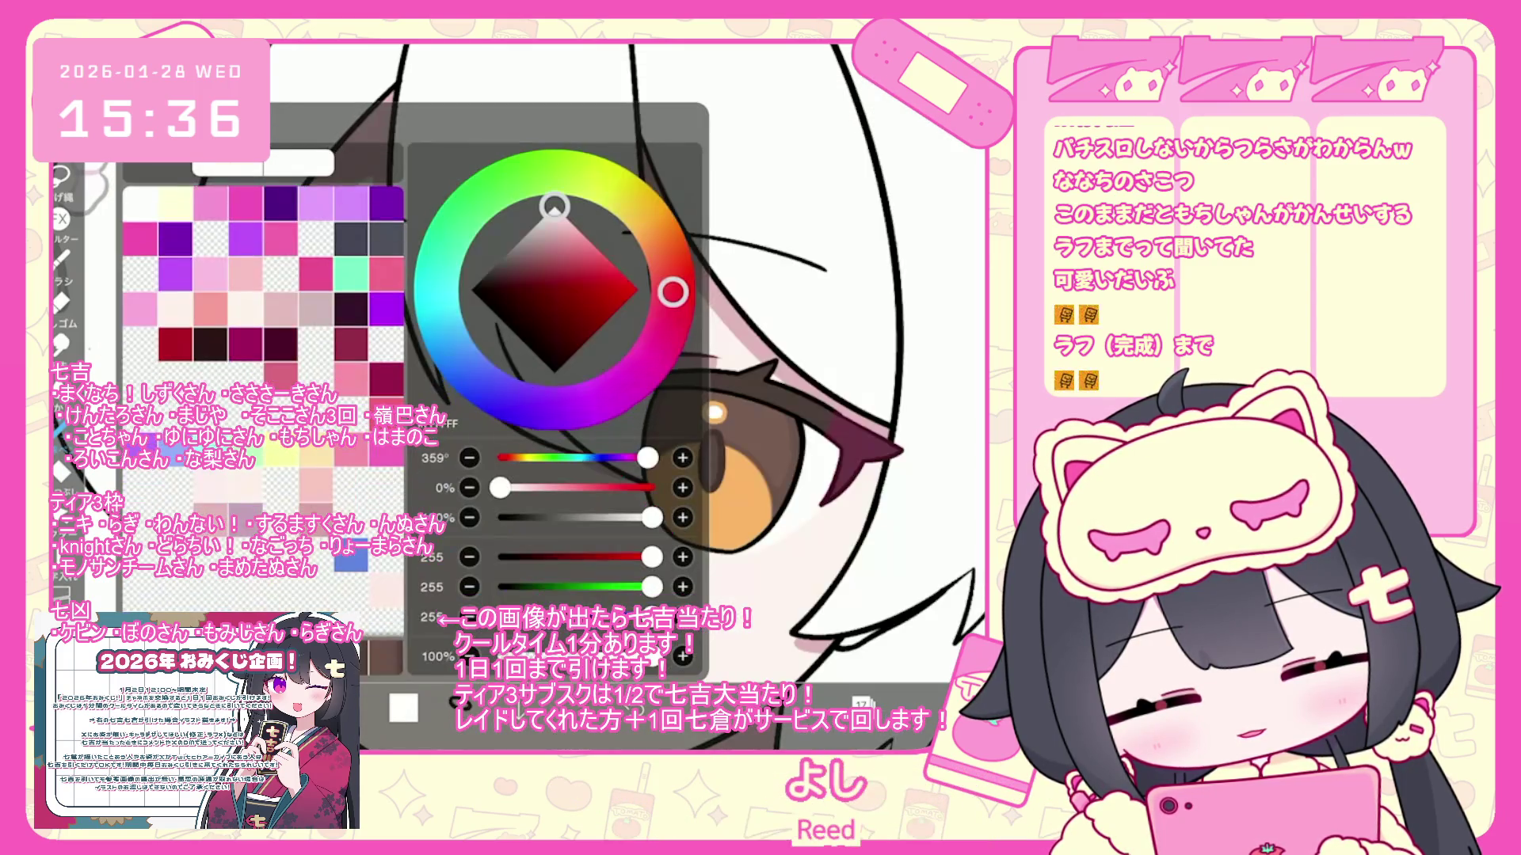
{"action": "scroll", "coordinate": [555, 356], "scroll_direction": "down", "scroll_amount": 1}
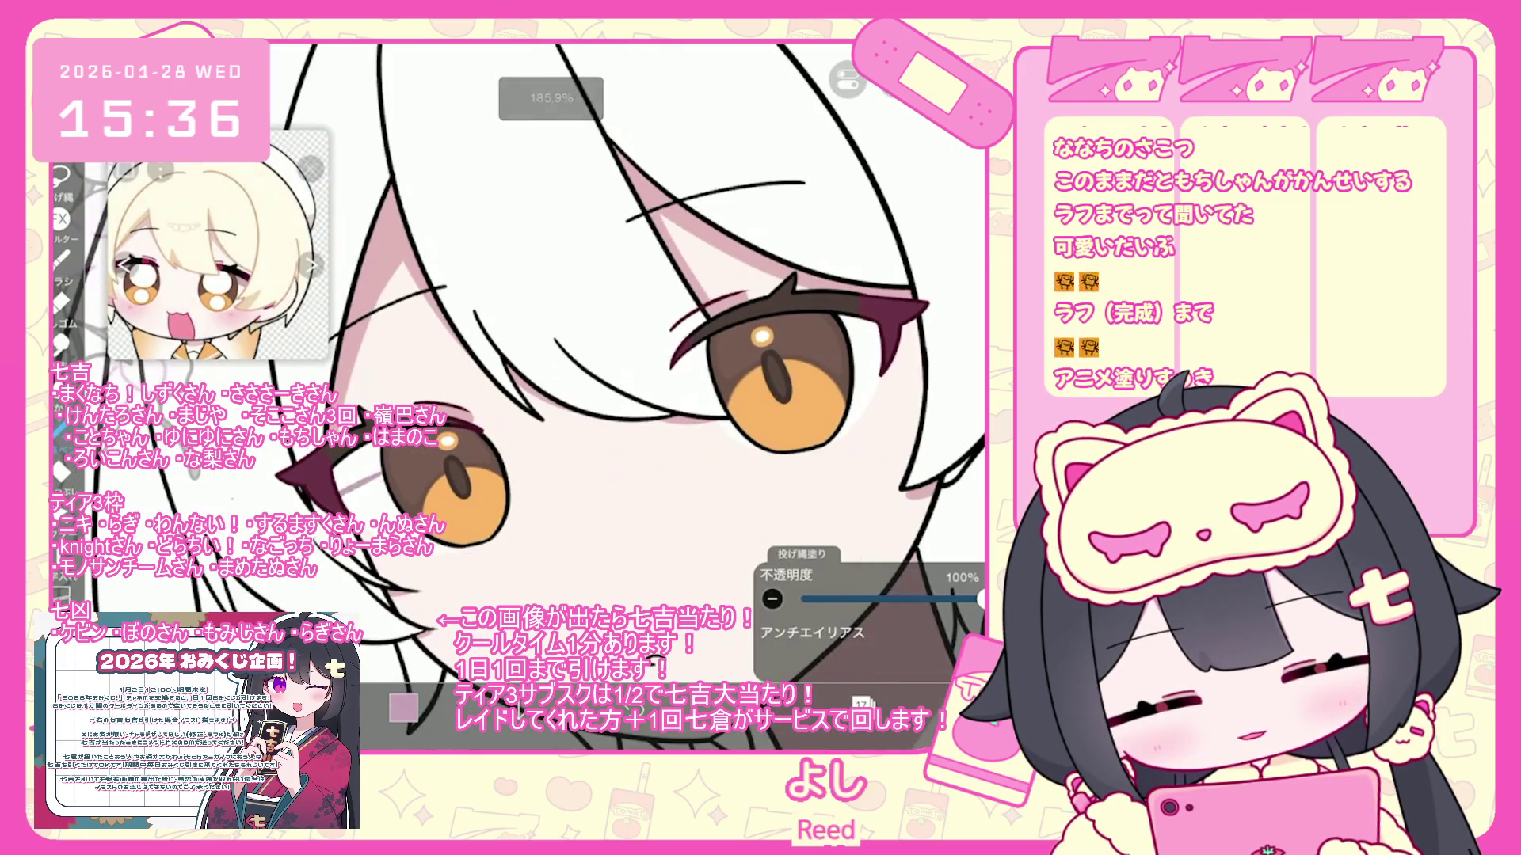
{"action": "scroll", "coordinate": [629, 396], "scroll_direction": "down", "scroll_amount": 1}
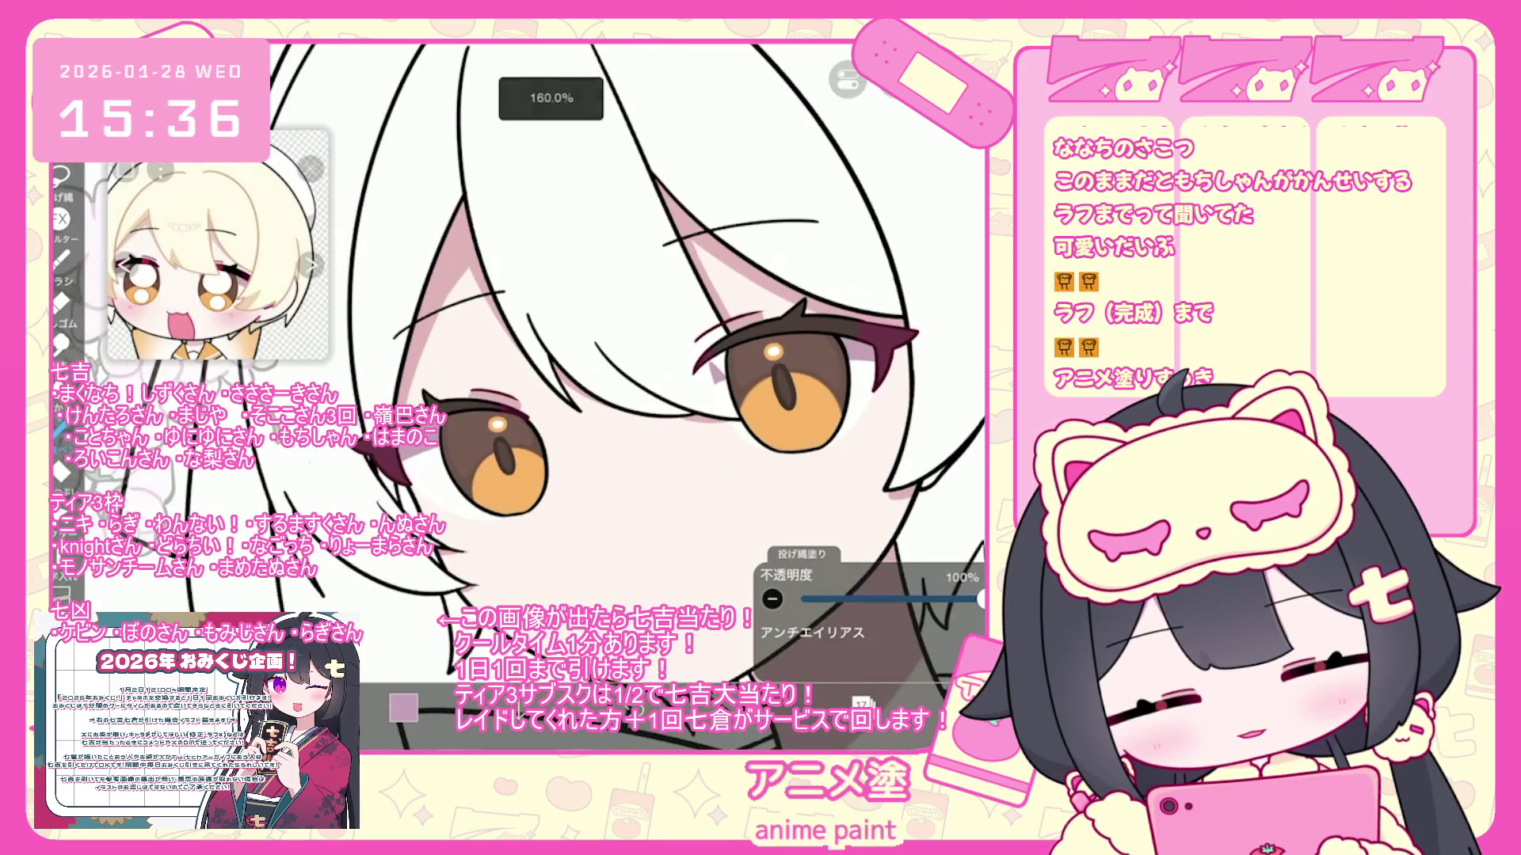
{"action": "scroll", "coordinate": [630, 396], "scroll_direction": "down", "scroll_amount": 2}
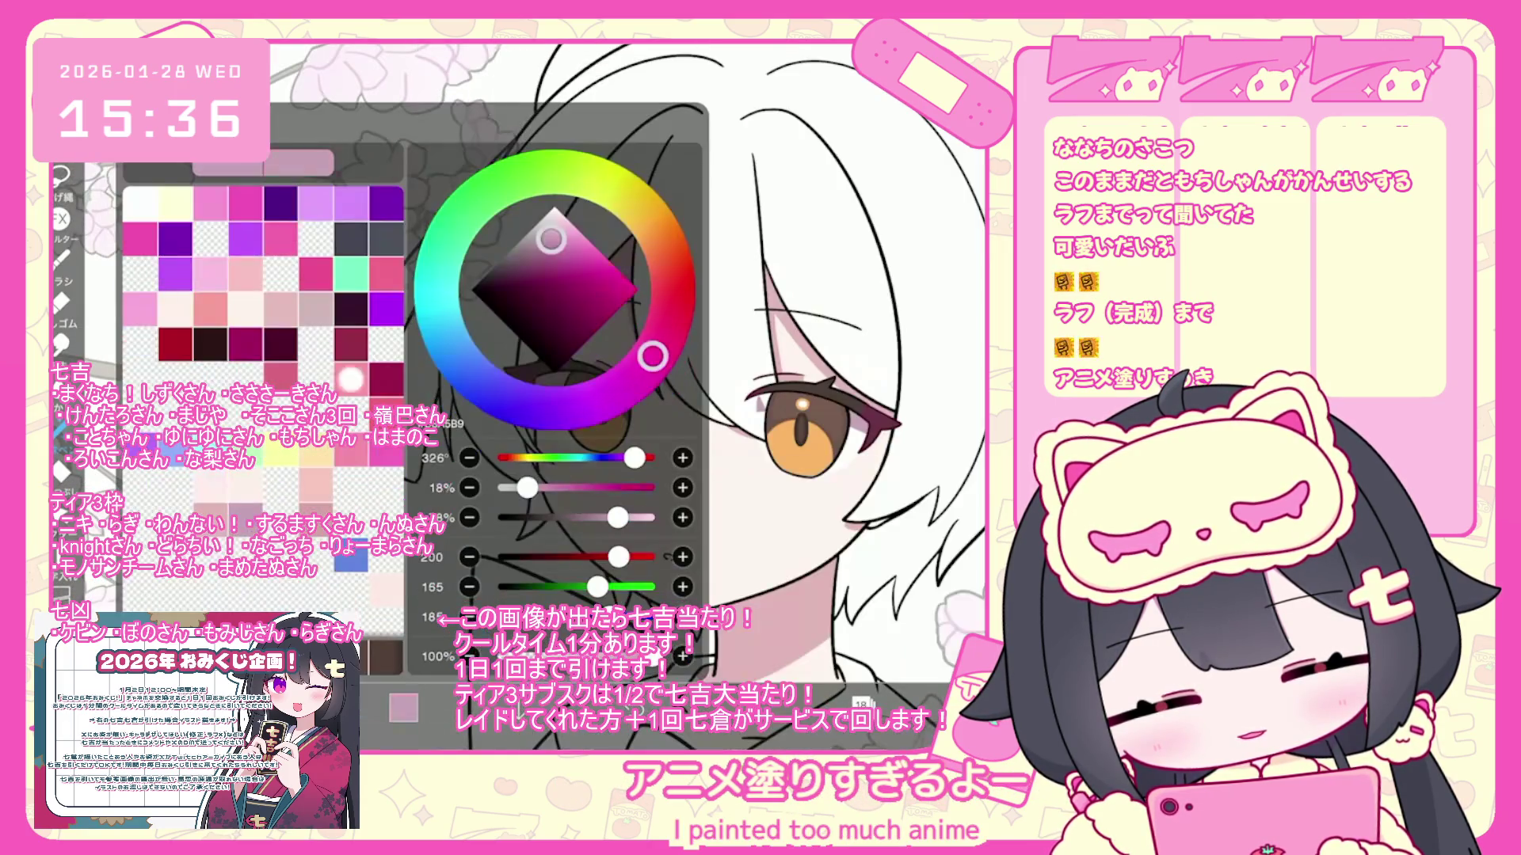
{"action": "left_click_drag", "start_coordinate": [648, 553], "coordinate": [675, 567]}
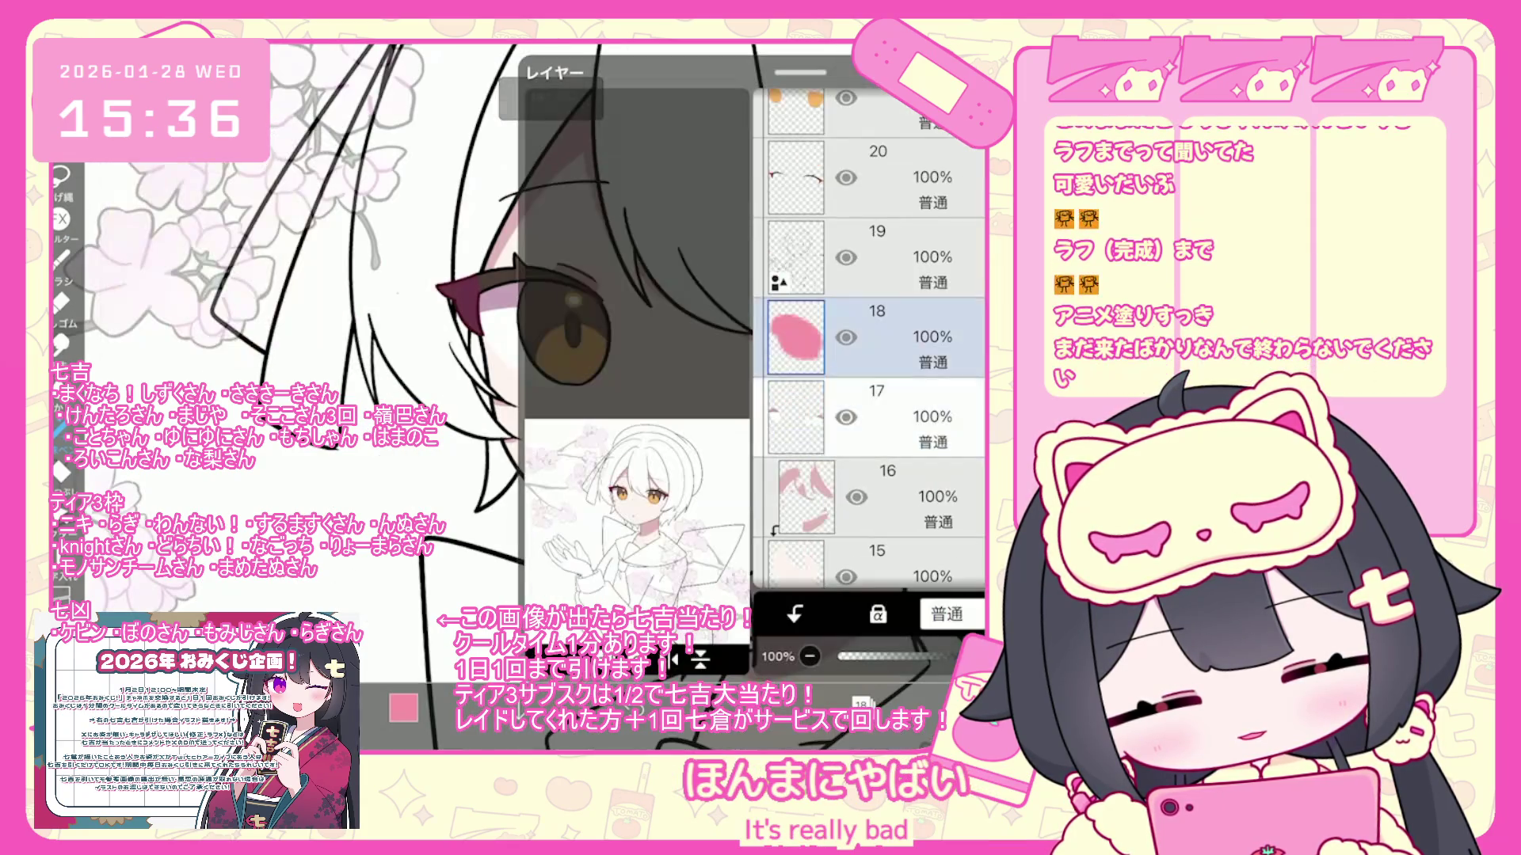
On layer 18, paint soft pink blush on both cheeks, undoing one stroke
{"action": "left_click", "coordinate": [871, 497]}
{"action": "left_click", "coordinate": [871, 337]}
{"action": "left_click", "coordinate": [403, 707]}
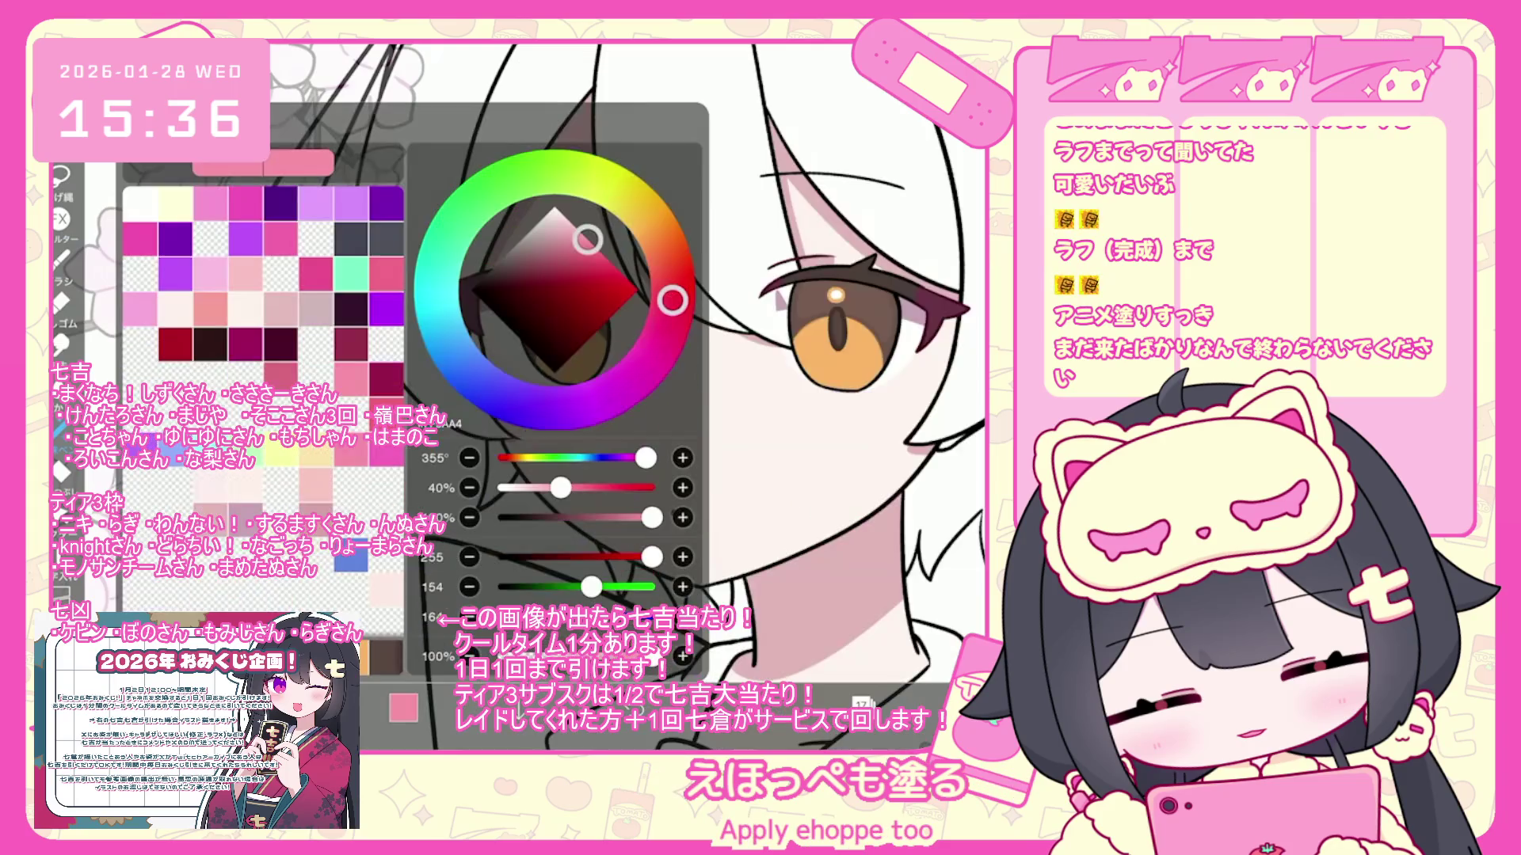
{"action": "left_click", "coordinate": [403, 707]}
{"action": "left_click", "coordinate": [341, 707]}
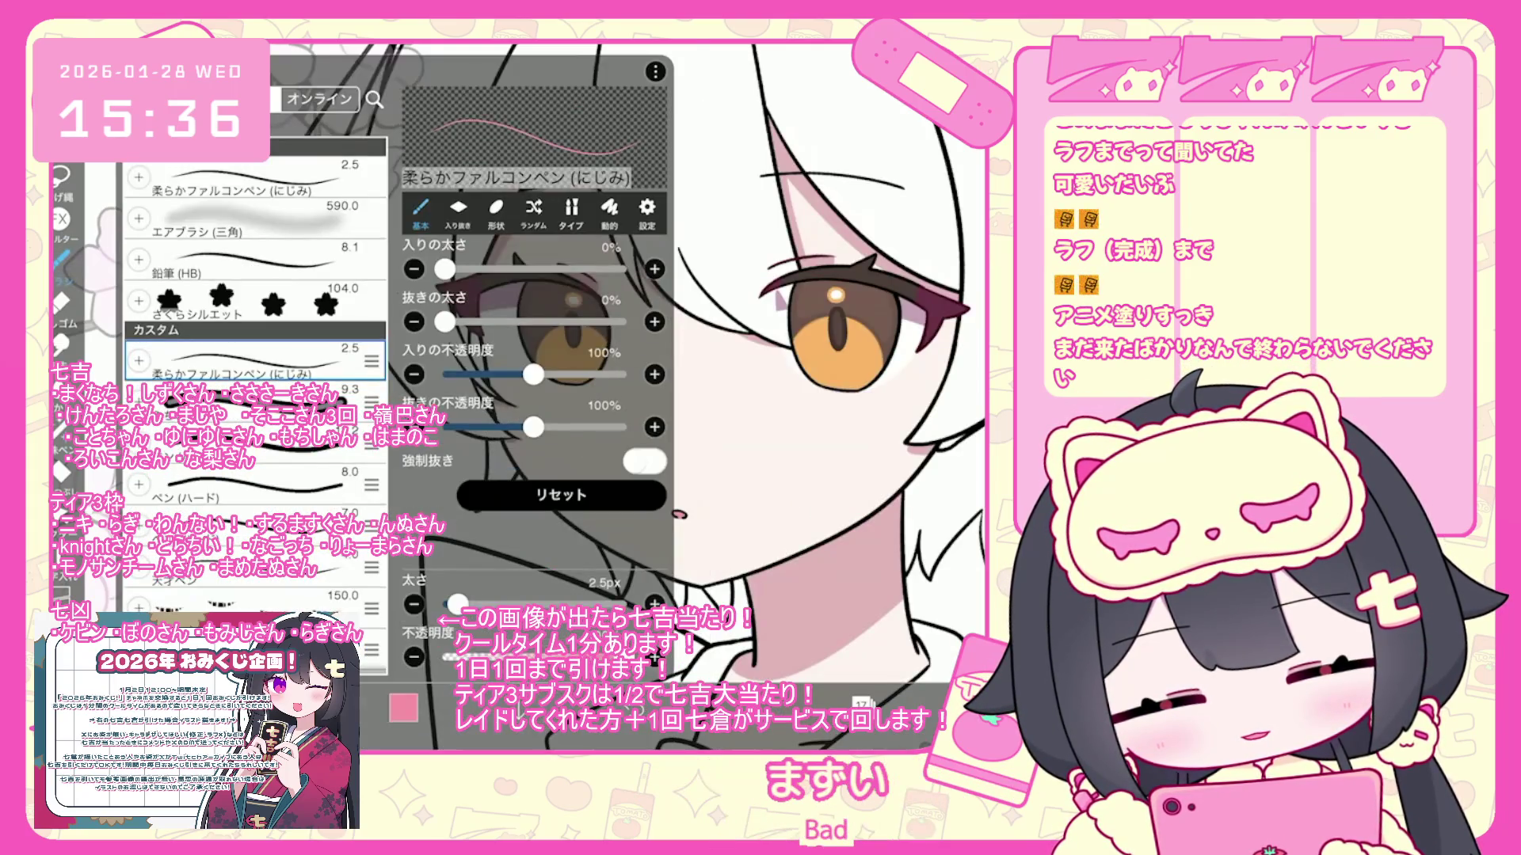
{"action": "left_click", "coordinate": [792, 356]}
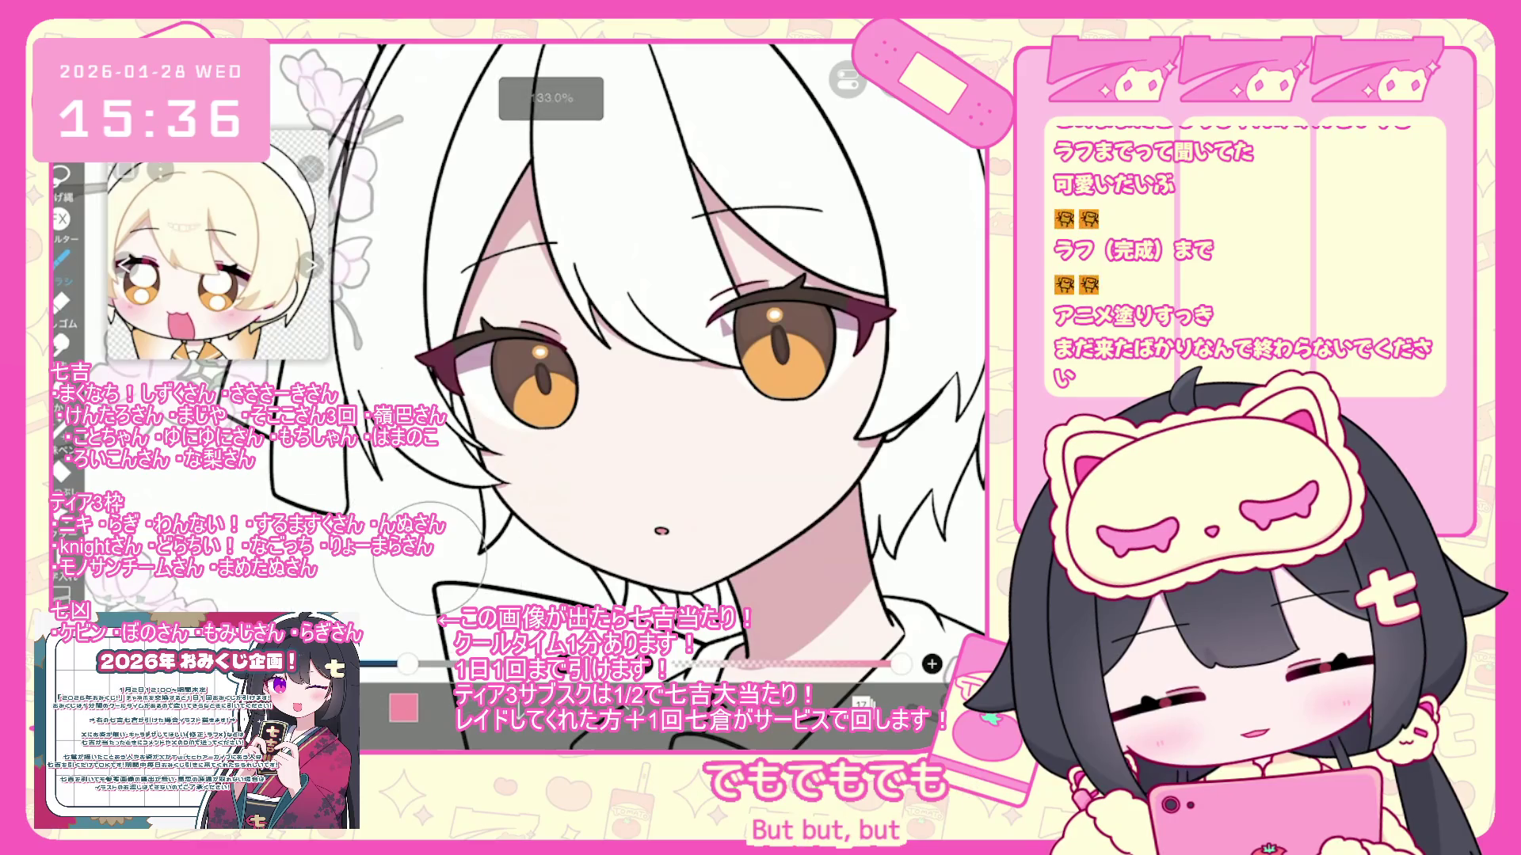
{"action": "scroll", "coordinate": [776, 340], "scroll_direction": "down", "scroll_amount": 2}
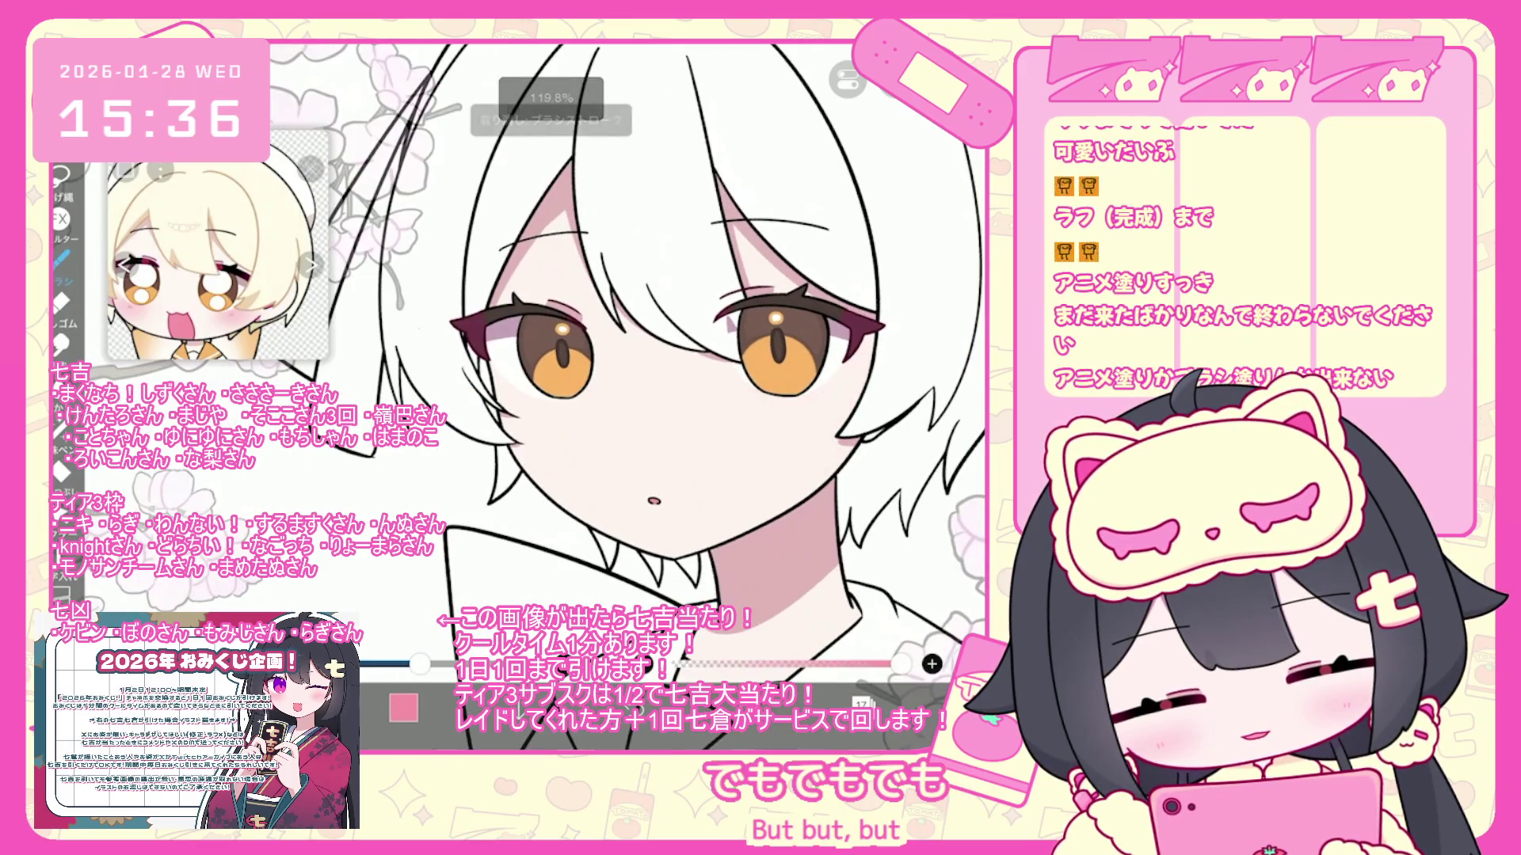
{"action": "scroll", "coordinate": [673, 356], "scroll_direction": "down", "scroll_amount": 3}
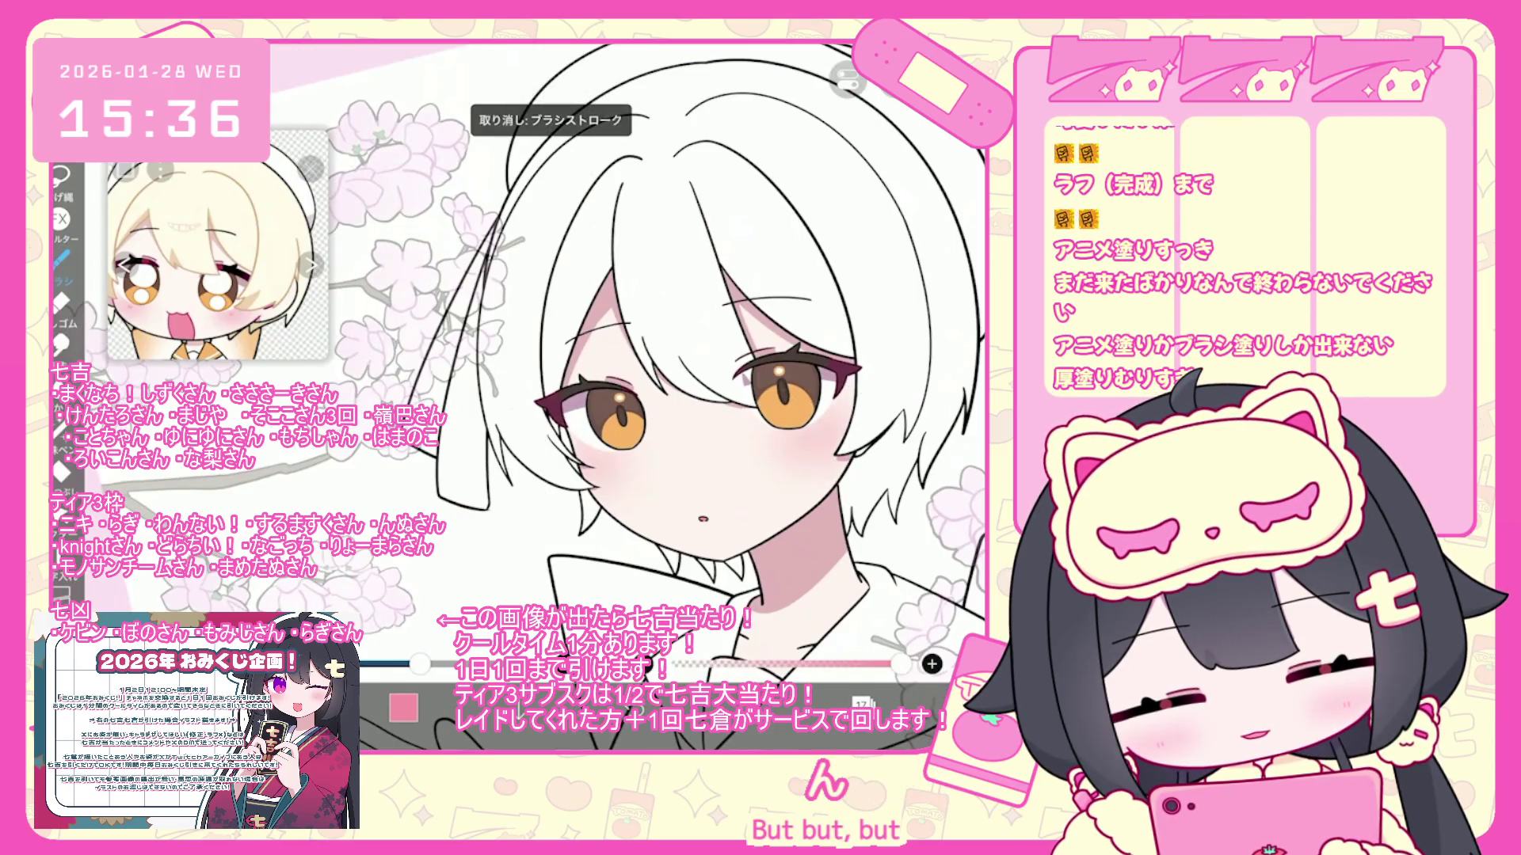
{"action": "scroll", "coordinate": [618, 357], "scroll_direction": "down", "scroll_amount": 3}
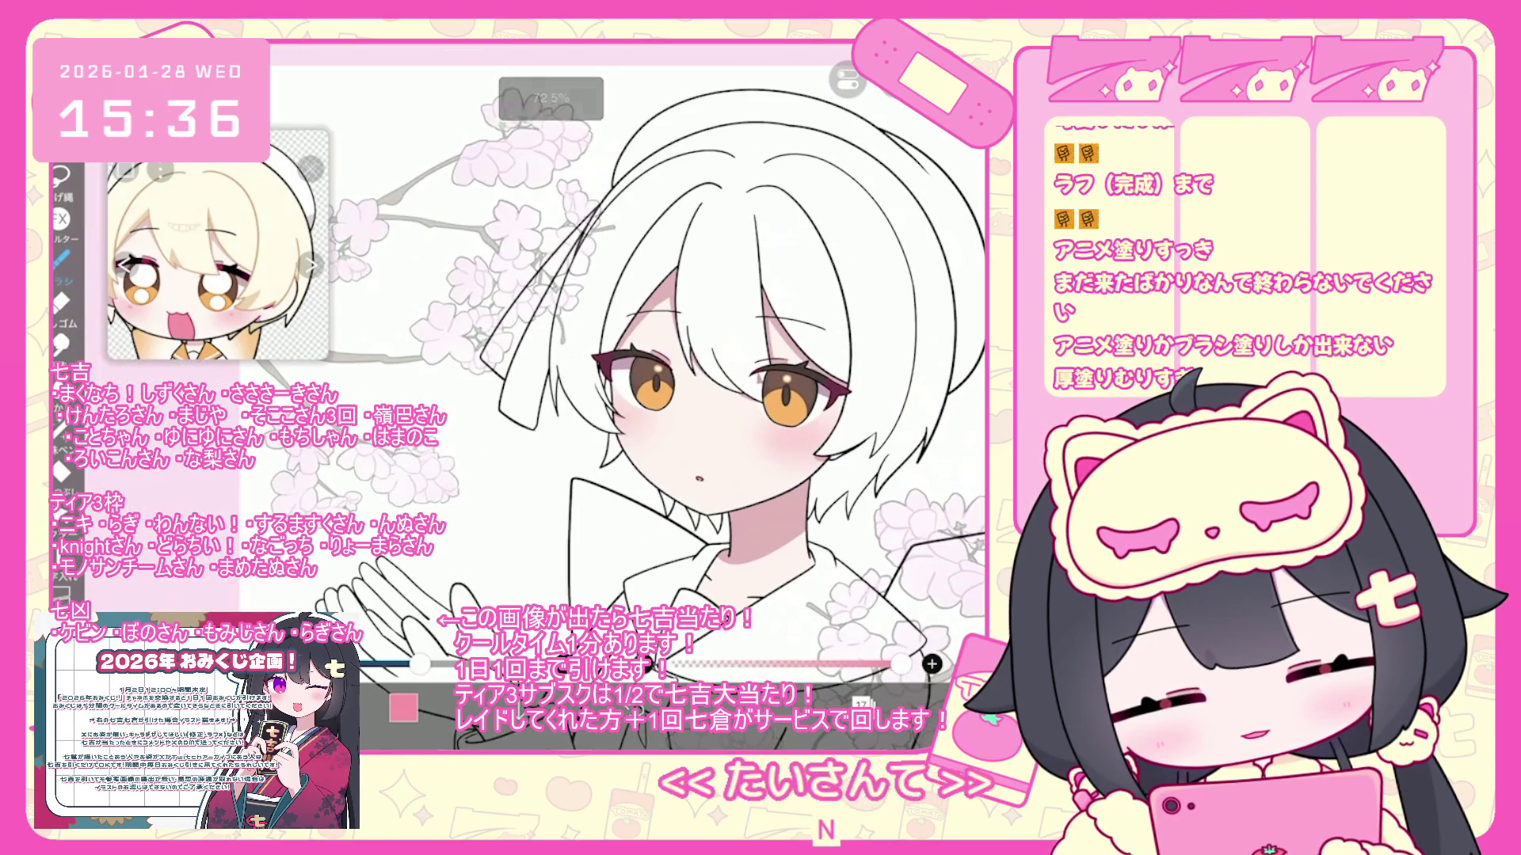
{"action": "key", "text": "ctrl+z"}
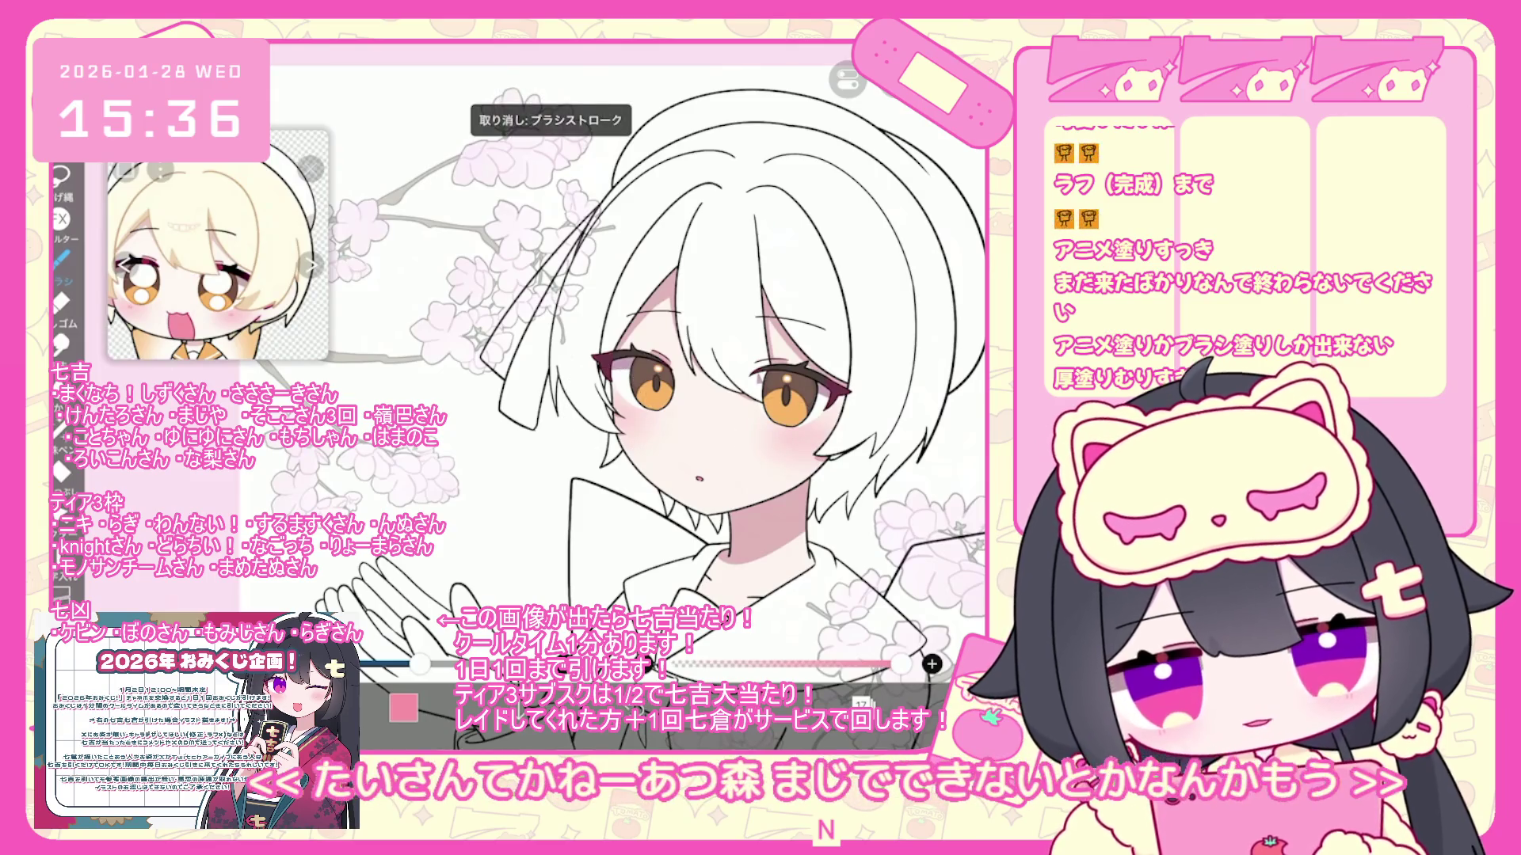
{"action": "scroll", "coordinate": [618, 356], "scroll_direction": "up", "scroll_amount": 3}
Browse the brush list, trying チャイナ模様, and select the 赤面させるぞペン brush
{"action": "left_click", "coordinate": [60, 258]}
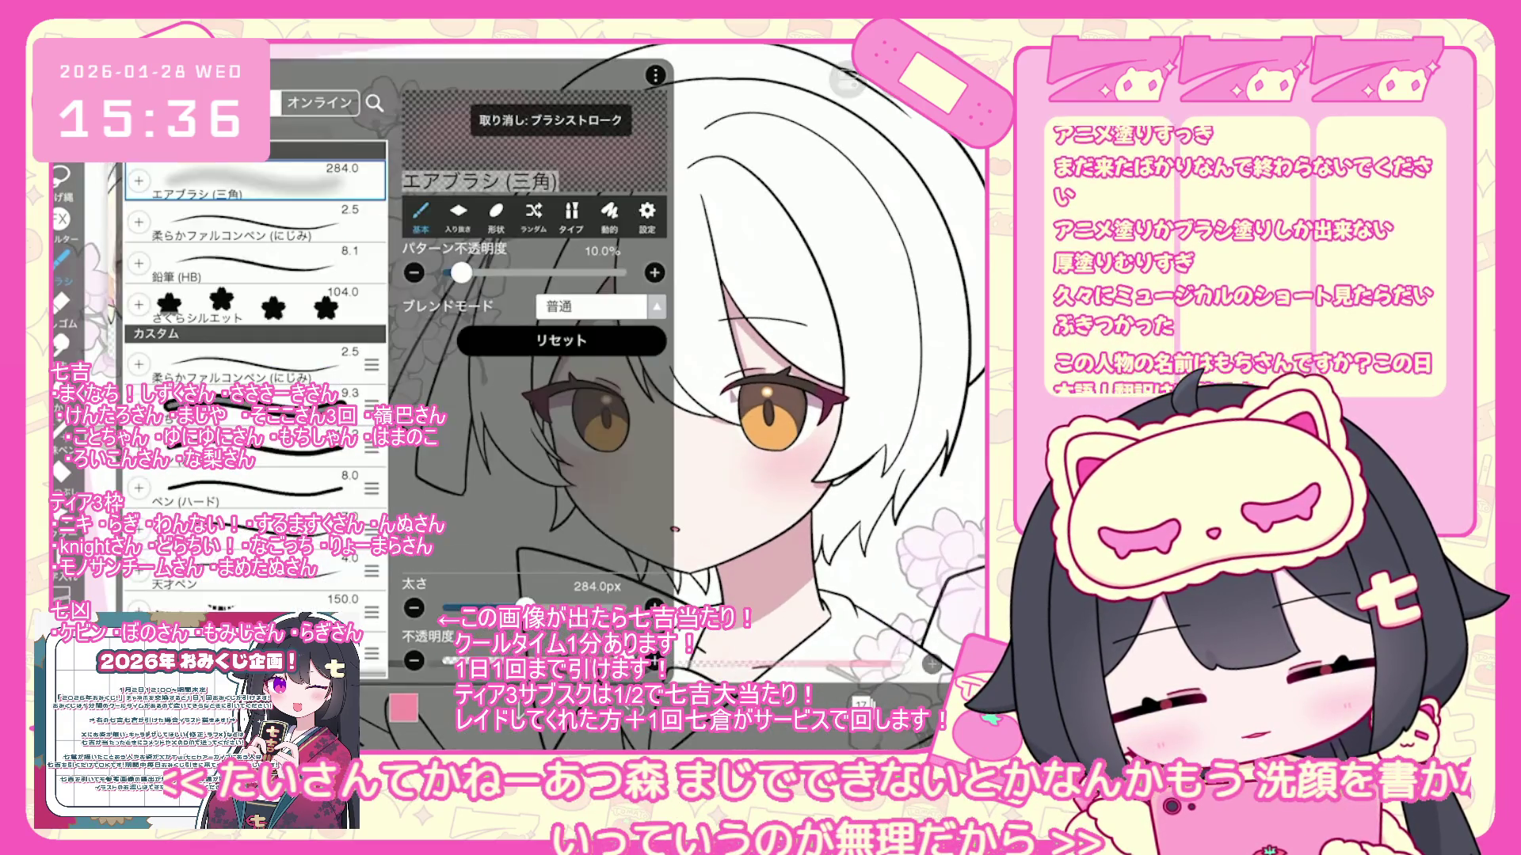
{"action": "scroll", "coordinate": [255, 396], "scroll_direction": "down", "scroll_amount": 15}
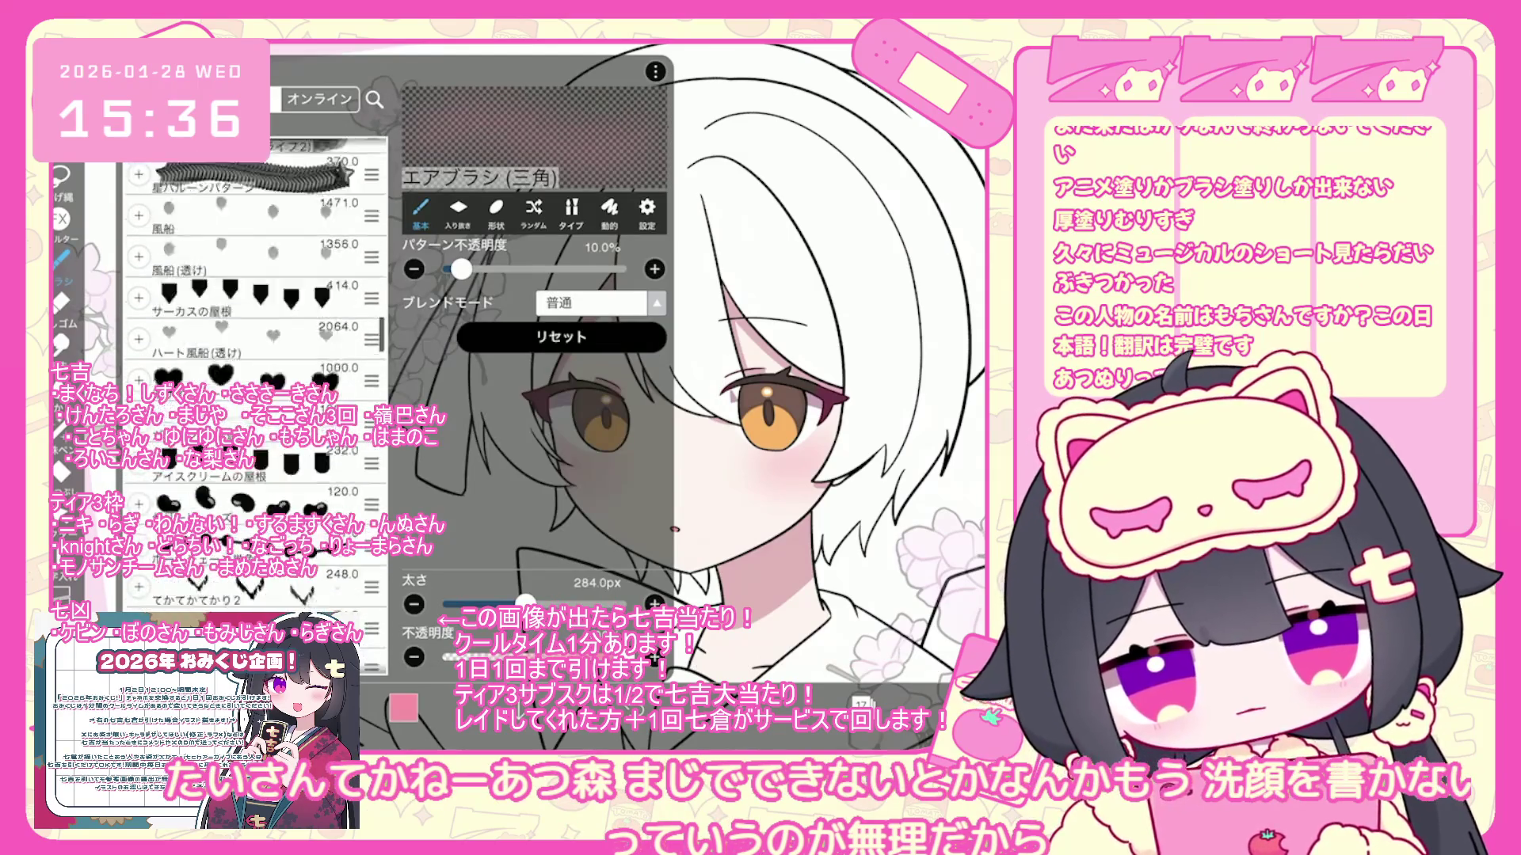
{"action": "scroll", "coordinate": [255, 396], "scroll_direction": "down", "scroll_amount": 15}
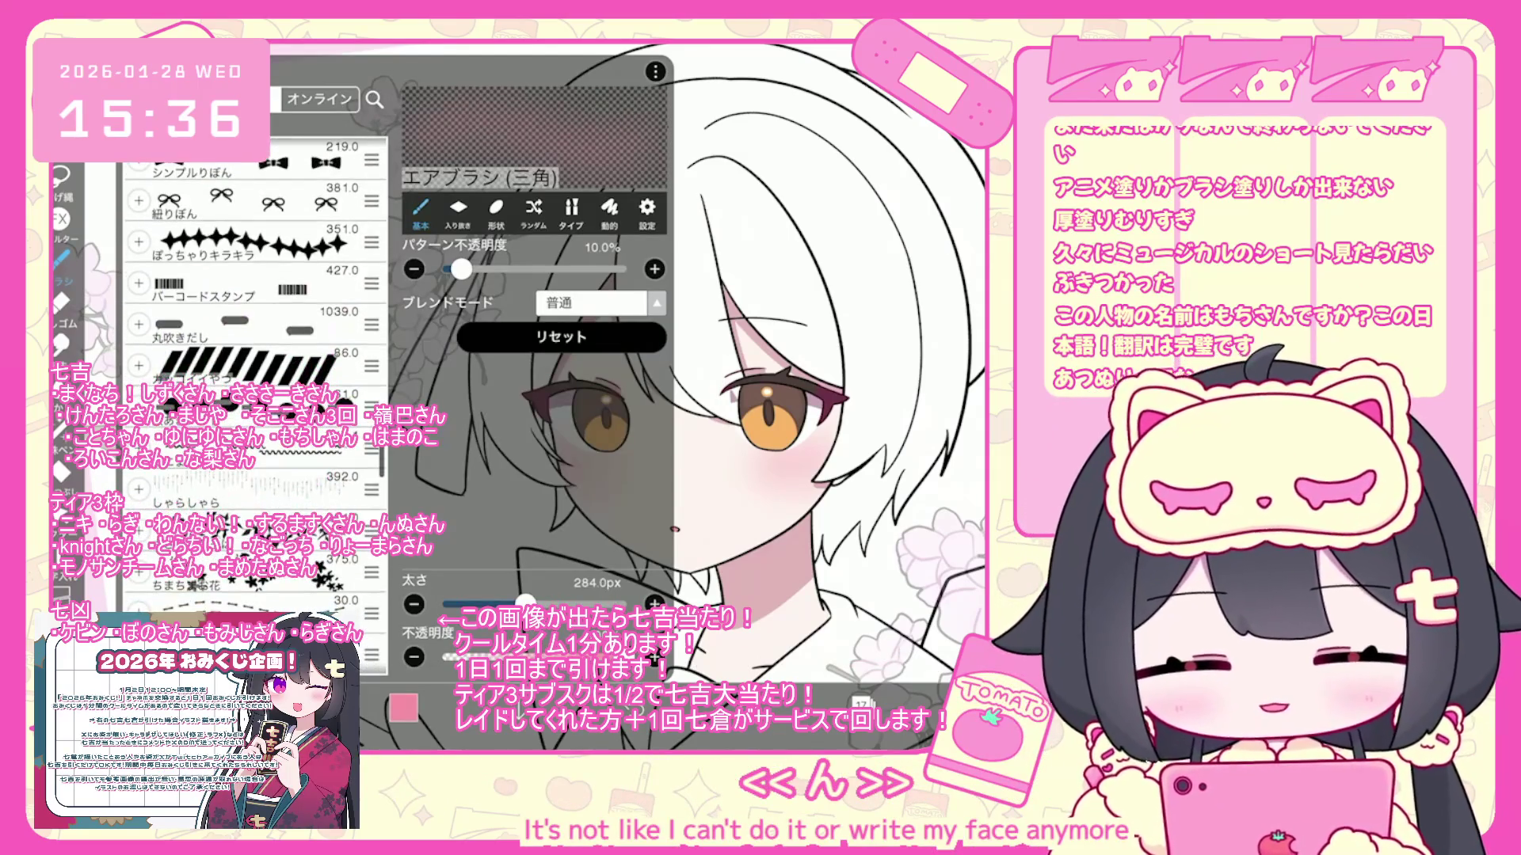
{"action": "scroll", "coordinate": [255, 396], "scroll_direction": "down", "scroll_amount": 15}
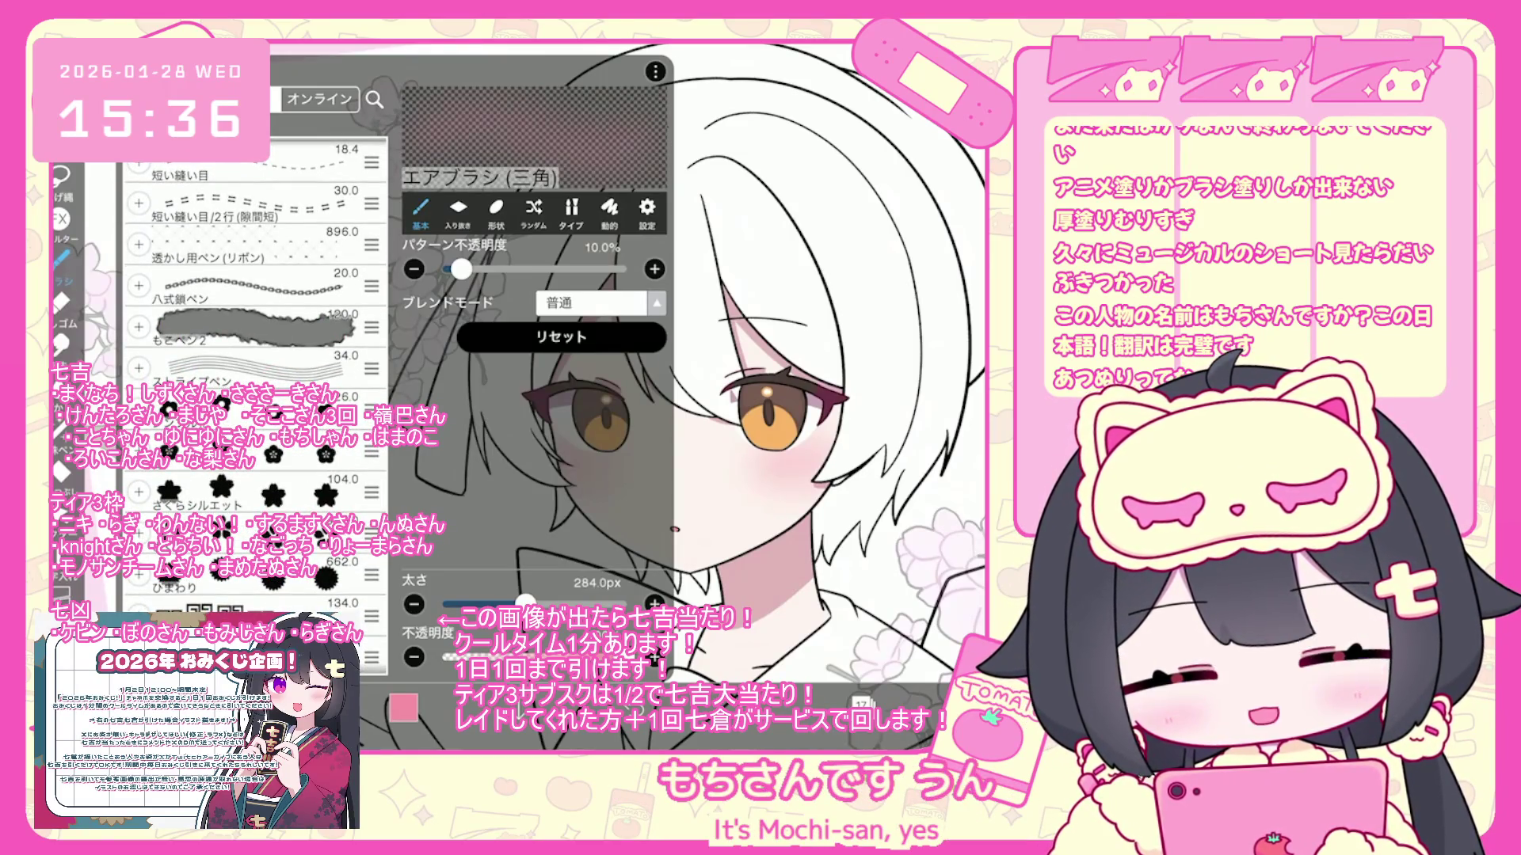
{"action": "scroll", "coordinate": [255, 396], "scroll_direction": "up", "scroll_amount": 10}
{"action": "left_click", "coordinate": [255, 317]}
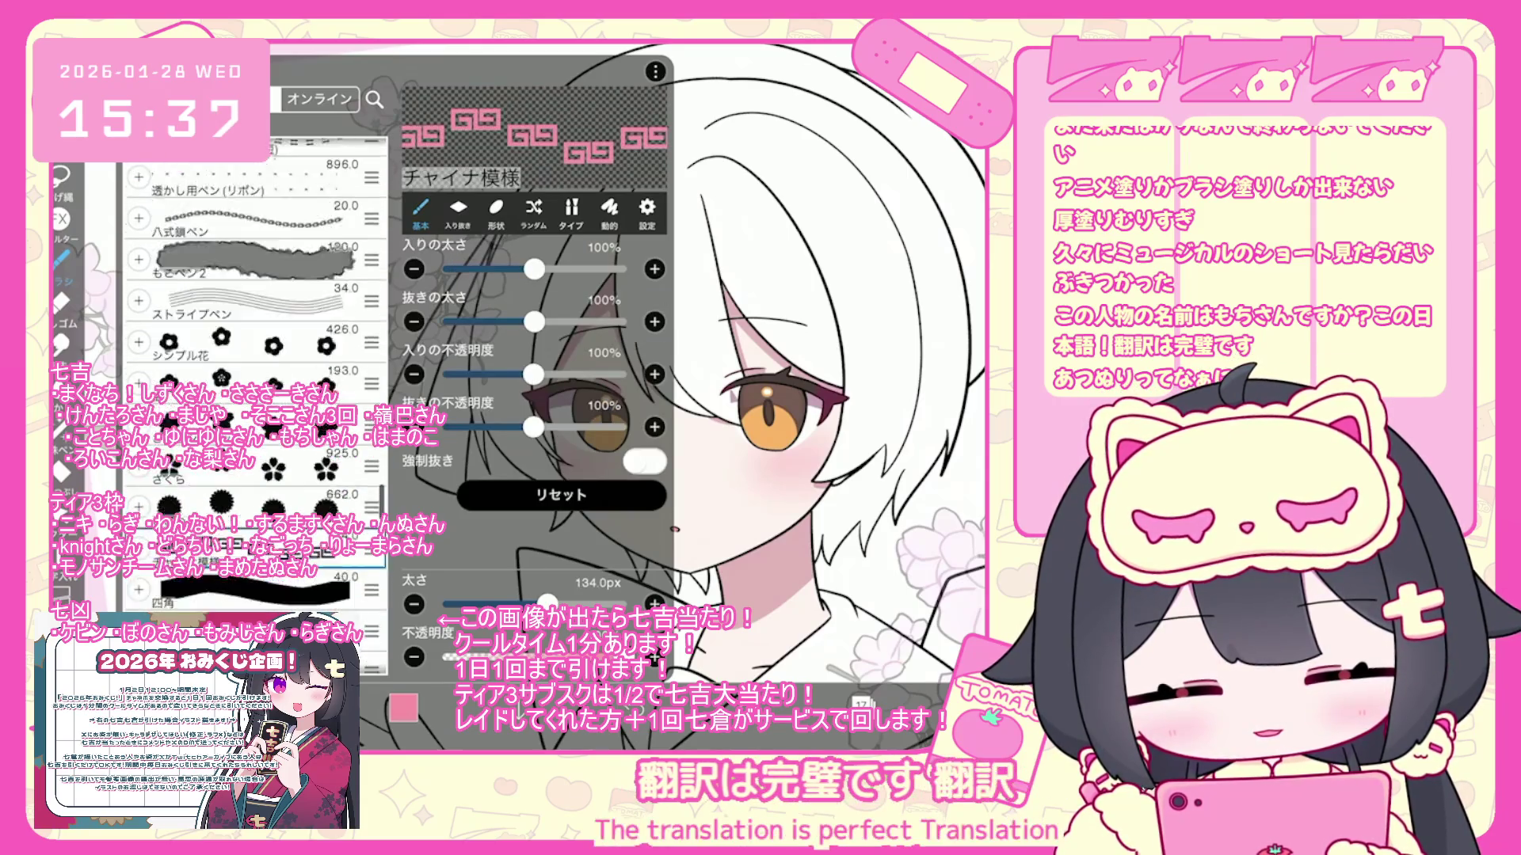
{"action": "scroll", "coordinate": [255, 396], "scroll_direction": "up", "scroll_amount": 10}
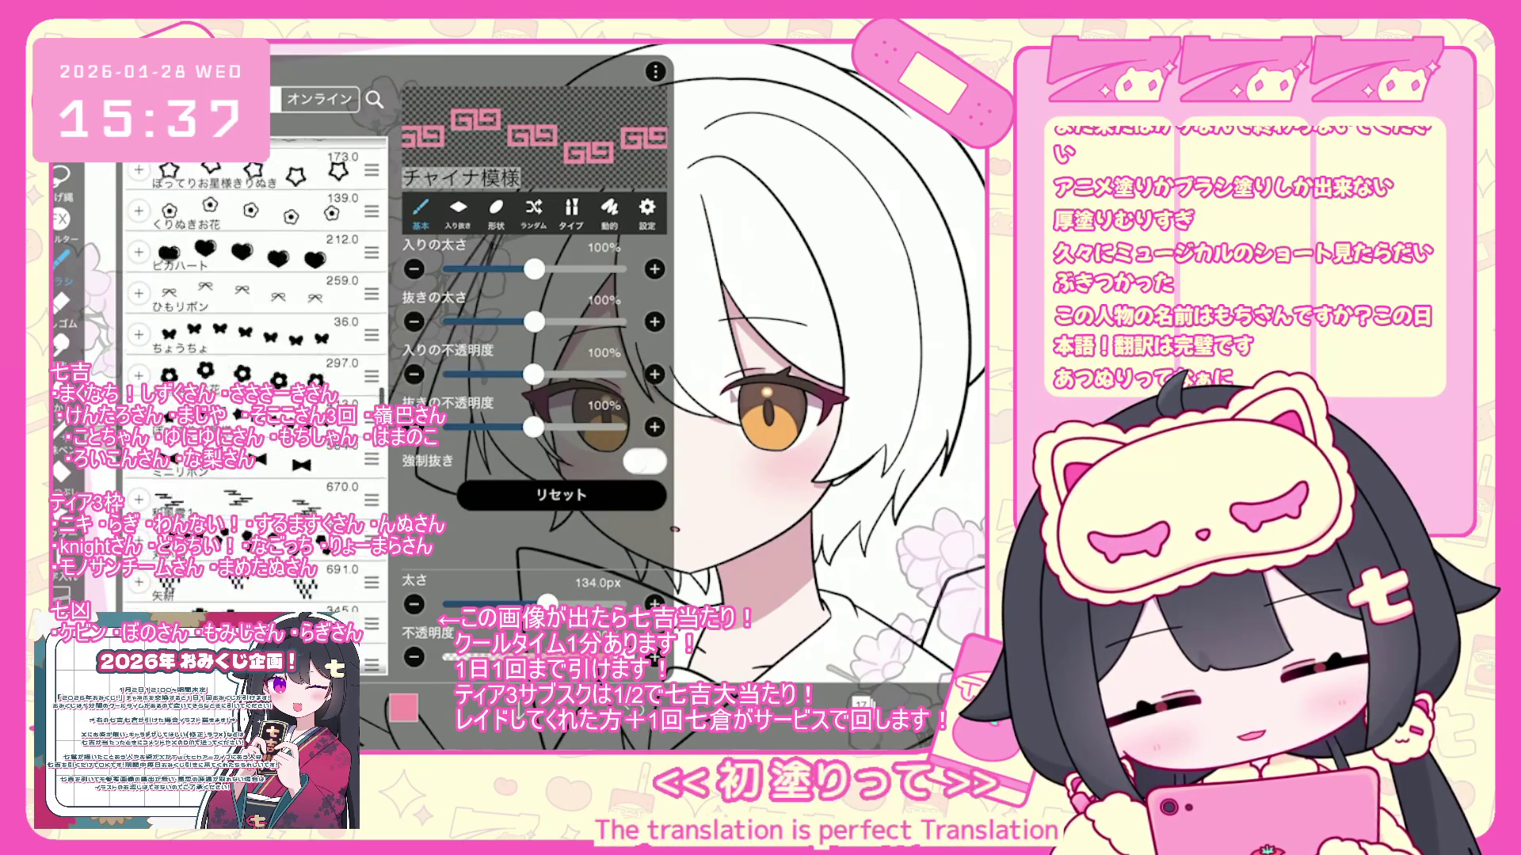
{"action": "scroll", "coordinate": [255, 396], "scroll_direction": "up", "scroll_amount": 10}
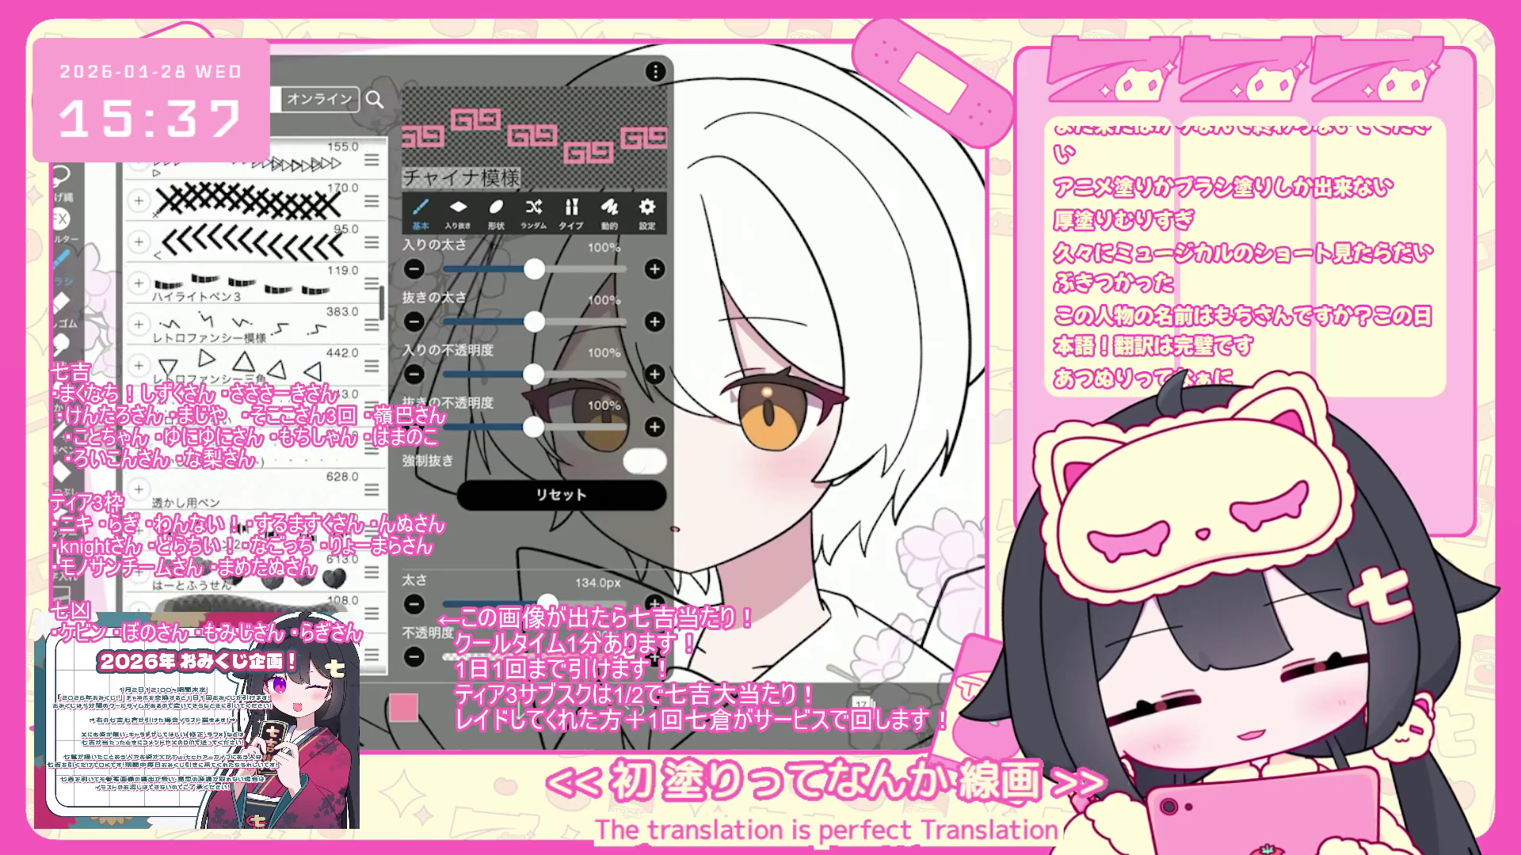
{"action": "scroll", "coordinate": [255, 333], "scroll_direction": "up", "scroll_amount": 5}
{"action": "scroll", "coordinate": [255, 396], "scroll_direction": "up", "scroll_amount": 8}
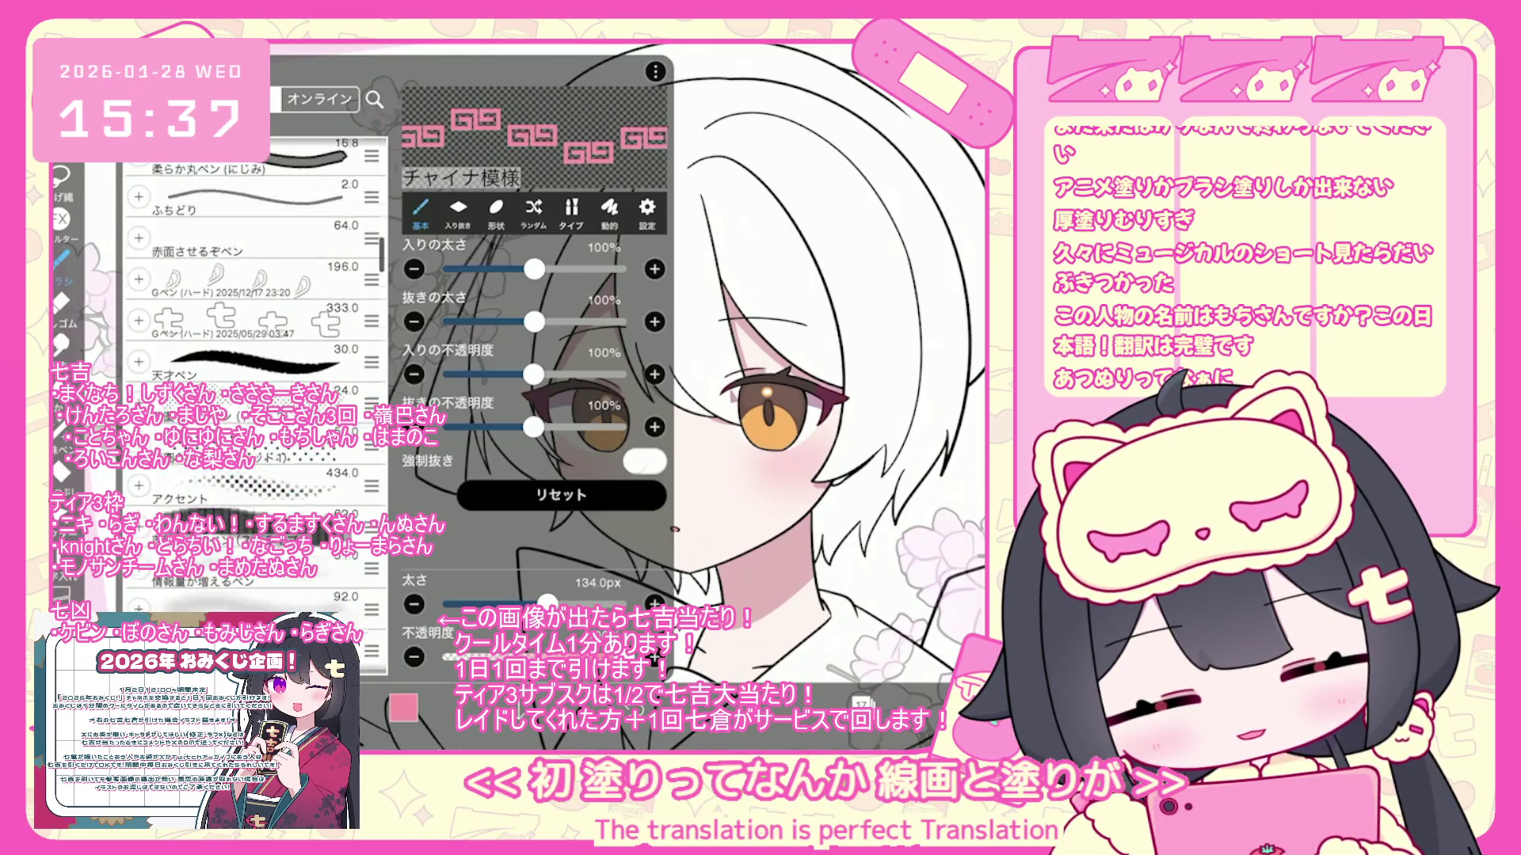
{"action": "left_click", "coordinate": [254, 523]}
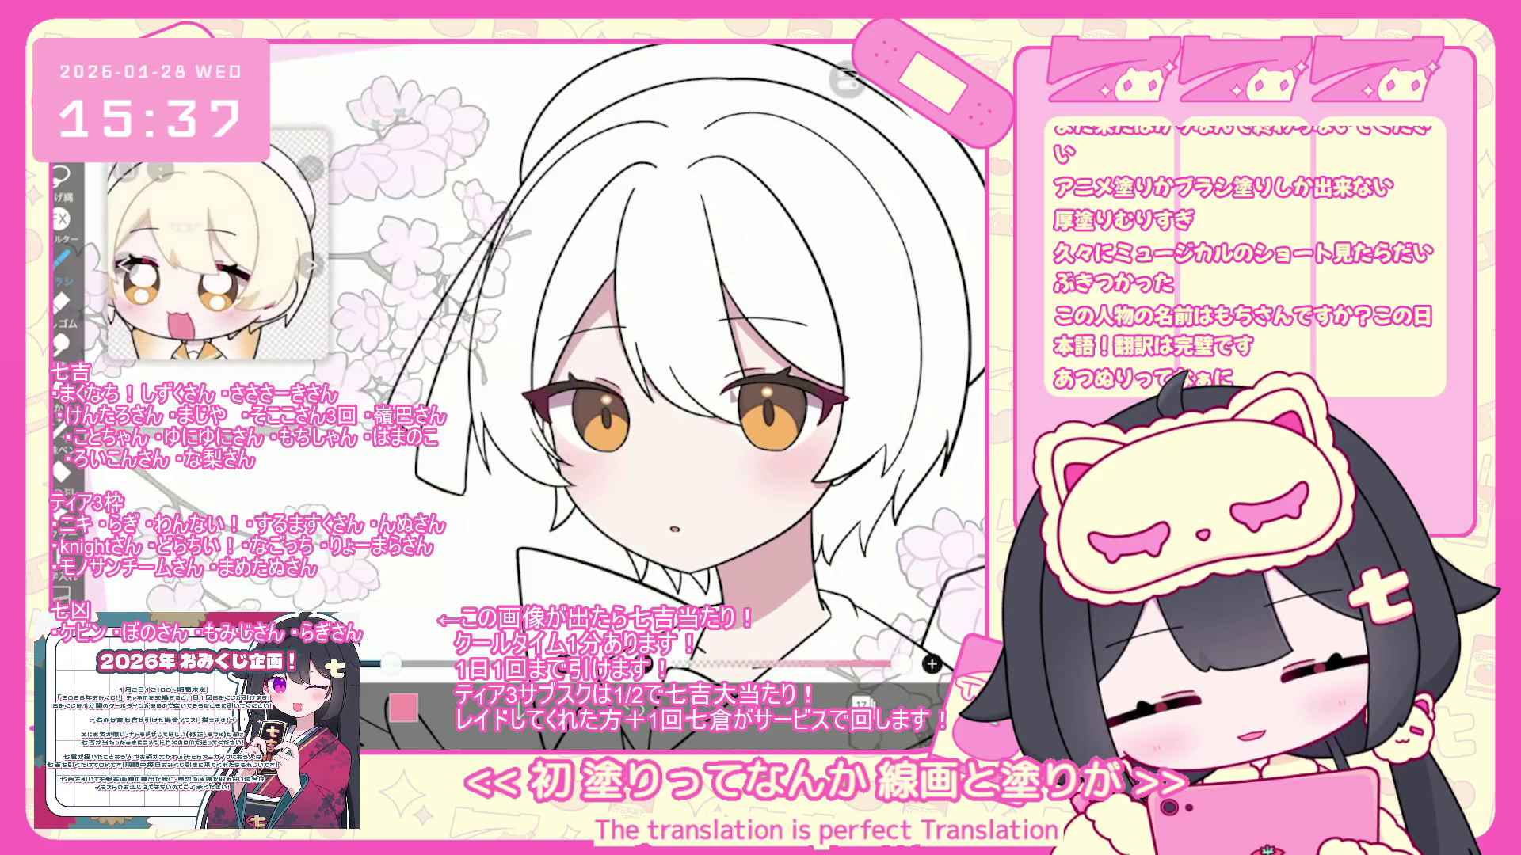
Review the brush's randomness and paper texture settings and undo the last stroke
{"action": "scroll", "coordinate": [836, 467], "scroll_direction": "up", "scroll_amount": 5}
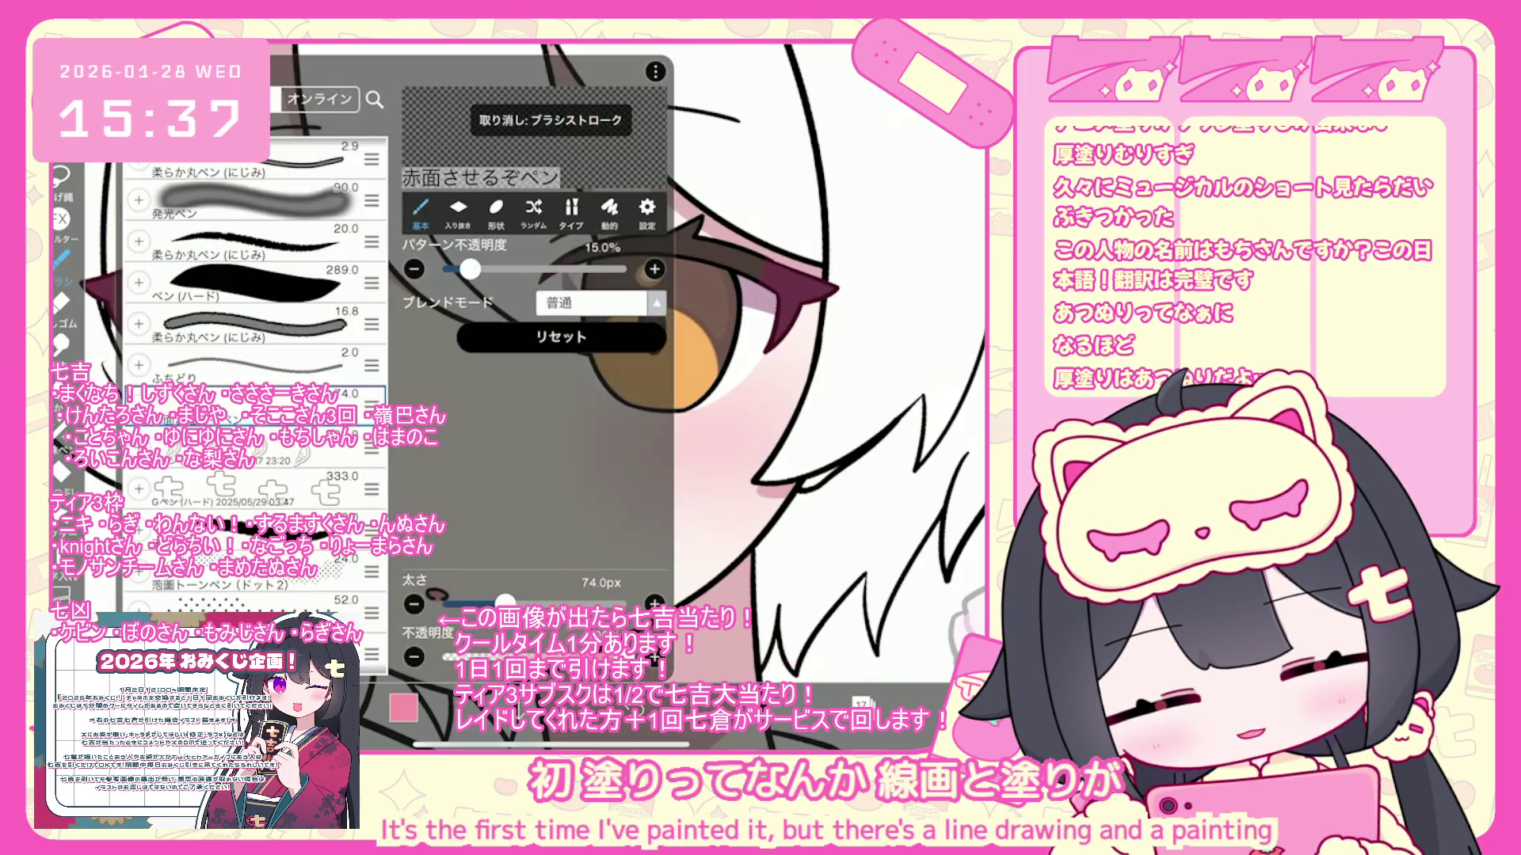
{"action": "left_click", "coordinate": [533, 212]}
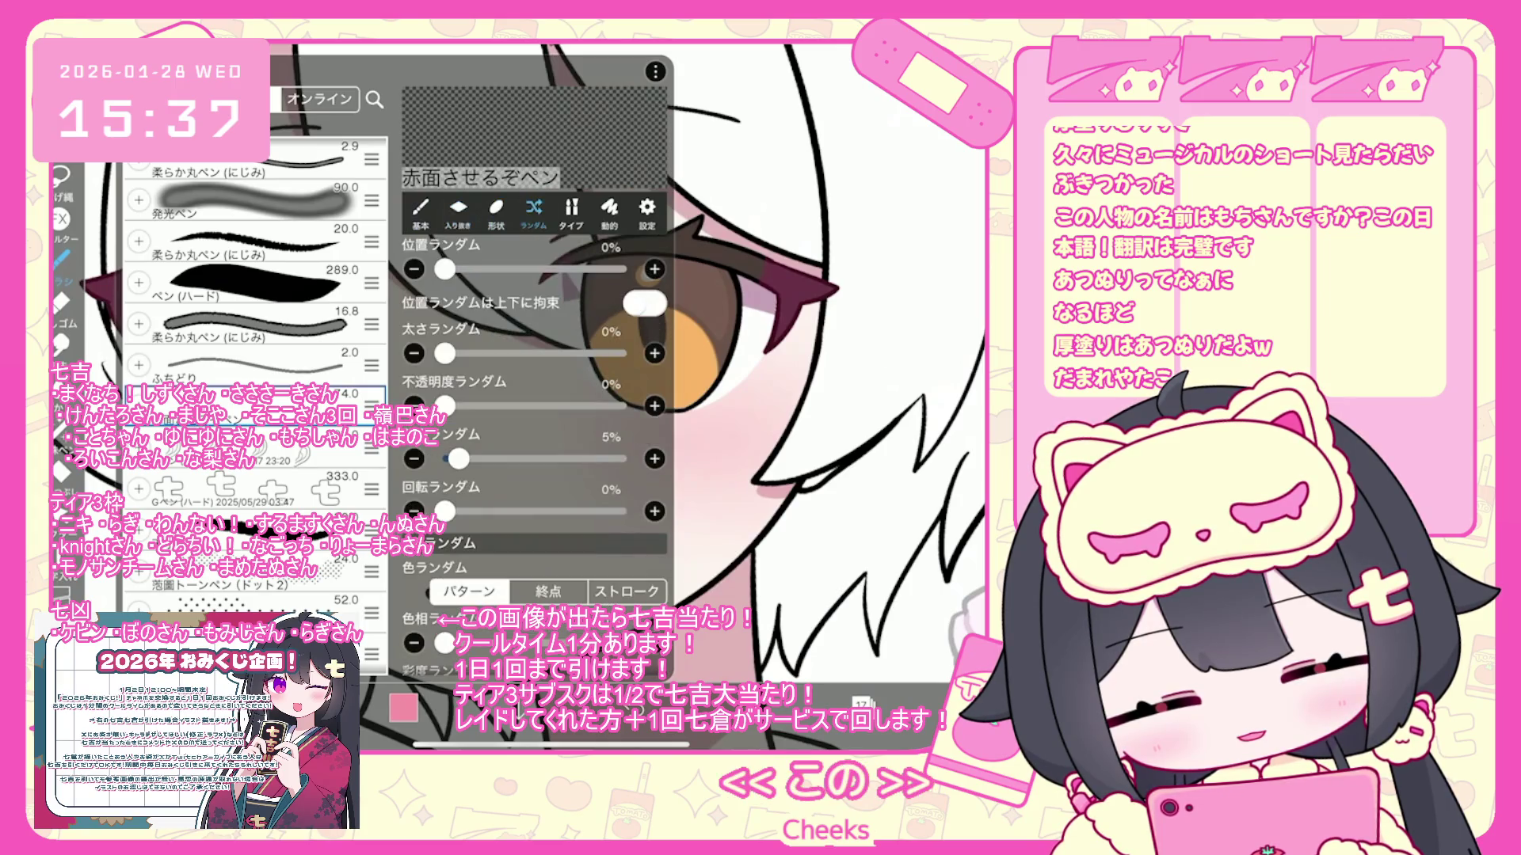
{"action": "left_click", "coordinate": [571, 212]}
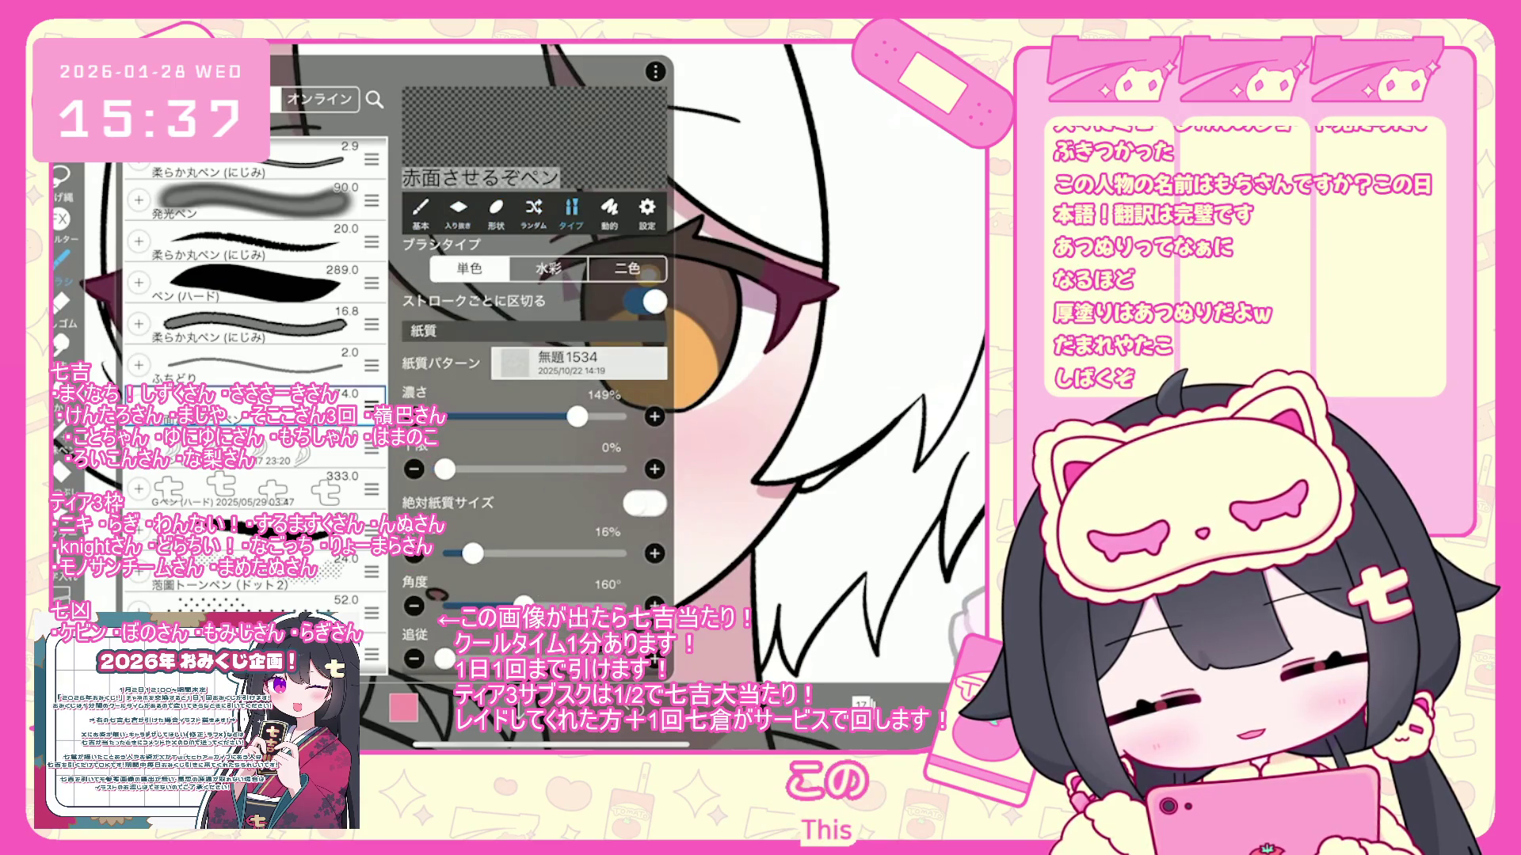
{"action": "left_click", "coordinate": [688, 457]}
{"action": "key", "text": "ctrl+z"}
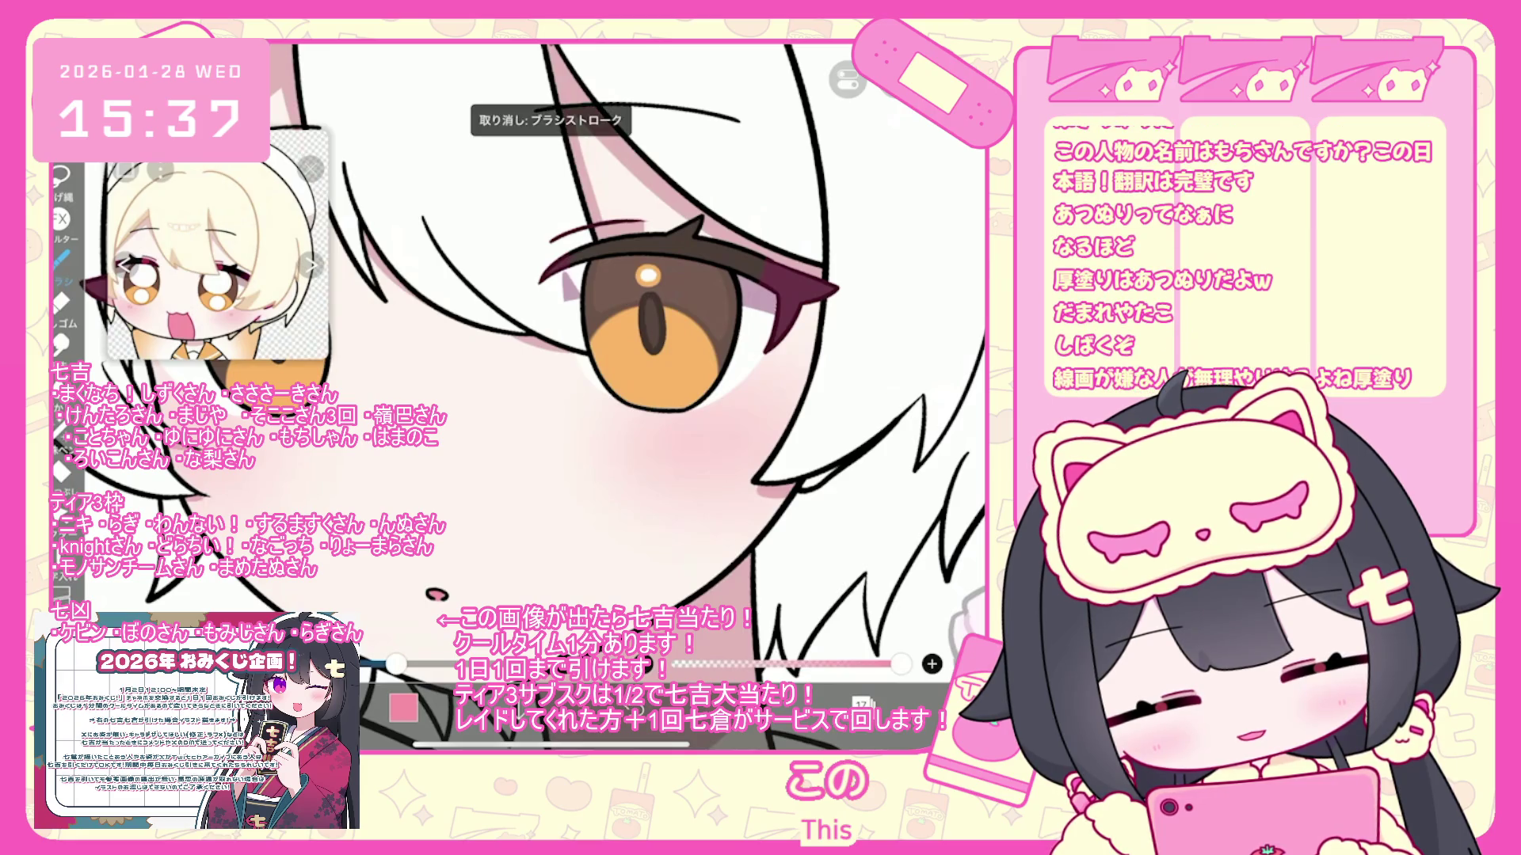
{"action": "left_click", "coordinate": [62, 257]}
{"action": "left_click", "coordinate": [672, 446]}
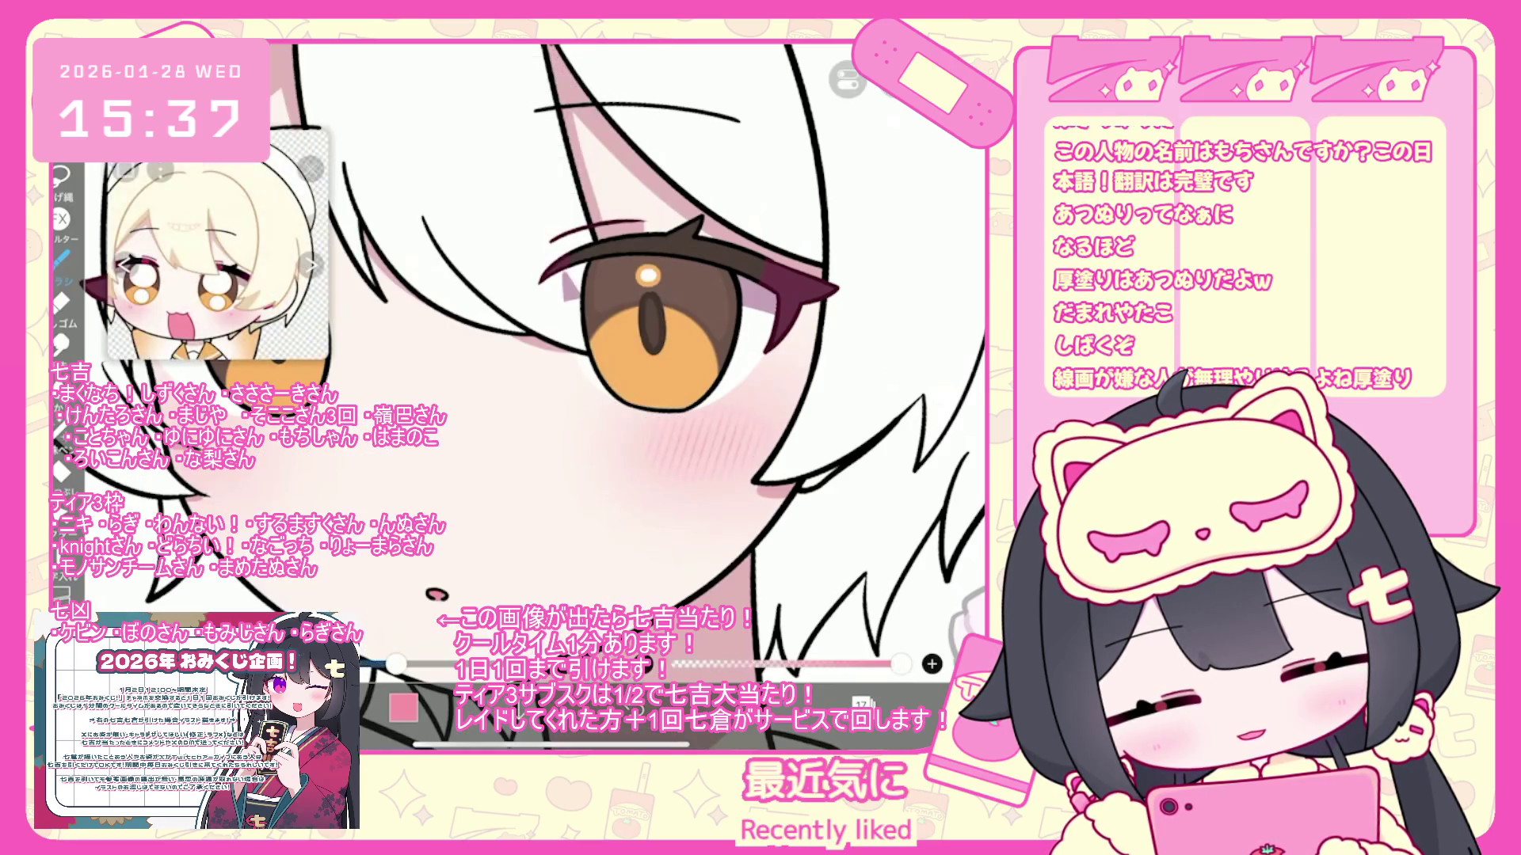
{"action": "scroll", "coordinate": [633, 357], "scroll_direction": "down", "scroll_amount": 2}
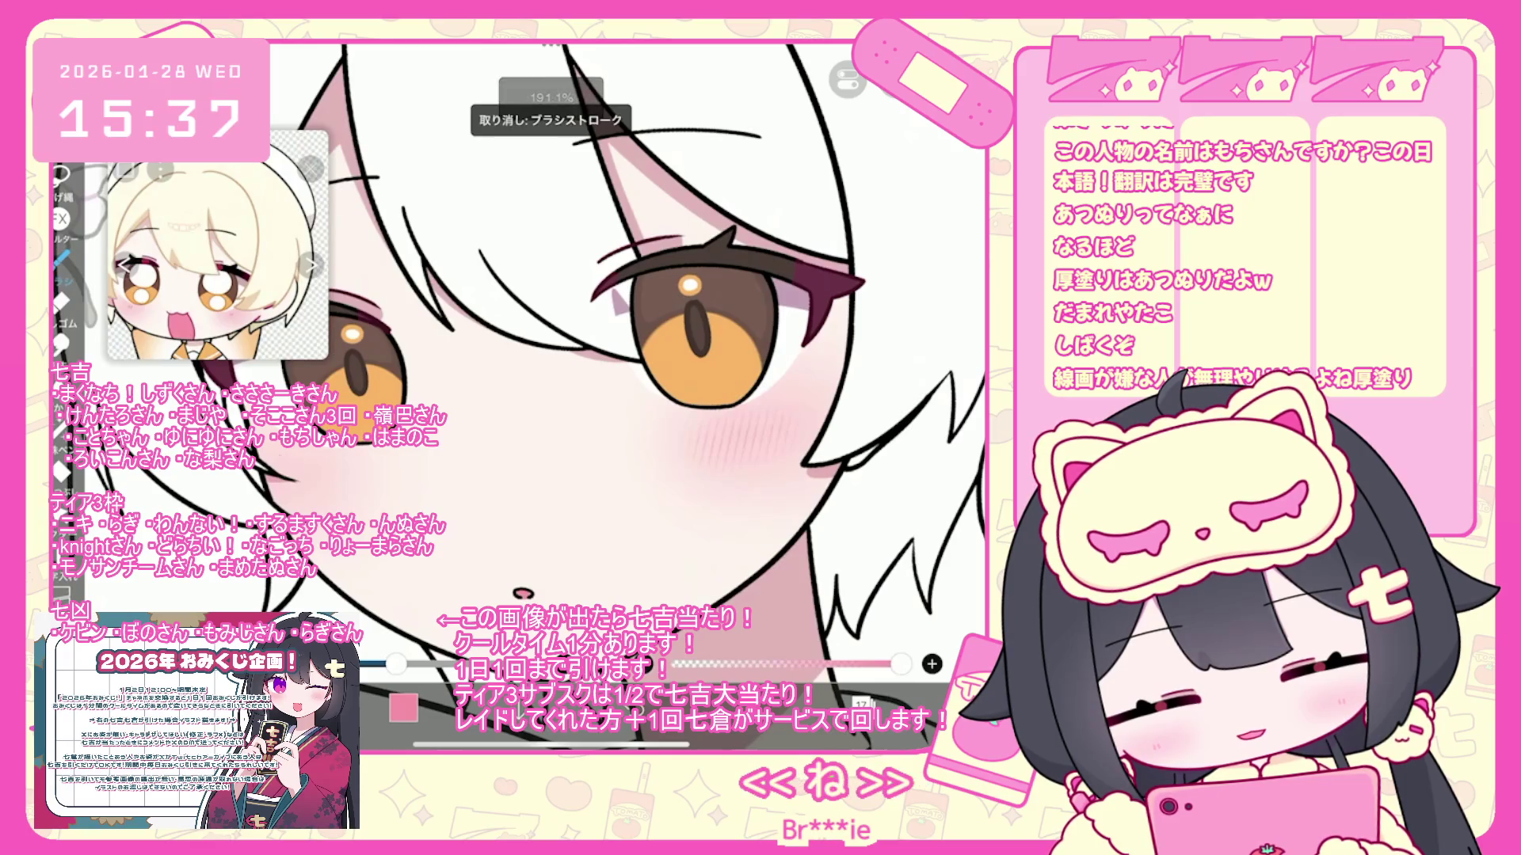
{"action": "scroll", "coordinate": [614, 357], "scroll_direction": "down", "scroll_amount": 2}
{"action": "scroll", "coordinate": [625, 356], "scroll_direction": "down", "scroll_amount": 3}
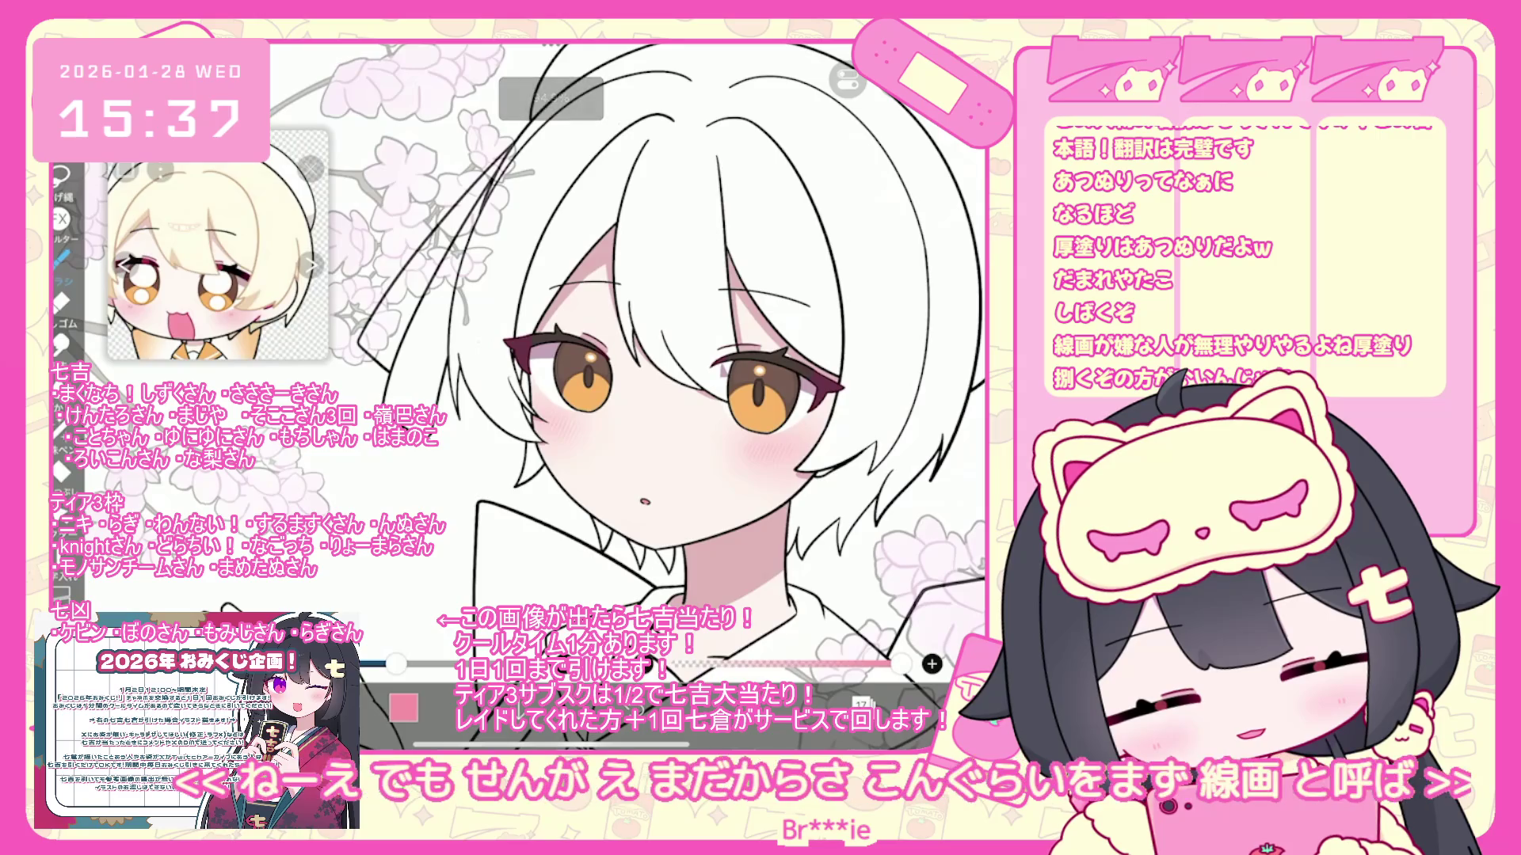
{"action": "scroll", "coordinate": [634, 356], "scroll_direction": "down", "scroll_amount": 1}
{"action": "scroll", "coordinate": [634, 357], "scroll_direction": "up", "scroll_amount": 2}
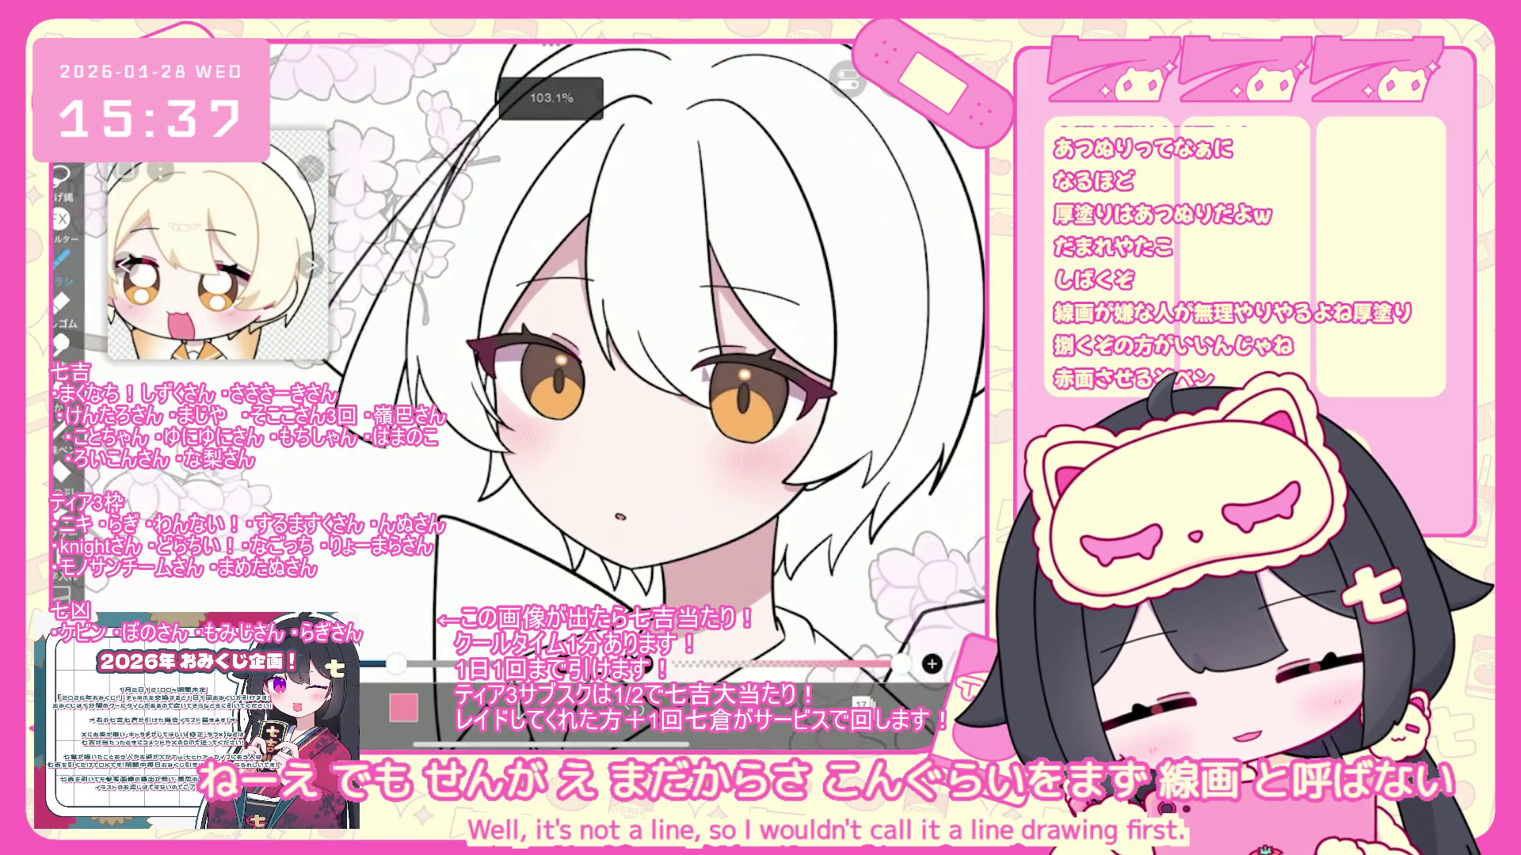
Add clipped layer 21 above layer 20 and set the drawing colour to dark red
{"action": "left_click", "coordinate": [861, 704]}
{"action": "scroll", "coordinate": [871, 357], "scroll_direction": "up", "scroll_amount": 3}
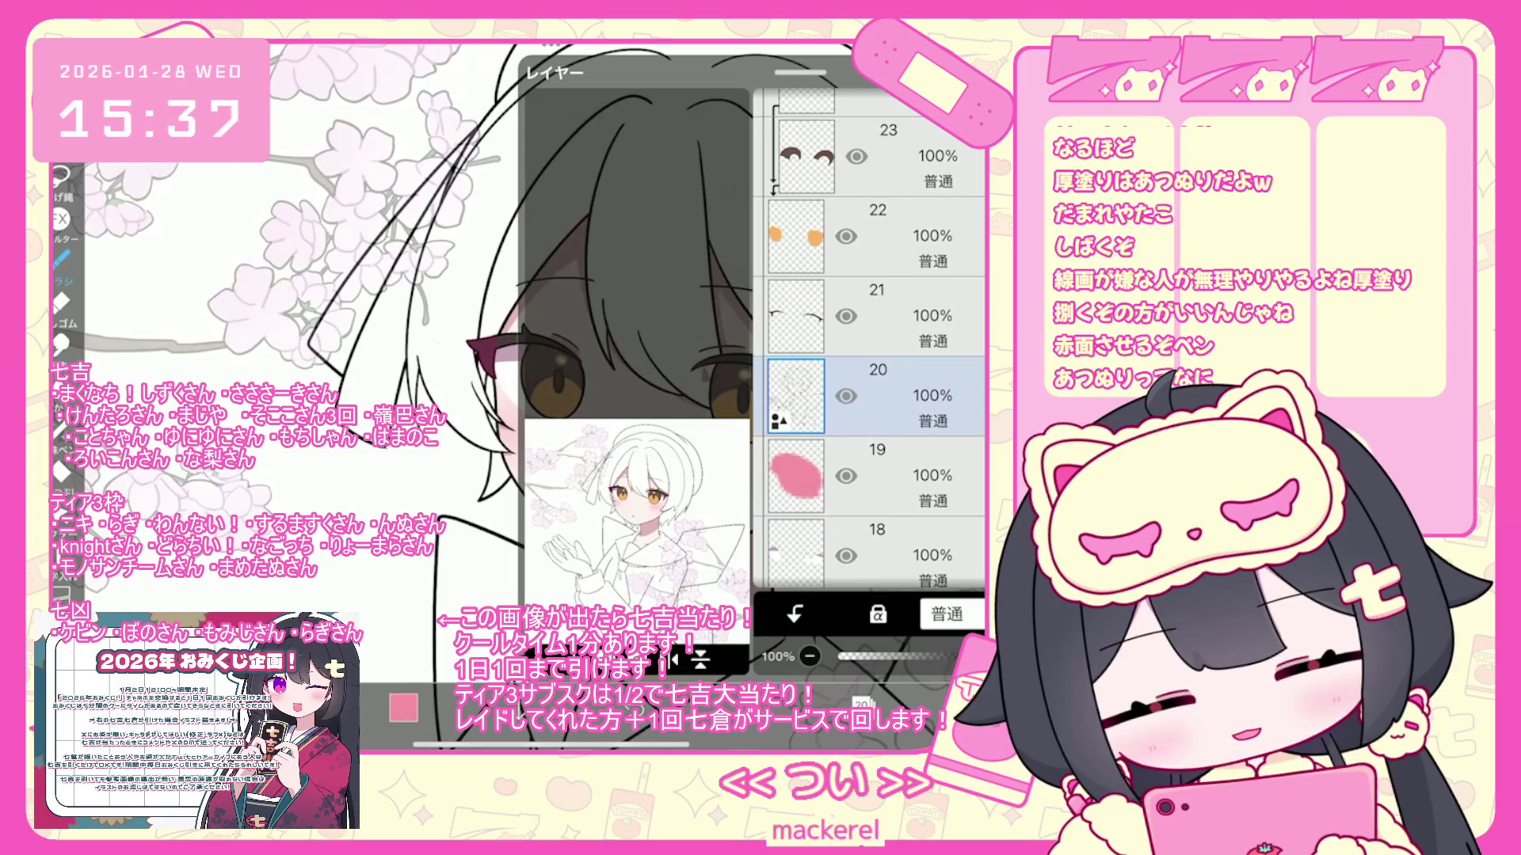
{"action": "left_click", "coordinate": [794, 614]}
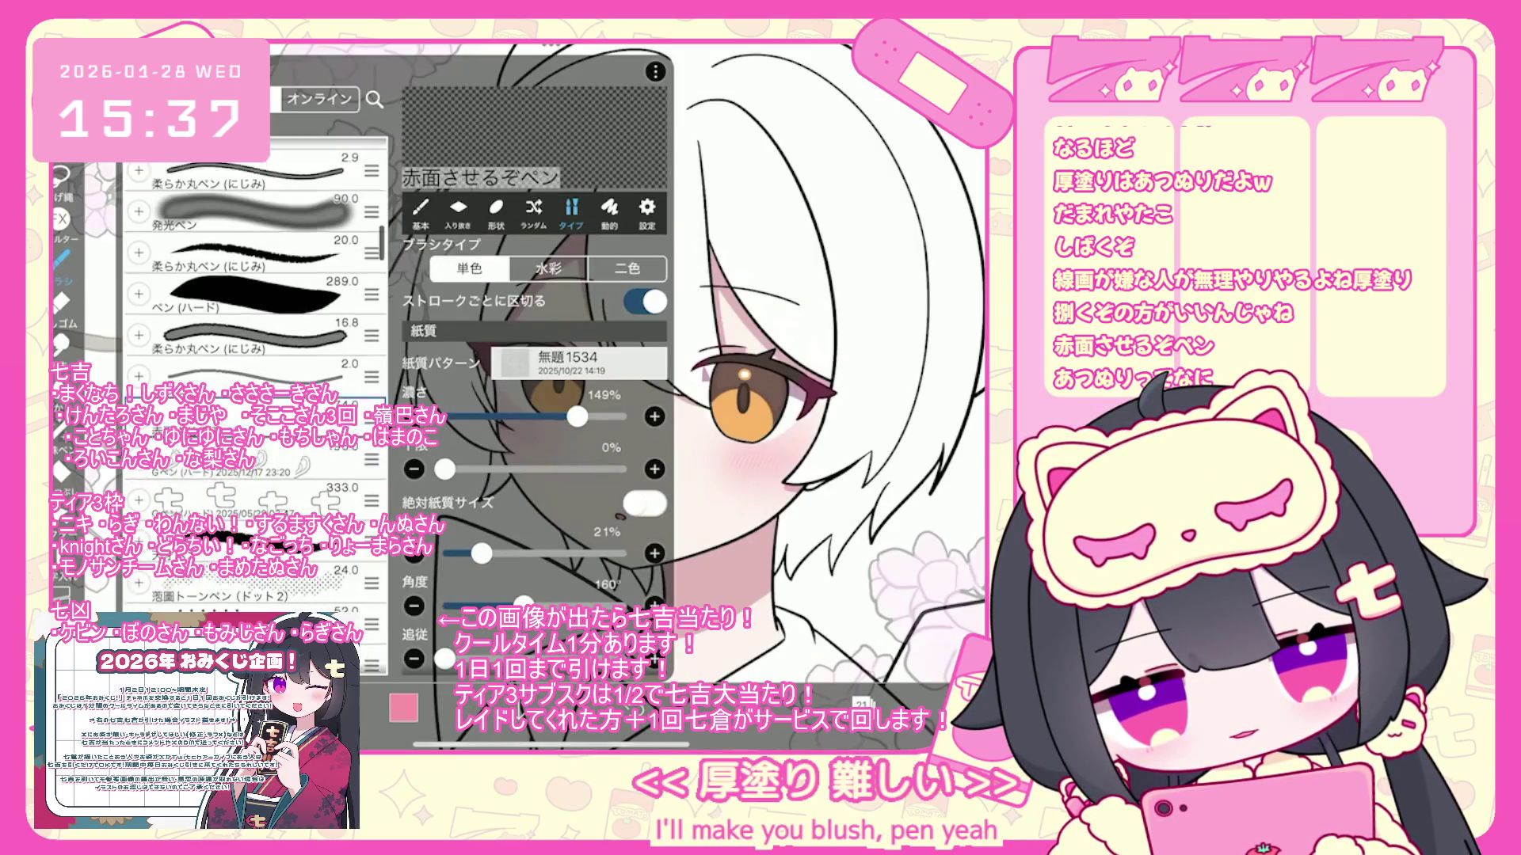
{"action": "scroll", "coordinate": [255, 317], "scroll_direction": "down", "scroll_amount": 5}
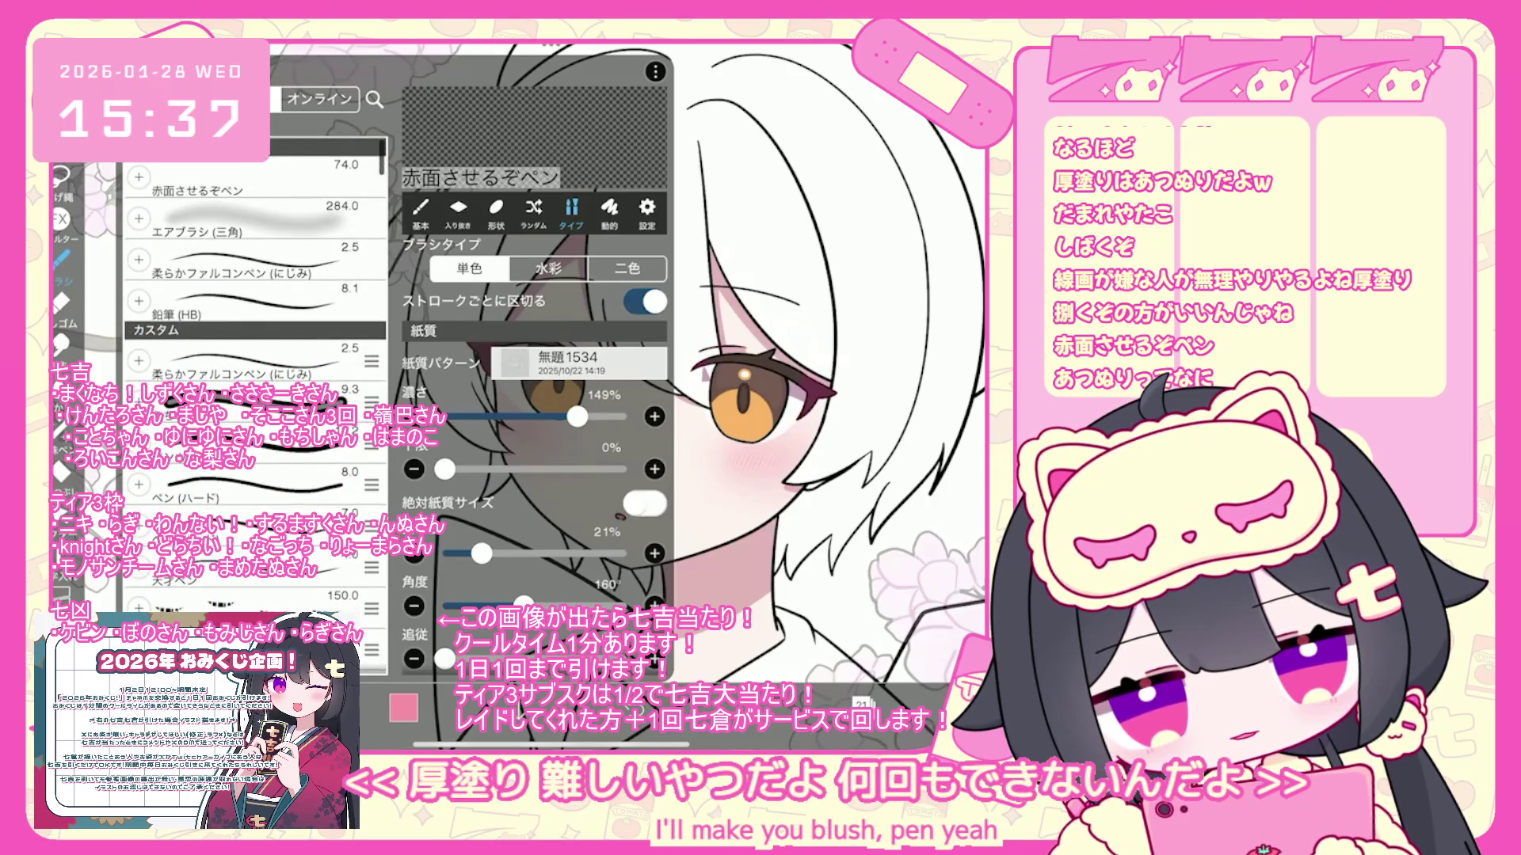
{"action": "left_click", "coordinate": [404, 707]}
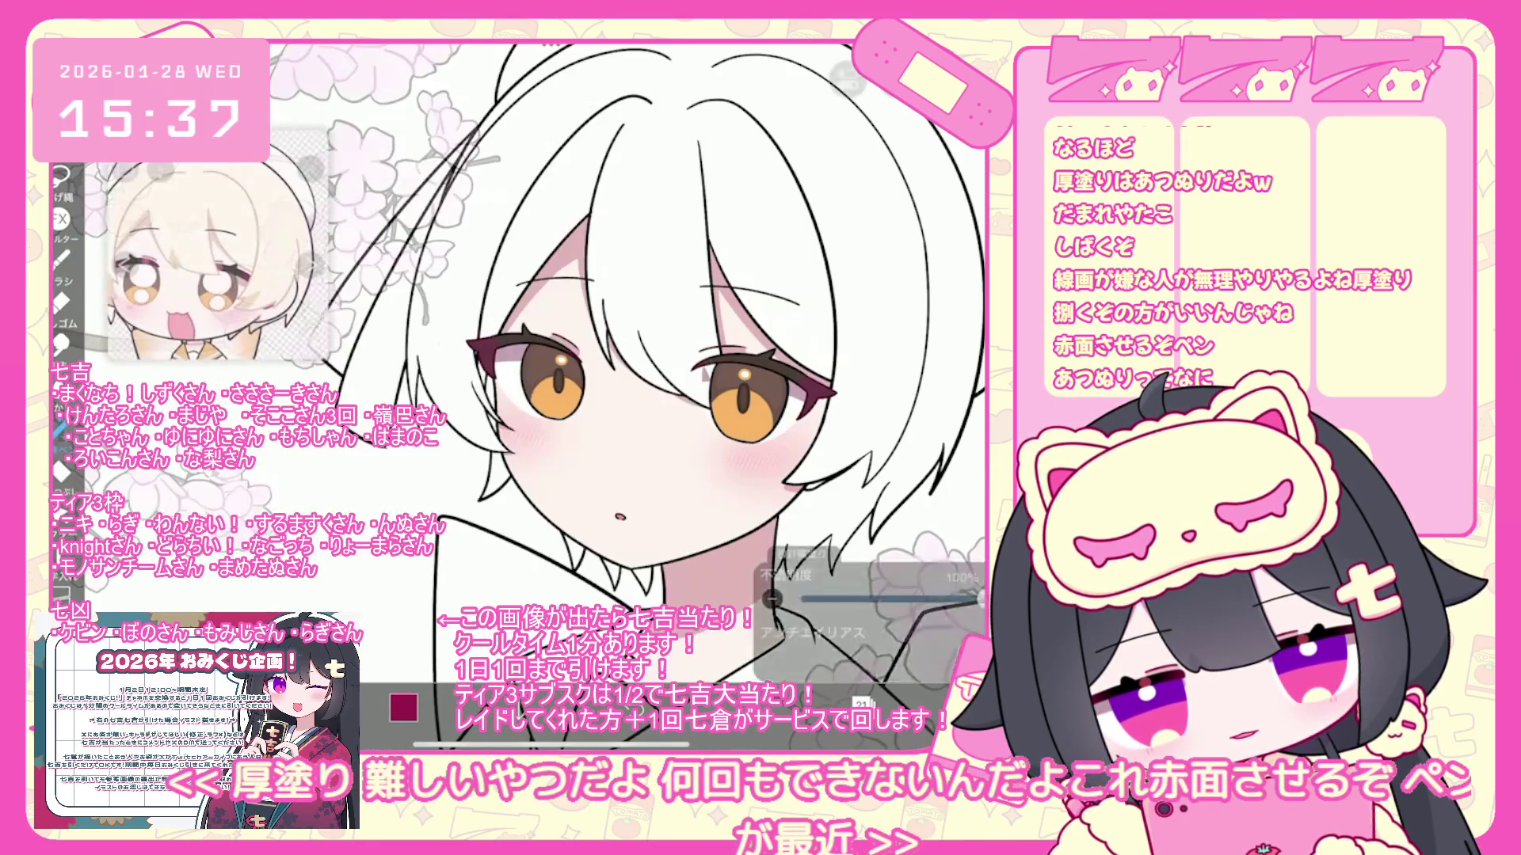
Check the maroon eye-corner marks on layer 21, then make layer 16 the working layer
{"action": "scroll", "coordinate": [633, 357], "scroll_direction": "up", "scroll_amount": 3}
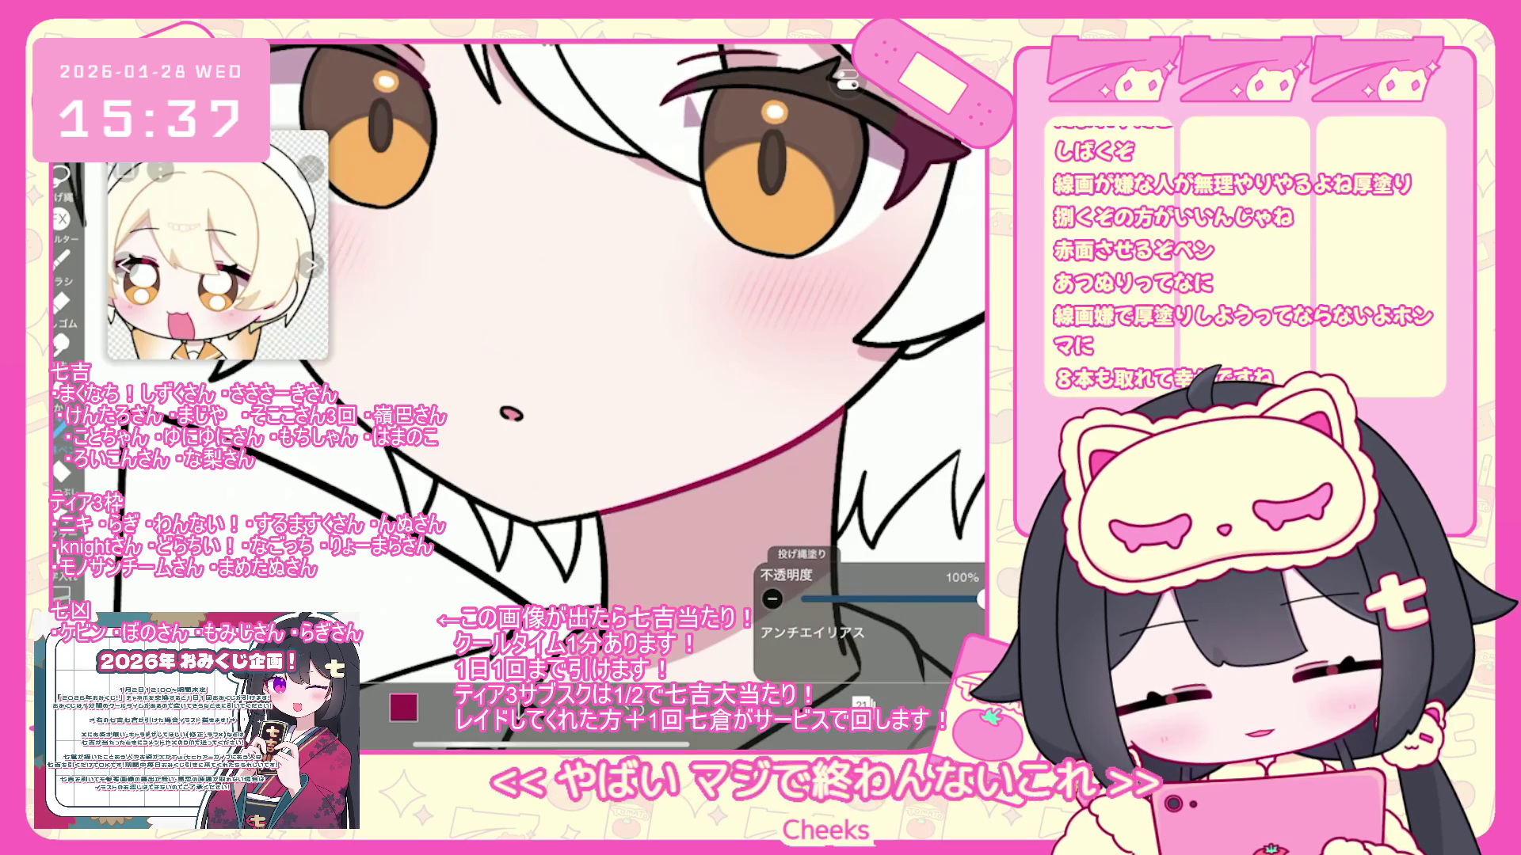
{"action": "scroll", "coordinate": [627, 329], "scroll_direction": "down", "scroll_amount": 5}
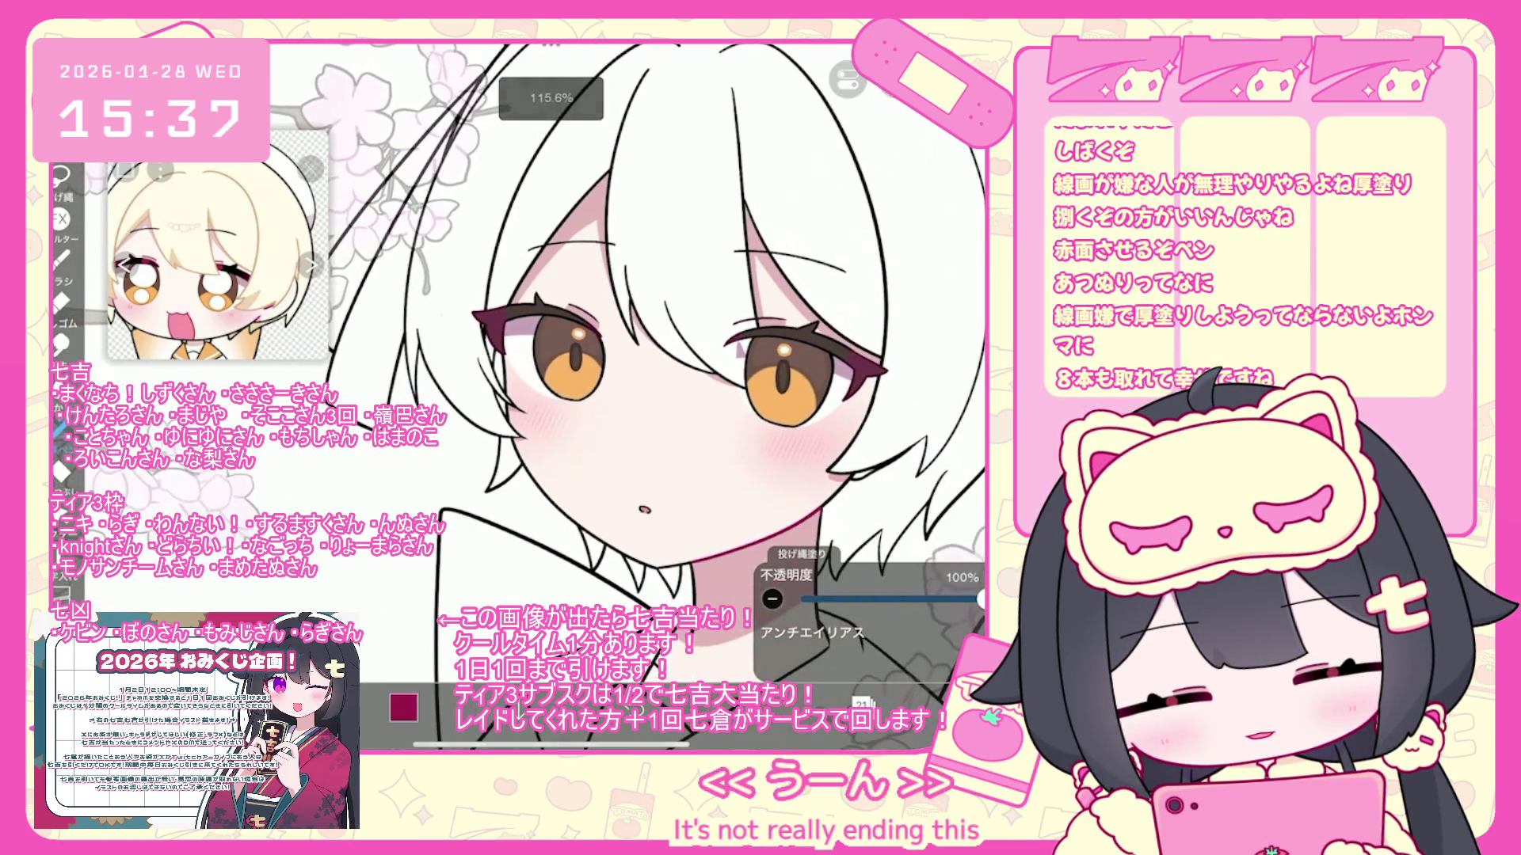
{"action": "scroll", "coordinate": [554, 381], "scroll_direction": "up", "scroll_amount": 6}
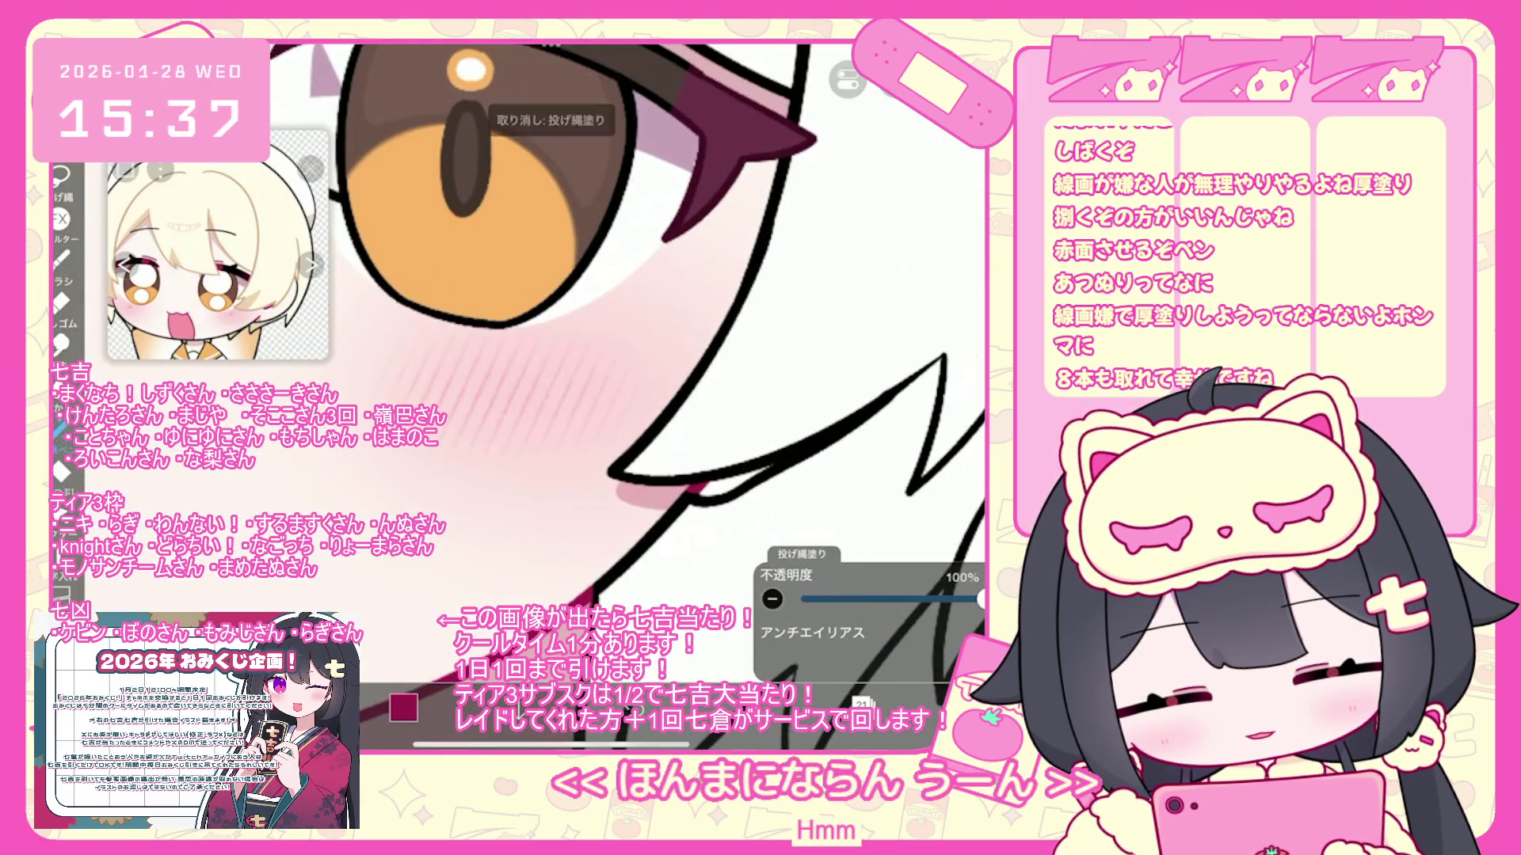
{"action": "left_click", "coordinate": [862, 701]}
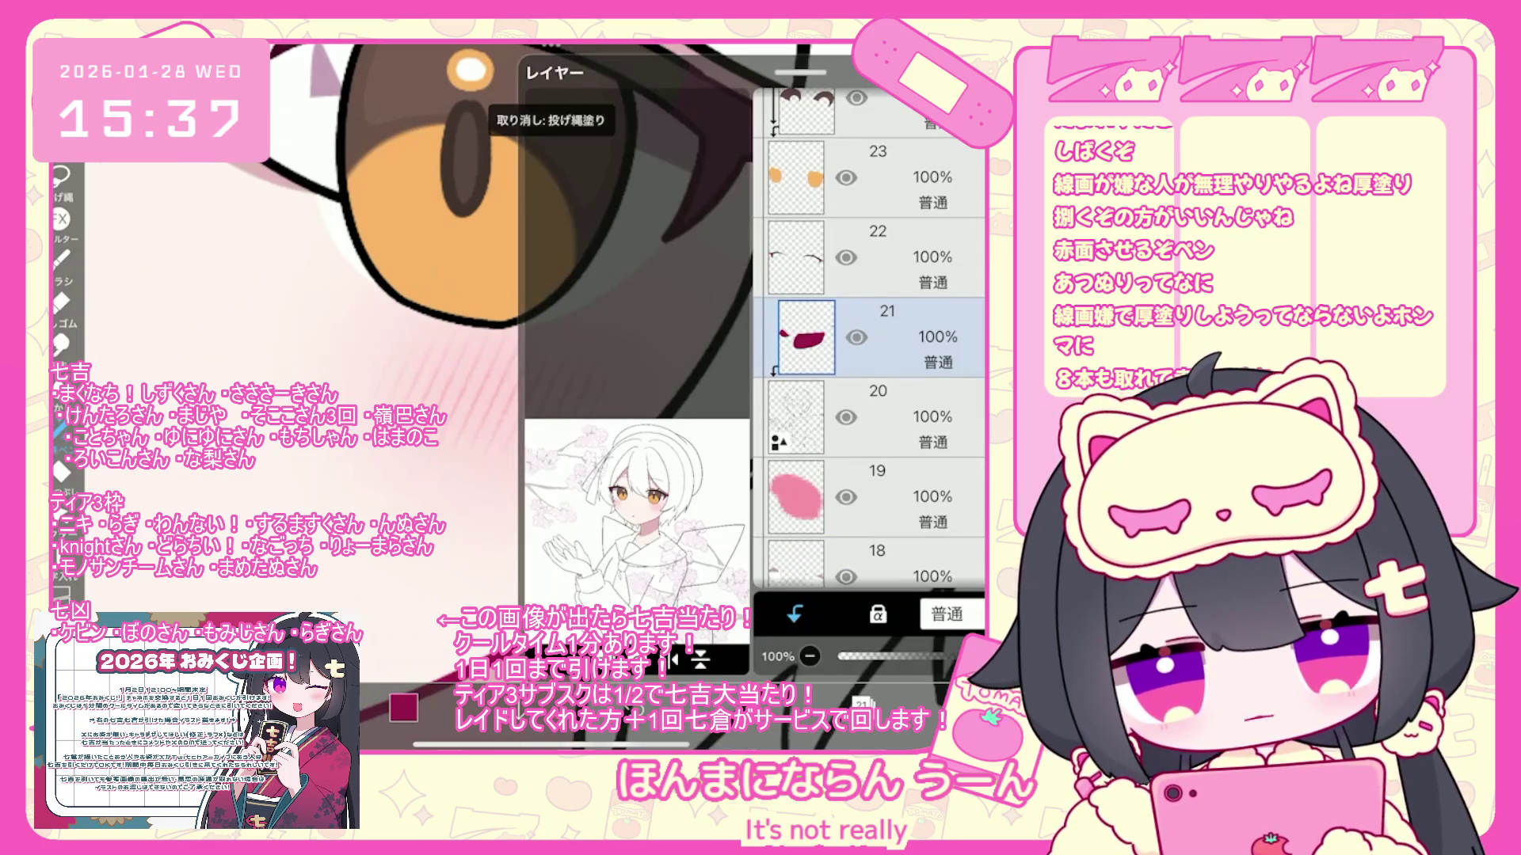
{"action": "scroll", "coordinate": [871, 341], "scroll_direction": "down", "scroll_amount": 3}
{"action": "left_click", "coordinate": [911, 451]}
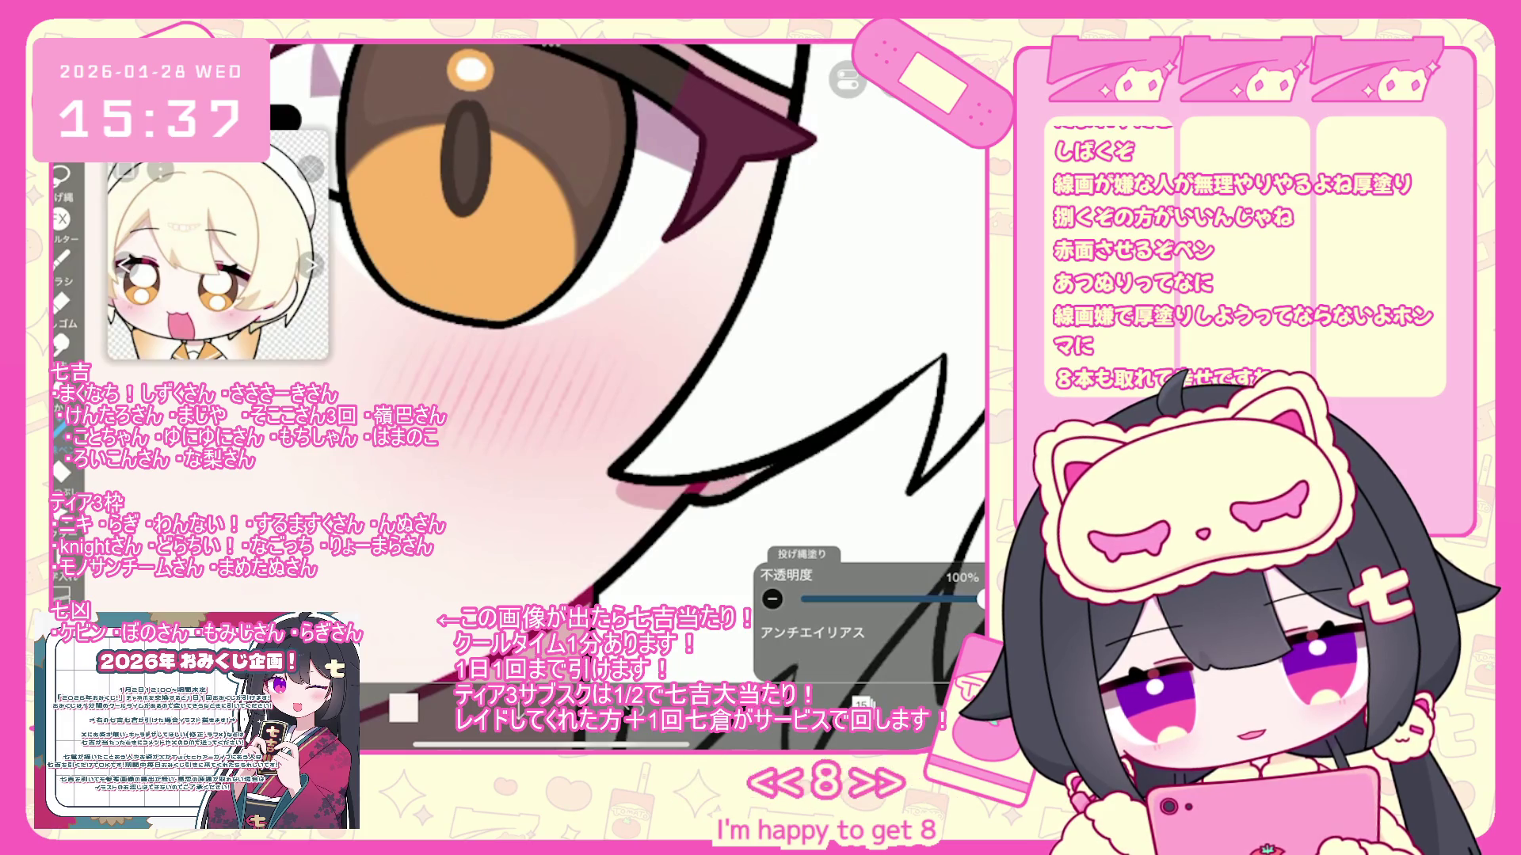
{"action": "scroll", "coordinate": [646, 372], "scroll_direction": "down", "scroll_amount": 5}
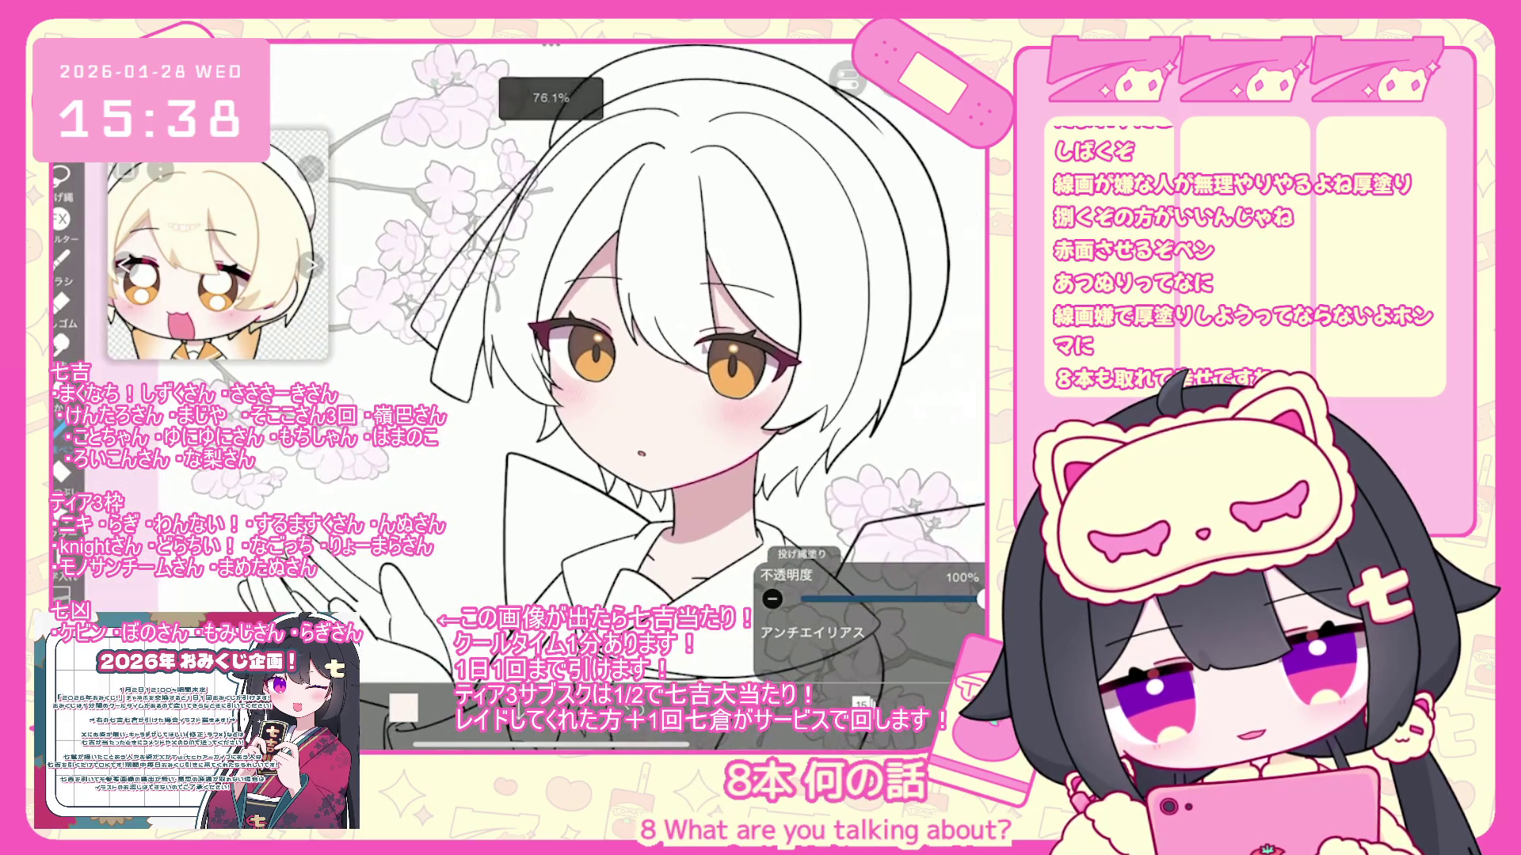
{"action": "scroll", "coordinate": [634, 333], "scroll_direction": "down", "scroll_amount": 2}
{"action": "scroll", "coordinate": [645, 333], "scroll_direction": "up", "scroll_amount": 5}
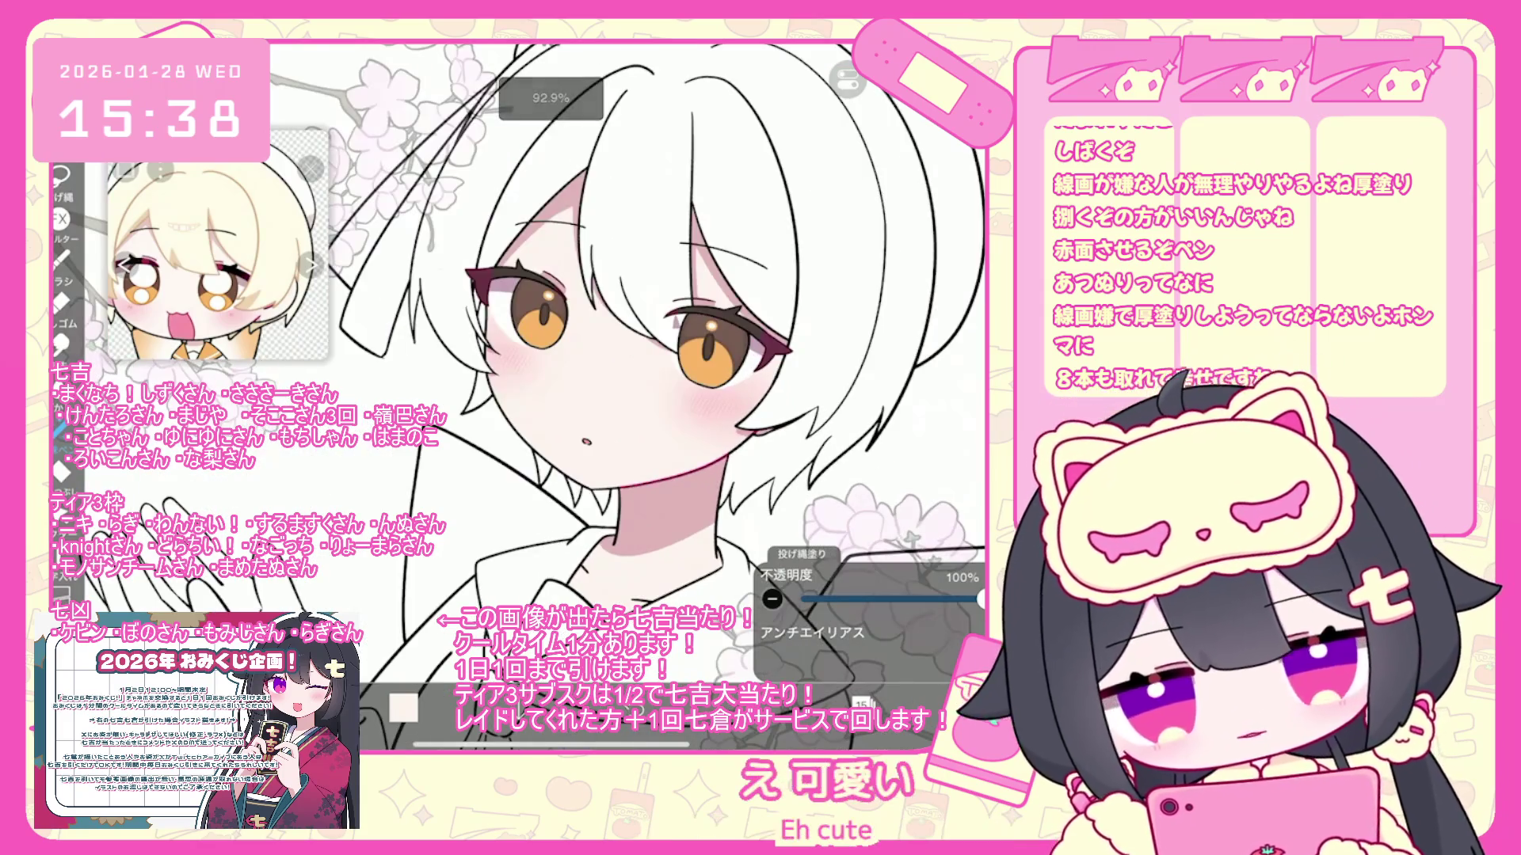
{"action": "left_click", "coordinate": [862, 704]}
{"action": "scroll", "coordinate": [869, 338], "scroll_direction": "up", "scroll_amount": 10}
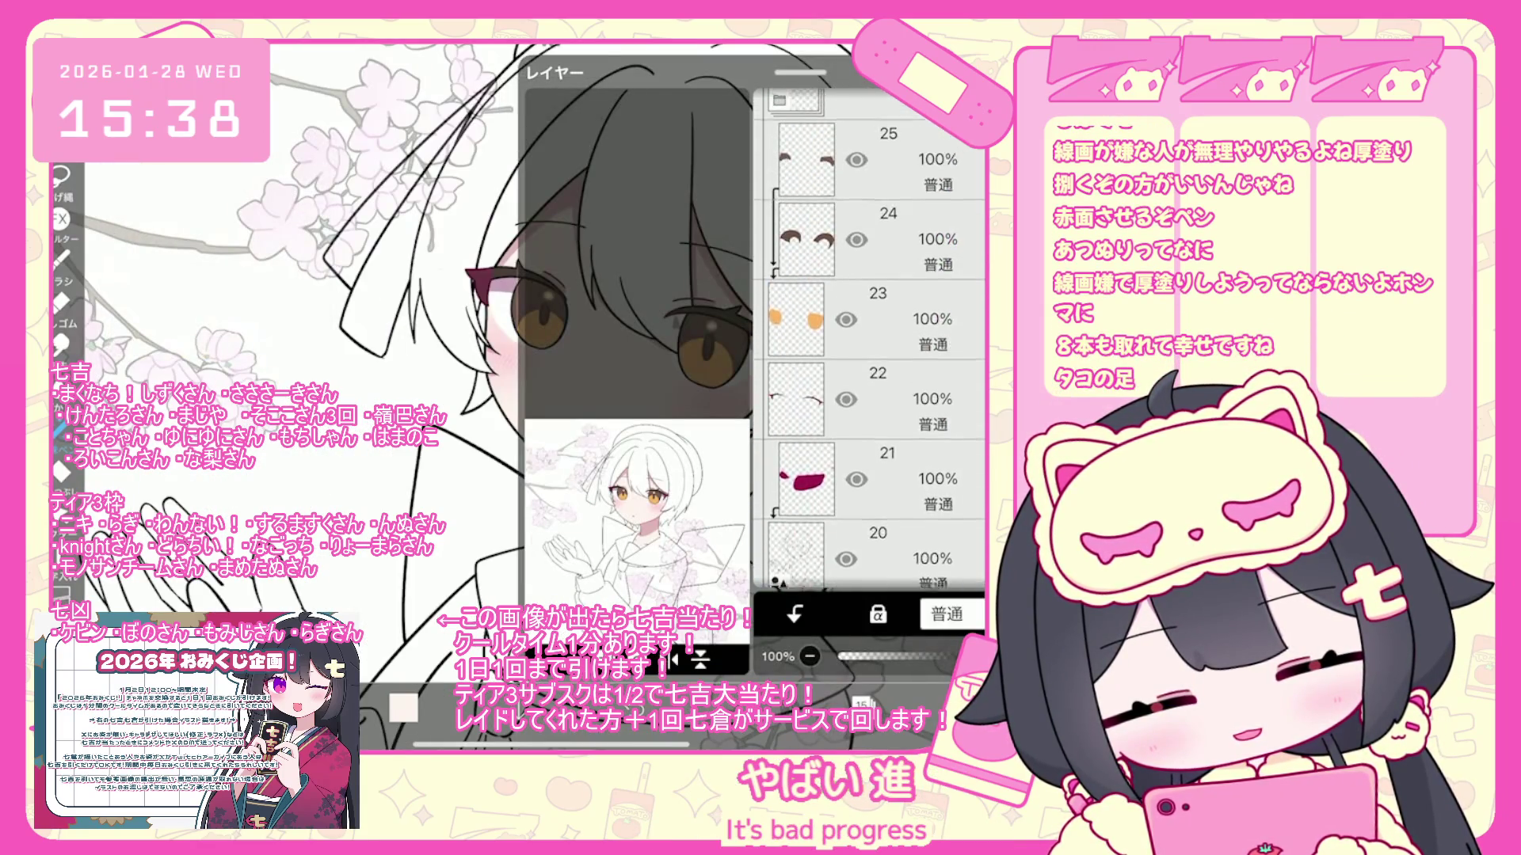
Make layer 30, a higher face-detail layer, the working layer and return to the eyes
{"action": "left_click", "coordinate": [871, 364]}
{"action": "scroll", "coordinate": [870, 339], "scroll_direction": "up", "scroll_amount": 3}
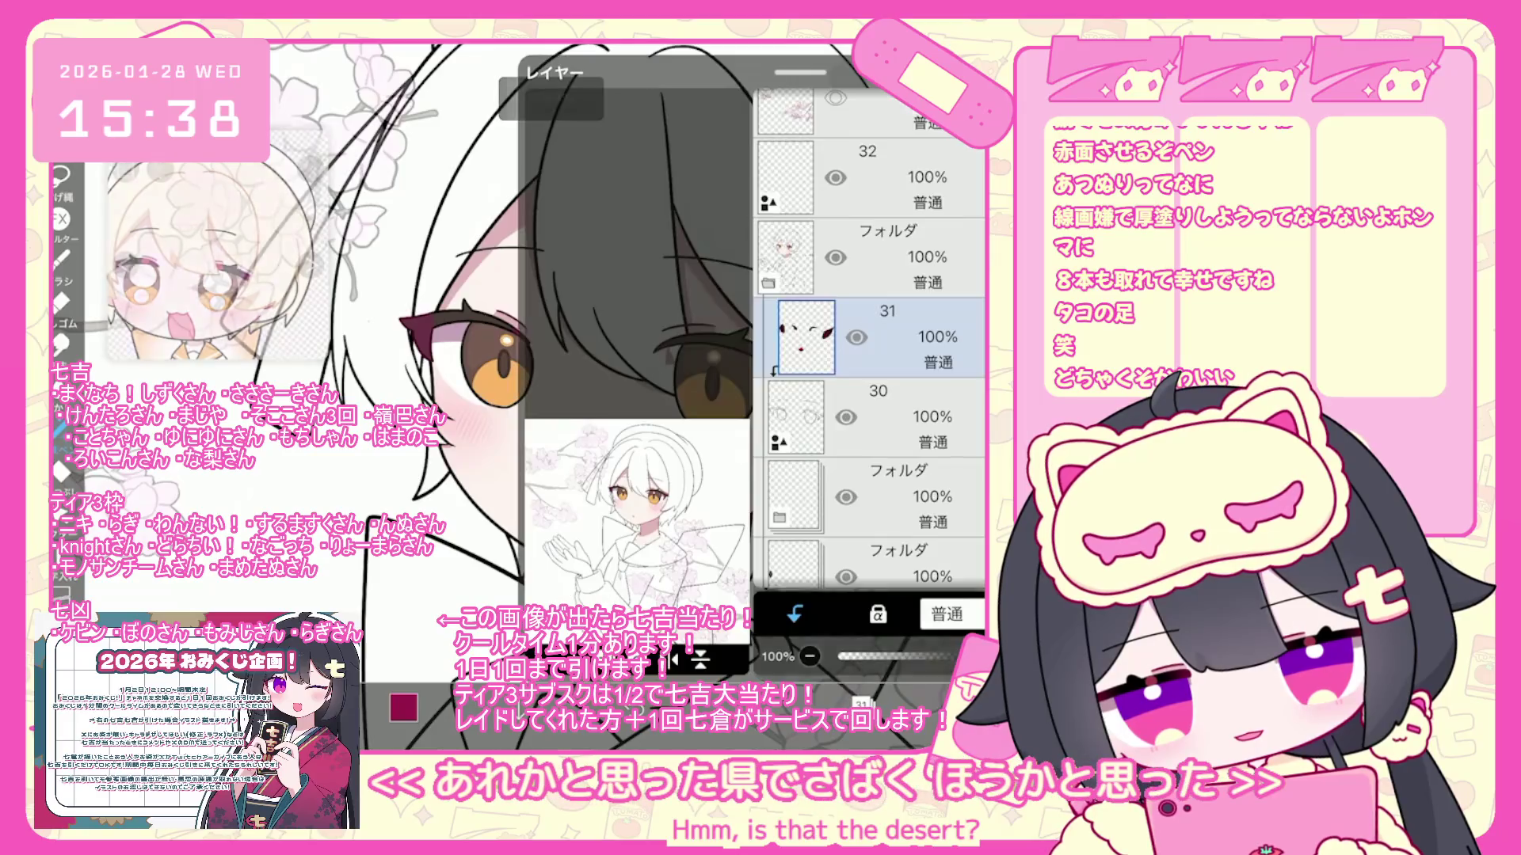
{"action": "left_click", "coordinate": [875, 417]}
{"action": "left_click", "coordinate": [862, 703]}
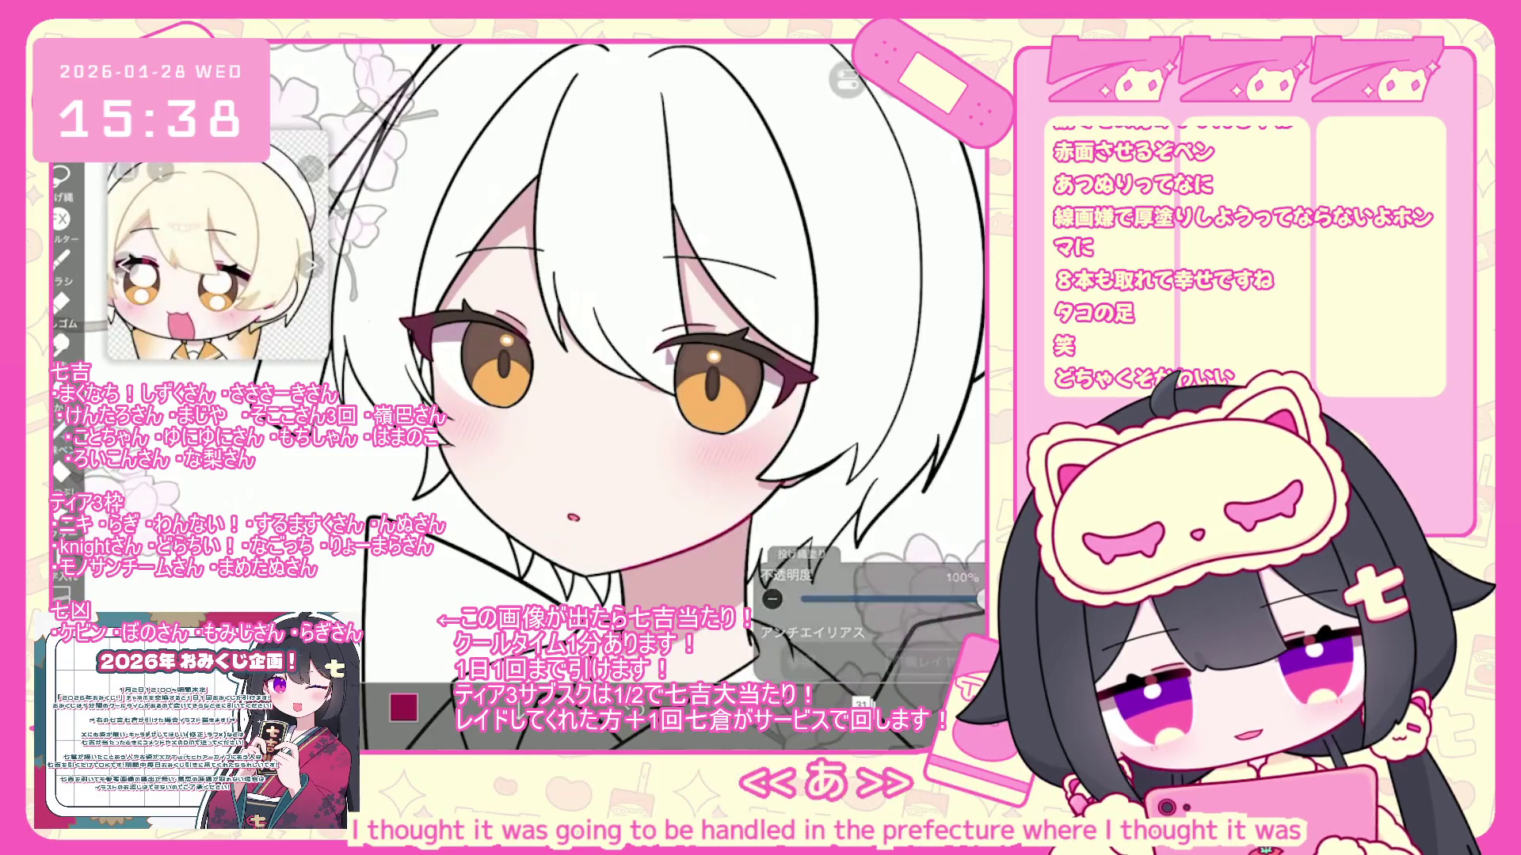
{"action": "scroll", "coordinate": [634, 356], "scroll_direction": "up", "scroll_amount": 5}
Sample a dark brown from the amber iris as the painting colour and check it
{"action": "left_click", "coordinate": [403, 708]}
{"action": "left_click", "coordinate": [403, 708]}
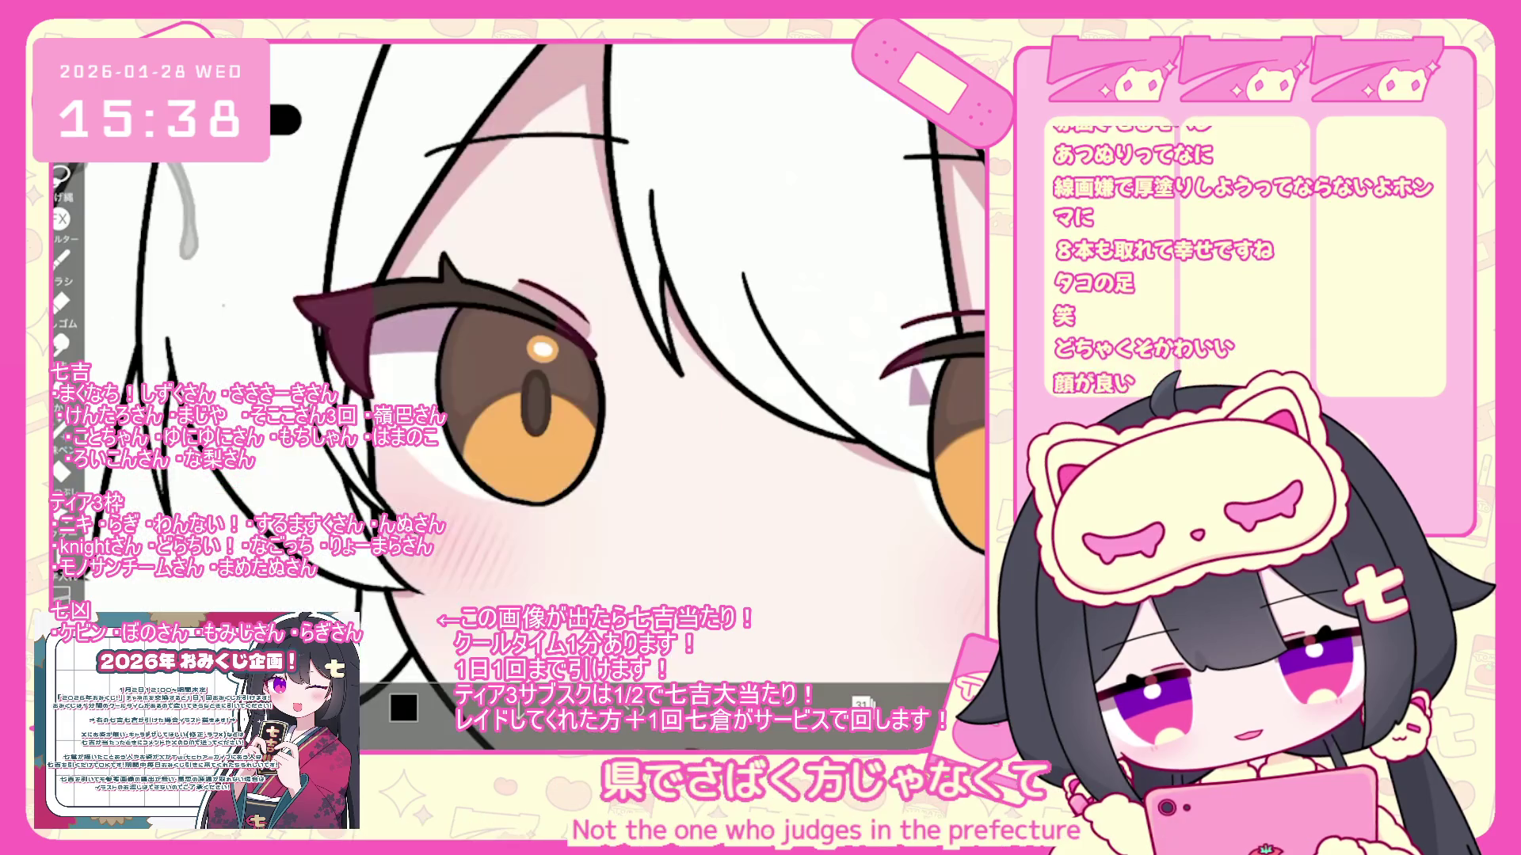
{"action": "left_click", "coordinate": [523, 394]}
{"action": "scroll", "coordinate": [464, 316], "scroll_direction": "up", "scroll_amount": 3}
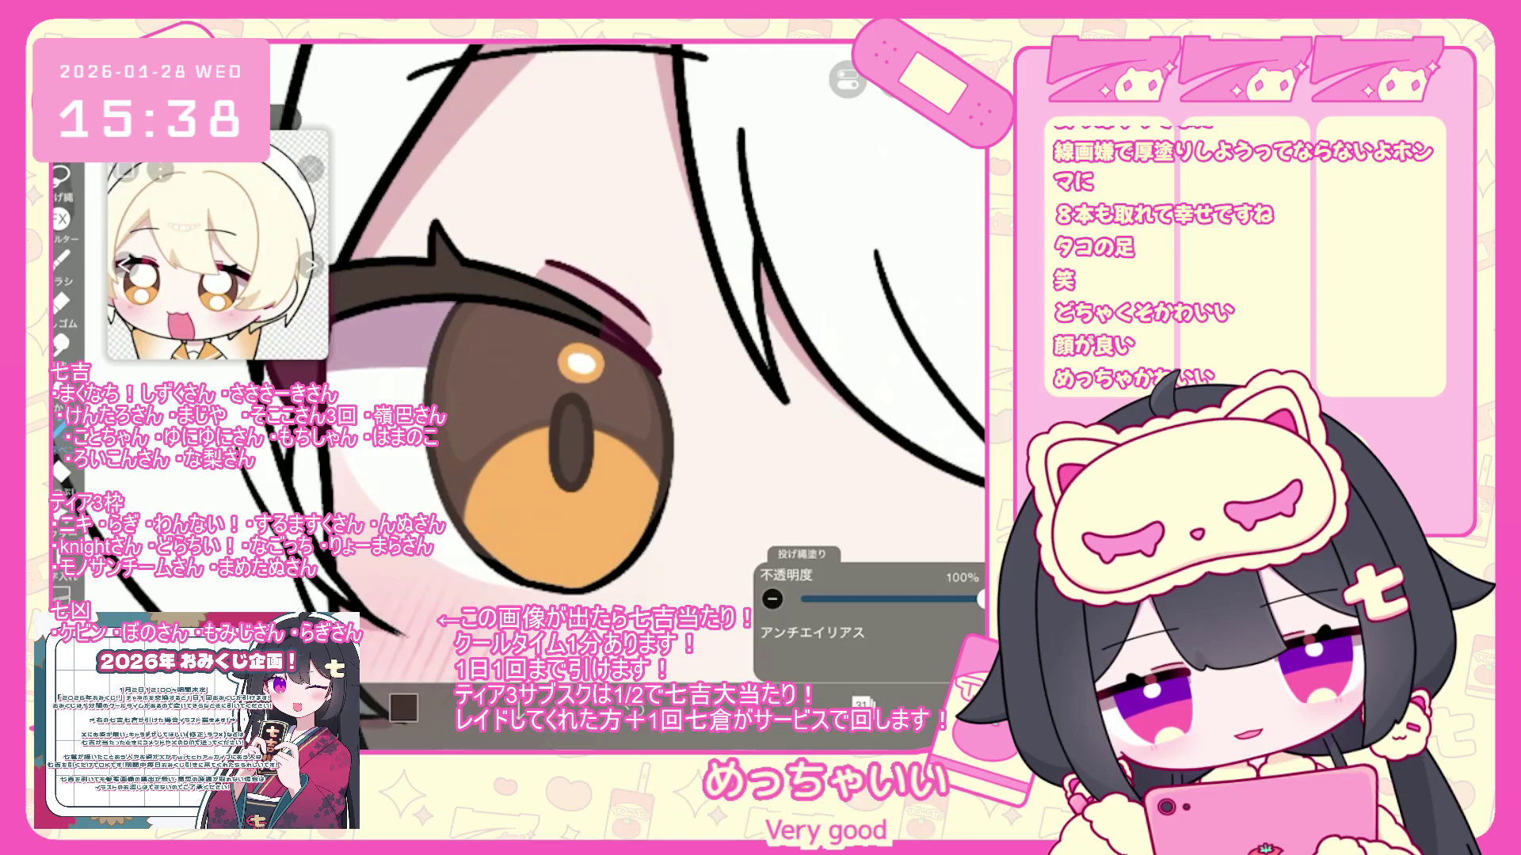
{"action": "left_click", "coordinate": [404, 707]}
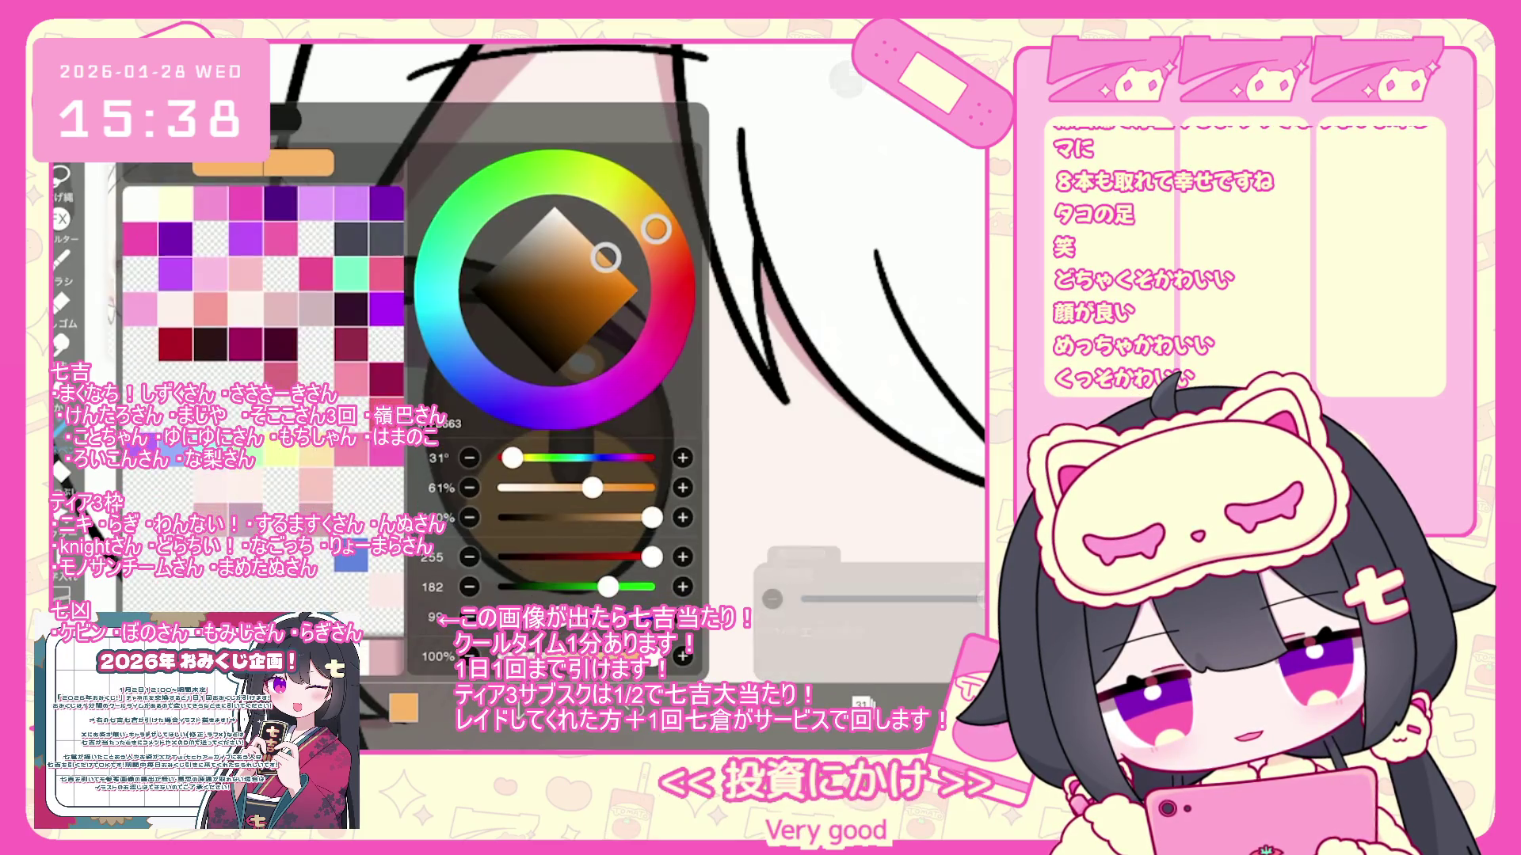
{"action": "left_click", "coordinate": [403, 706]}
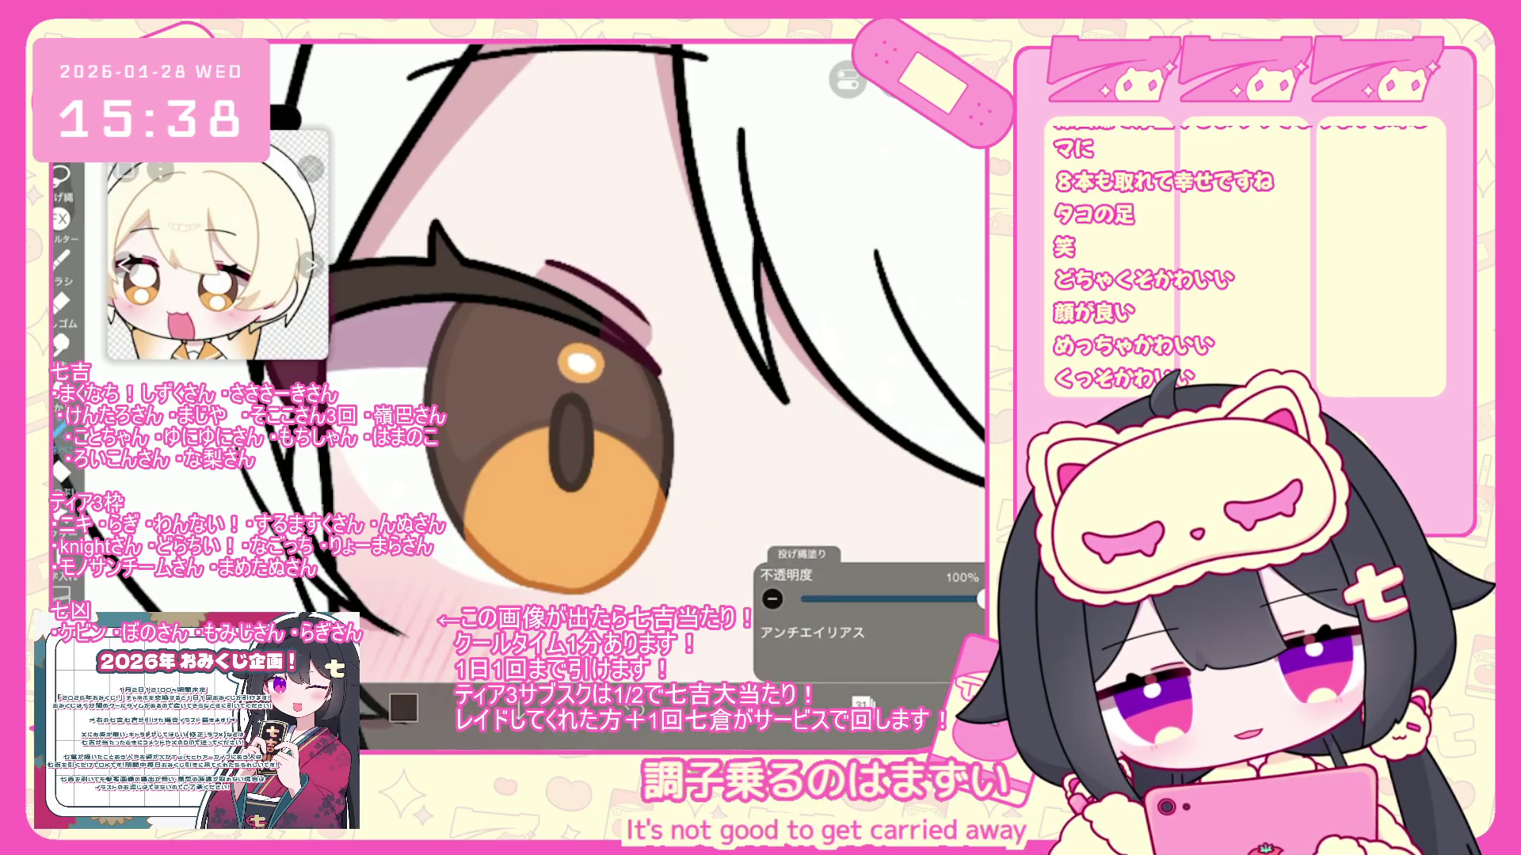
{"action": "scroll", "coordinate": [554, 356], "scroll_direction": "up", "scroll_amount": 2}
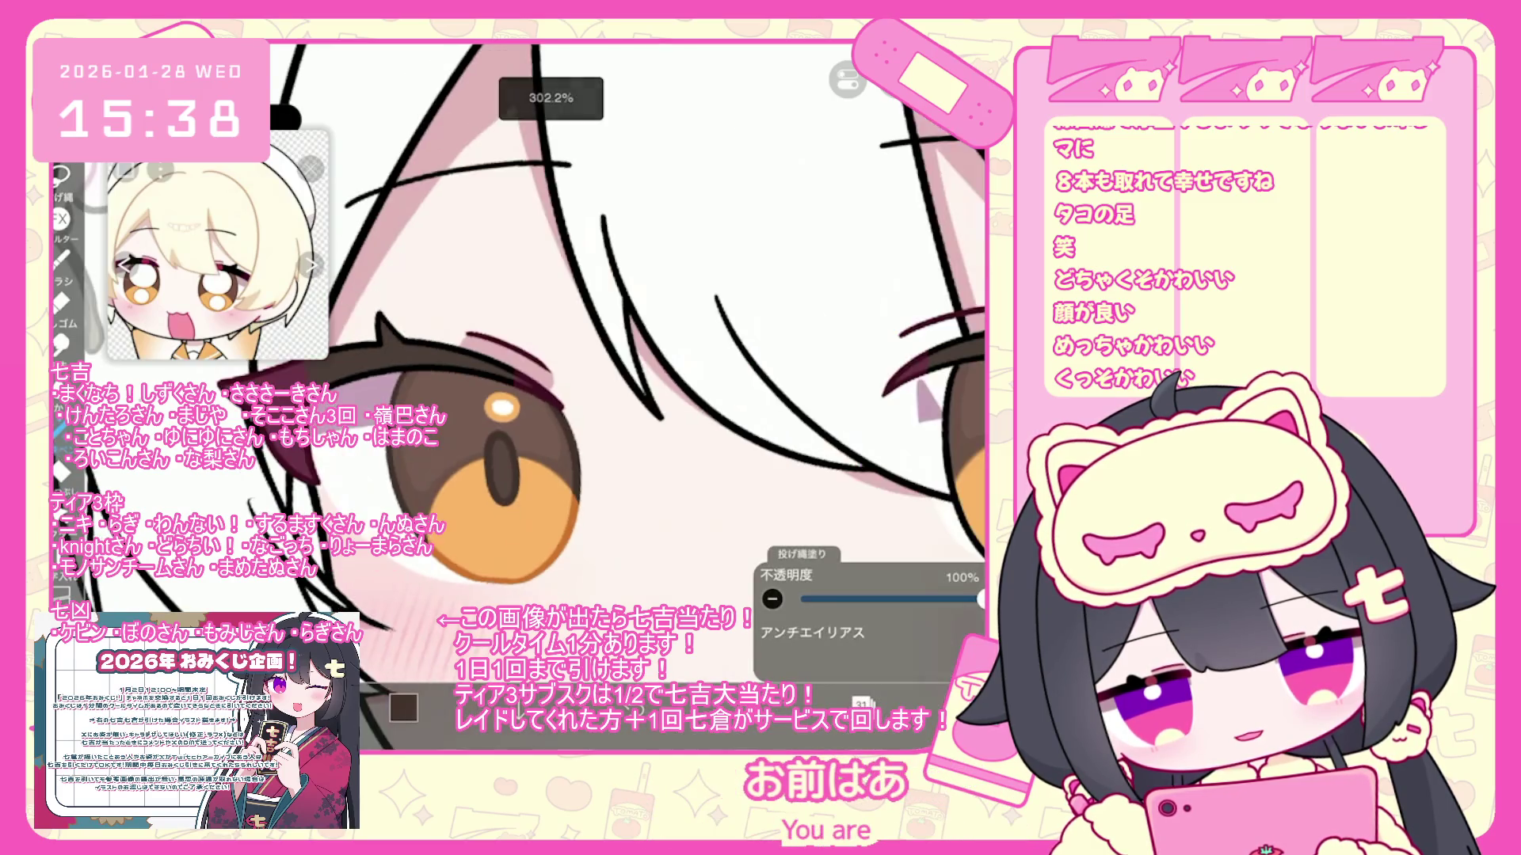
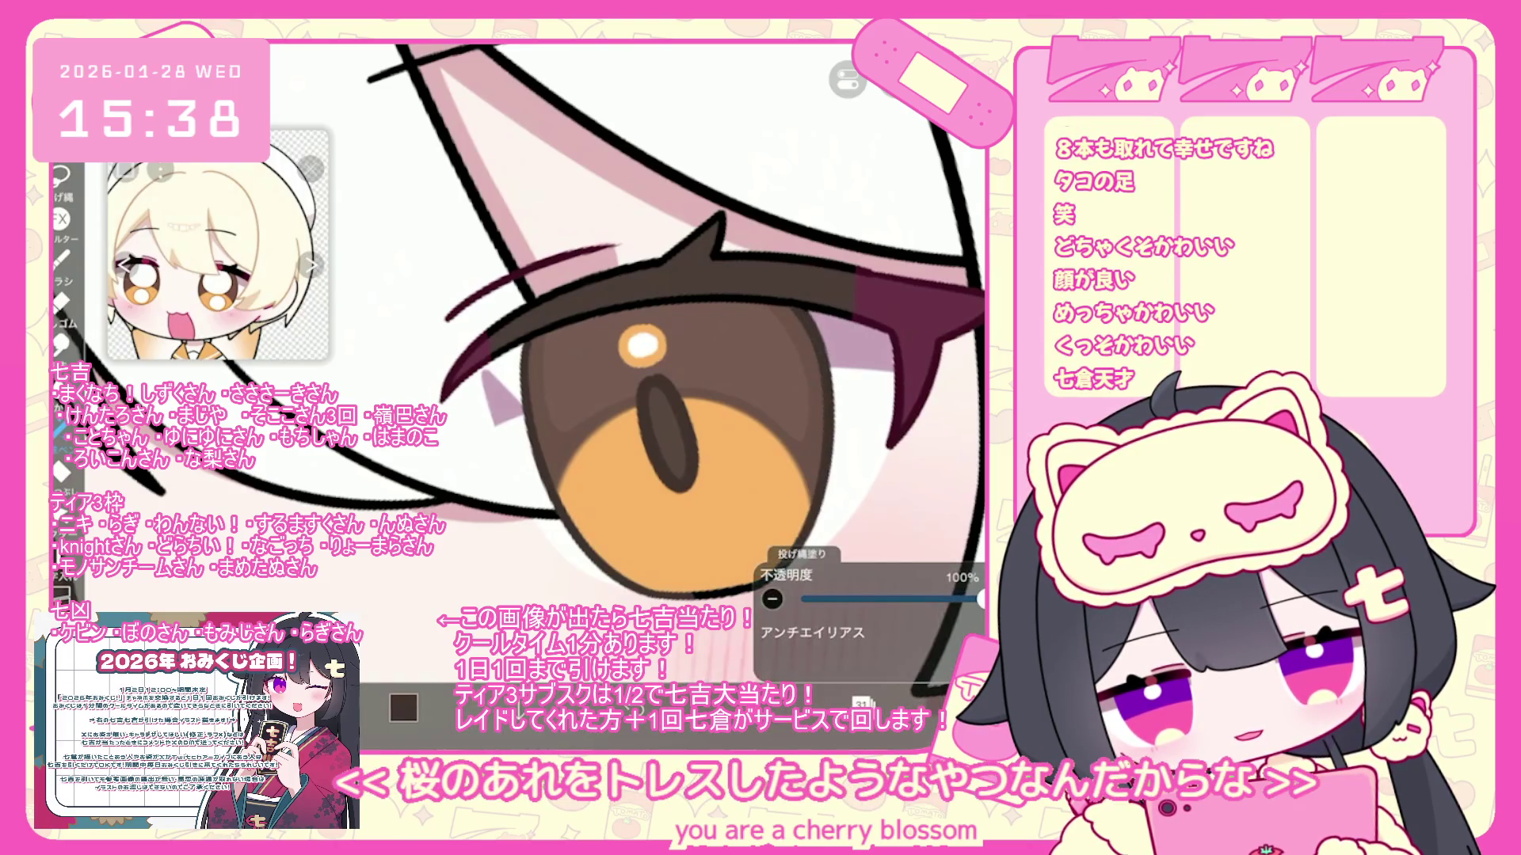
Change the drawing colour from dark brown to orange and zoom out to show face, shoulders and hands
{"action": "left_click", "coordinate": [404, 708]}
{"action": "left_click_drag", "start_coordinate": [665, 248], "coordinate": [638, 212]}
{"action": "left_click", "coordinate": [404, 707]}
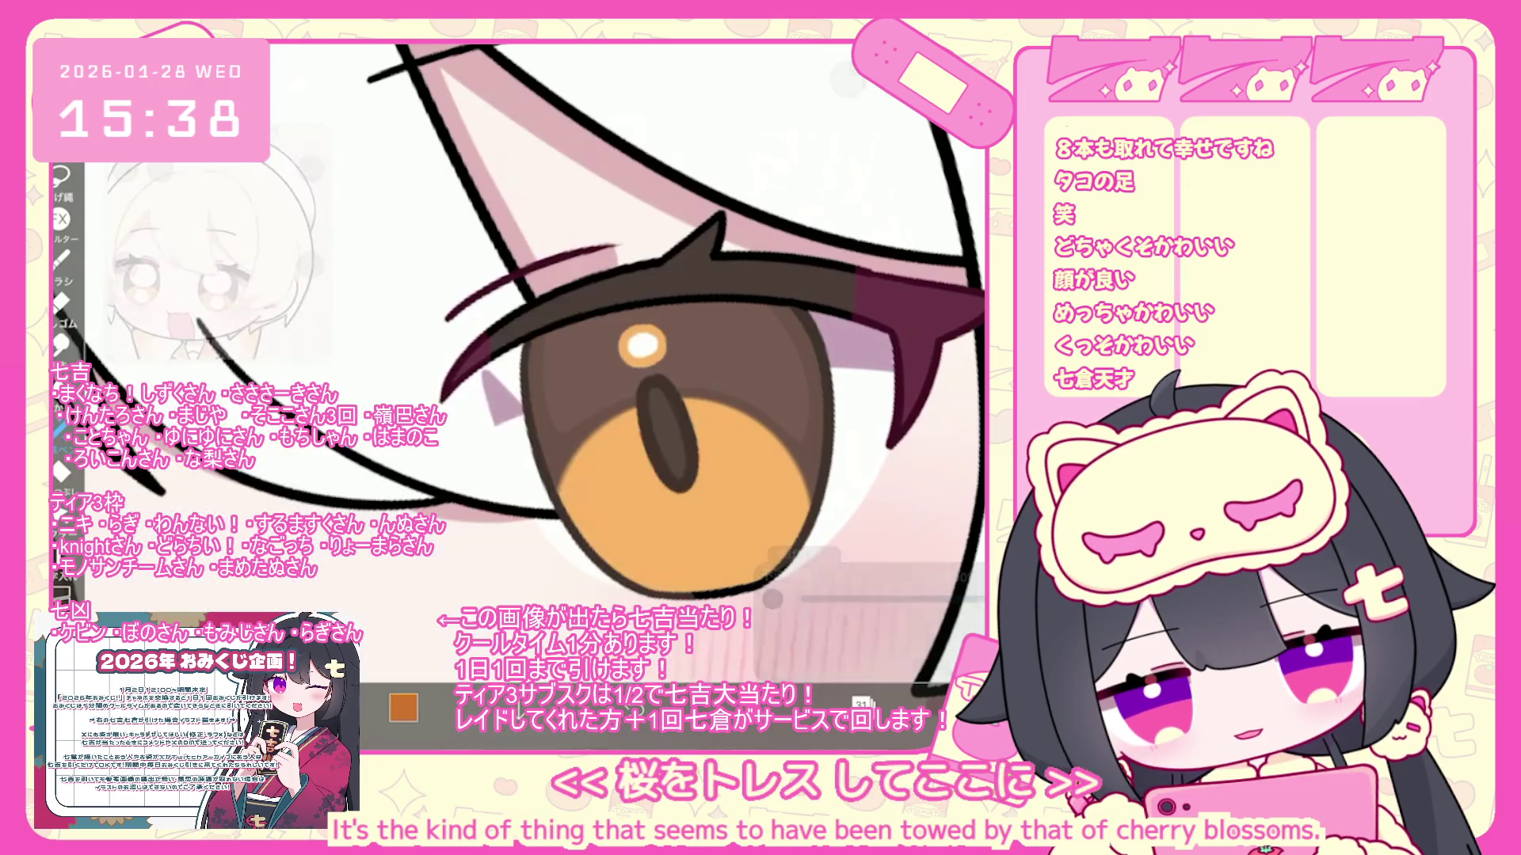
{"action": "scroll", "coordinate": [642, 396], "scroll_direction": "up", "scroll_amount": 2}
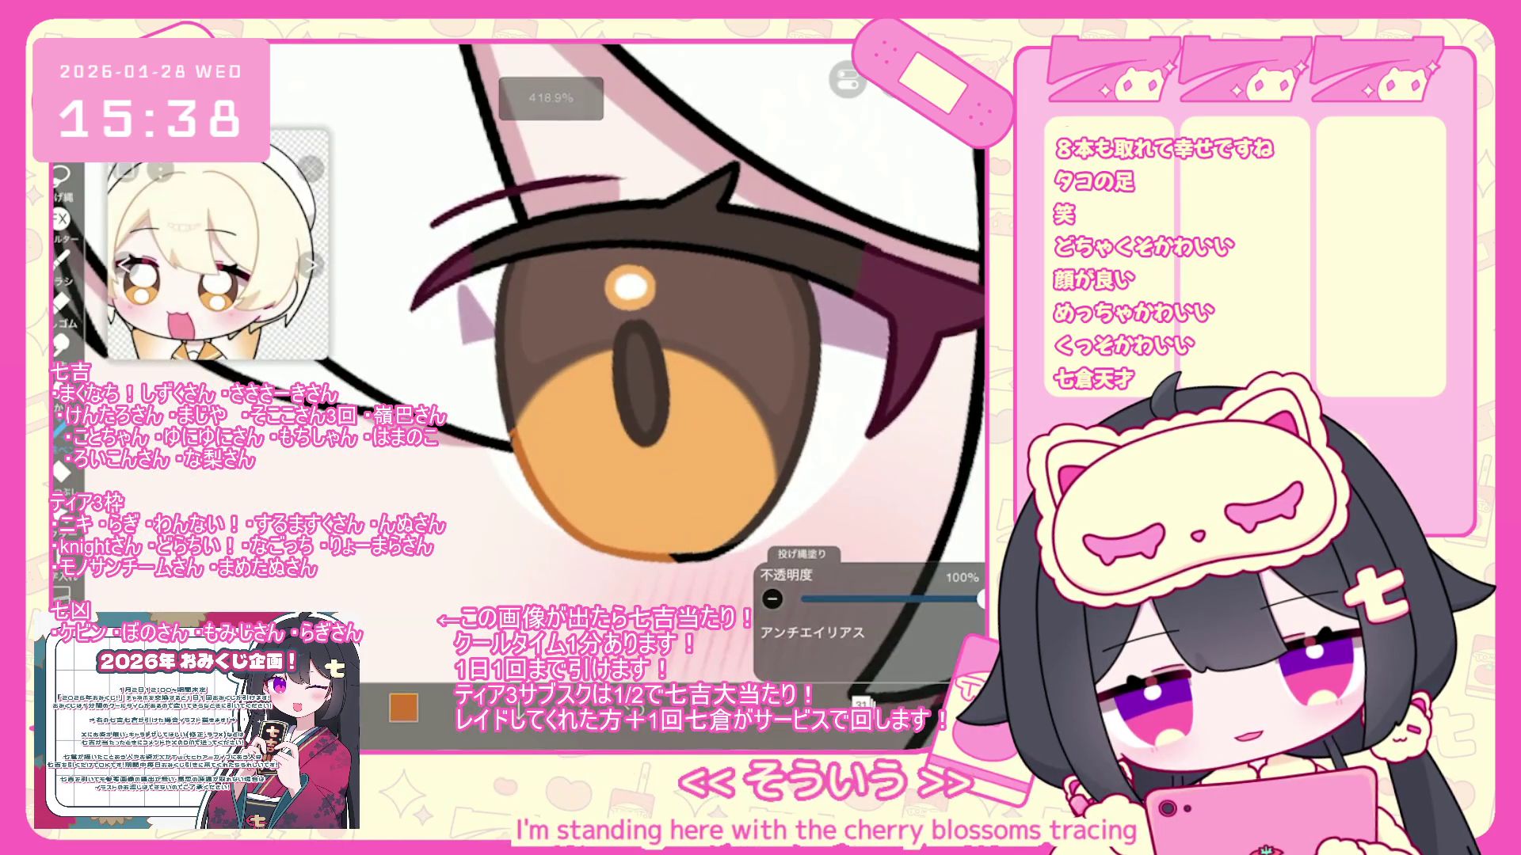
{"action": "scroll", "coordinate": [641, 356], "scroll_direction": "down", "scroll_amount": 5}
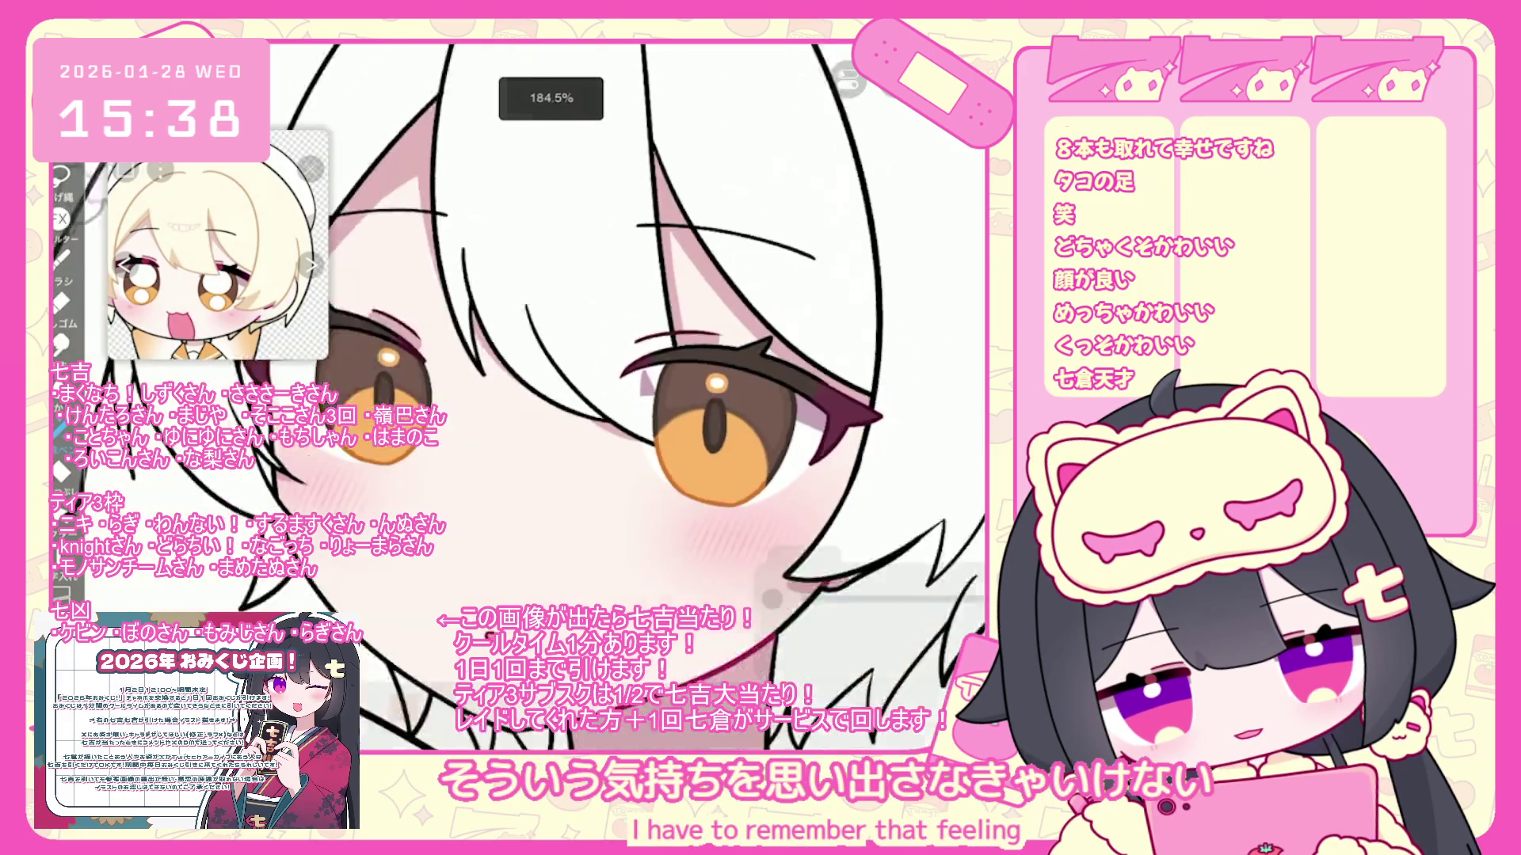
{"action": "scroll", "coordinate": [641, 356], "scroll_direction": "down", "scroll_amount": 2}
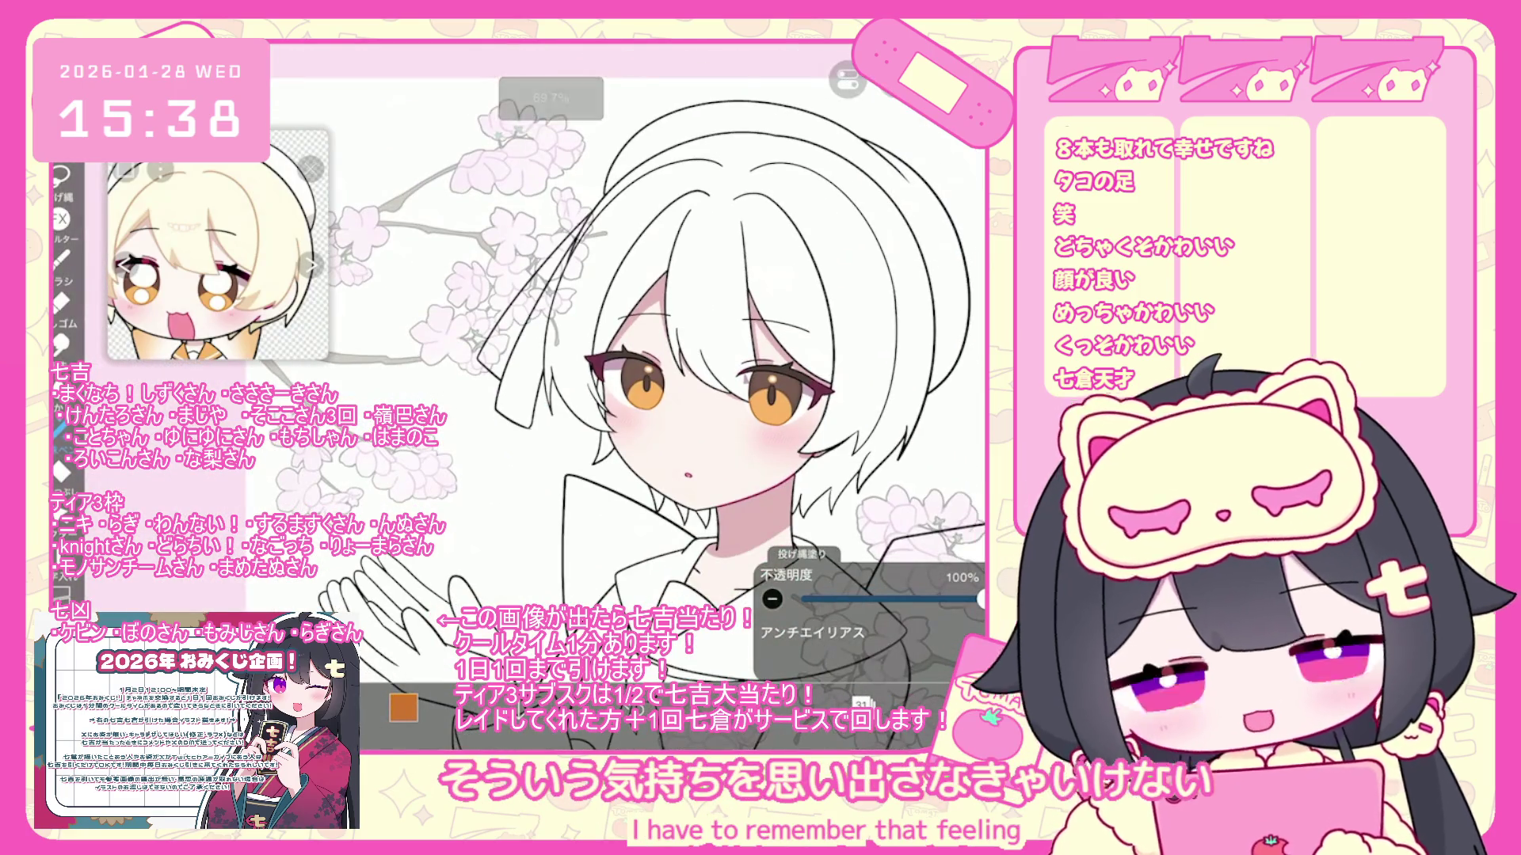
{"action": "scroll", "coordinate": [641, 356], "scroll_direction": "up", "scroll_amount": 1}
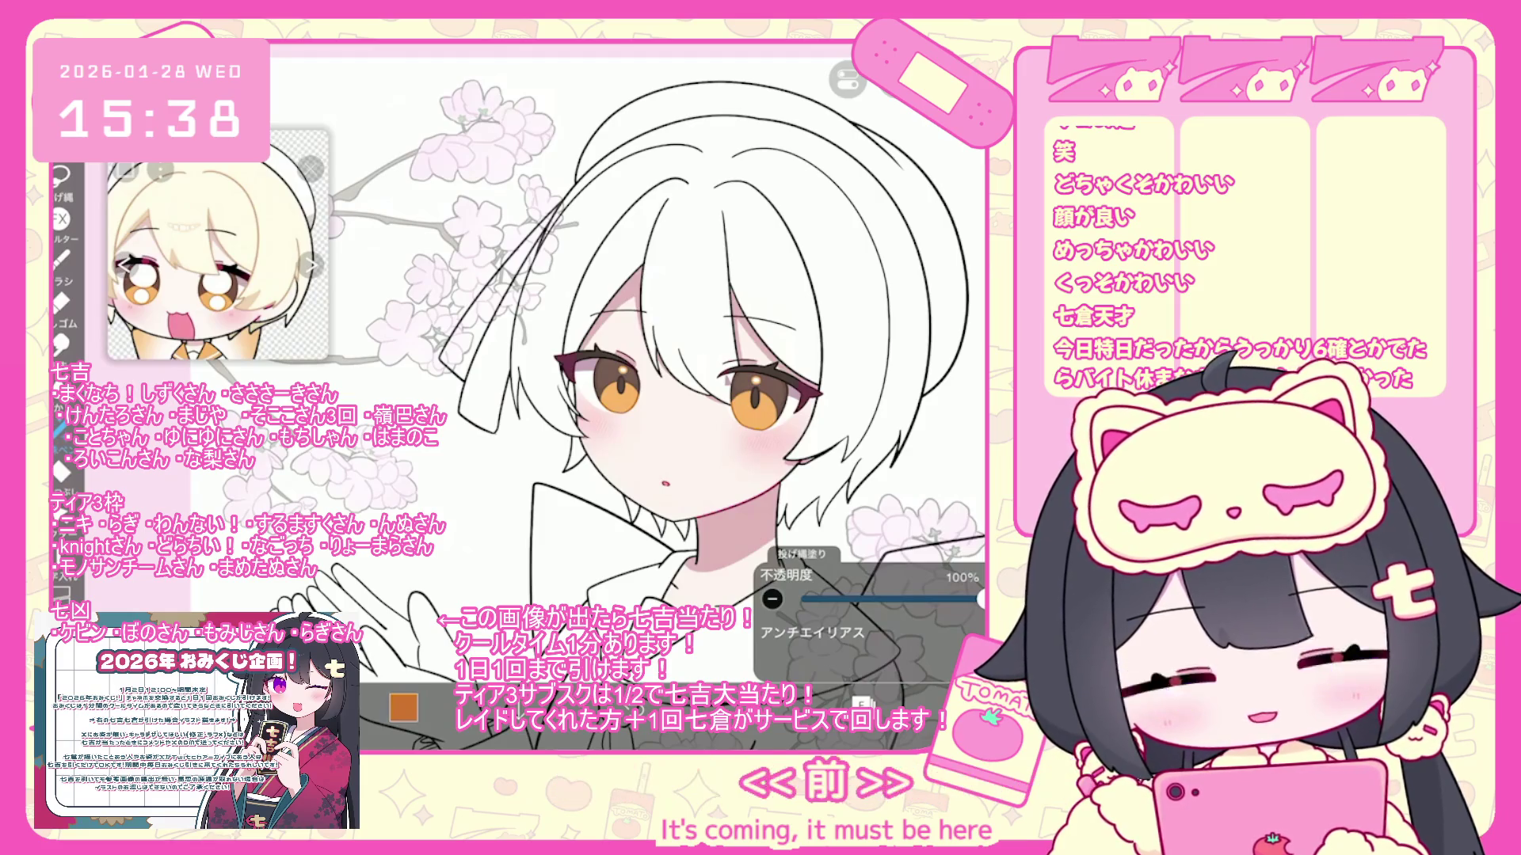
Raise the cherry blossom folder's opacity to 100%
{"action": "left_click", "coordinate": [862, 702]}
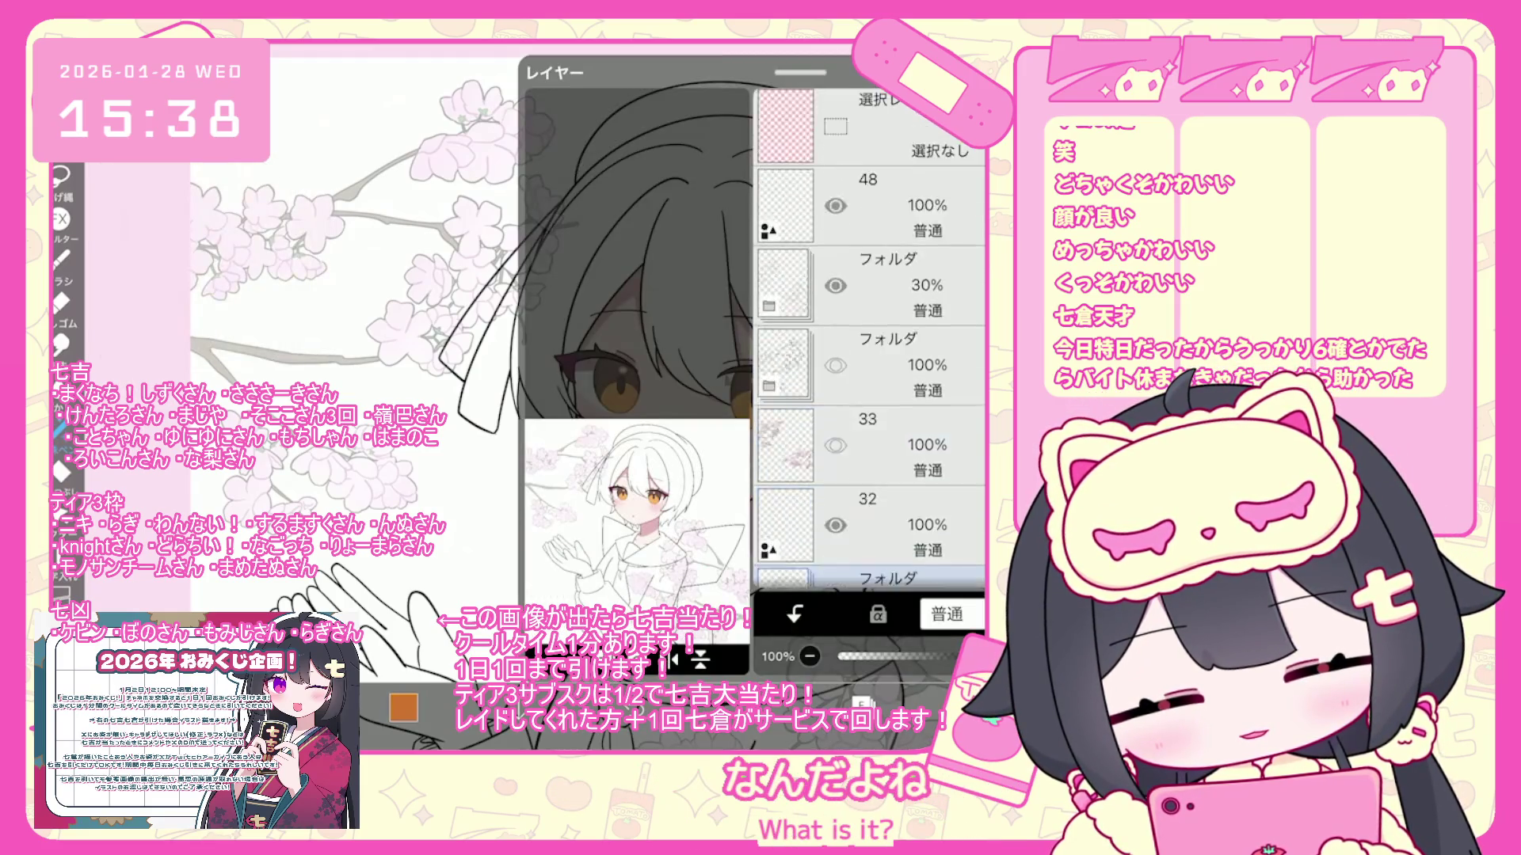
{"action": "left_click_drag", "start_coordinate": [892, 656], "coordinate": [974, 655]}
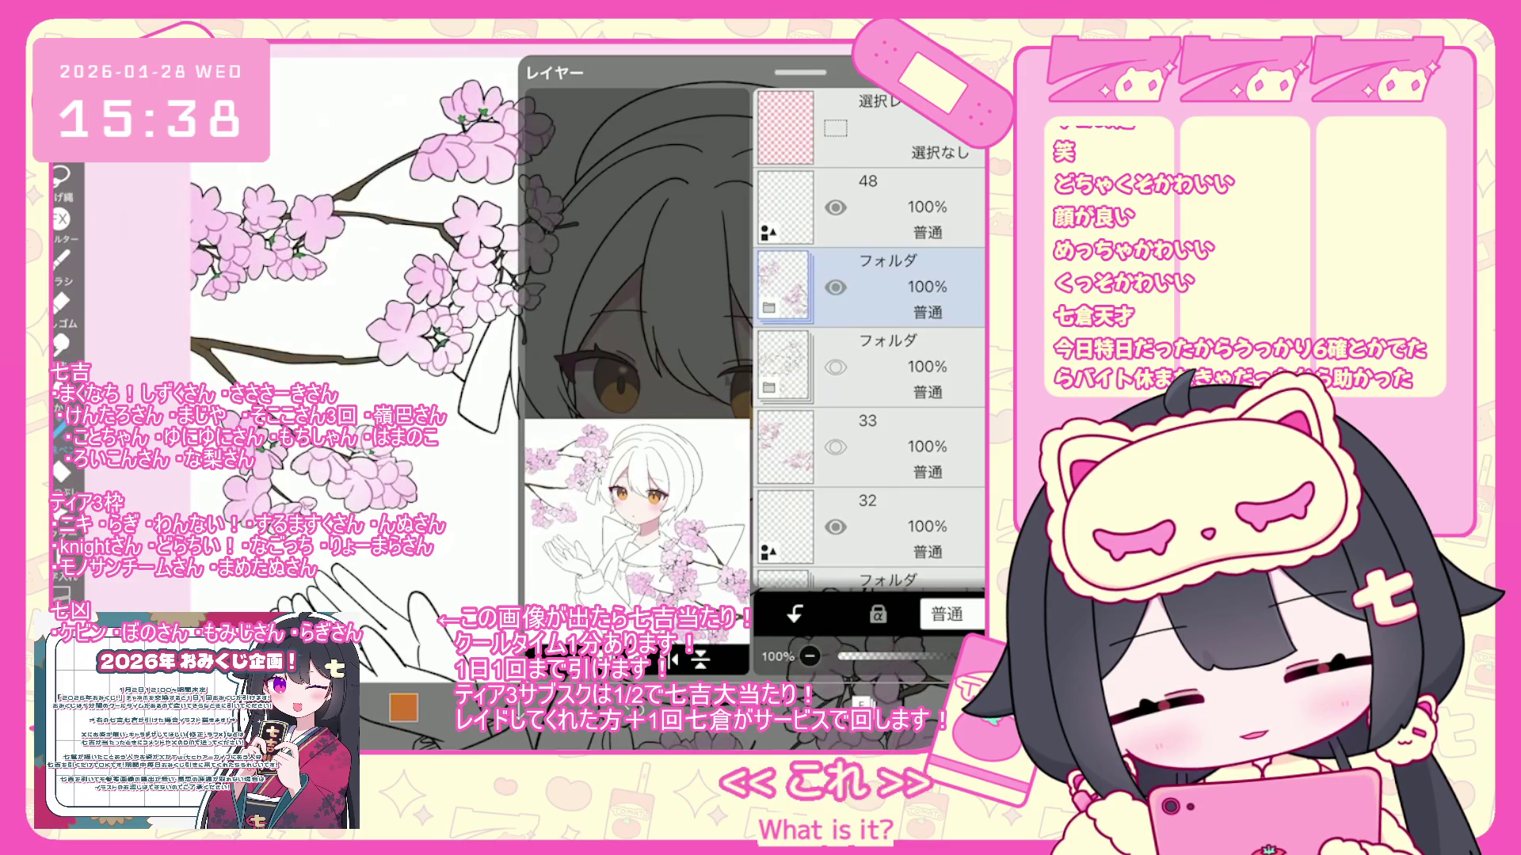
{"action": "scroll", "coordinate": [642, 396], "scroll_direction": "down", "scroll_amount": 3}
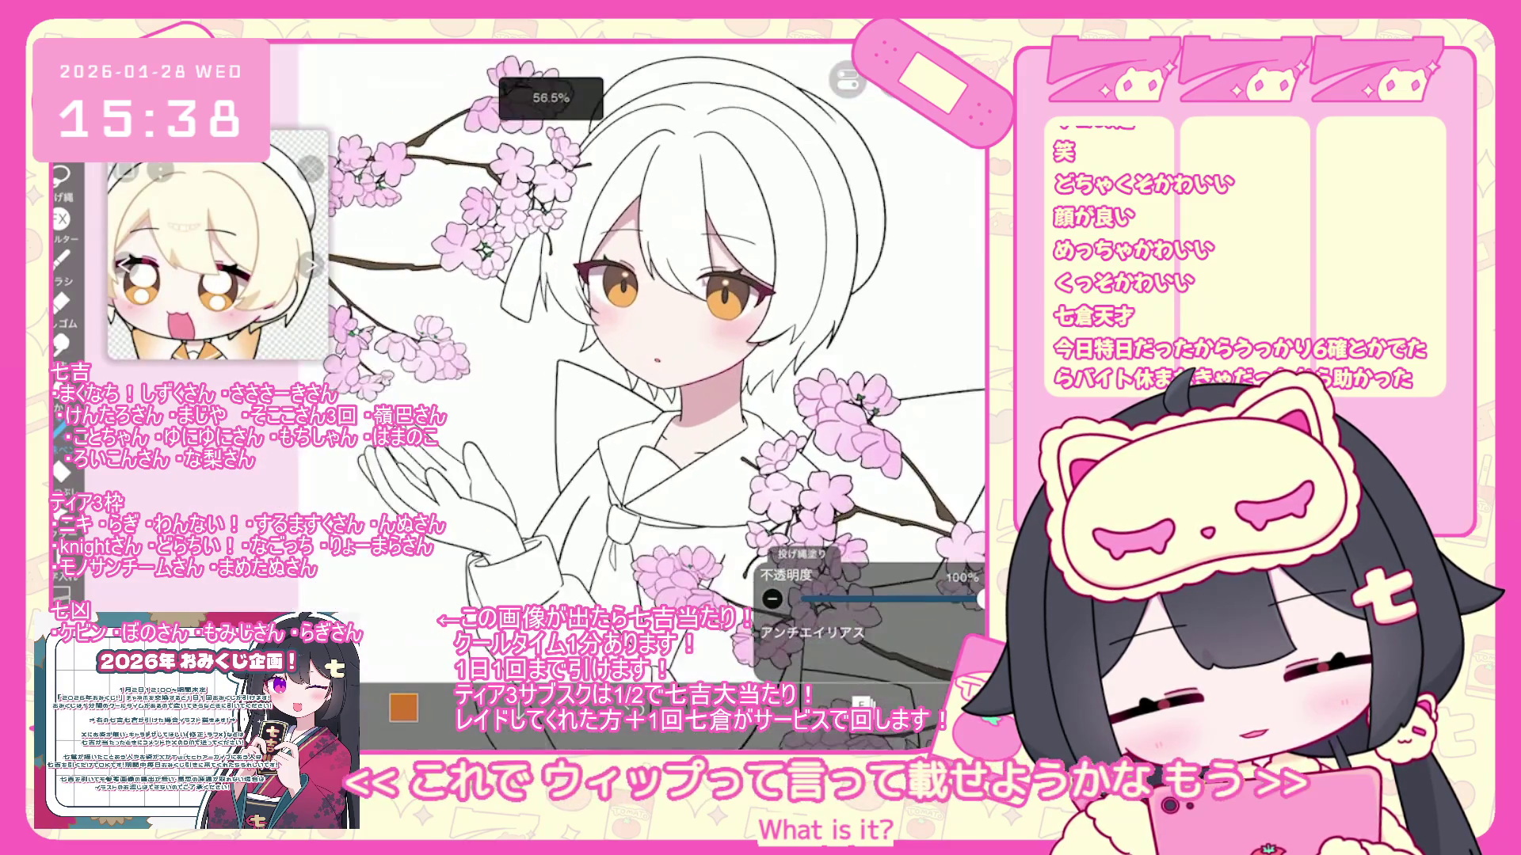
{"action": "scroll", "coordinate": [634, 333], "scroll_direction": "up", "scroll_amount": 4}
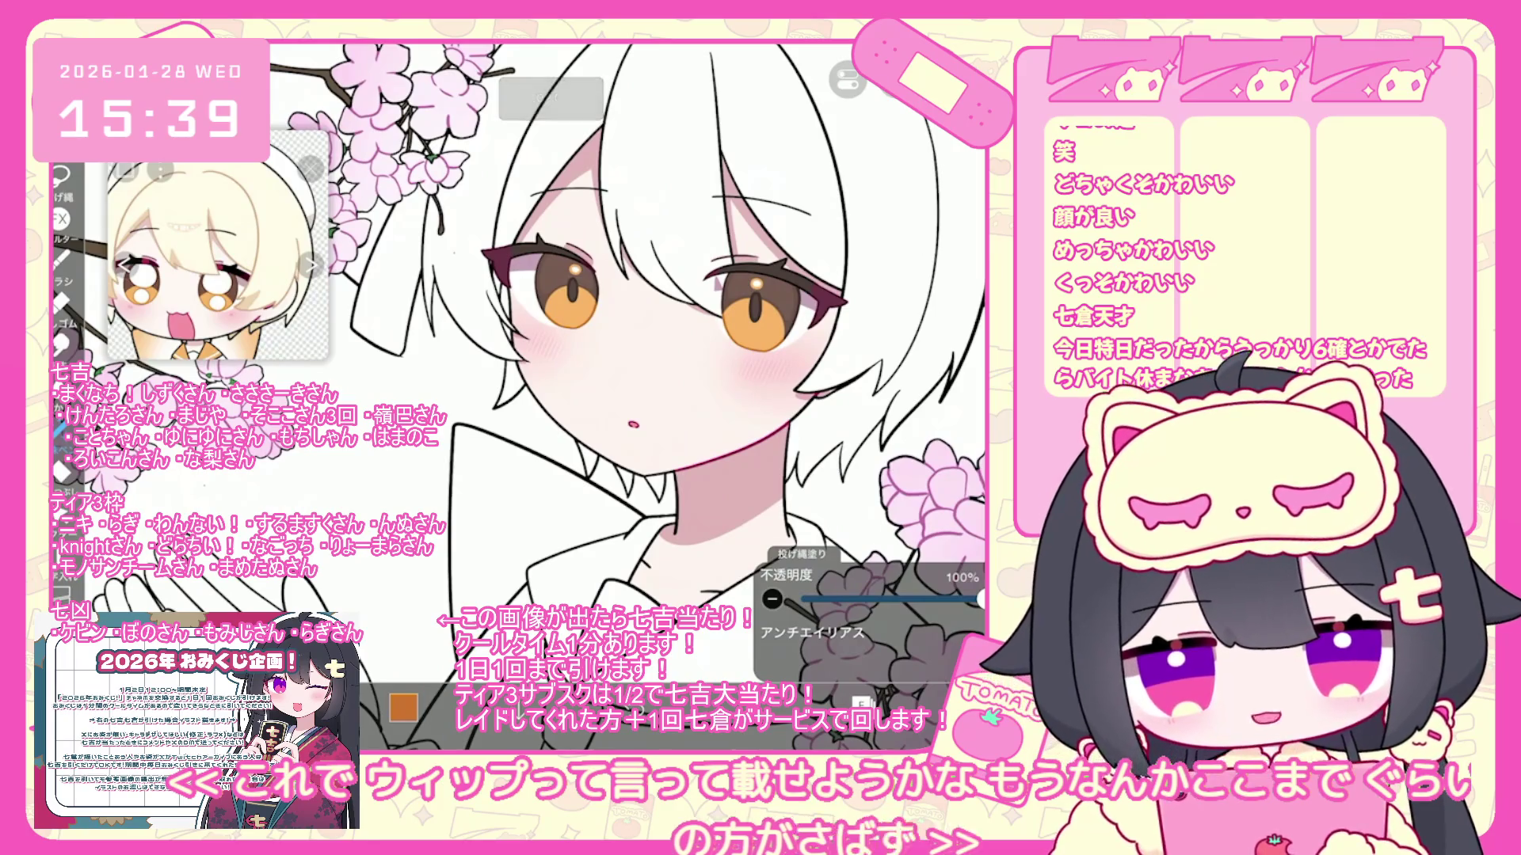
{"action": "scroll", "coordinate": [869, 338], "scroll_direction": "down", "scroll_amount": 3}
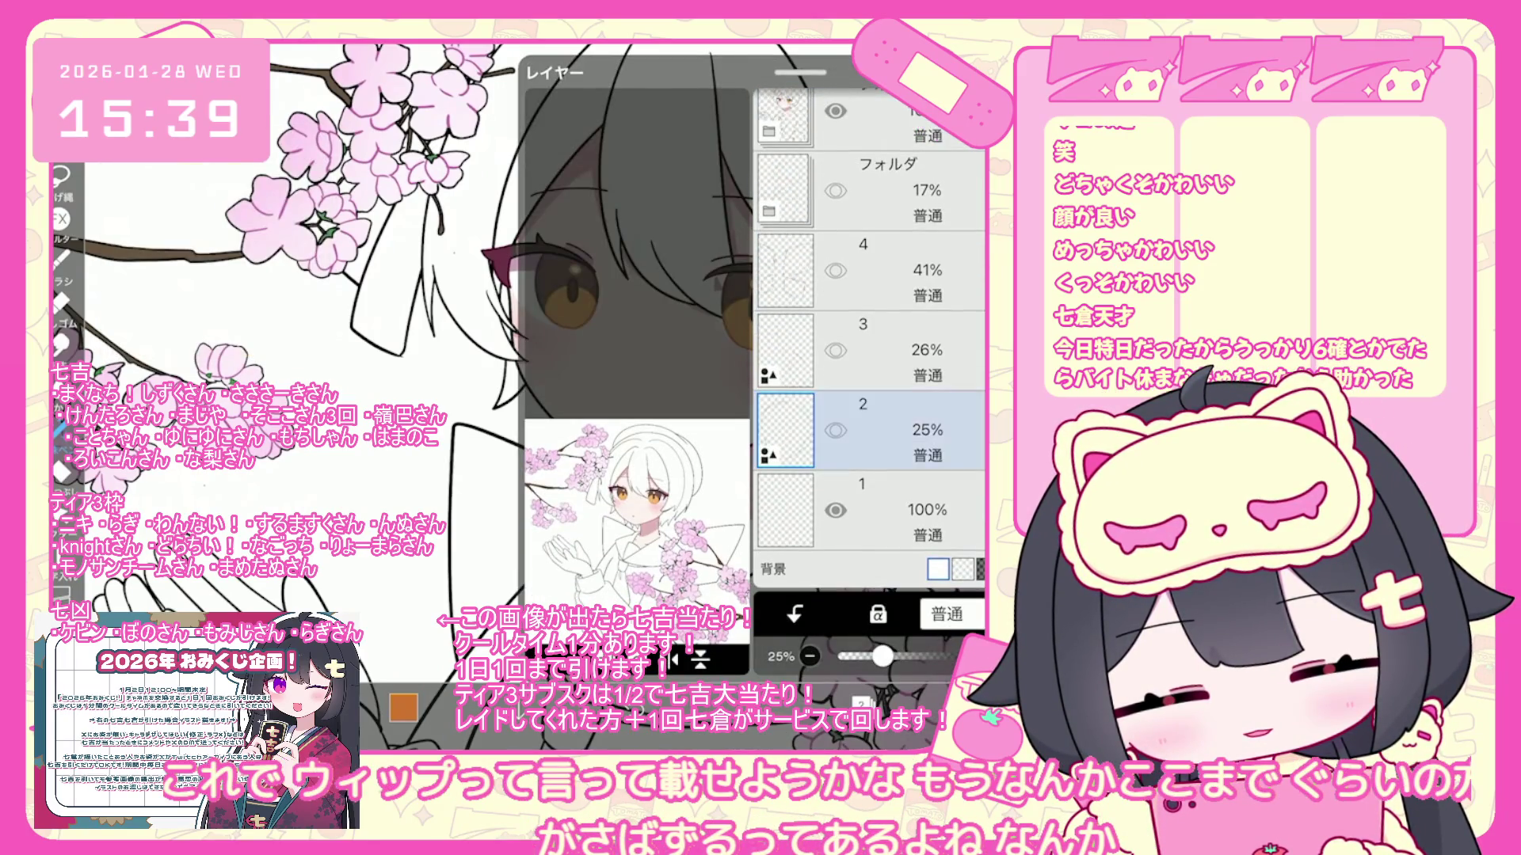
{"action": "scroll", "coordinate": [869, 317], "scroll_direction": "up", "scroll_amount": 5}
Select a folder, then layer 23, in the layer list
{"action": "left_click", "coordinate": [872, 380]}
{"action": "scroll", "coordinate": [868, 340], "scroll_direction": "down", "scroll_amount": 3}
{"action": "left_click", "coordinate": [871, 404]}
{"action": "scroll", "coordinate": [869, 341], "scroll_direction": "down", "scroll_amount": 3}
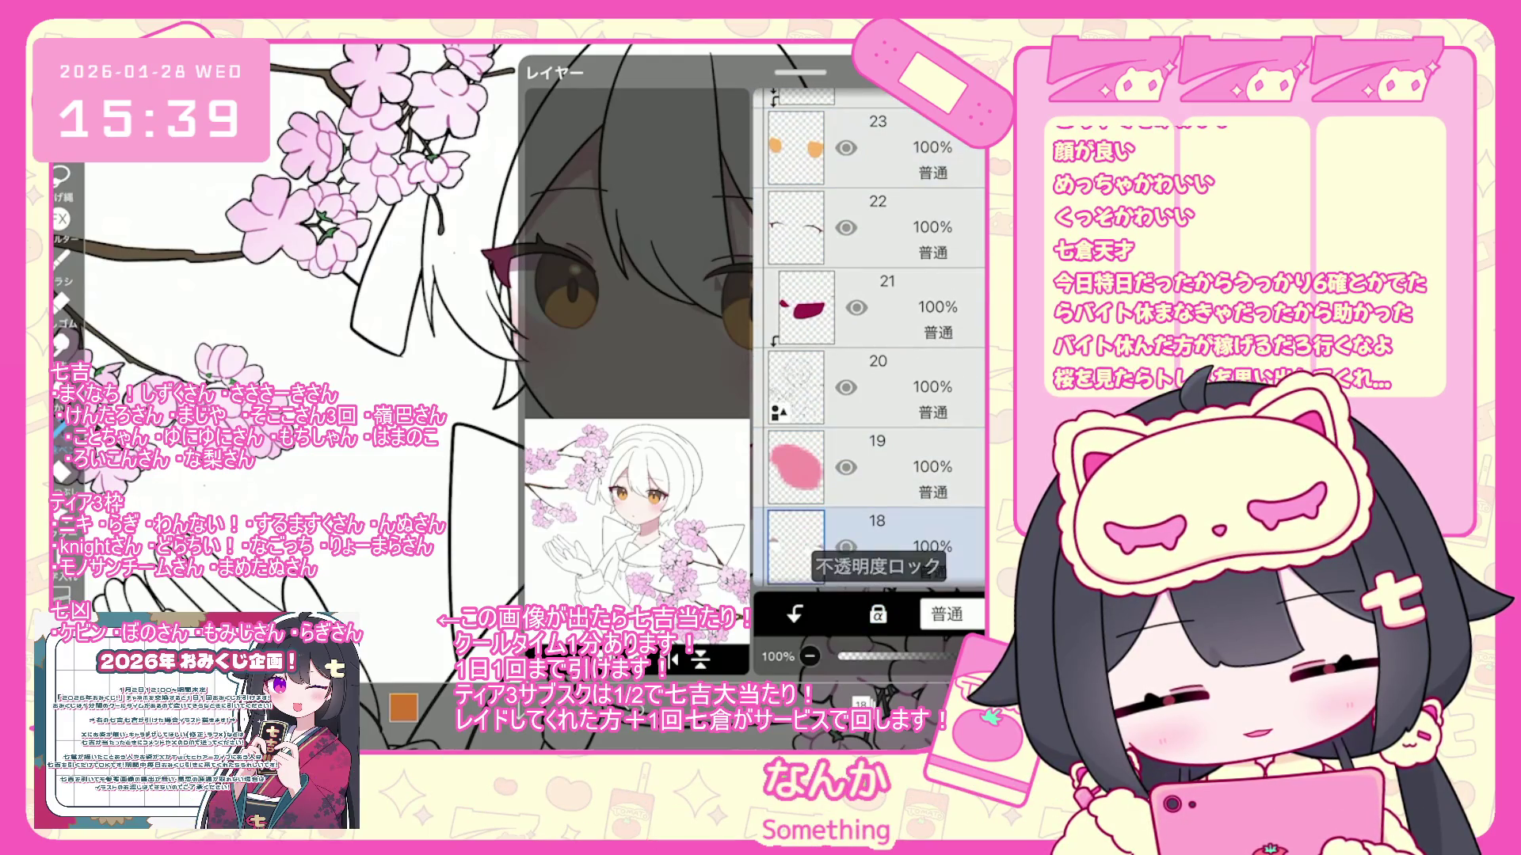
{"action": "scroll", "coordinate": [555, 356], "scroll_direction": "up", "scroll_amount": 3}
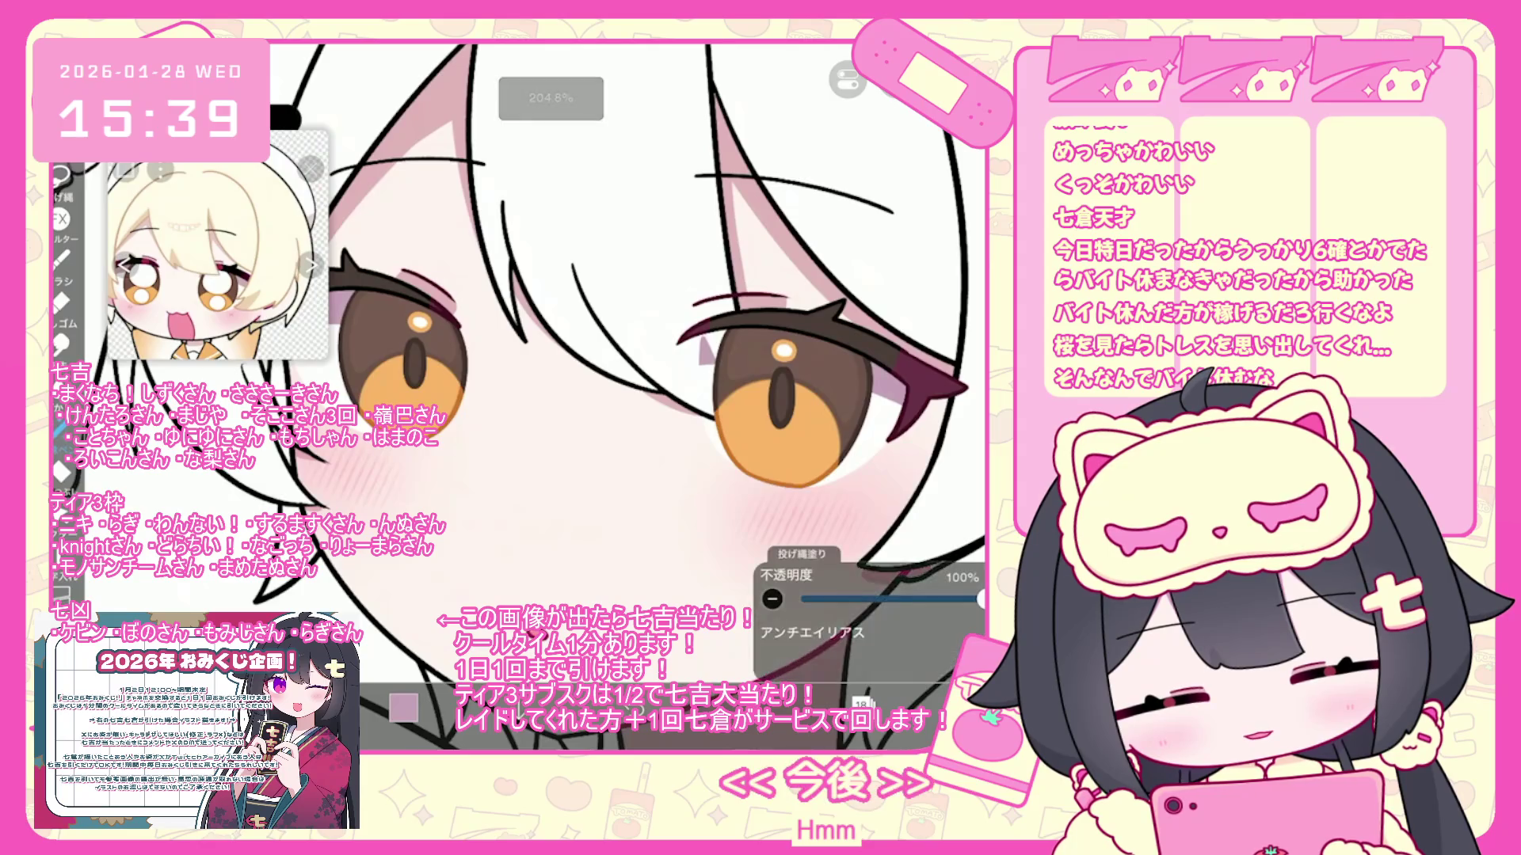
{"action": "scroll", "coordinate": [621, 396], "scroll_direction": "up", "scroll_amount": 5}
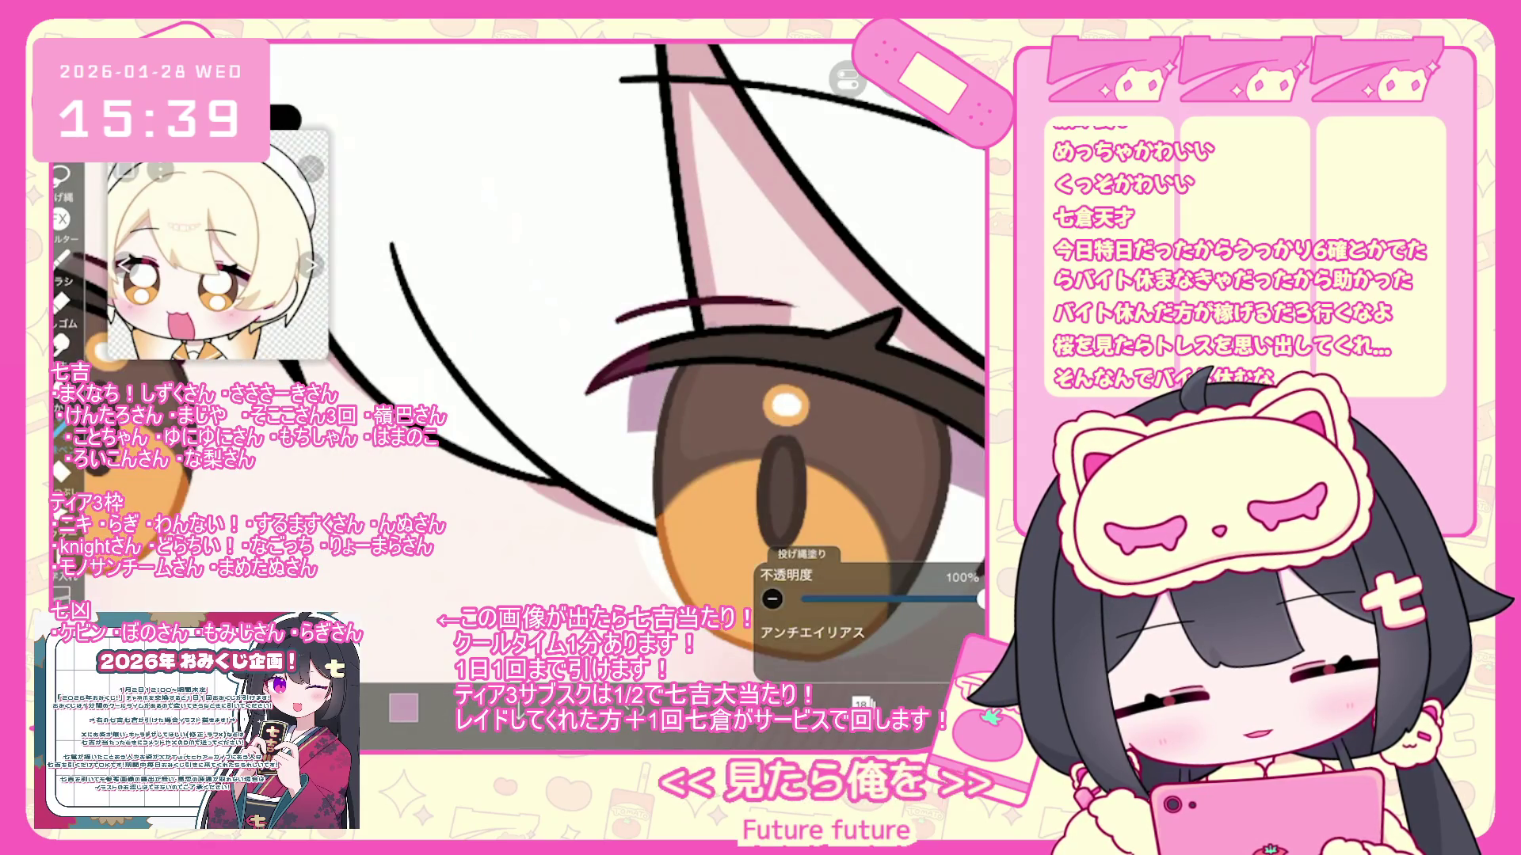
{"action": "scroll", "coordinate": [618, 396], "scroll_direction": "down", "scroll_amount": 10}
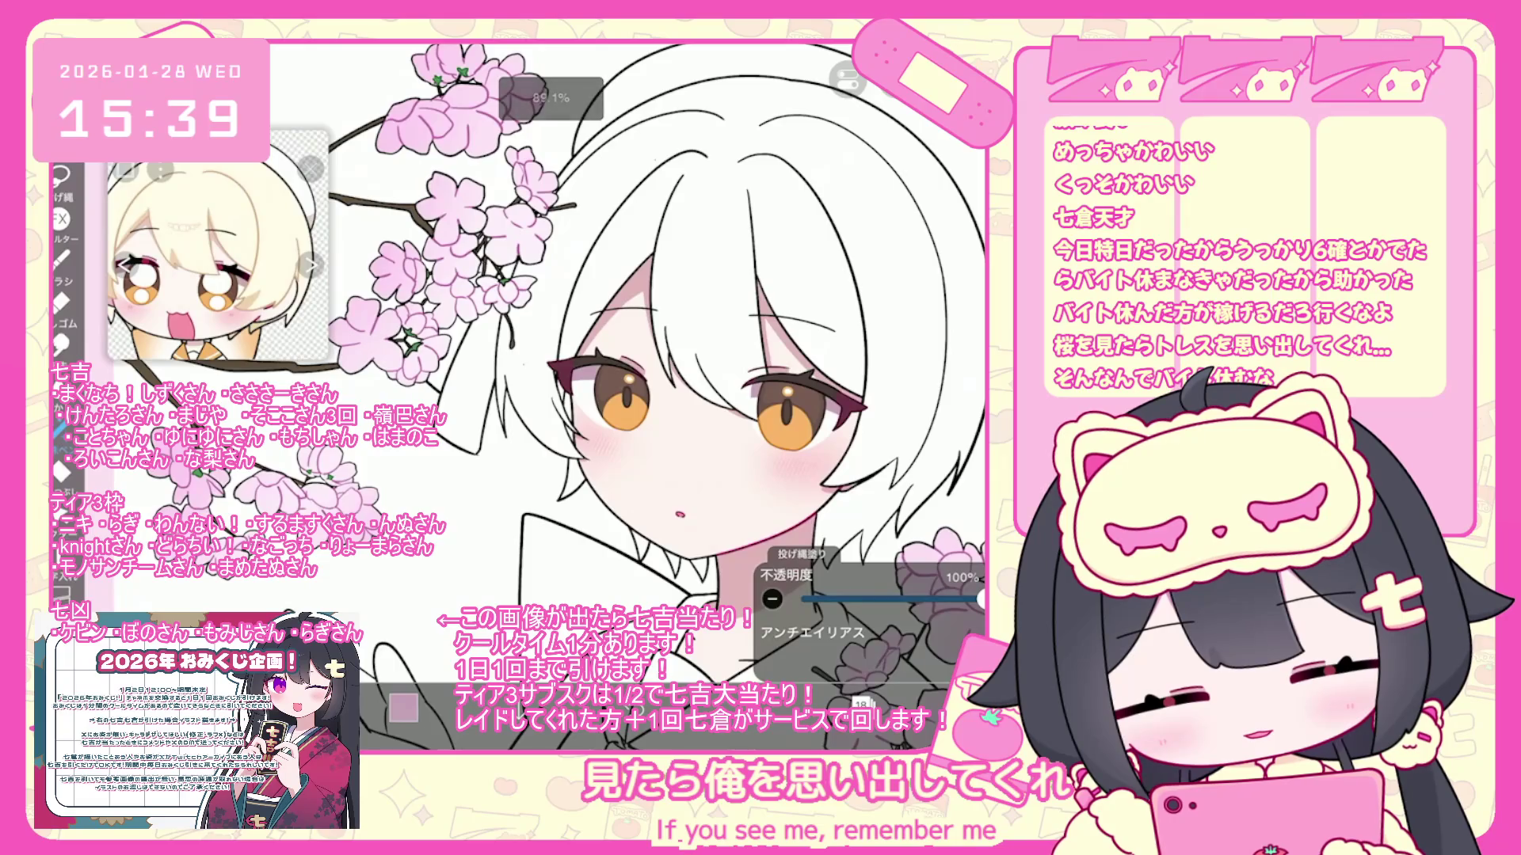
{"action": "scroll", "coordinate": [618, 397], "scroll_direction": "up", "scroll_amount": 3}
Group layer 31 into a new folder
{"action": "left_click", "coordinate": [861, 703]}
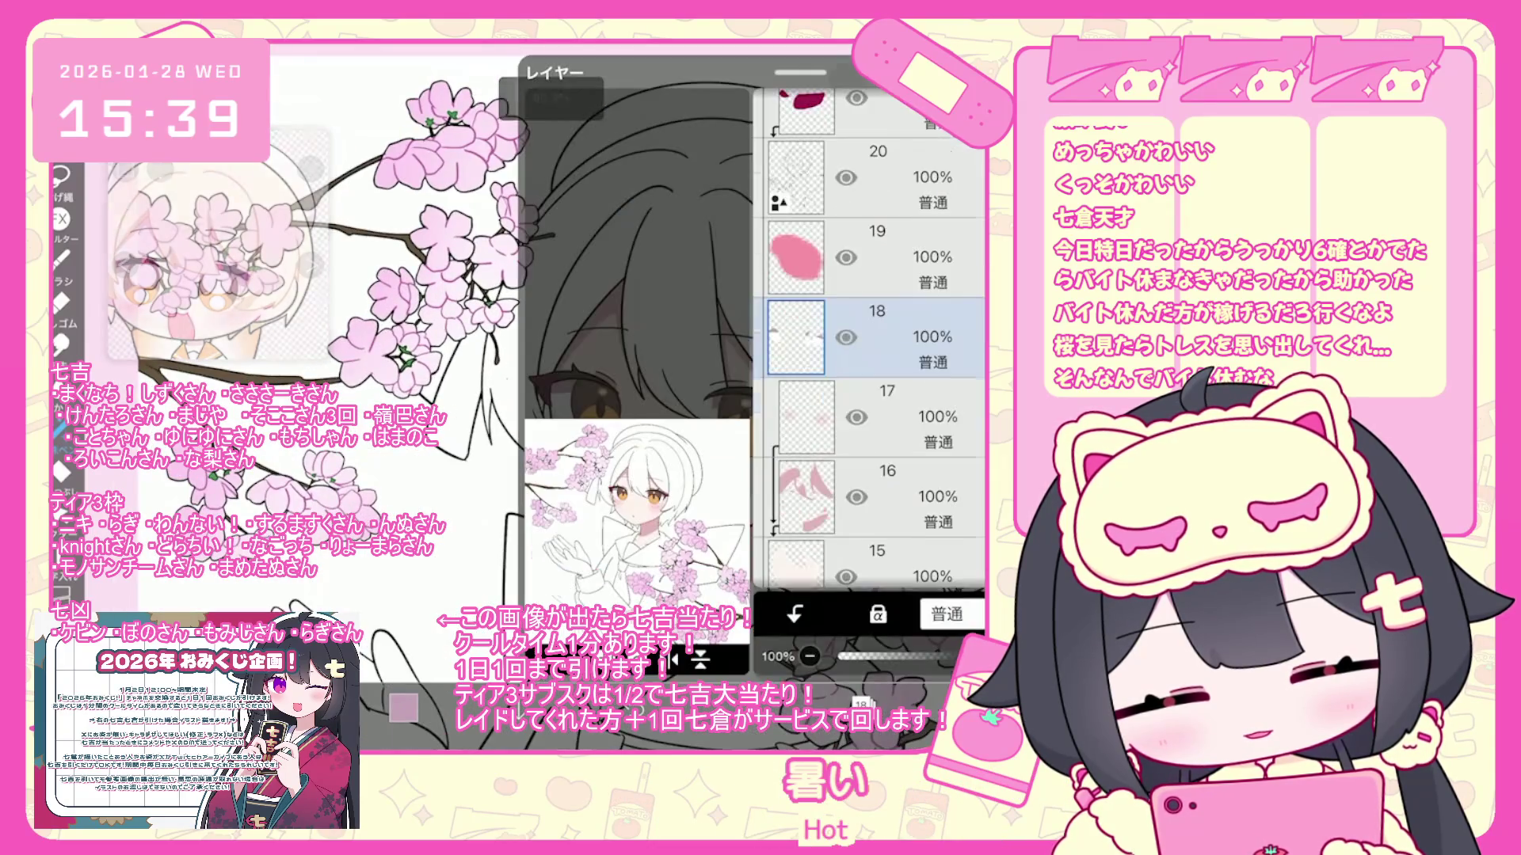
{"action": "scroll", "coordinate": [871, 333], "scroll_direction": "up", "scroll_amount": 4}
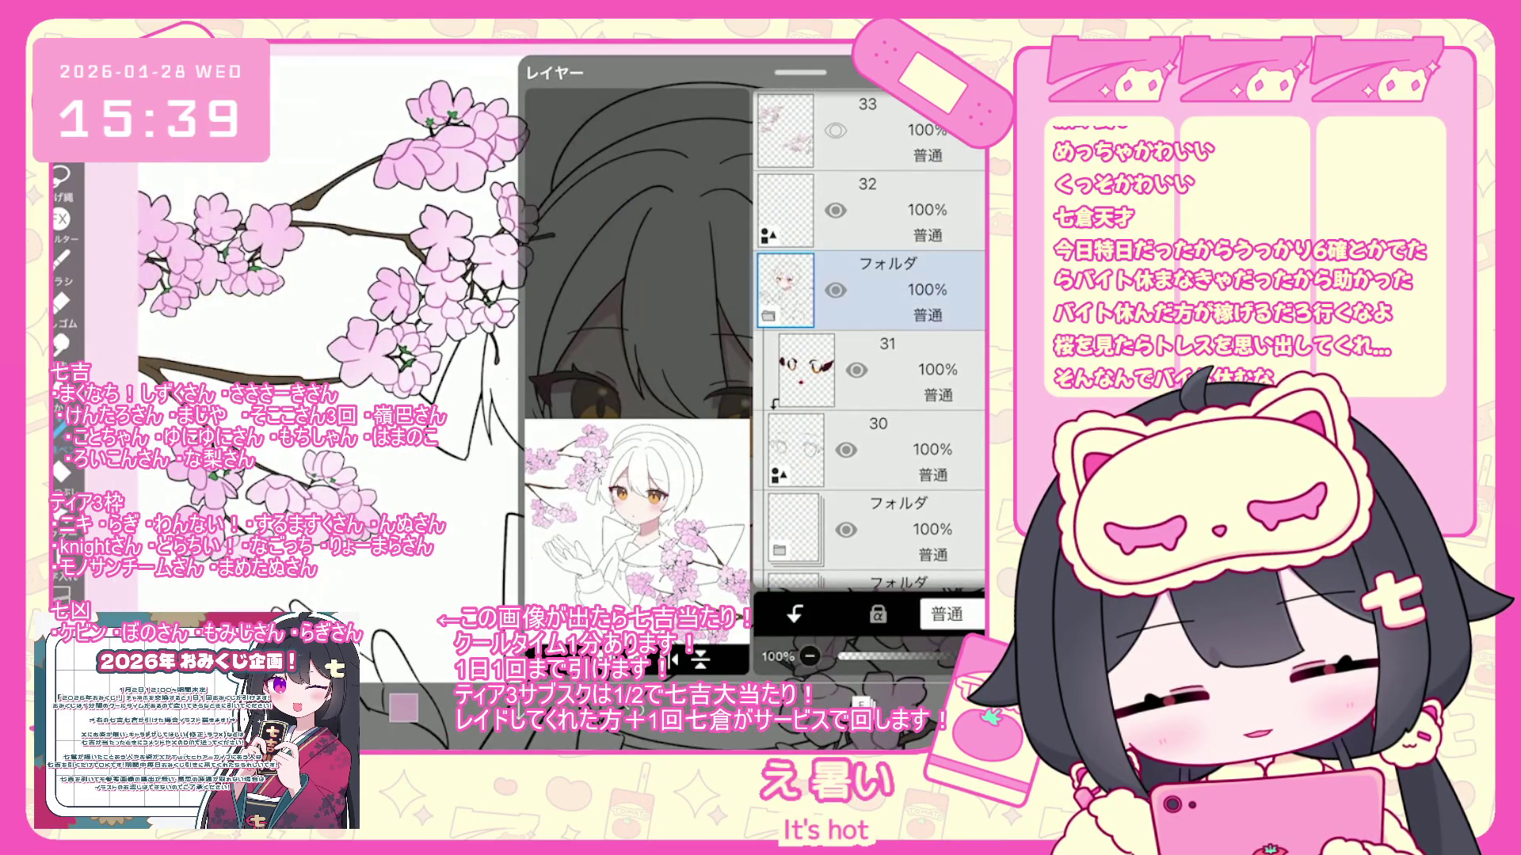
{"action": "left_click", "coordinate": [554, 657]}
{"action": "left_click", "coordinate": [515, 479]}
Select layer 30, expand the folder below it to reveal layers 29 and 28, then select layer 24
{"action": "left_click", "coordinate": [871, 475]}
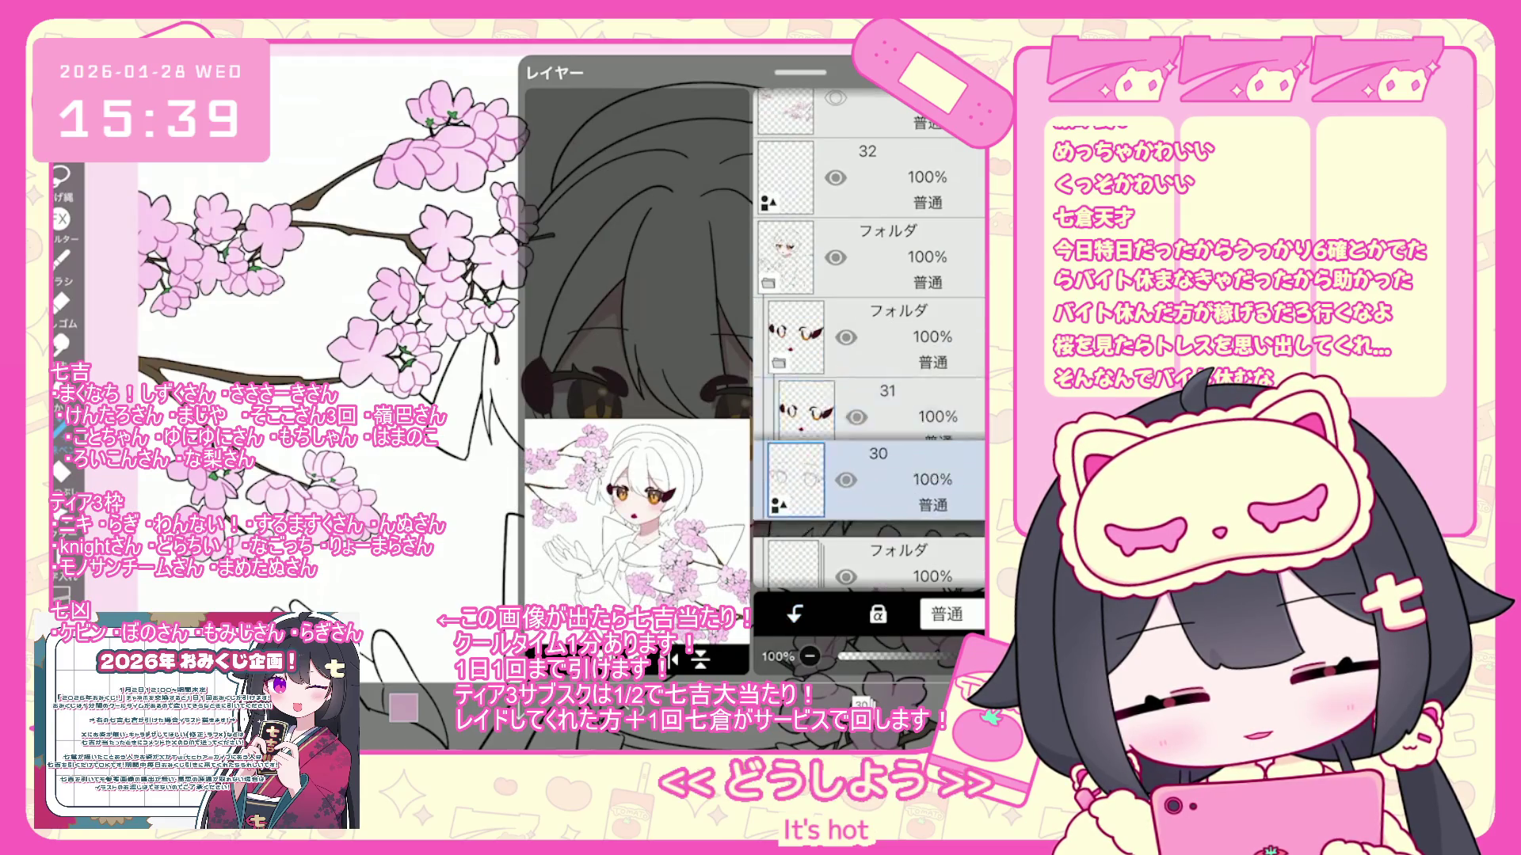
{"action": "scroll", "coordinate": [871, 332], "scroll_direction": "down", "scroll_amount": 3}
{"action": "left_click", "coordinate": [871, 356]}
{"action": "left_click", "coordinate": [790, 380]}
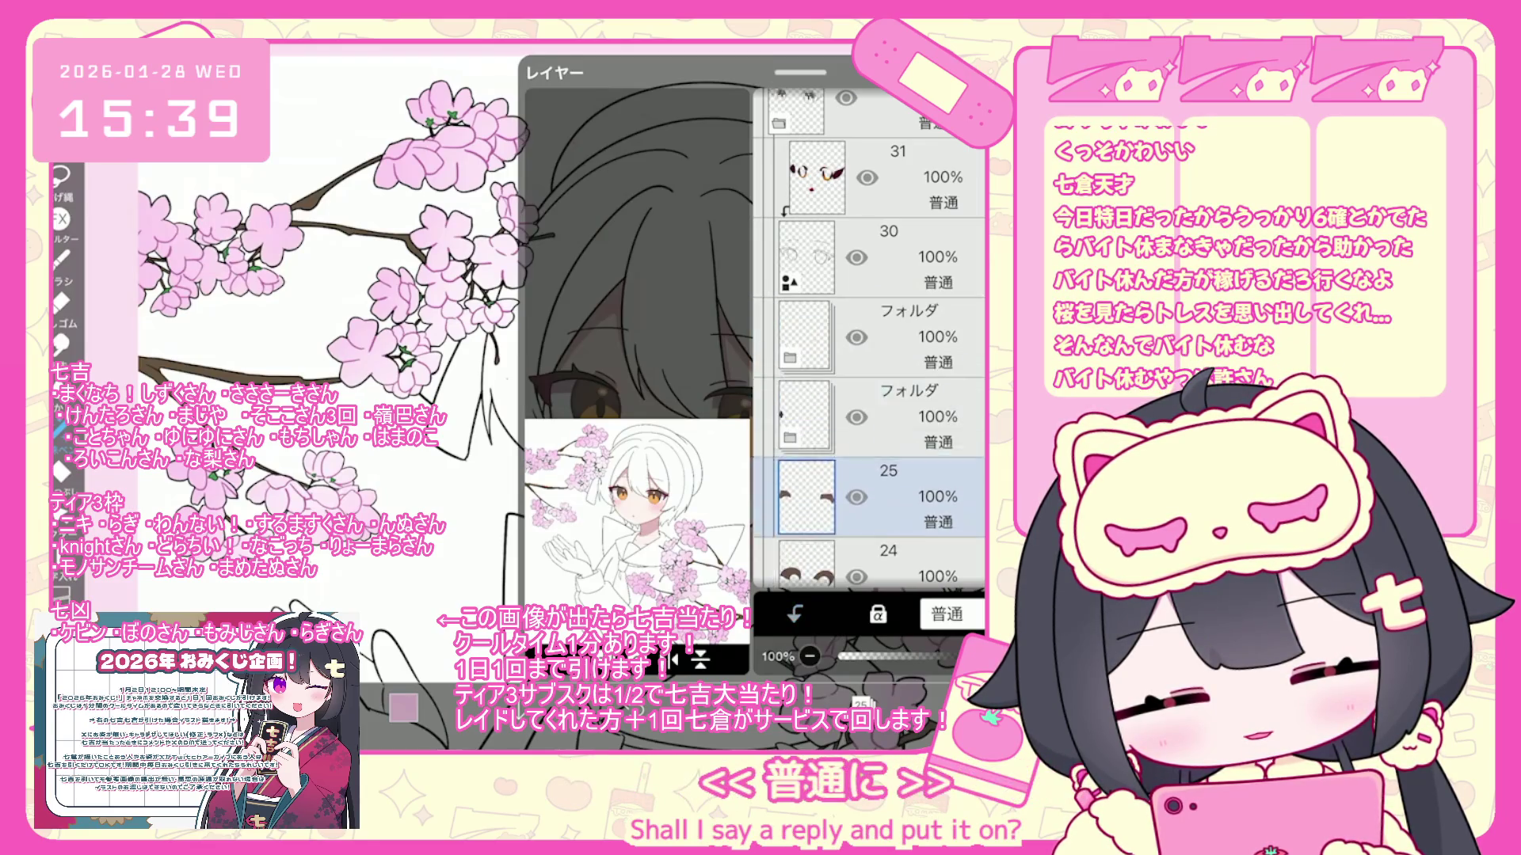
{"action": "scroll", "coordinate": [872, 341], "scroll_direction": "down", "scroll_amount": 2}
{"action": "left_click", "coordinate": [872, 396]}
{"action": "scroll", "coordinate": [871, 341], "scroll_direction": "up", "scroll_amount": 2}
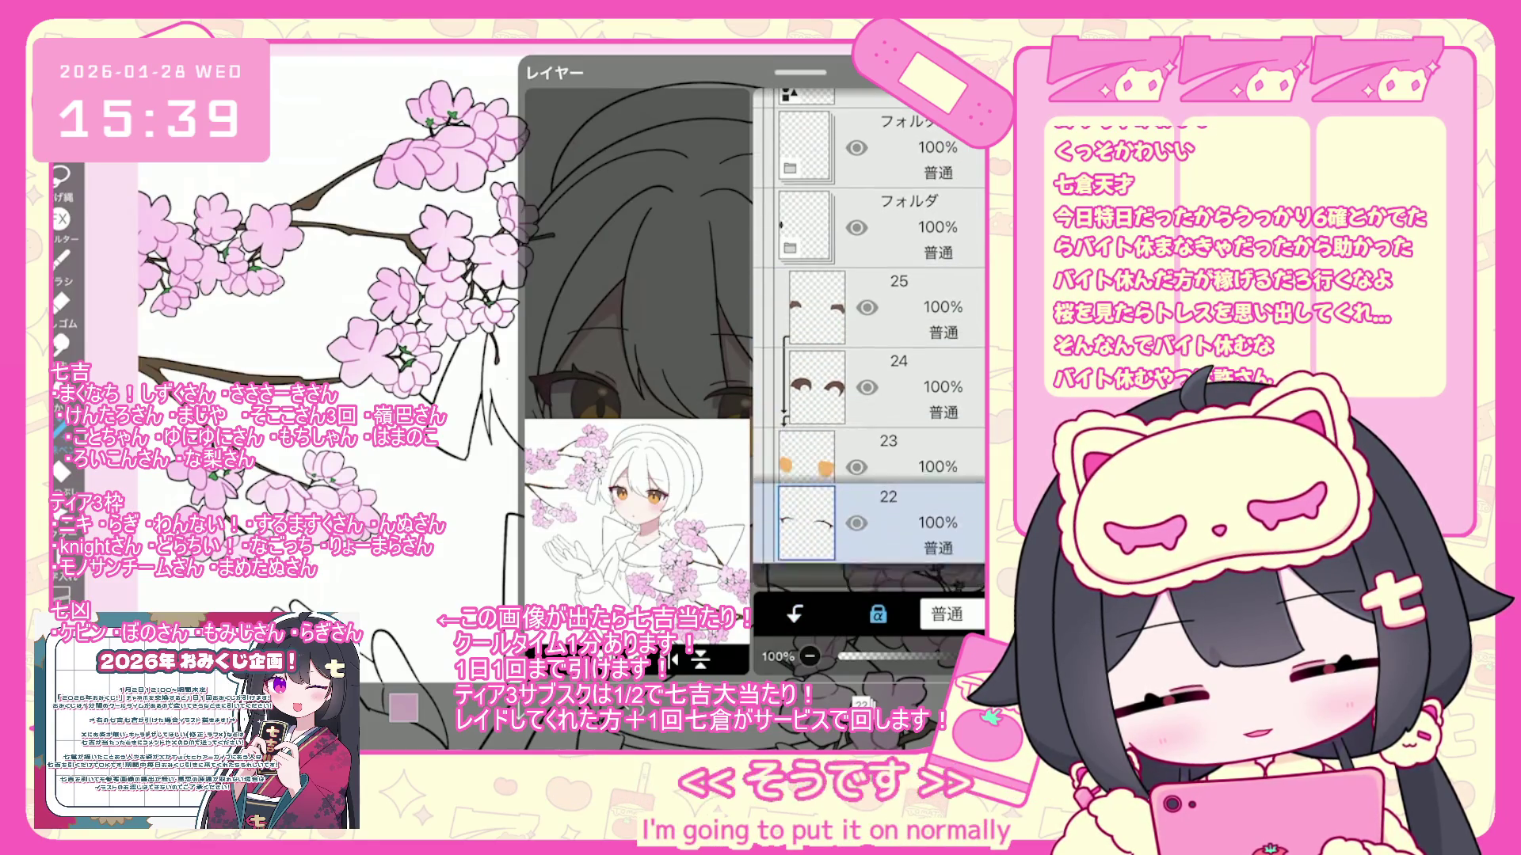
Move the folder below layer 14 up above layer 18, then select layer 30
{"action": "left_click", "coordinate": [871, 311]}
{"action": "scroll", "coordinate": [872, 341], "scroll_direction": "down", "scroll_amount": 5}
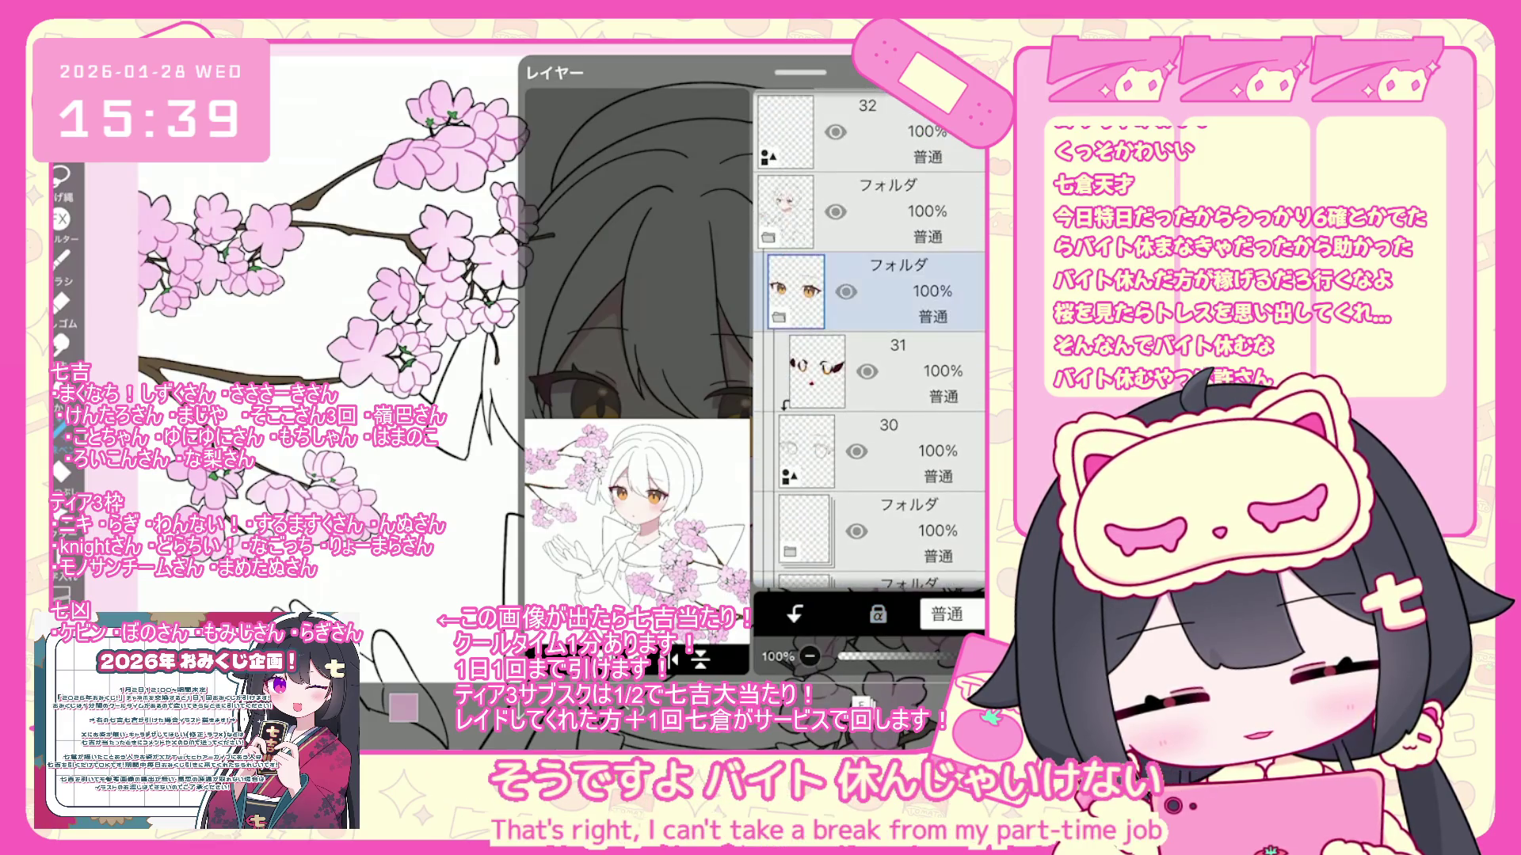
{"action": "left_click", "coordinate": [871, 511]}
{"action": "left_click_drag", "start_coordinate": [872, 511], "coordinate": [871, 204]}
{"action": "scroll", "coordinate": [626, 356], "scroll_direction": "up", "scroll_amount": 3}
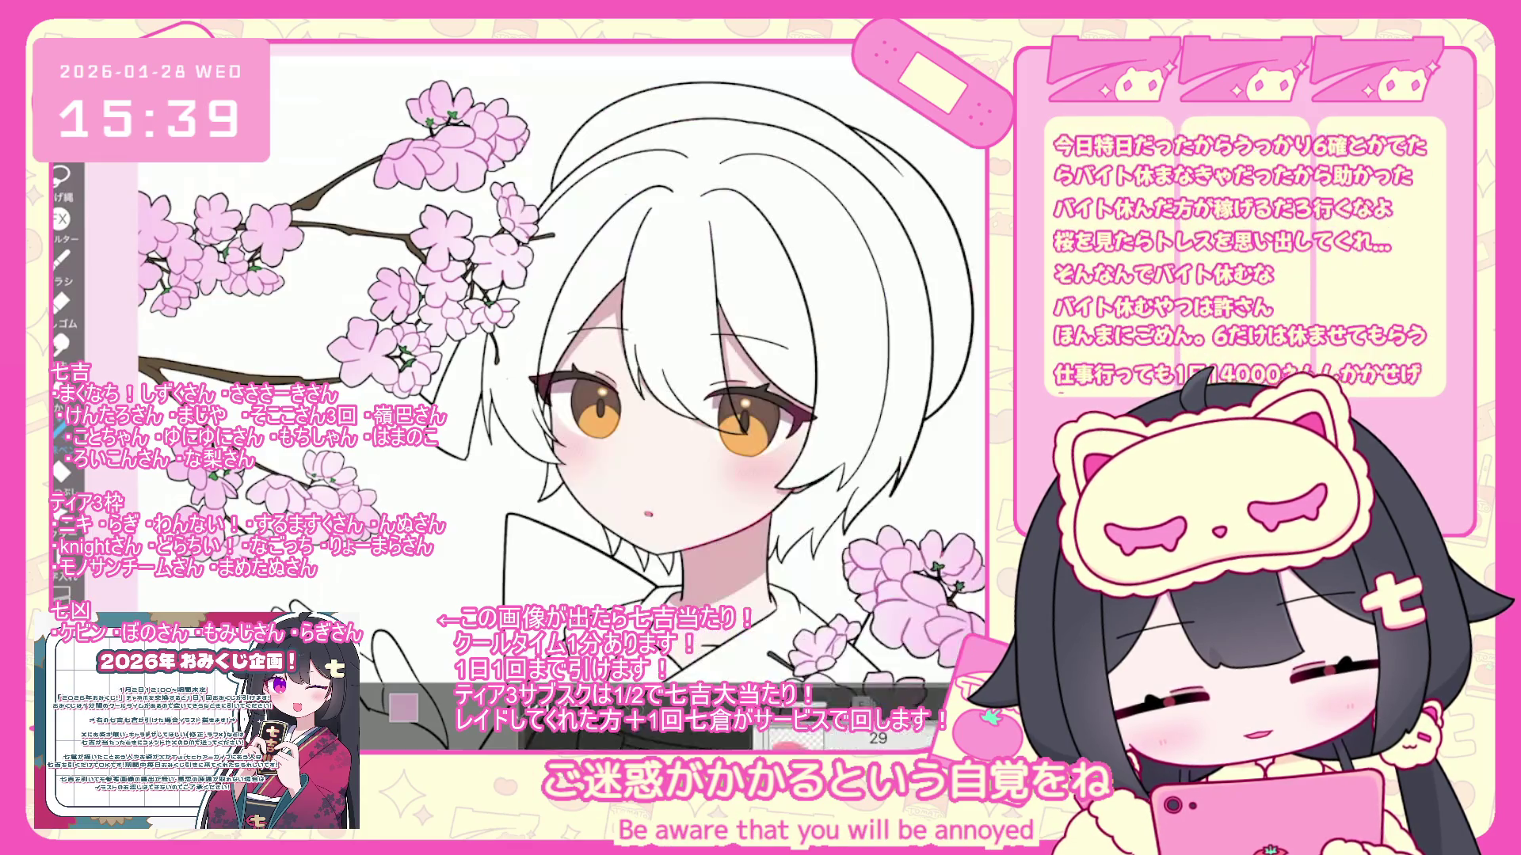
{"action": "scroll", "coordinate": [625, 356], "scroll_direction": "up", "scroll_amount": 2}
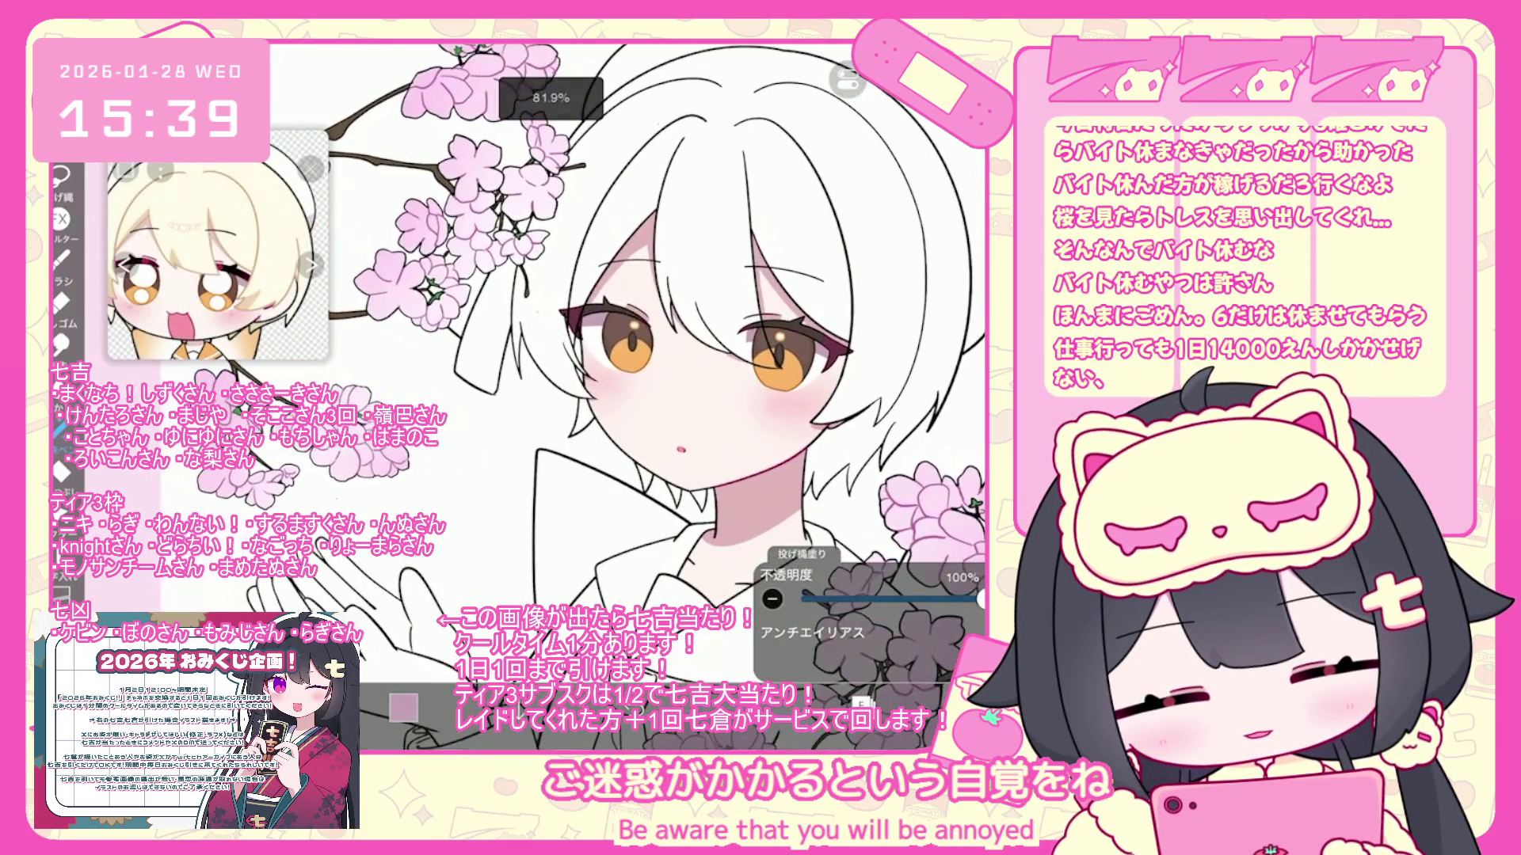
{"action": "left_click", "coordinate": [871, 178]}
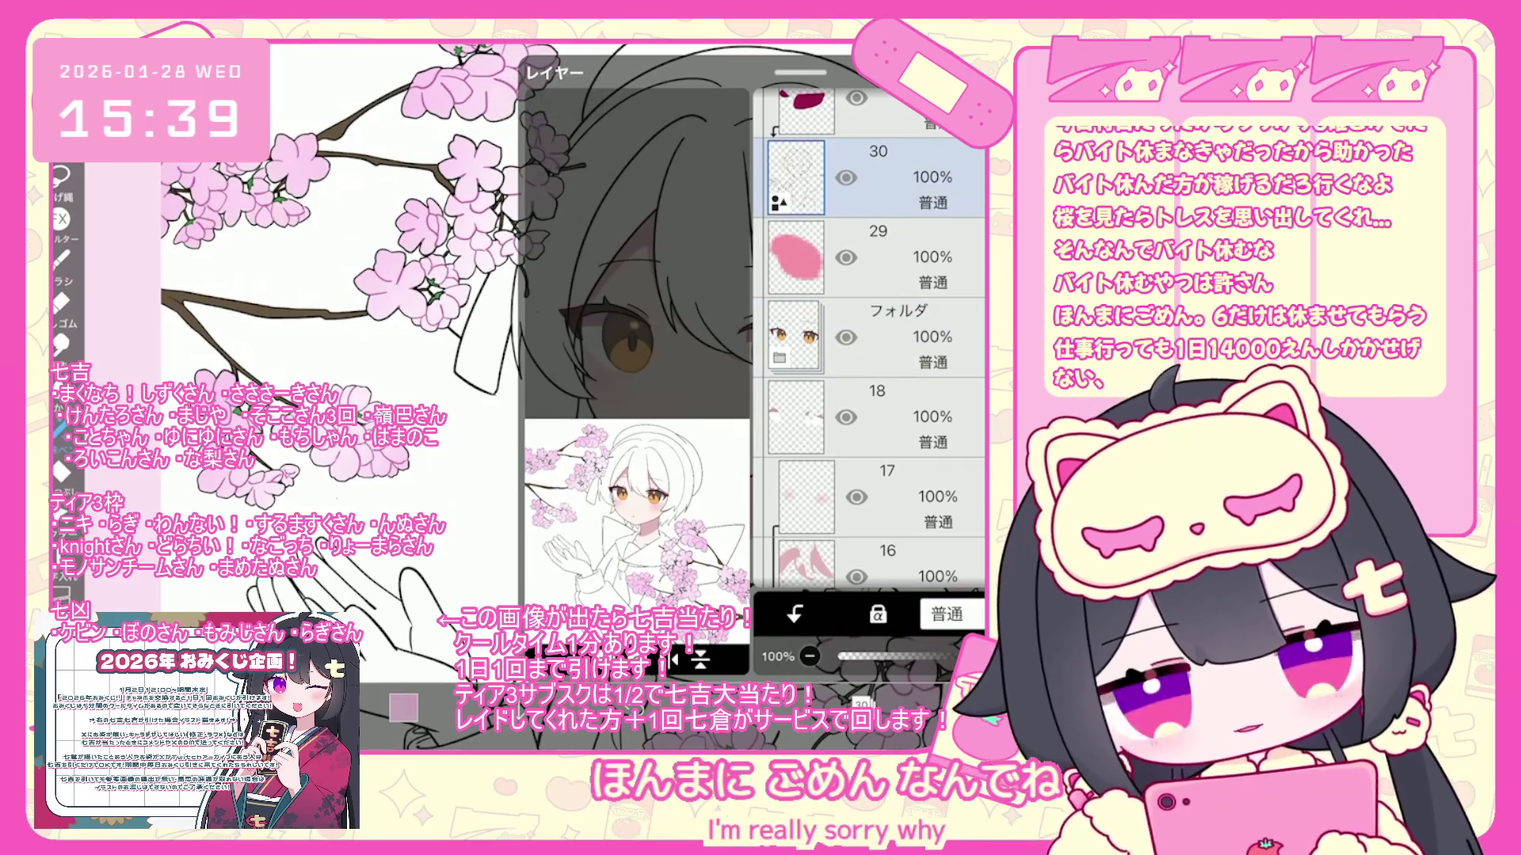
Switch to dark red and lasso-fill a short shadow line beside the collar
{"action": "left_click", "coordinate": [403, 706]}
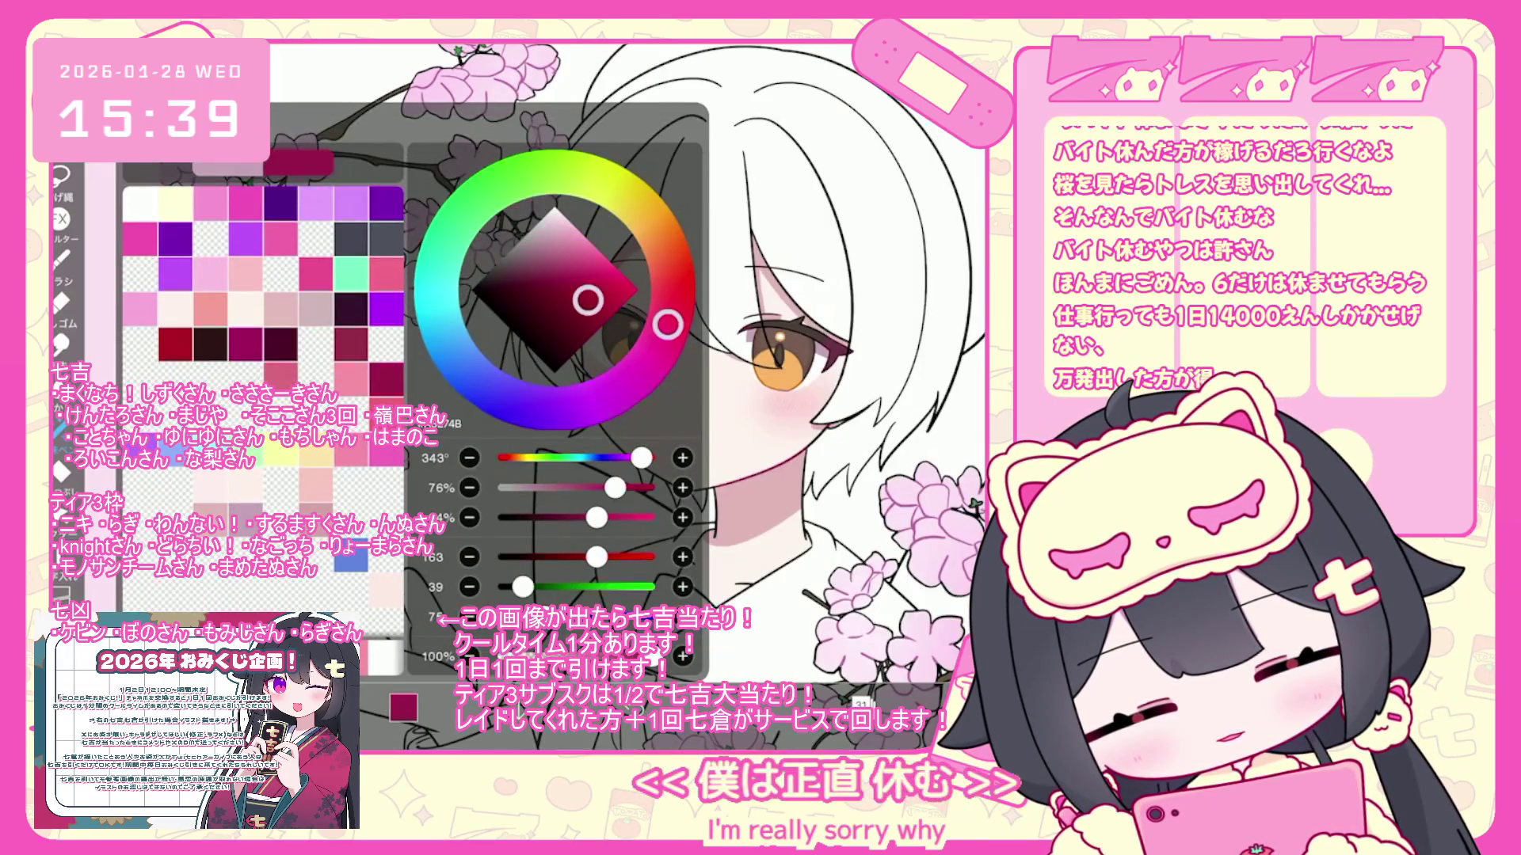
{"action": "left_click", "coordinate": [60, 262]}
{"action": "scroll", "coordinate": [626, 357], "scroll_direction": "up", "scroll_amount": 5}
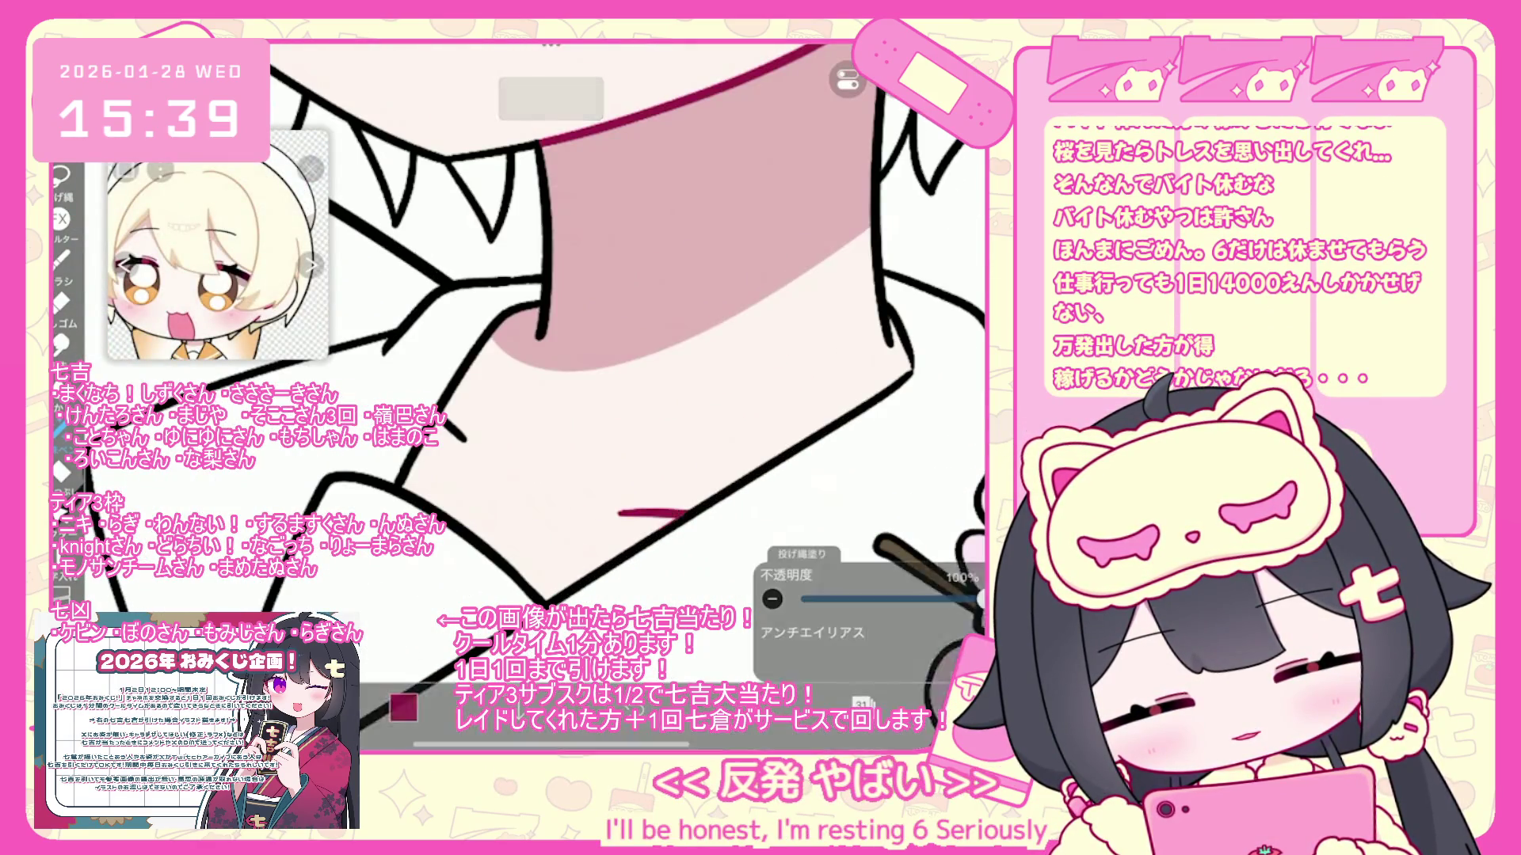
{"action": "key", "text": "ctrl+z"}
{"action": "left_click_drag", "start_coordinate": [693, 540], "coordinate": [756, 535]}
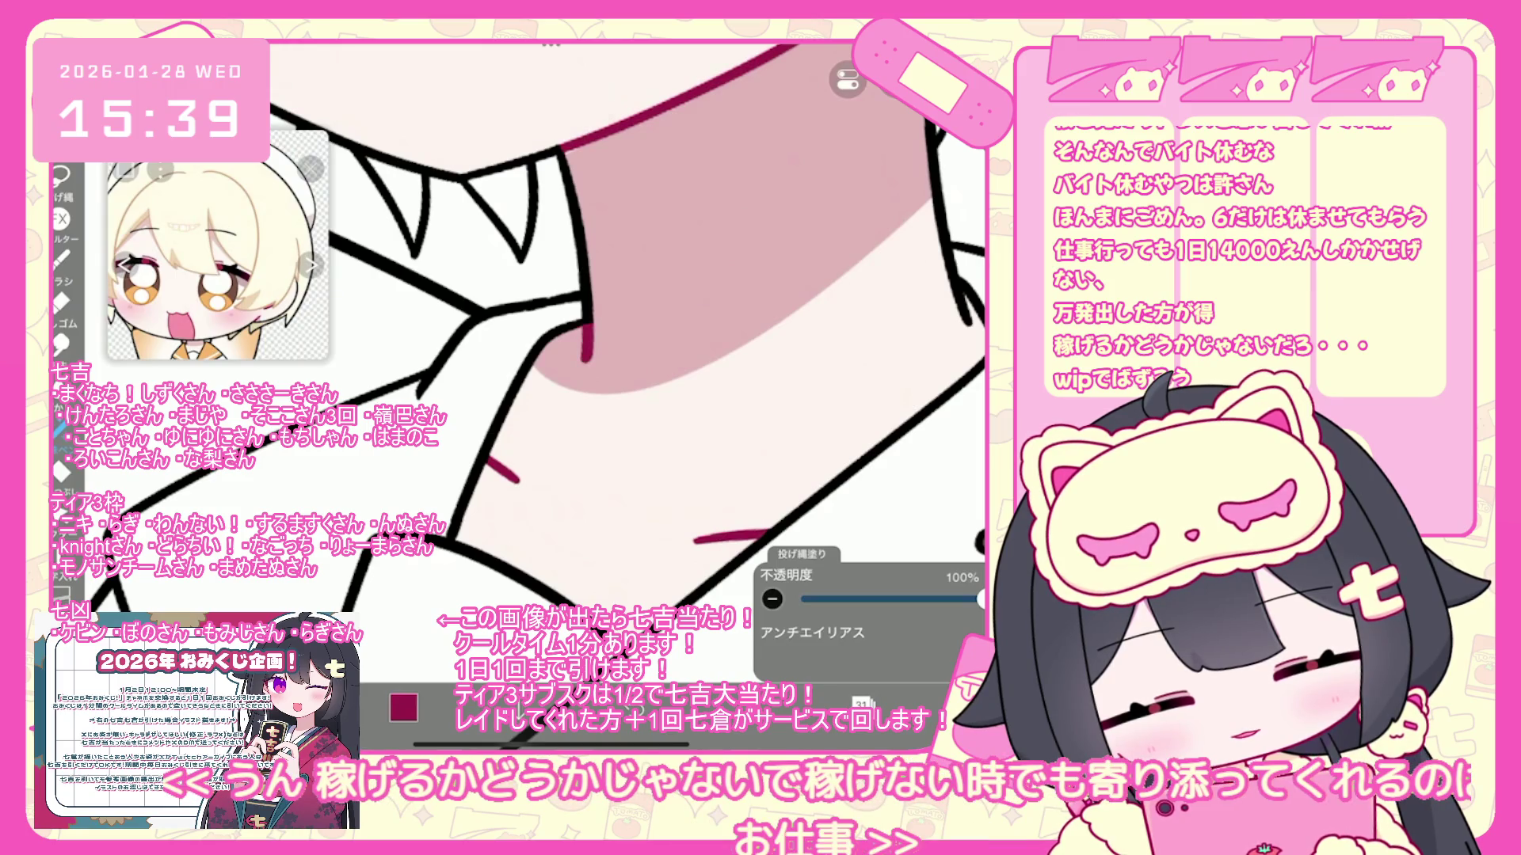
{"action": "left_click_drag", "start_coordinate": [590, 325], "coordinate": [585, 365]}
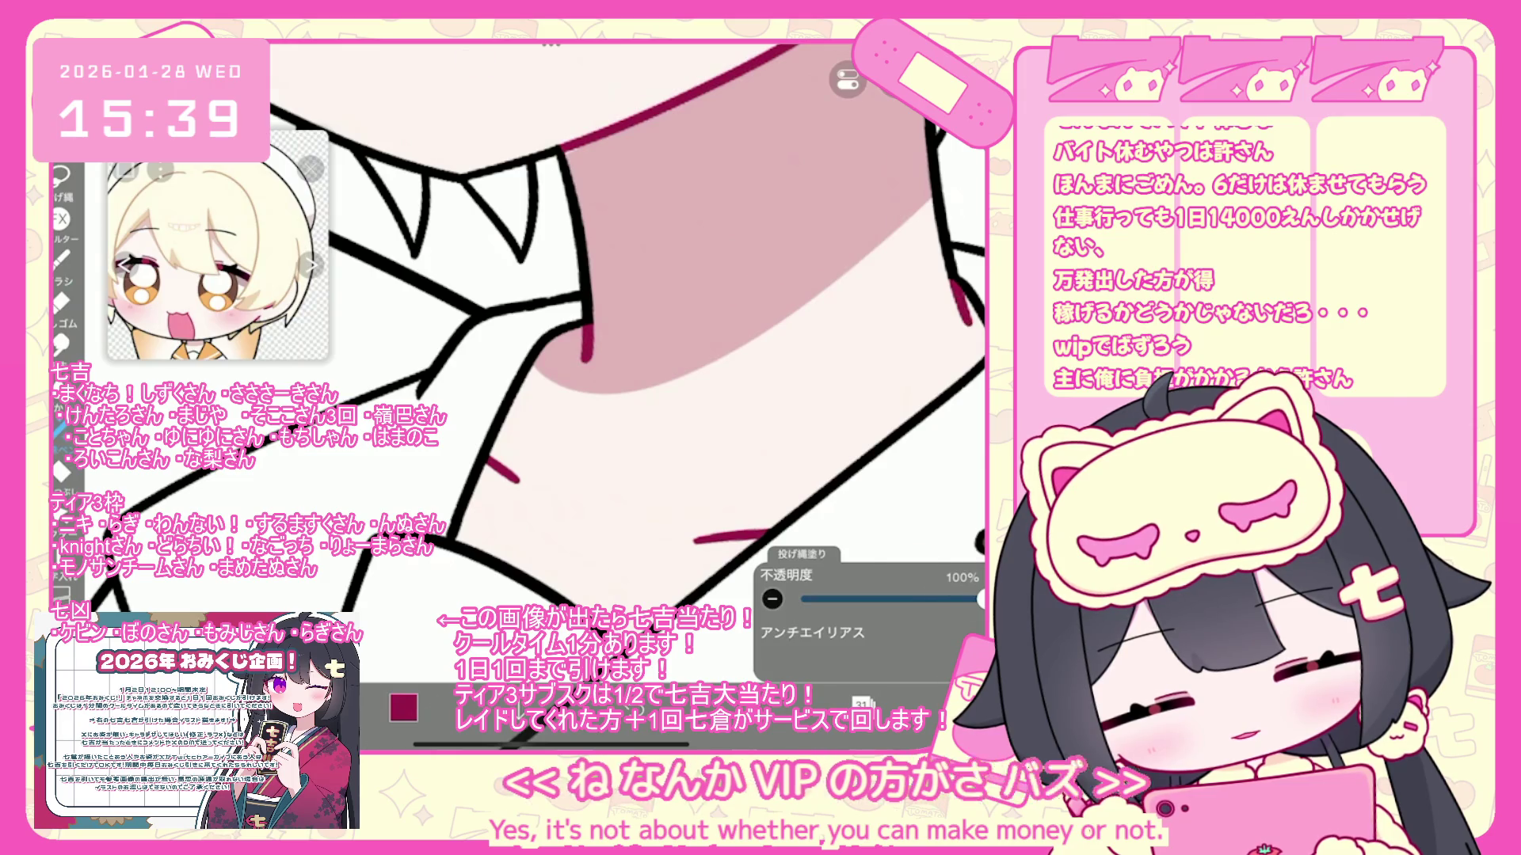
Make layer 15 the active layer and return to lasso filling
{"action": "scroll", "coordinate": [626, 333], "scroll_direction": "down", "scroll_amount": 5}
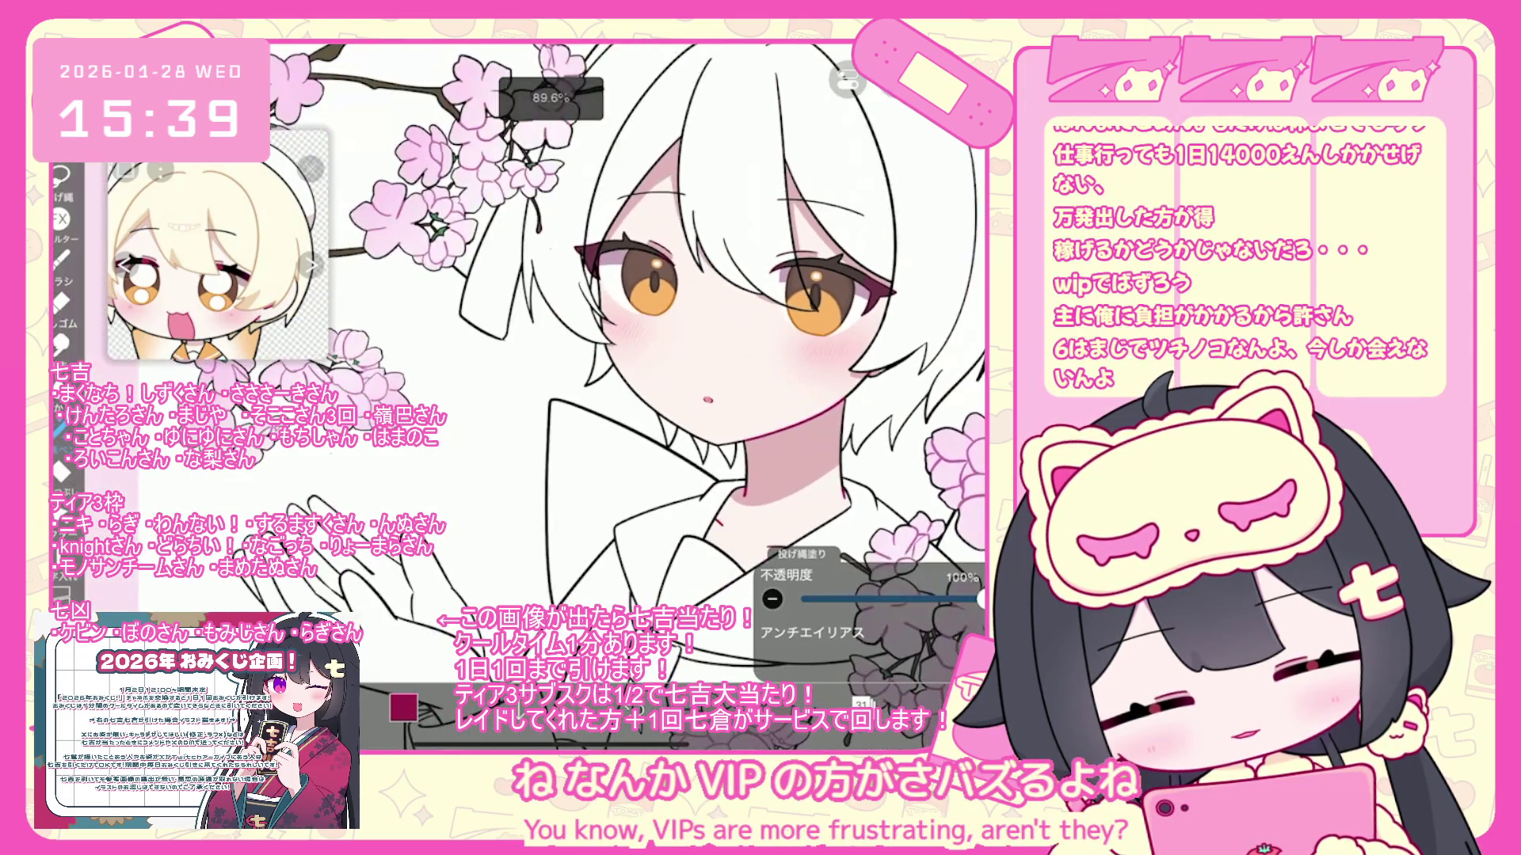
{"action": "scroll", "coordinate": [626, 332], "scroll_direction": "down", "scroll_amount": 2}
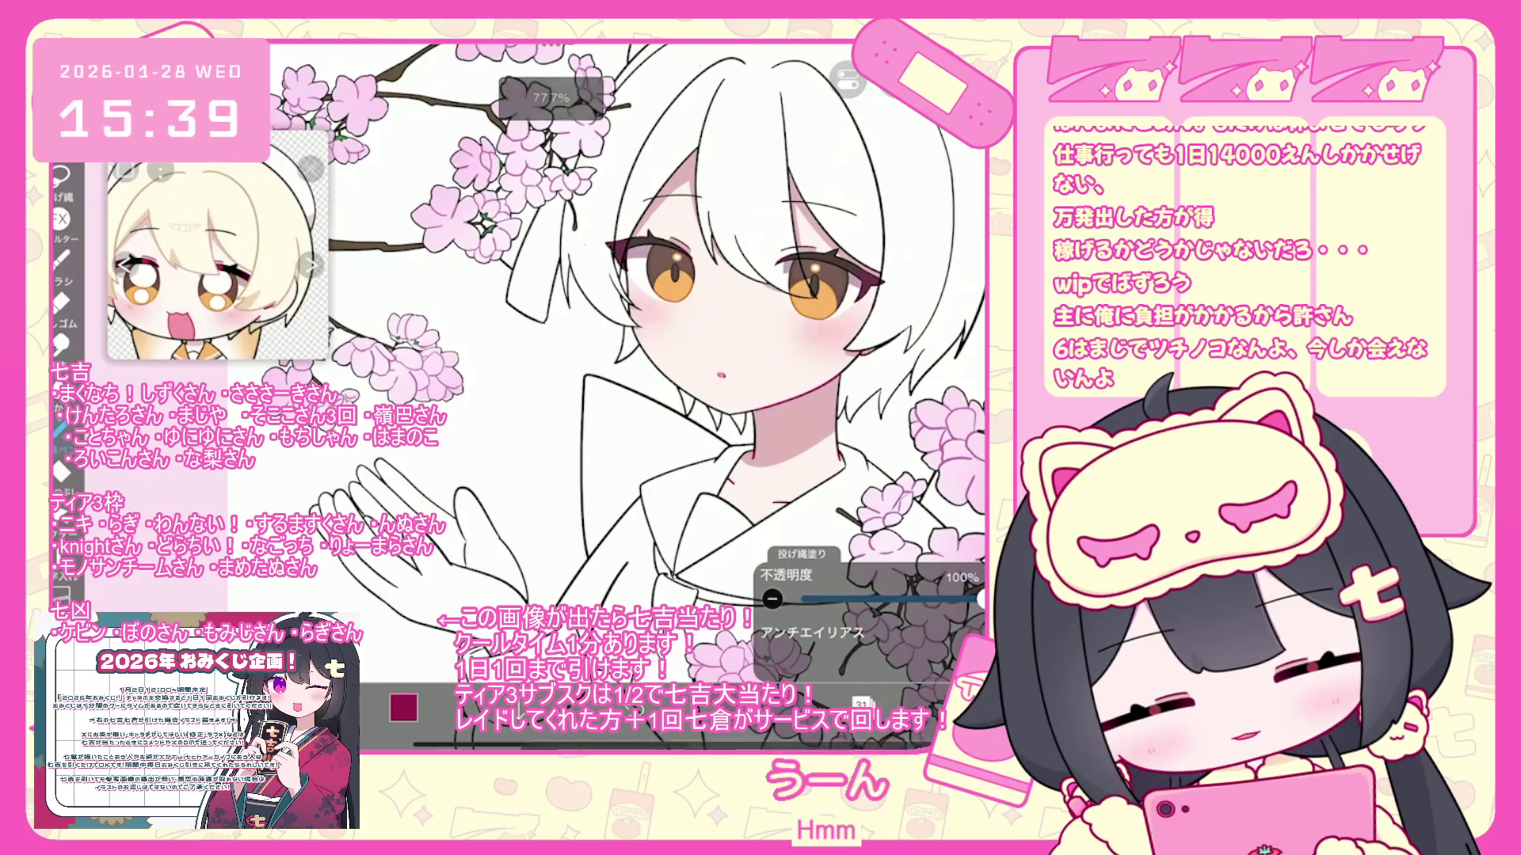
{"action": "left_click", "coordinate": [859, 704]}
{"action": "scroll", "coordinate": [871, 333], "scroll_direction": "down", "scroll_amount": 5}
{"action": "left_click", "coordinate": [871, 438]}
{"action": "left_click", "coordinate": [860, 704]}
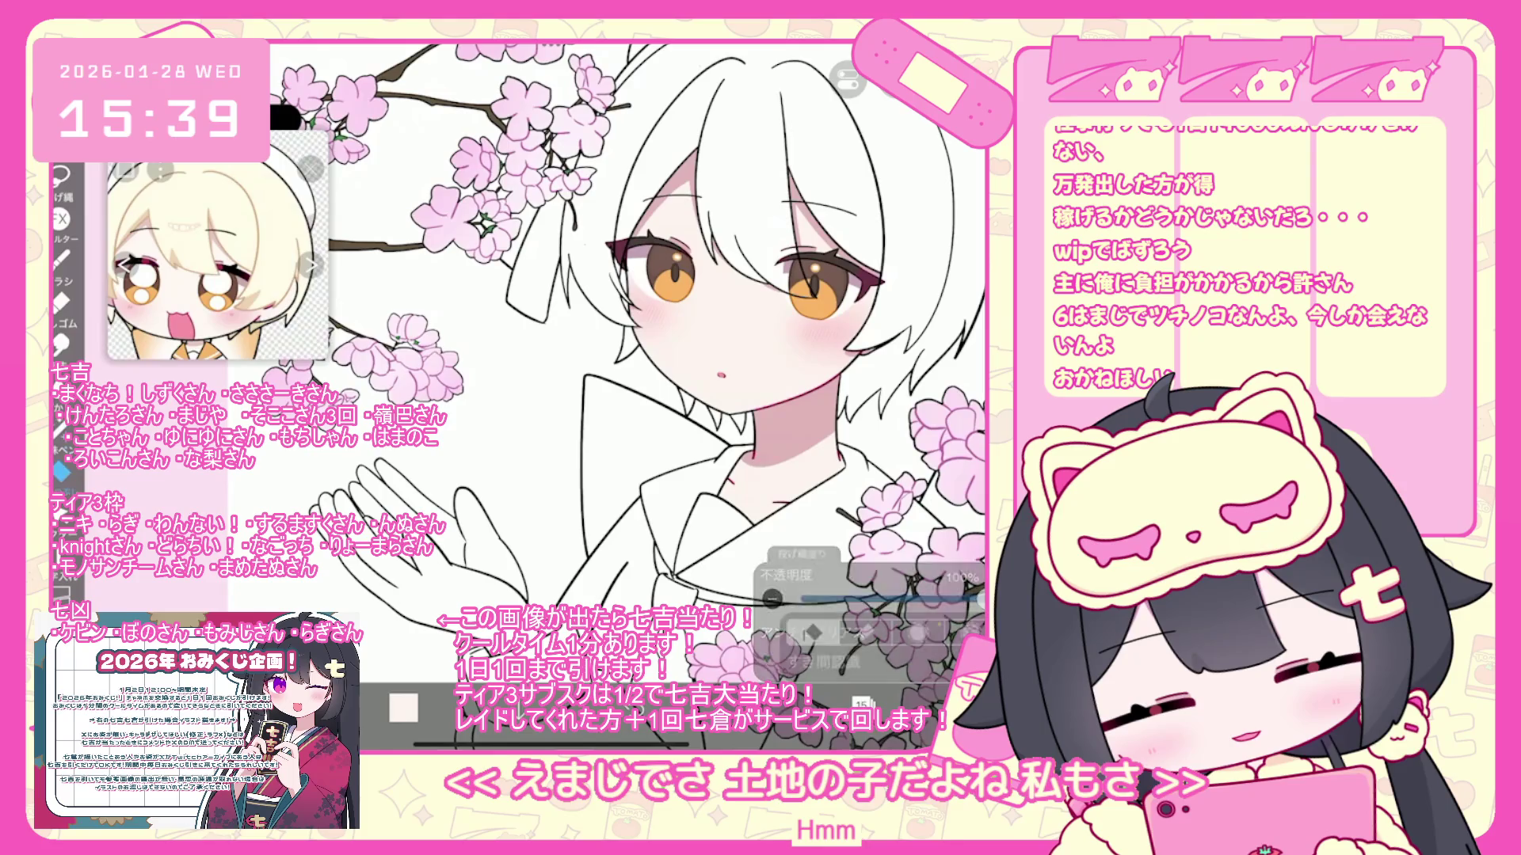
{"action": "left_click", "coordinate": [61, 471]}
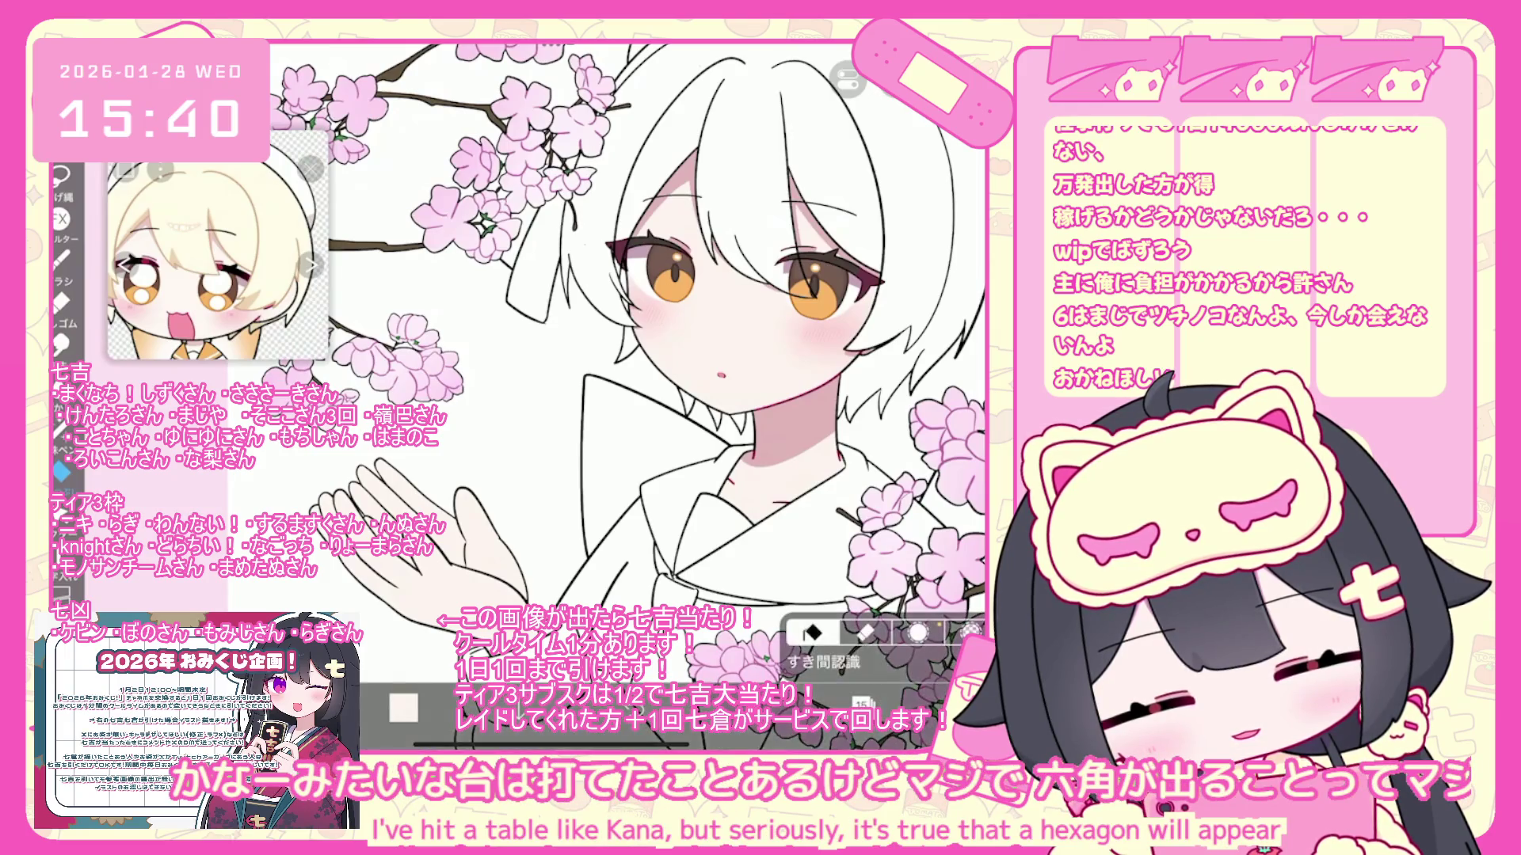
Switch the active layer to layer 16
{"action": "scroll", "coordinate": [634, 380], "scroll_direction": "down", "scroll_amount": 2}
{"action": "left_click", "coordinate": [861, 704]}
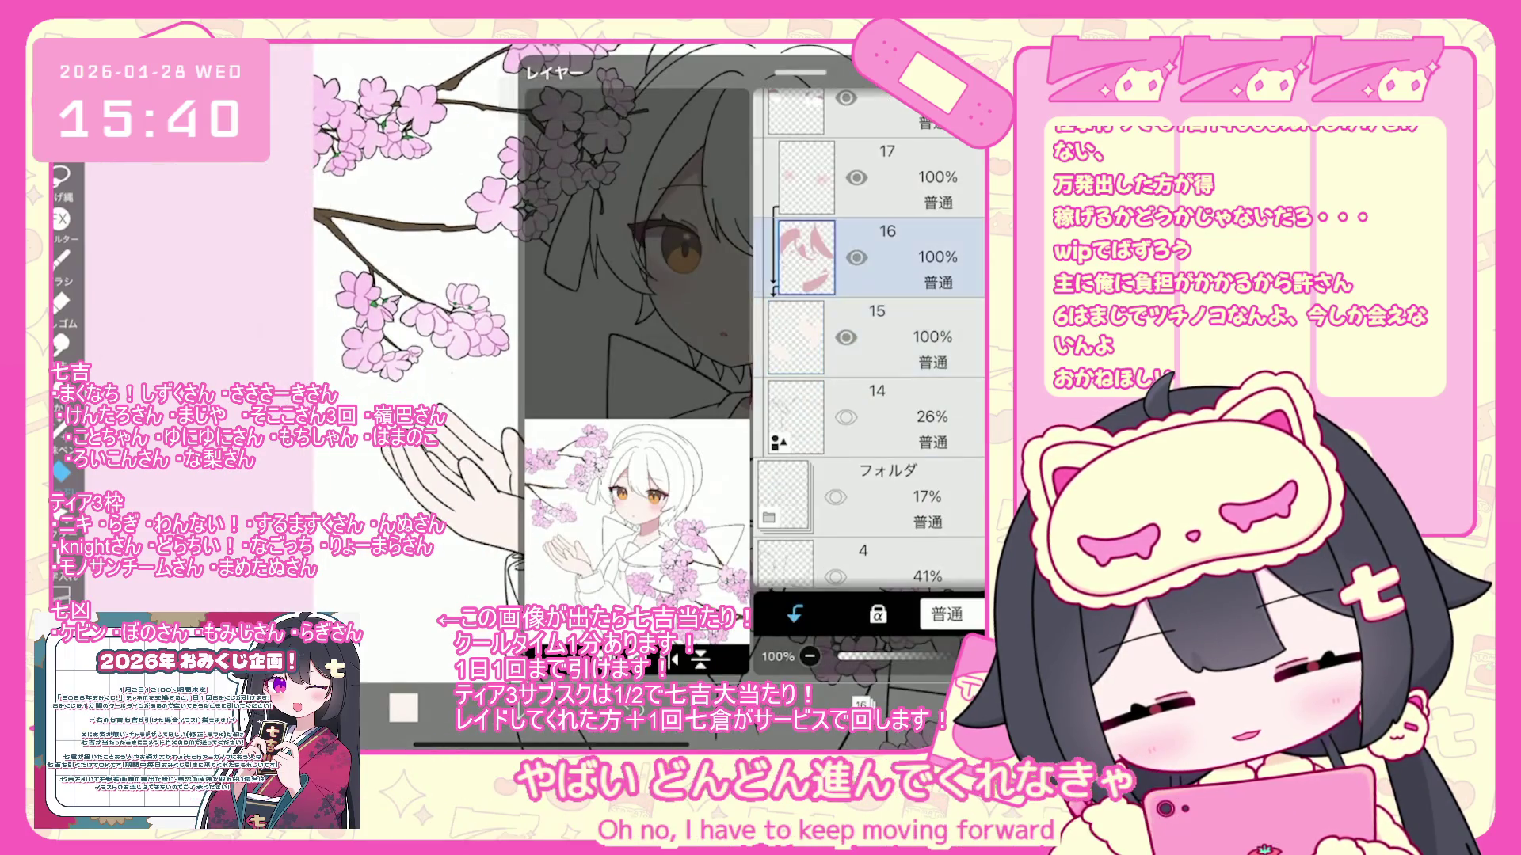
{"action": "left_click", "coordinate": [861, 704]}
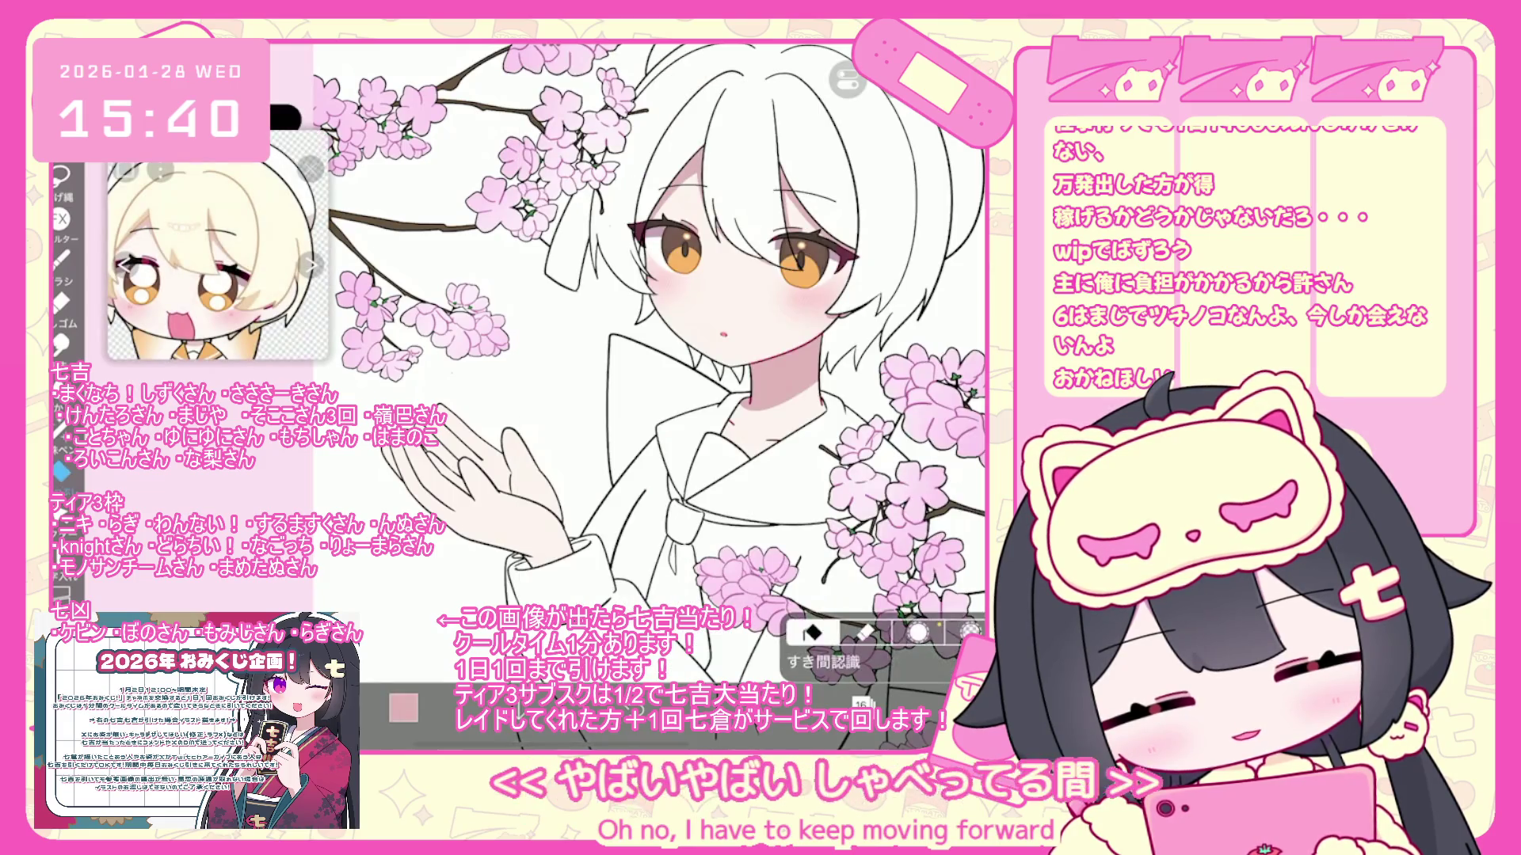
{"action": "scroll", "coordinate": [531, 507], "scroll_direction": "up", "scroll_amount": 3}
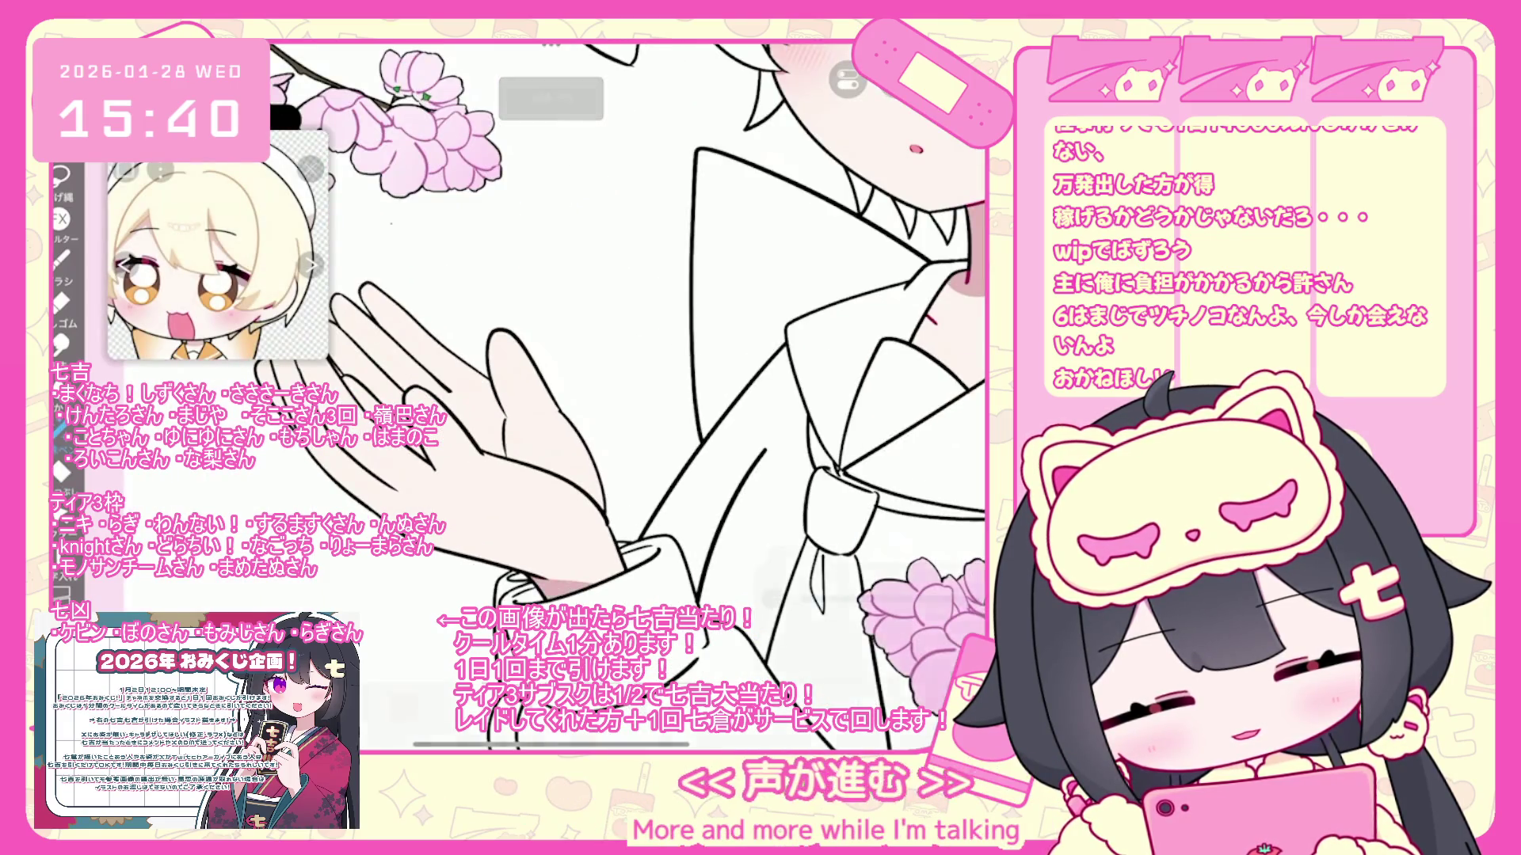
{"action": "scroll", "coordinate": [626, 380], "scroll_direction": "up", "scroll_amount": 2}
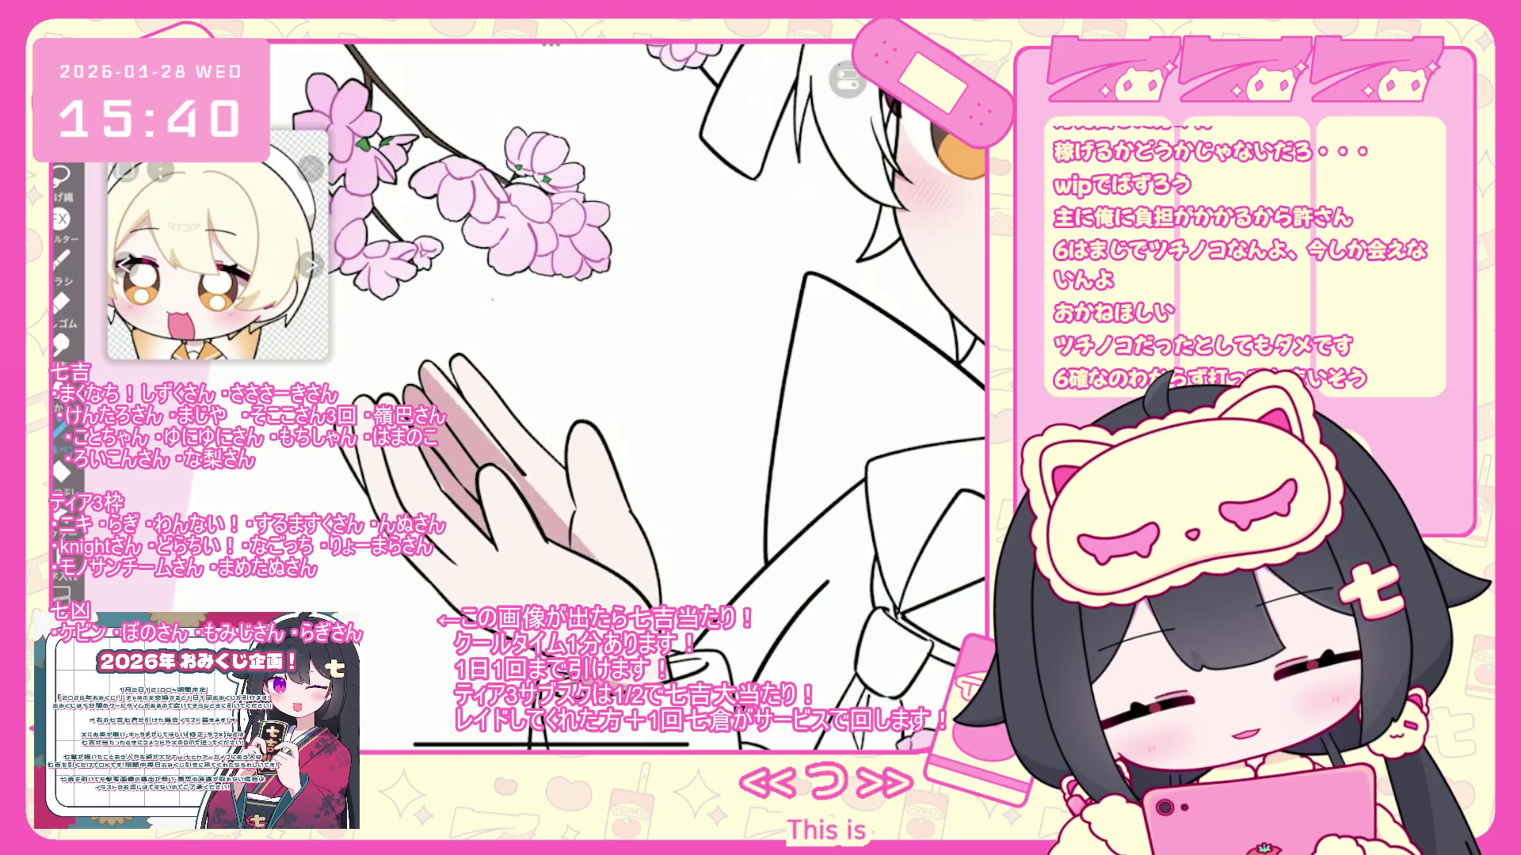
Shade the palm with a darker pink lasso-filled patch, redoing one misfill
{"action": "left_click_drag", "start_coordinate": [443, 373], "coordinate": [554, 554]}
{"action": "scroll", "coordinate": [578, 396], "scroll_direction": "down", "scroll_amount": 10}
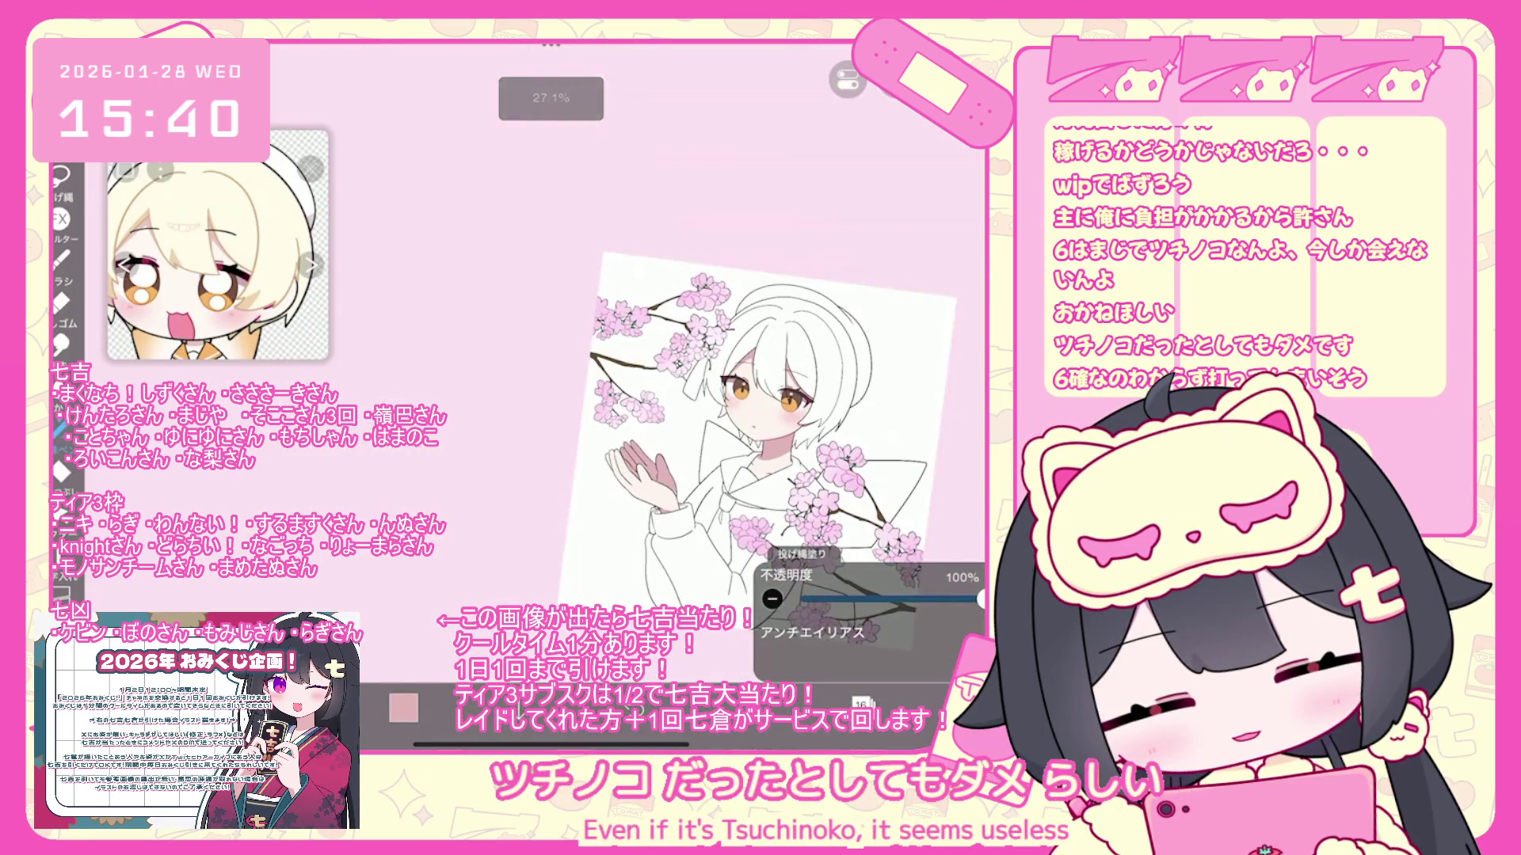
{"action": "scroll", "coordinate": [713, 444], "scroll_direction": "up", "scroll_amount": 5}
{"action": "key", "text": "ctrl+z"}
{"action": "scroll", "coordinate": [634, 380], "scroll_direction": "up", "scroll_amount": 3}
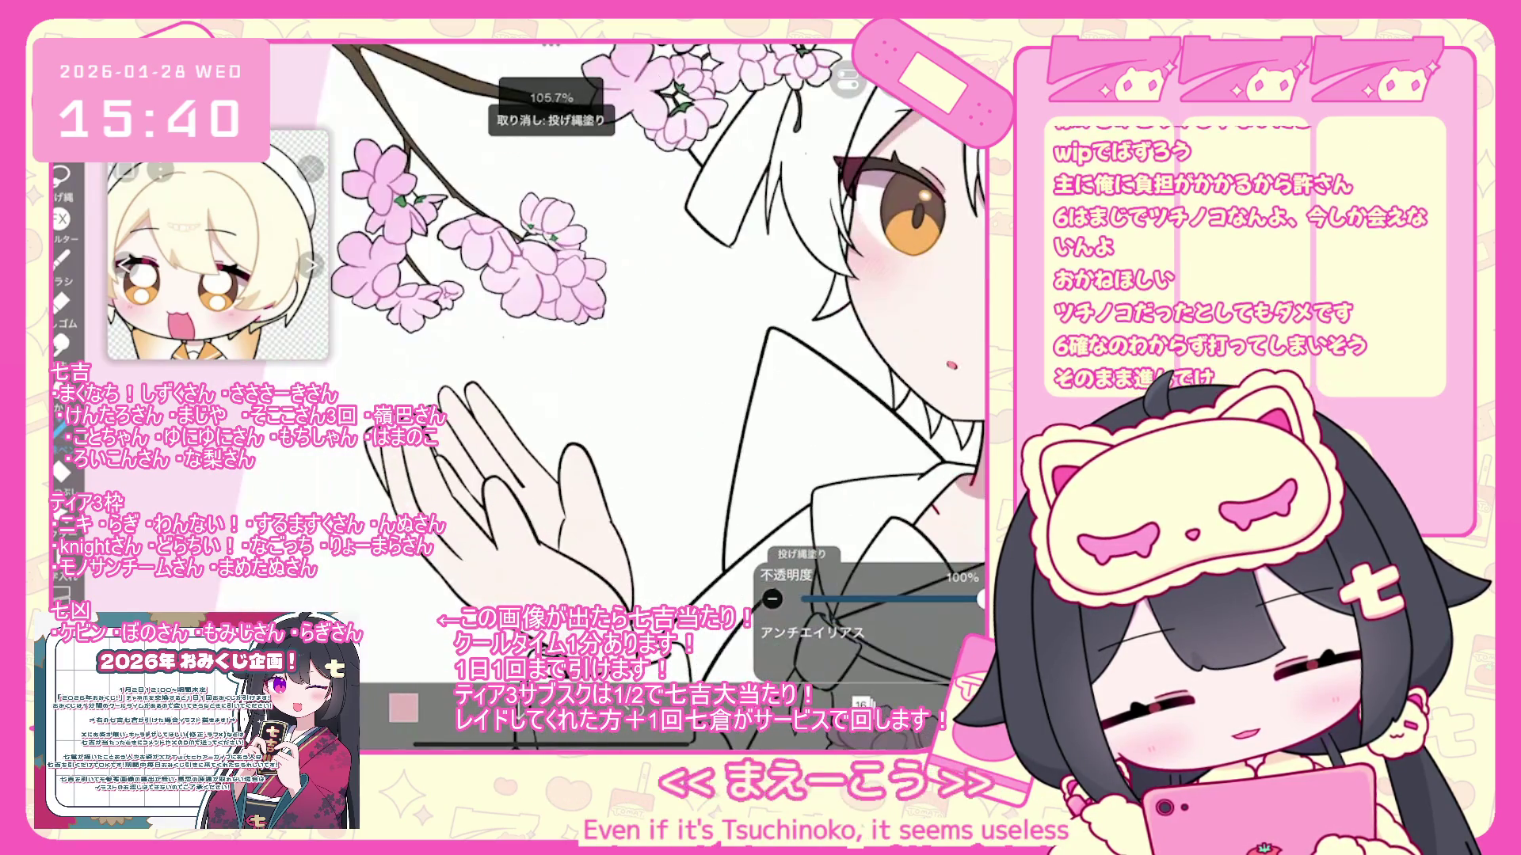
{"action": "left_click_drag", "start_coordinate": [507, 459], "coordinate": [547, 511]}
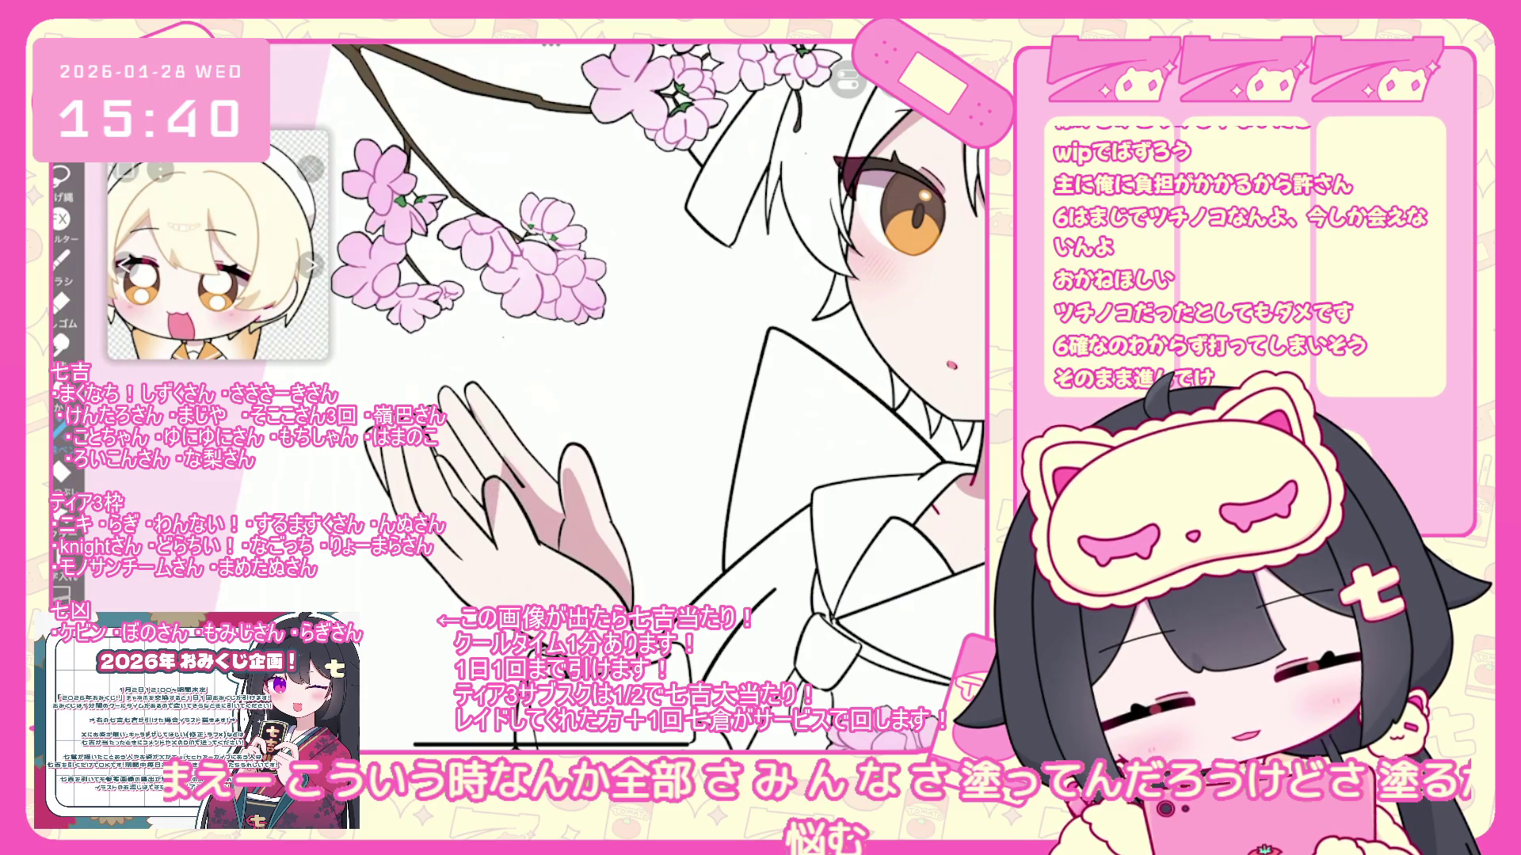
Toggle to the eraser and back to lasso fill, then undo the last fill
{"action": "scroll", "coordinate": [626, 325], "scroll_direction": "up", "scroll_amount": 3}
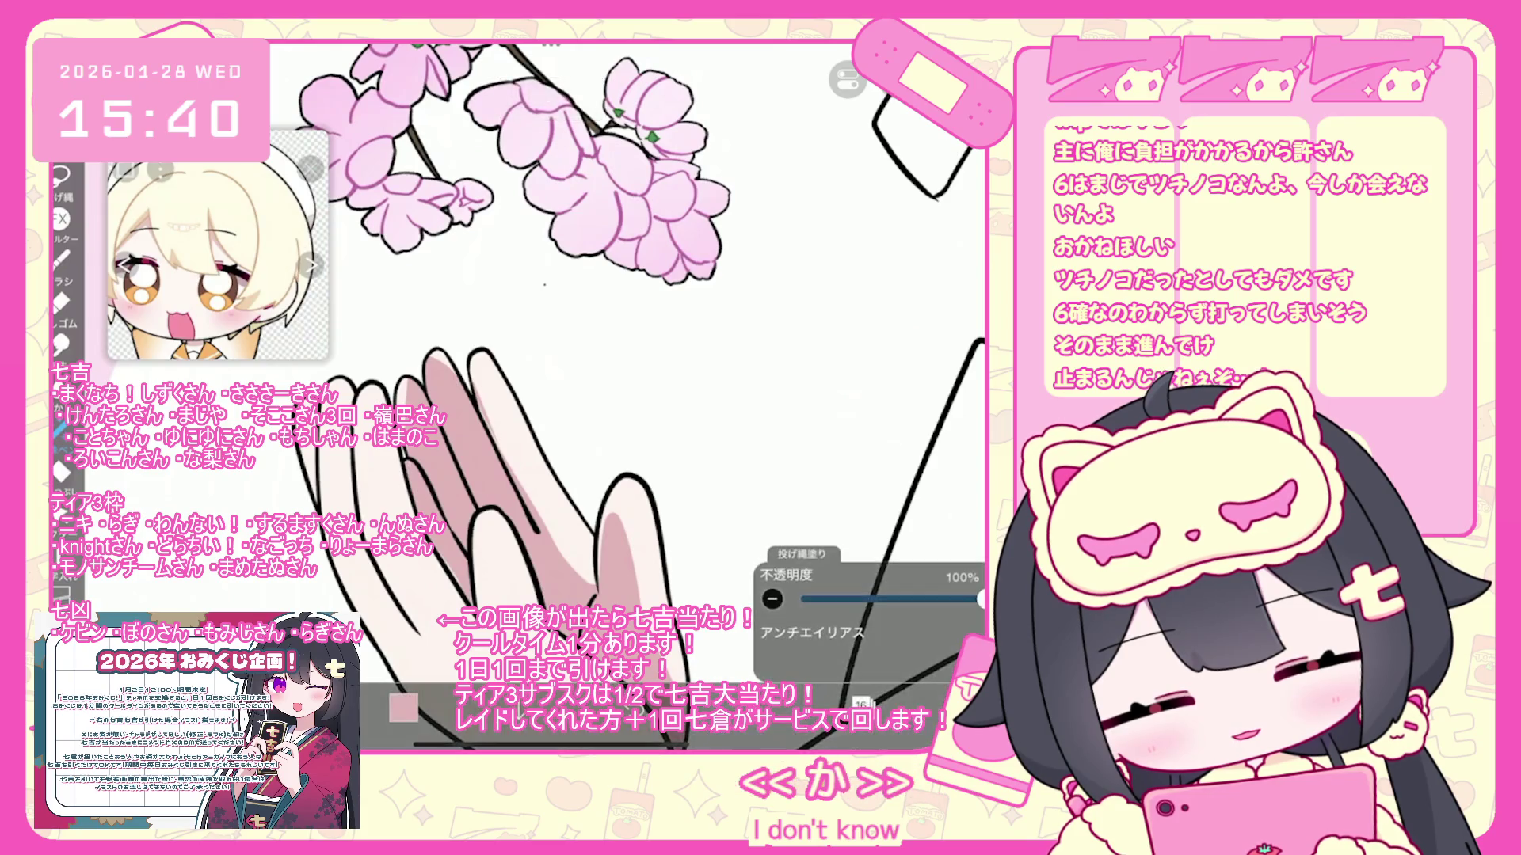
{"action": "left_click", "coordinate": [60, 303]}
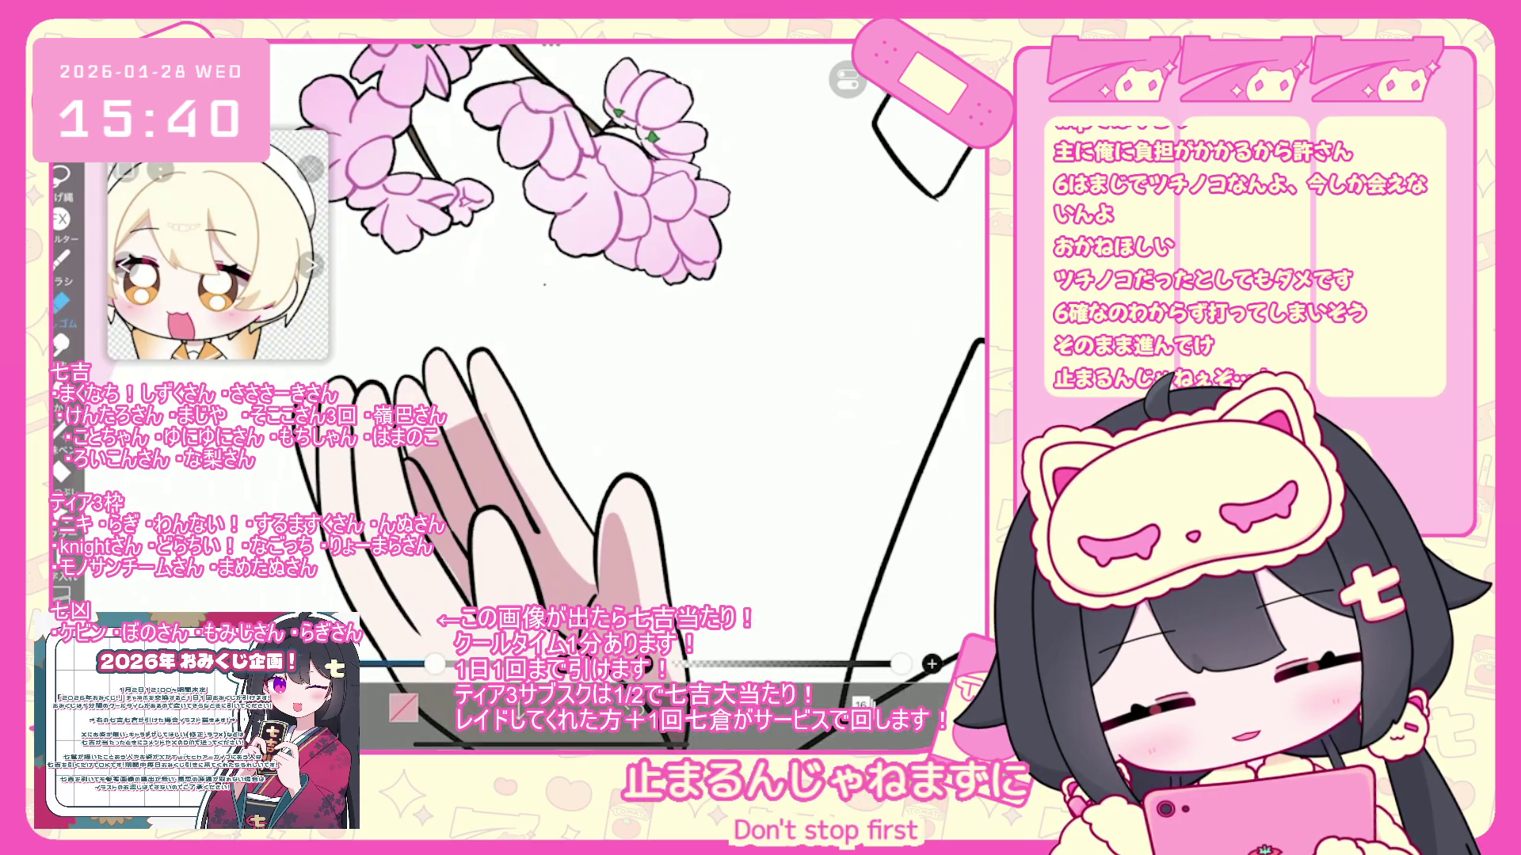
{"action": "left_click", "coordinate": [60, 428]}
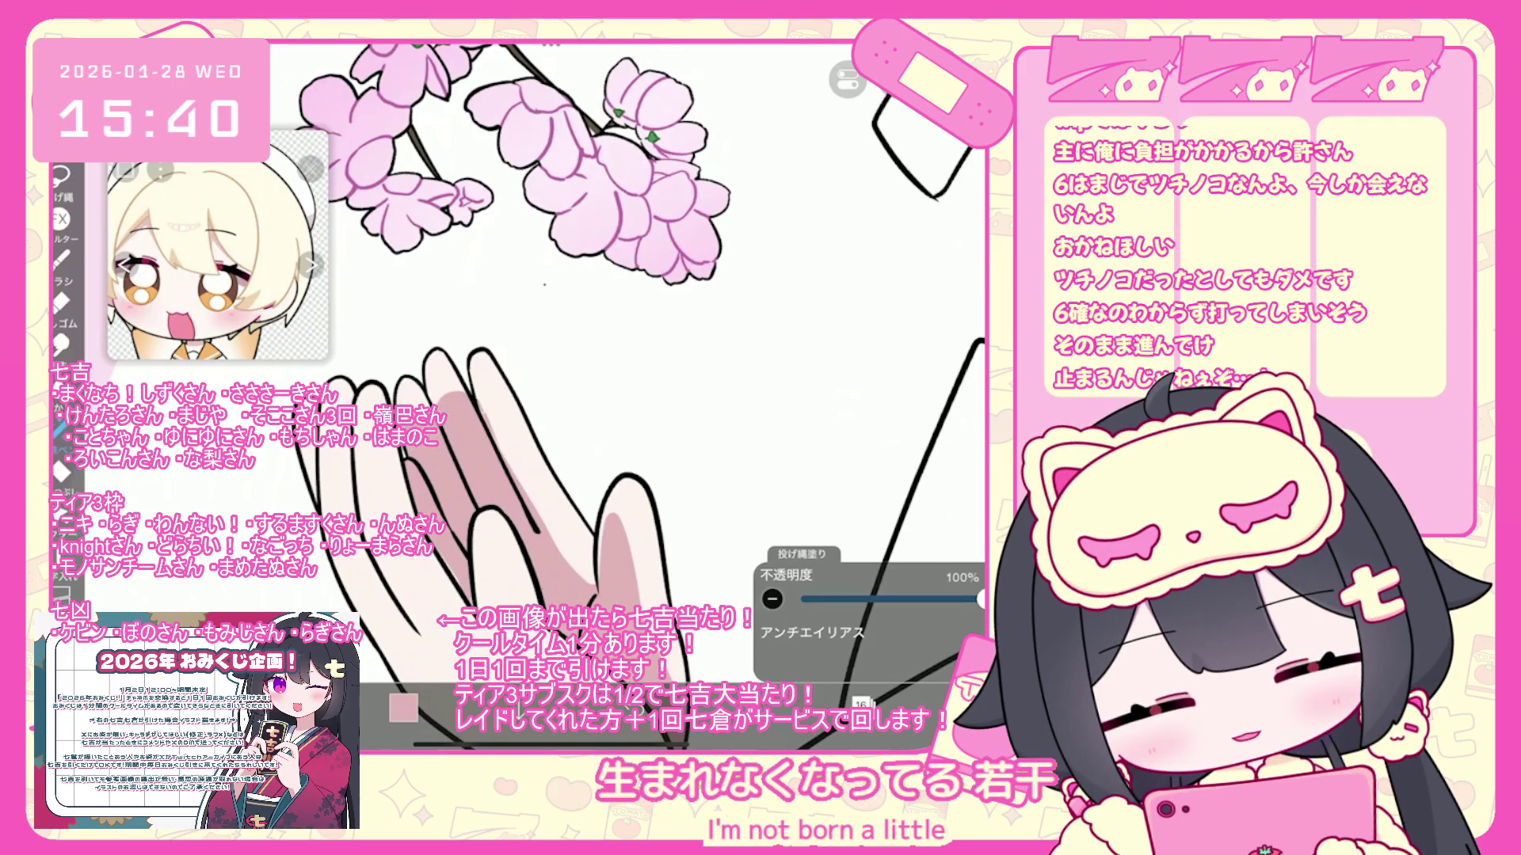
{"action": "scroll", "coordinate": [515, 333], "scroll_direction": "up", "scroll_amount": 2}
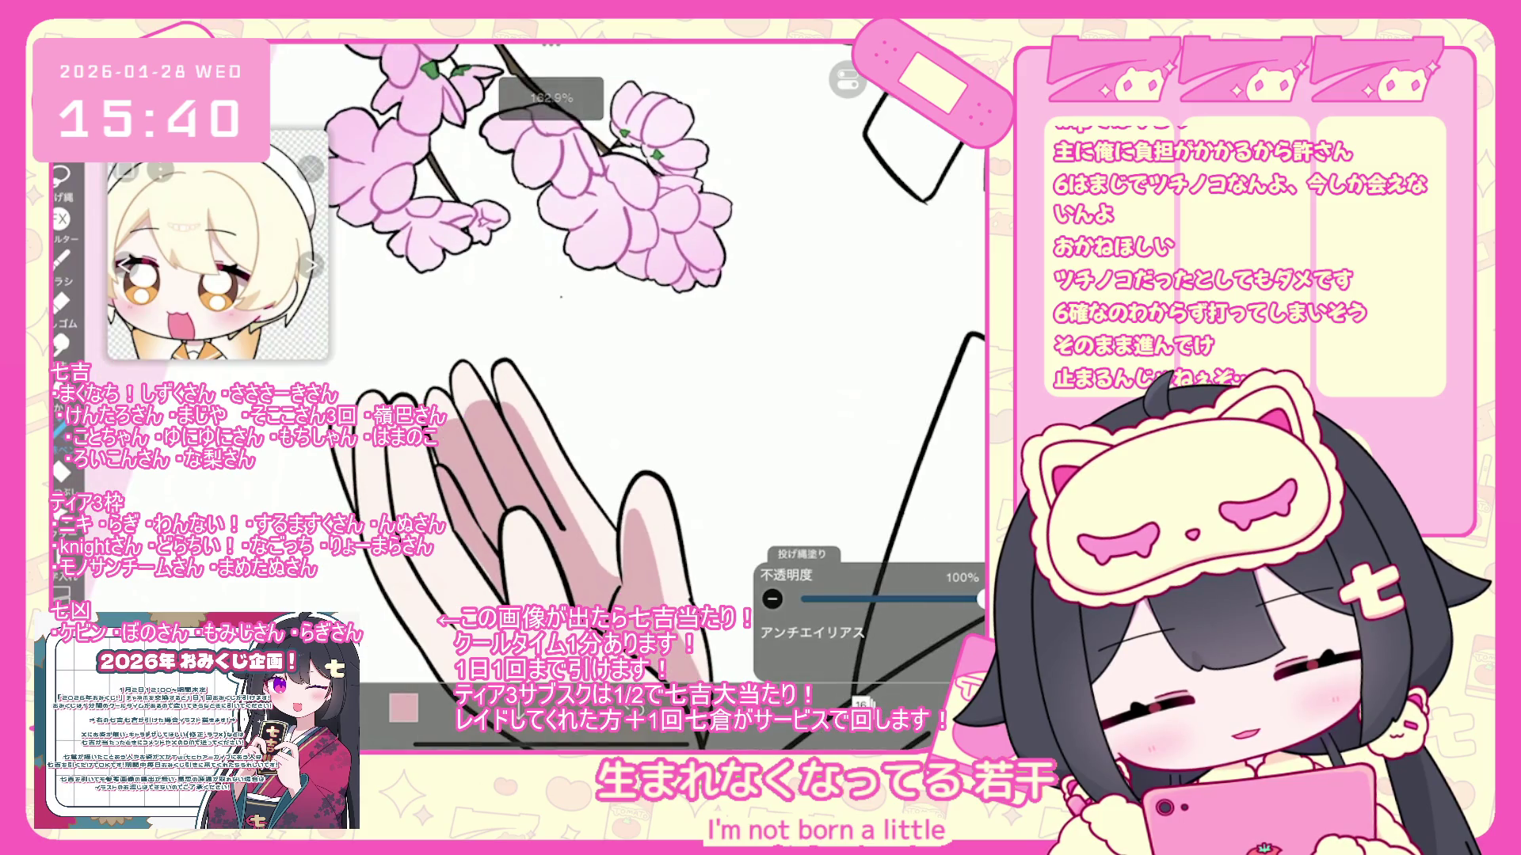
{"action": "key", "text": "ctrl+z"}
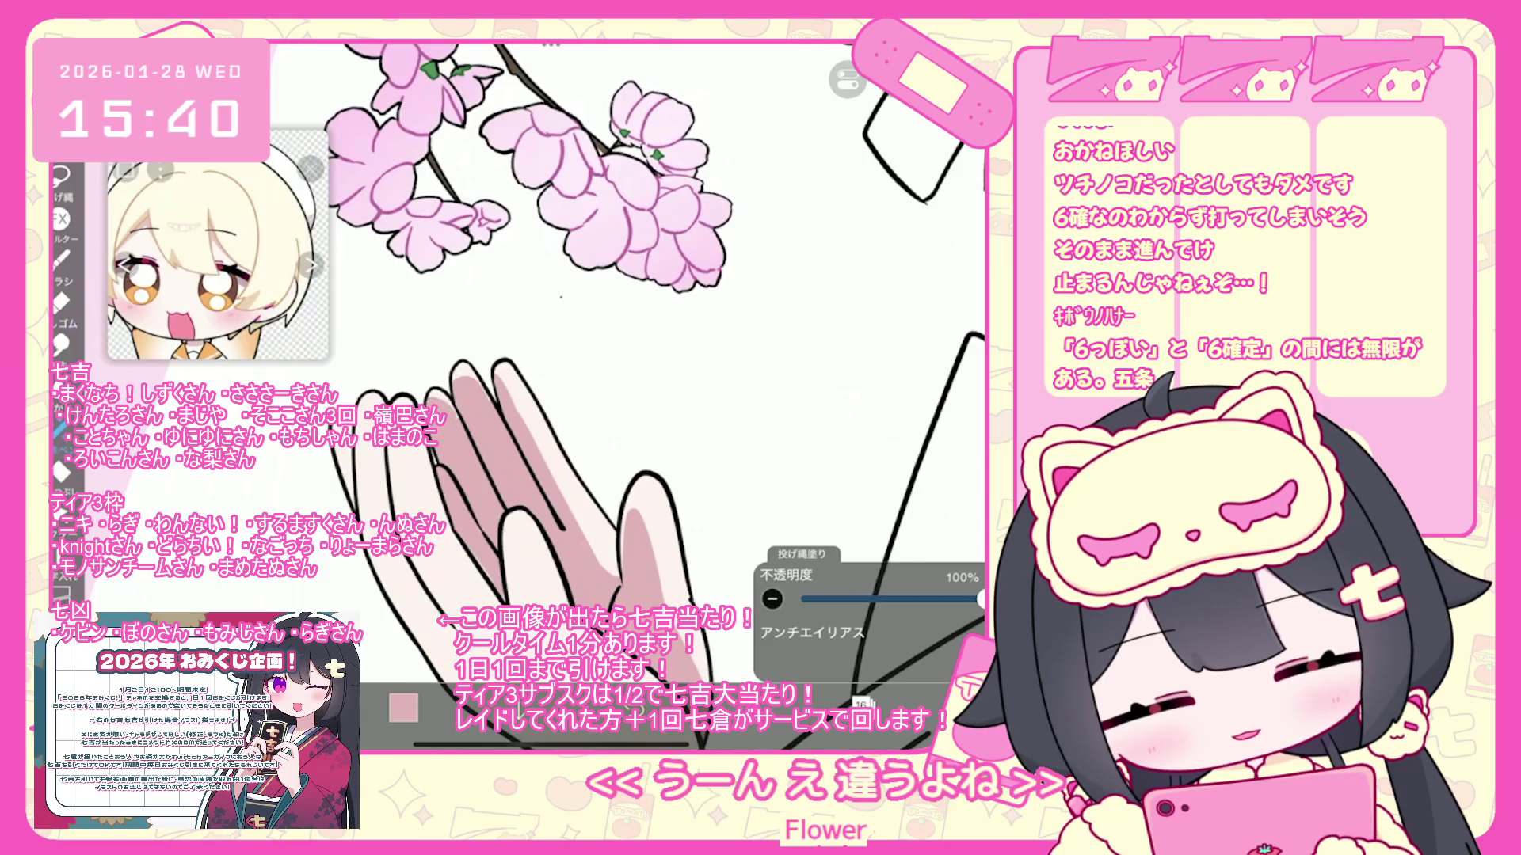
{"action": "scroll", "coordinate": [538, 380], "scroll_direction": "down", "scroll_amount": 5}
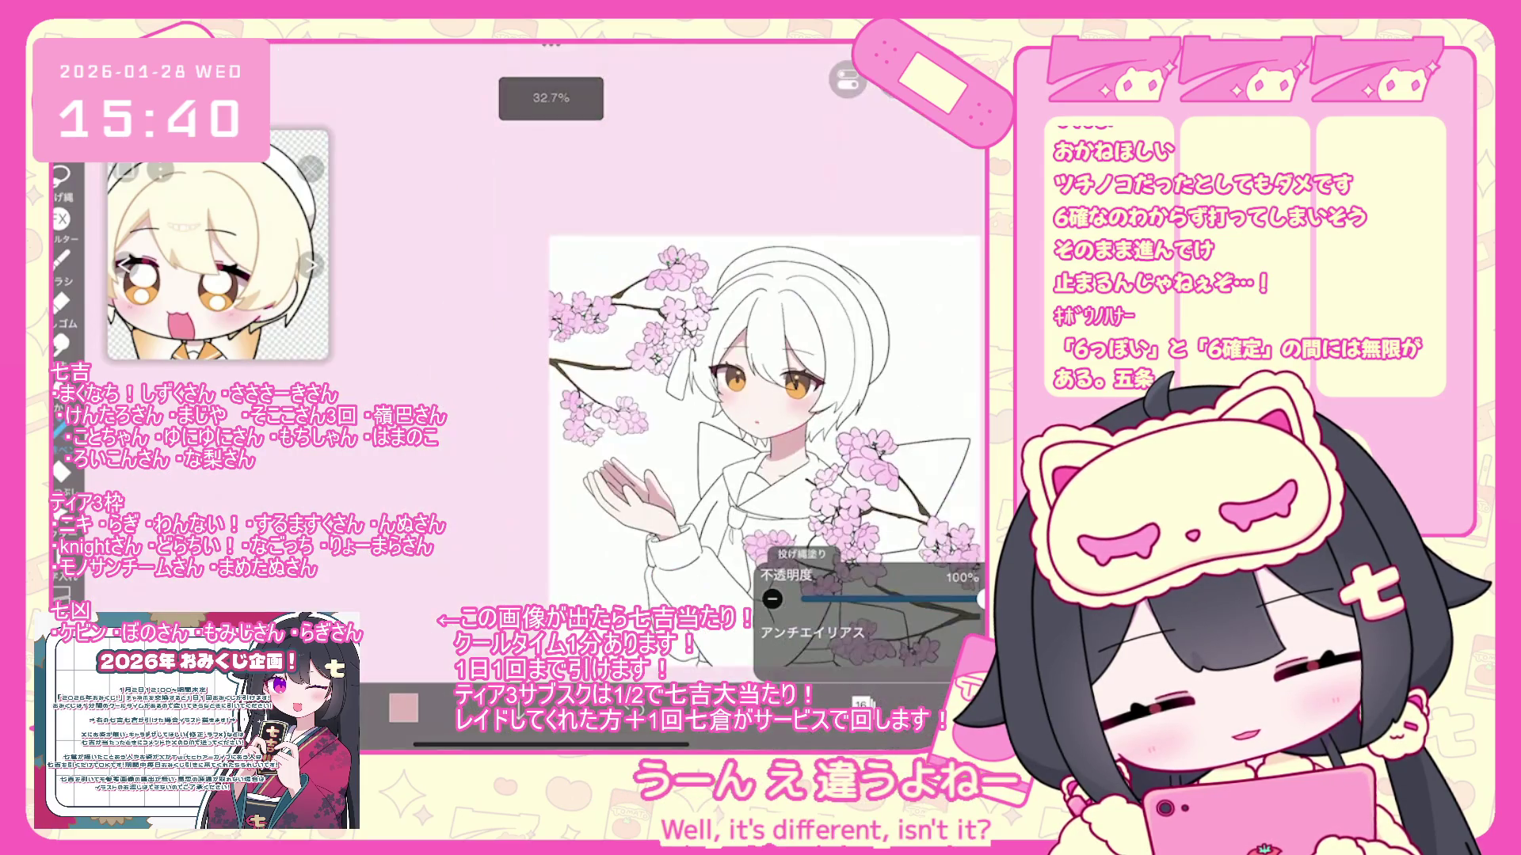
{"action": "scroll", "coordinate": [682, 396], "scroll_direction": "up", "scroll_amount": 5}
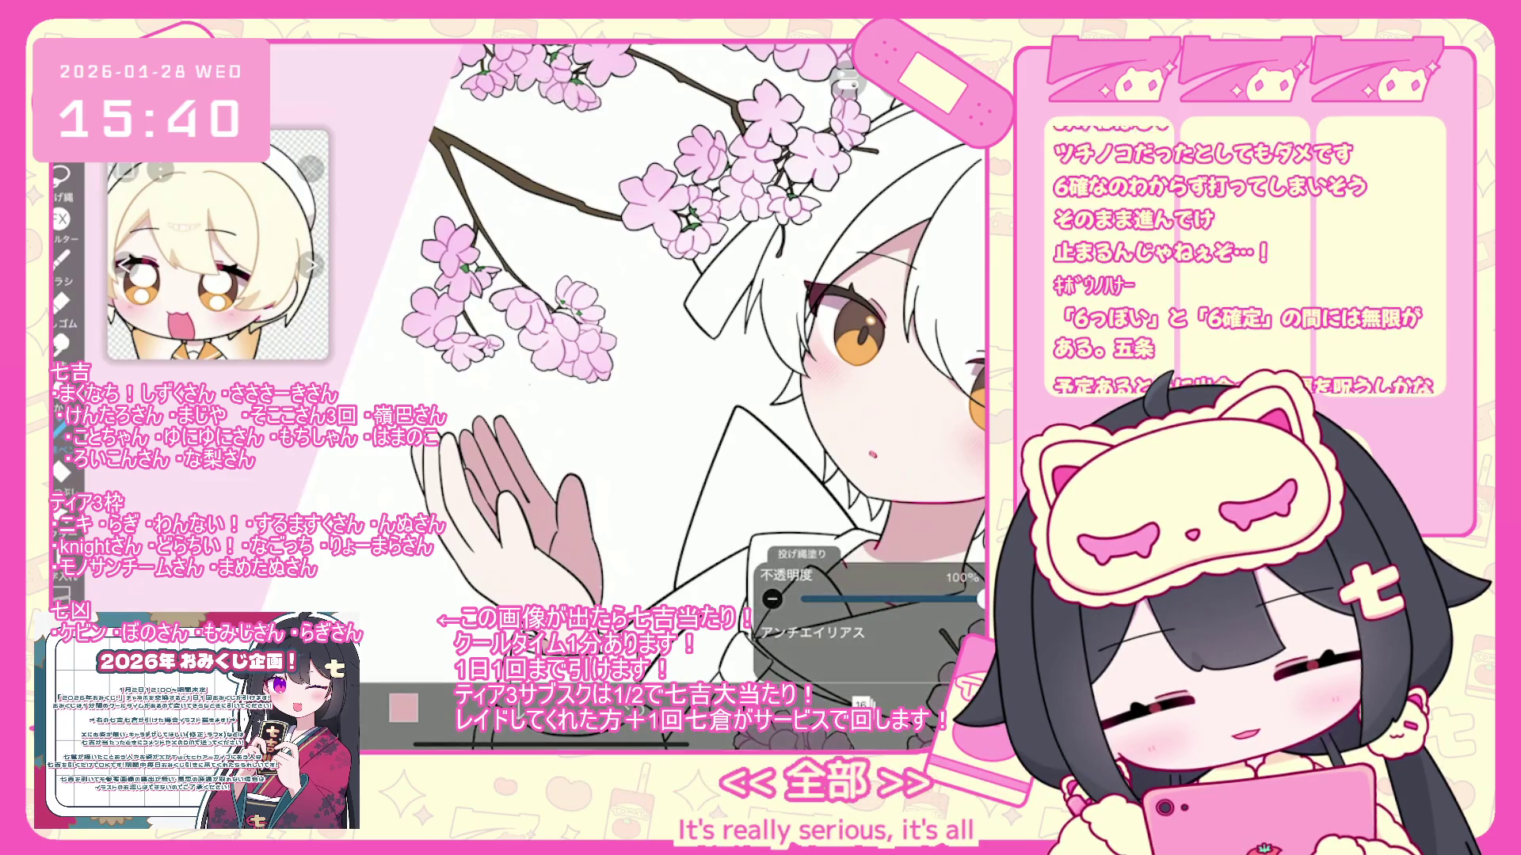
{"action": "scroll", "coordinate": [641, 376], "scroll_direction": "down", "scroll_amount": 5}
{"action": "scroll", "coordinate": [689, 463], "scroll_direction": "down", "scroll_amount": 3}
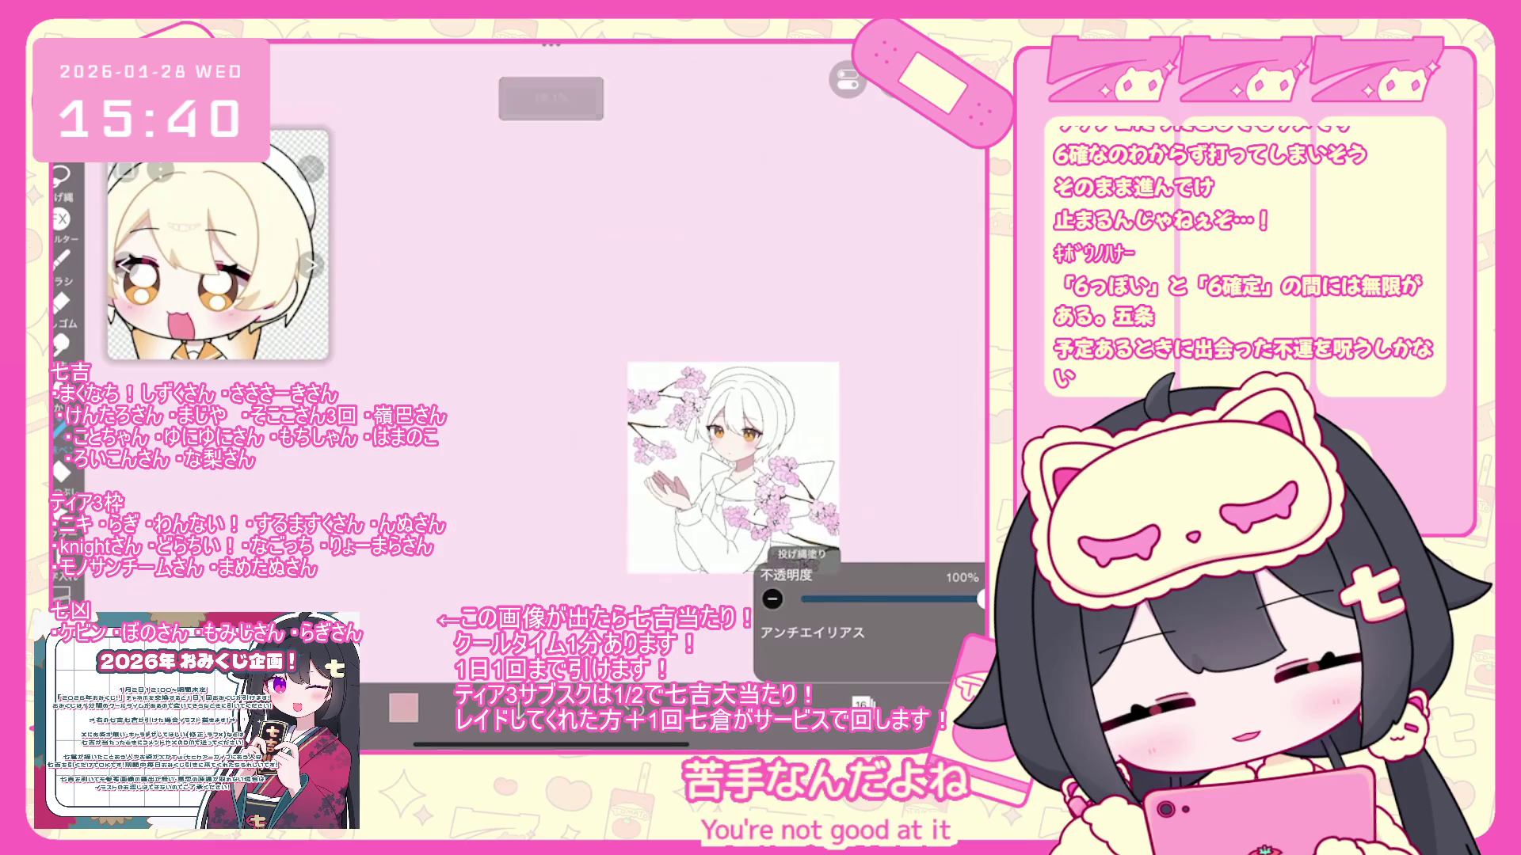
{"action": "scroll", "coordinate": [697, 428], "scroll_direction": "up", "scroll_amount": 5}
{"action": "left_click", "coordinate": [403, 707]}
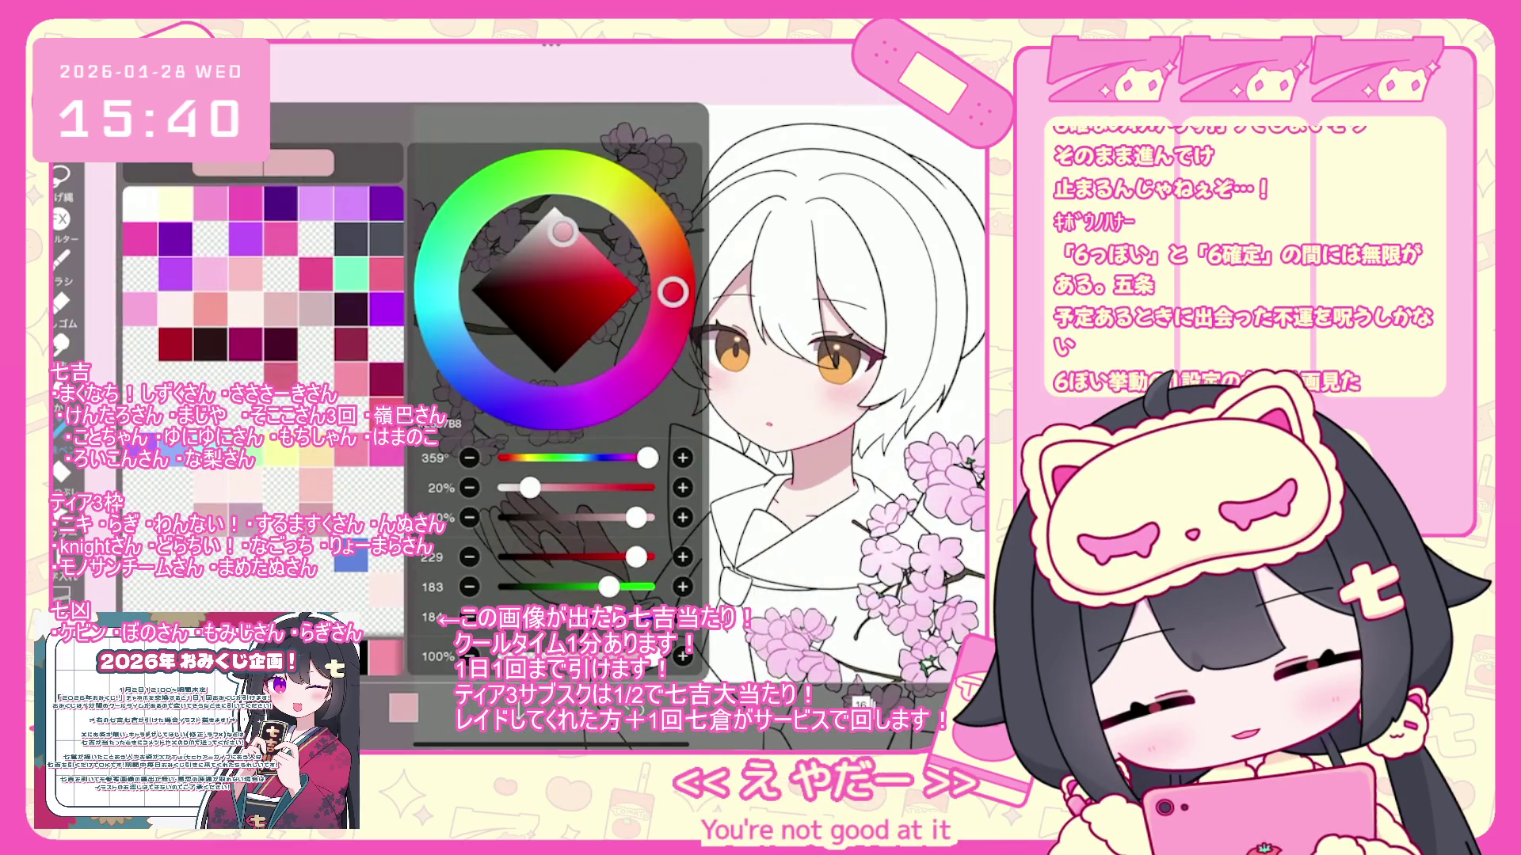
{"action": "scroll", "coordinate": [555, 396], "scroll_direction": "up", "scroll_amount": 5}
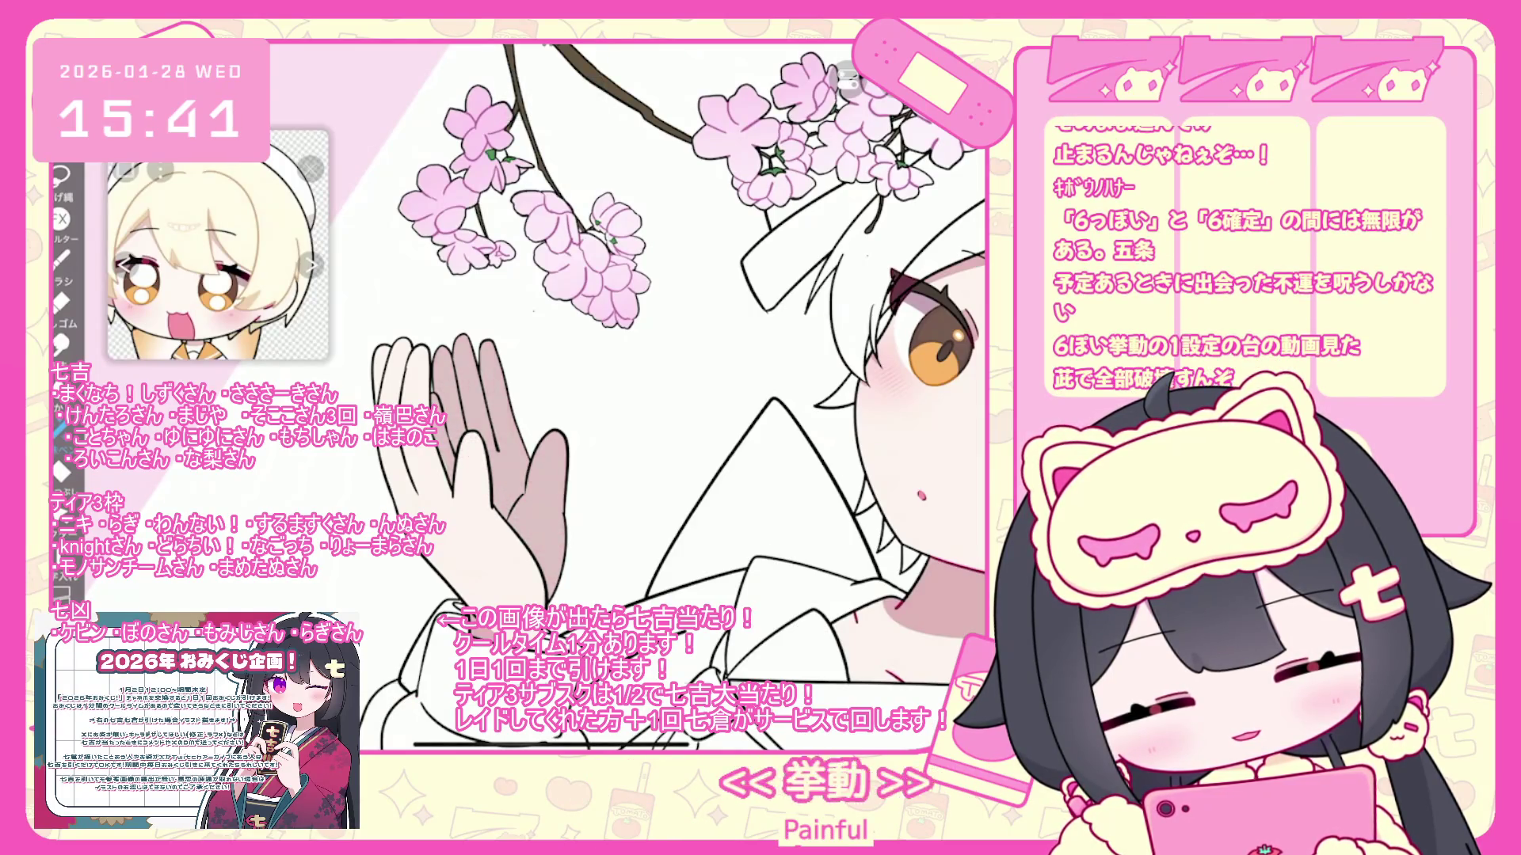
Lasso-fill two pink shadow patches on the hand
{"action": "scroll", "coordinate": [539, 396], "scroll_direction": "down", "scroll_amount": 5}
{"action": "scroll", "coordinate": [538, 396], "scroll_direction": "up", "scroll_amount": 3}
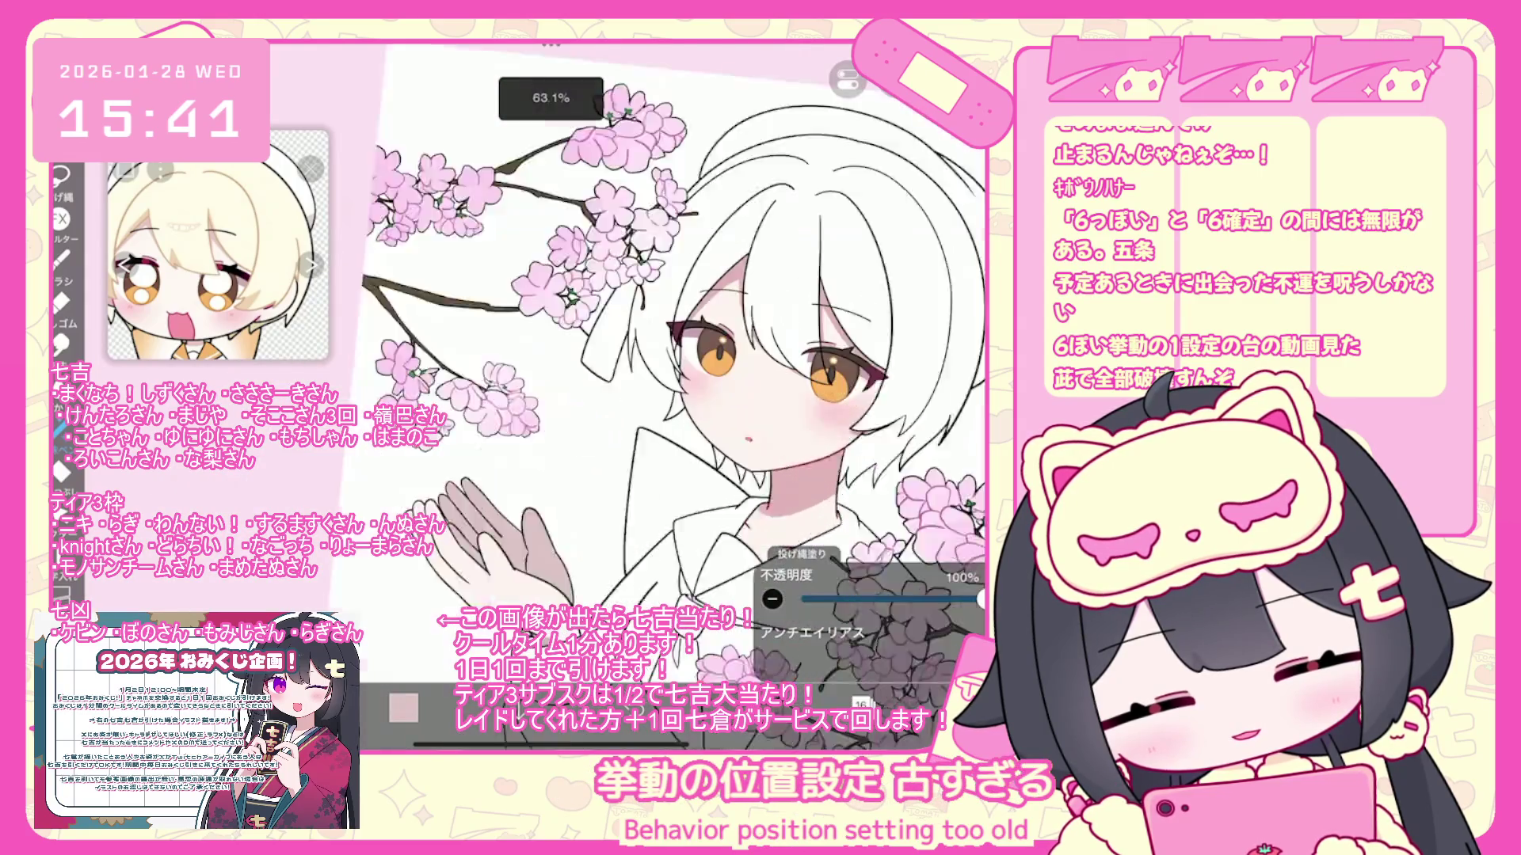
{"action": "scroll", "coordinate": [610, 356], "scroll_direction": "up", "scroll_amount": 3}
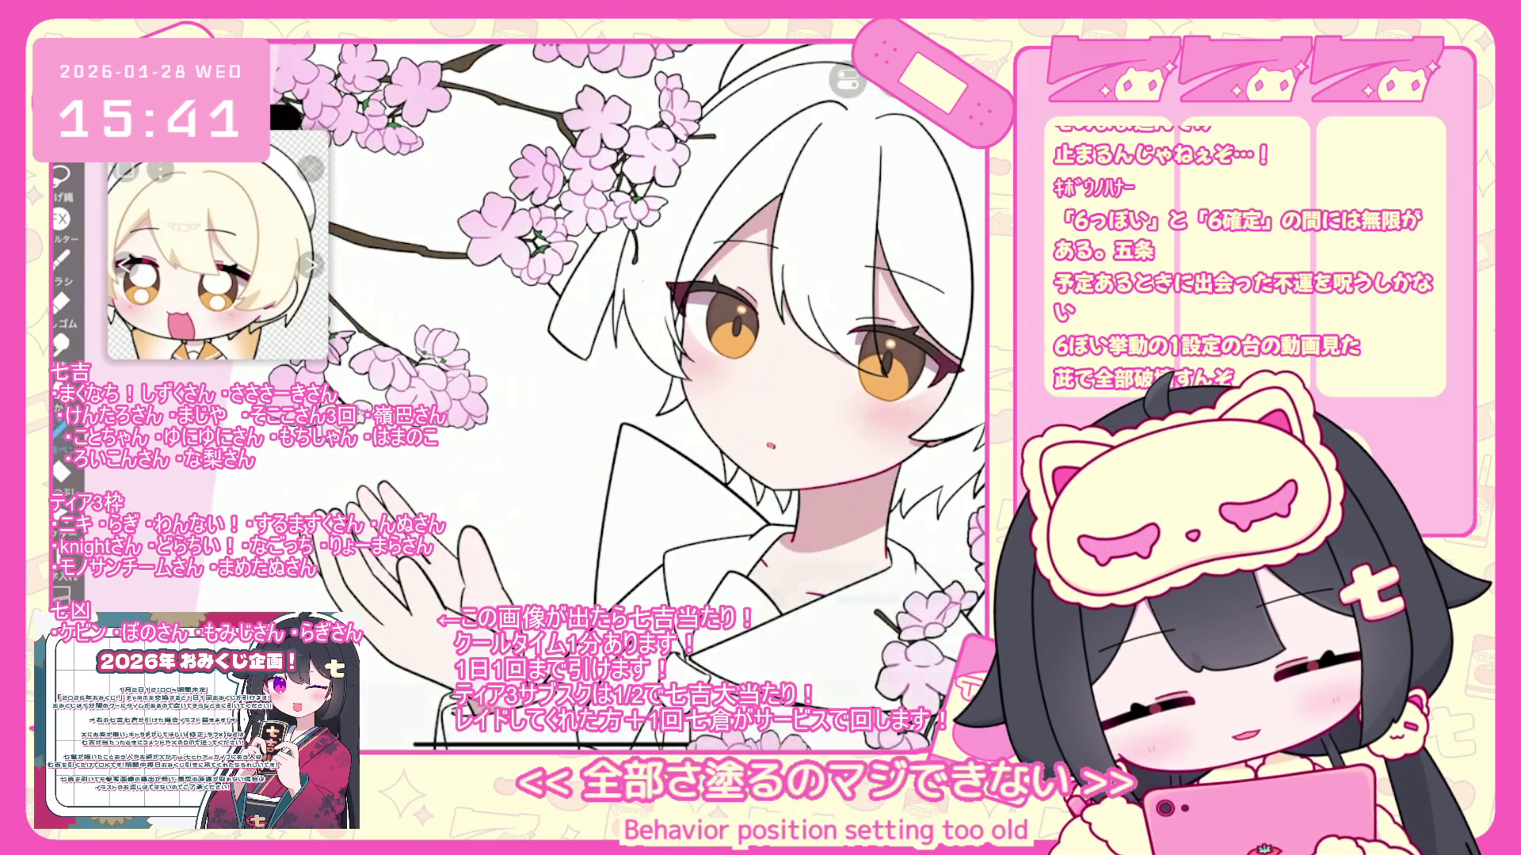
{"action": "scroll", "coordinate": [554, 380], "scroll_direction": "up", "scroll_amount": 3}
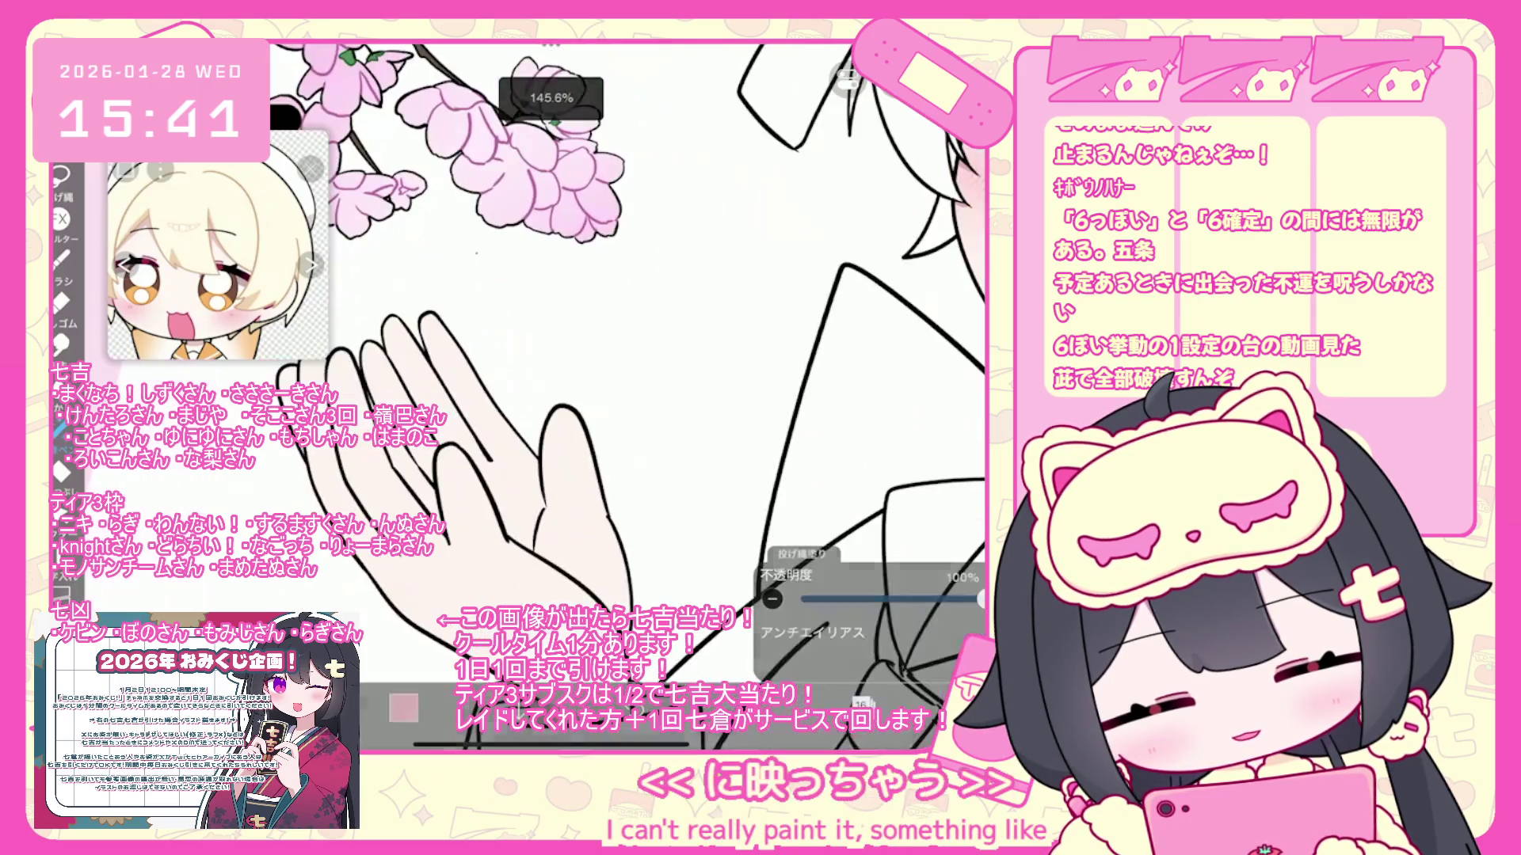
{"action": "scroll", "coordinate": [301, 317], "scroll_direction": "up", "scroll_amount": 2}
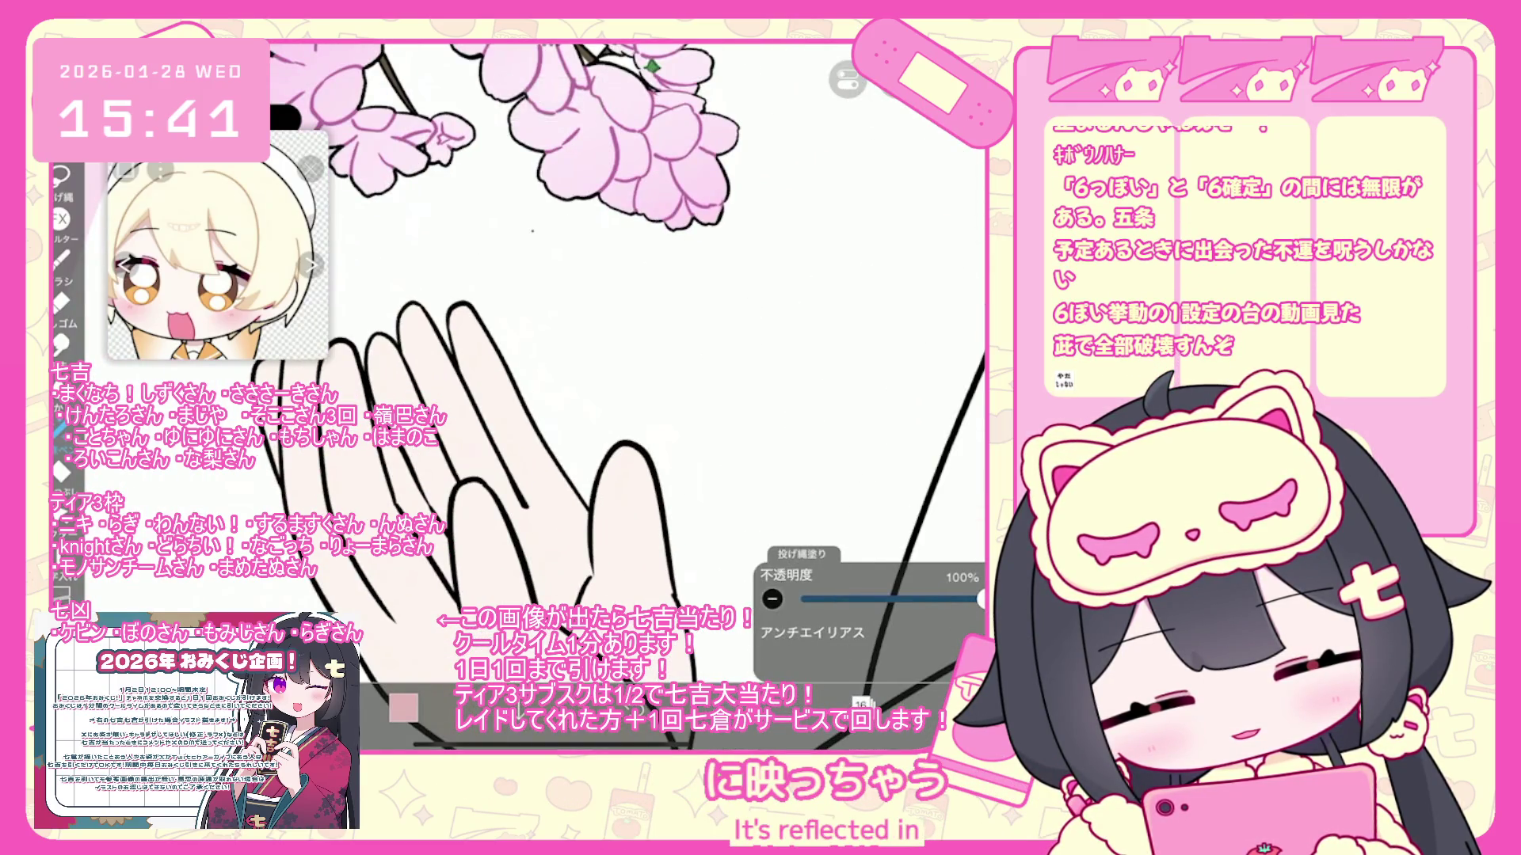
{"action": "scroll", "coordinate": [275, 405], "scroll_direction": "up", "scroll_amount": 2}
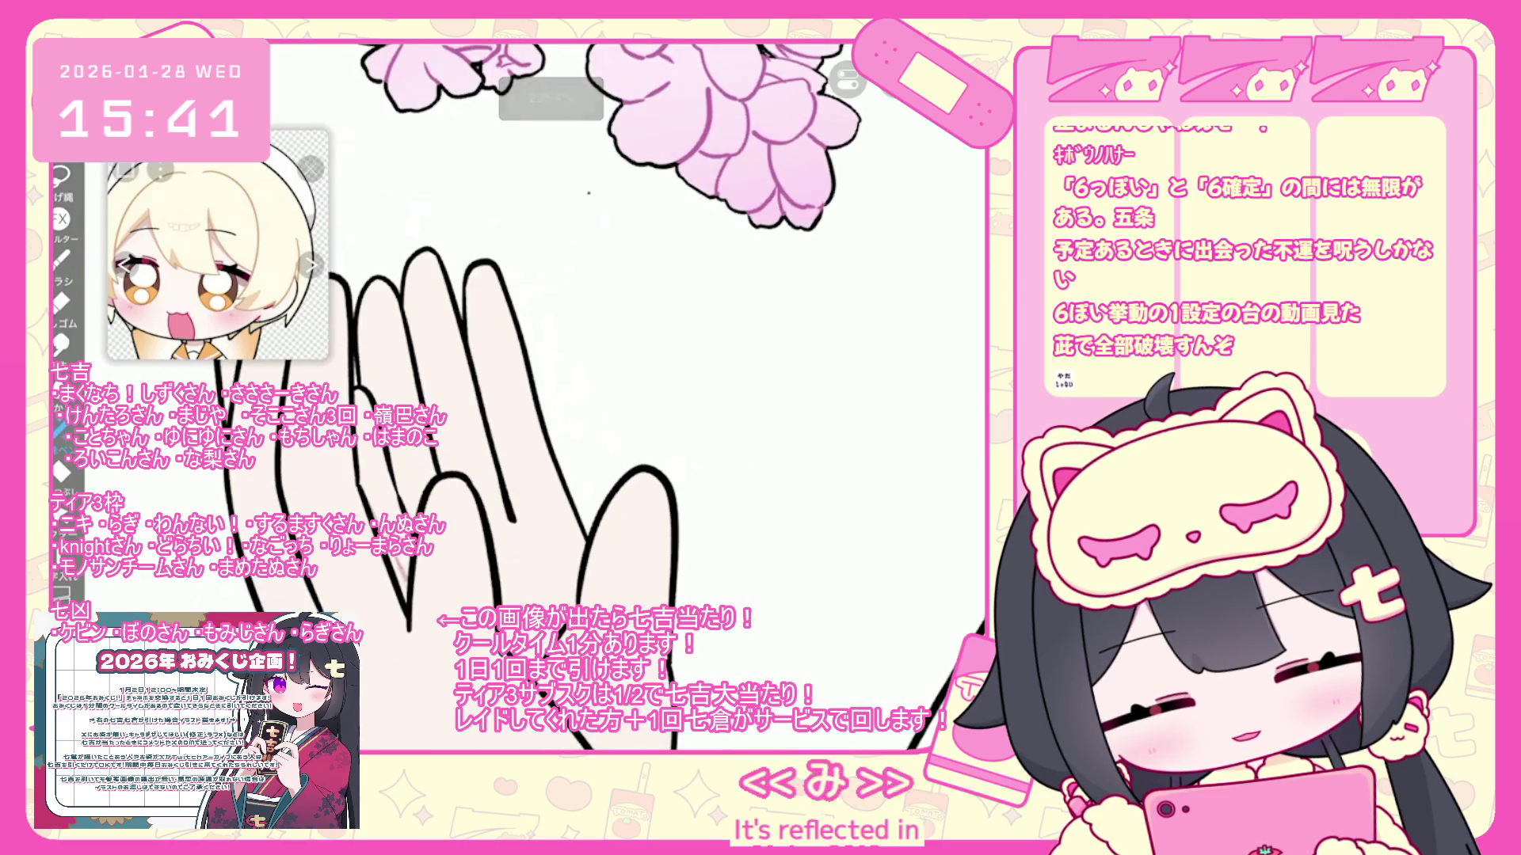
{"action": "scroll", "coordinate": [514, 316], "scroll_direction": "down", "scroll_amount": 1}
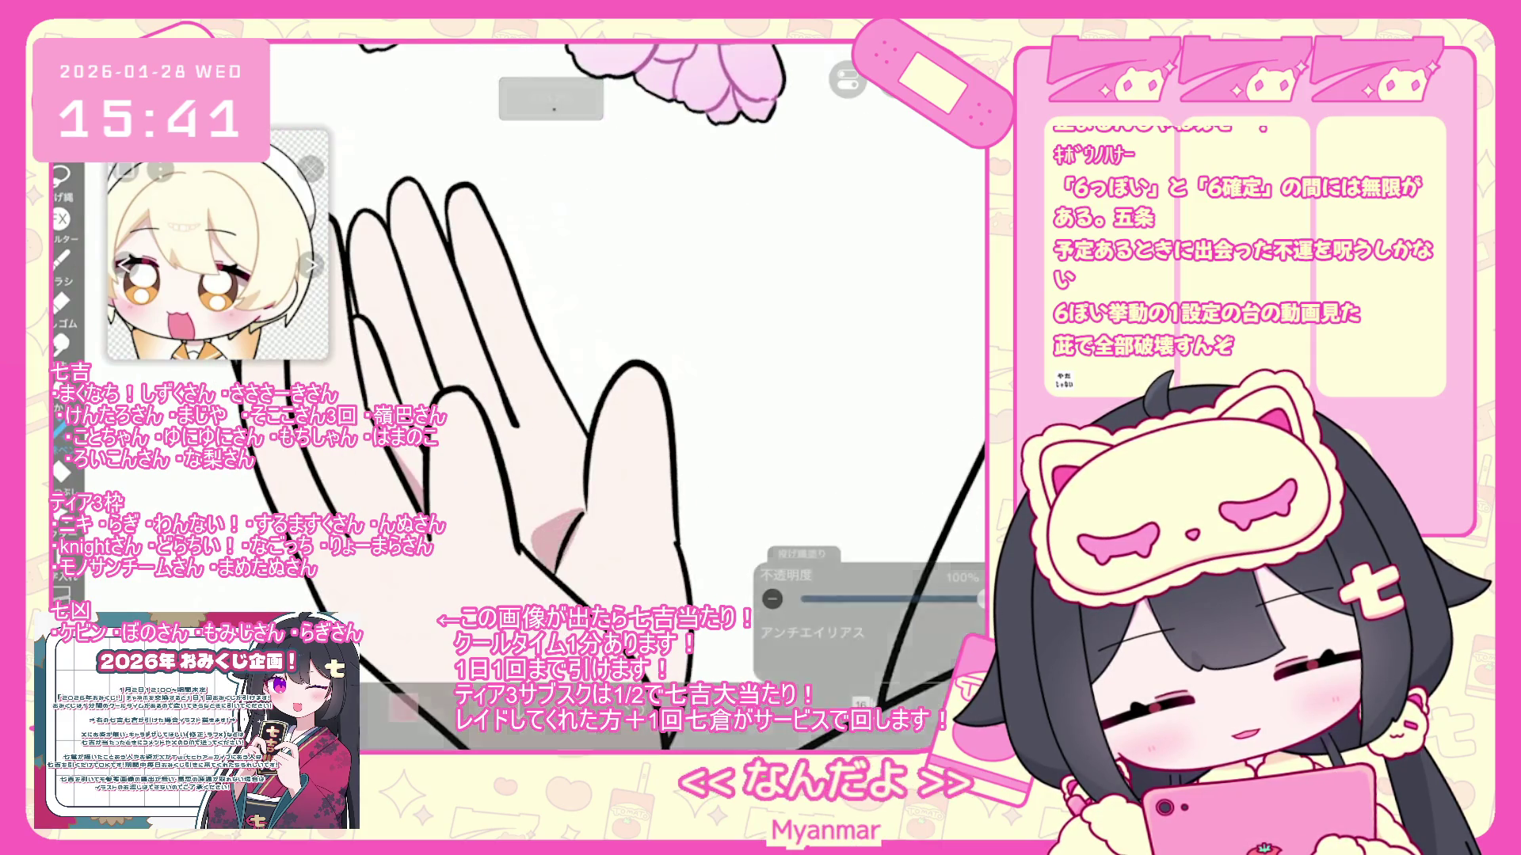
{"action": "scroll", "coordinate": [515, 396], "scroll_direction": "down", "scroll_amount": 2}
{"action": "left_click_drag", "start_coordinate": [586, 492], "coordinate": [550, 551]}
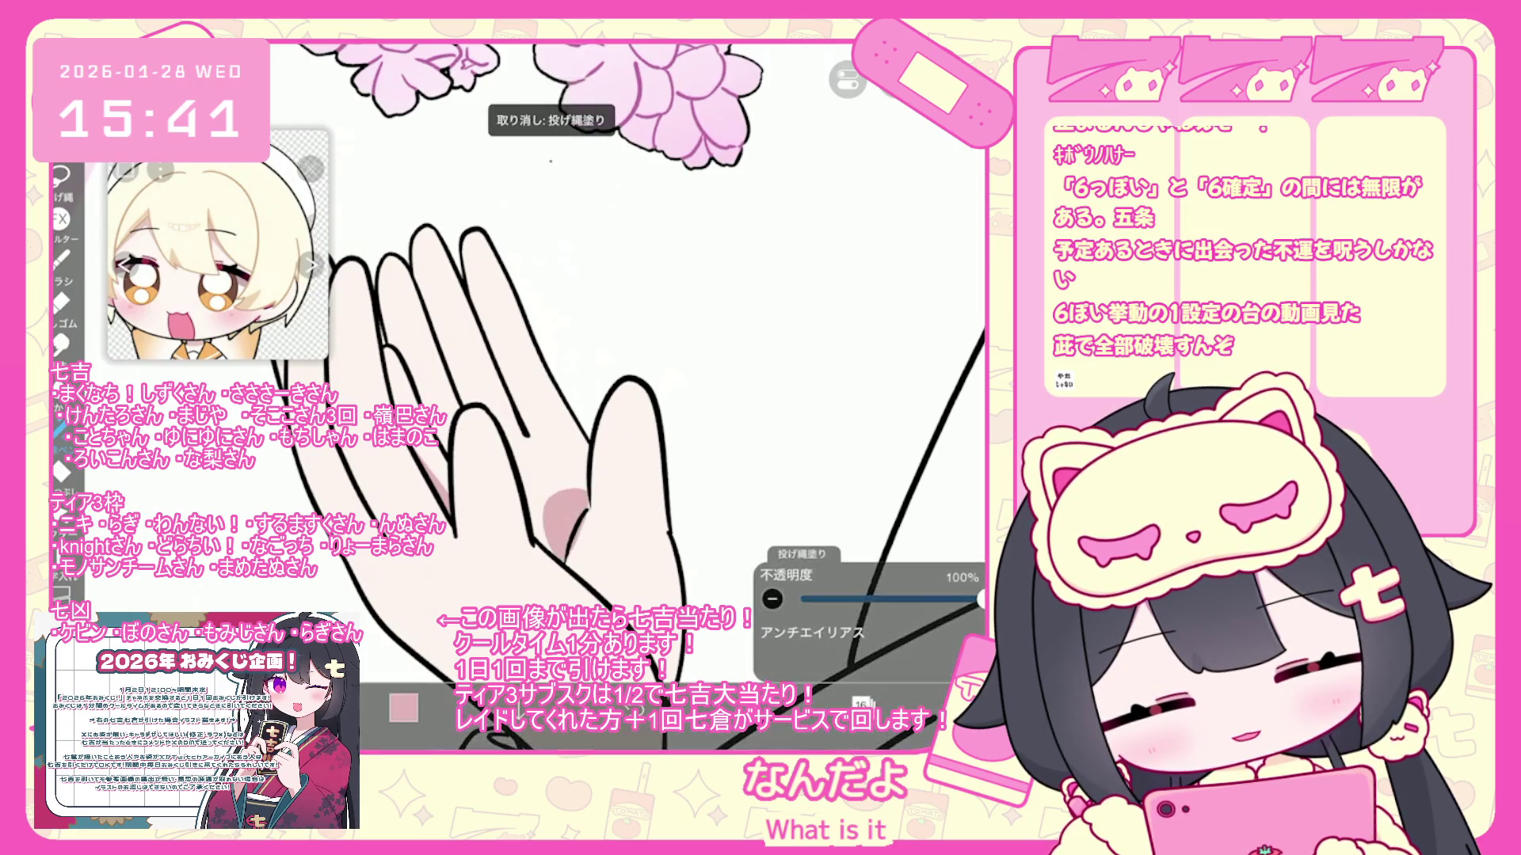
{"action": "scroll", "coordinate": [515, 333], "scroll_direction": "down", "scroll_amount": 3}
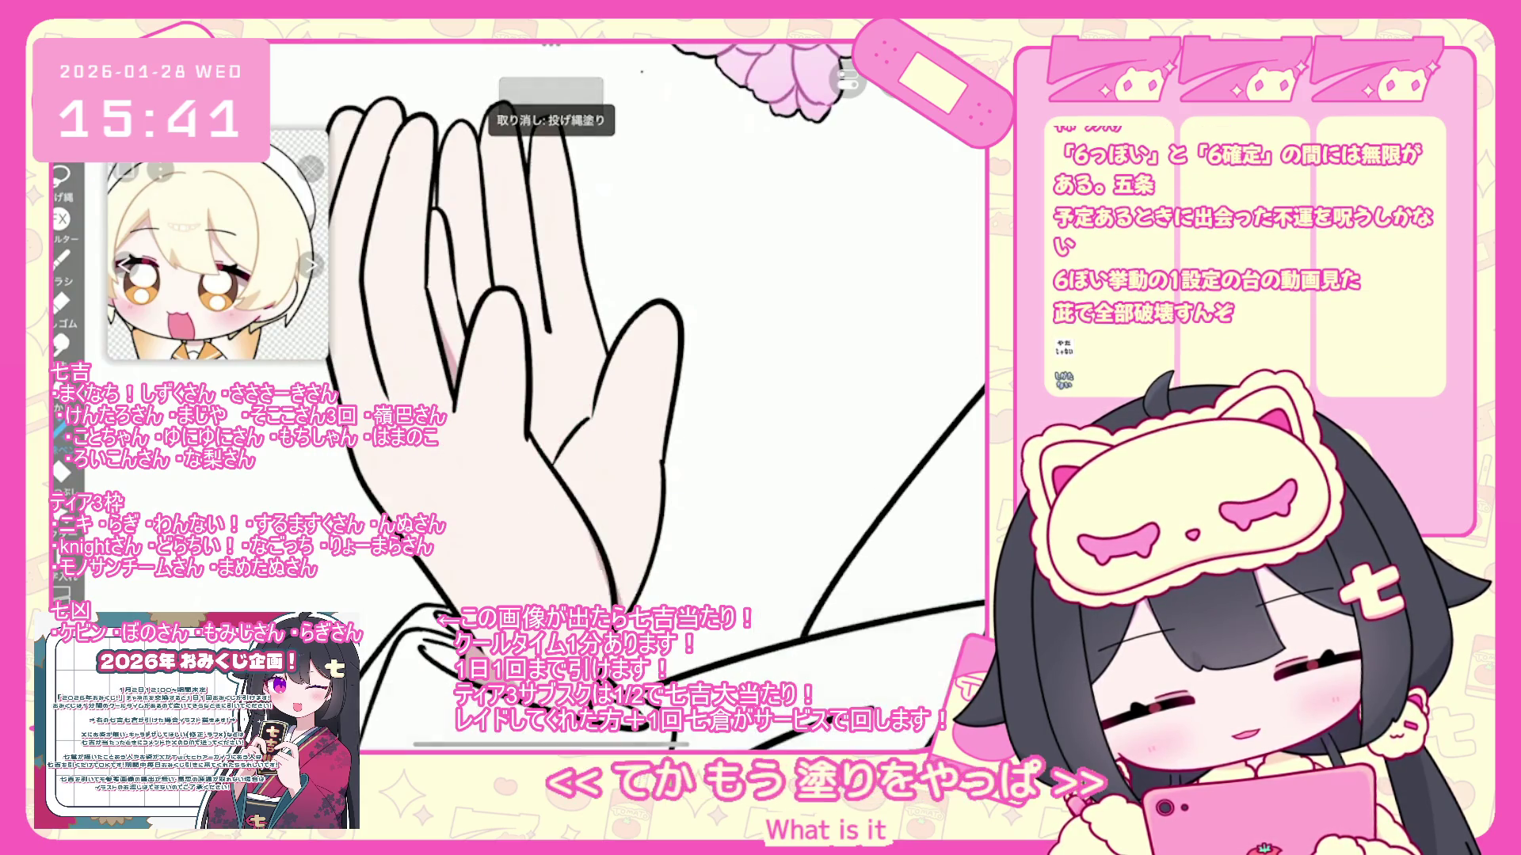
{"action": "scroll", "coordinate": [515, 357], "scroll_direction": "up", "scroll_amount": 3}
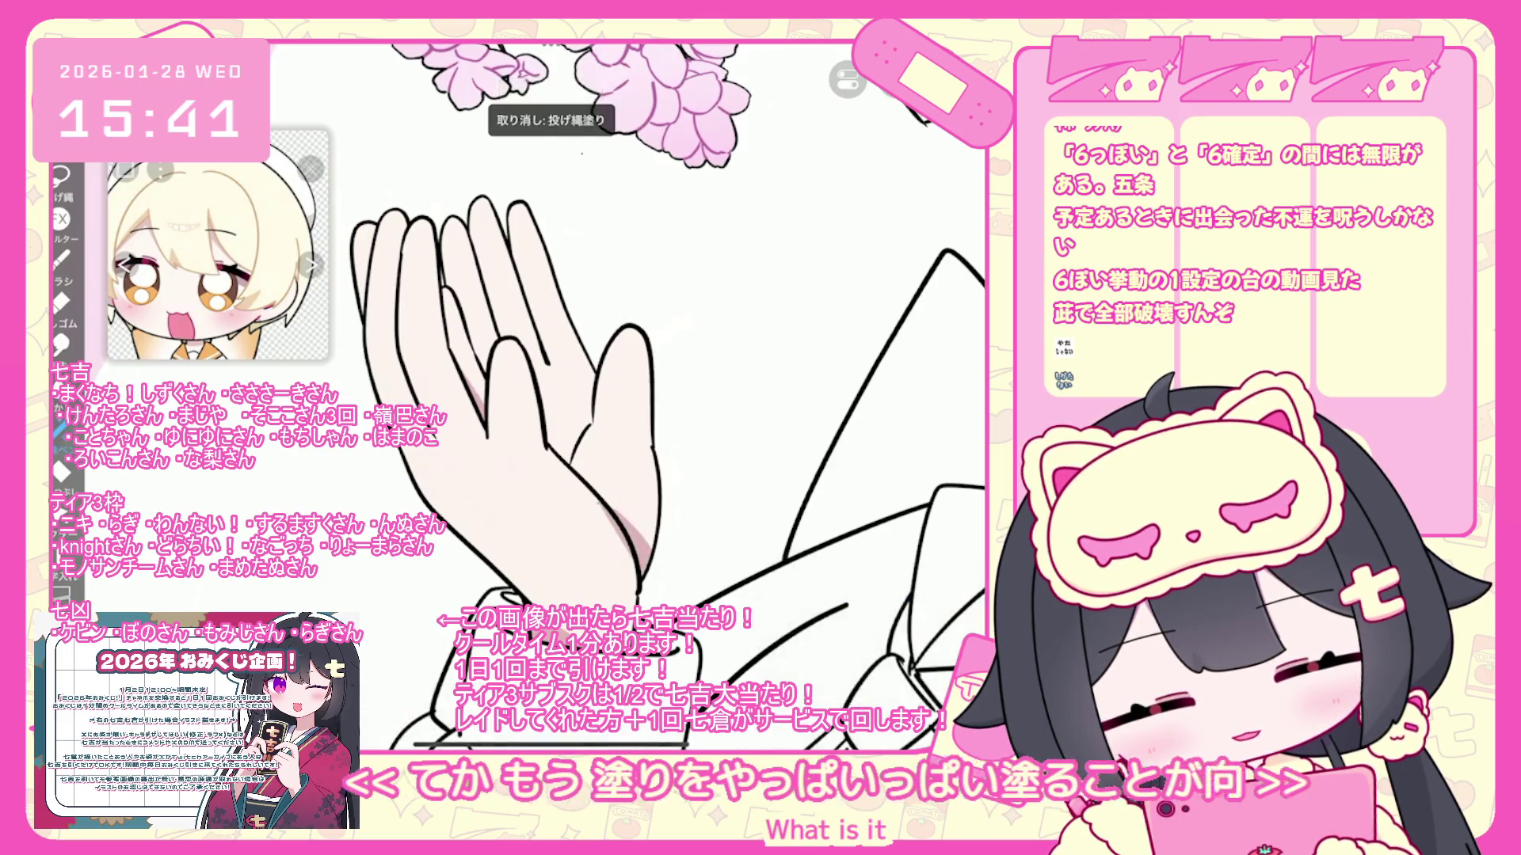
{"action": "left_click_drag", "start_coordinate": [594, 506], "coordinate": [630, 550]}
Add a small darker shadow patch on the hand, then undo the last two fills
{"action": "left_click_drag", "start_coordinate": [634, 396], "coordinate": [658, 451]}
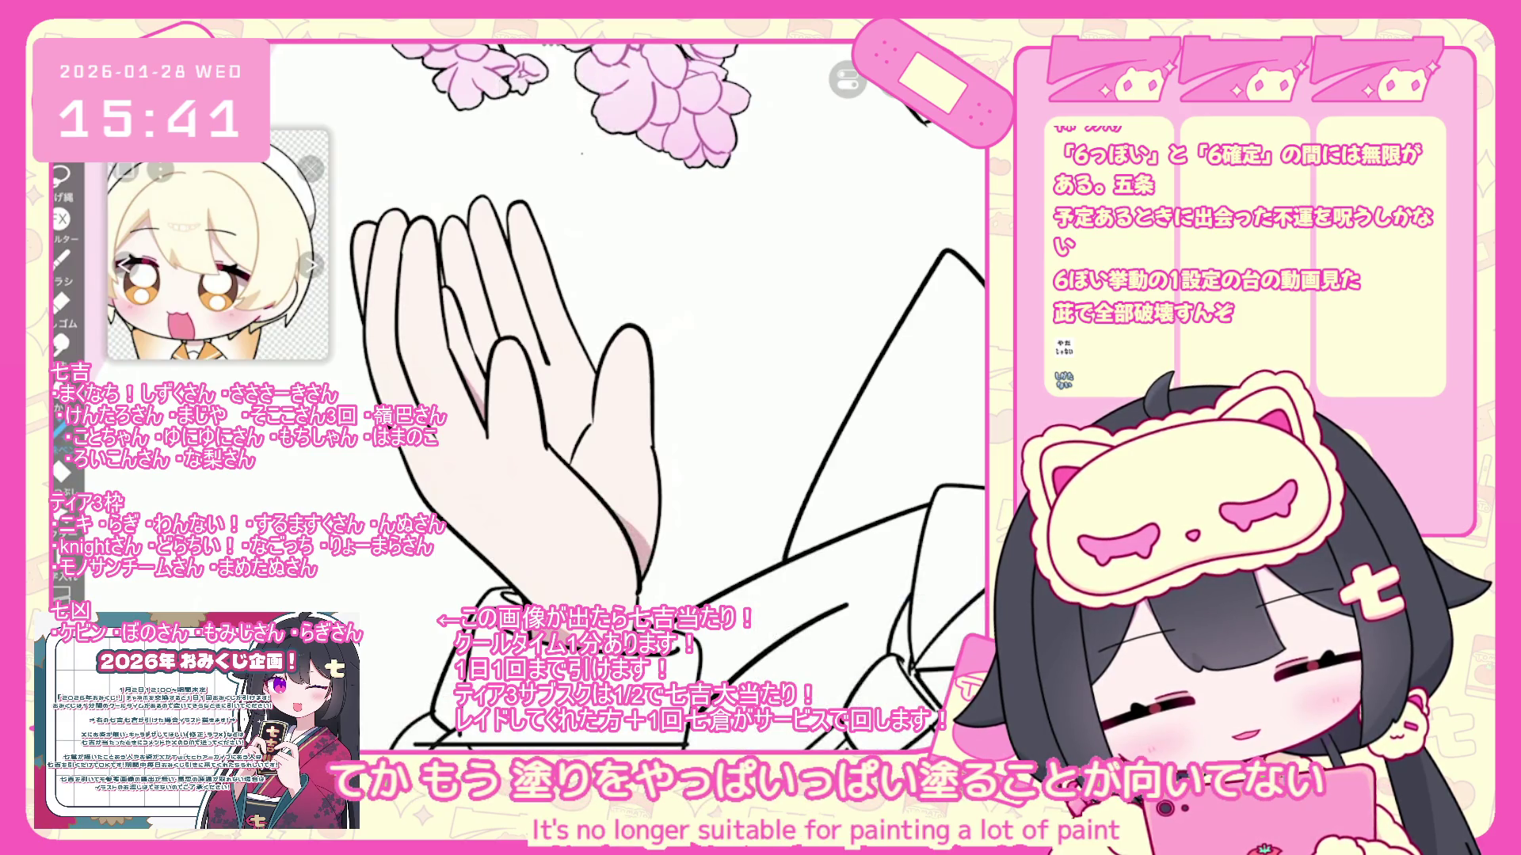
{"action": "key", "text": "ctrl+z"}
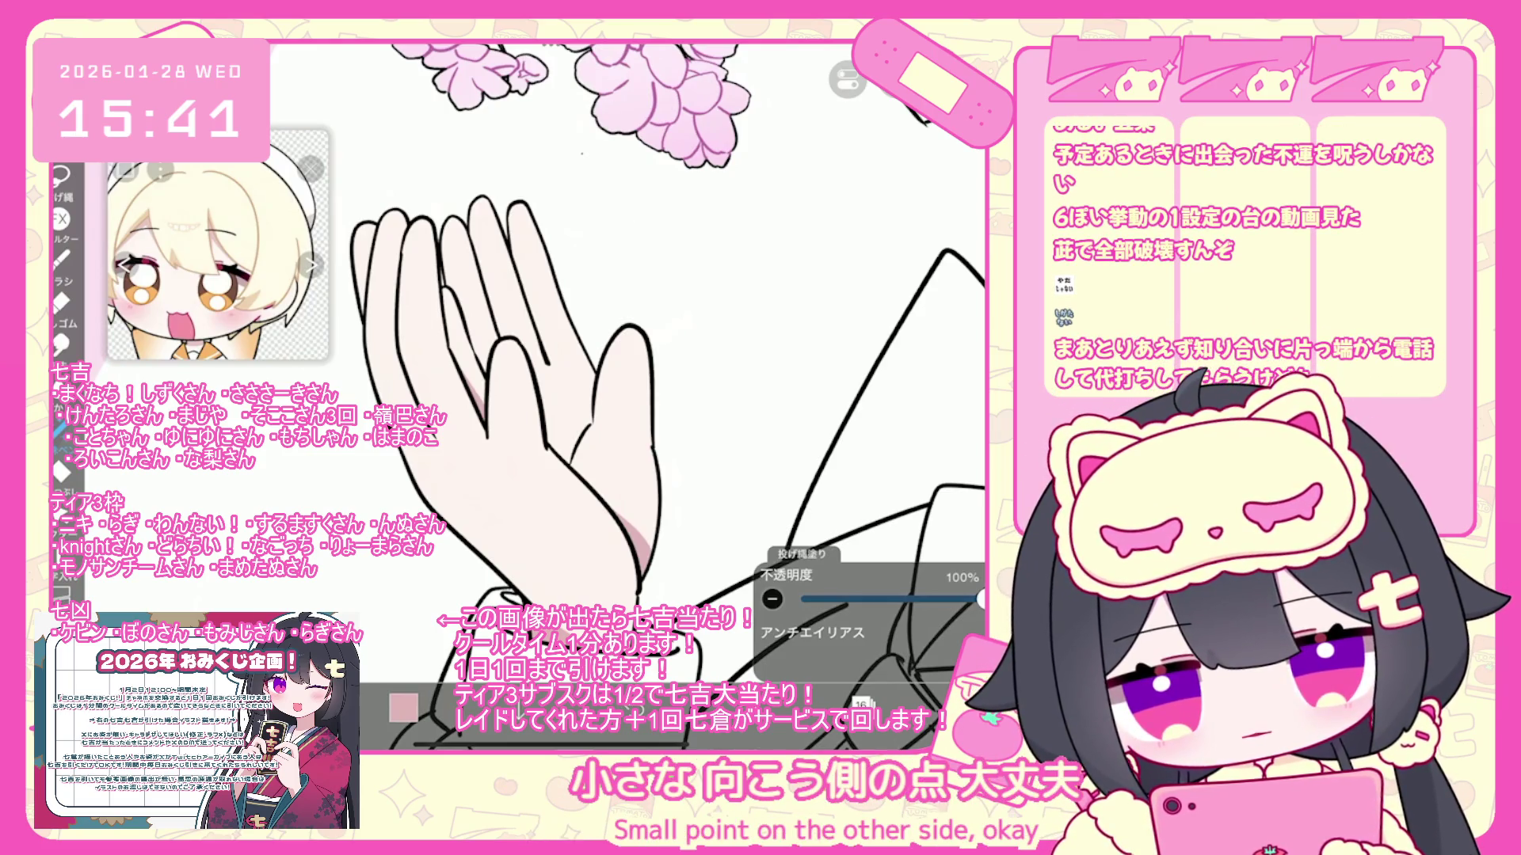
{"action": "scroll", "coordinate": [515, 396], "scroll_direction": "down", "scroll_amount": 1}
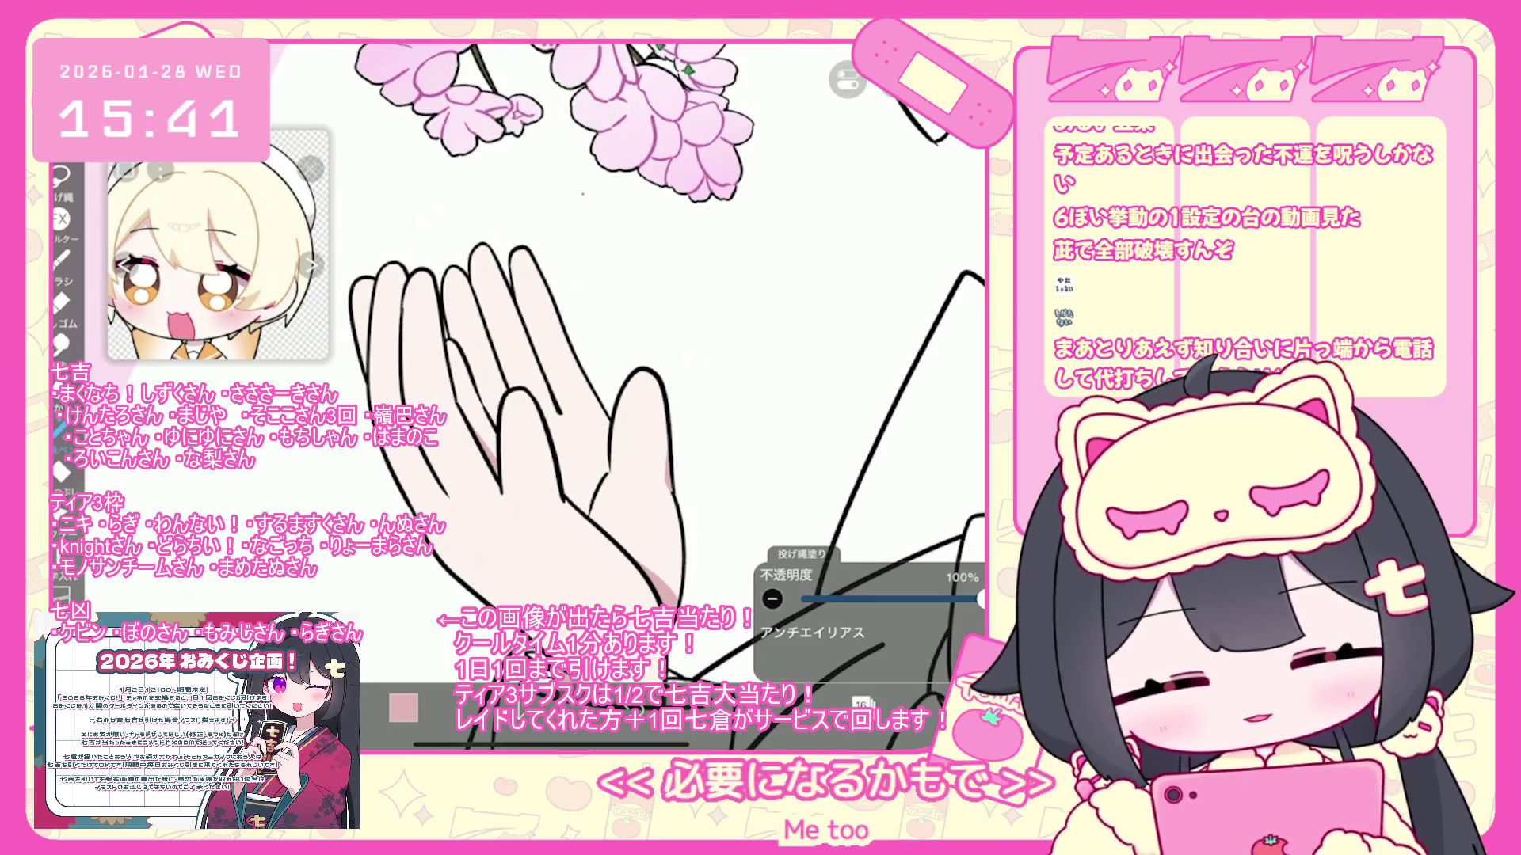
{"action": "scroll", "coordinate": [514, 332], "scroll_direction": "up", "scroll_amount": 1}
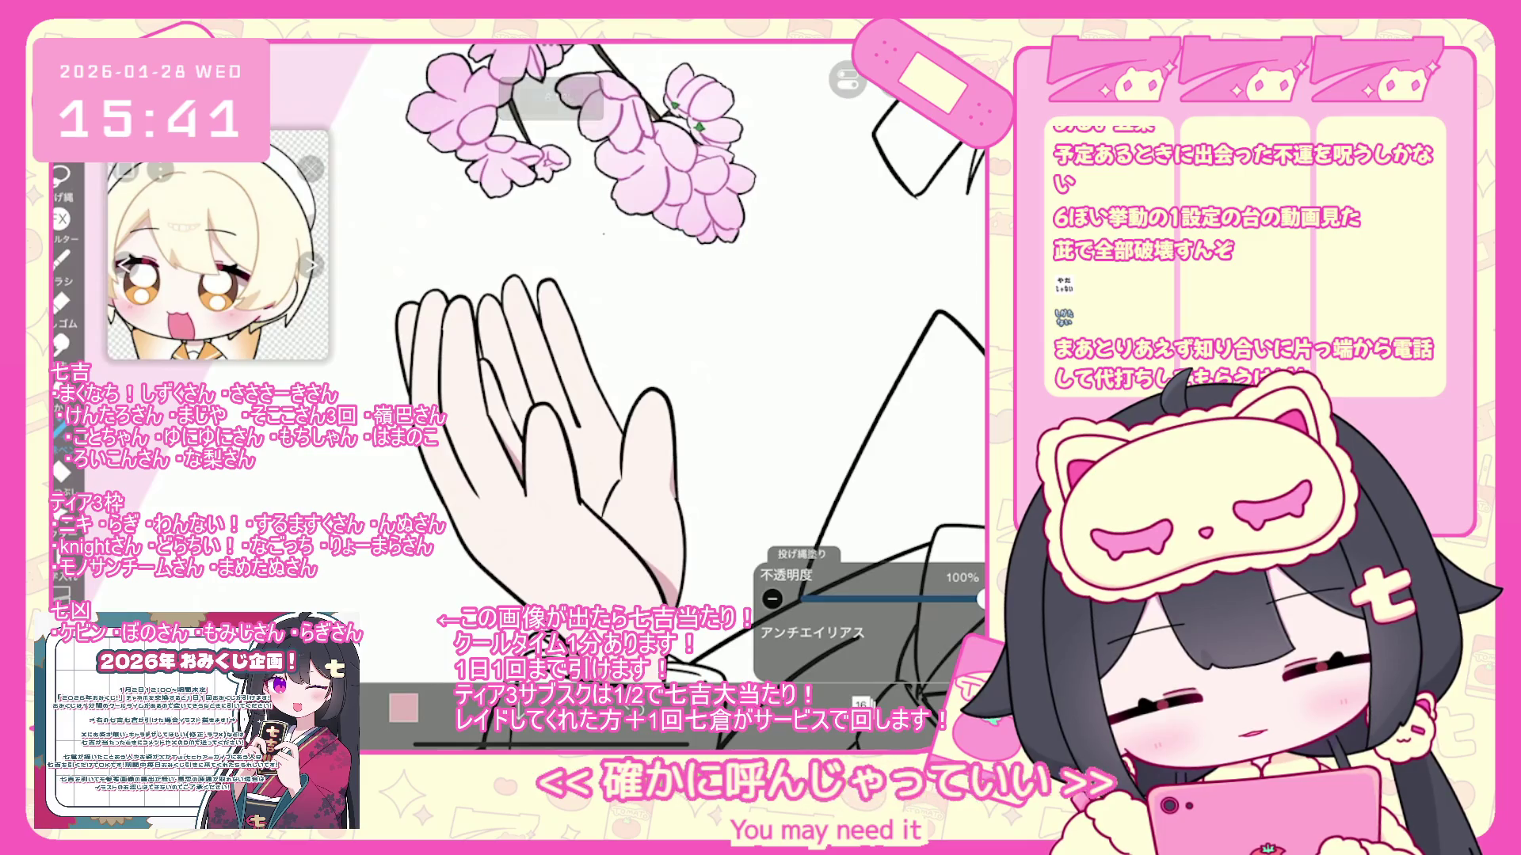
{"action": "key", "text": "ctrl+z"}
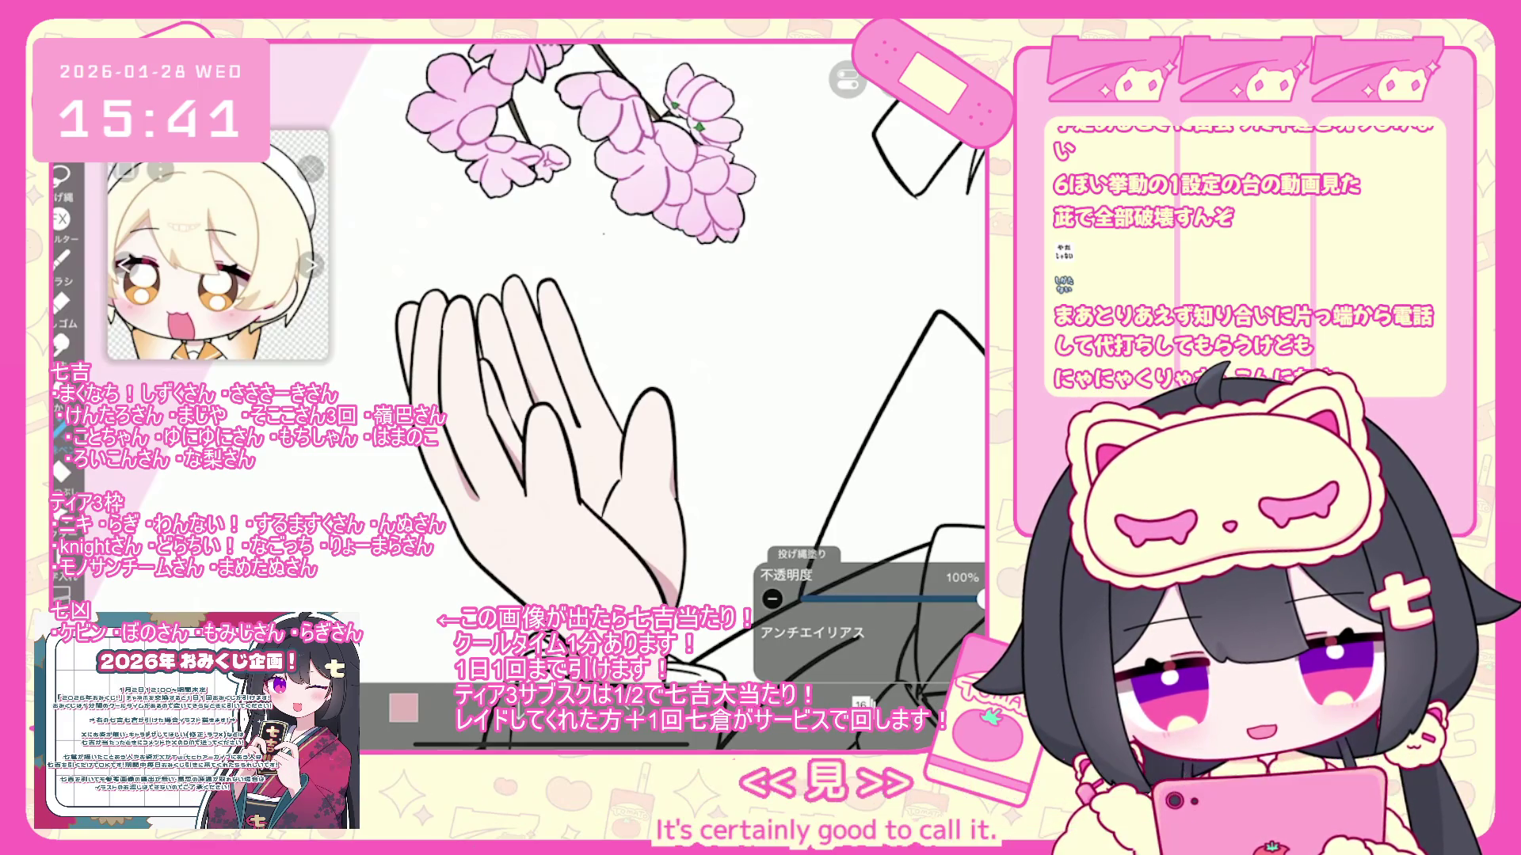
{"action": "scroll", "coordinate": [673, 380], "scroll_direction": "down", "scroll_amount": 5}
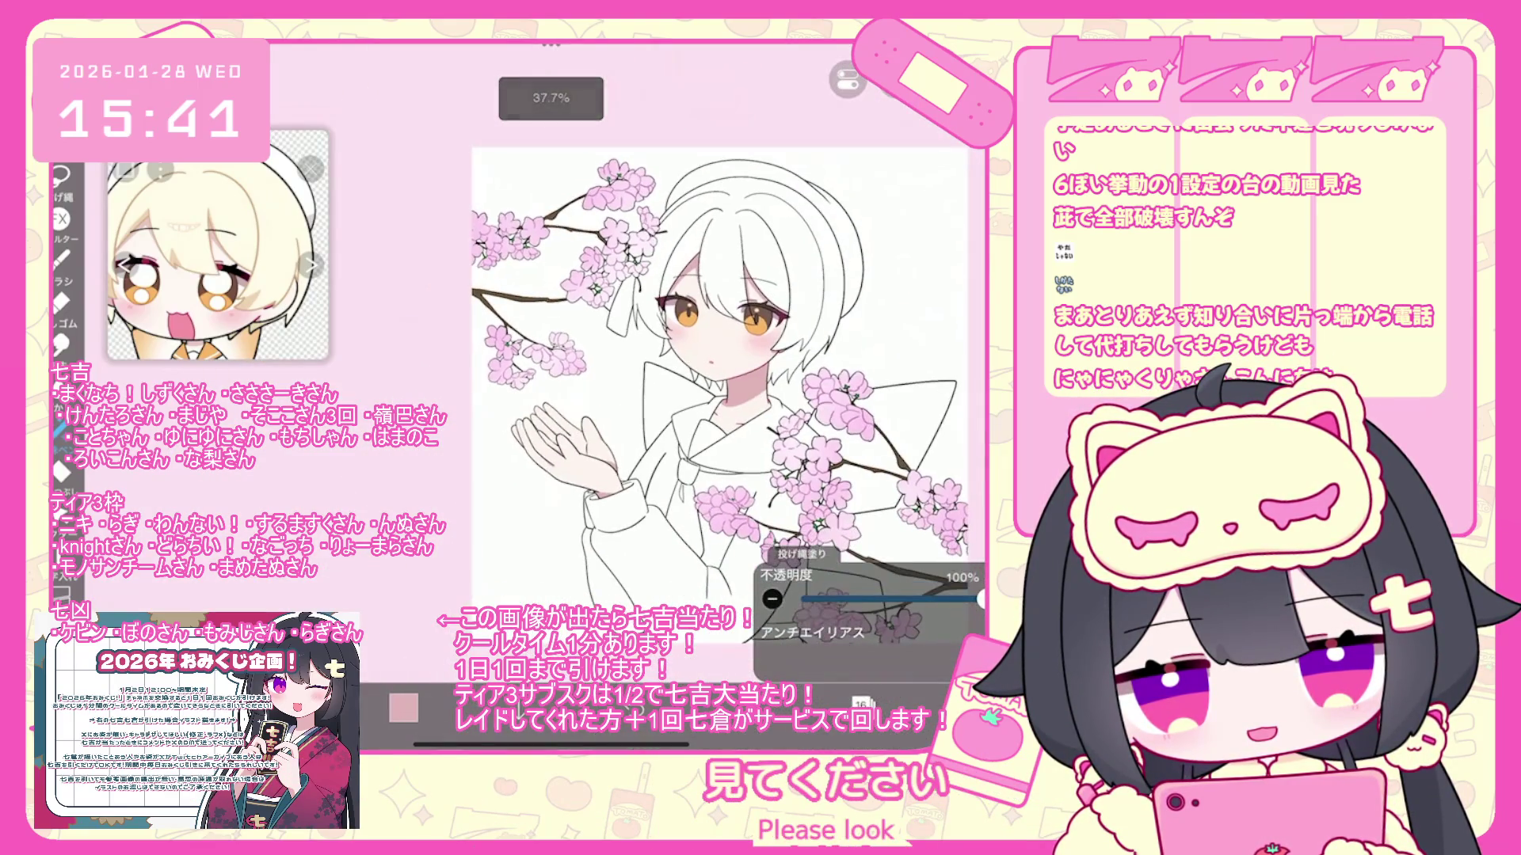
{"action": "scroll", "coordinate": [674, 380], "scroll_direction": "up", "scroll_amount": 3}
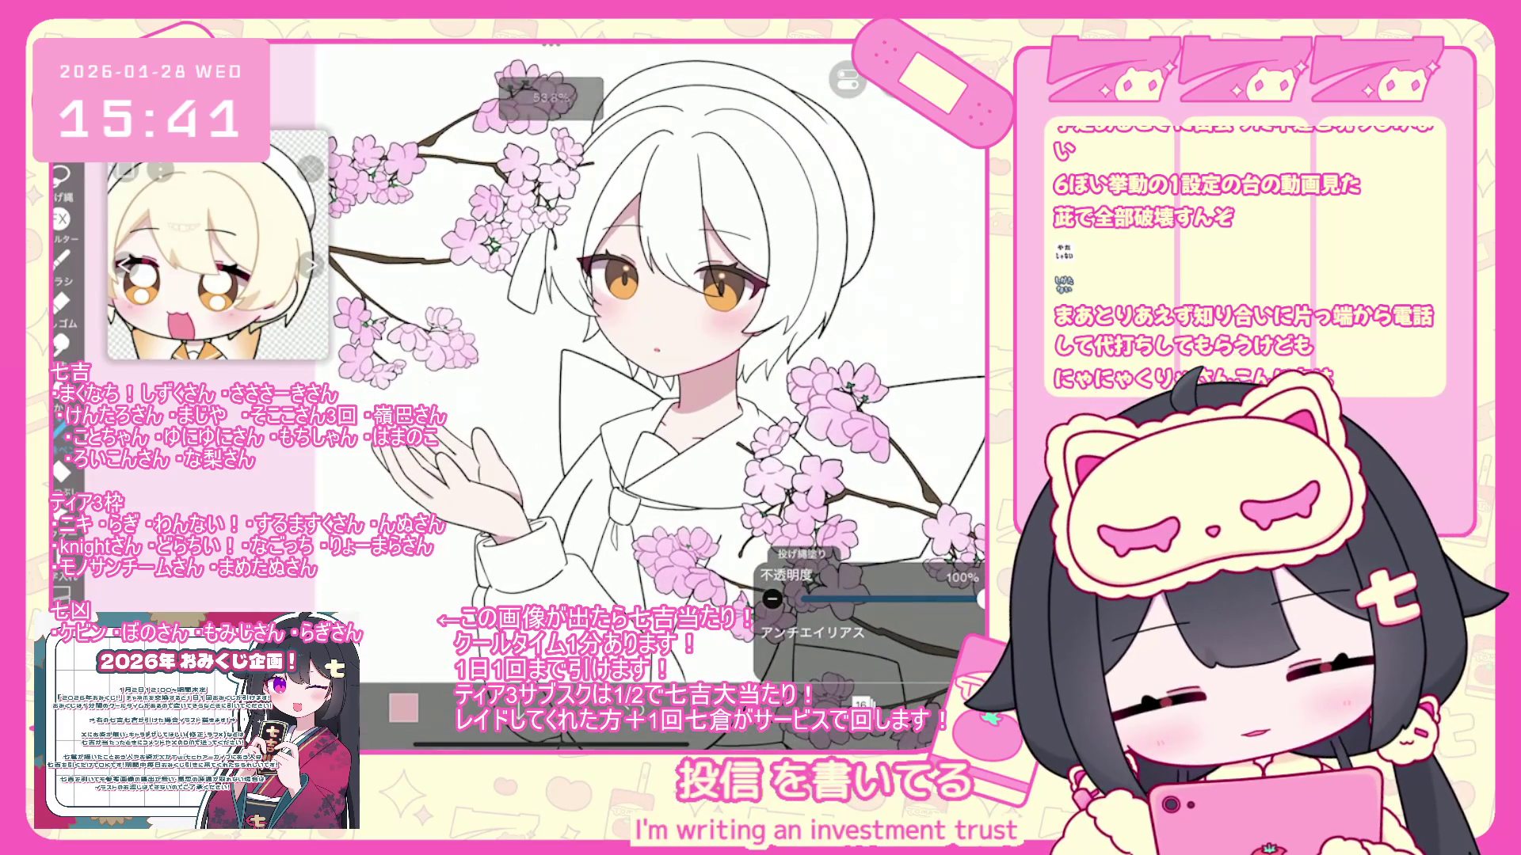
{"action": "scroll", "coordinate": [634, 381], "scroll_direction": "right", "scroll_amount": 2}
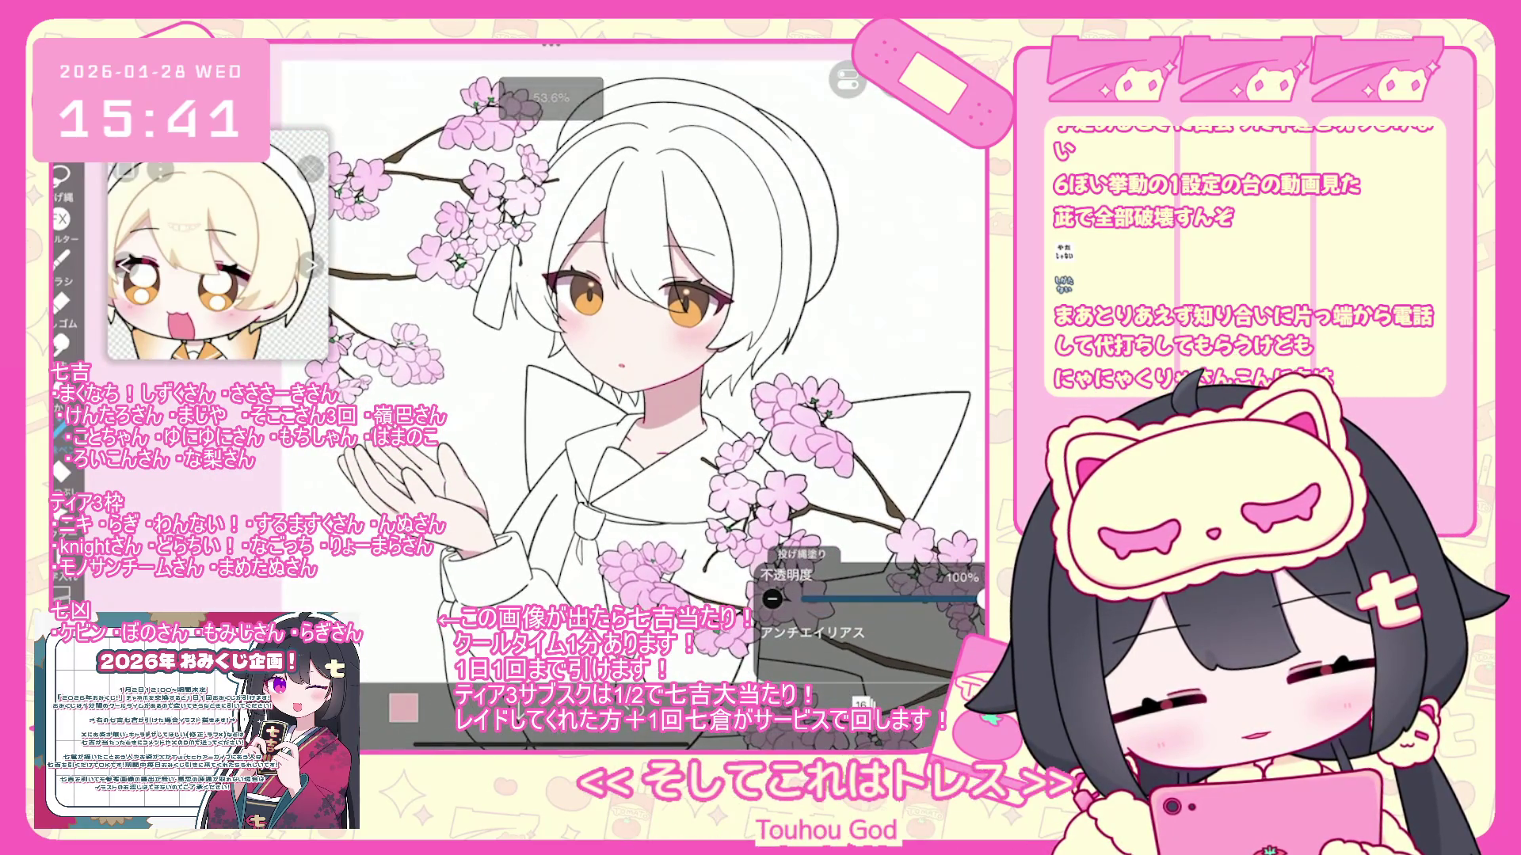
{"action": "scroll", "coordinate": [681, 380], "scroll_direction": "down", "scroll_amount": 3}
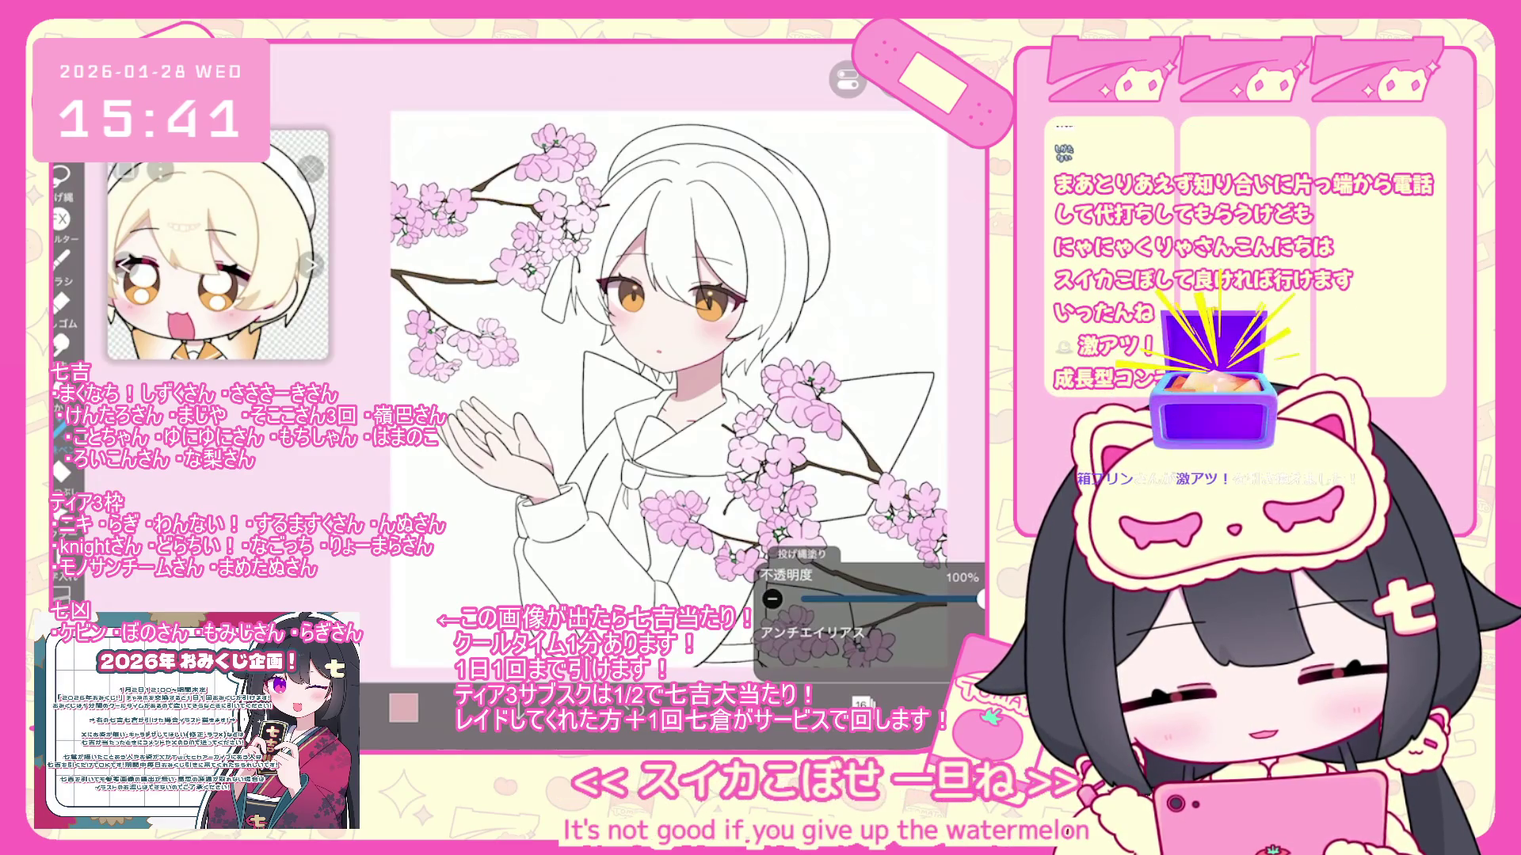
{"action": "left_click", "coordinate": [862, 703]}
Select layer 31 and set the drawing colour to dark red
{"action": "scroll", "coordinate": [871, 357], "scroll_direction": "up", "scroll_amount": 10}
{"action": "left_click", "coordinate": [871, 355]}
{"action": "left_click", "coordinate": [879, 436]}
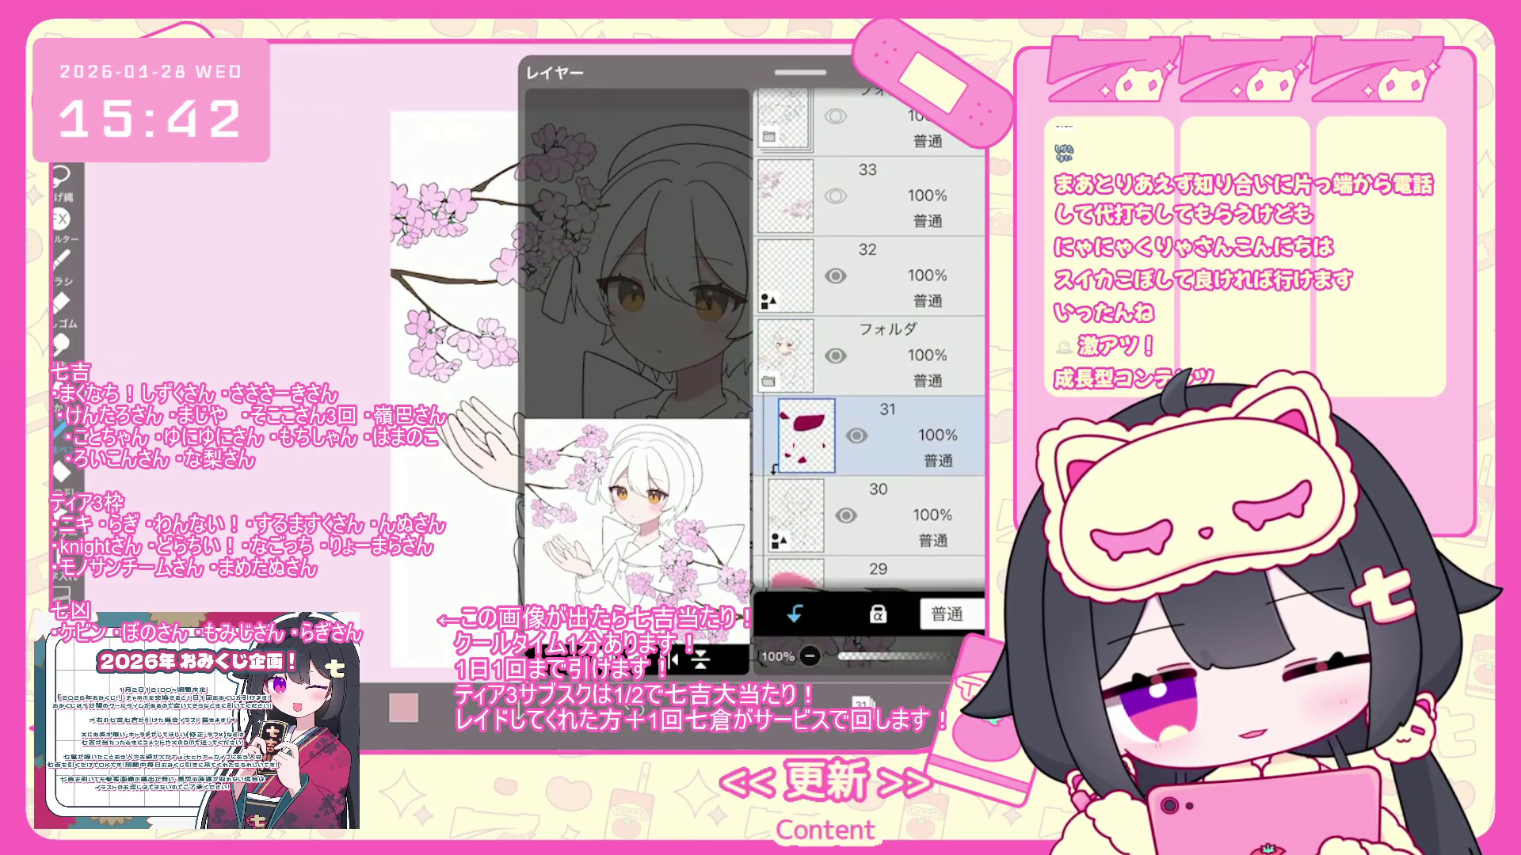
{"action": "left_click", "coordinate": [403, 707]}
{"action": "scroll", "coordinate": [626, 364], "scroll_direction": "up", "scroll_amount": 3}
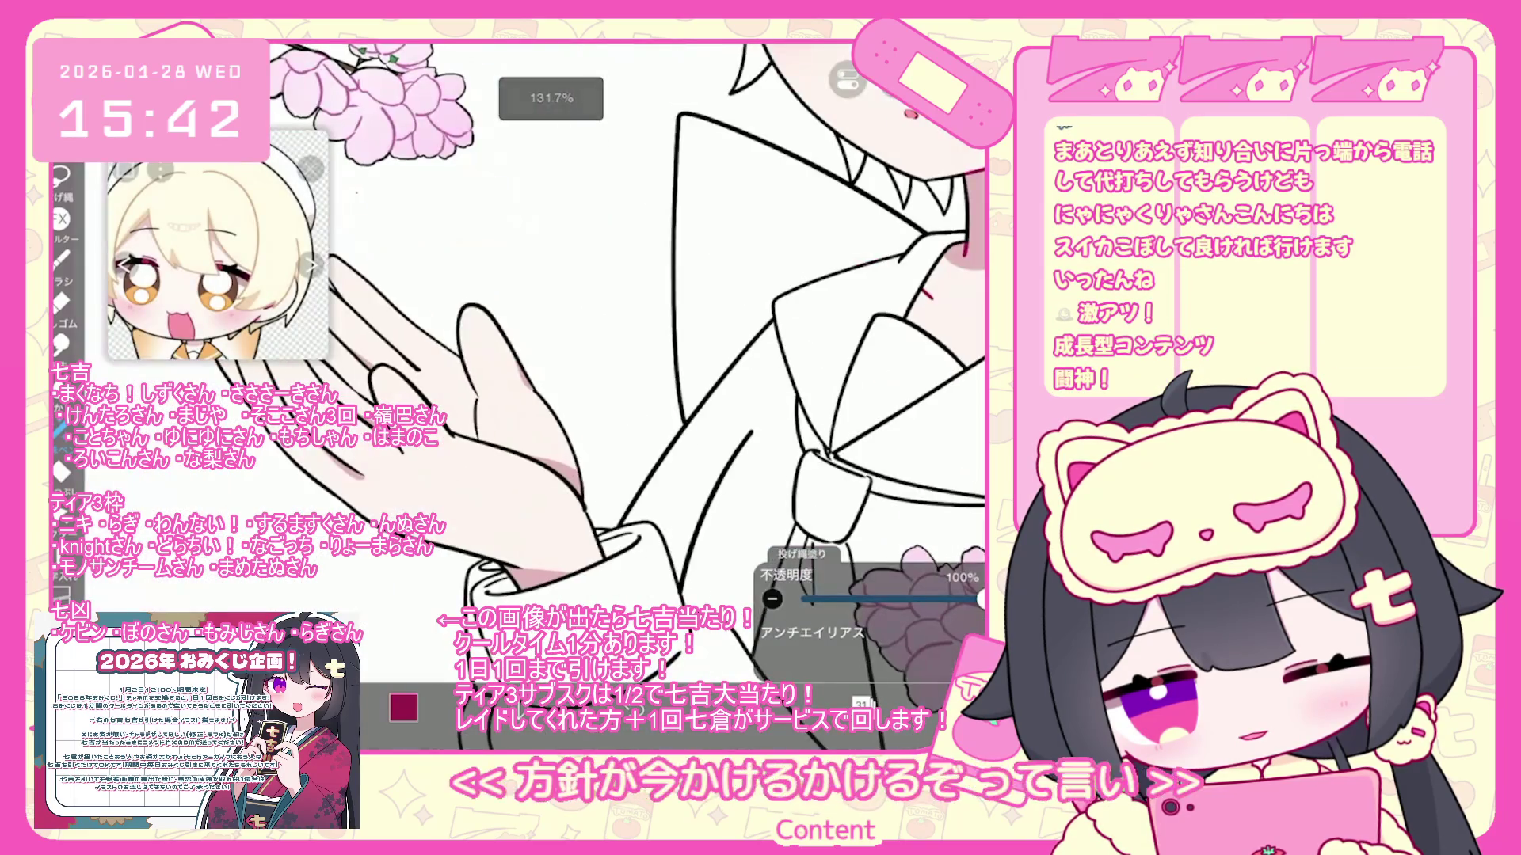
{"action": "scroll", "coordinate": [626, 325], "scroll_direction": "up", "scroll_amount": 3}
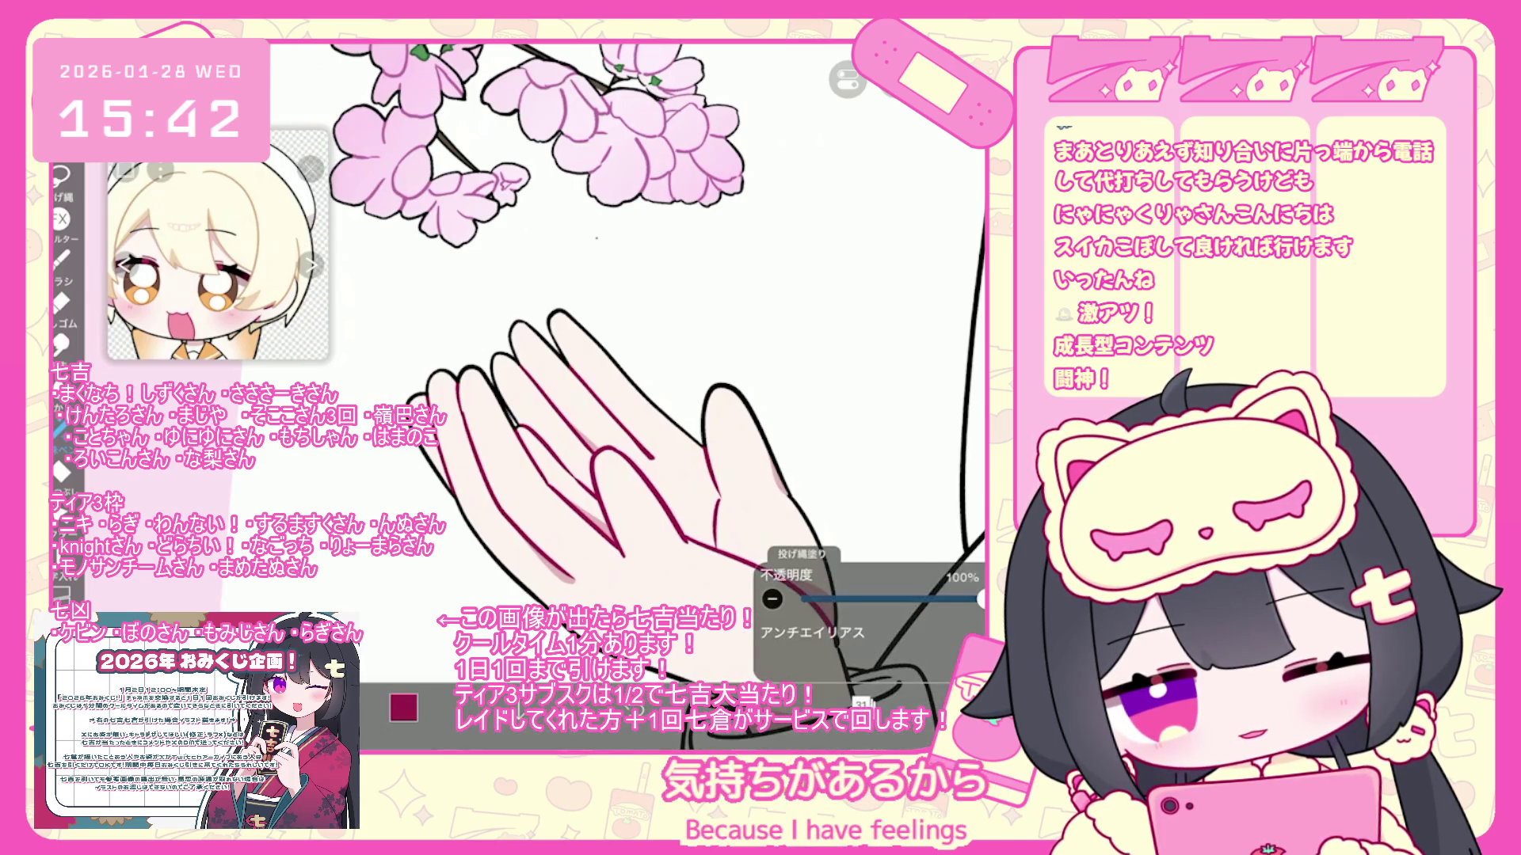
{"action": "scroll", "coordinate": [655, 396], "scroll_direction": "down", "scroll_amount": 3}
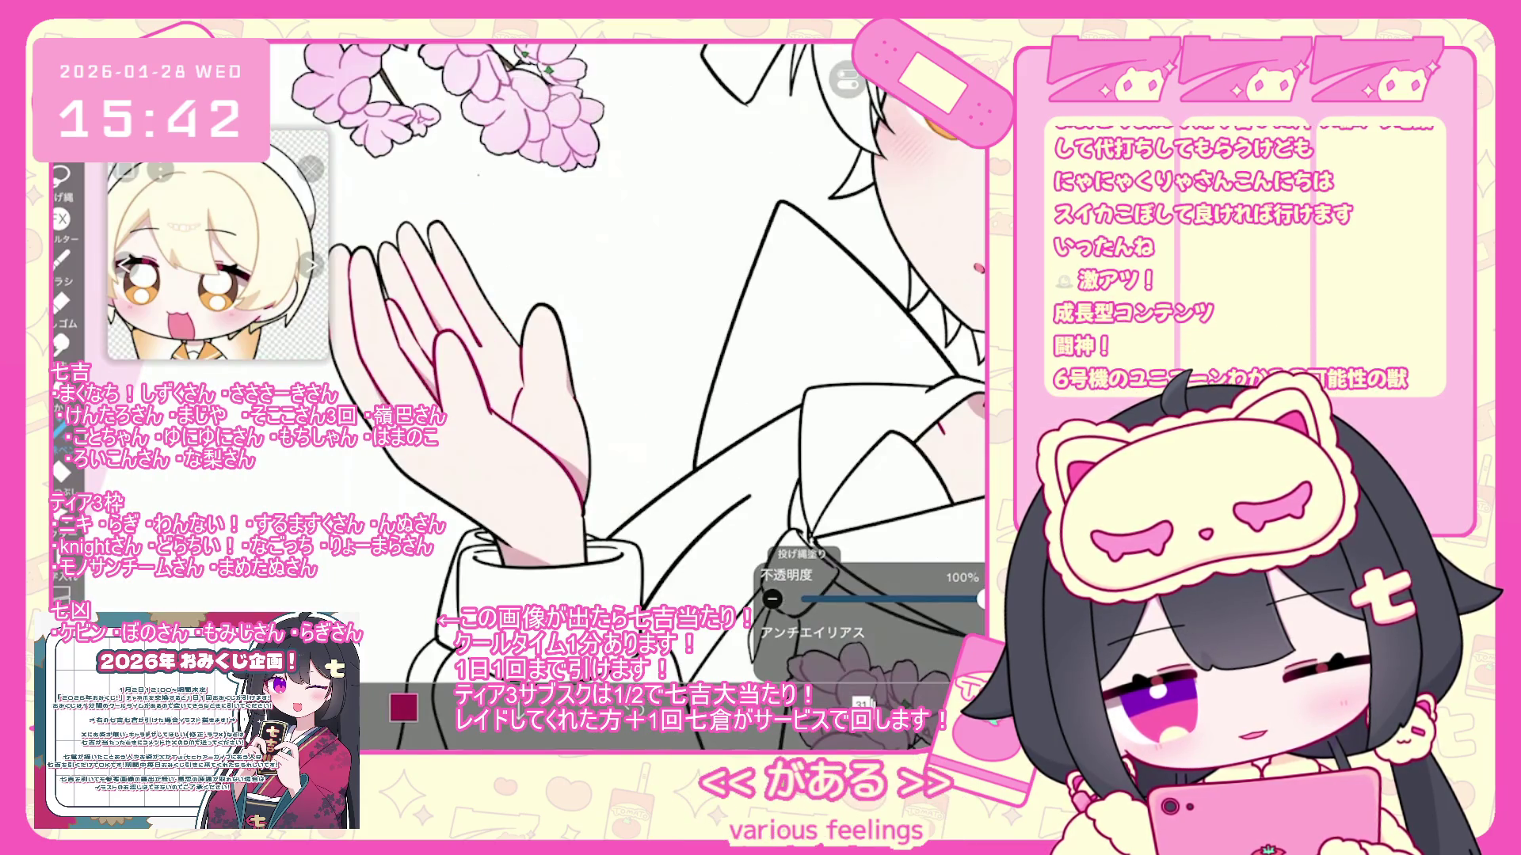
{"action": "scroll", "coordinate": [554, 356], "scroll_direction": "up", "scroll_amount": 5}
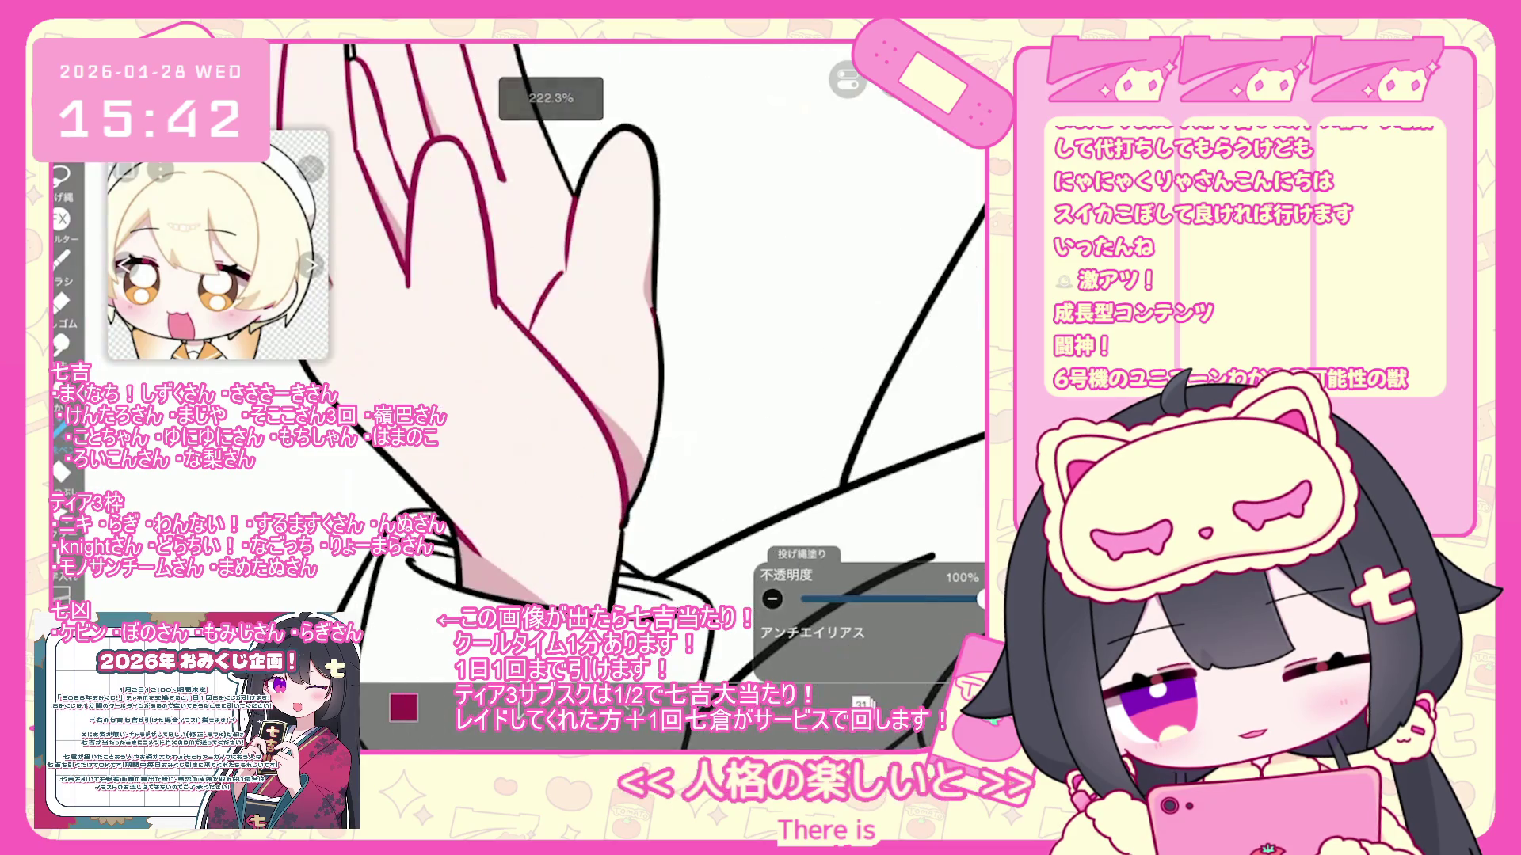
{"action": "scroll", "coordinate": [626, 381], "scroll_direction": "down", "scroll_amount": 5}
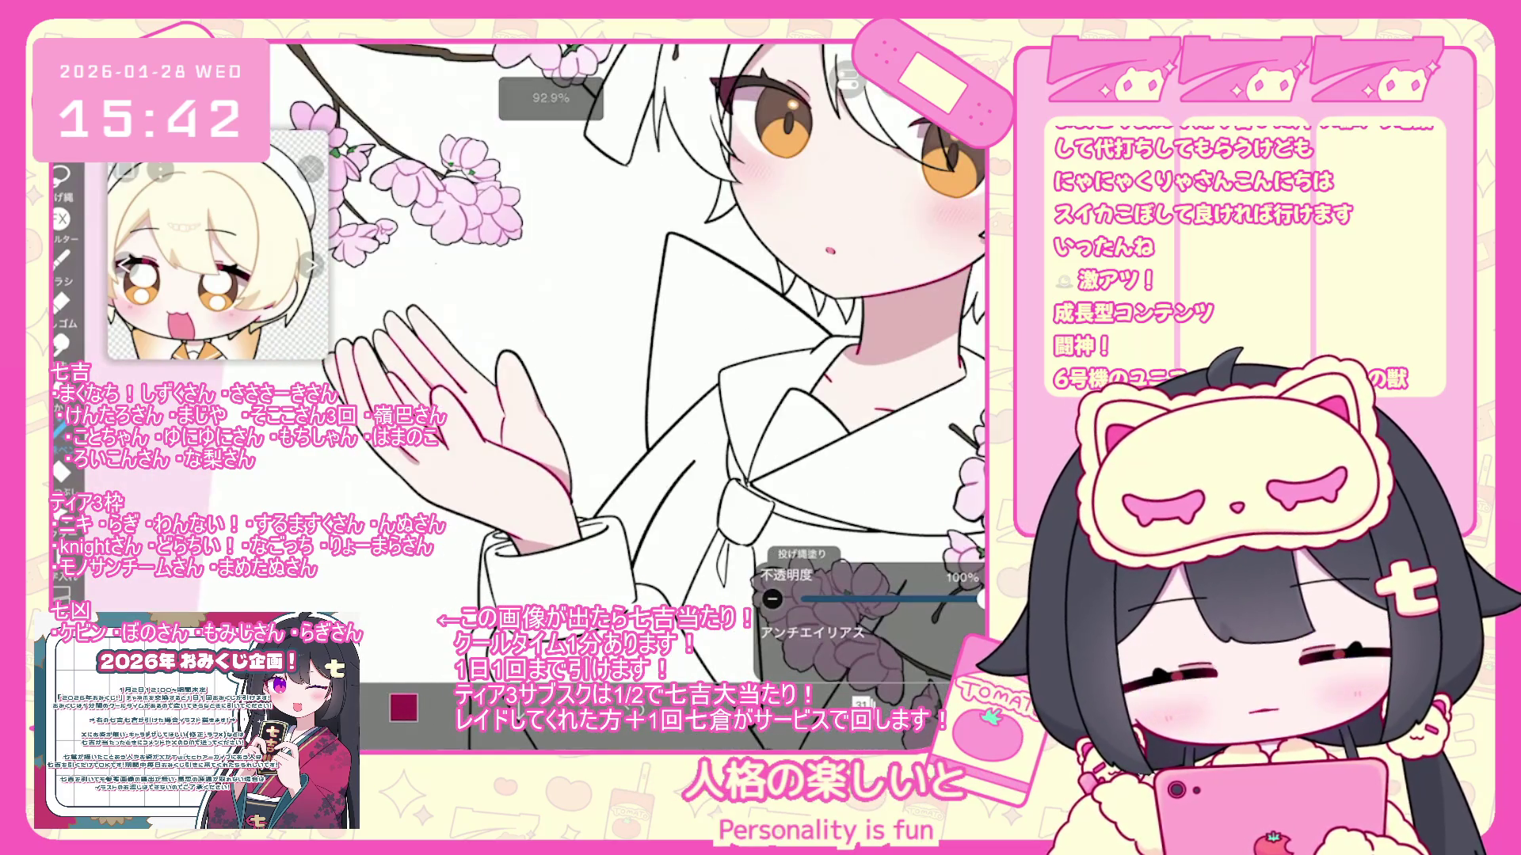
{"action": "scroll", "coordinate": [592, 377], "scroll_direction": "down", "scroll_amount": 5}
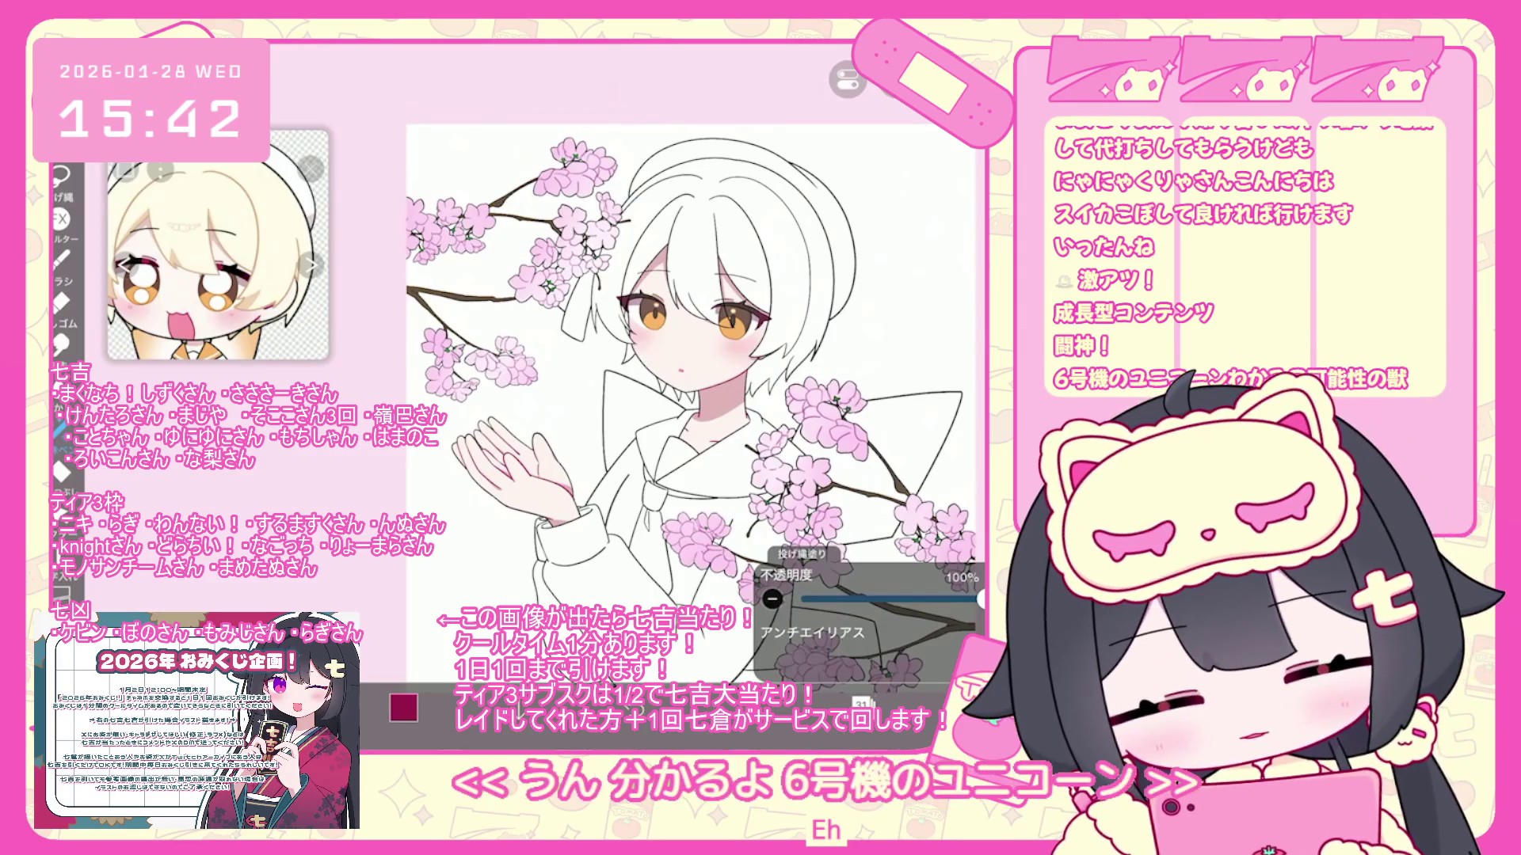
Choose the ネームペン(かすれ) brush
{"action": "left_click", "coordinate": [862, 703]}
{"action": "left_click", "coordinate": [863, 705]}
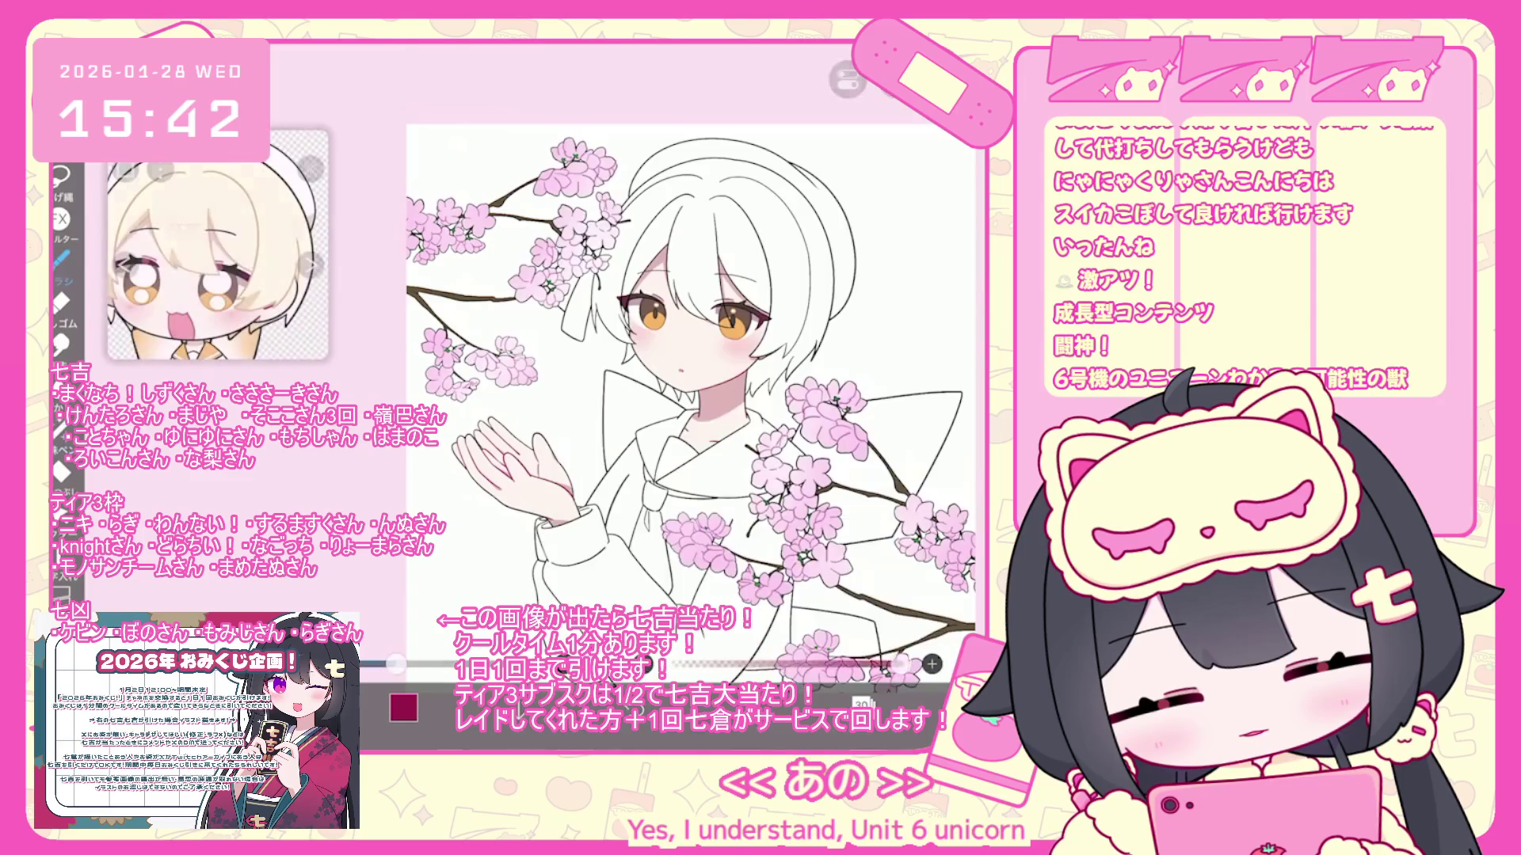
{"action": "left_click", "coordinate": [61, 260]}
{"action": "scroll", "coordinate": [255, 357], "scroll_direction": "up", "scroll_amount": 5}
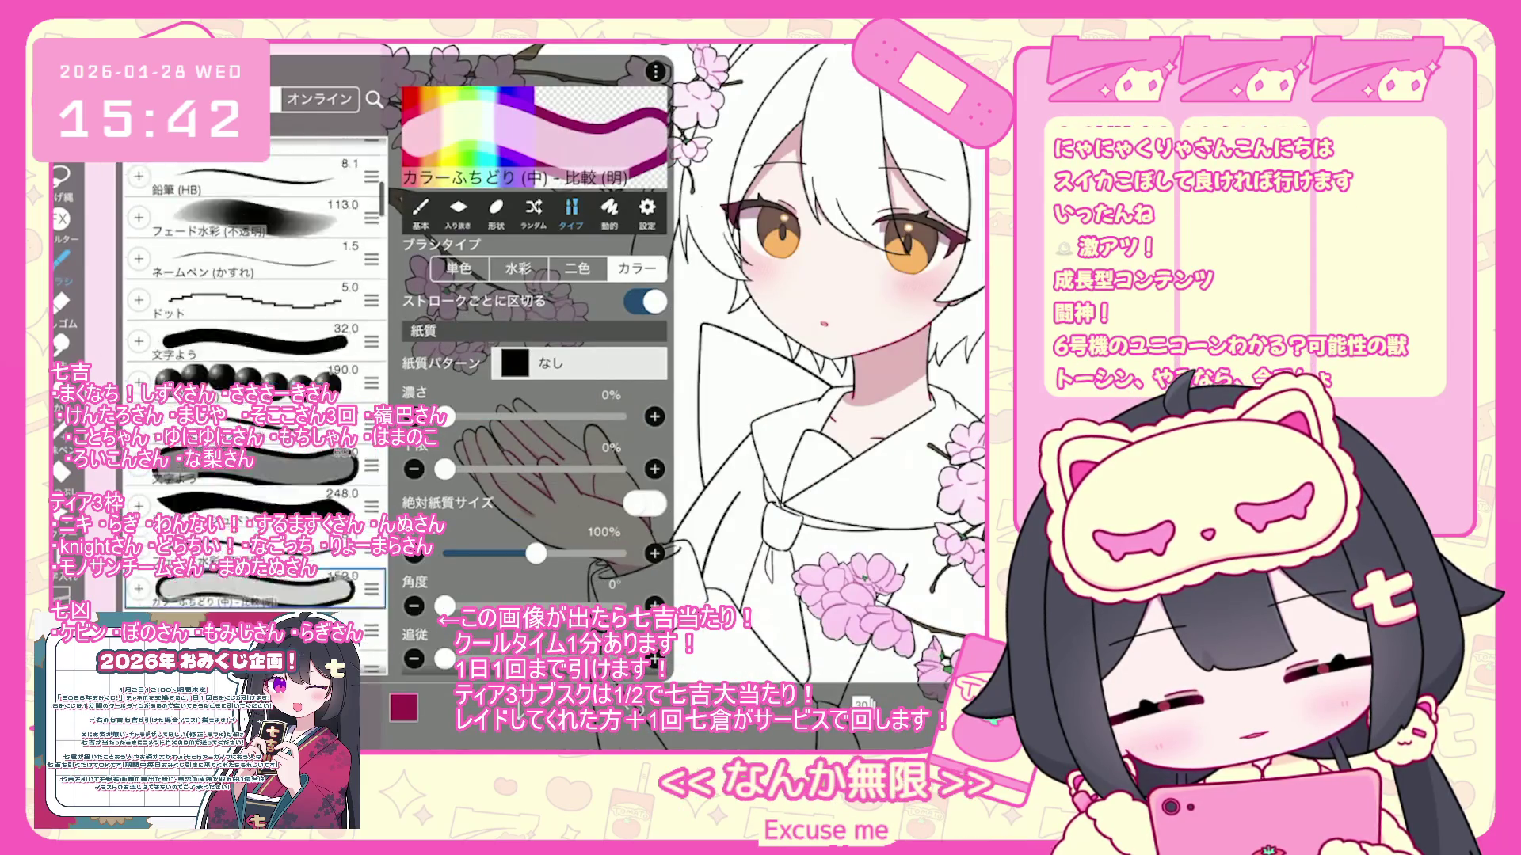
{"action": "left_click", "coordinate": [253, 394]}
{"action": "scroll", "coordinate": [255, 317], "scroll_direction": "down", "scroll_amount": 3}
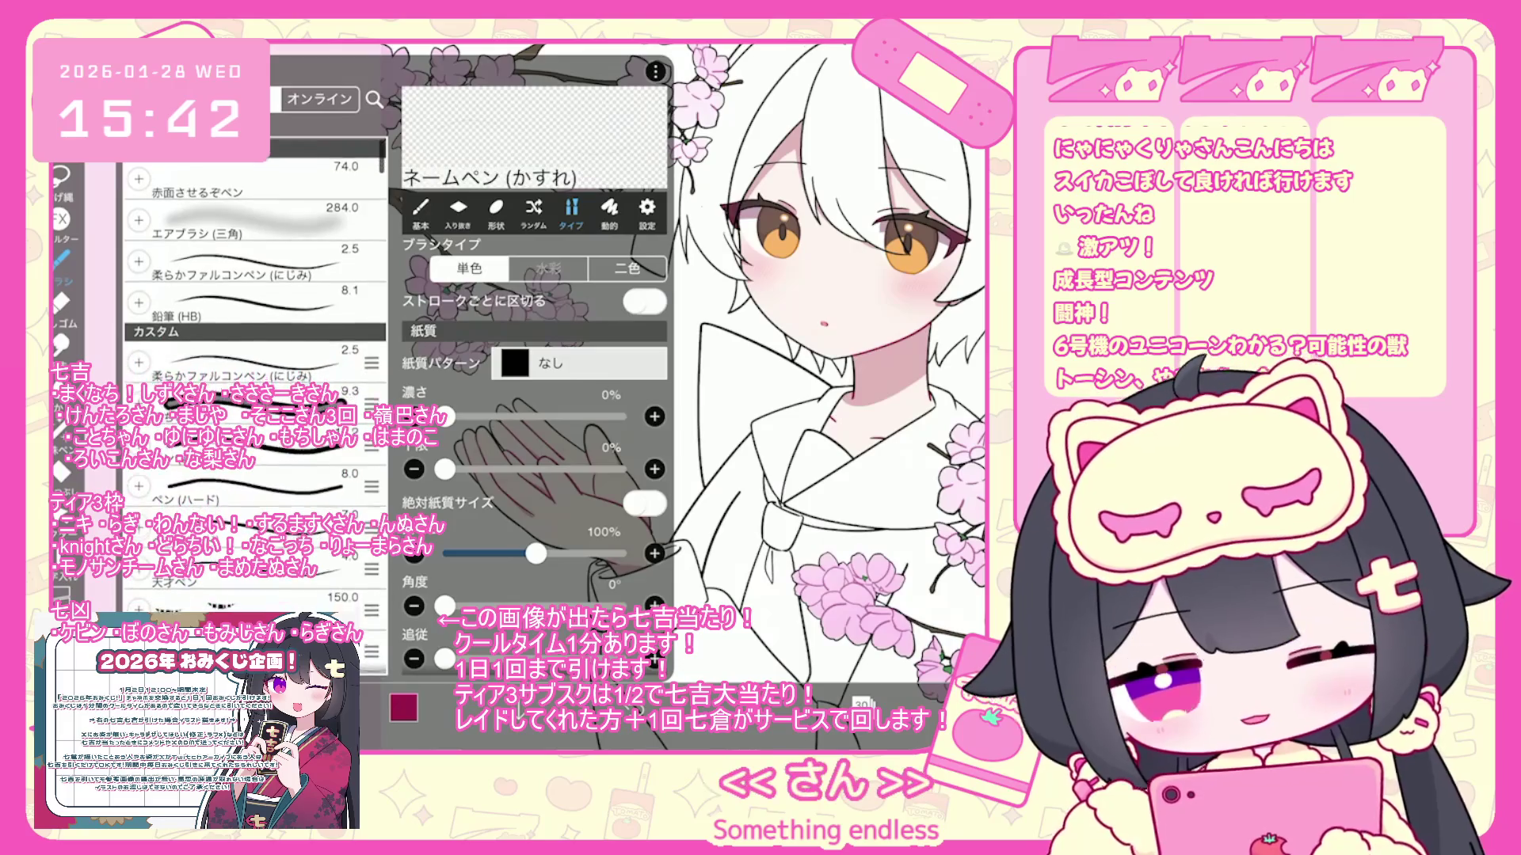
{"action": "scroll", "coordinate": [542, 395], "scroll_direction": "up", "scroll_amount": 5}
{"action": "scroll", "coordinate": [633, 357], "scroll_direction": "up", "scroll_amount": 1}
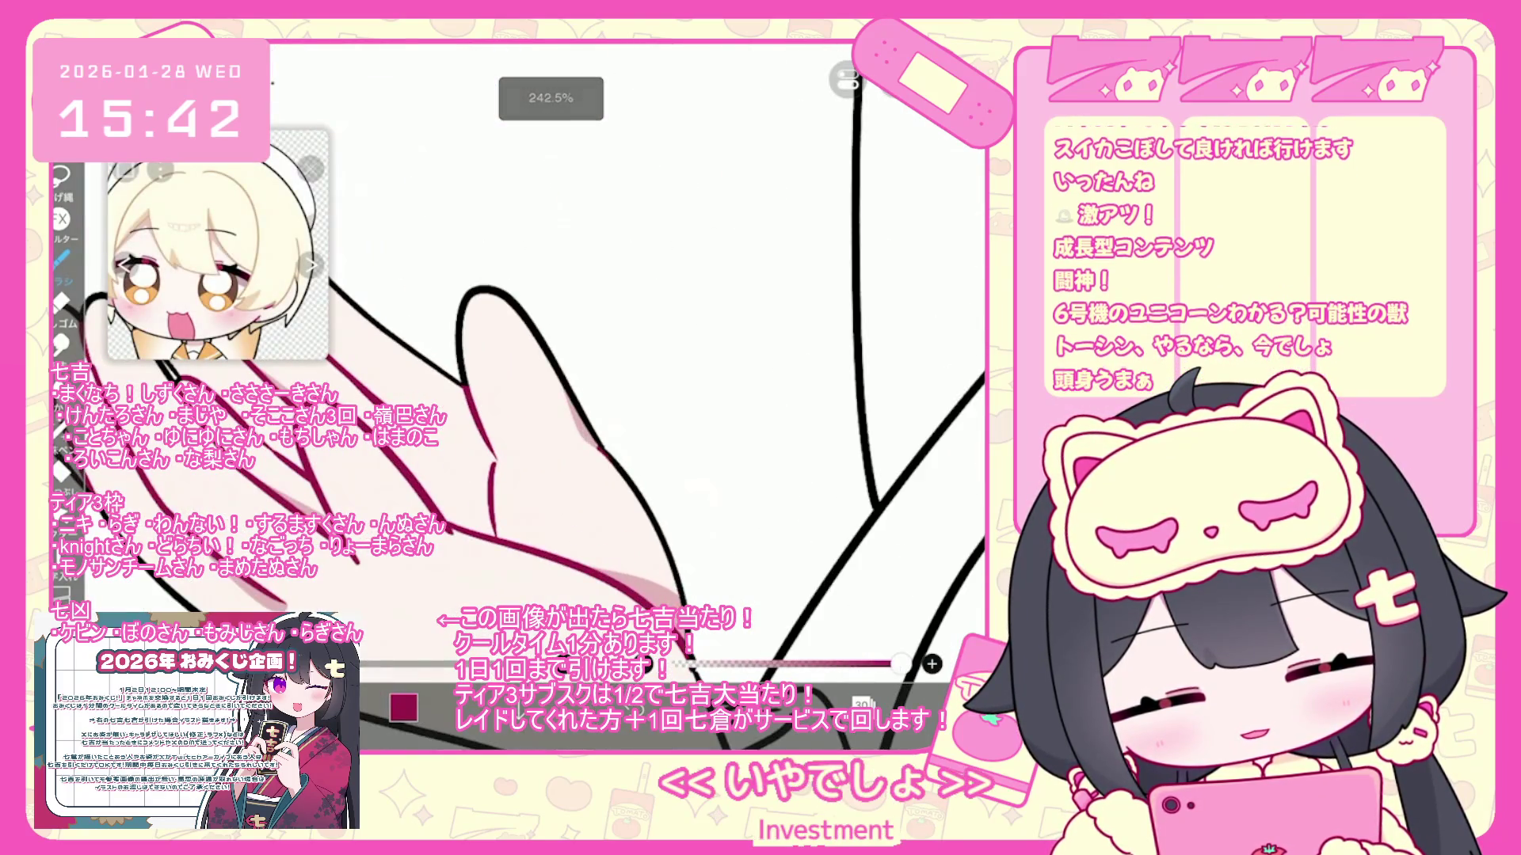
Zoom out over the full cherry-blossom portrait and bring up the layer list
{"action": "scroll", "coordinate": [665, 384], "scroll_direction": "down", "scroll_amount": 10}
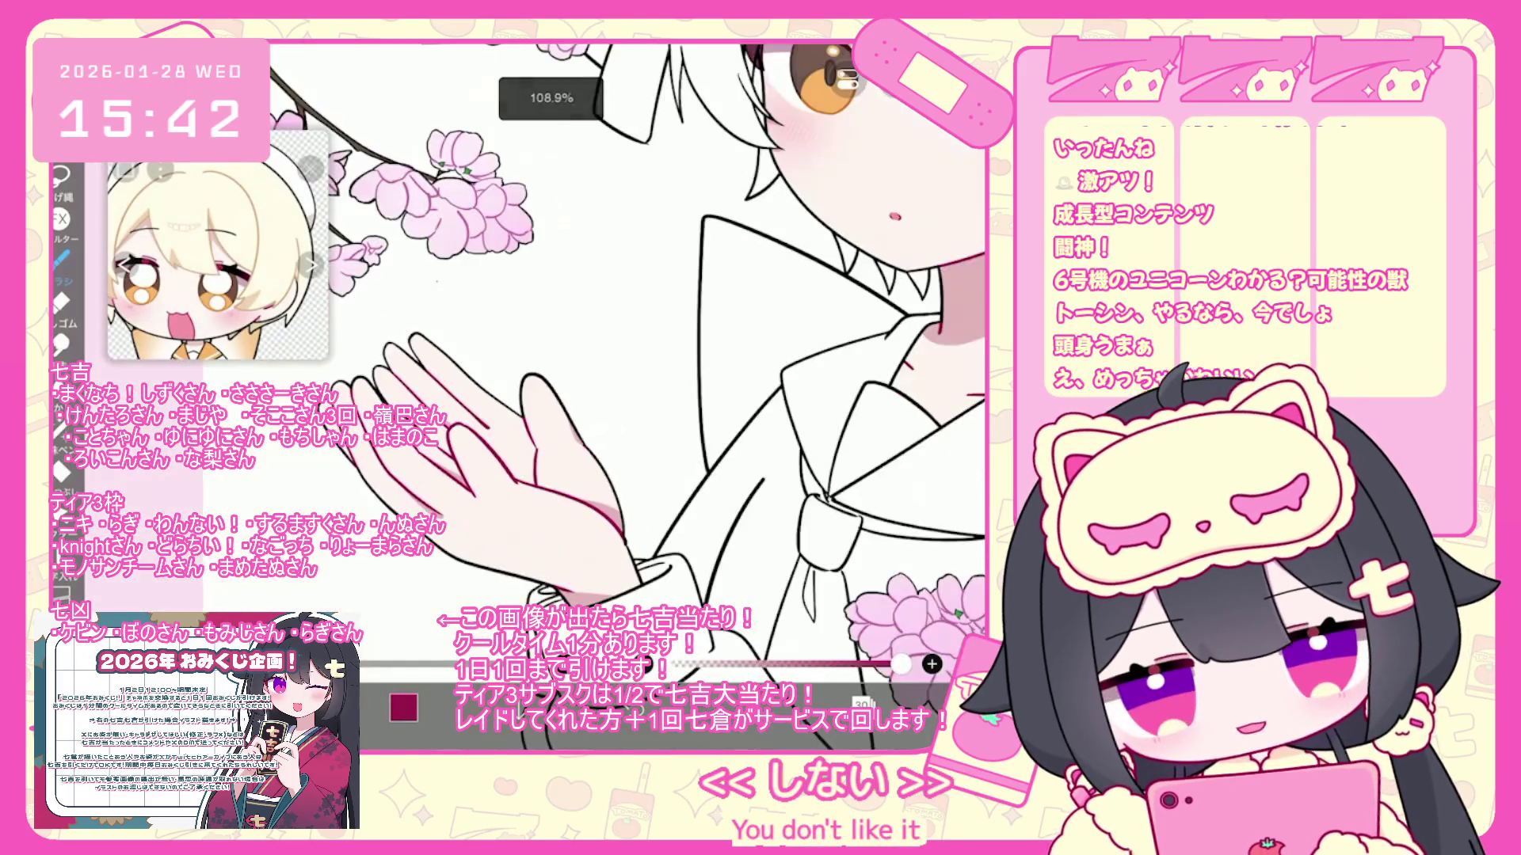
{"action": "scroll", "coordinate": [689, 441], "scroll_direction": "up", "scroll_amount": 3}
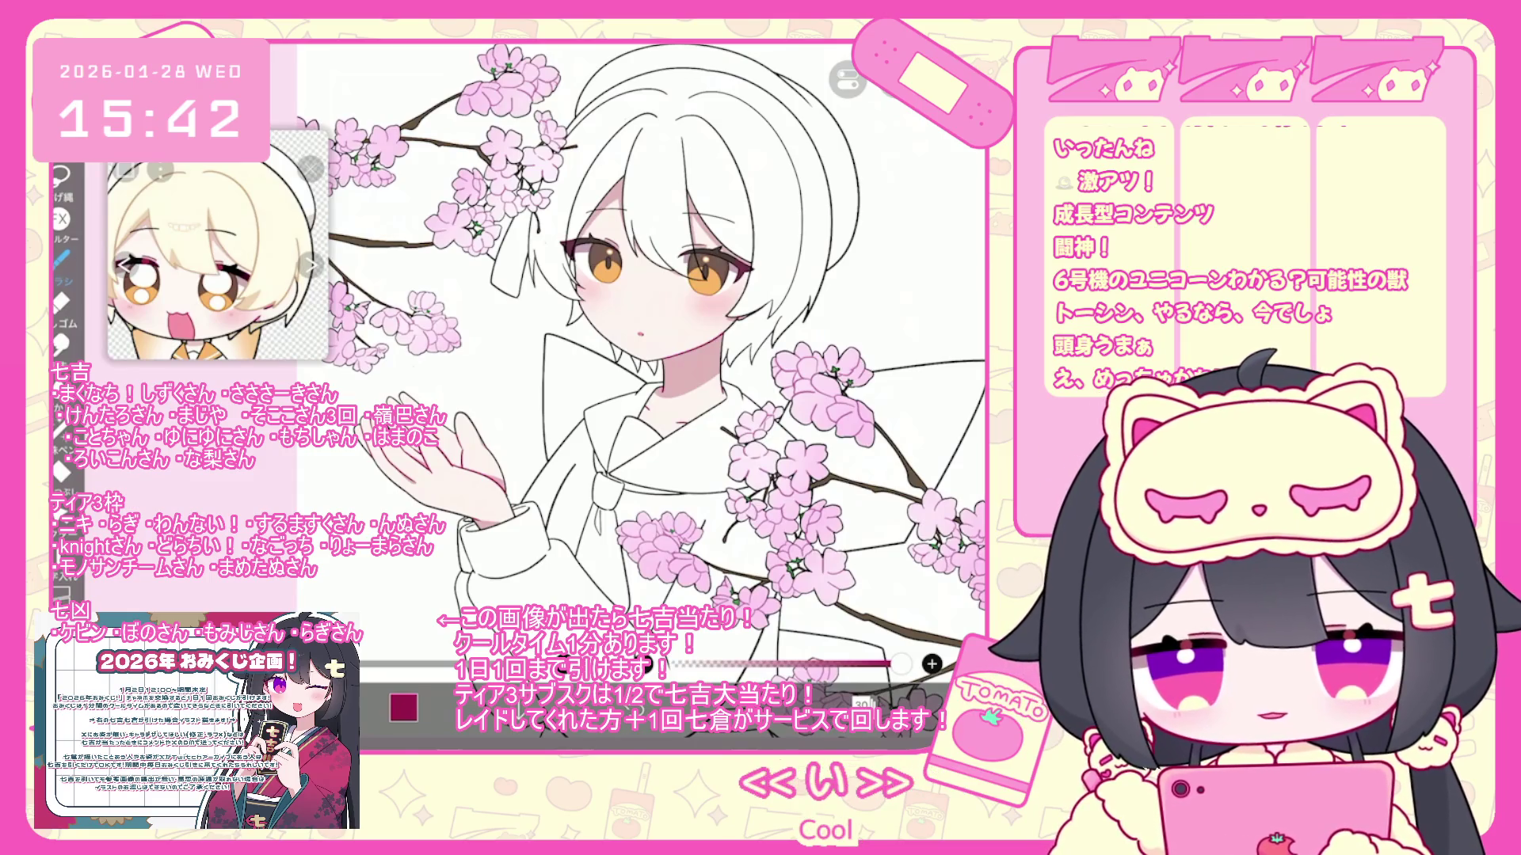
{"action": "scroll", "coordinate": [641, 357], "scroll_direction": "down", "scroll_amount": 2}
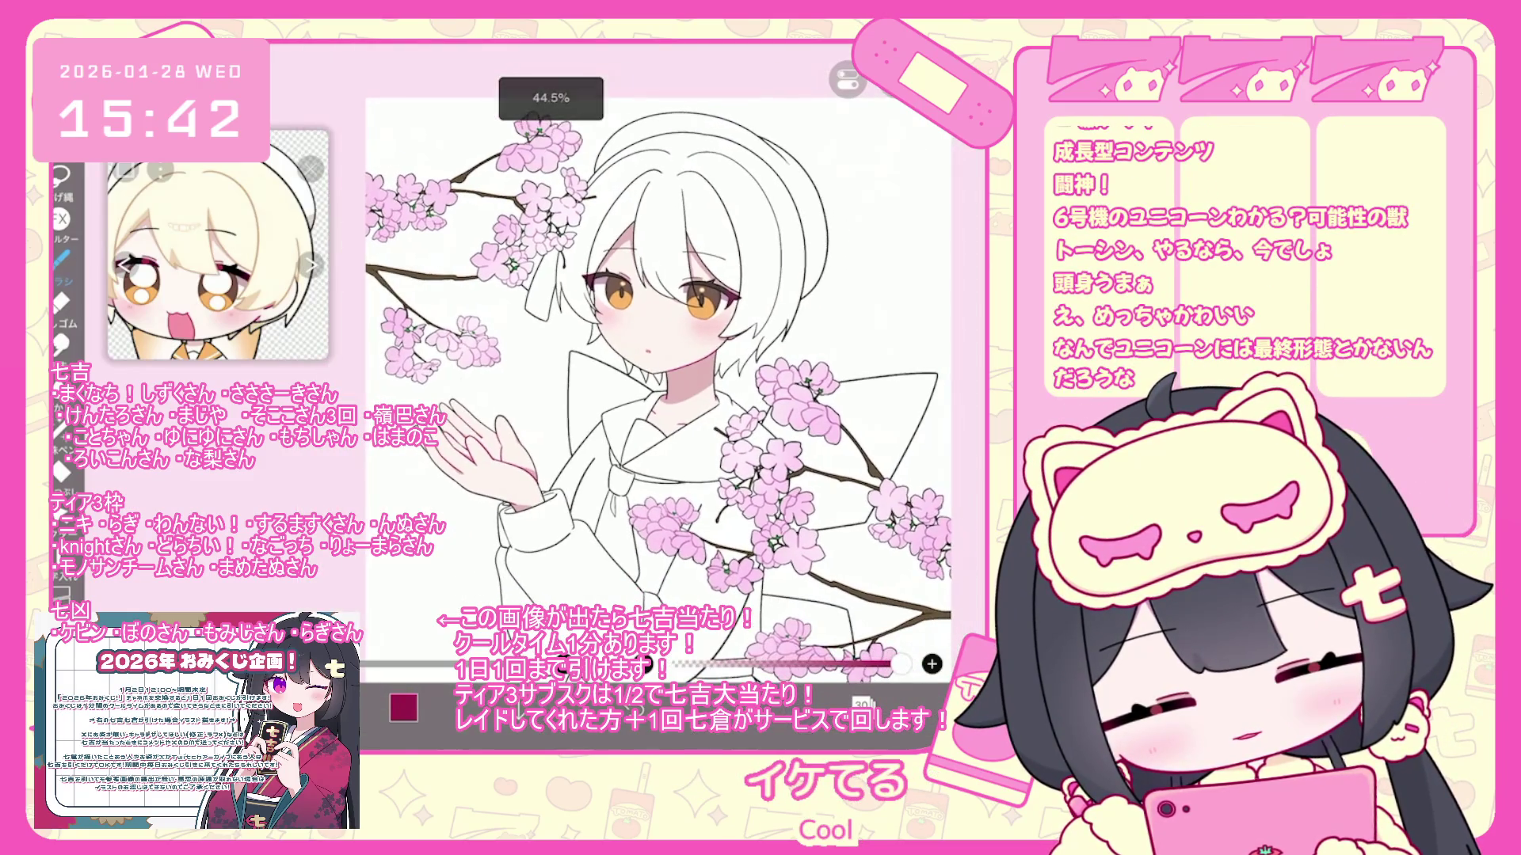
{"action": "left_click", "coordinate": [862, 704]}
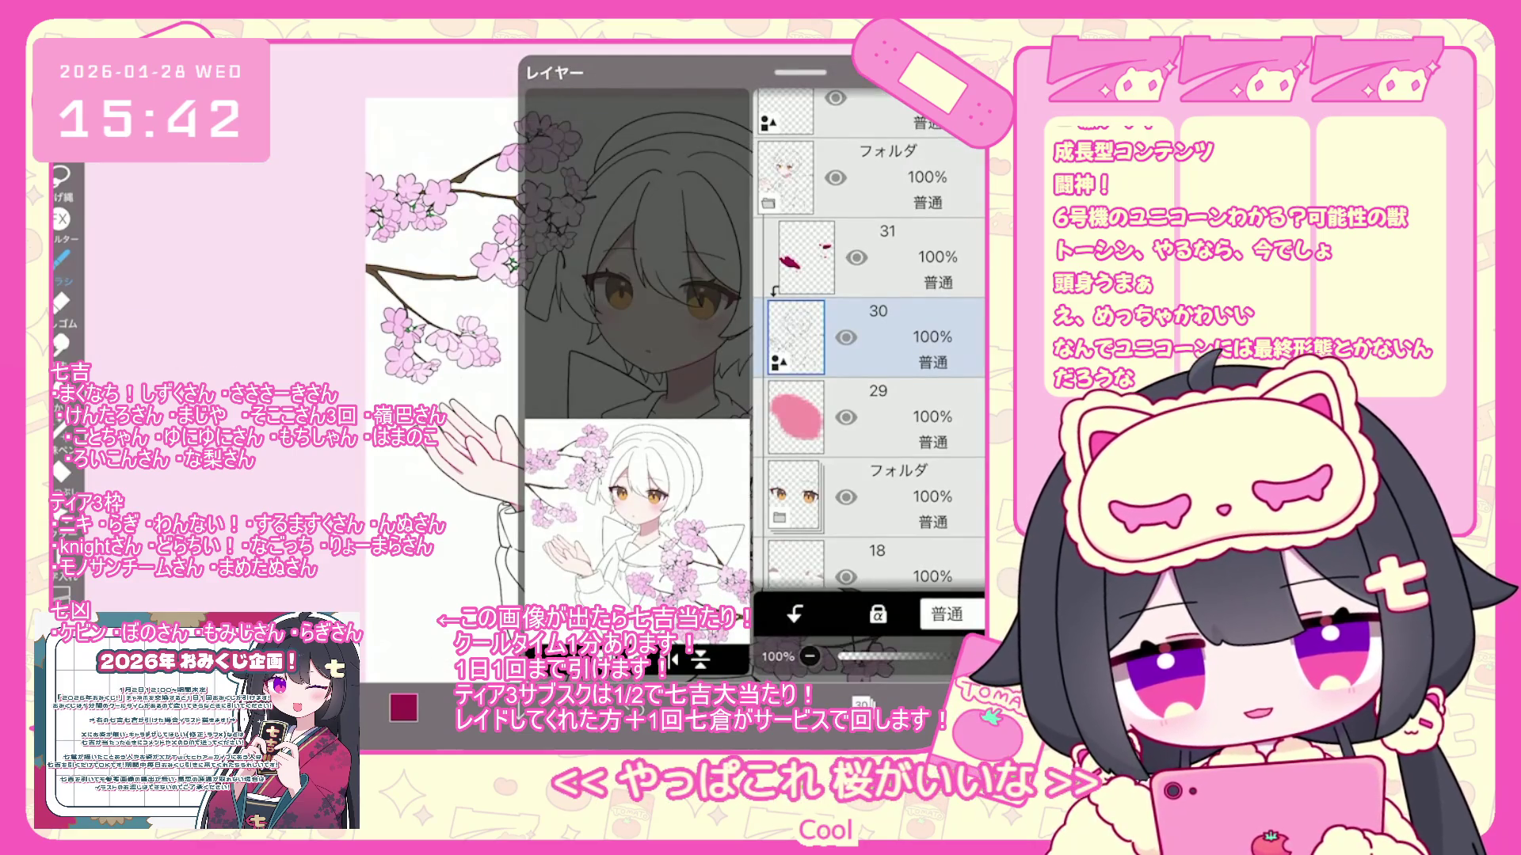
Hide the cherry blossom folder to compare the canvas, then show it again
{"action": "scroll", "coordinate": [872, 341], "scroll_direction": "up", "scroll_amount": 5}
{"action": "left_click", "coordinate": [911, 287]}
{"action": "left_click", "coordinate": [836, 287]}
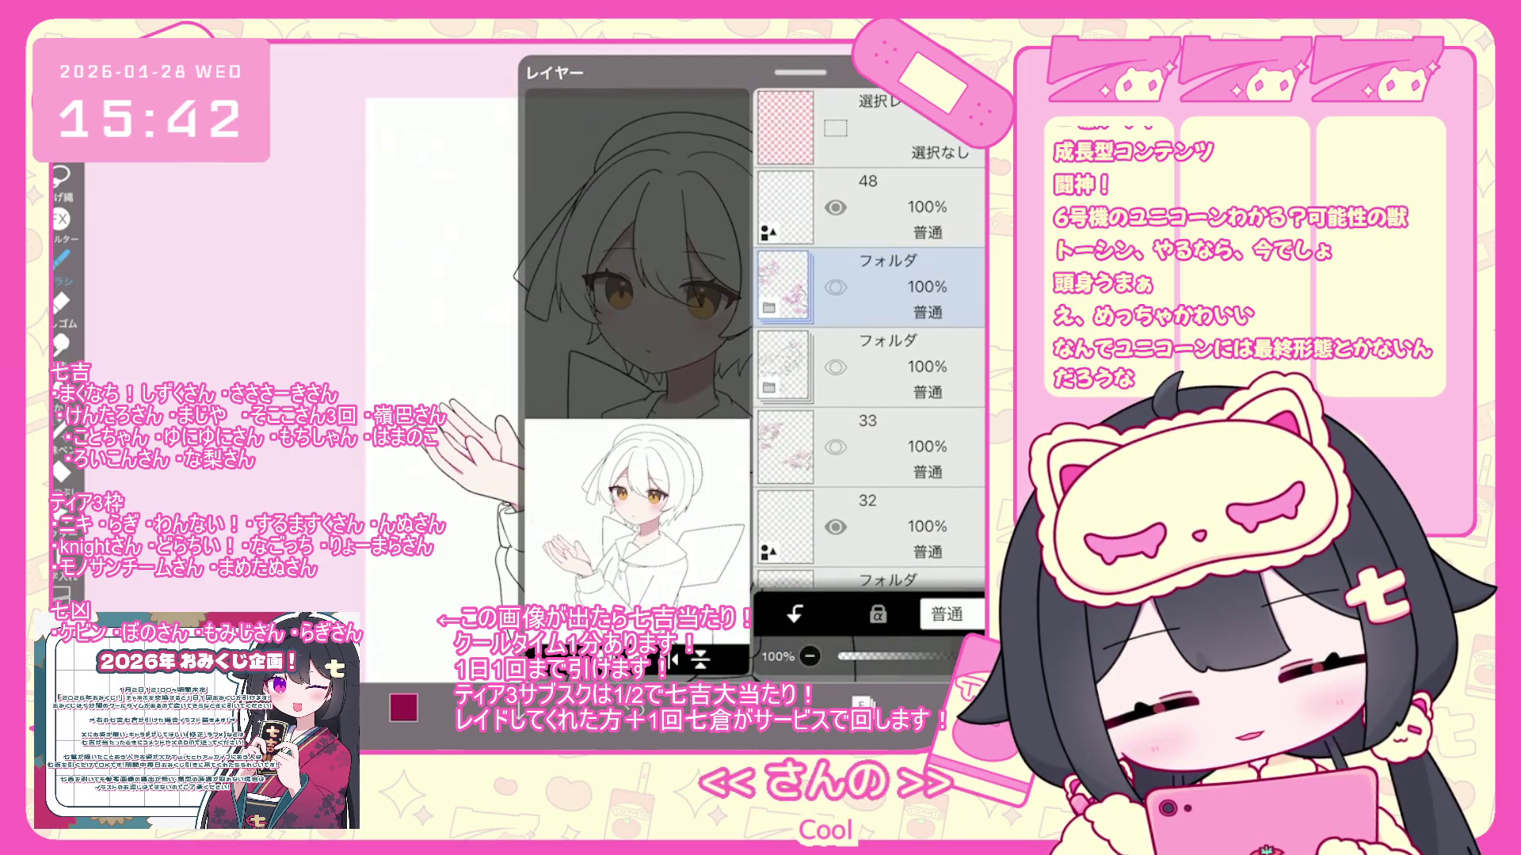
{"action": "left_click", "coordinate": [862, 703]}
{"action": "left_click", "coordinate": [862, 704]}
{"action": "left_click", "coordinate": [836, 287]}
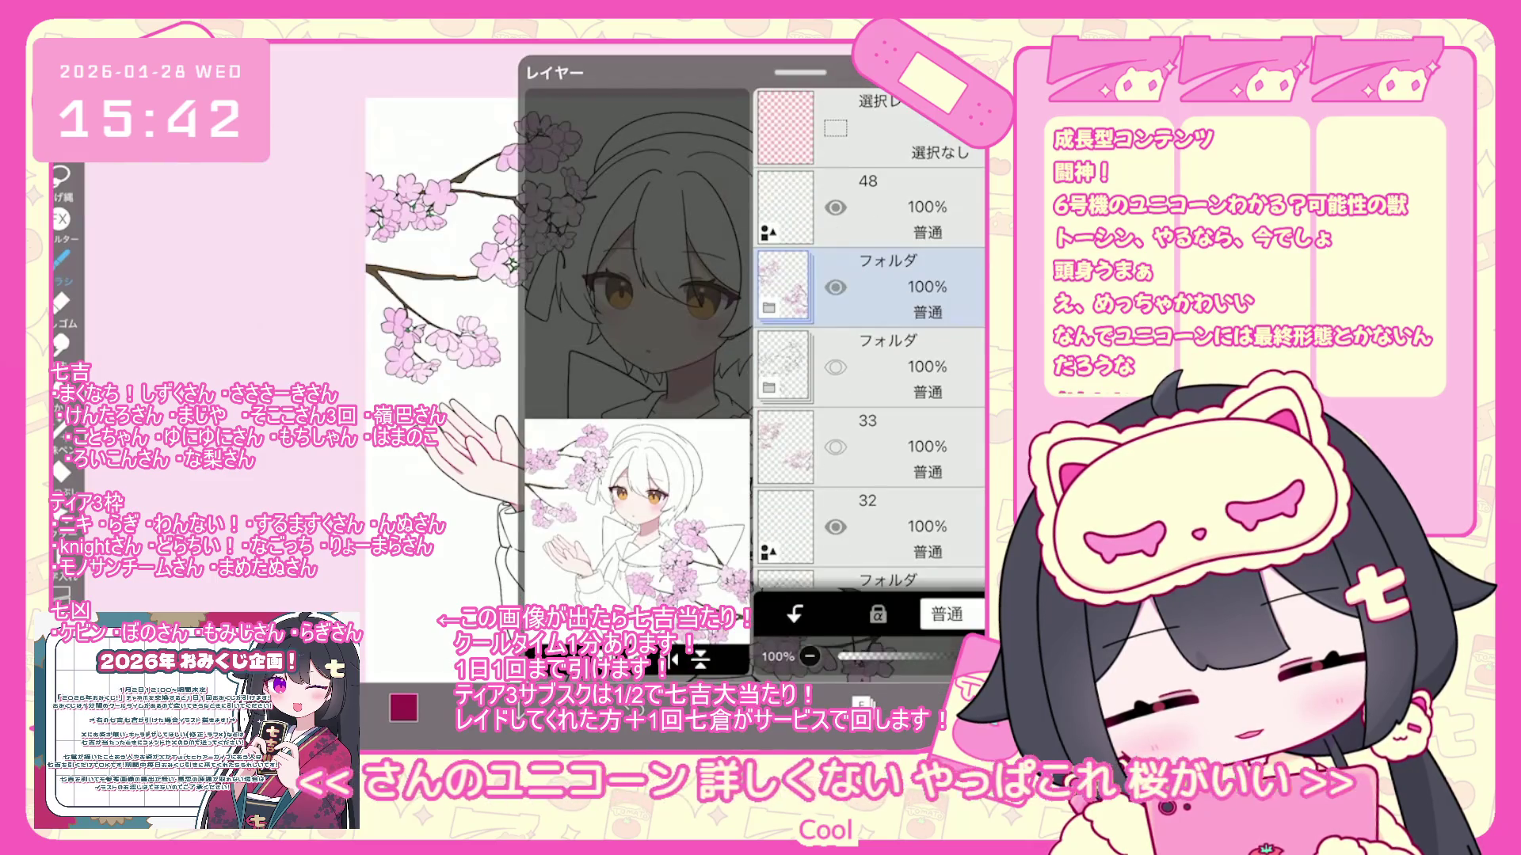
{"action": "left_click", "coordinate": [862, 704]}
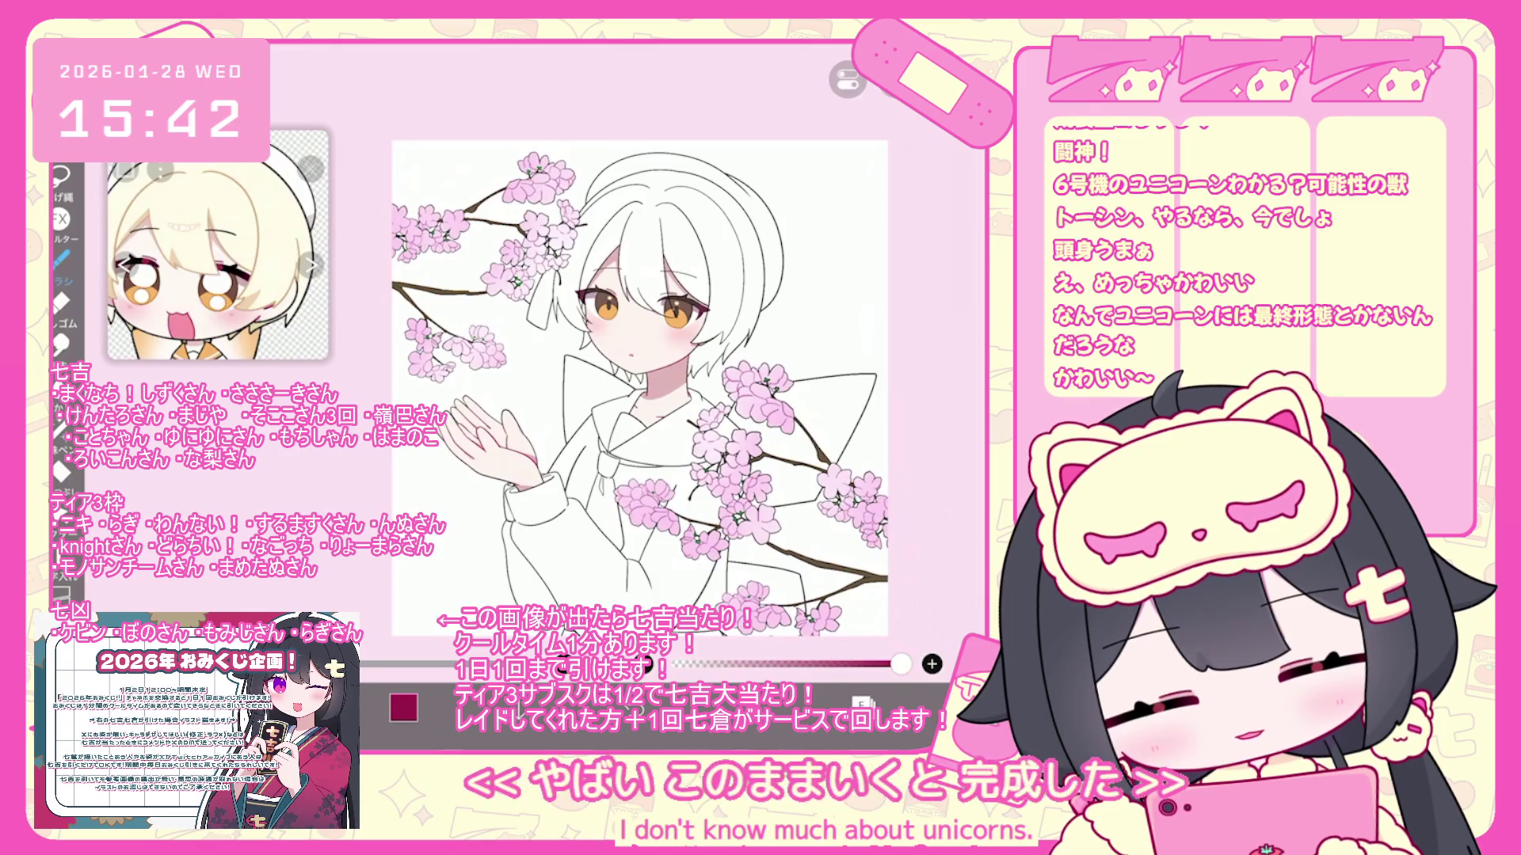
Make layer 30 the working layer and switch to making selections
{"action": "left_click", "coordinate": [862, 704]}
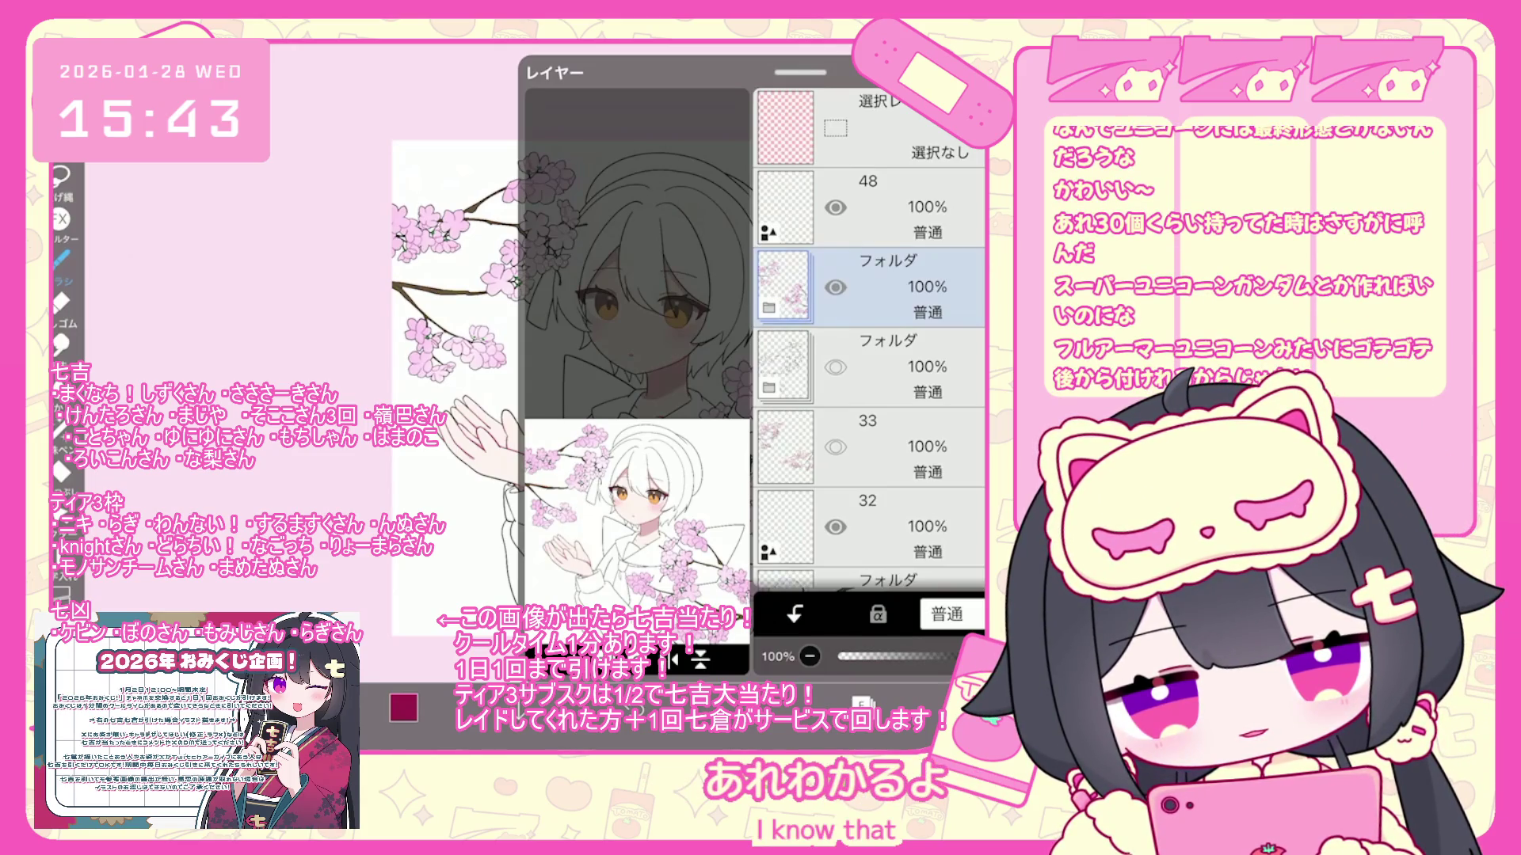
{"action": "scroll", "coordinate": [869, 341], "scroll_direction": "down", "scroll_amount": 4}
{"action": "left_click", "coordinate": [911, 412]}
{"action": "left_click", "coordinate": [872, 491]}
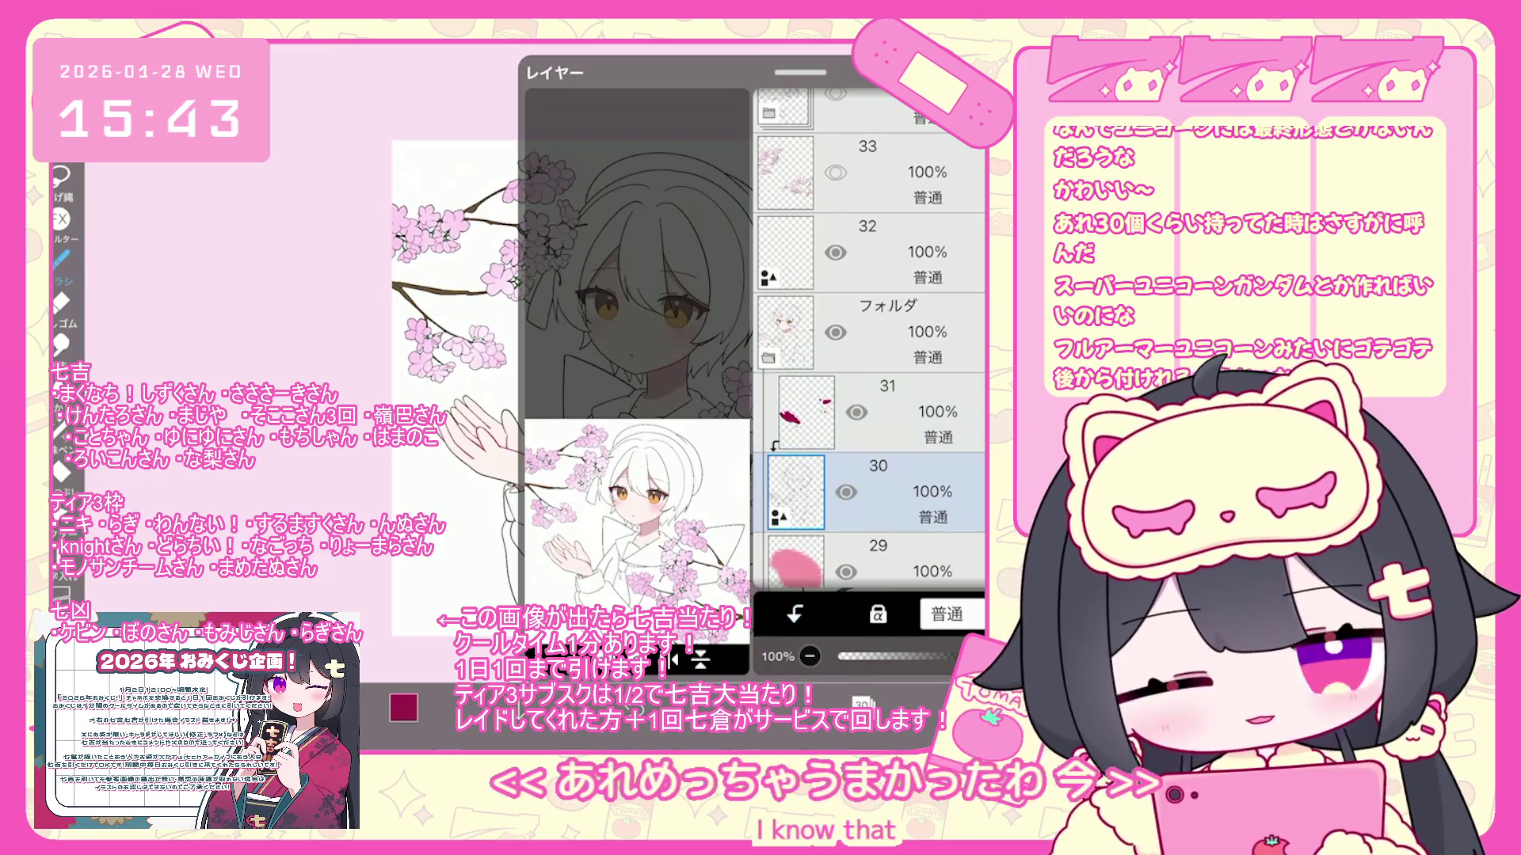
{"action": "key", "text": "Escape"}
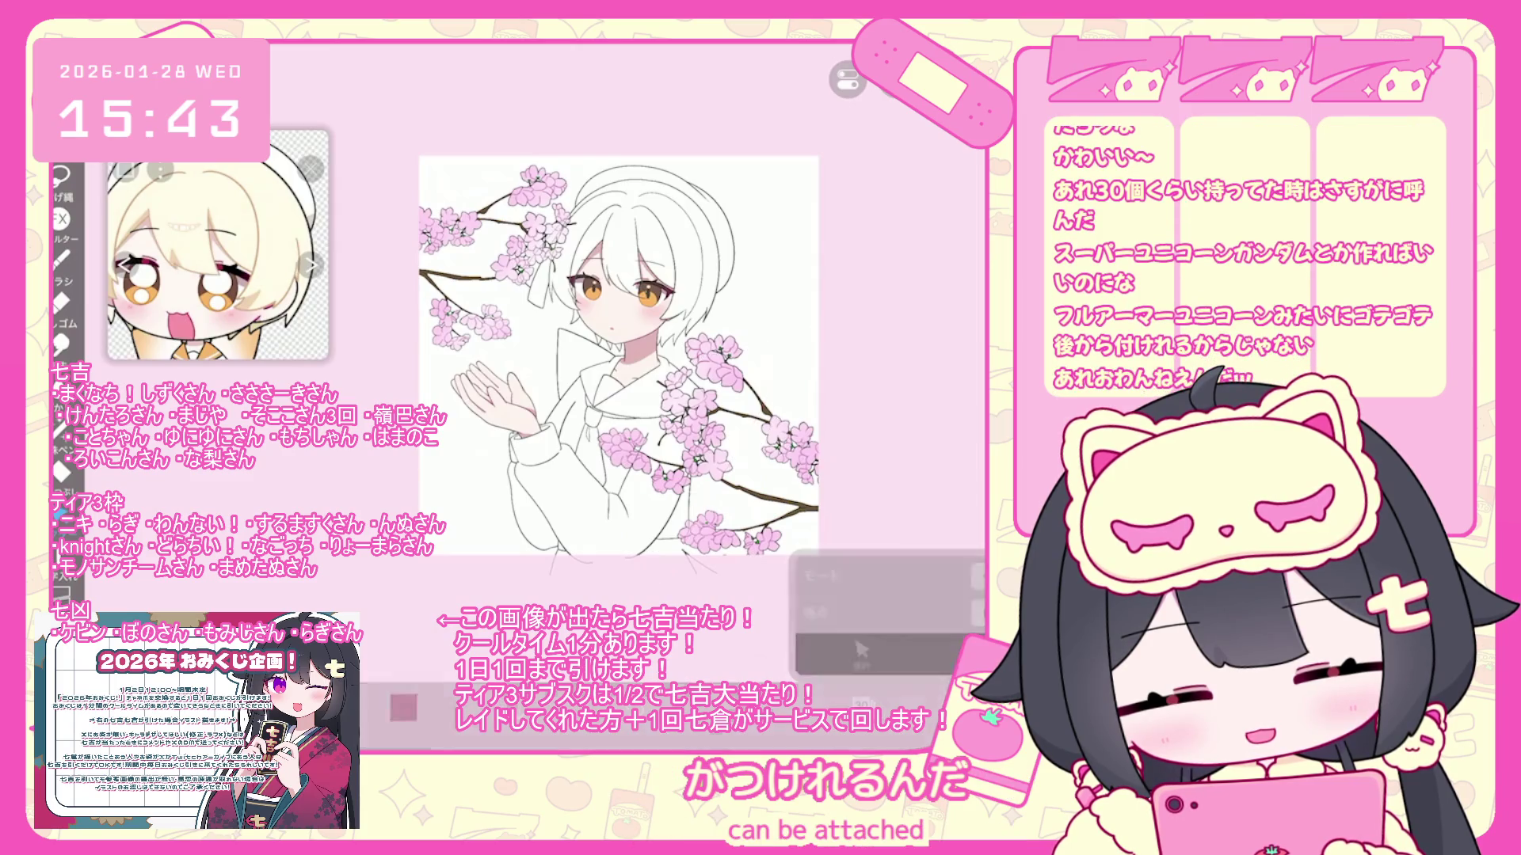
Undo the last vector-eraser stroke to restore its lines, checking the neck up close
{"action": "key", "text": "ctrl+z"}
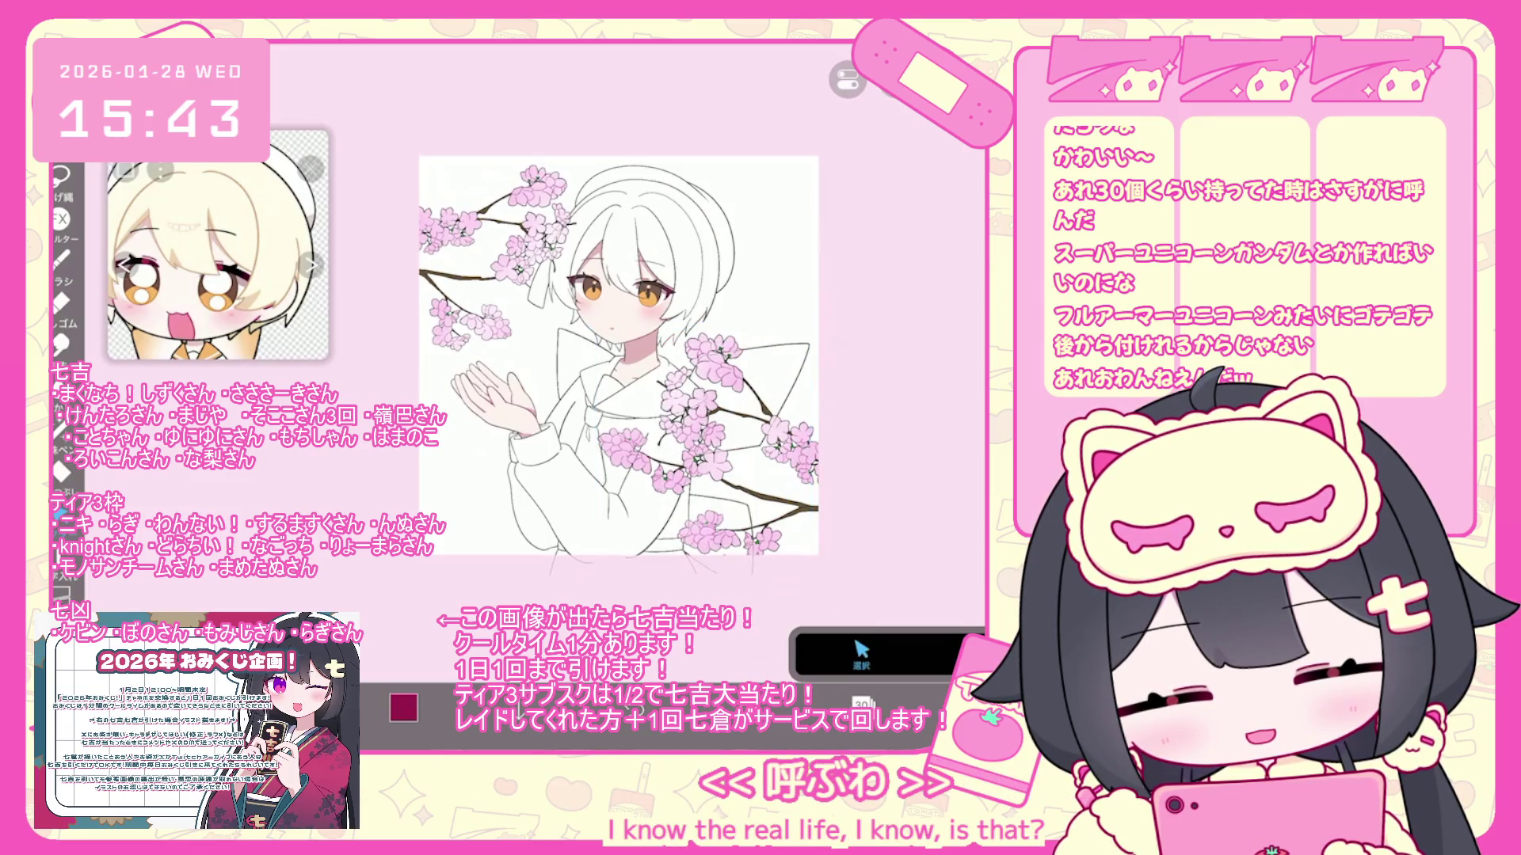
{"action": "scroll", "coordinate": [618, 356], "scroll_direction": "up", "scroll_amount": 3}
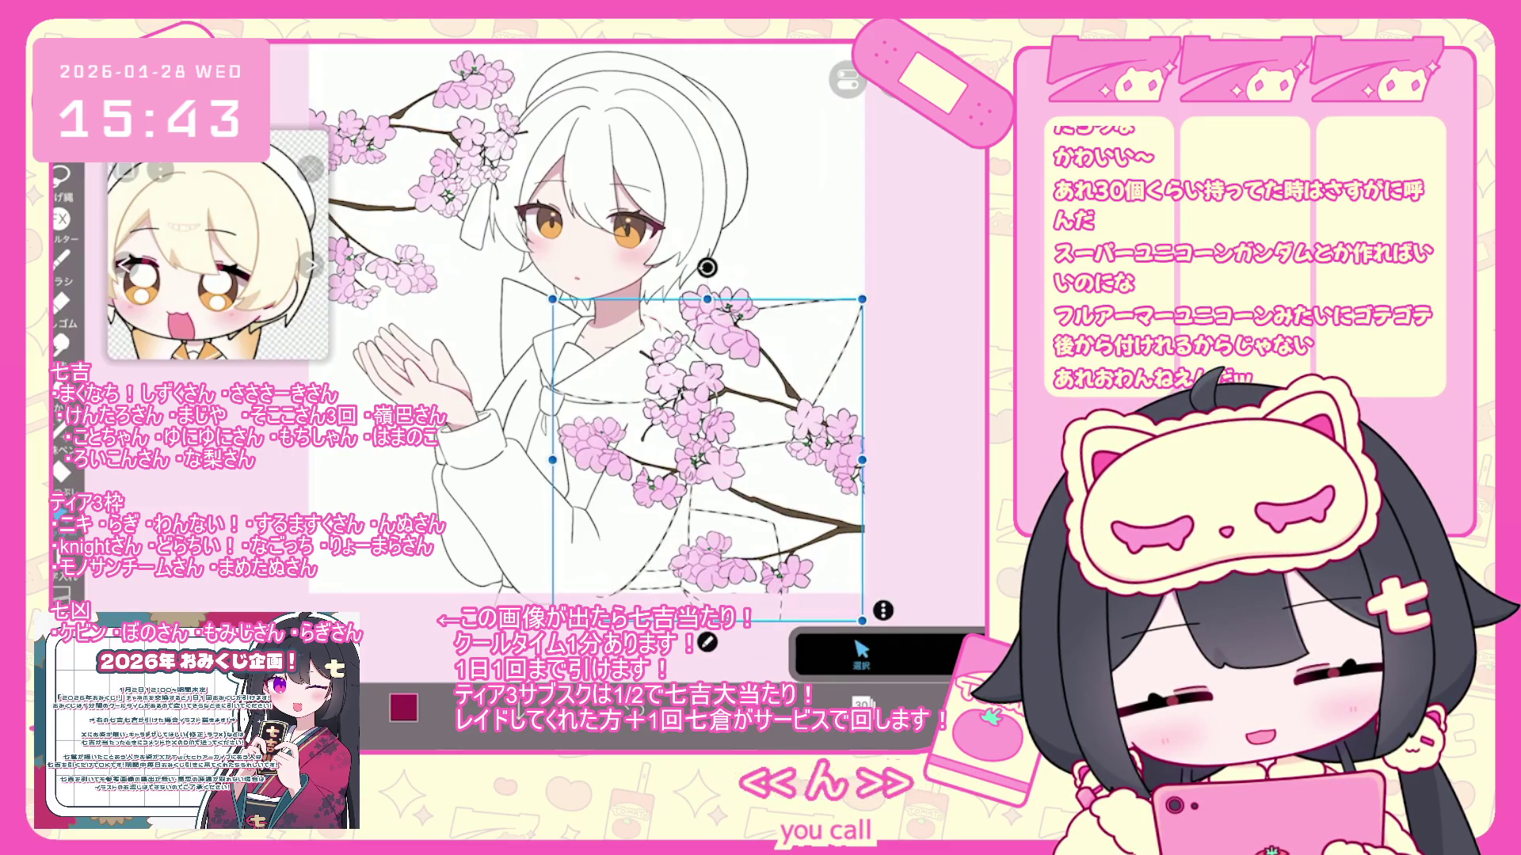
{"action": "scroll", "coordinate": [617, 356], "scroll_direction": "up", "scroll_amount": 5}
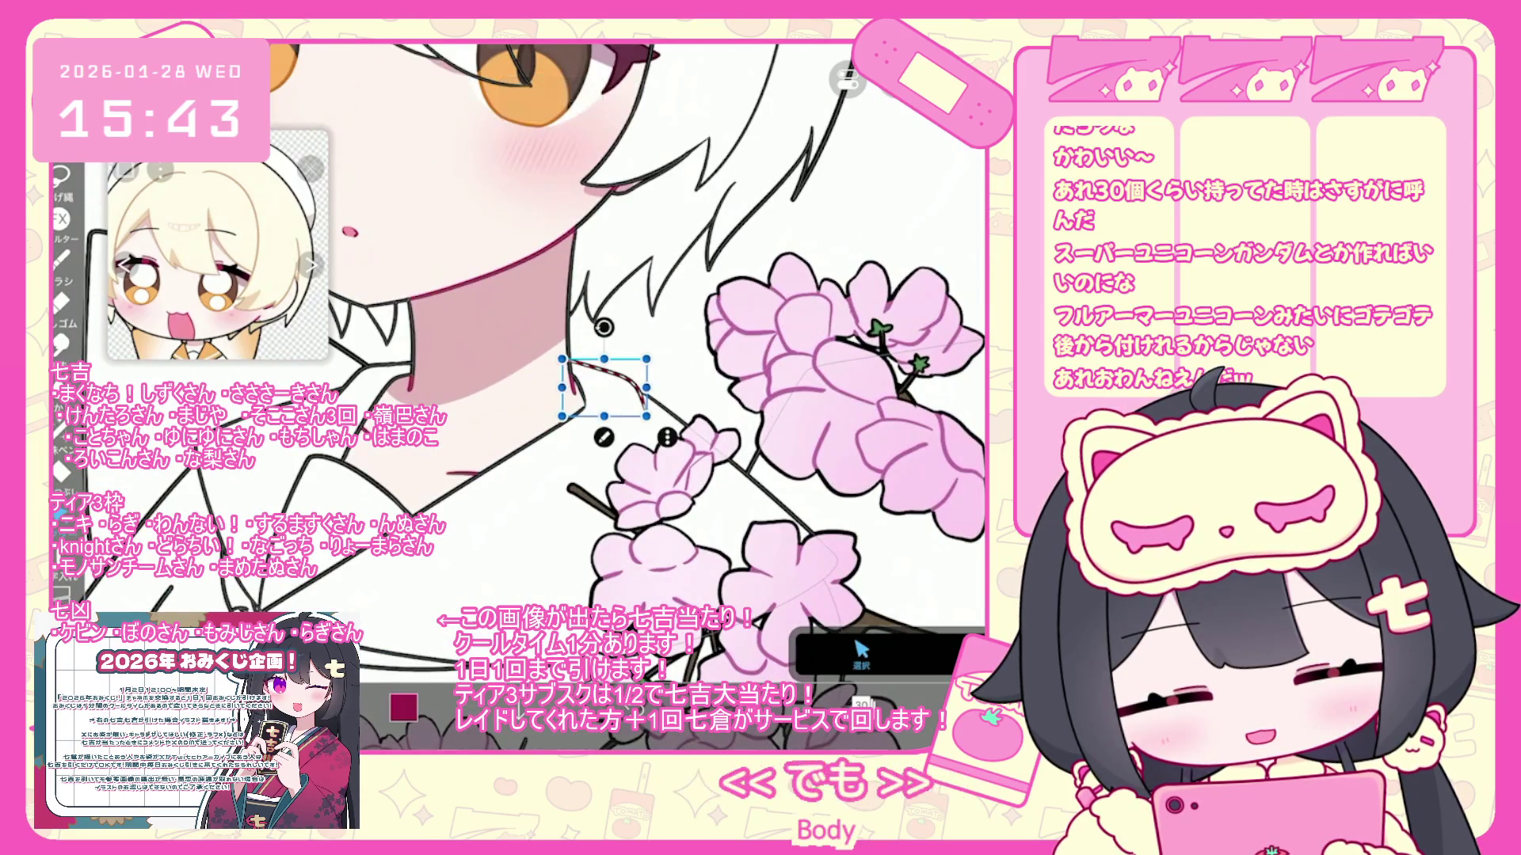
{"action": "scroll", "coordinate": [618, 356], "scroll_direction": "down", "scroll_amount": 5}
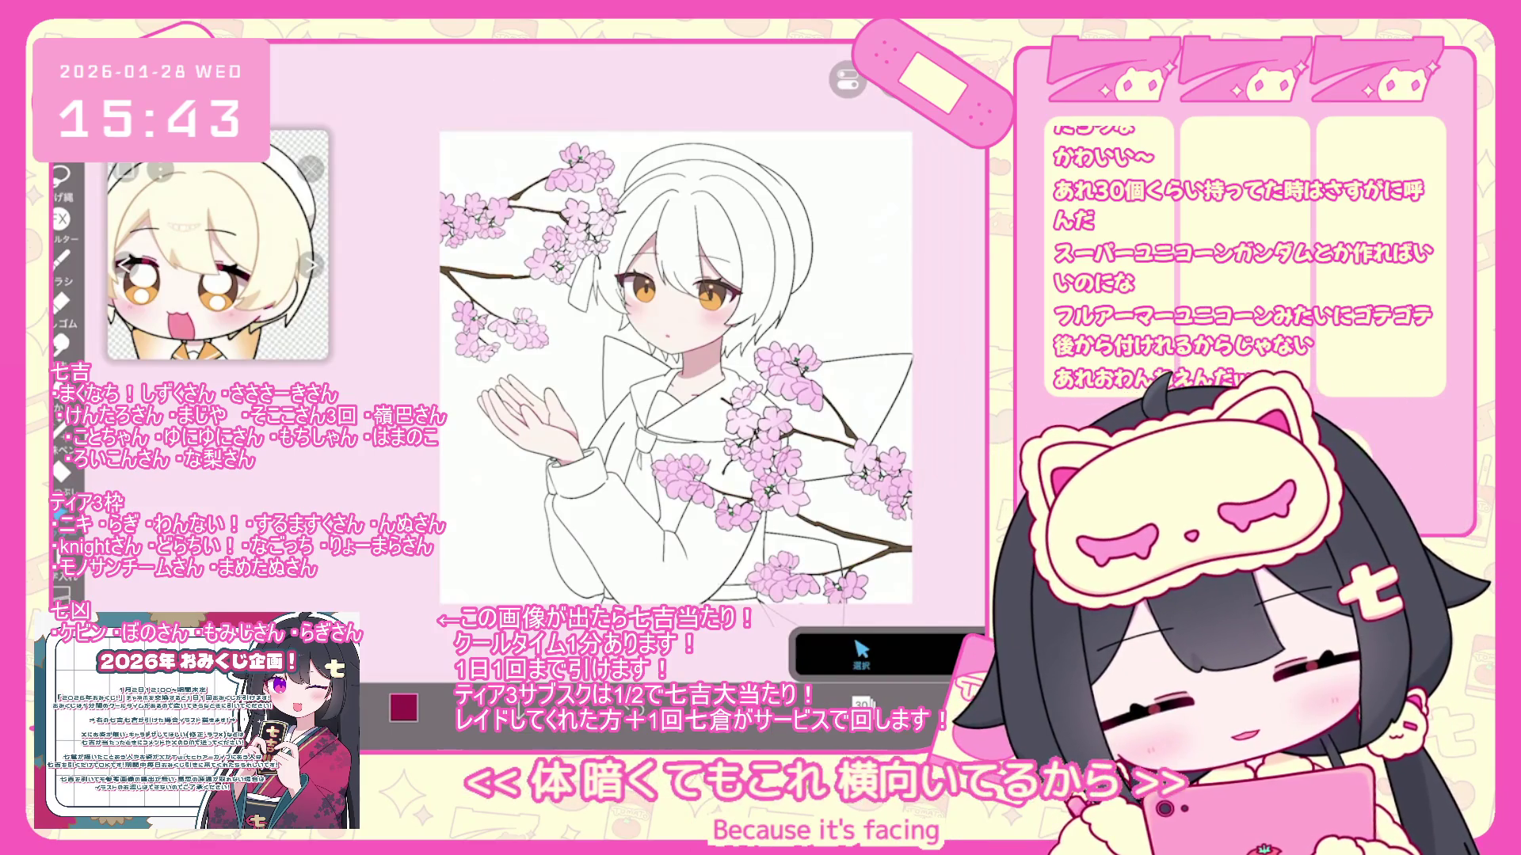
{"action": "scroll", "coordinate": [626, 364], "scroll_direction": "up", "scroll_amount": 1}
{"action": "scroll", "coordinate": [626, 364], "scroll_direction": "down", "scroll_amount": 2}
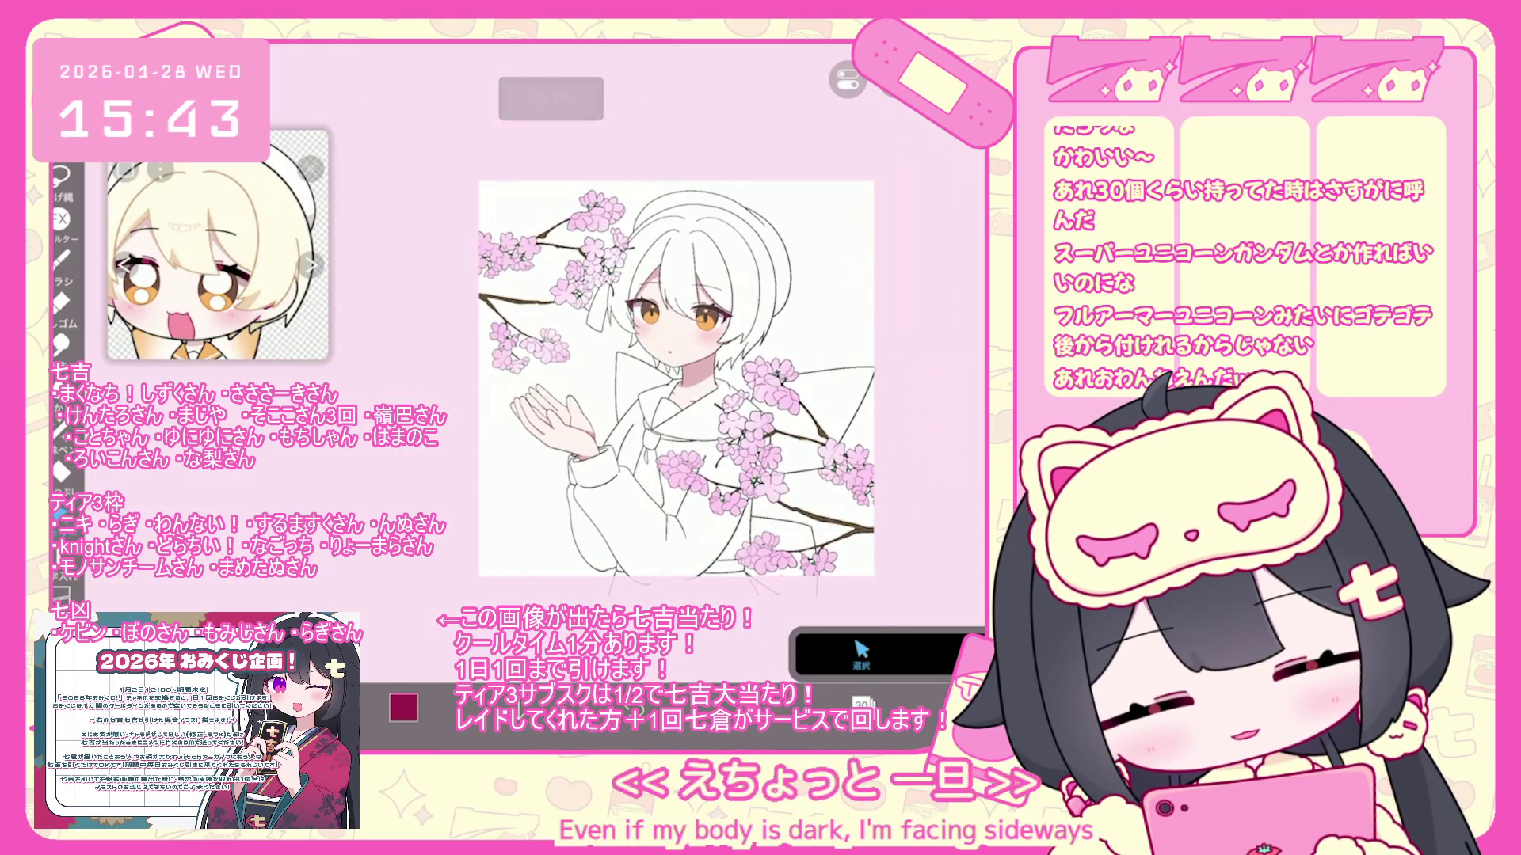
{"action": "scroll", "coordinate": [634, 356], "scroll_direction": "up", "scroll_amount": 1}
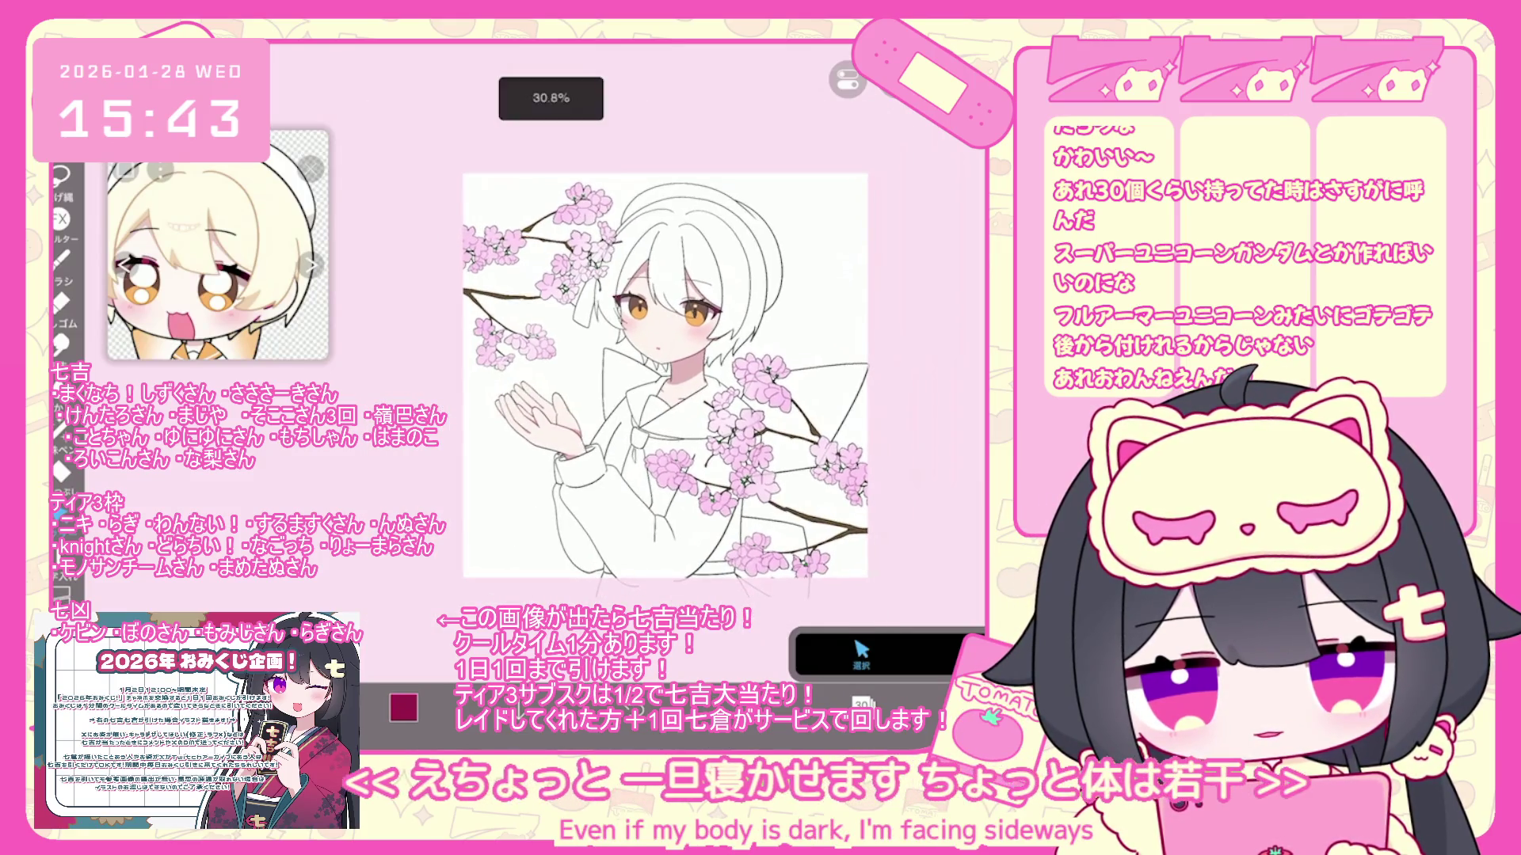
{"action": "scroll", "coordinate": [625, 364], "scroll_direction": "up", "scroll_amount": 1}
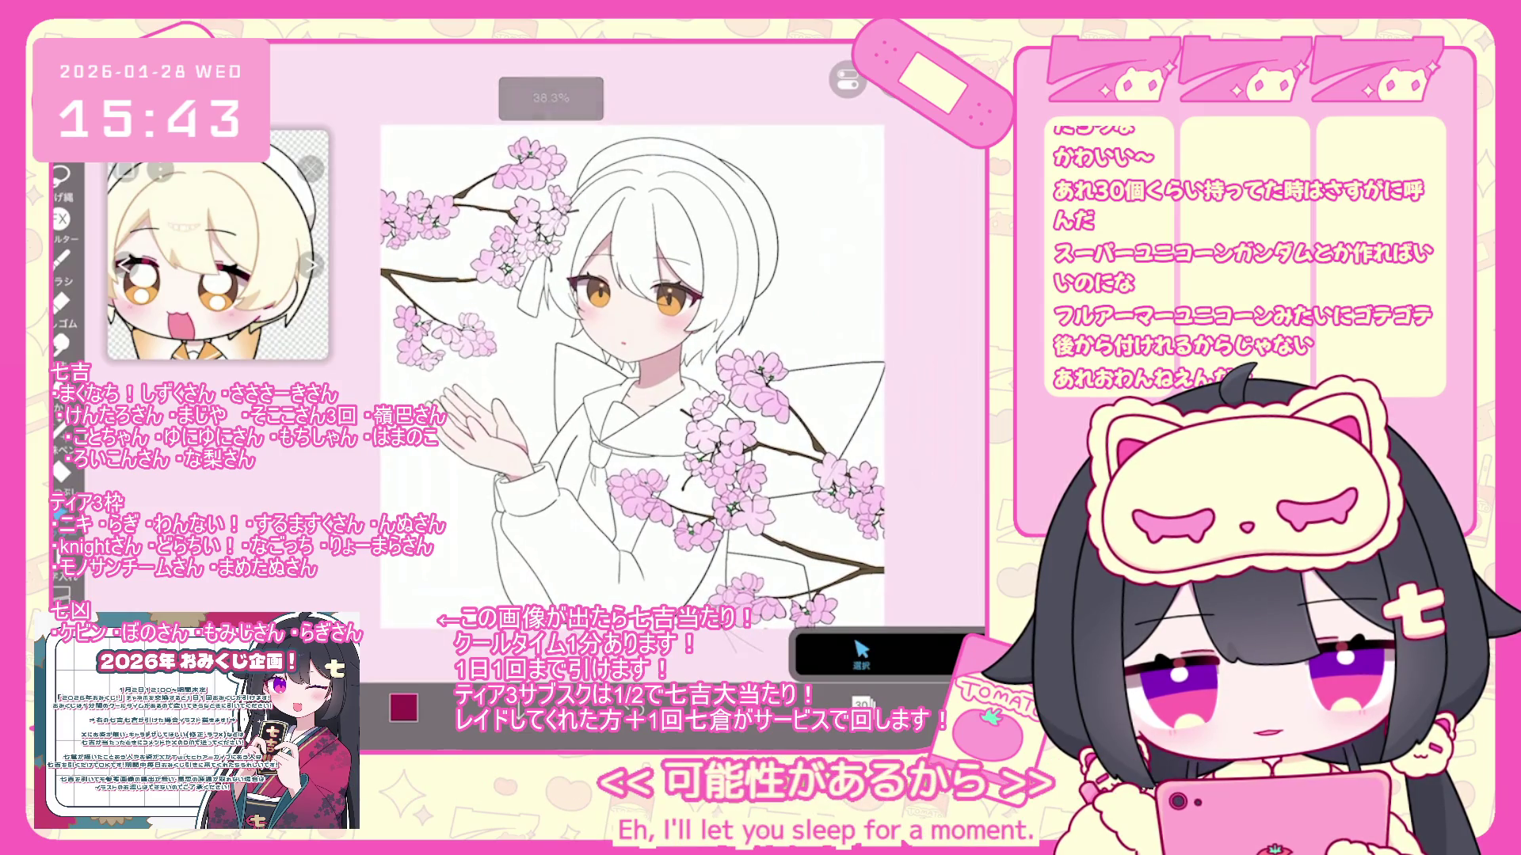
{"action": "scroll", "coordinate": [602, 372], "scroll_direction": "down", "scroll_amount": 1}
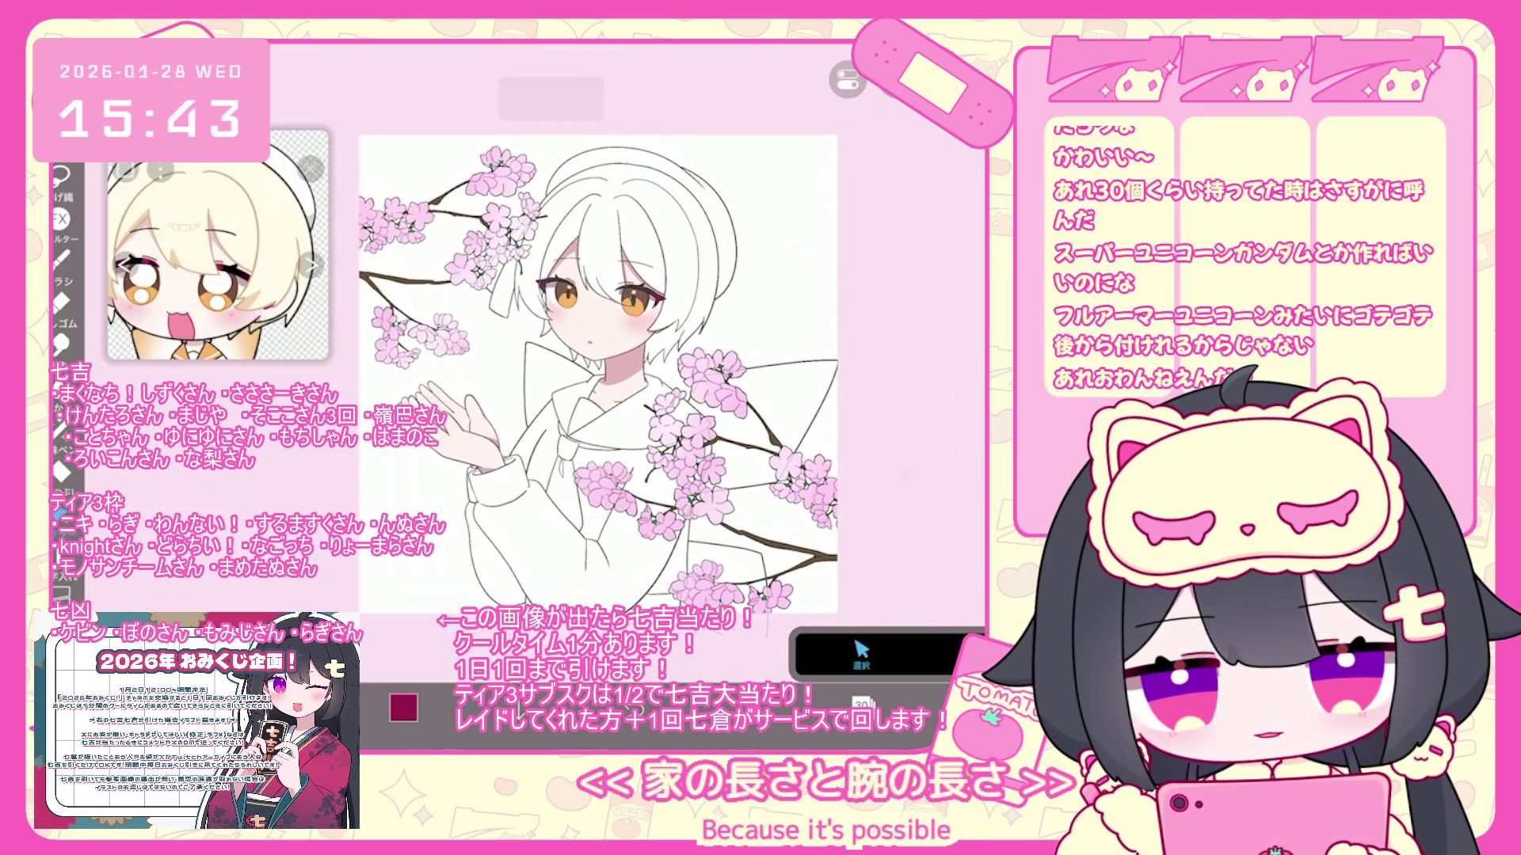
{"action": "scroll", "coordinate": [599, 377], "scroll_direction": "down", "scroll_amount": 1}
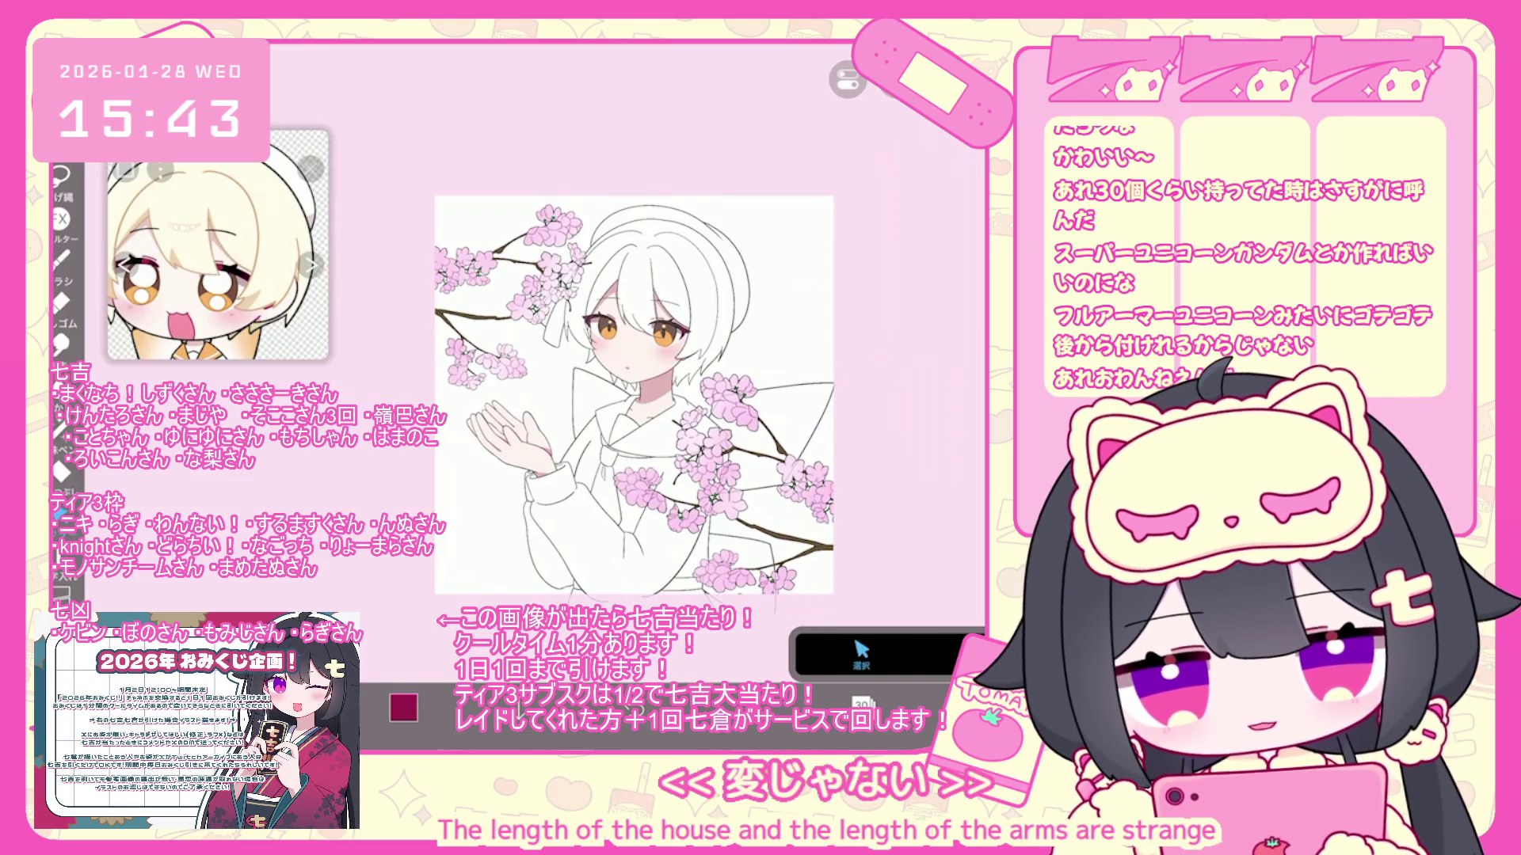
{"action": "scroll", "coordinate": [626, 372], "scroll_direction": "up", "scroll_amount": 3}
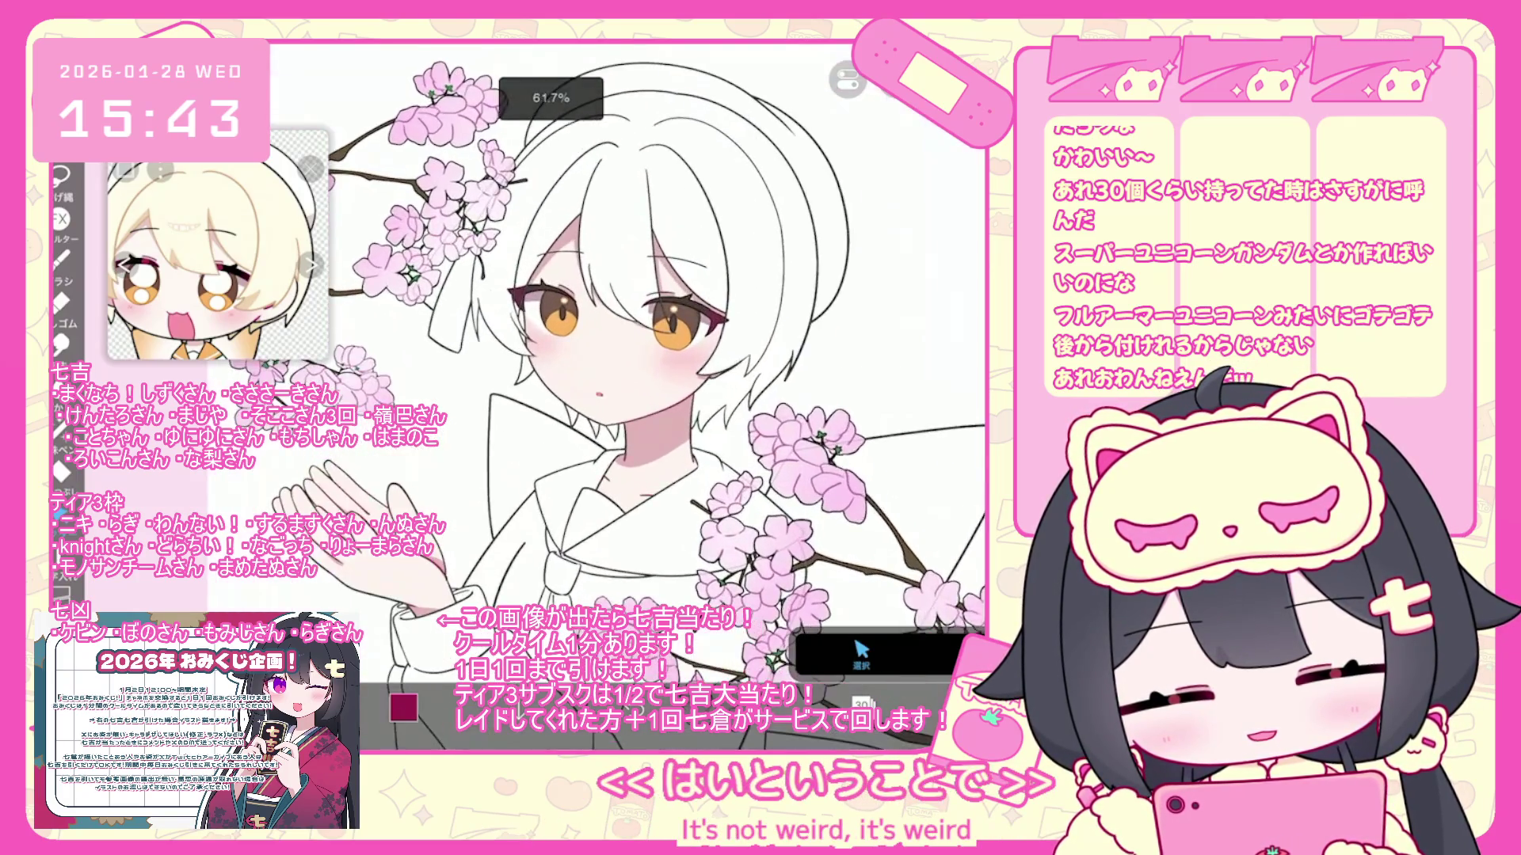
{"action": "scroll", "coordinate": [625, 369], "scroll_direction": "up", "scroll_amount": 2}
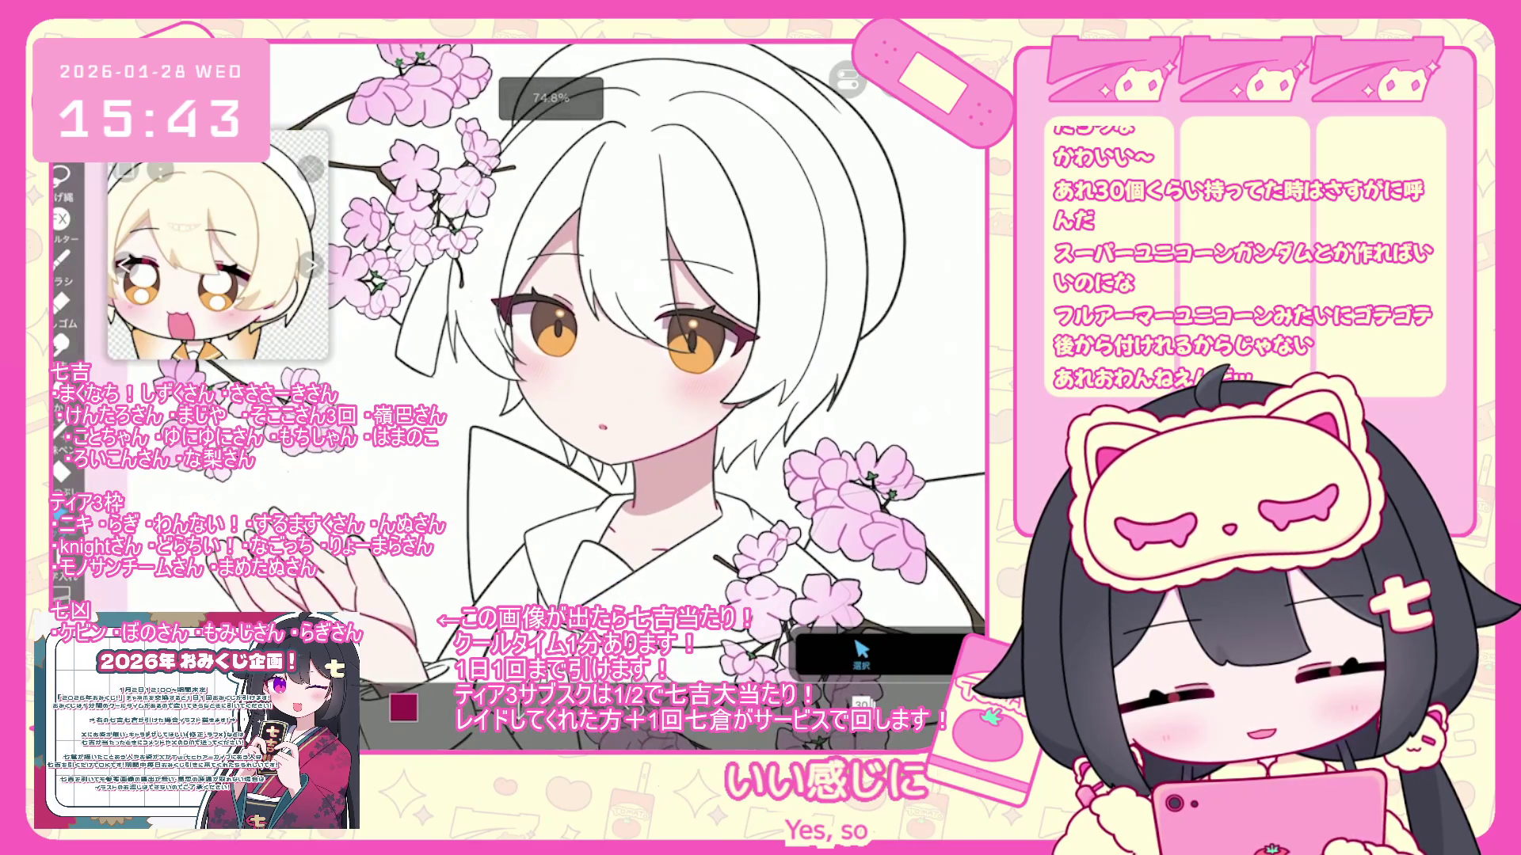
{"action": "scroll", "coordinate": [626, 373], "scroll_direction": "down", "scroll_amount": 2}
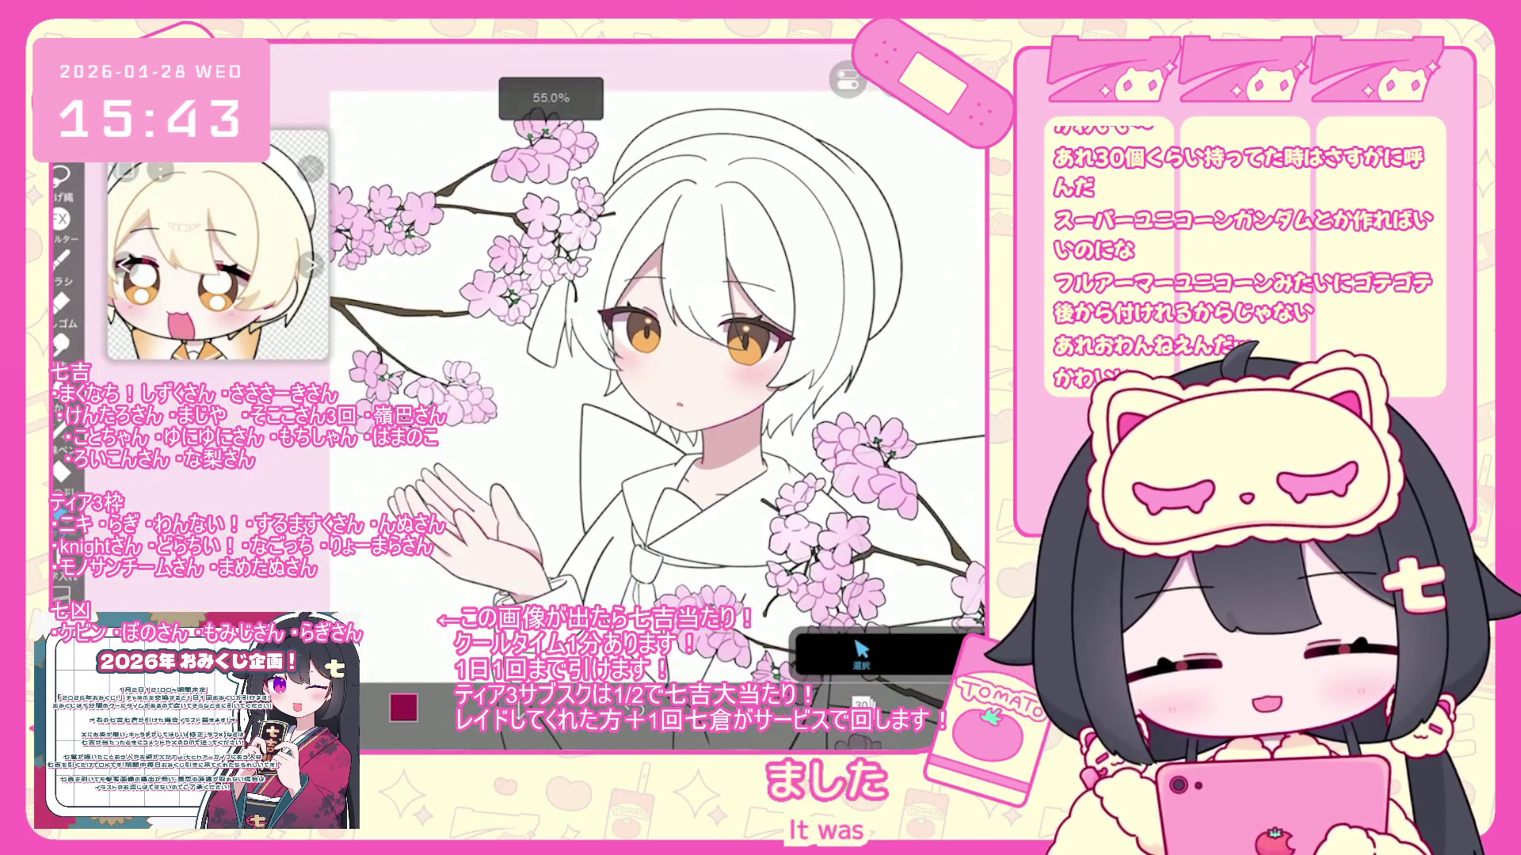
{"action": "scroll", "coordinate": [658, 381], "scroll_direction": "down", "scroll_amount": 1}
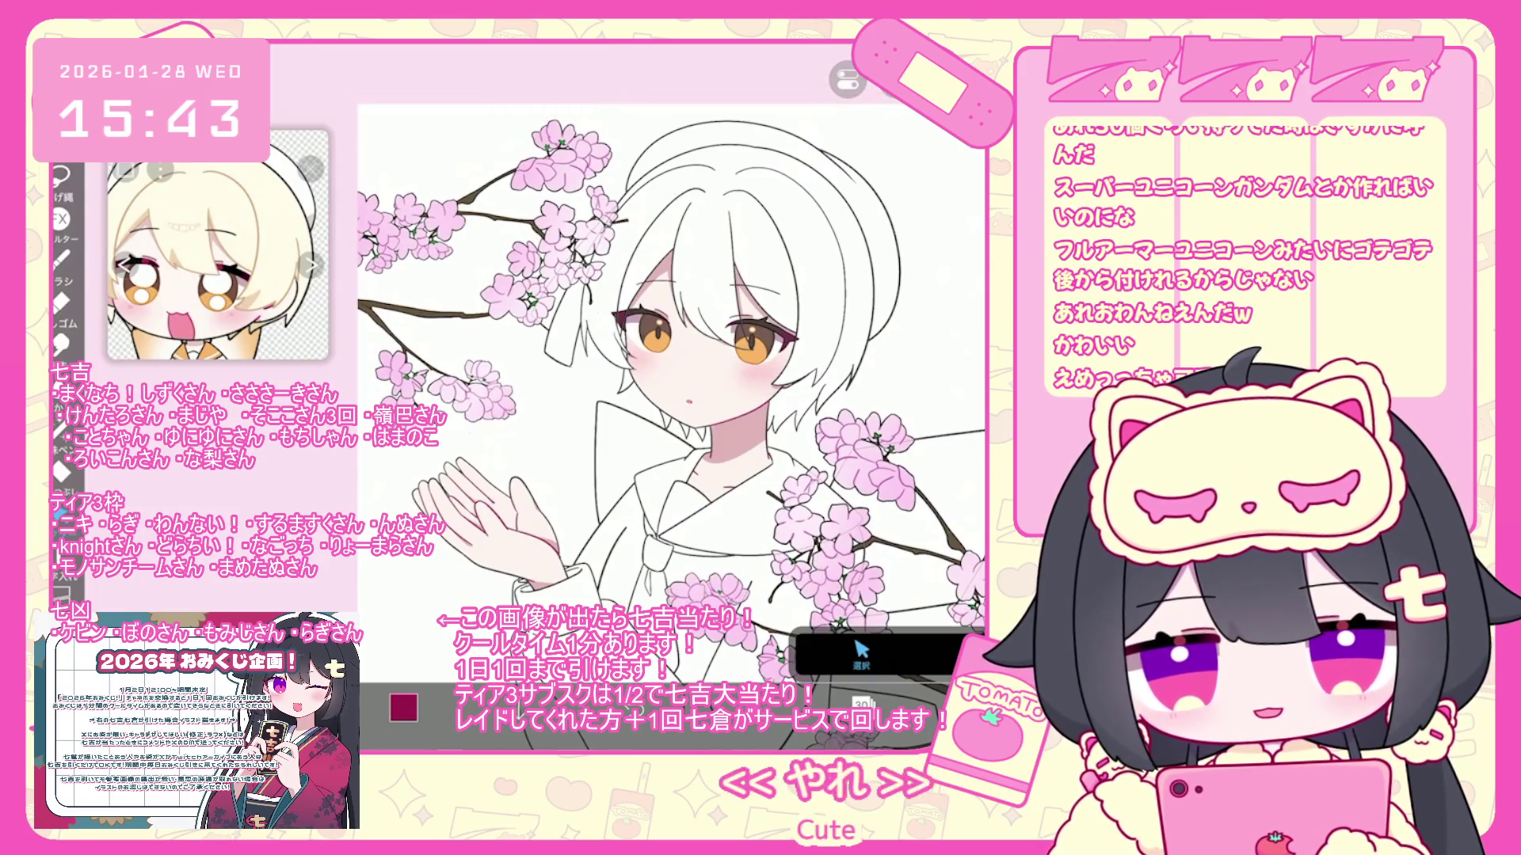